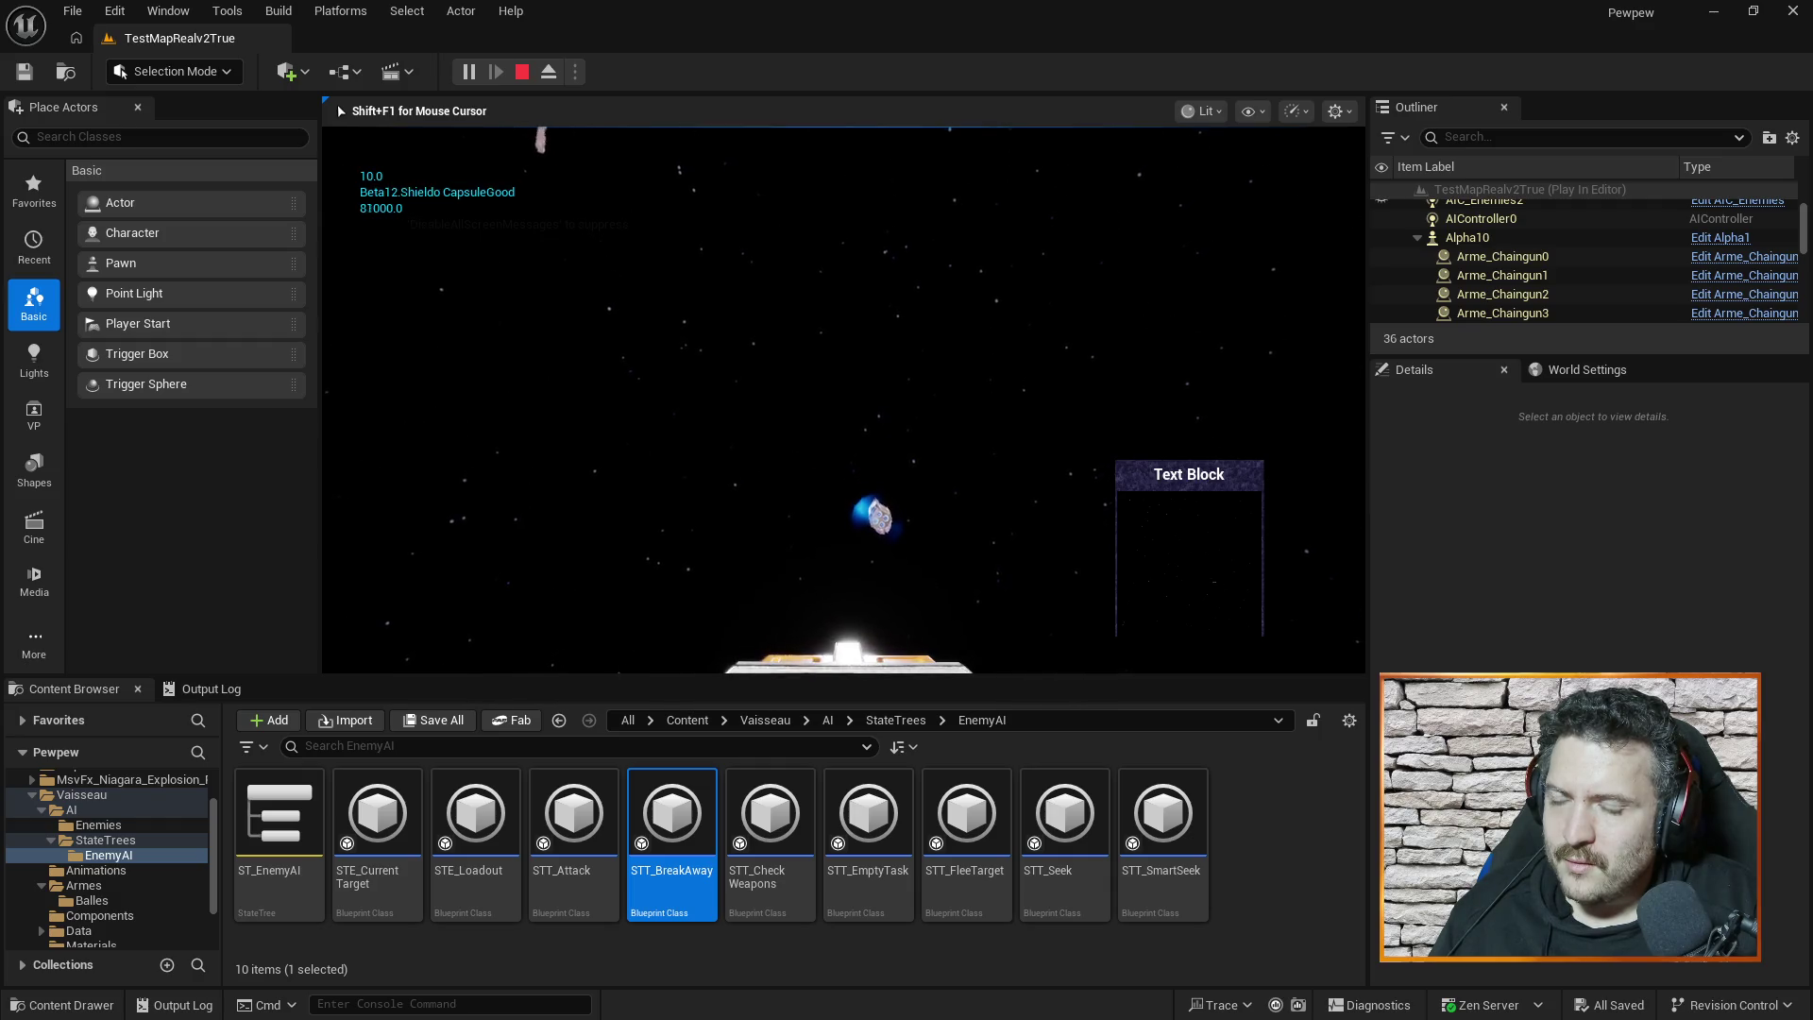
Step: End the game test and bring up the ST_EnemyAI state tree from the Beta1 Blueprint window
key("Escape")
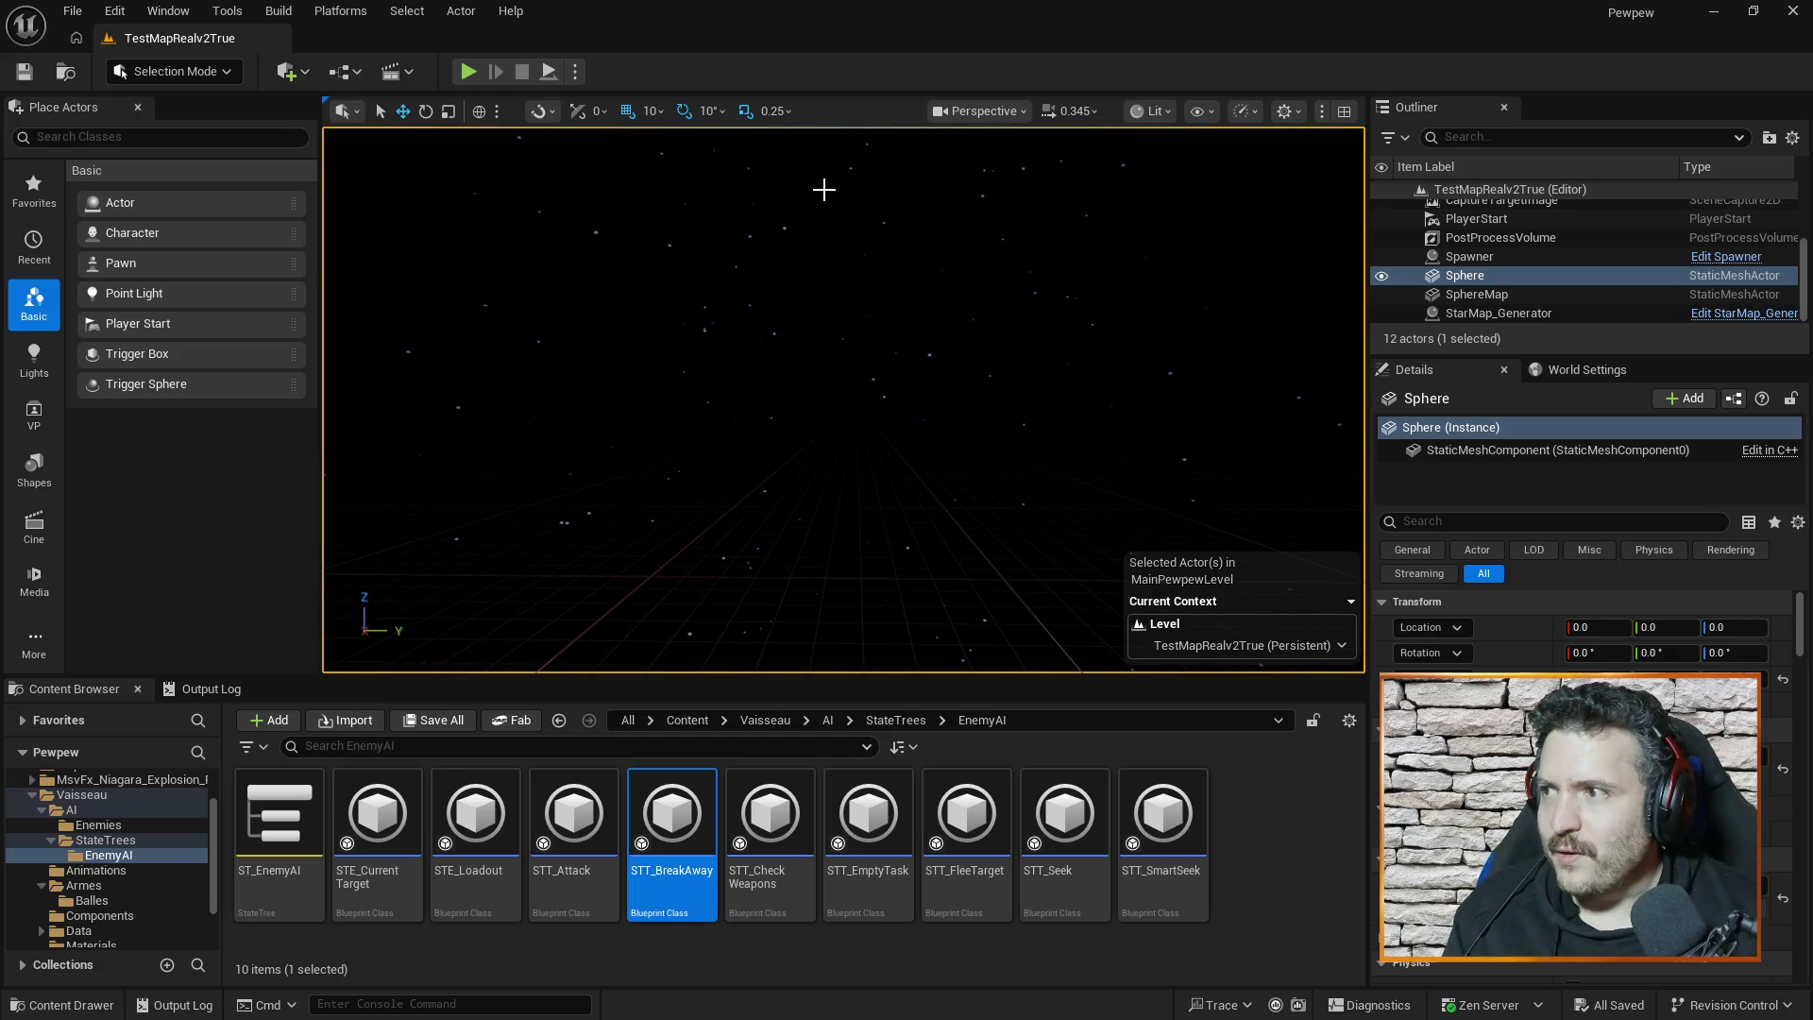
key("alt+Tab")
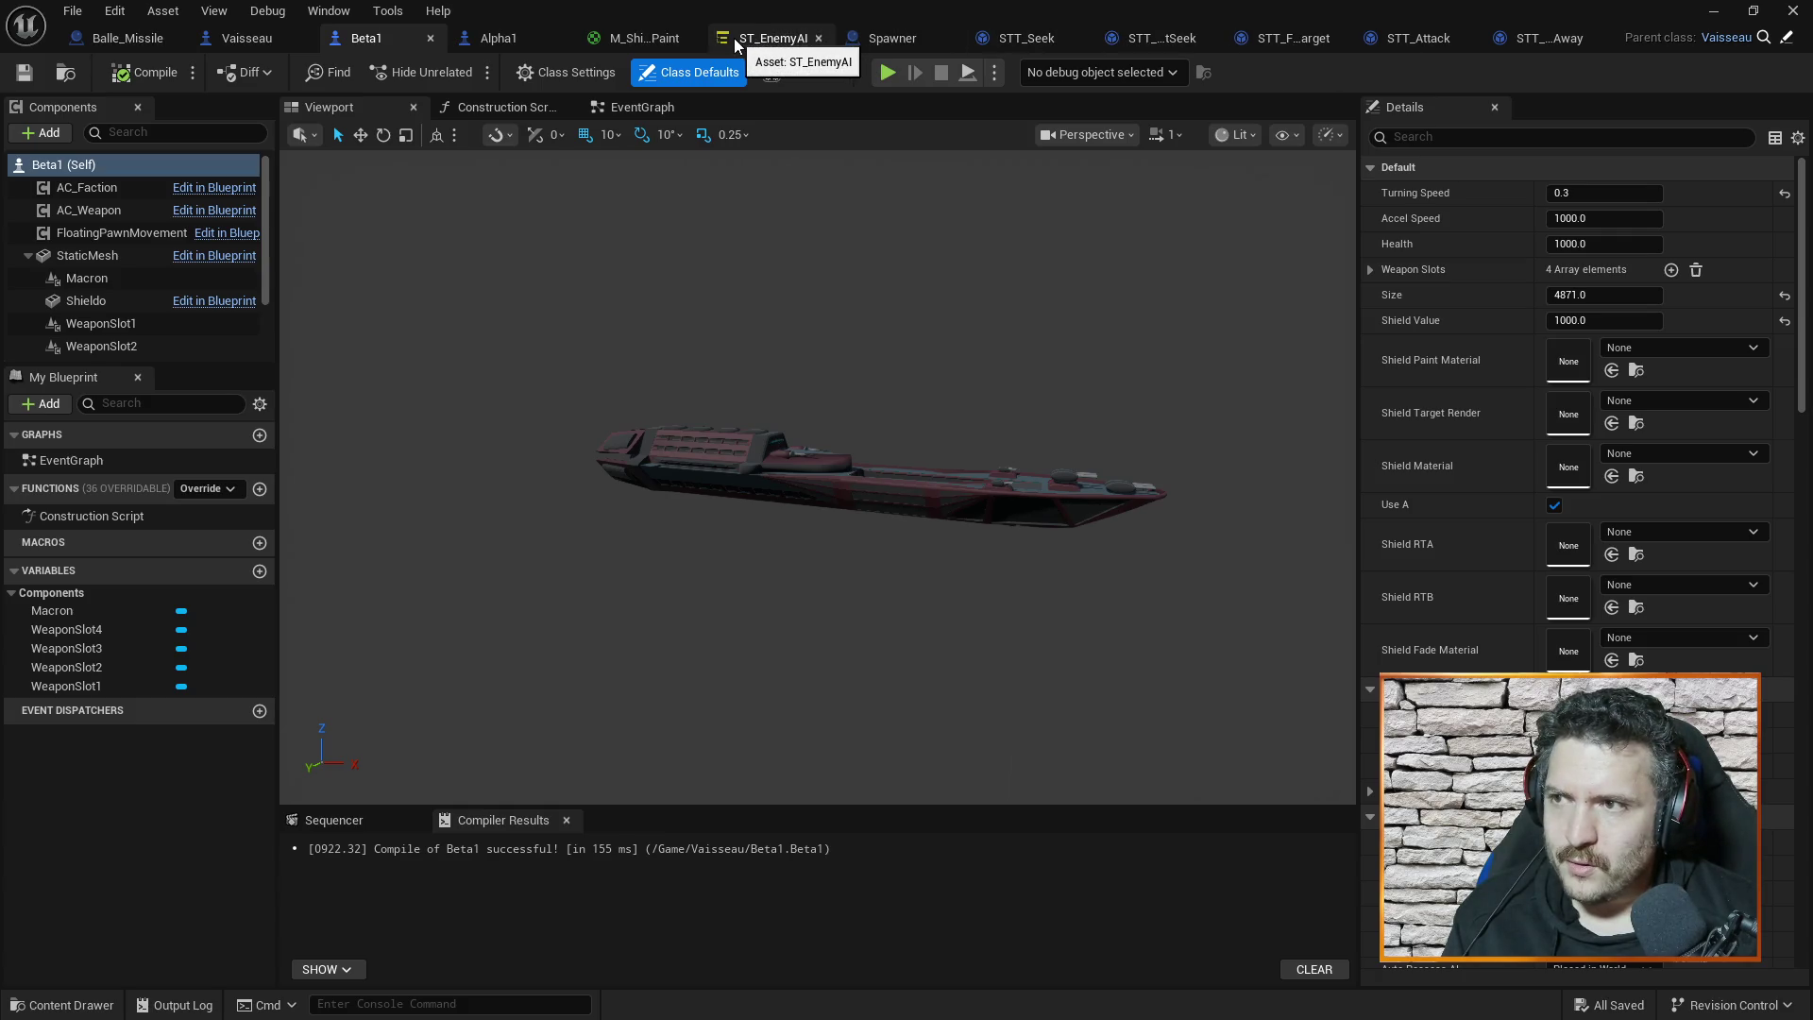
left_click(735, 46)
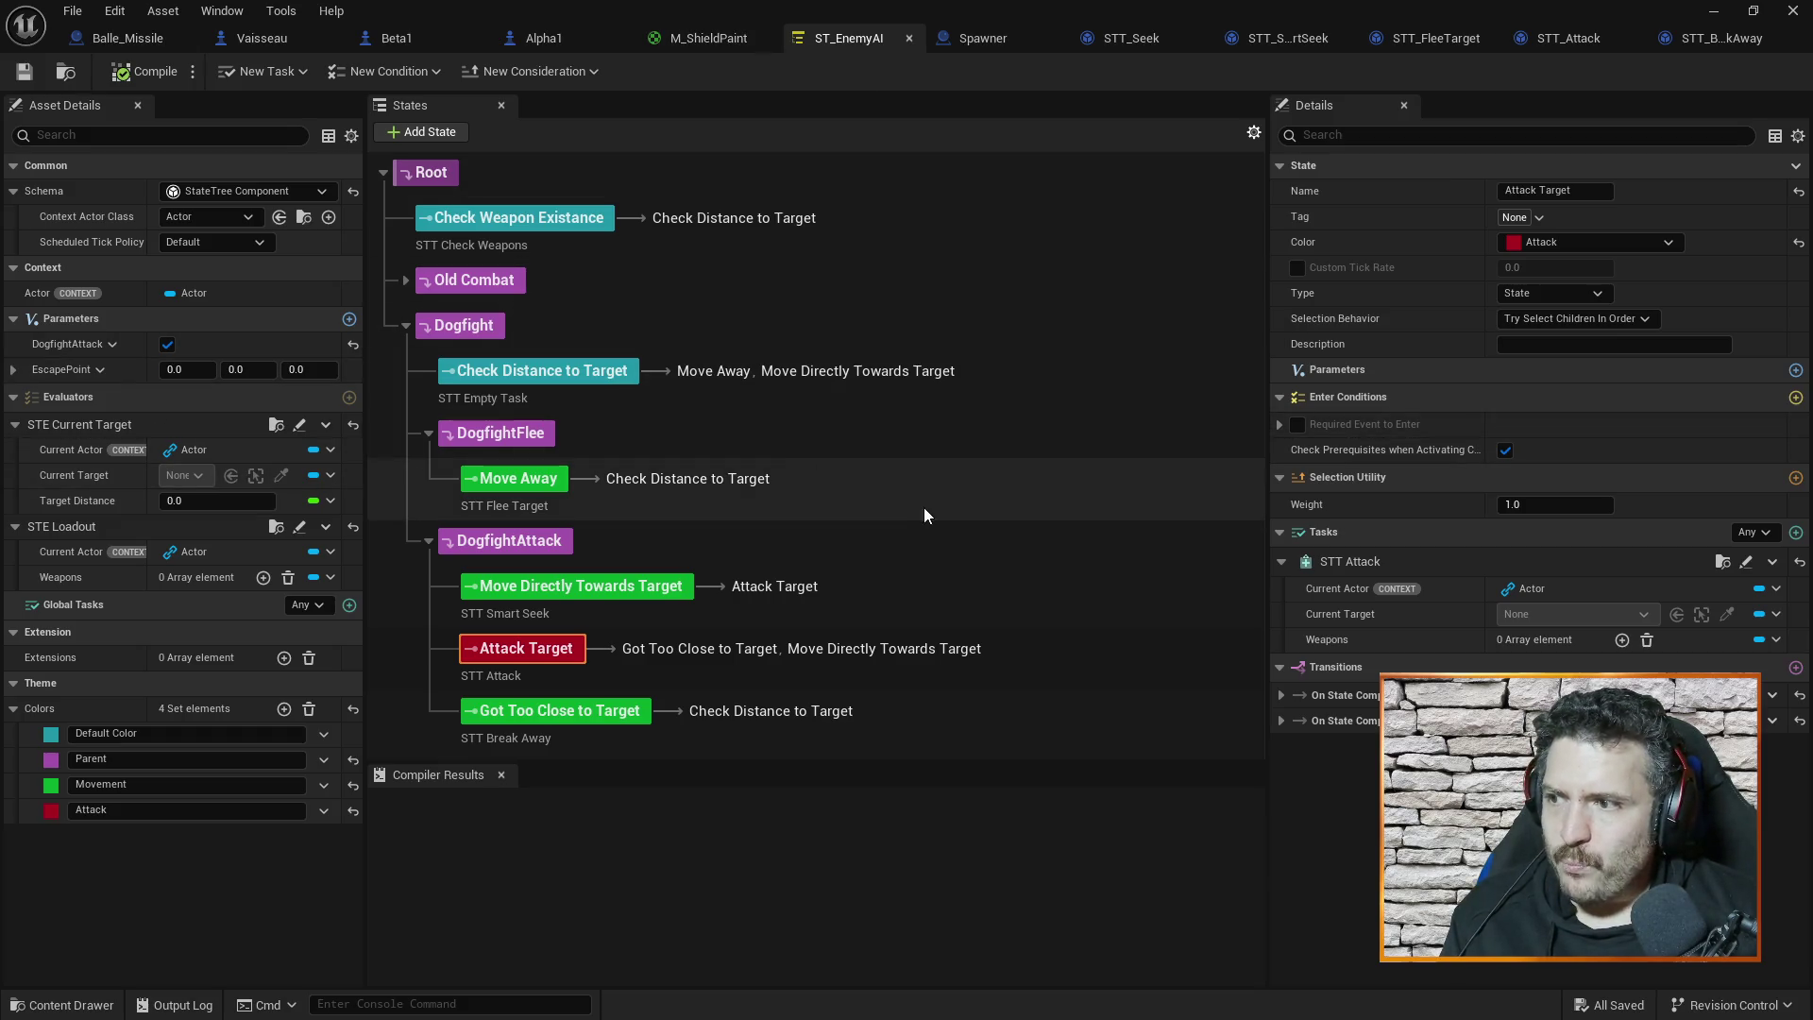
Step: Set Move Directly Towards Target's Chase Speed to 50000, compile the state tree and close it
left_click(948, 604)
left_click(1548, 613)
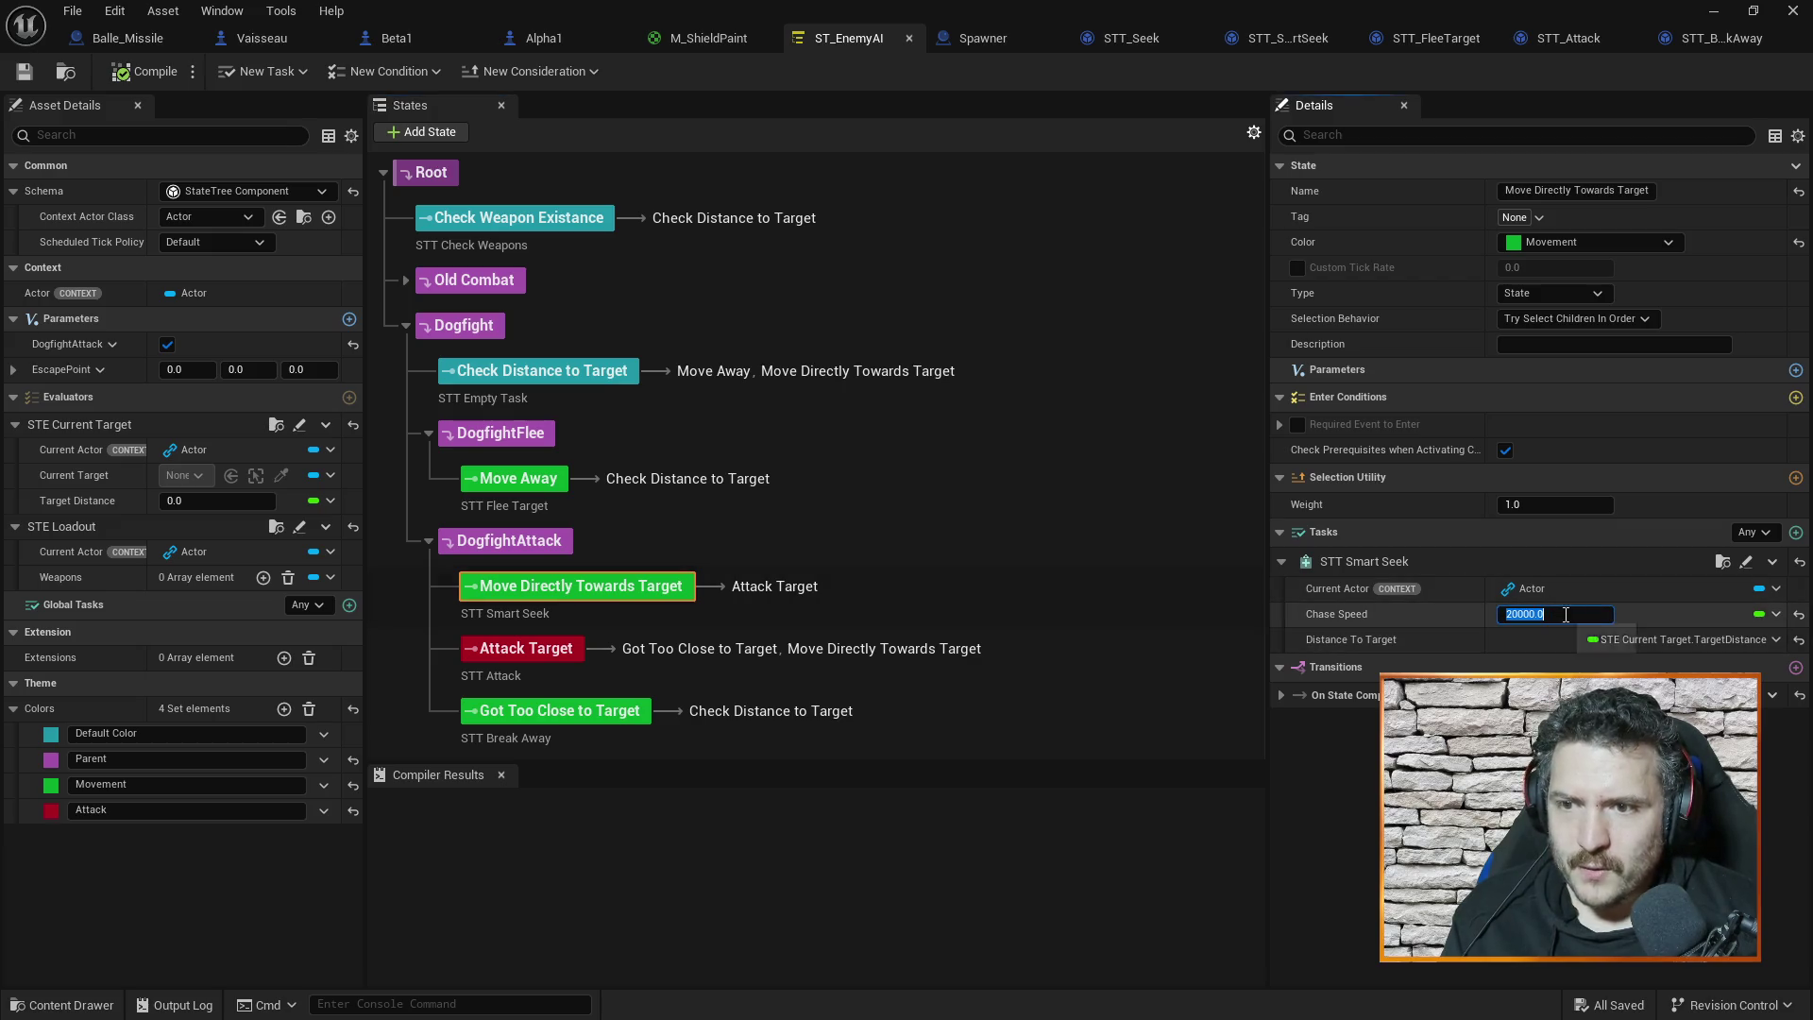
type("50000")
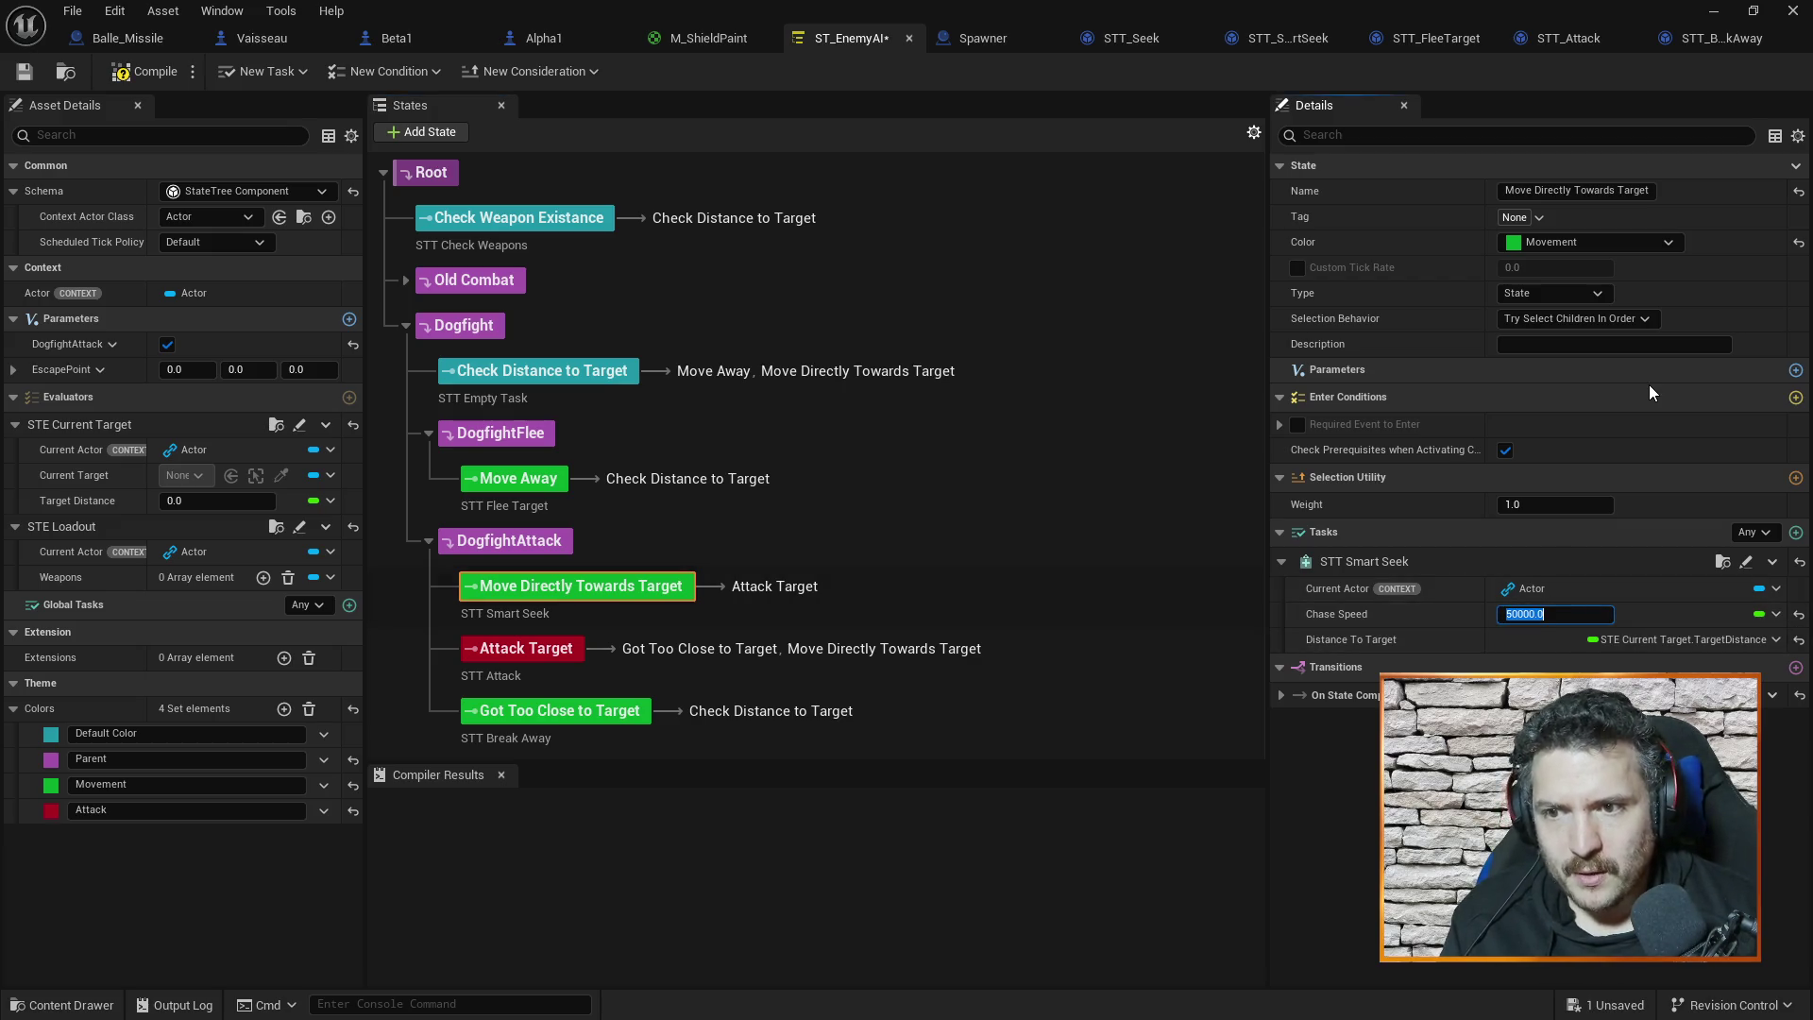
key("Return")
left_click(143, 71)
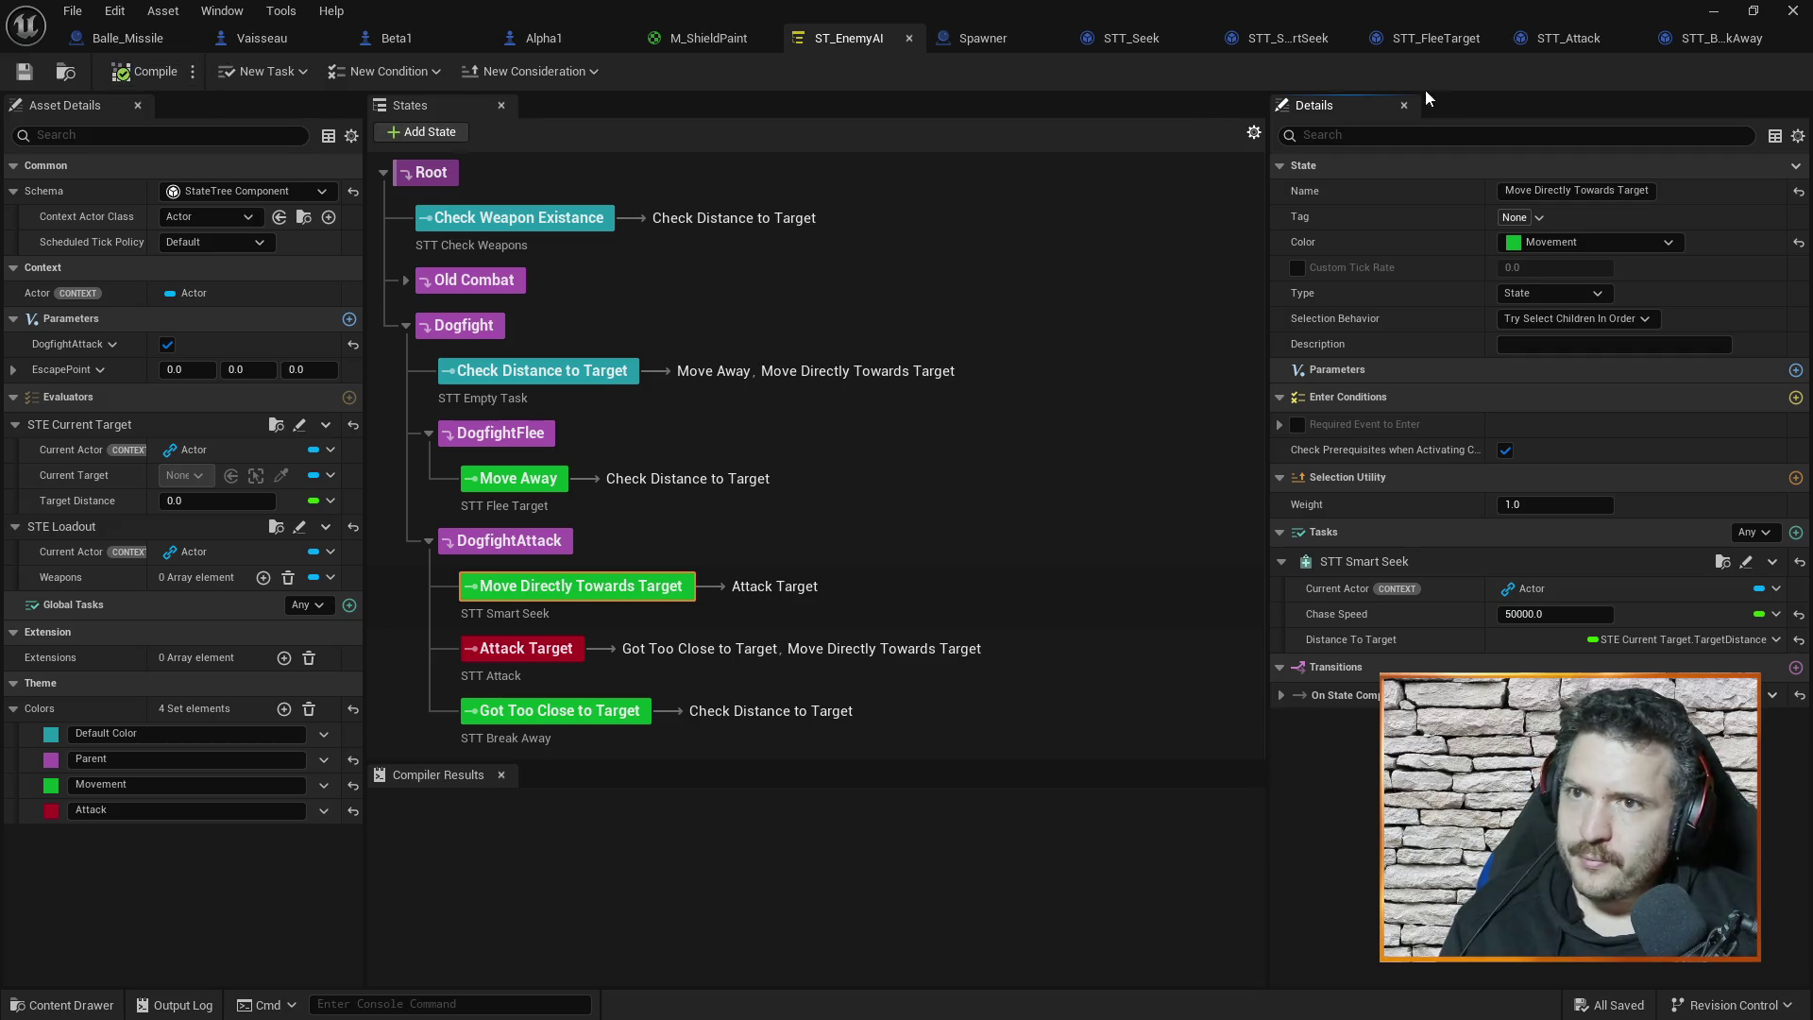
left_click(1714, 10)
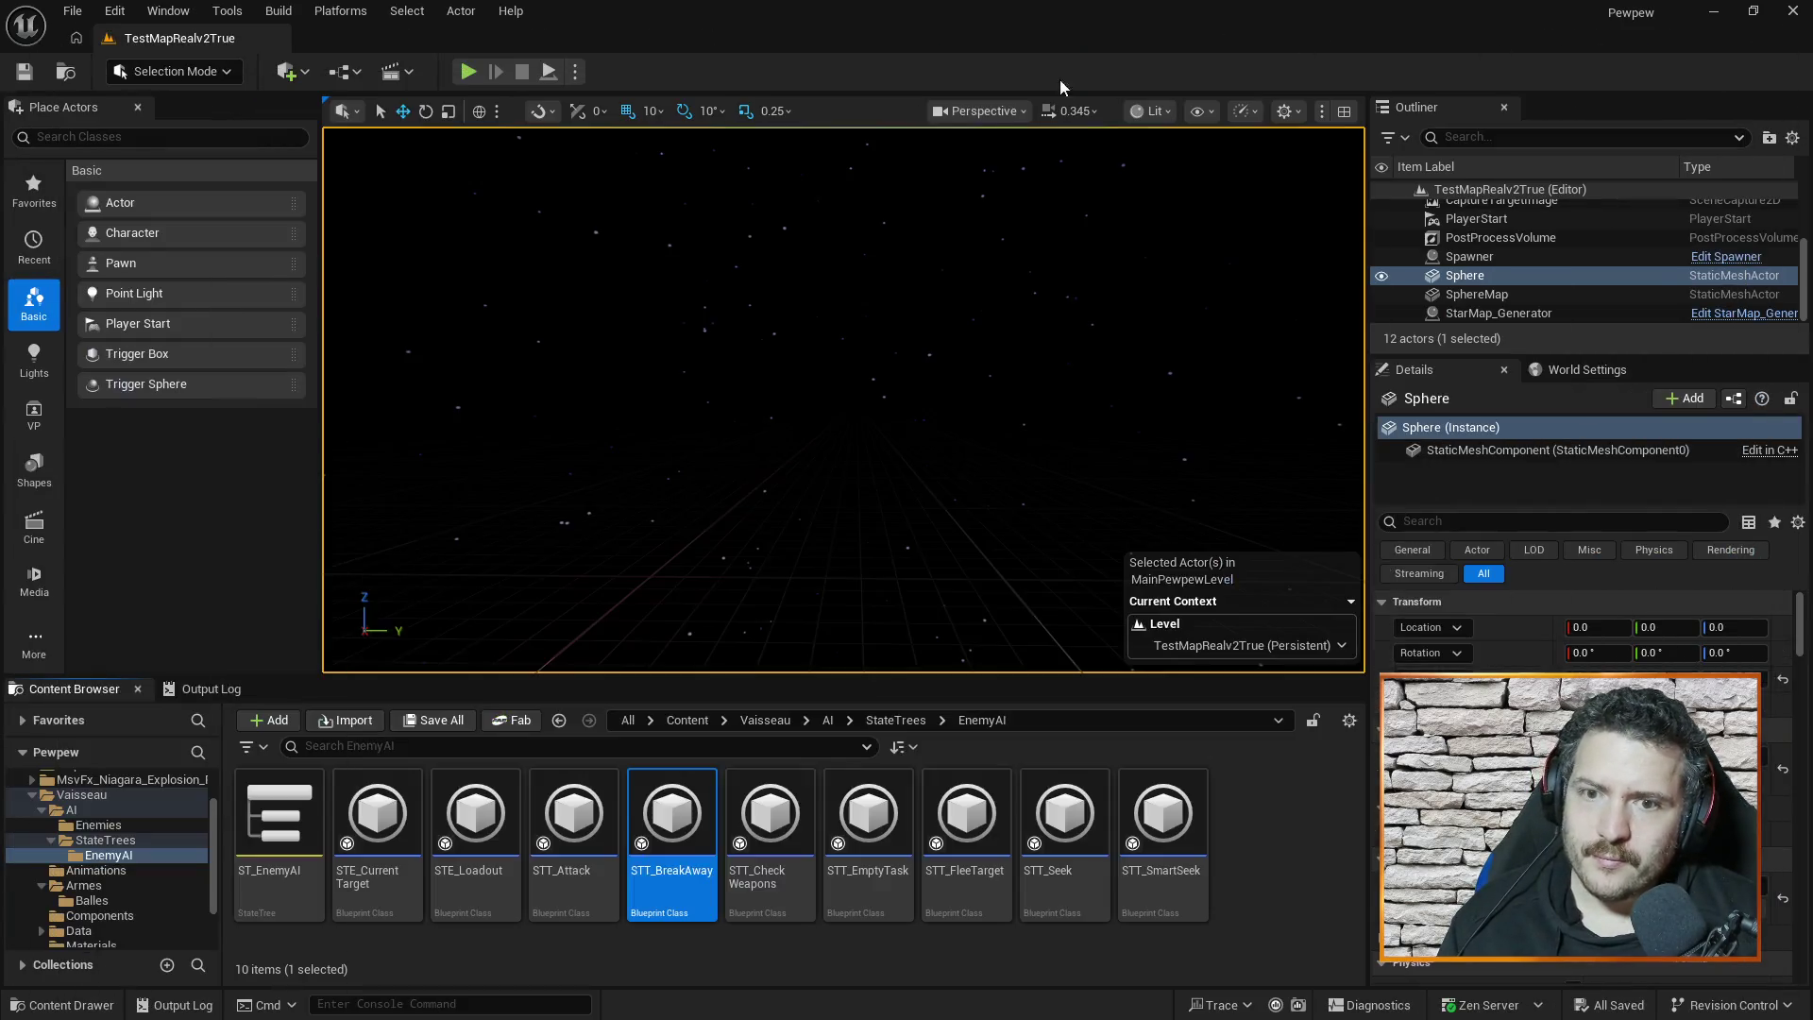
Step: Playtest the level with the 50000 chase speed, then stop the session
left_click(467, 71)
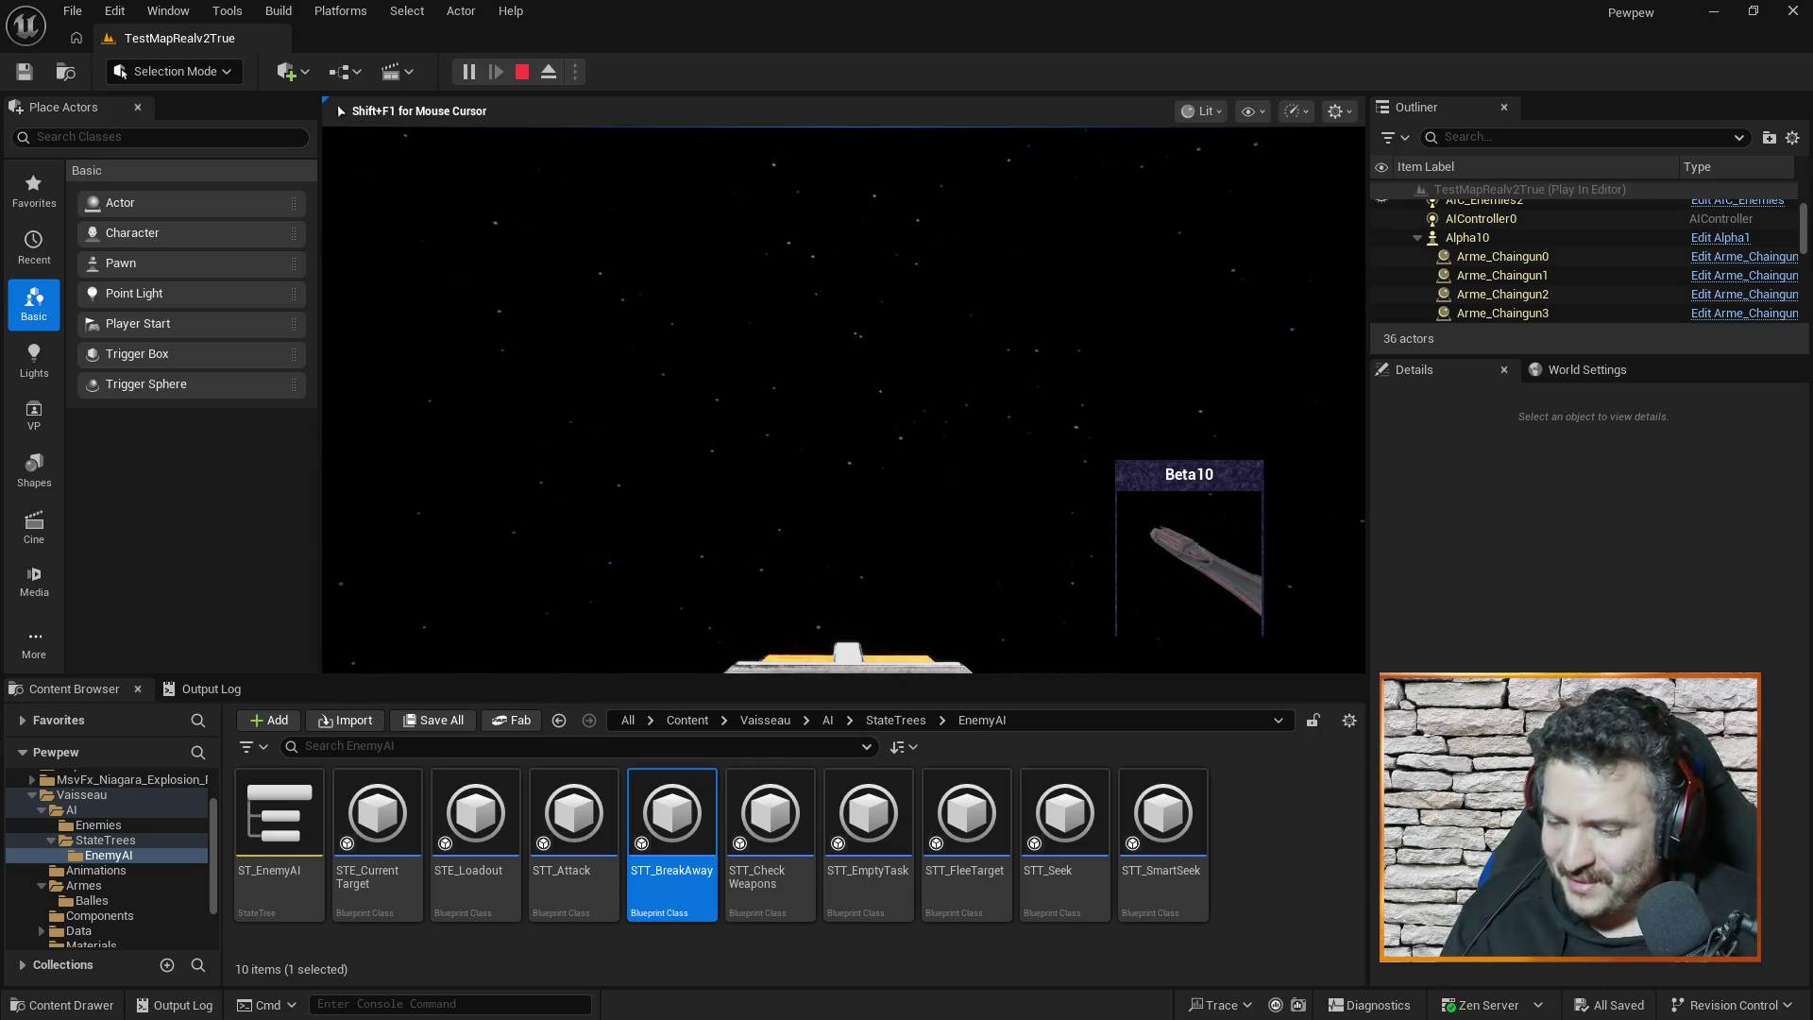
key("Escape")
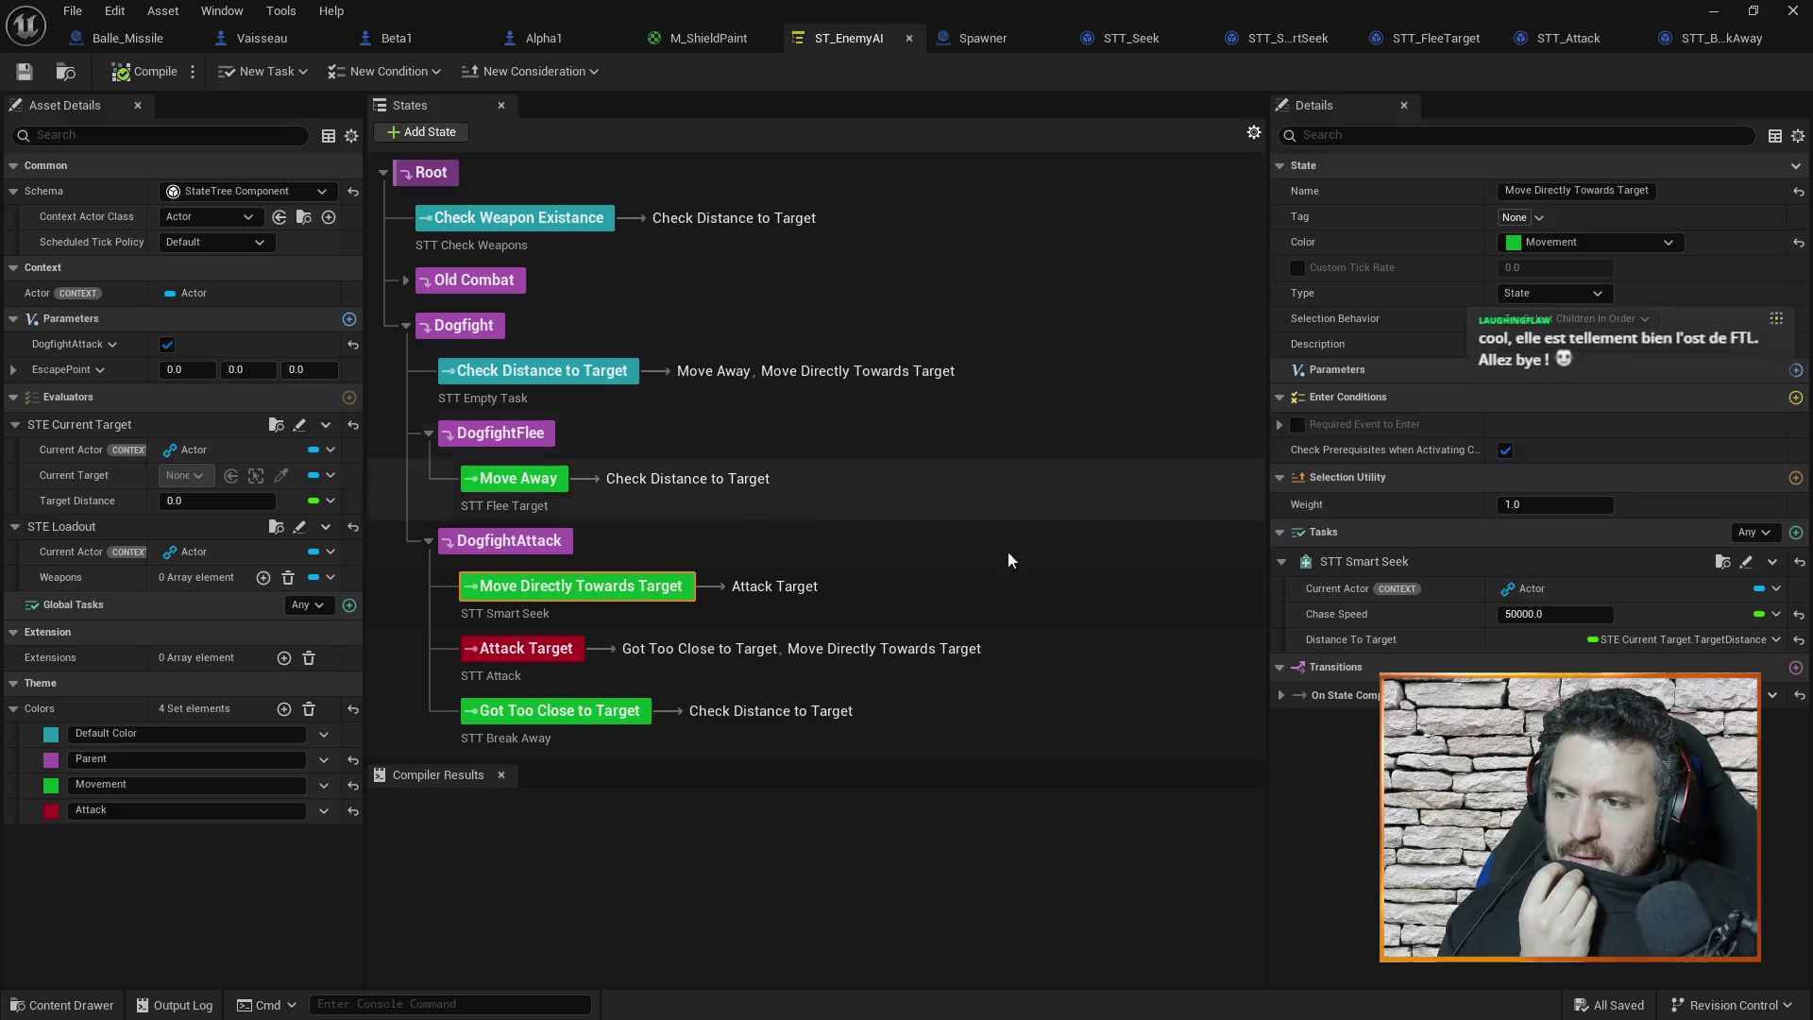
Step: Review Attack Target's STT_Attack event graph and Beta1's AC_Weapon weapon list
left_click(1029, 651)
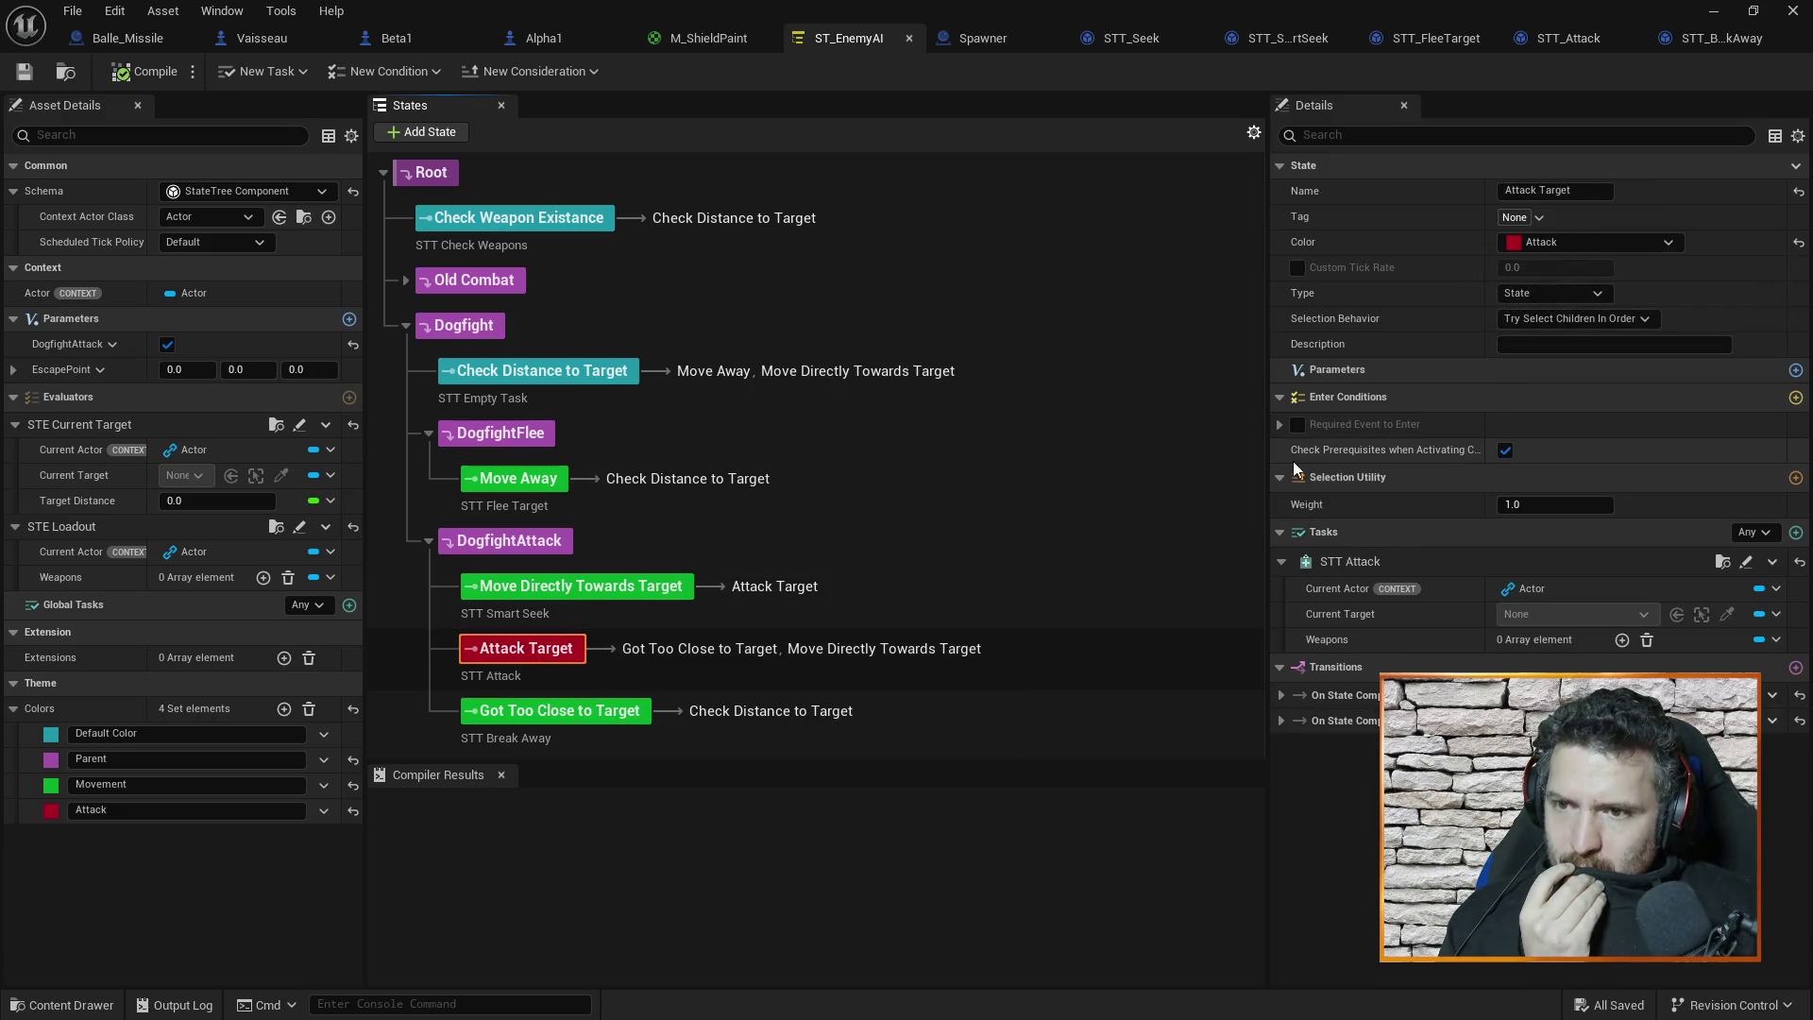
left_click(1564, 36)
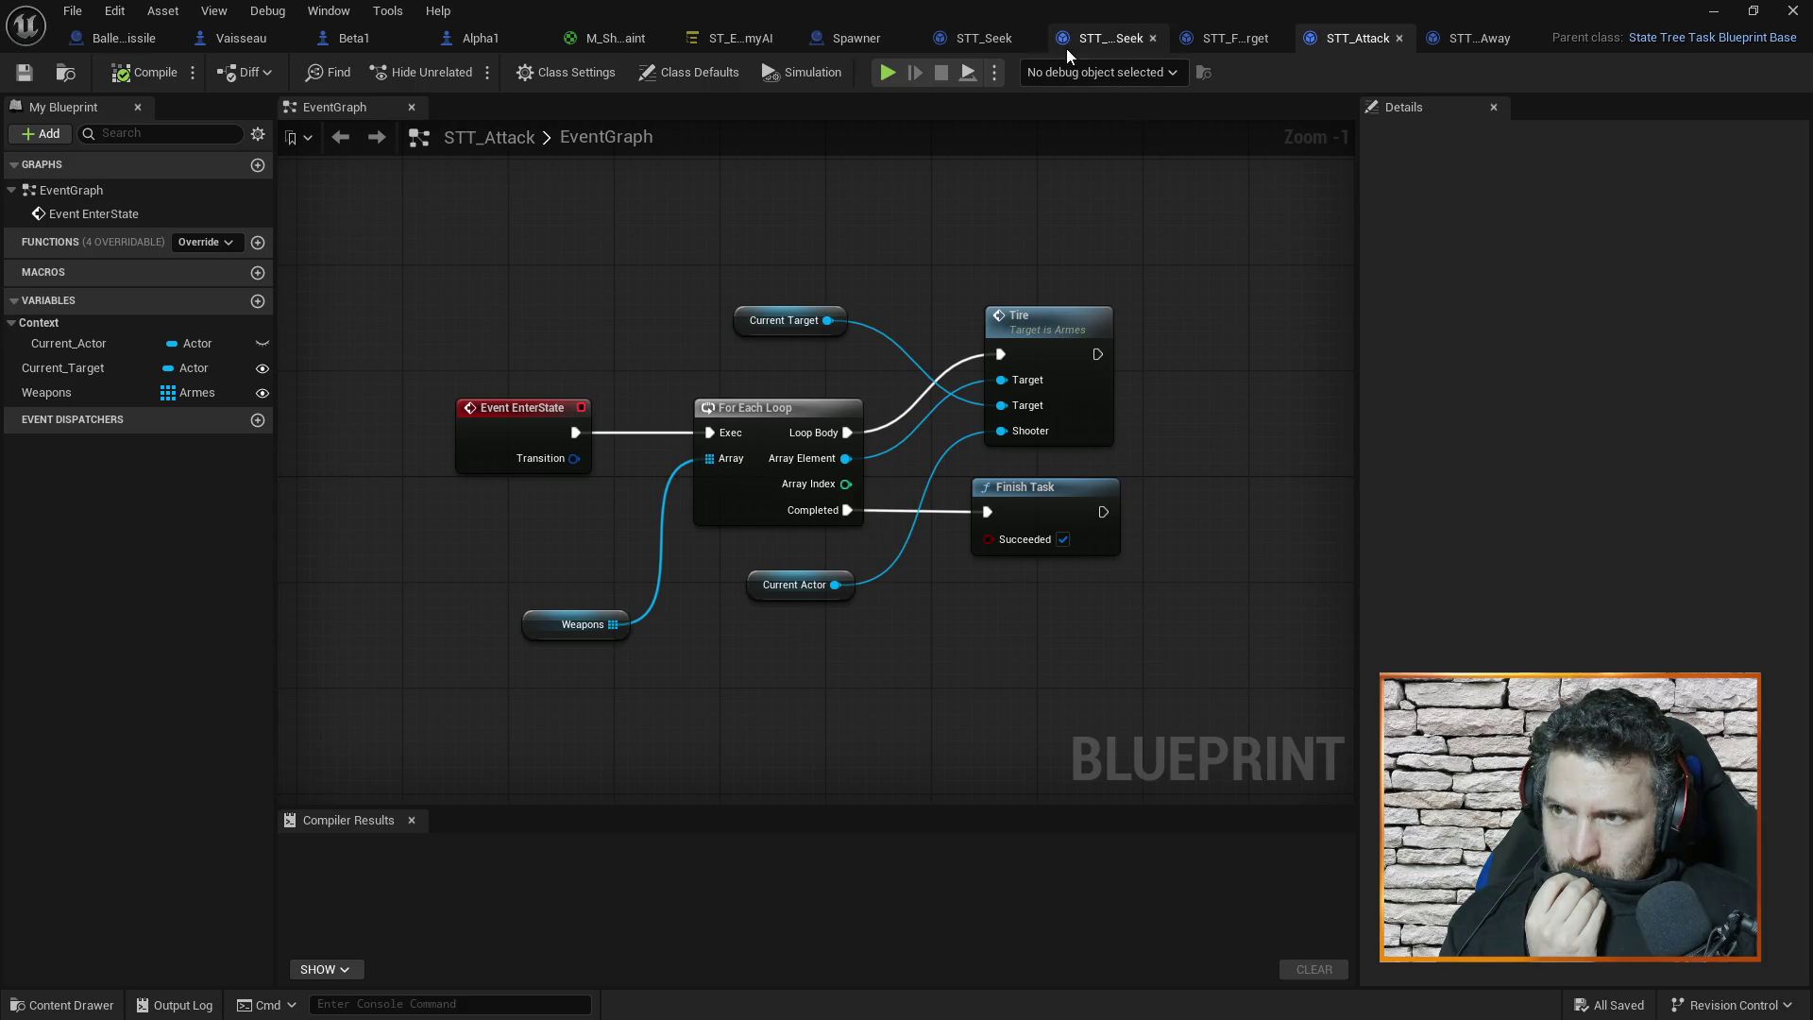
left_click(352, 38)
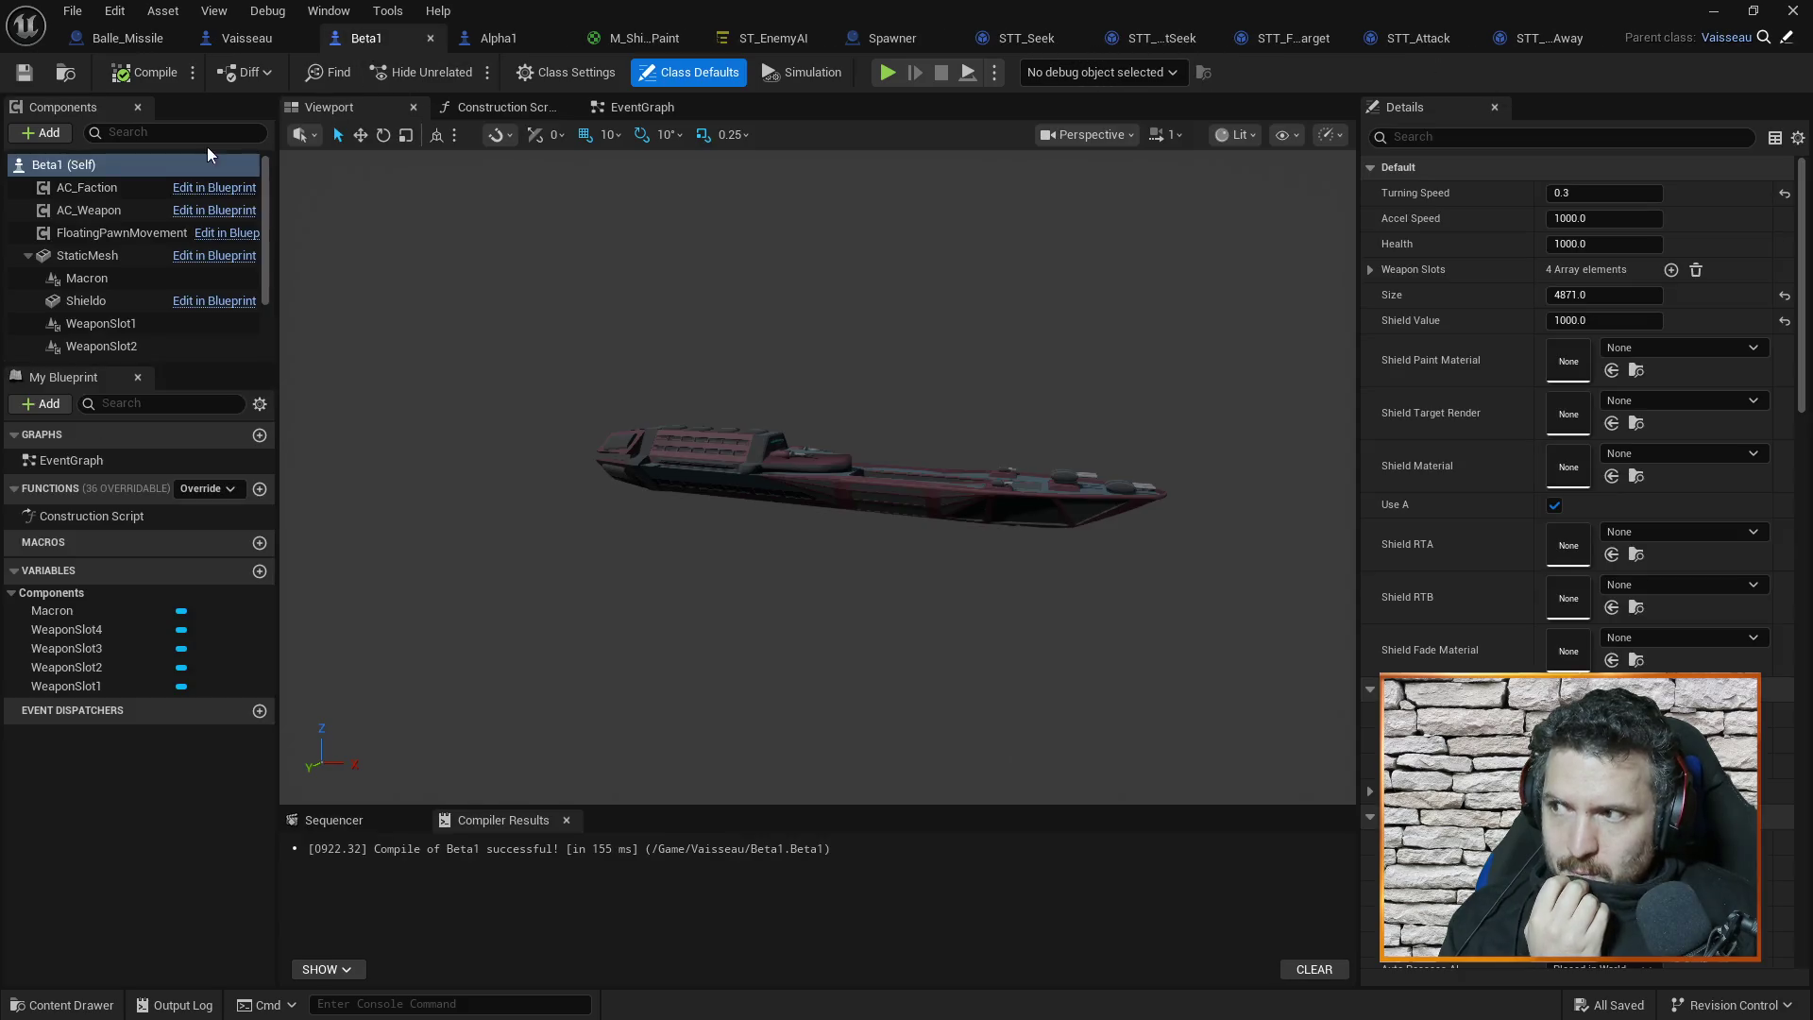
left_click(123, 210)
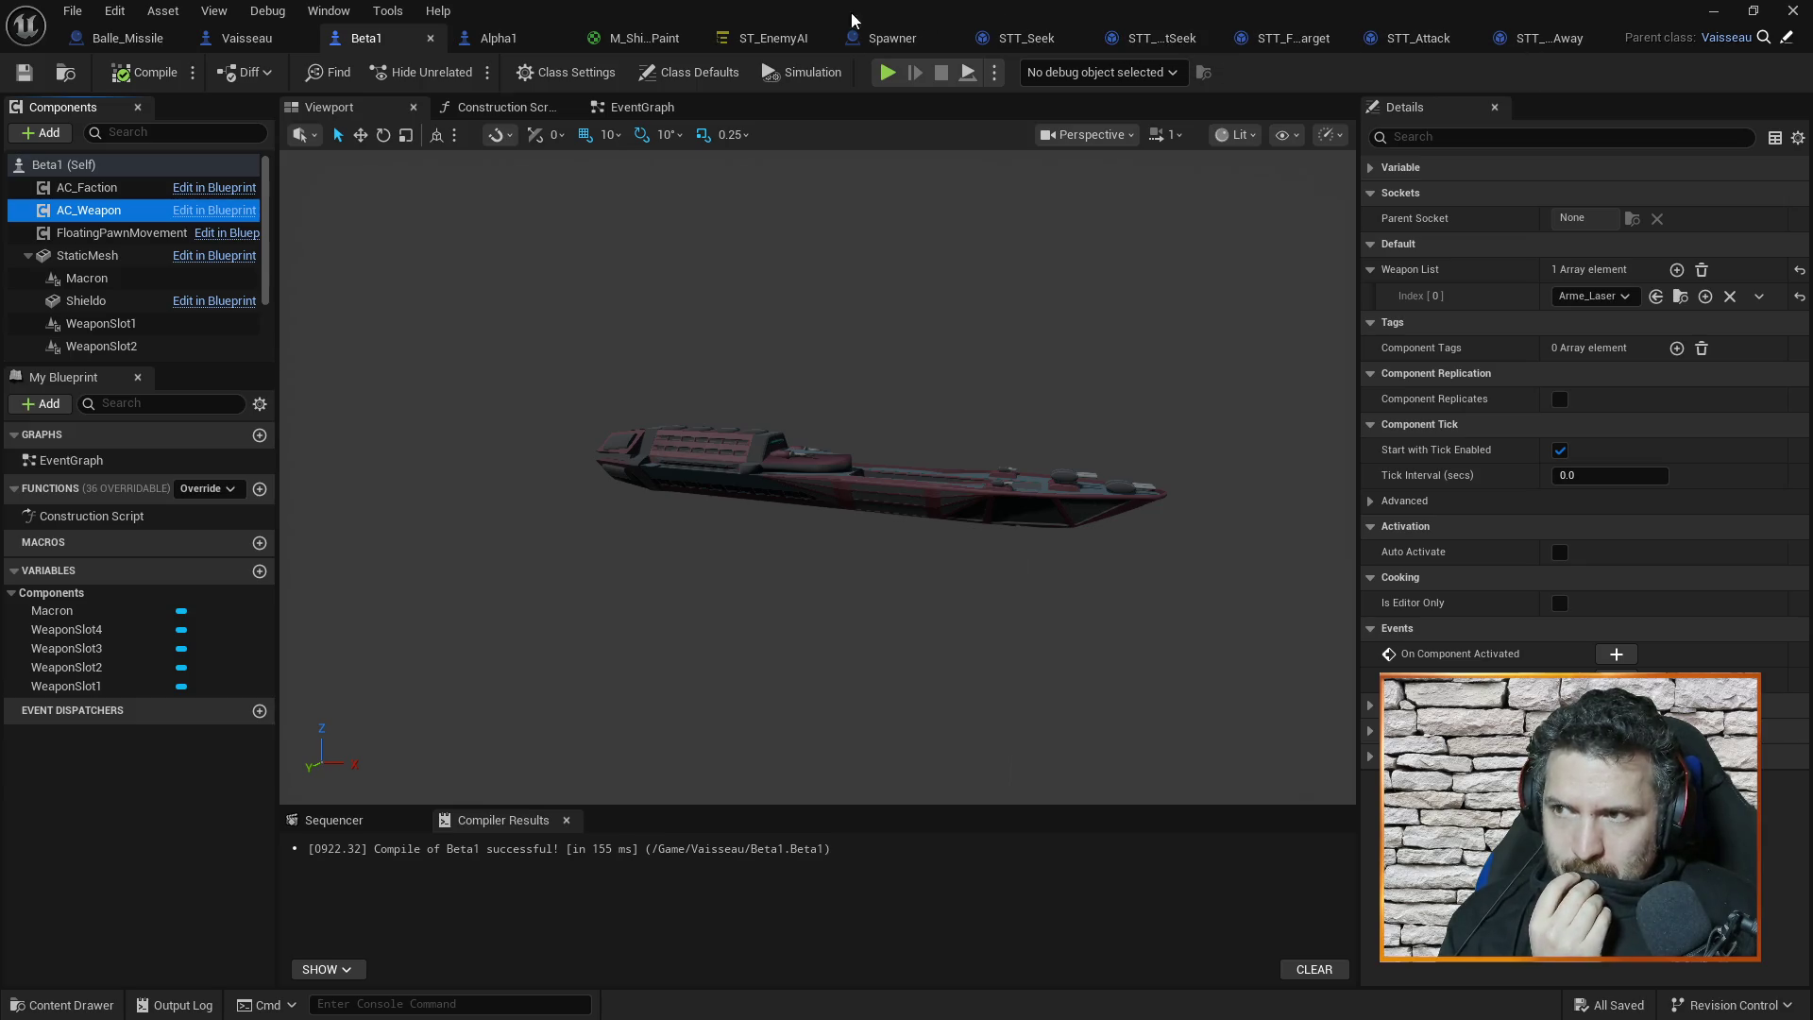
left_click(777, 40)
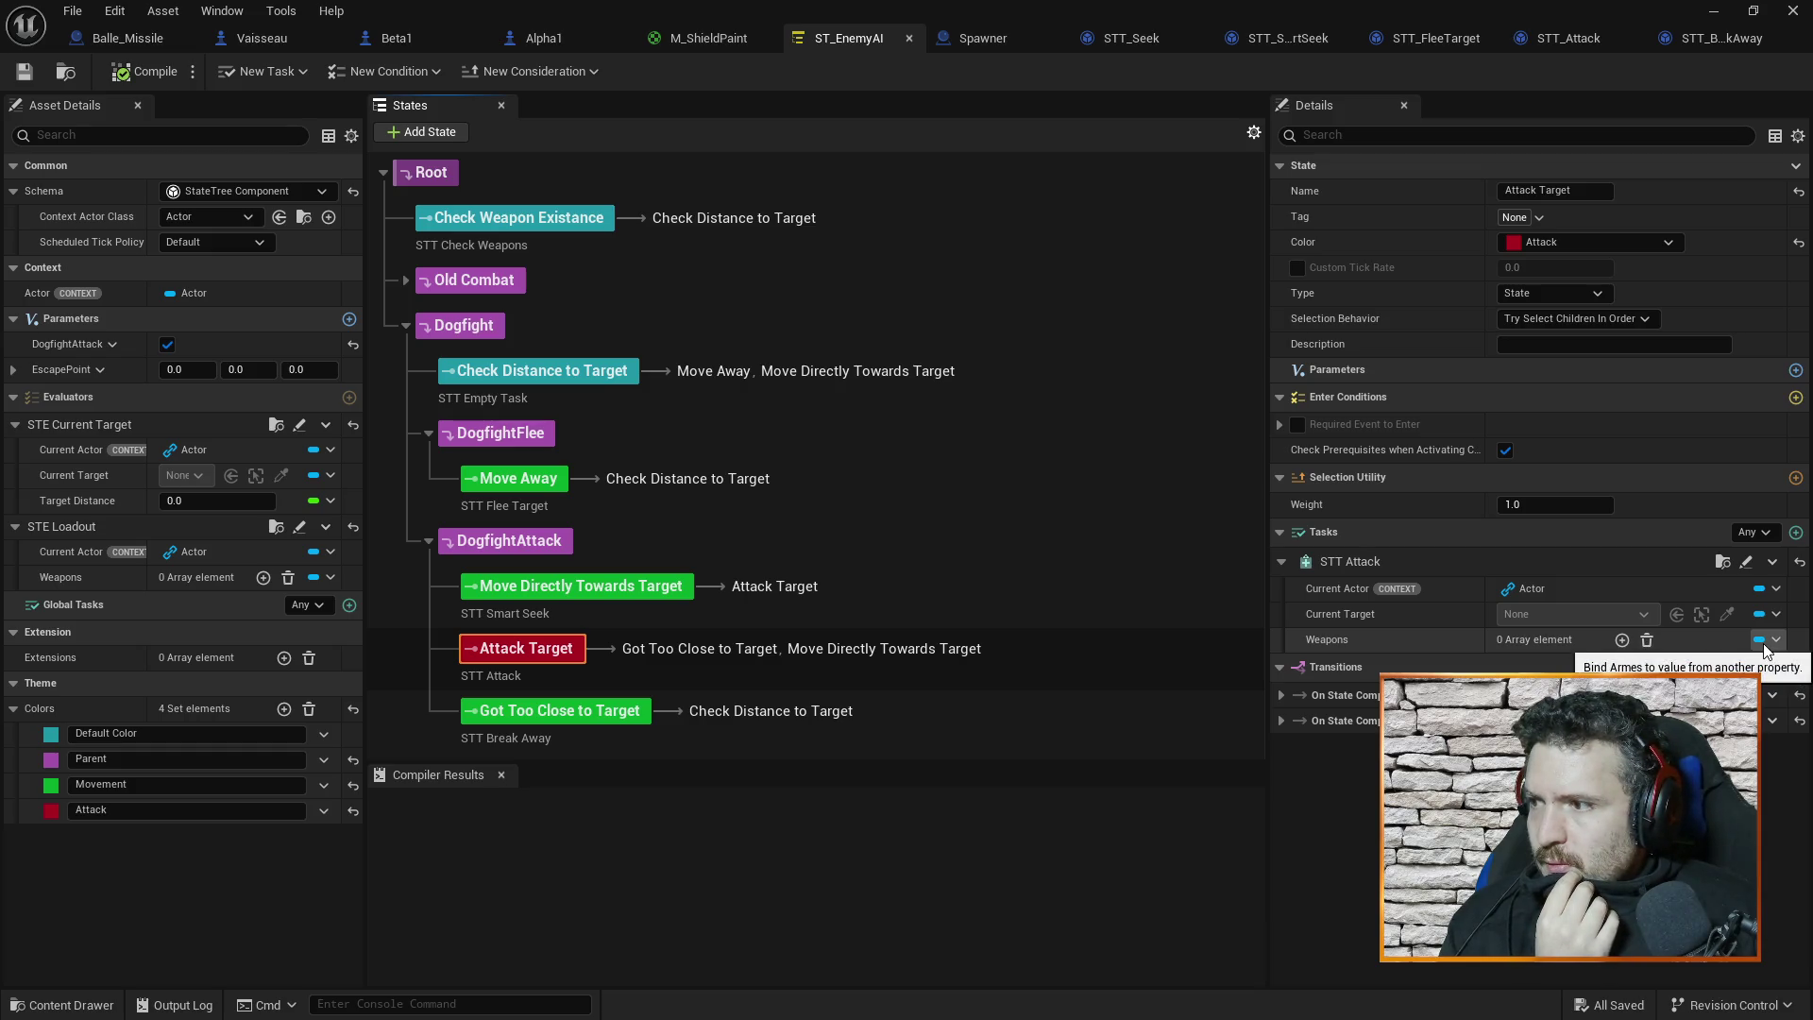
Step: Bind Attack Target's Weapons to STE Loadout Weapons, save the state tree and launch a playtest
left_click(1763, 646)
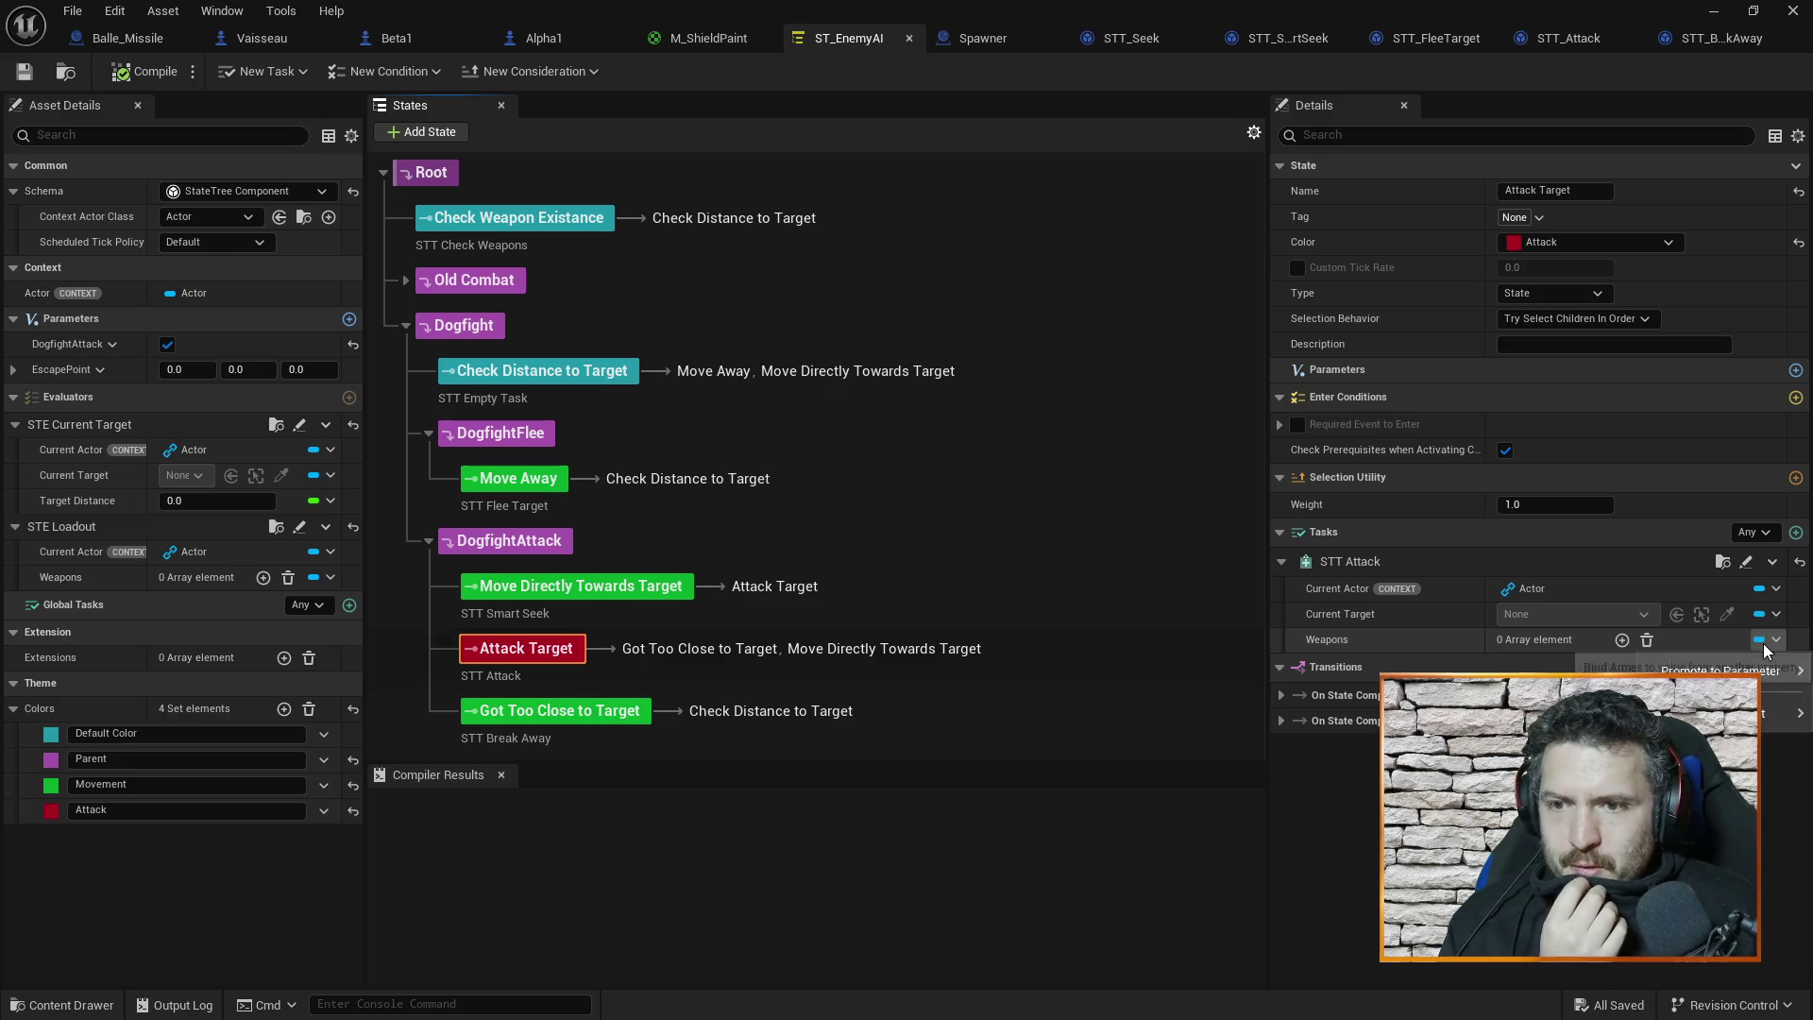
left_click(1605, 717)
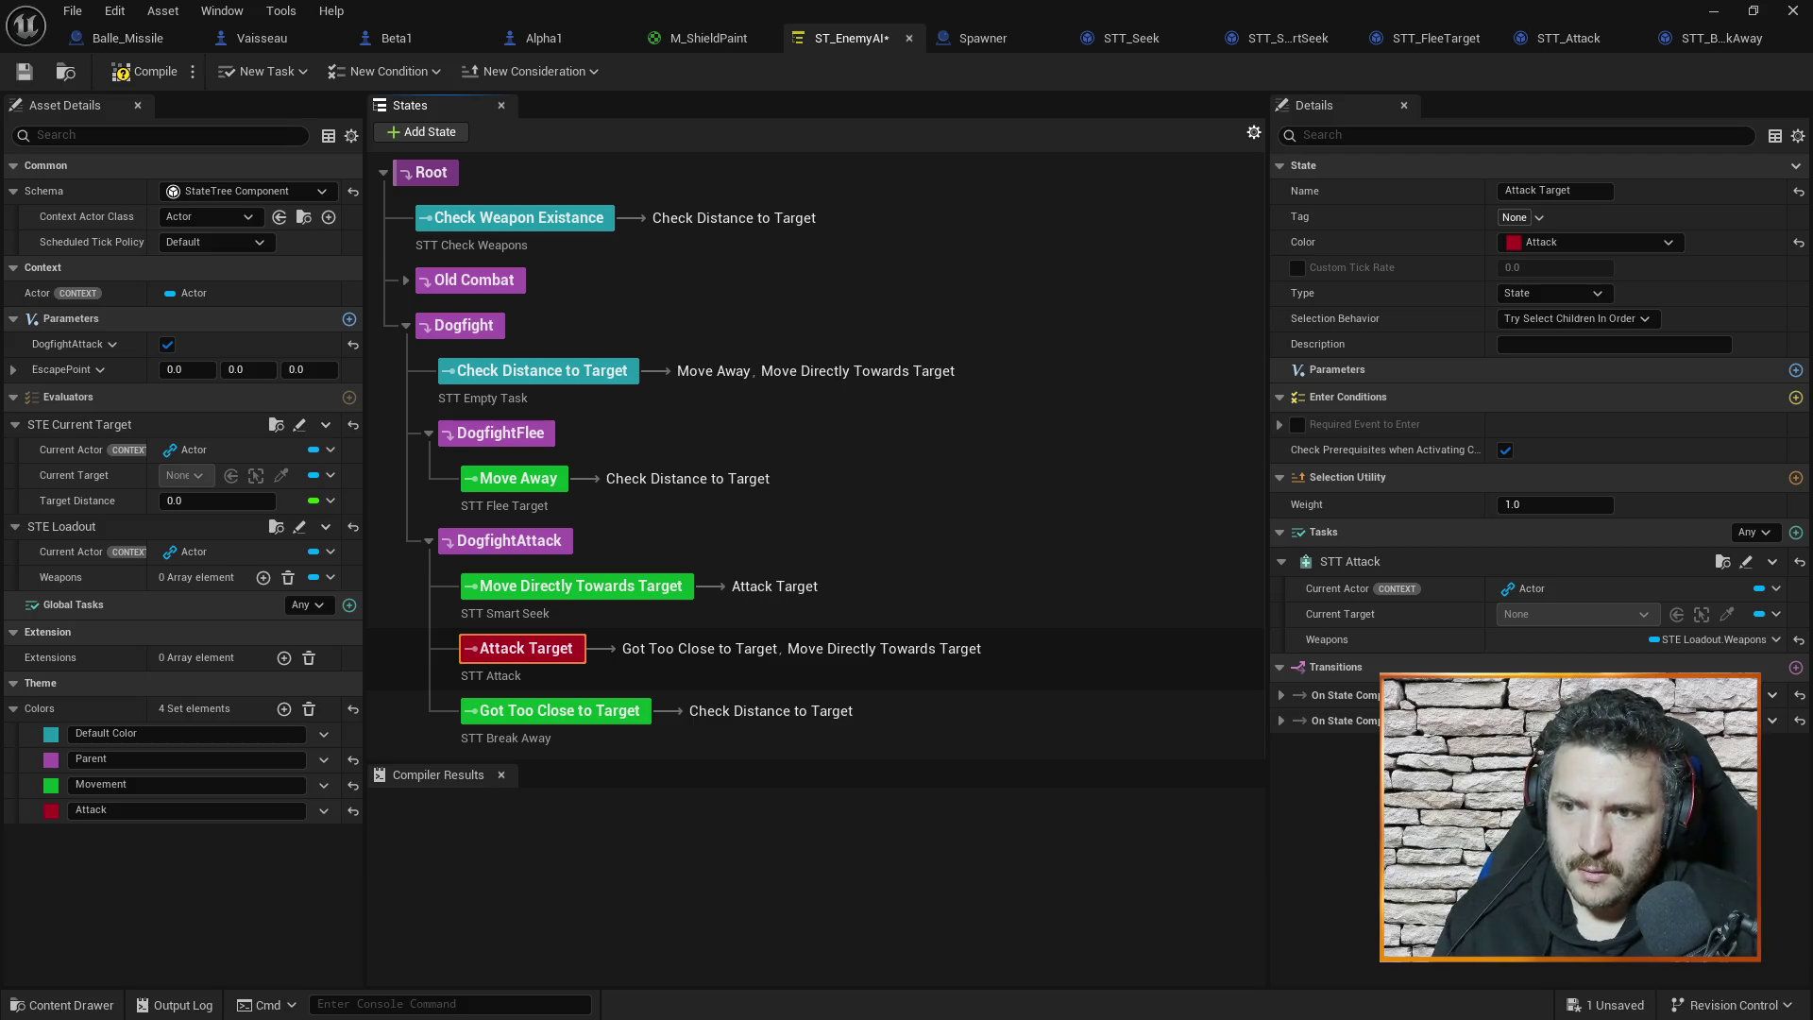
key("ctrl+s")
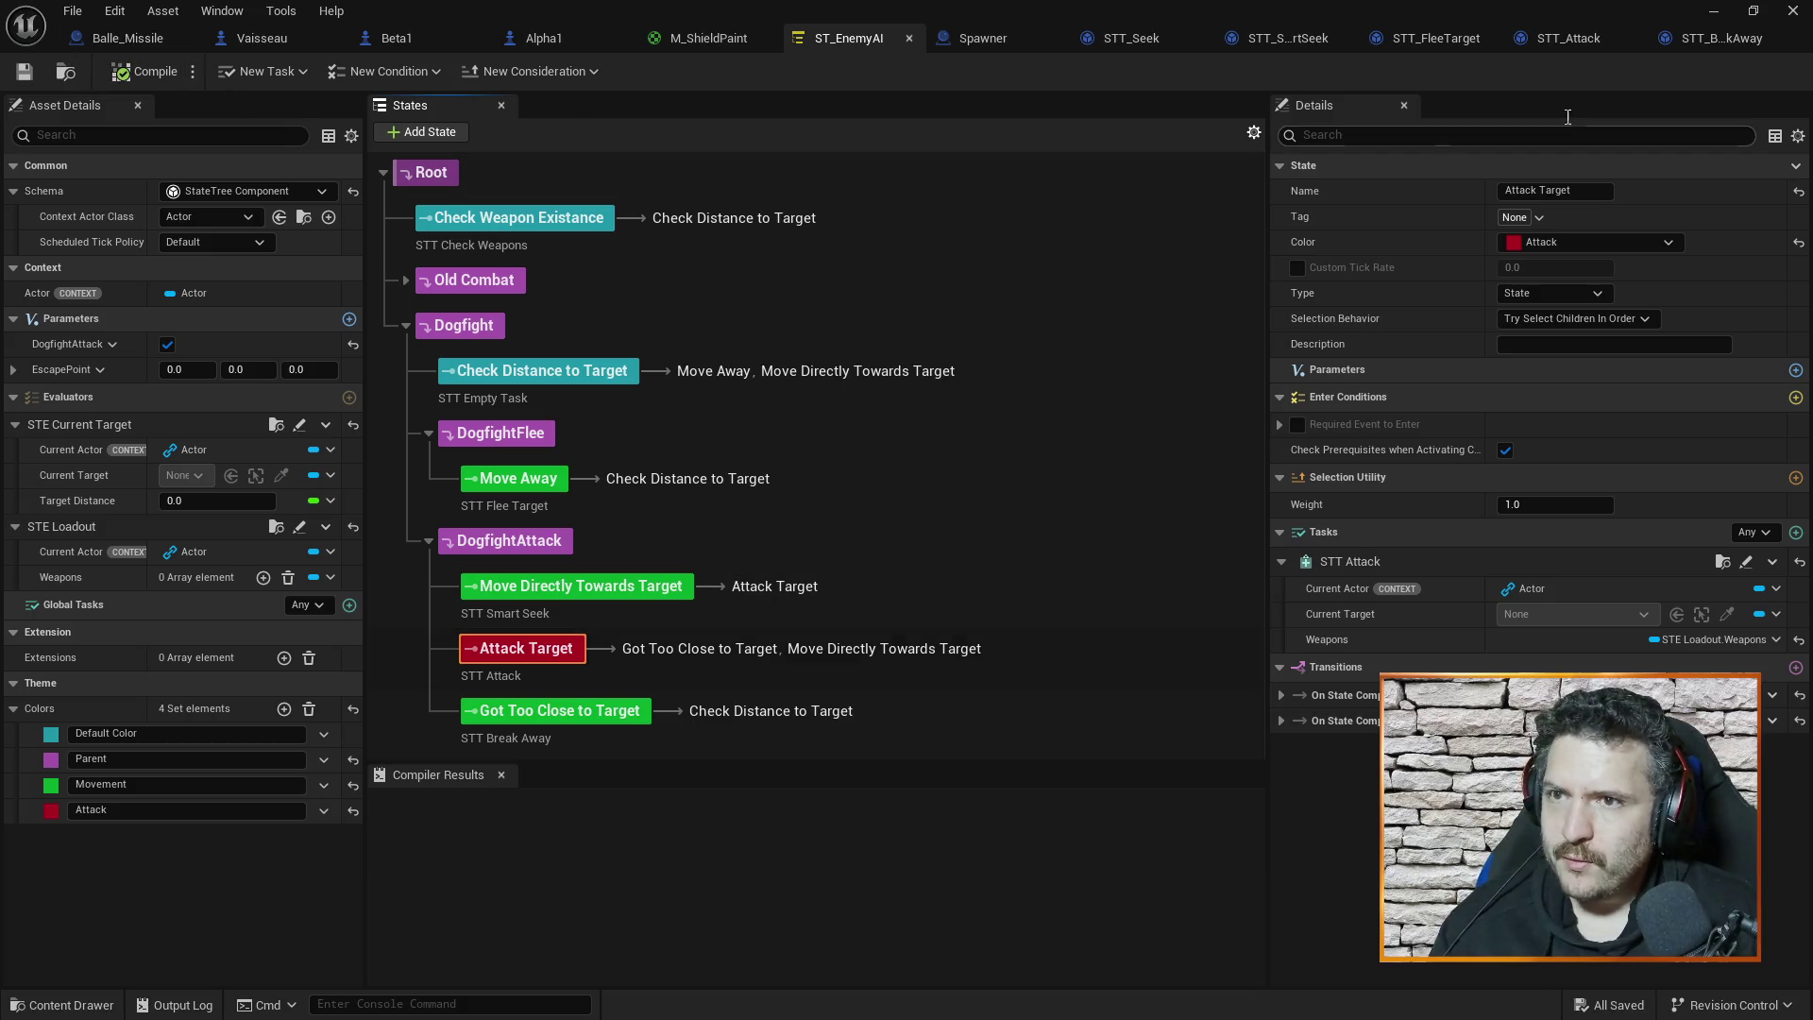
left_click(1714, 11)
left_click(466, 71)
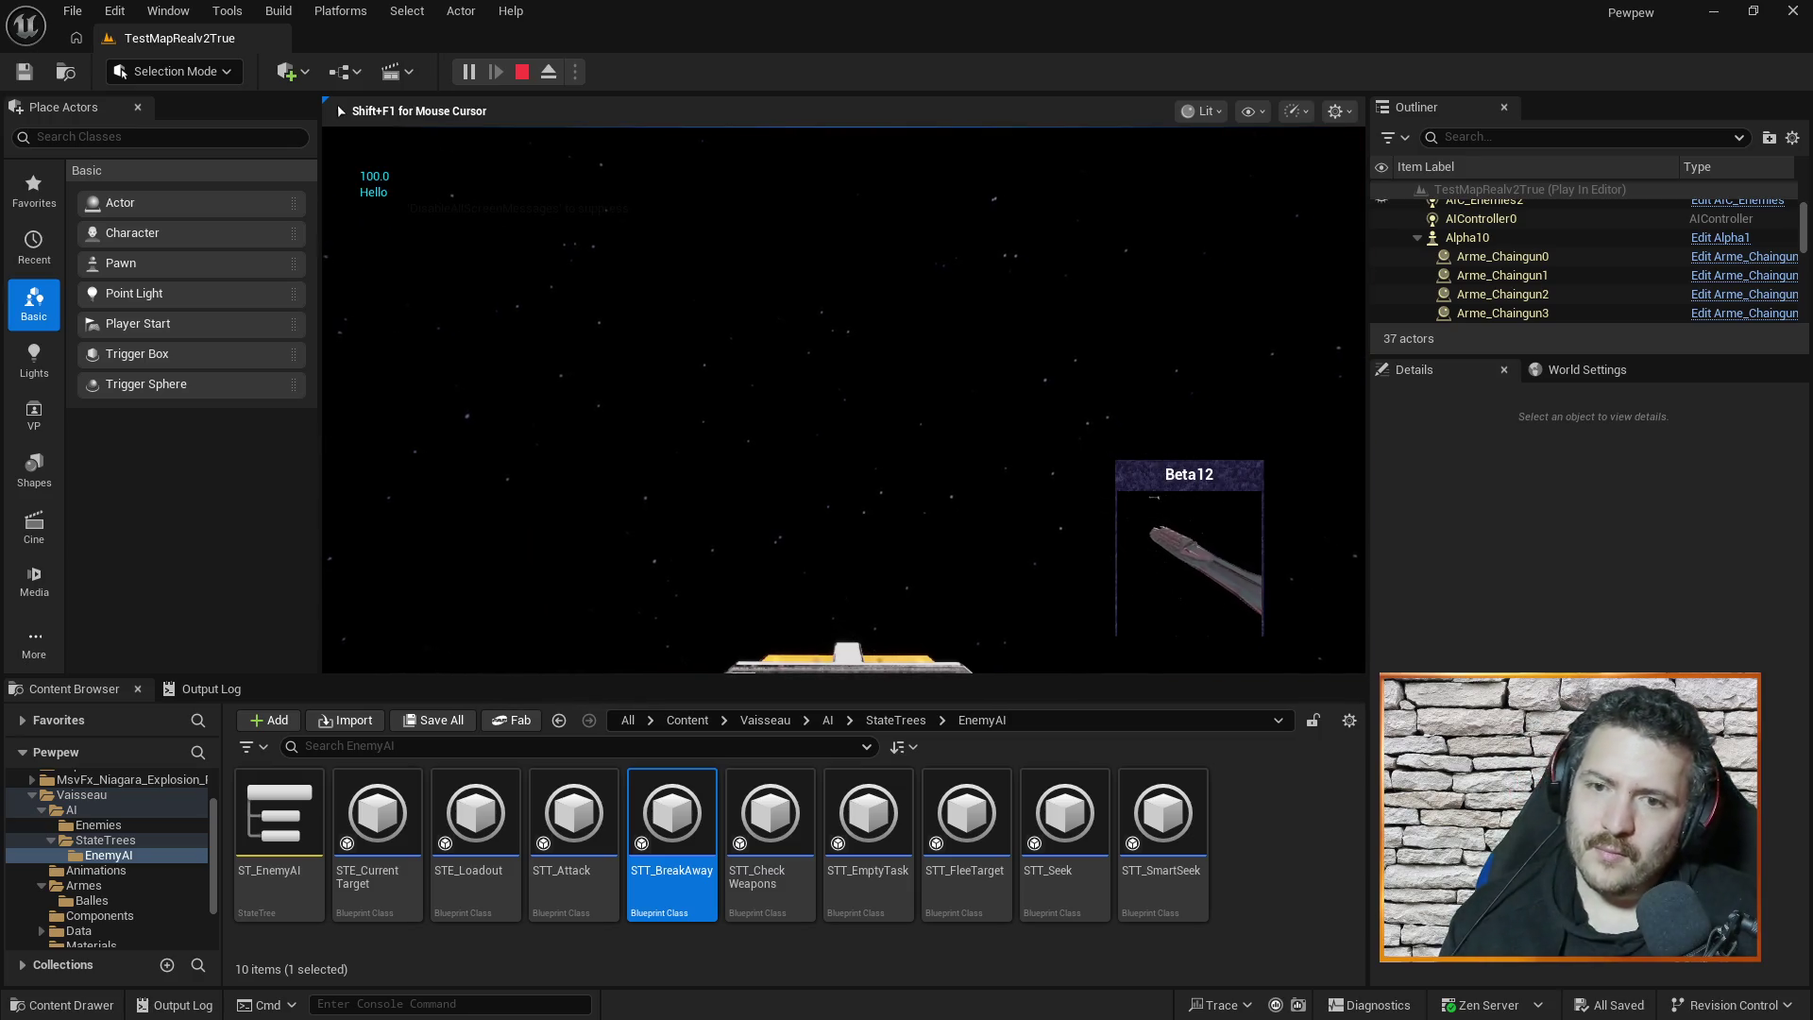
Step: End the weapon-binding playtest and bring the ST_EnemyAI state tree forward
key("Escape")
key("alt+Tab")
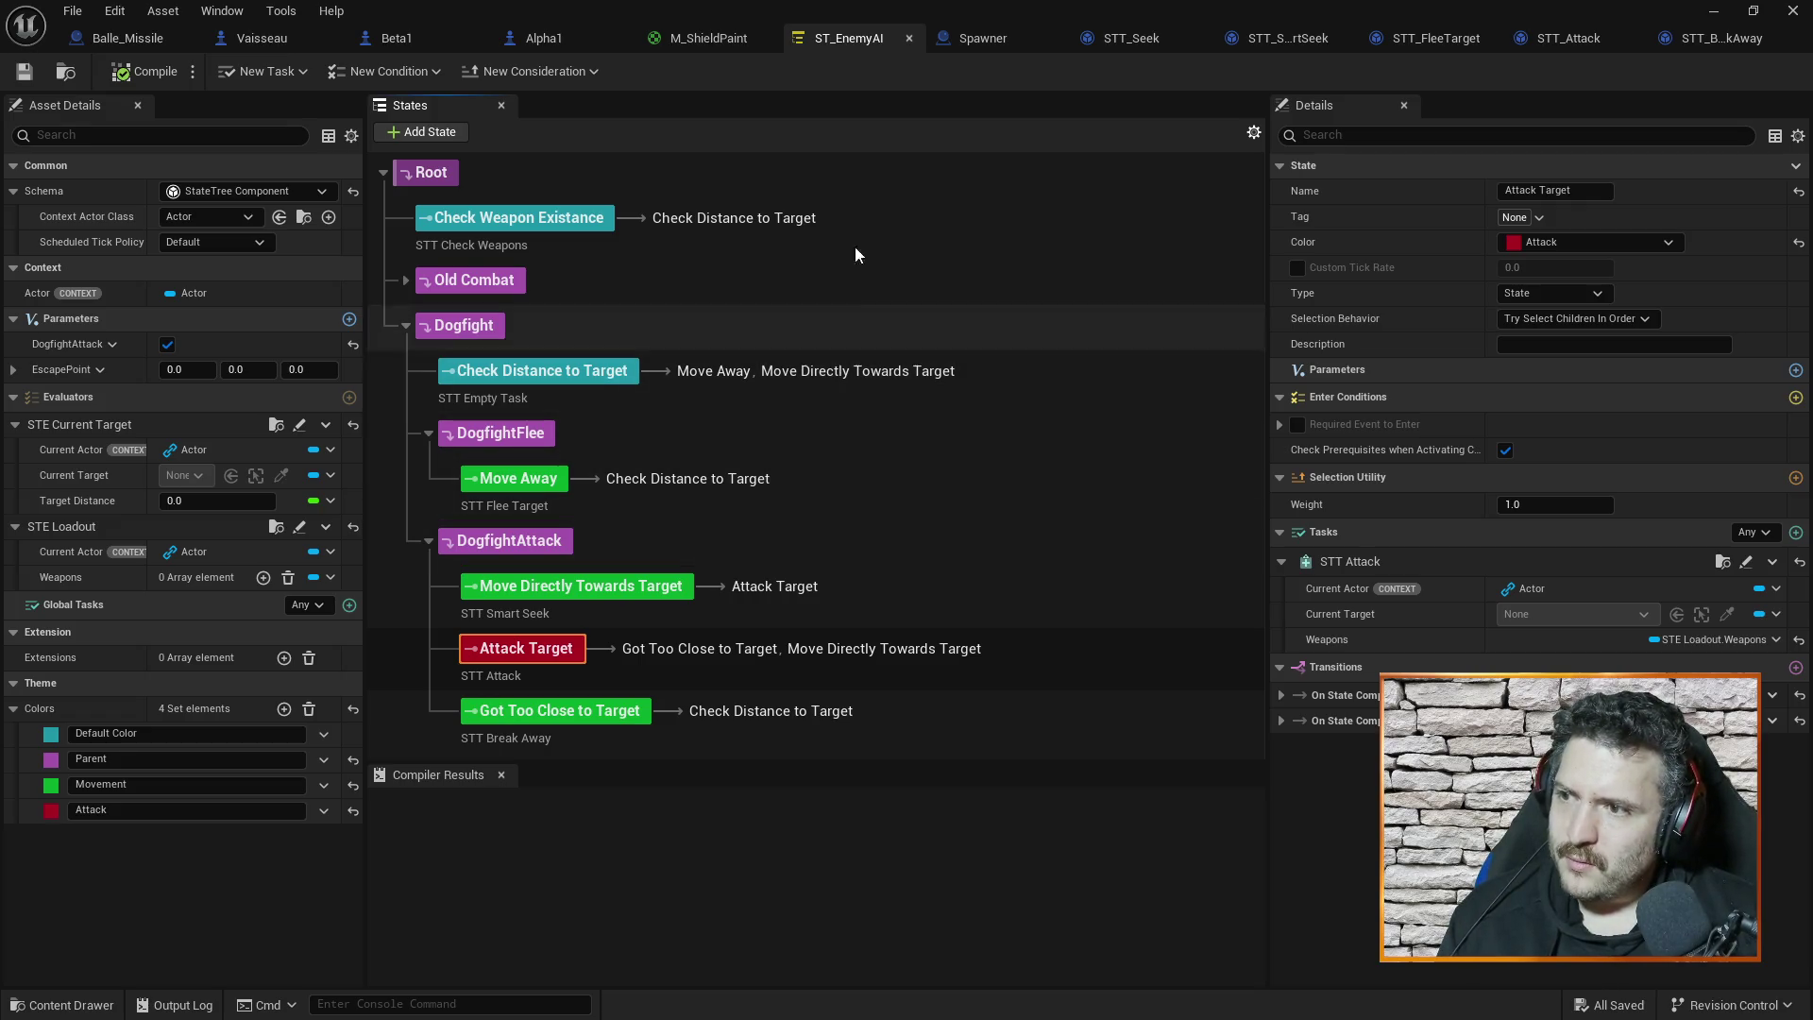
Step: Review the conditions on Check Distance to Target's Move Away and Move Directly Towards Target transitions
left_click(1069, 376)
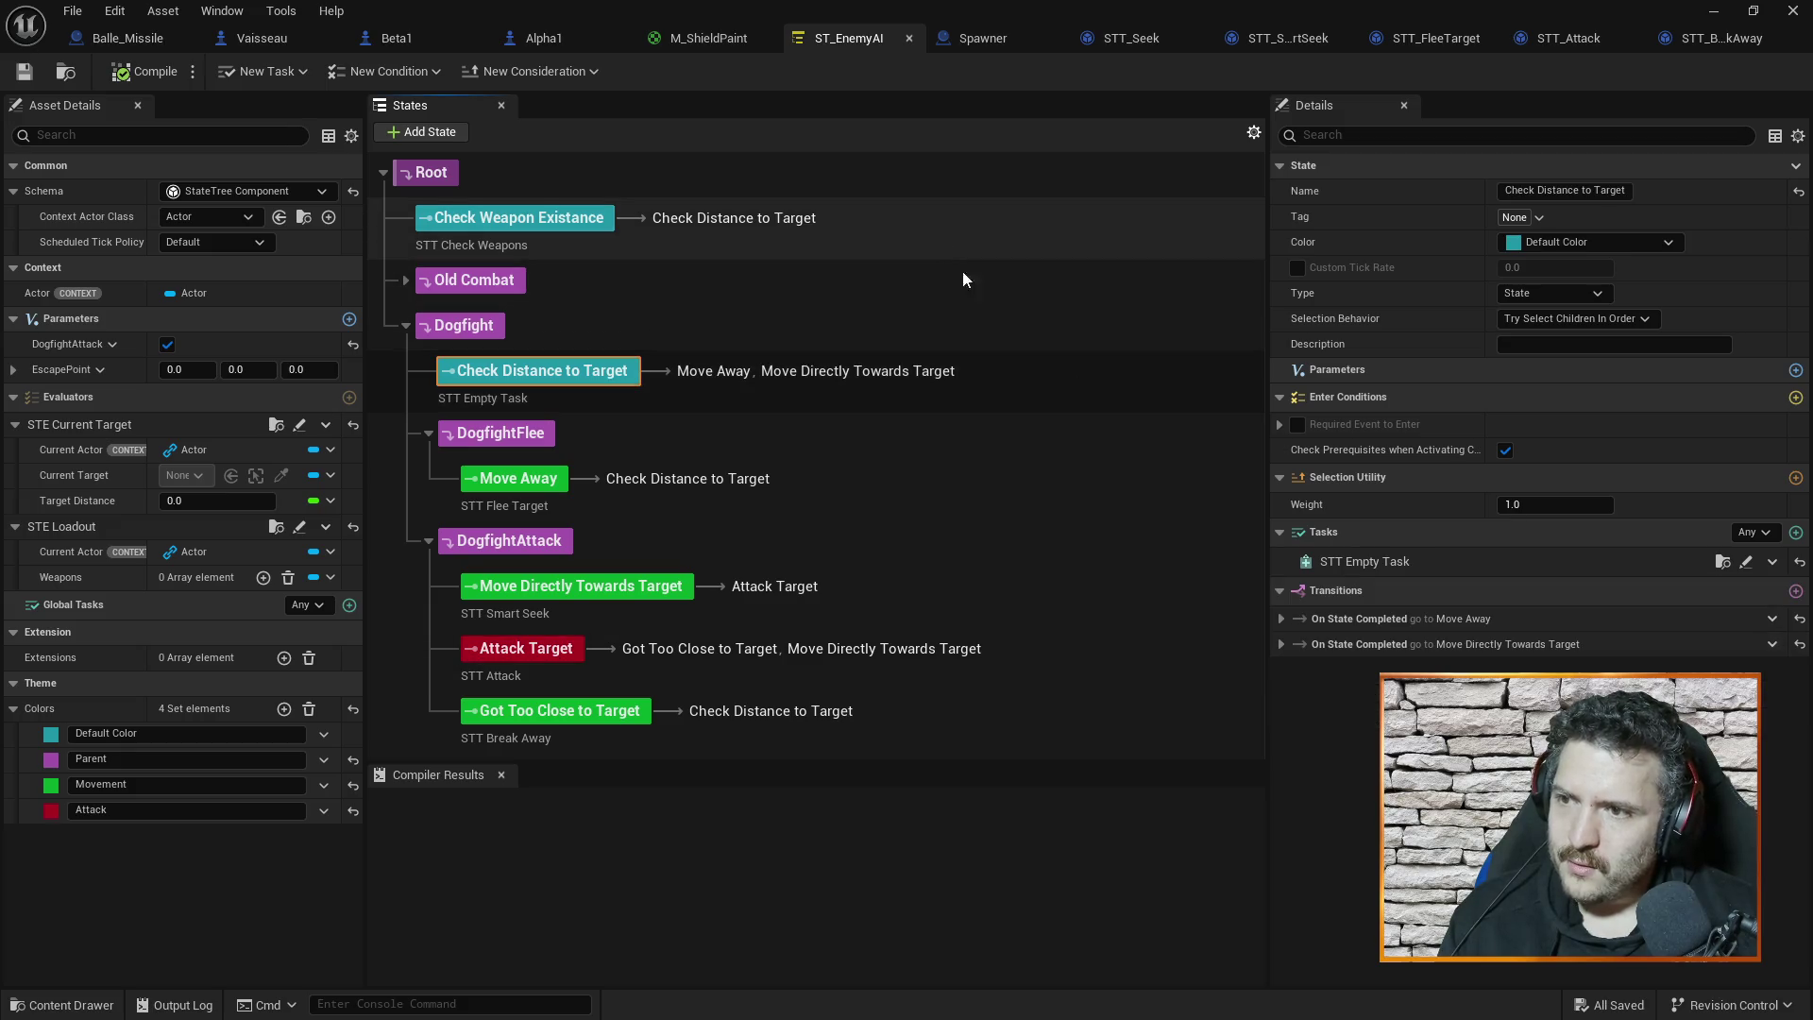
left_click(1281, 619)
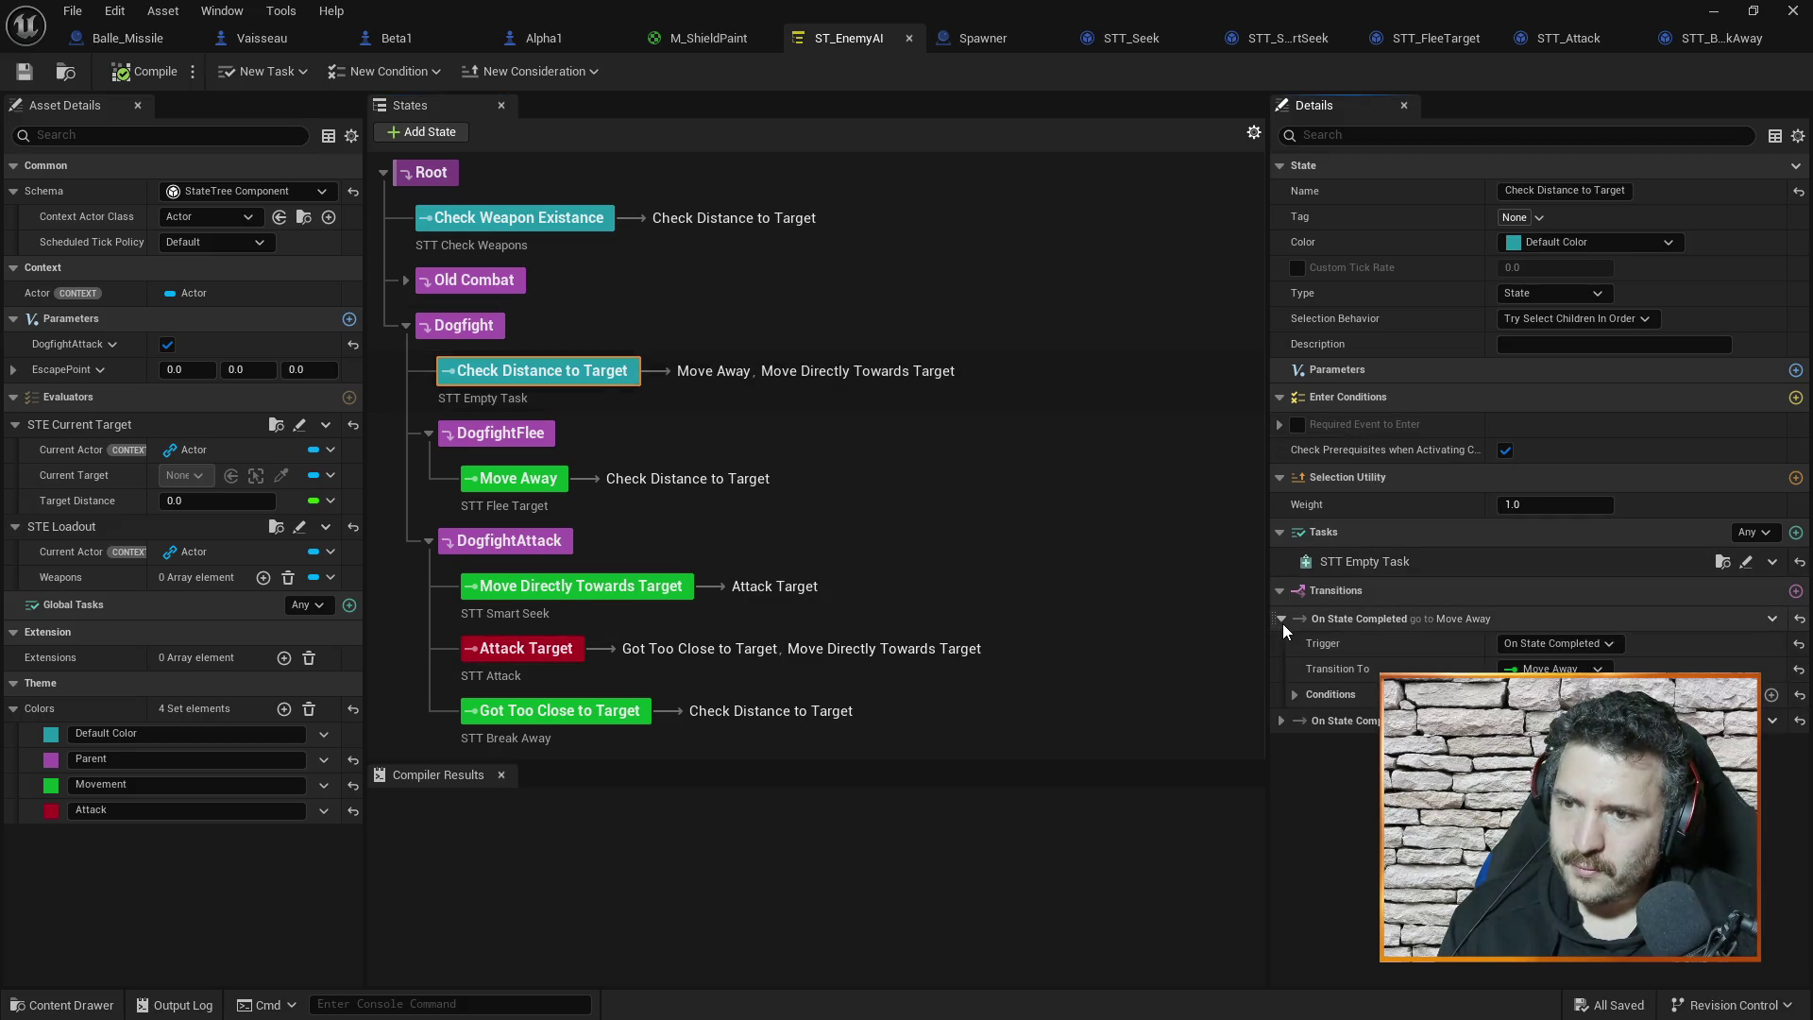
left_click(1295, 695)
left_click(1295, 695)
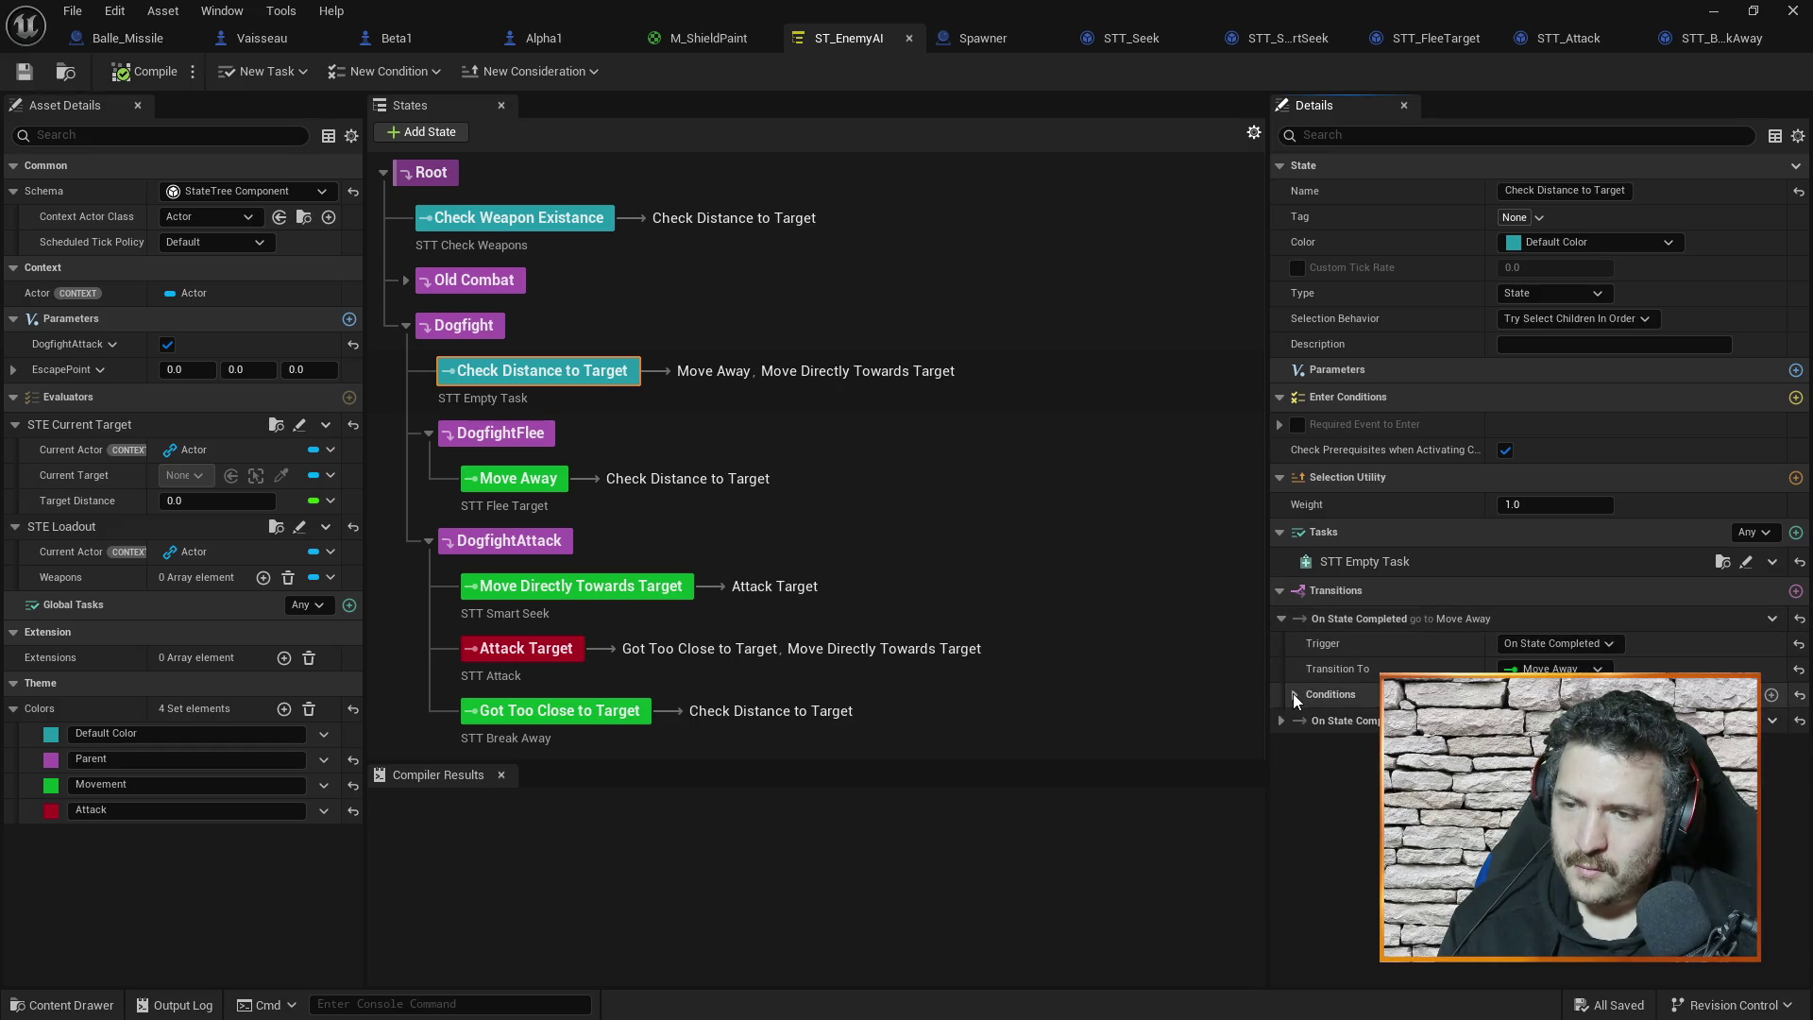
left_click(1281, 619)
left_click(1282, 644)
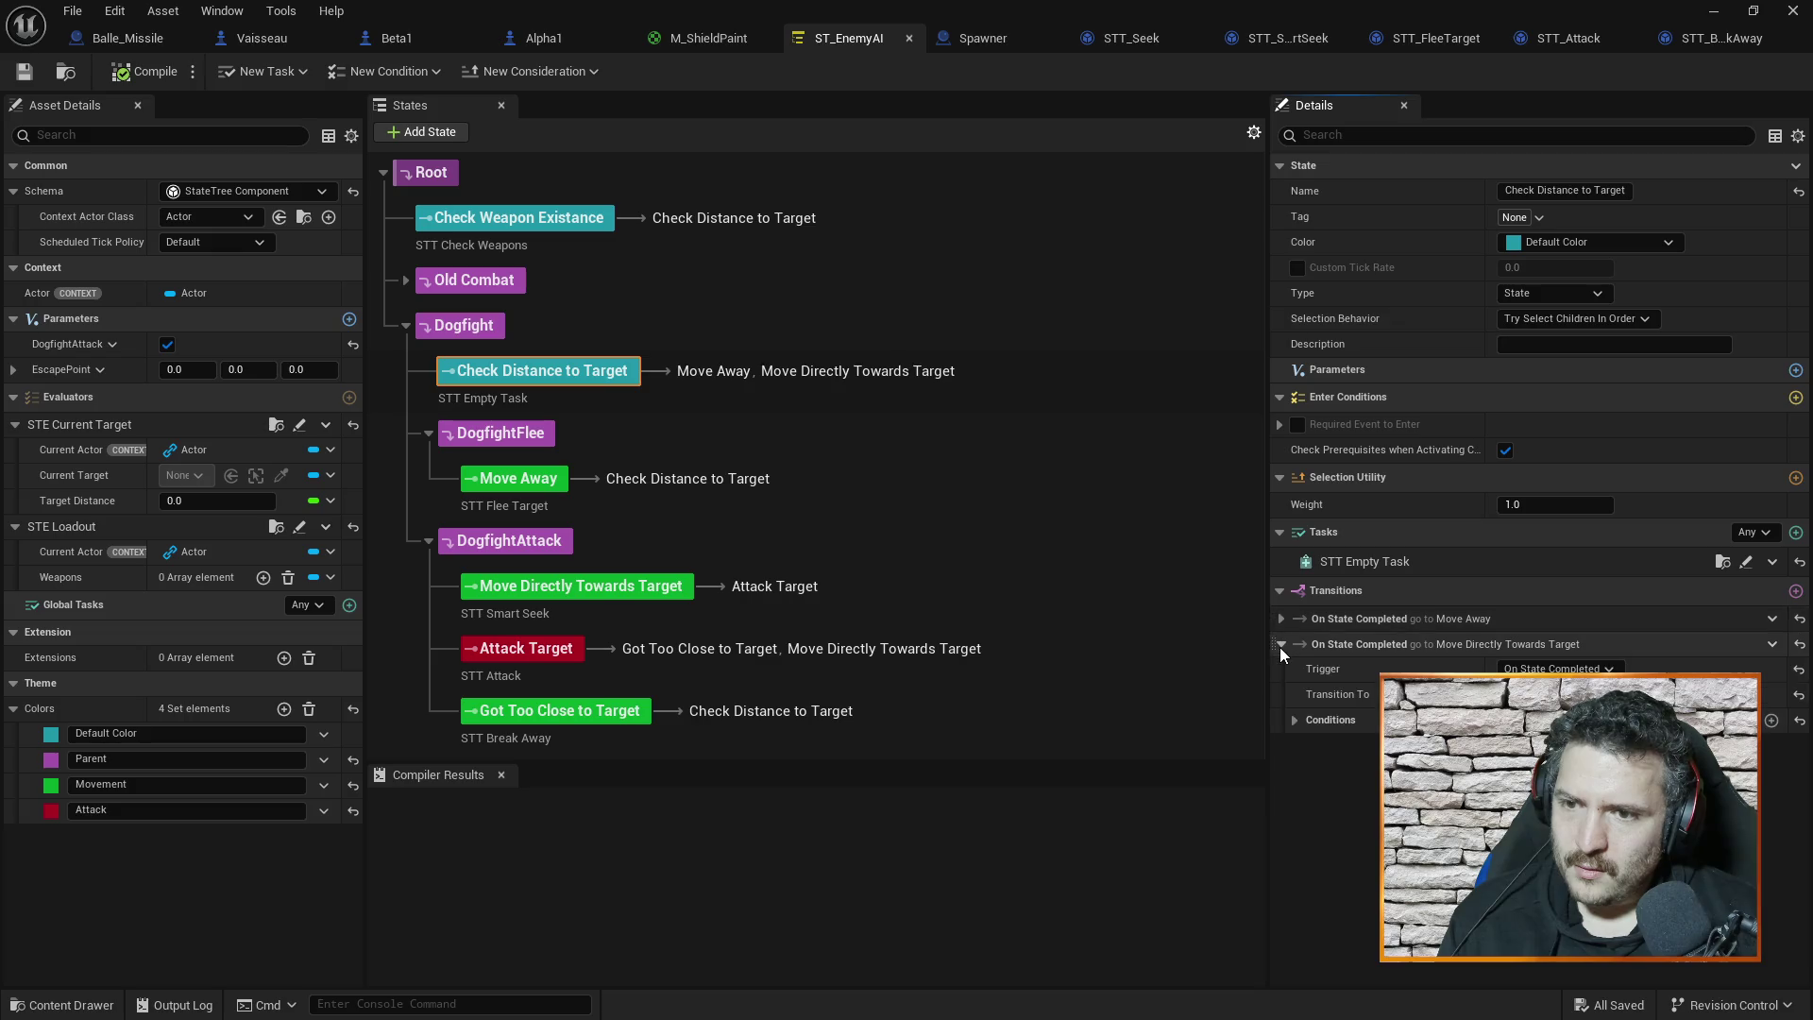
left_click(1295, 720)
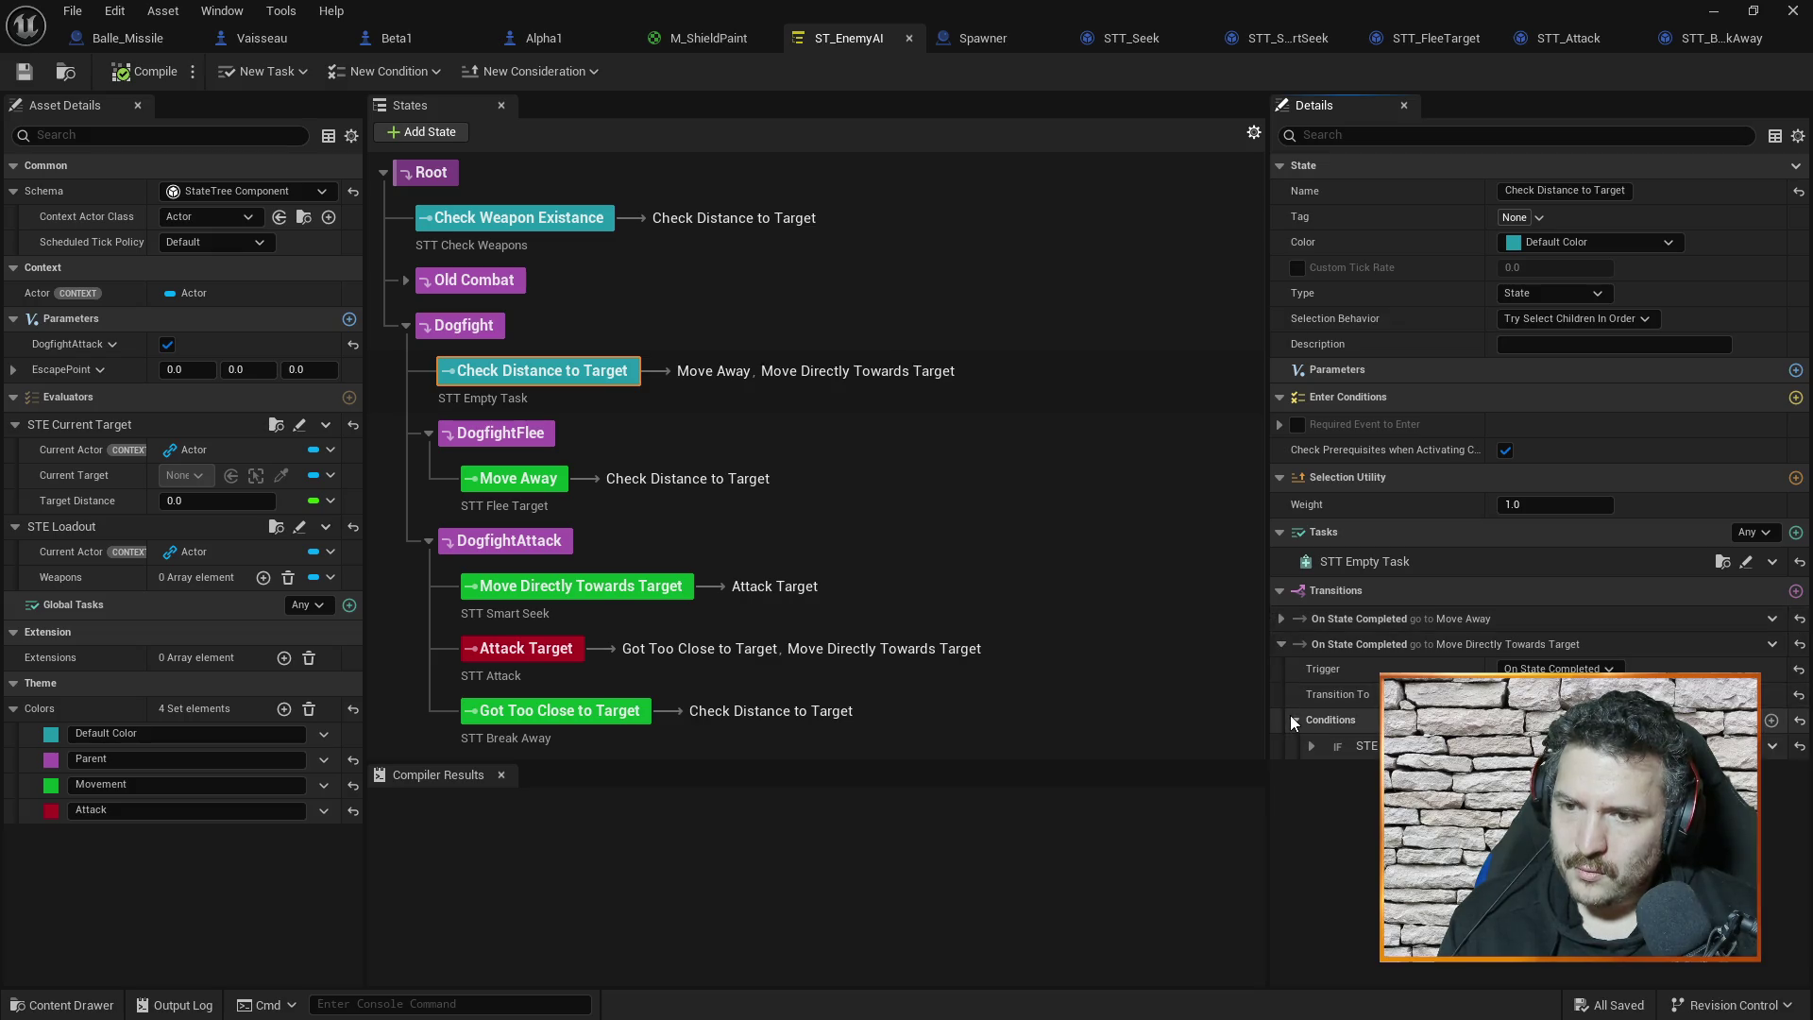
left_click(1294, 720)
left_click(1281, 644)
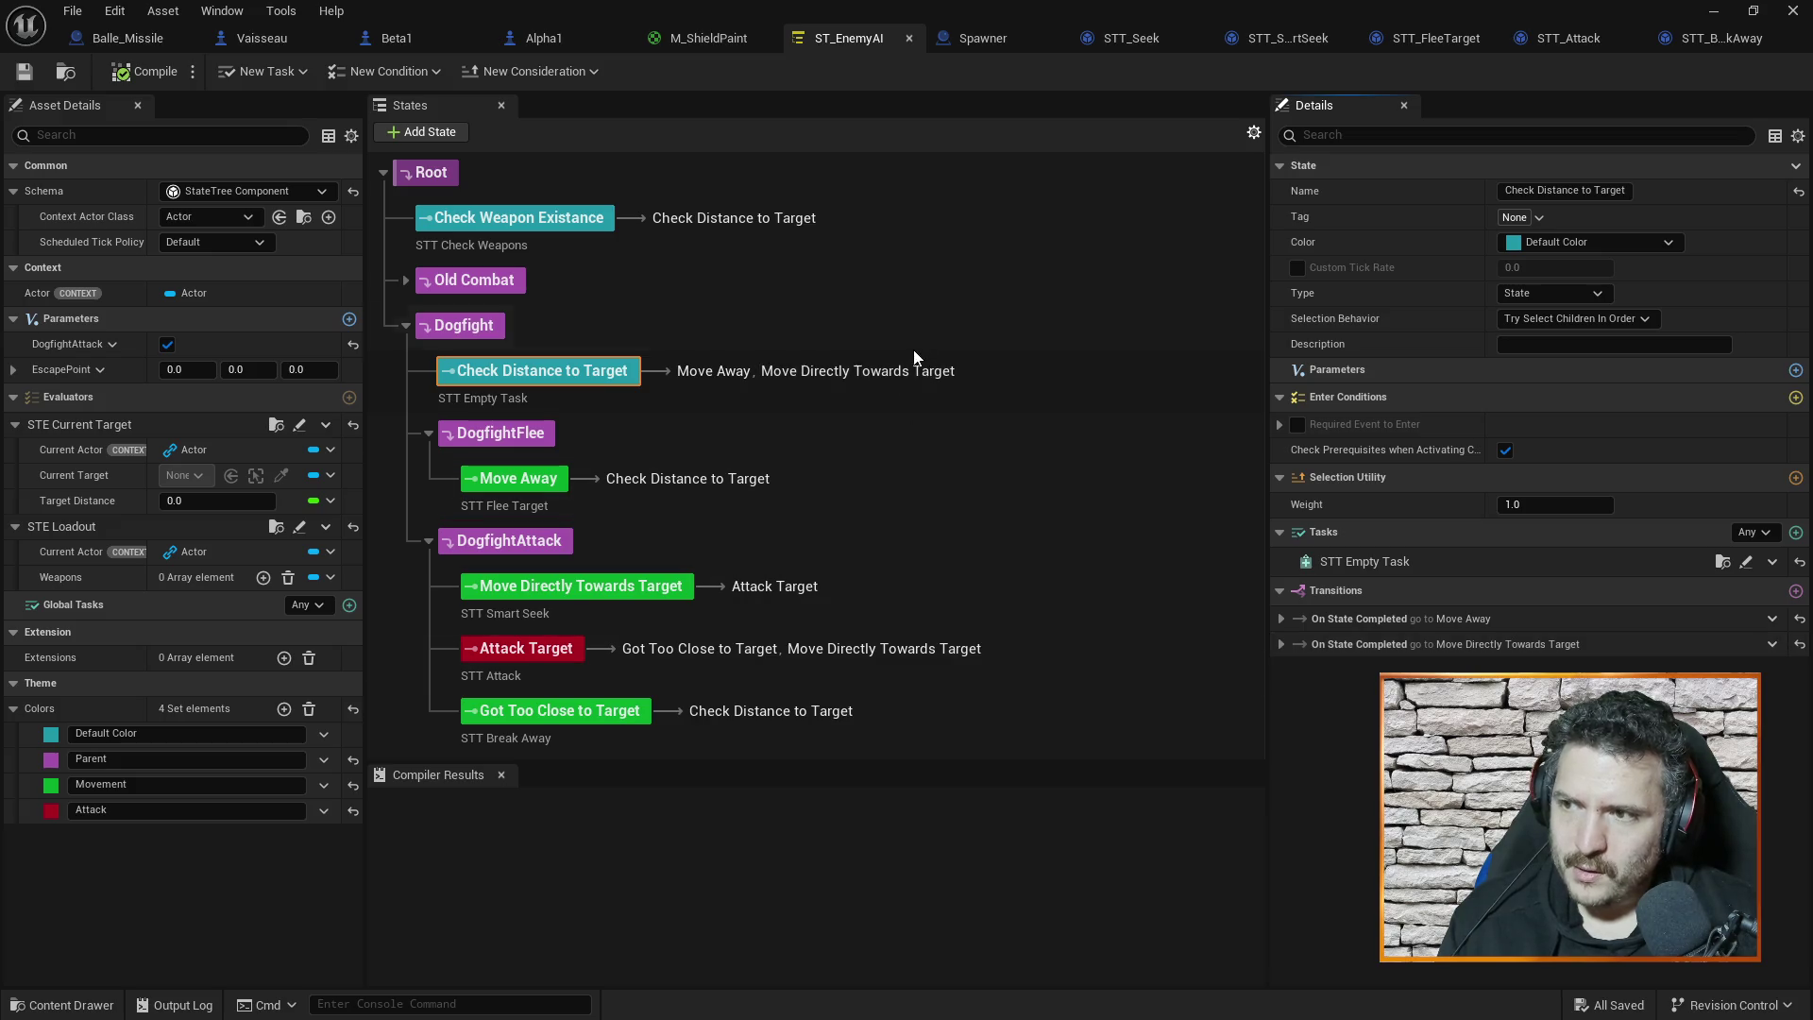
left_click(1282, 644)
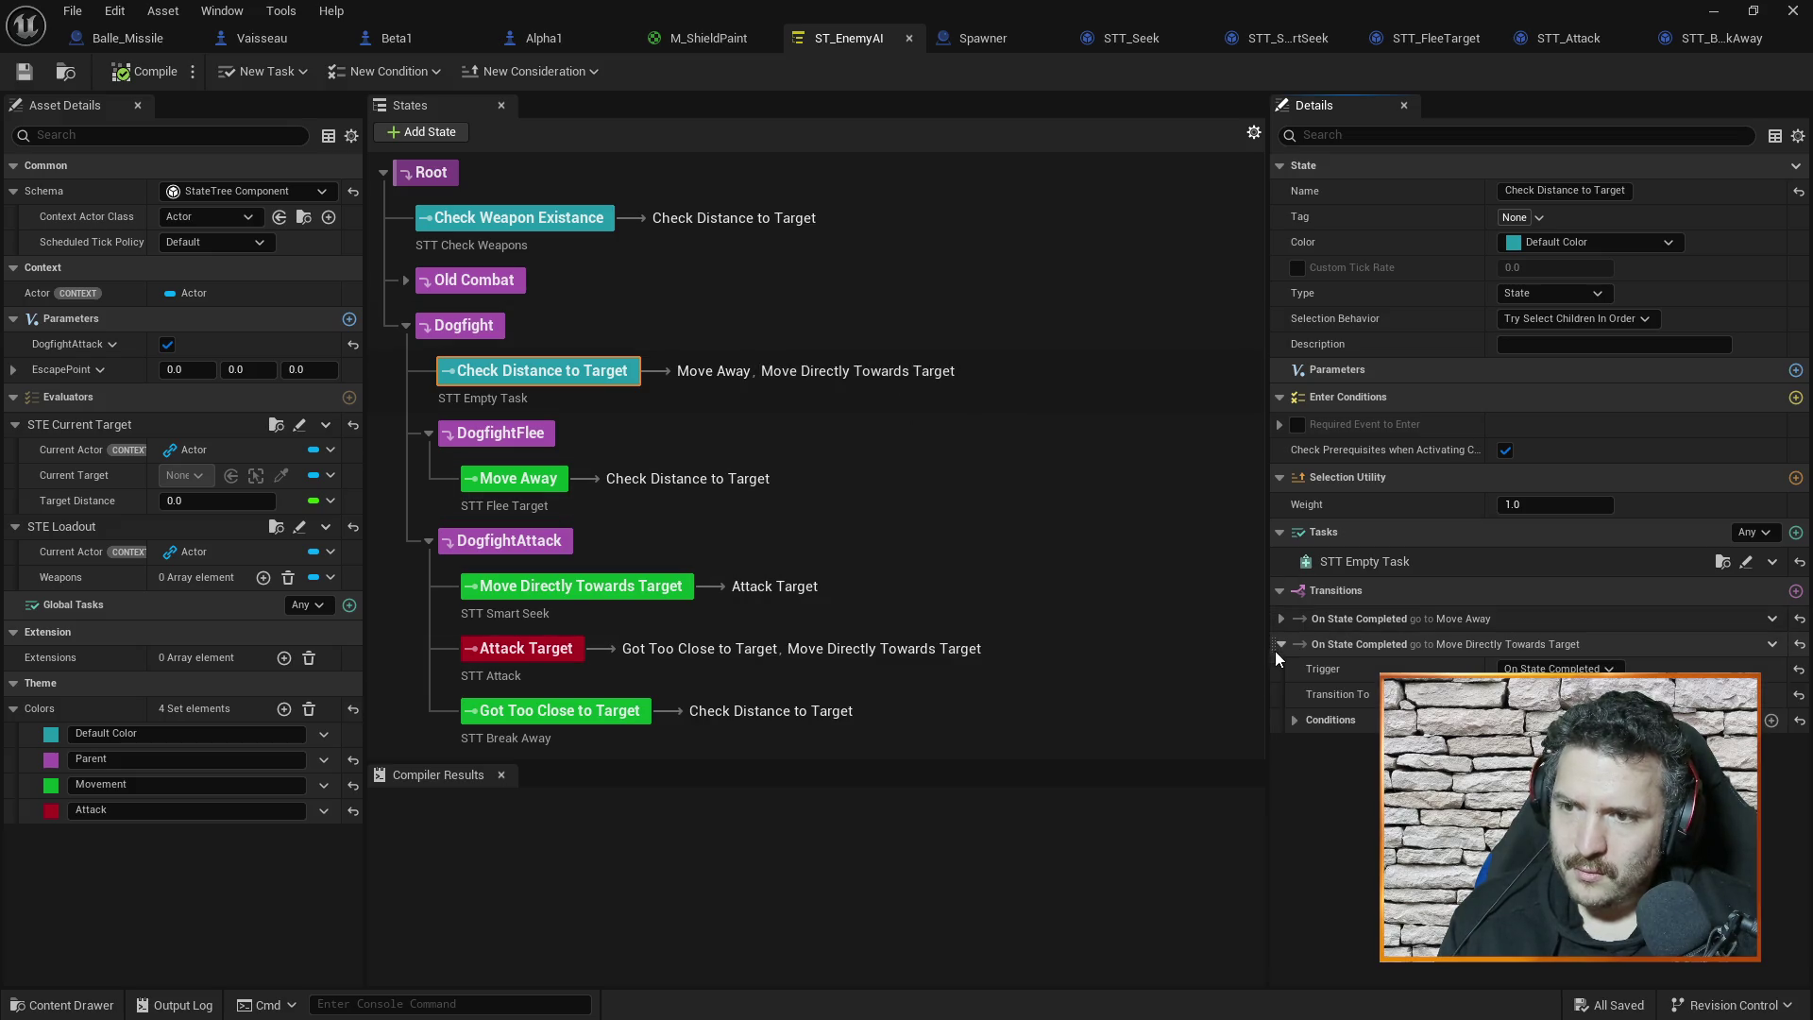
left_click(1294, 720)
left_click(1294, 721)
left_click(1294, 720)
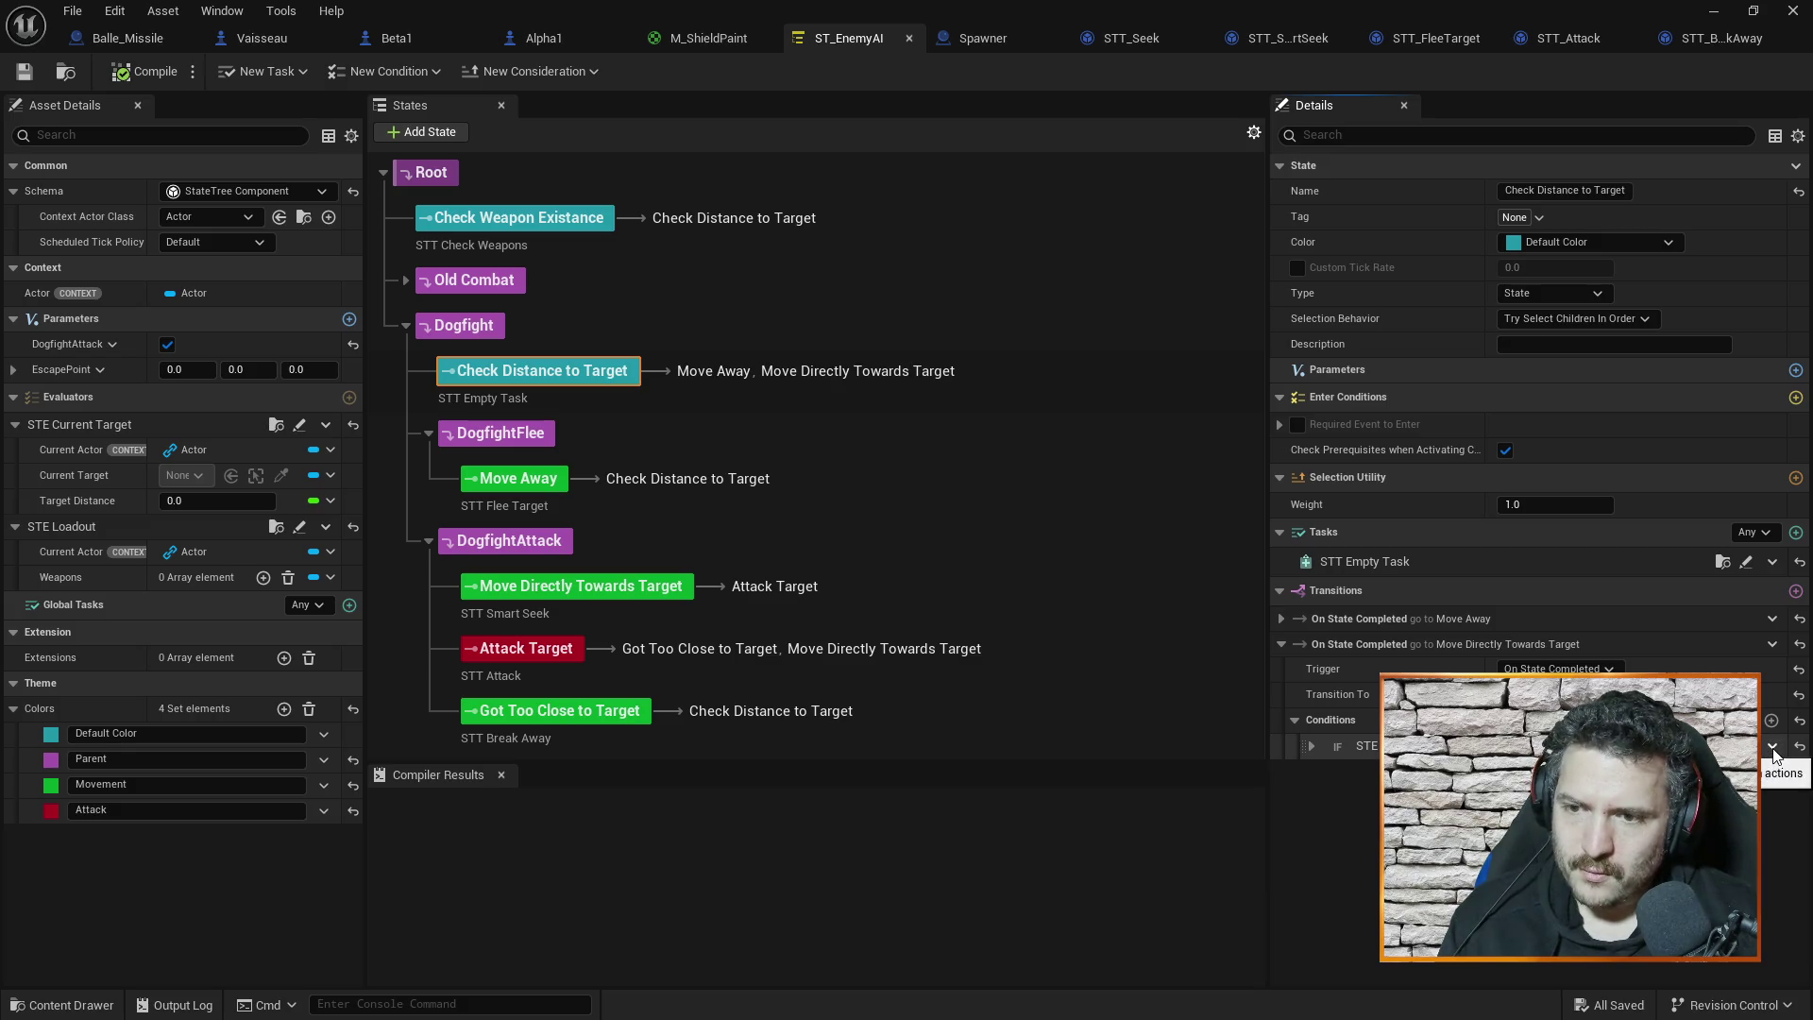
Step: Add a second condition grouped with the distance check and switch its operator from AND to OR
left_click(1310, 746)
left_click(1773, 746)
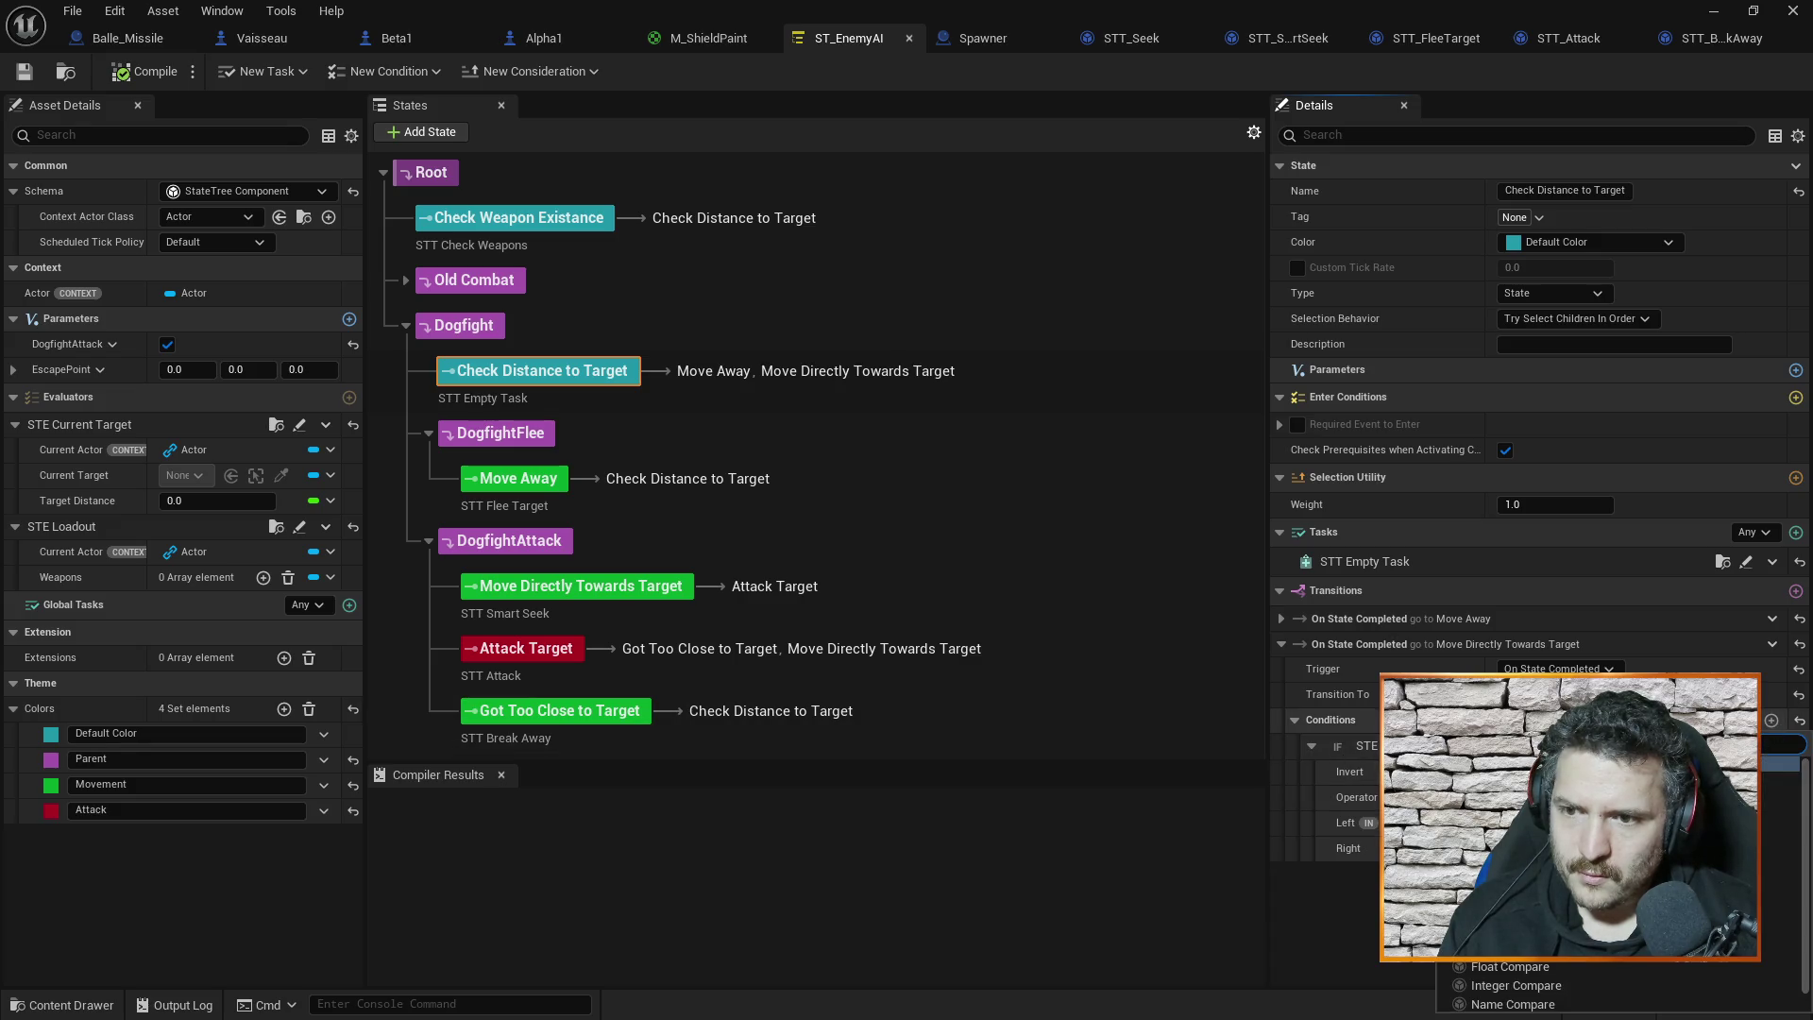
left_click(1557, 987)
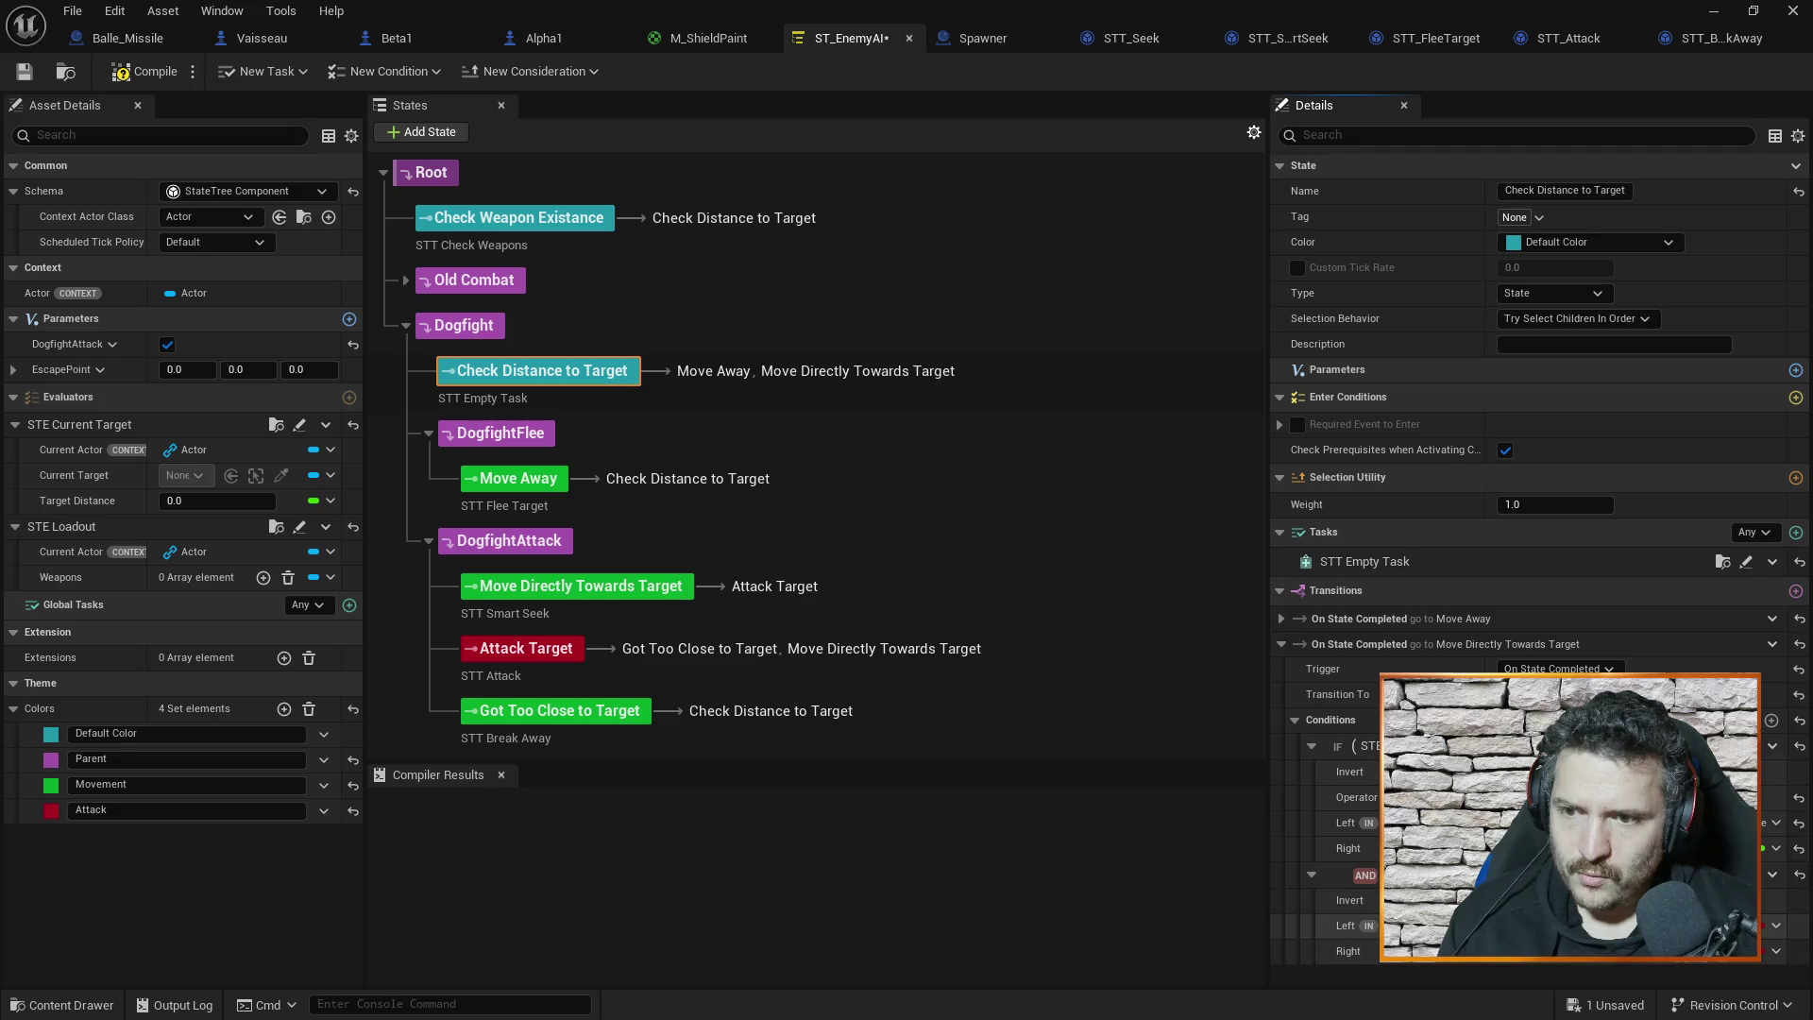
right_click(1361, 880)
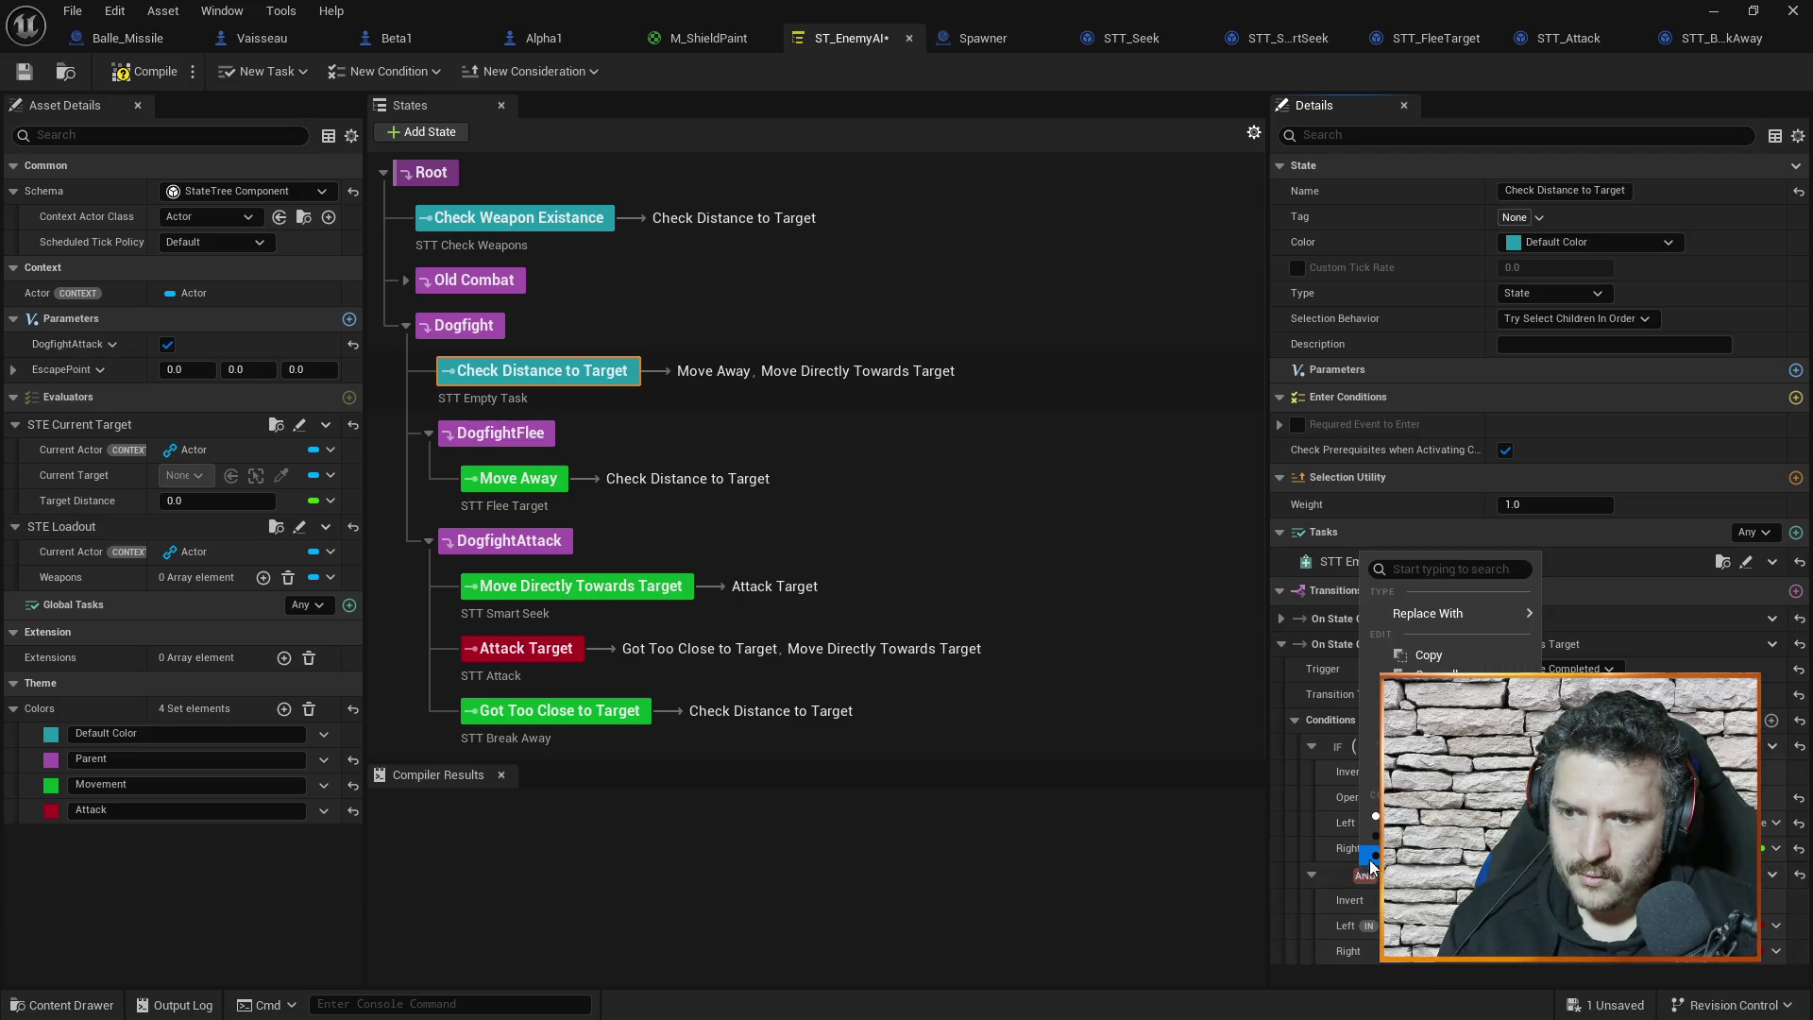
left_click(1356, 881)
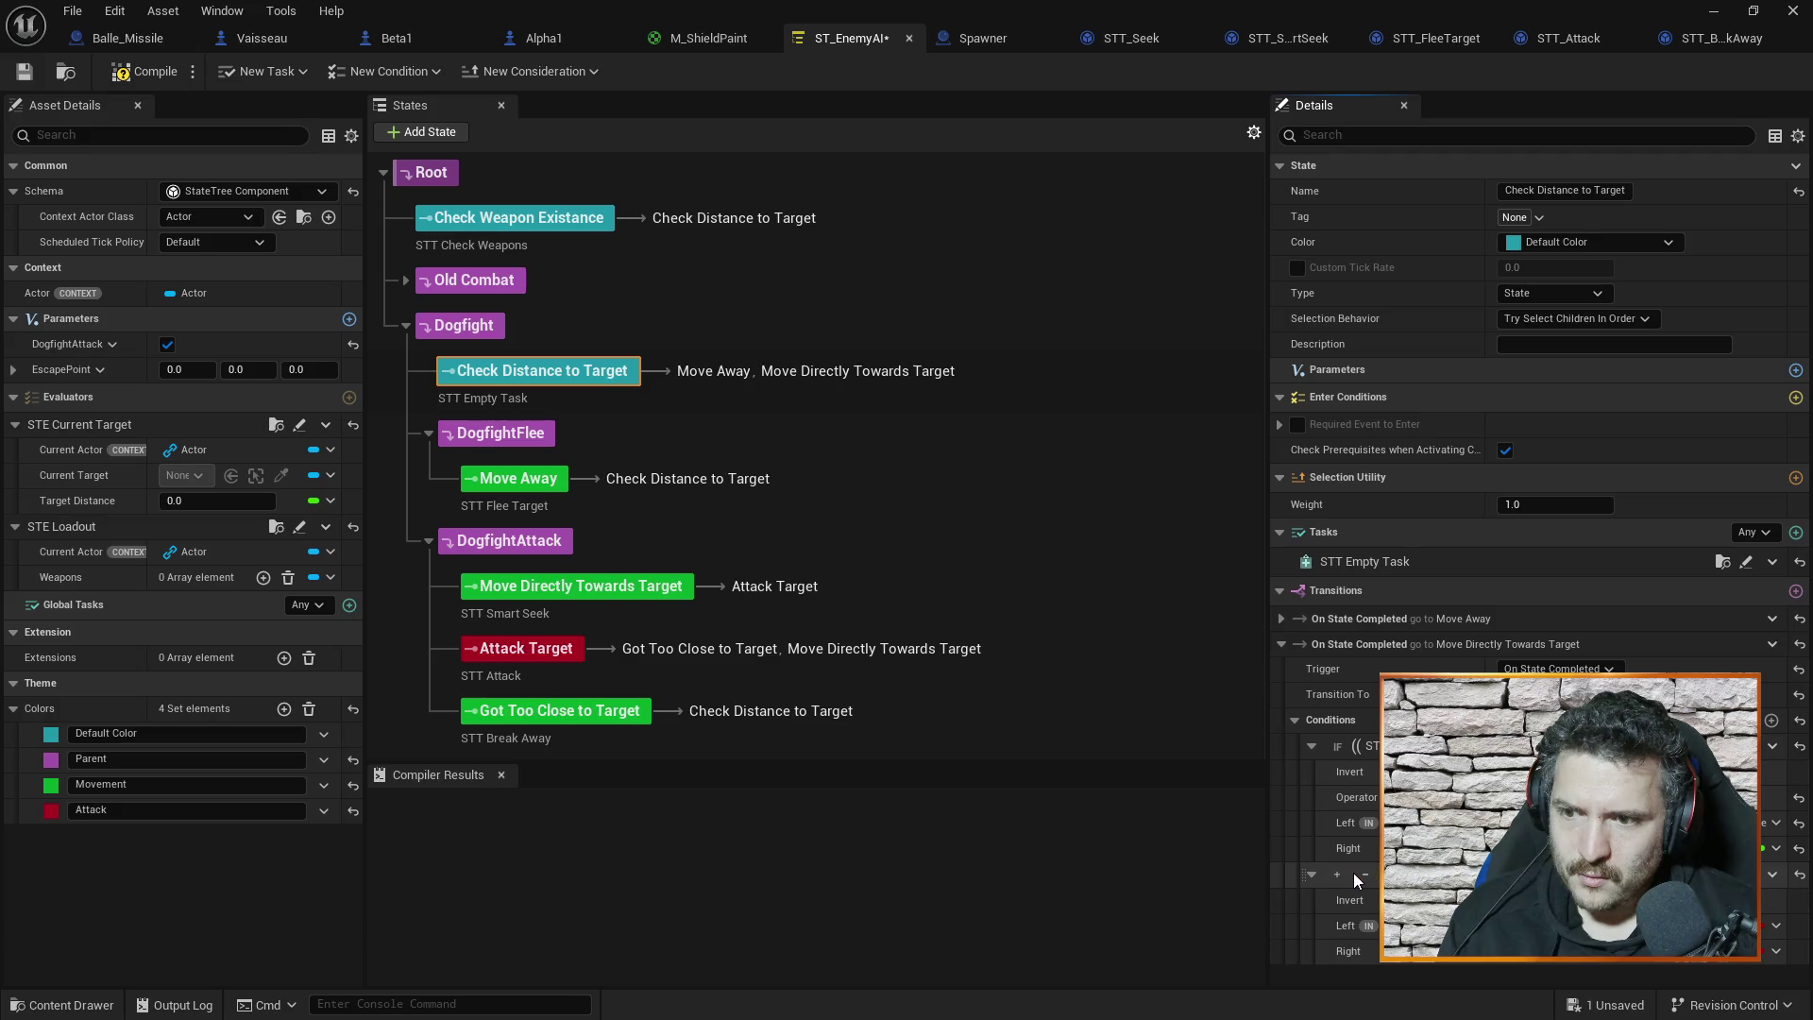
left_click(1364, 876)
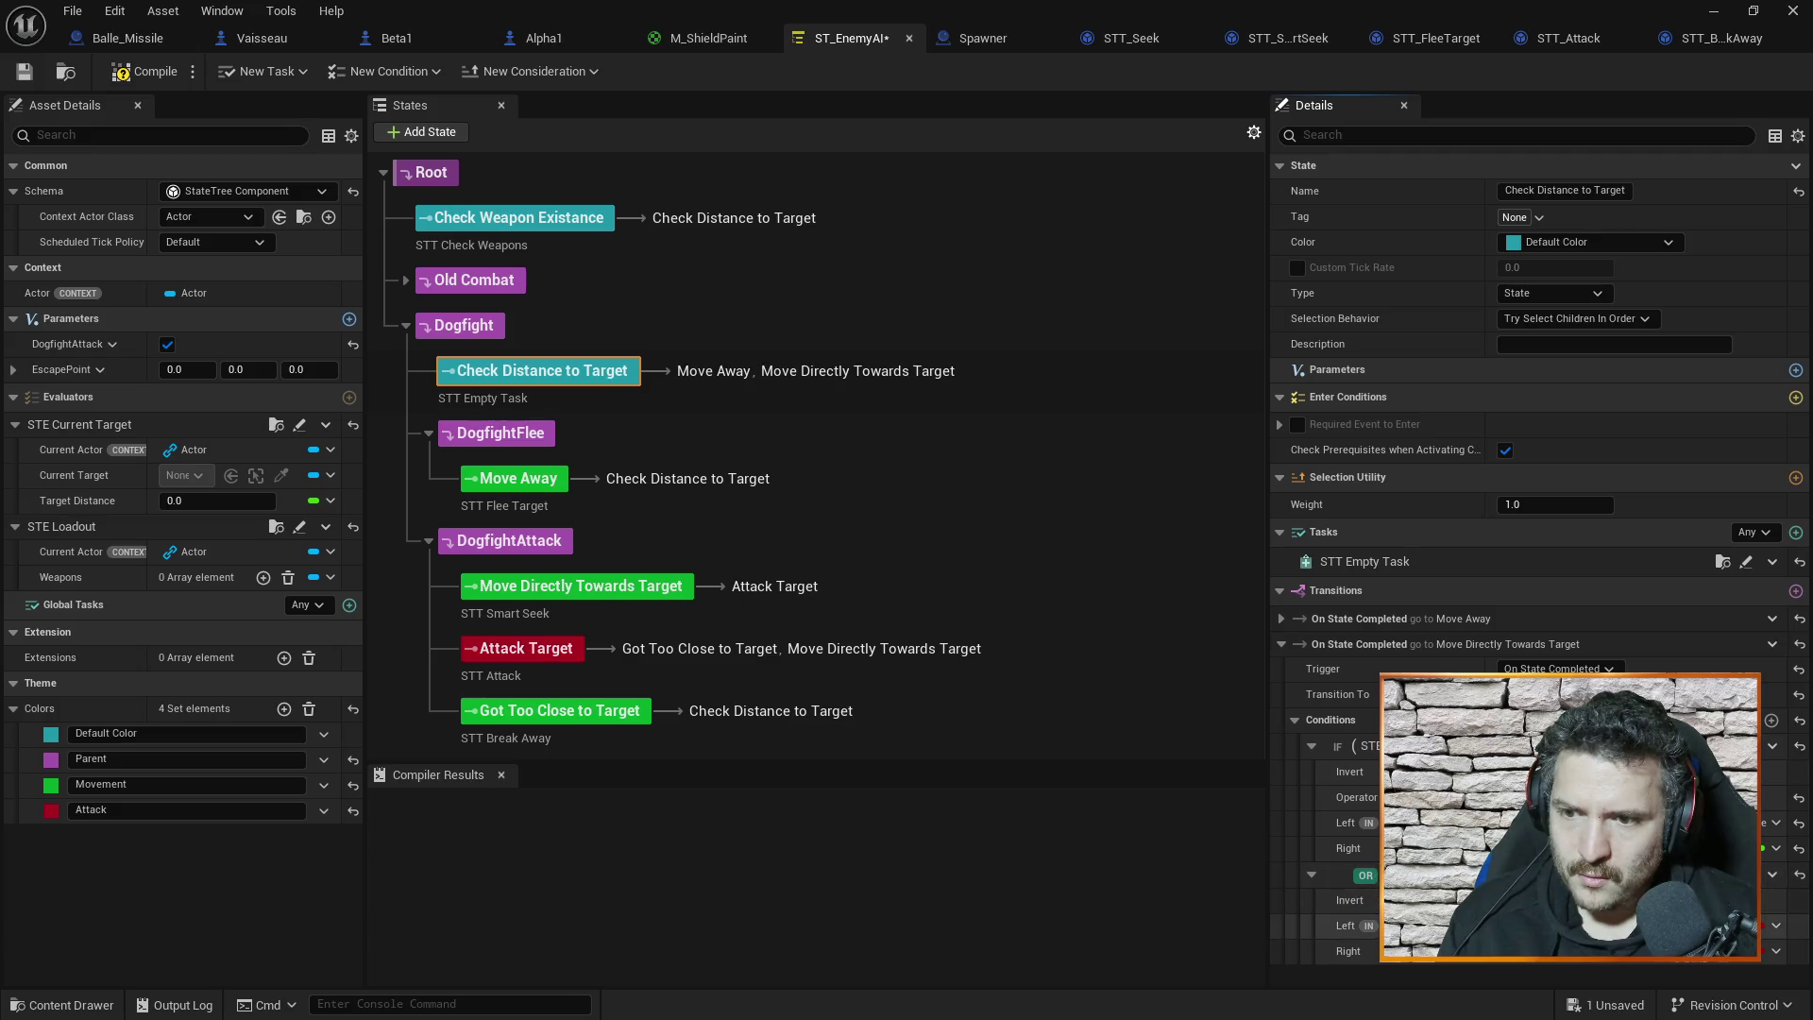
left_click(1775, 925)
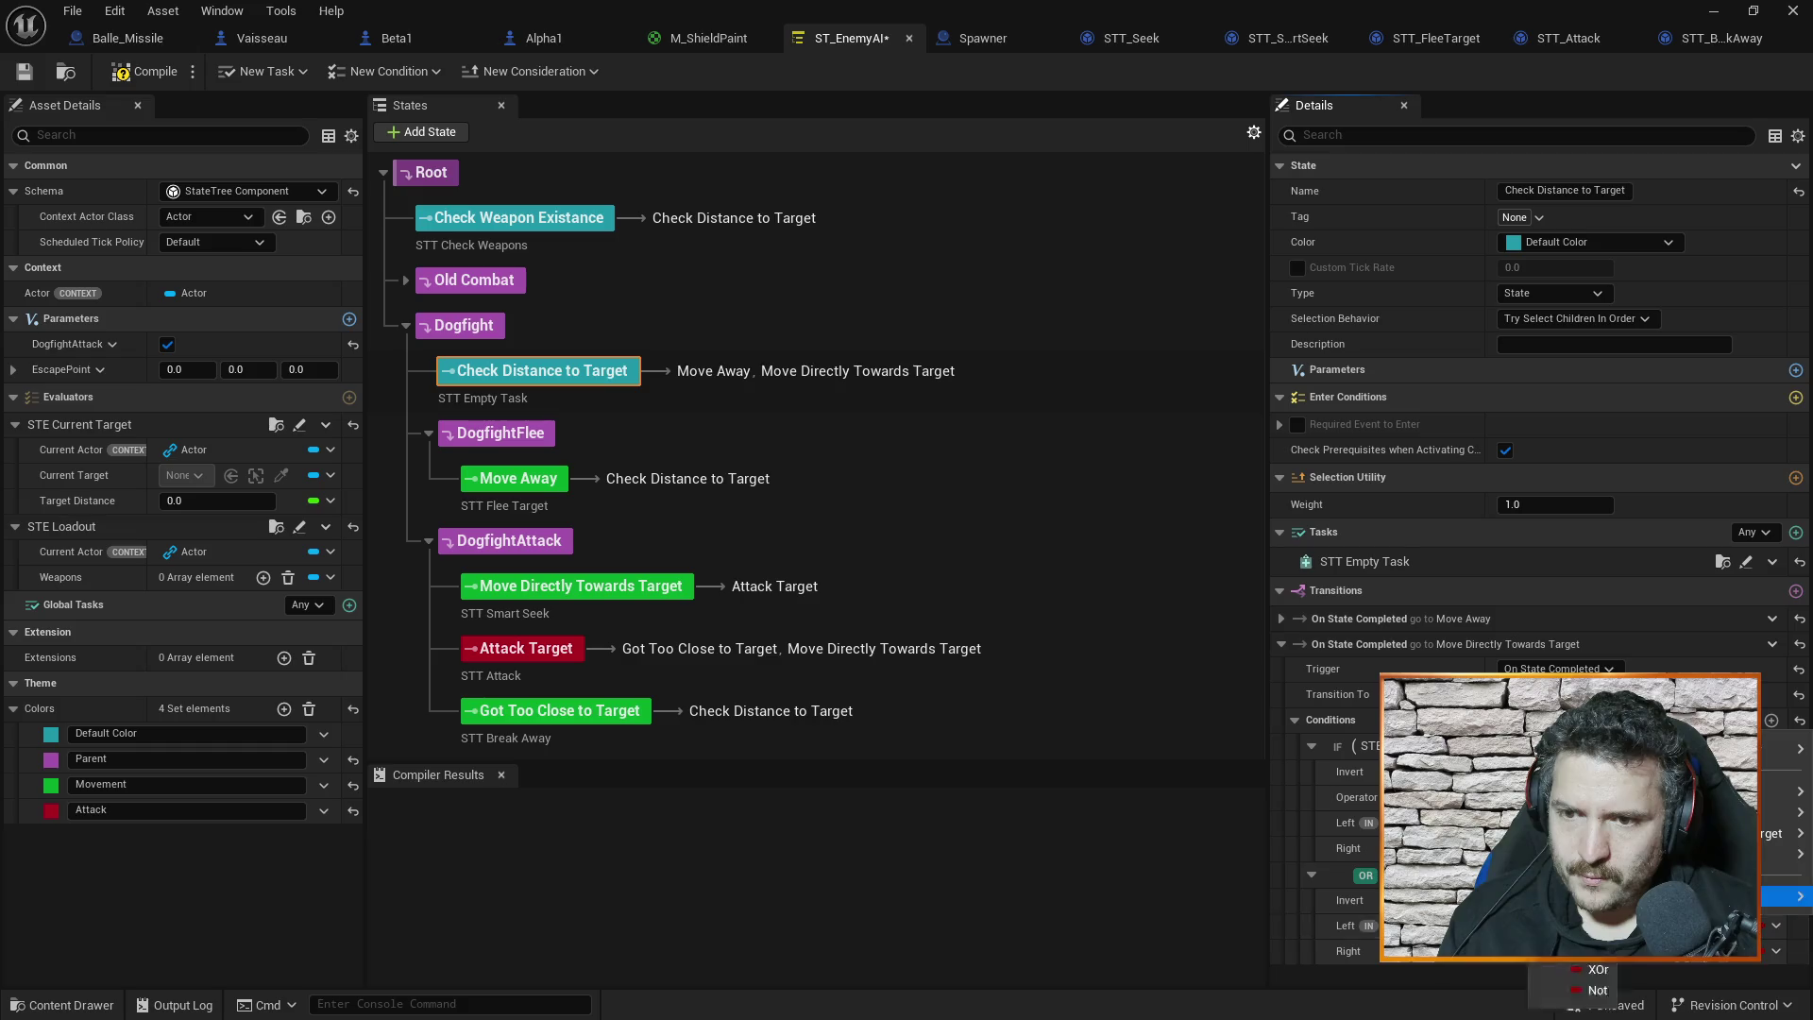
key("Escape")
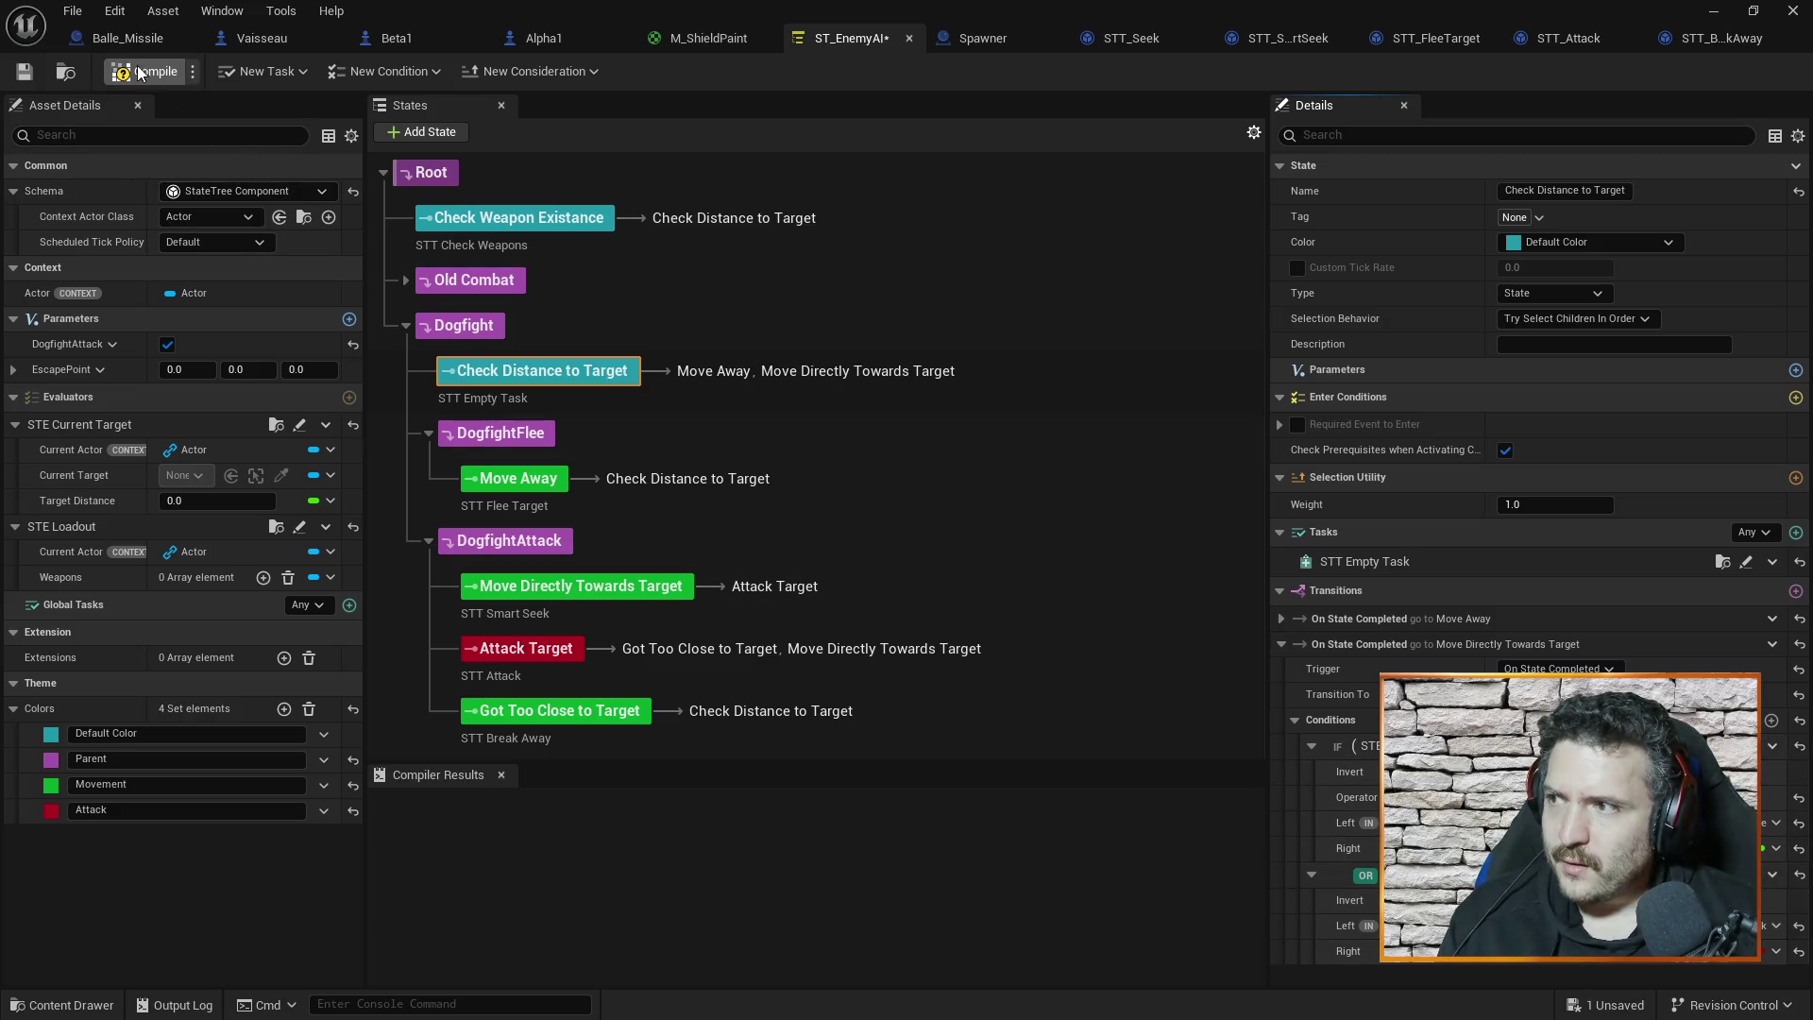
Step: Playtest the level and follow the Current Target error to STT_BreakAway's Set Escape Point node
left_click(1713, 11)
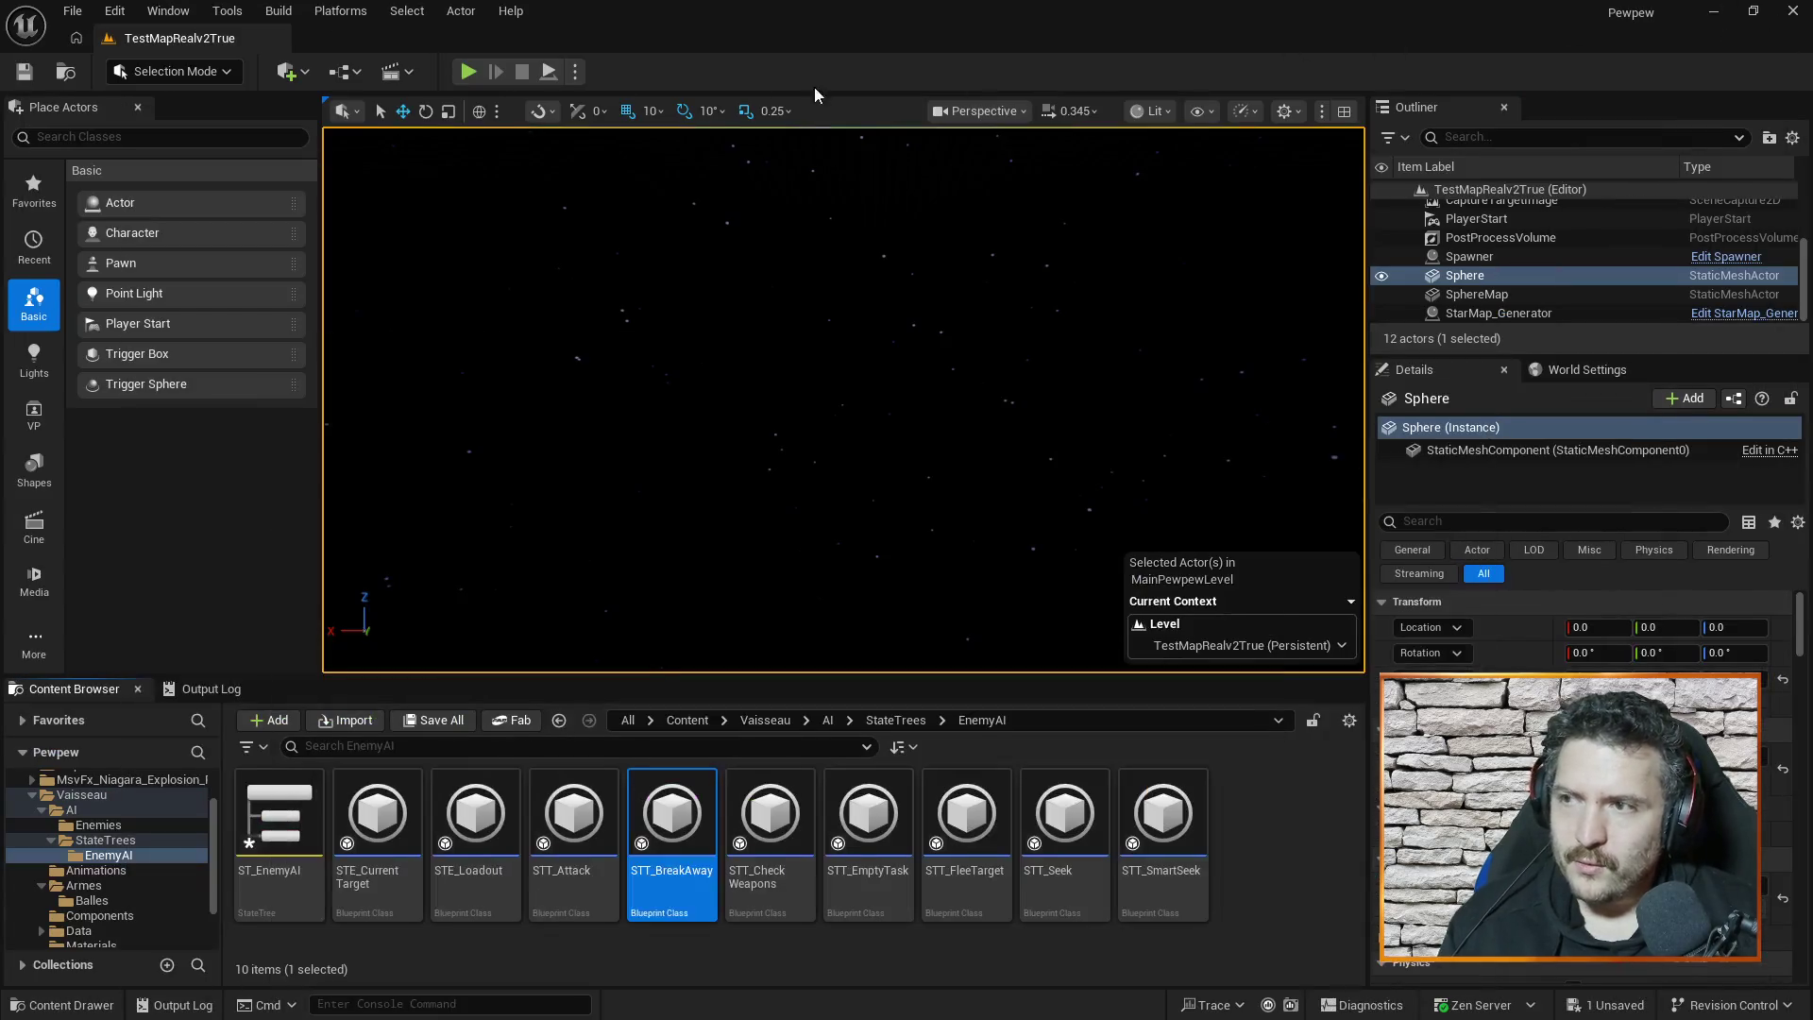
left_click(469, 72)
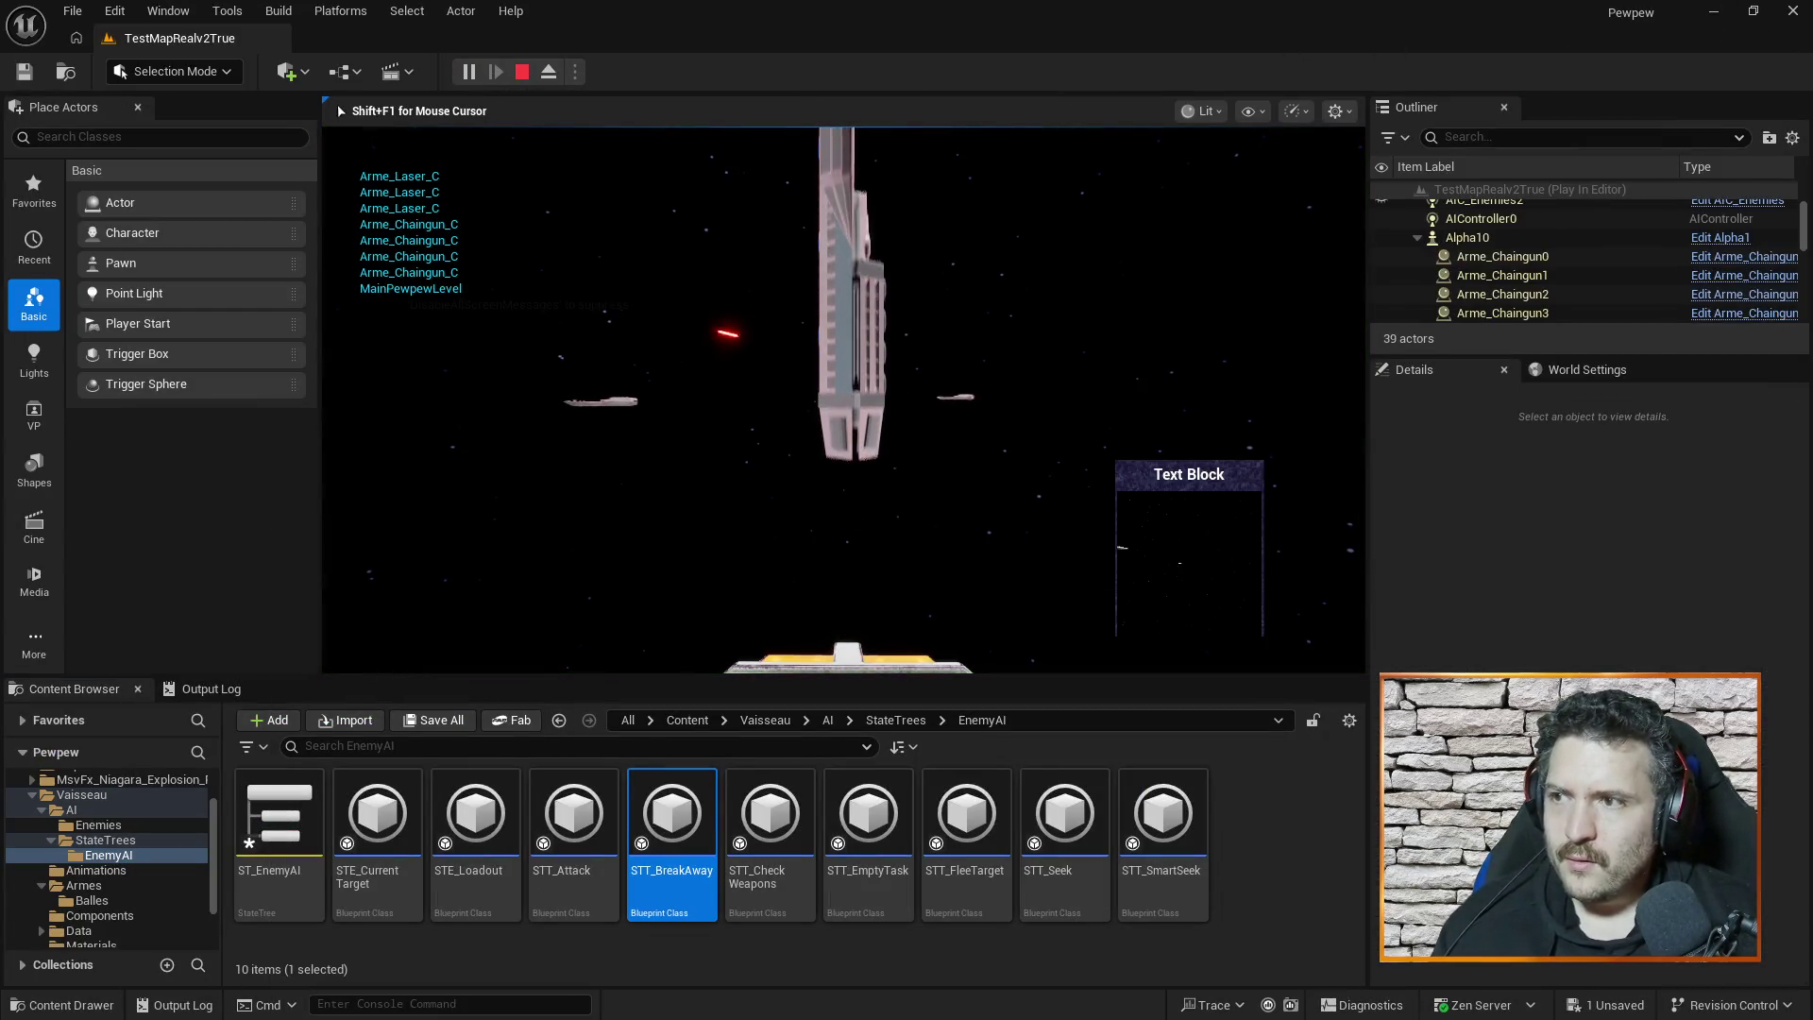
key("Escape")
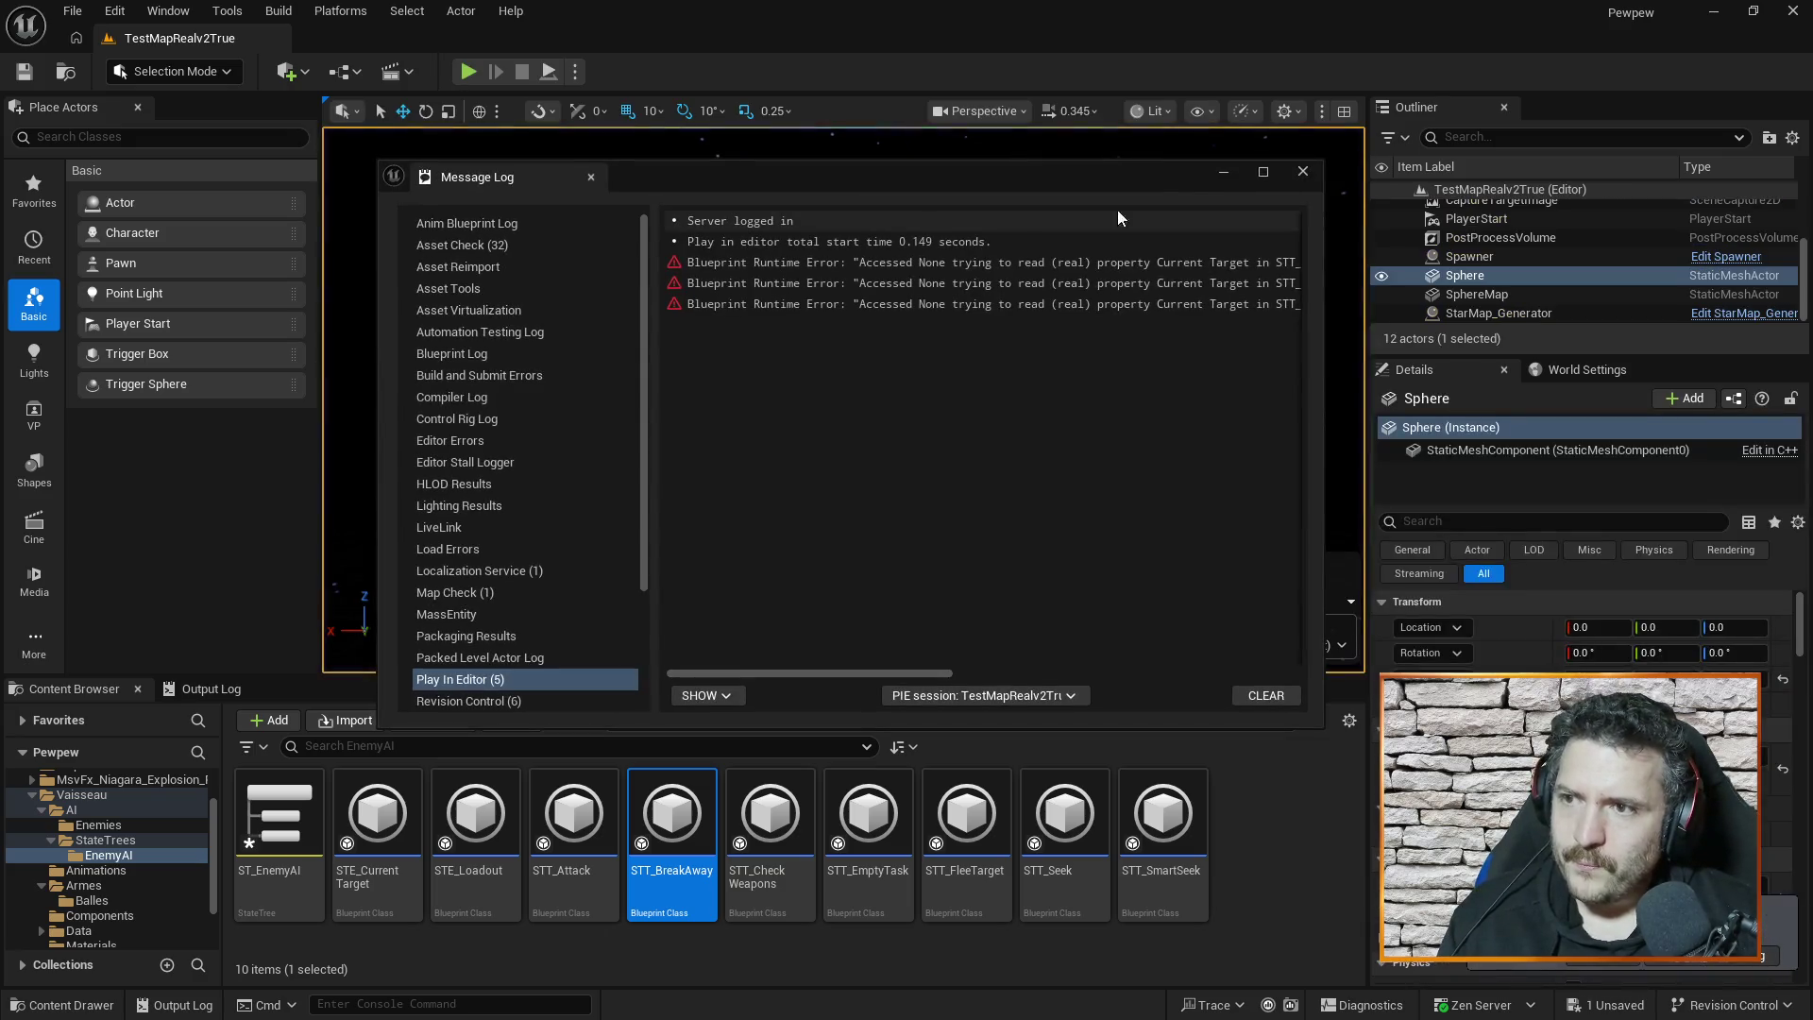
left_click_drag(897, 672, 1034, 659)
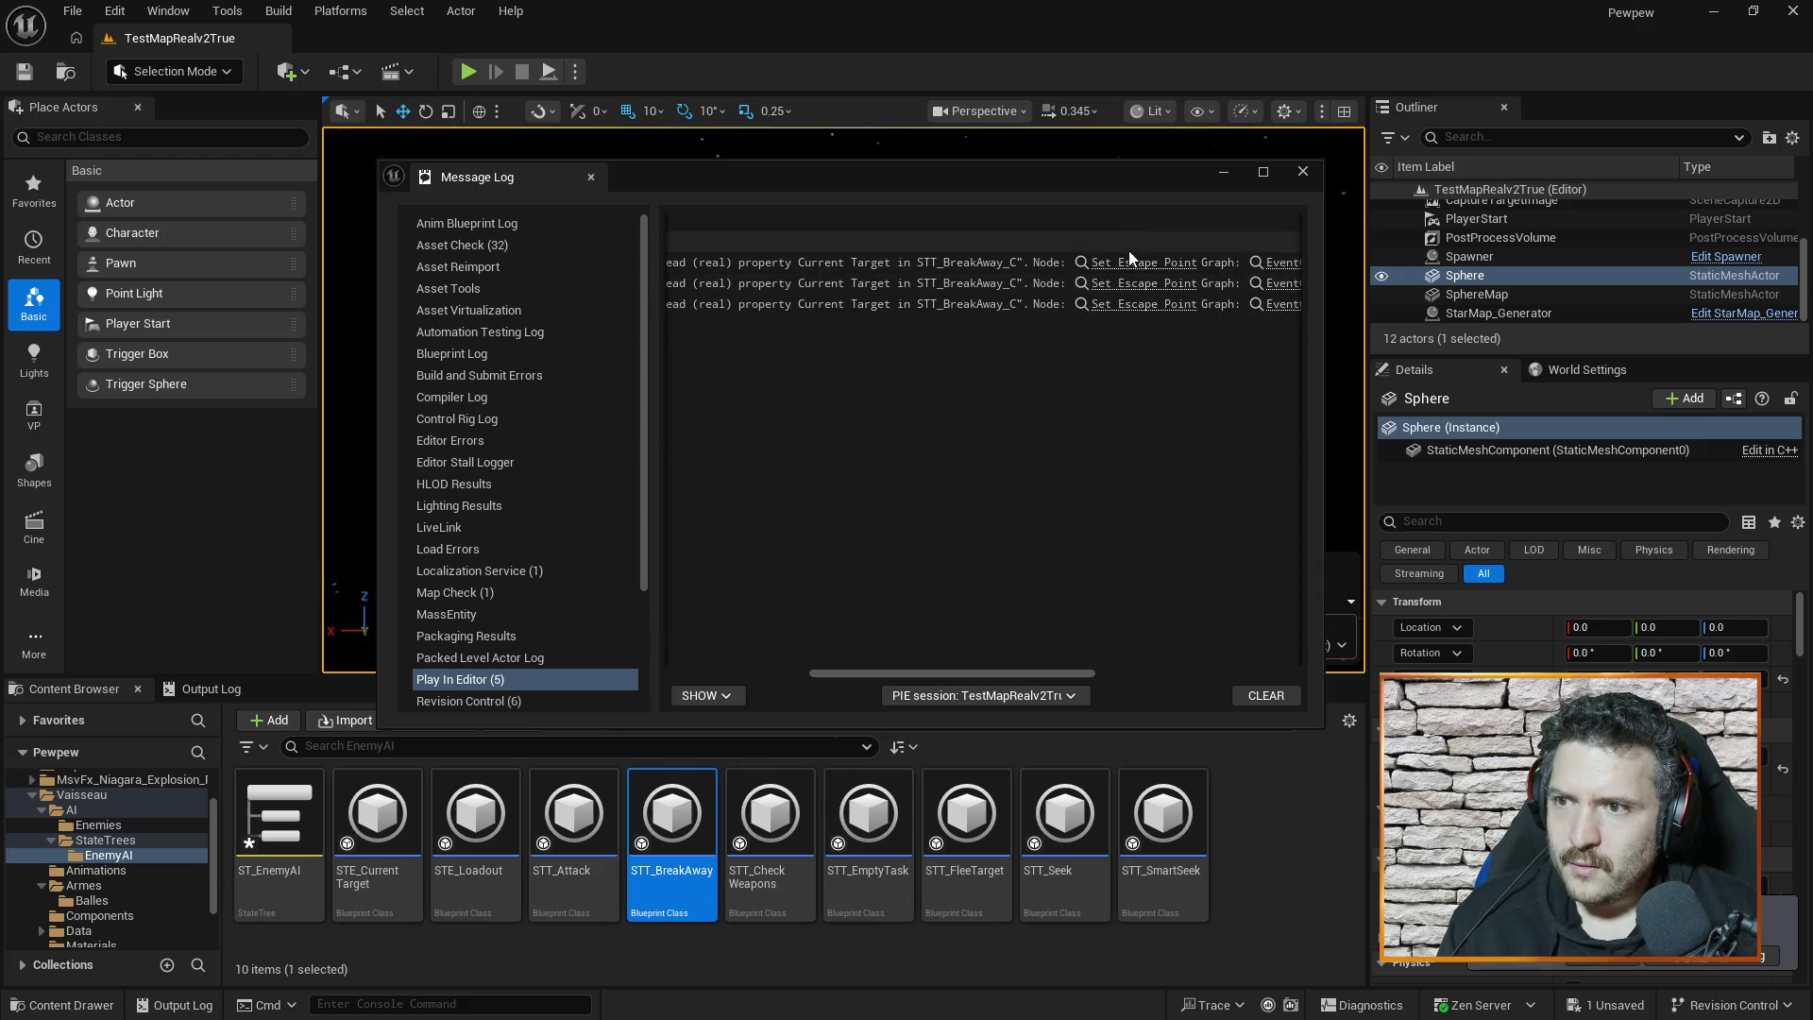
left_click(1124, 262)
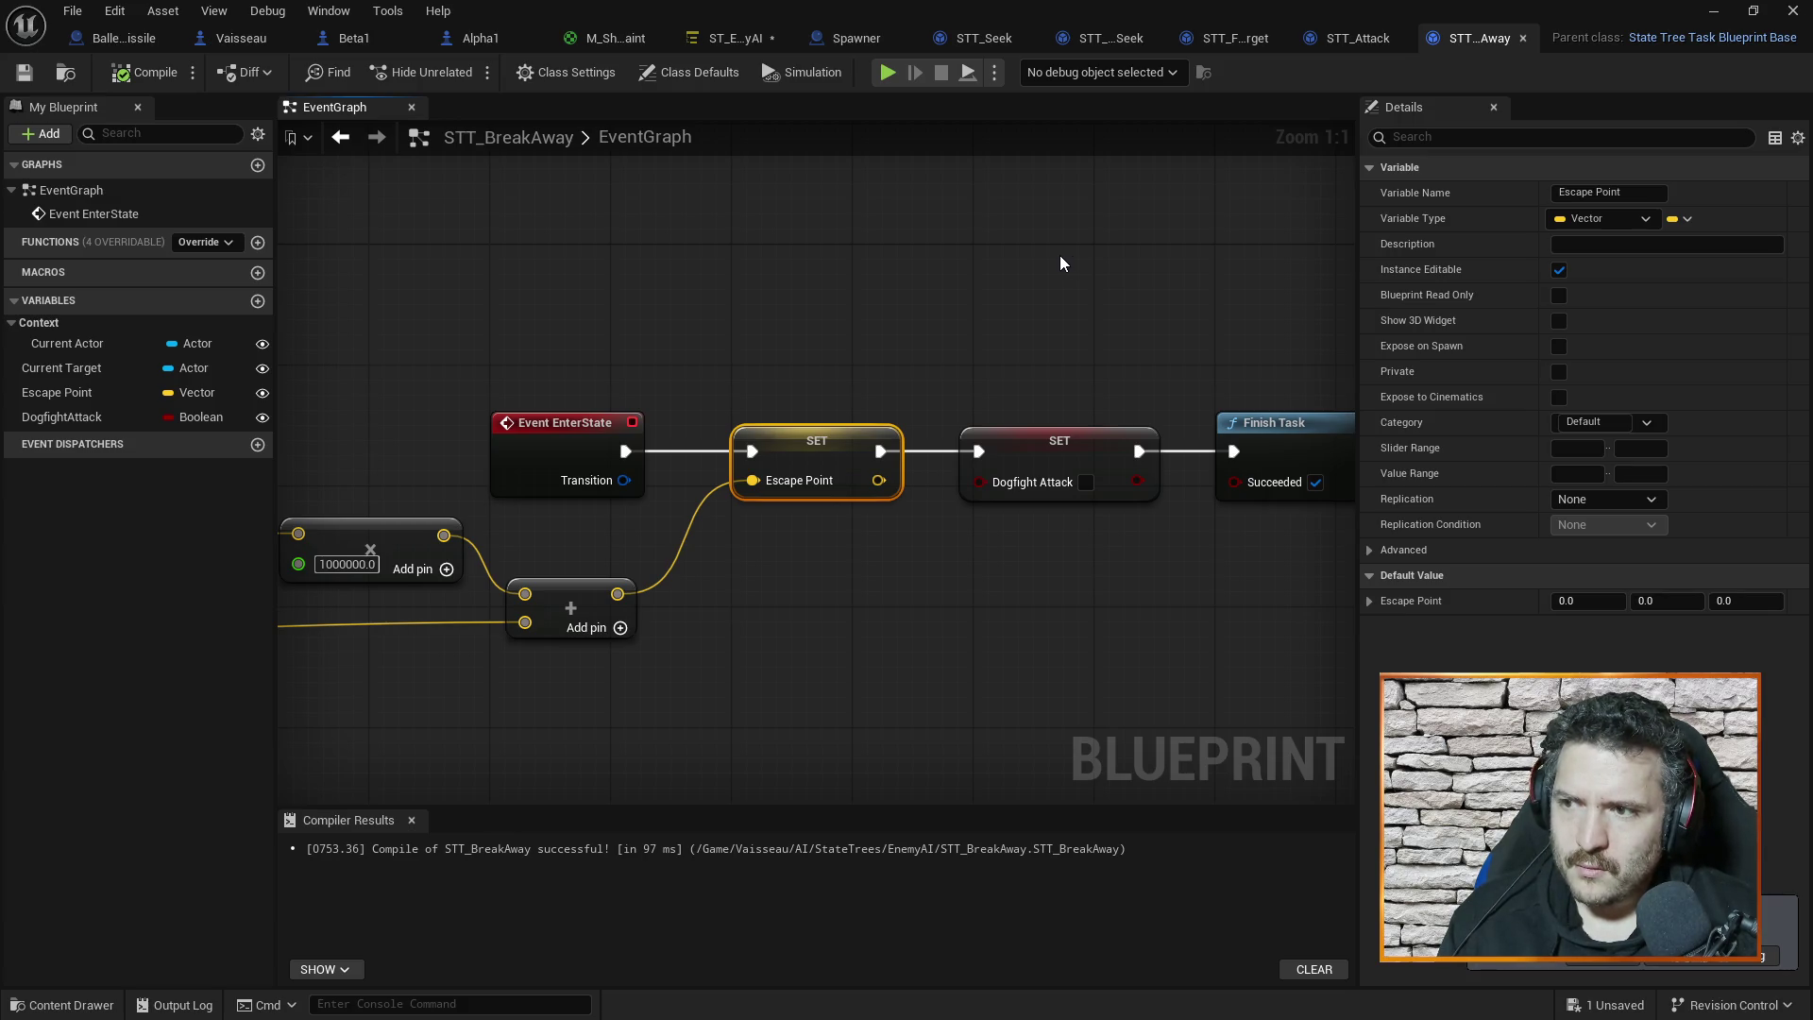
Step: Put a breakpoint on the Escape Point SET node and simulate until it pauses there
left_click(887, 72)
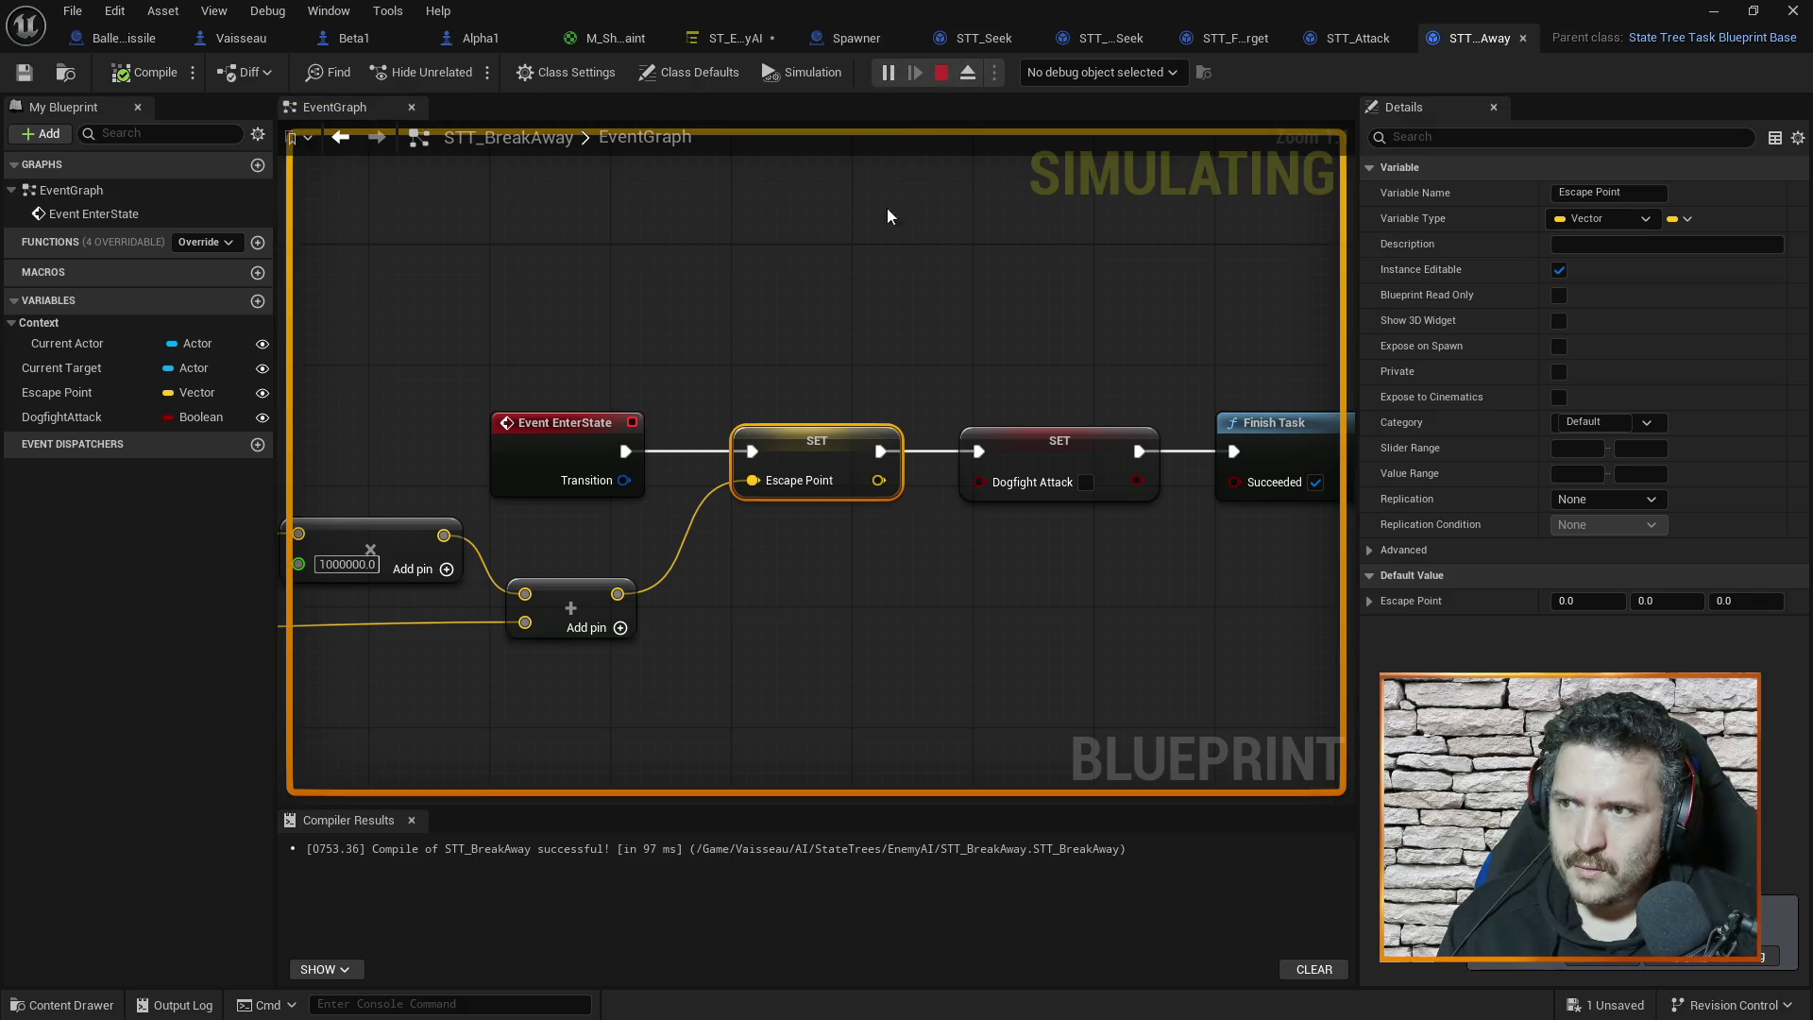
key("Escape")
key("F9")
left_click(888, 72)
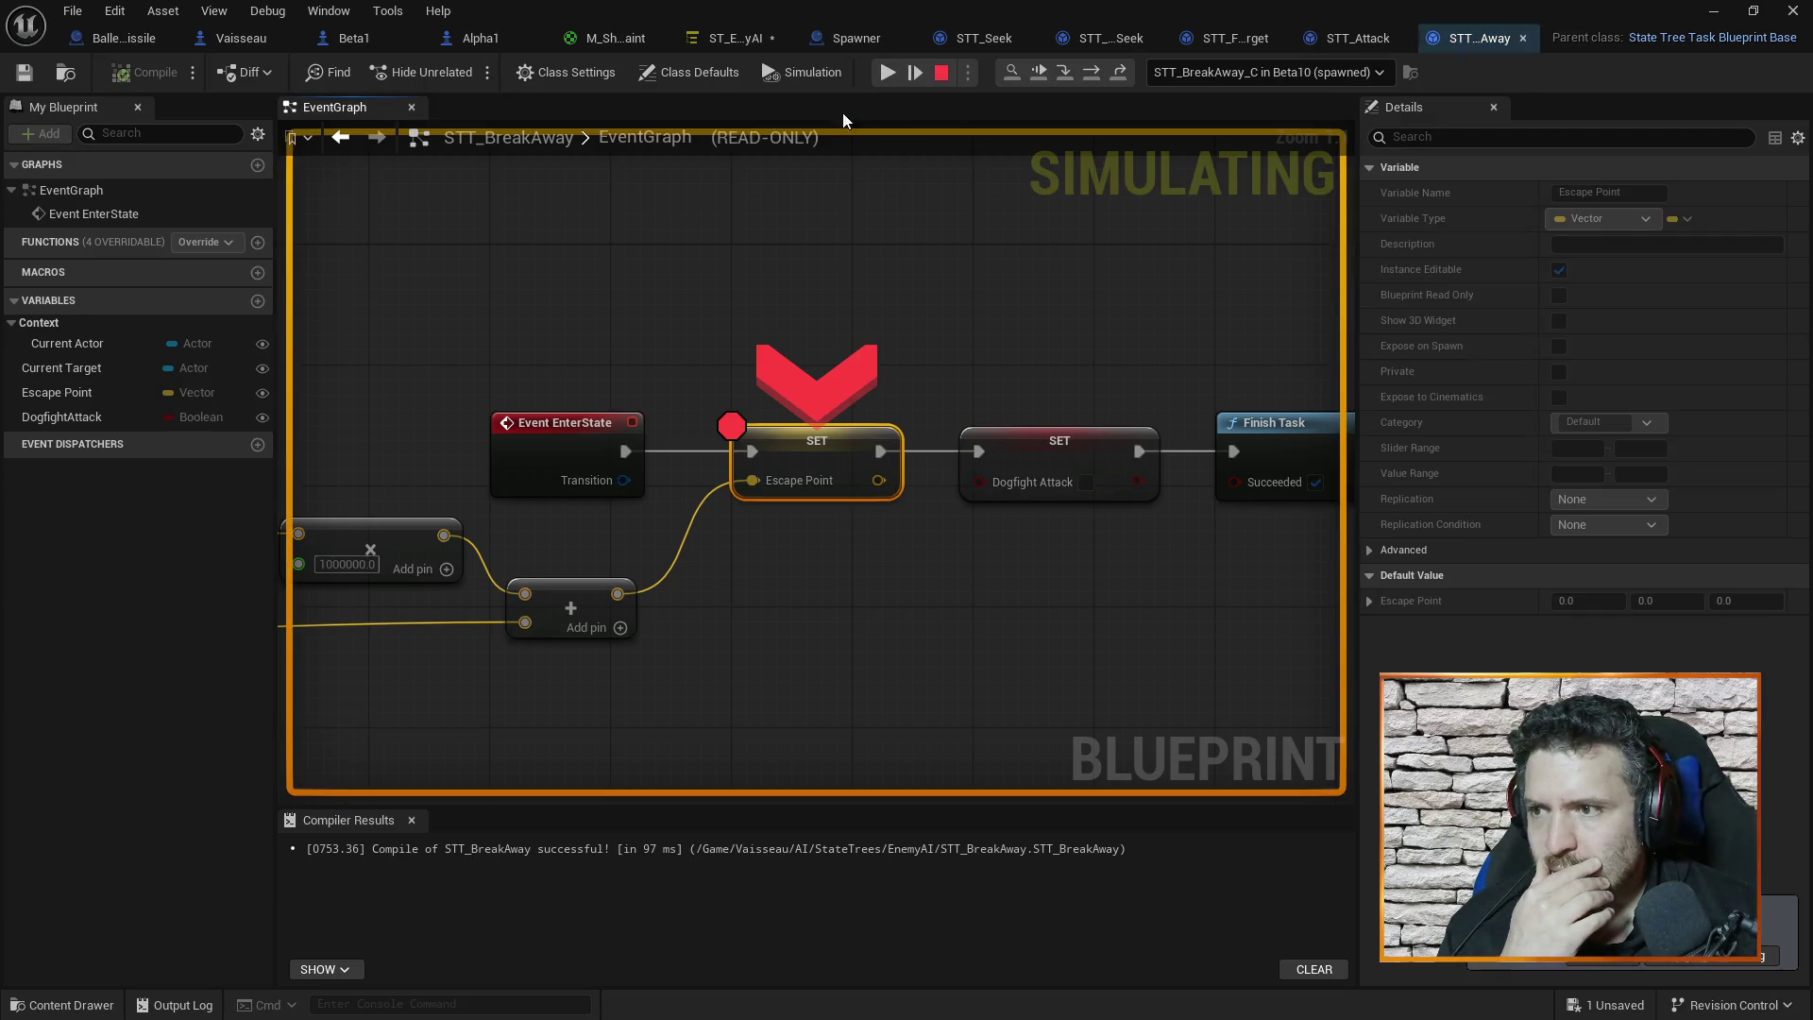
Step: Inspect Current Target around the Event EnterState and SET nodes while paused, then stop simulating
scroll(870, 292, "down", 4)
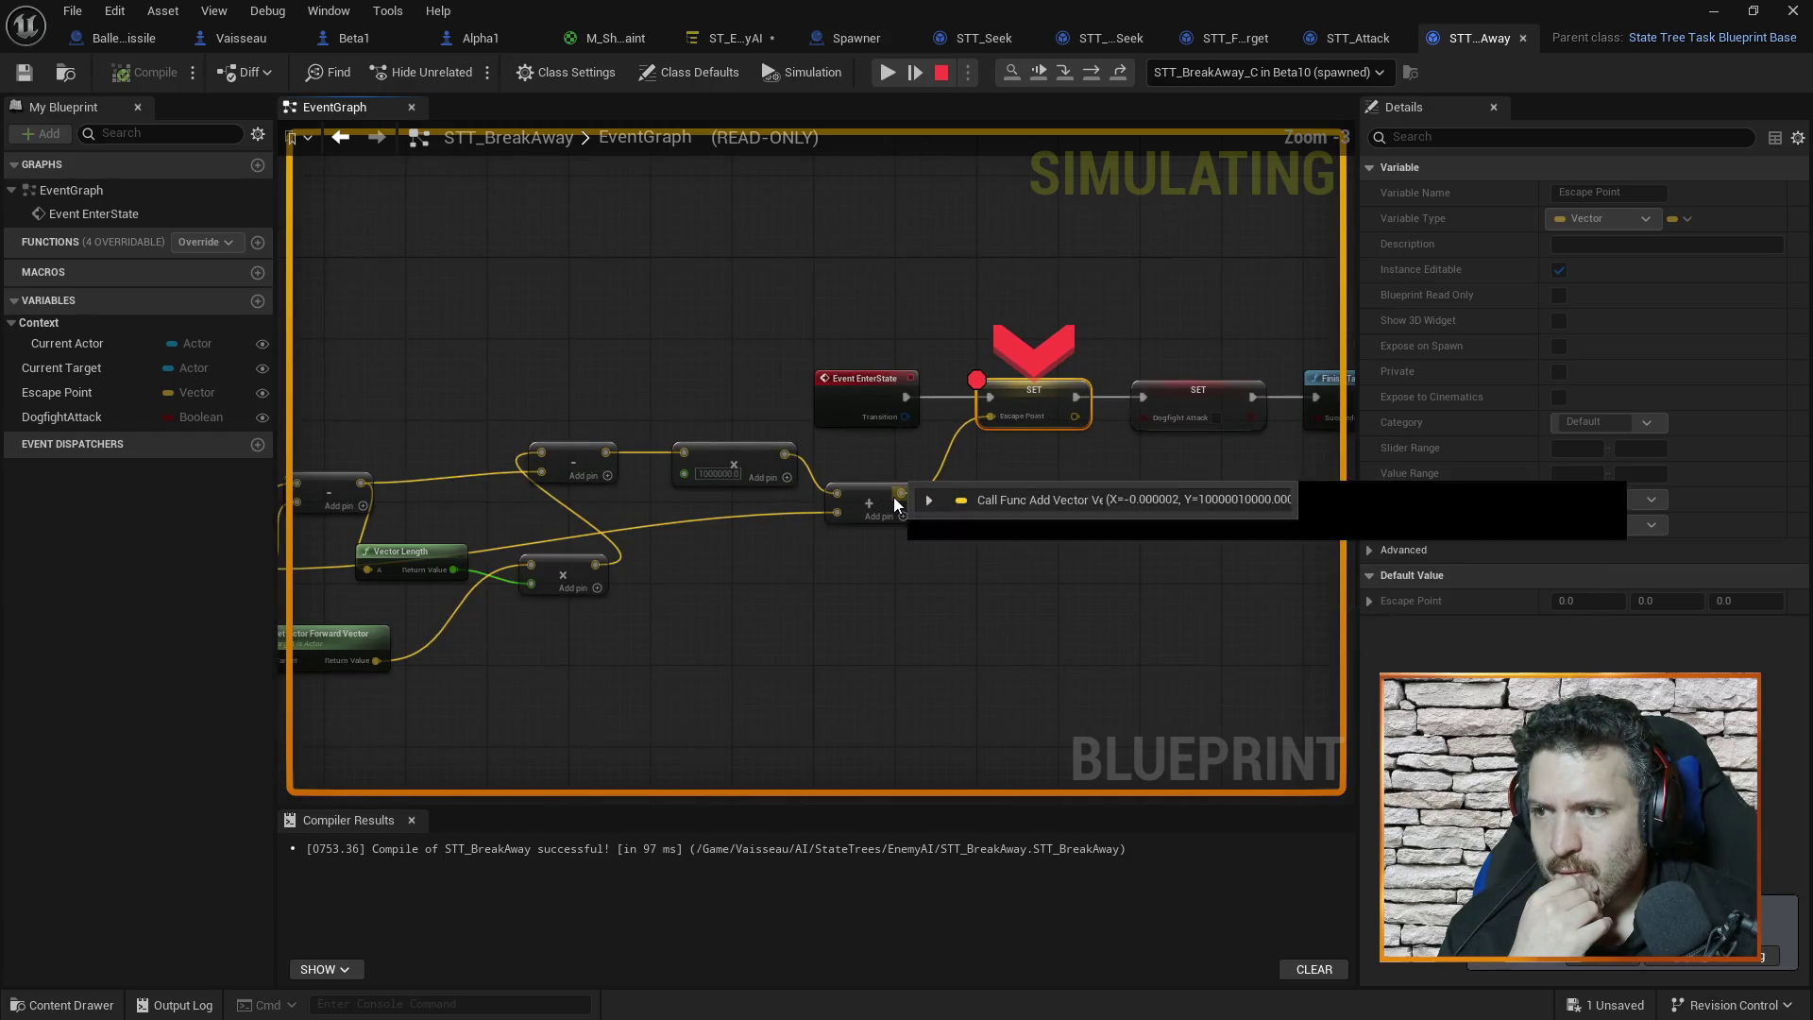
left_click_drag(635, 648, 1018, 591)
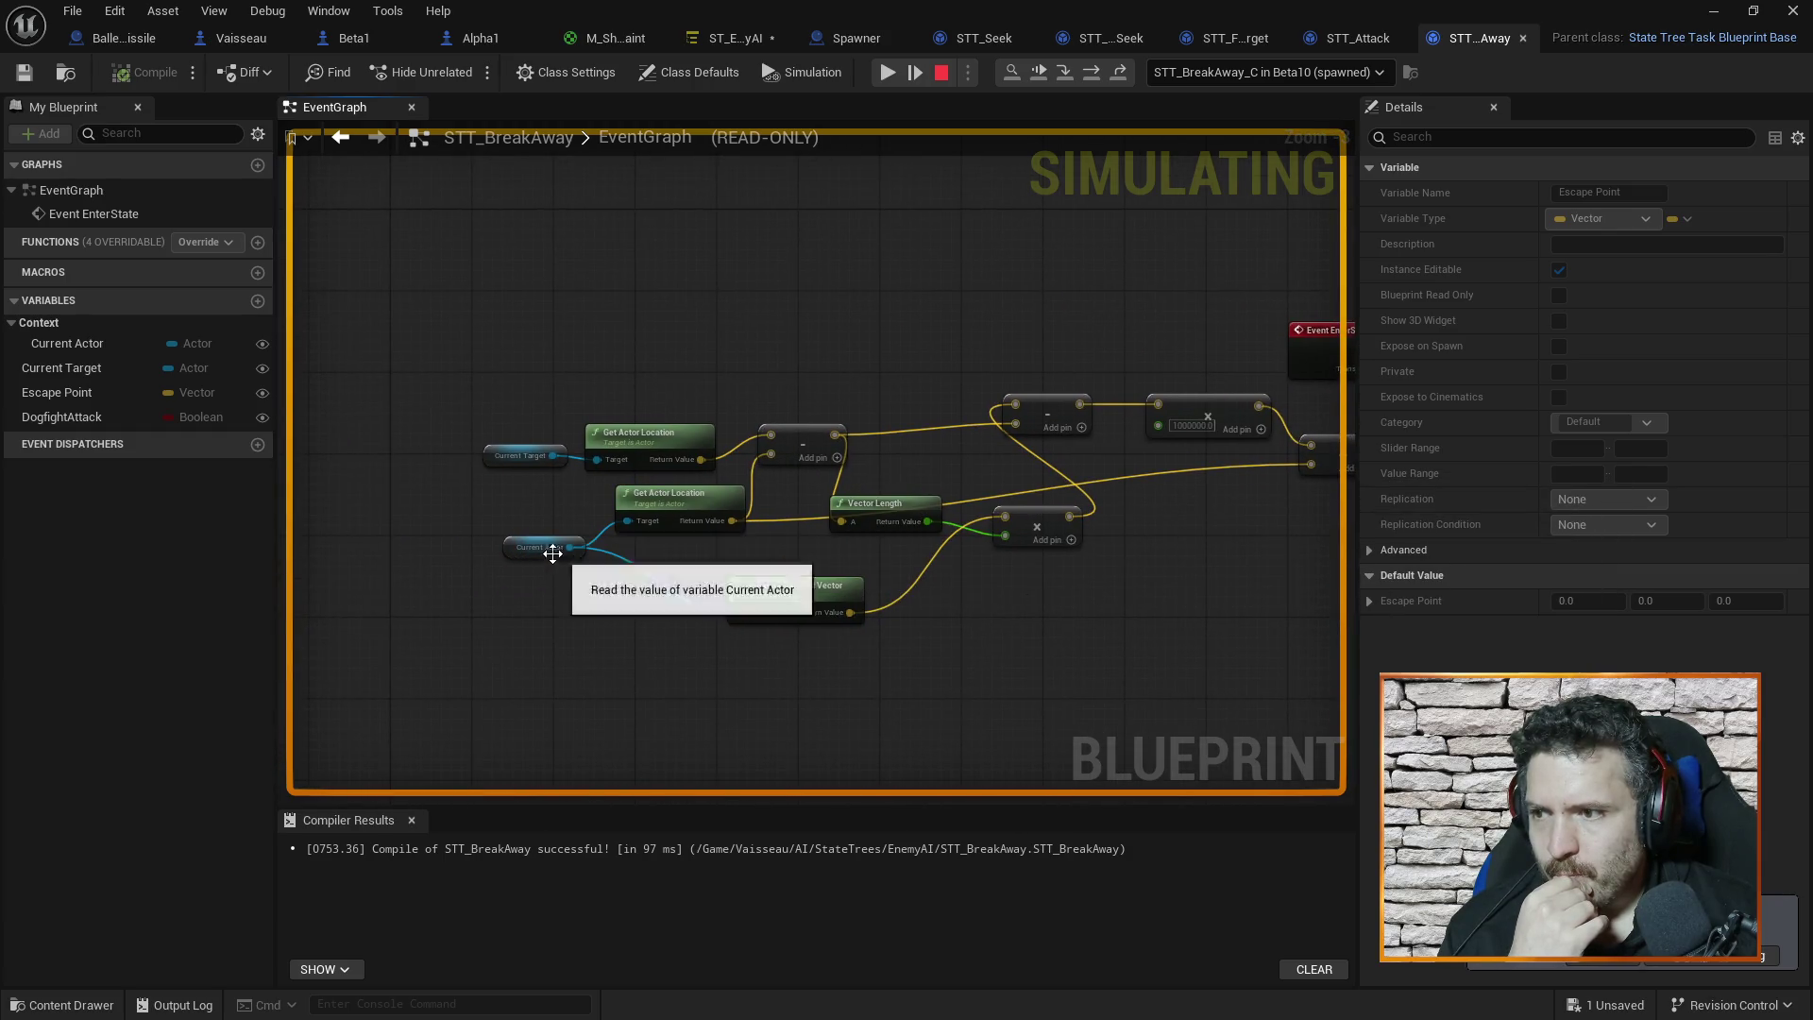
mouse_move(560, 469)
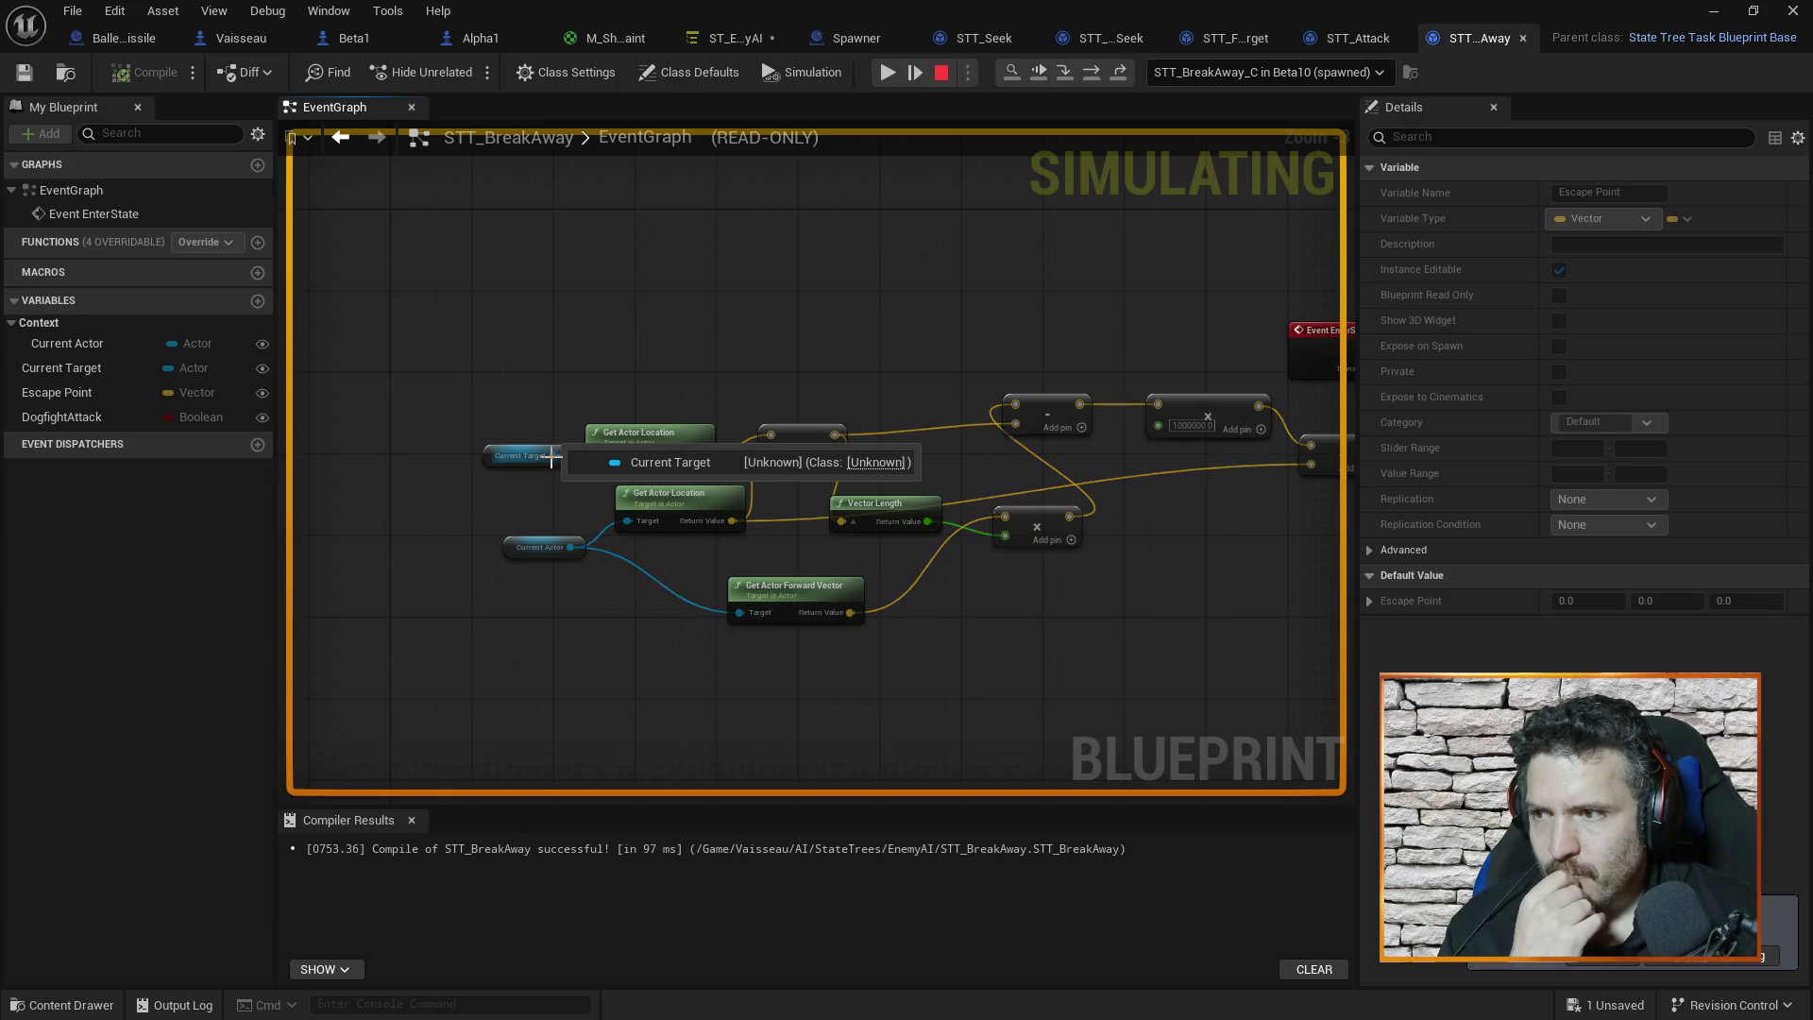
scroll(541, 509, "up", 3)
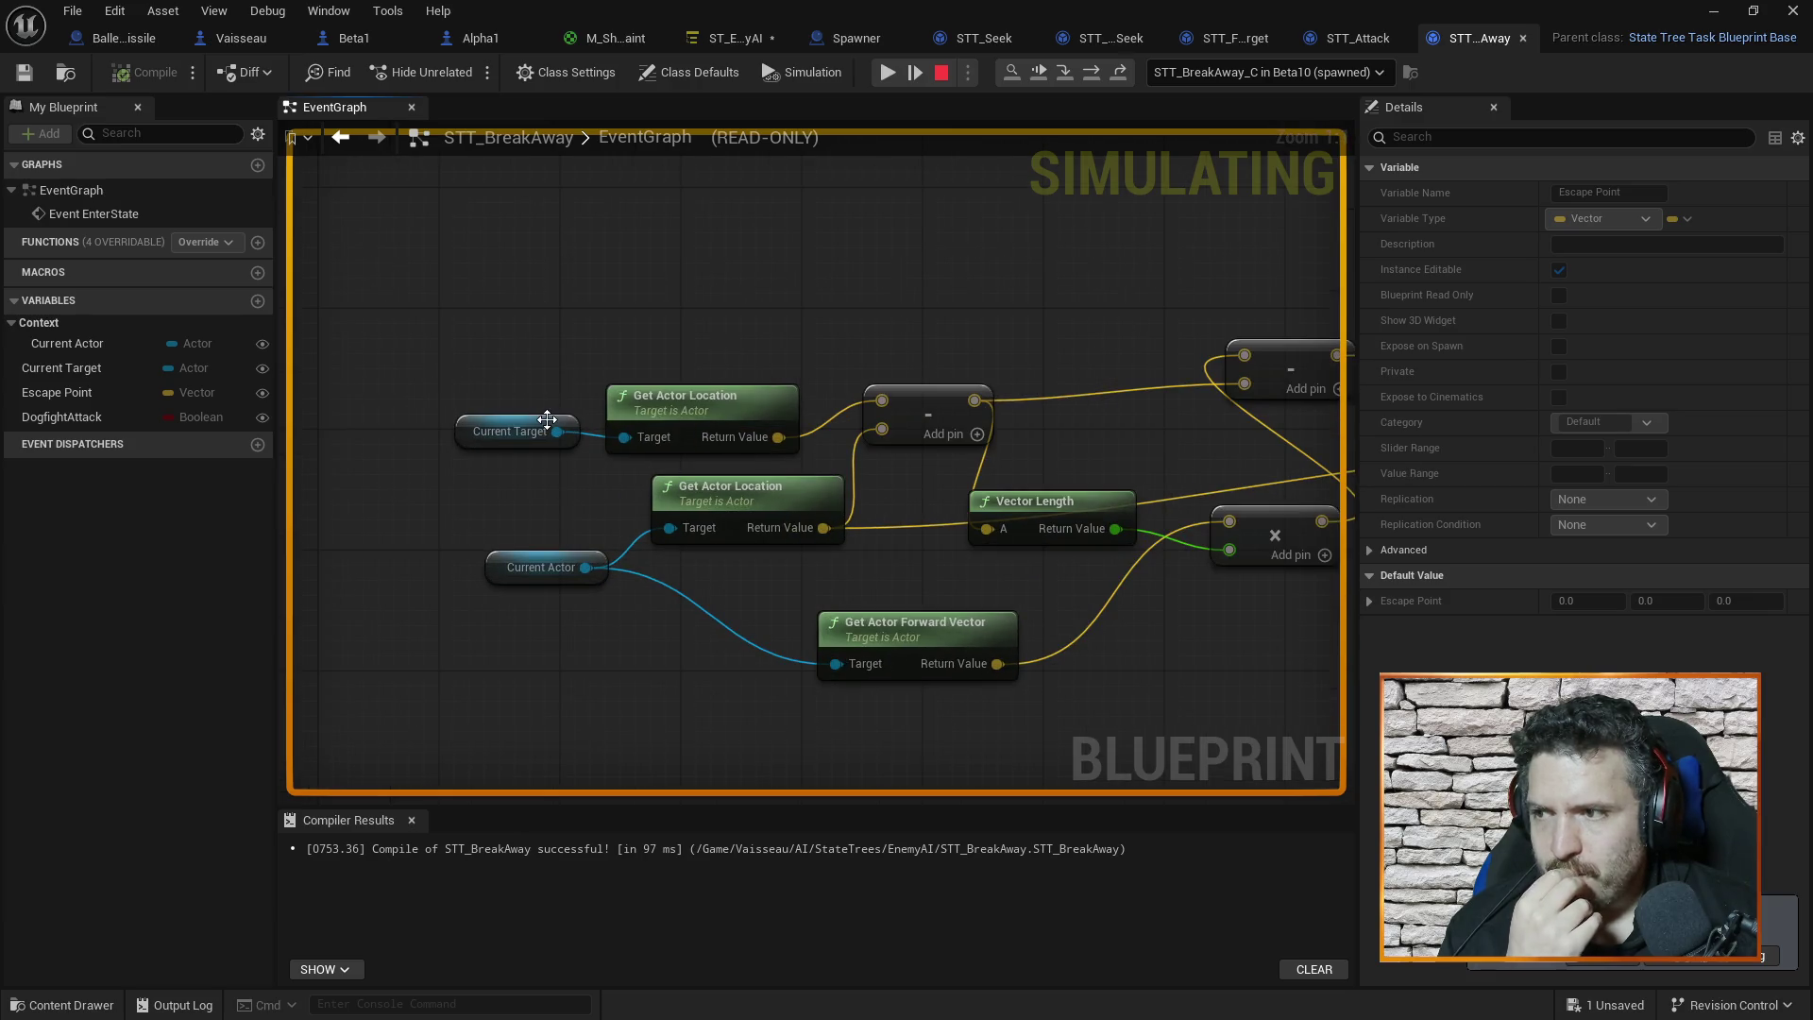
left_click_drag(970, 313, 751, 382)
mouse_move(1059, 299)
left_mouse_down()
mouse_move(757, 303)
mouse_move(1287, 332)
left_mouse_up()
left_click_drag(1076, 381, 340, 340)
left_click_drag(620, 283, 267, 284)
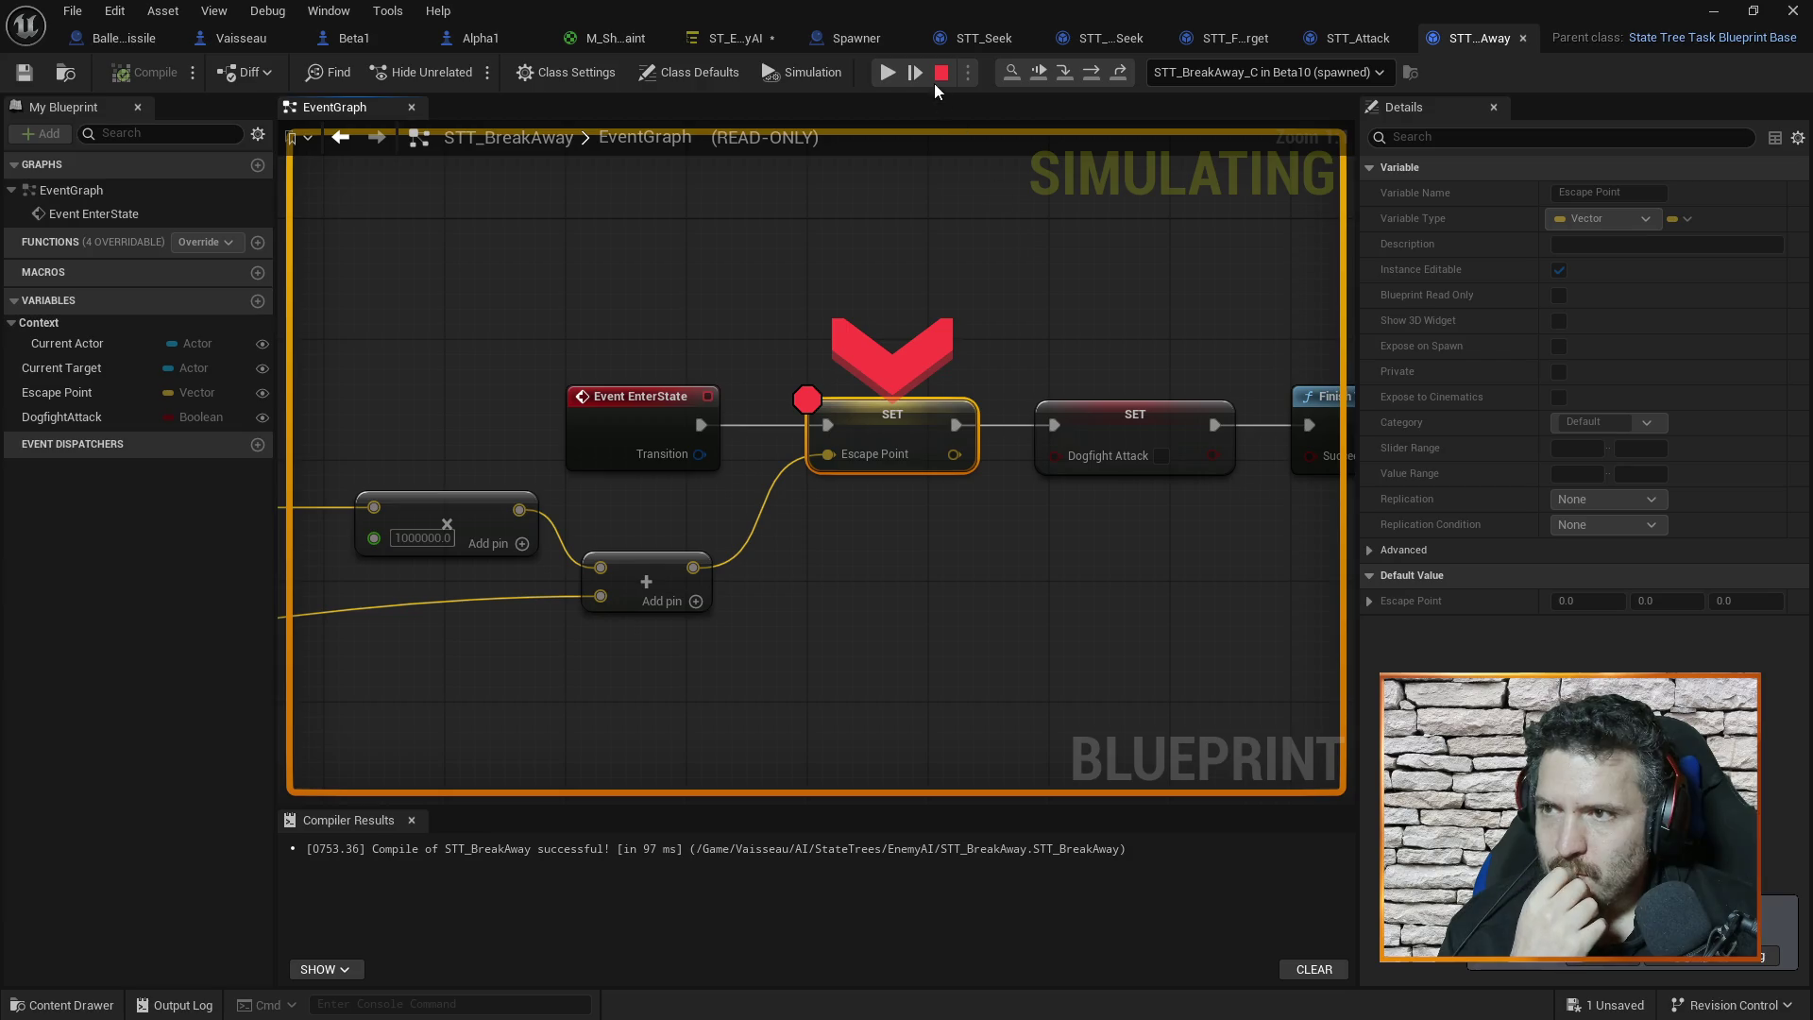
left_click(942, 75)
Step: Insert an Is Valid check on Current Target between Event EnterState and the Escape Point SET
left_click_drag(728, 403, 931, 374)
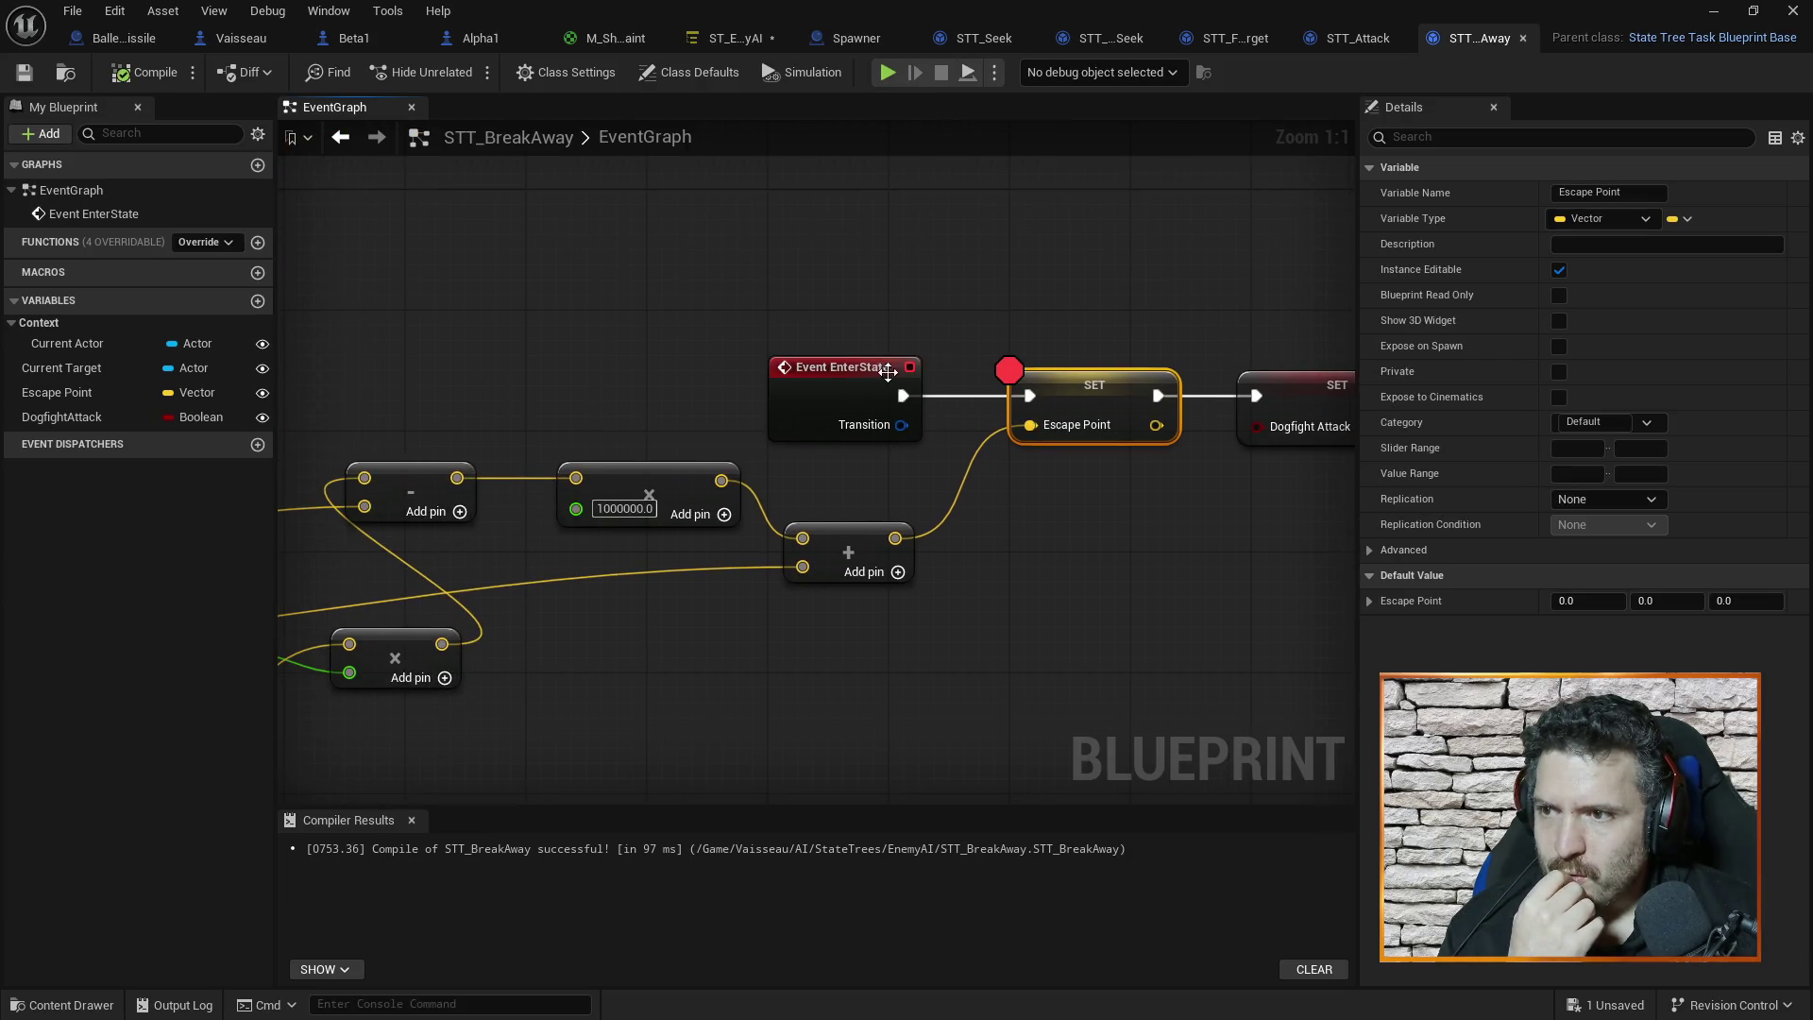
mouse_move(802, 358)
left_mouse_down()
mouse_move(632, 282)
mouse_move(551, 355)
left_mouse_up()
right_click(739, 208)
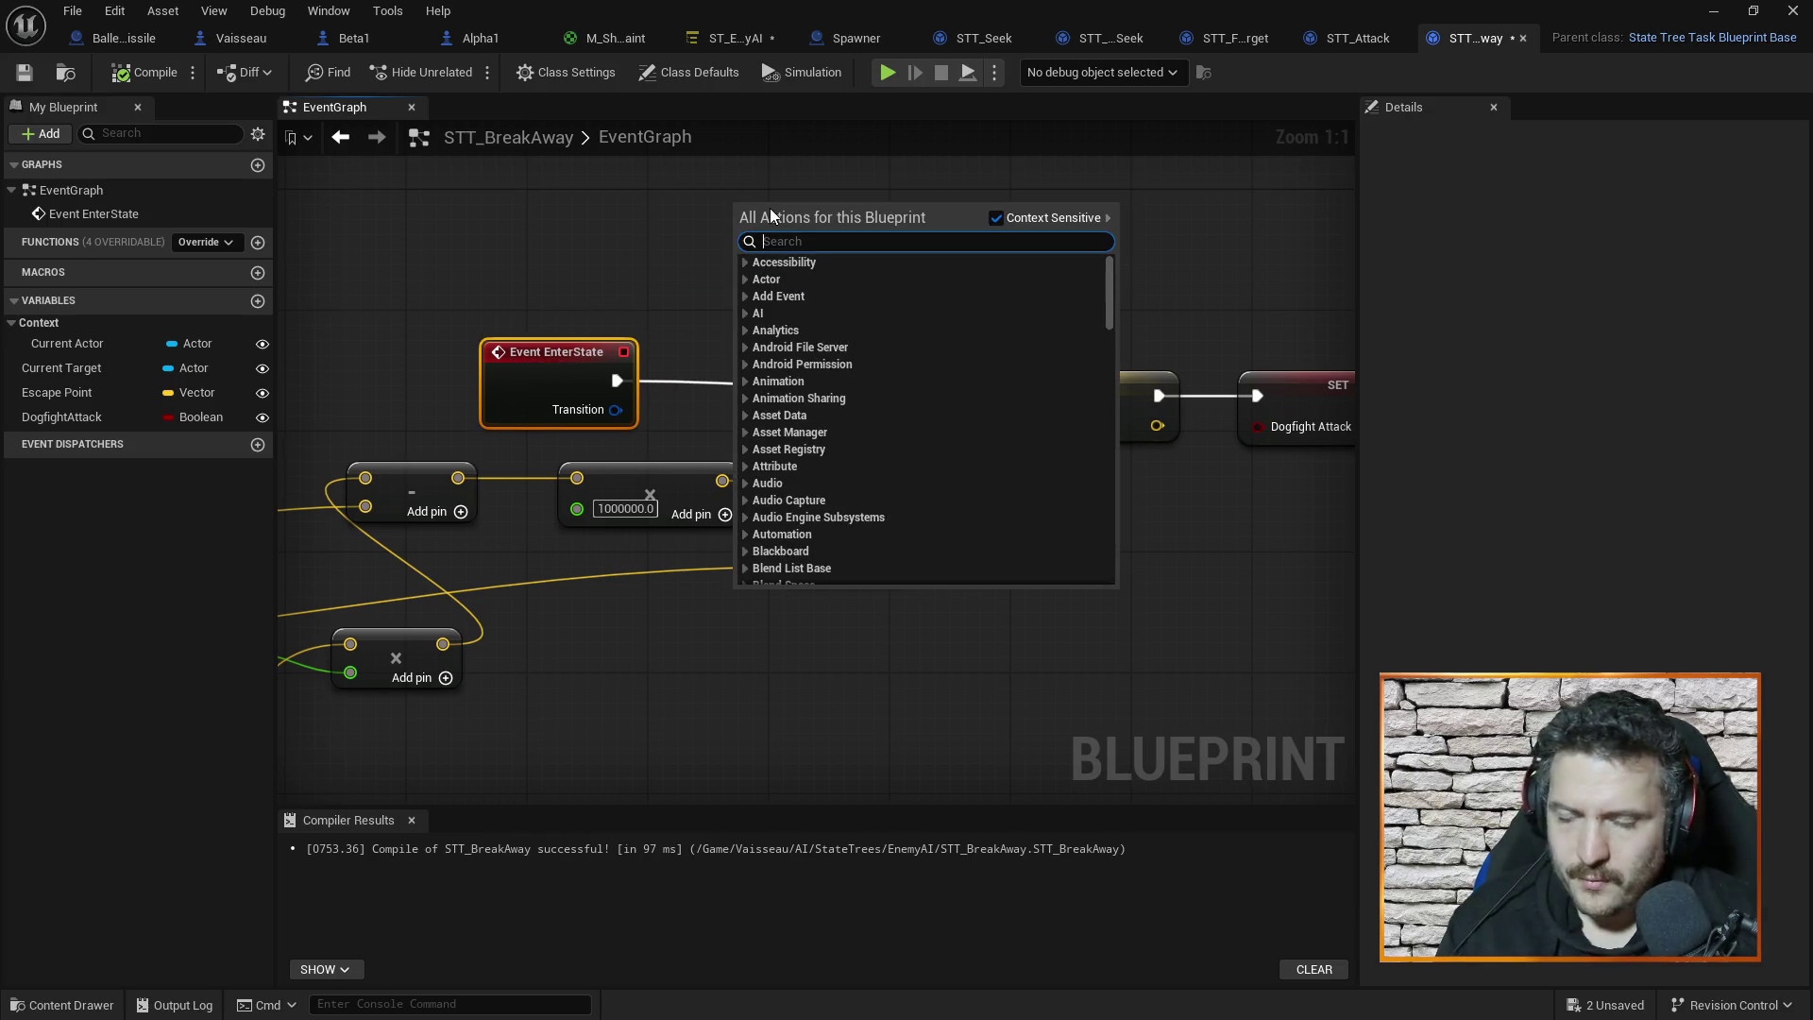
left_click(580, 245)
left_click_drag(553, 293, 933, 339)
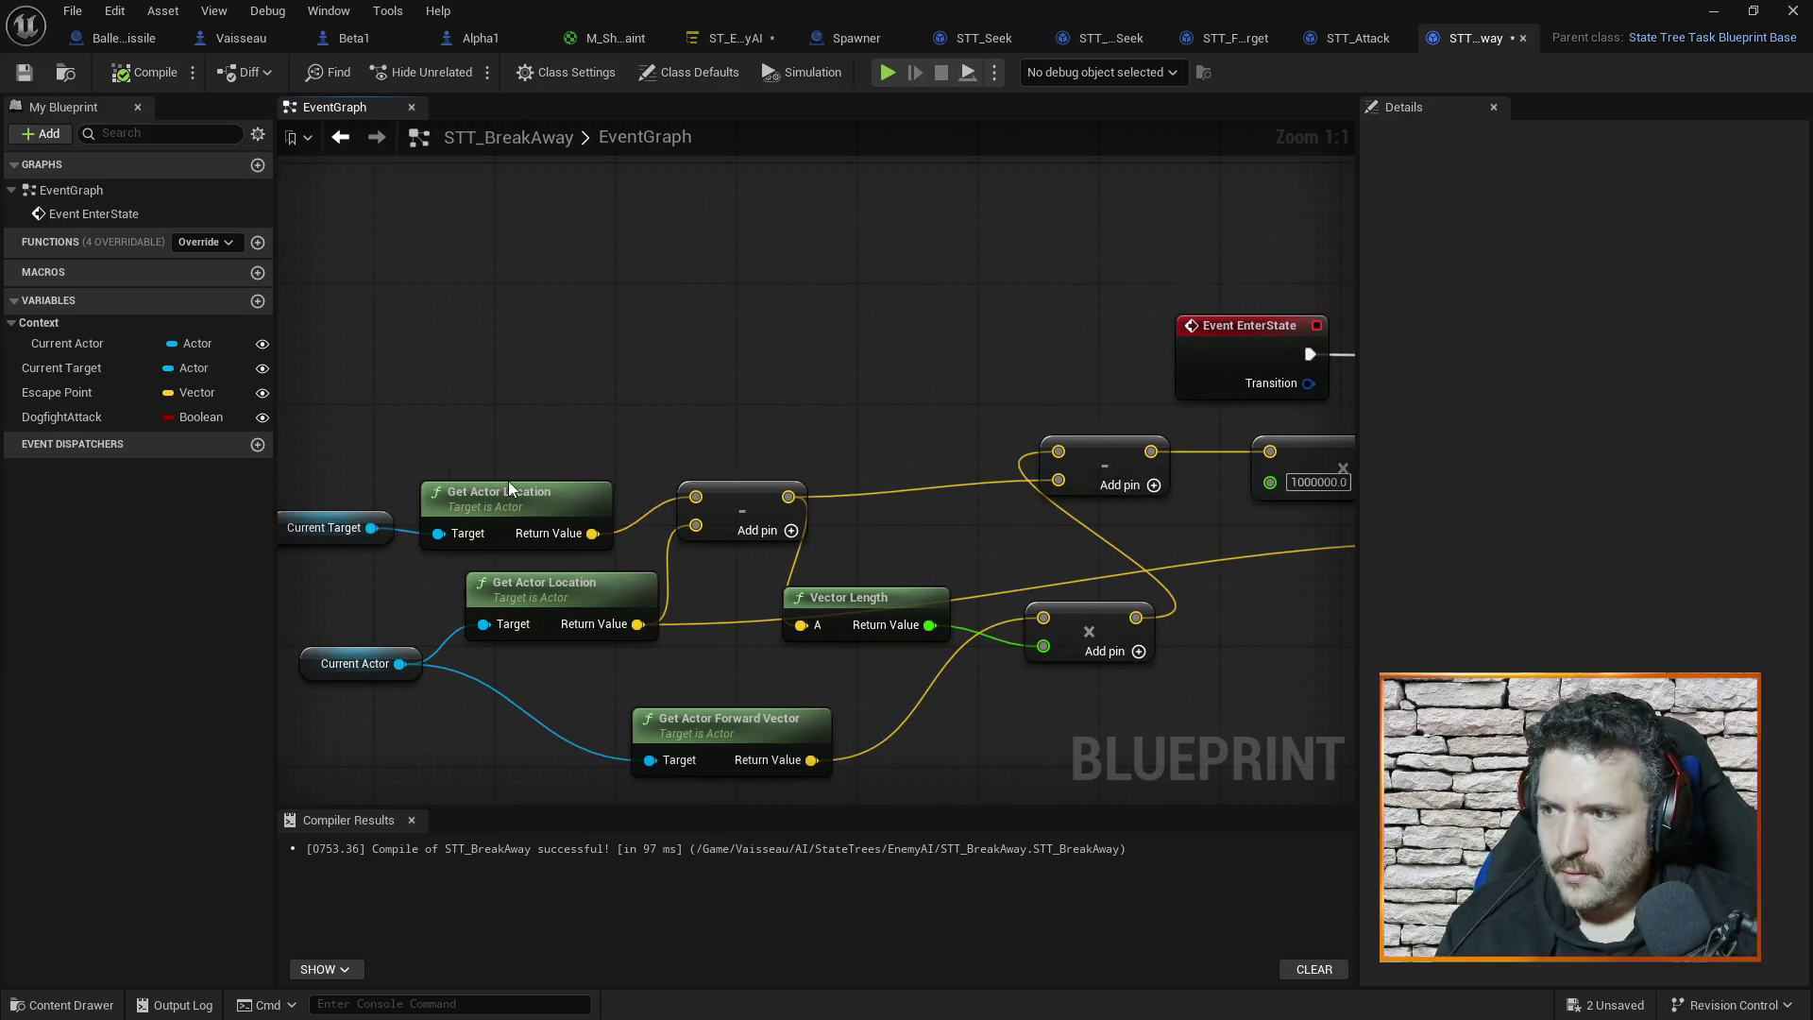
left_click_drag(371, 528, 859, 308)
type("isvalid")
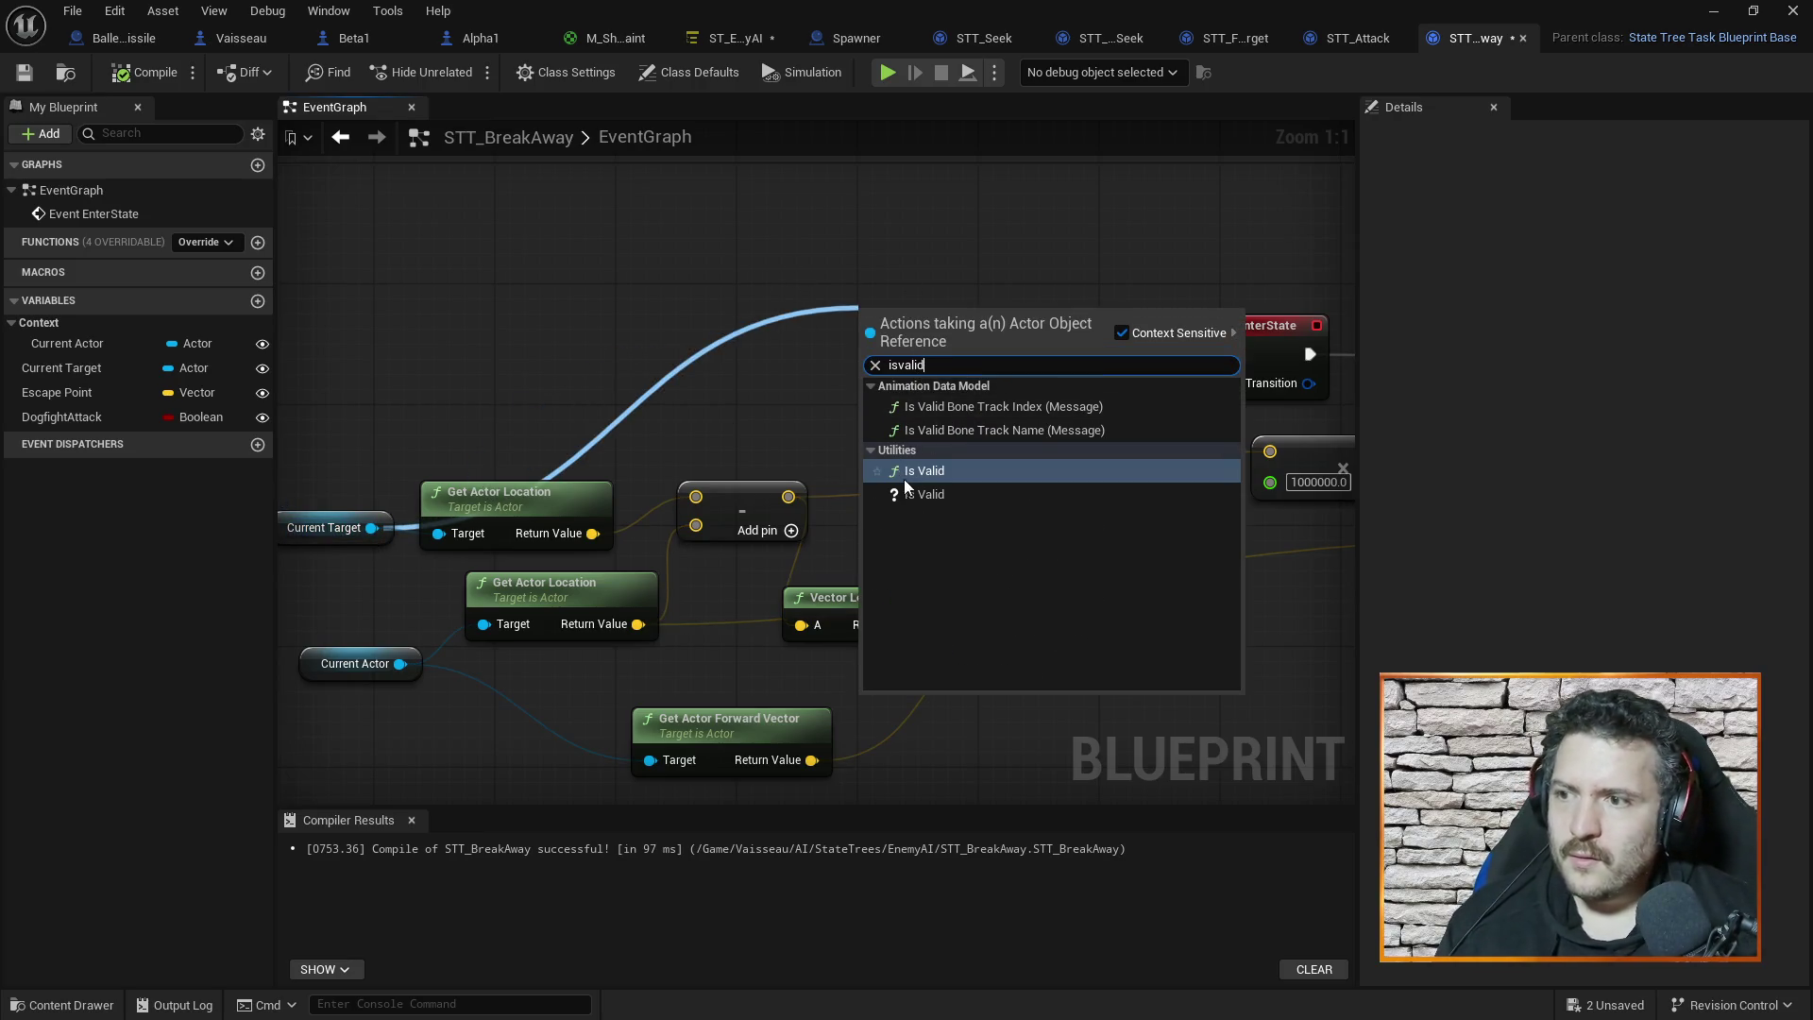
left_click(907, 492)
left_click_drag(922, 483, 463, 503)
mouse_move(580, 336)
left_mouse_down()
mouse_move(1092, 340)
mouse_move(1108, 356)
left_mouse_up()
left_click_drag(855, 368, 948, 368)
mouse_move(1124, 367)
left_mouse_down()
mouse_move(1267, 384)
mouse_move(1057, 382)
left_mouse_up()
Step: Add Finish Task on the Is Not Valid path, compile, and remove the SET node's breakpoint
mouse_move(1188, 269)
left_mouse_down()
mouse_move(984, 287)
mouse_move(1271, 451)
mouse_move(1350, 462)
left_mouse_up()
mouse_move(1271, 318)
left_mouse_down()
mouse_move(1296, 293)
mouse_move(1306, 311)
left_mouse_up()
left_click_drag(611, 362, 1001, 537)
type("finish")
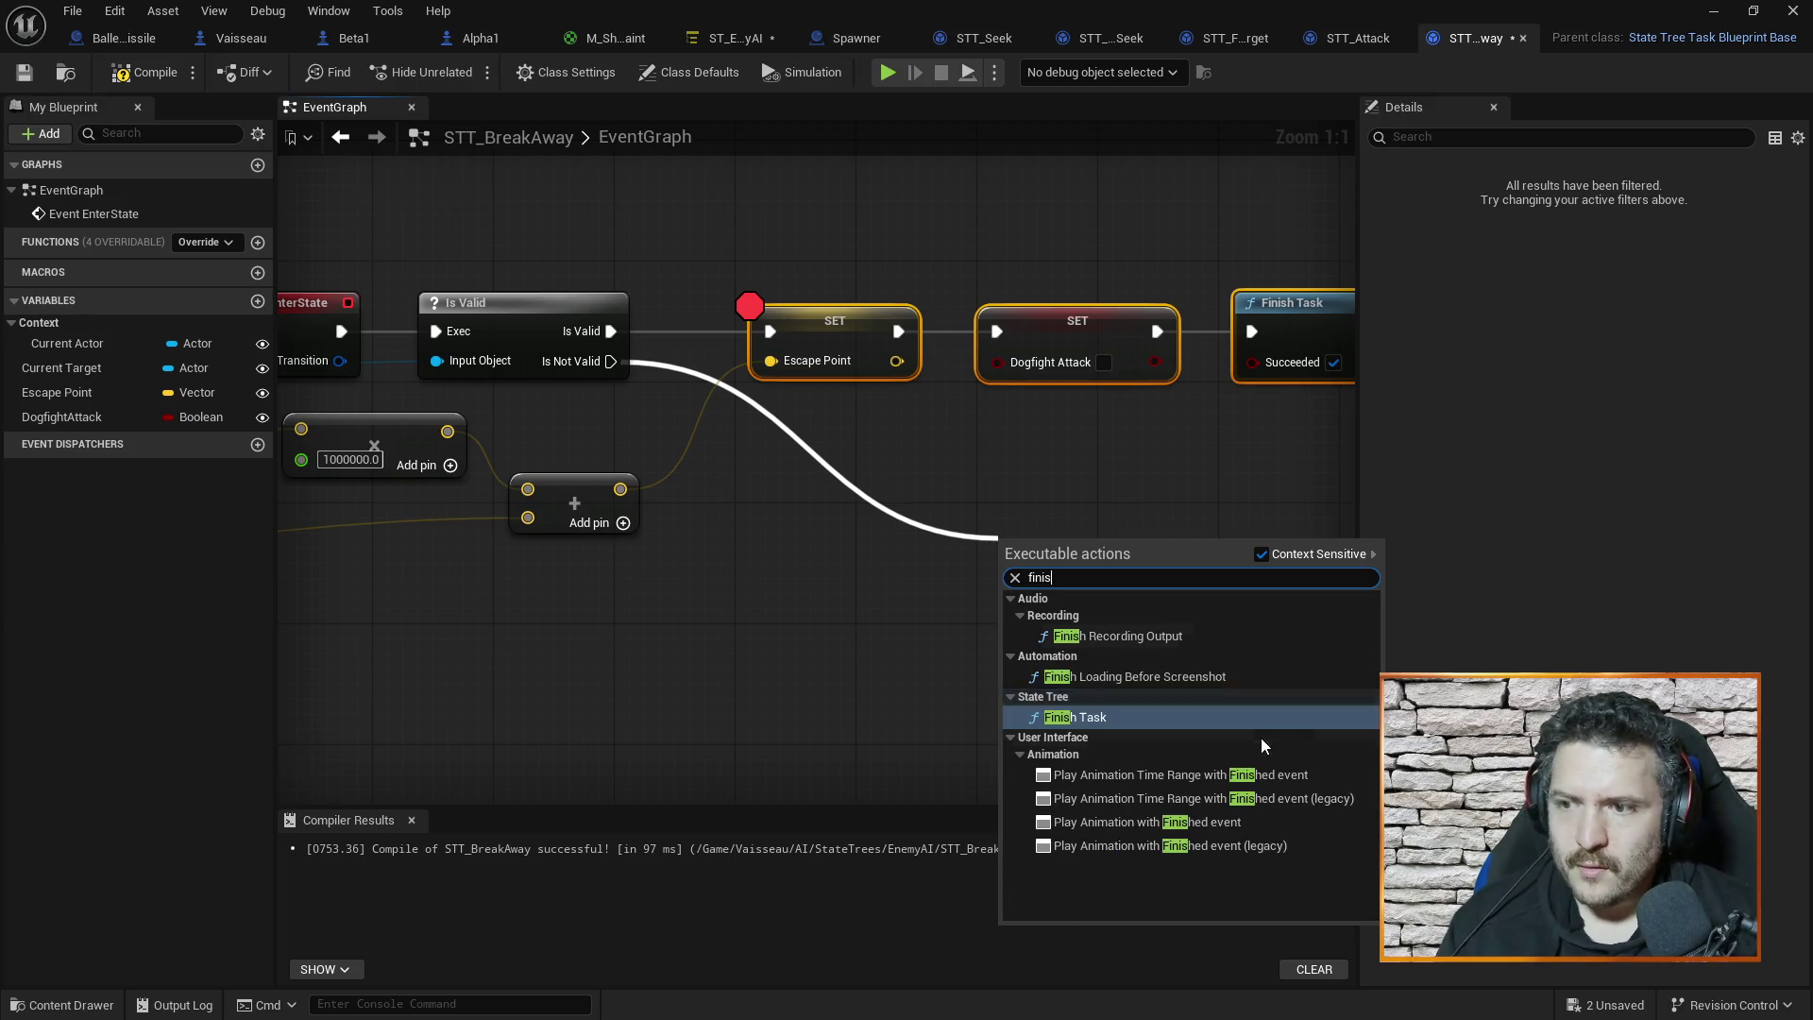
left_click(1138, 706)
left_click(1075, 467)
left_click(150, 70)
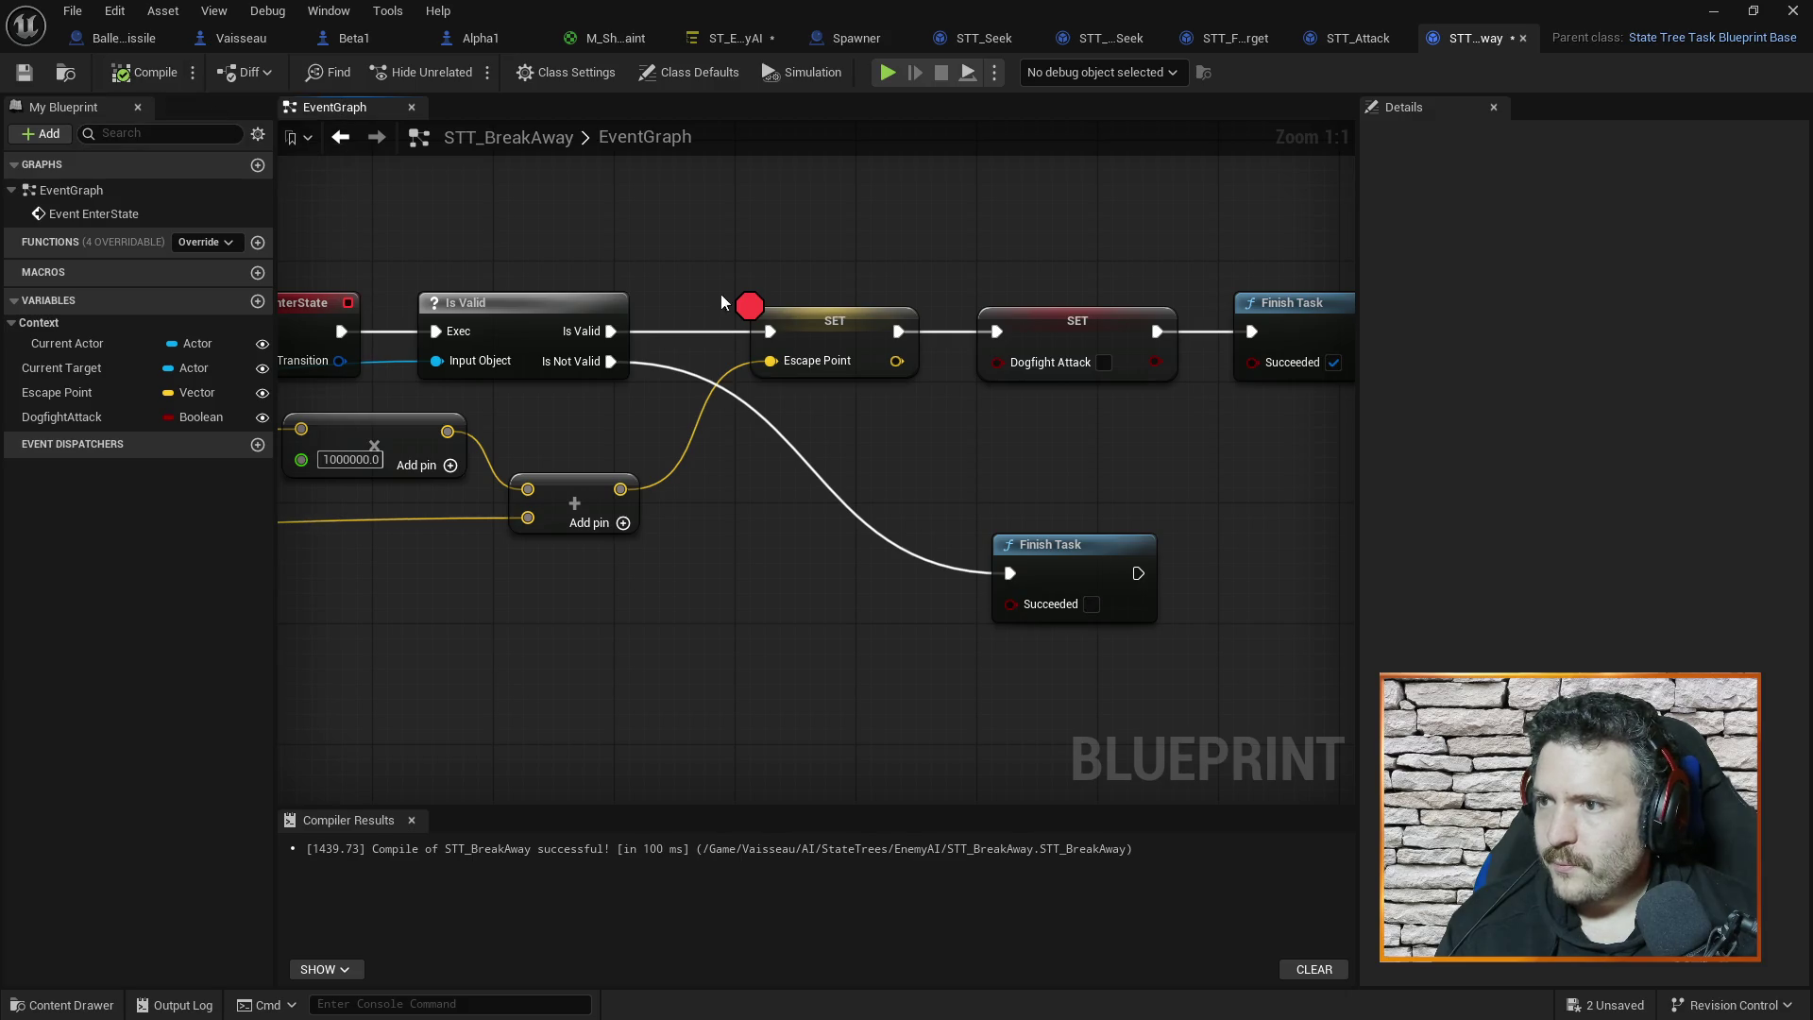
left_click(825, 315)
key("F9")
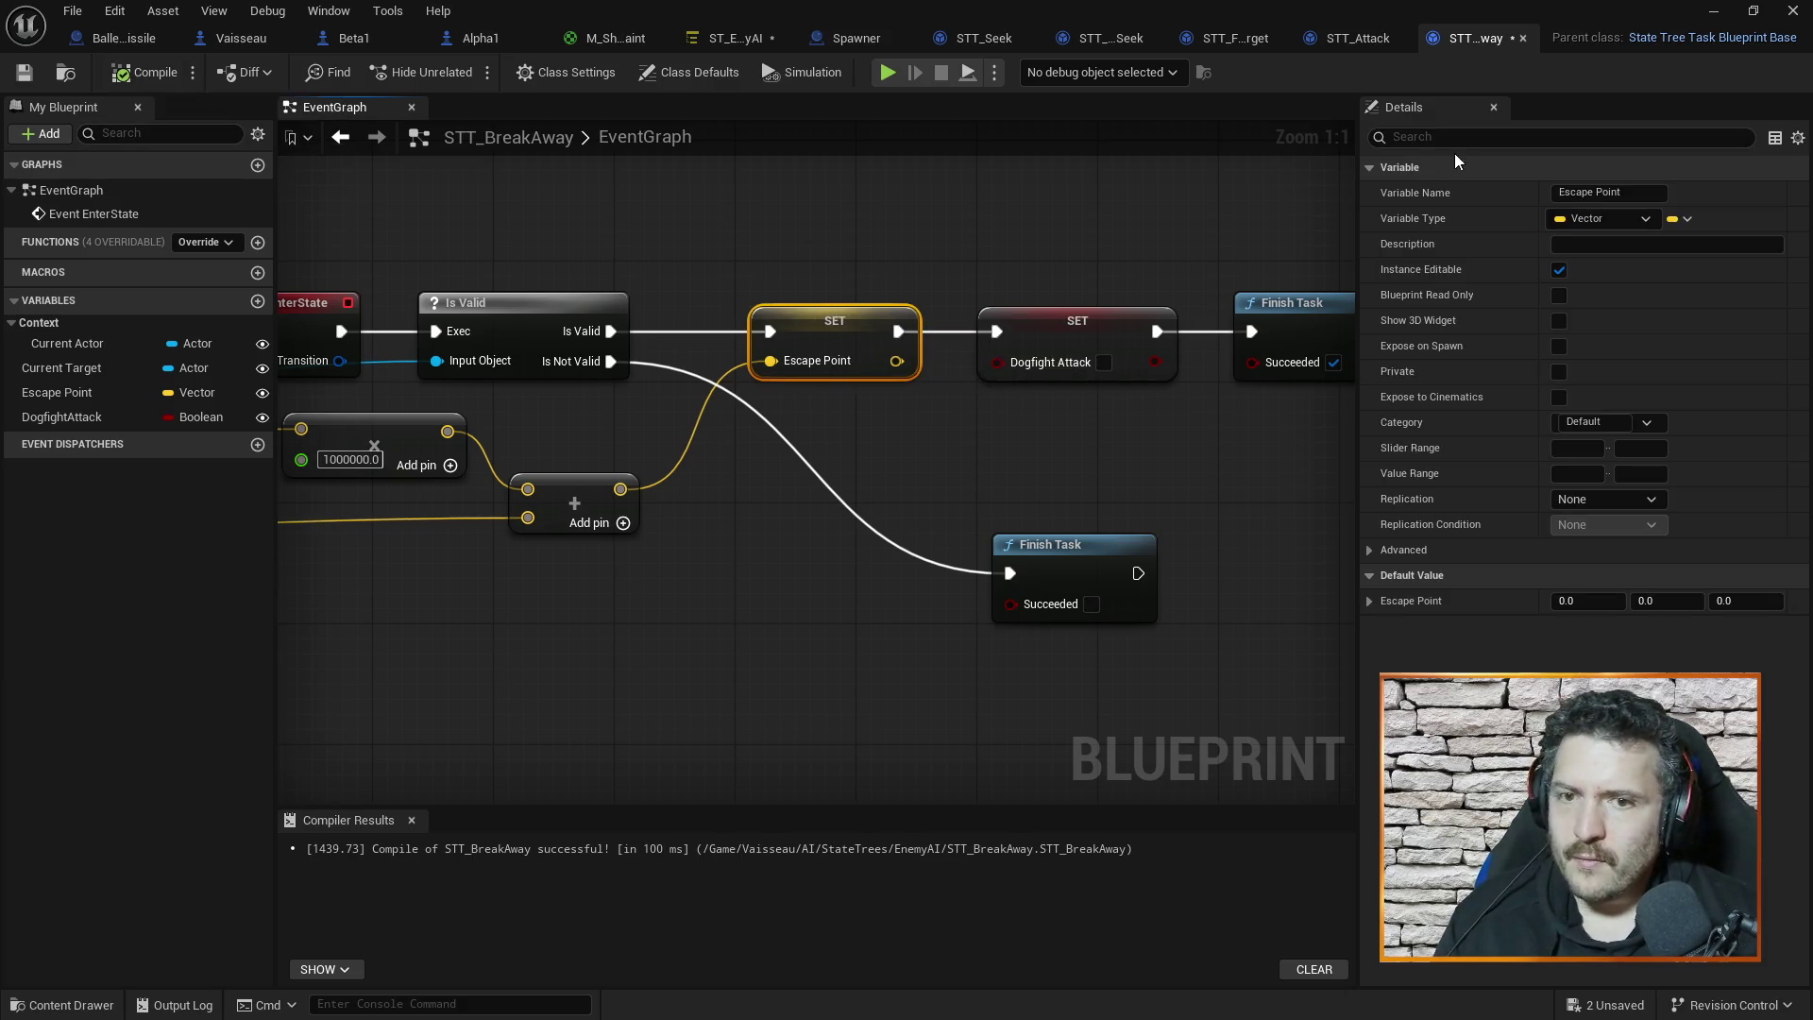
Step: Close the Message Log, replay the level to test the Is Valid fix, and return to ST_EnemyAI
left_click(1705, 14)
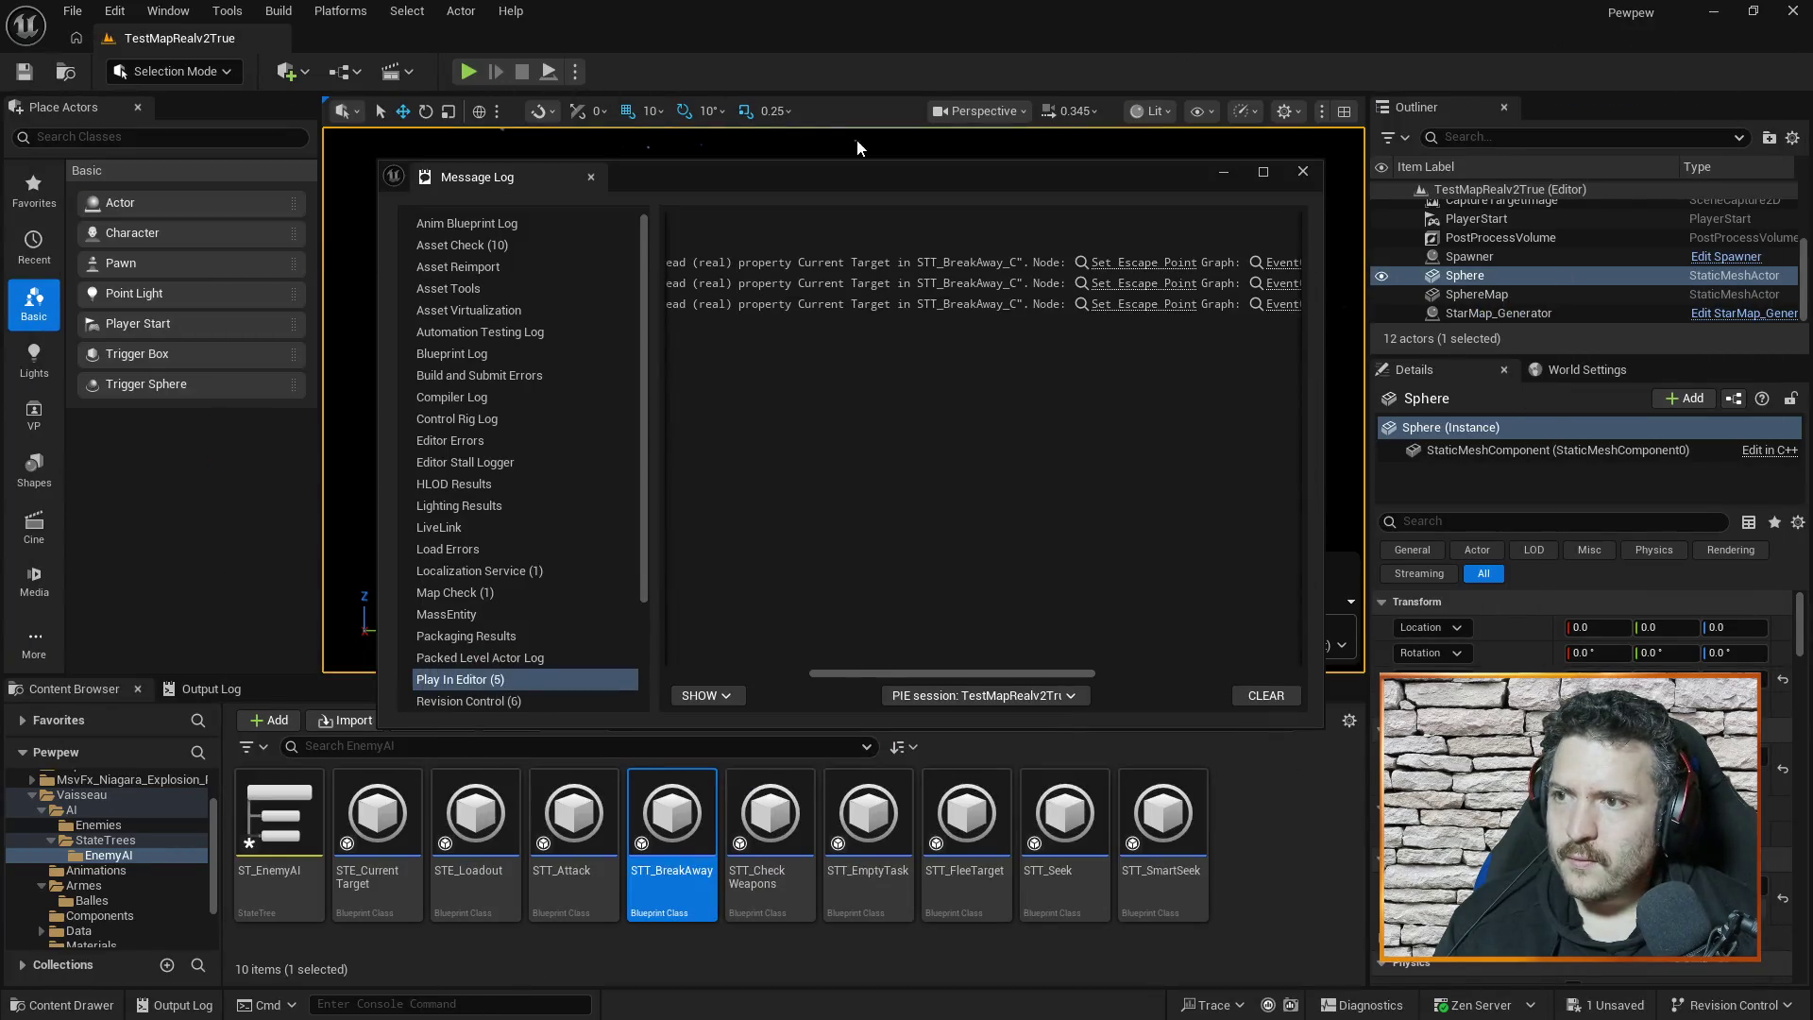
left_click(1296, 172)
left_click(468, 71)
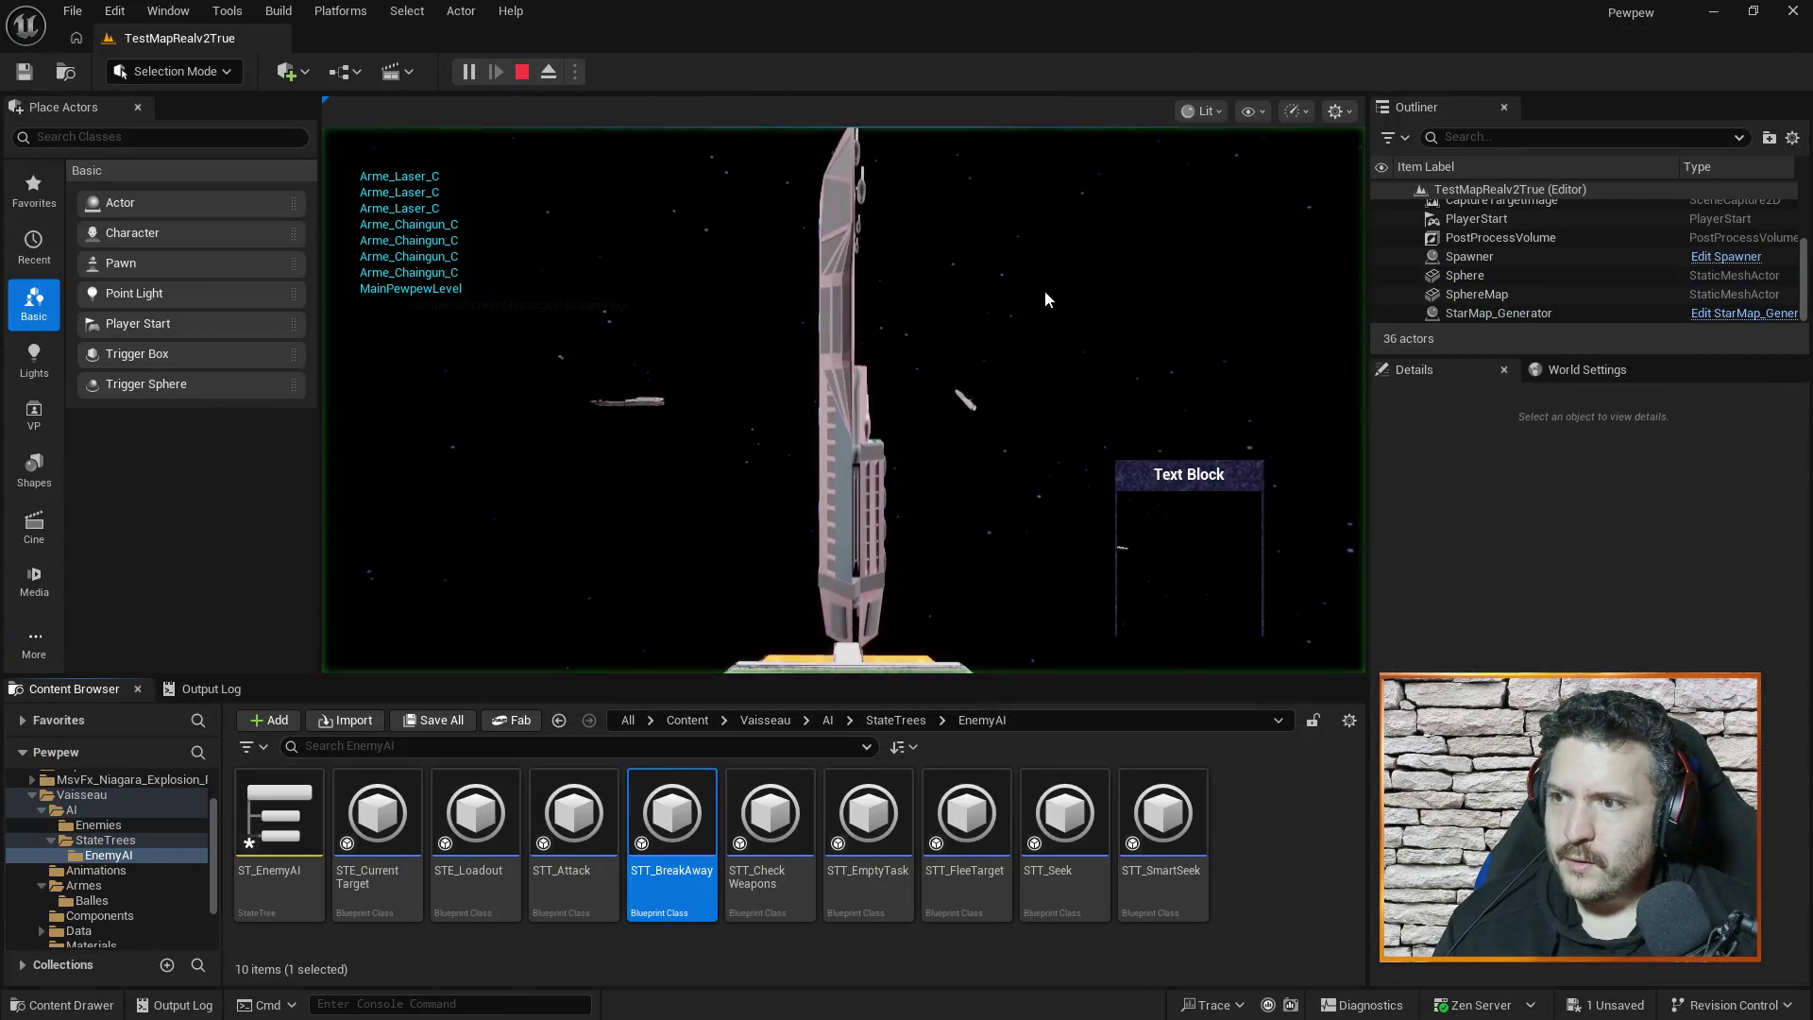
left_click(1045, 291)
key("Escape")
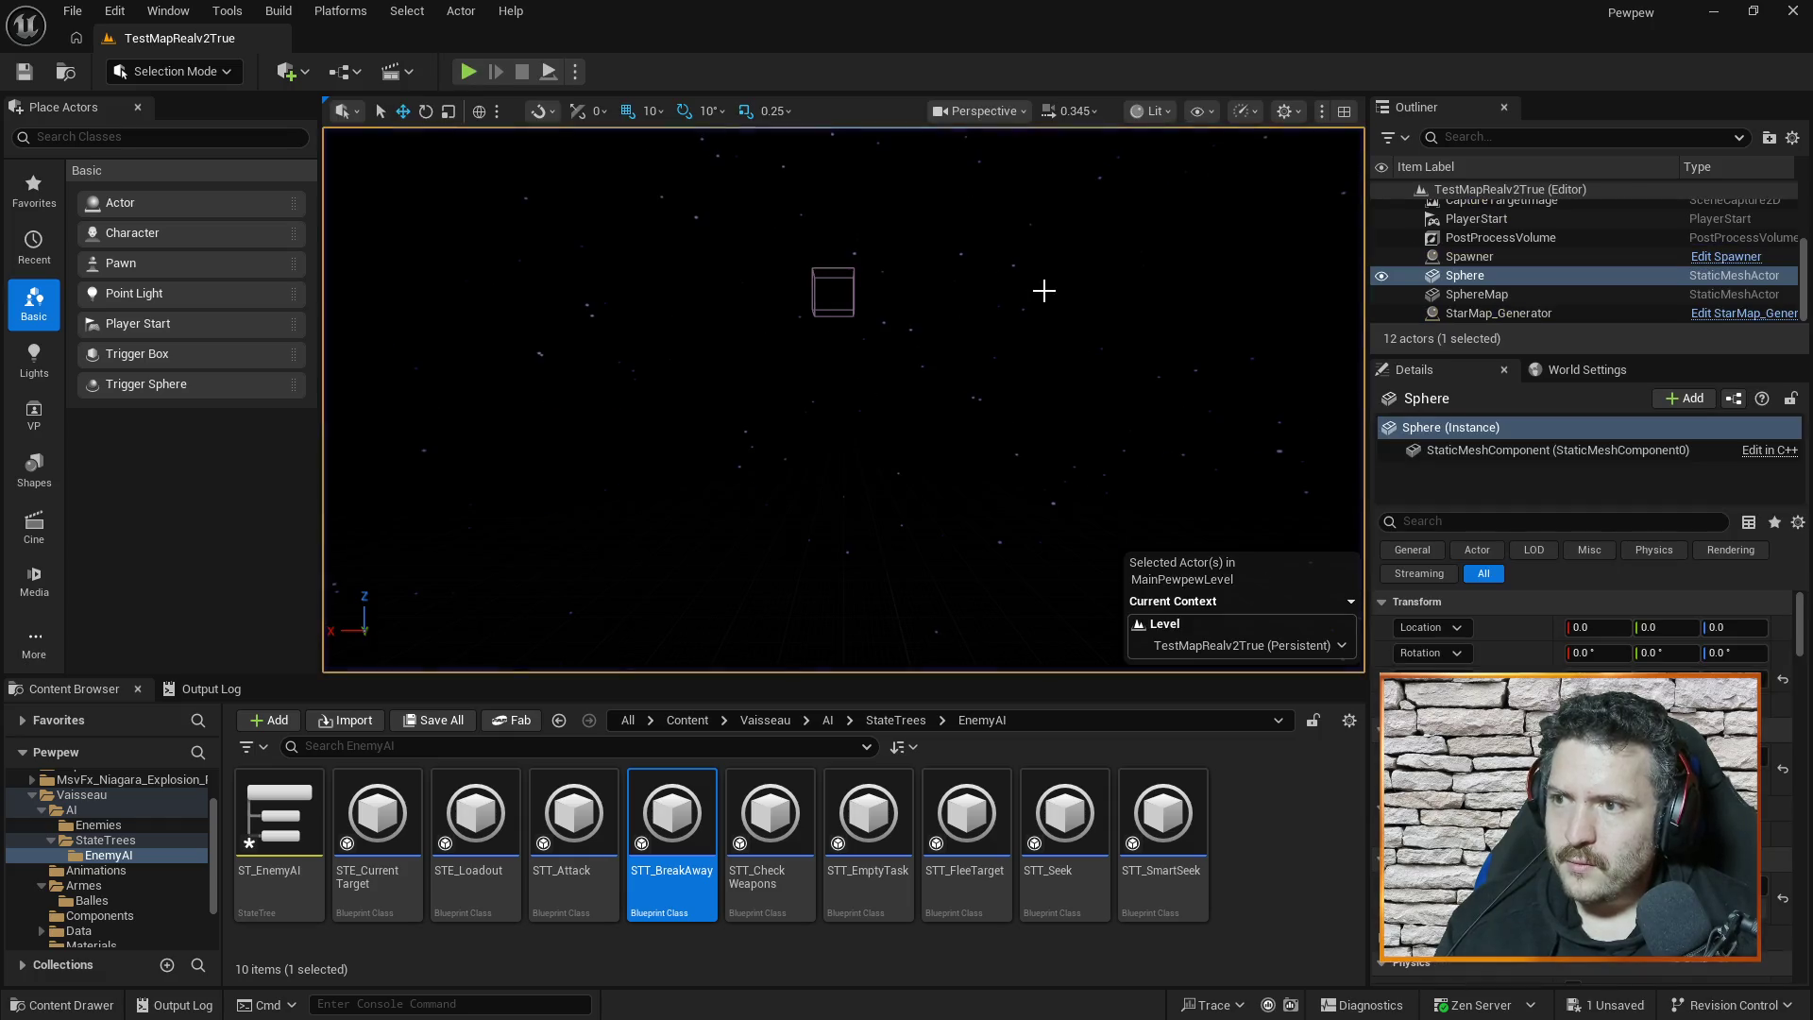
key("alt+Tab")
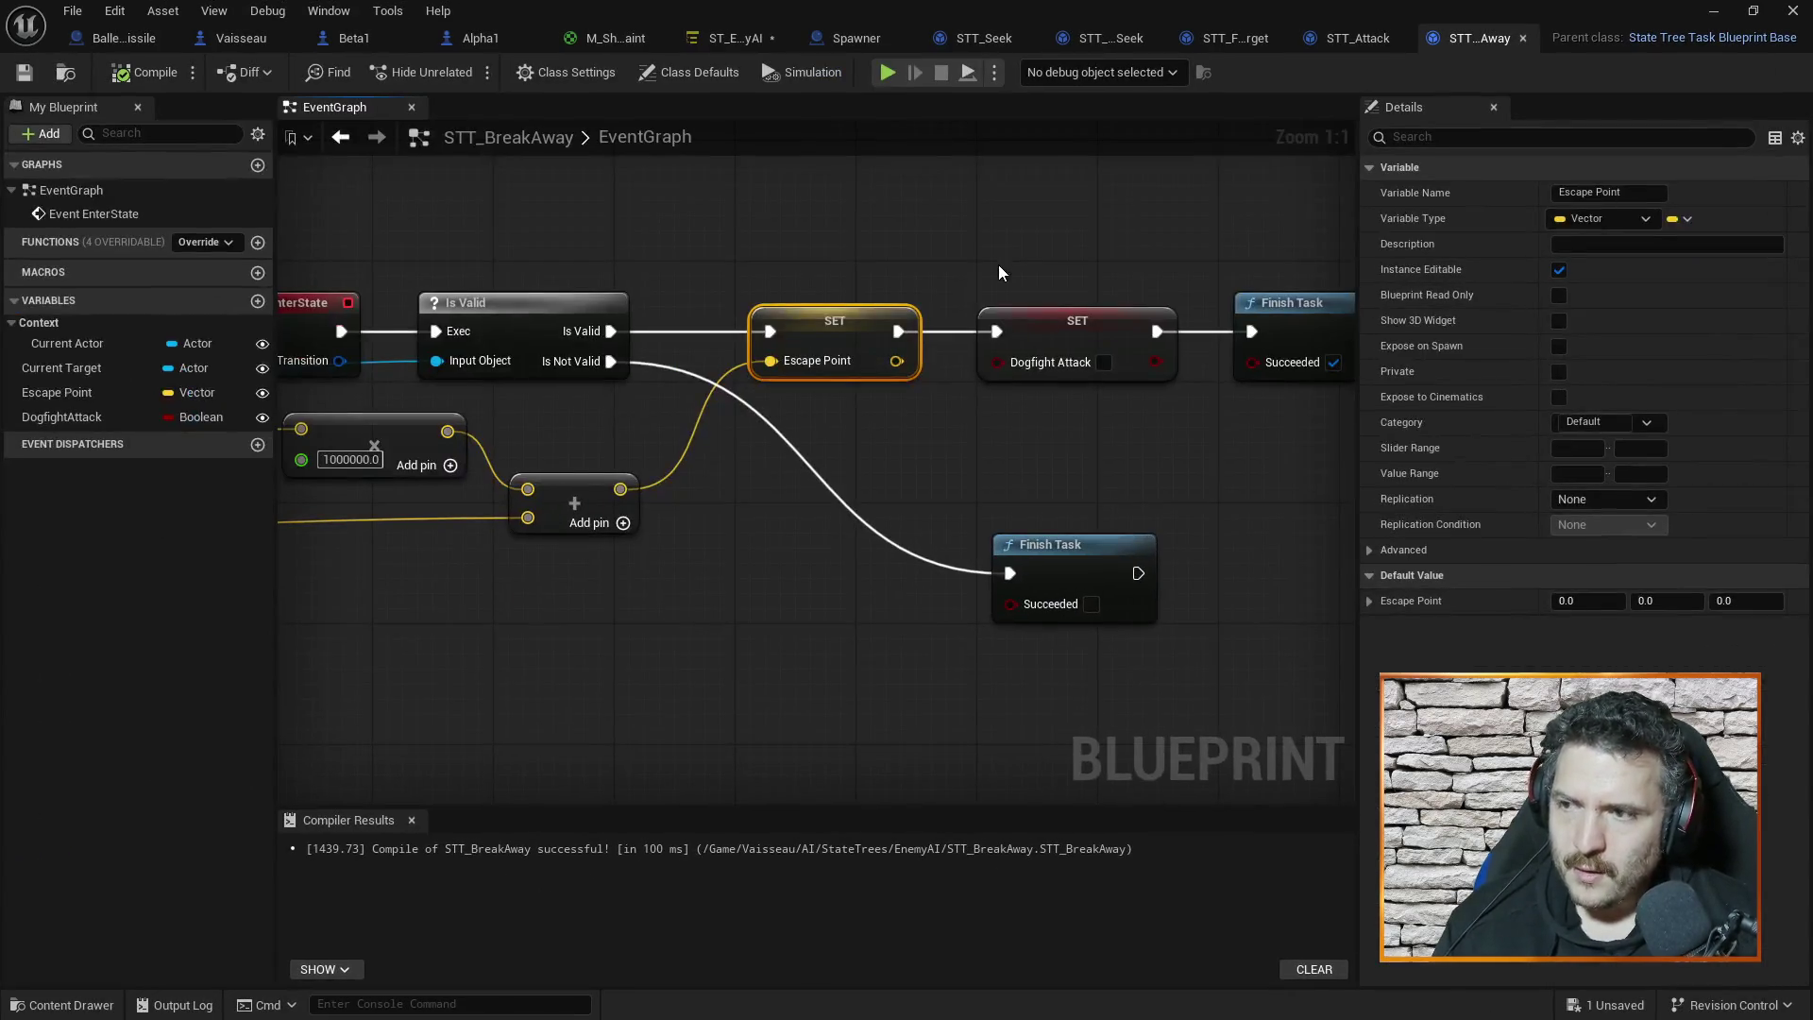
left_click(993, 262)
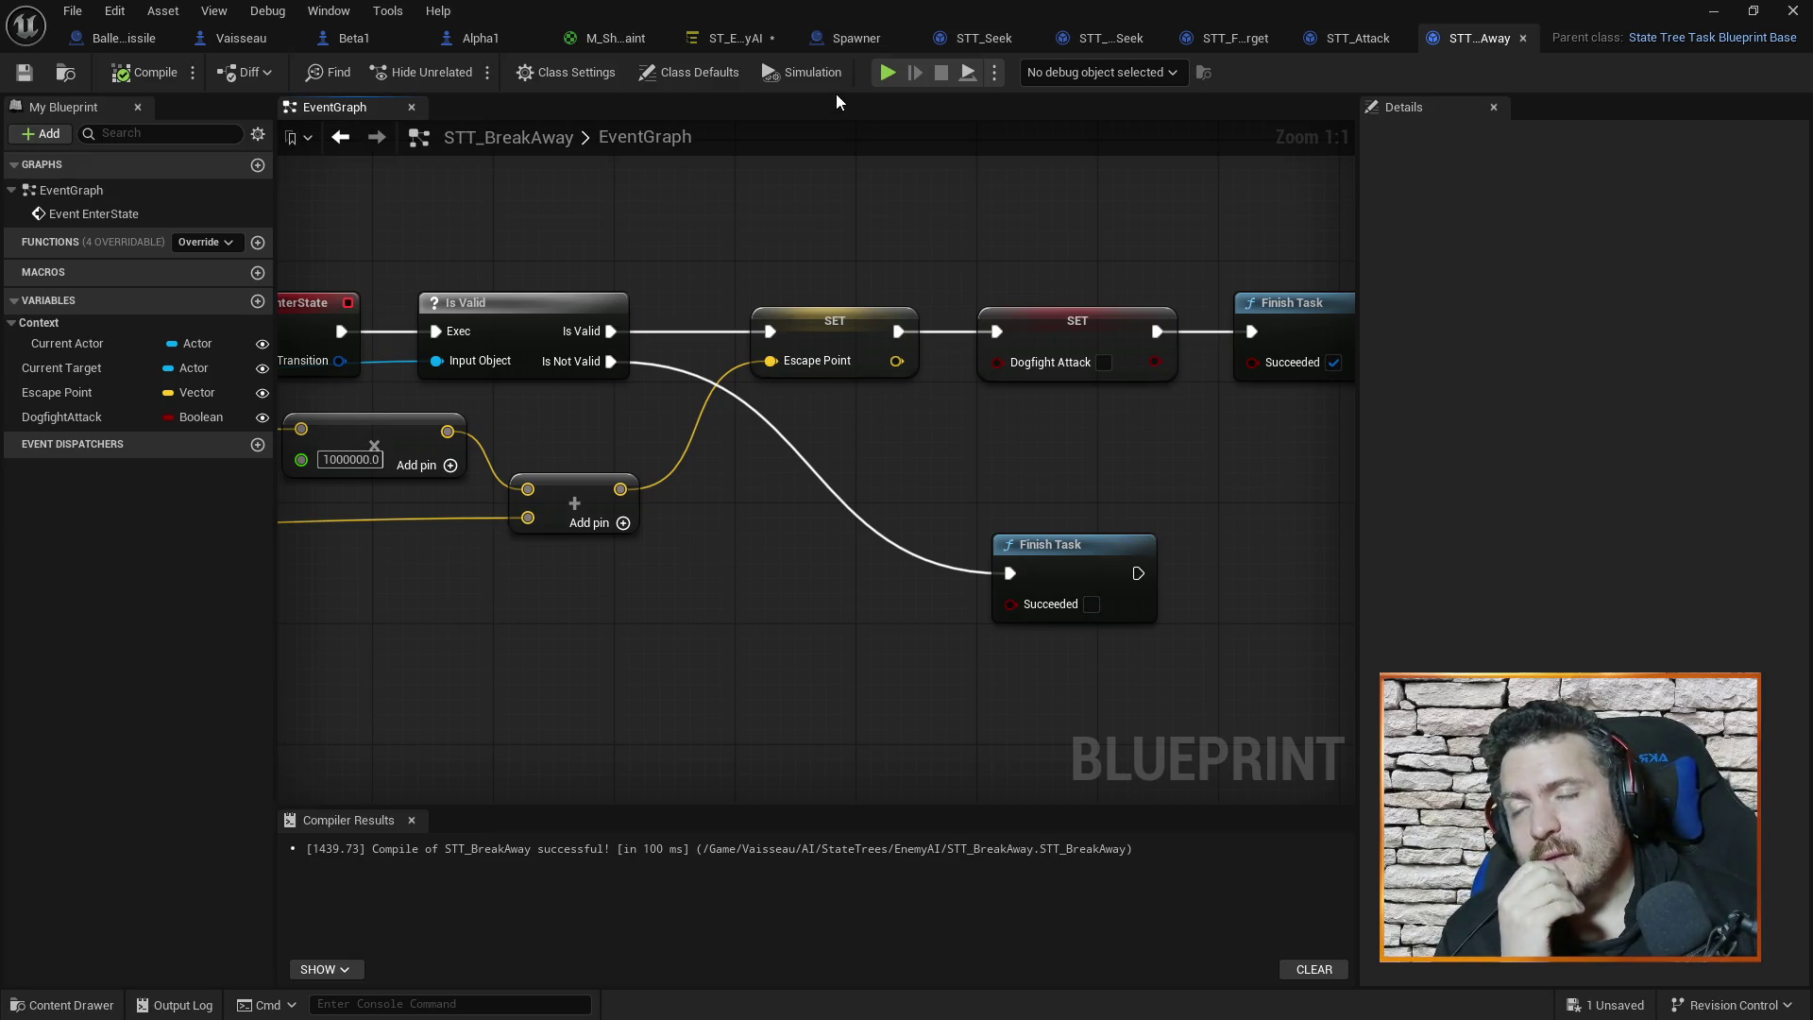
left_click(746, 40)
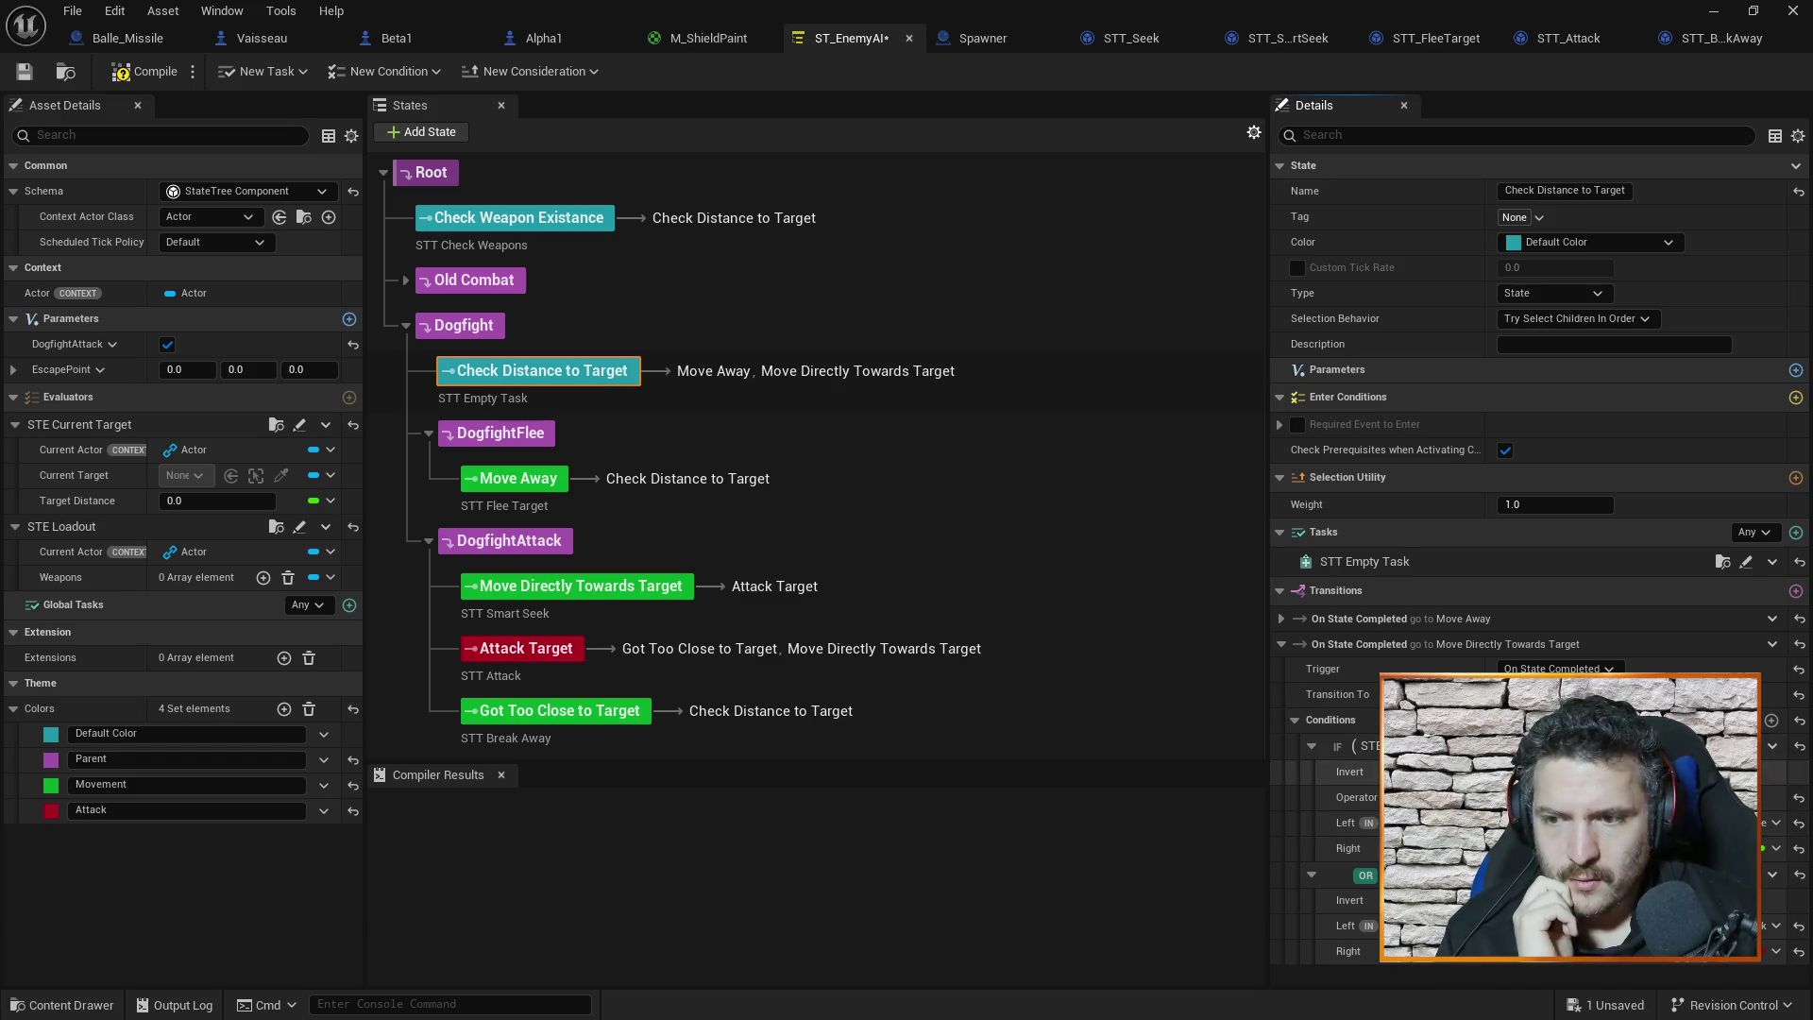
Step: Expand the Move Away transition's conditions down to the IF row, then return to the level editor
left_click(1280, 618)
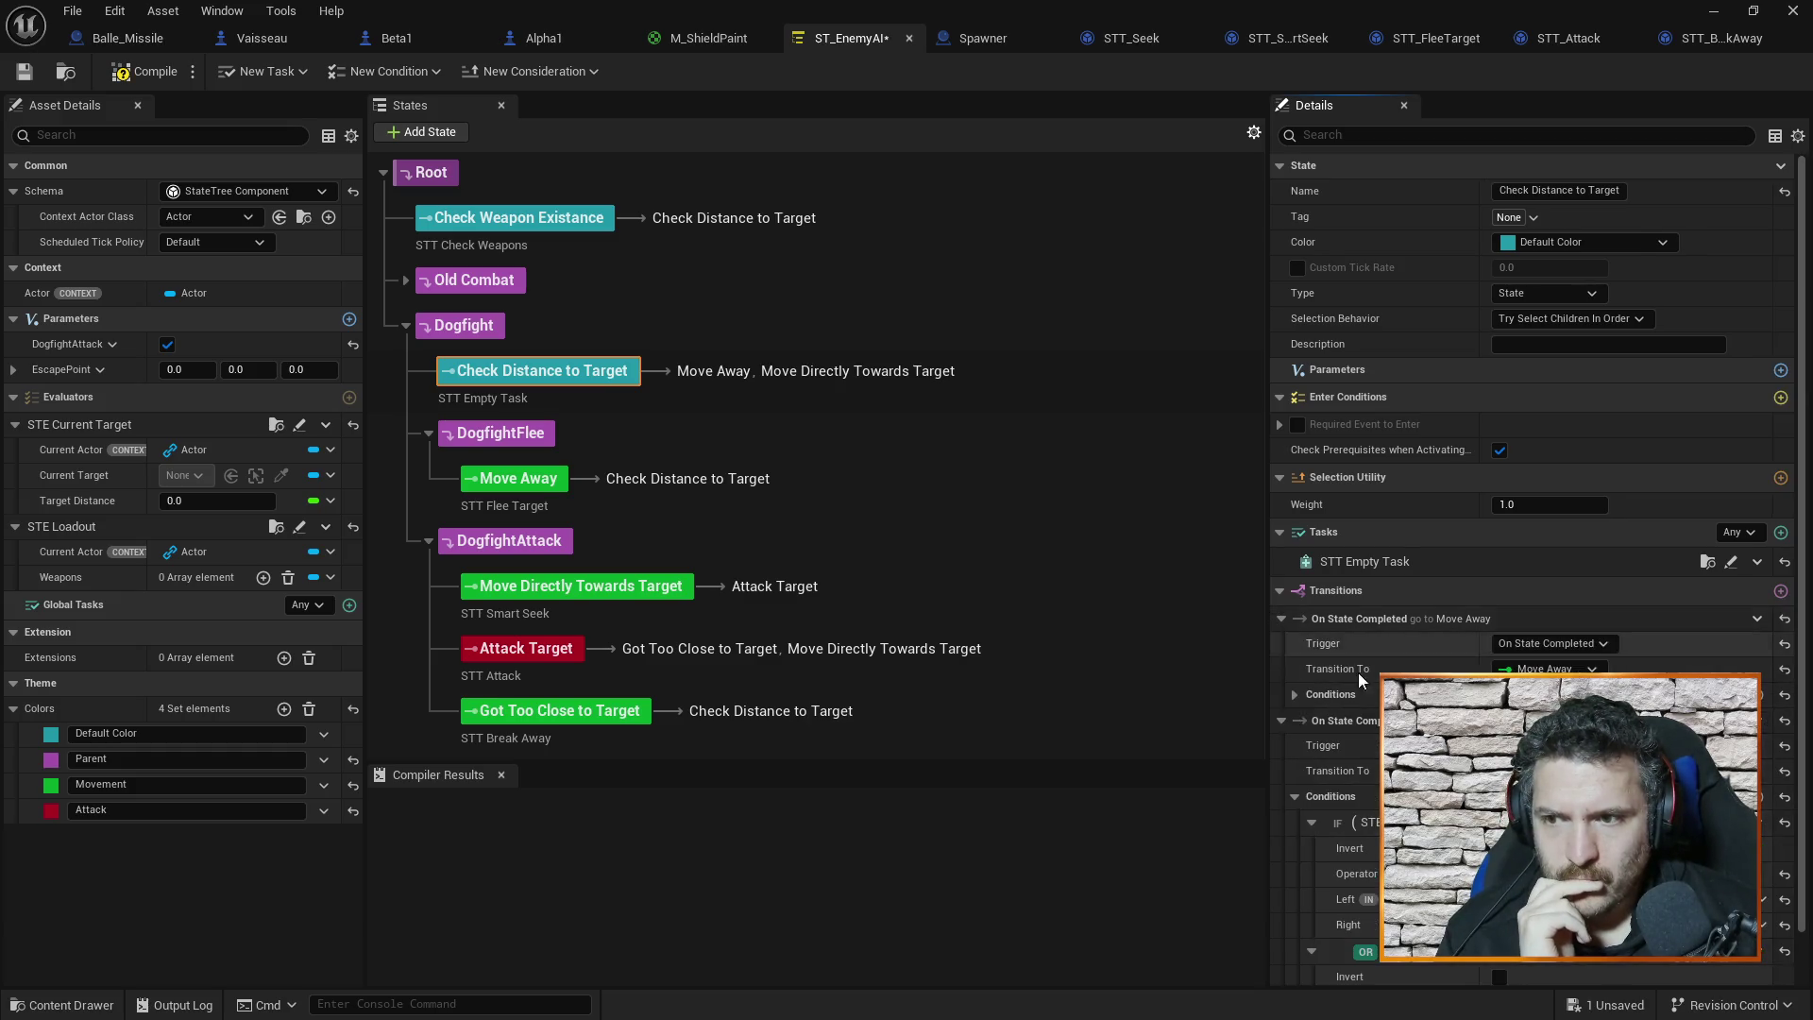
left_click(1295, 694)
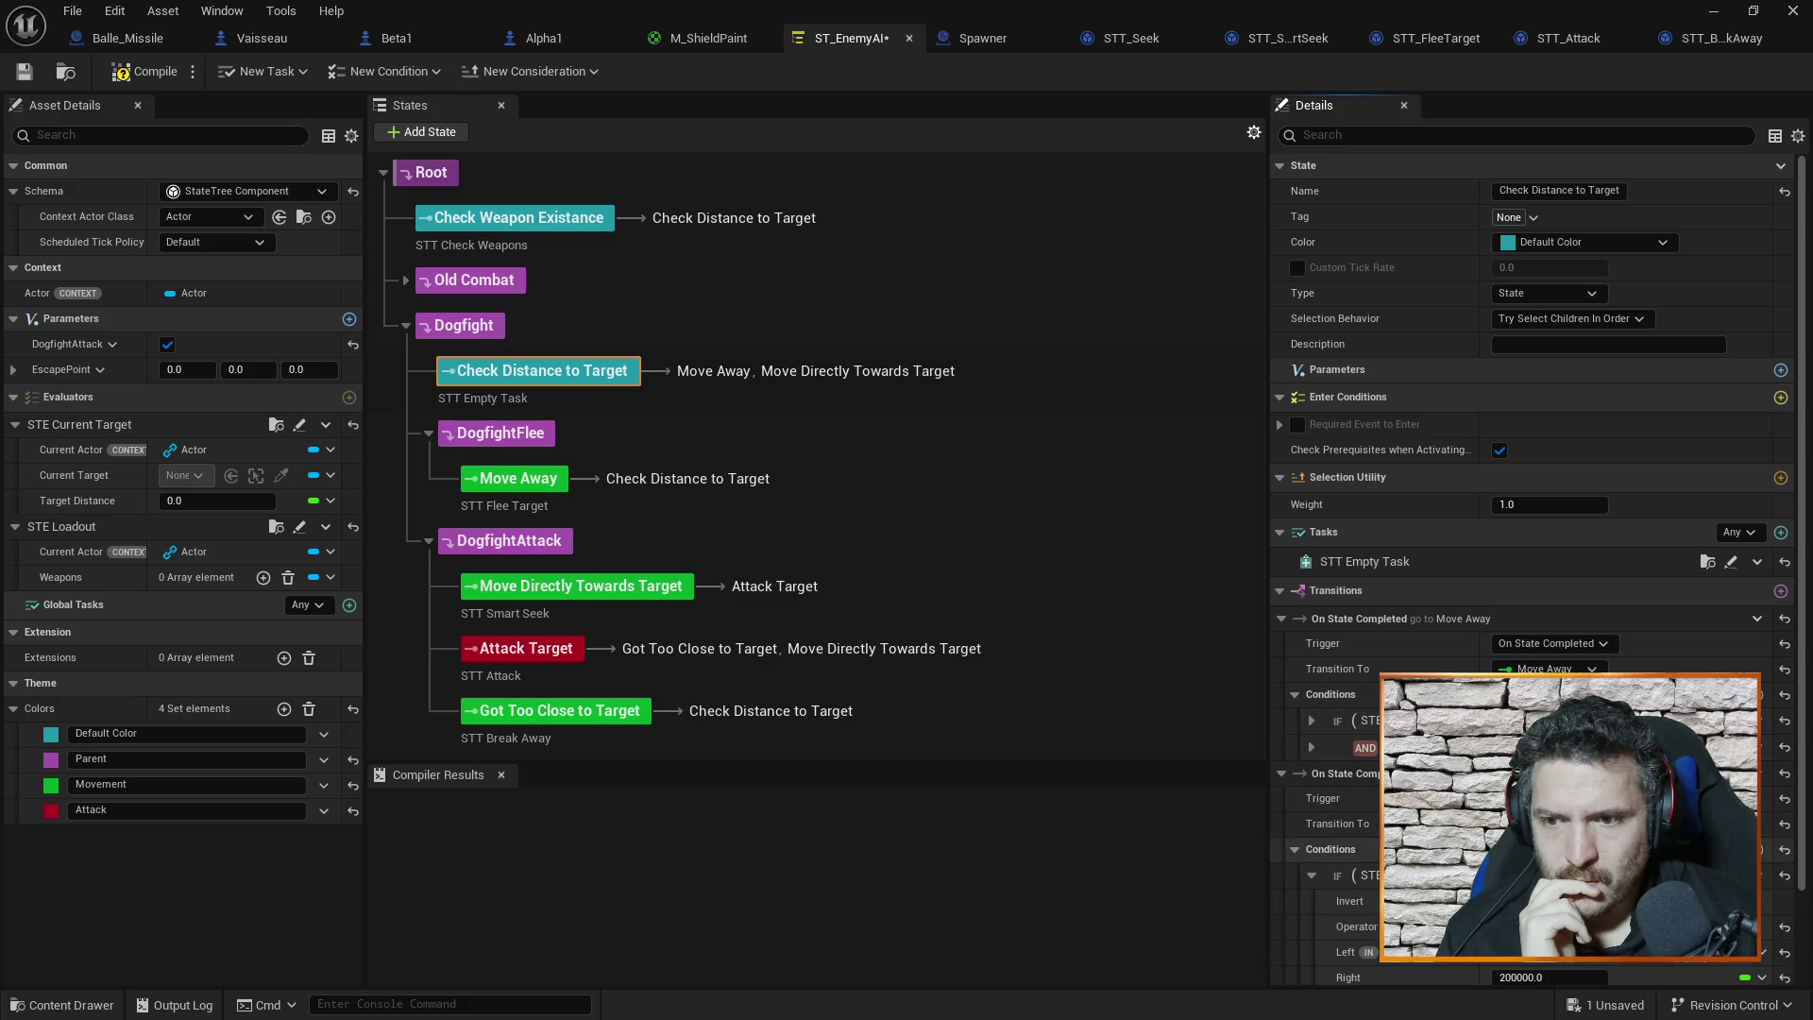
left_click(1312, 720)
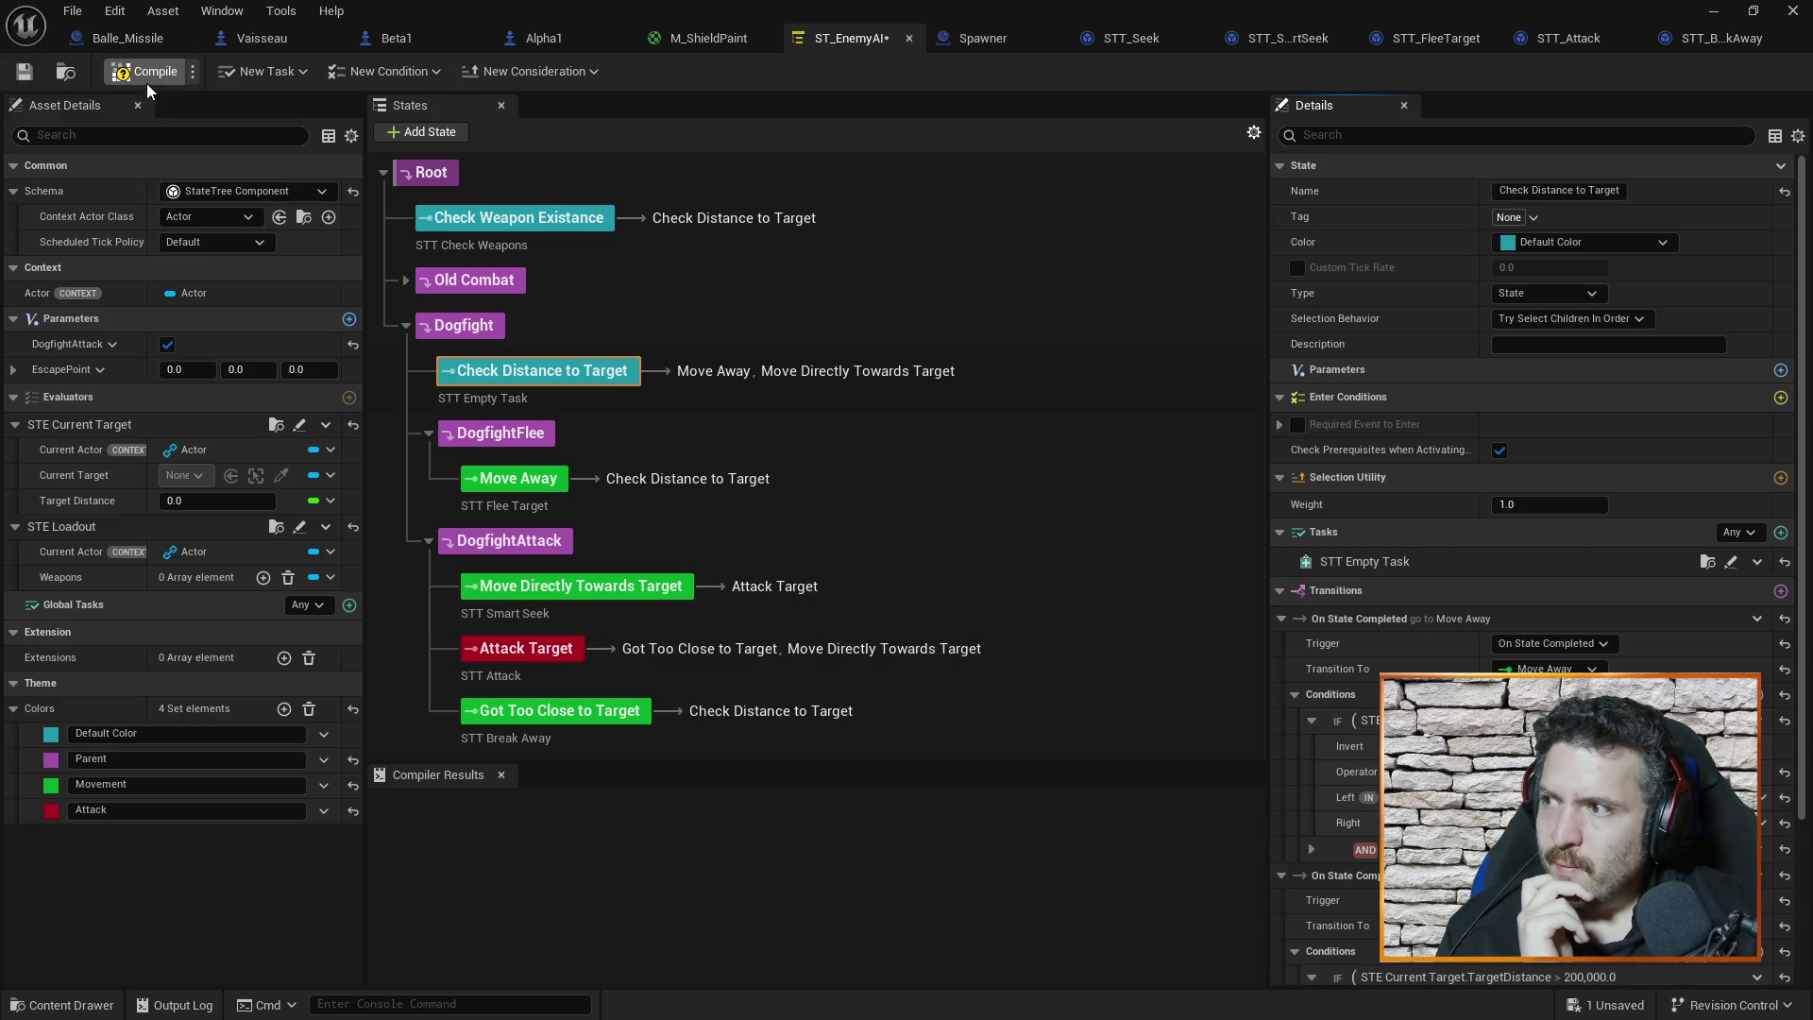
key("alt+Tab")
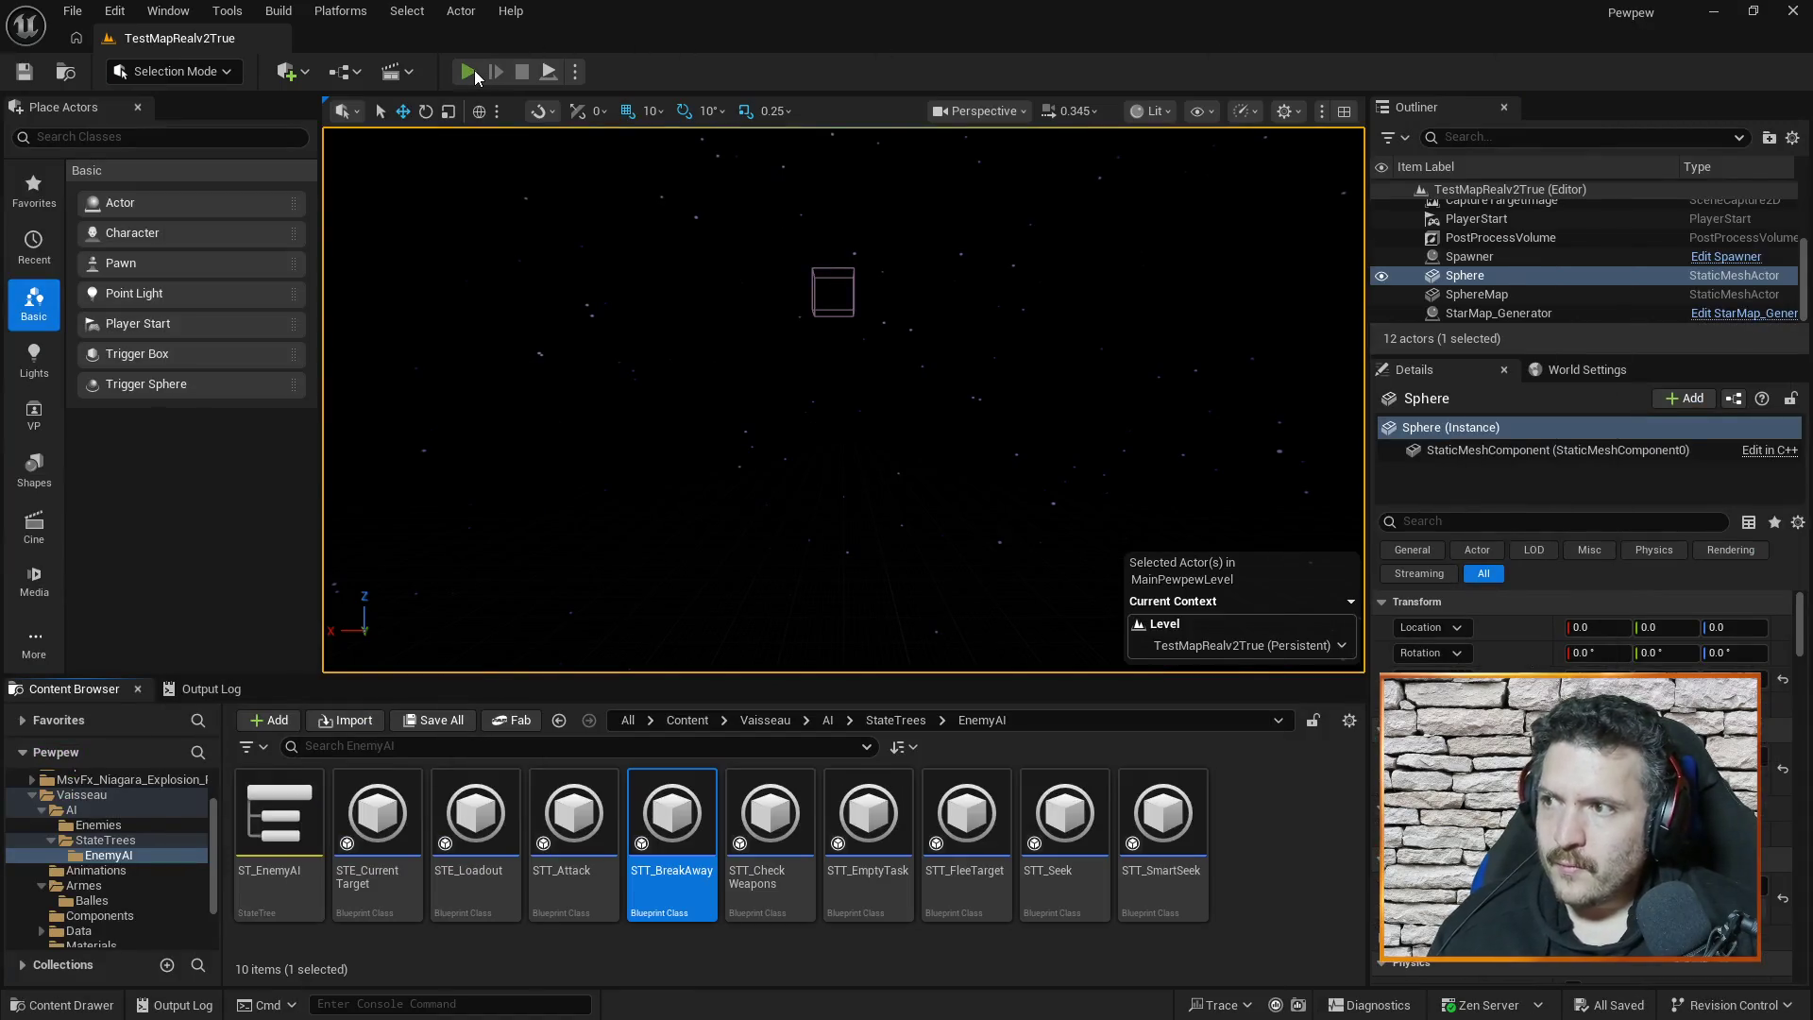
Step: Play the level once more to test it, then stop the session with Esc
left_click(469, 72)
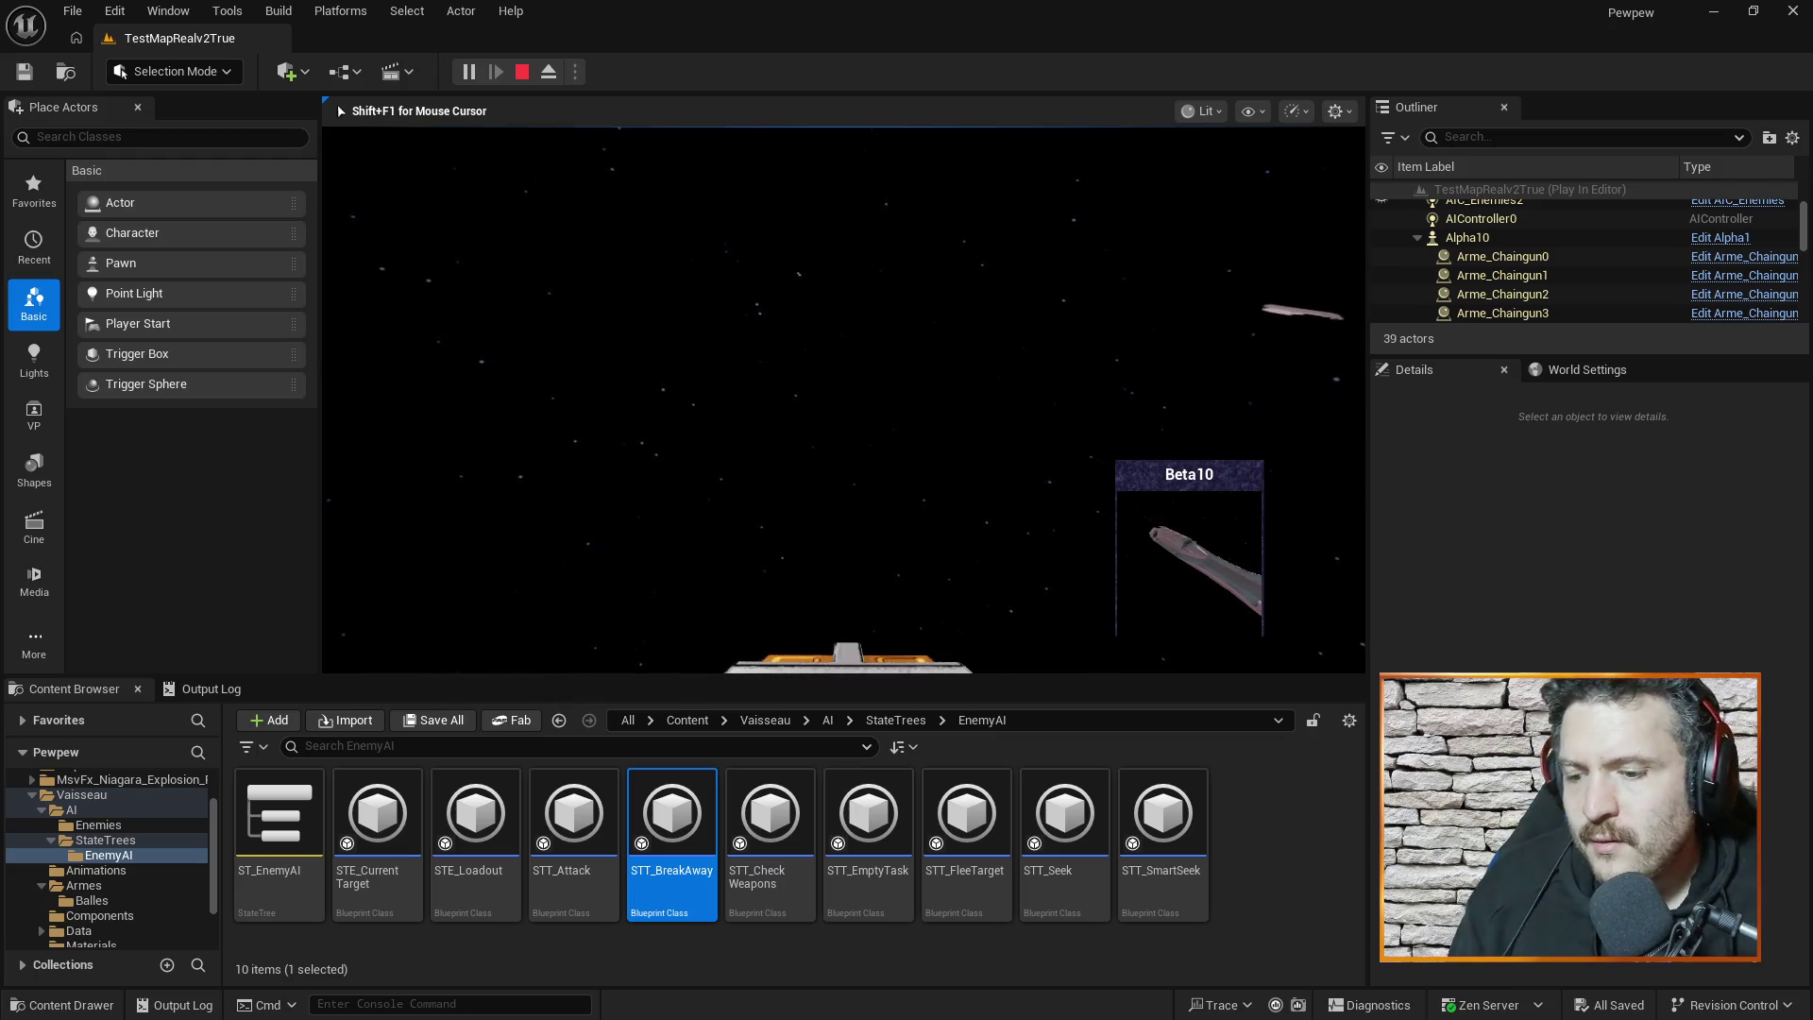
key("Escape")
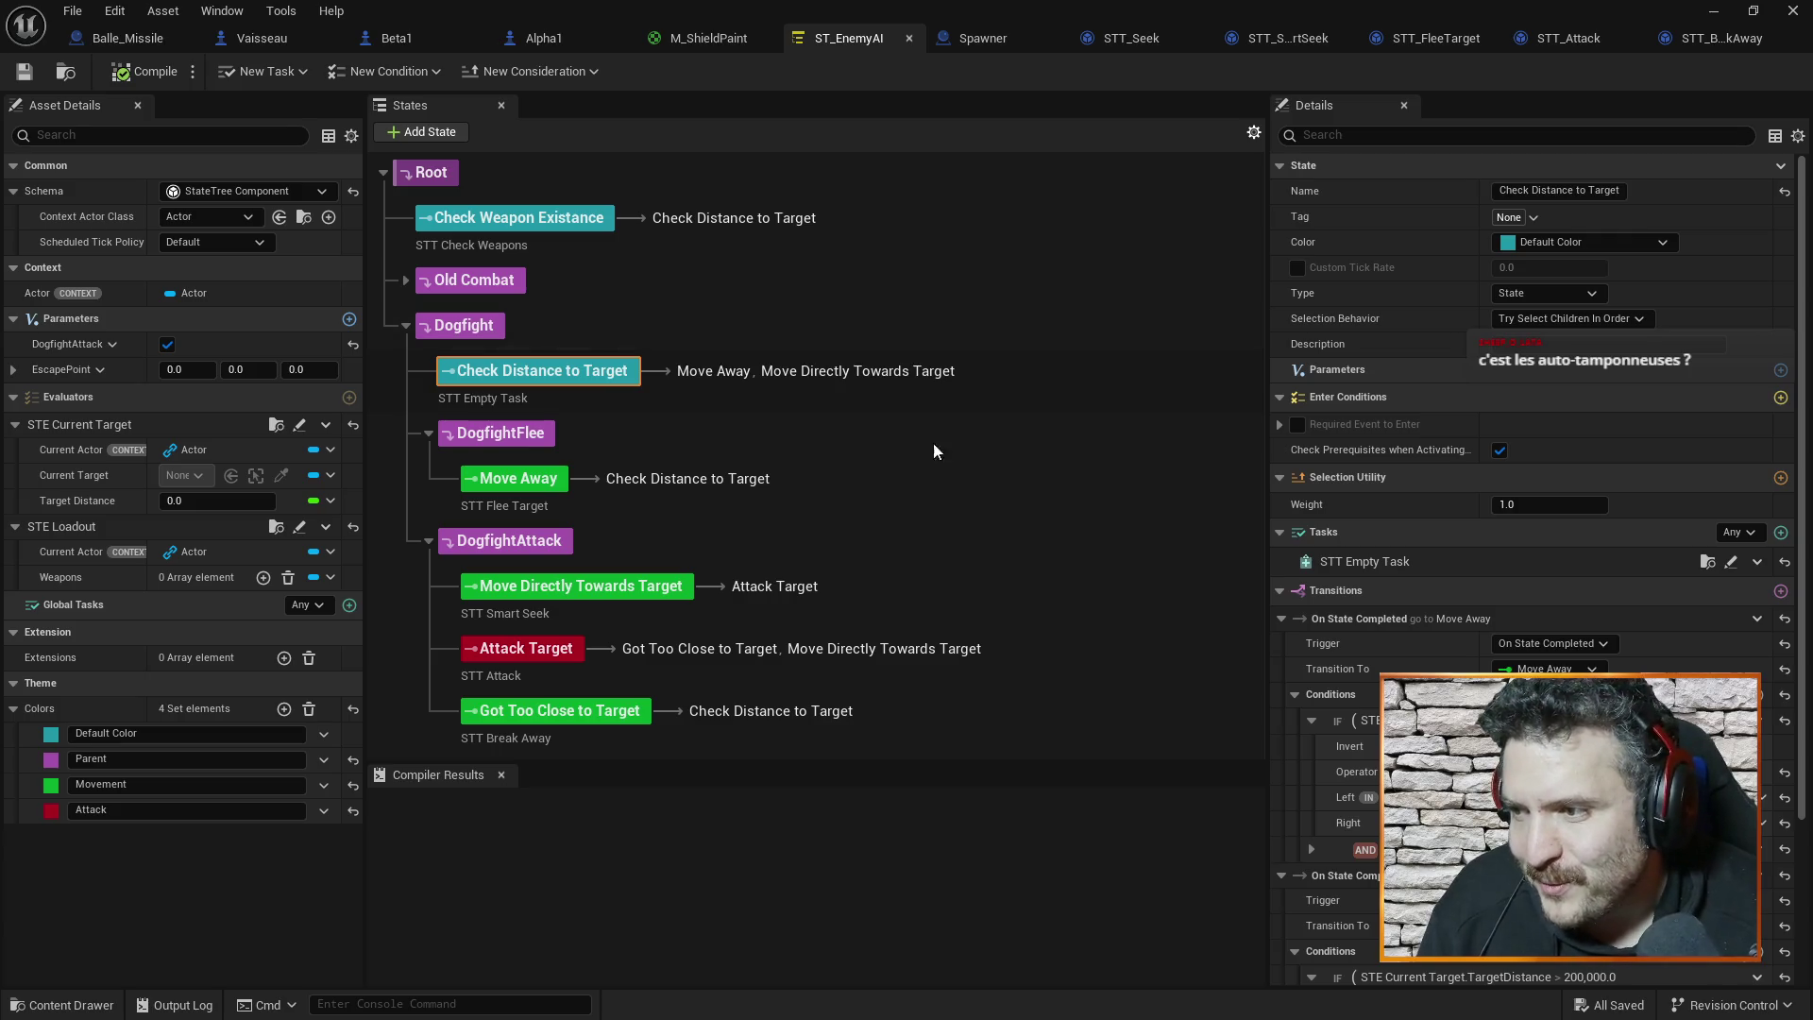
left_click(947, 728)
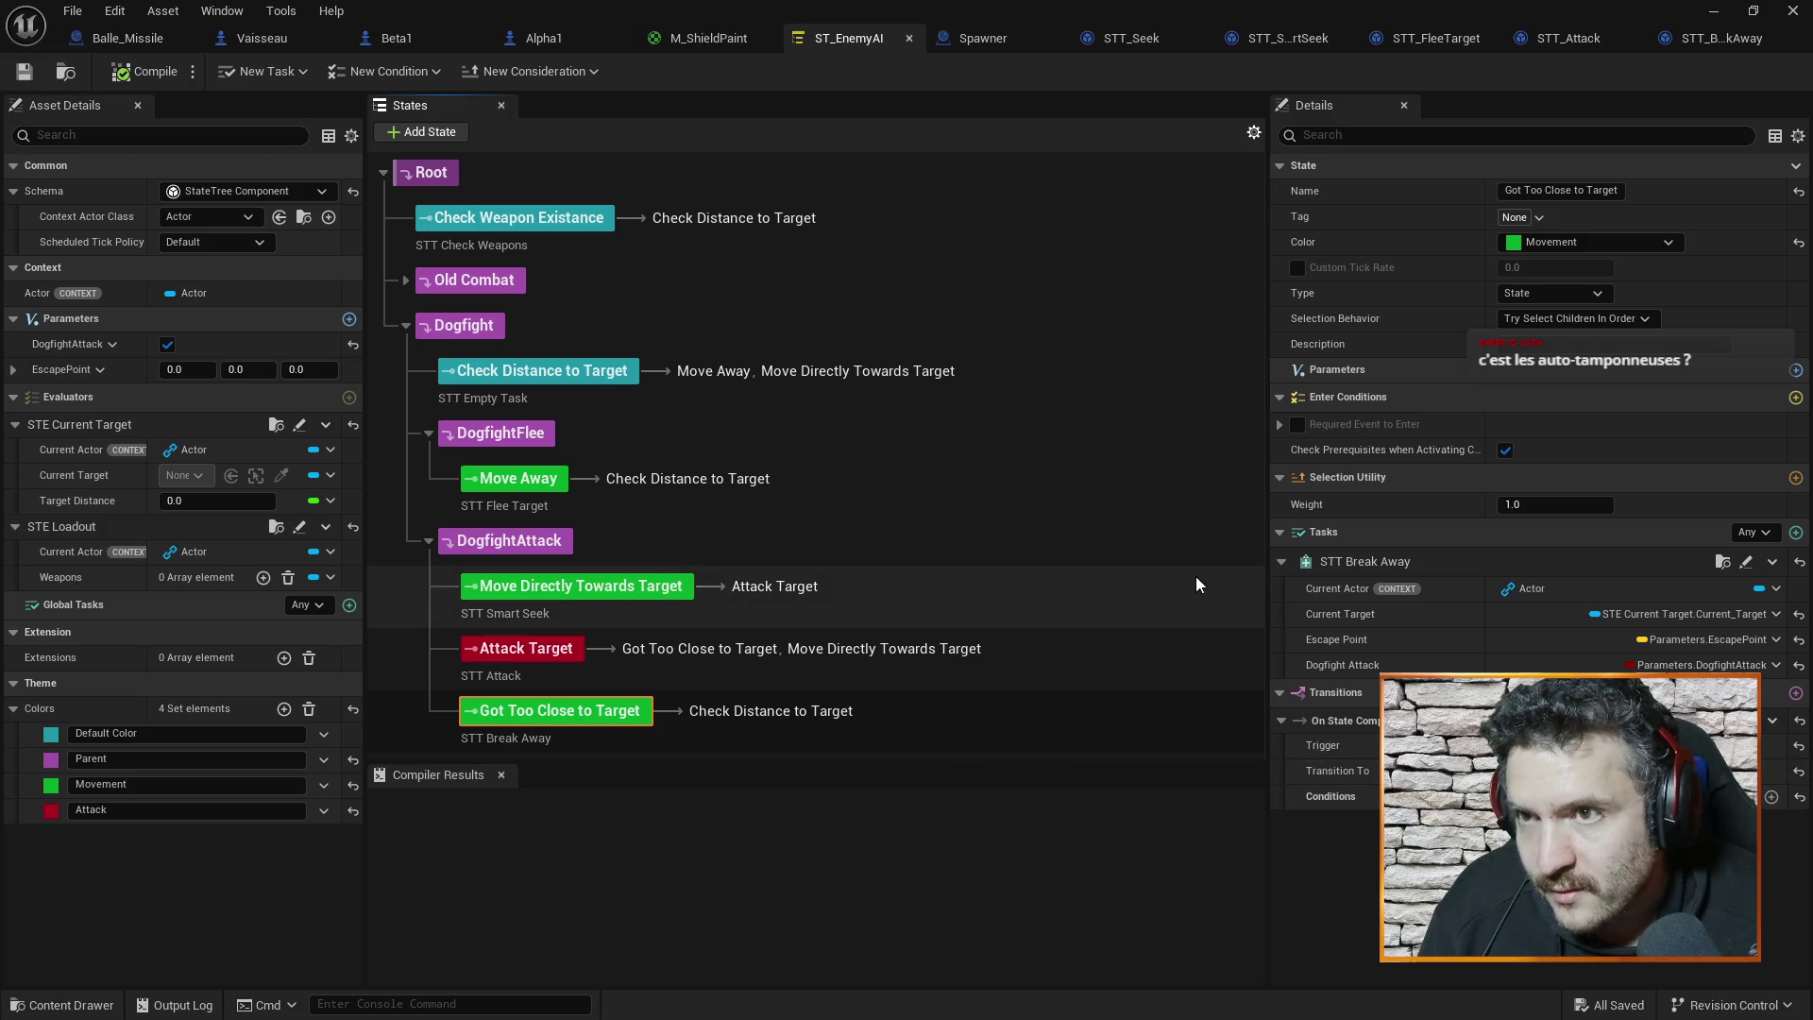
left_click(1718, 40)
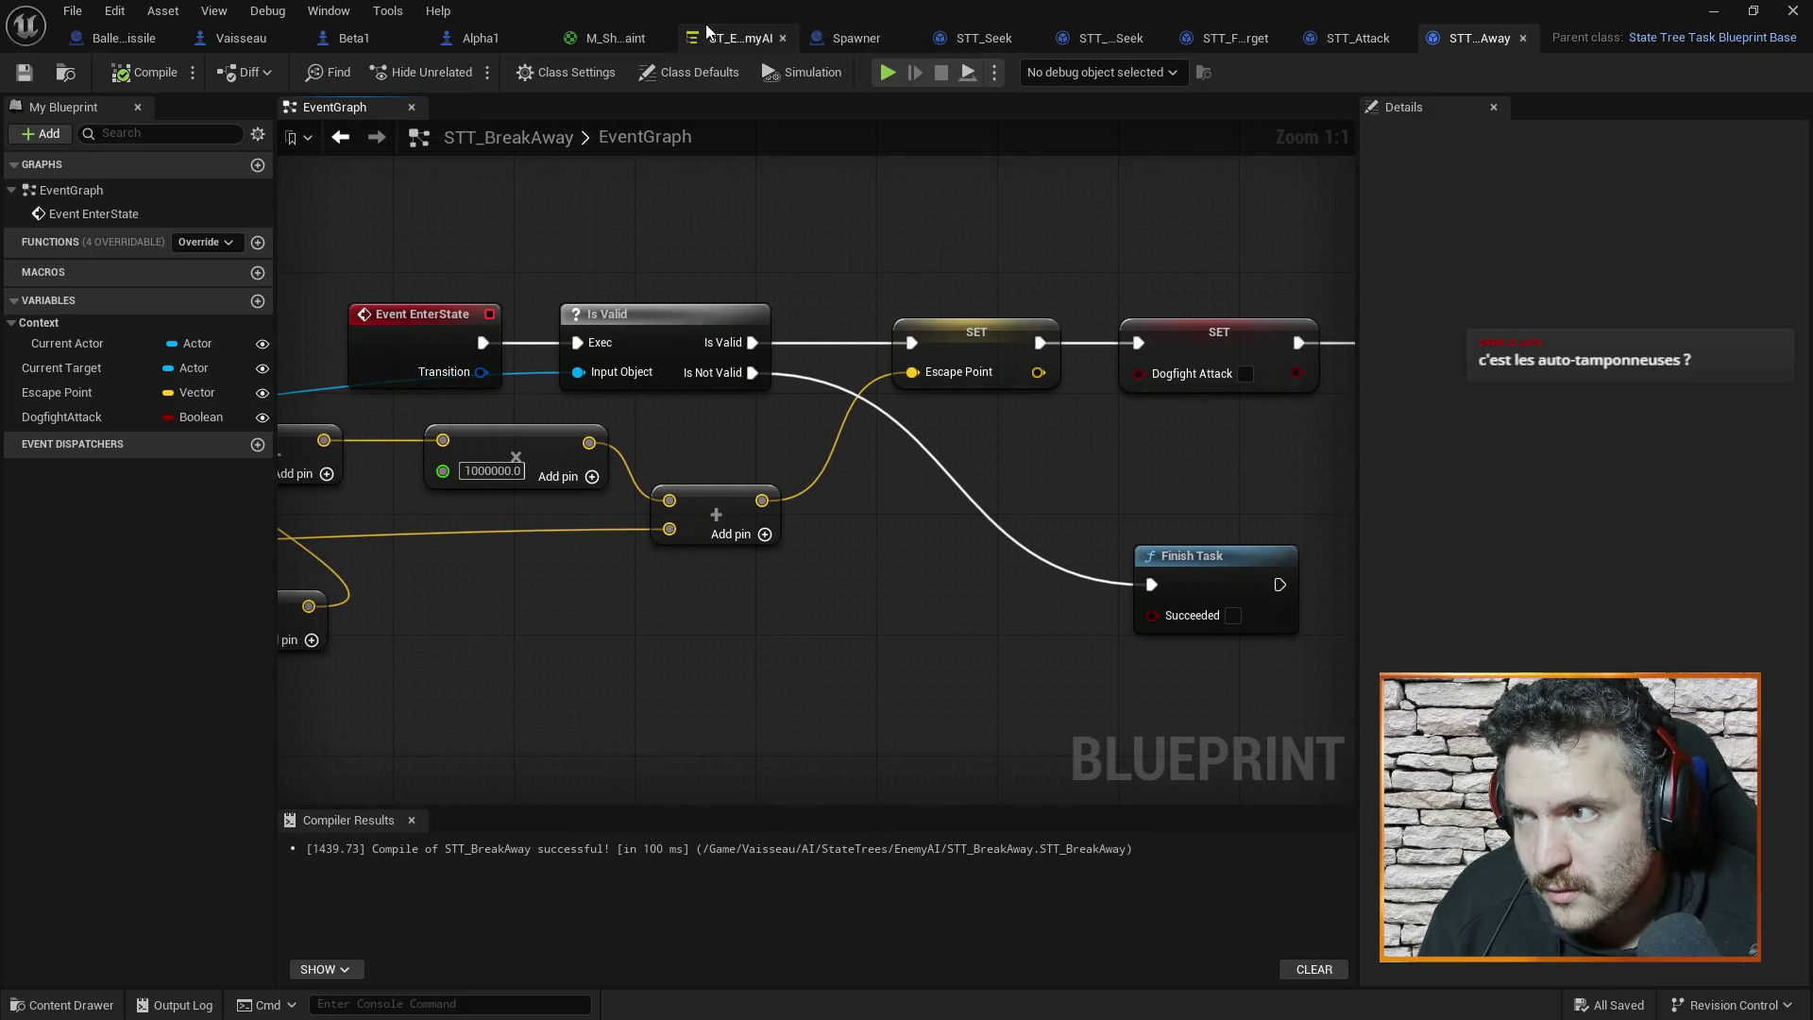
left_click(741, 38)
left_click(1074, 681)
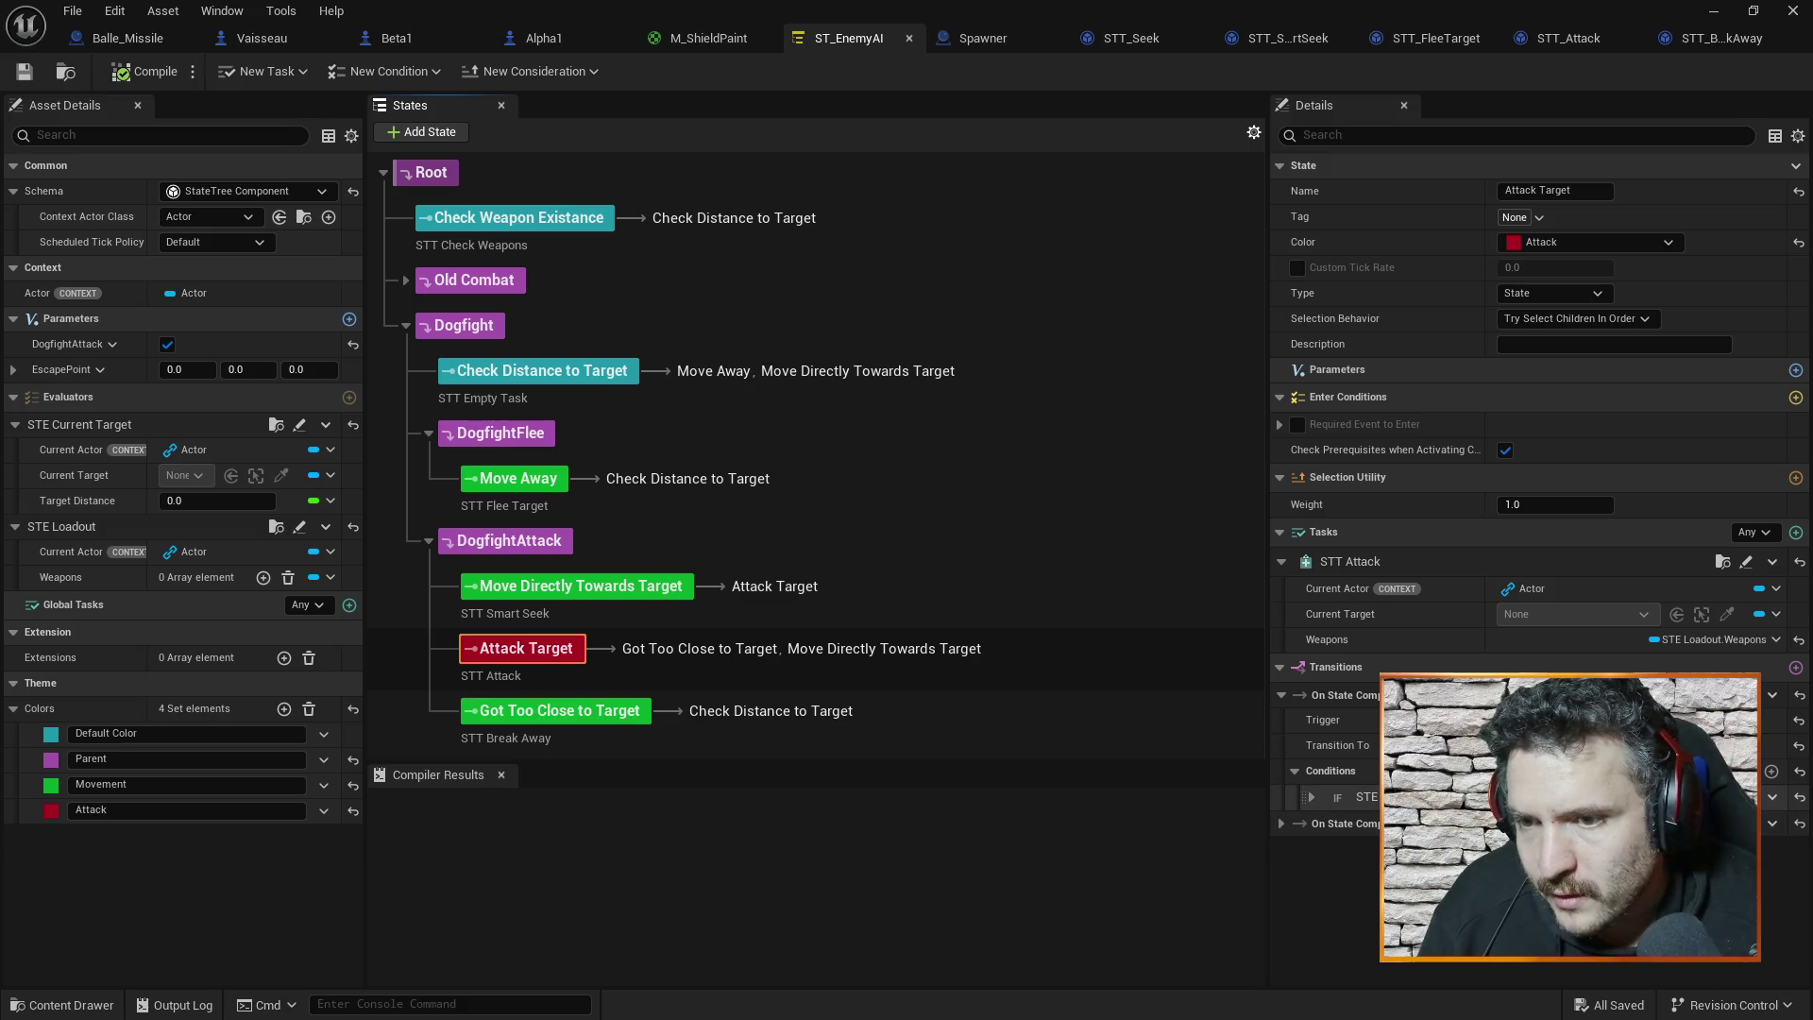
left_click(1282, 824)
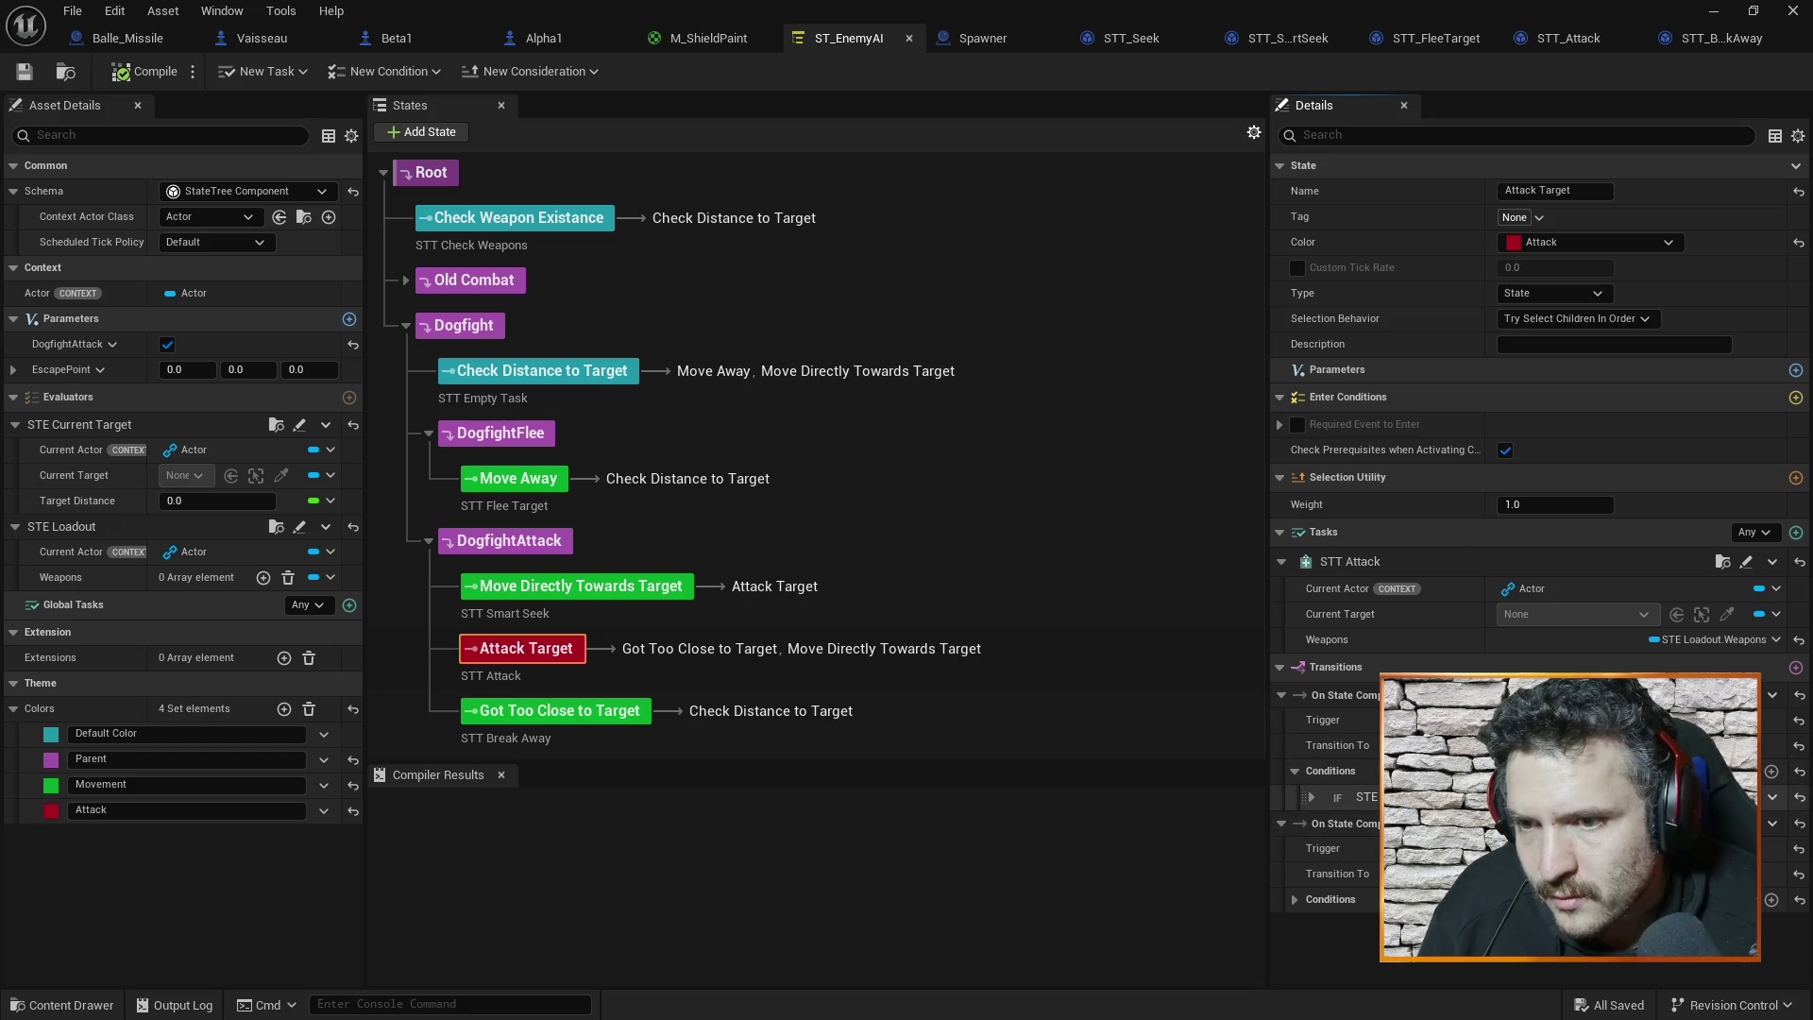
left_click(1291, 901)
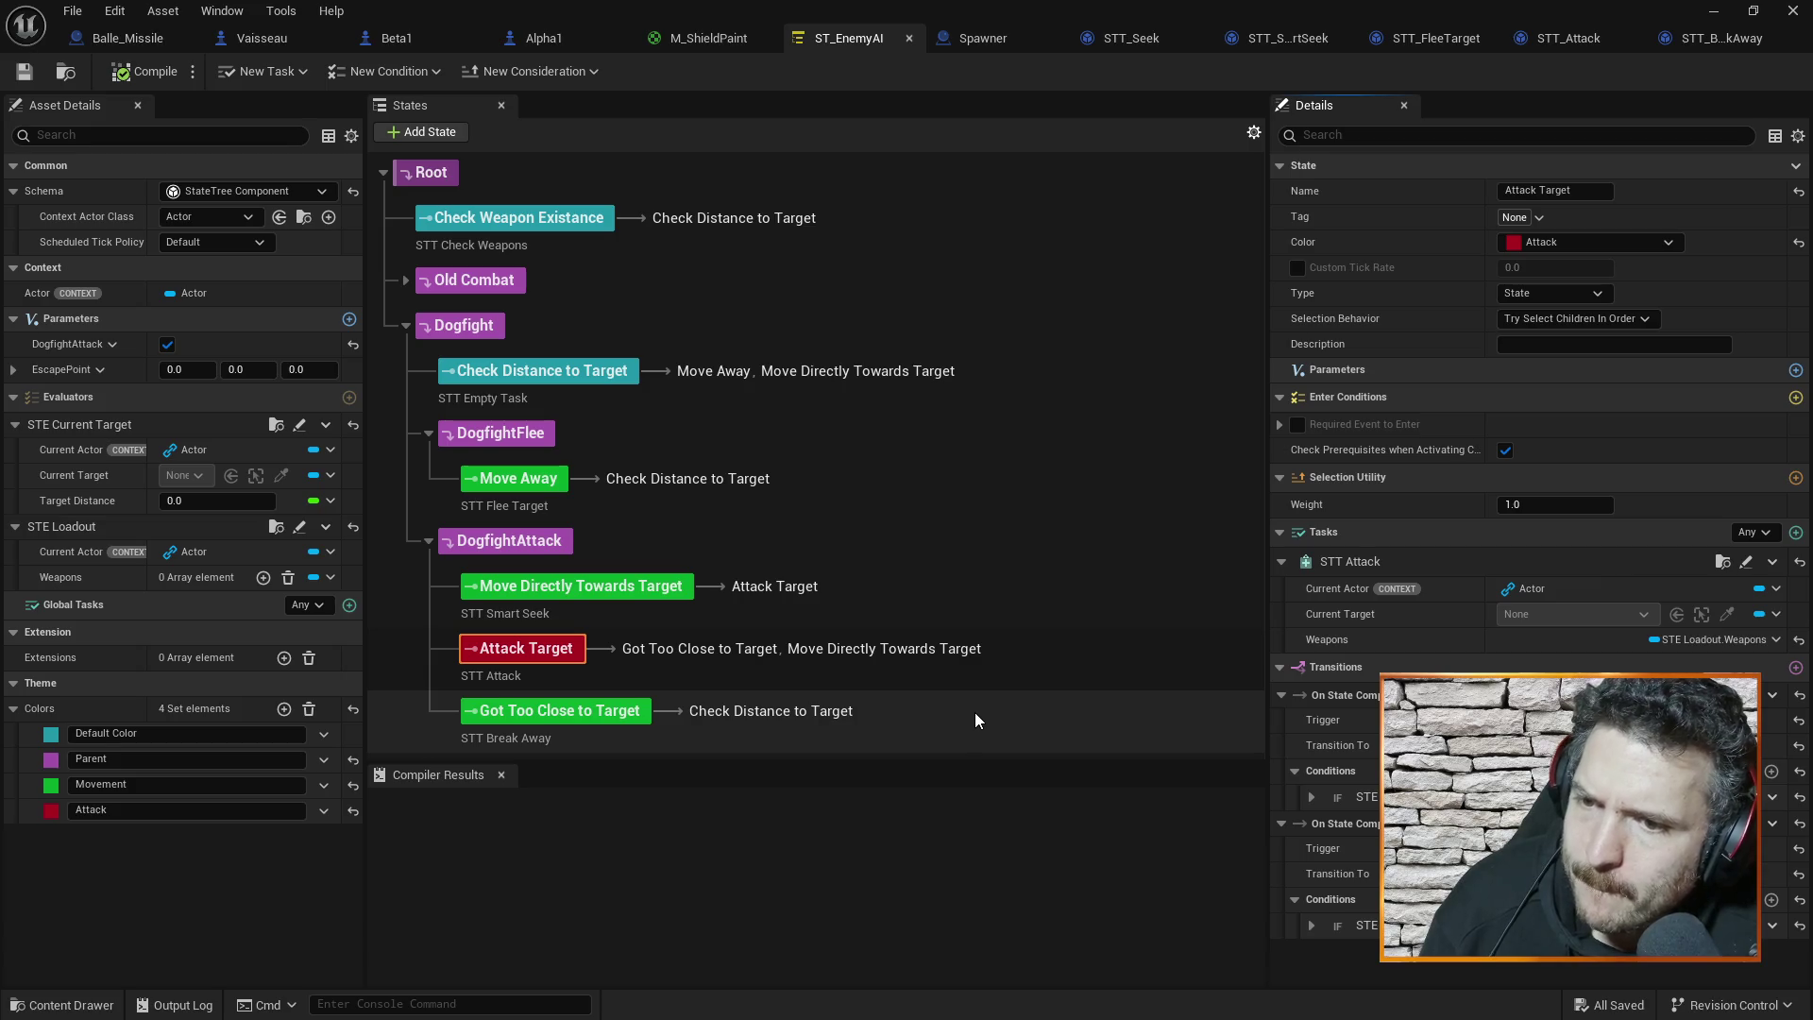
left_click(931, 715)
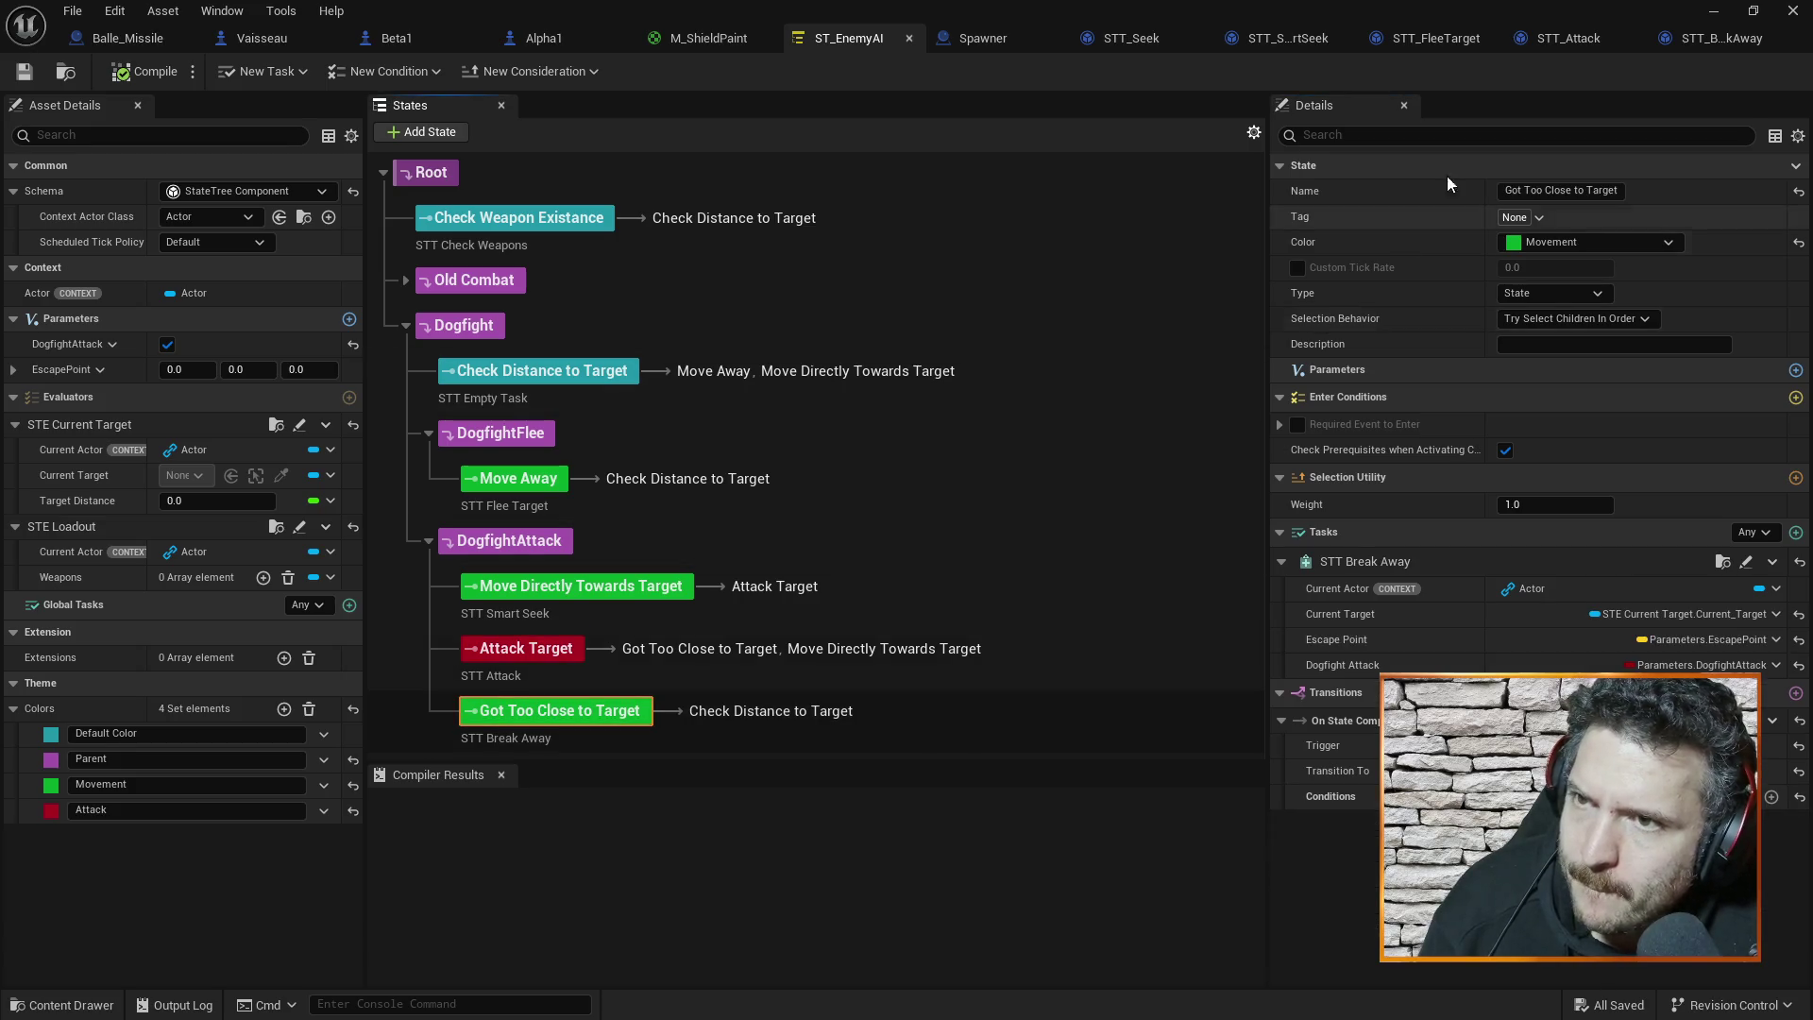
Step: In the STT_BreakAway event graph, frame the breakaway logic and select the SET Escape Point node
left_click(1690, 44)
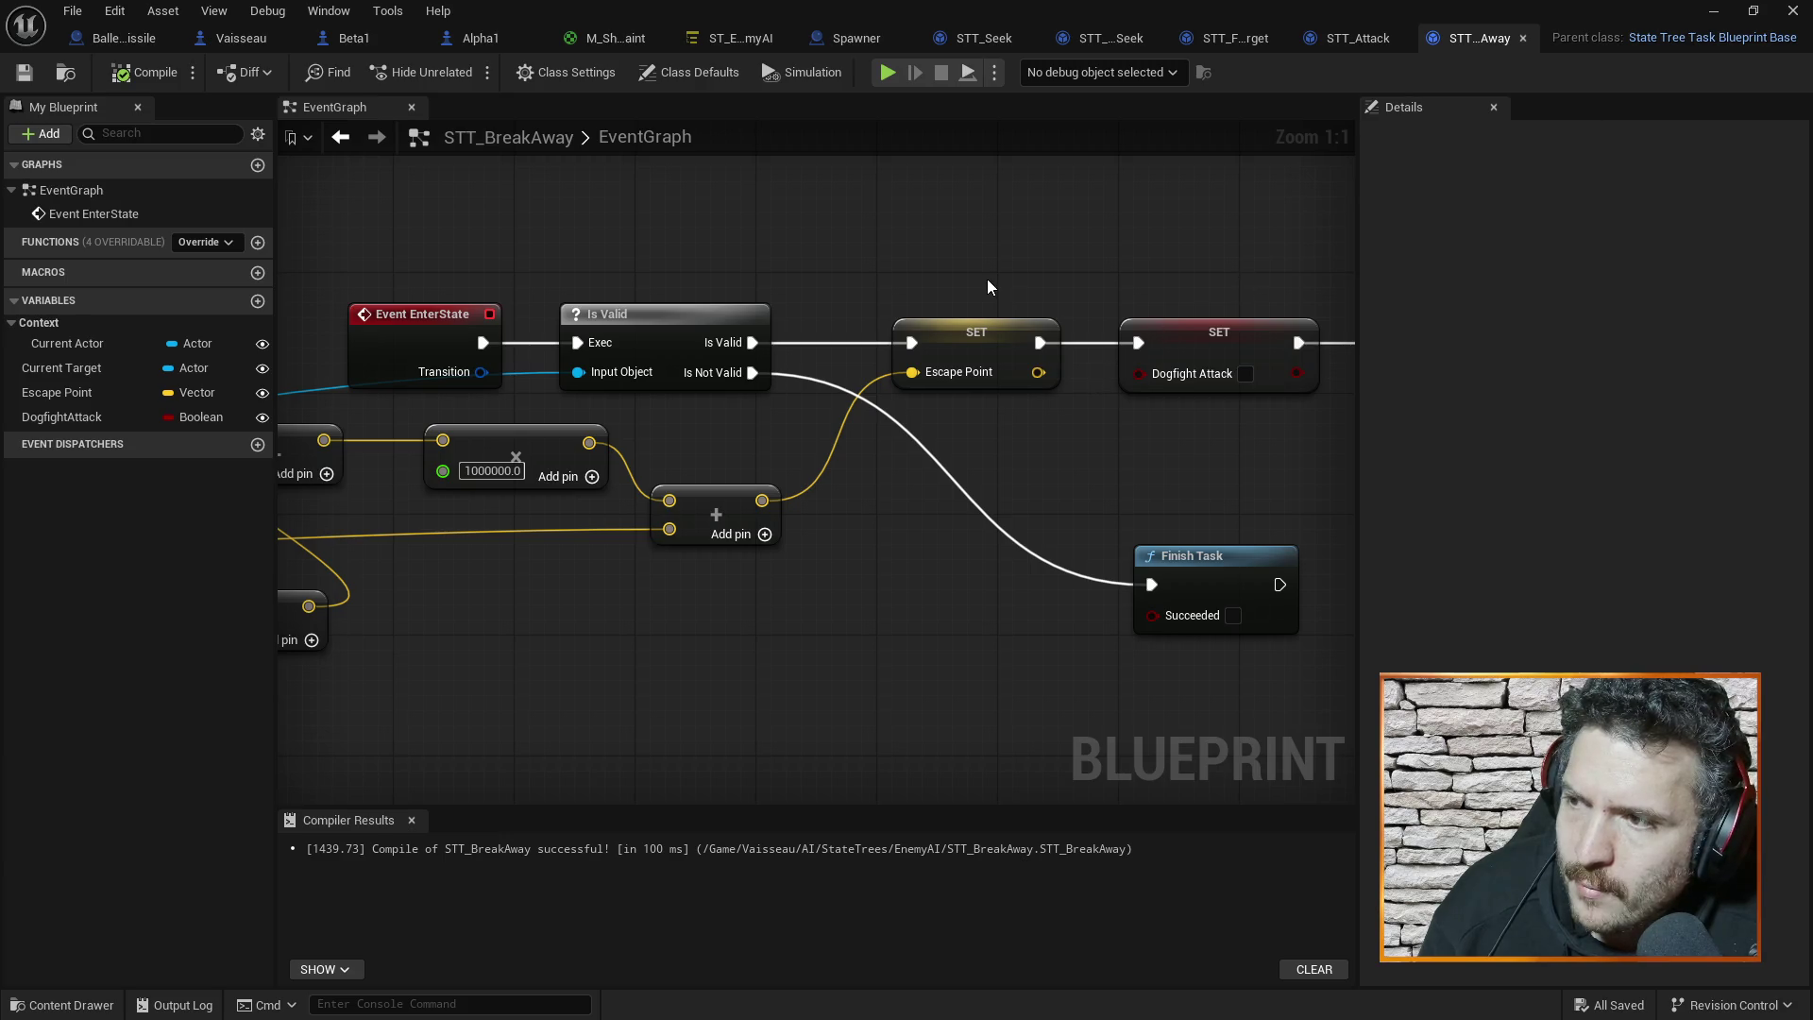
scroll(972, 269, "down", 2)
mouse_move(984, 276)
left_mouse_down()
mouse_move(1090, 270)
mouse_move(847, 273)
left_mouse_up()
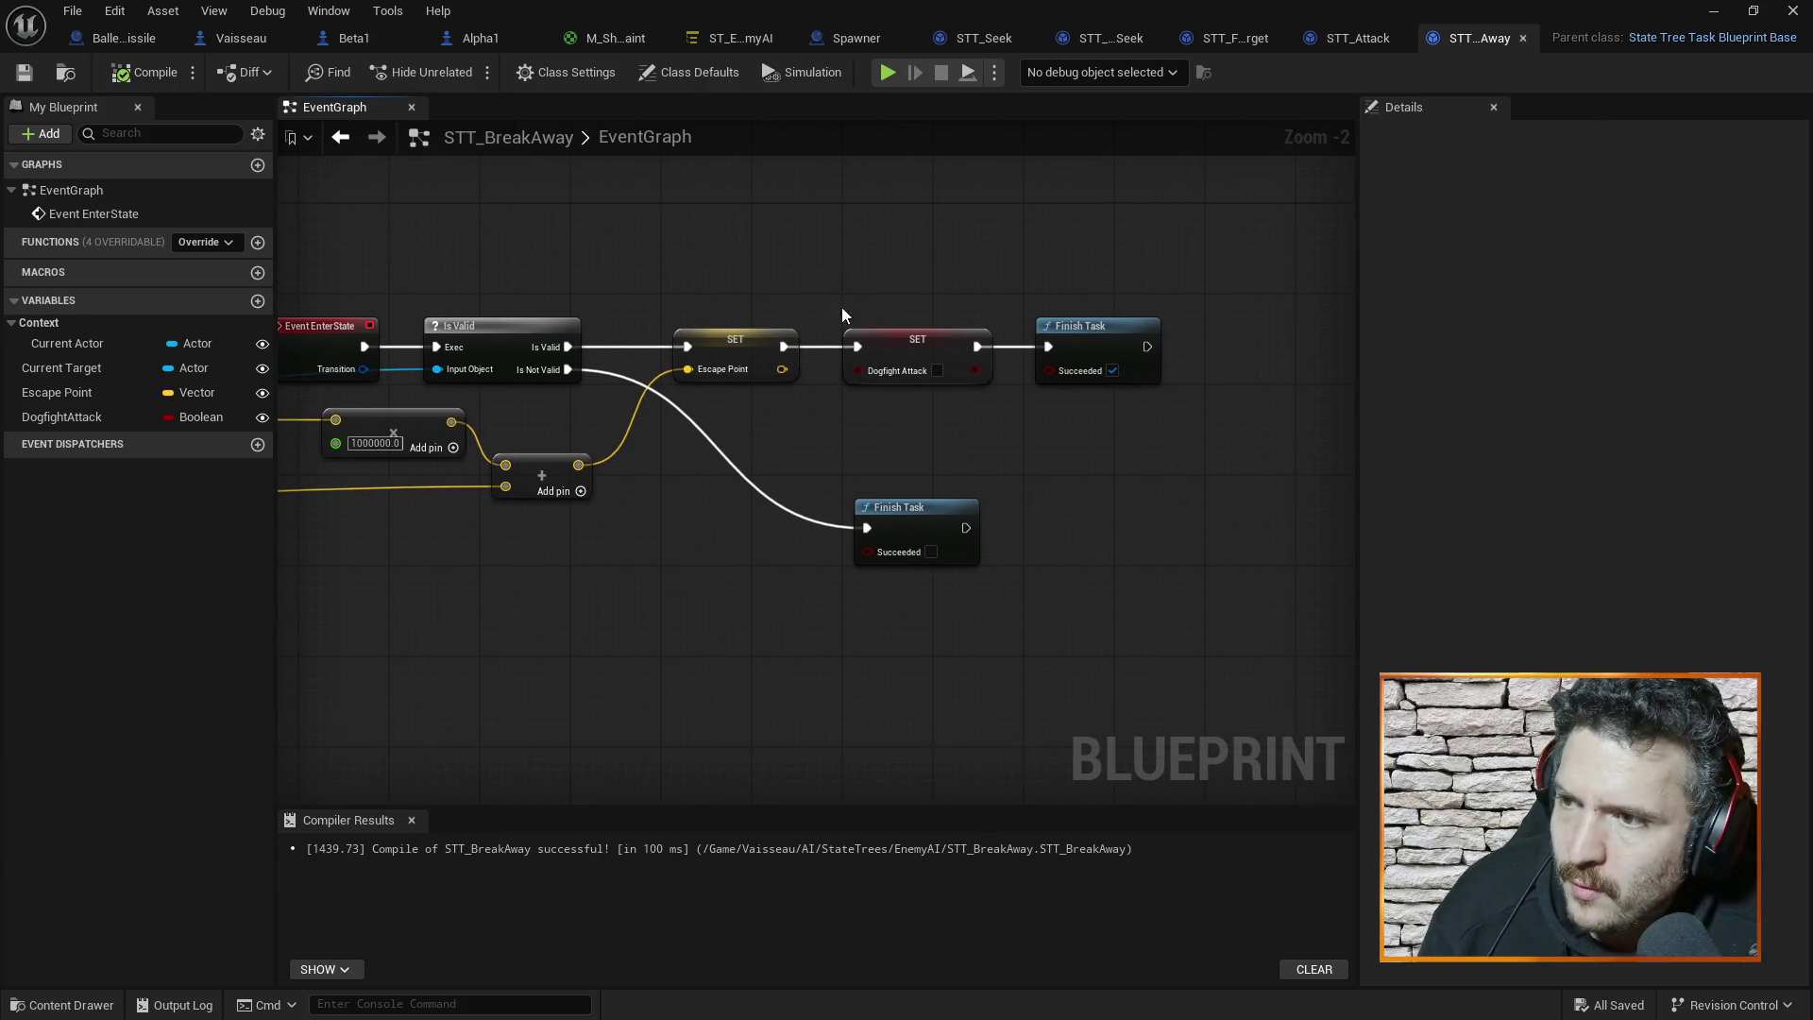
left_click(747, 345)
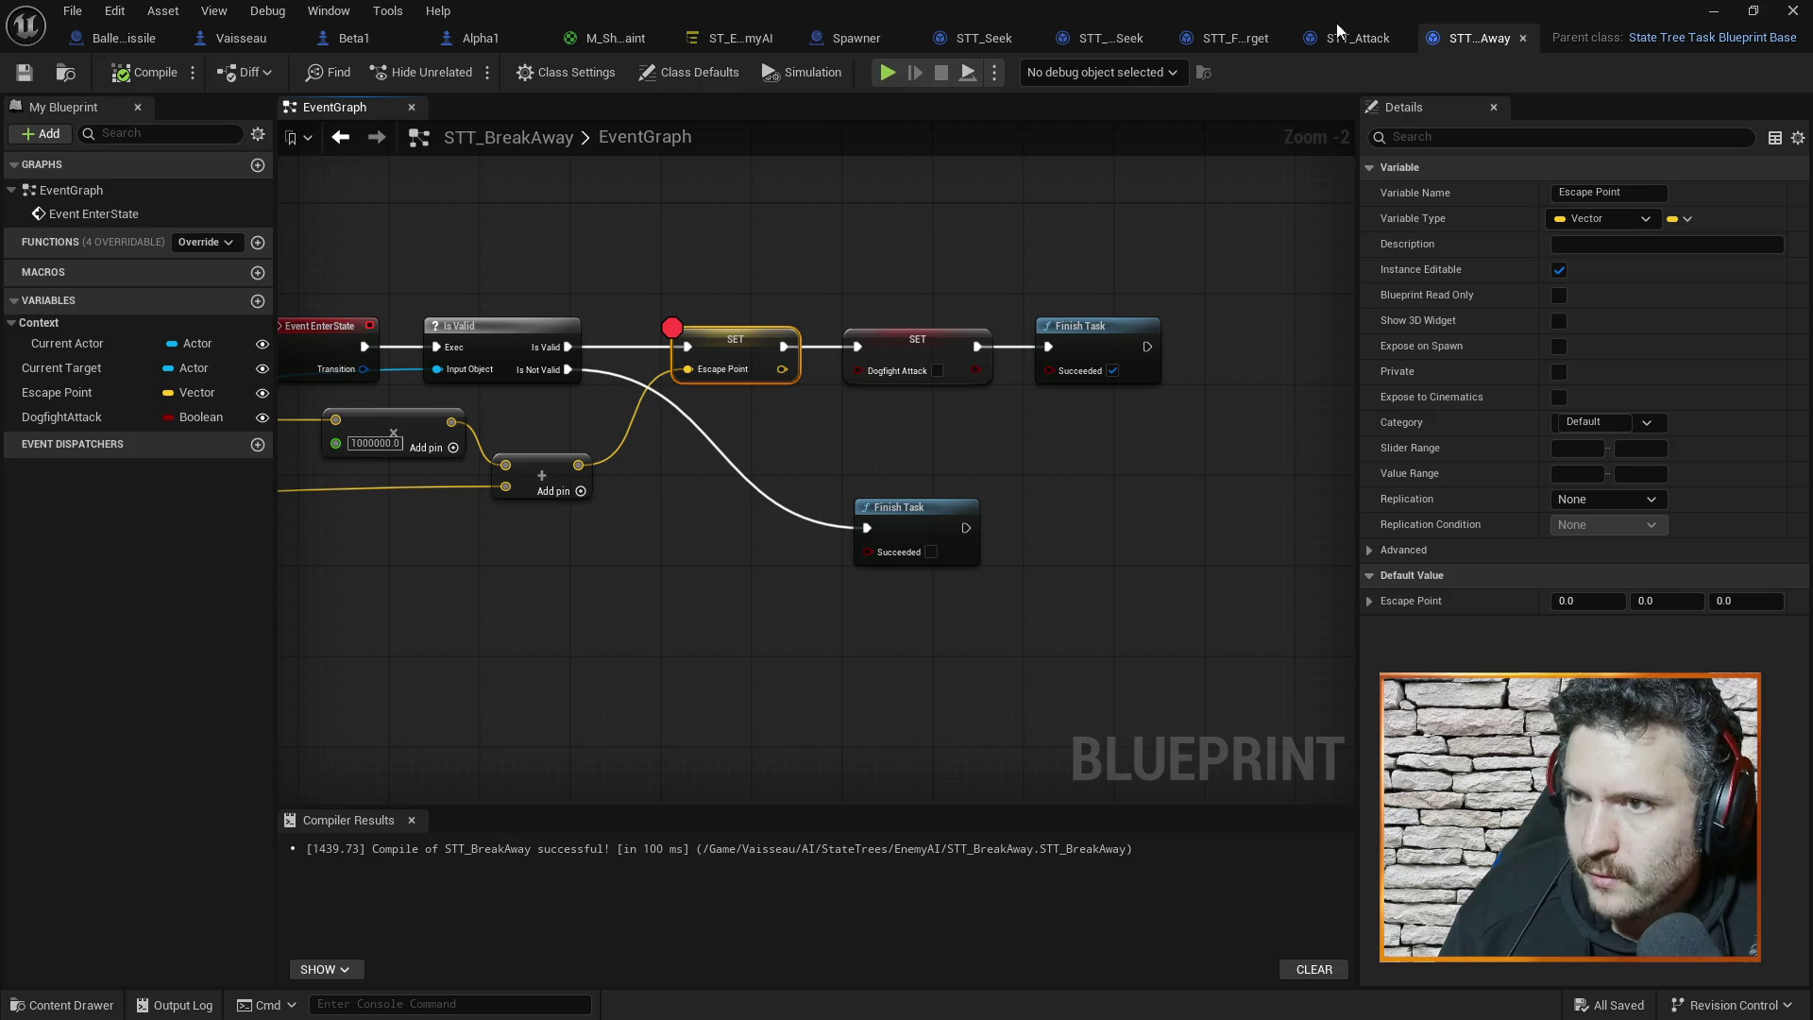
Step: Simulate, resume through three breakpoint hits, step over to the Dogfight Attack assignment, then stop
left_click(885, 74)
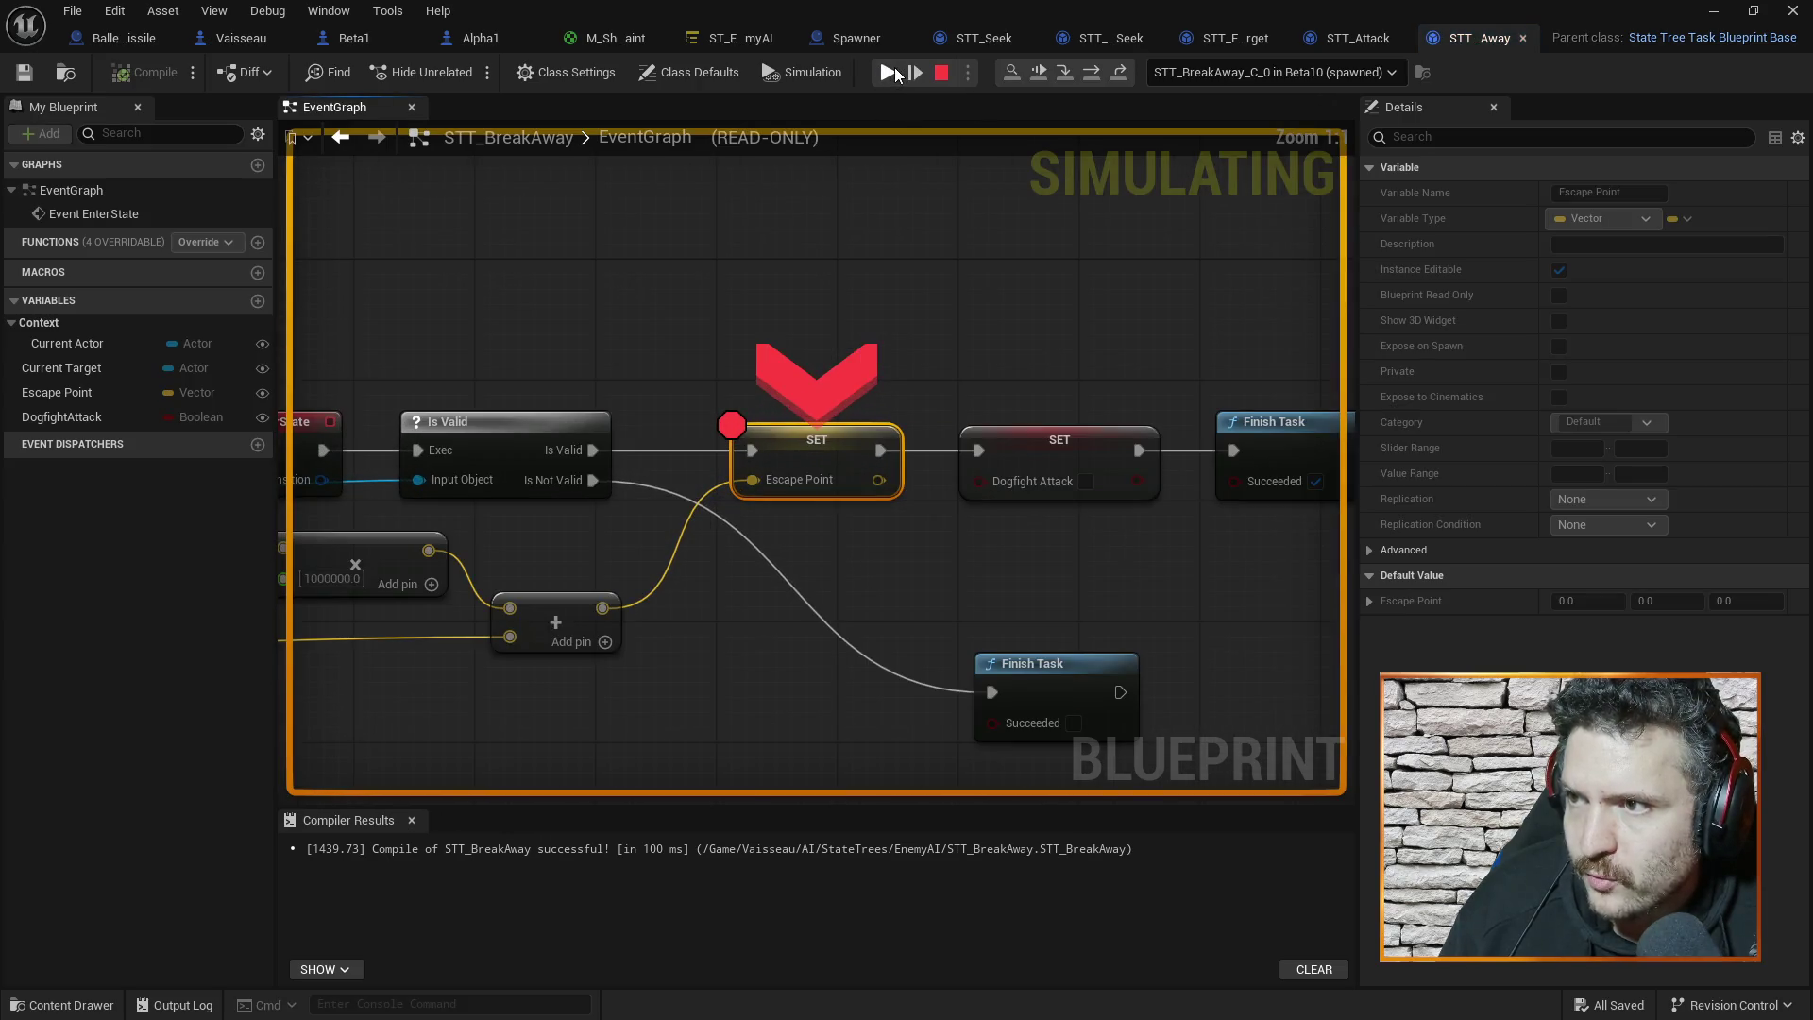
left_click(889, 74)
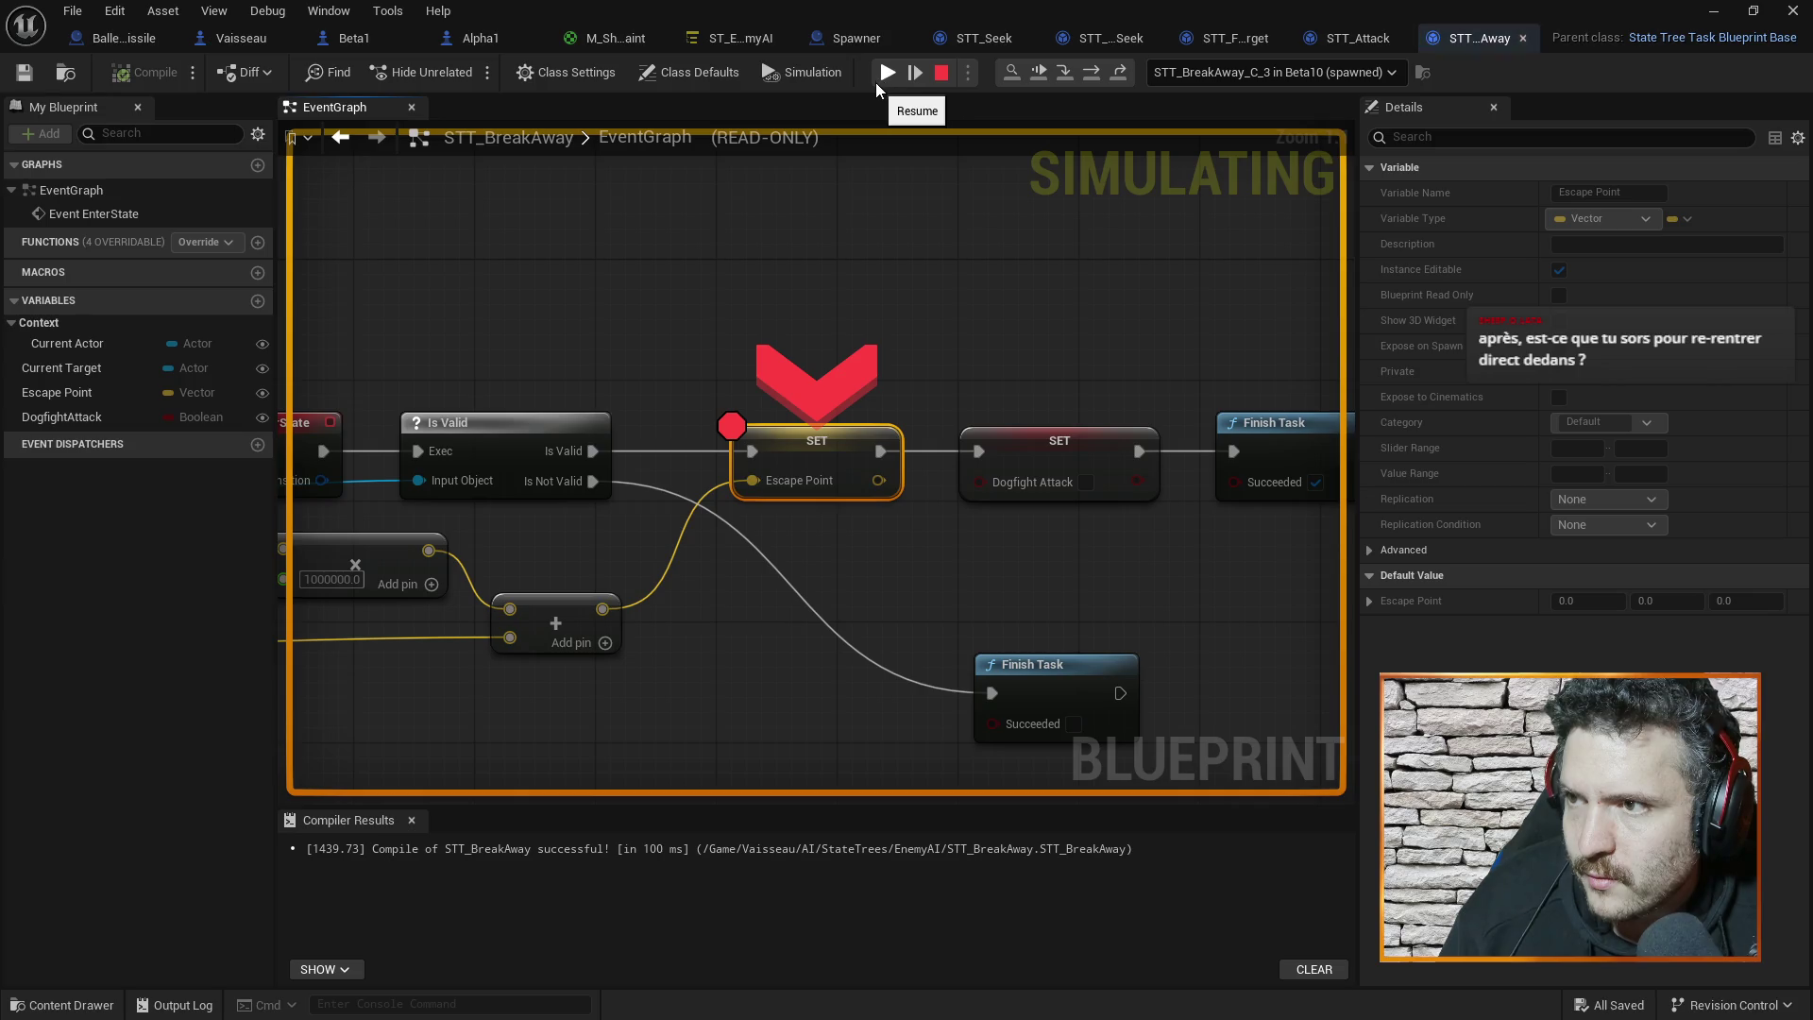
left_click(886, 75)
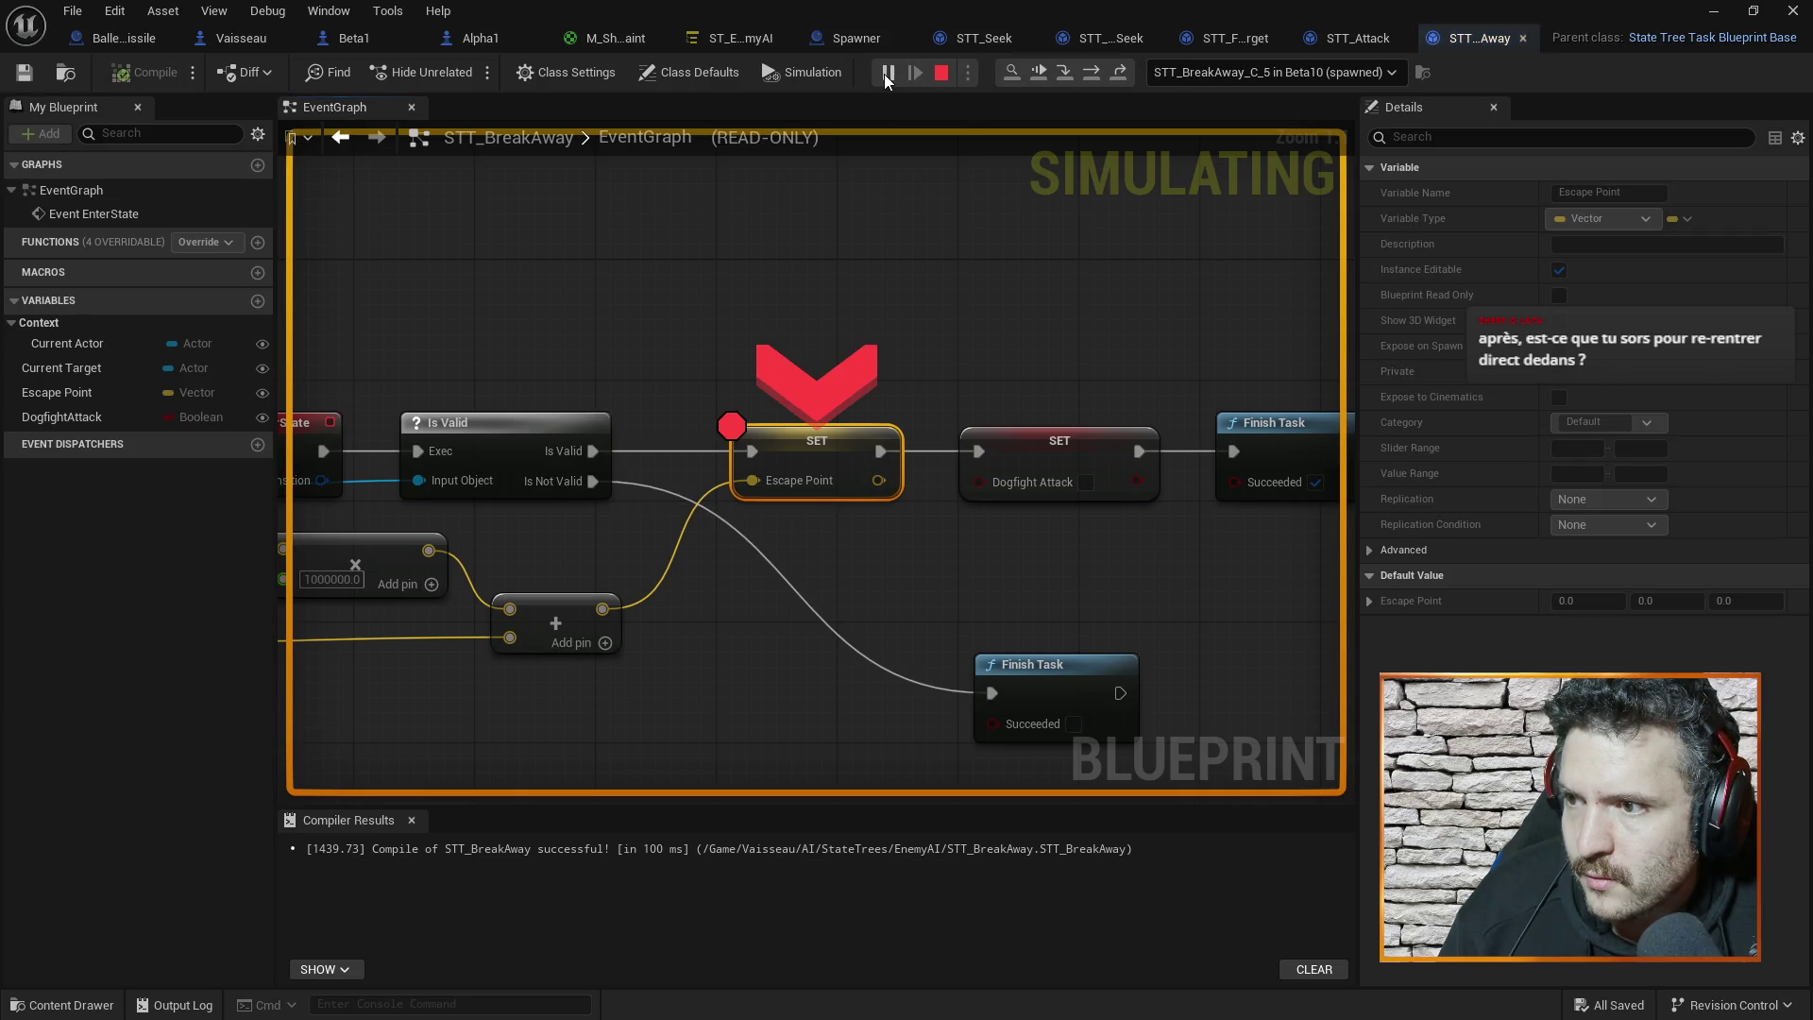
left_click(887, 74)
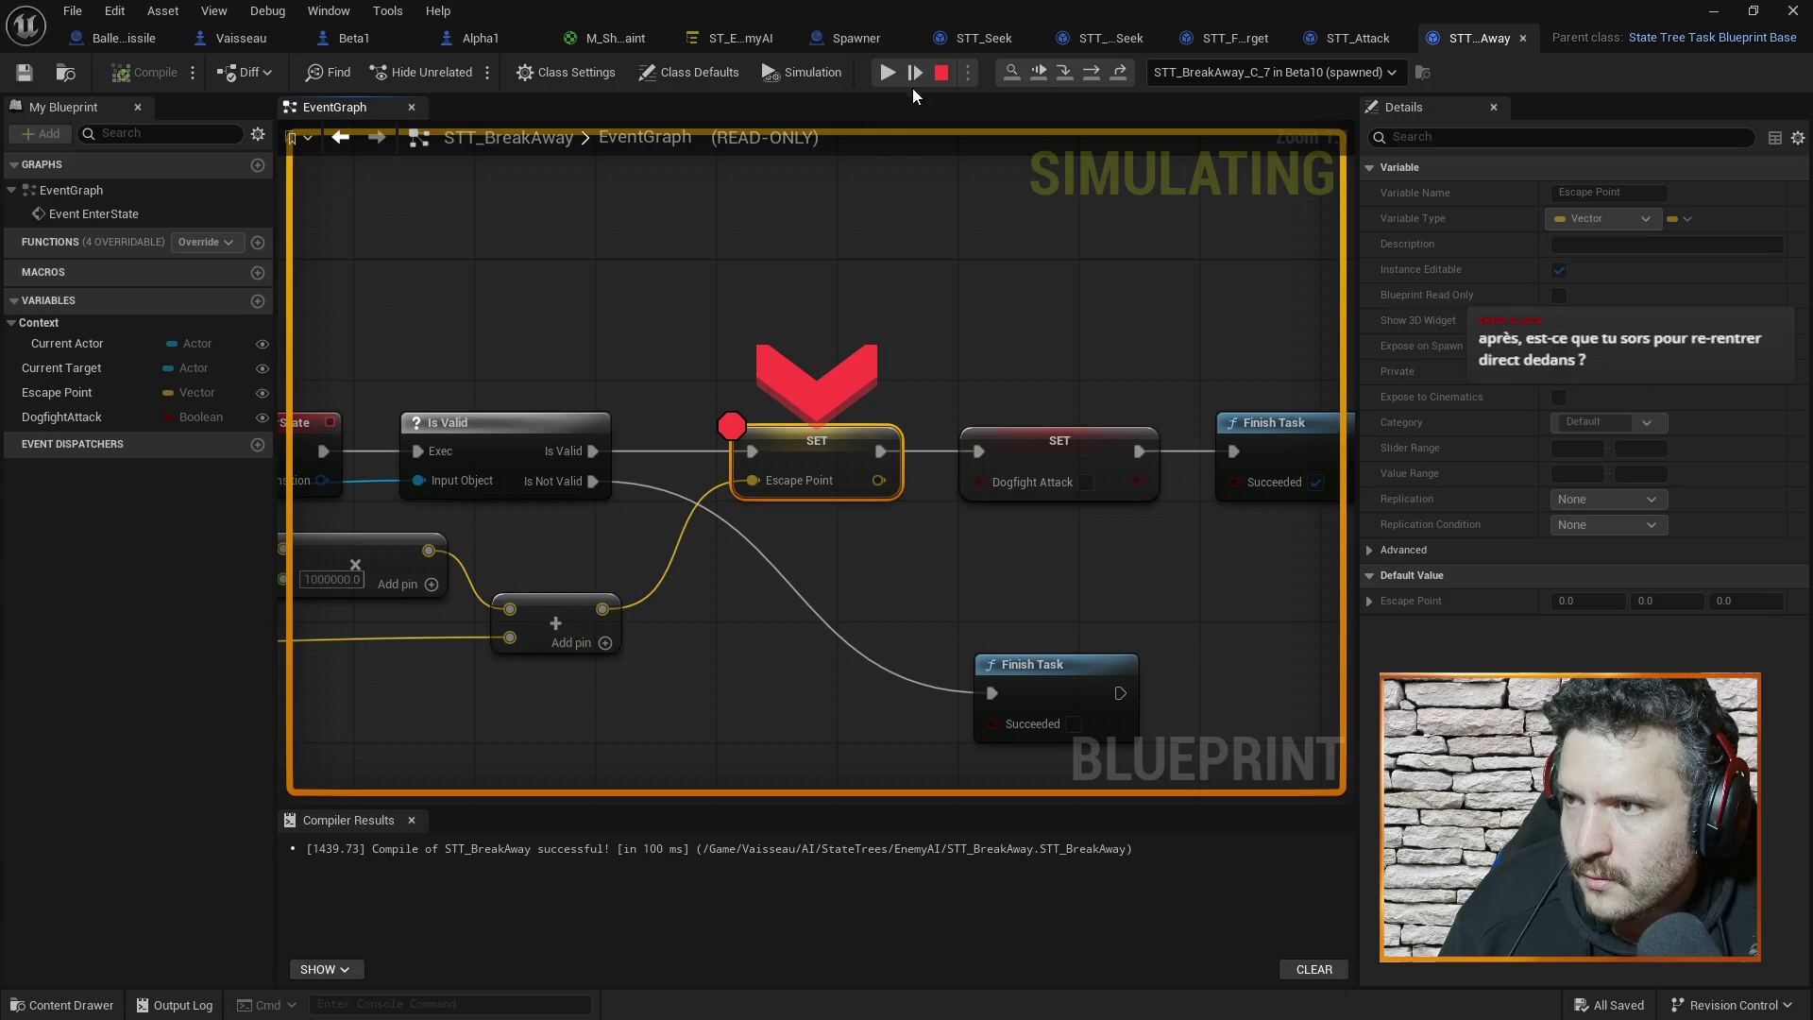
left_click(915, 75)
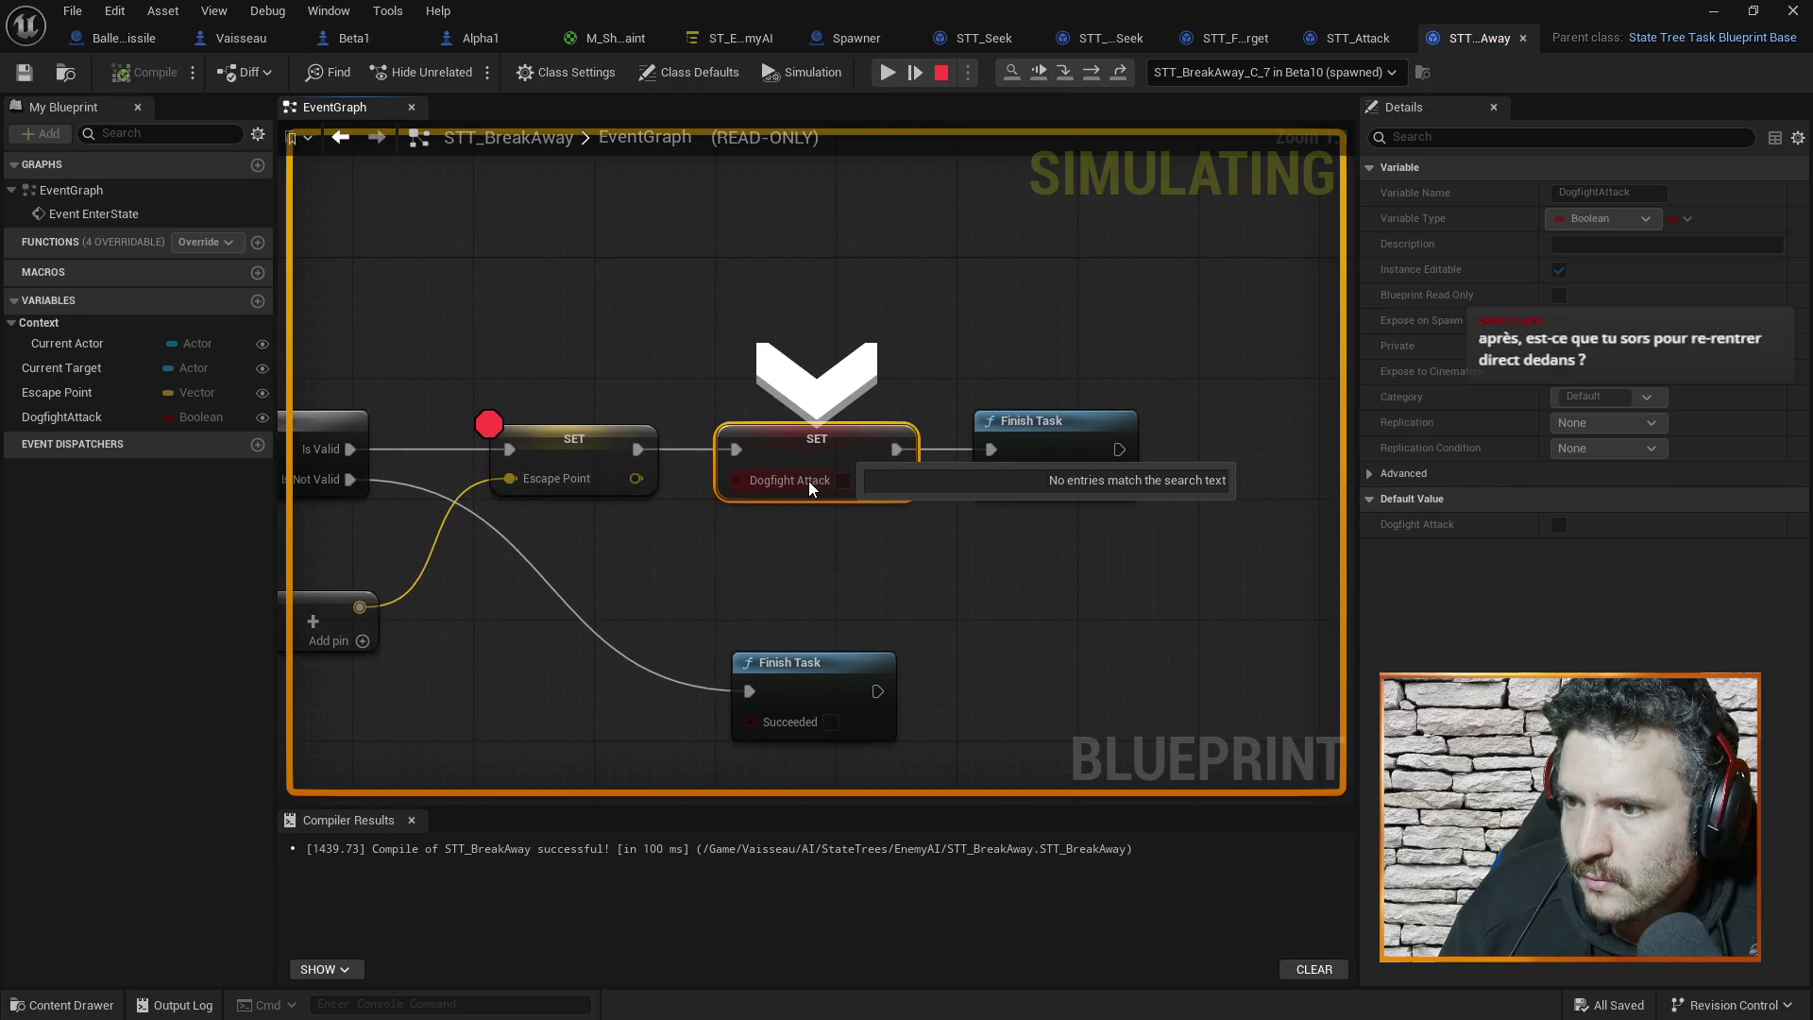
left_click(942, 74)
left_click_drag(113, 418, 637, 578)
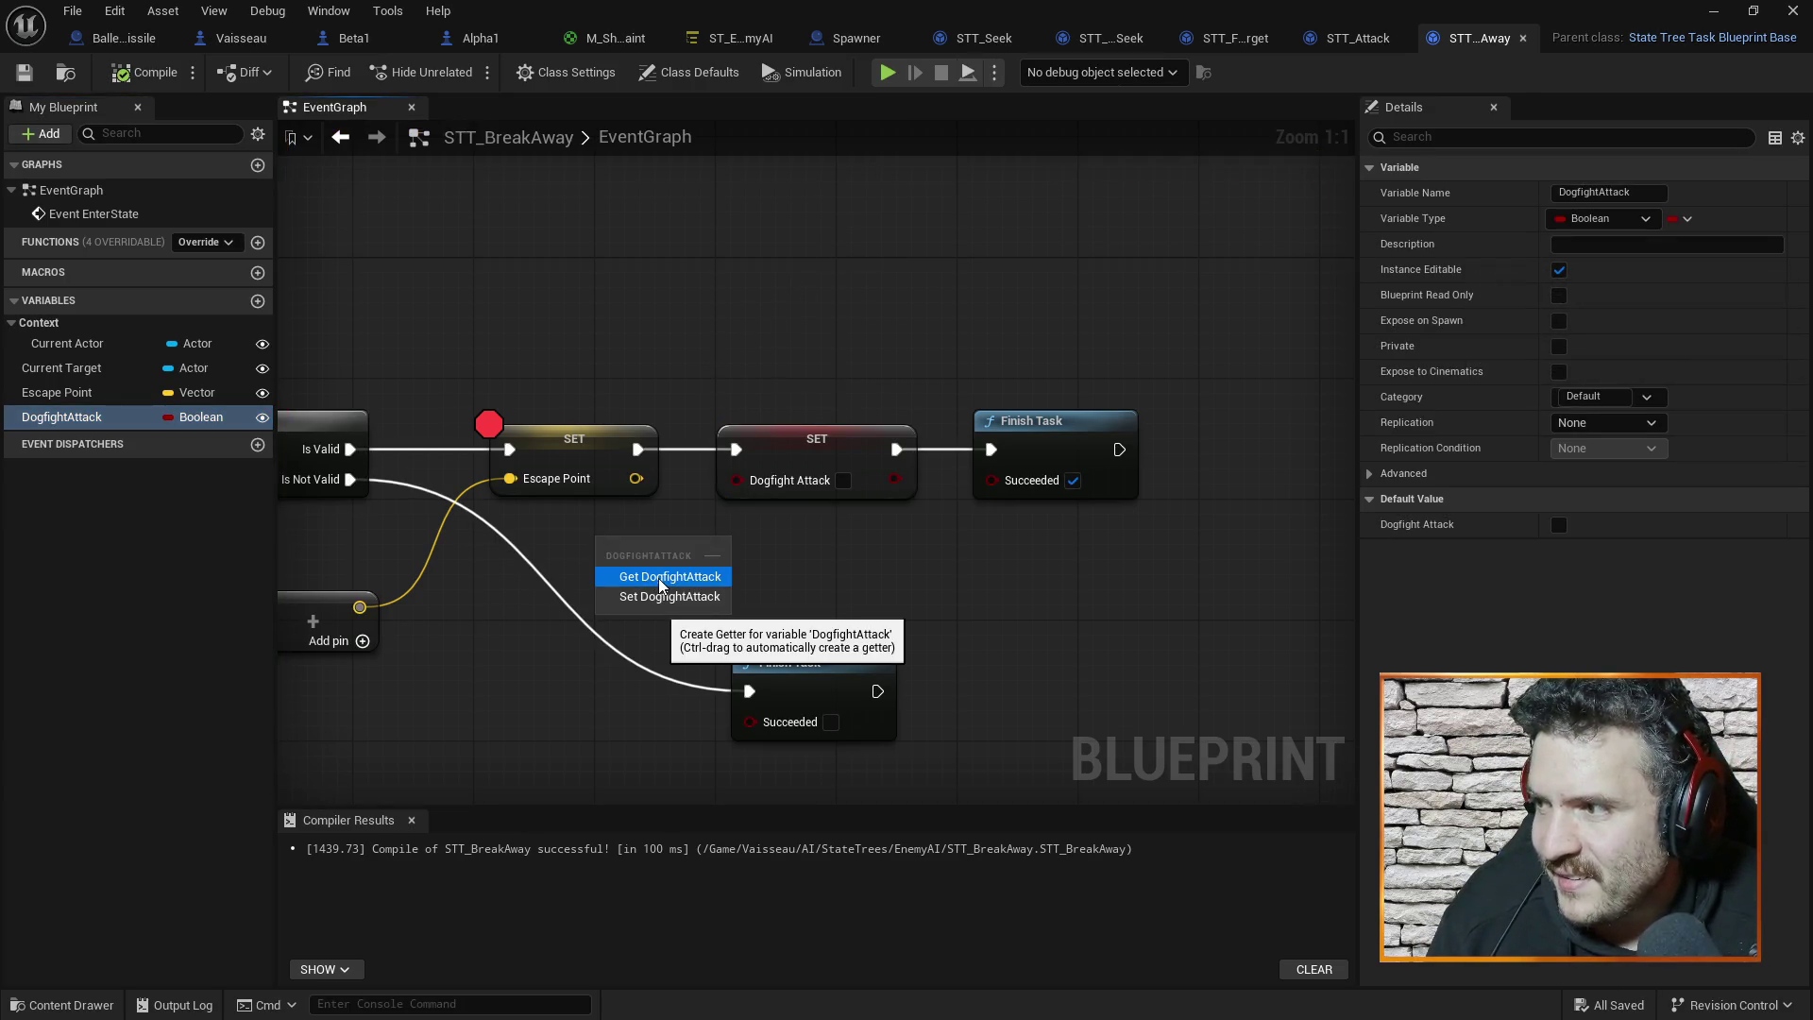
Step: Cancel the DogfightAttack get/set popup without adding a node and return to ST_EnemyAI
left_click(878, 587)
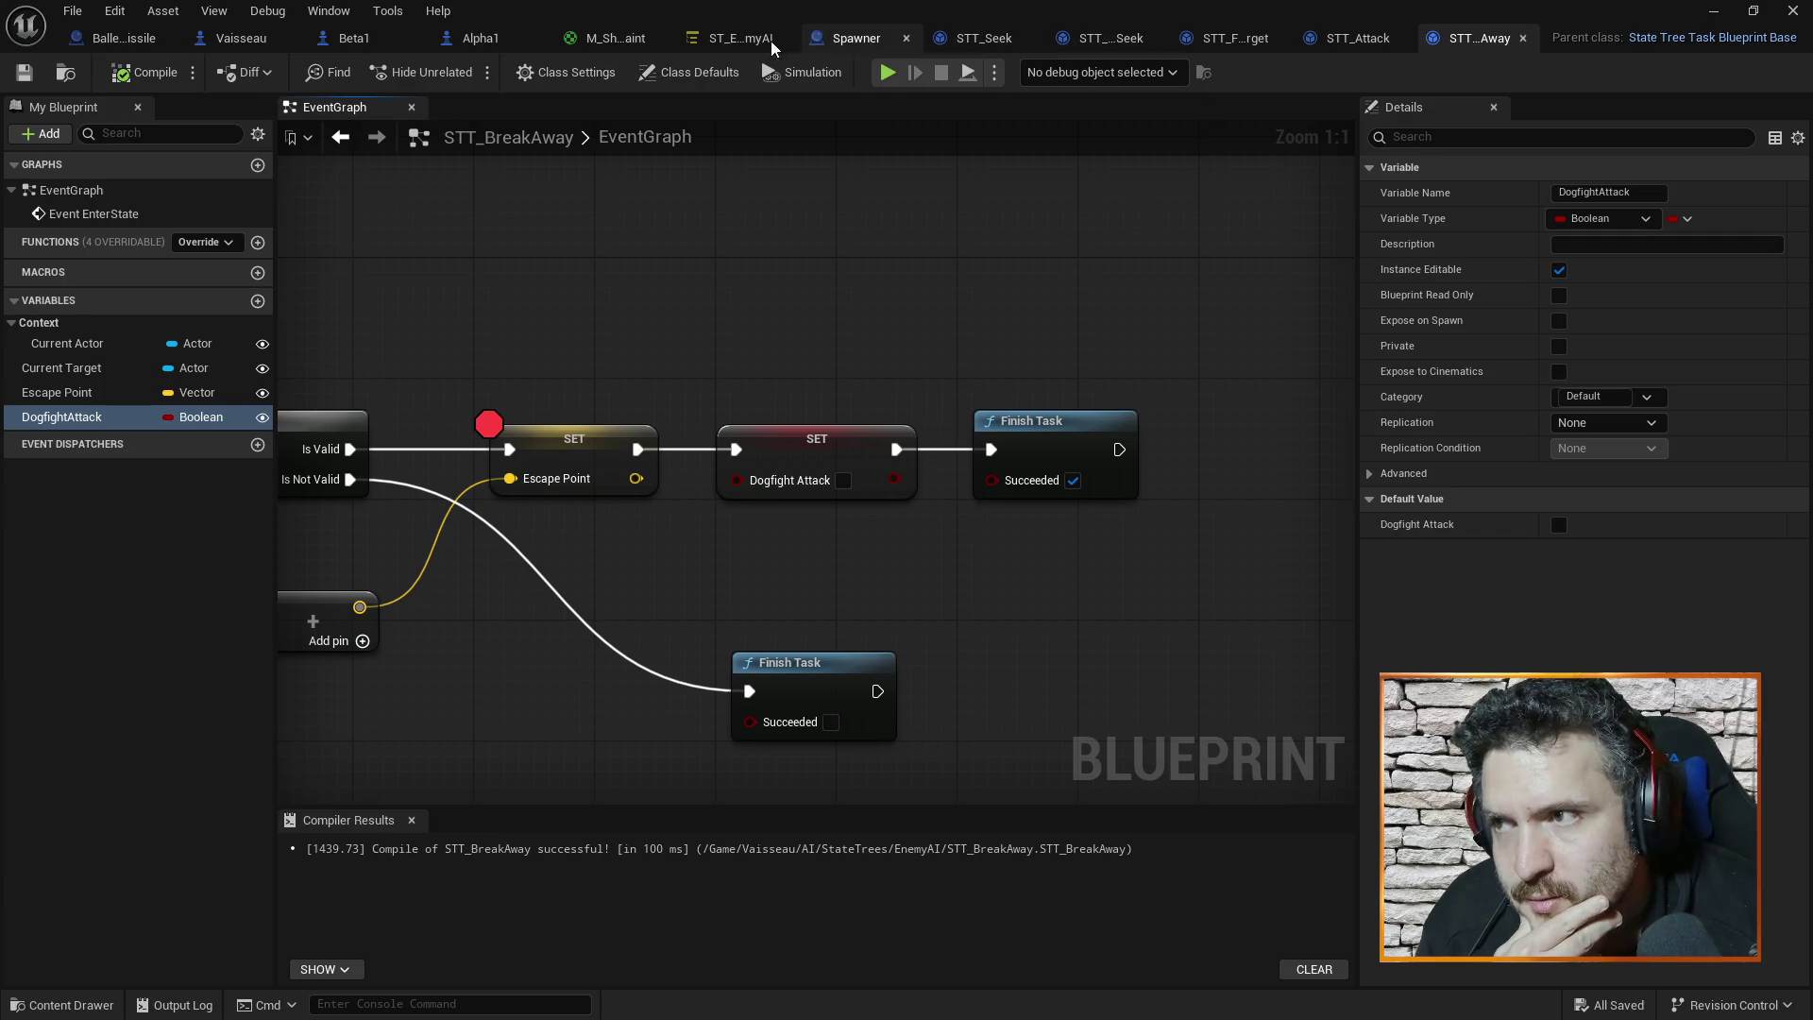
left_click(720, 38)
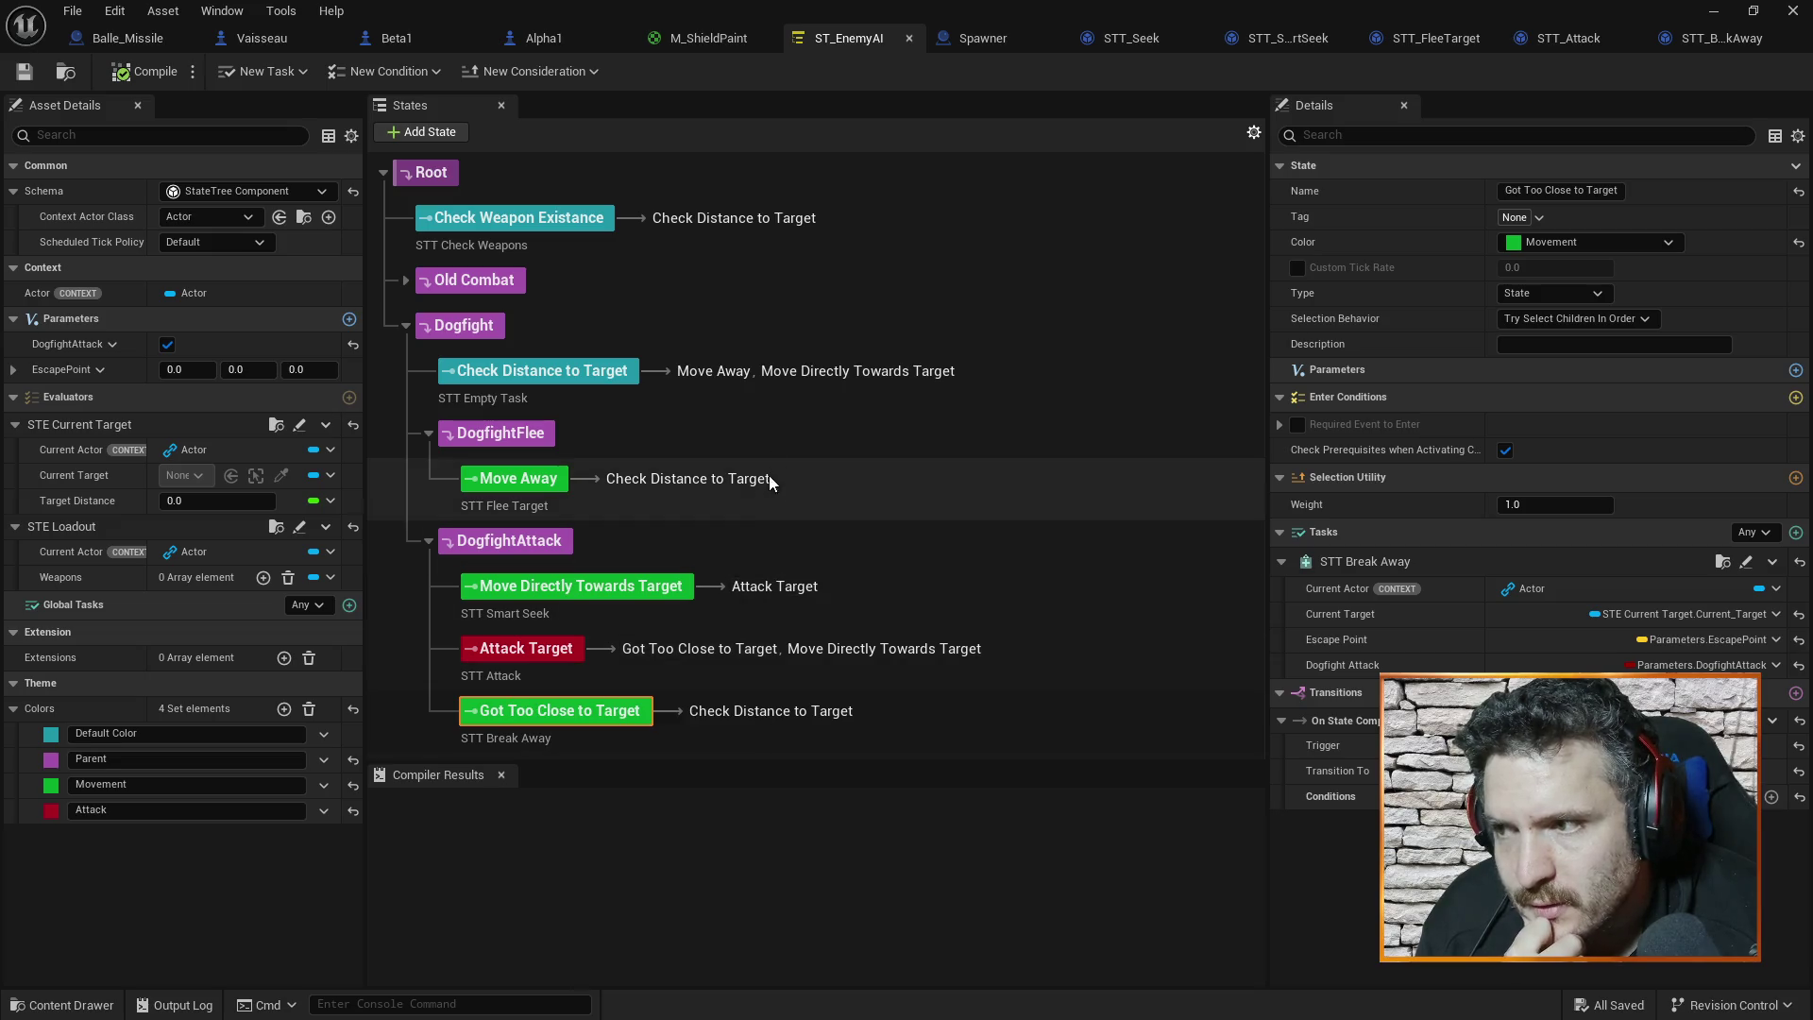
Step: Inspect the Check Distance to Target and Got Too Close to Target states, then reopen STT_BreakAway
left_click(1001, 365)
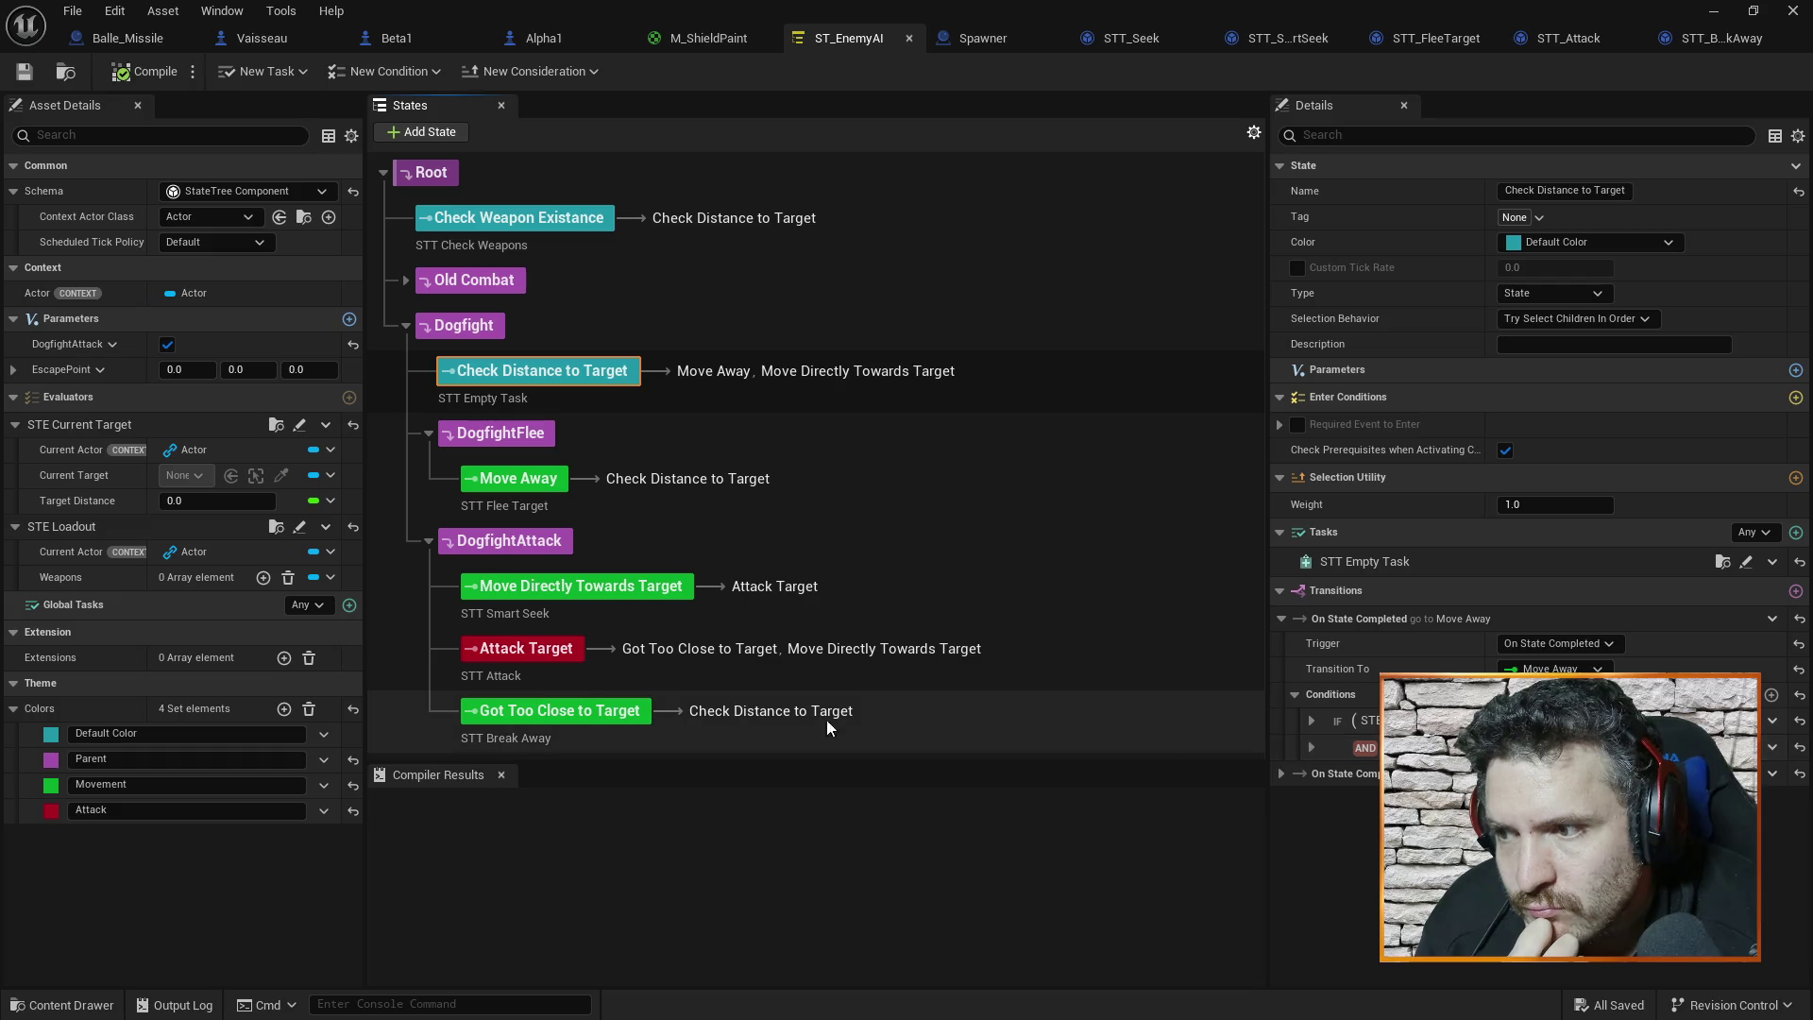
left_click(887, 730)
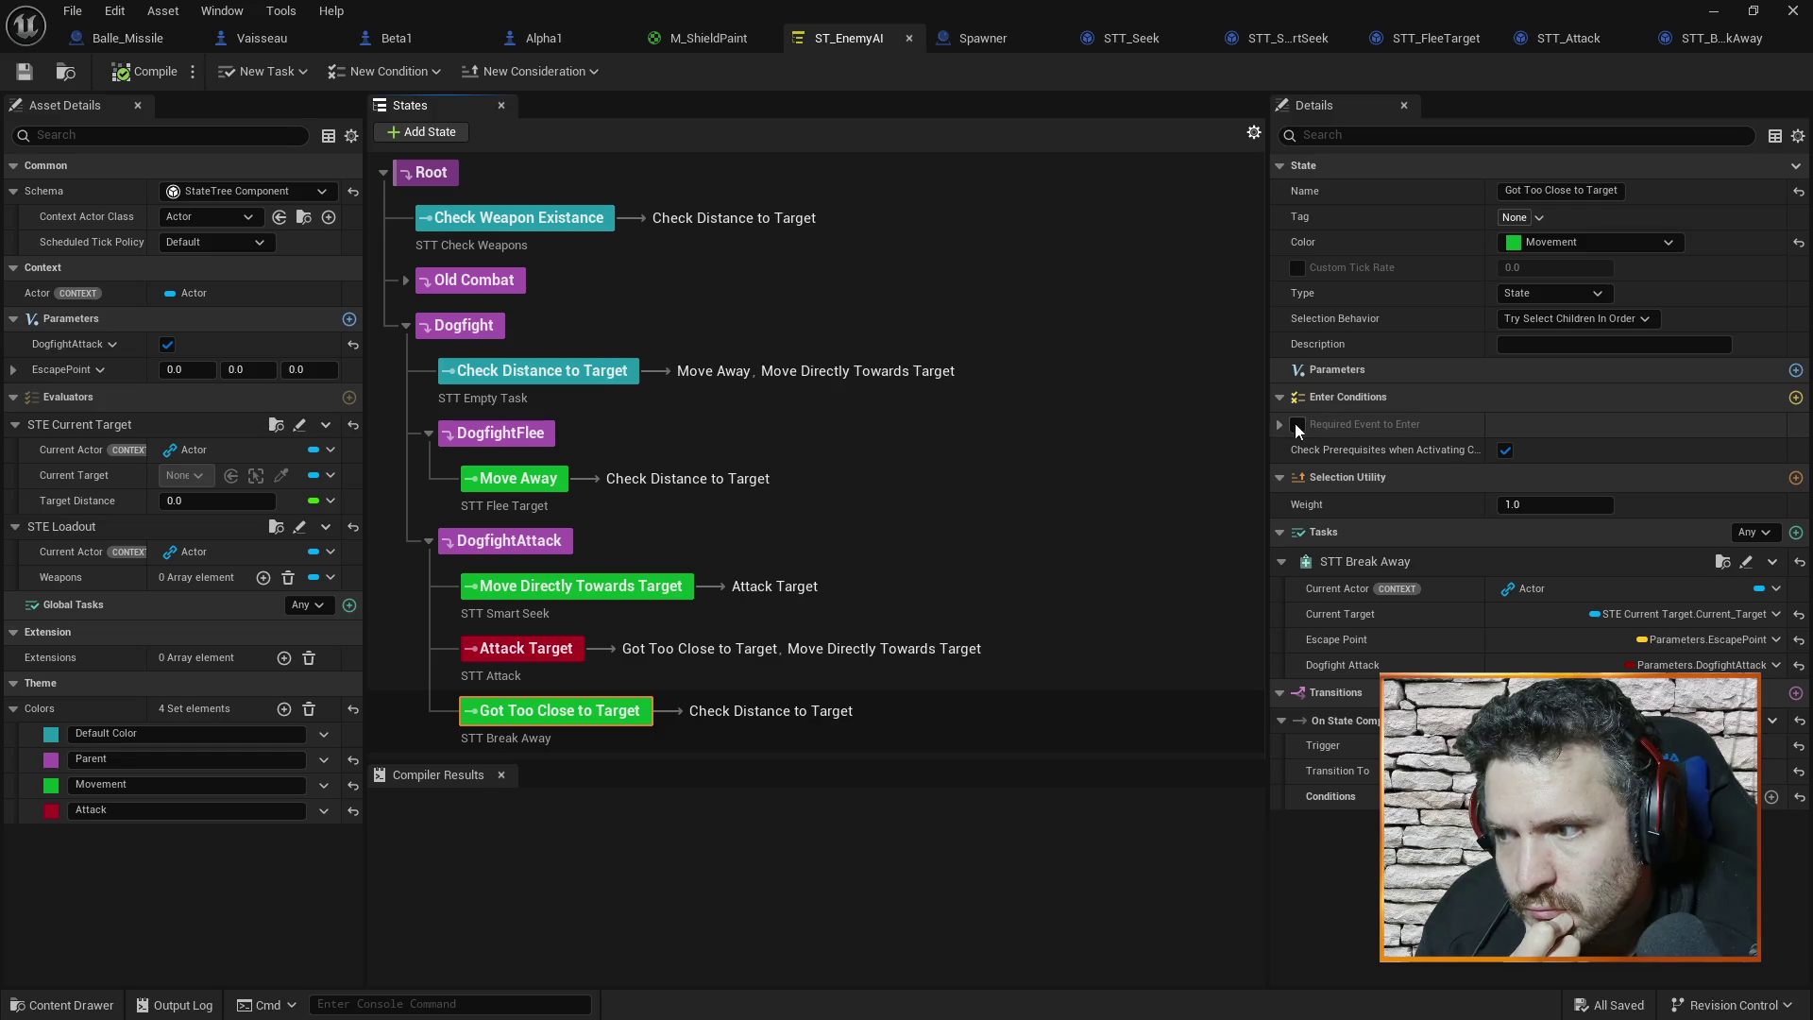
left_click(1691, 37)
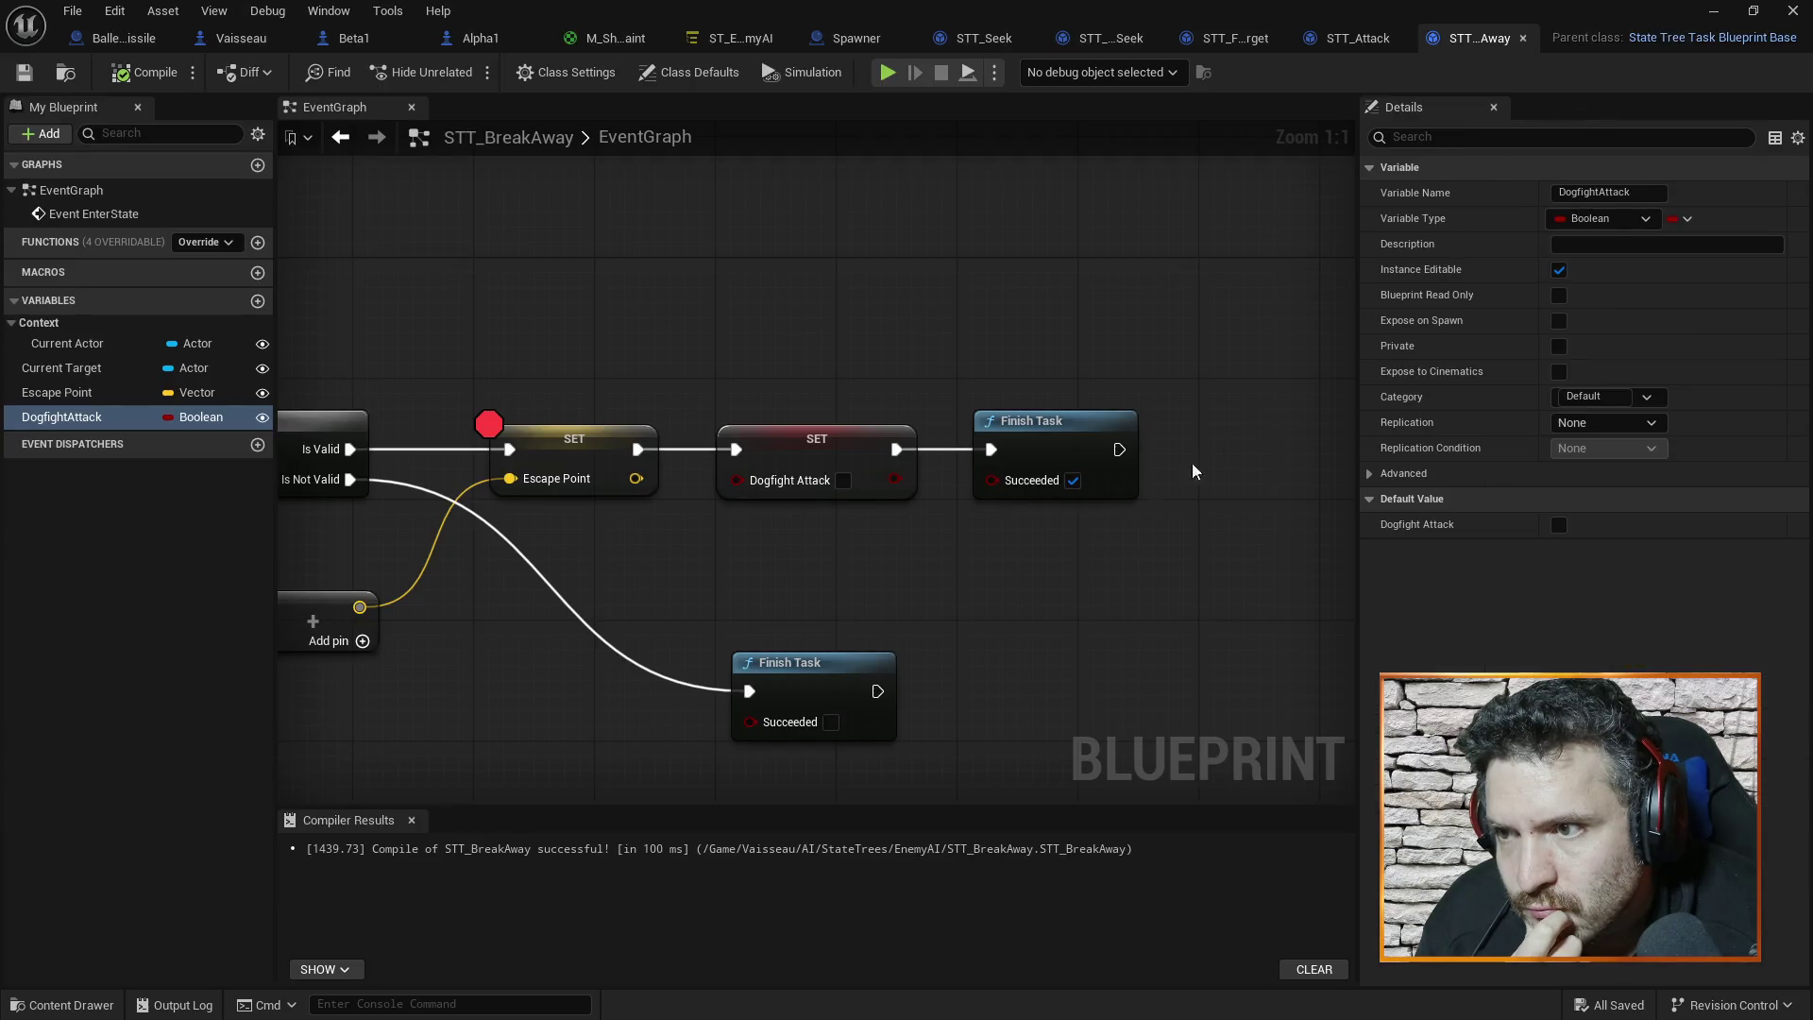
Step: Move the breakpoint from SET Escape Point to the final Finish Task node with F9
left_click(1046, 436)
key("F9")
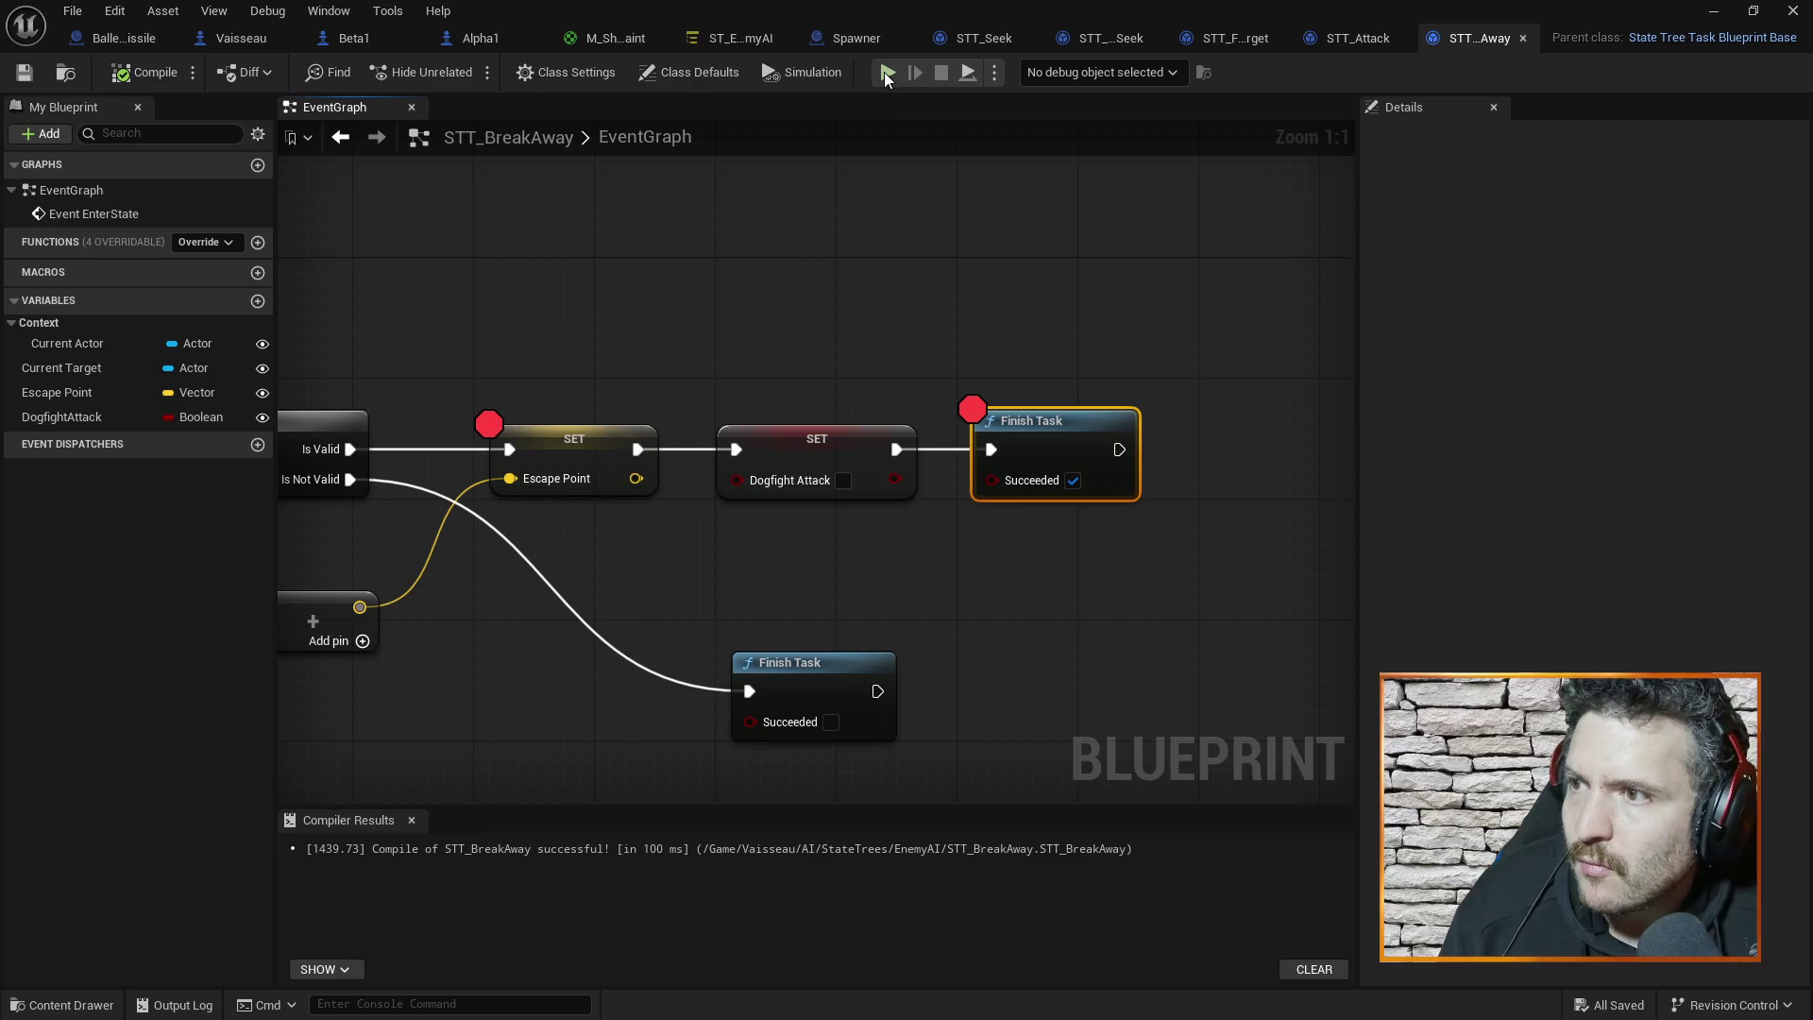
left_click(574, 440)
key("F9")
Step: Simulate the game until the Finish Task breakpoint is reached, then stop the simulation
left_click(888, 73)
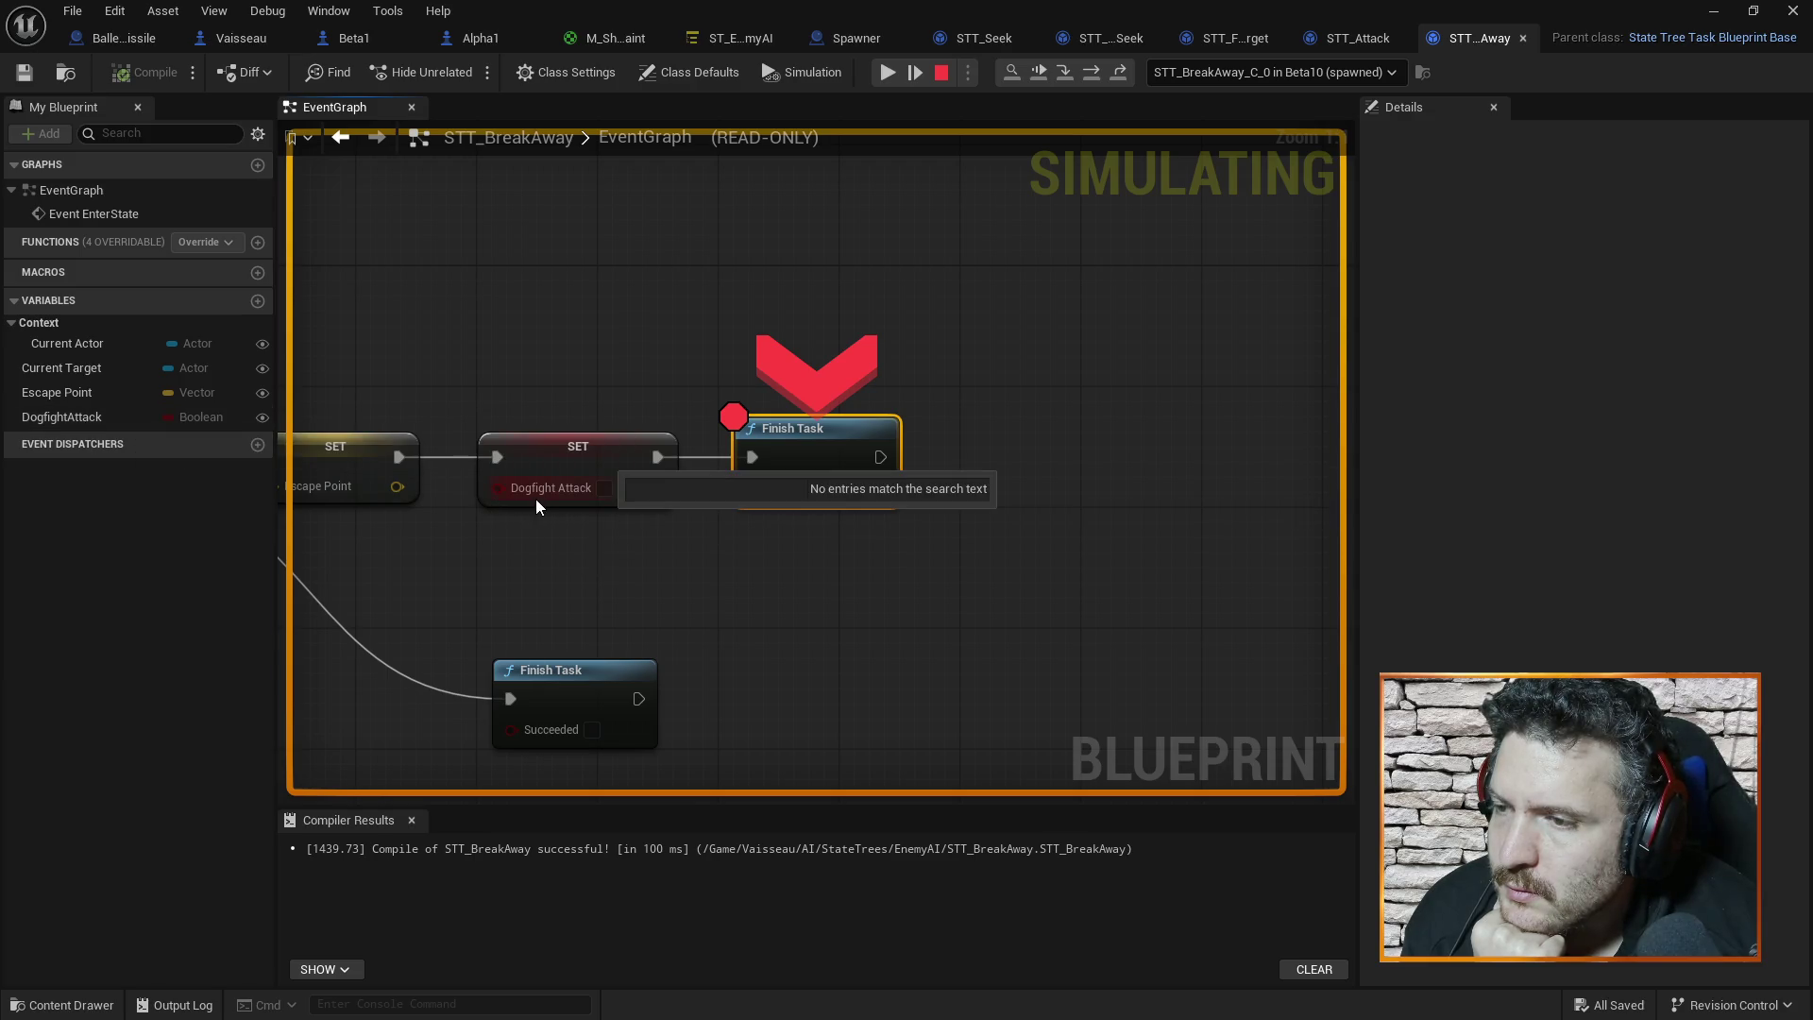
left_click_drag(430, 564, 581, 564)
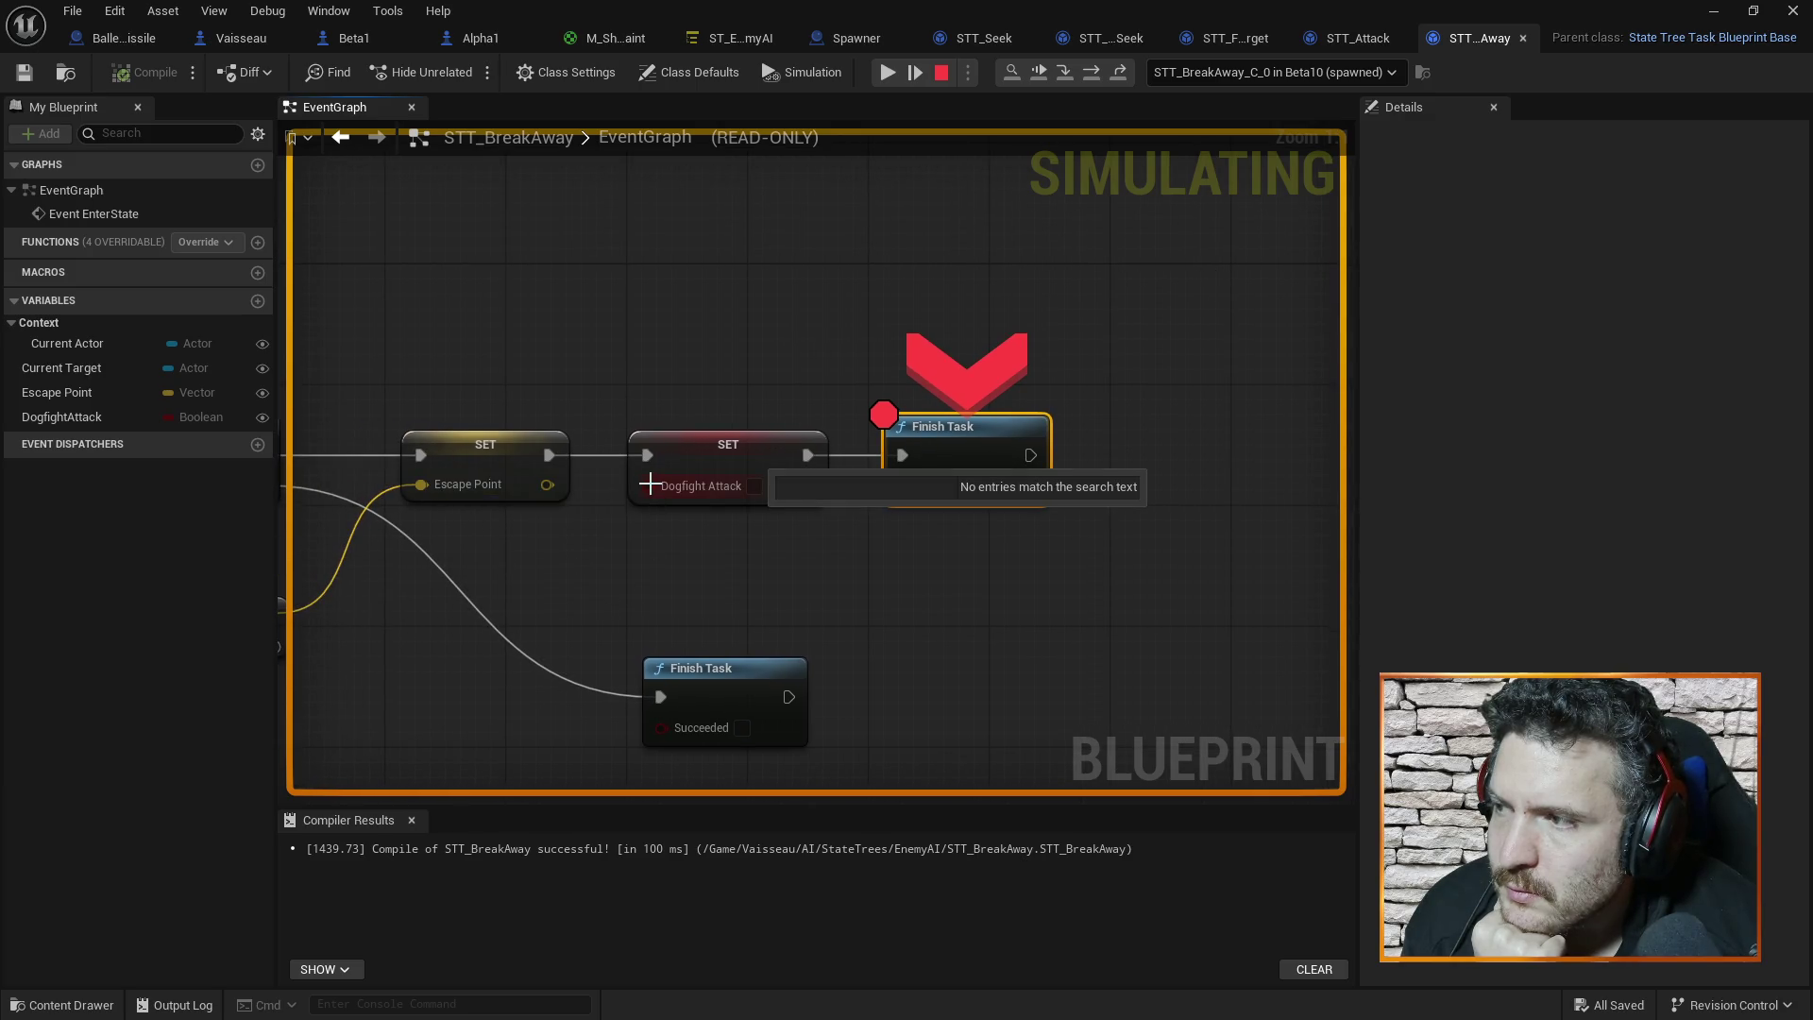
left_click(942, 73)
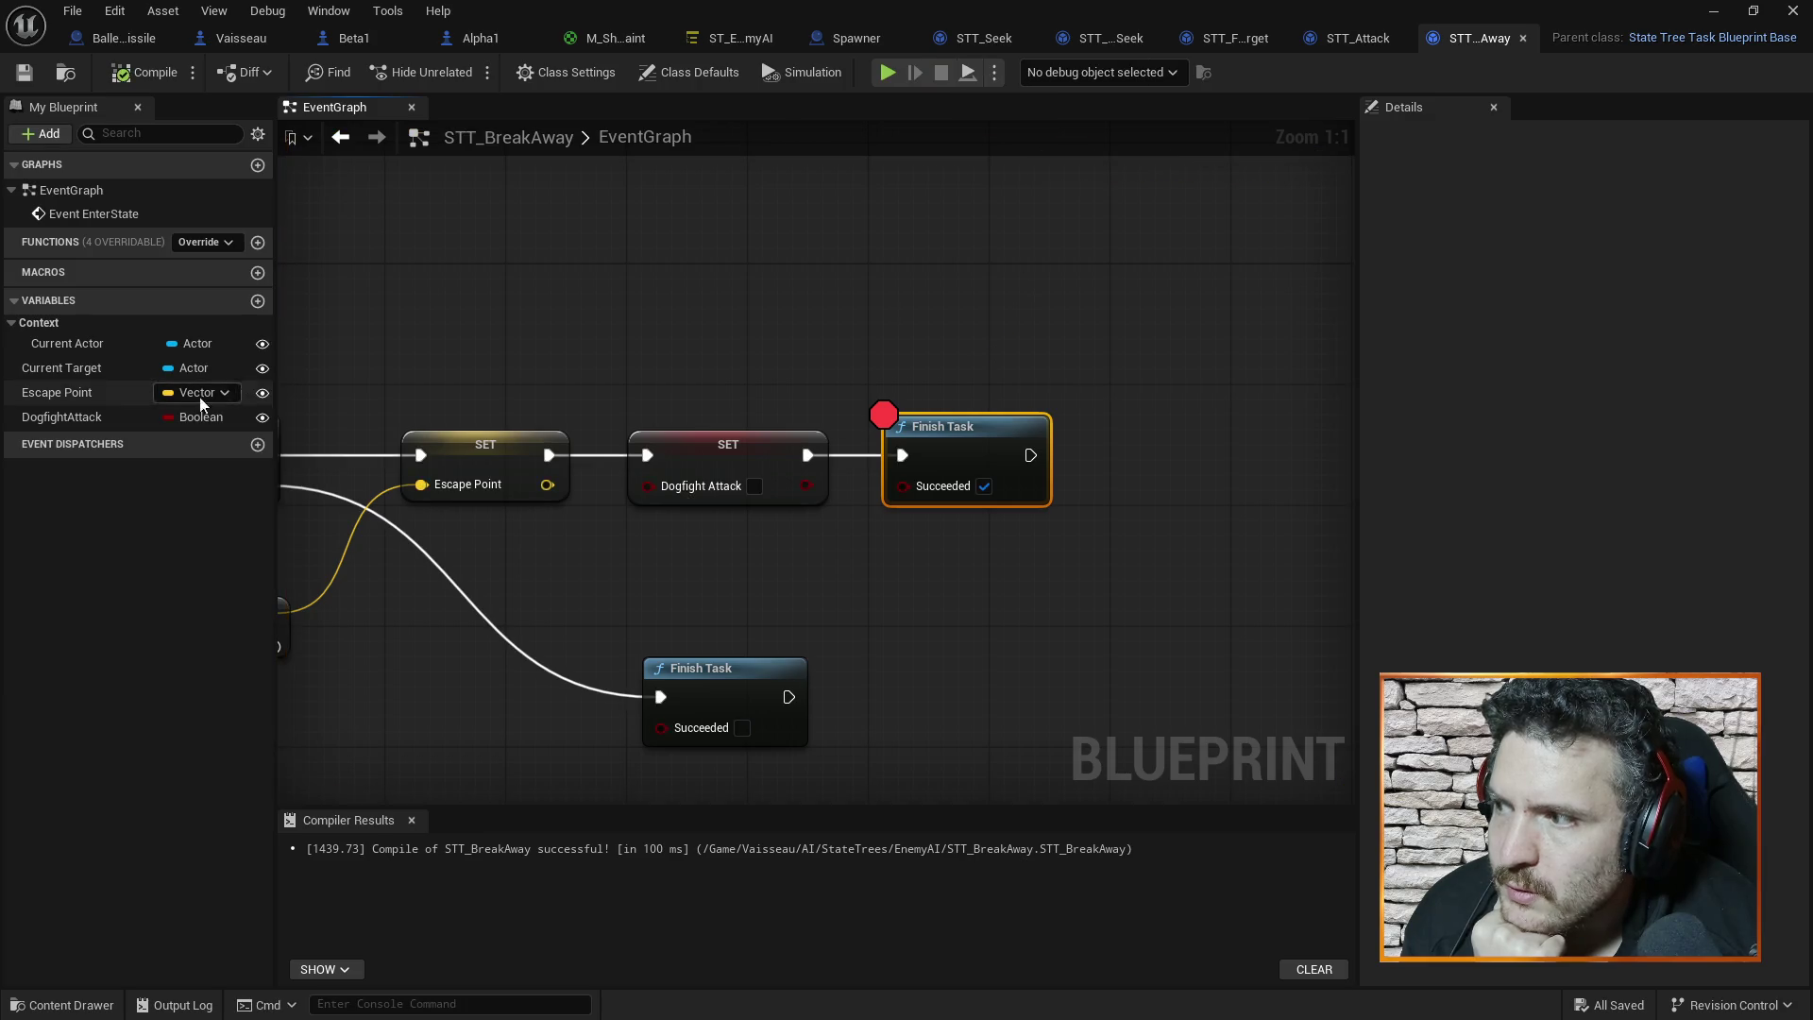
Step: Add a DogfightAttack getter node to the graph, then delete it again
left_click(62, 417)
mouse_move(62, 416)
left_mouse_down()
mouse_move(591, 567)
mouse_move(647, 485)
left_mouse_up()
left_click_drag(576, 558, 531, 530)
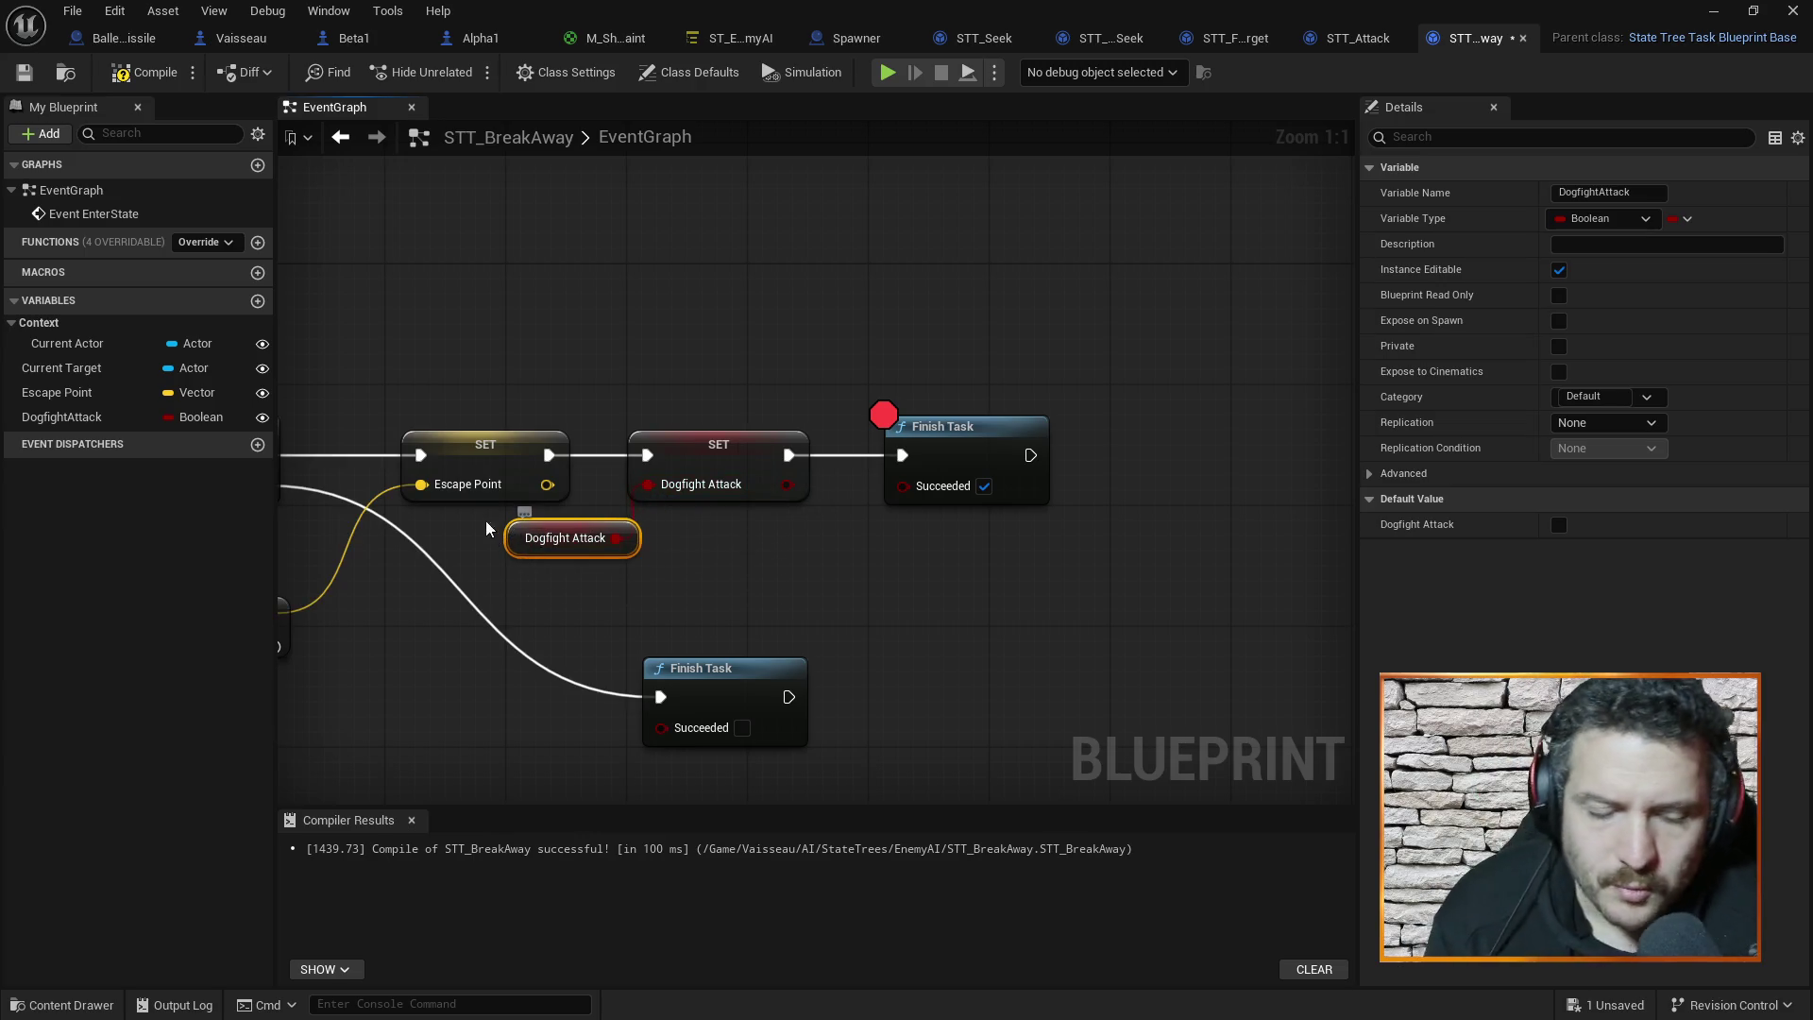
key("Delete")
Step: Nudge the final Finish Task node slightly right and return to the ST_EnemyAI state tree
mouse_move(61, 416)
left_mouse_down()
mouse_move(210, 506)
mouse_move(231, 457)
left_mouse_up()
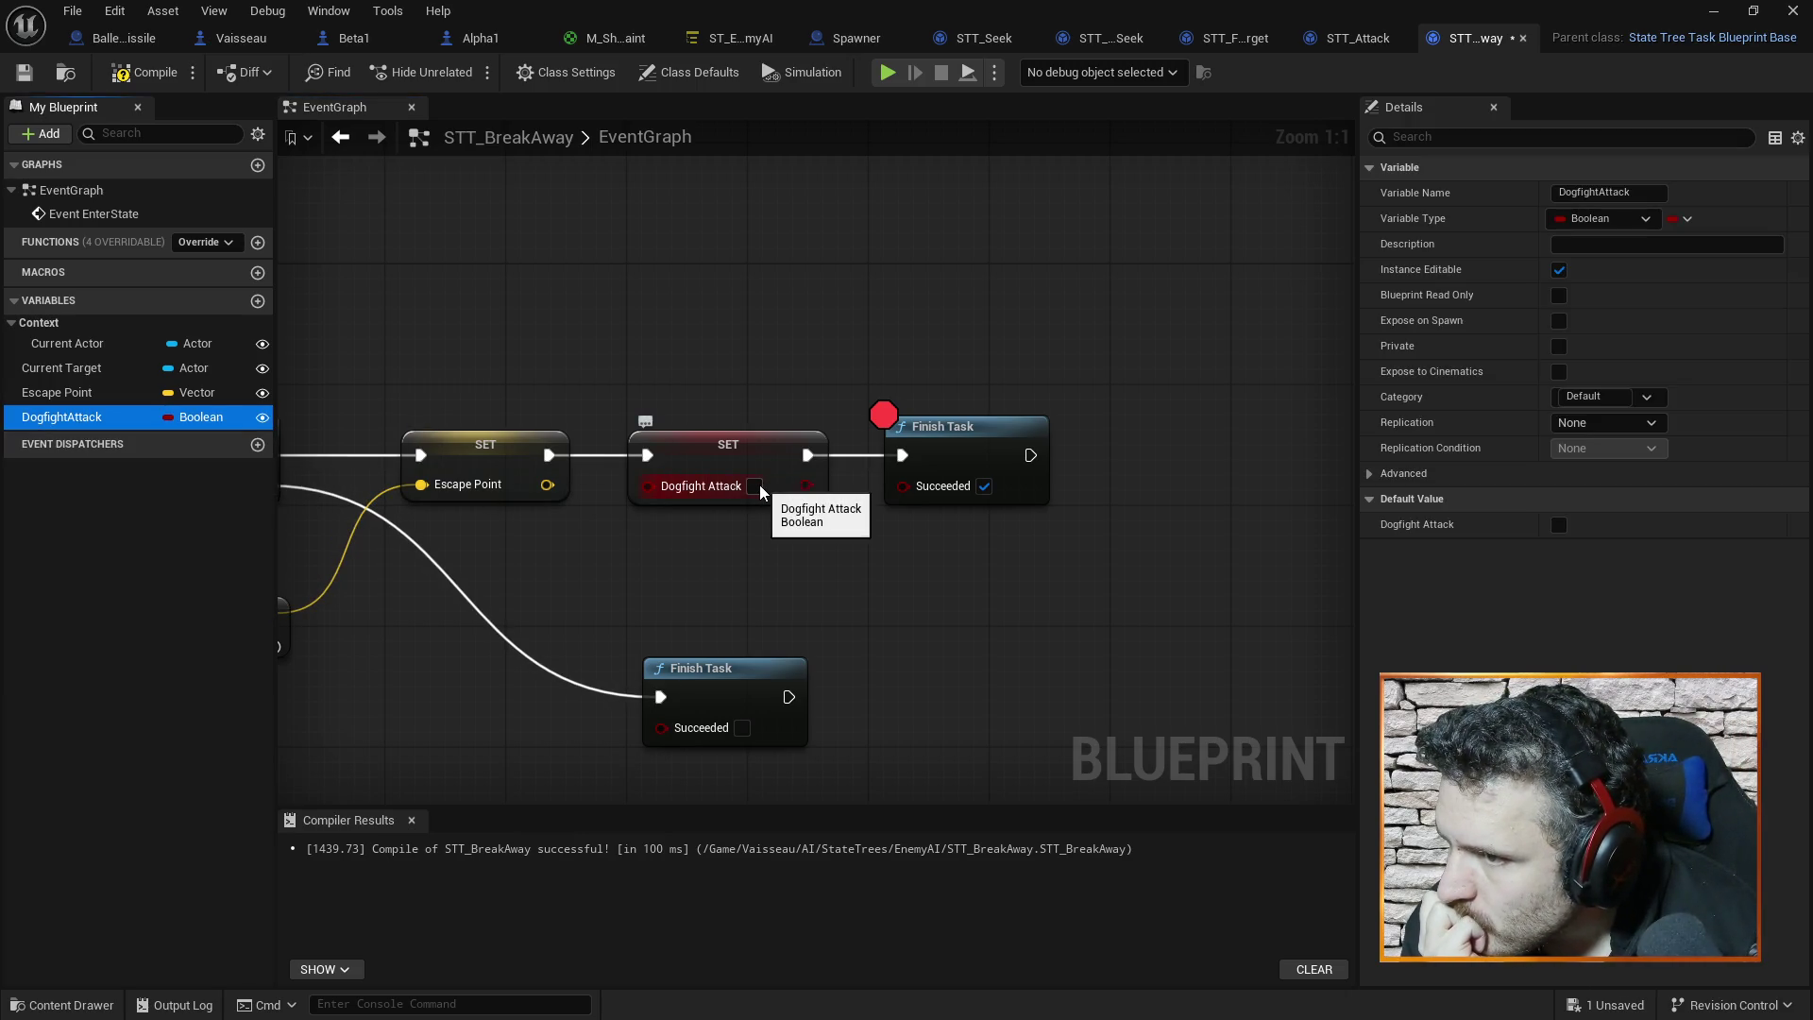
left_click_drag(989, 435, 1107, 440)
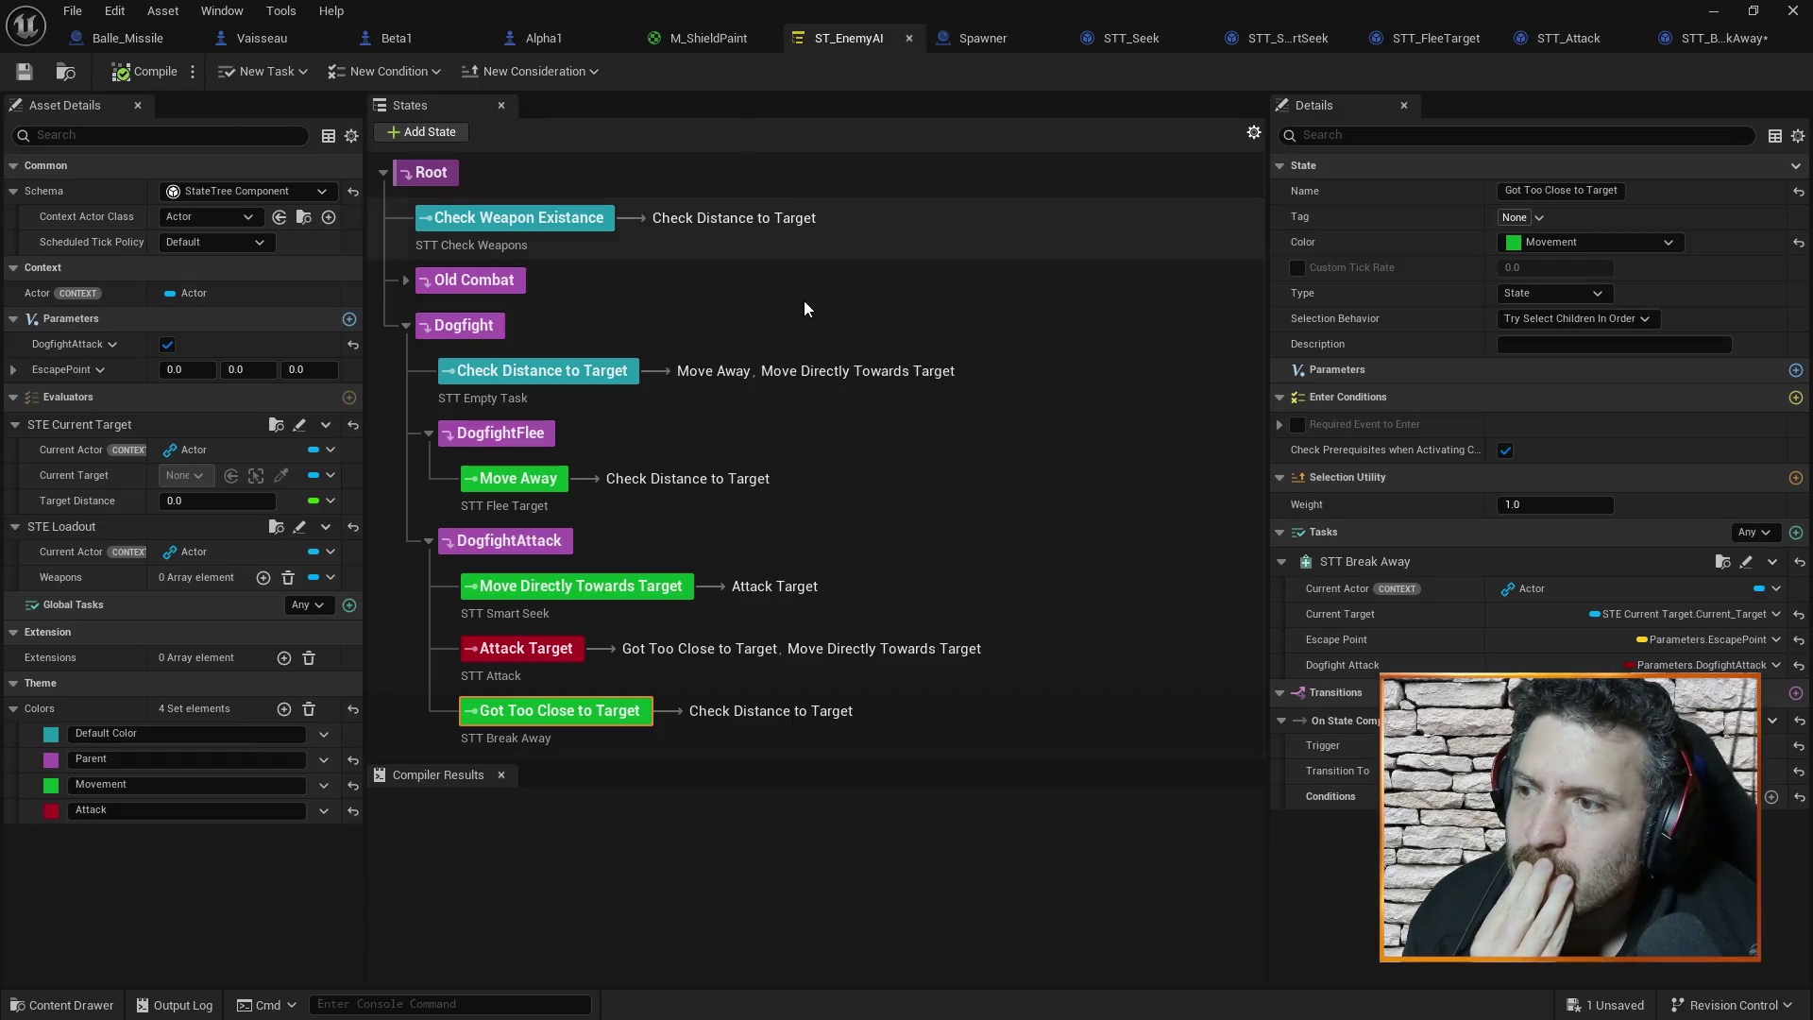
left_click(741, 38)
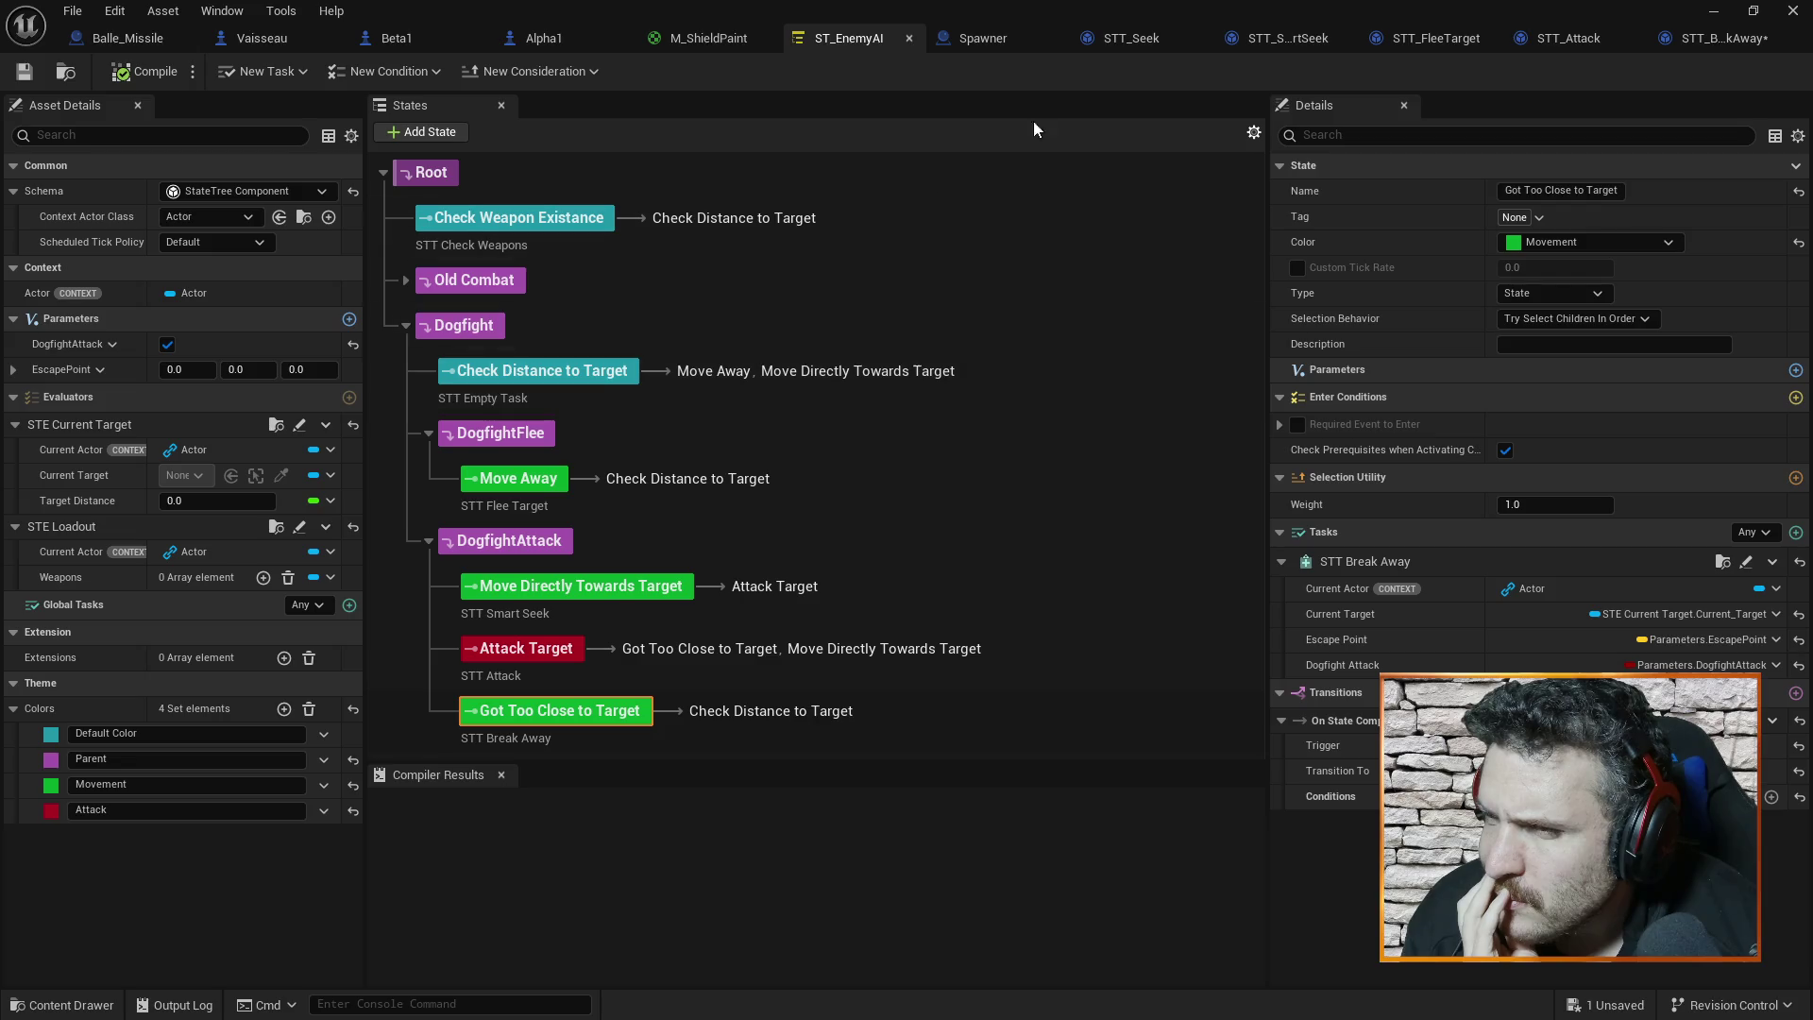
Step: Check the Attack Target and Got Too Close to Target states, then recompile STT_BreakAway
left_click(1107, 644)
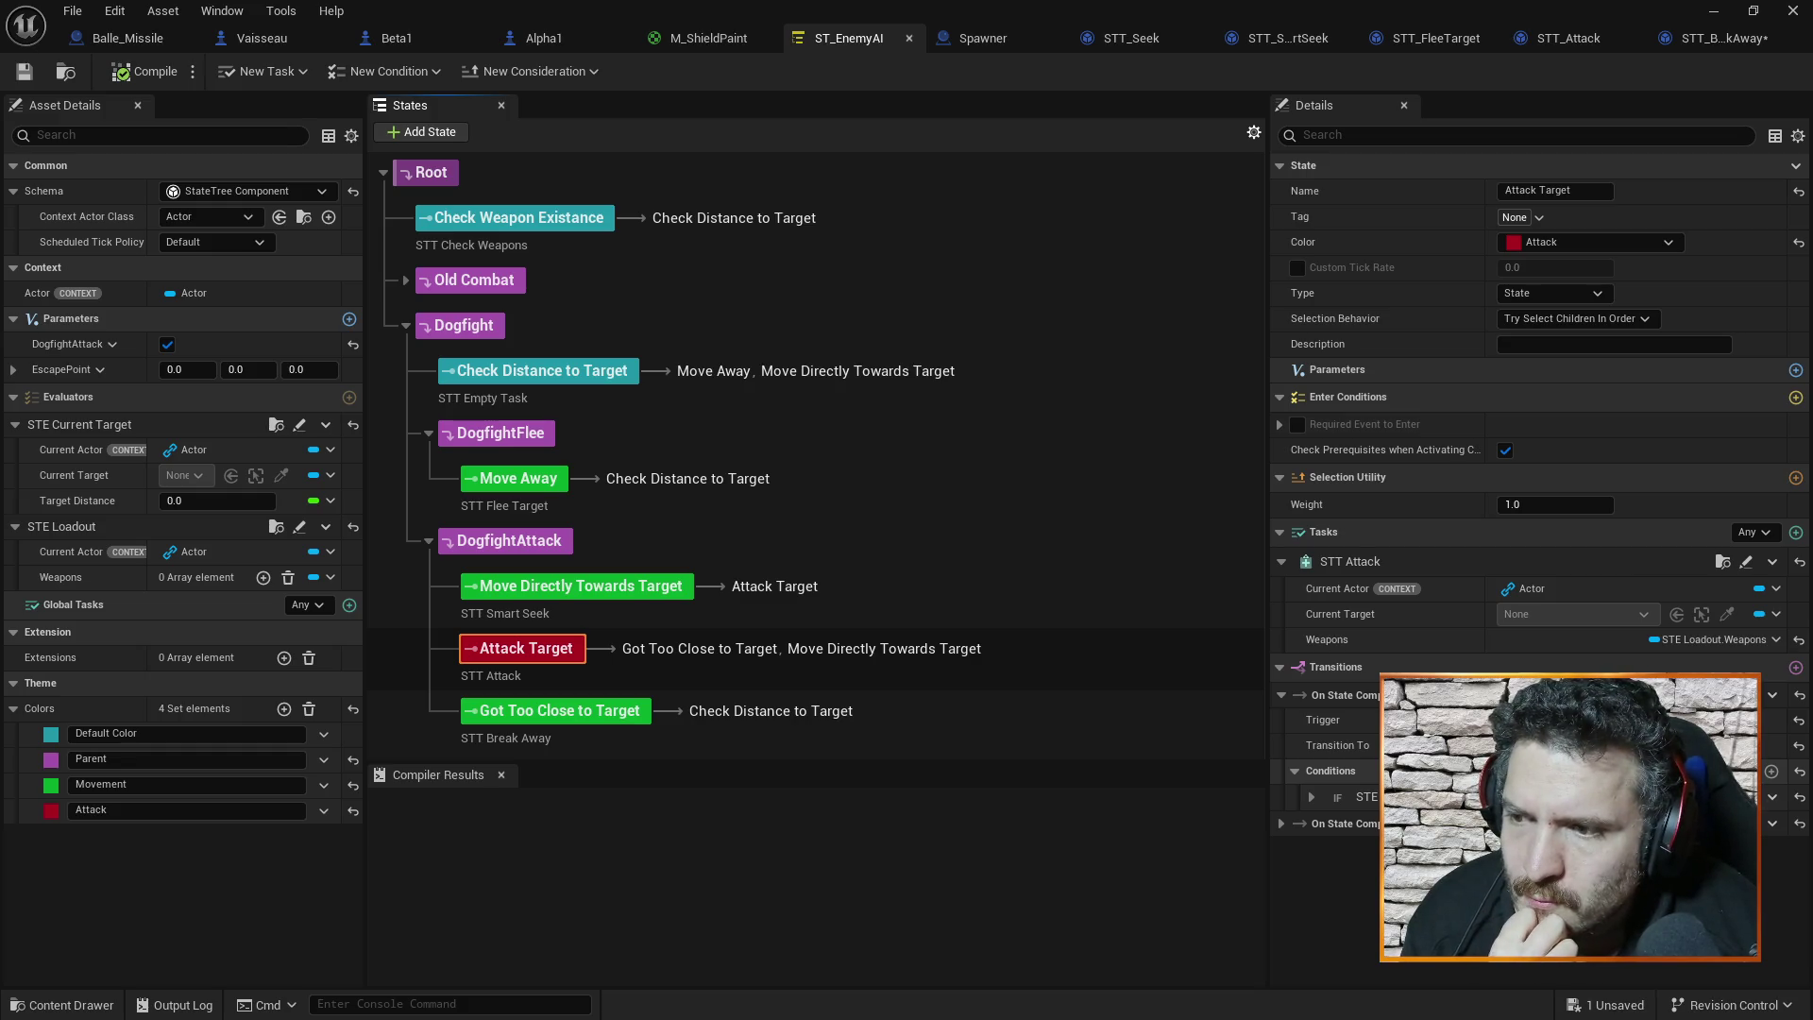
left_click(984, 717)
left_click(1575, 37)
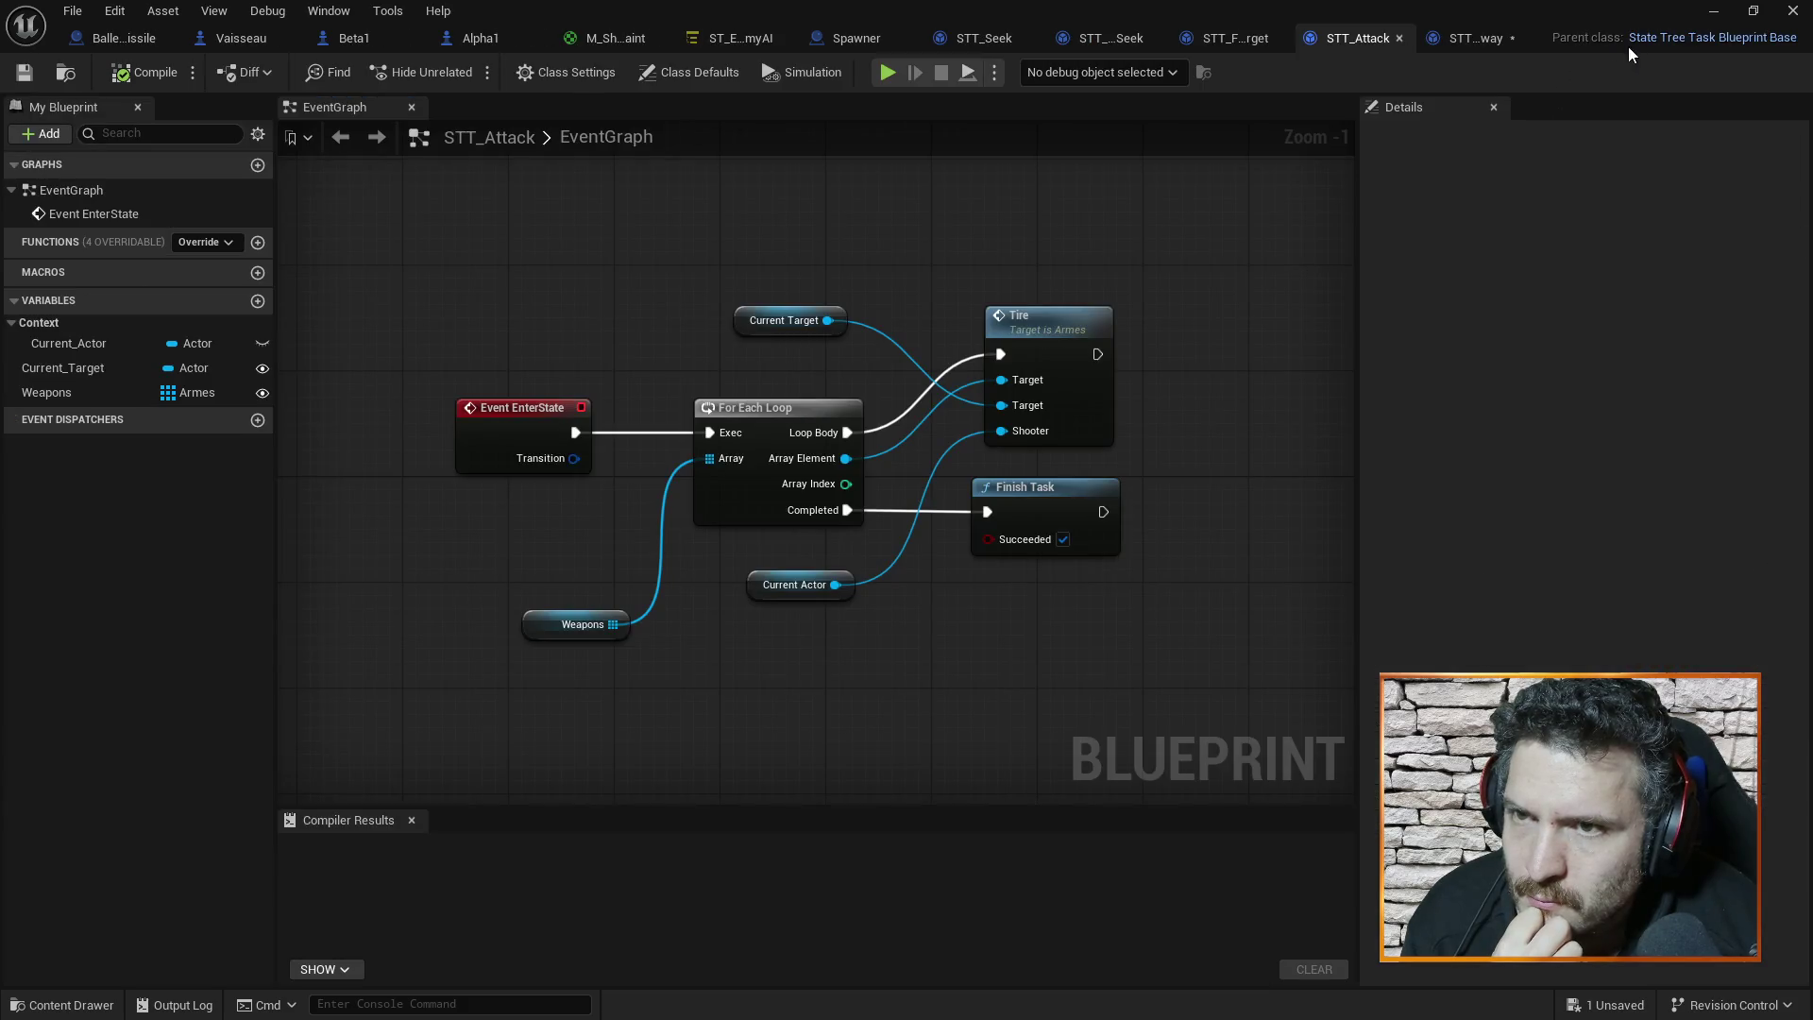
left_click(1492, 41)
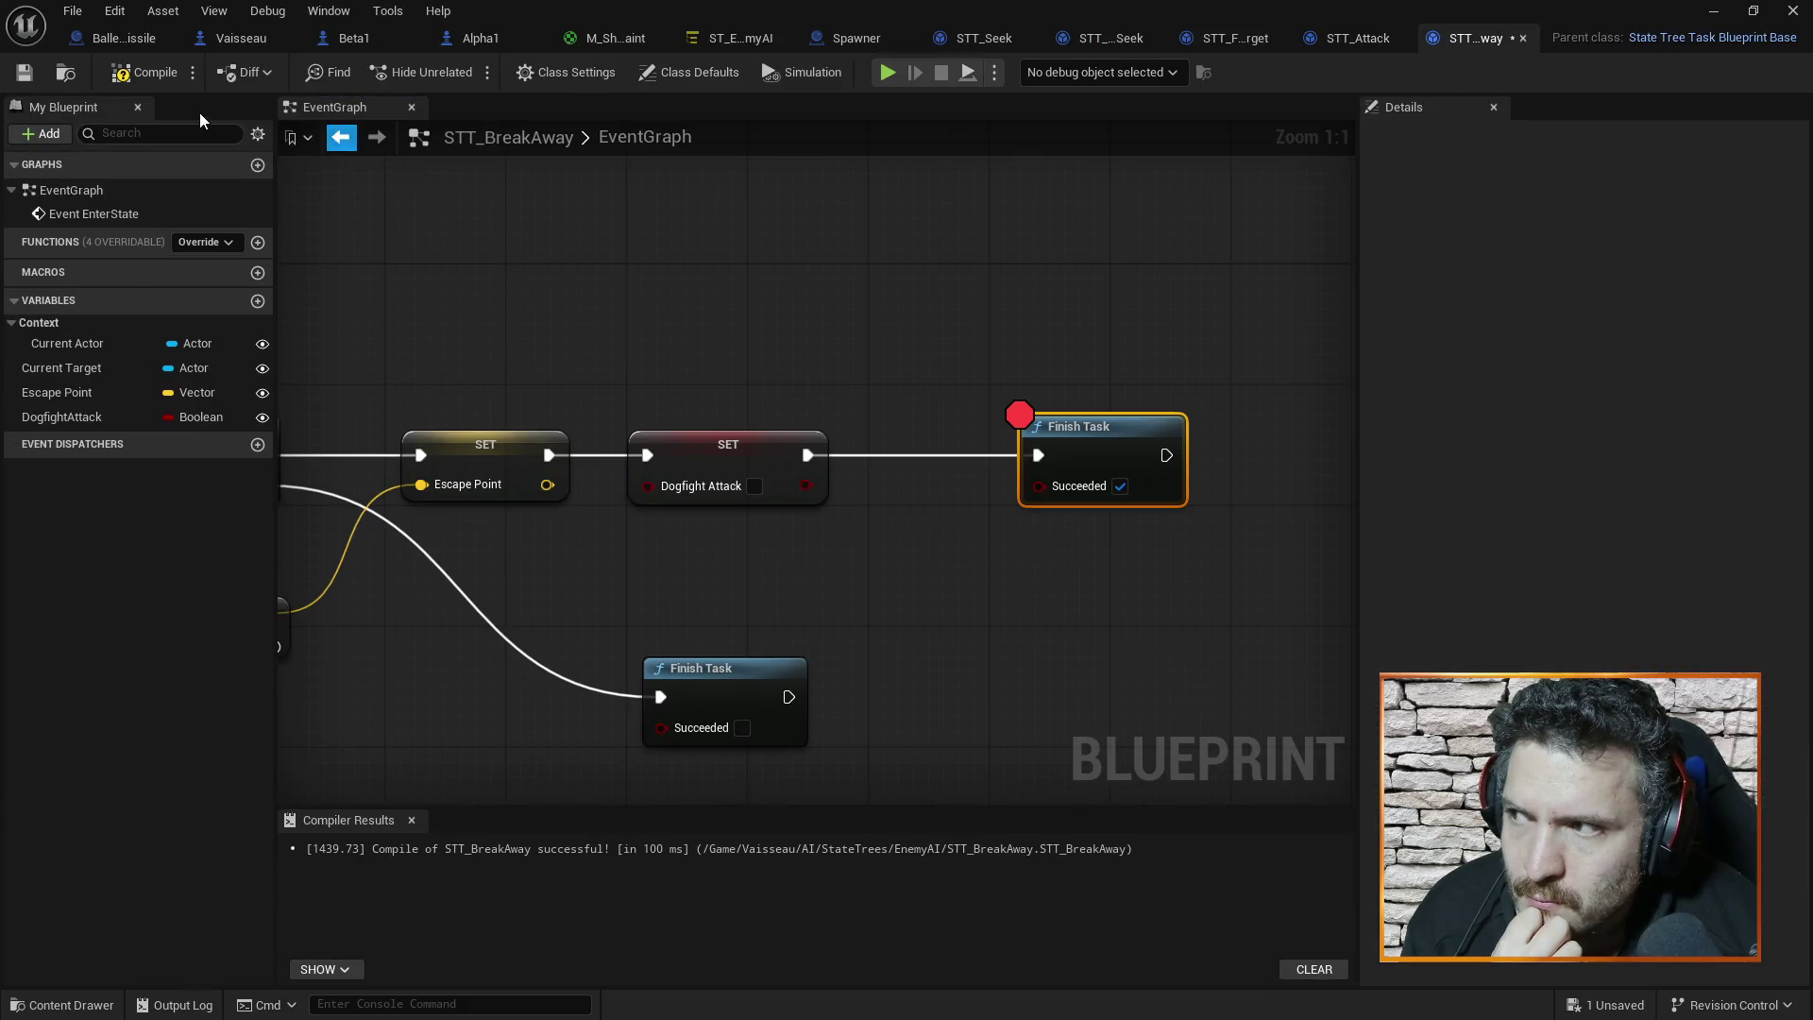
left_click(123, 68)
Step: Toggle Dogfight Attack on the SET node back to false, recompile STT_BreakAway, and return to ST_EnemyAI
mouse_move(515, 273)
left_mouse_down()
mouse_move(781, 246)
mouse_move(781, 231)
mouse_move(945, 190)
mouse_move(323, 196)
left_mouse_up()
left_click_drag(471, 218, 722, 194)
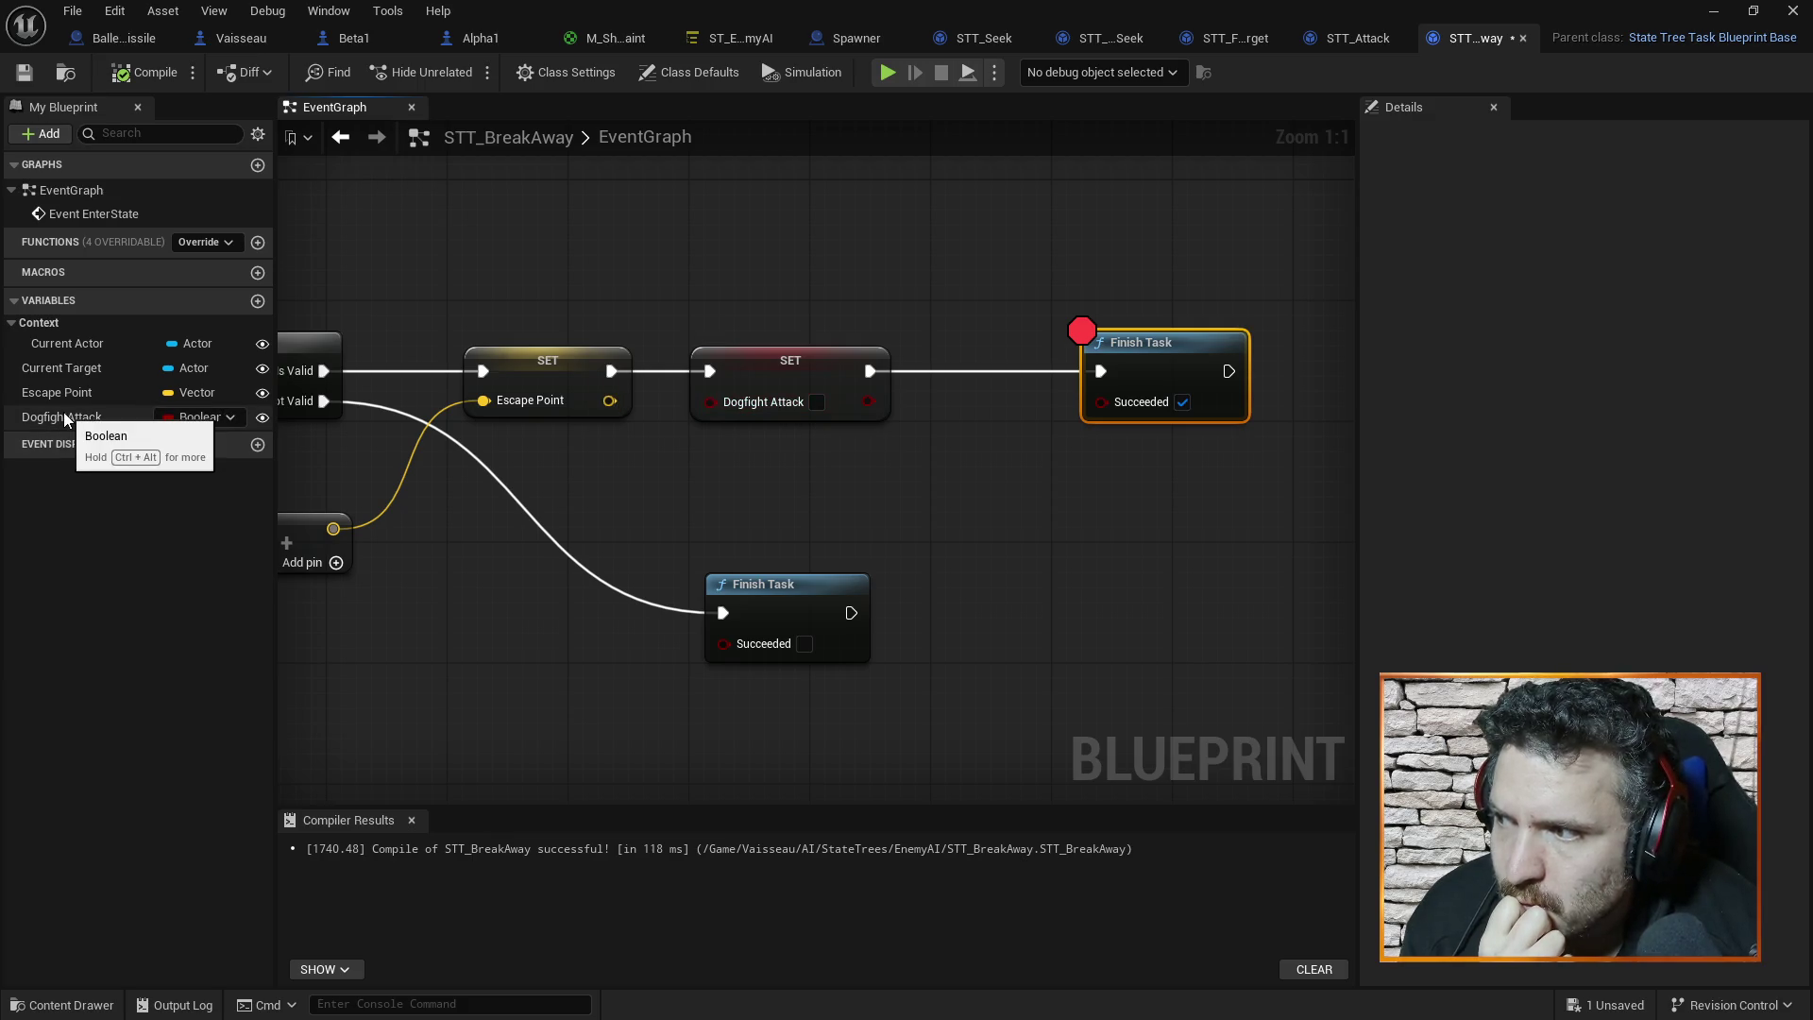
left_click(817, 405)
left_click(817, 404)
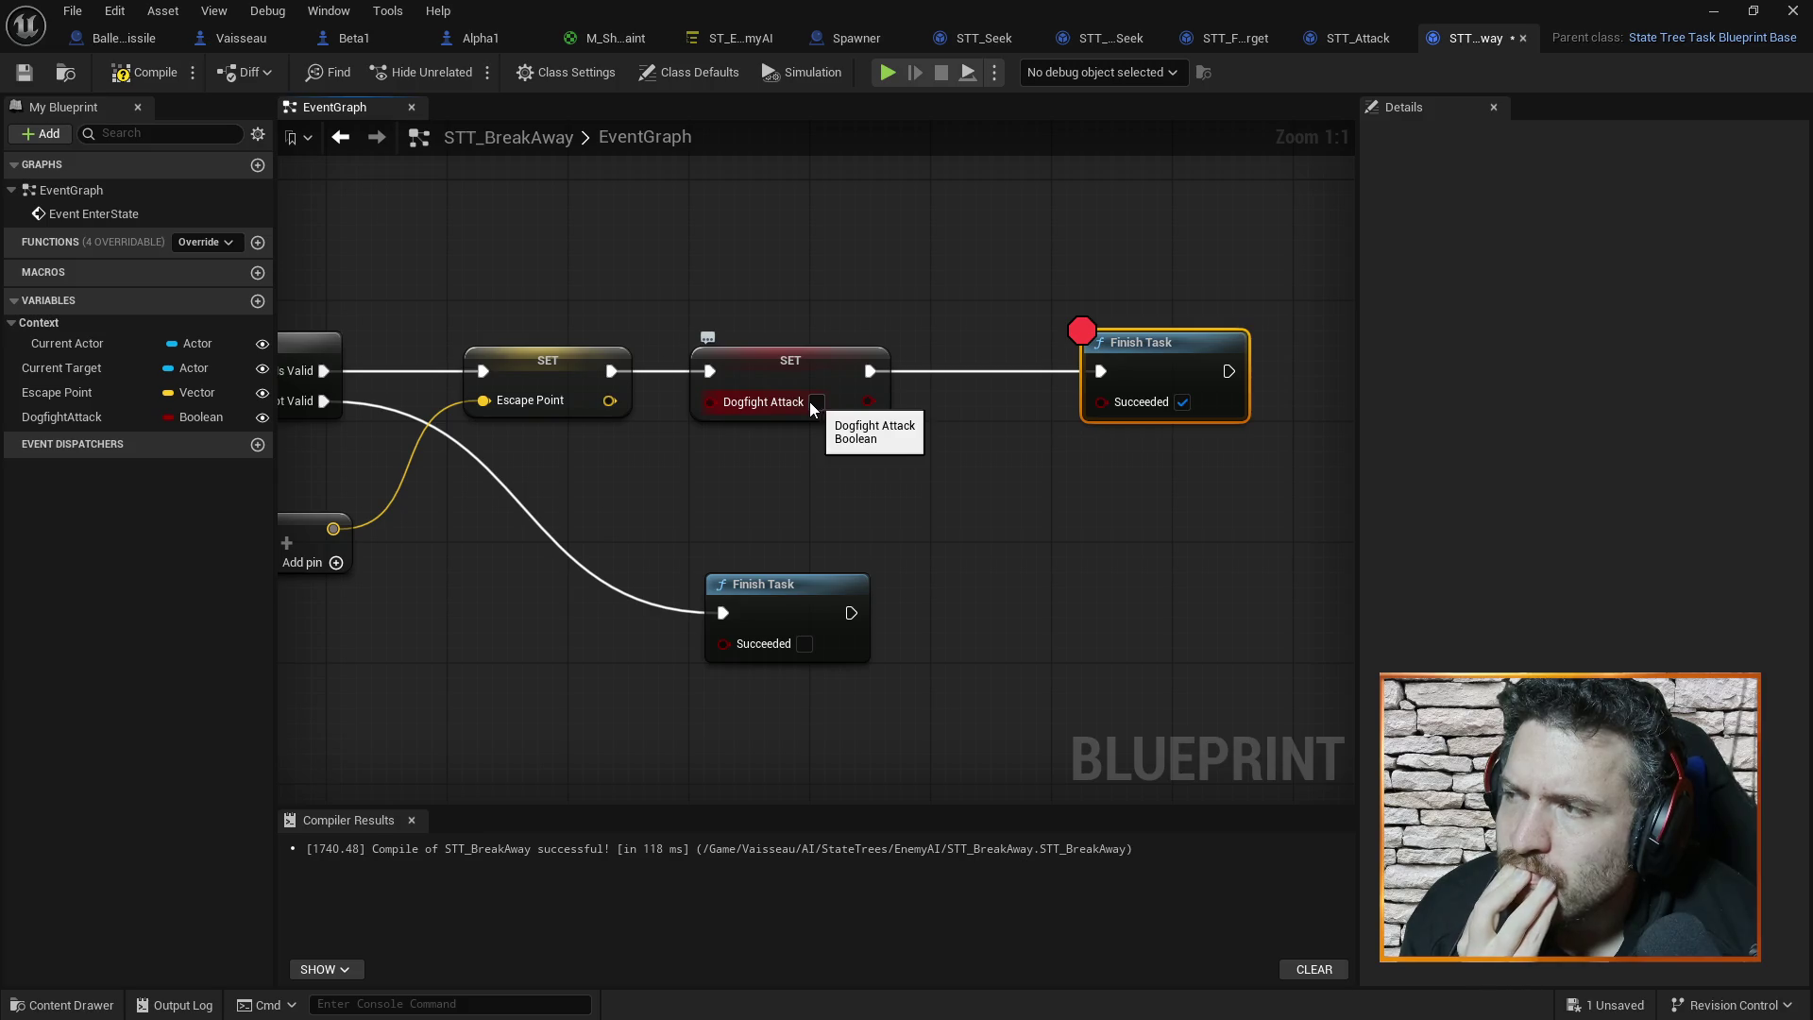
left_click(146, 73)
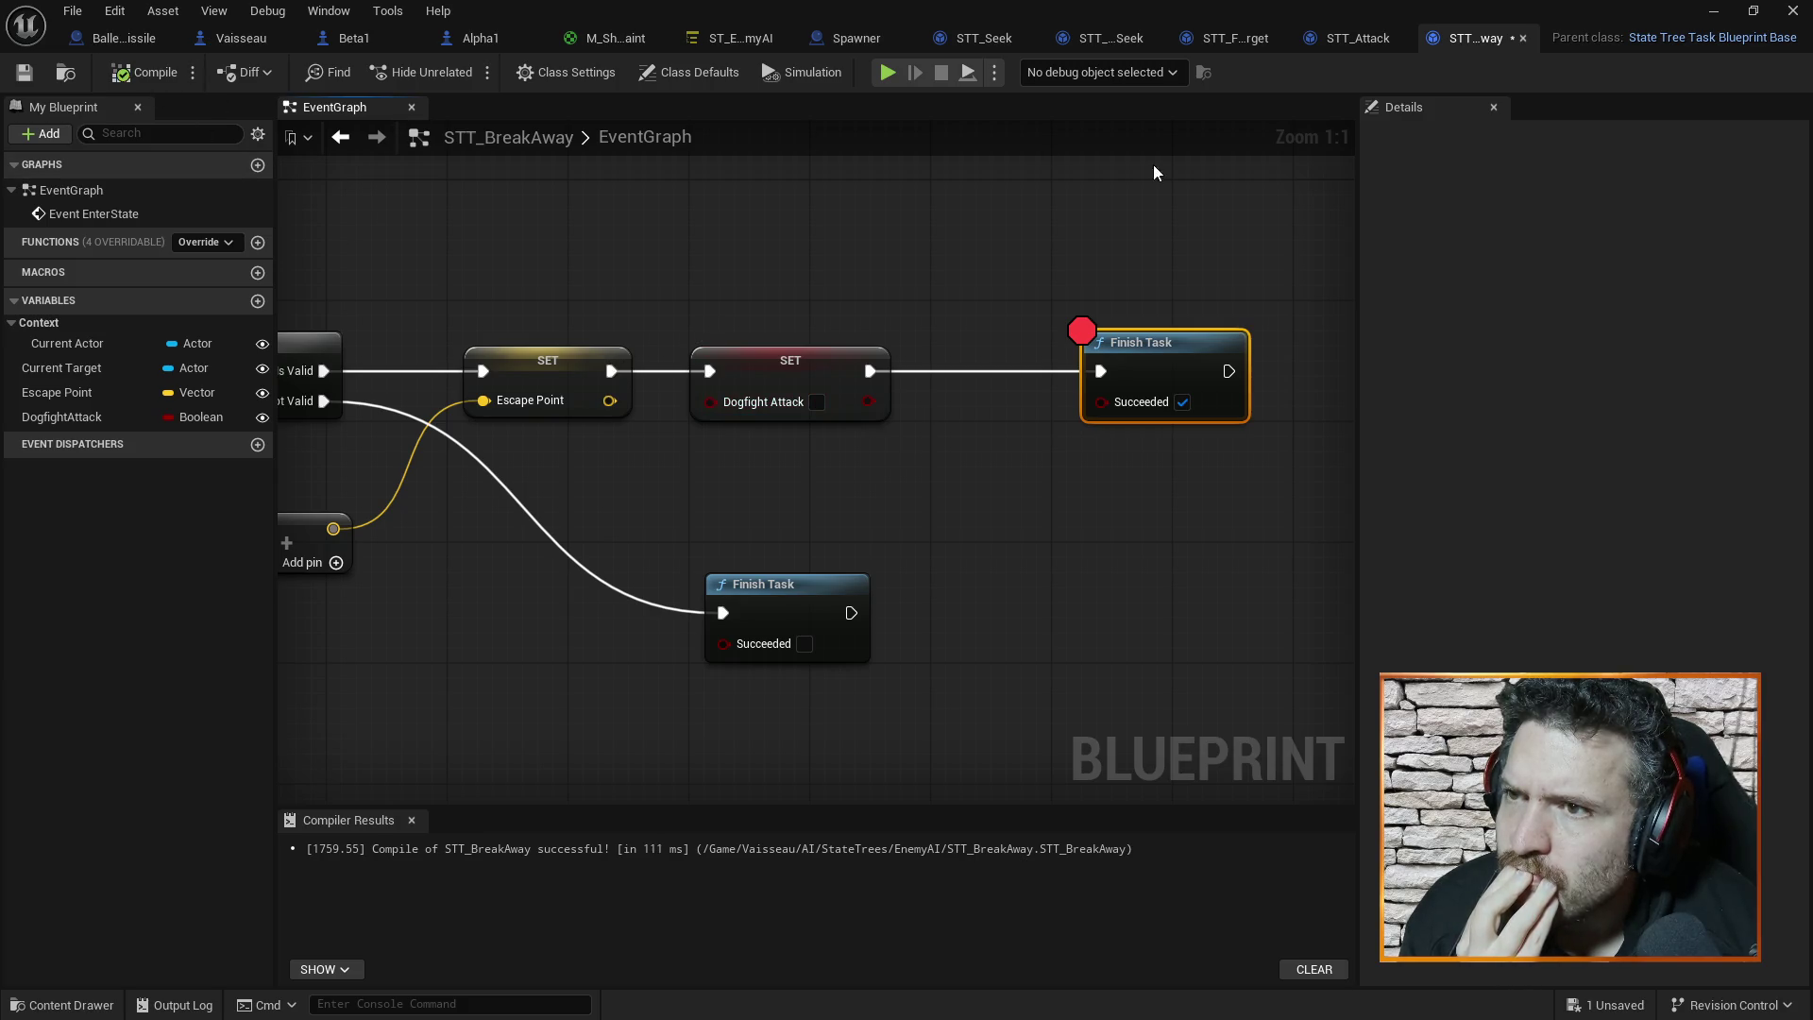
left_click(746, 38)
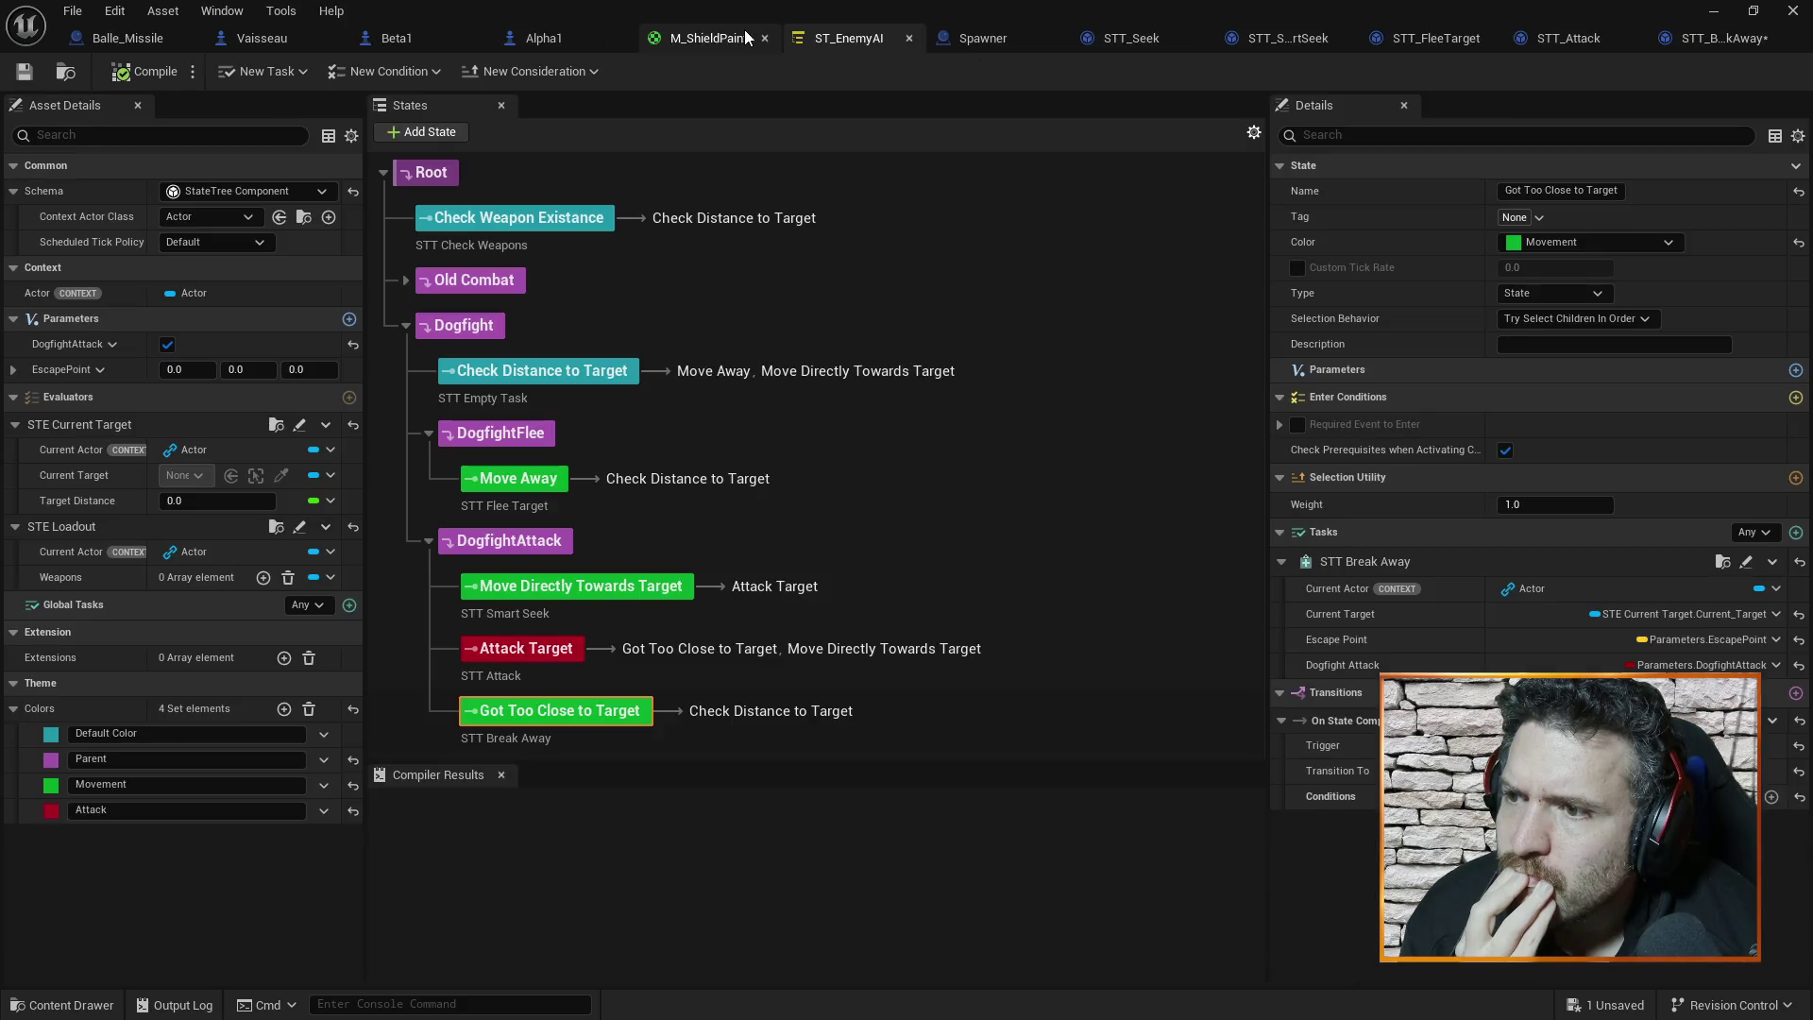
Step: Review the Attack Target and Got Too Close to Target tasks and the DogfightAttack parameter options
left_click(1033, 638)
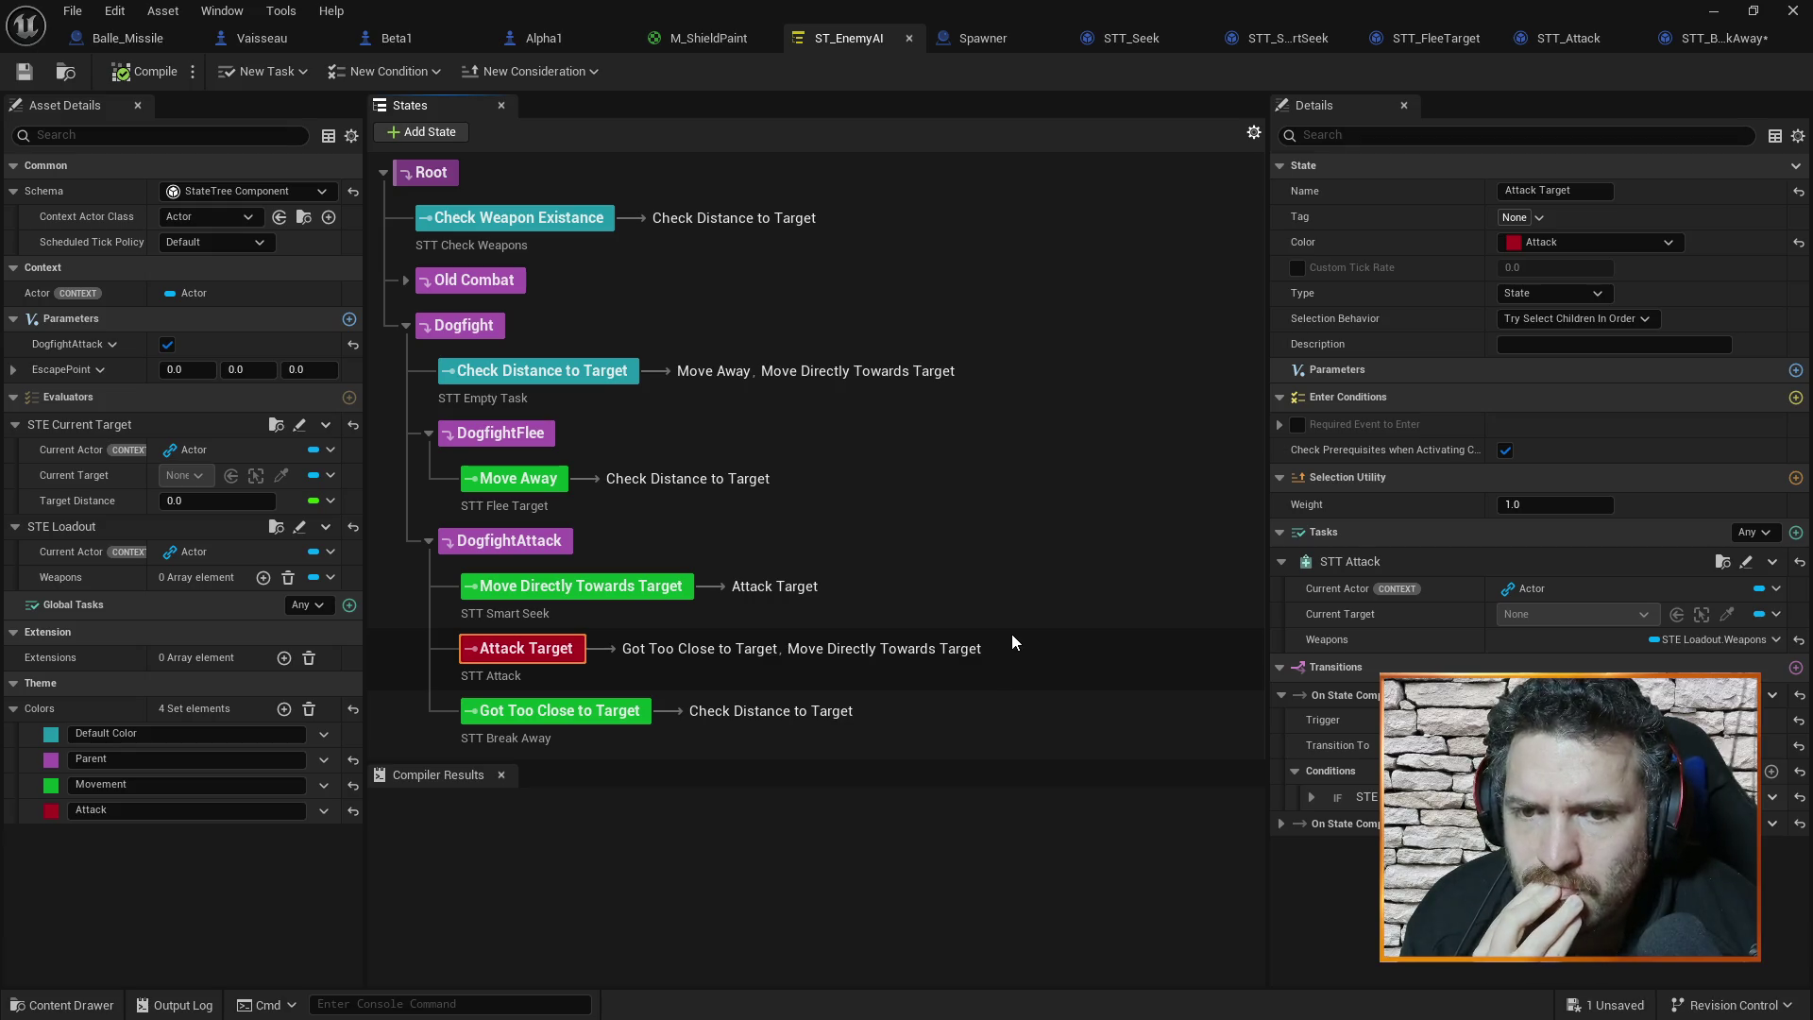
left_click(990, 701)
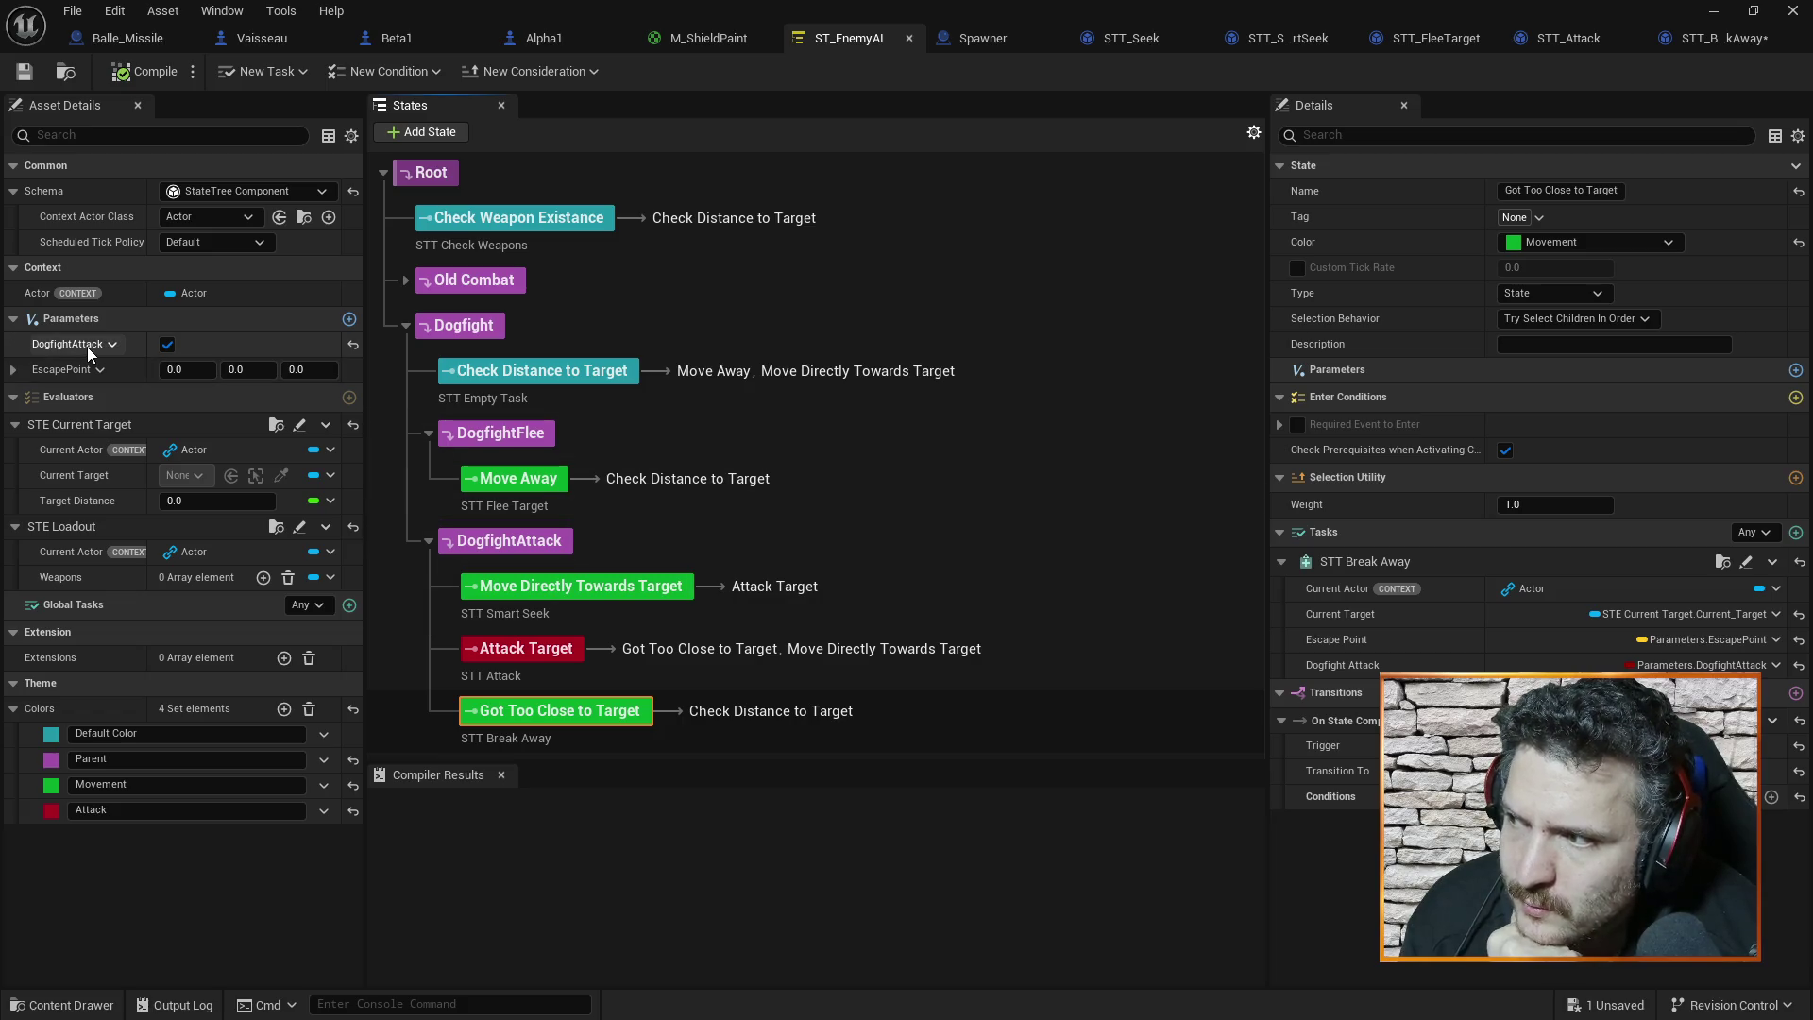
left_click(117, 347)
left_click(113, 348)
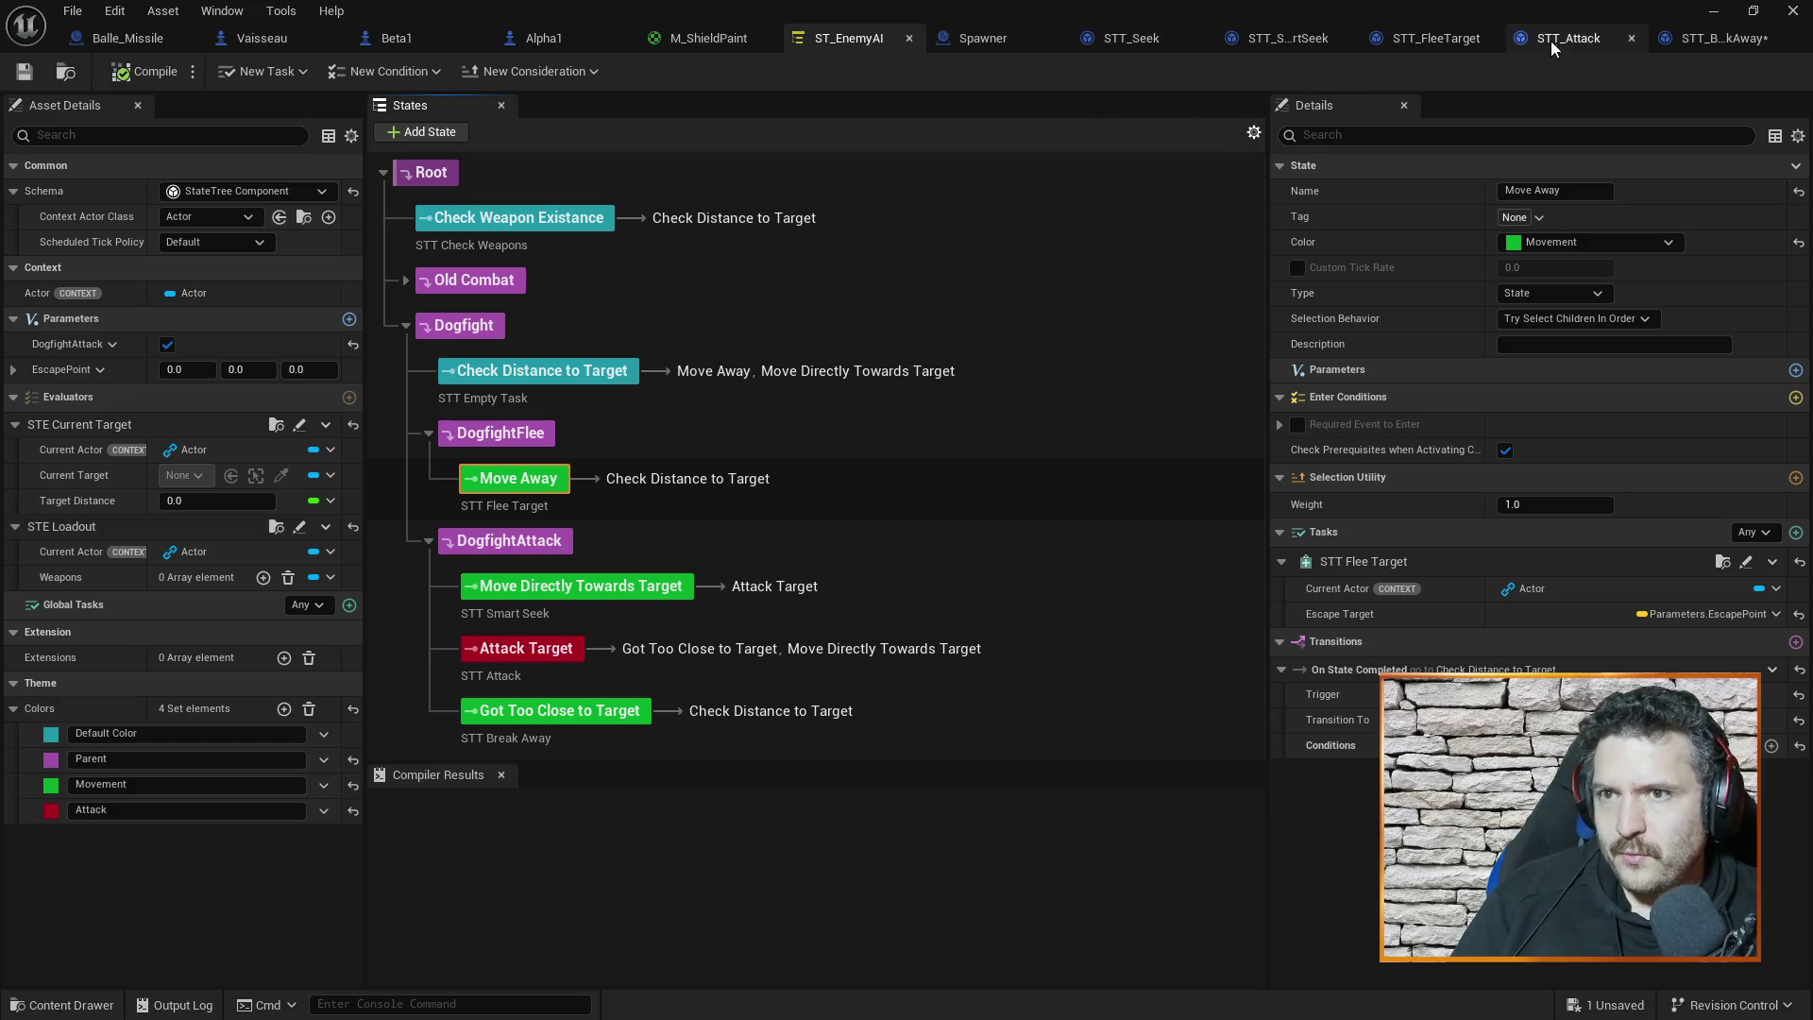
left_click(1430, 38)
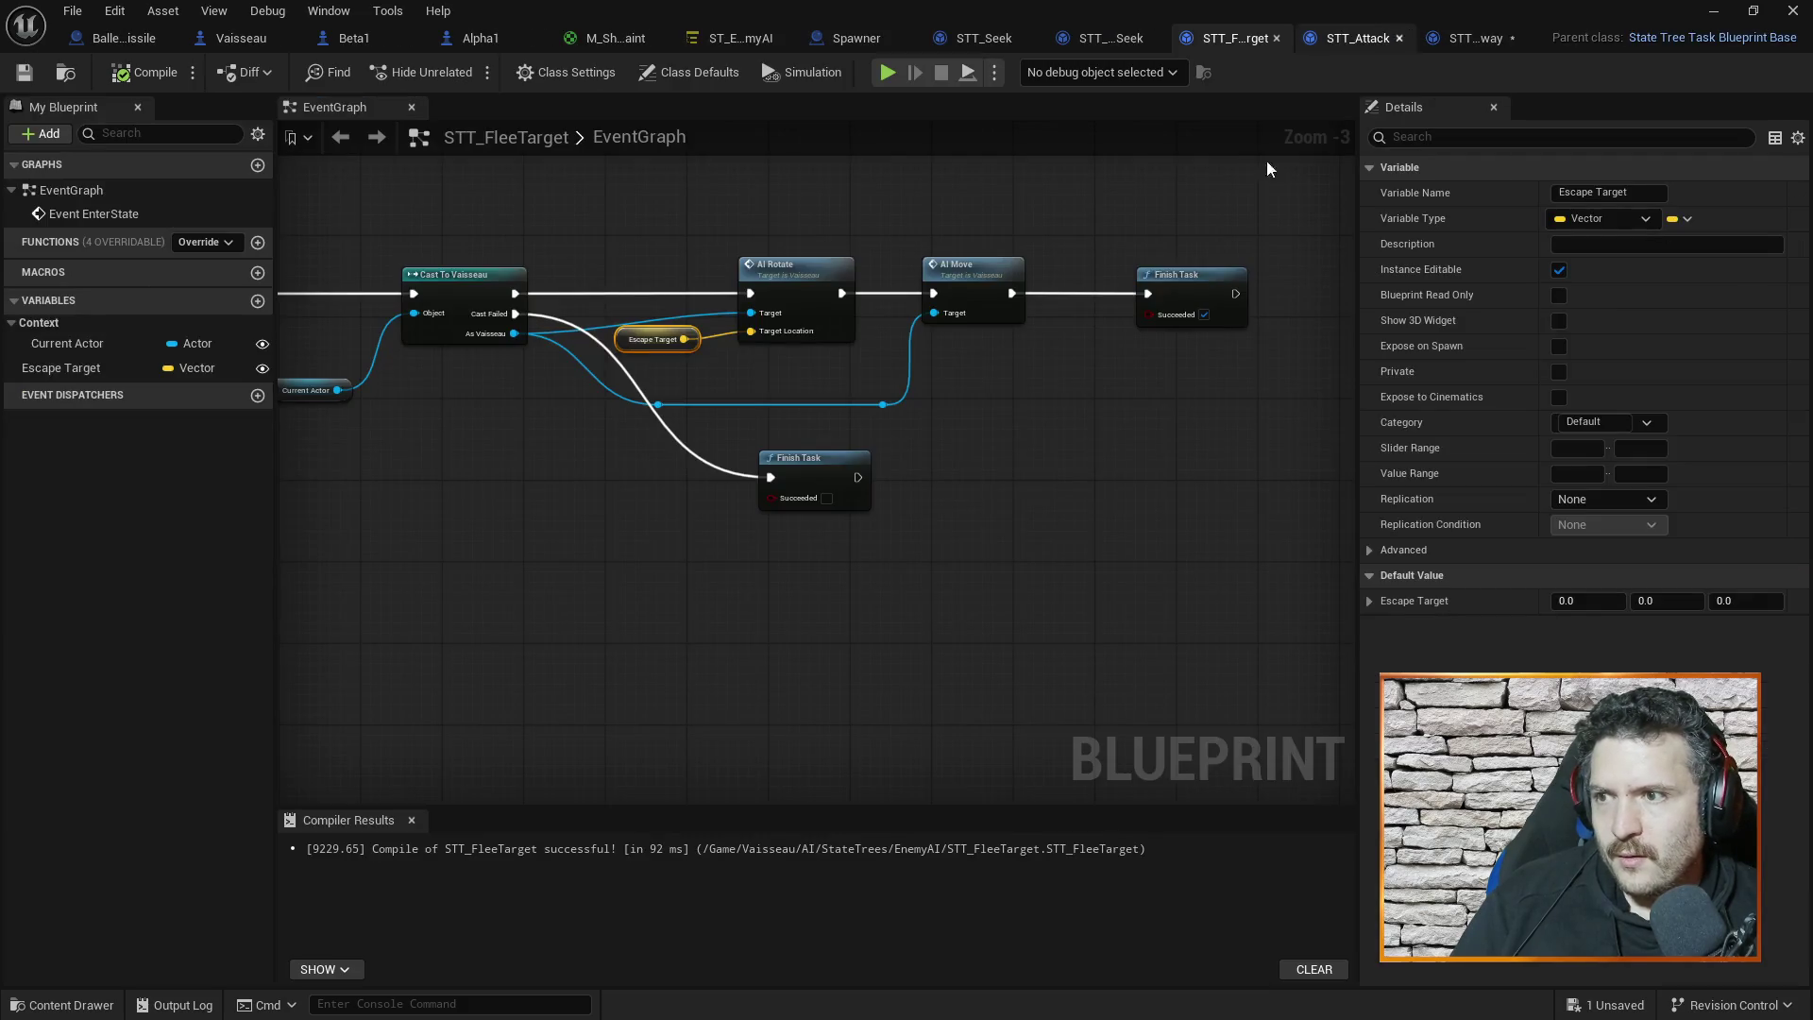
Step: Put a breakpoint on the Cast To Vaisseau node and run a quick simulation
left_click(695, 264)
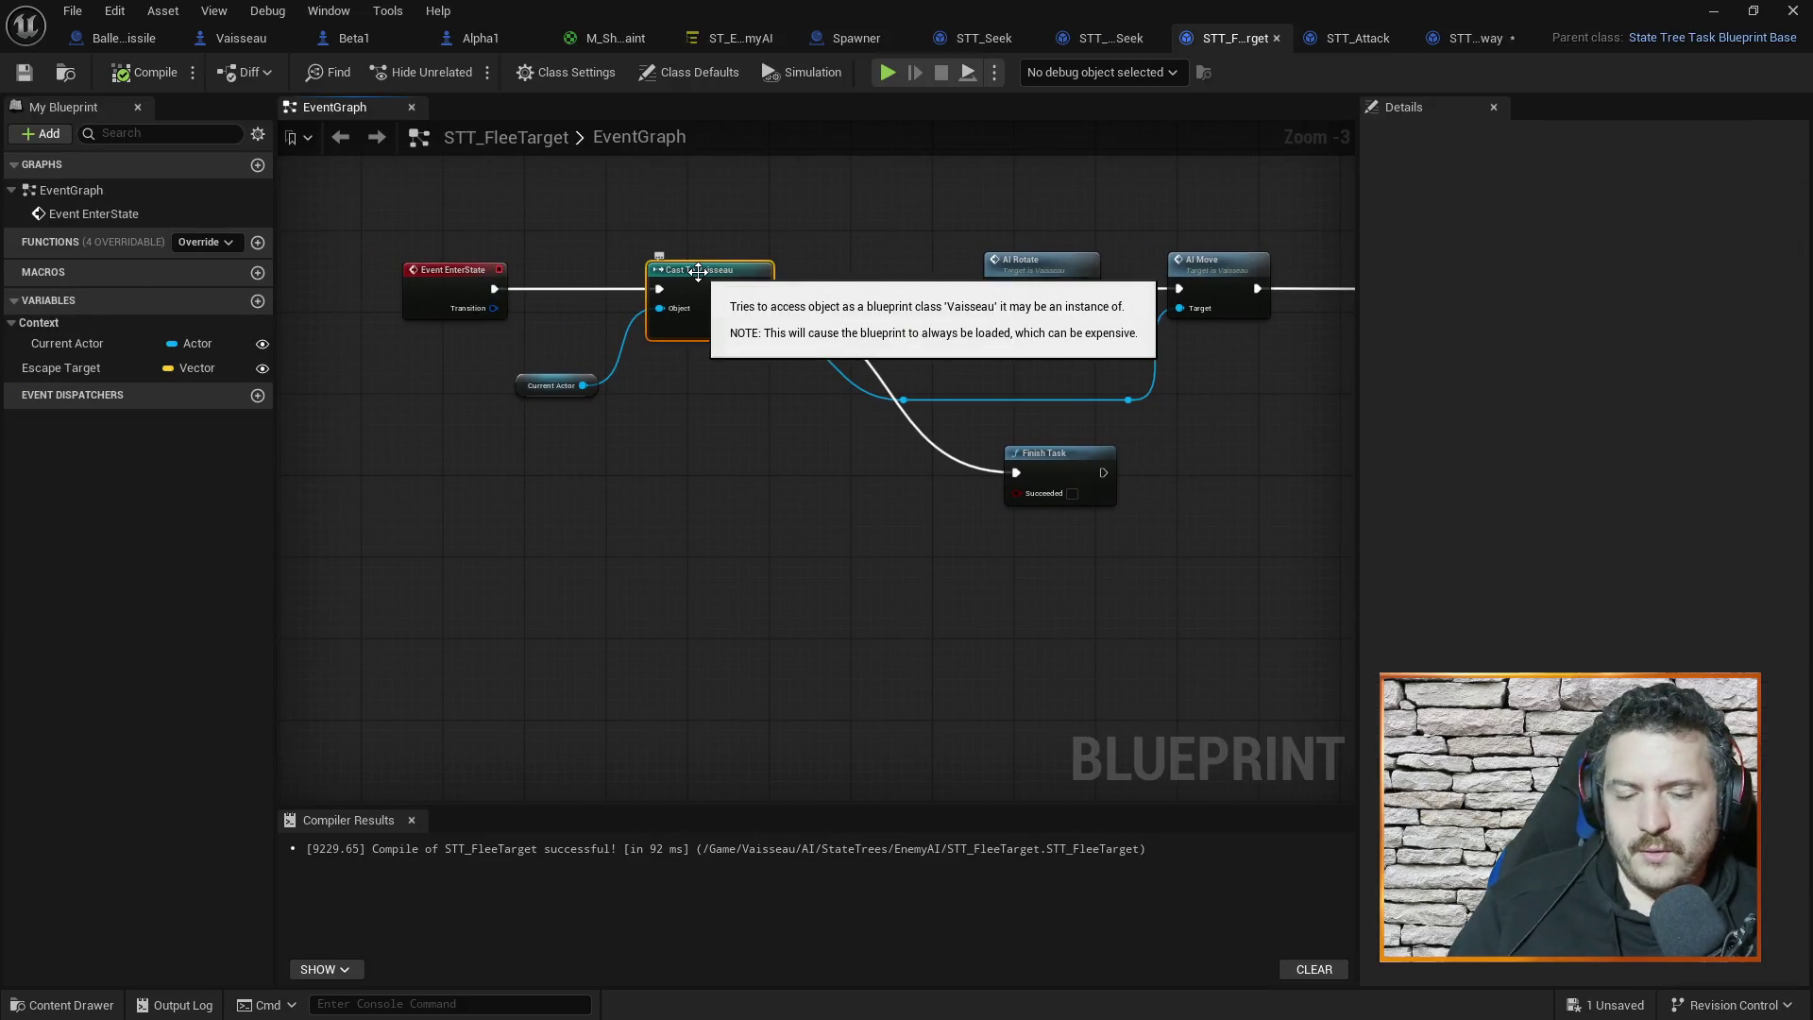
key("F9")
left_click(1473, 37)
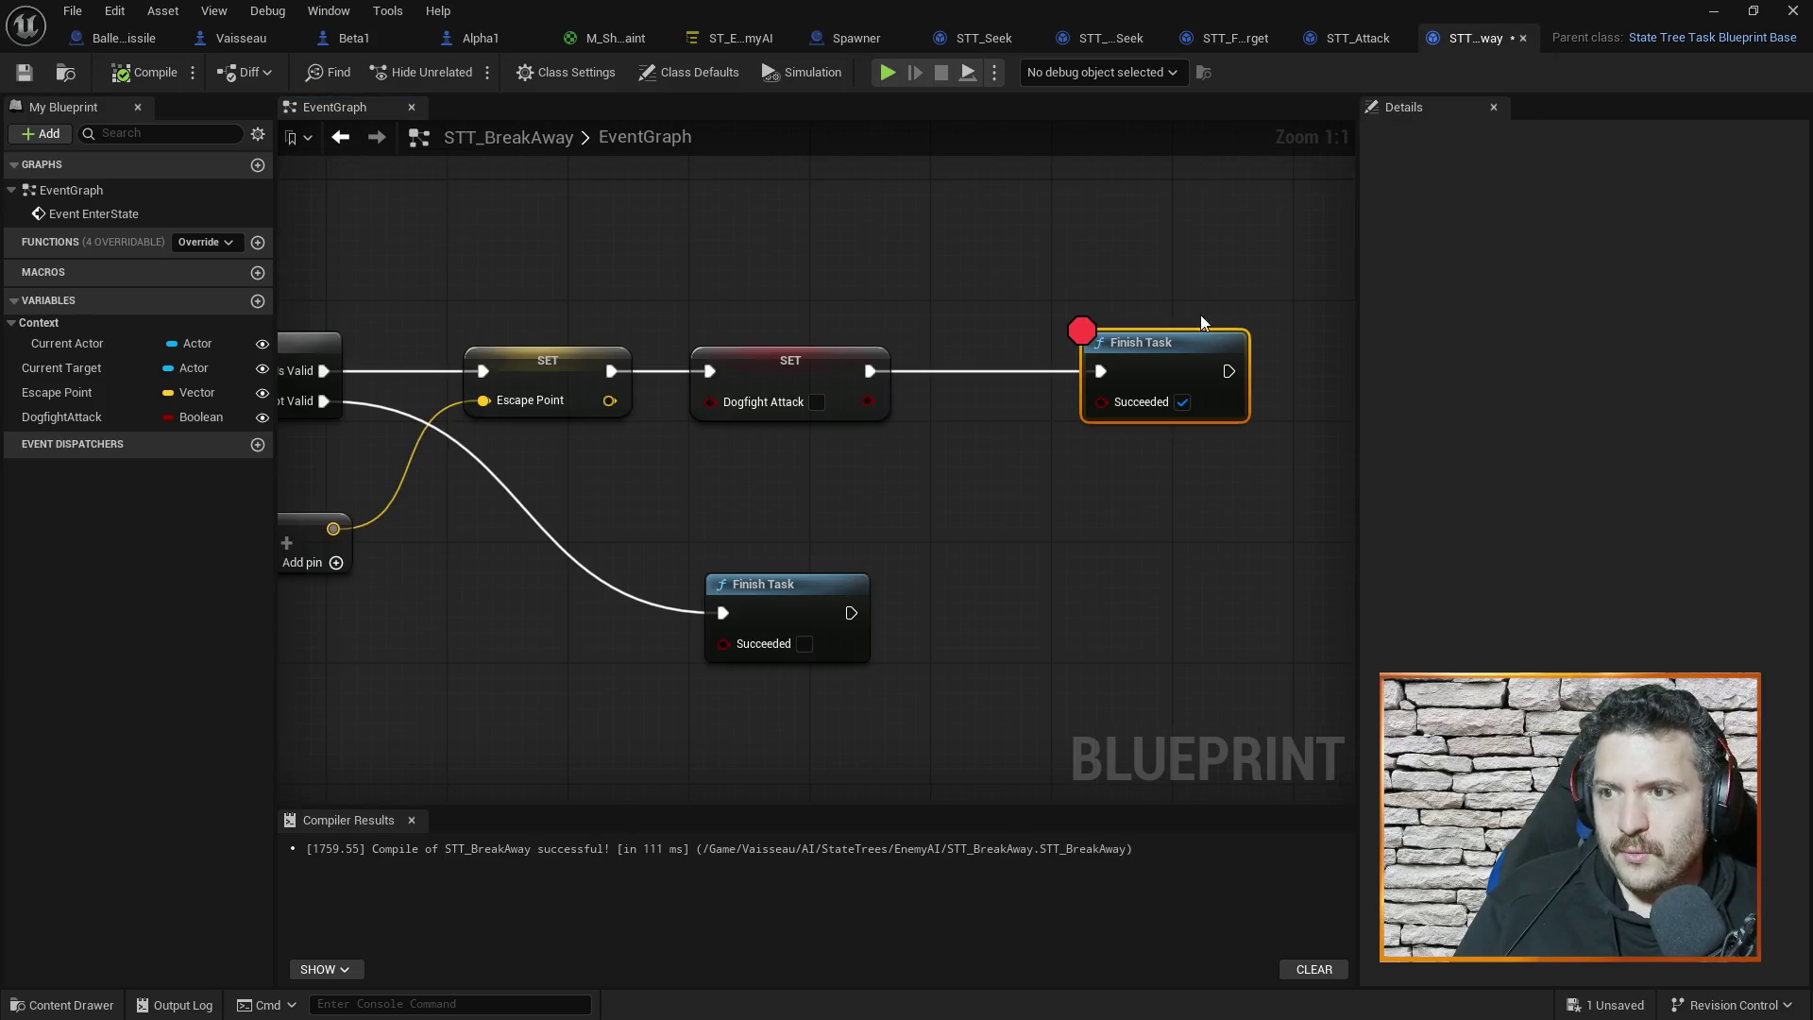
left_click(883, 74)
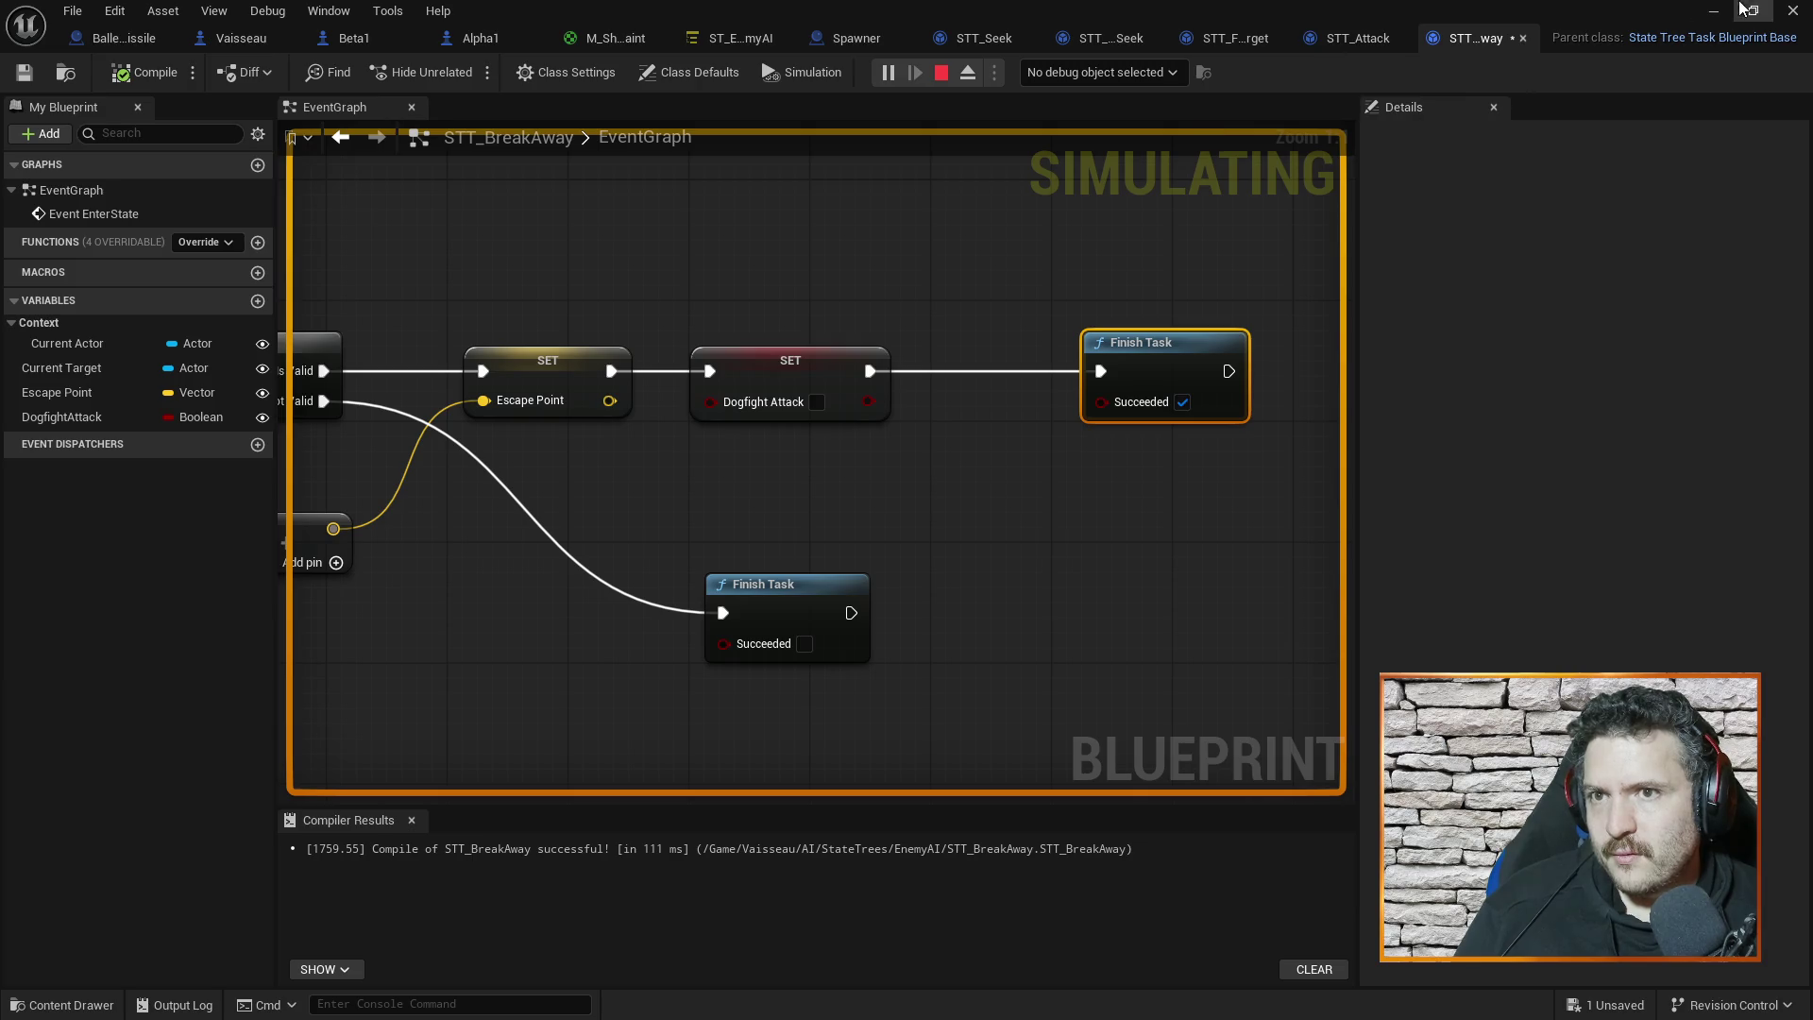
left_click(1714, 10)
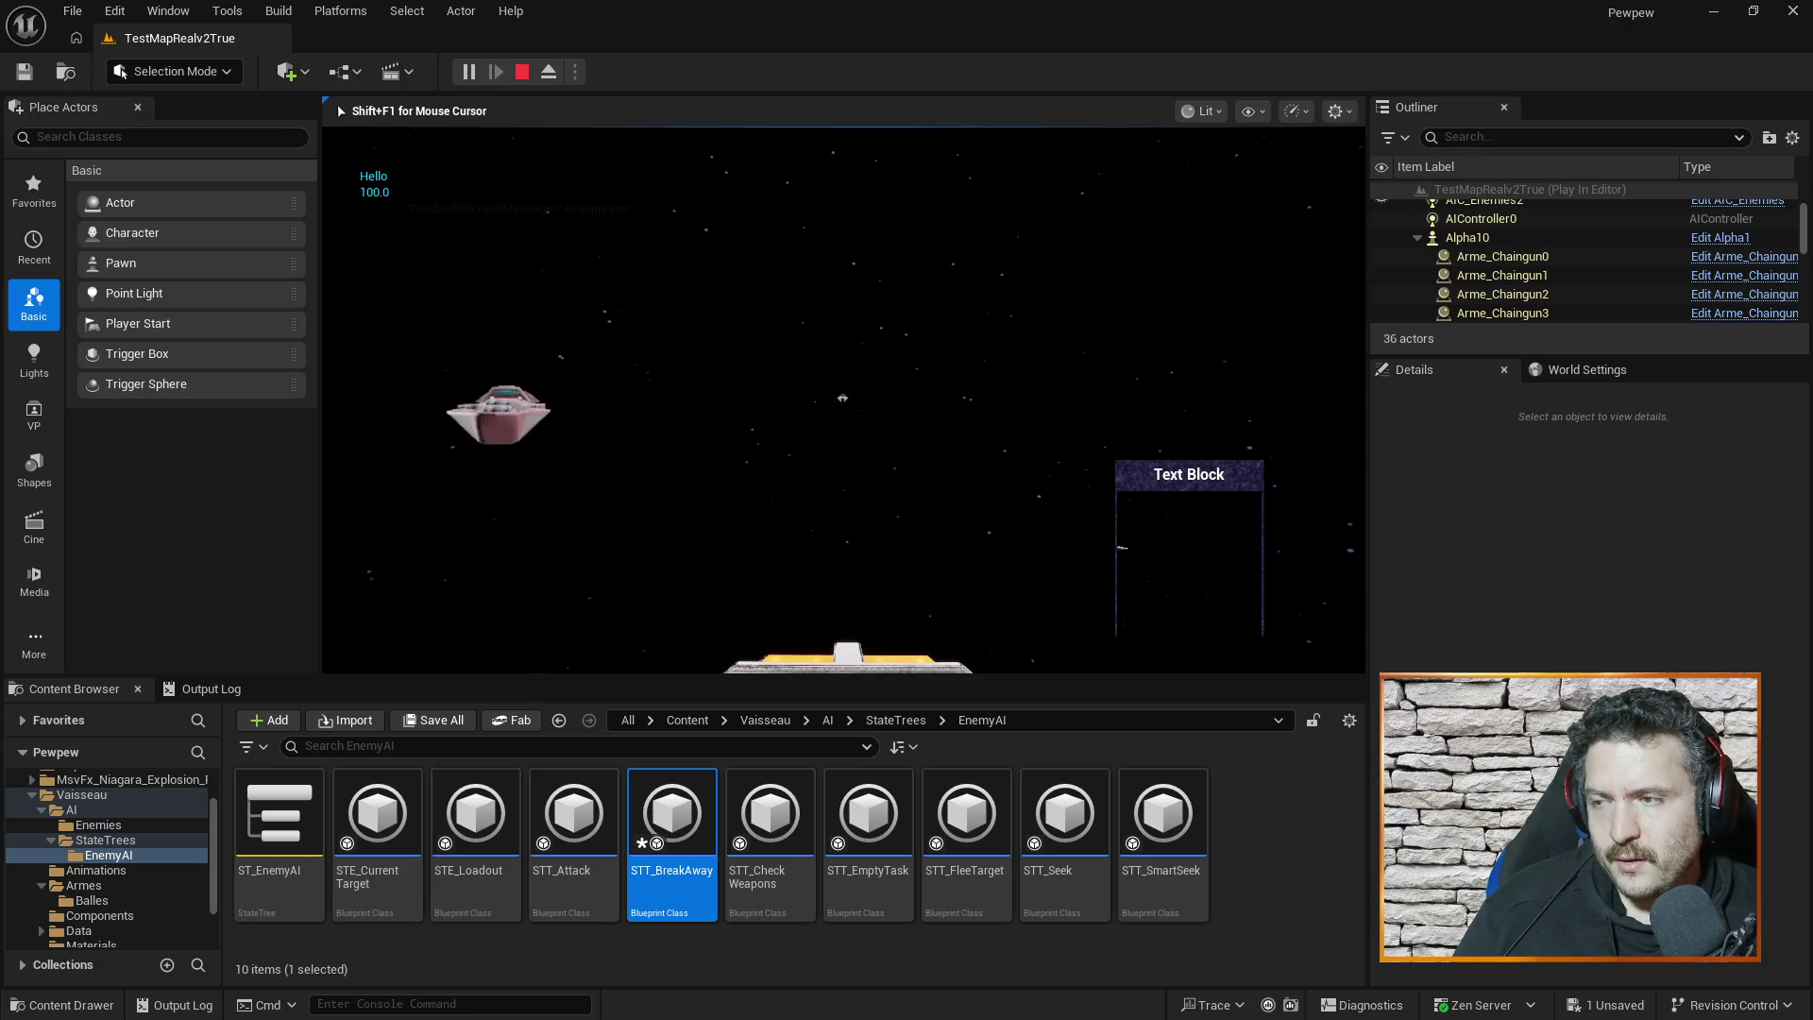
key("Escape")
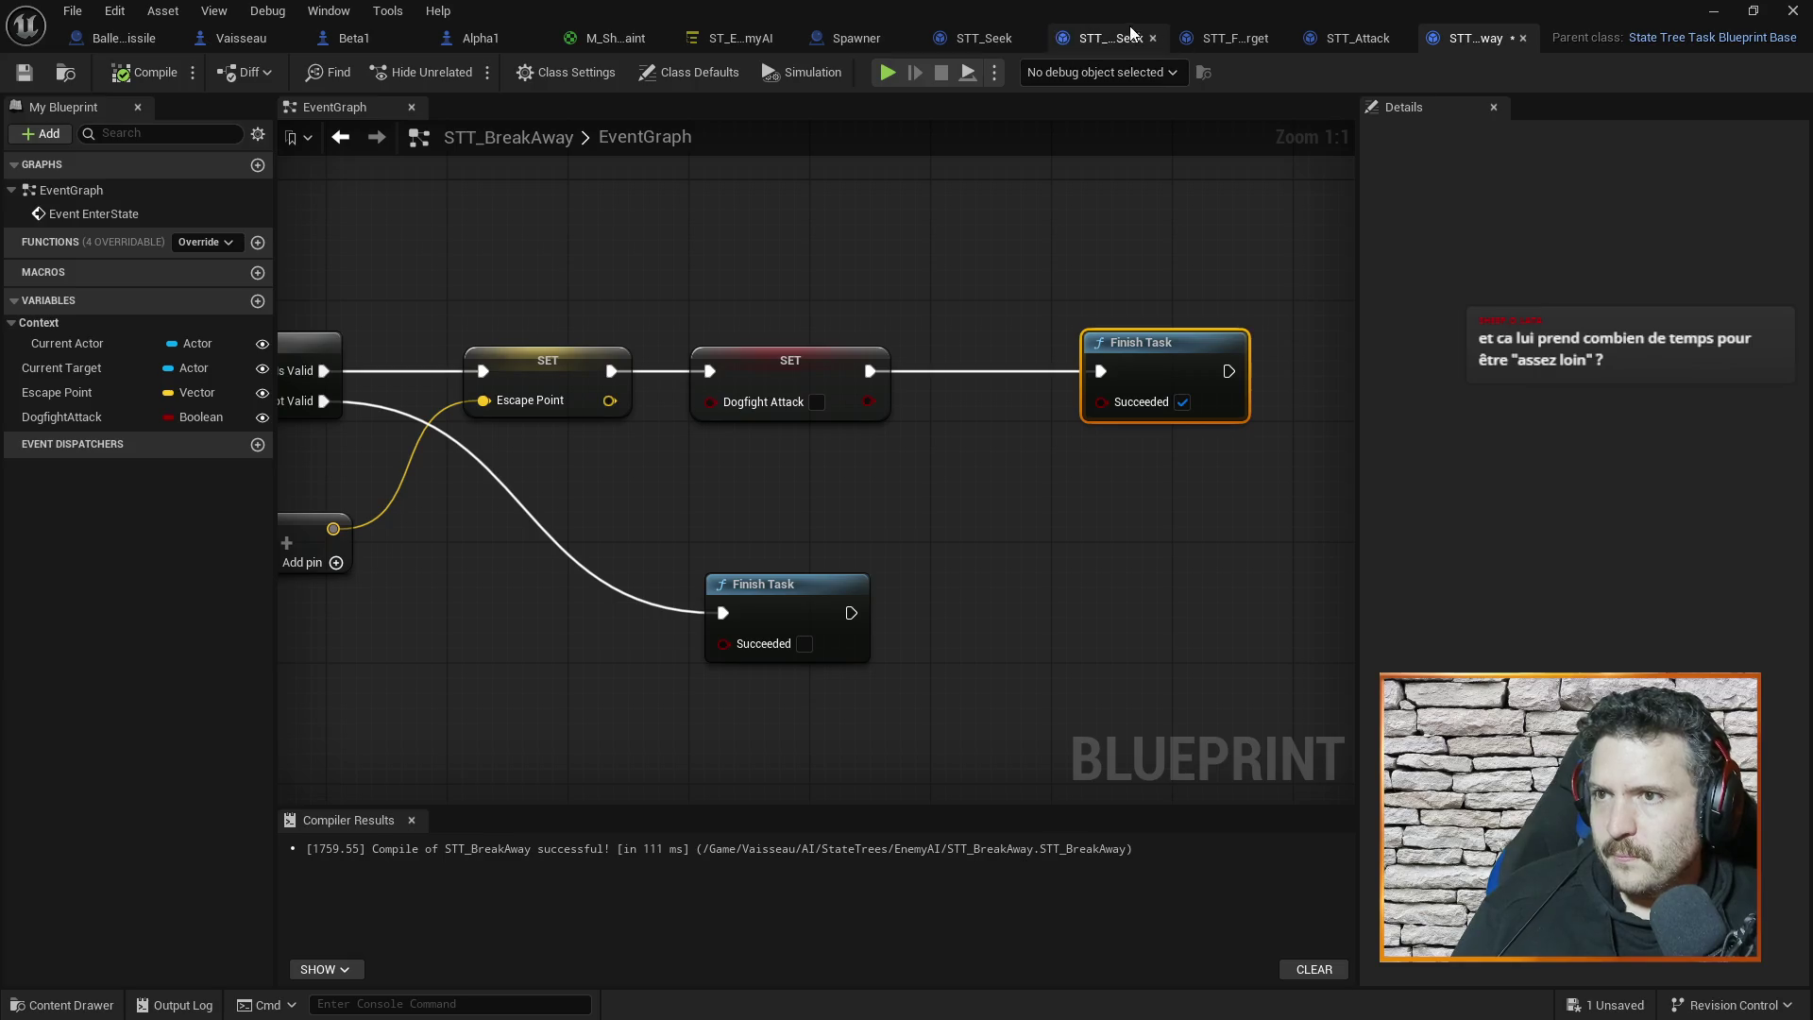
Step: Remove the Cast To Vaisseau breakpoint, save STT_BreakAway, and nudge its Finish Task node left
left_click(1224, 38)
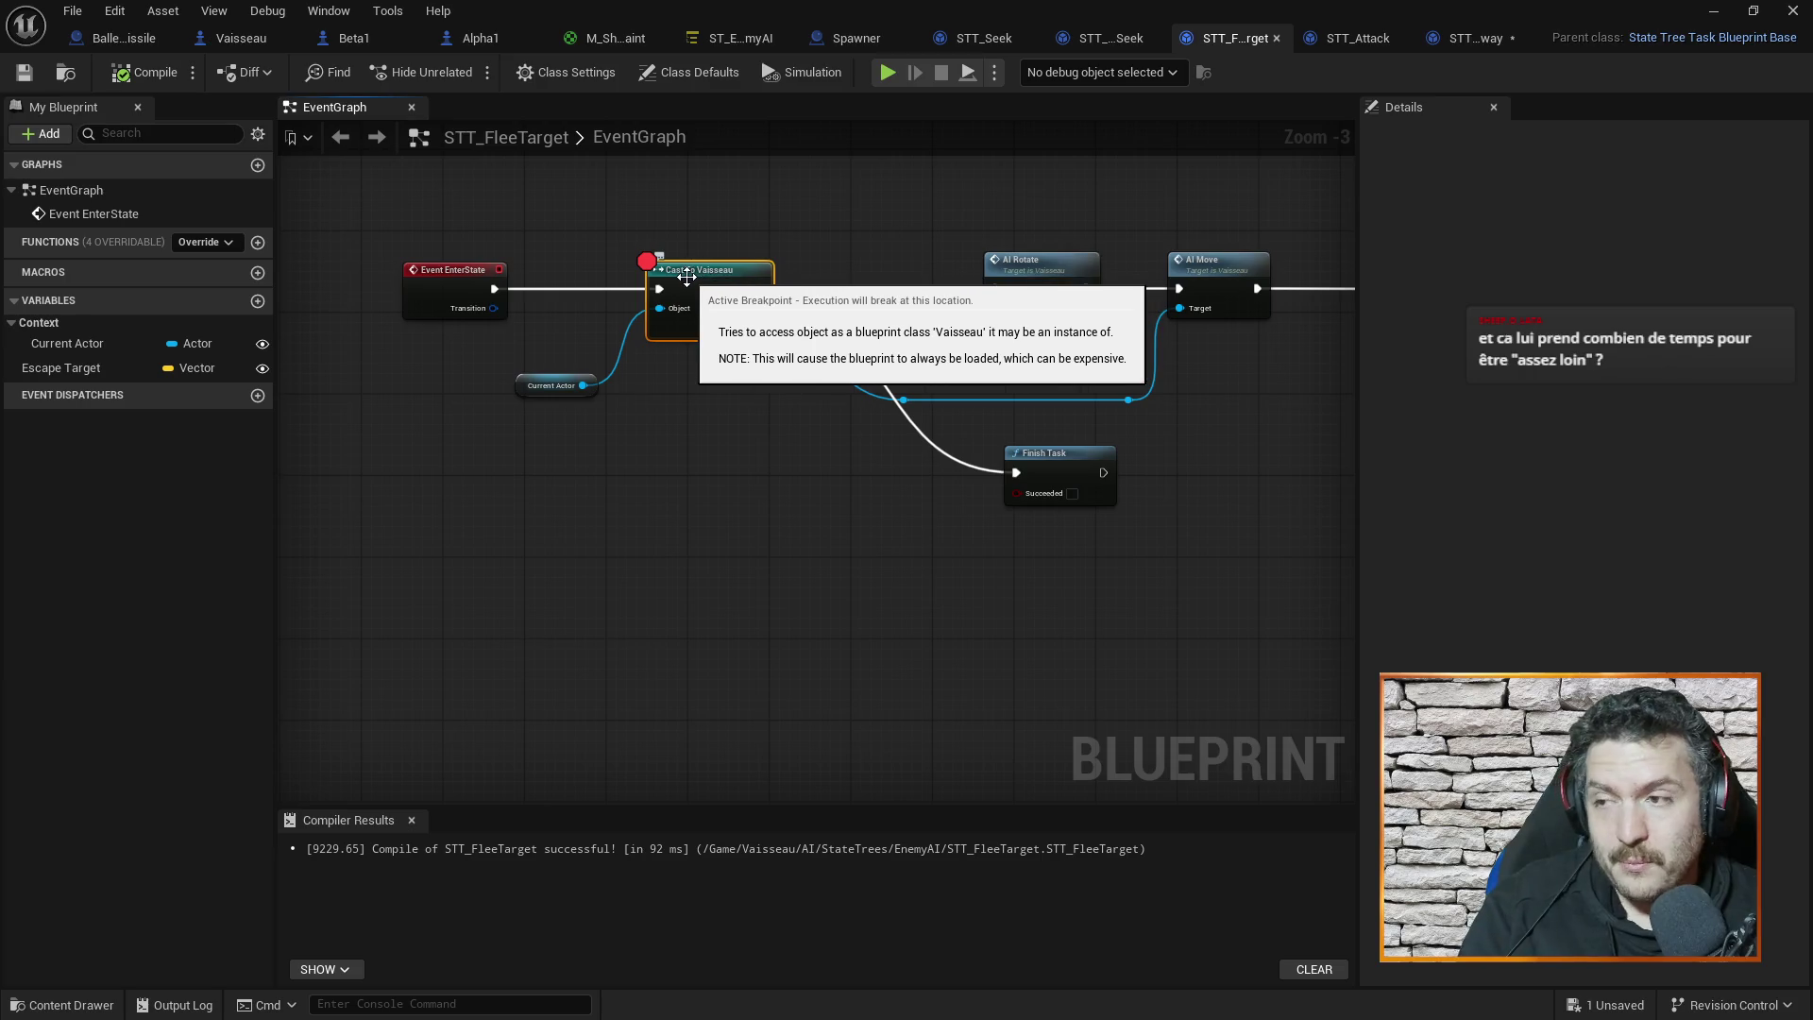
key("F9")
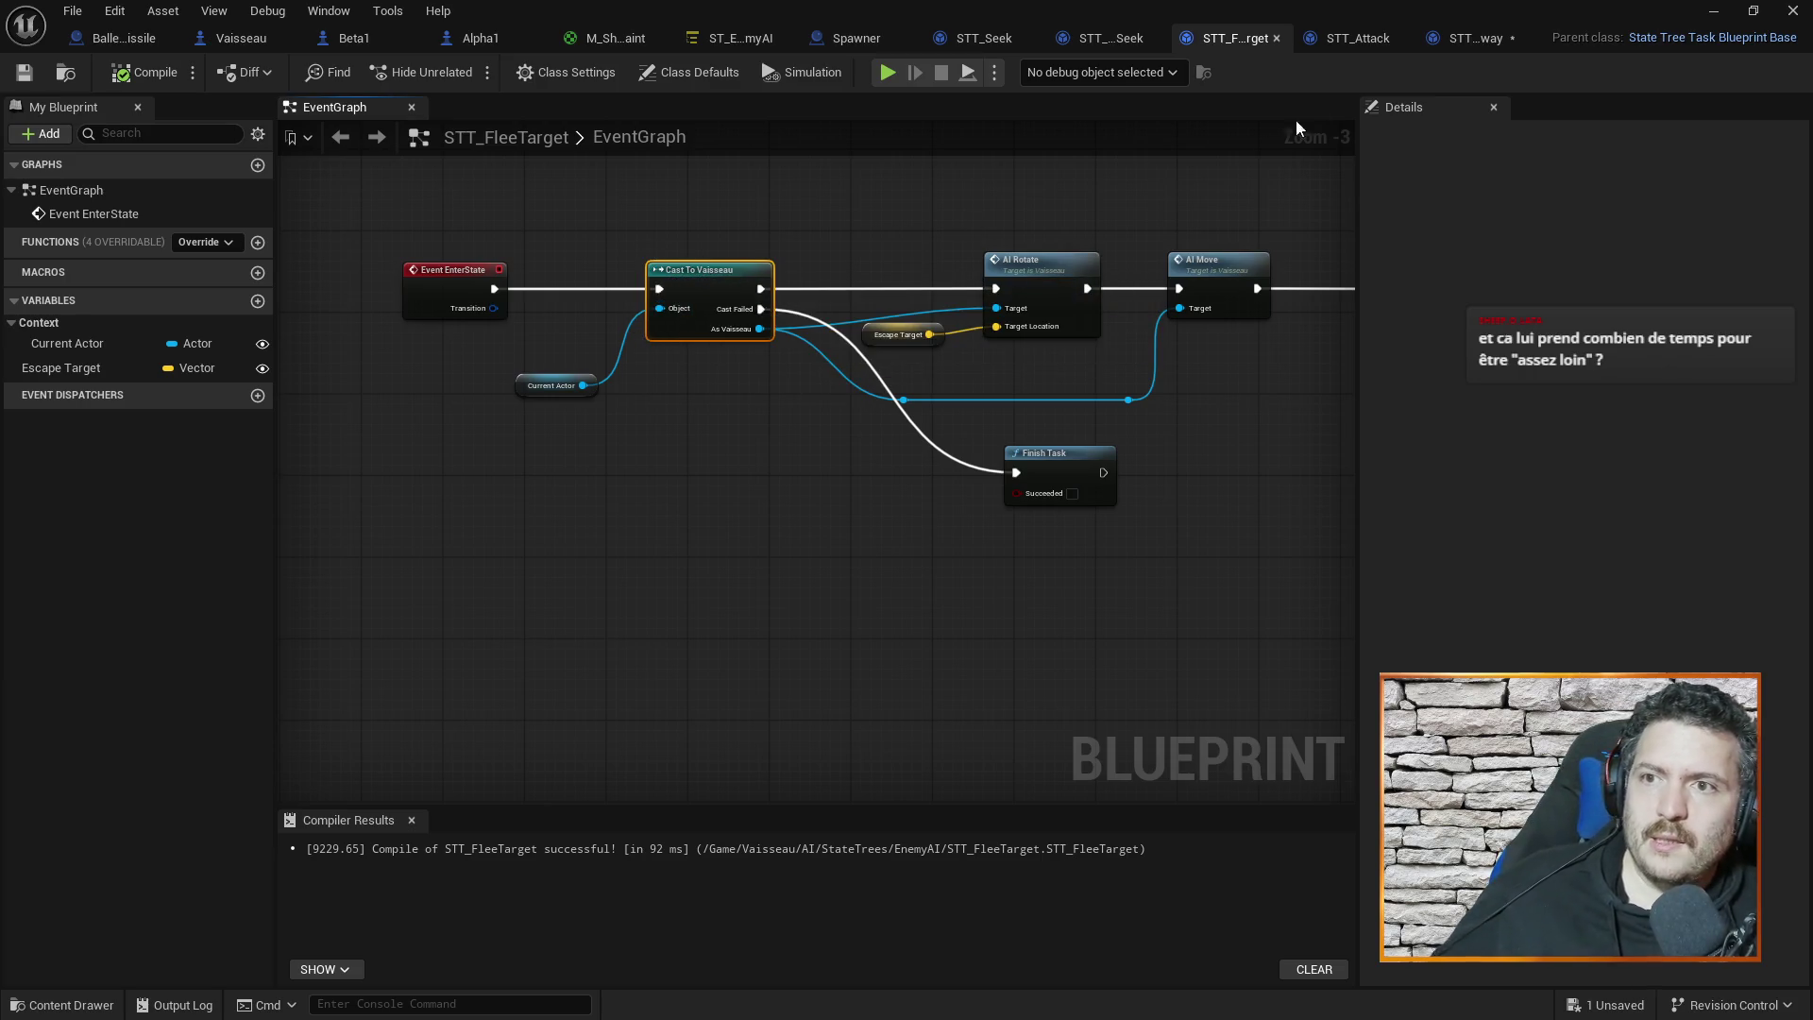
left_click(1468, 38)
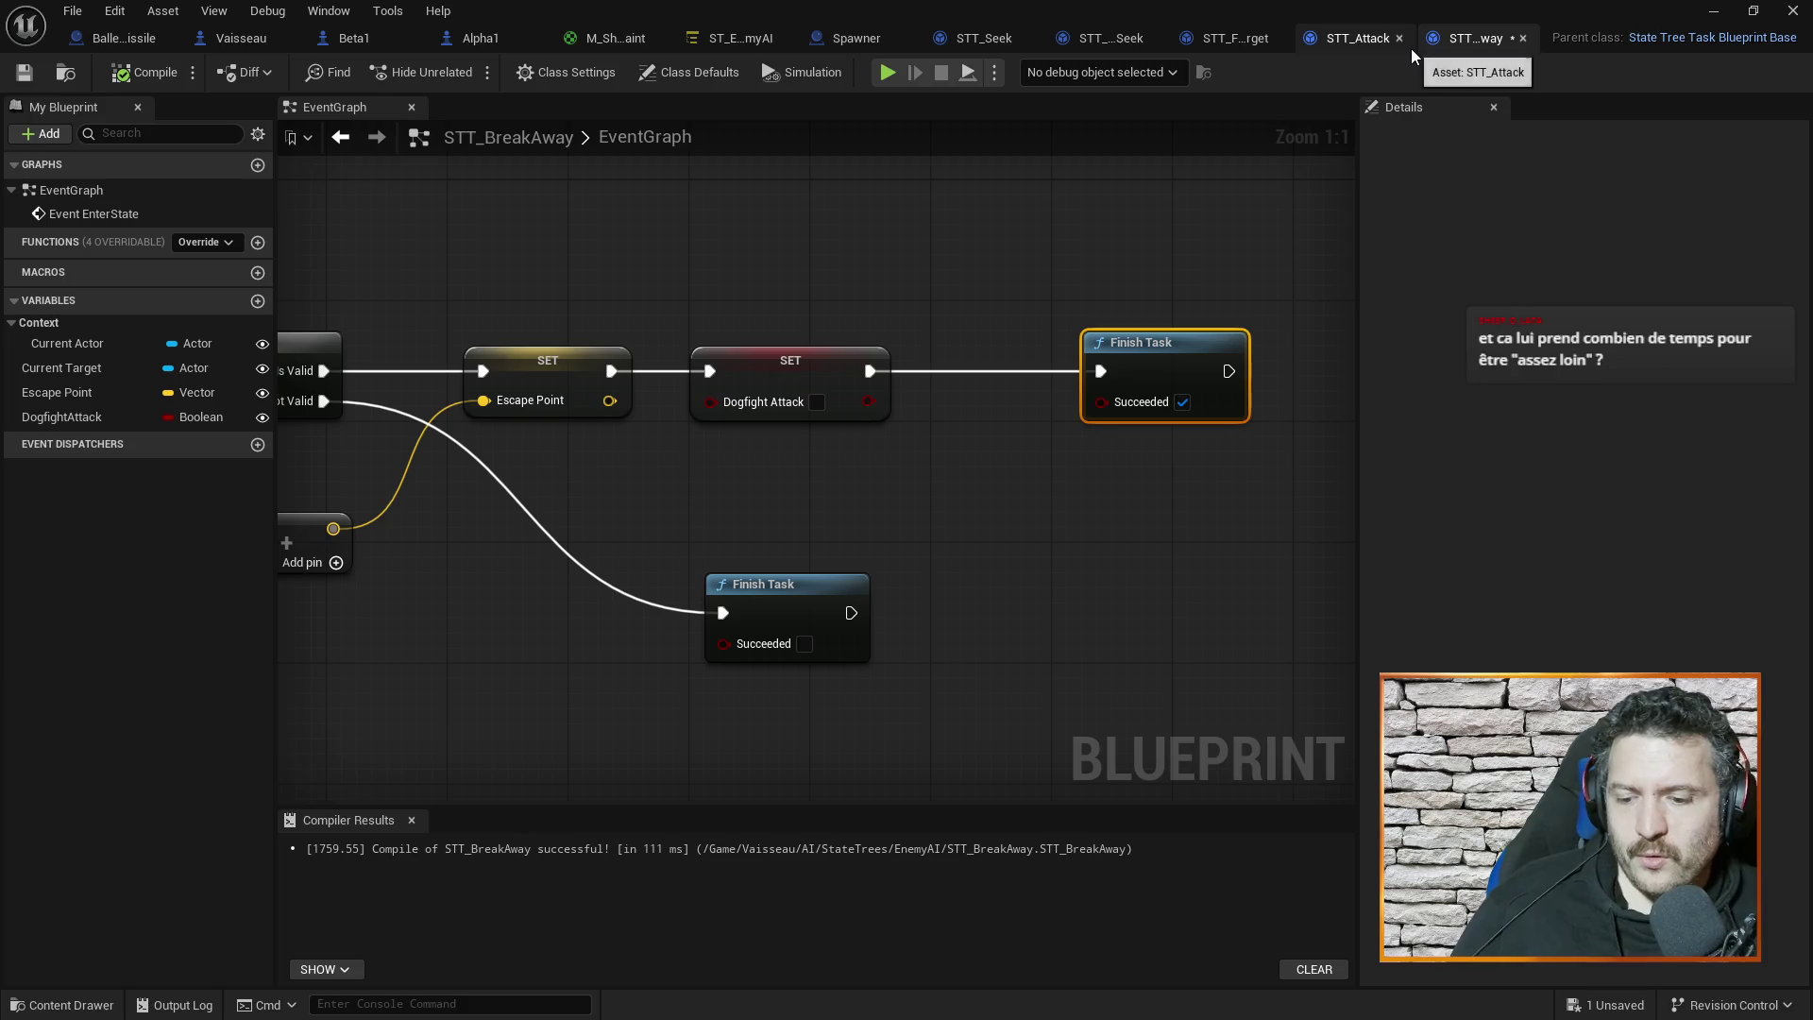
key("ctrl+s")
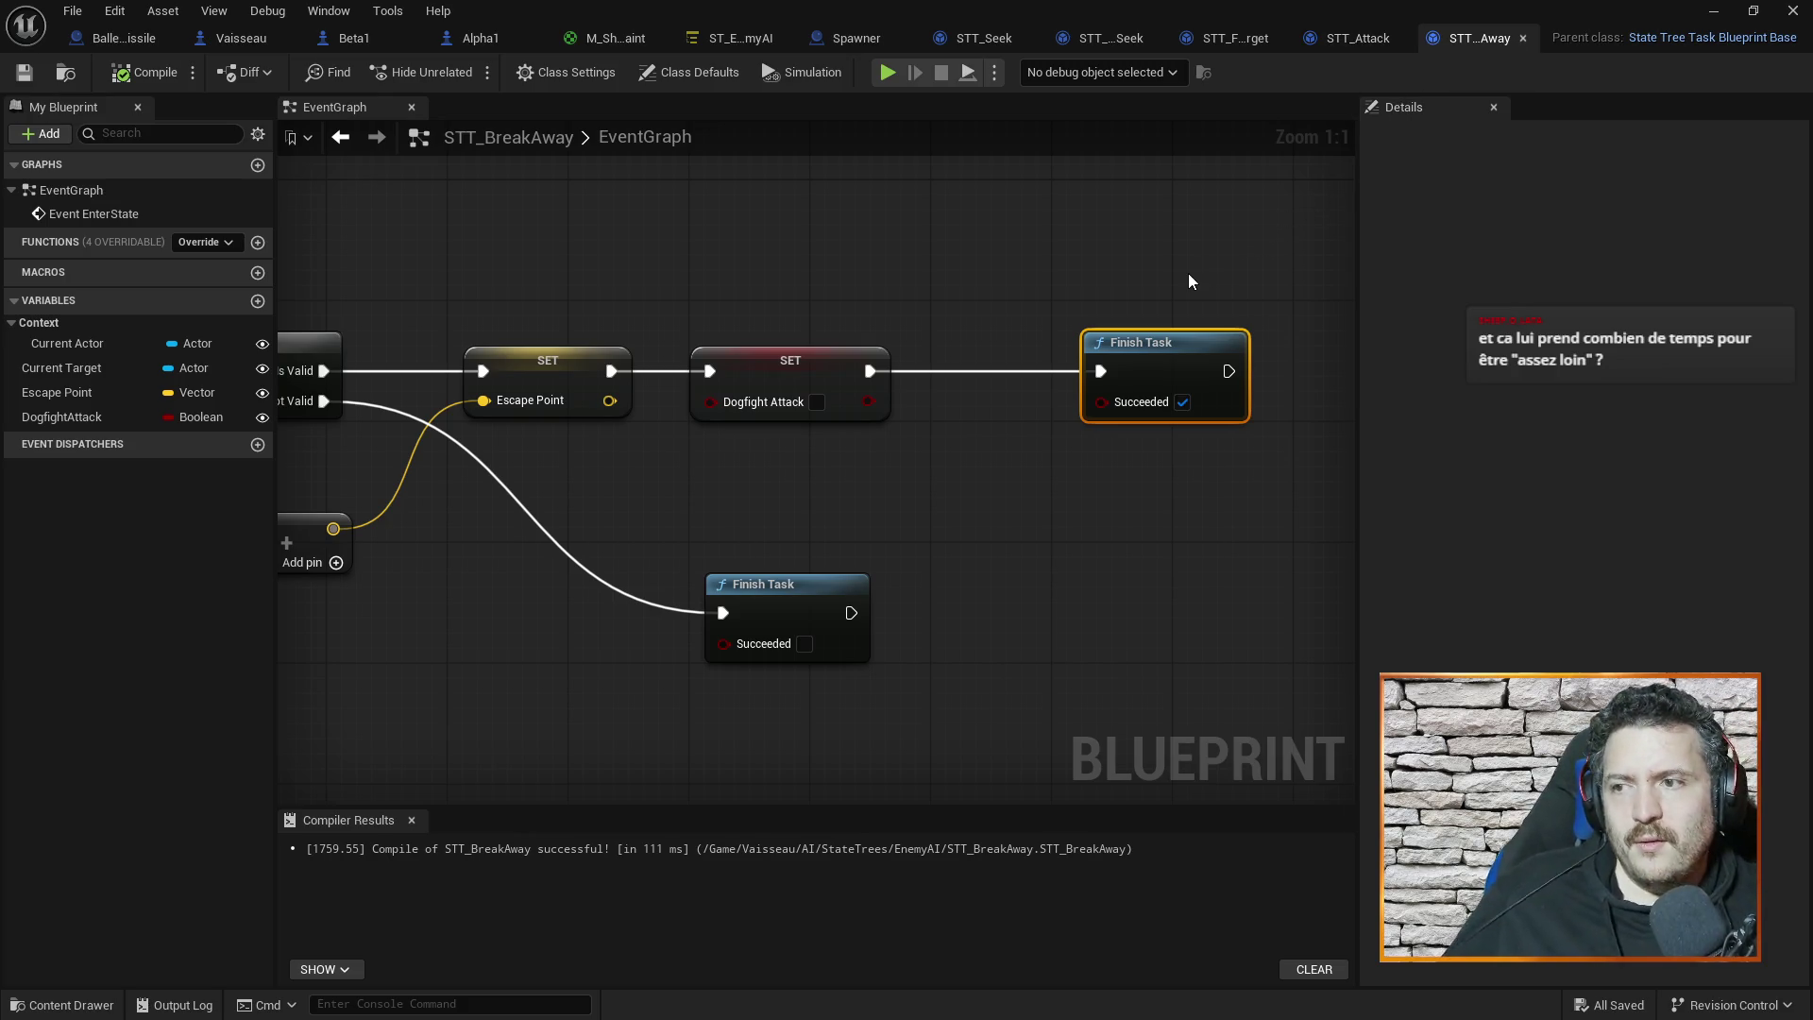
left_click_drag(1167, 355, 1141, 340)
Step: Add a breakpoint on the SET Dogfight Attack node and start simulating to hit it
left_click_drag(999, 499, 1135, 586)
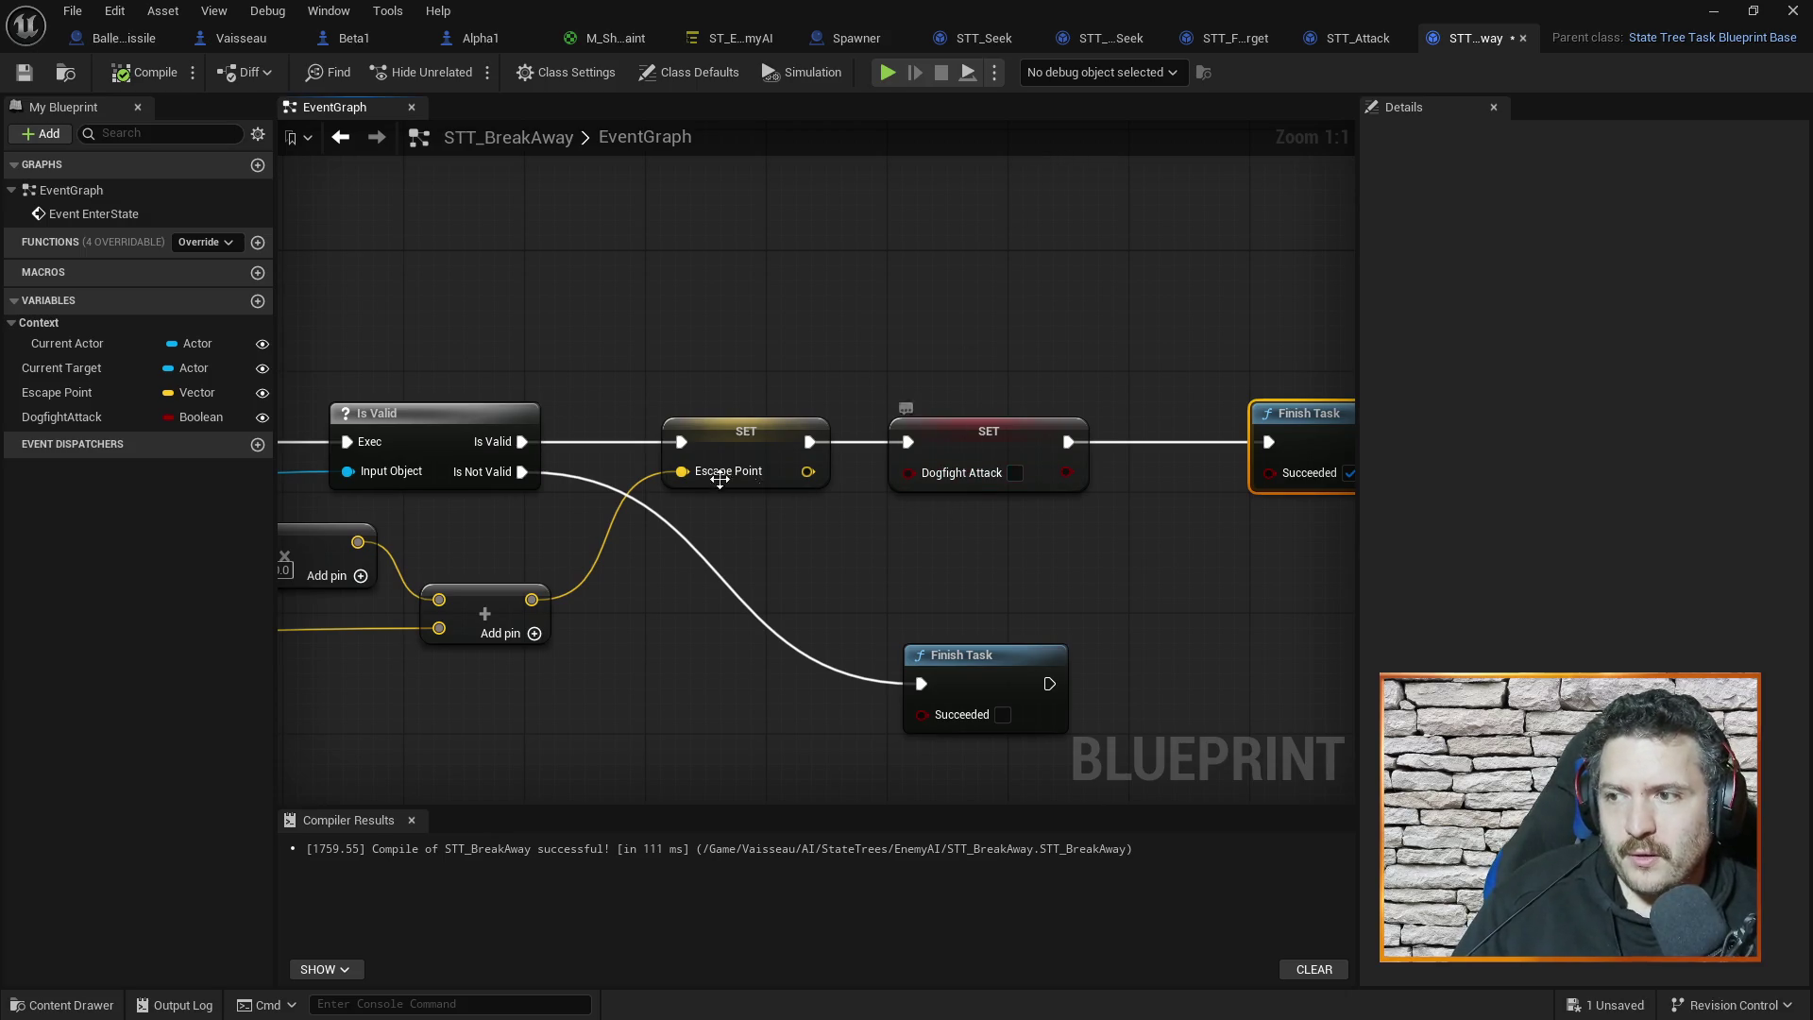
mouse_move(998, 435)
left_mouse_down()
mouse_move(1201, 388)
mouse_move(903, 367)
left_mouse_up()
left_click(904, 367)
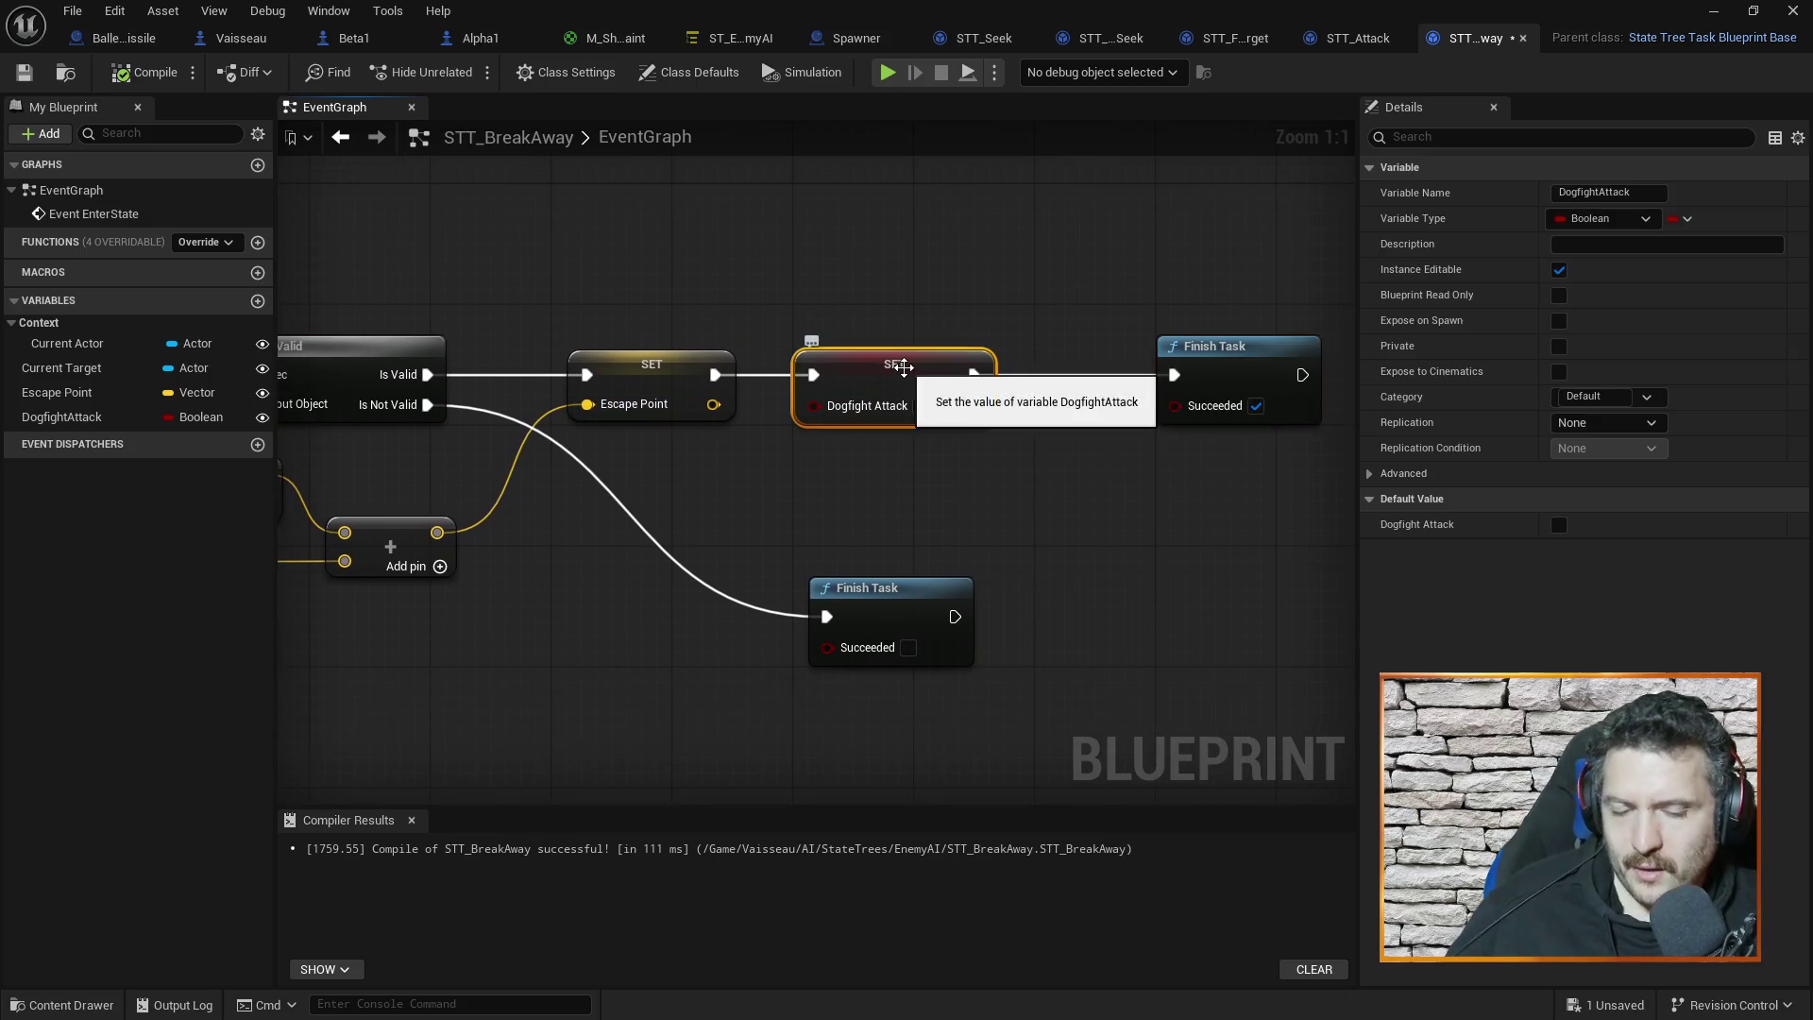
key("F9")
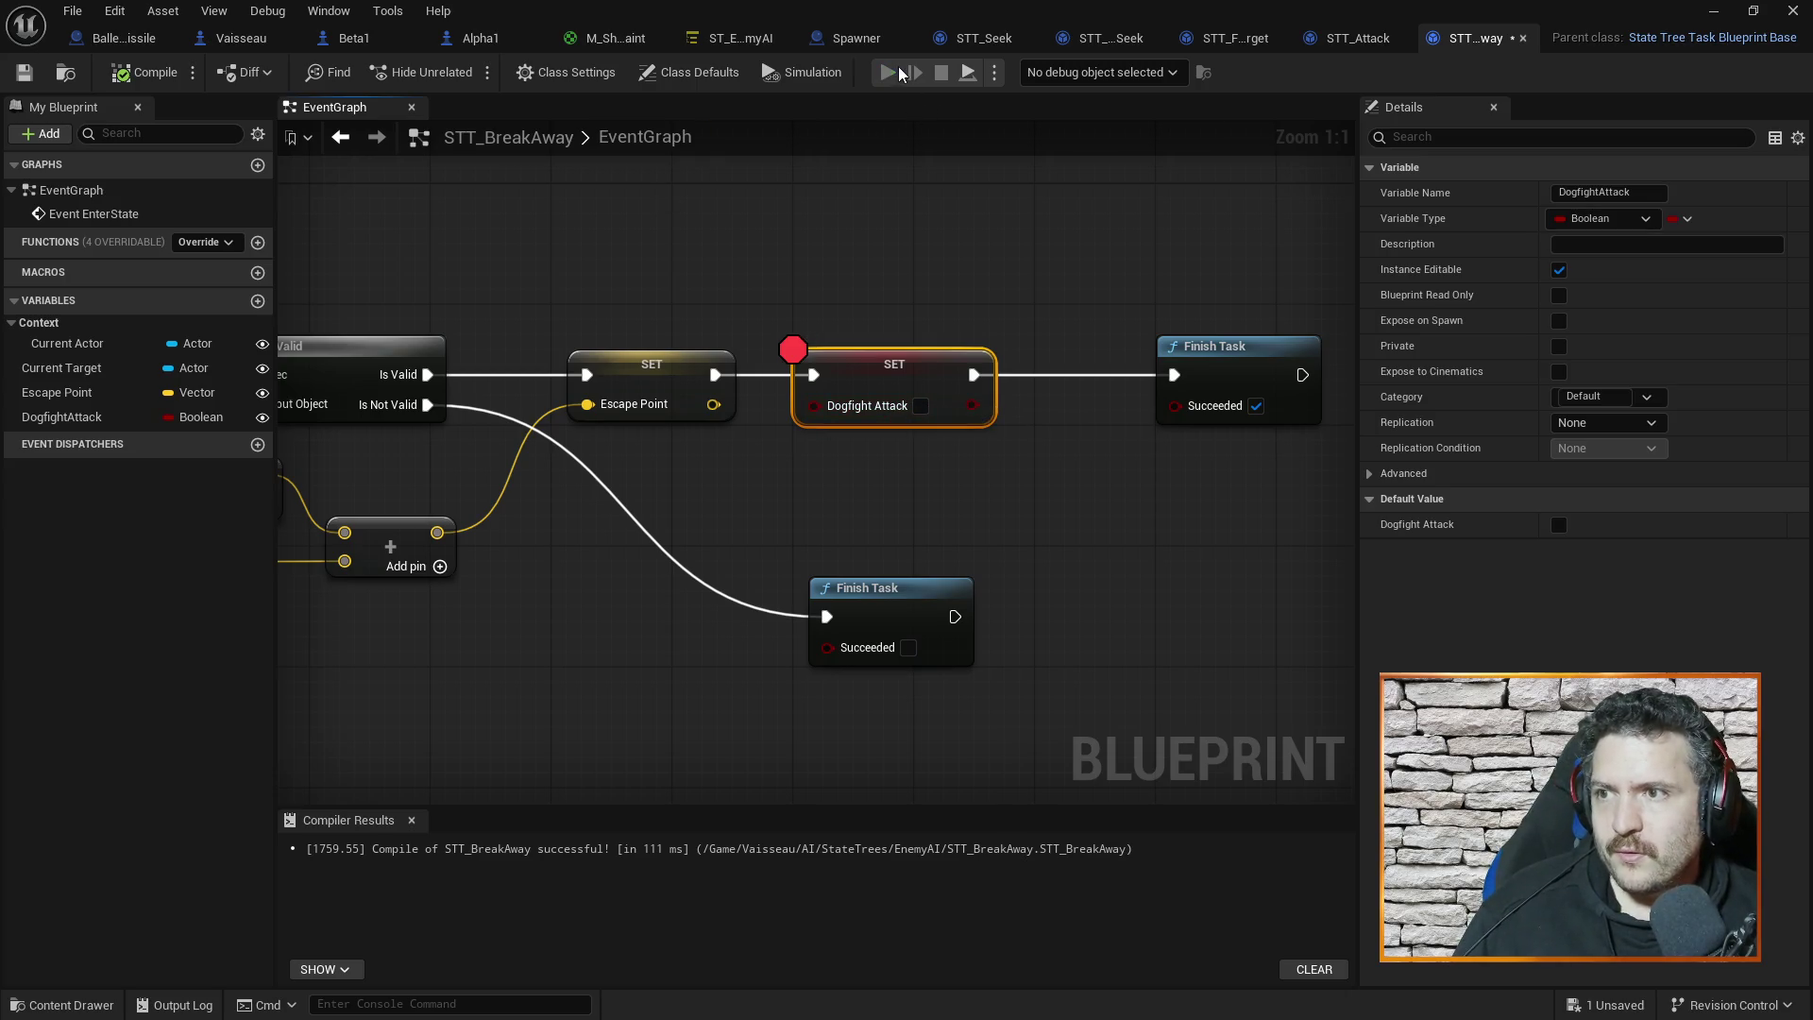
left_click(887, 73)
Step: Step execution forward one frame, then resume until the breakpoint hits again
mouse_move(817, 481)
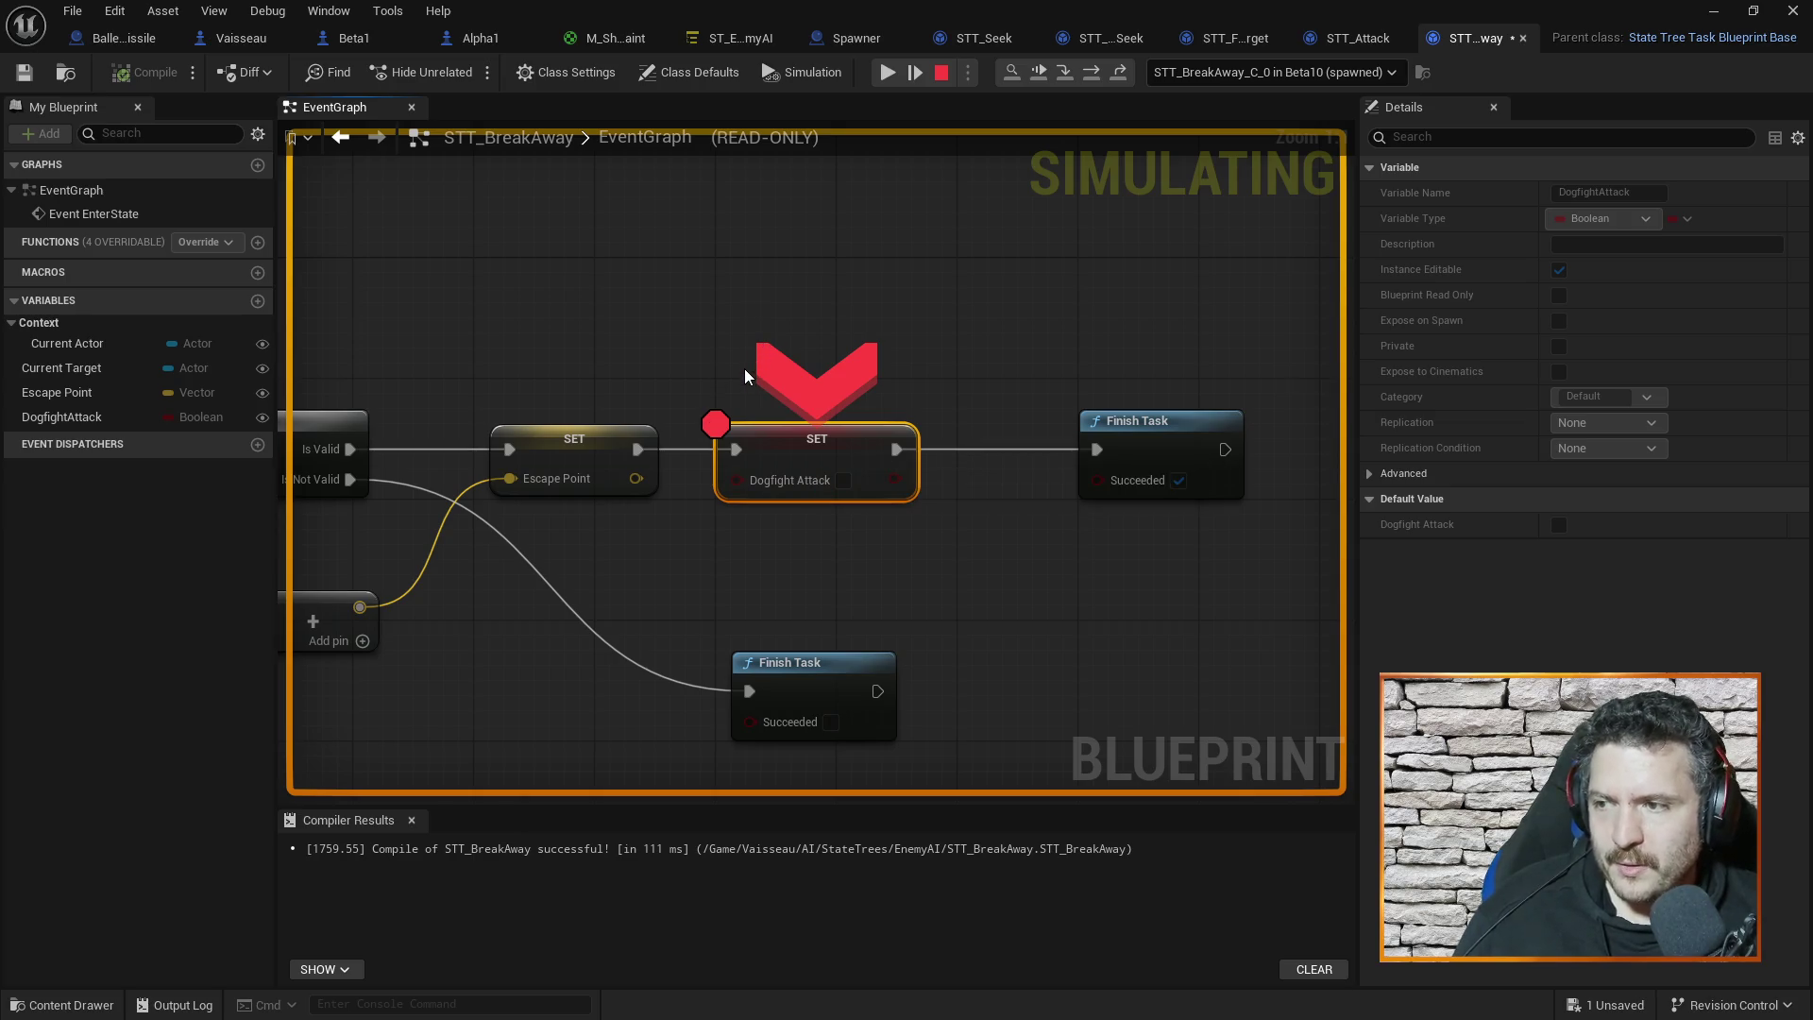
left_click_drag(712, 275, 889, 249)
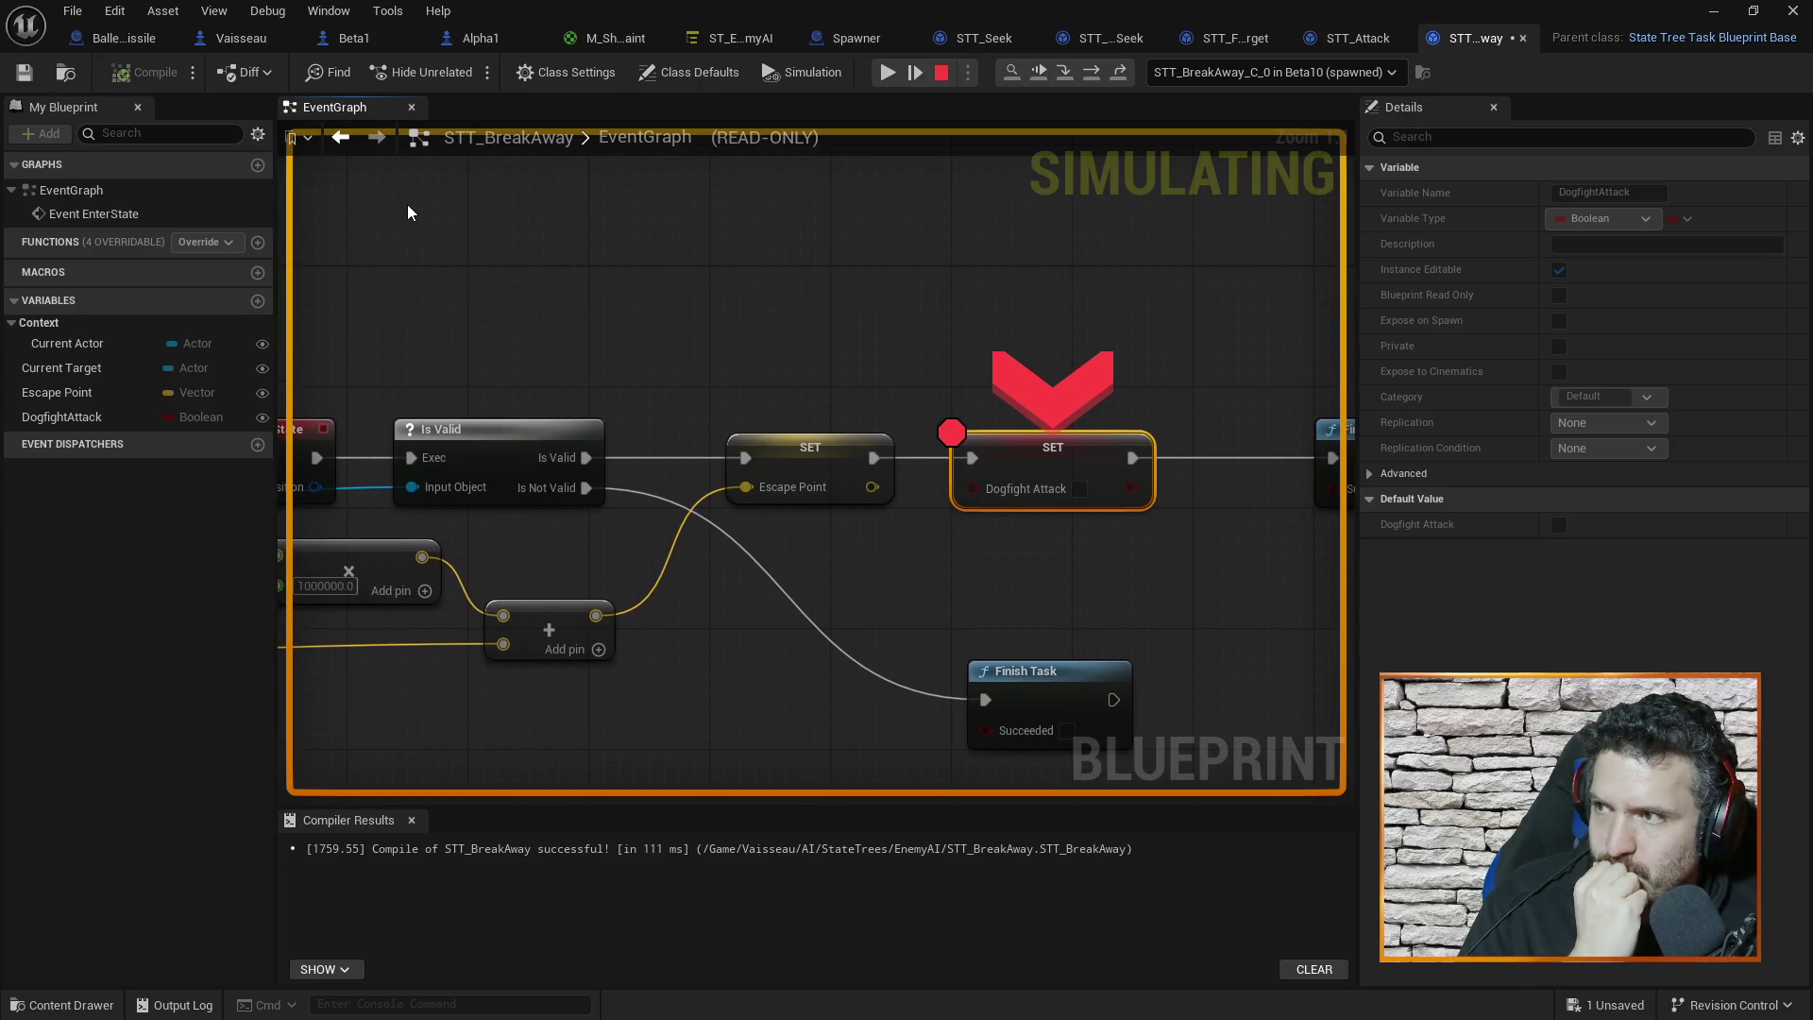
left_click(912, 76)
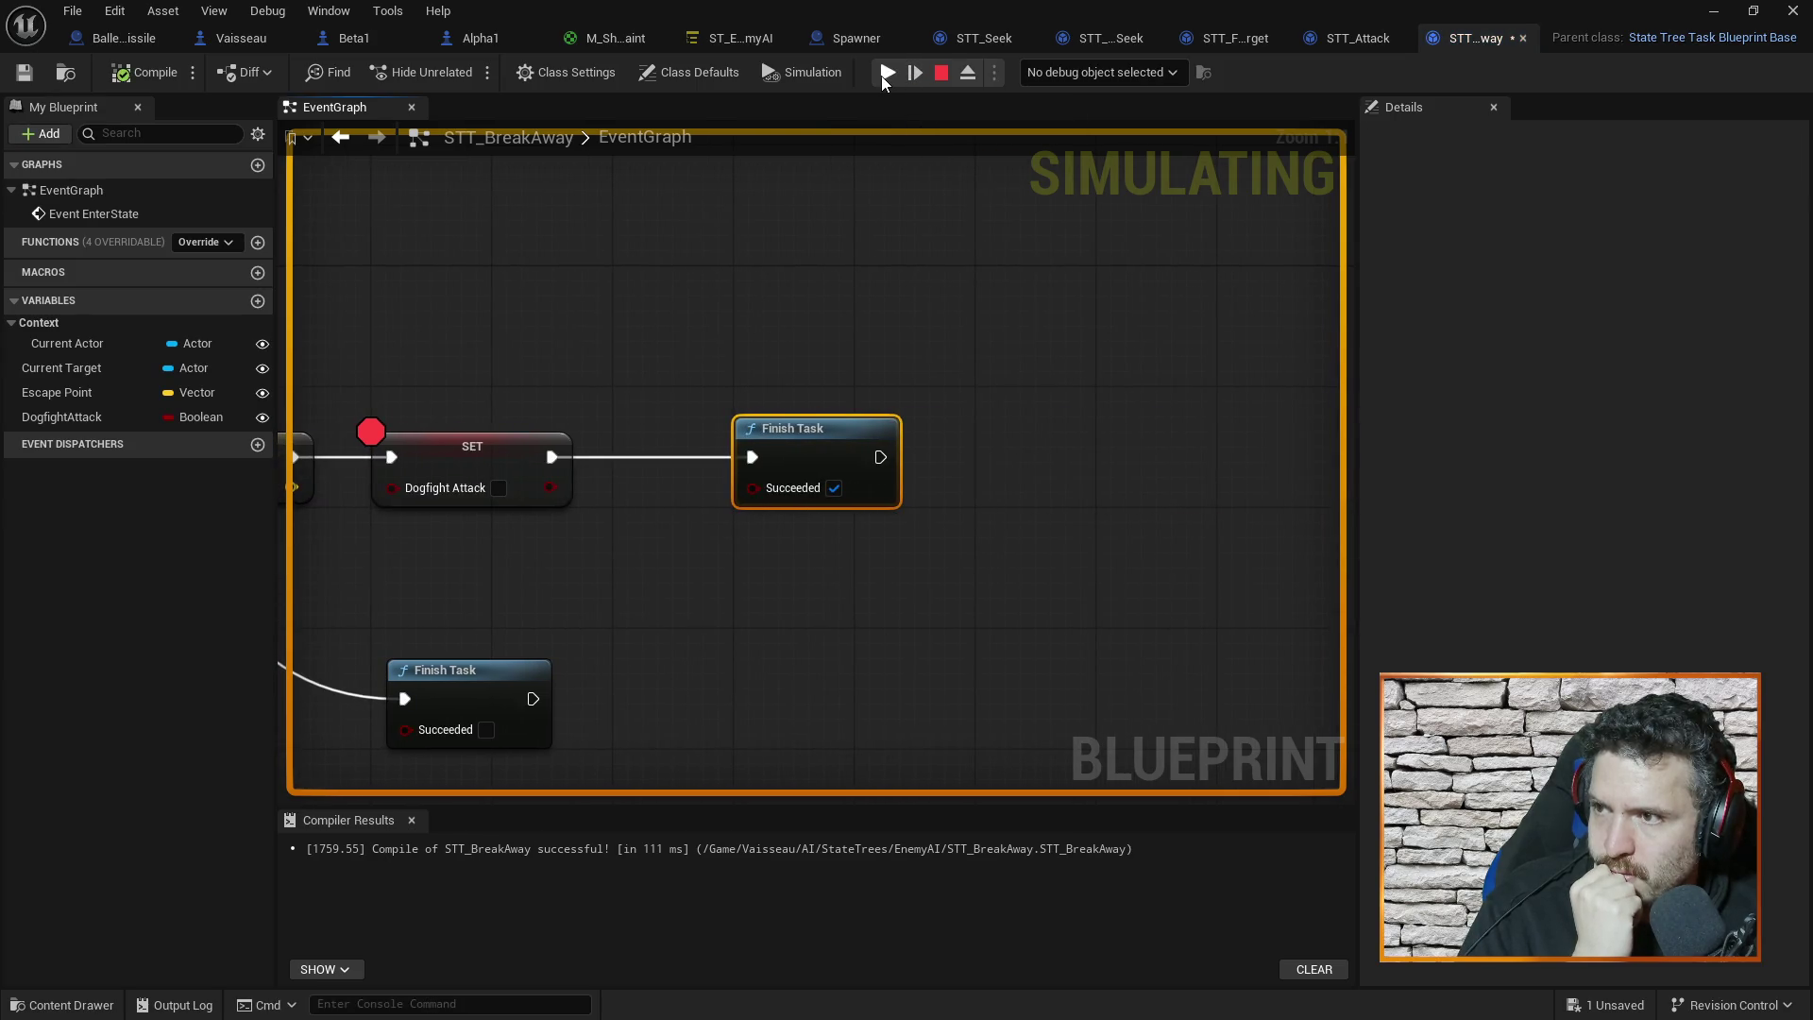
left_click(884, 75)
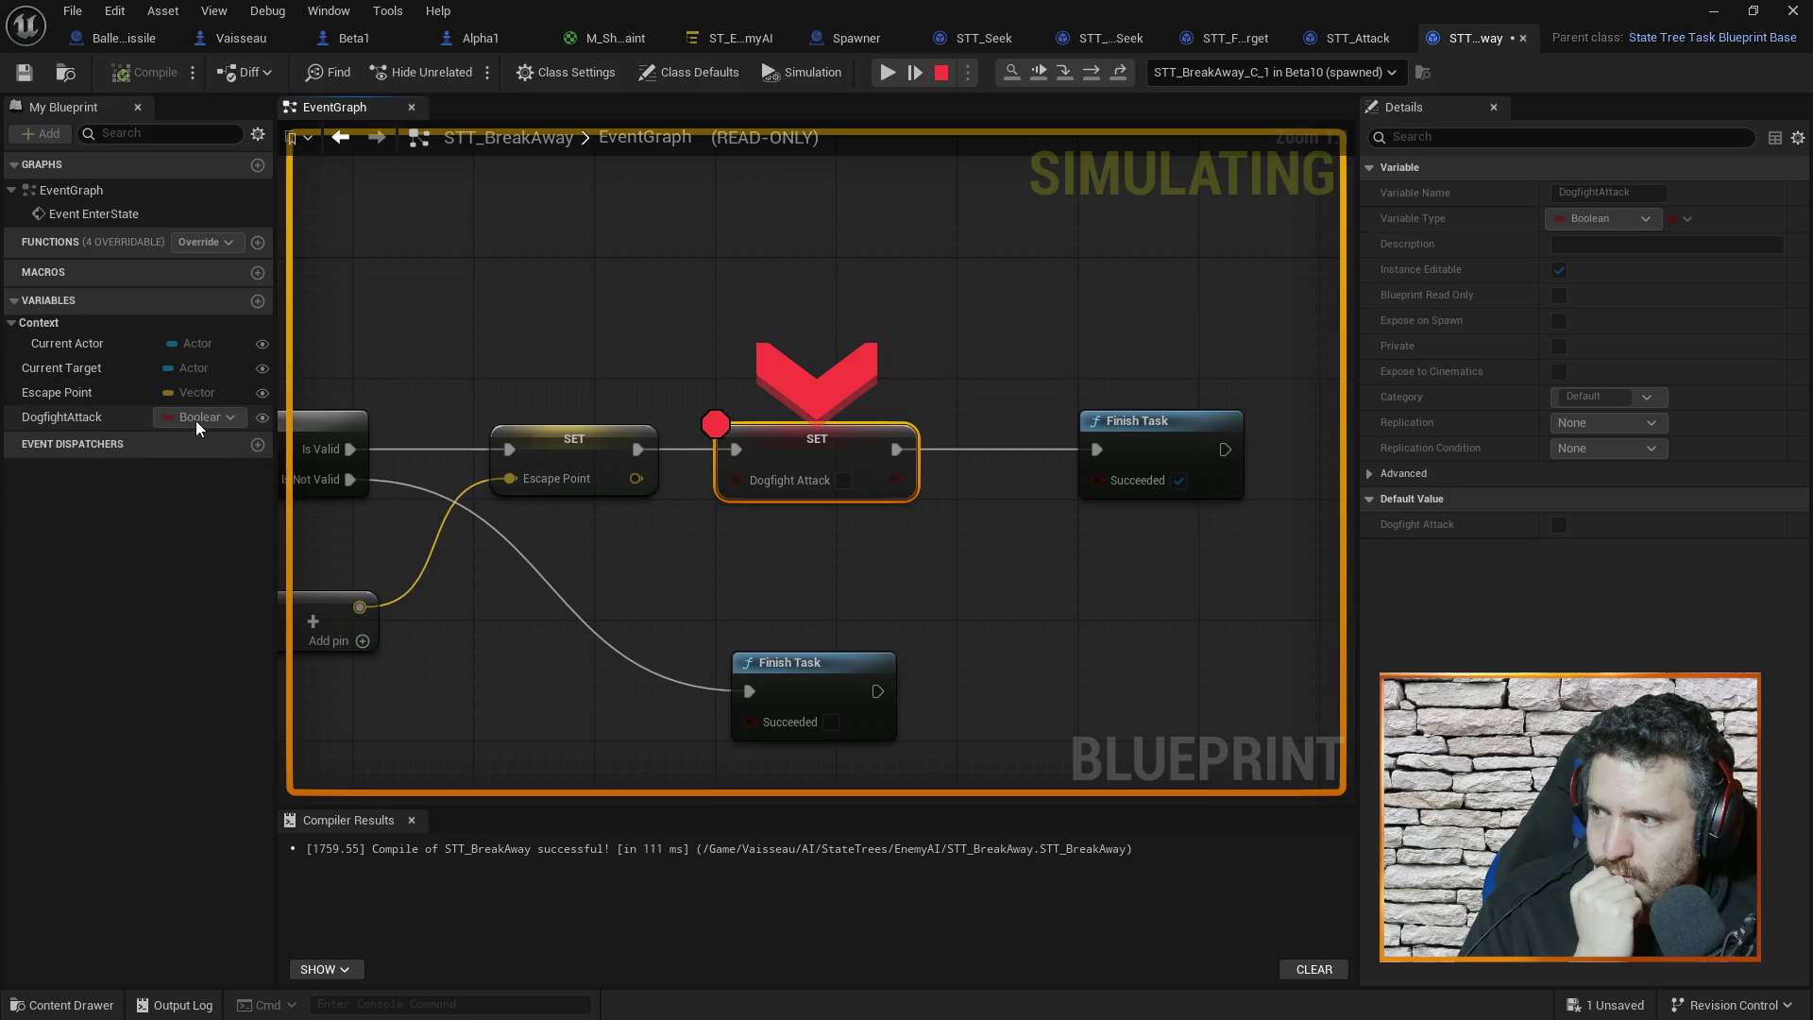
Step: Inspect the Is Valid, vector and Finish Task node values, then stop the simulation
mouse_move(791, 491)
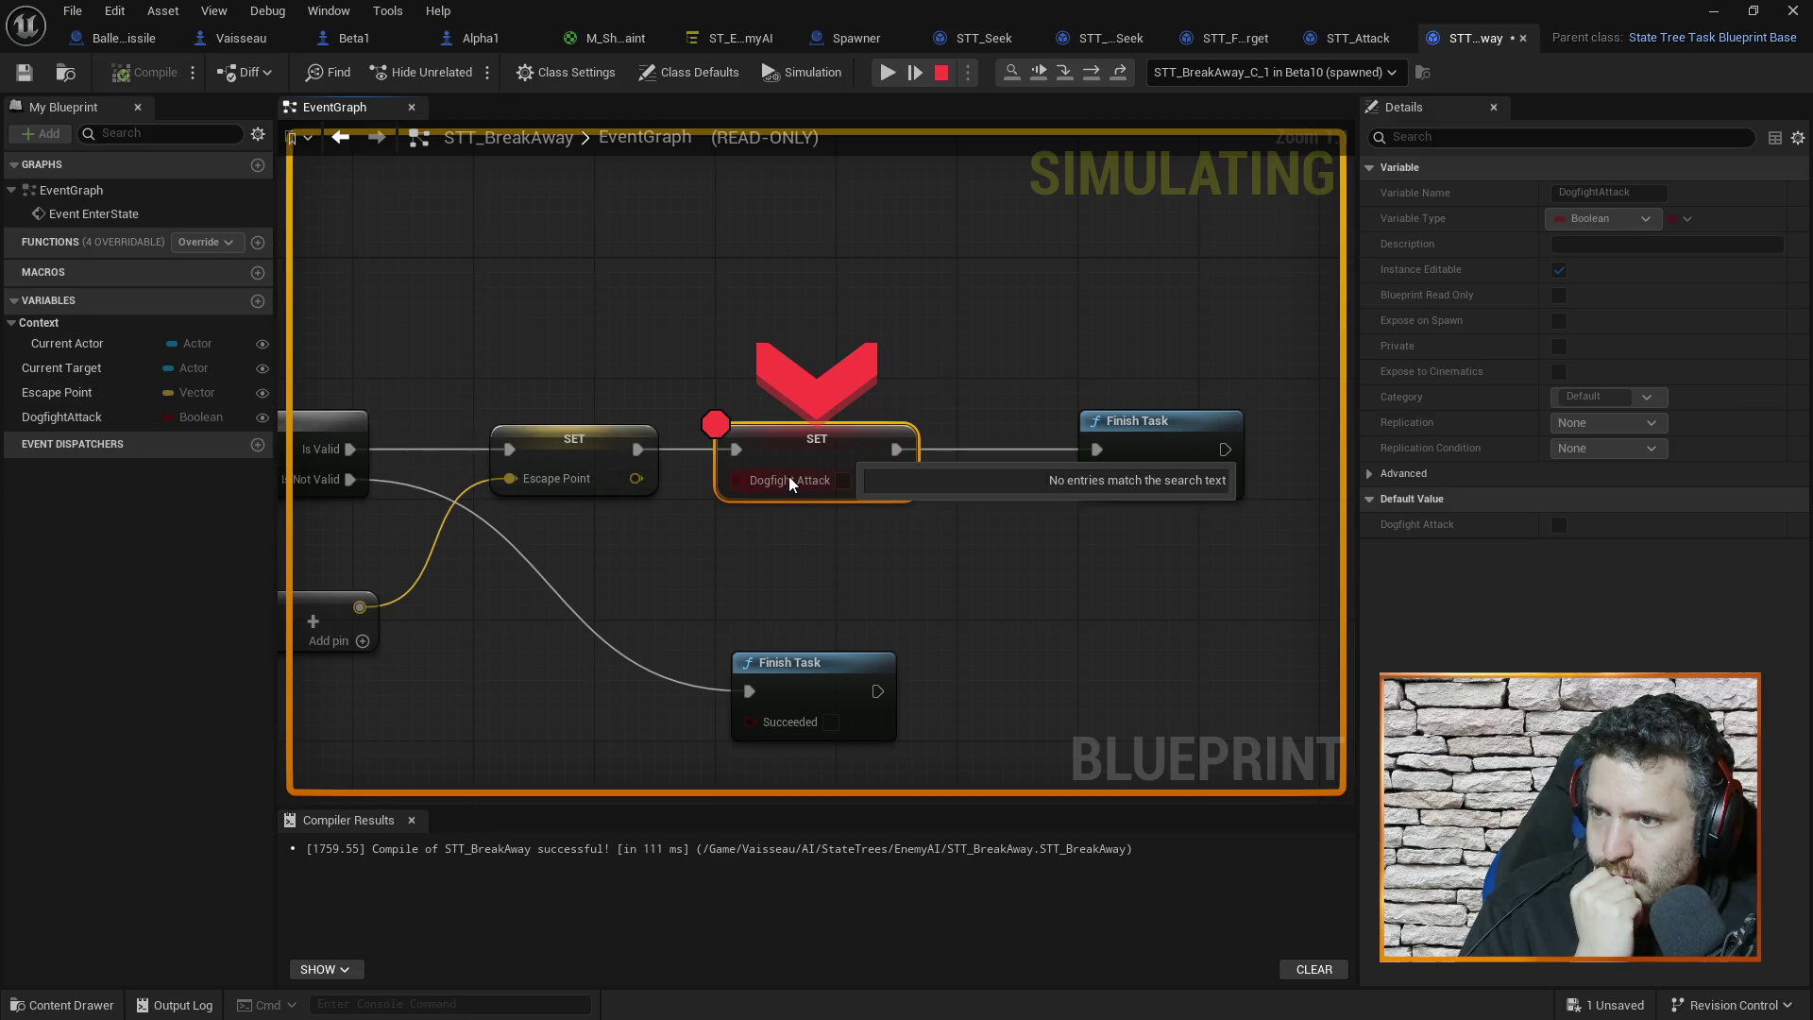
mouse_move(639, 475)
mouse_move(513, 478)
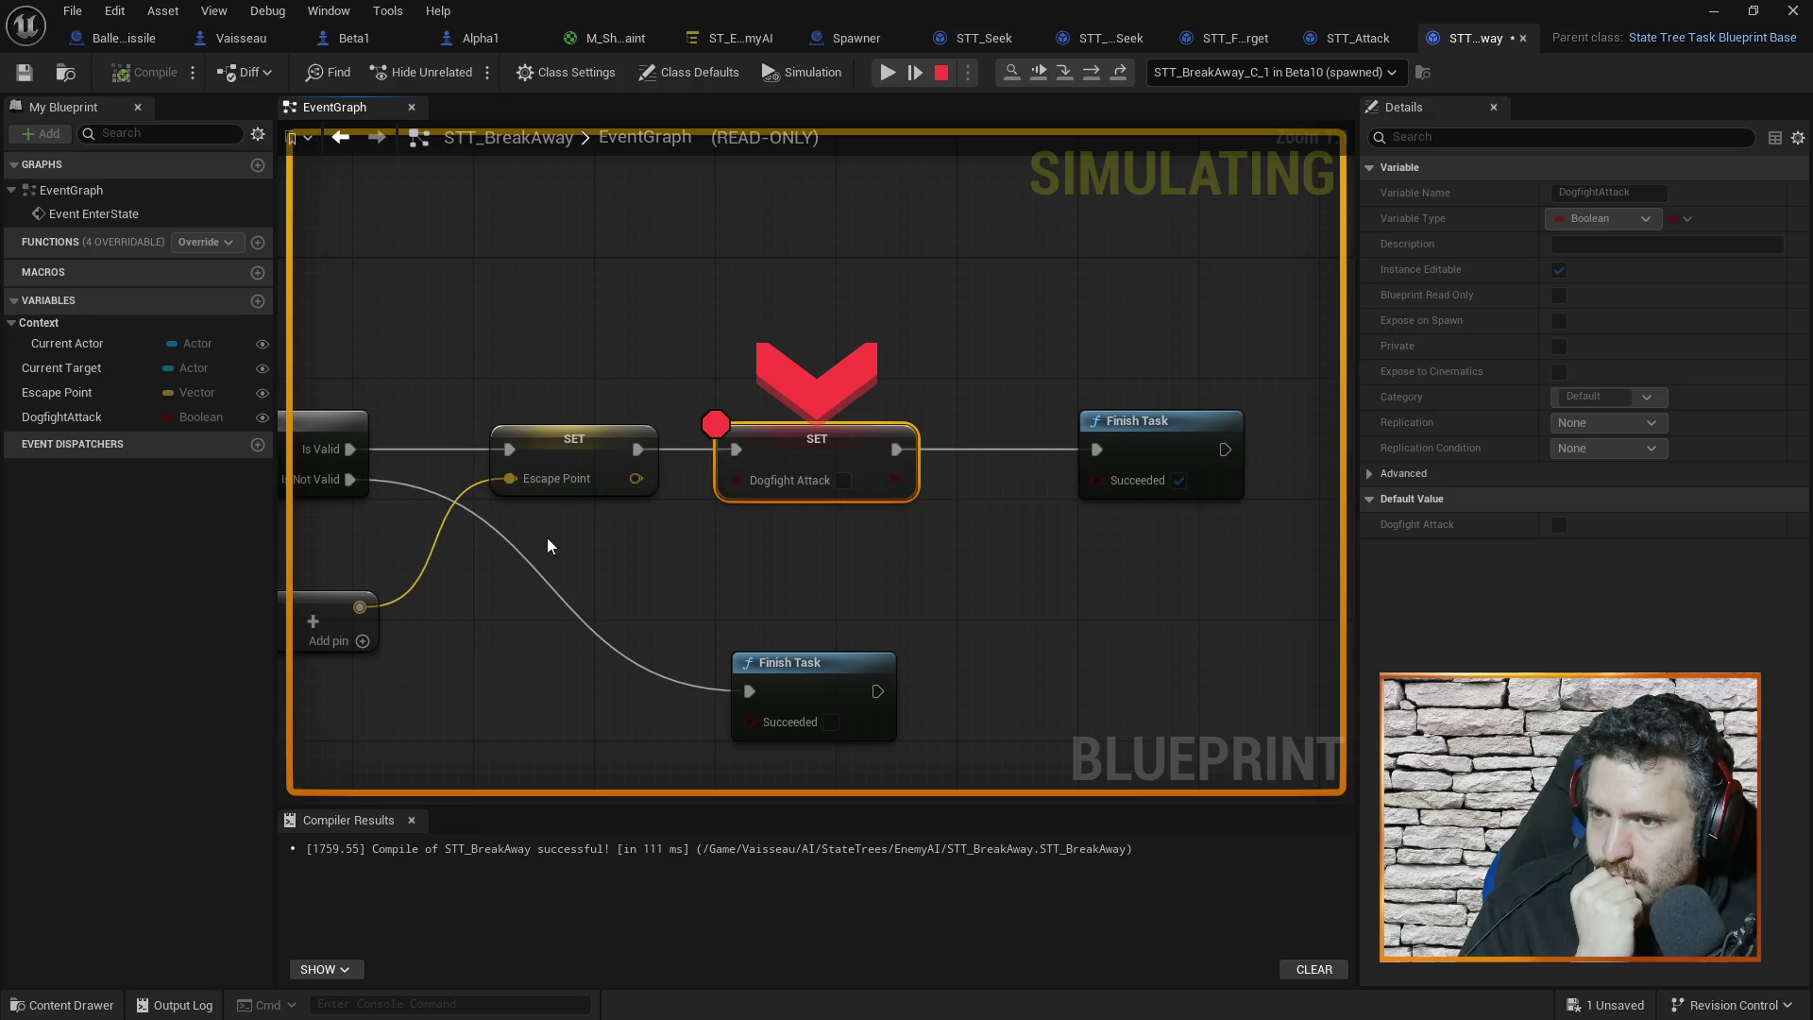
left_click_drag(651, 548, 906, 535)
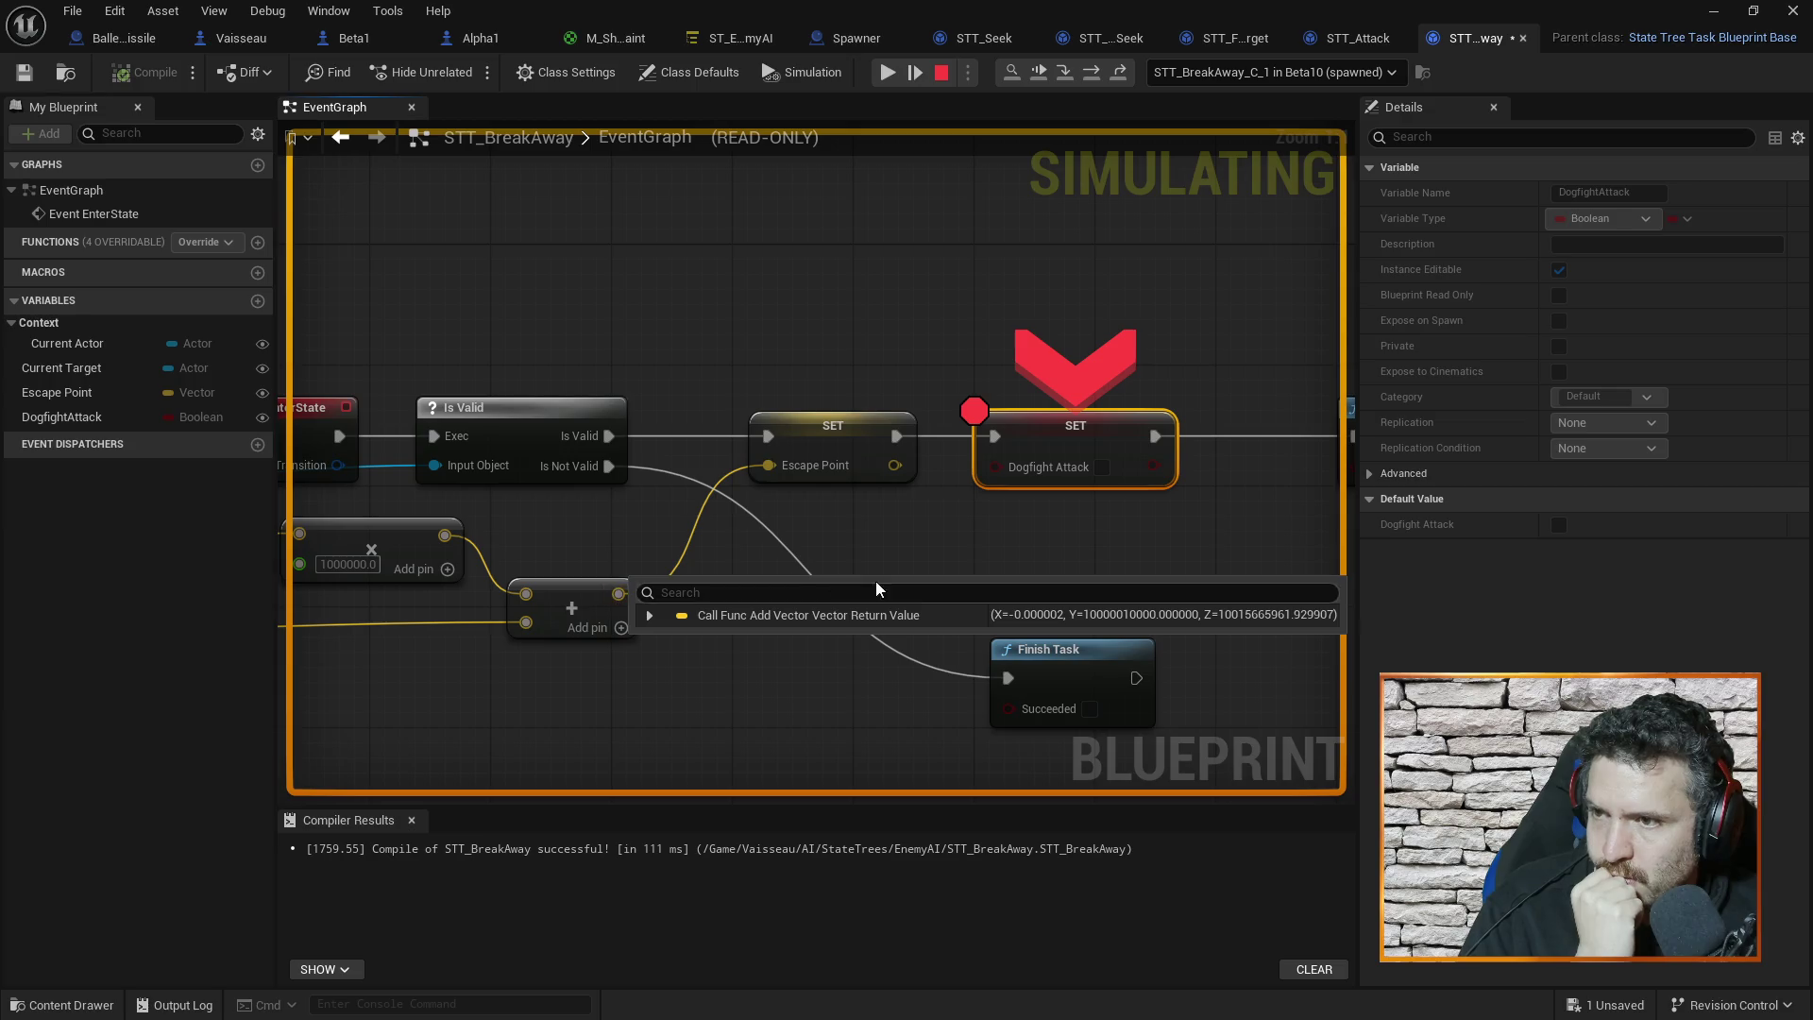
mouse_move(995, 465)
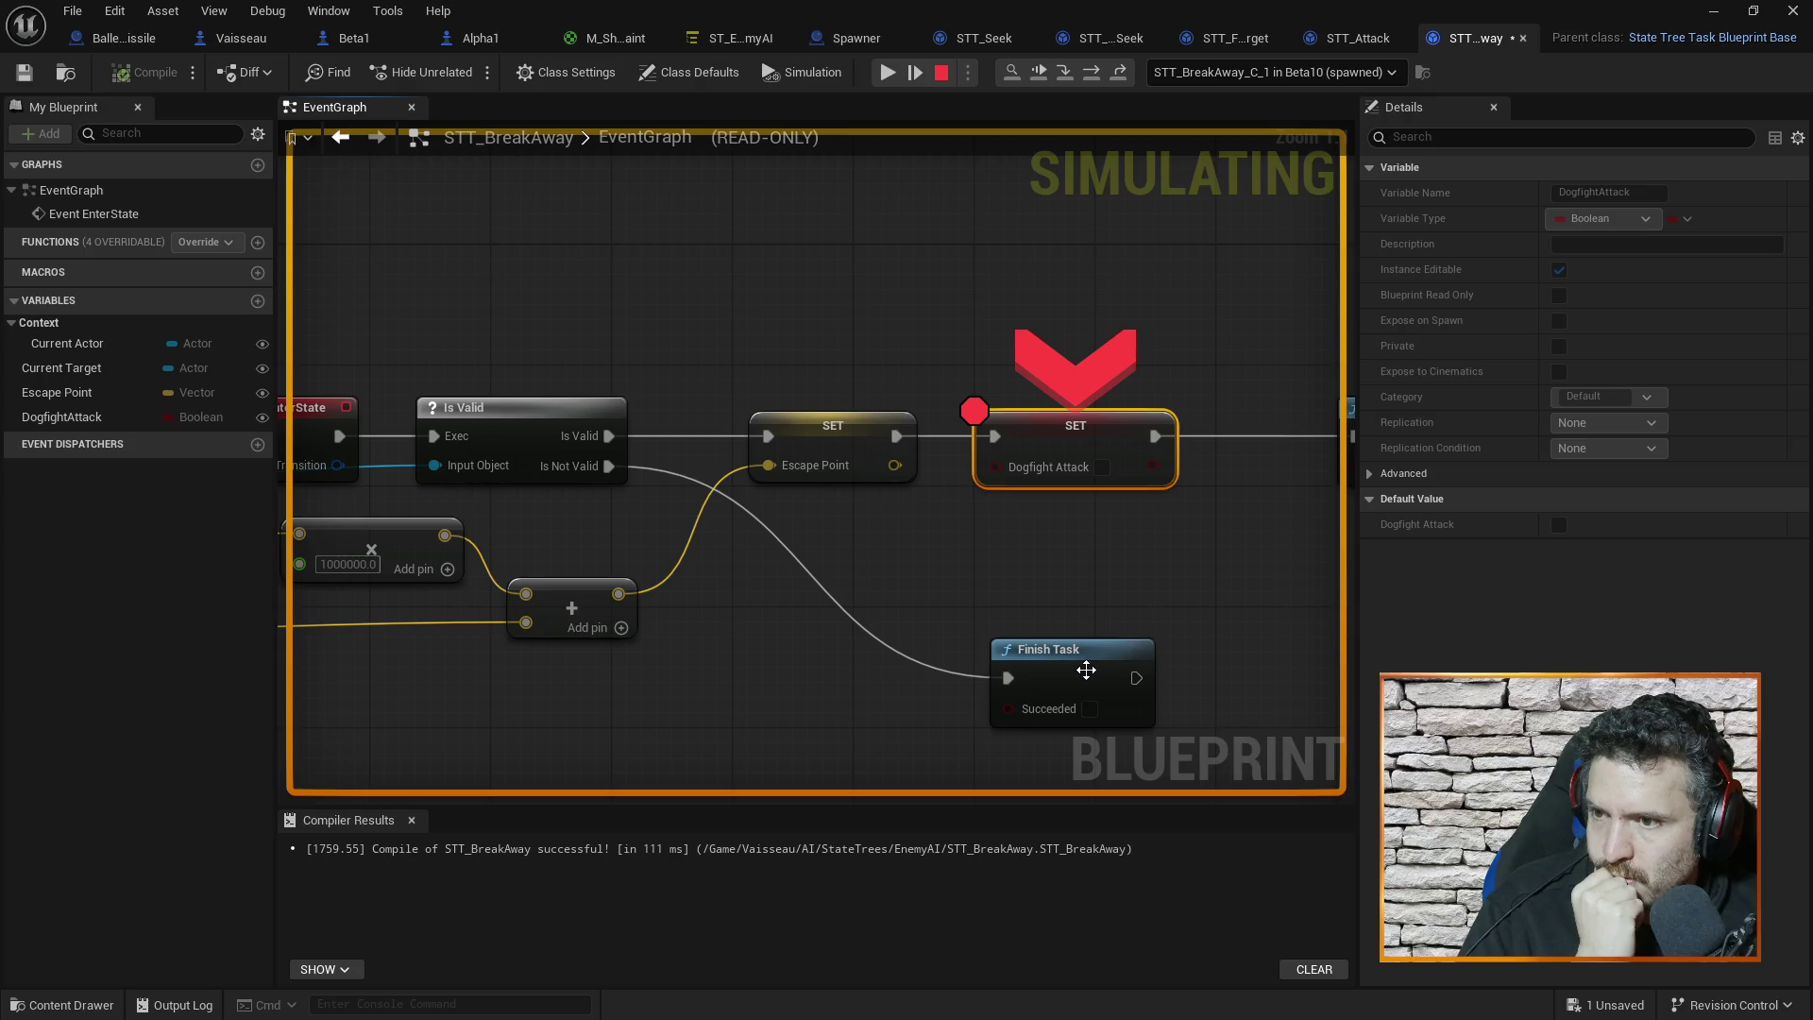
scroll(882, 603, "down", 2)
scroll(829, 526, "up", 2)
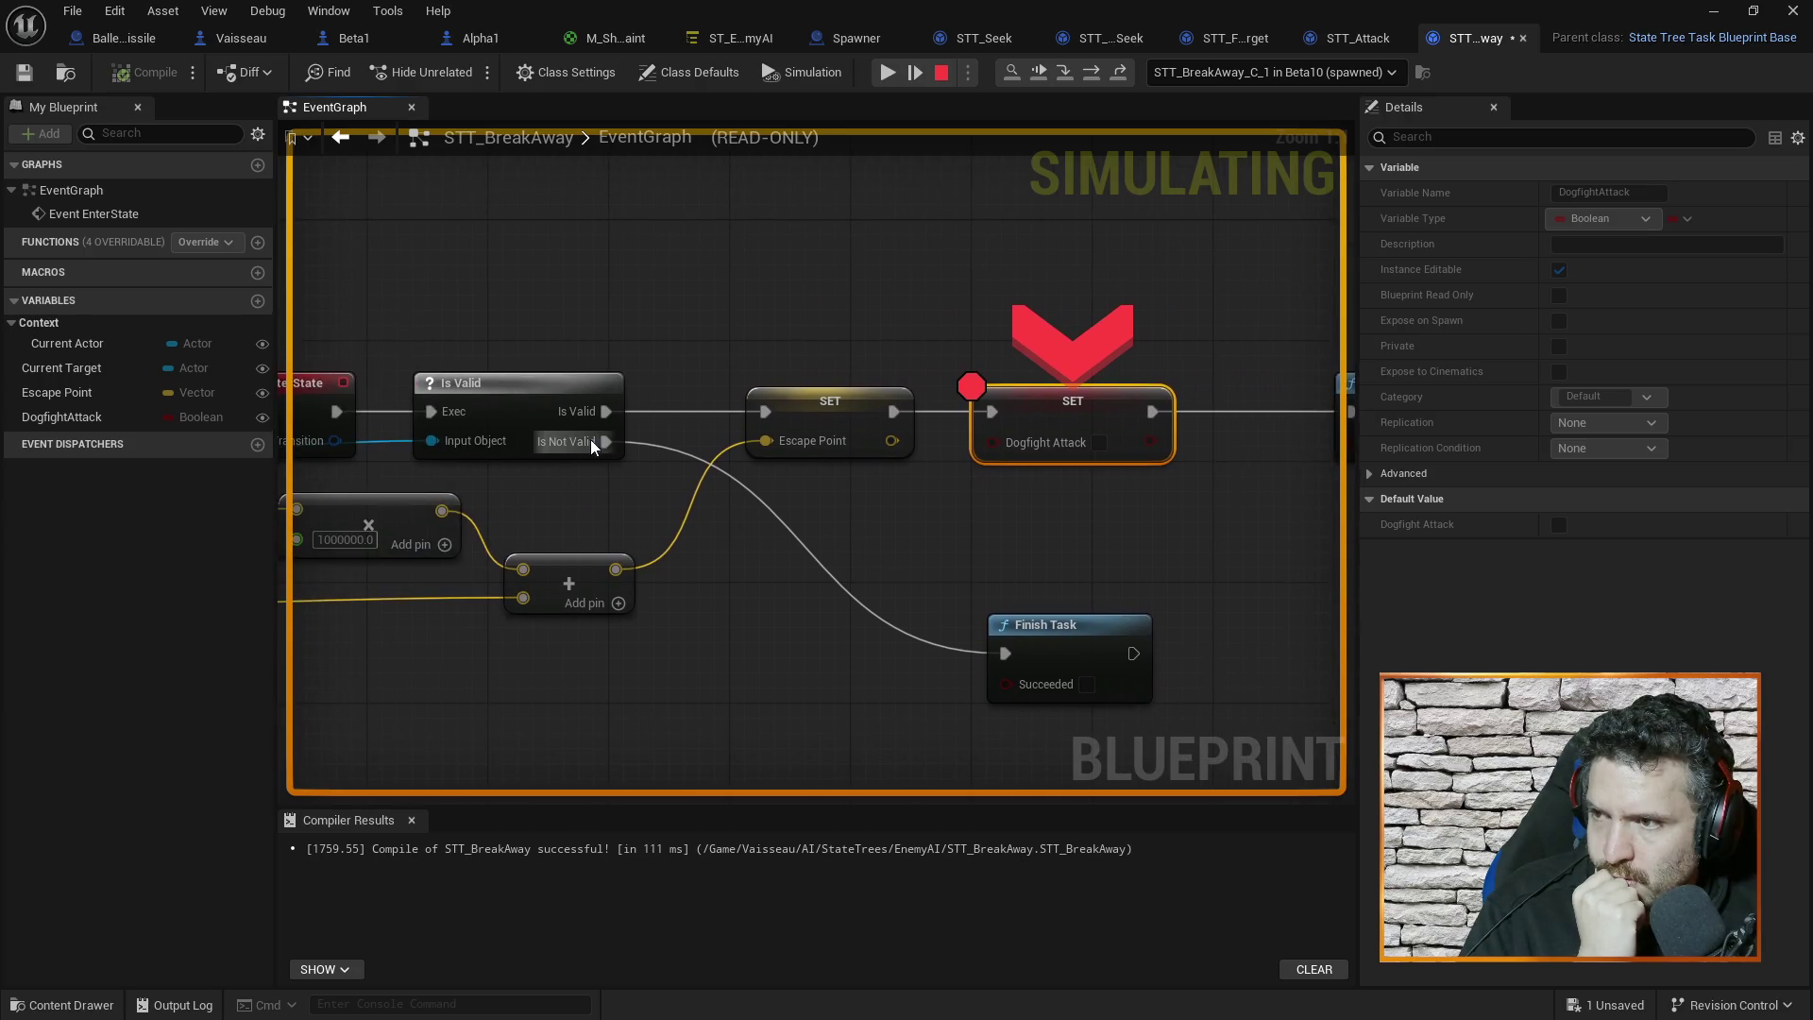
mouse_move(440, 448)
mouse_move(1039, 438)
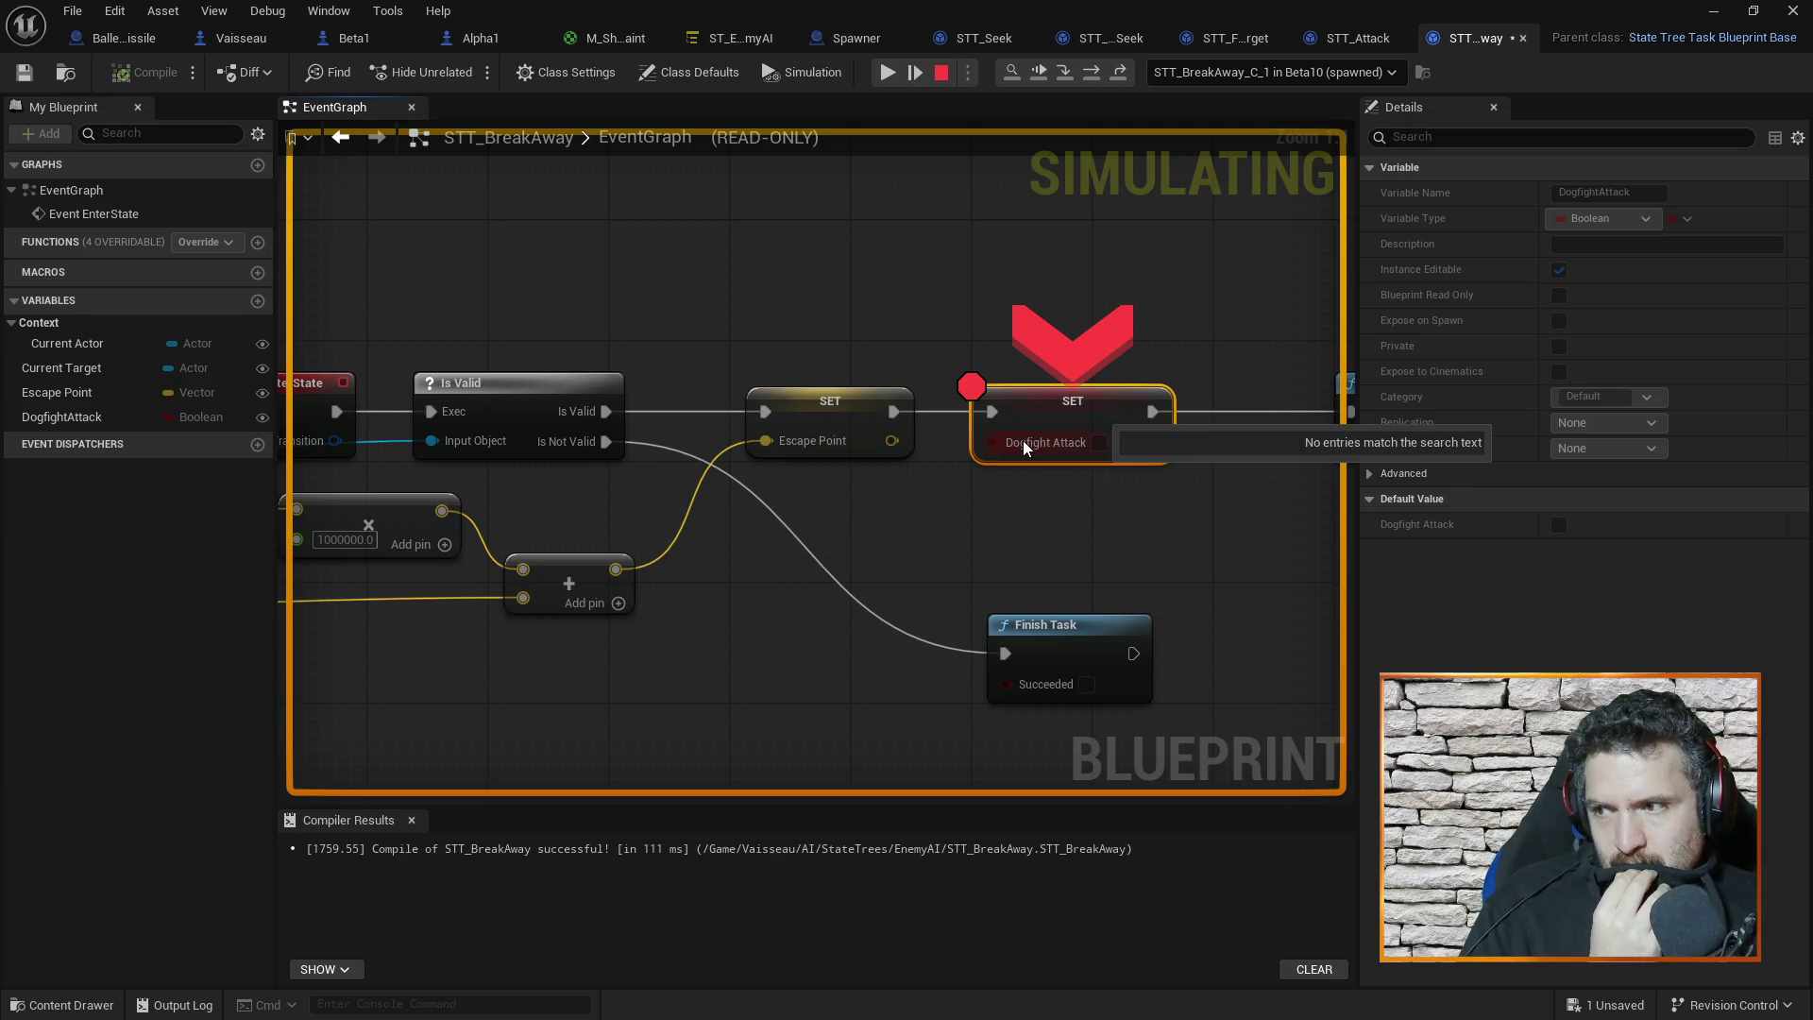
mouse_move(1003, 444)
left_mouse_down()
mouse_move(882, 514)
mouse_move(685, 485)
left_mouse_up()
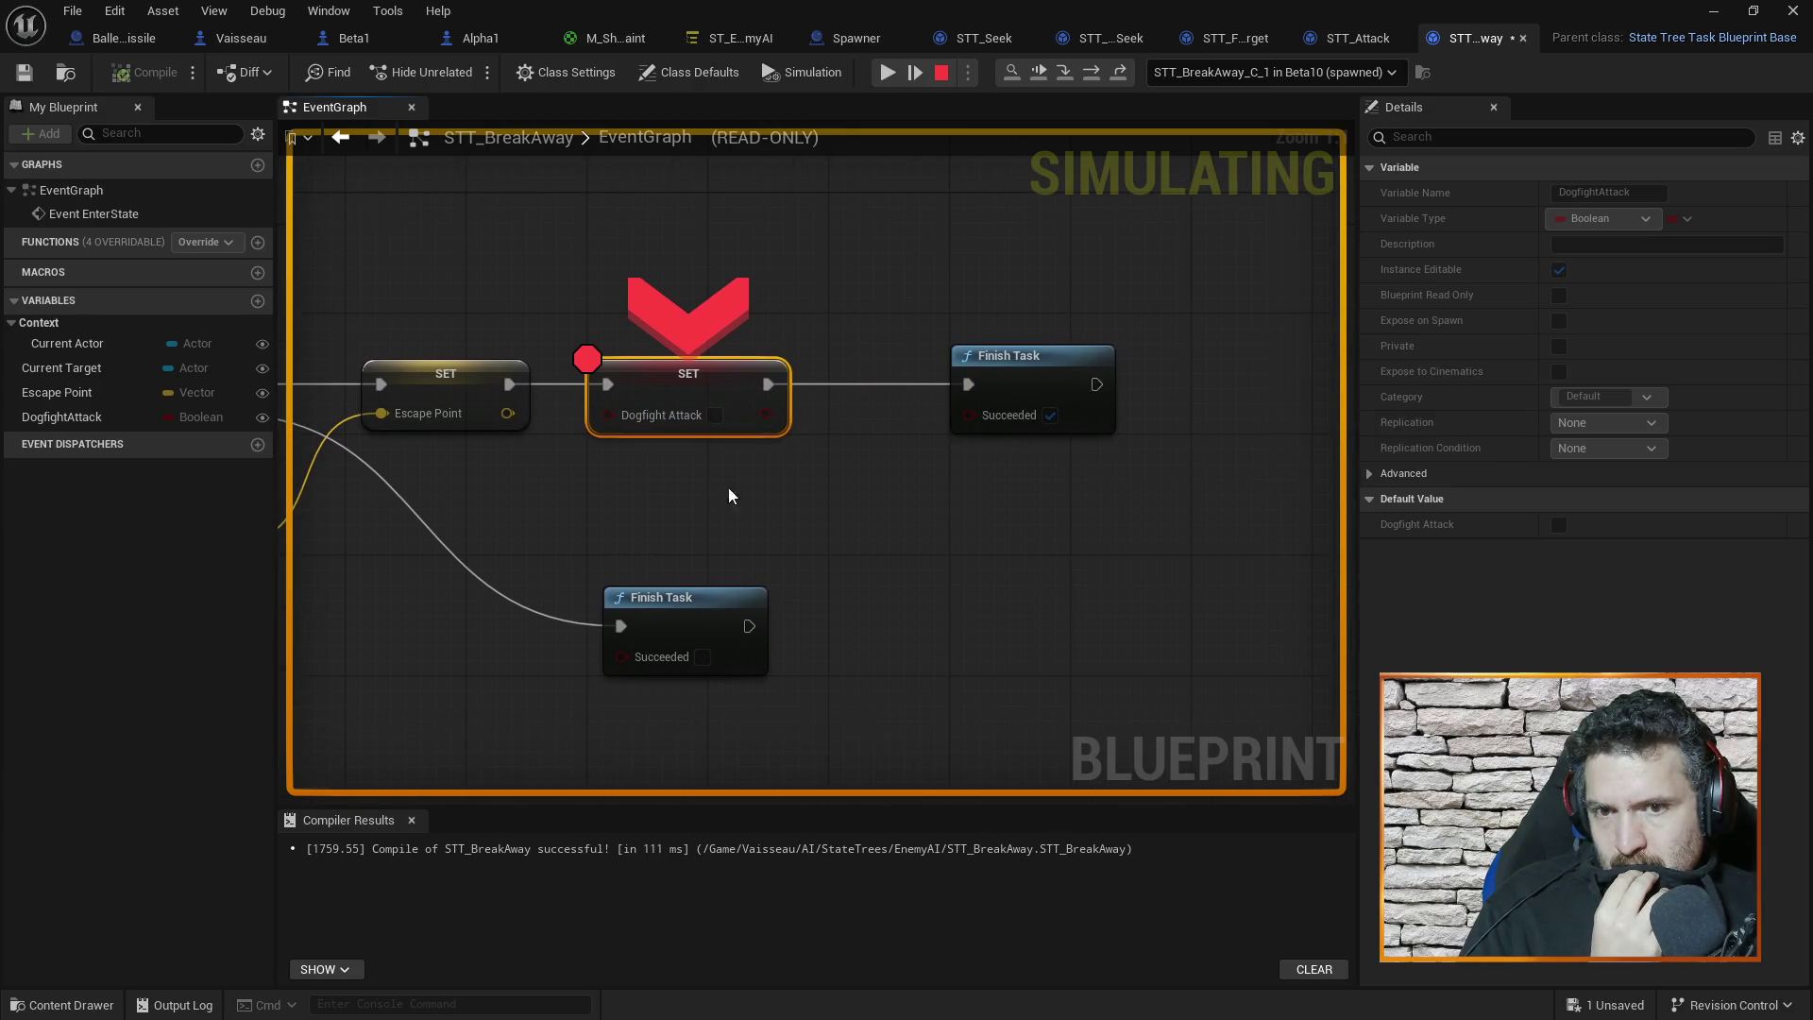
mouse_move(973, 406)
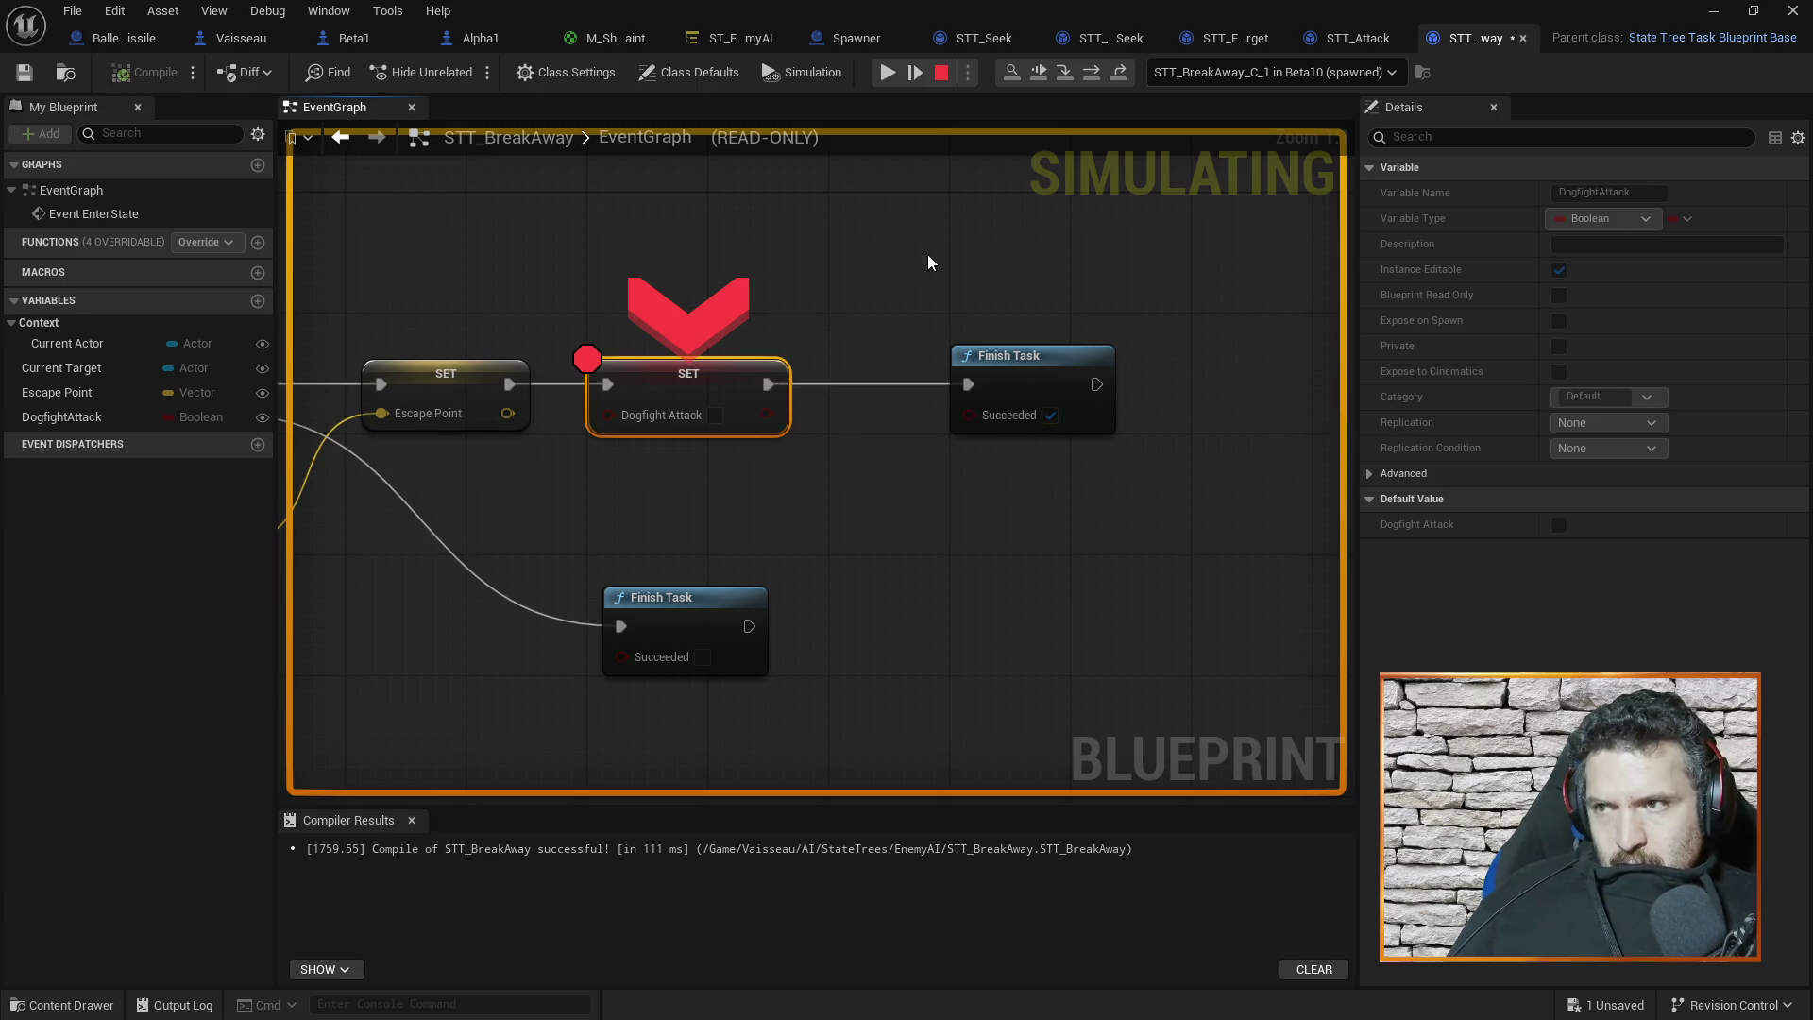
left_click(940, 72)
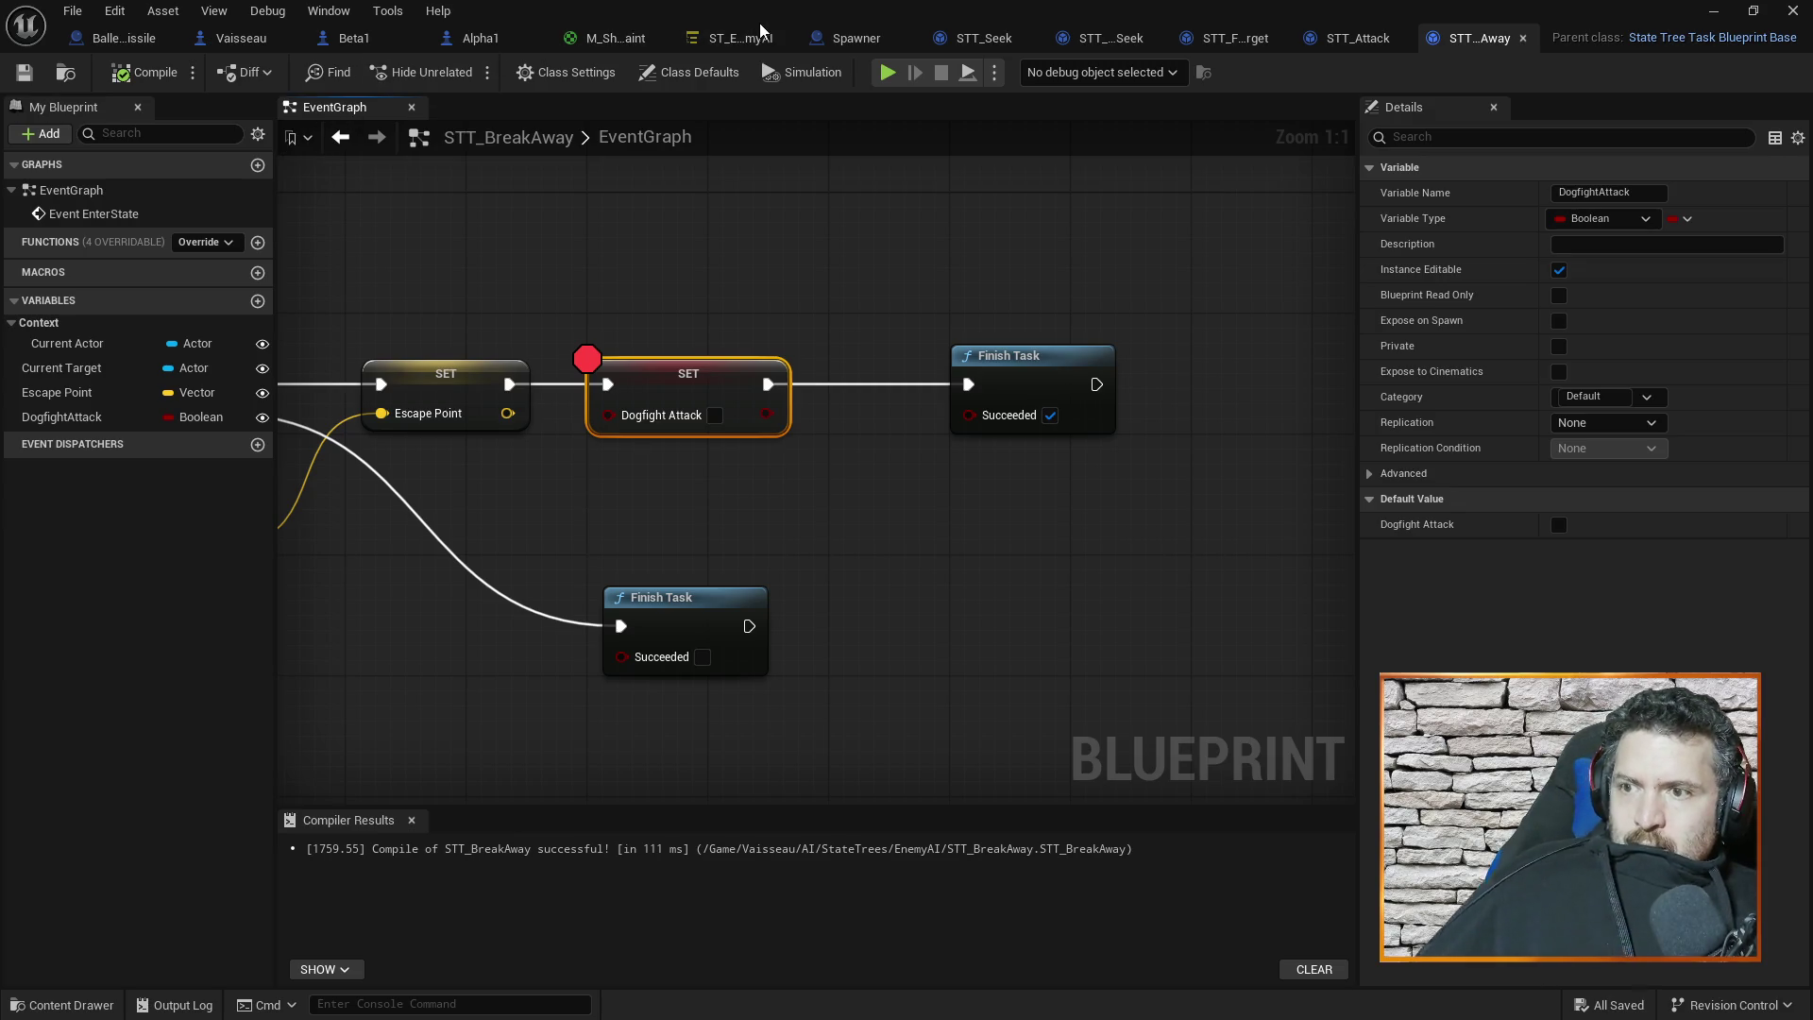
left_click(736, 38)
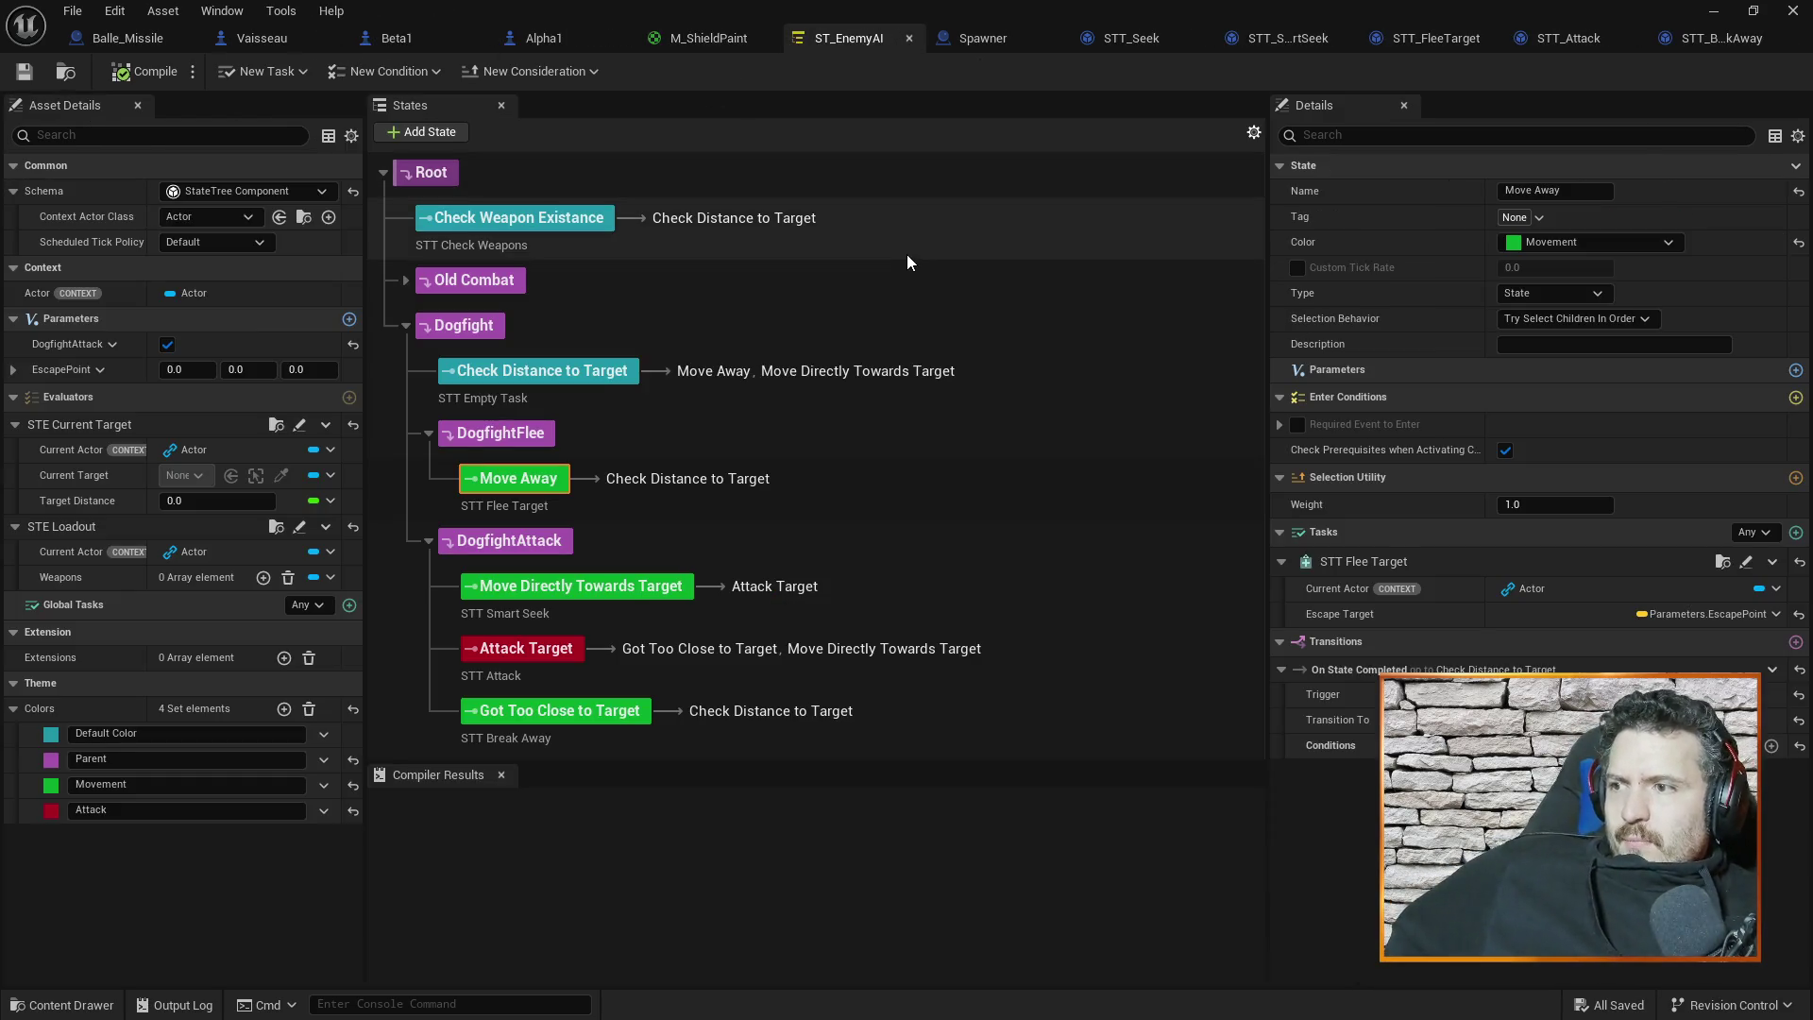
Step: Review Attack Target's two transitions and TargetDistance conditions, then inspect the Got Too Close to Target state
left_click(1078, 660)
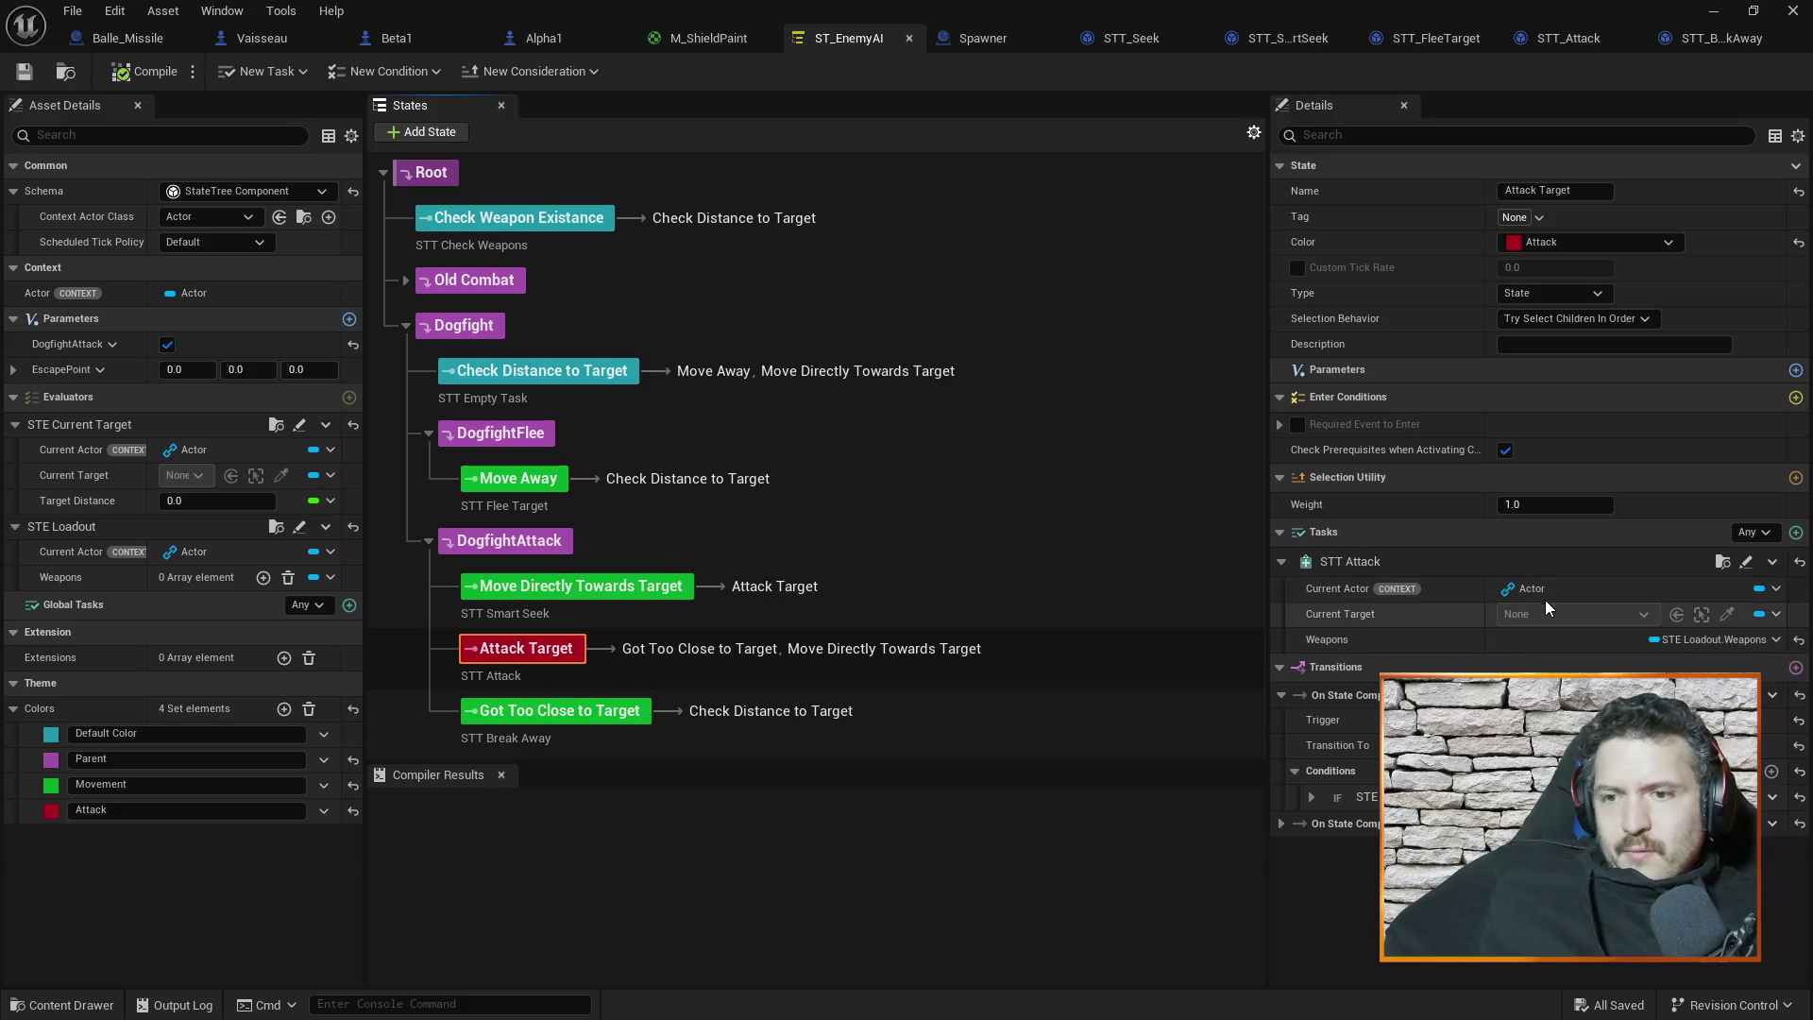
left_click(1311, 797)
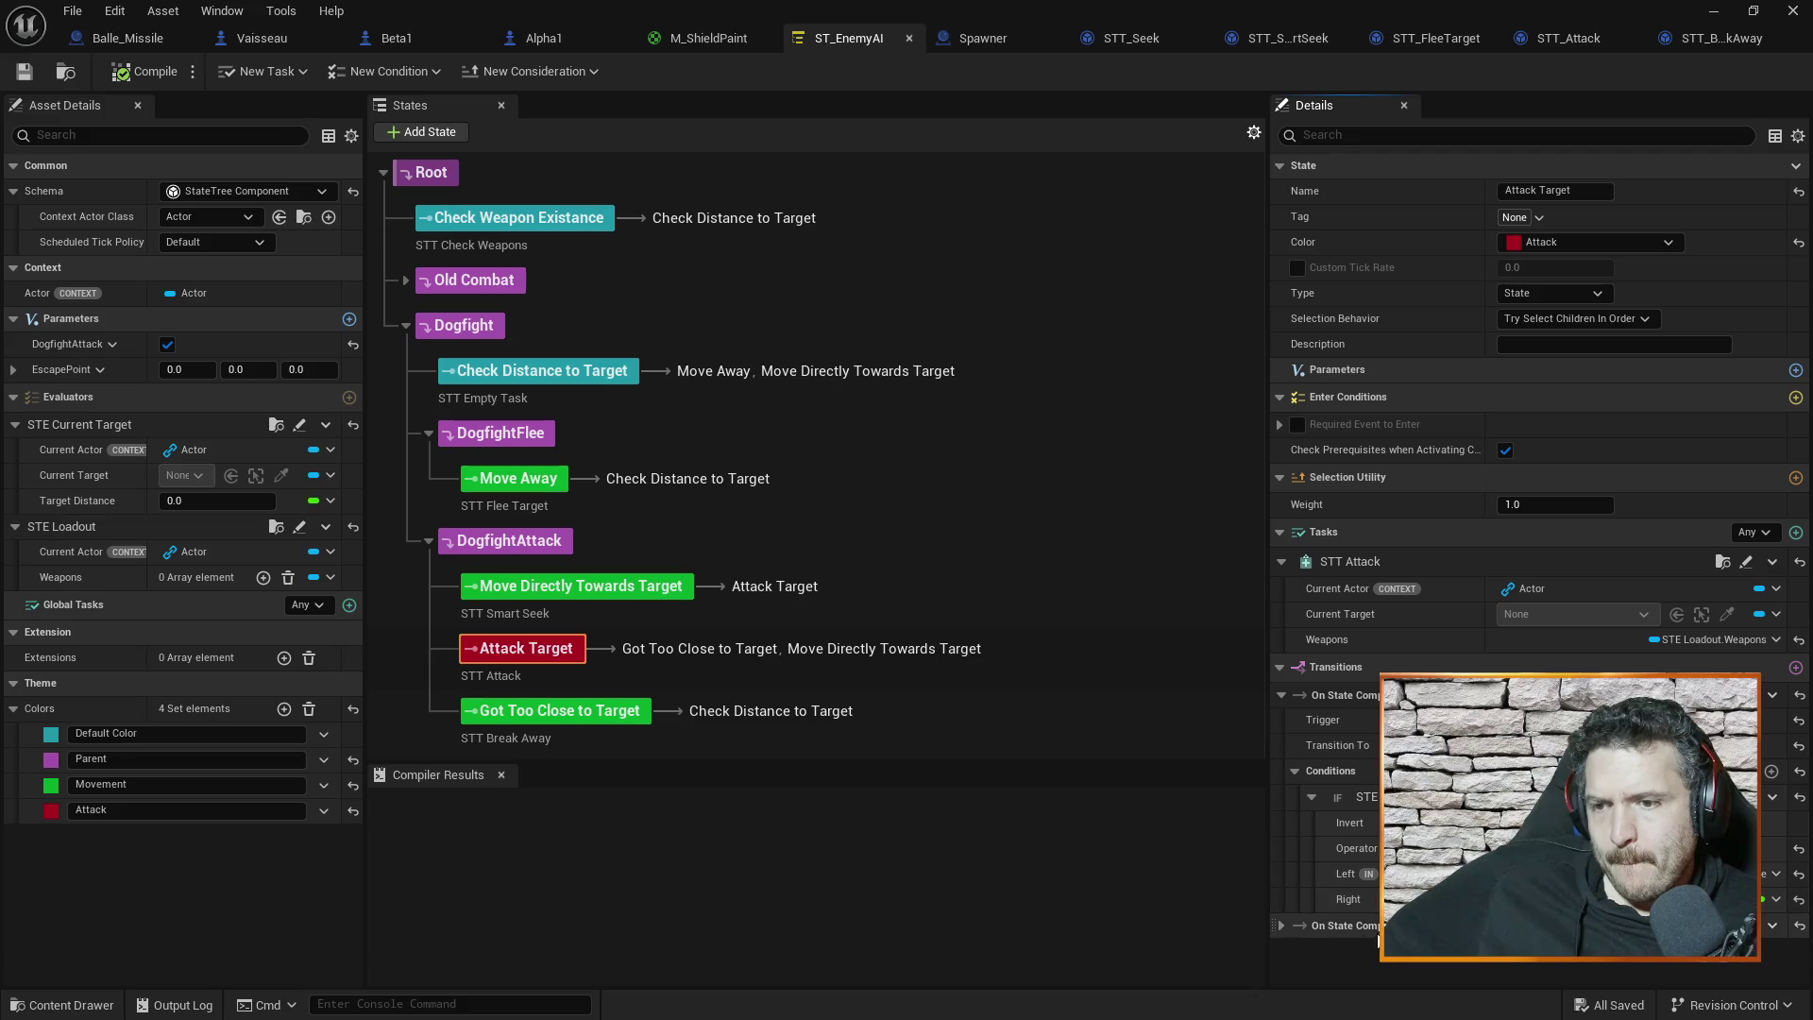
left_click(1281, 926)
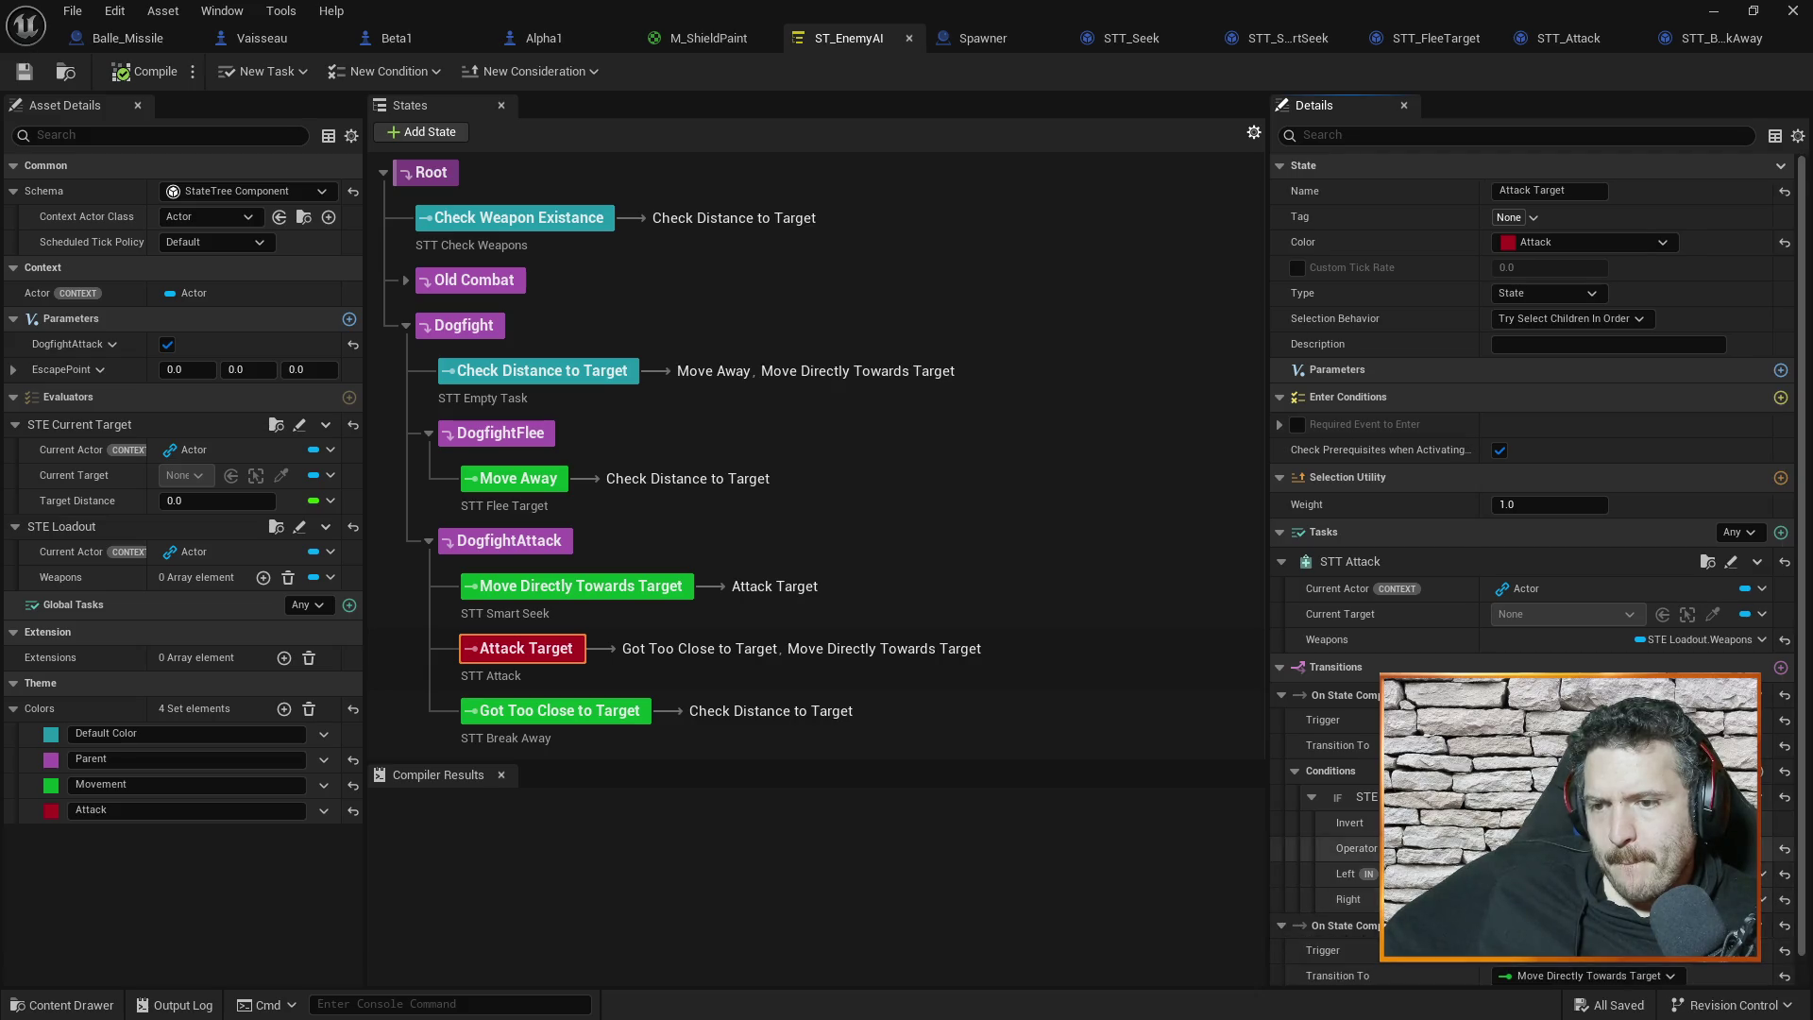
scroll(1313, 949, "down", 1)
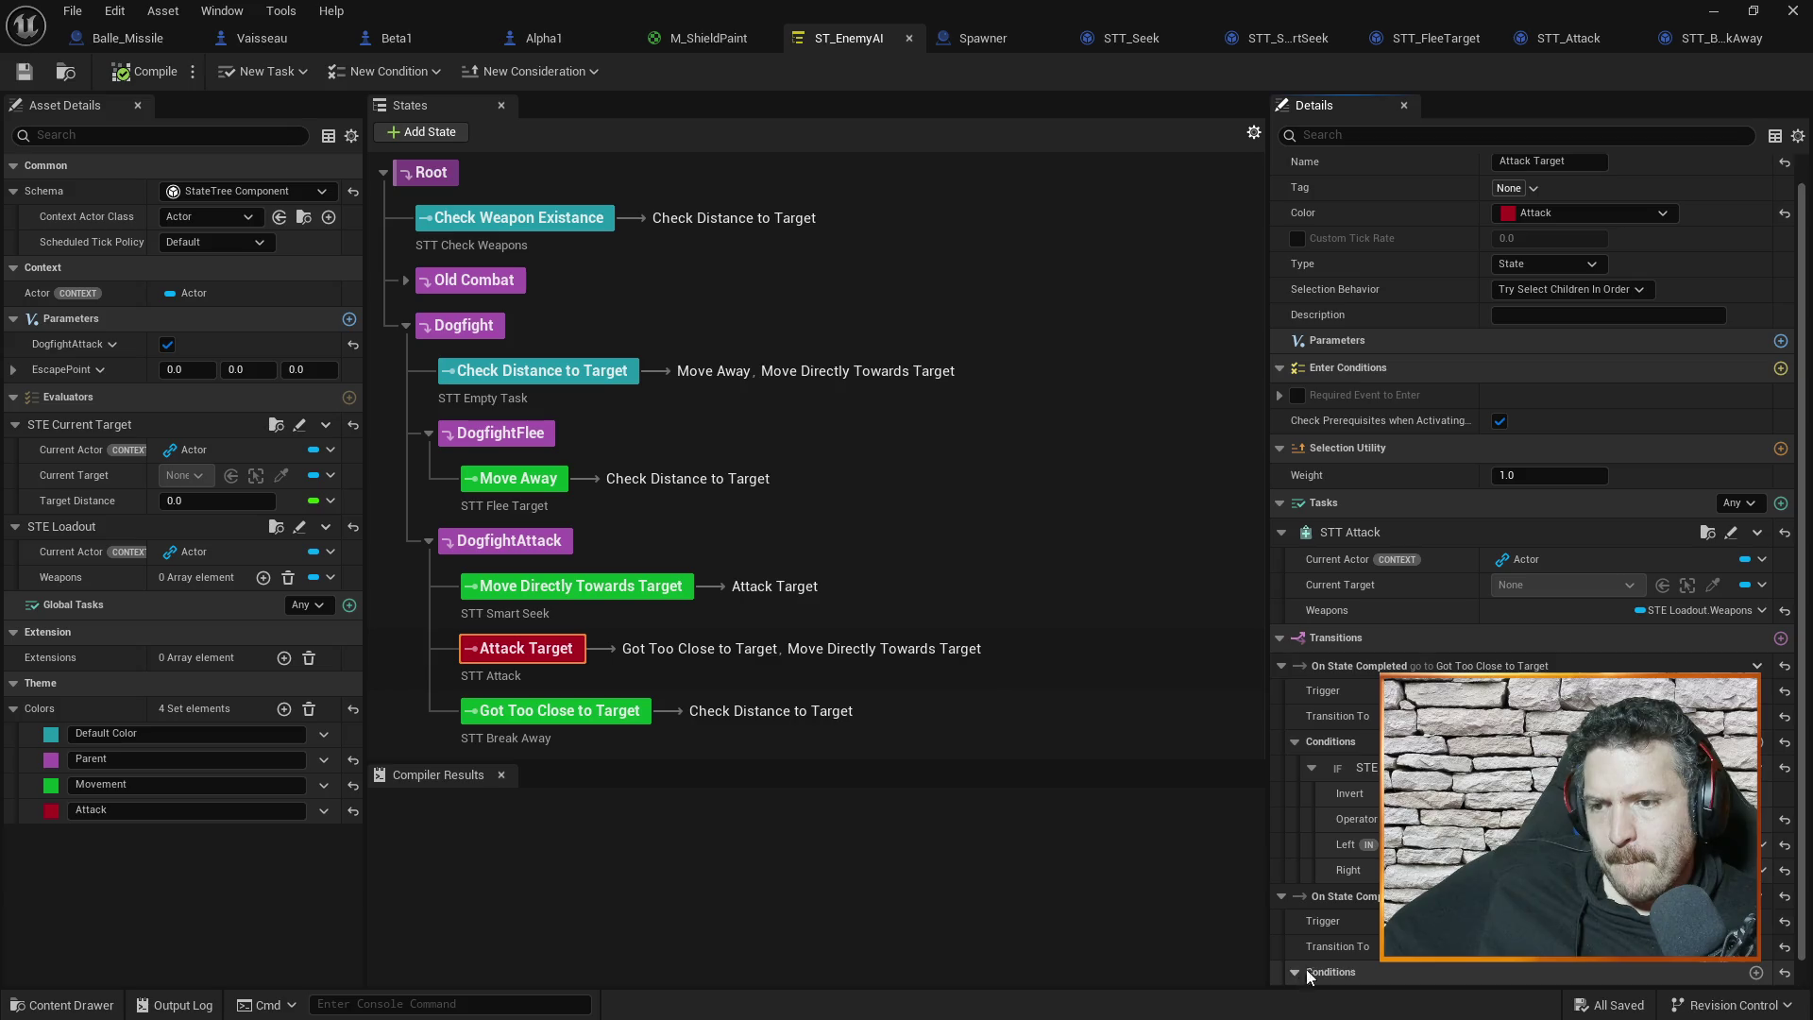
left_click(1297, 972)
scroll(1301, 972, "down", 1)
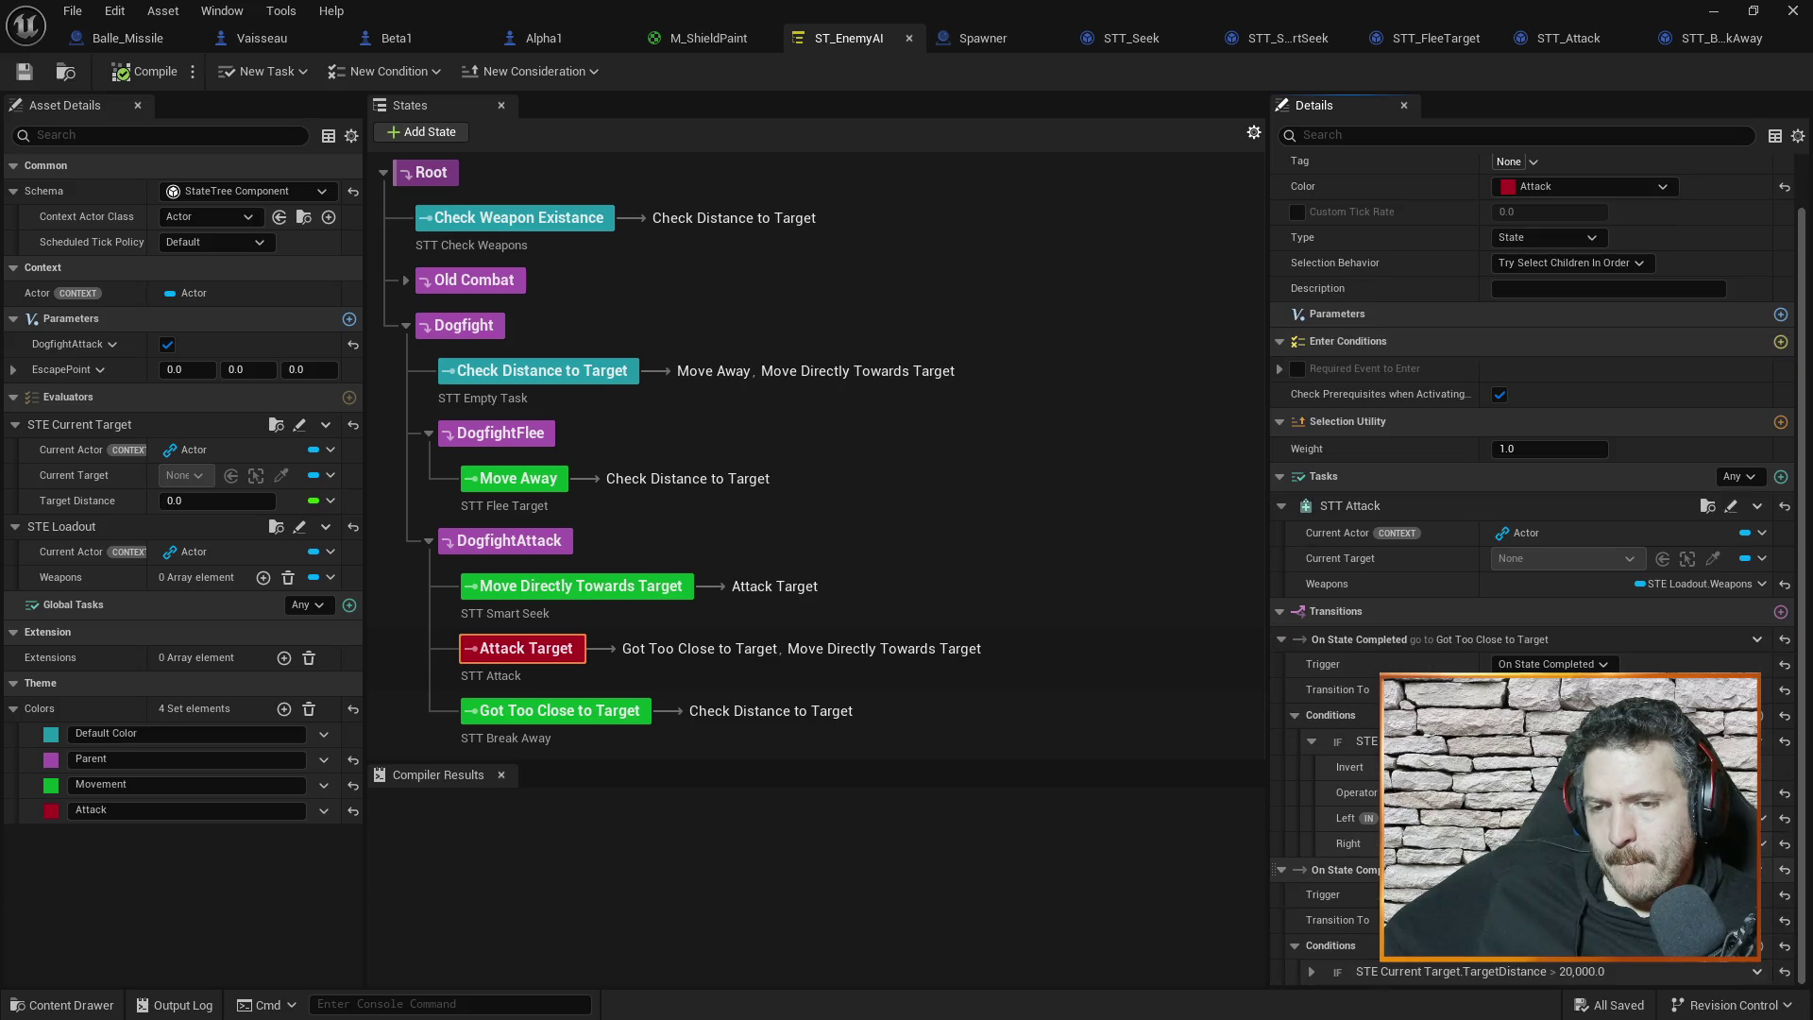
left_click(1311, 970)
scroll(1311, 969, "down", 4)
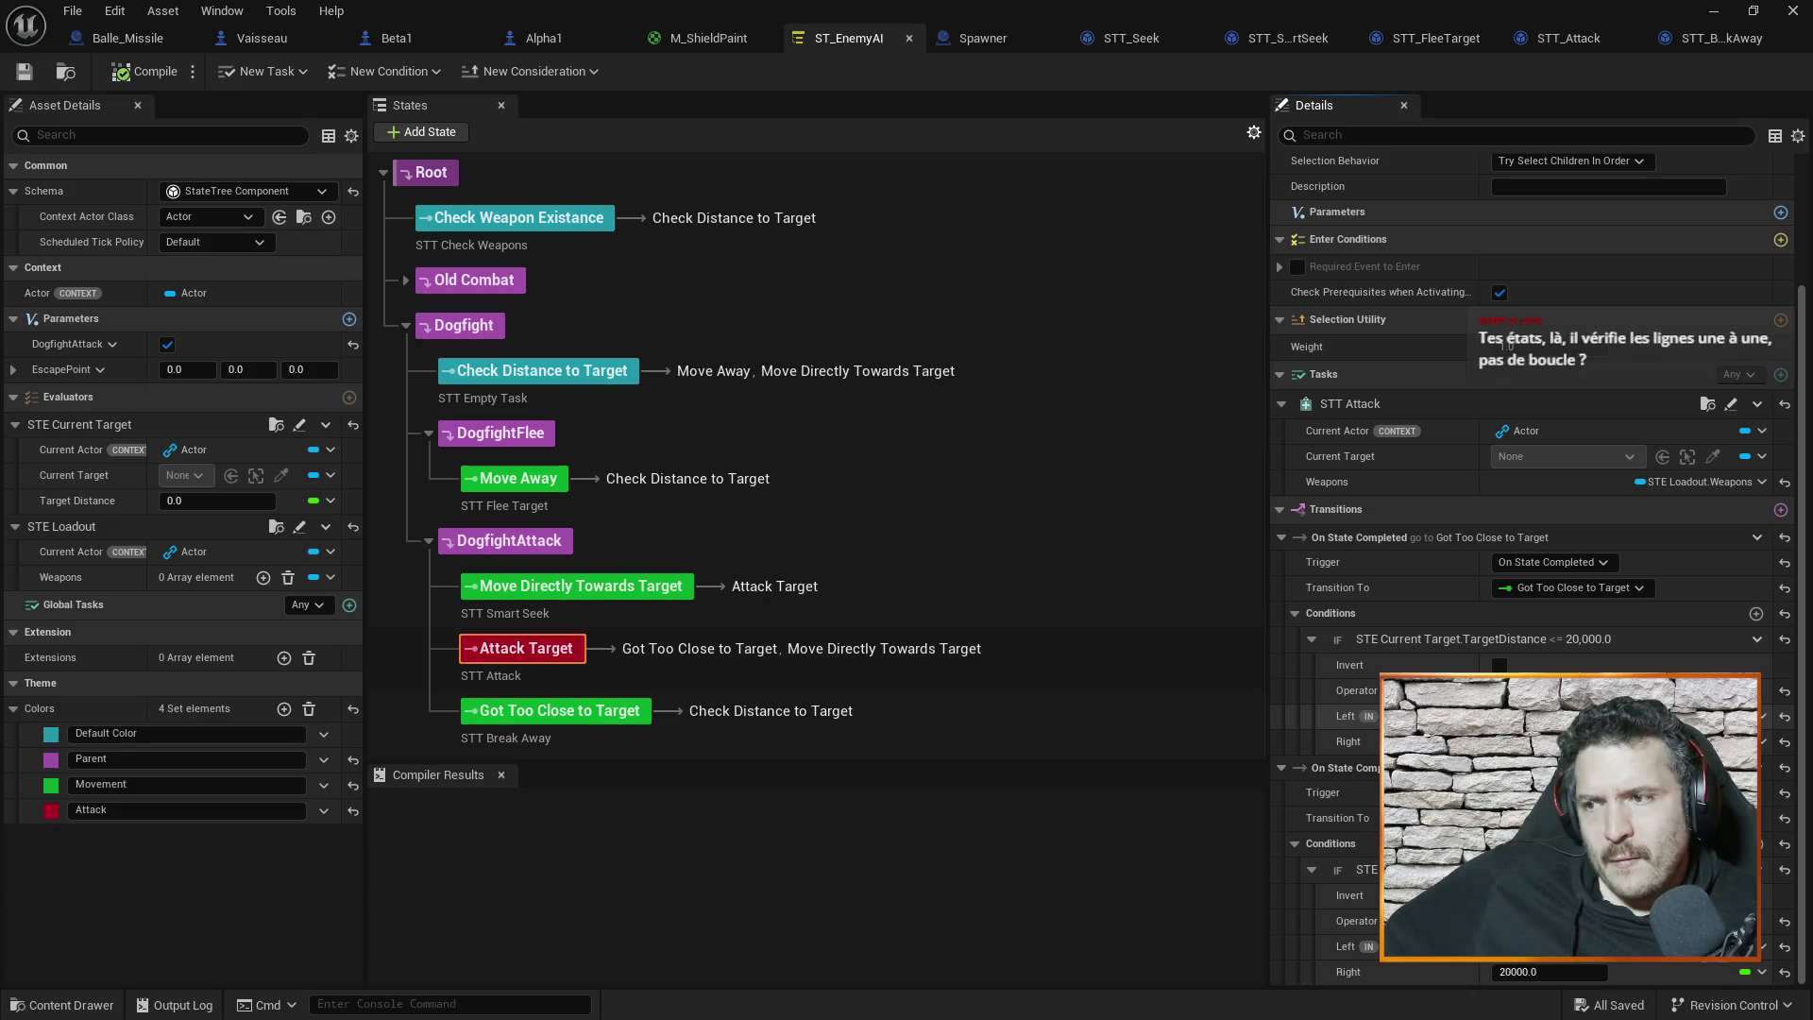
left_click(975, 748)
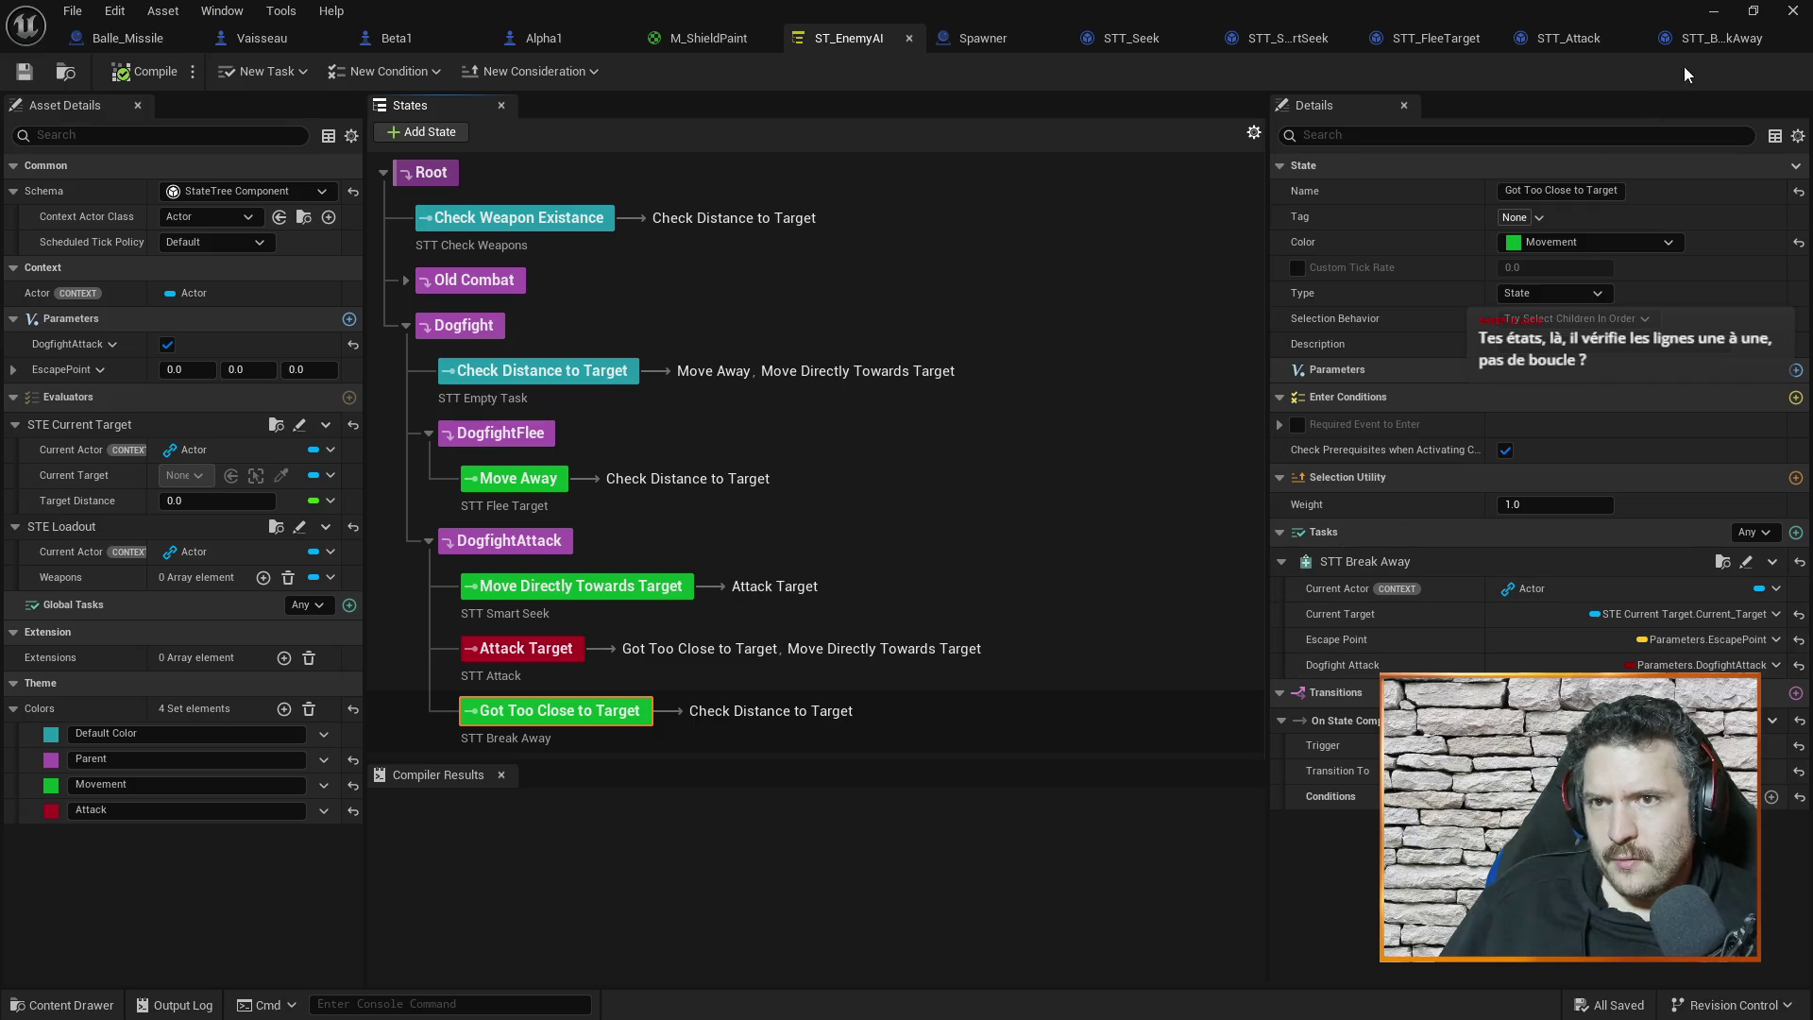
left_click(1709, 38)
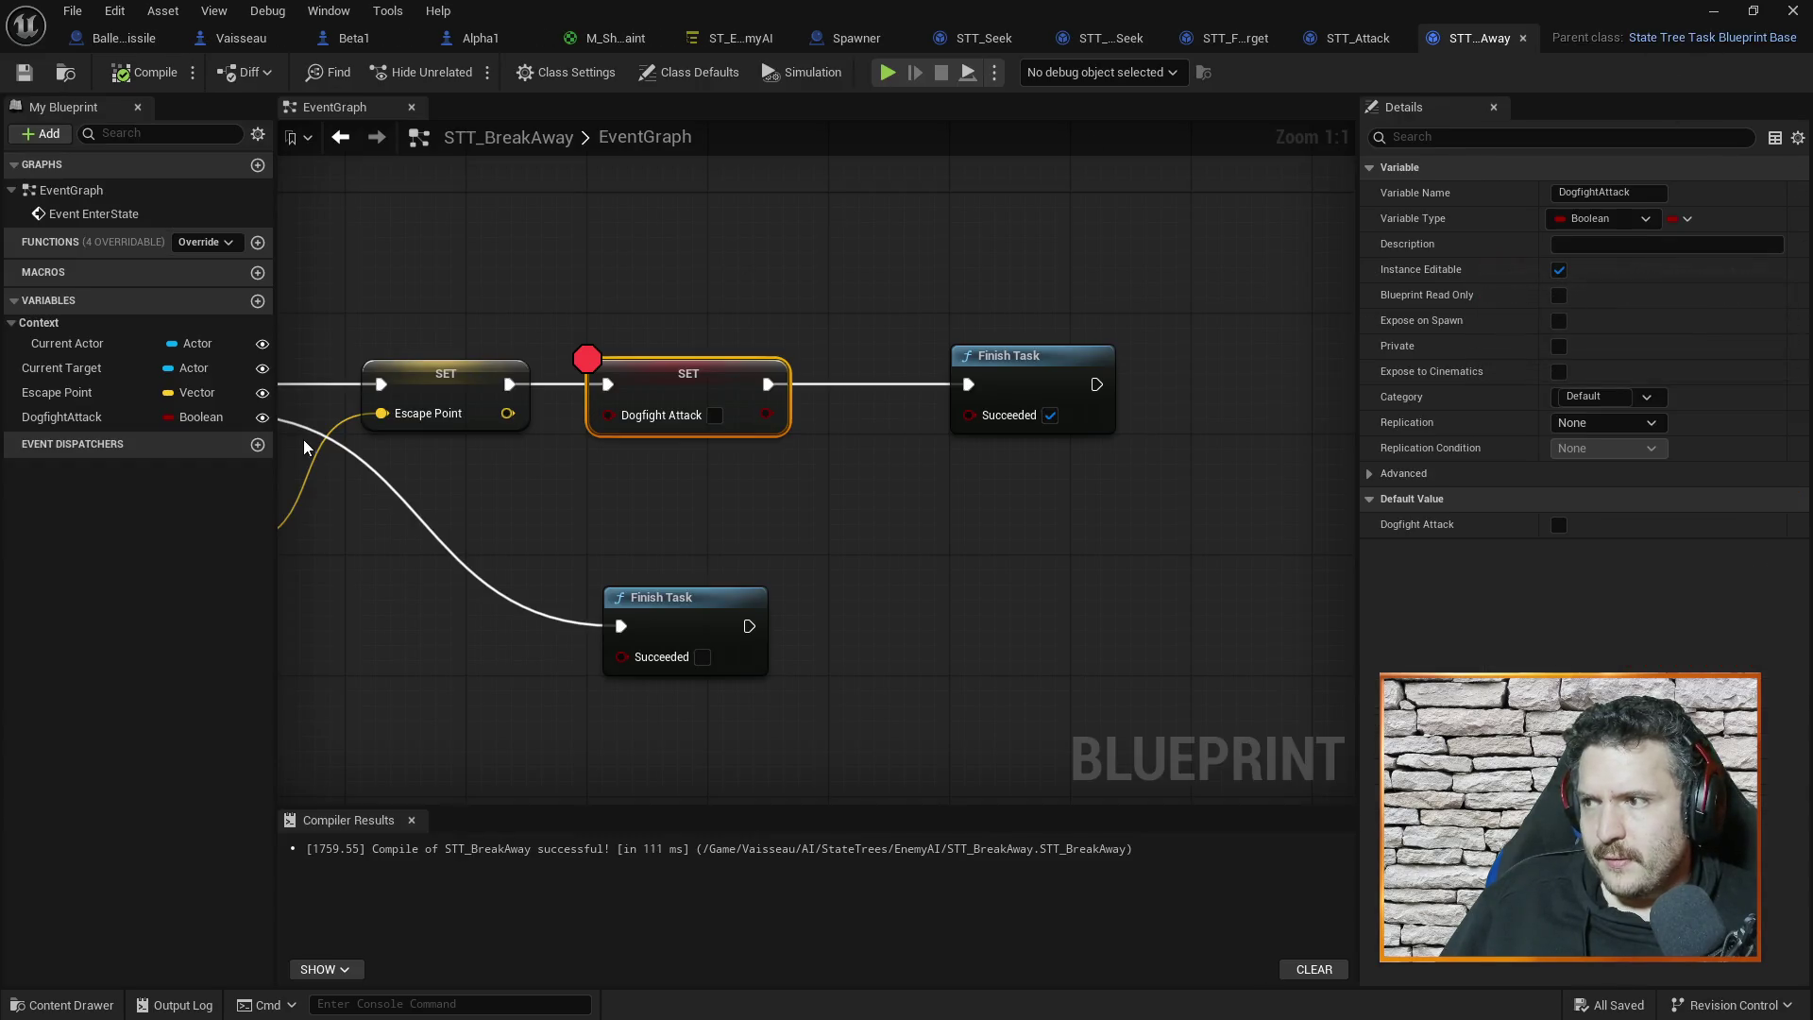
Step: Create an instance-editable Float variable named distance in STT_BreakAway, then save and compile
left_click(256, 300)
type("distance")
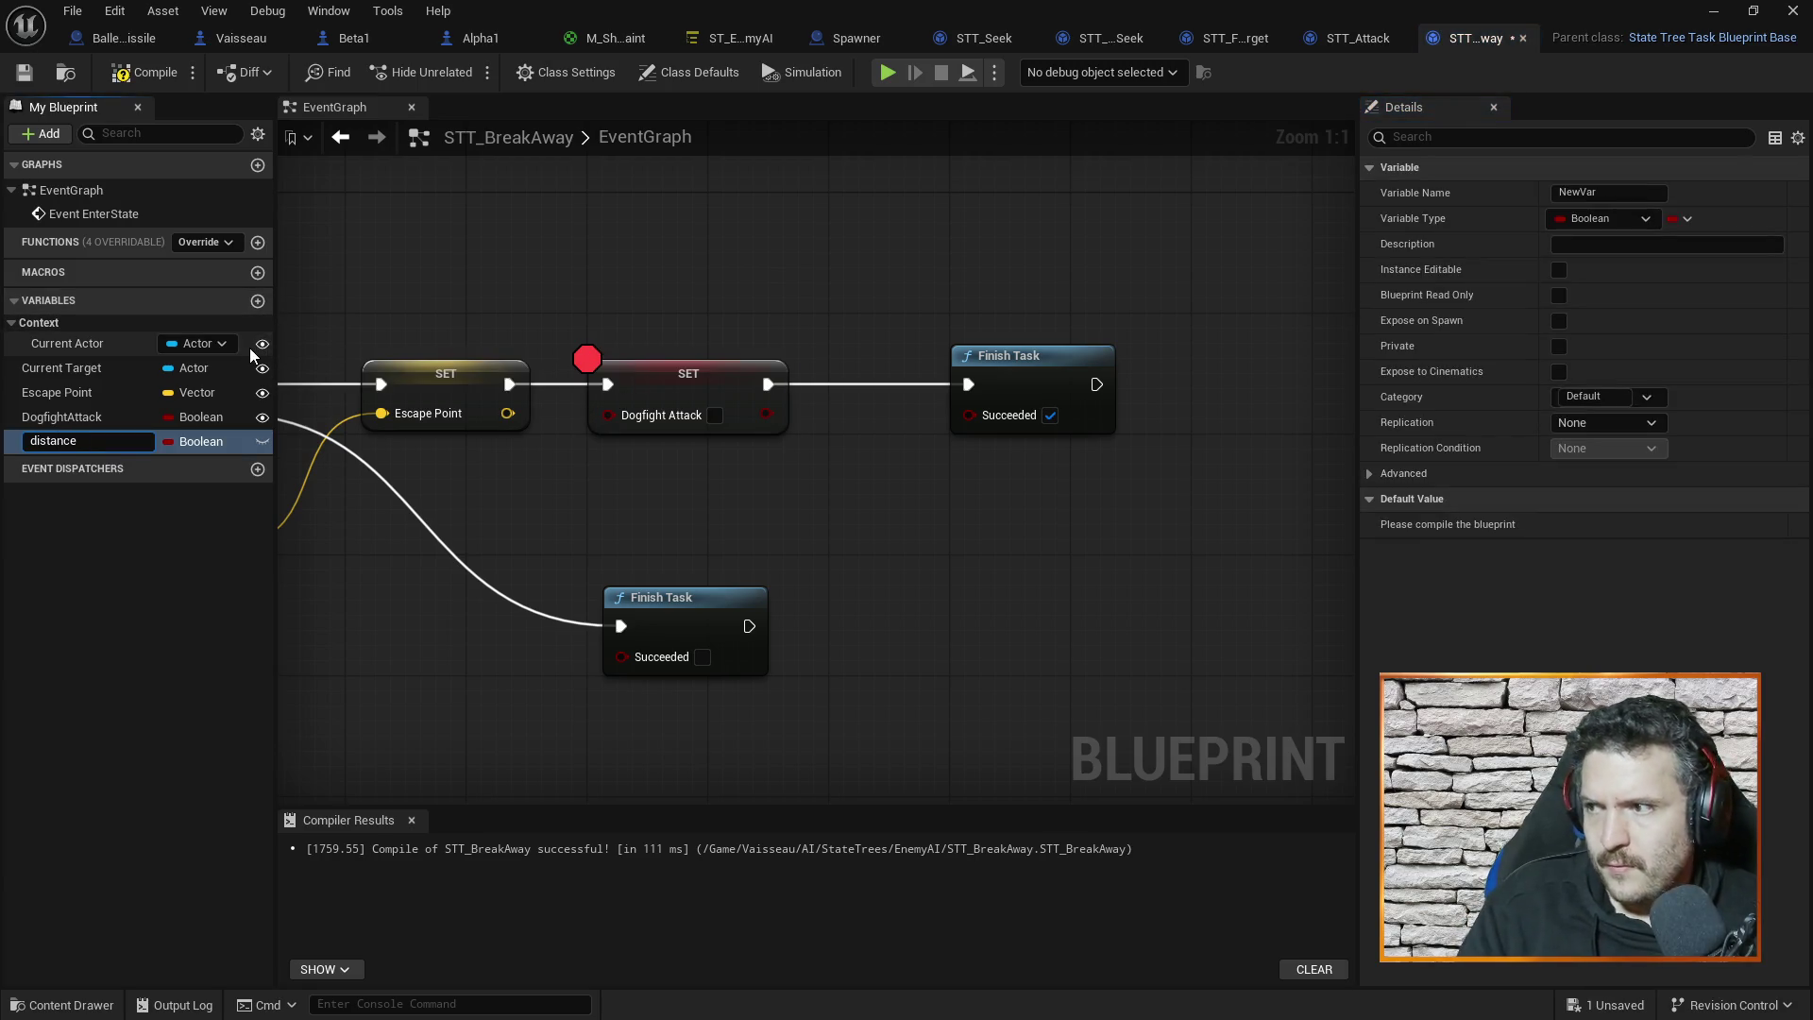
key("Return")
left_click(195, 441)
left_click(205, 567)
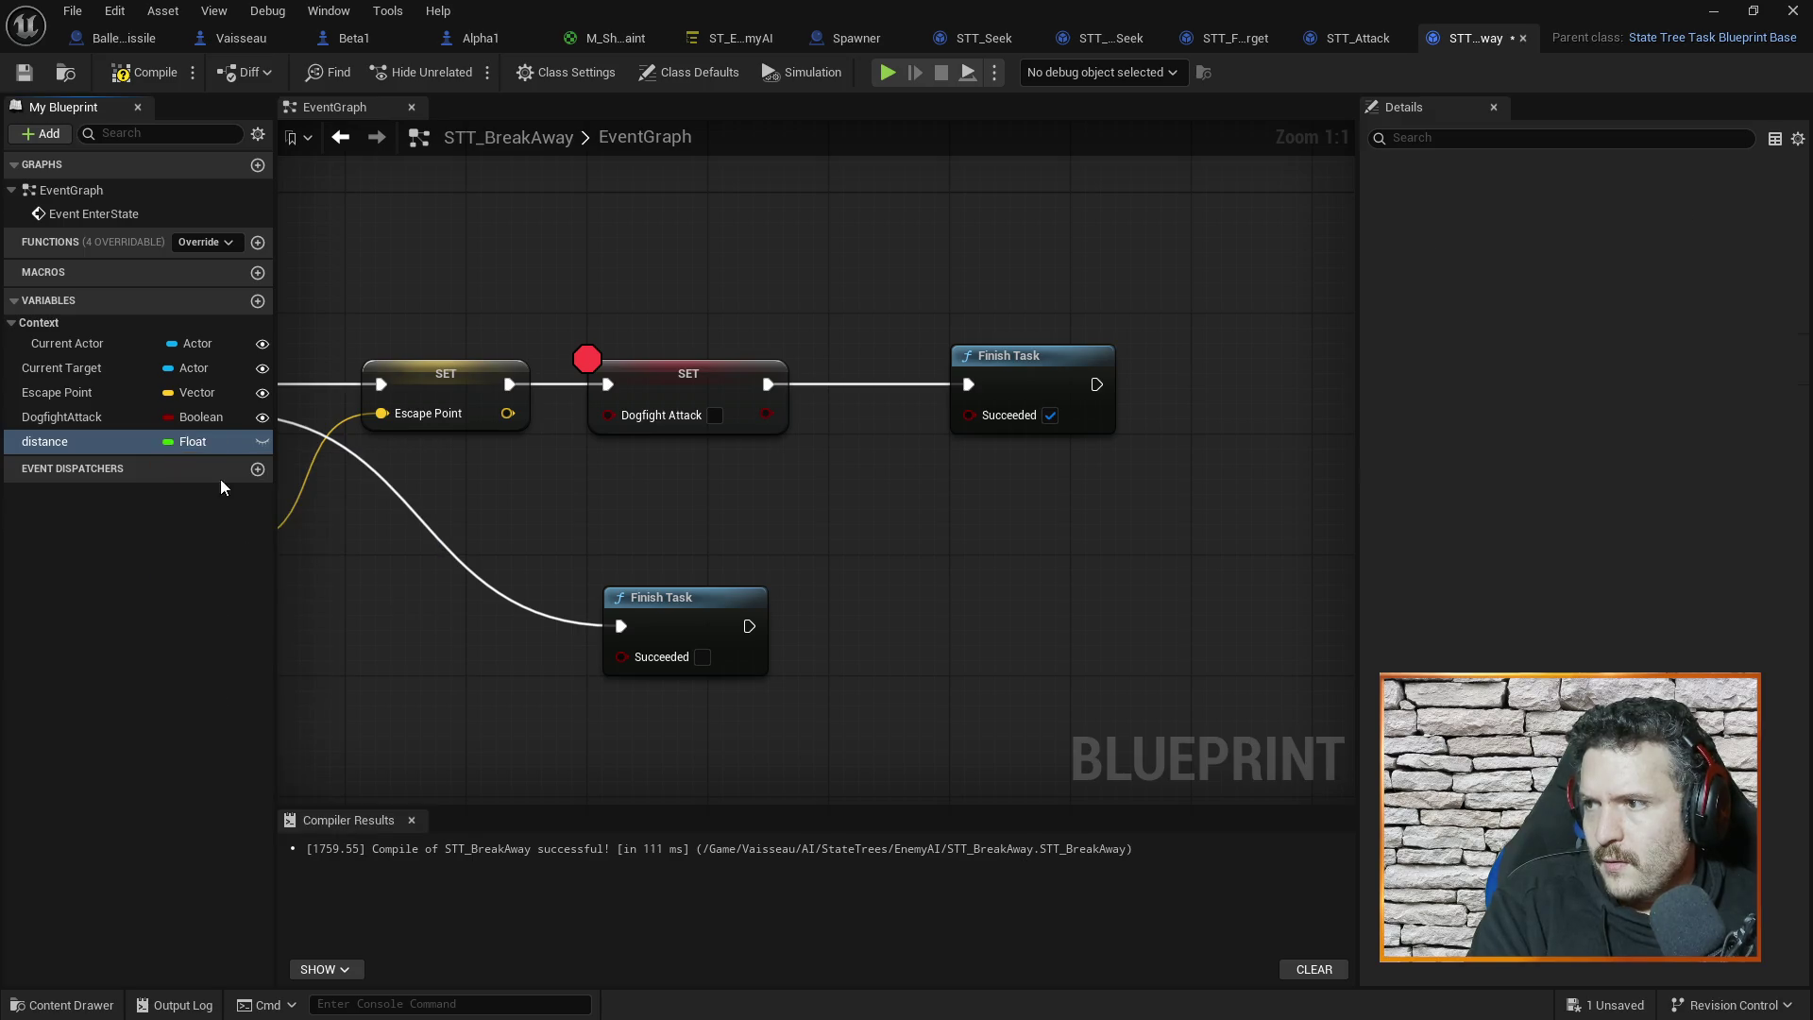
left_click(263, 441)
key("ctrl+s")
left_click(158, 68)
Step: Bind STT Break Away's Distance input to a source value in Got Too Close to Target
left_click(767, 42)
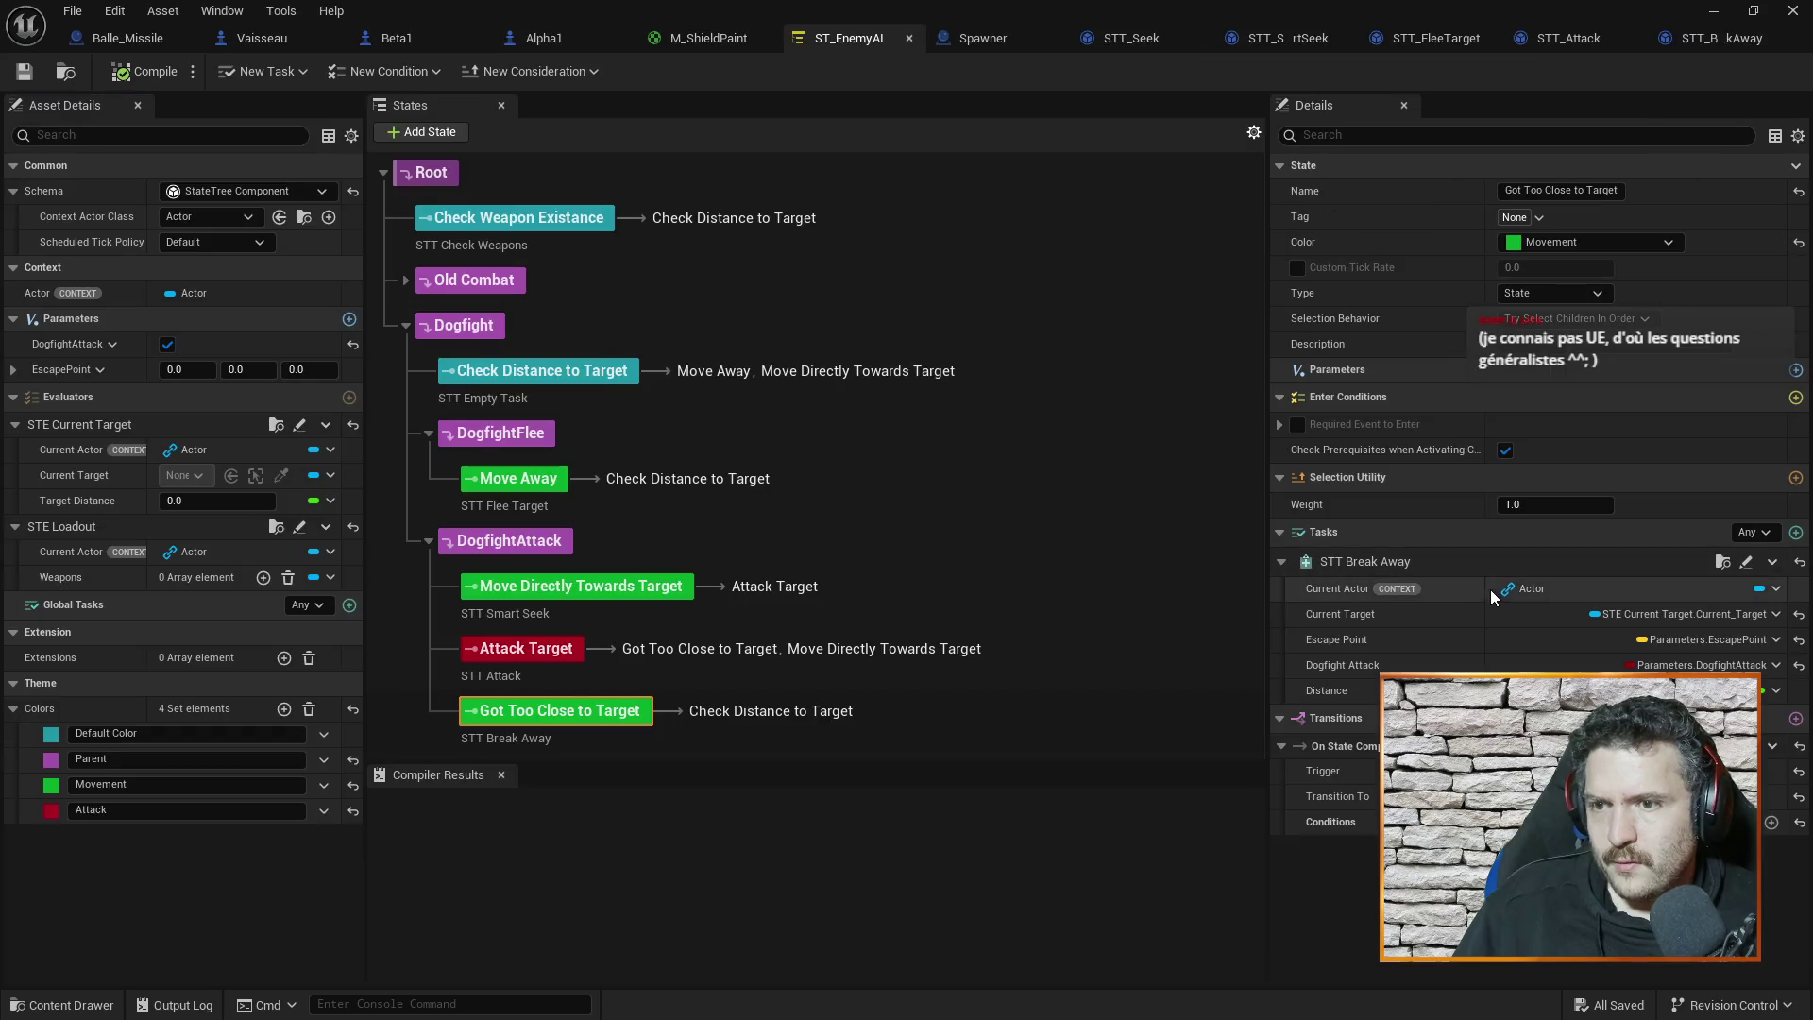
left_click(1775, 690)
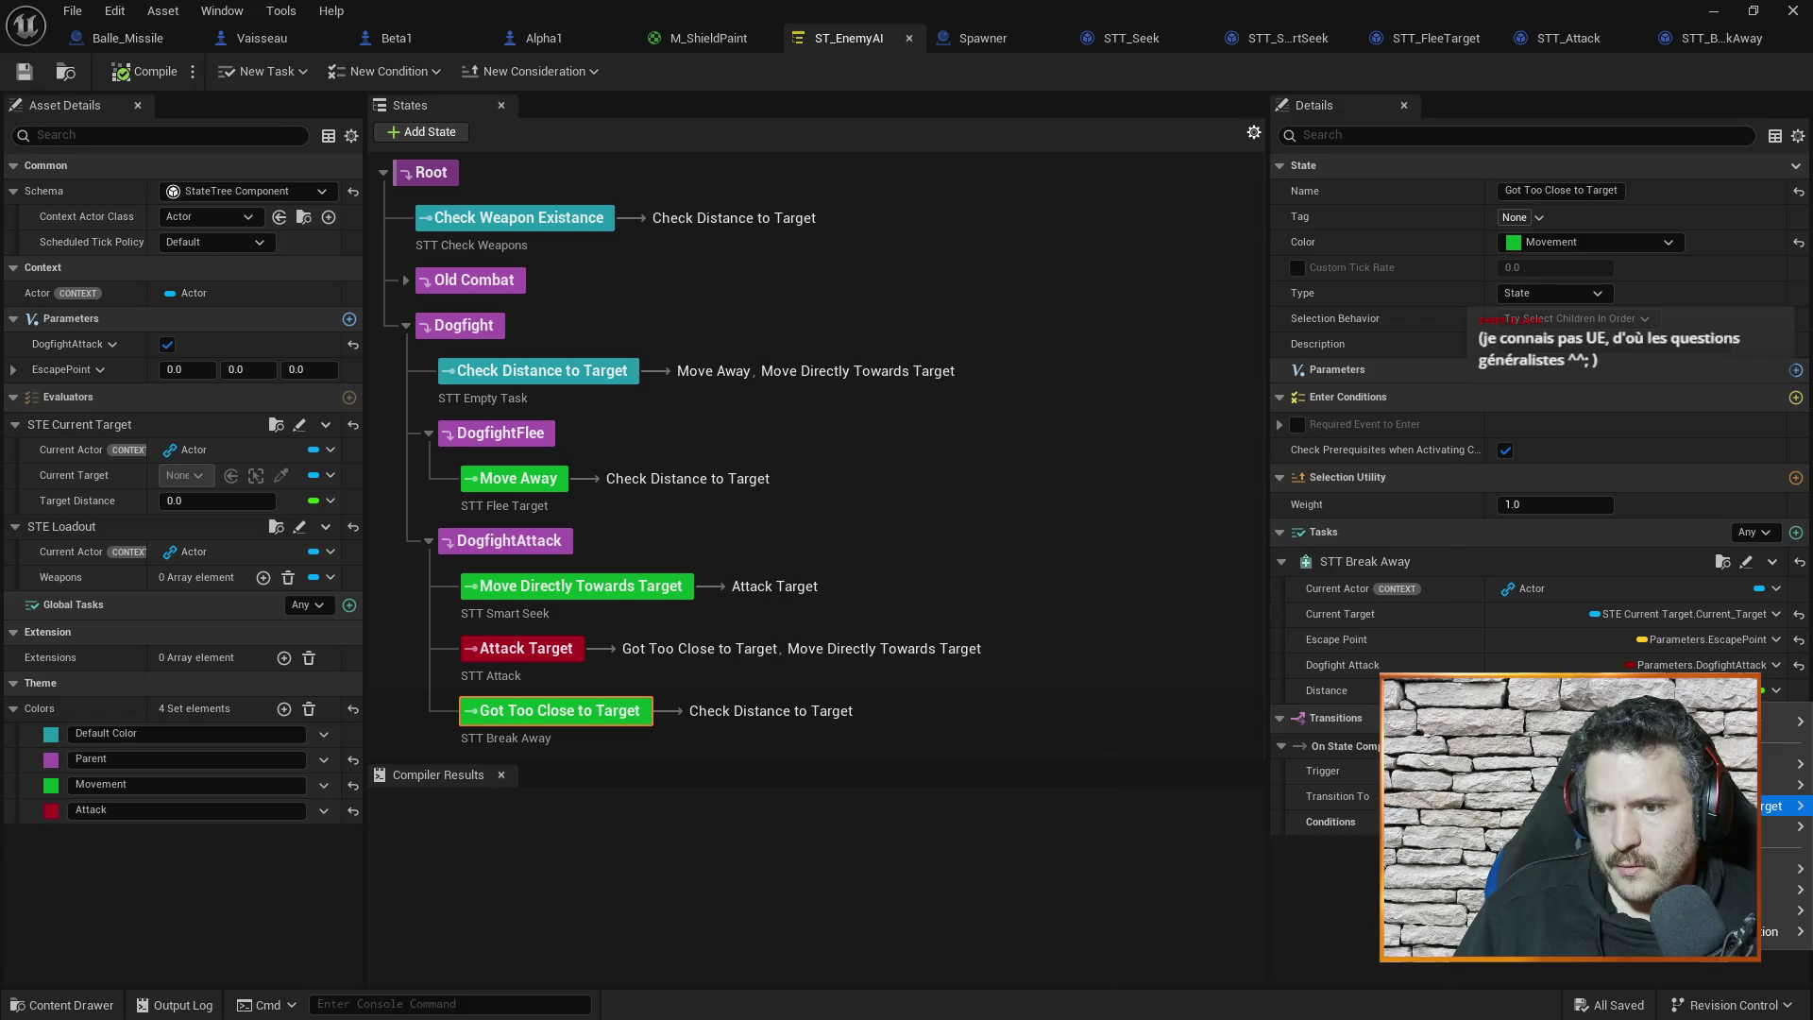
left_click(1700, 805)
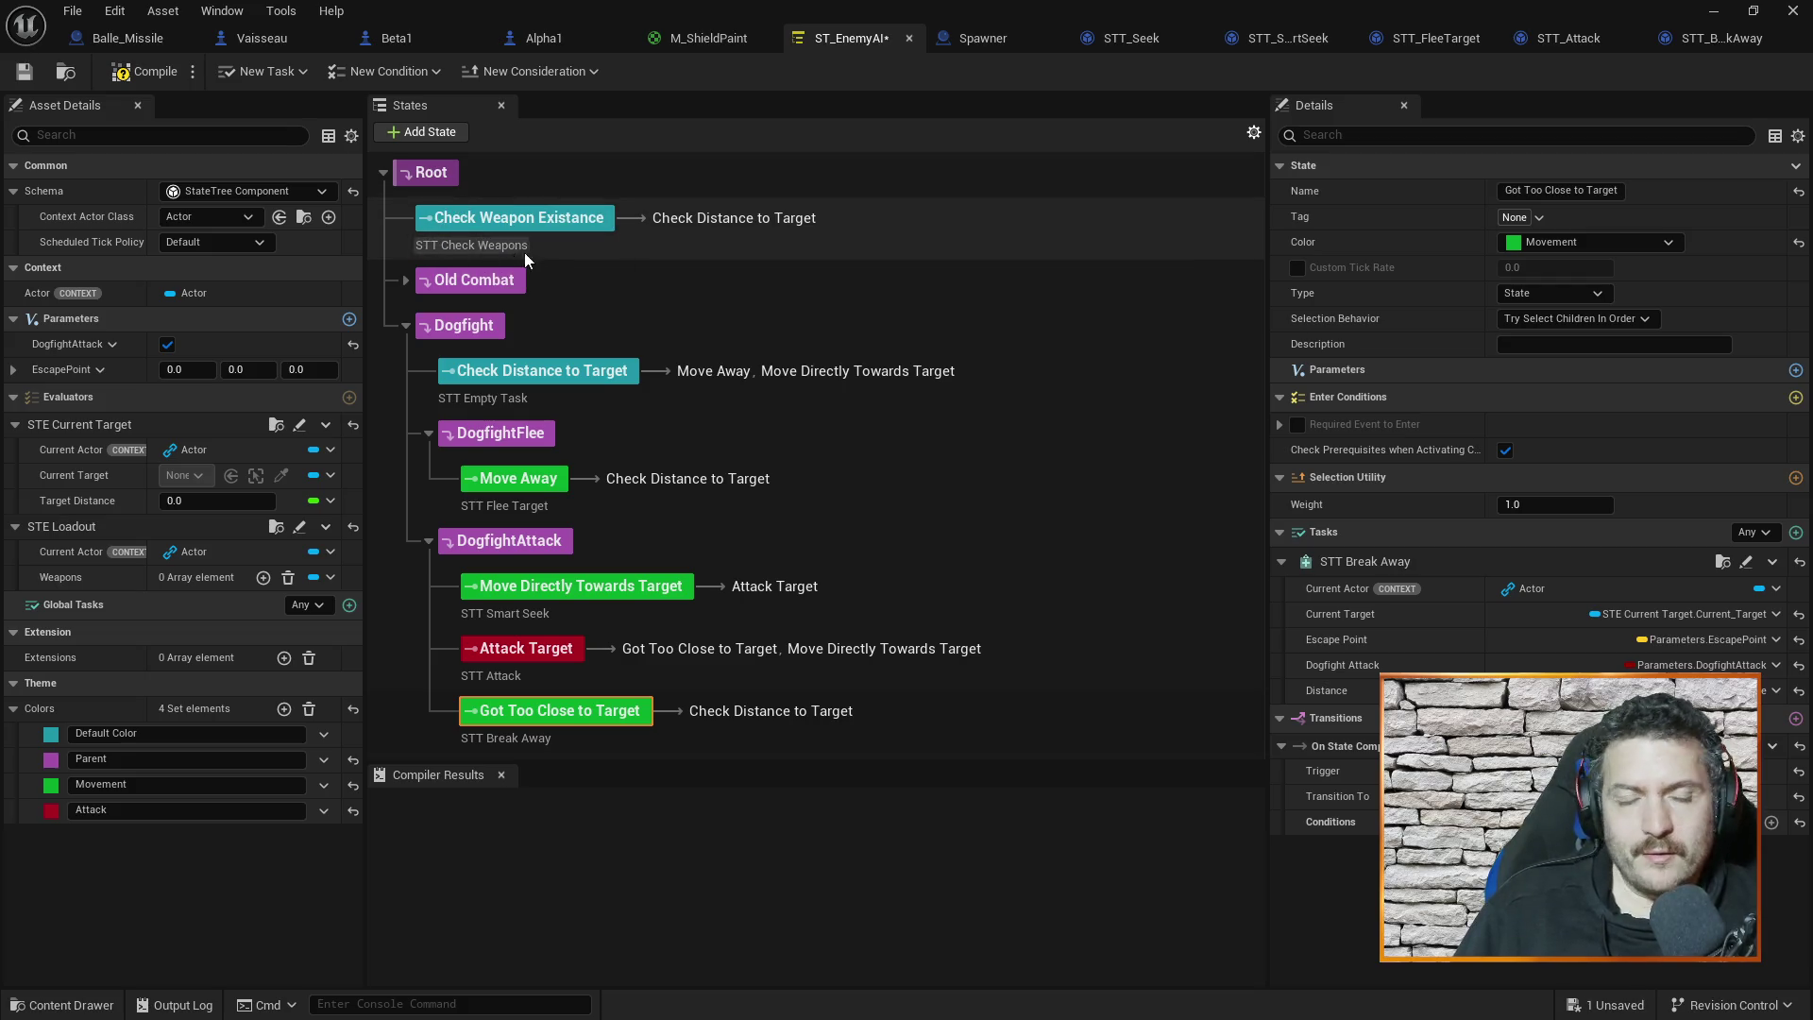
left_click(1303, 38)
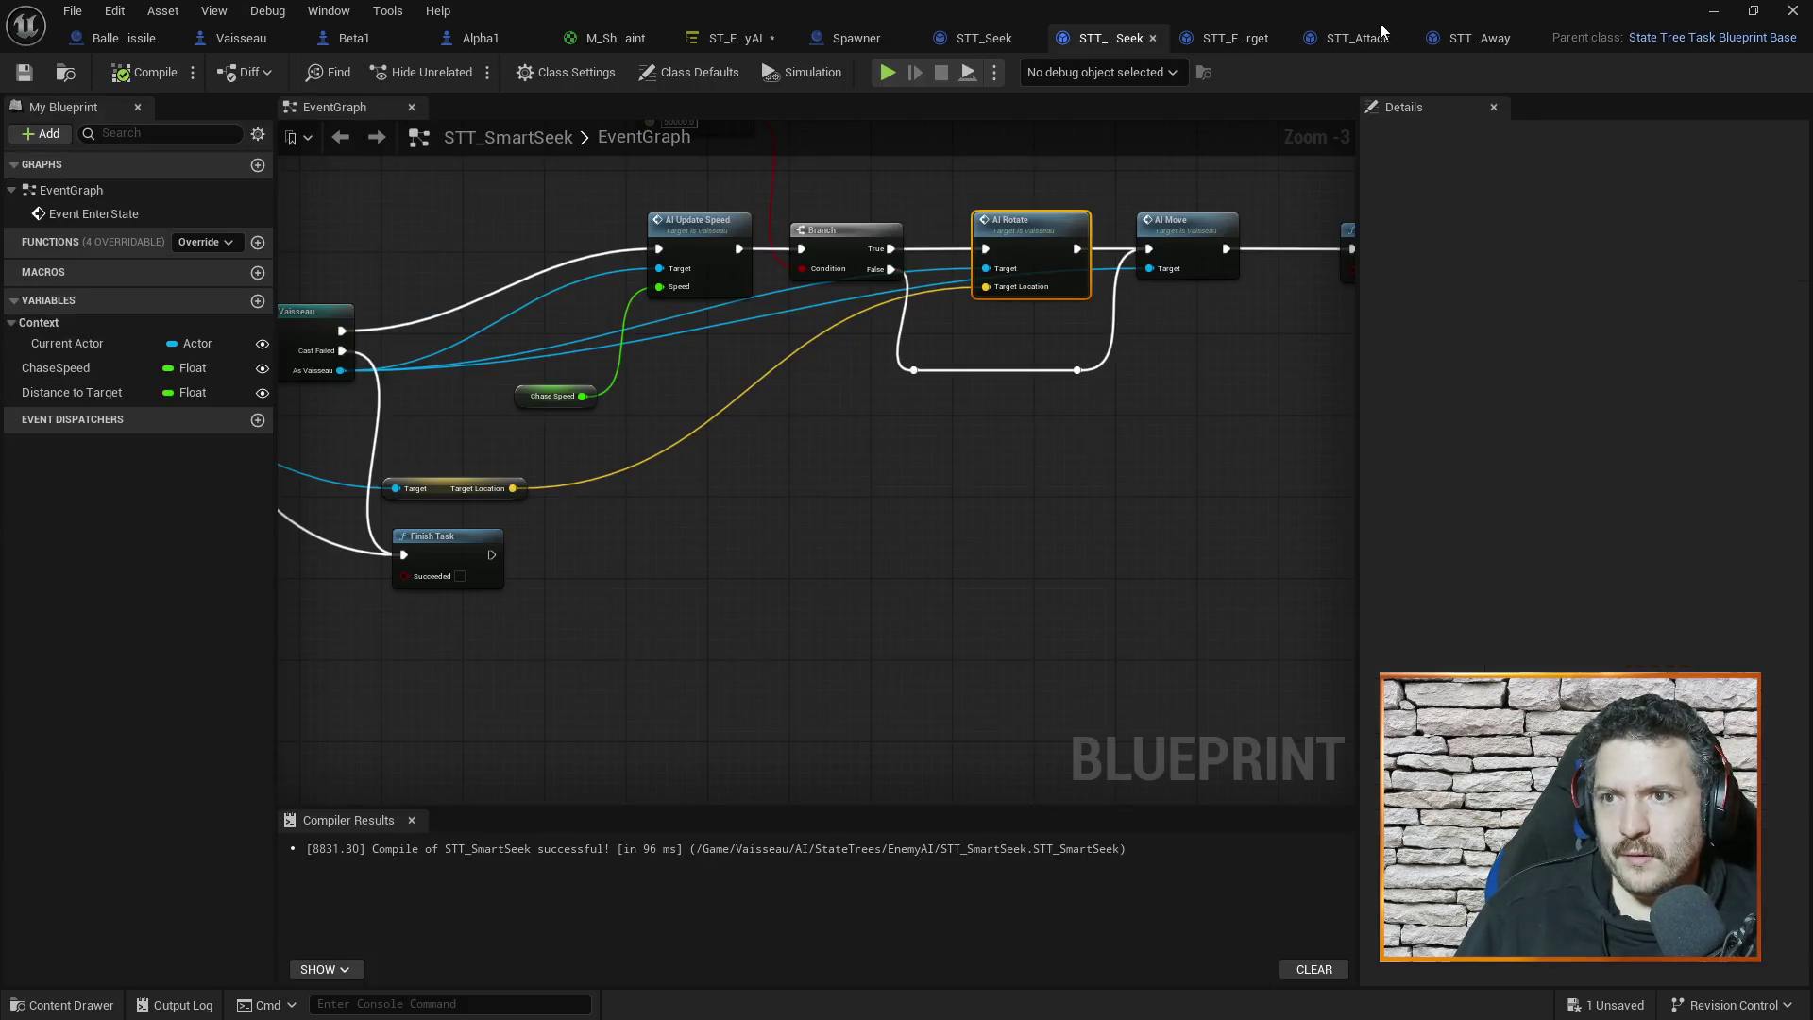
Step: Glance at the STT_Attack graph and ST_EnemyAI tree, then go back to STT_BreakAway
left_click(1362, 38)
left_click(723, 39)
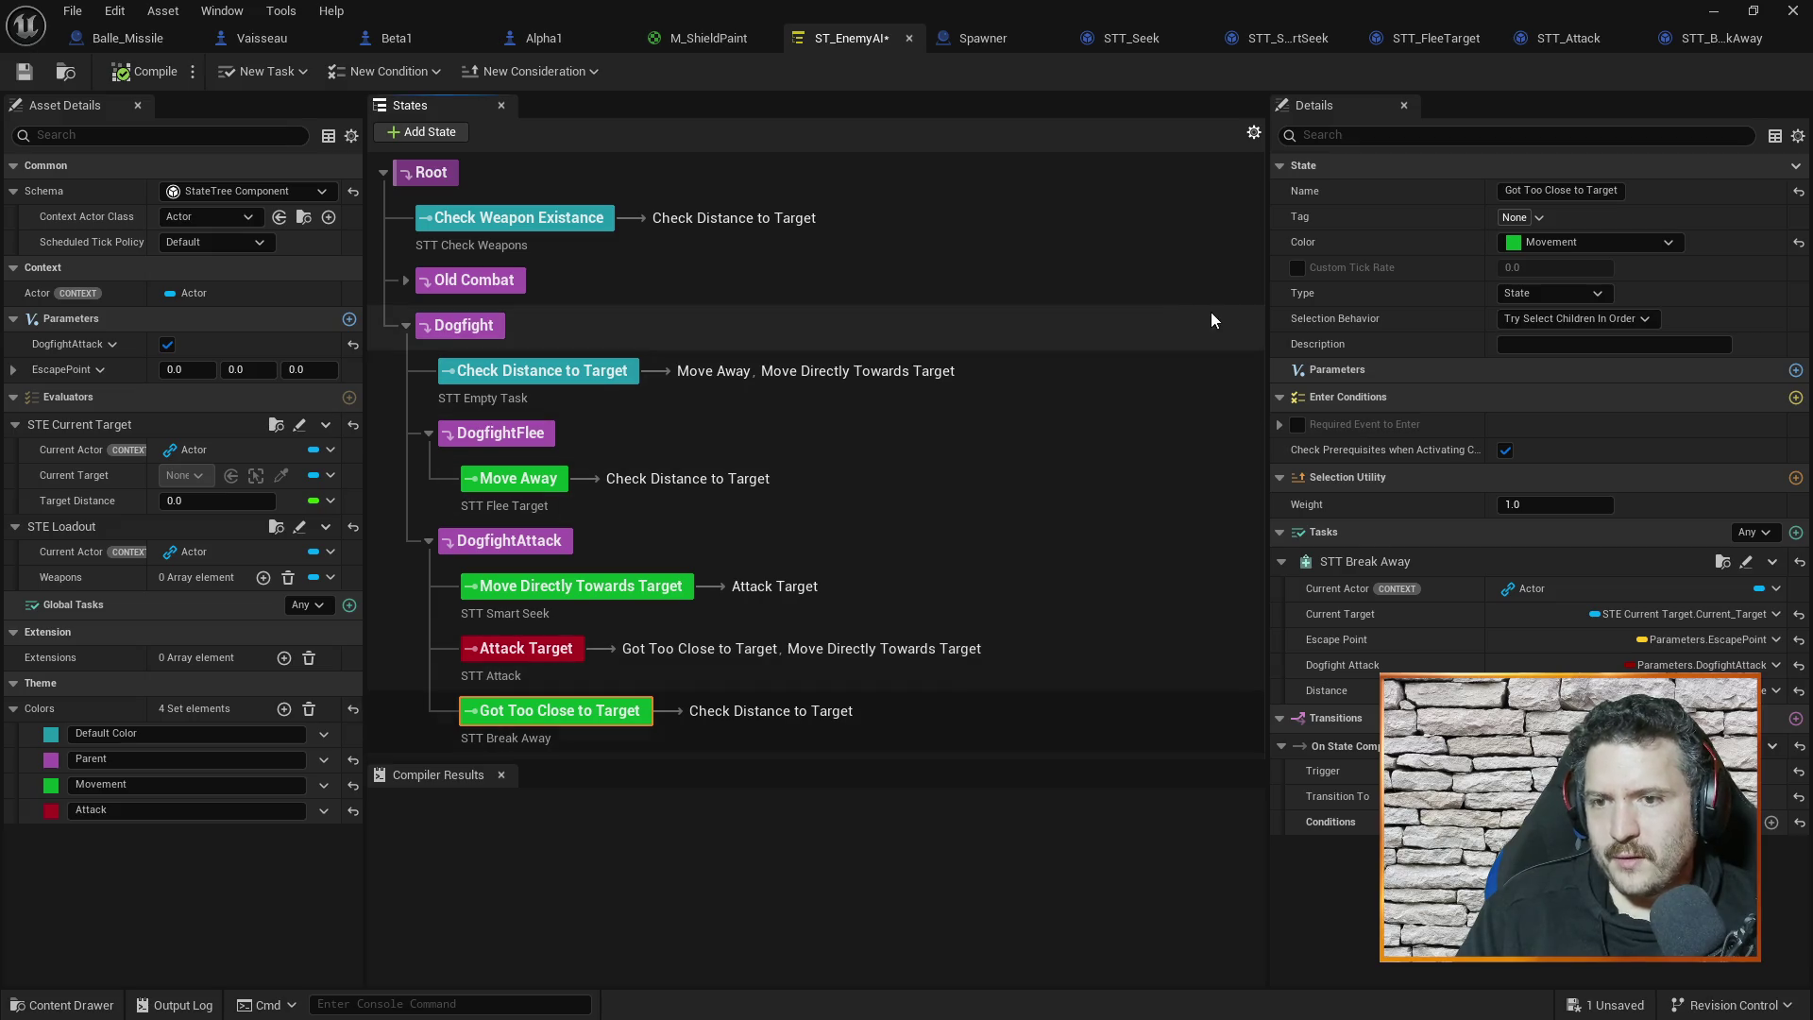
left_click(1691, 40)
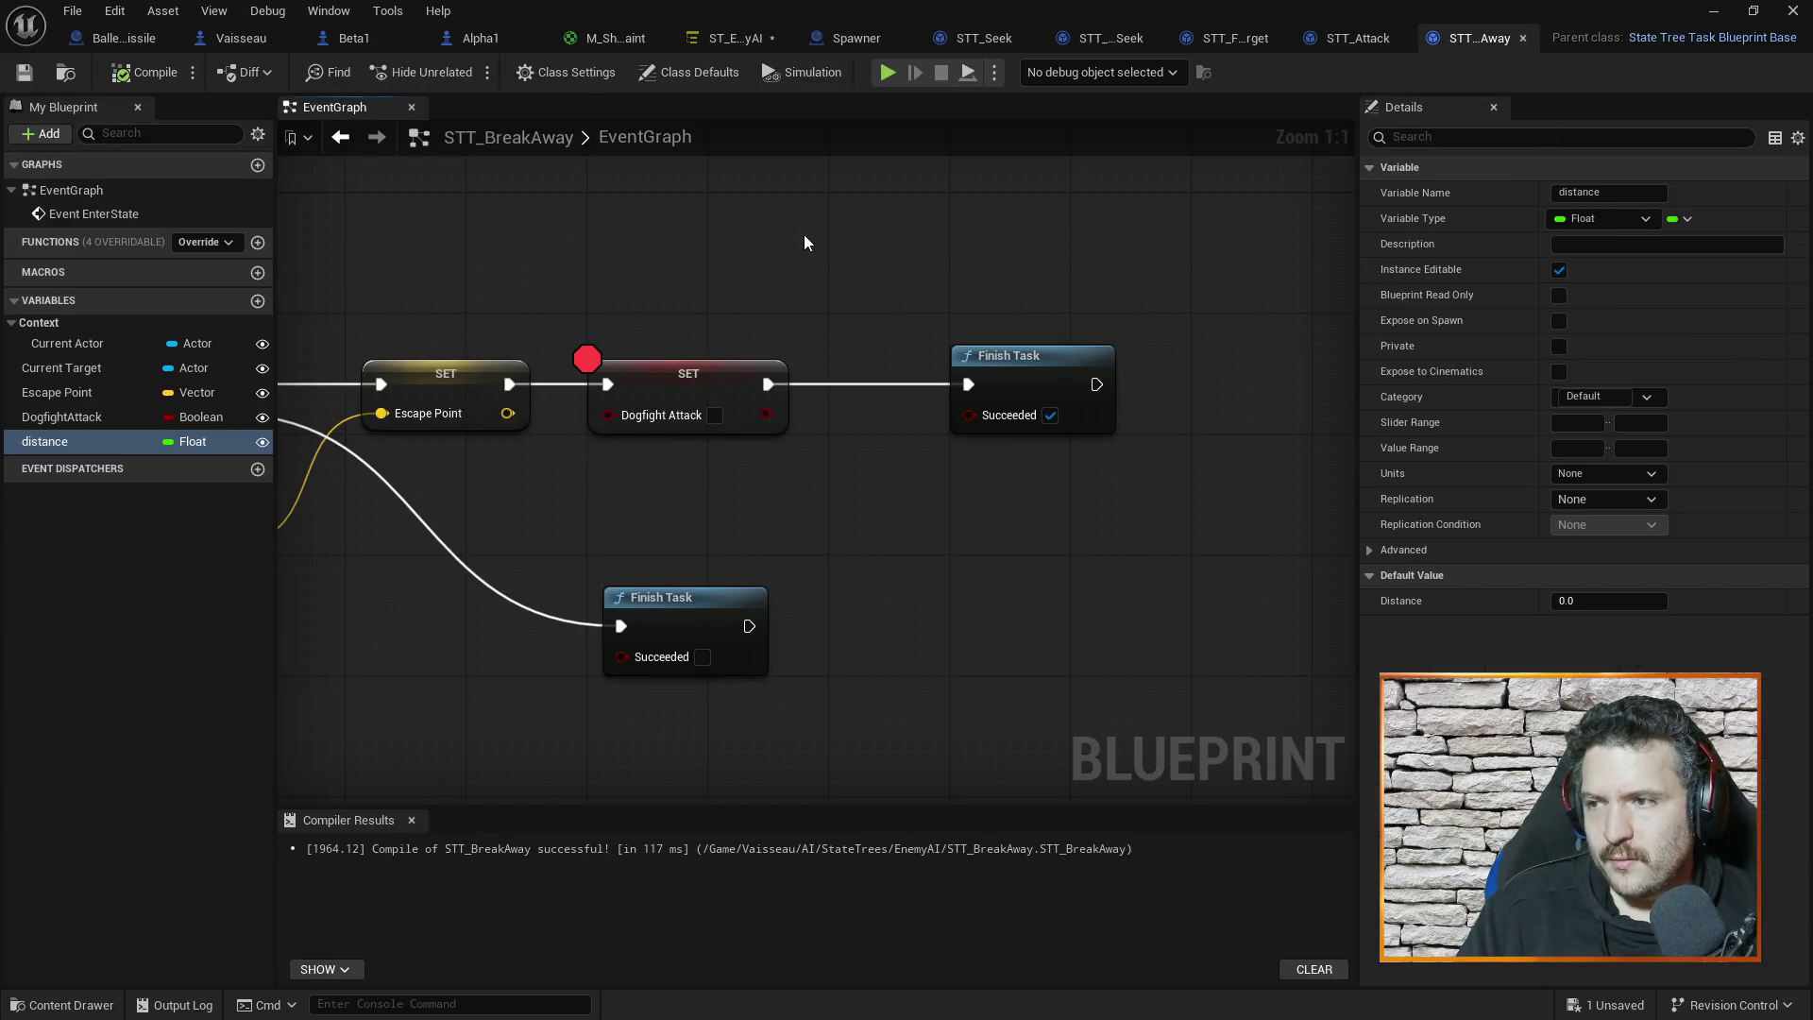
Step: Insert a Print String node between SET and Finish Task and clear the SET breakpoint
right_click(807, 236)
type("print")
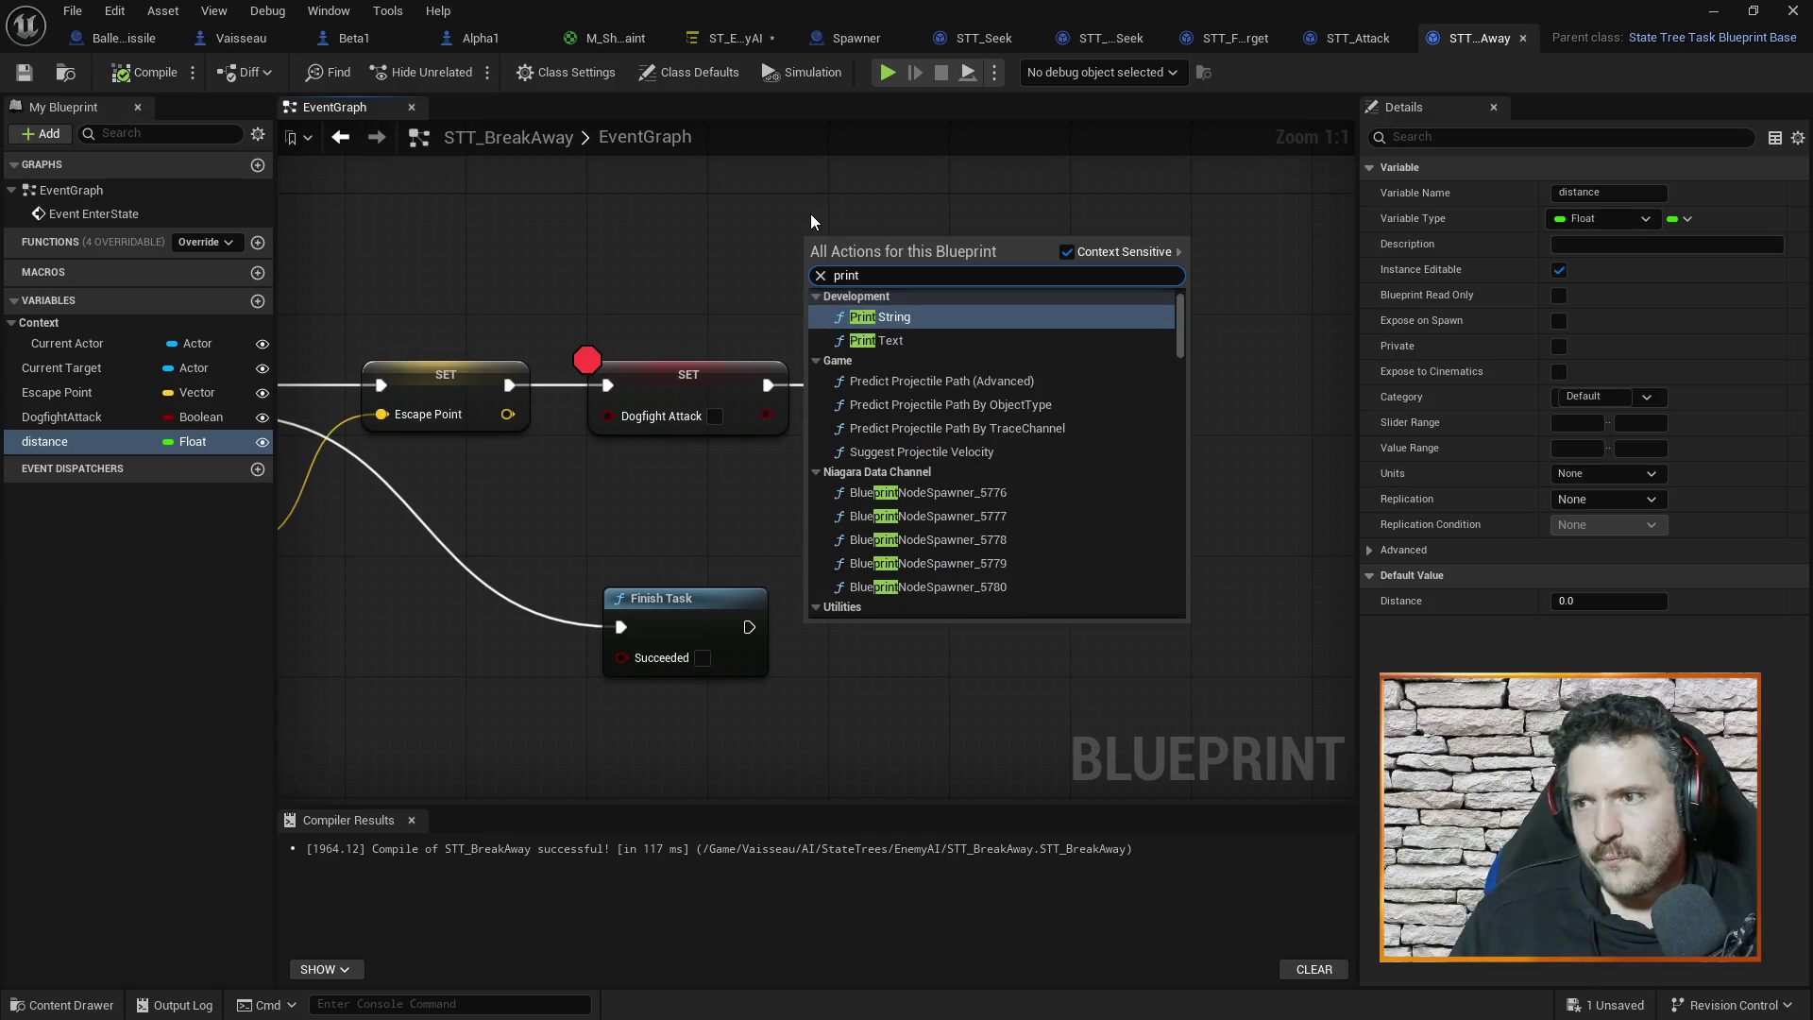
left_click(921, 319)
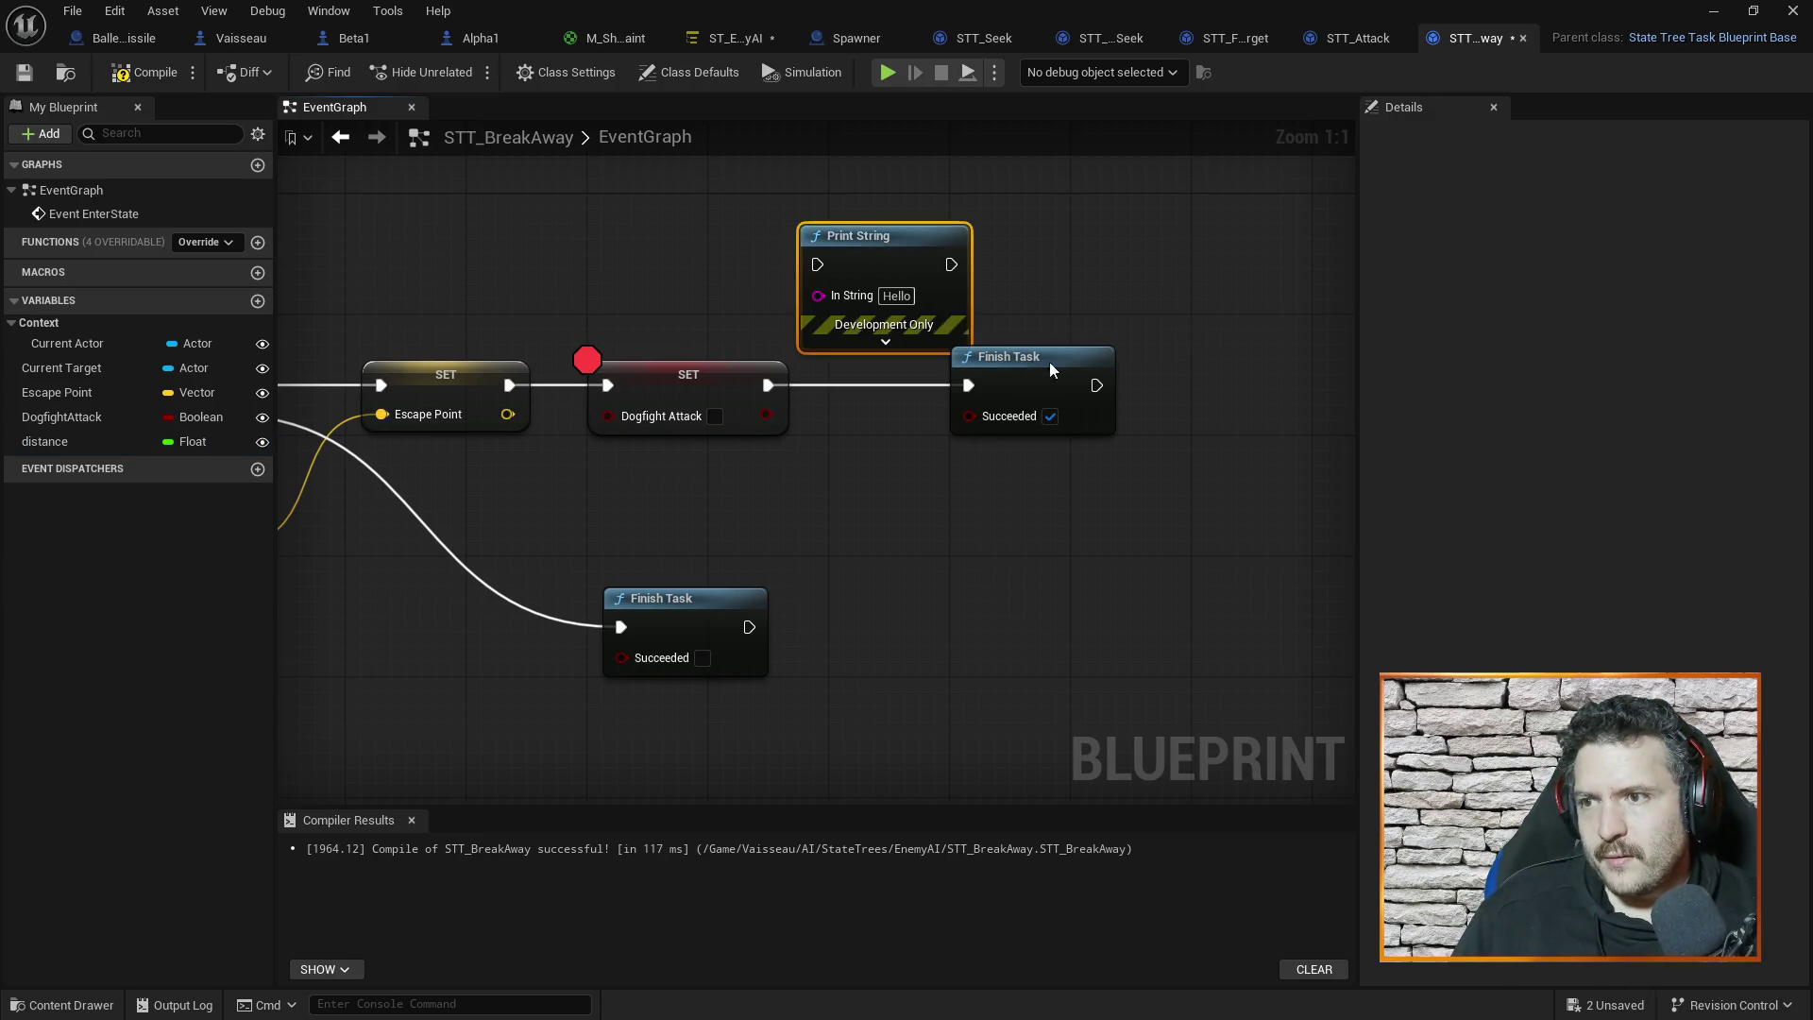
left_click_drag(1039, 368, 1205, 368)
left_click_drag(931, 253, 992, 374)
left_click_drag(767, 386, 878, 385)
left_click_drag(1011, 385, 1134, 385)
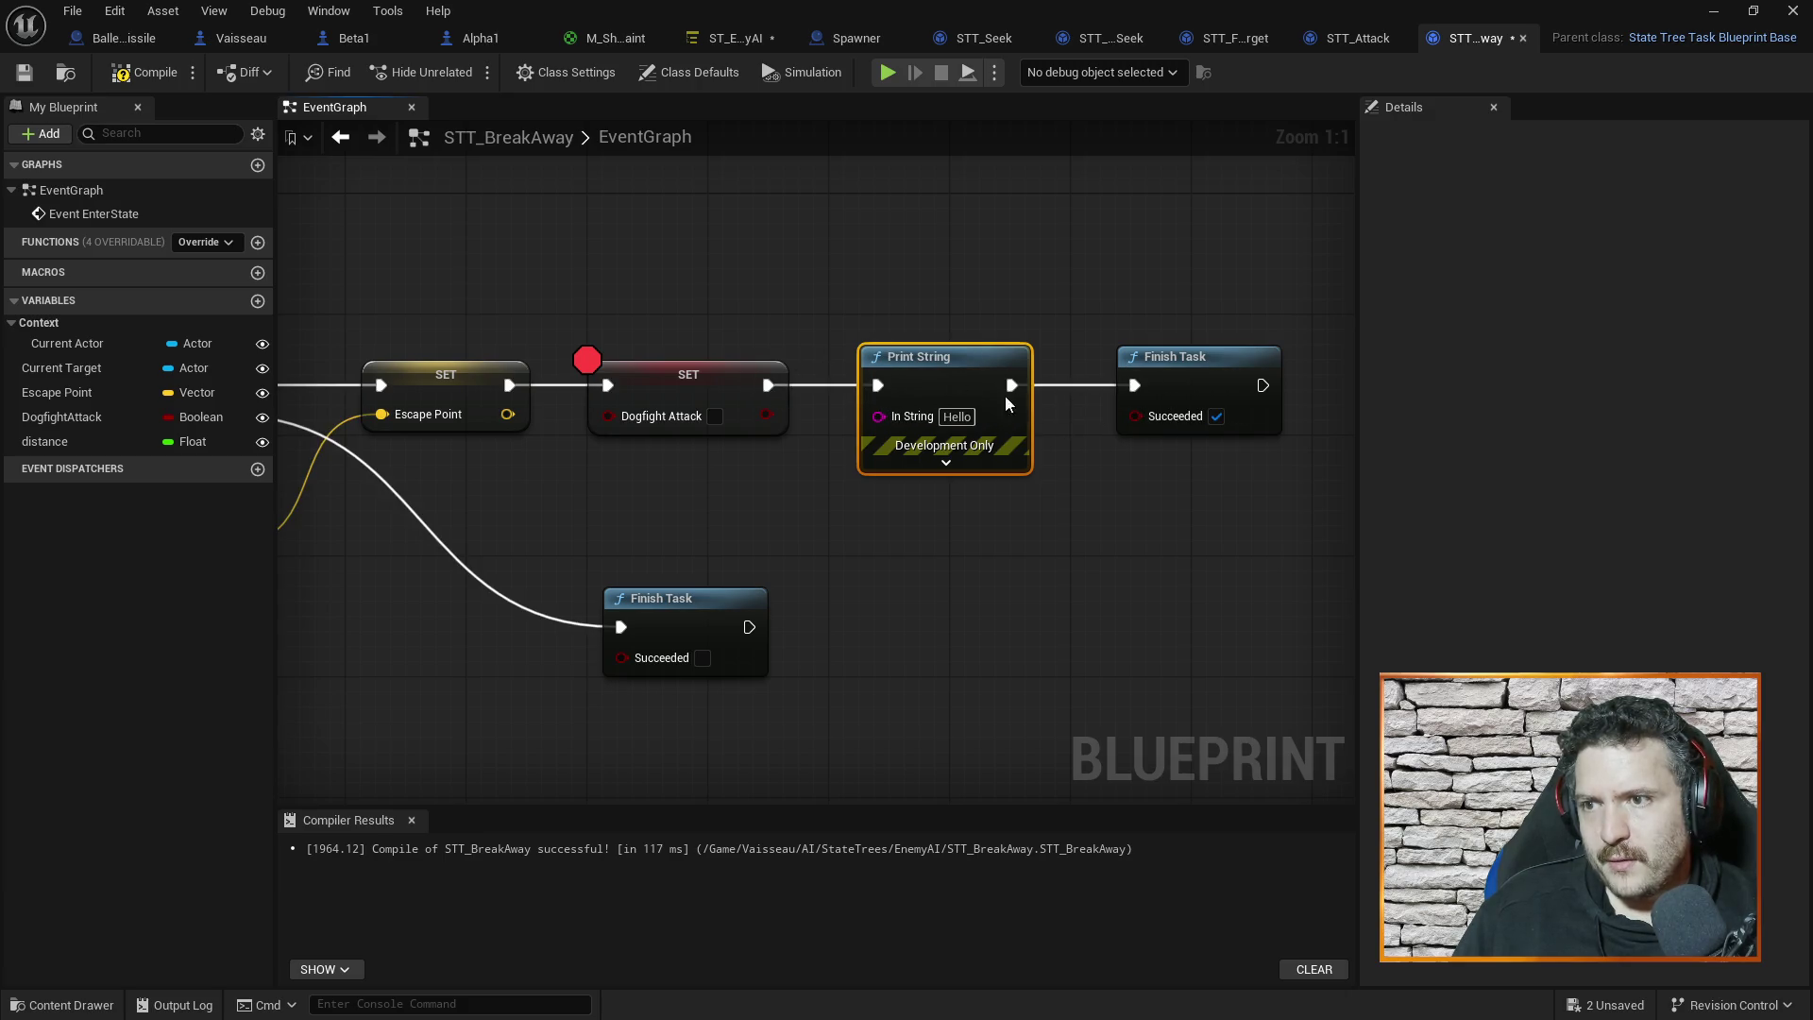
left_click(720, 378)
key("F9")
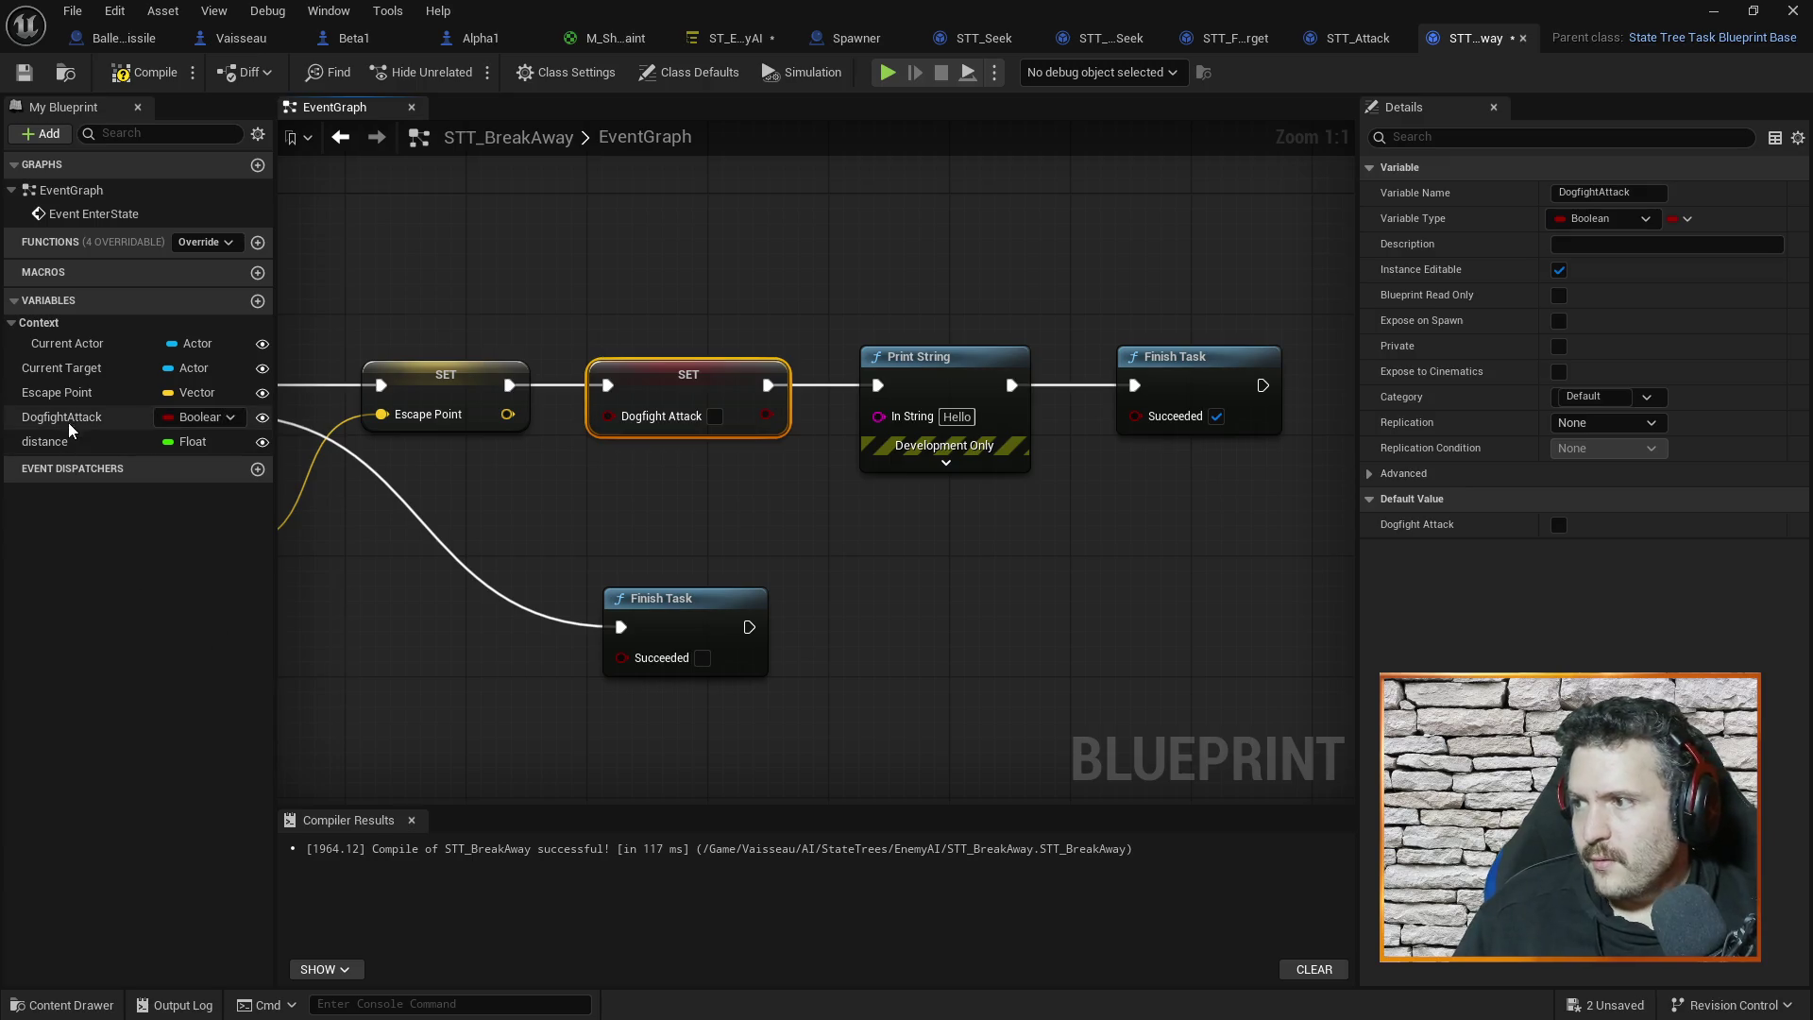
Step: Add a distance getter to the graph and shift Print String and Finish Task right
left_click(138, 442)
mouse_move(139, 442)
left_mouse_down()
mouse_move(643, 462)
mouse_move(880, 417)
mouse_move(836, 526)
left_mouse_up()
left_click(689, 493)
left_click_drag(699, 467, 639, 528)
mouse_move(855, 336)
left_mouse_down()
mouse_move(1214, 496)
mouse_move(1147, 485)
left_mouse_up()
left_click_drag(965, 360, 1159, 360)
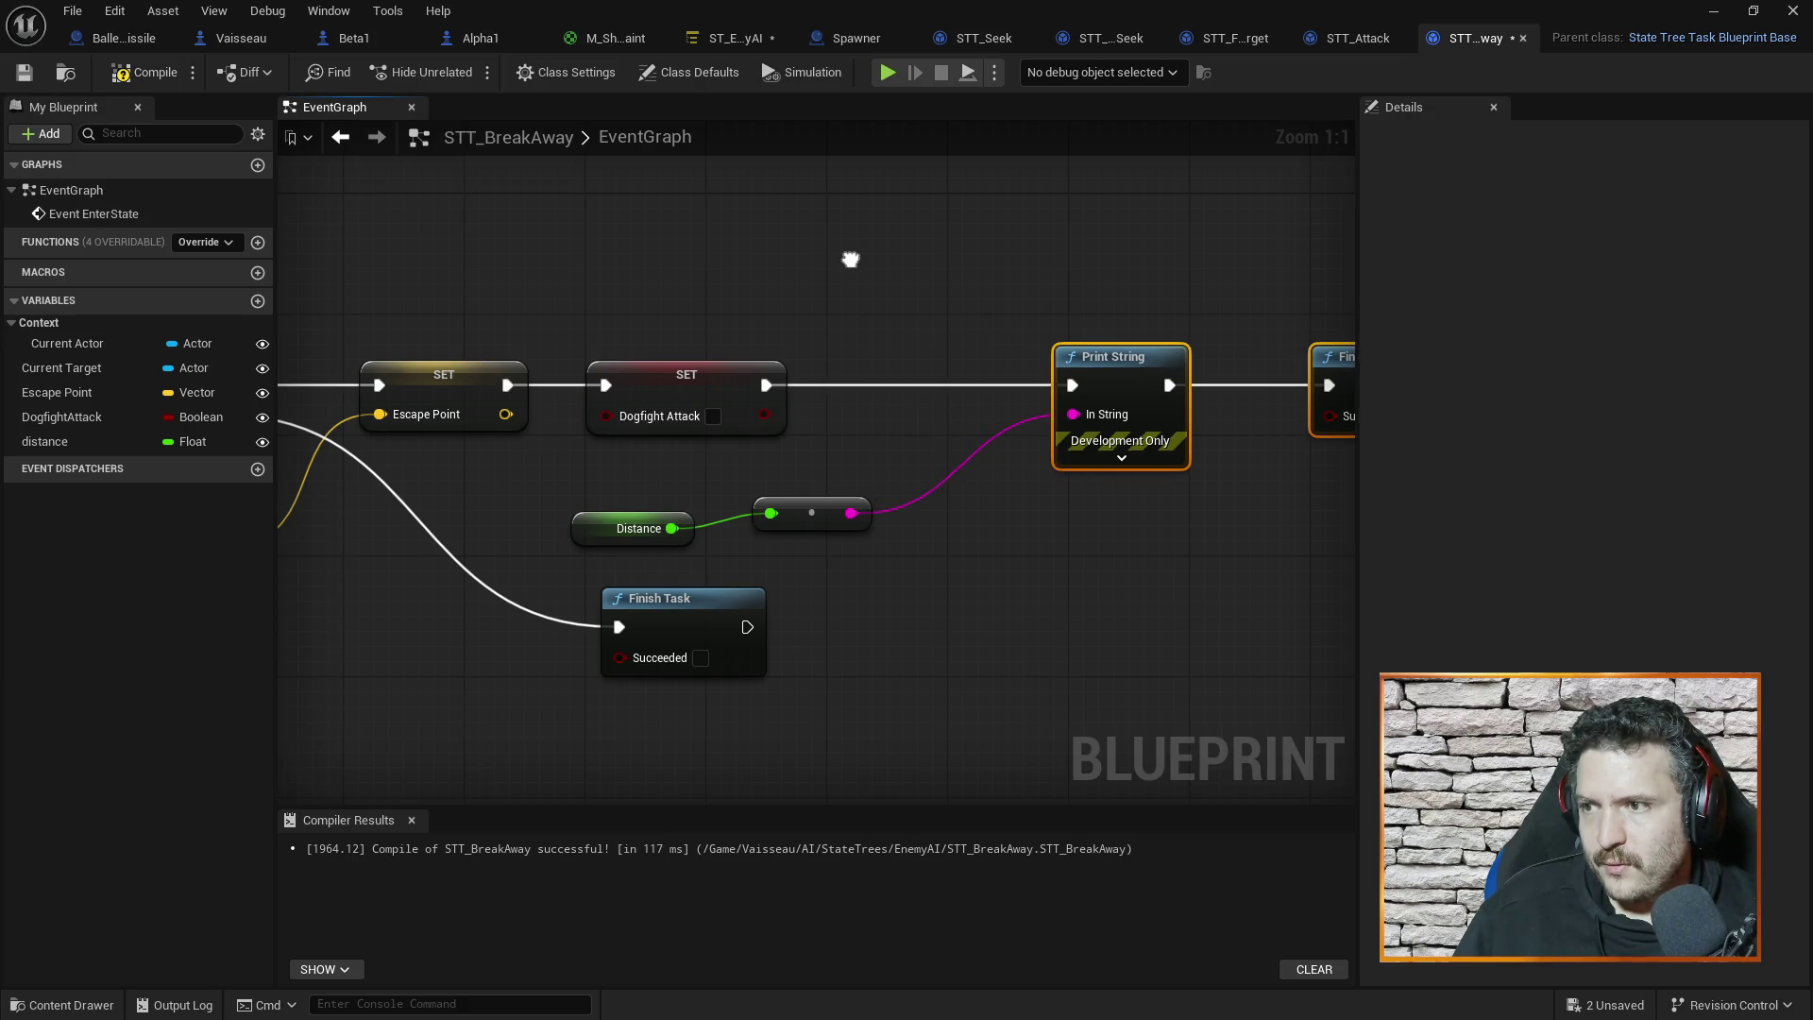
Step: Add a second Print String chained after SET, then rearrange the Distance and Finish Task nodes
right_click(850, 259)
type("print")
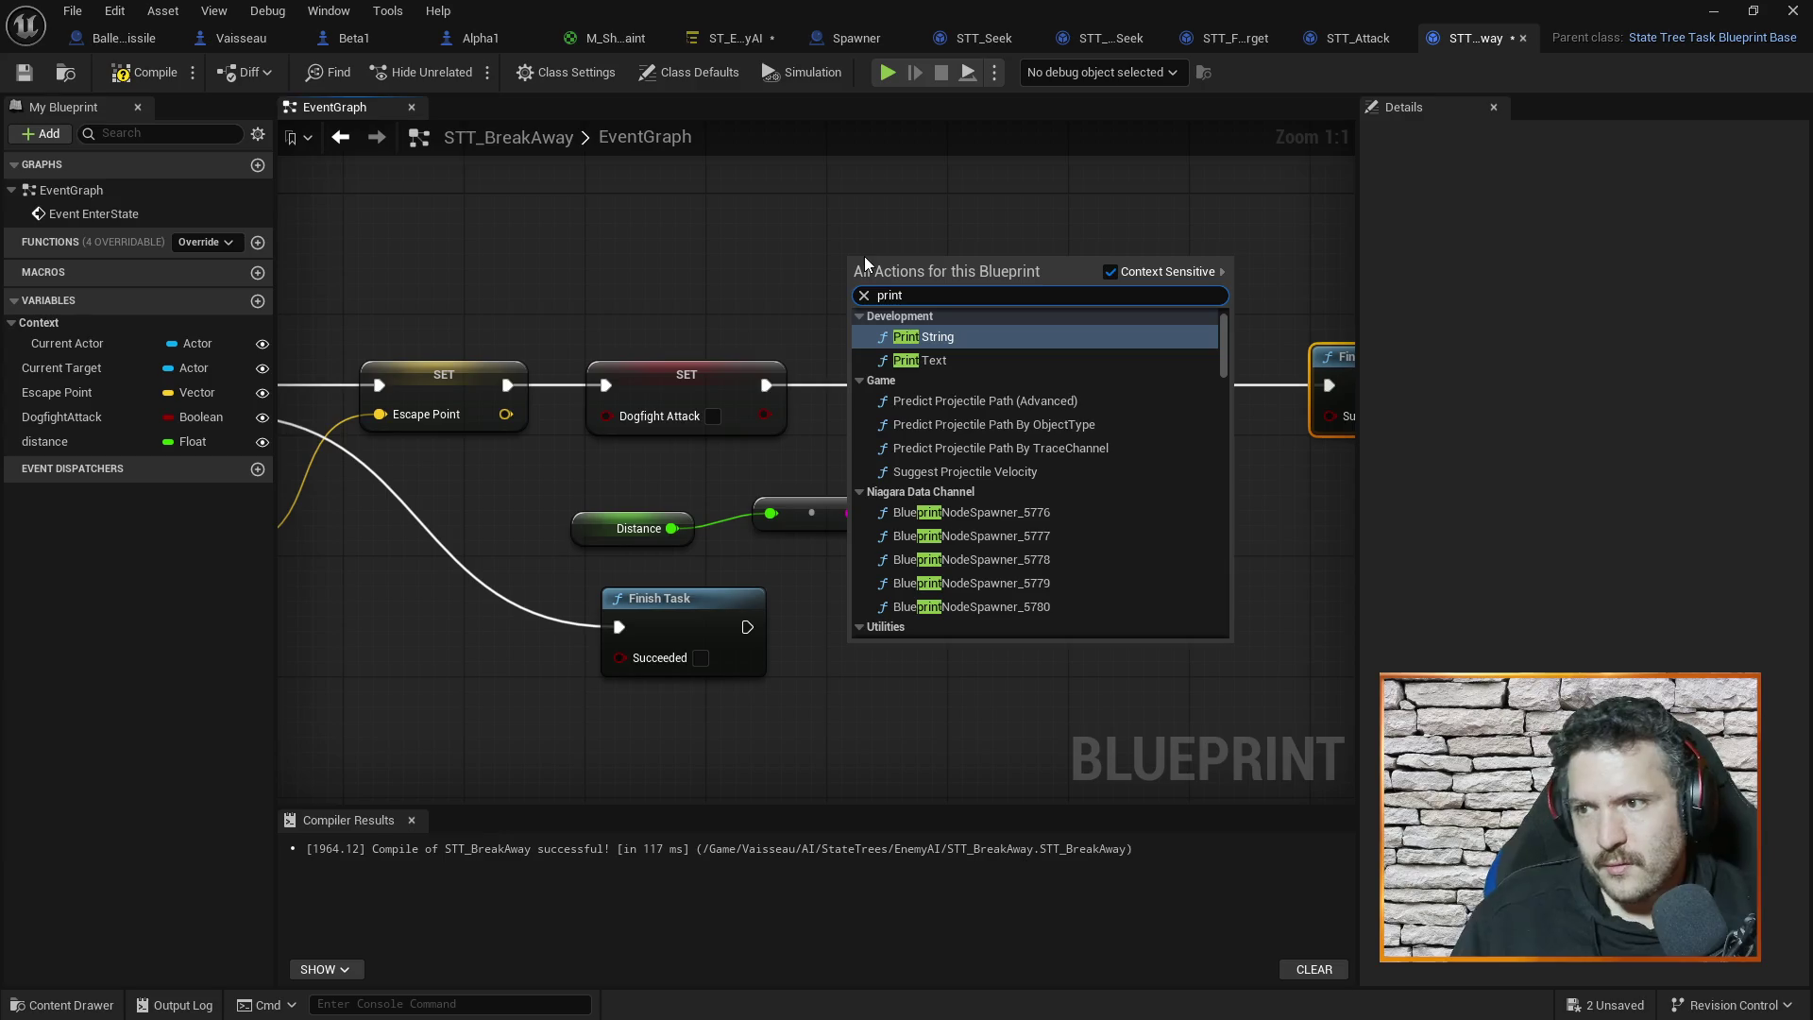
key("Return")
left_click_drag(765, 385, 861, 295)
left_click_drag(995, 295, 1073, 385)
mouse_move(557, 483)
left_mouse_down()
mouse_move(704, 590)
mouse_move(828, 644)
left_mouse_up()
left_click_drag(700, 626, 700, 787)
left_click_drag(565, 491, 837, 607)
left_click_drag(802, 514, 816, 621)
left_click_drag(905, 262, 927, 336)
Step: Print Dogfight Attack, give the prints Keys 'fdfdfdfd' and 'sdqadqsd', compile, and close the editor
mouse_move(763, 410)
left_mouse_down()
mouse_move(861, 396)
mouse_move(799, 362)
left_mouse_up()
left_click(910, 439)
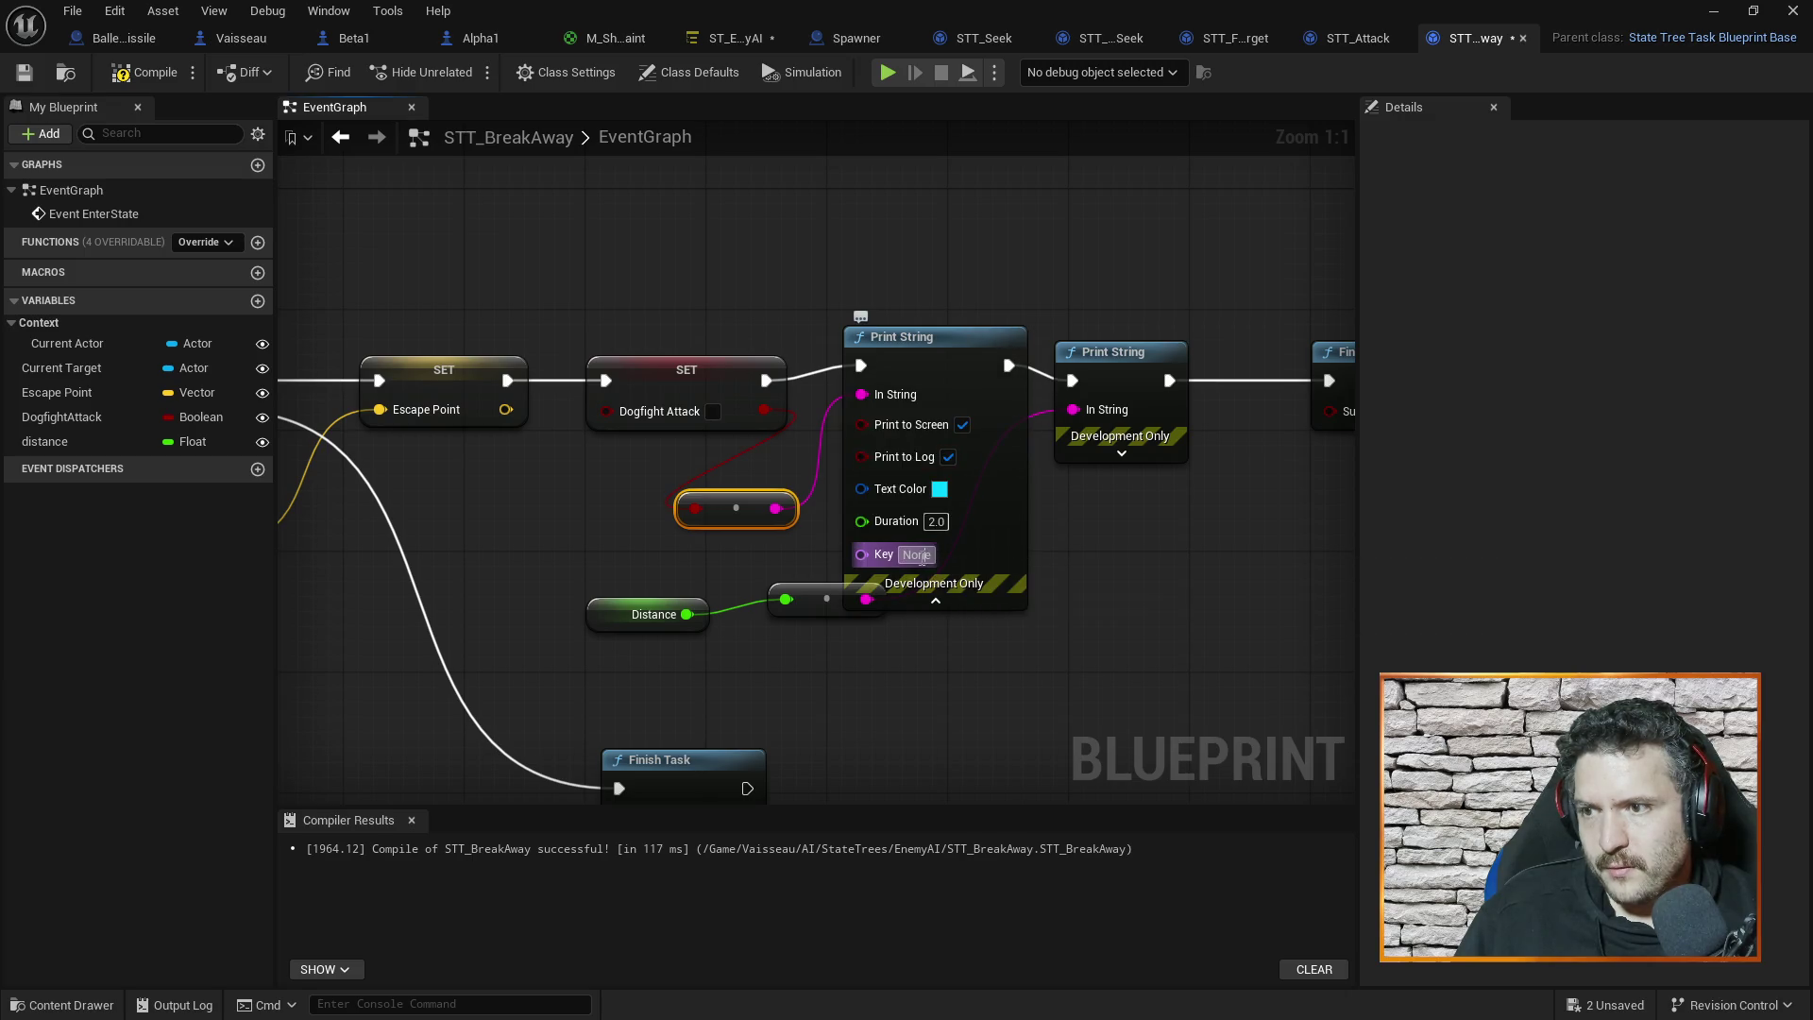
type("fdfdfdfd")
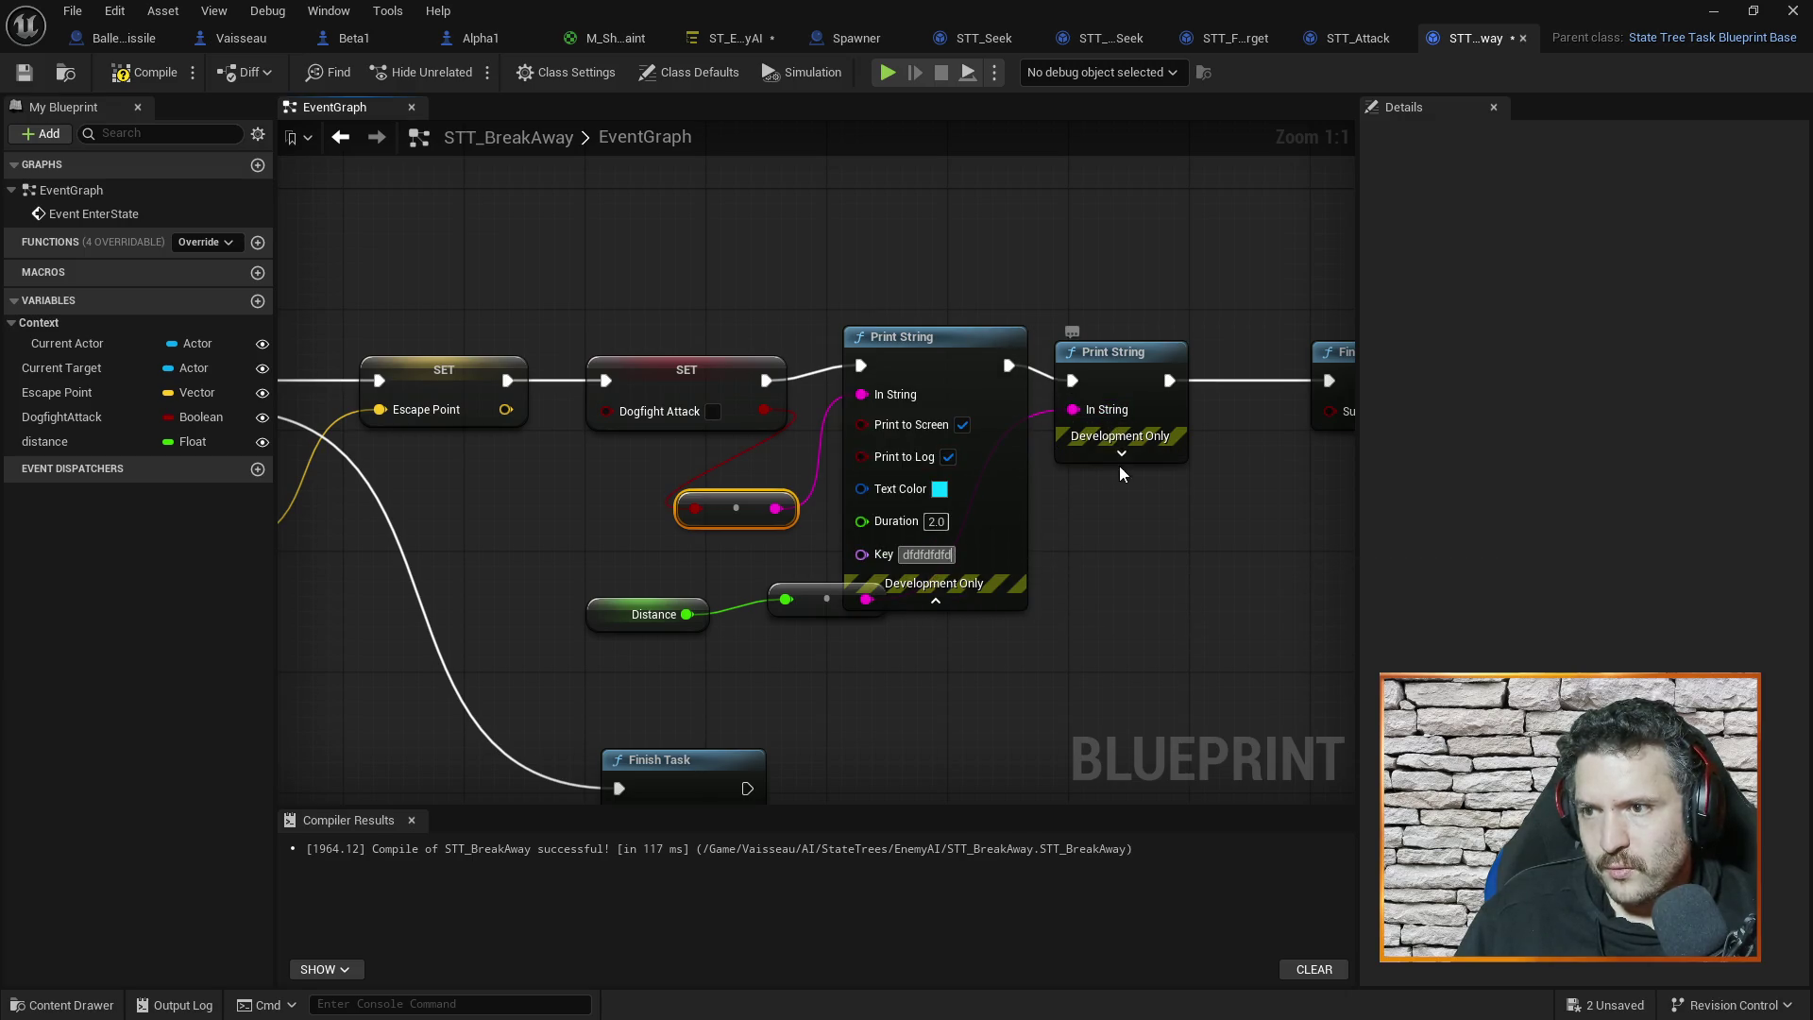
left_click(1122, 456)
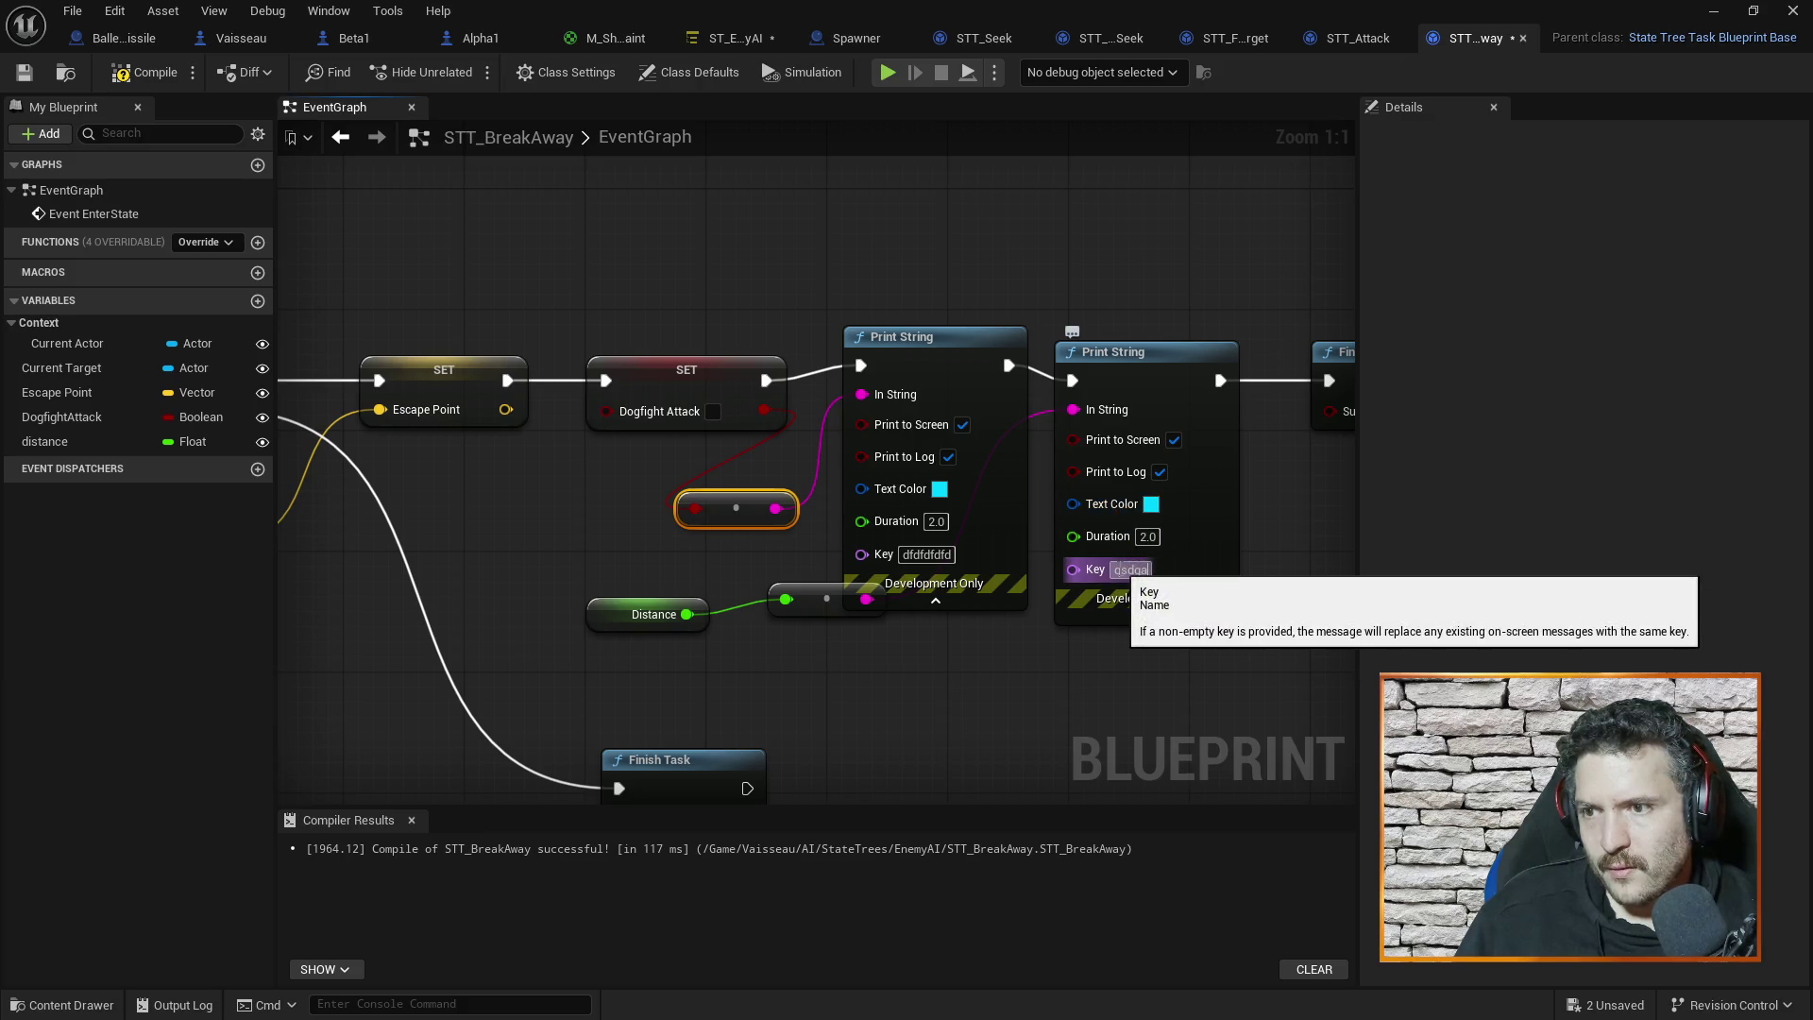
type("sdqadqsd")
left_click(152, 73)
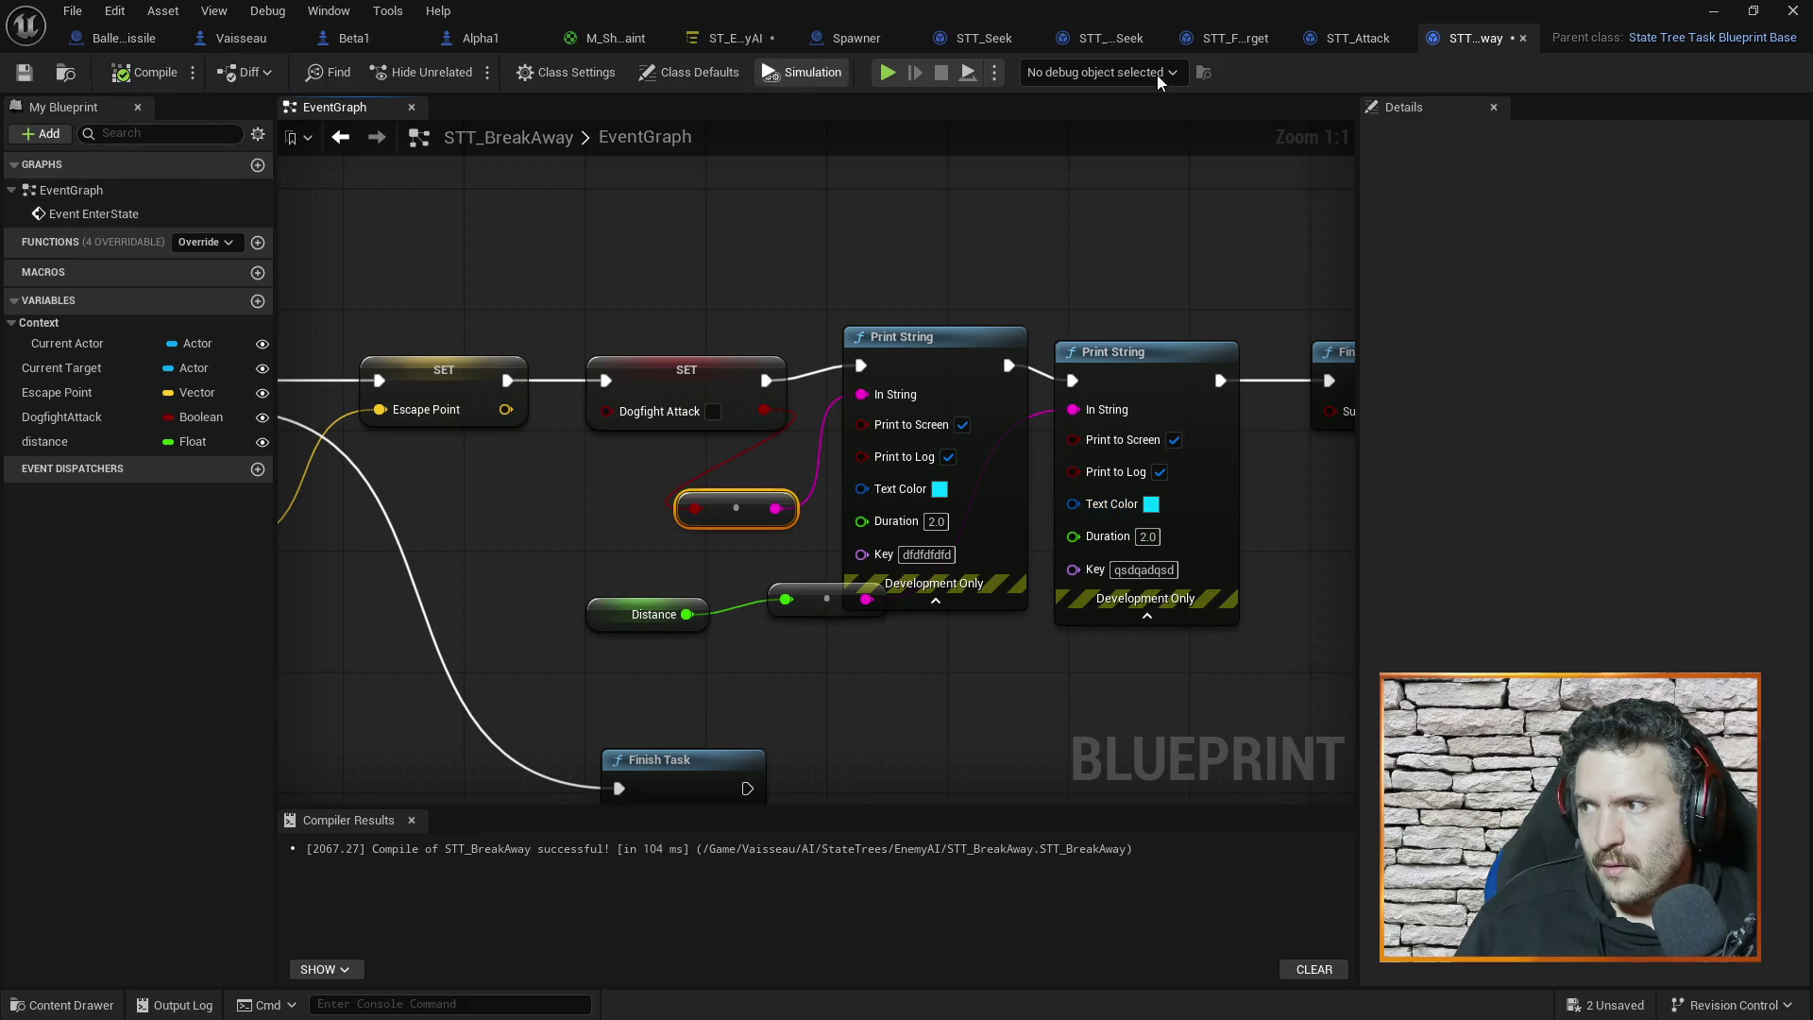
left_click(1713, 11)
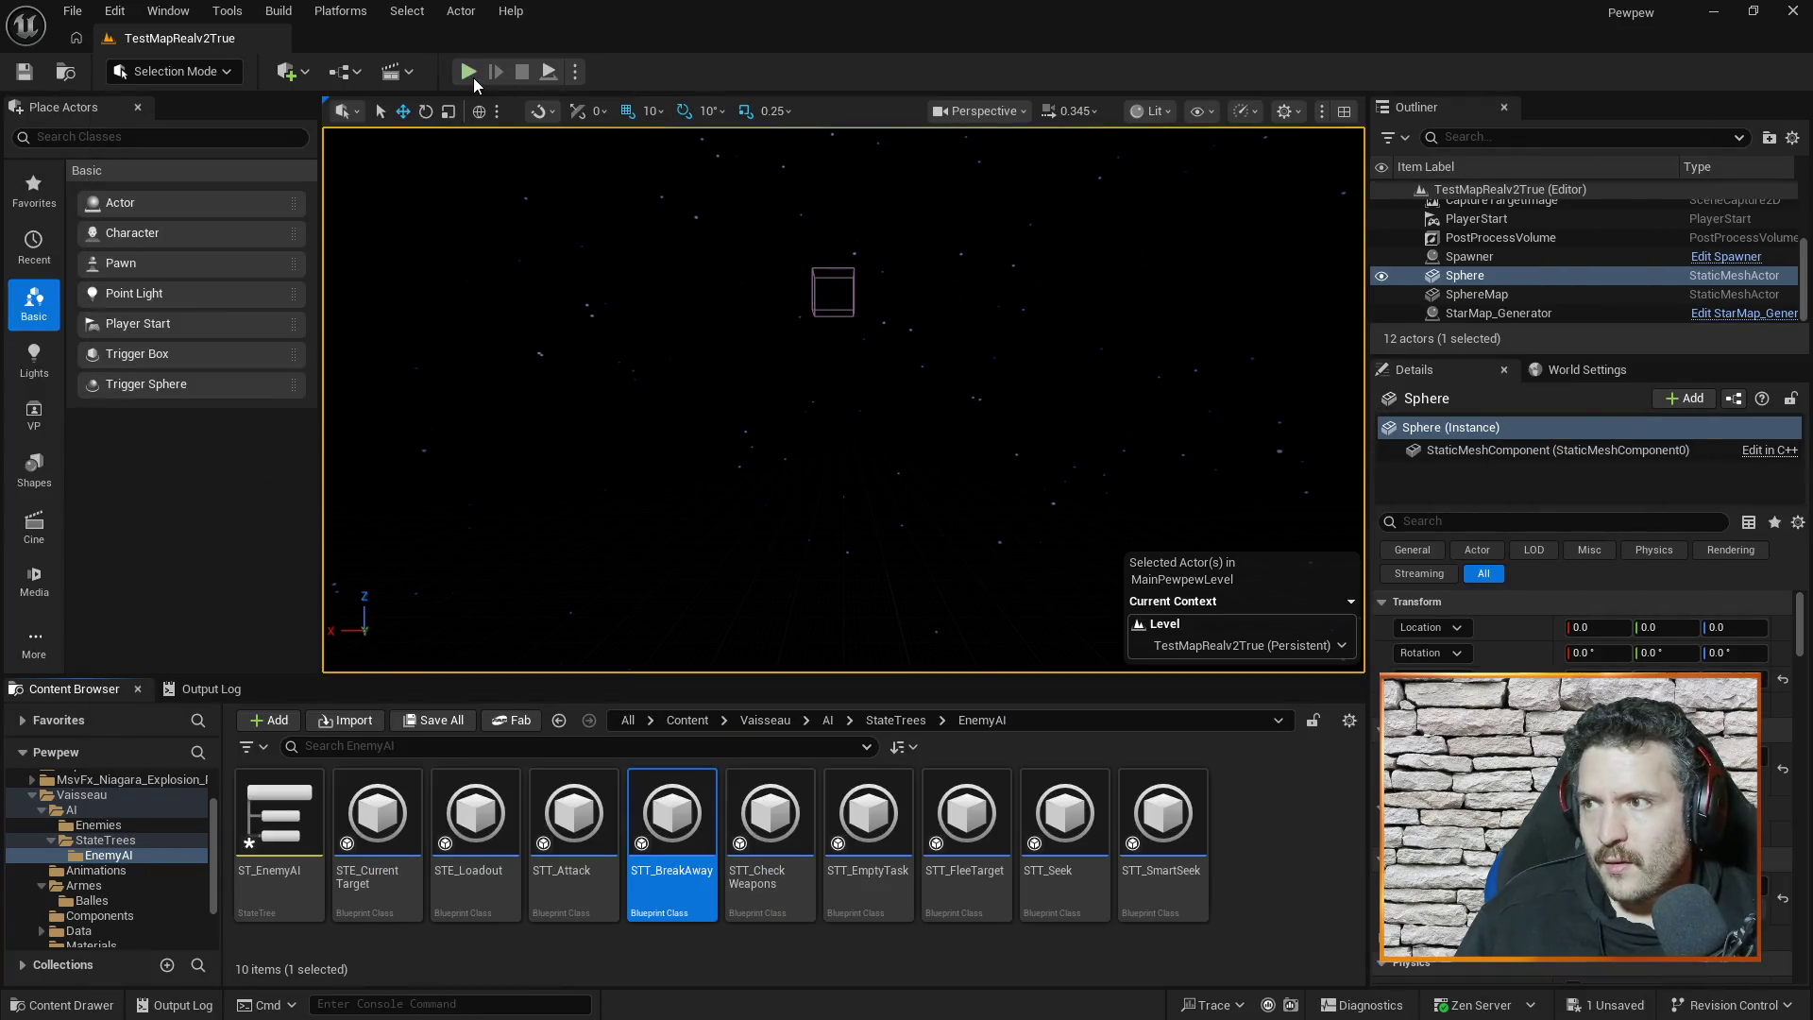
Step: Play the level, watch the printed Distance values and Dogfight Attack false, then stop
left_click(473, 78)
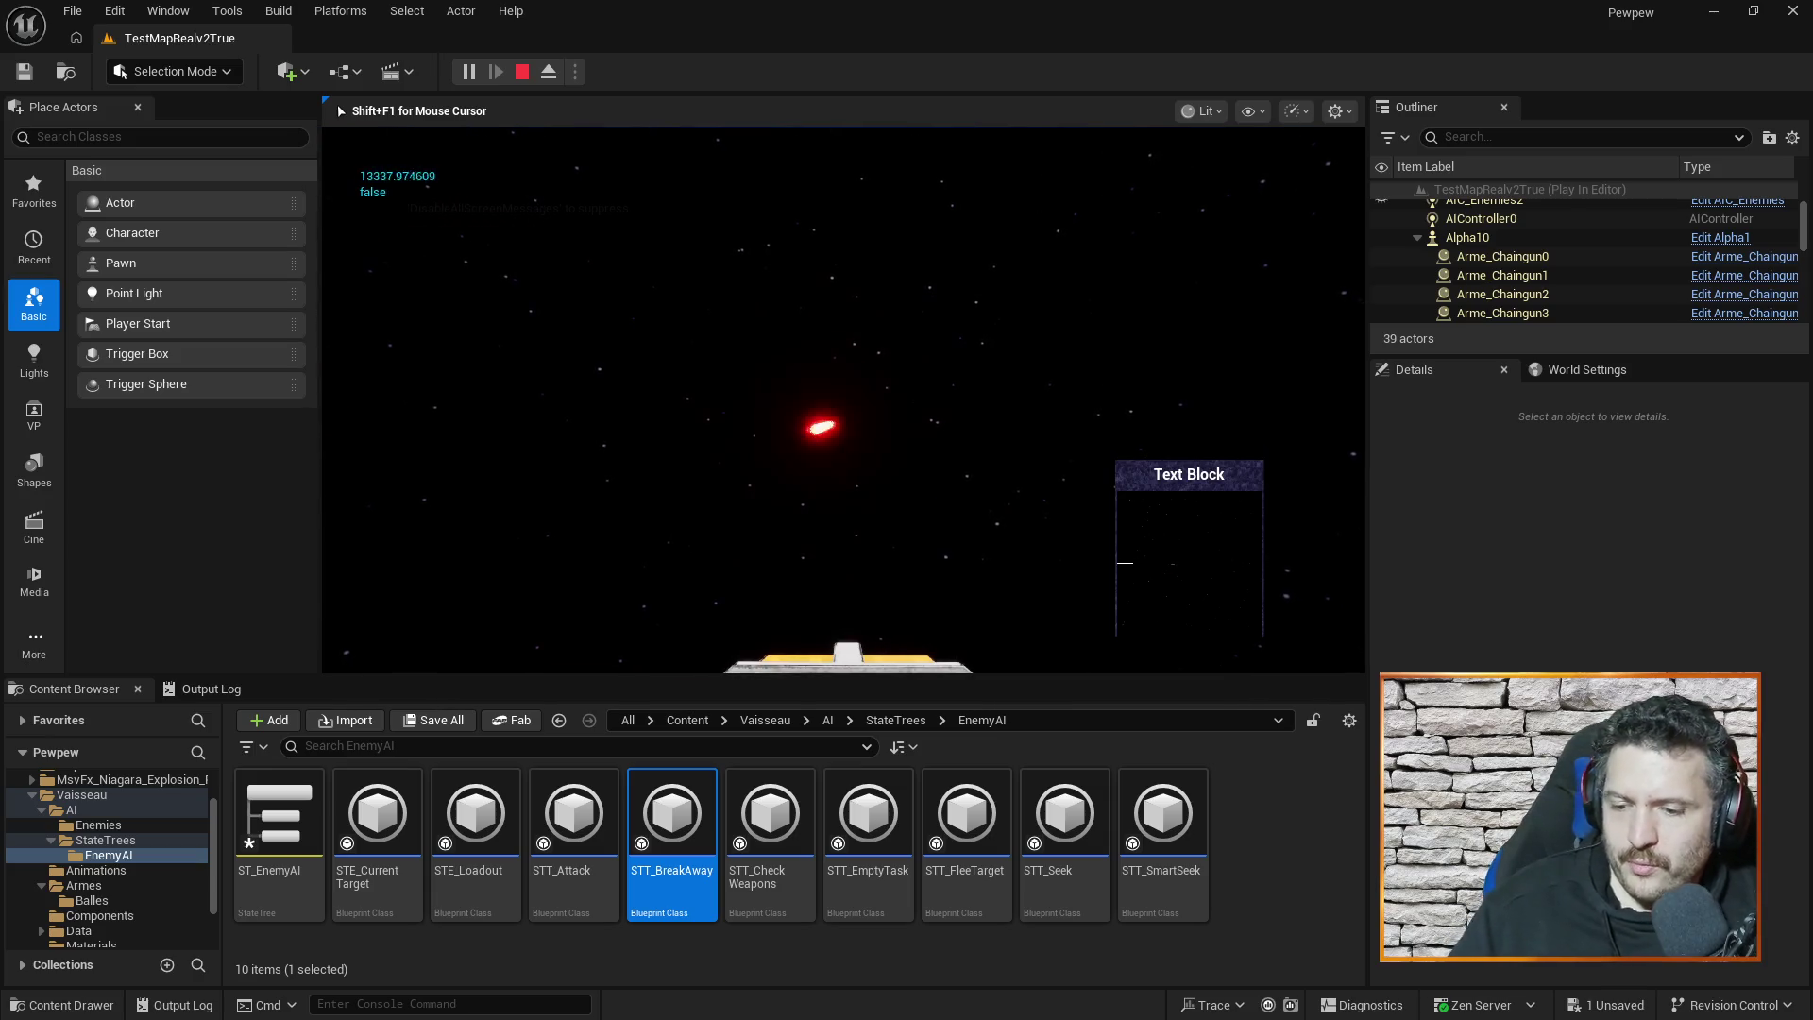
key("Escape")
key("alt+Tab")
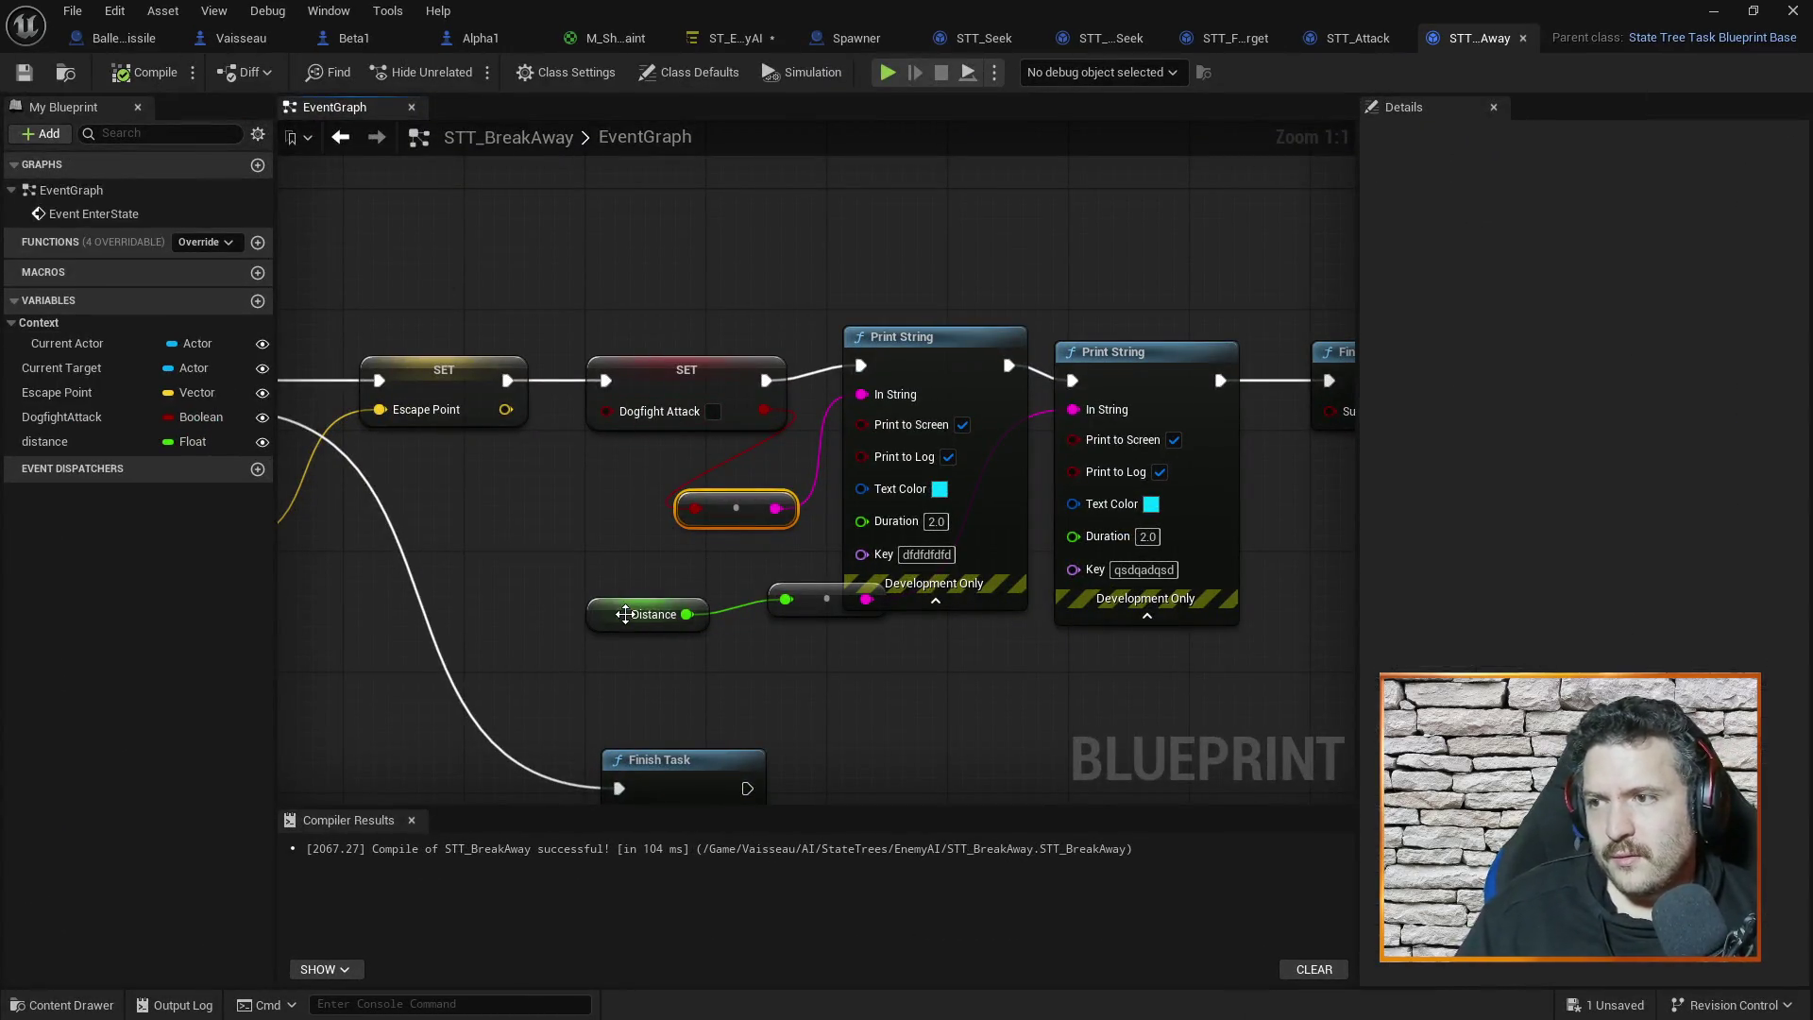
Step: Delete the Print String nodes and Distance getter, wire SET straight into Finish Task, then save and compile
scroll(625, 614, "down", 2)
left_click_drag(803, 643, 1076, 667)
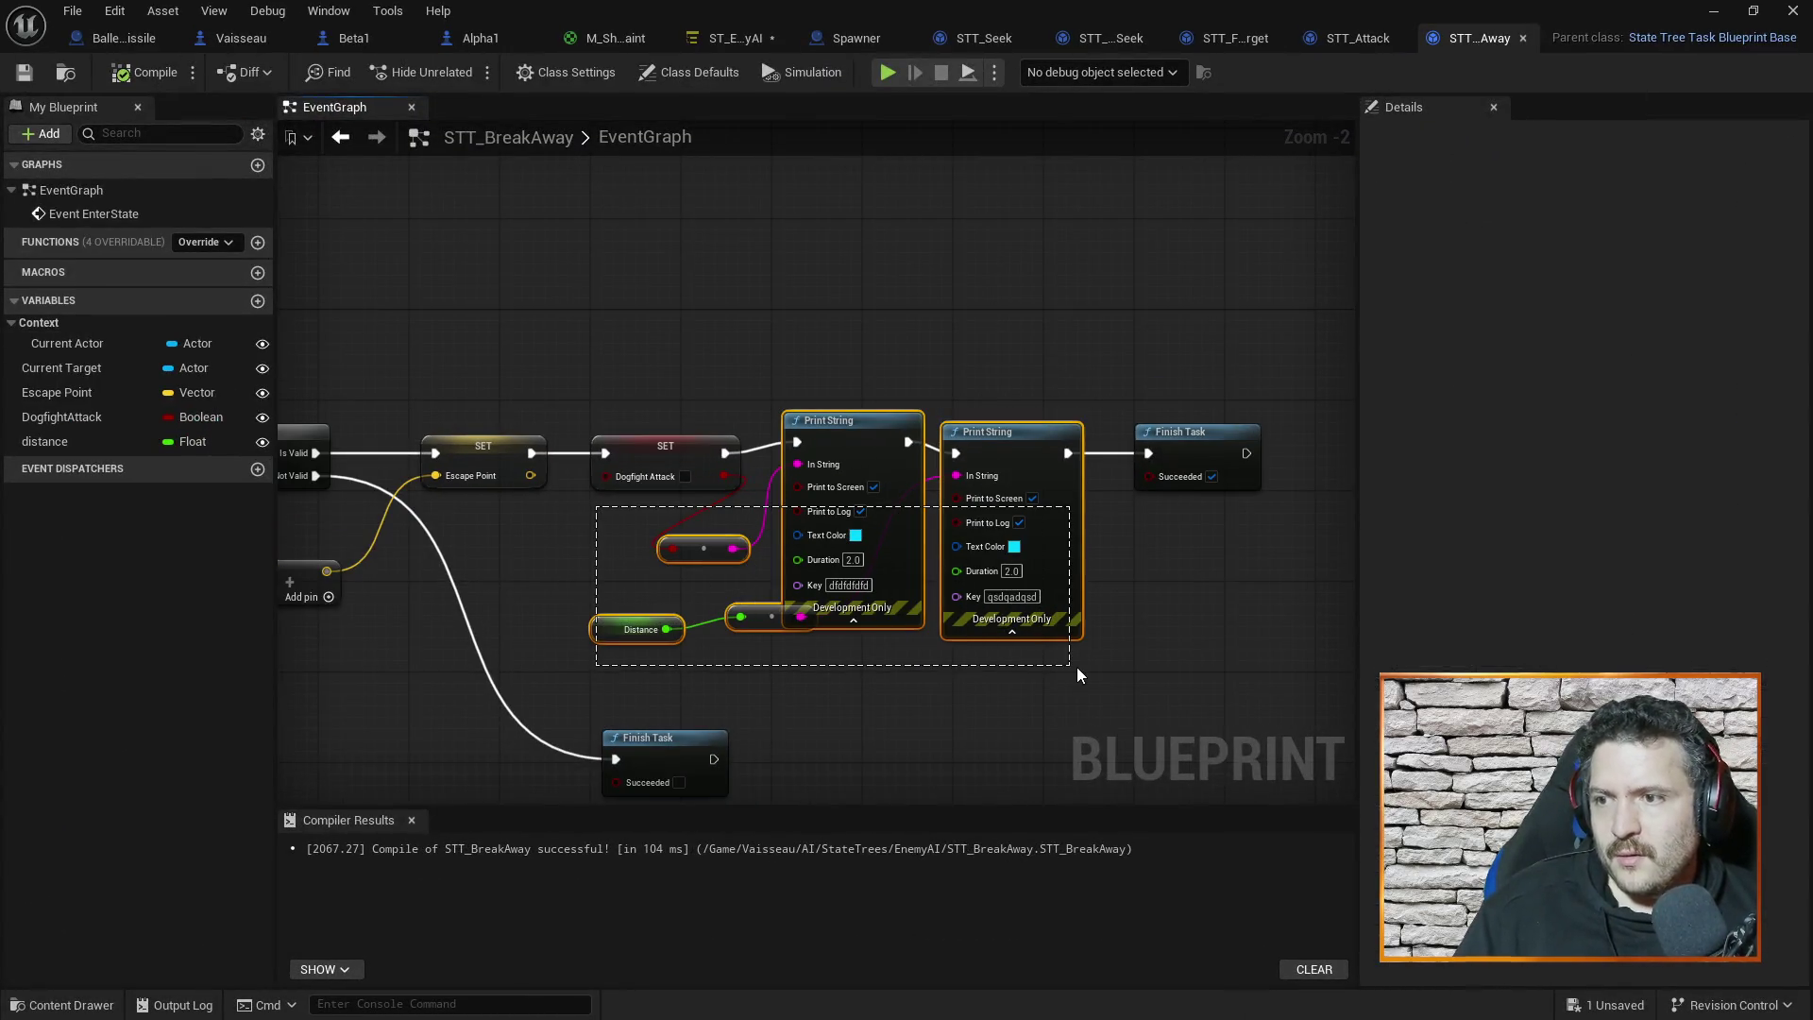
key("Delete")
mouse_move(1182, 441)
left_mouse_down()
mouse_move(812, 450)
mouse_move(831, 442)
left_mouse_up()
left_click_drag(723, 453, 808, 455)
key("ctrl+s")
left_click(140, 73)
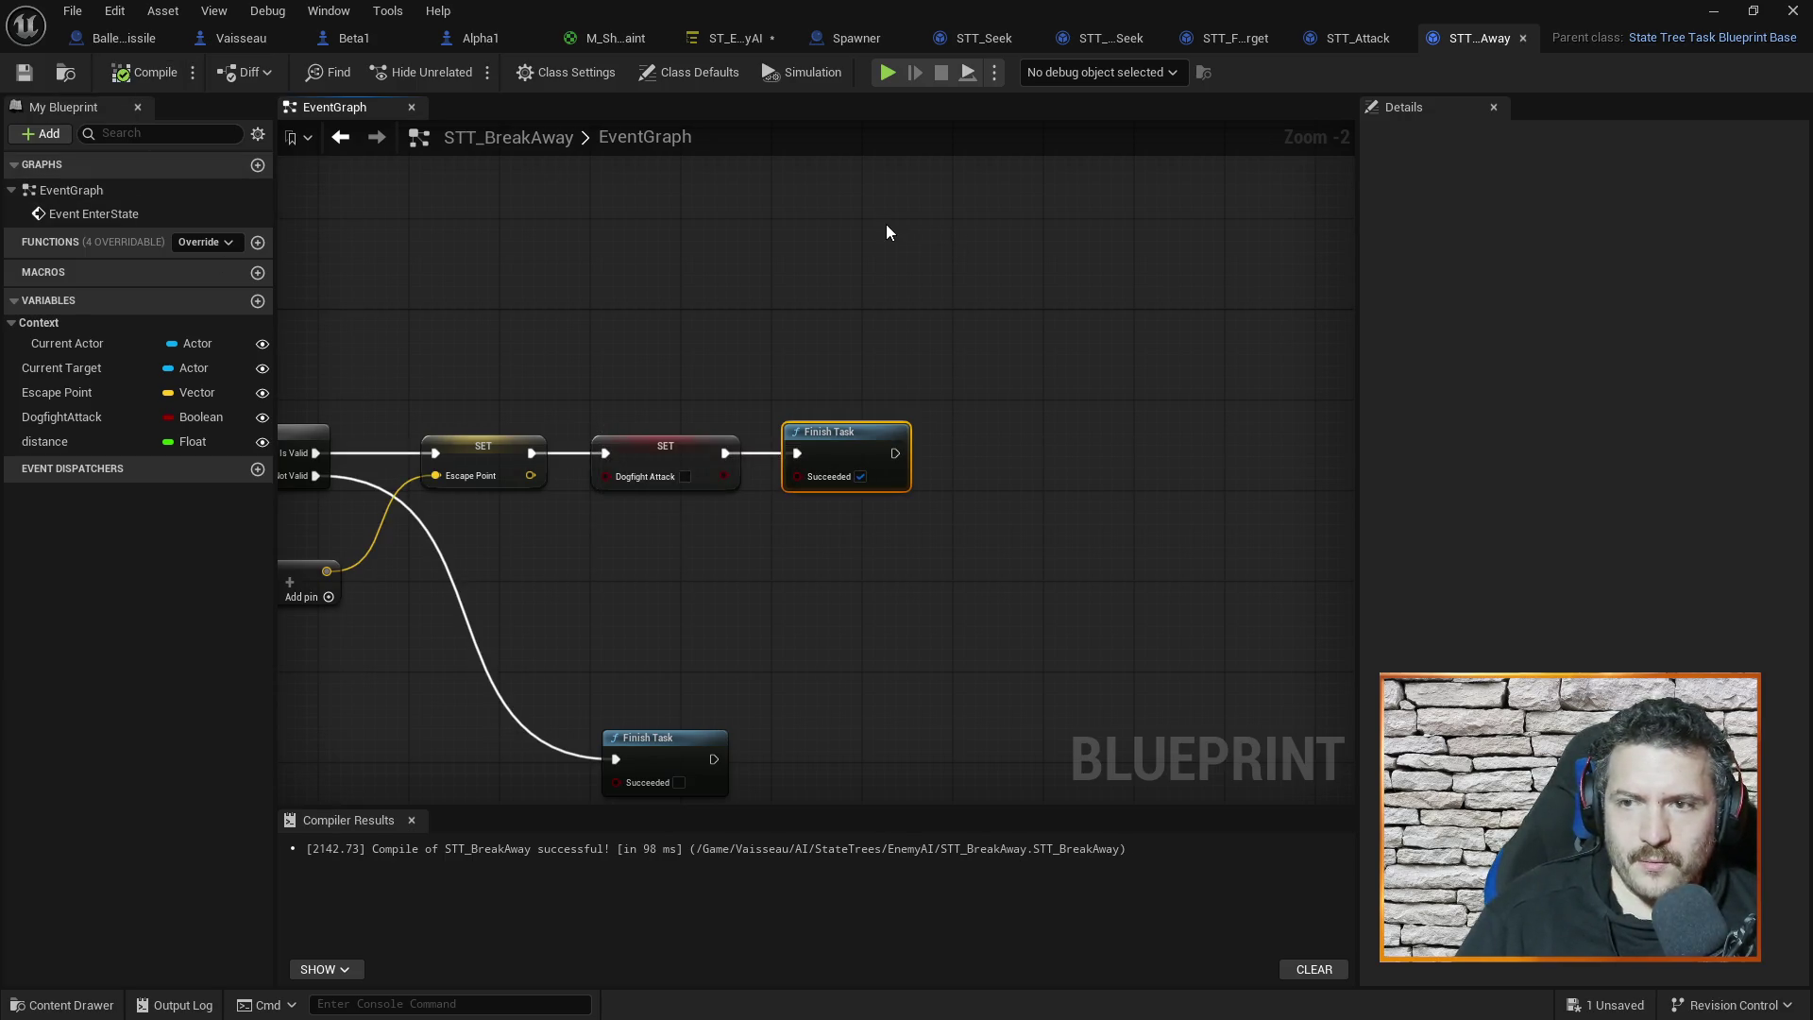
left_click(732, 37)
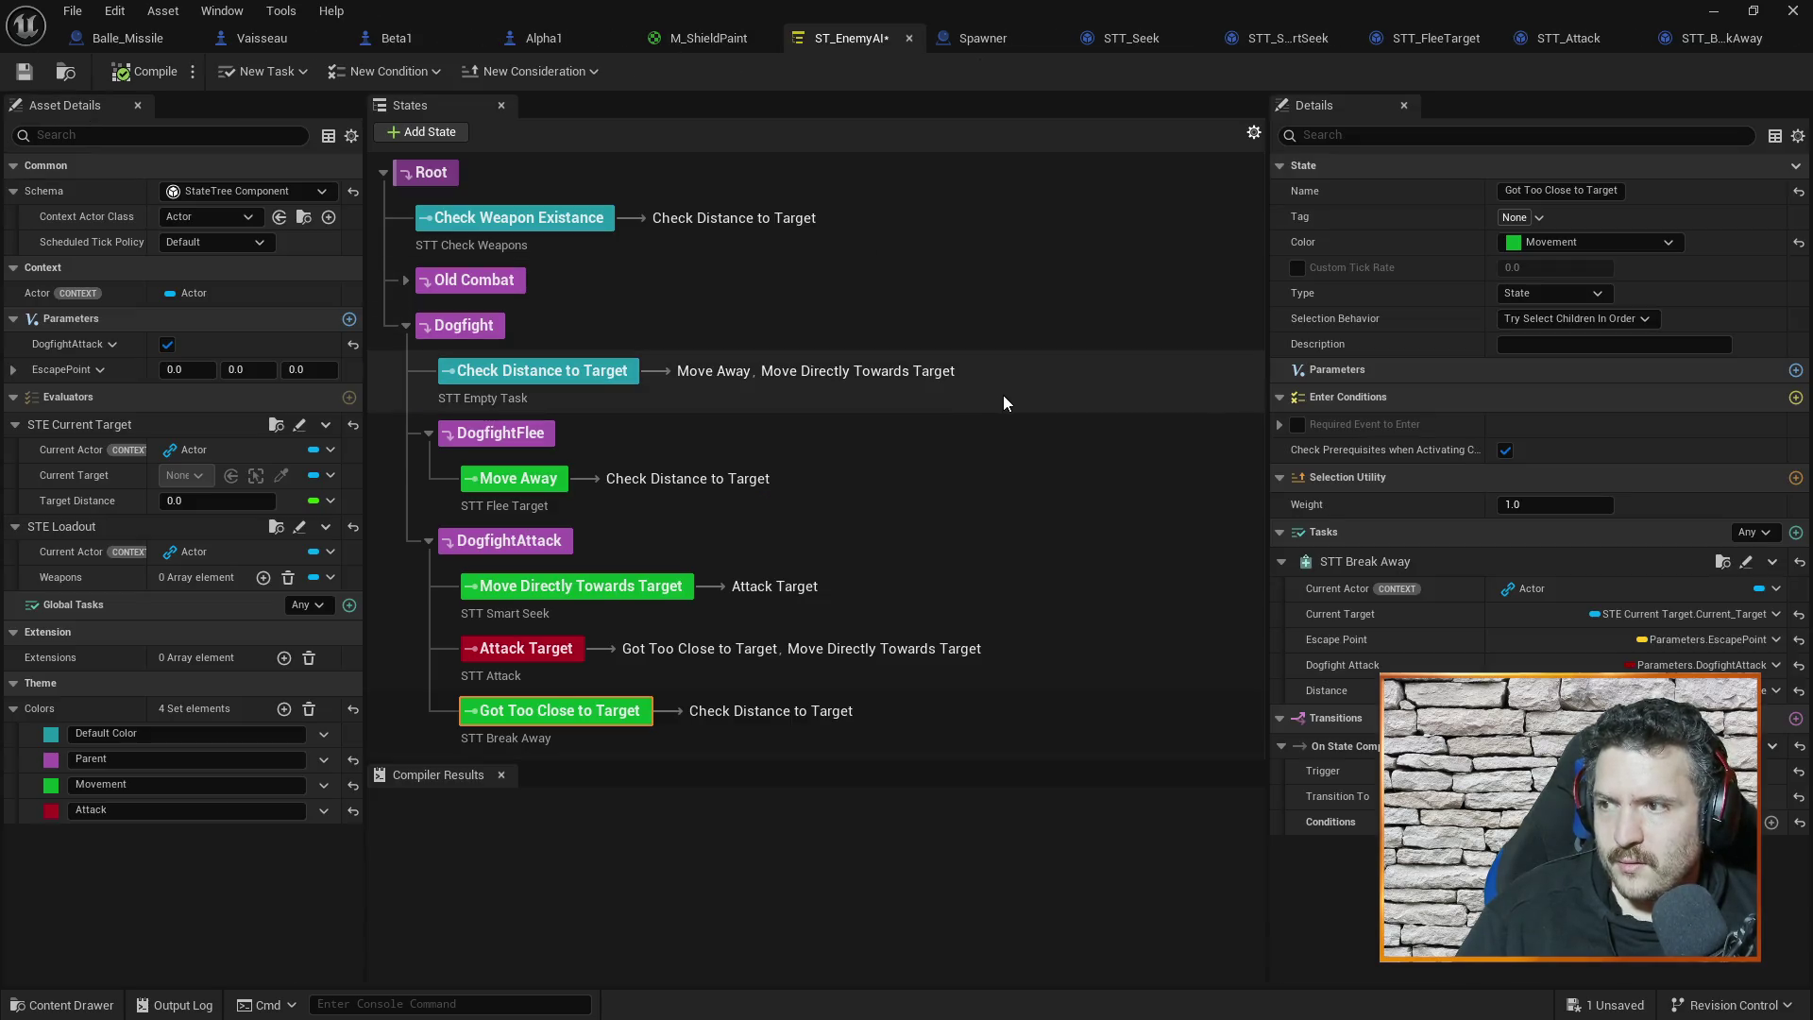
Step: Inspect Check Distance to Target's transition and AND conditions, then open STT_EmptyTask from the level editor
left_click(1075, 386)
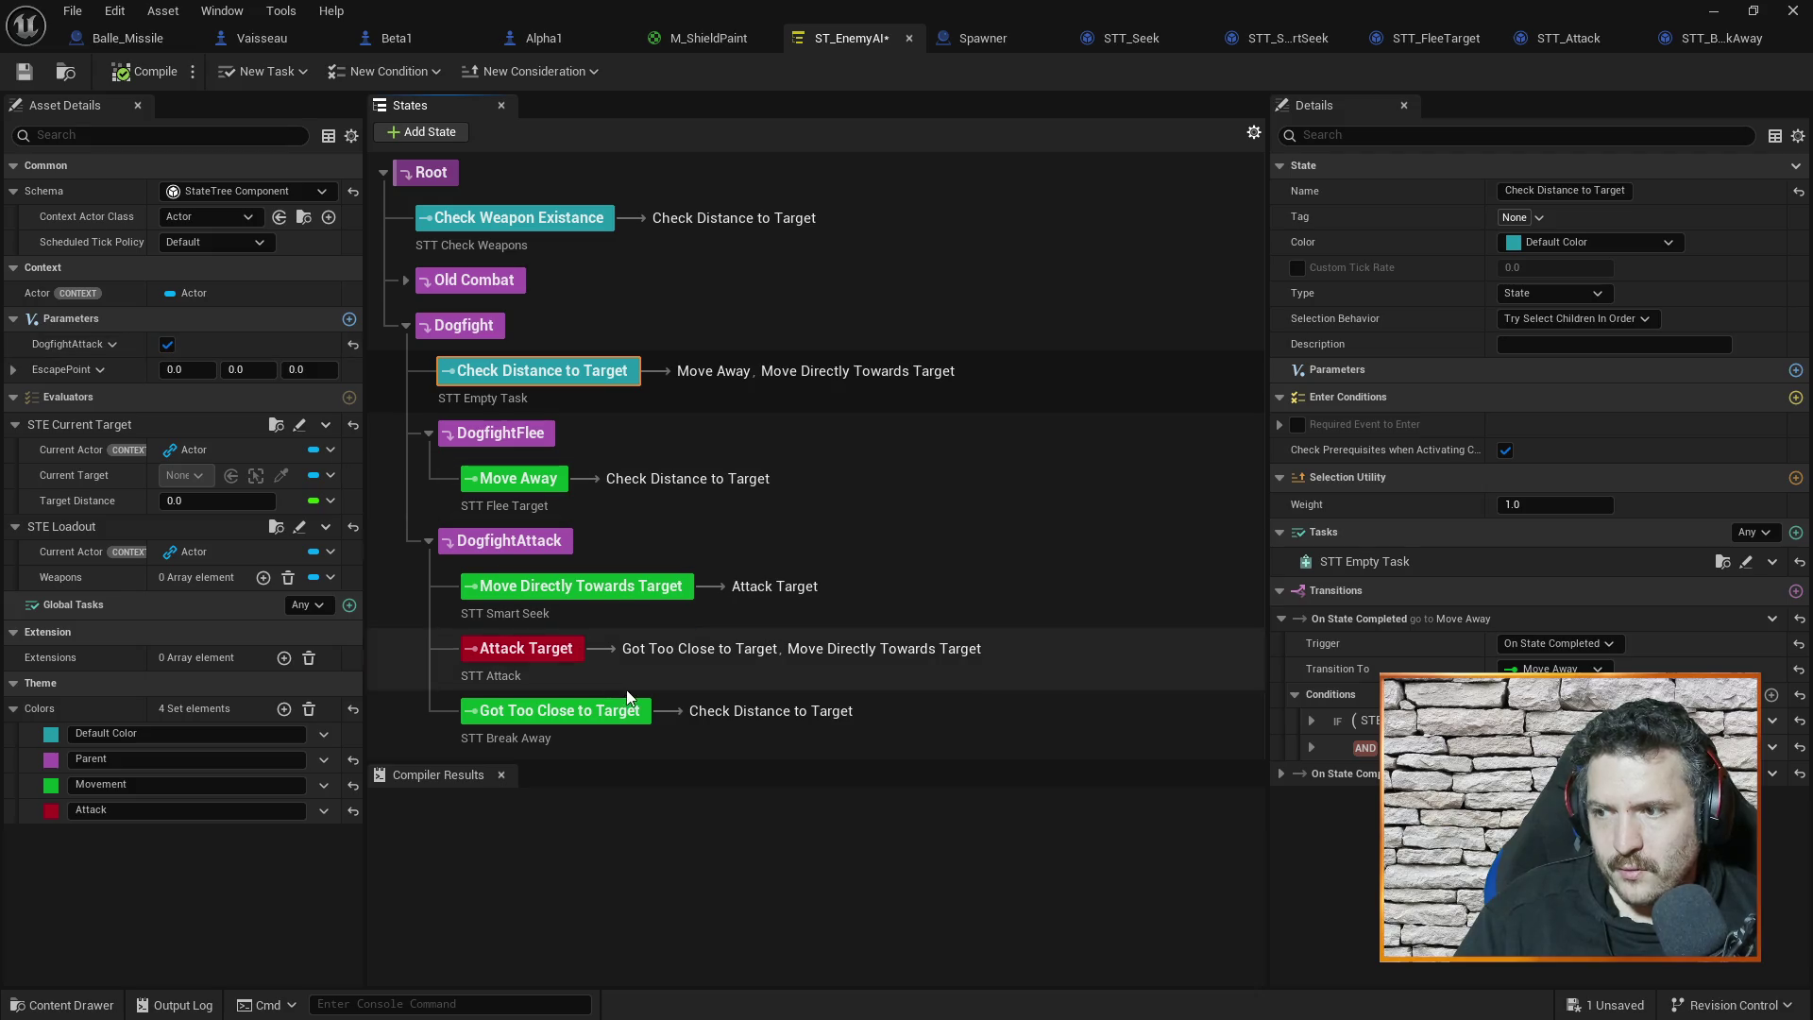
left_click(1312, 748)
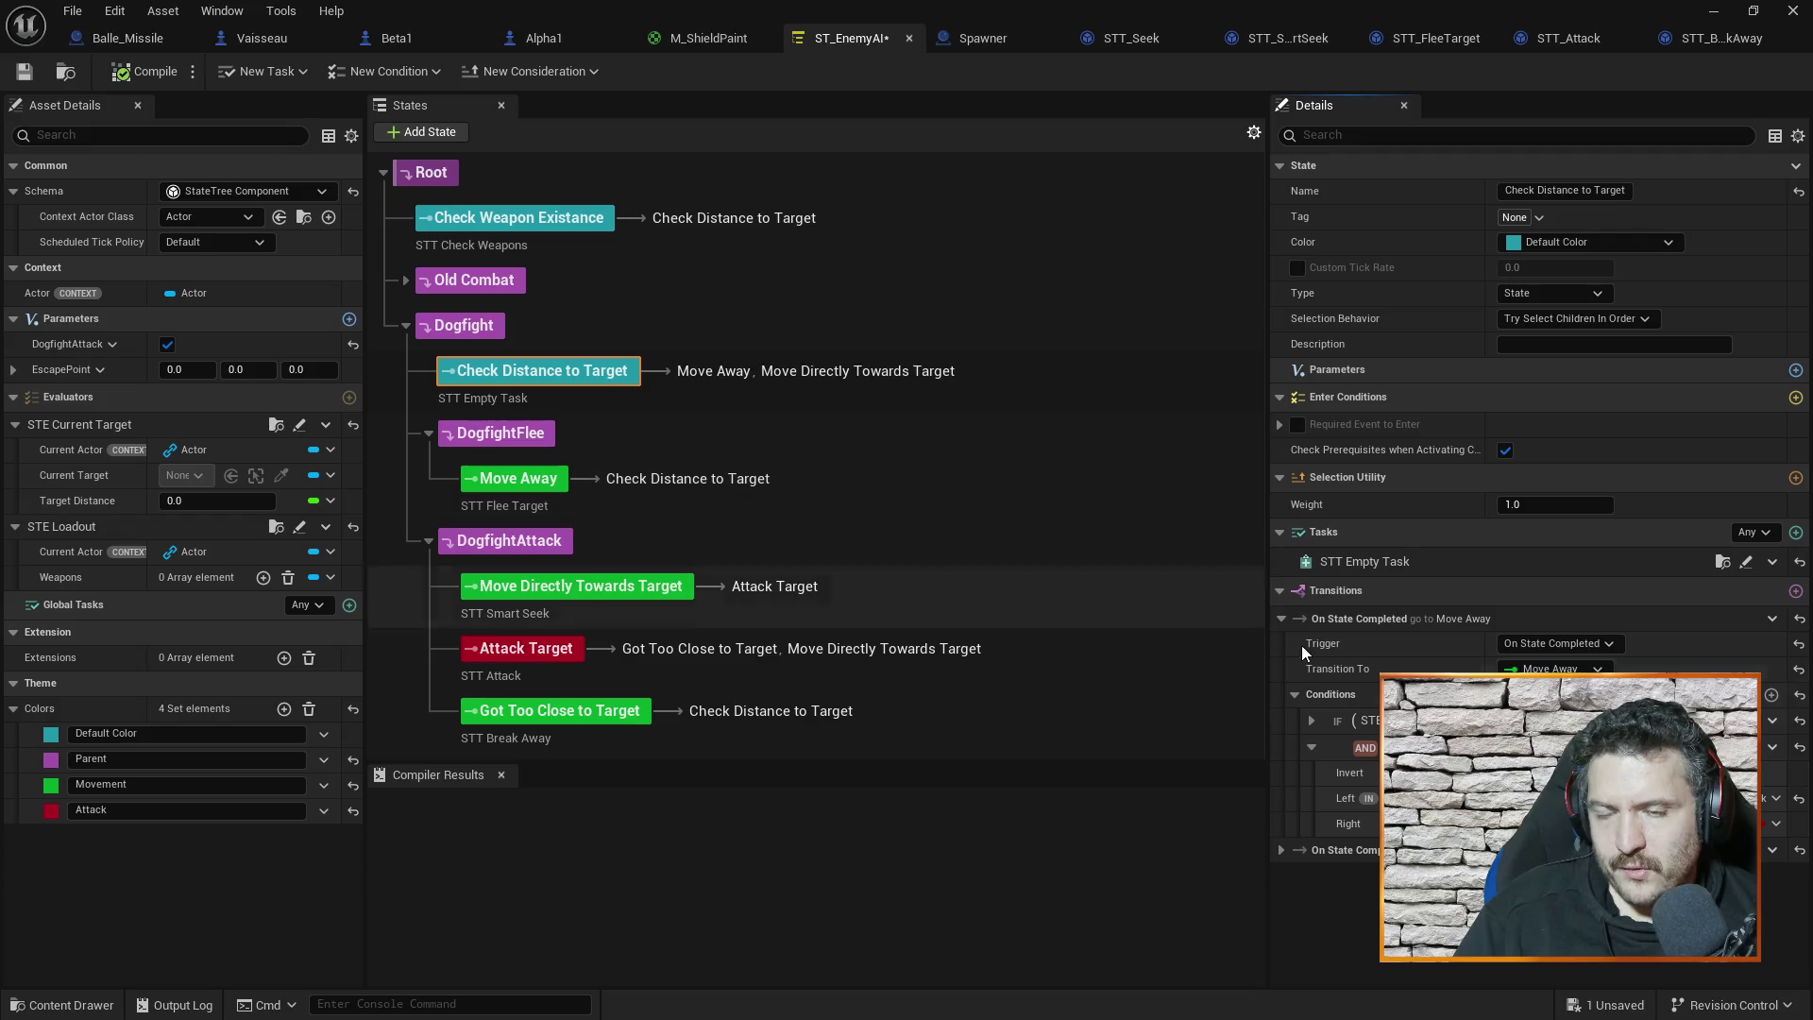
left_click(1311, 748)
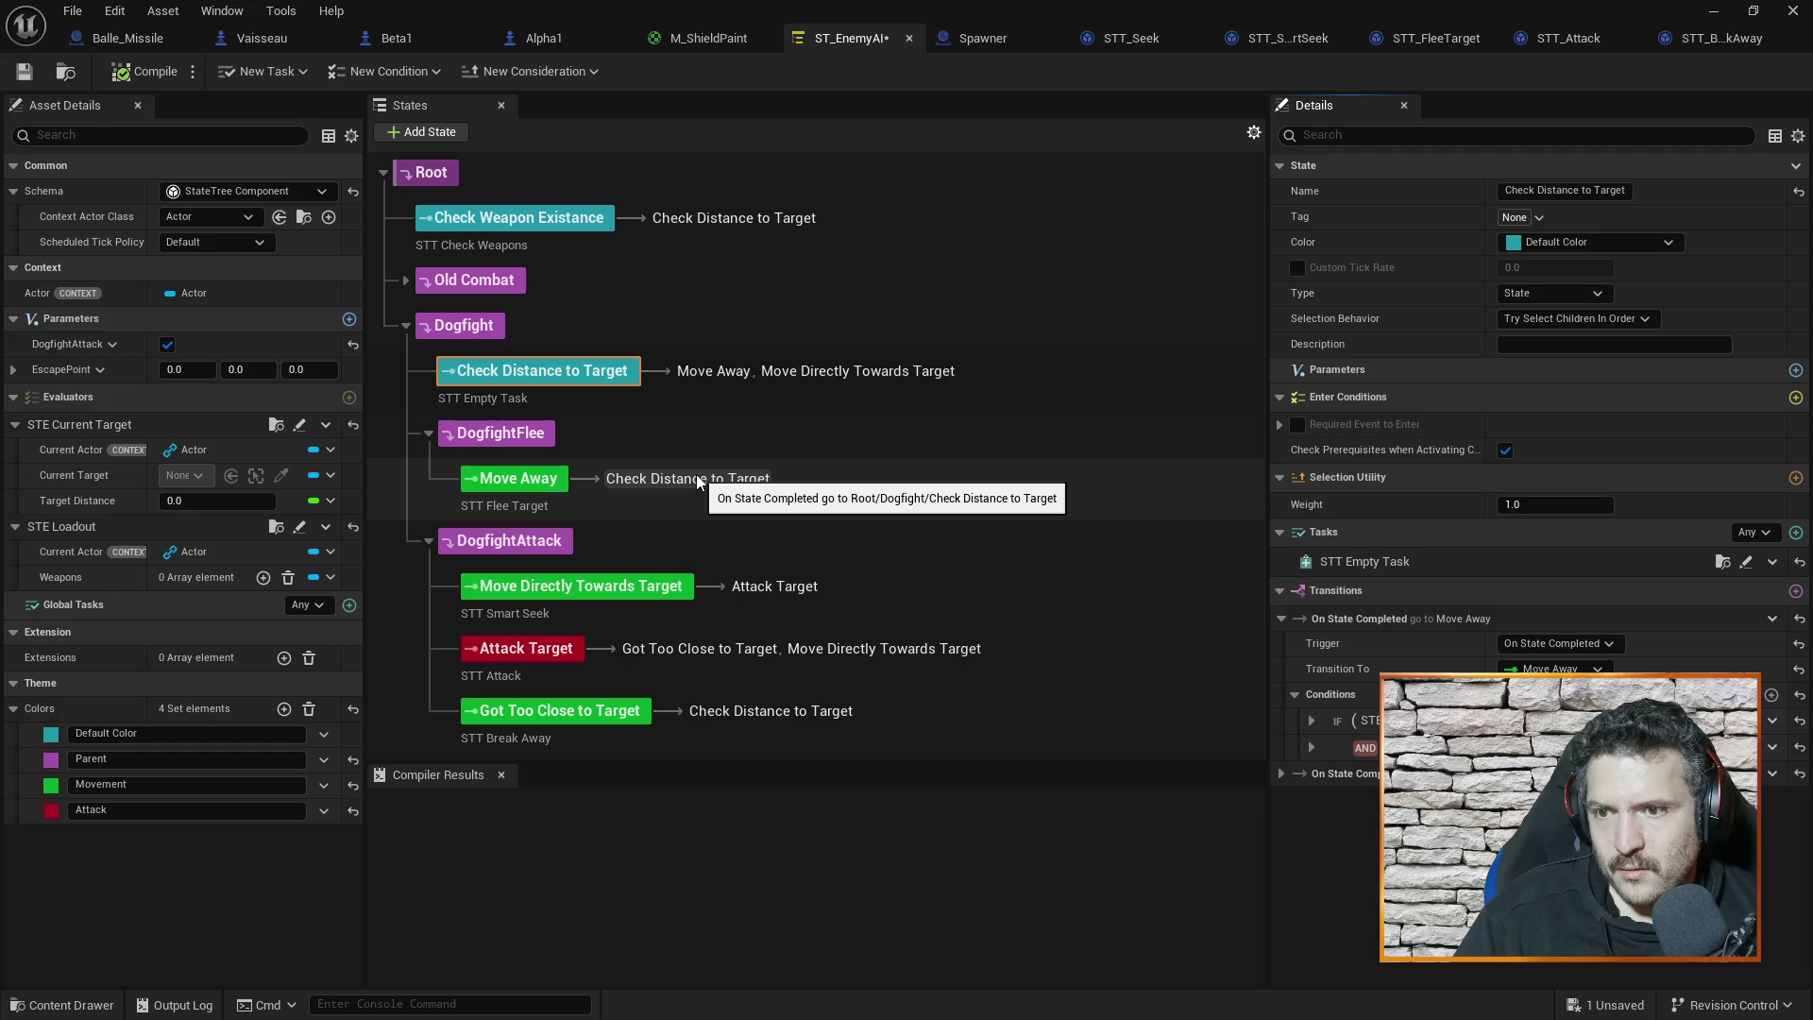
left_click(1295, 695)
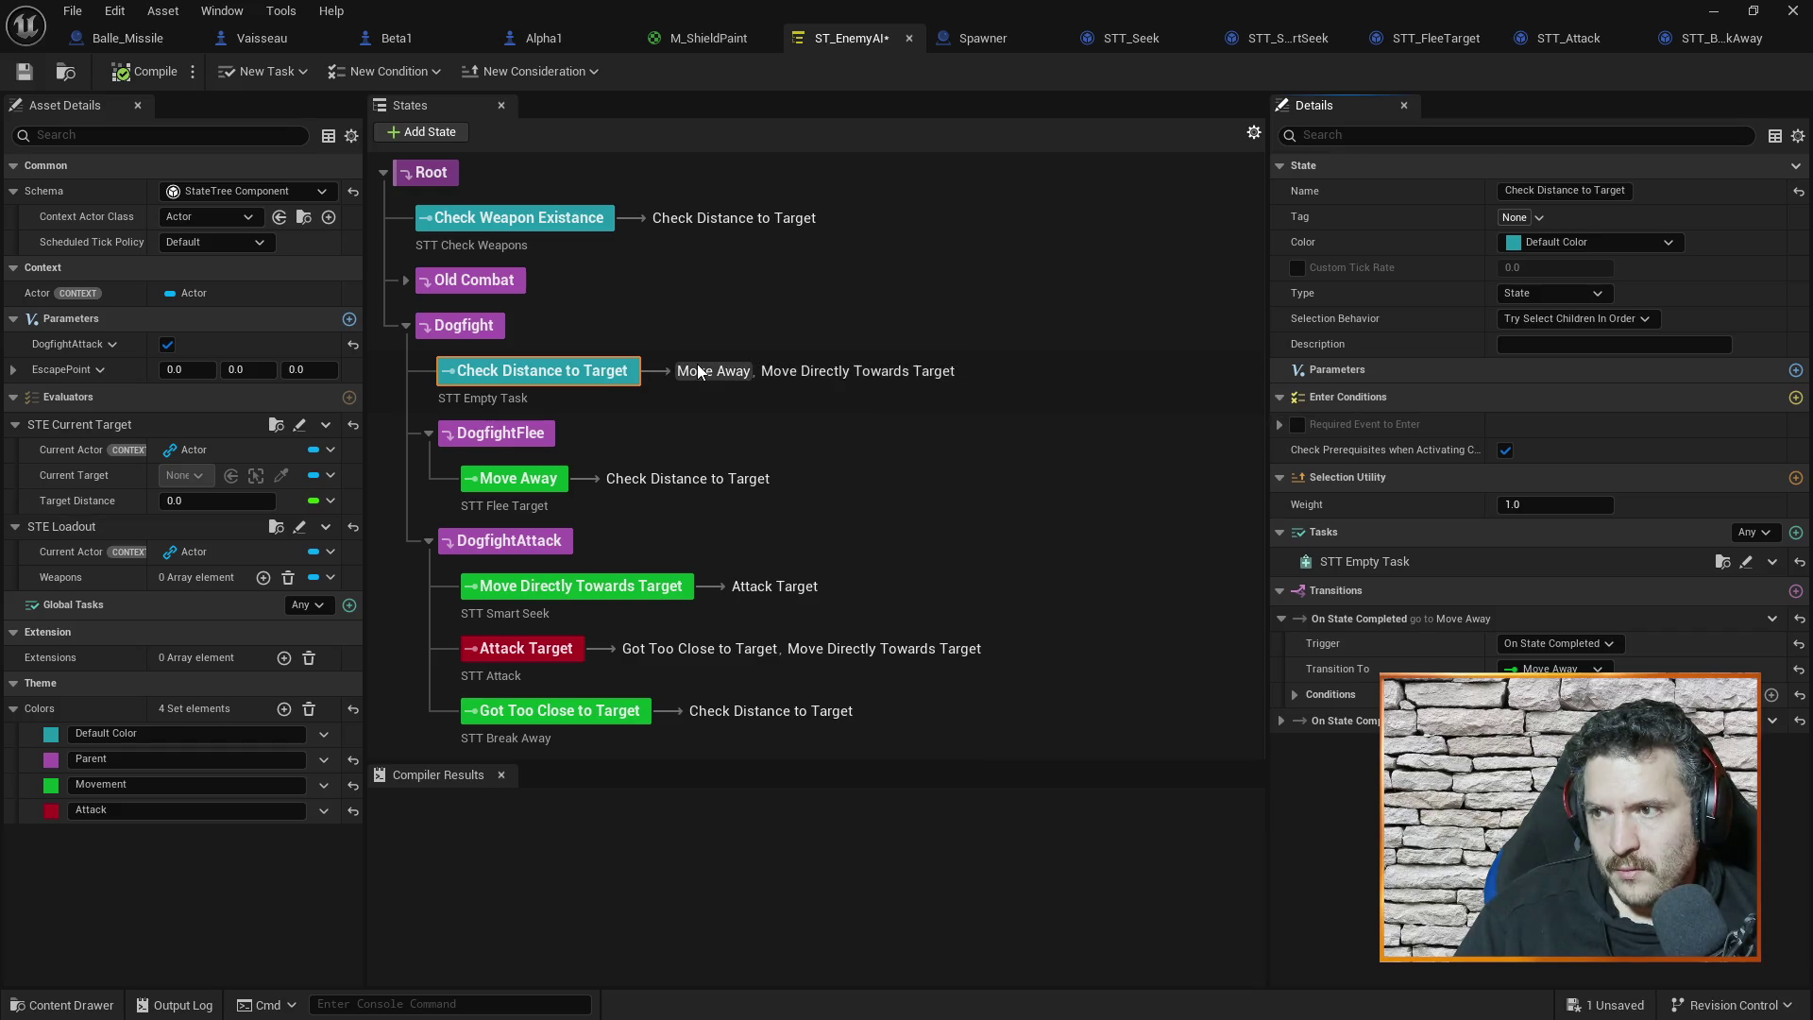
left_click(1292, 695)
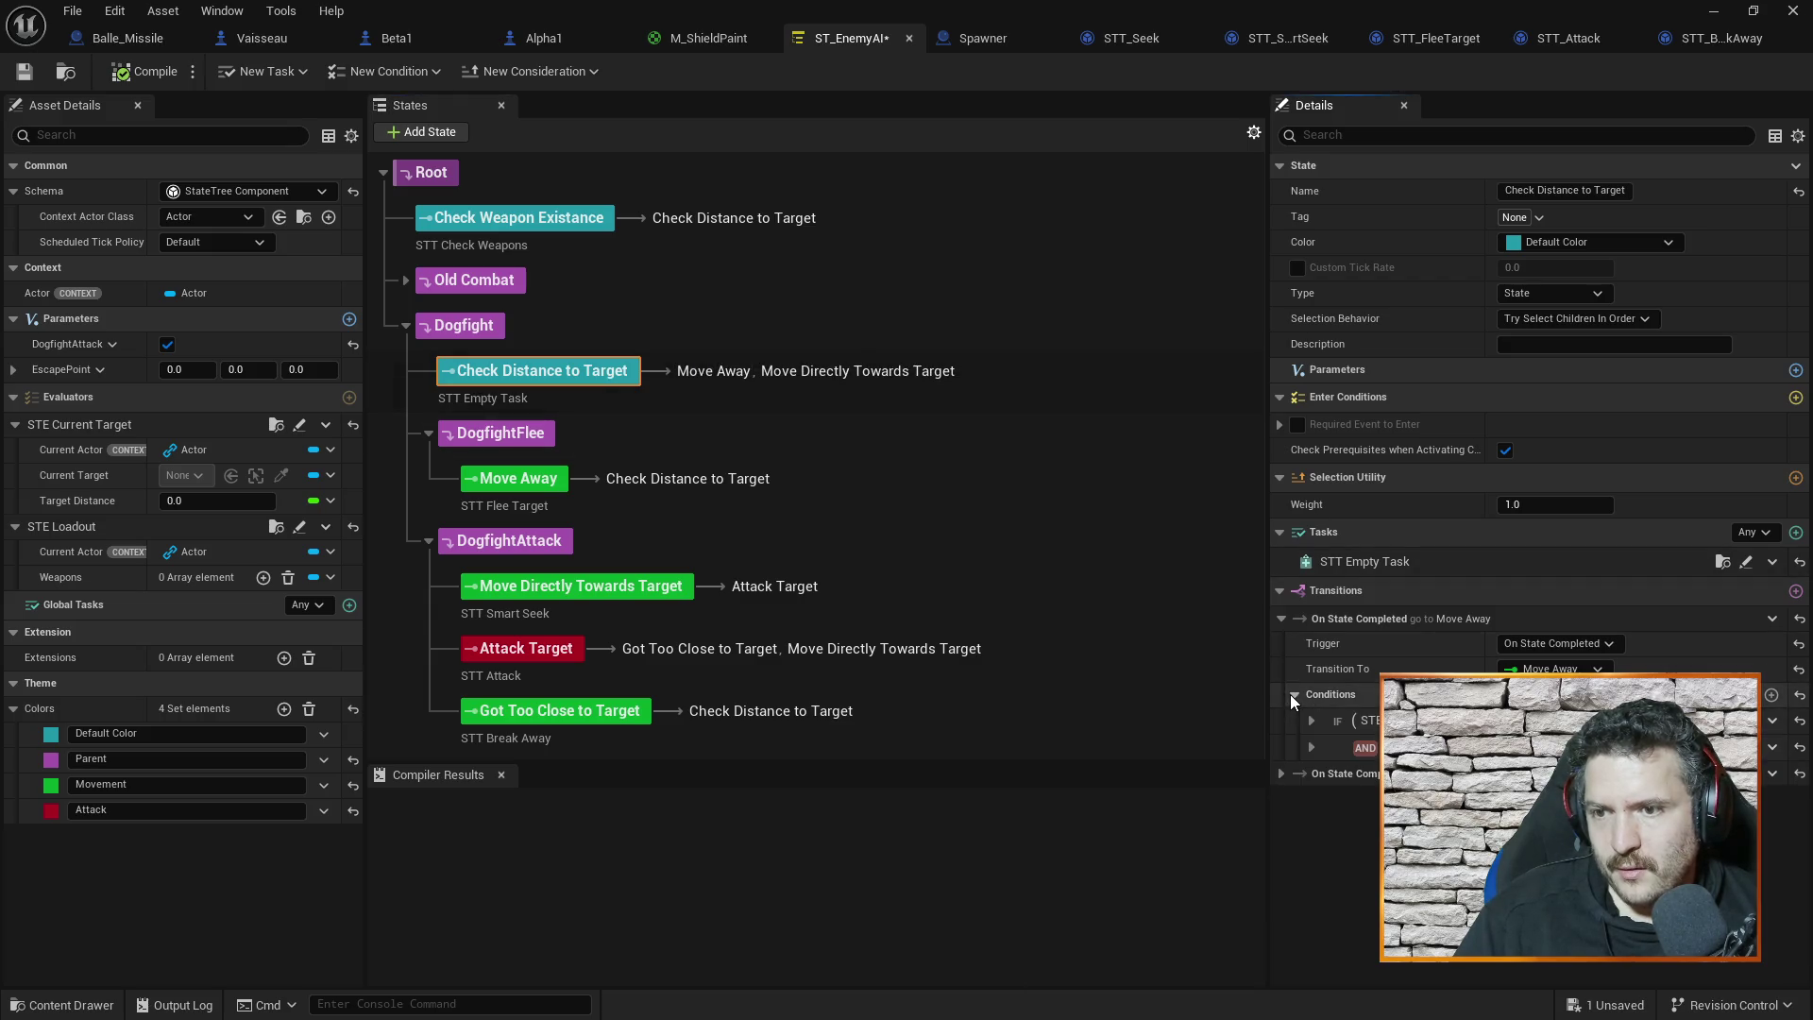
left_click(1292, 694)
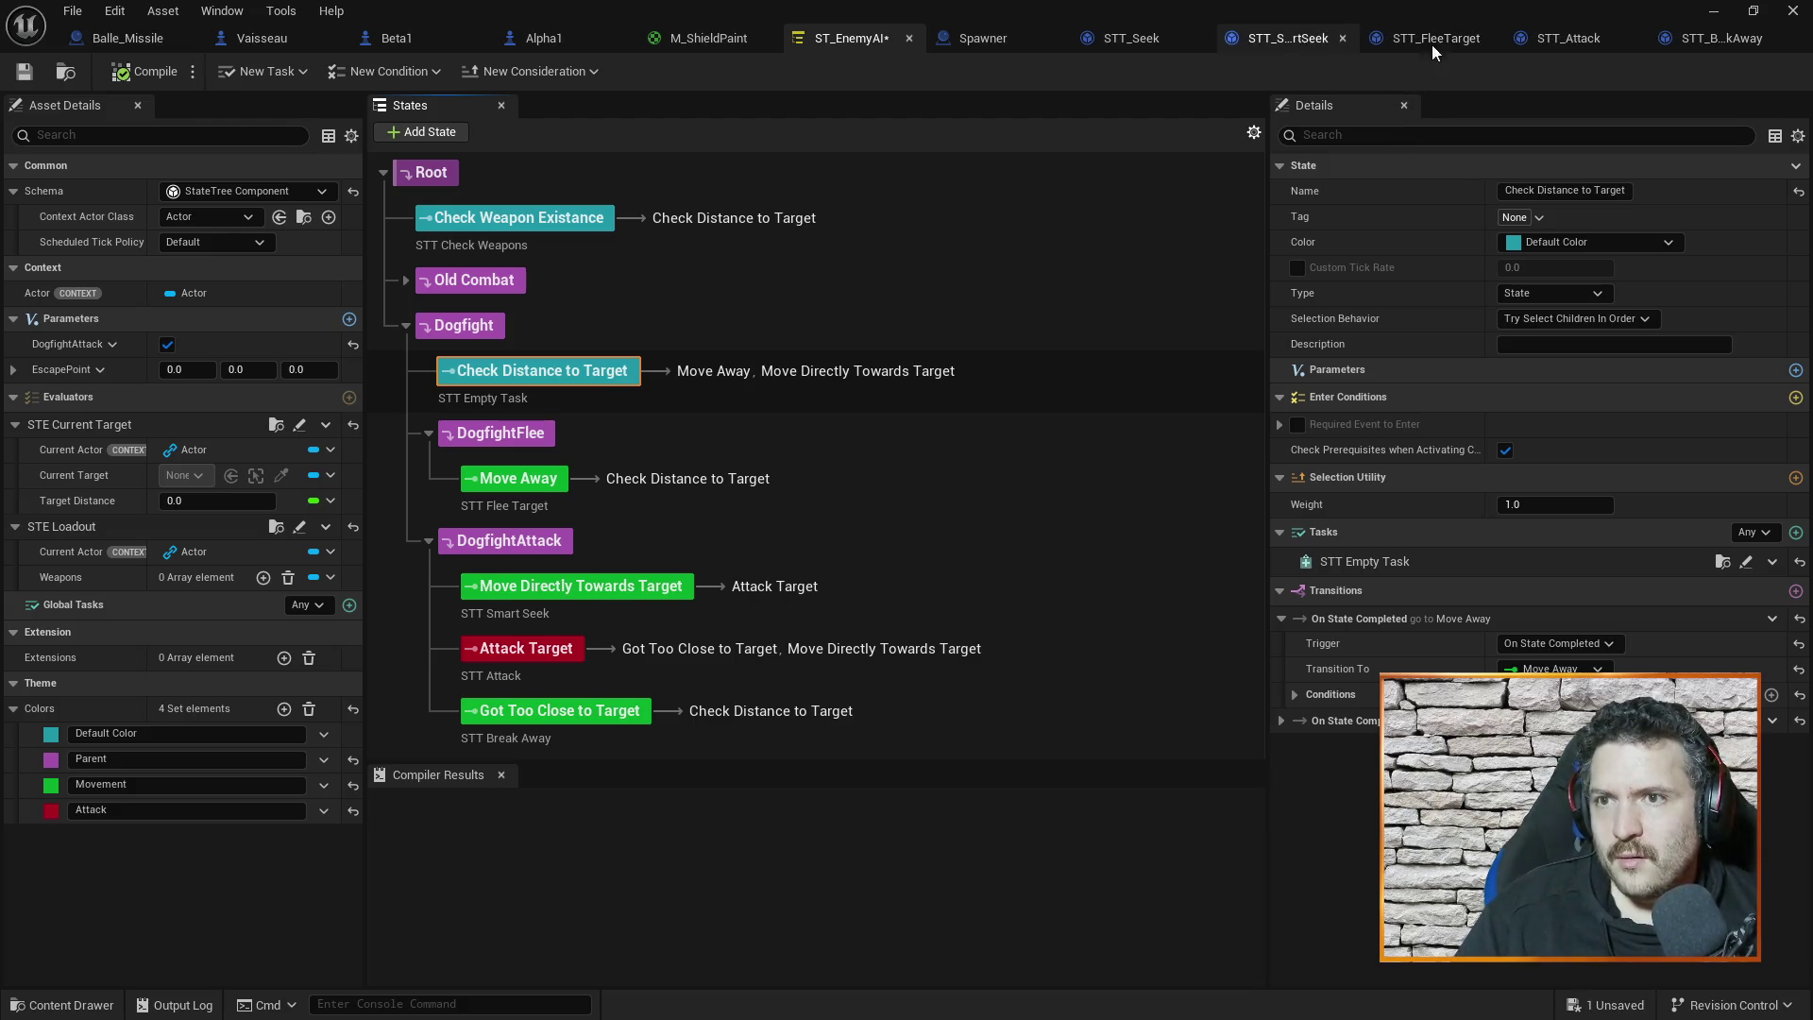
left_click(1714, 11)
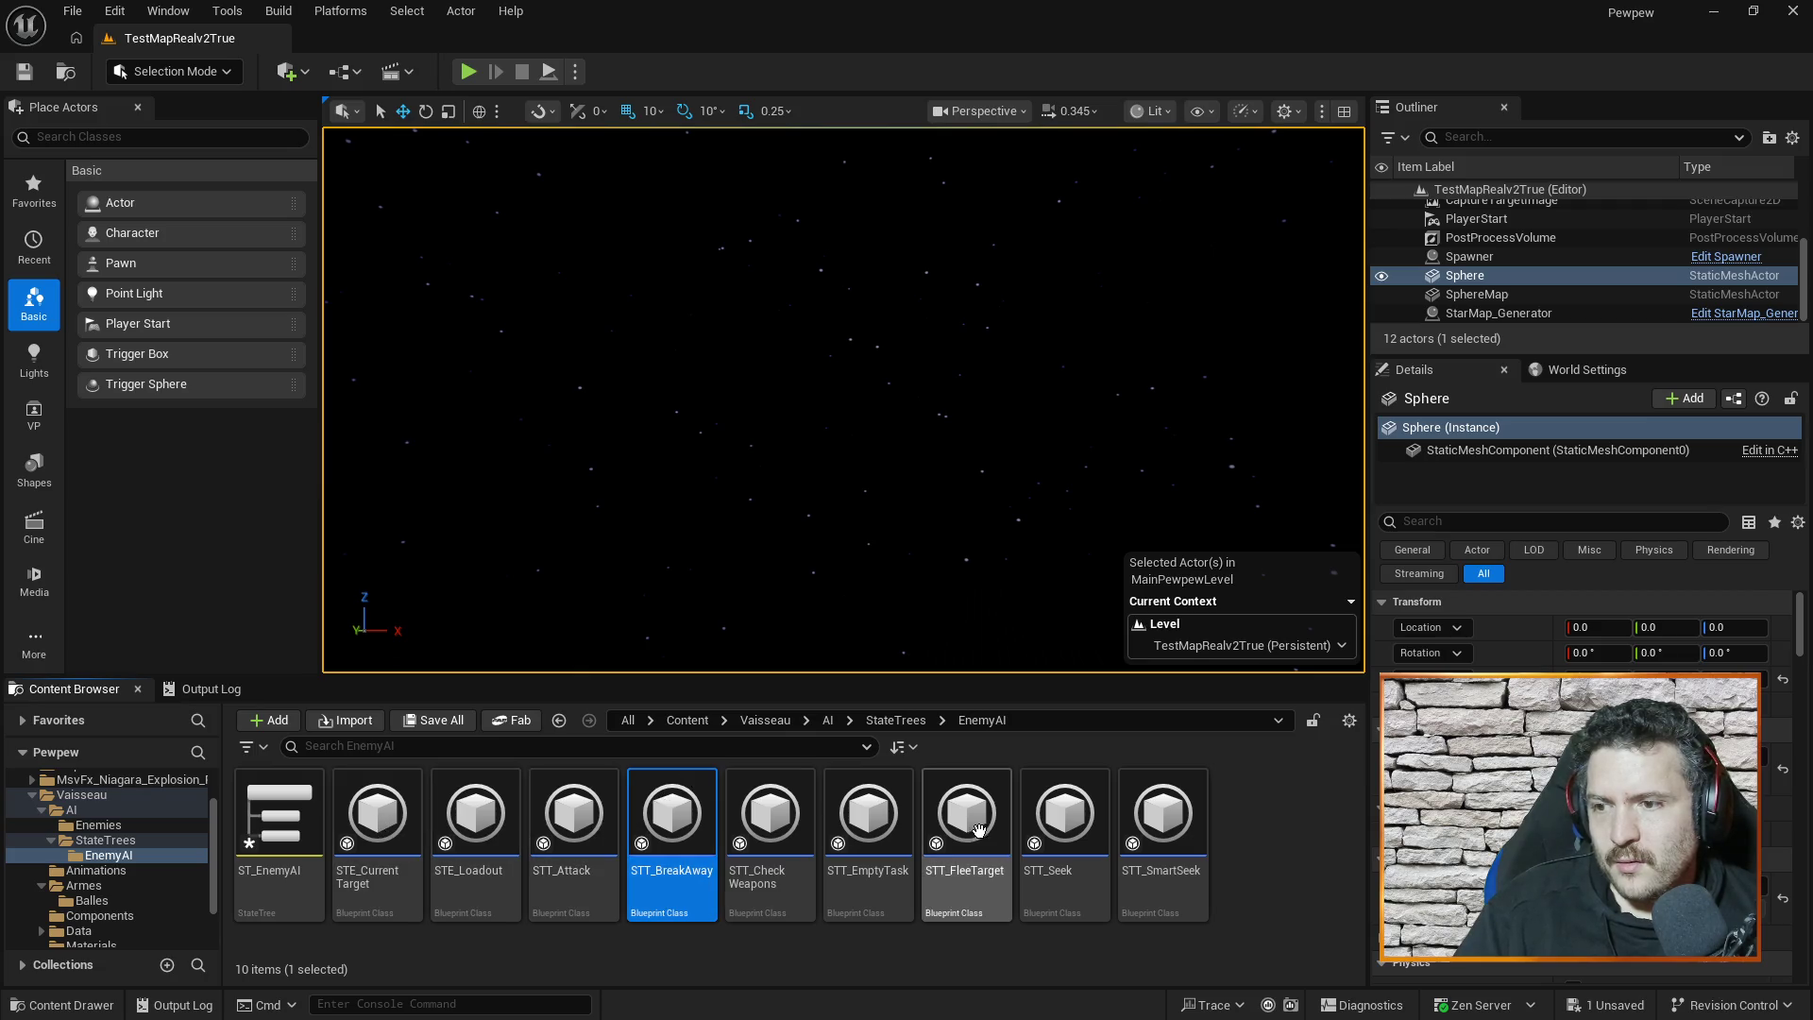
double_click(854, 808)
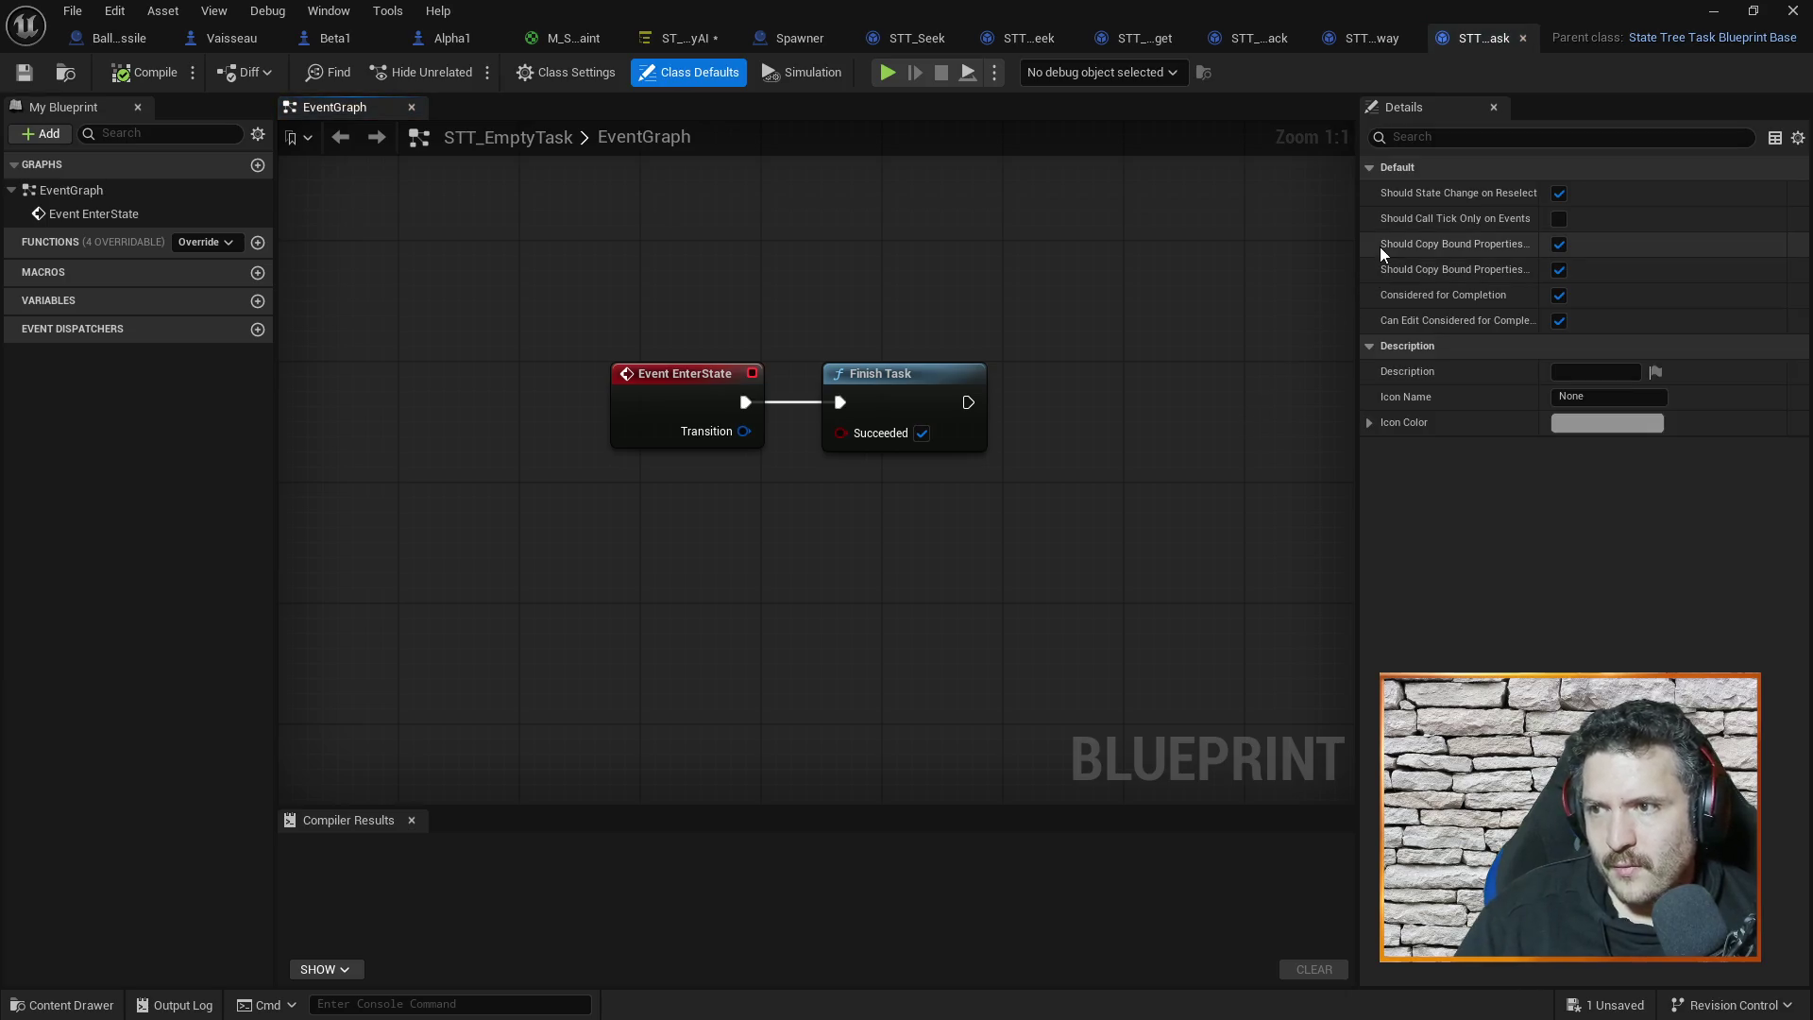
Step: Move Finish Task aside and add a Float variable named distance
left_click_drag(916, 375, 1174, 378)
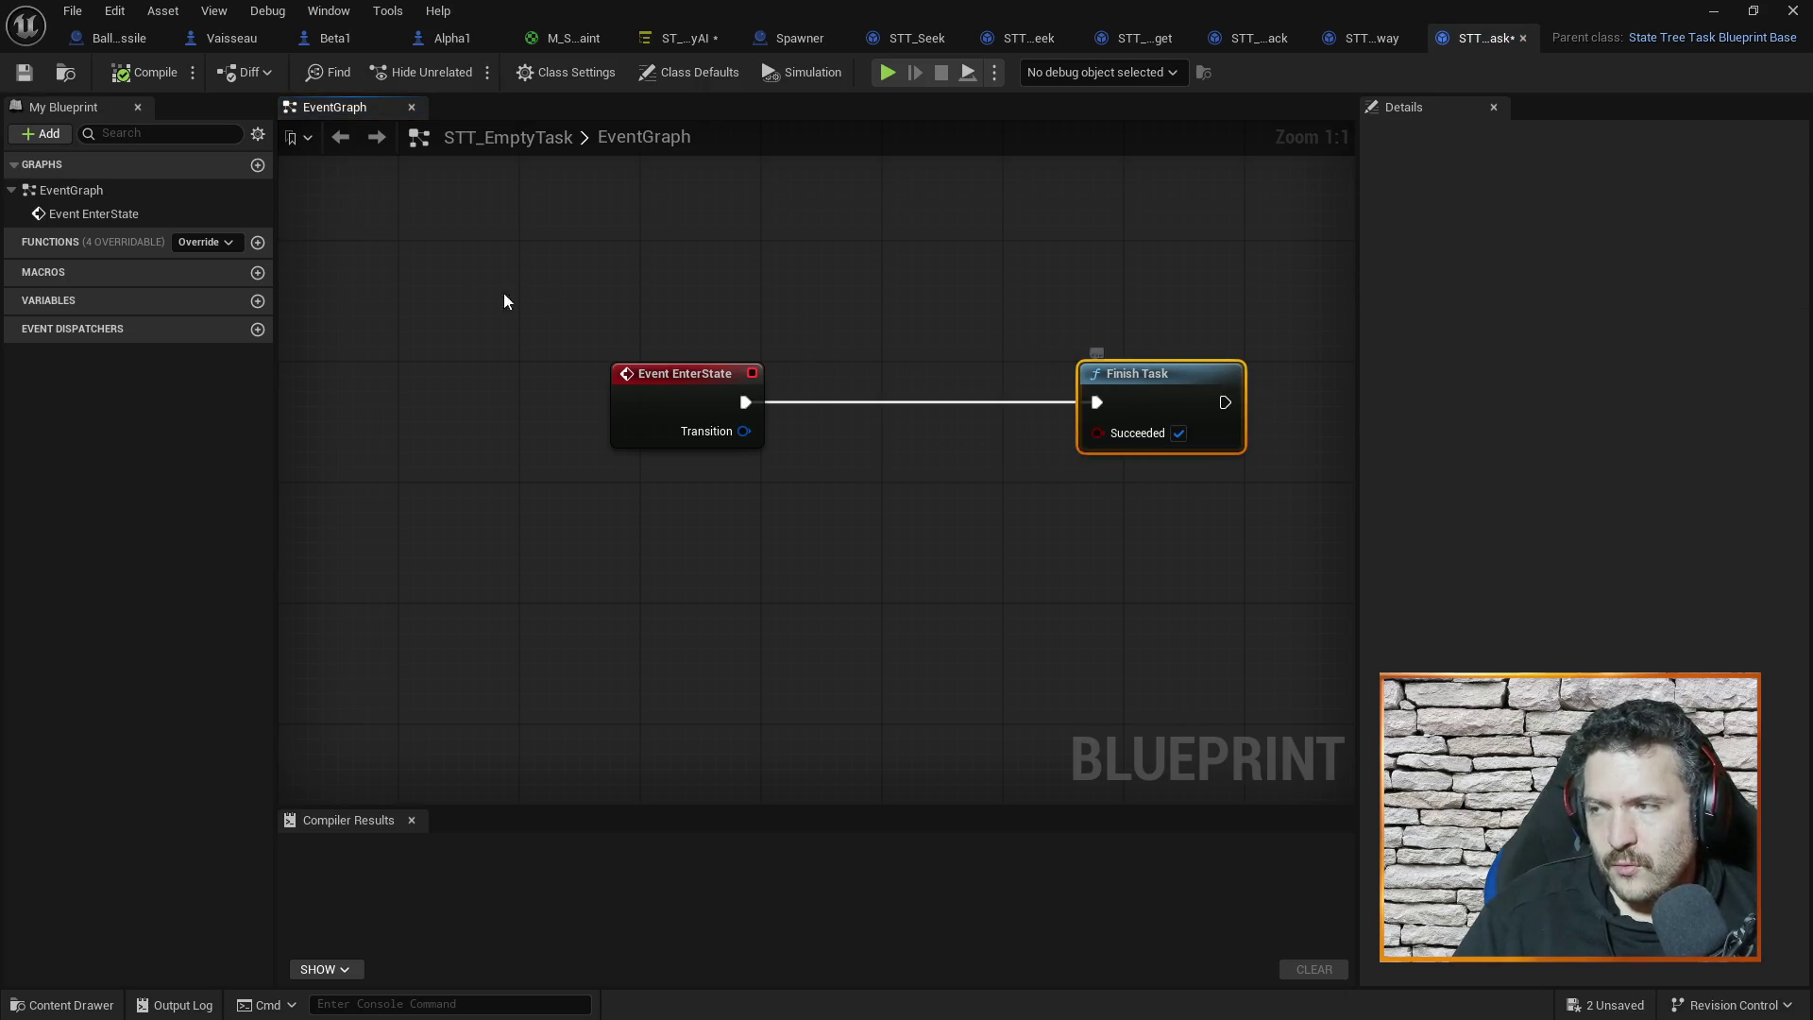
left_click(256, 301)
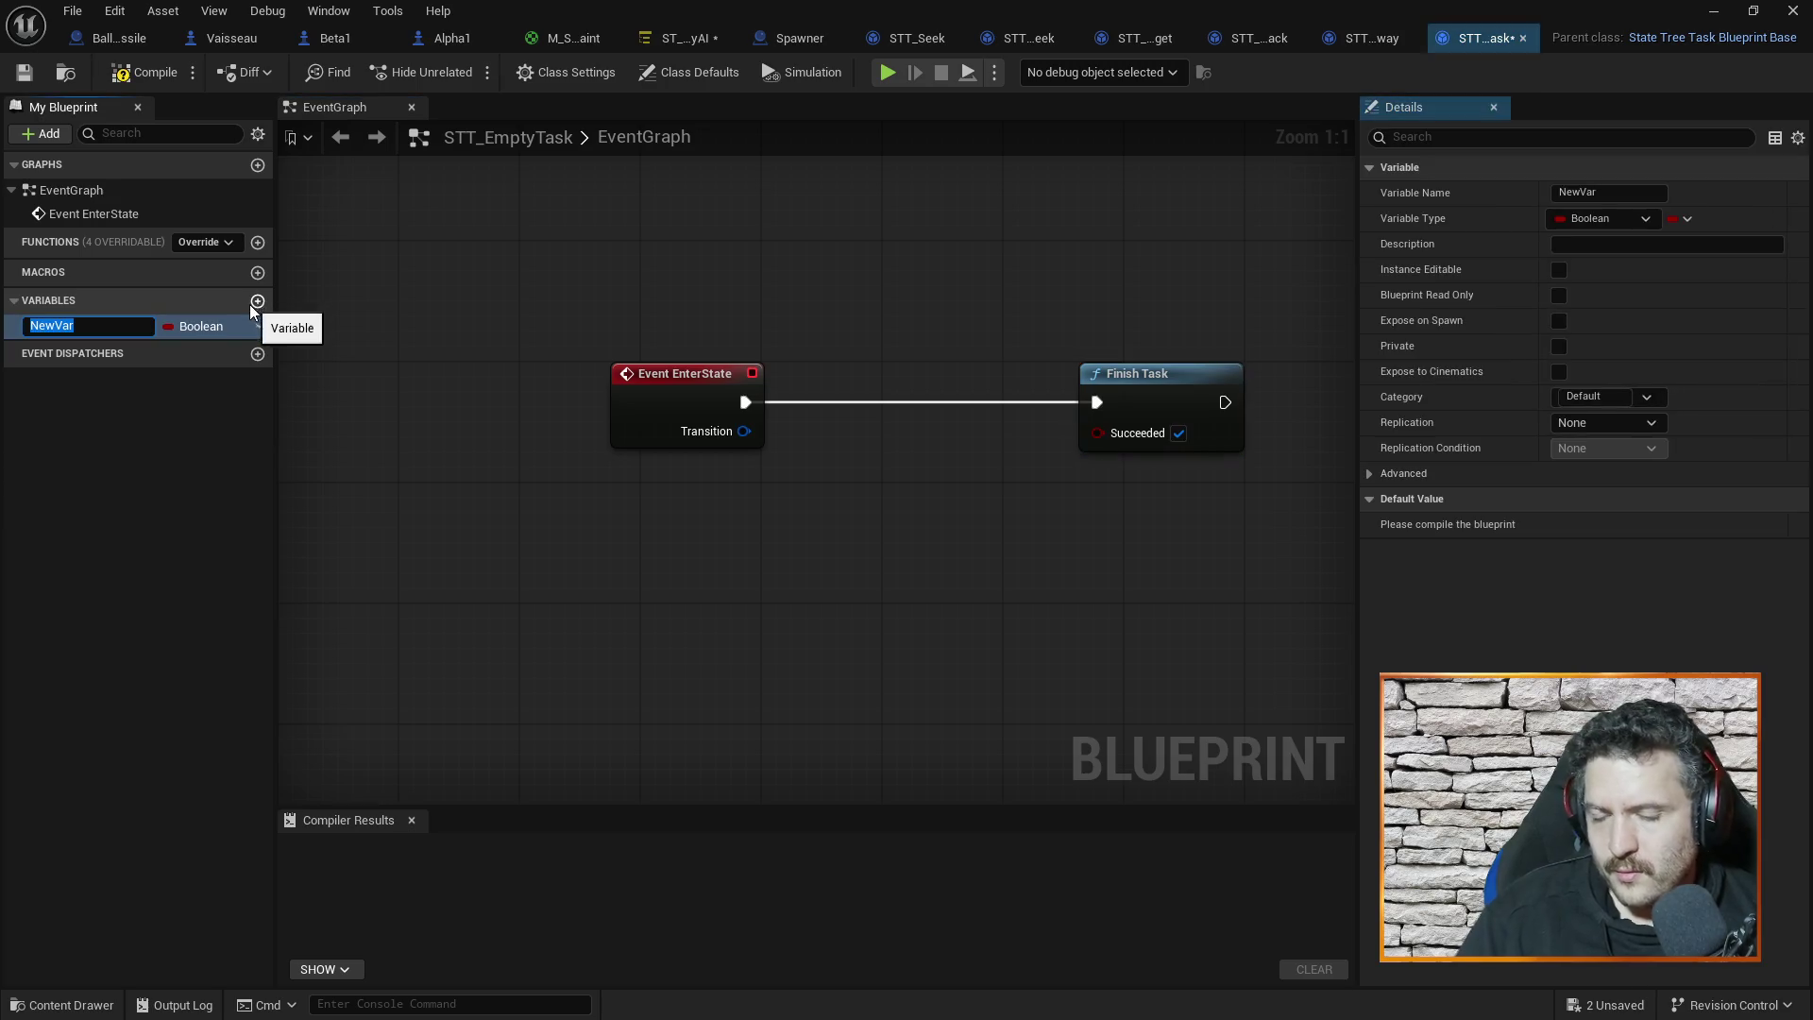
type("distanc")
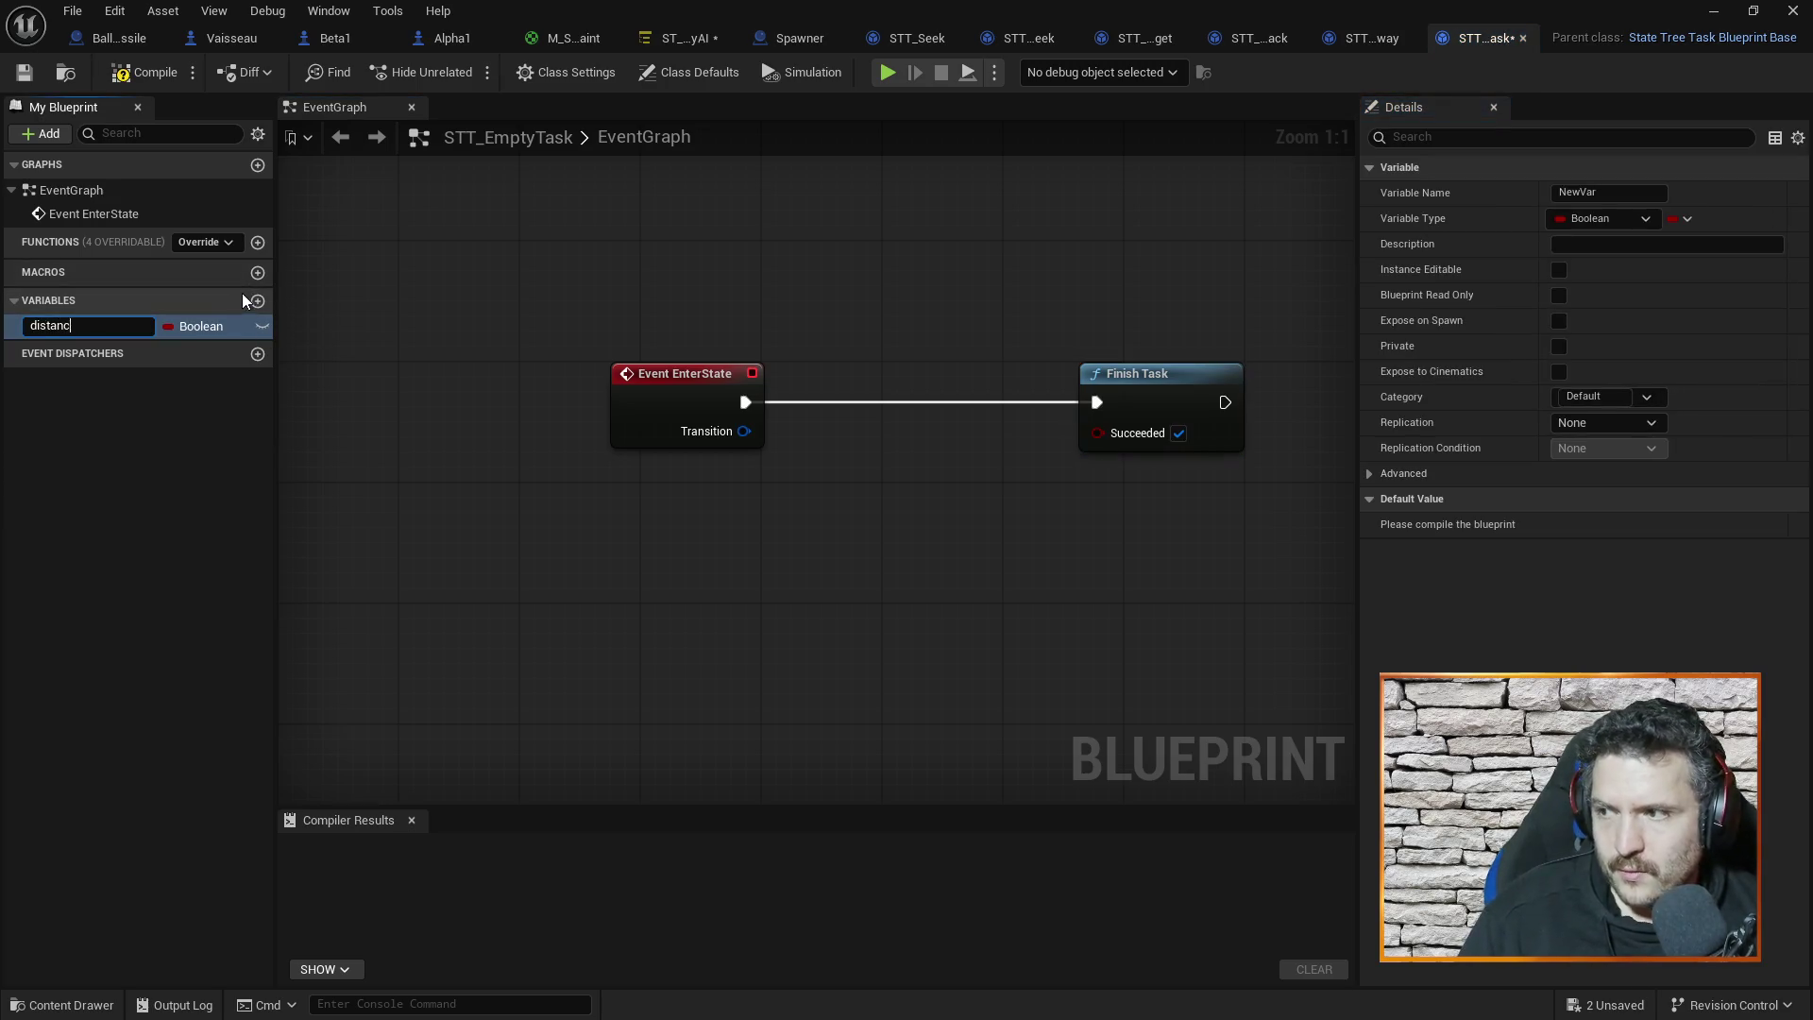
type("e")
key("Return")
left_click(201, 329)
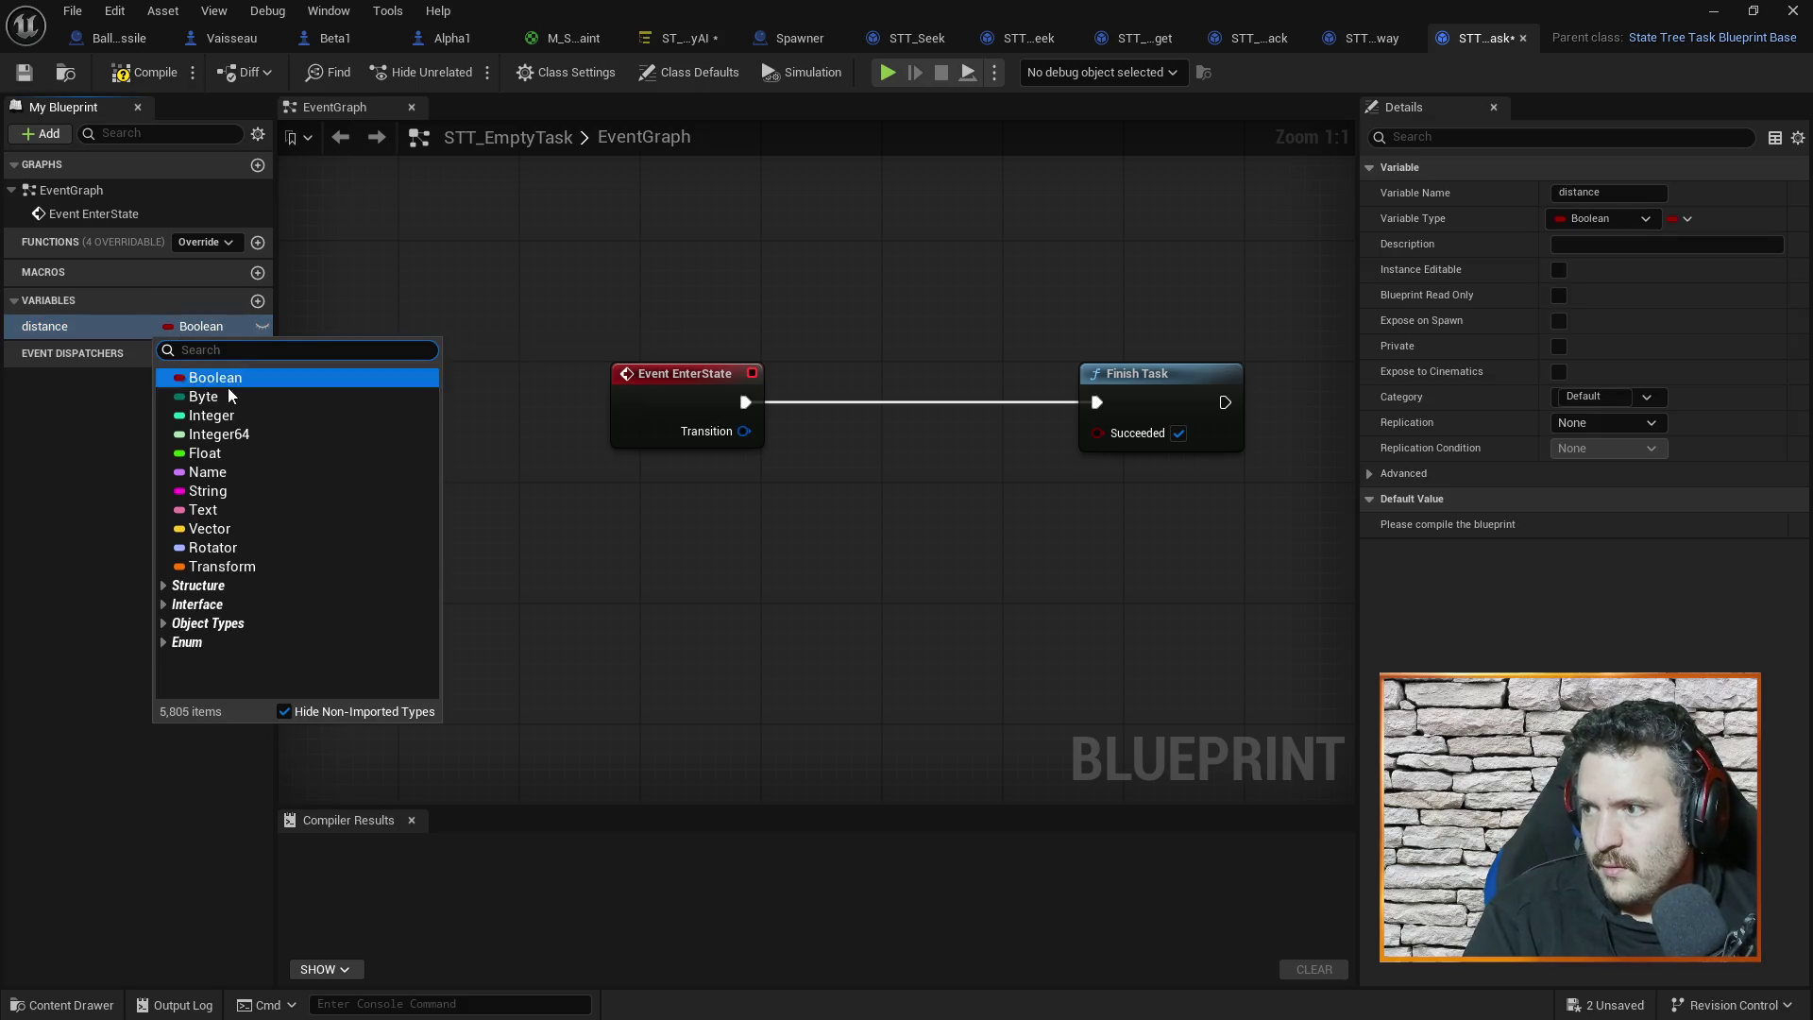
left_click(230, 451)
Step: Add a Boolean variable named bool, make distance instance-editable, compile, and return to ST_EnemyAI
left_click(258, 301)
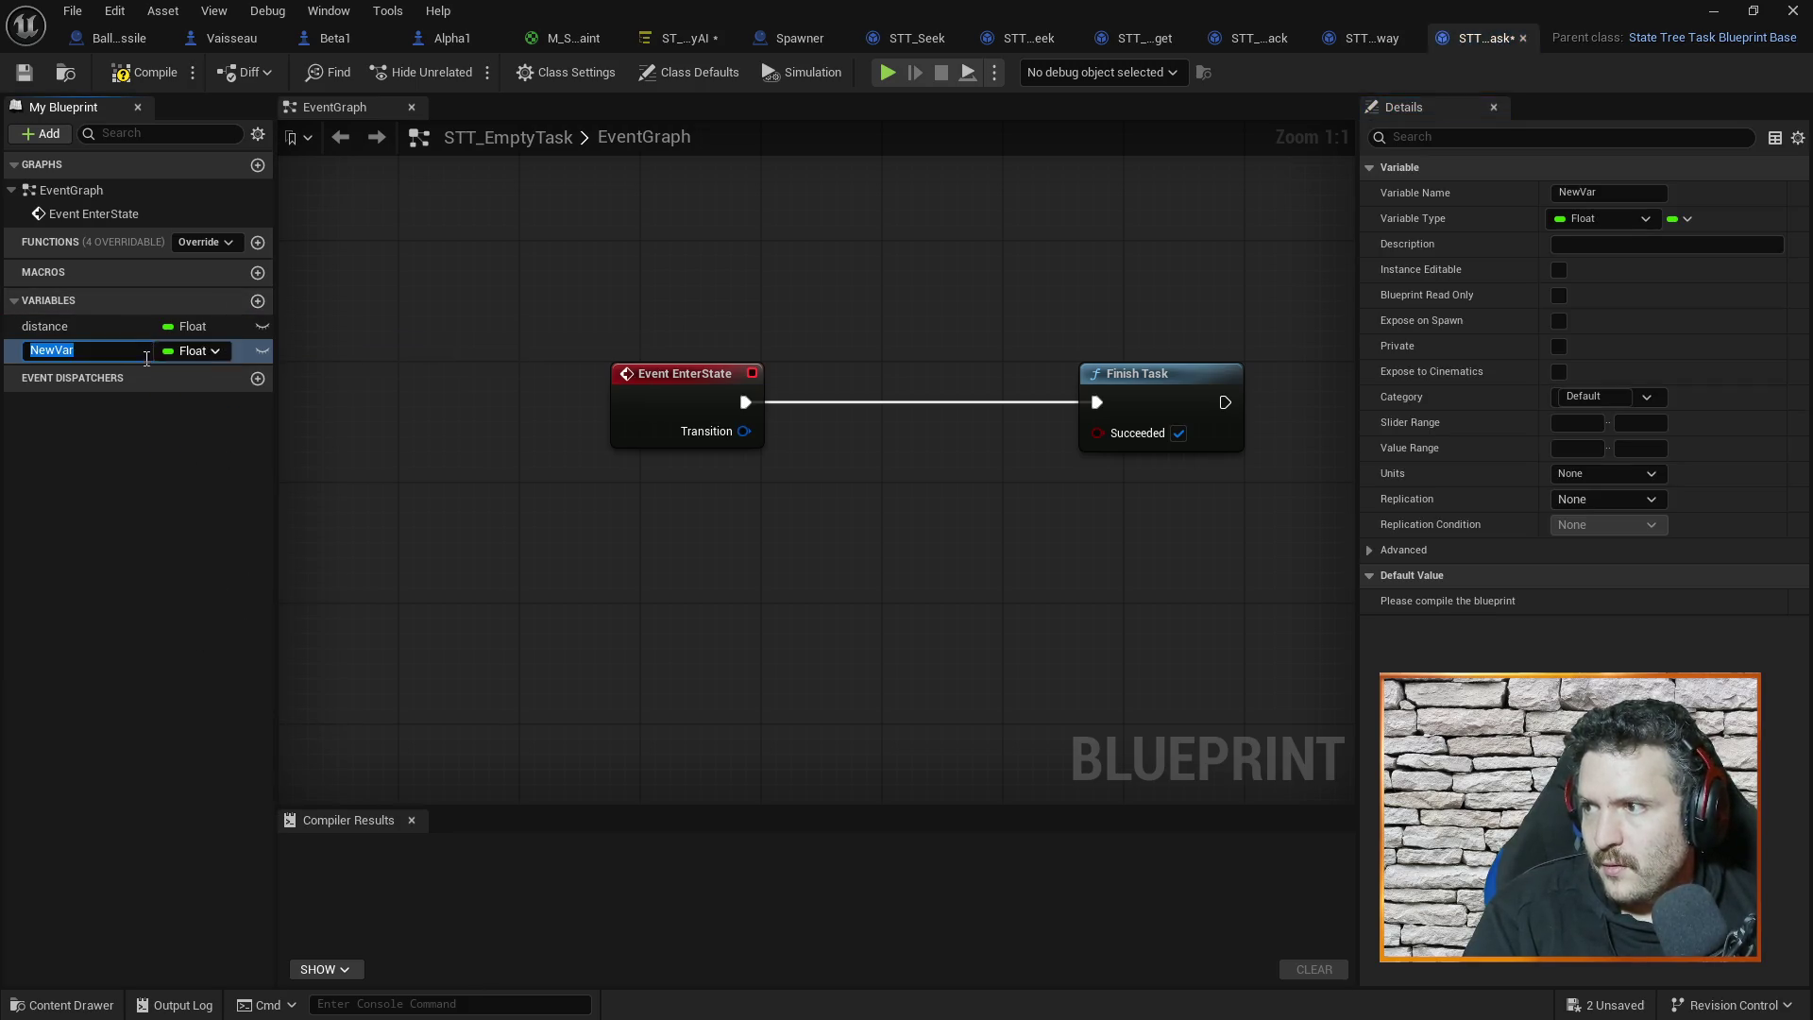
type("bool")
key("Return")
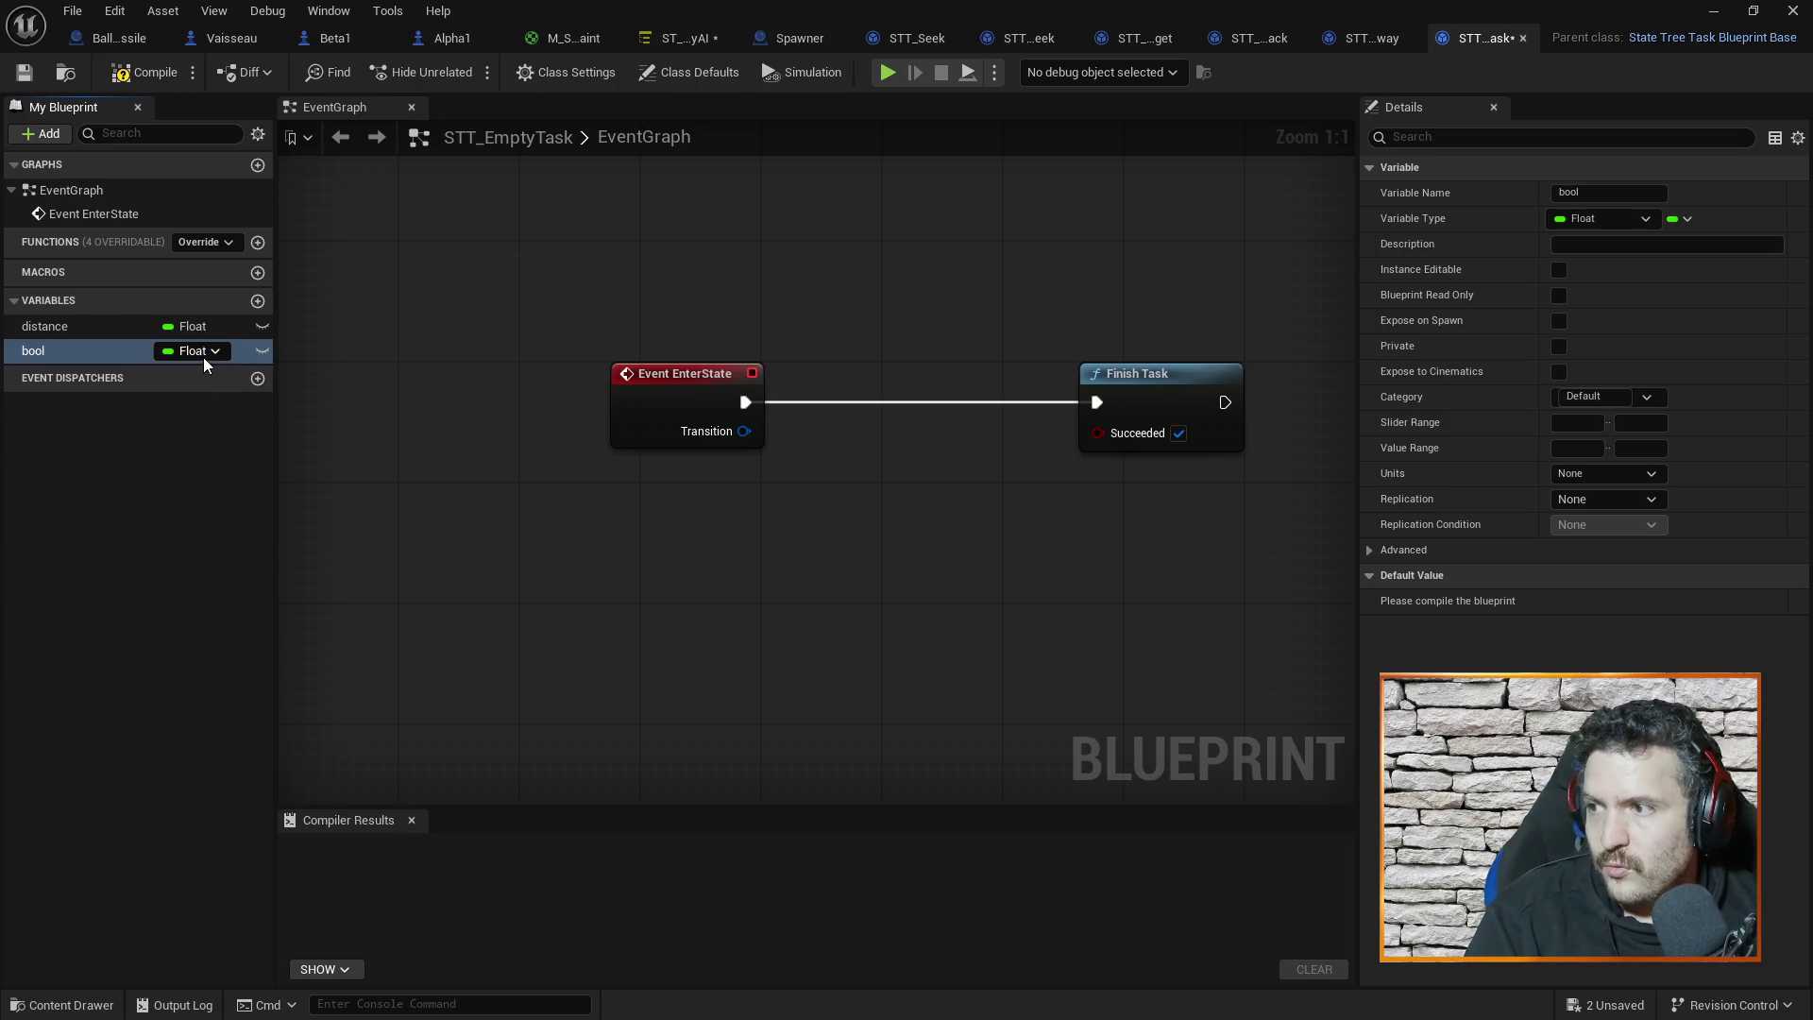
left_click(201, 351)
left_click(227, 398)
left_click(263, 331)
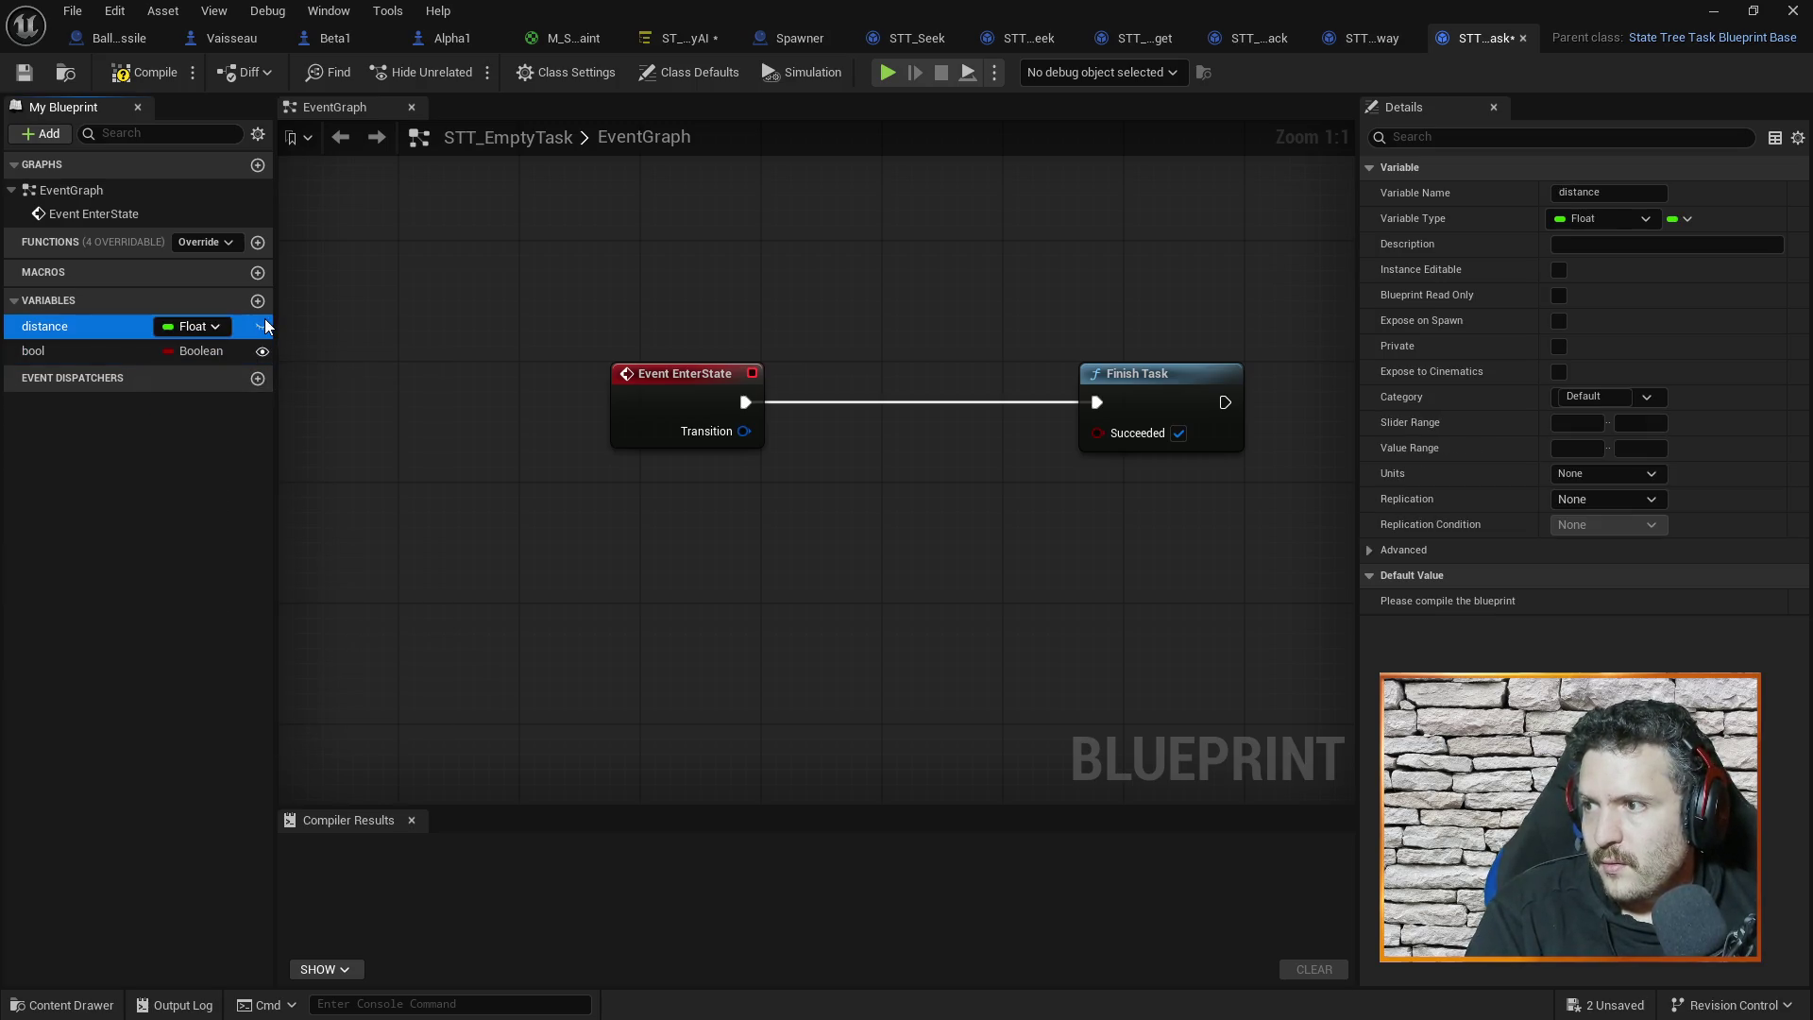
left_click(143, 71)
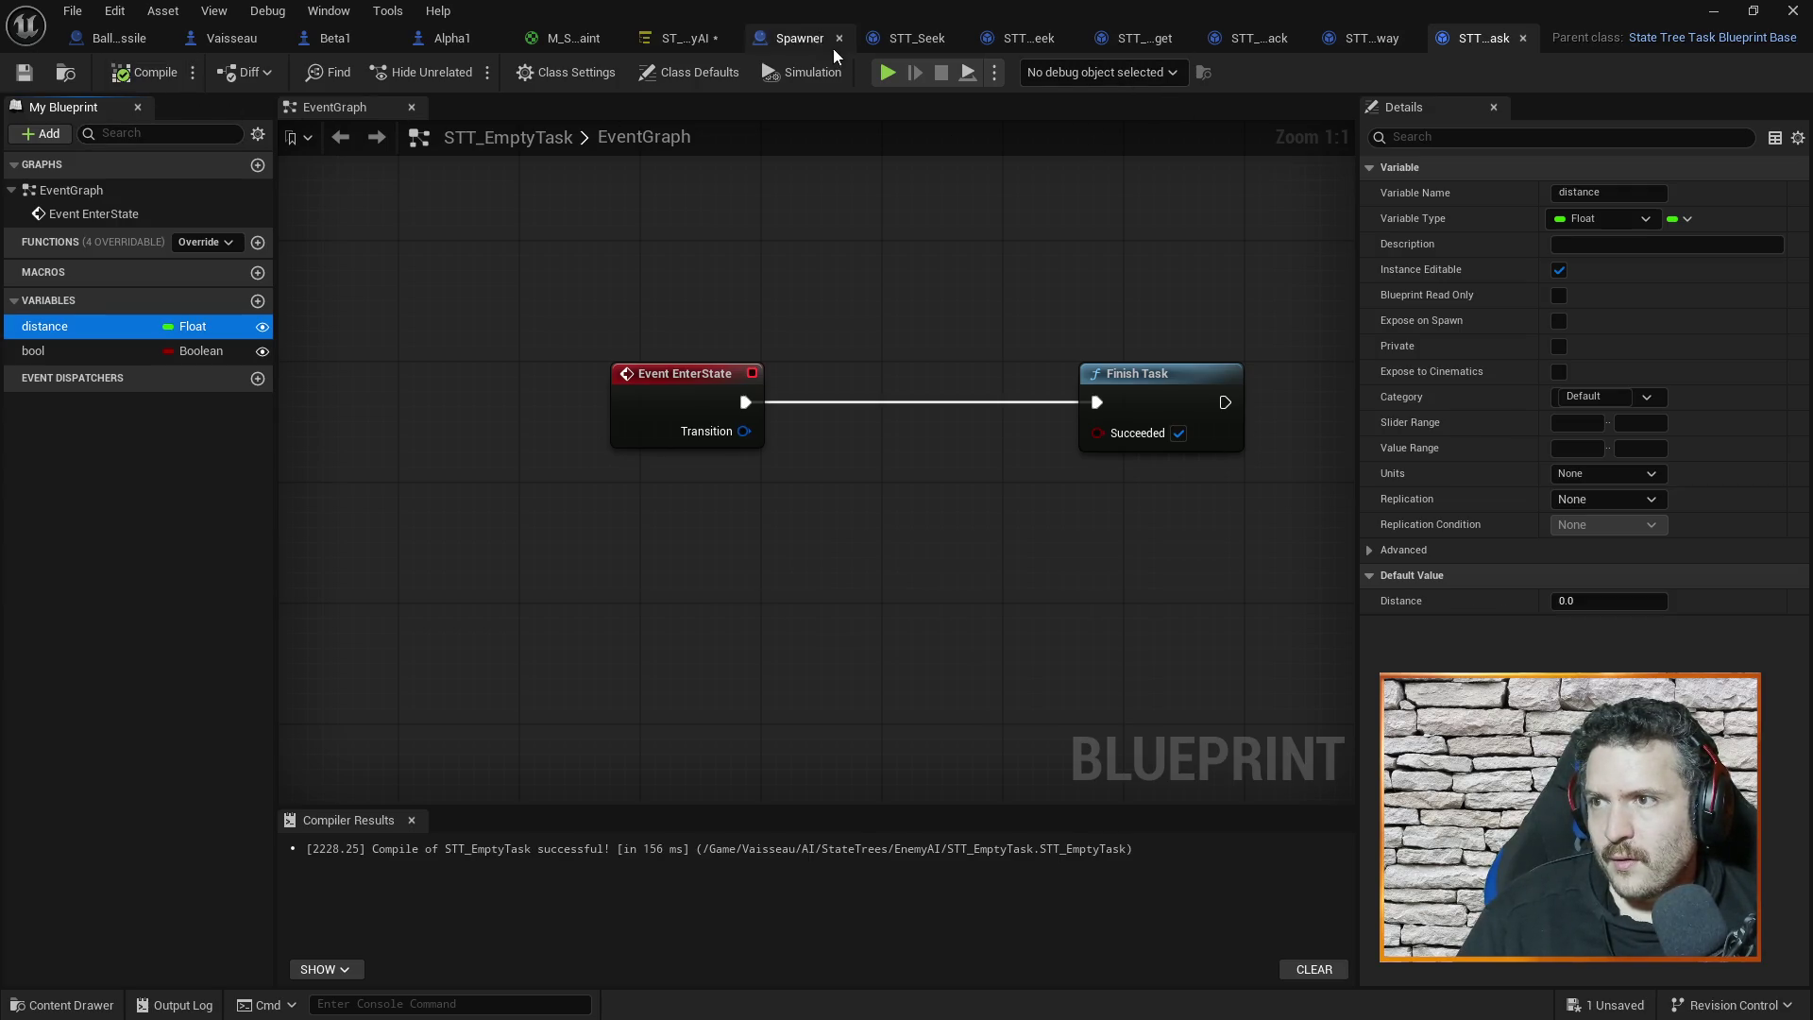
left_click(656, 37)
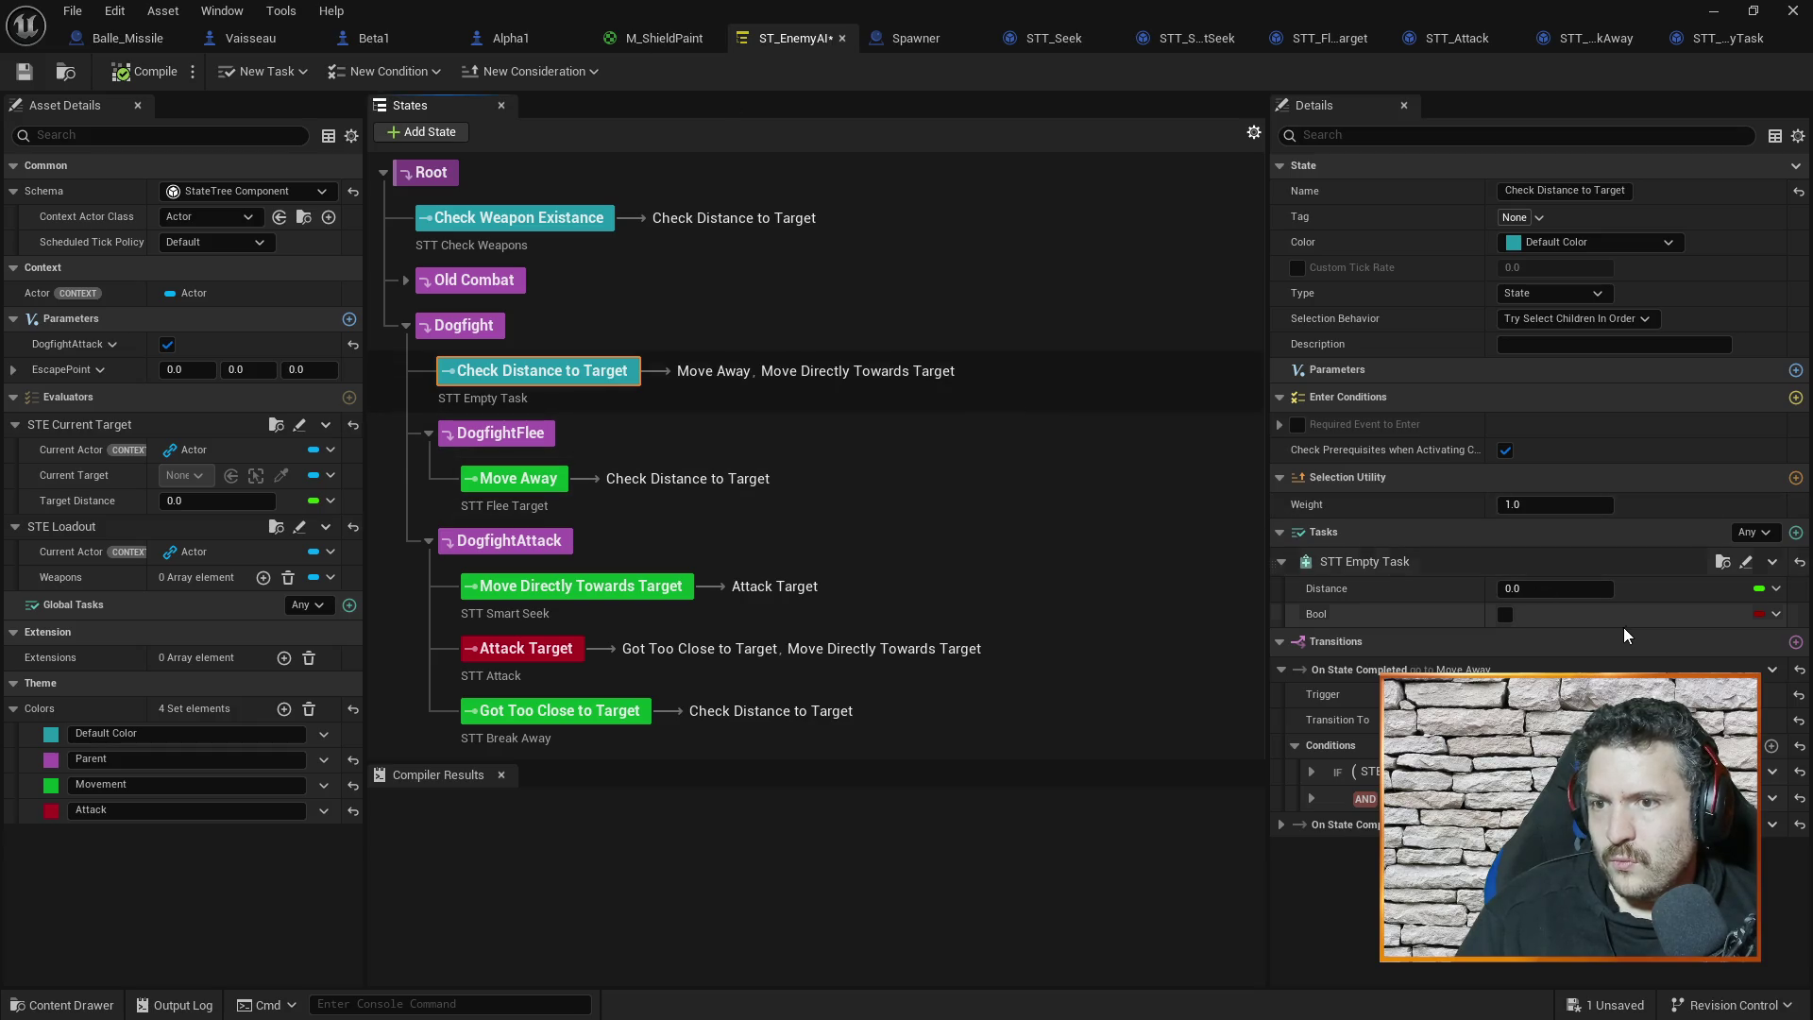
Step: Bind Empty Task's Distance to STE Current Target.TargetDistance and Bool to Parameters.DogfightAttack
left_click(1775, 588)
mouse_move(1699, 683)
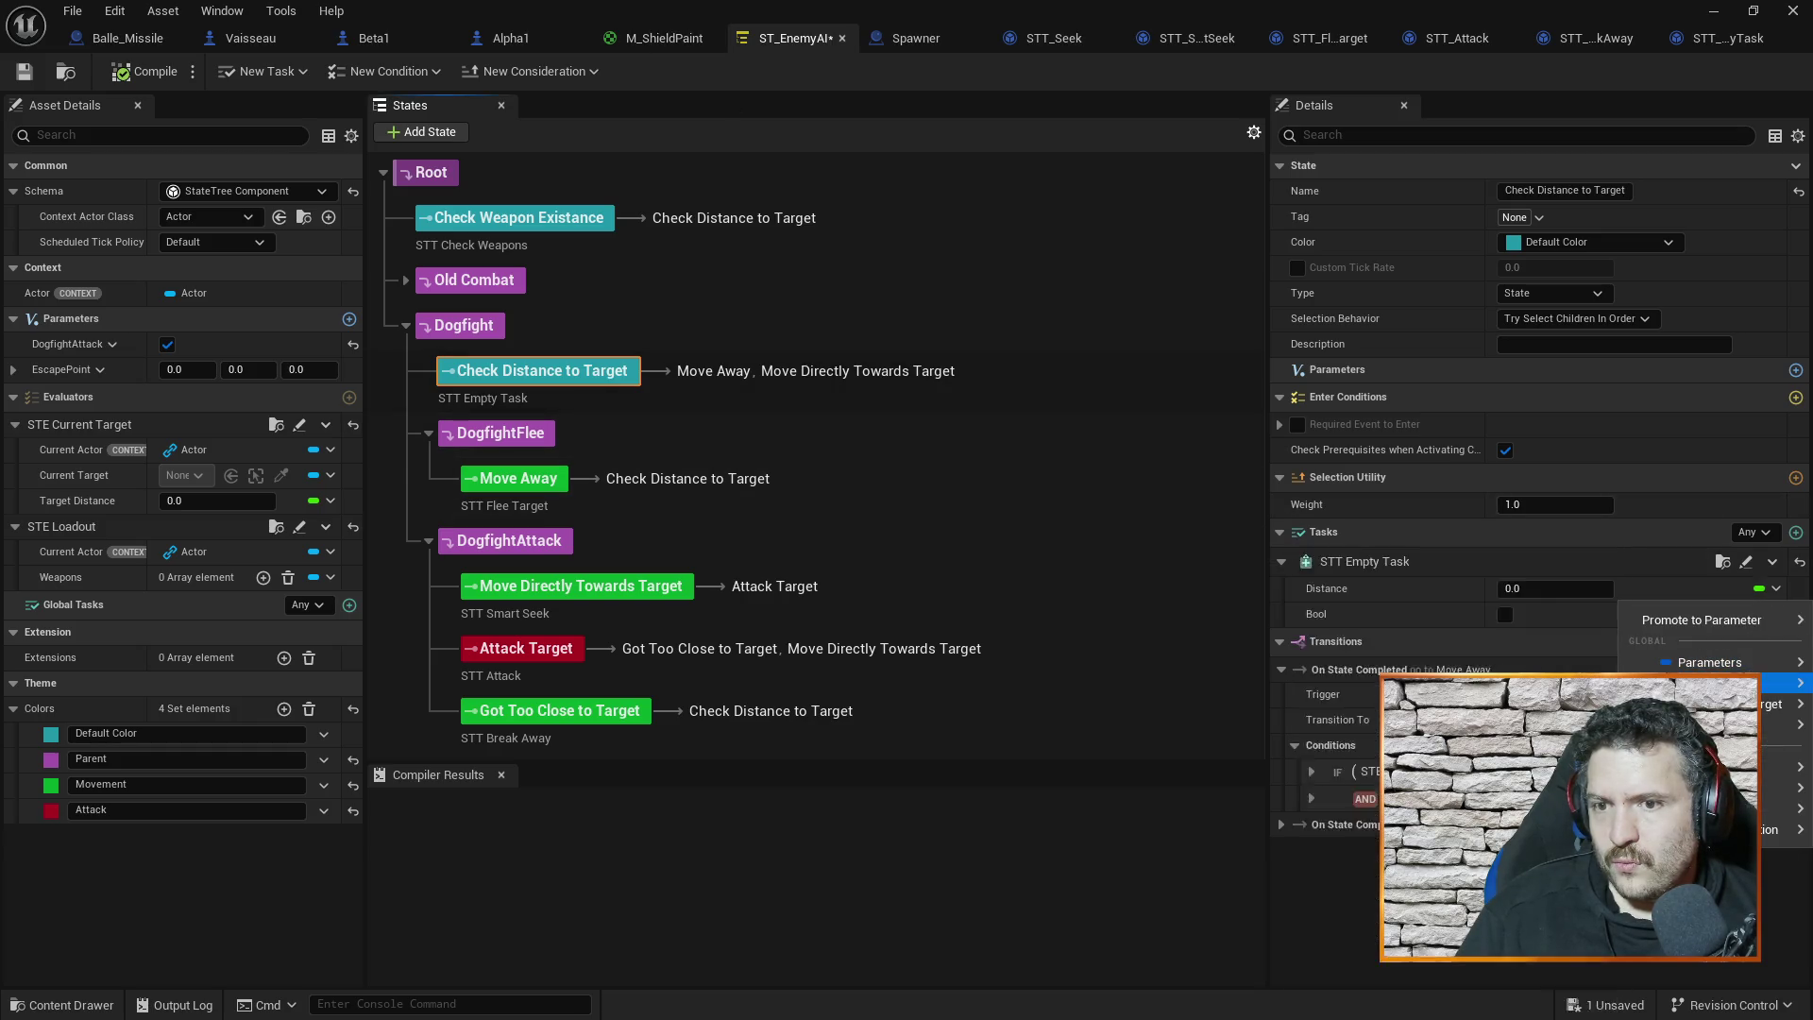
left_click(1511, 703)
left_click(1775, 613)
left_click(1379, 449)
Step: Compile the state tree, then return to STT_EmptyTask's graph and shift Event EnterState left
left_click(149, 71)
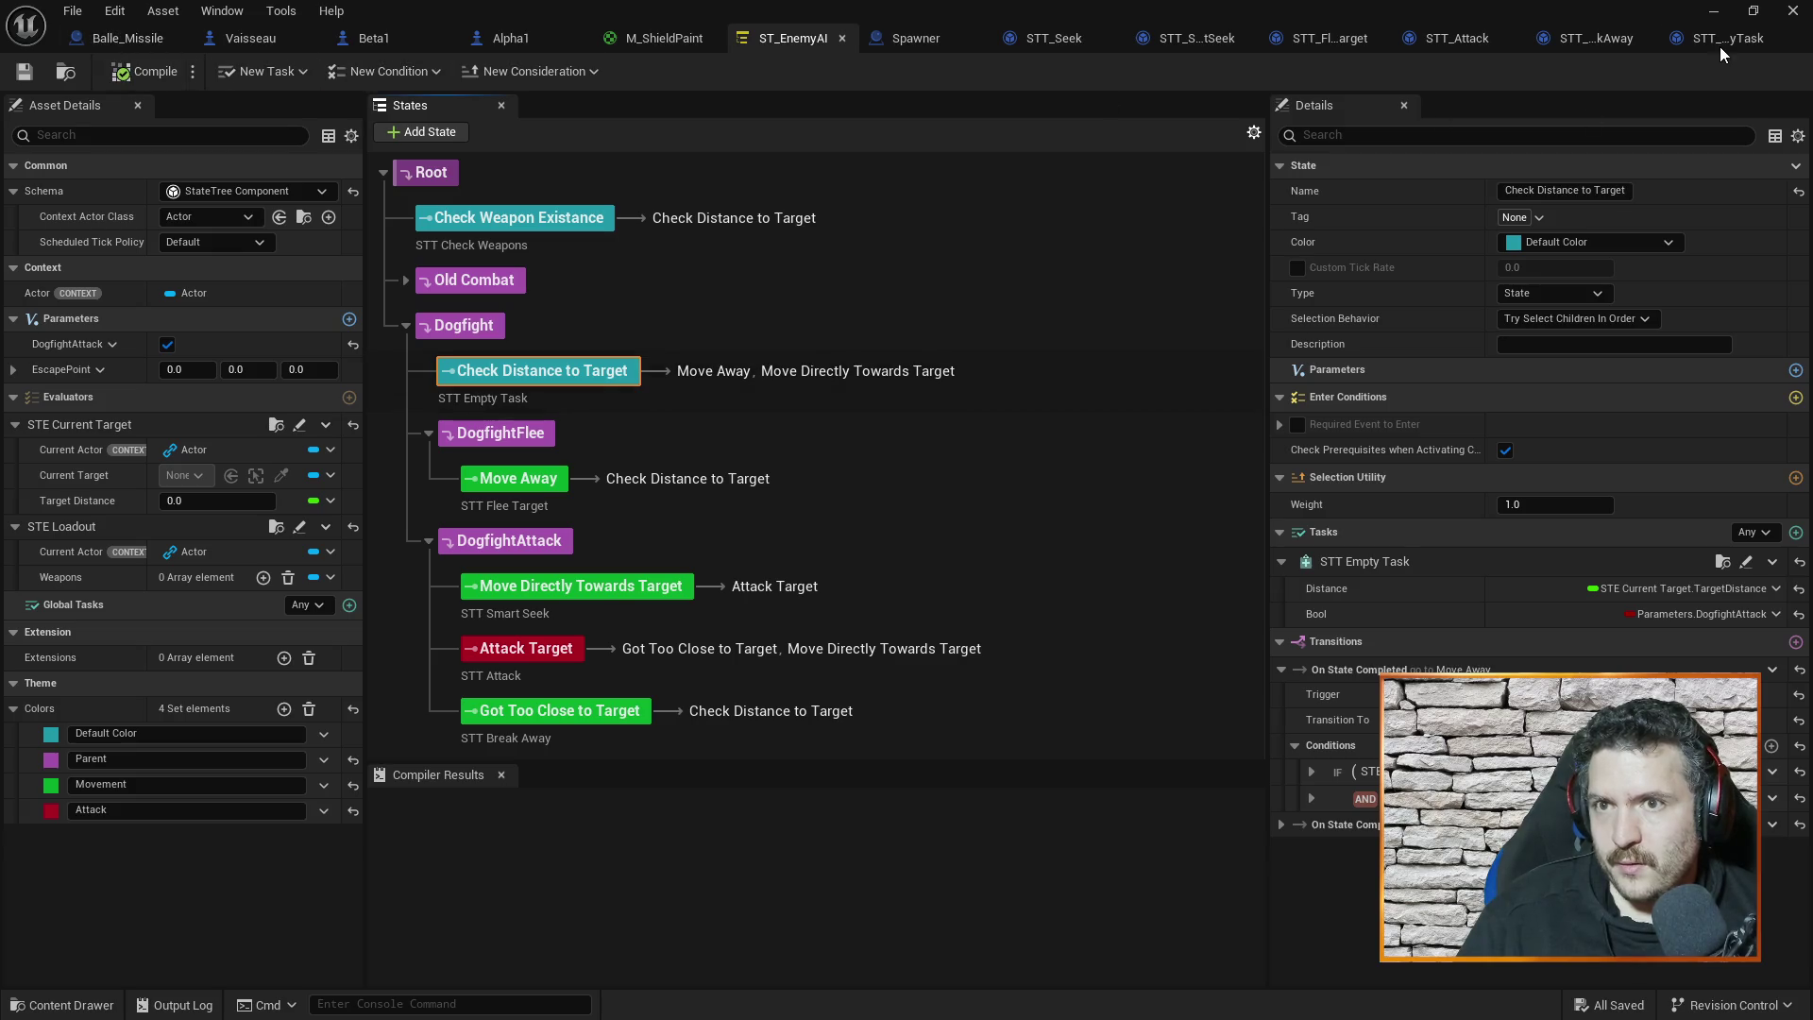
left_click(1720, 38)
left_click_drag(663, 380, 389, 380)
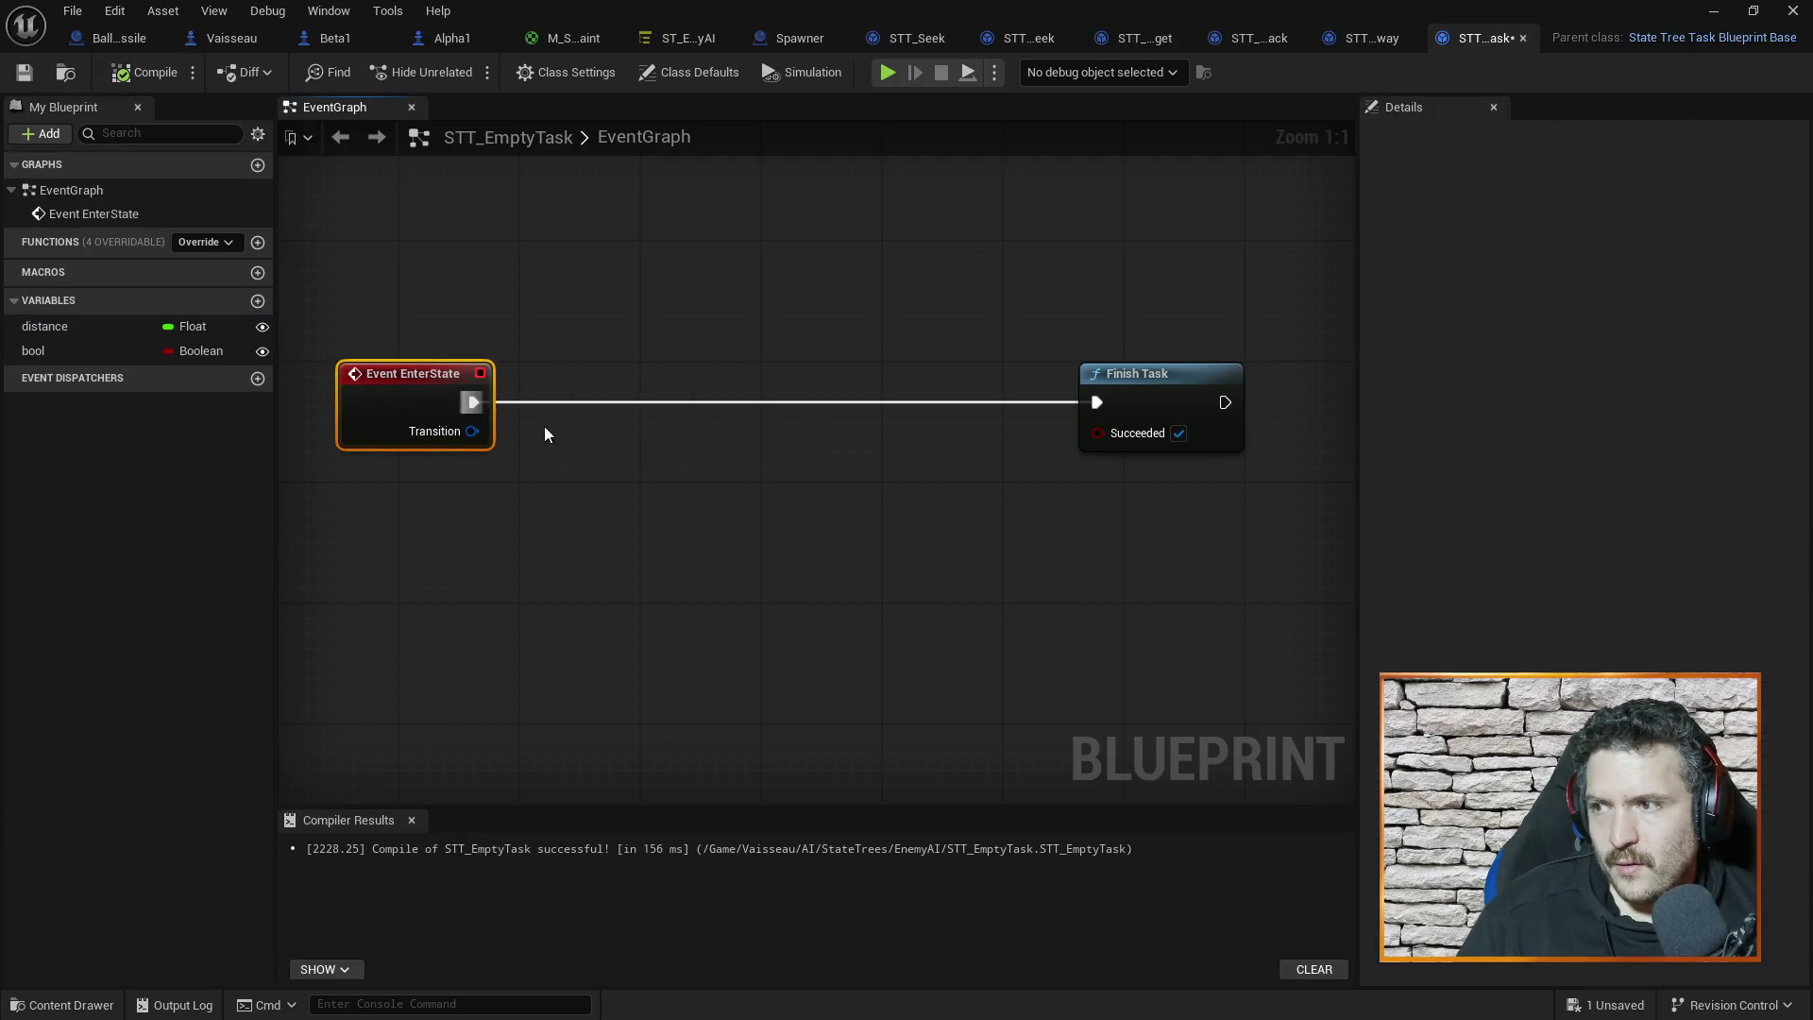
Step: Add two Print String nodes chained between Event EnterState and Finish Task
right_click(594, 427)
type("print")
key("Return")
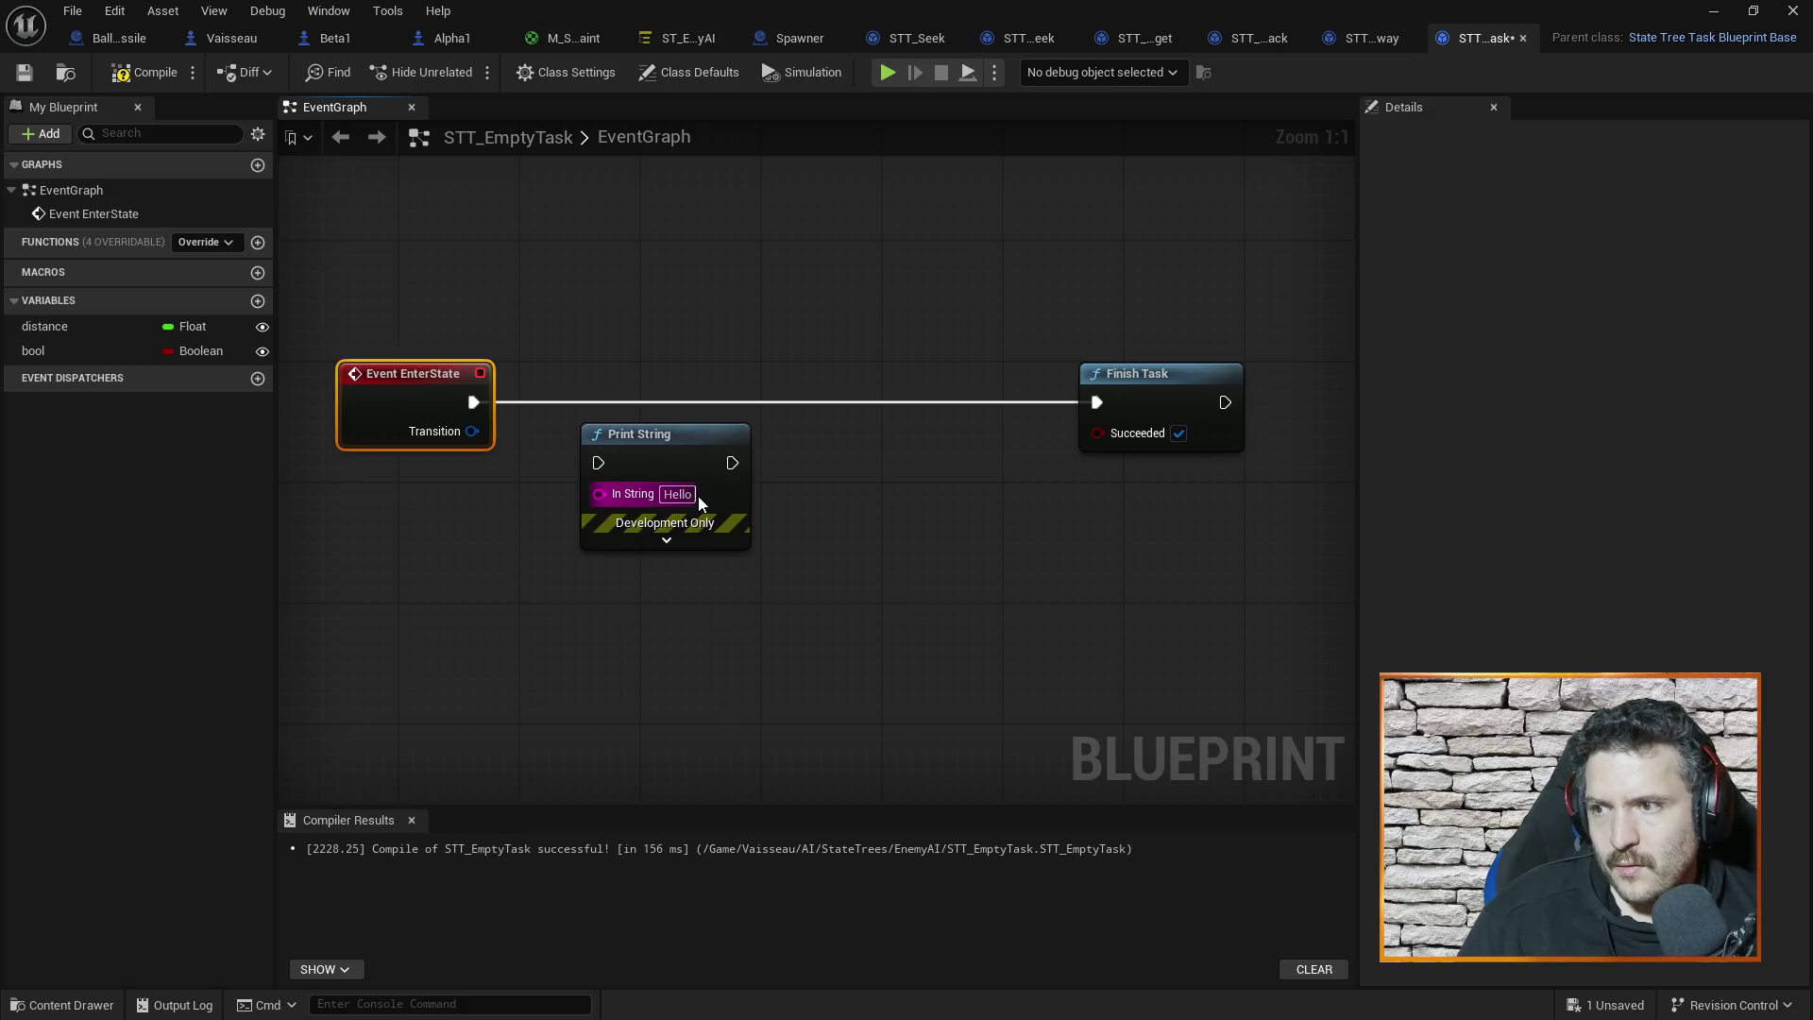
key("ctrl+d")
left_click_drag(934, 472, 924, 399)
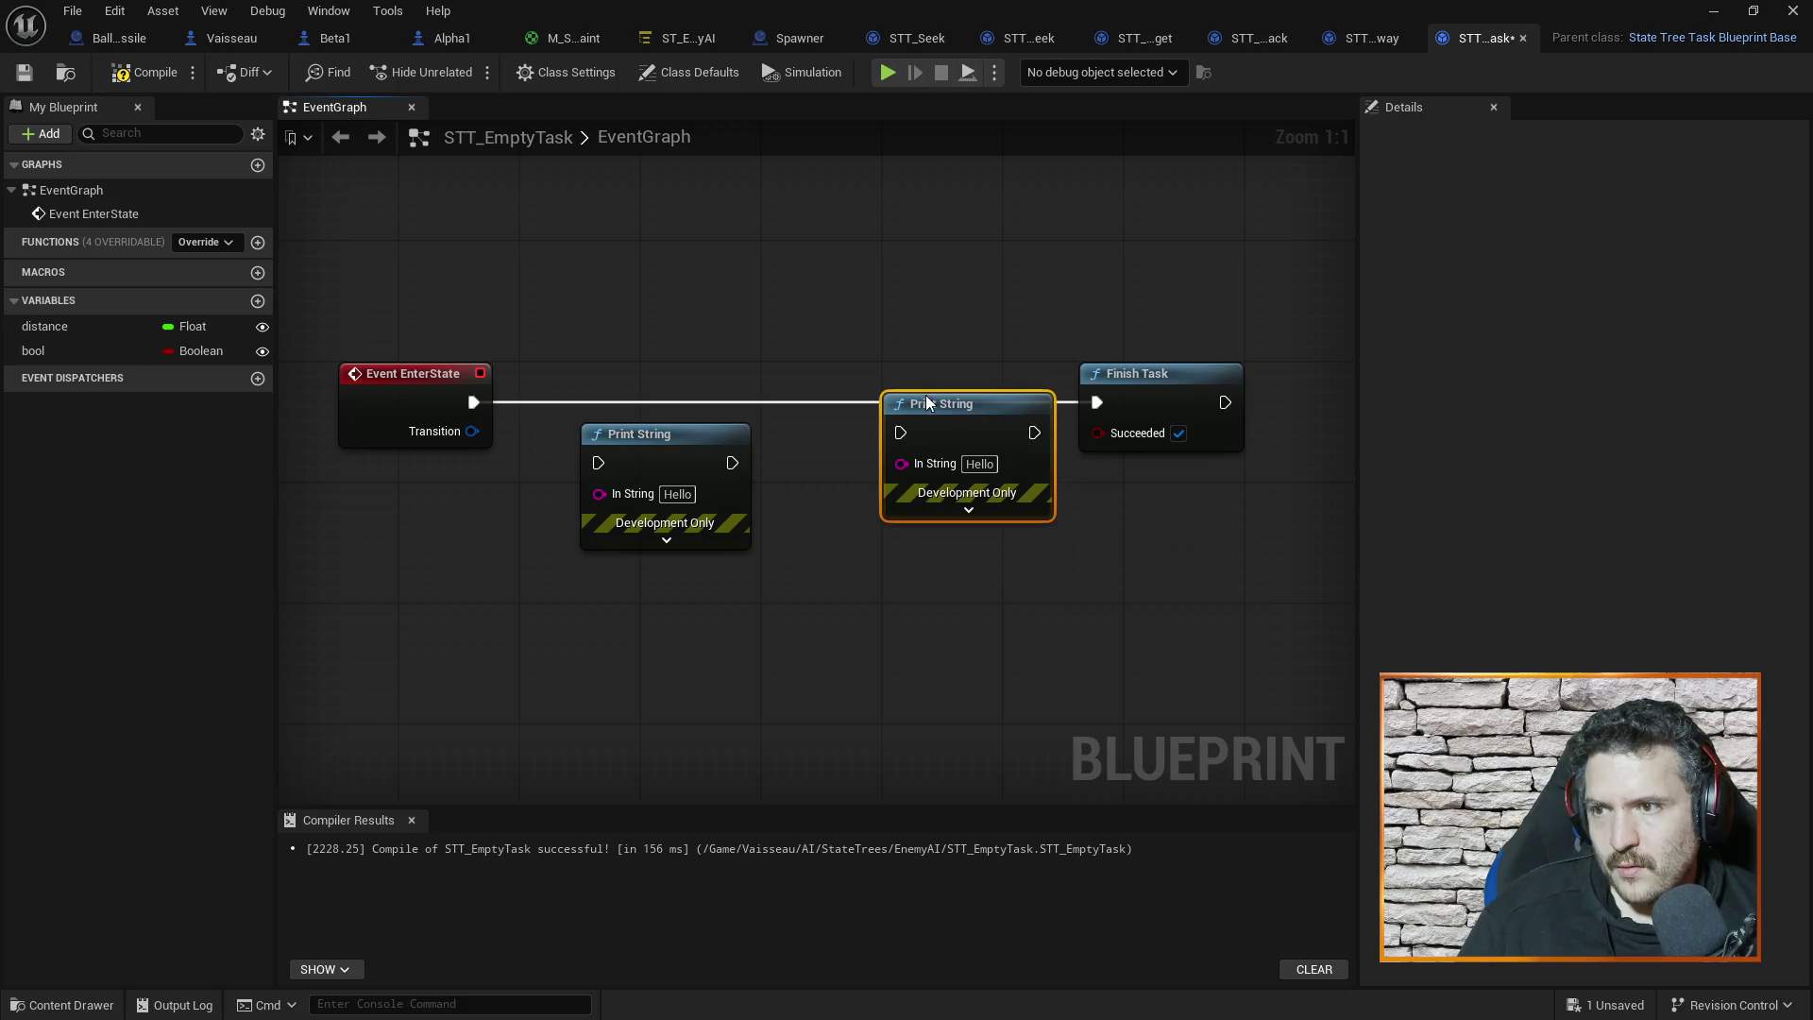
left_click_drag(1034, 433, 1098, 406)
left_click_drag(732, 463, 900, 432)
mouse_move(473, 402)
left_mouse_down()
mouse_move(600, 463)
mouse_move(696, 401)
left_mouse_up()
Step: Feed the distance getter into the first Print String and bool into the second
mouse_move(45, 326)
left_mouse_down()
mouse_move(383, 543)
mouse_move(610, 444)
left_mouse_up()
left_click(401, 555)
mouse_move(455, 530)
left_mouse_down()
mouse_move(571, 546)
mouse_move(613, 463)
left_mouse_up()
mouse_move(174, 359)
left_mouse_down()
mouse_move(689, 543)
mouse_move(900, 463)
left_mouse_up()
left_click(732, 583)
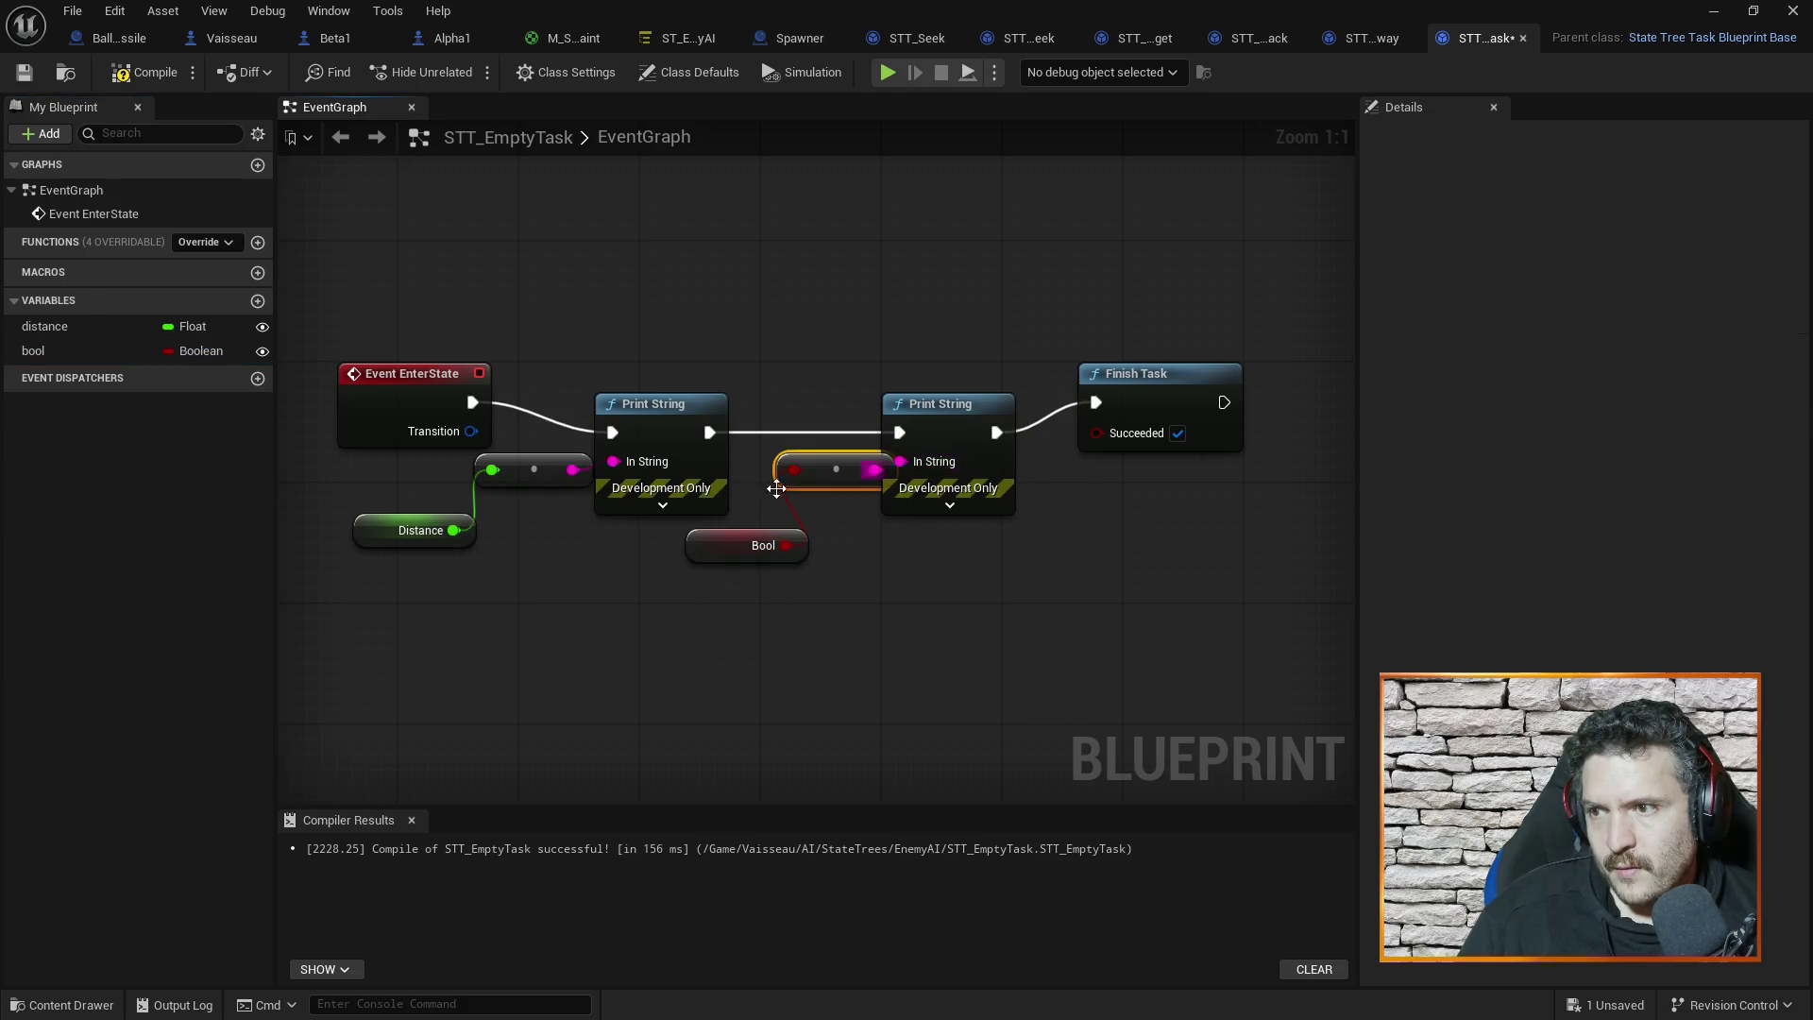
left_click(663, 504)
Step: Give both Print Strings unique keys, compile, and minimize to the level editor
left_click(950, 505)
left_click(672, 625)
type("fghdfhfgd")
left_click(954, 621)
type("Nxcvxovcvxvcne")
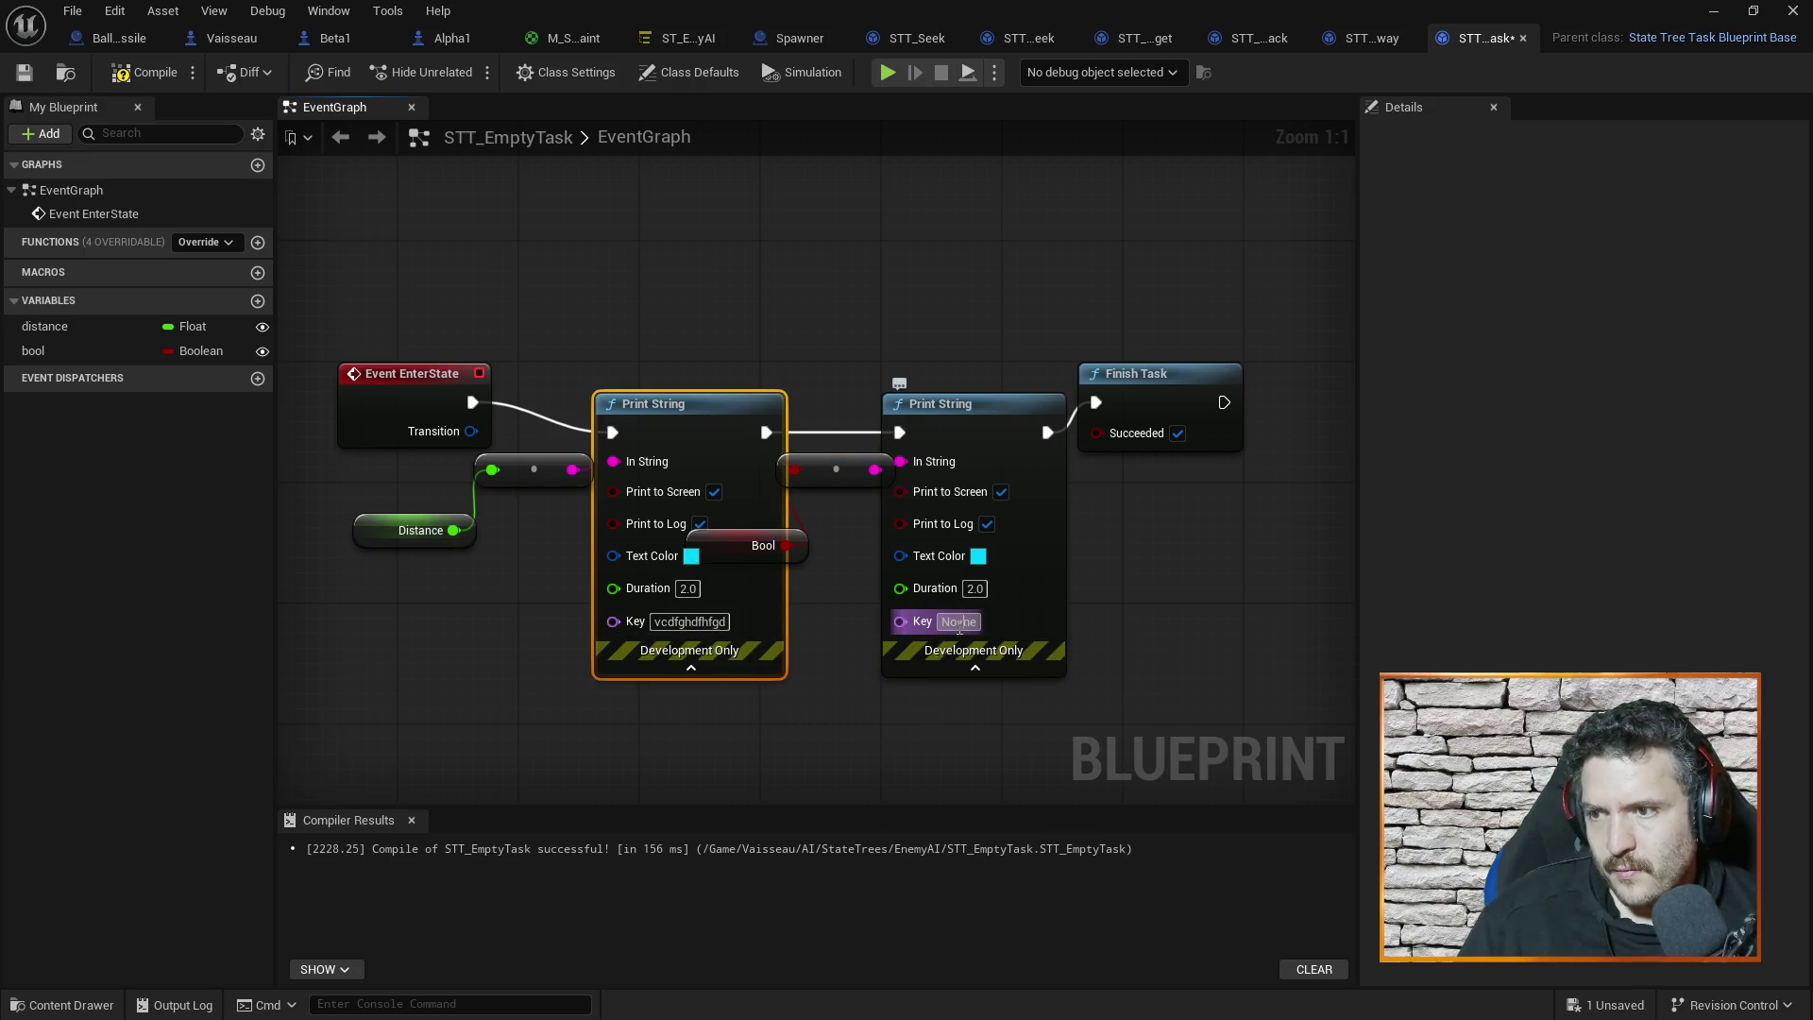
left_click(142, 72)
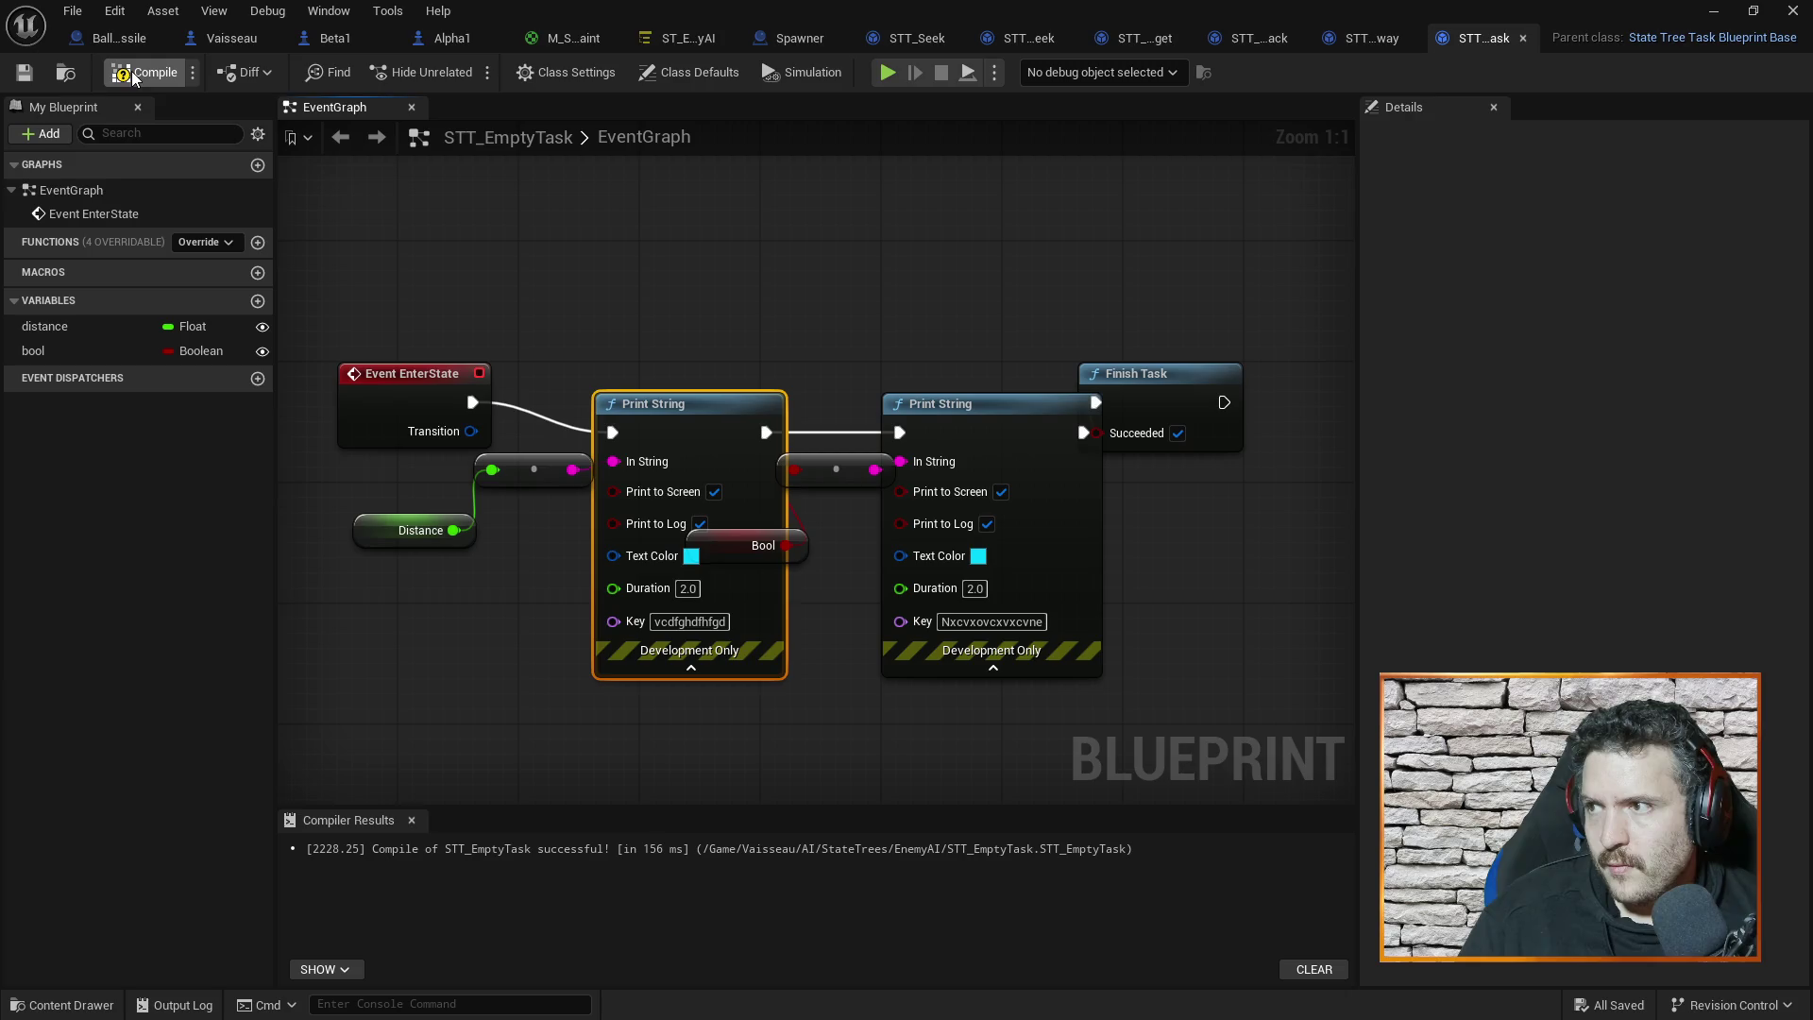
left_click(1717, 9)
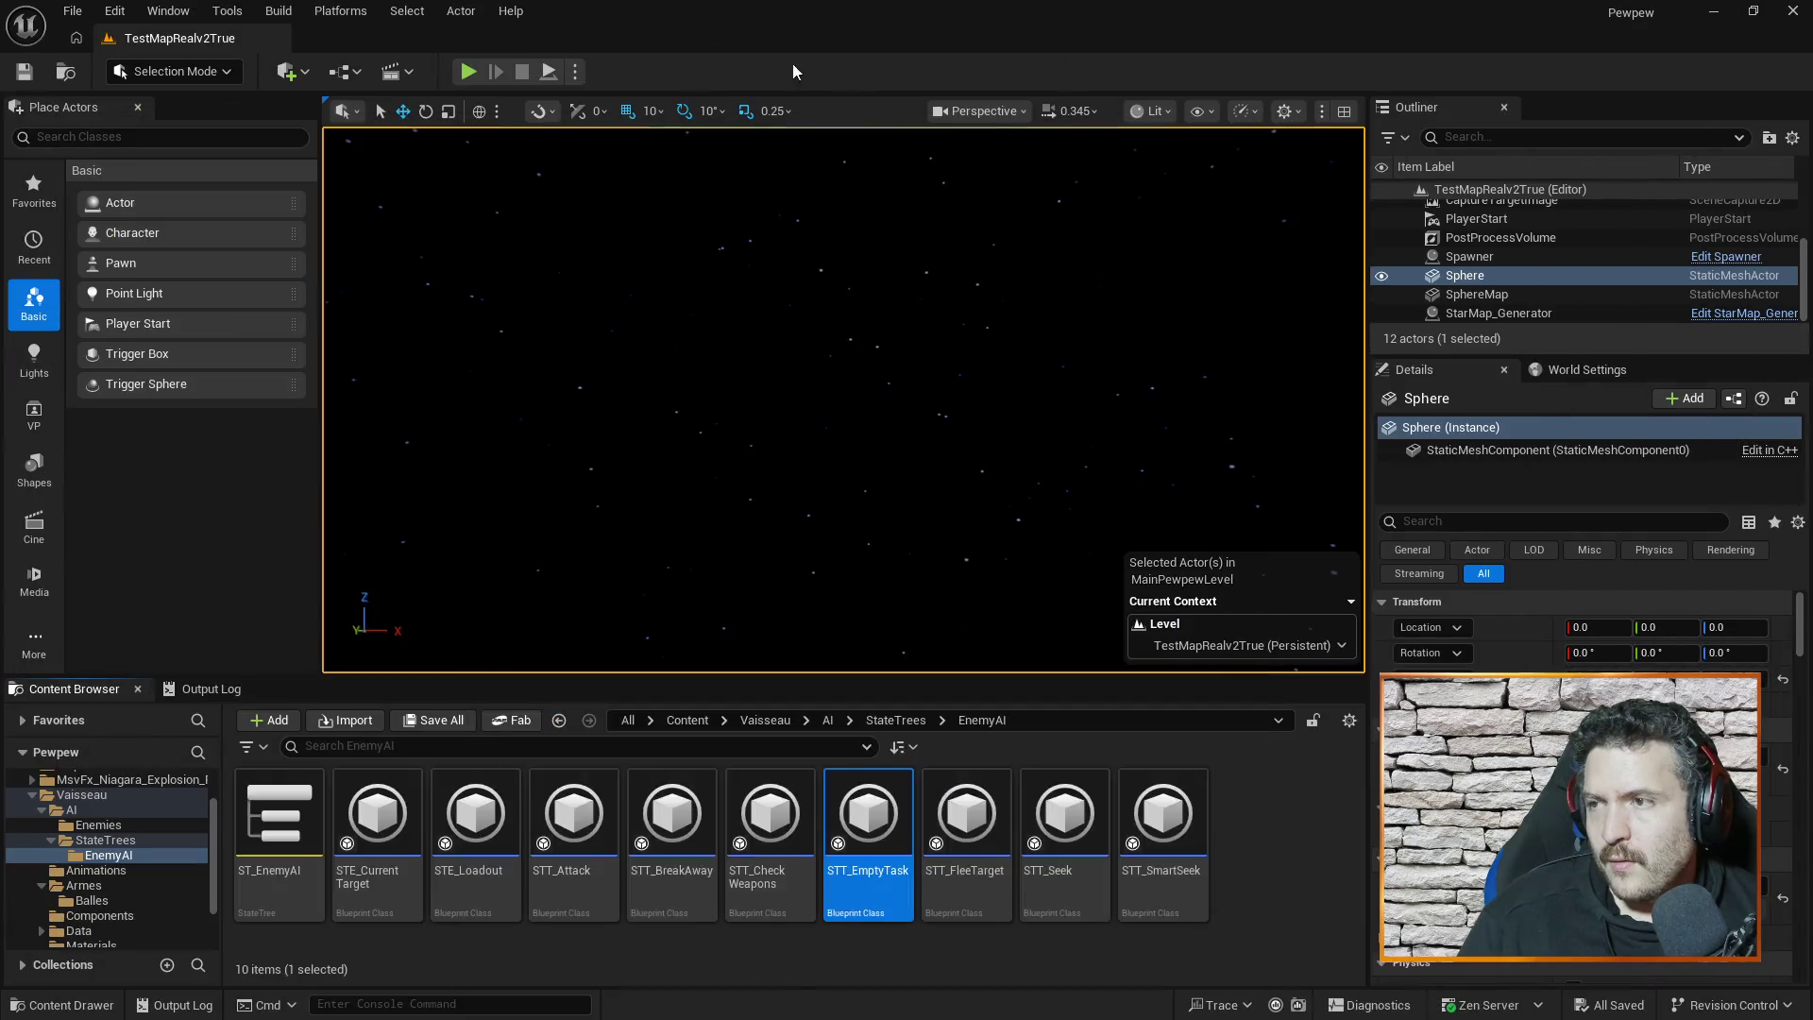
Step: Play the level to see true and a distance near 6120 printed, then stop and return
left_click(468, 71)
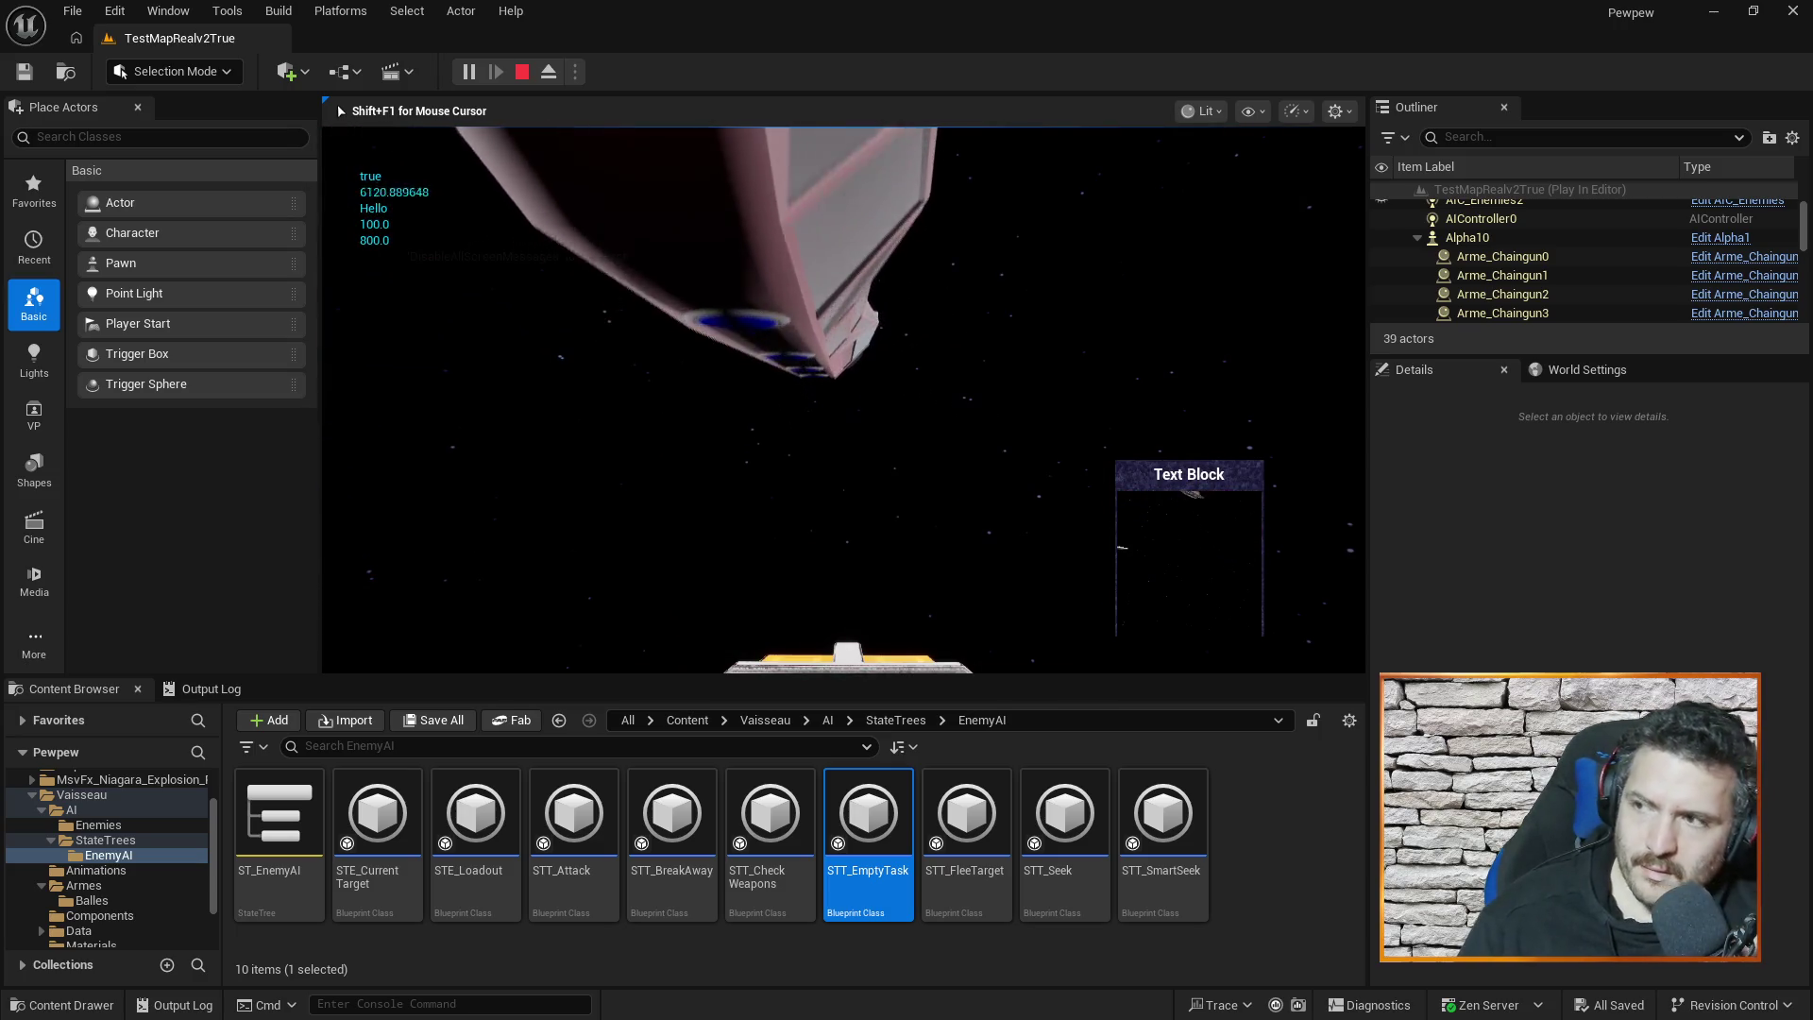
key("Escape")
key("alt+Tab")
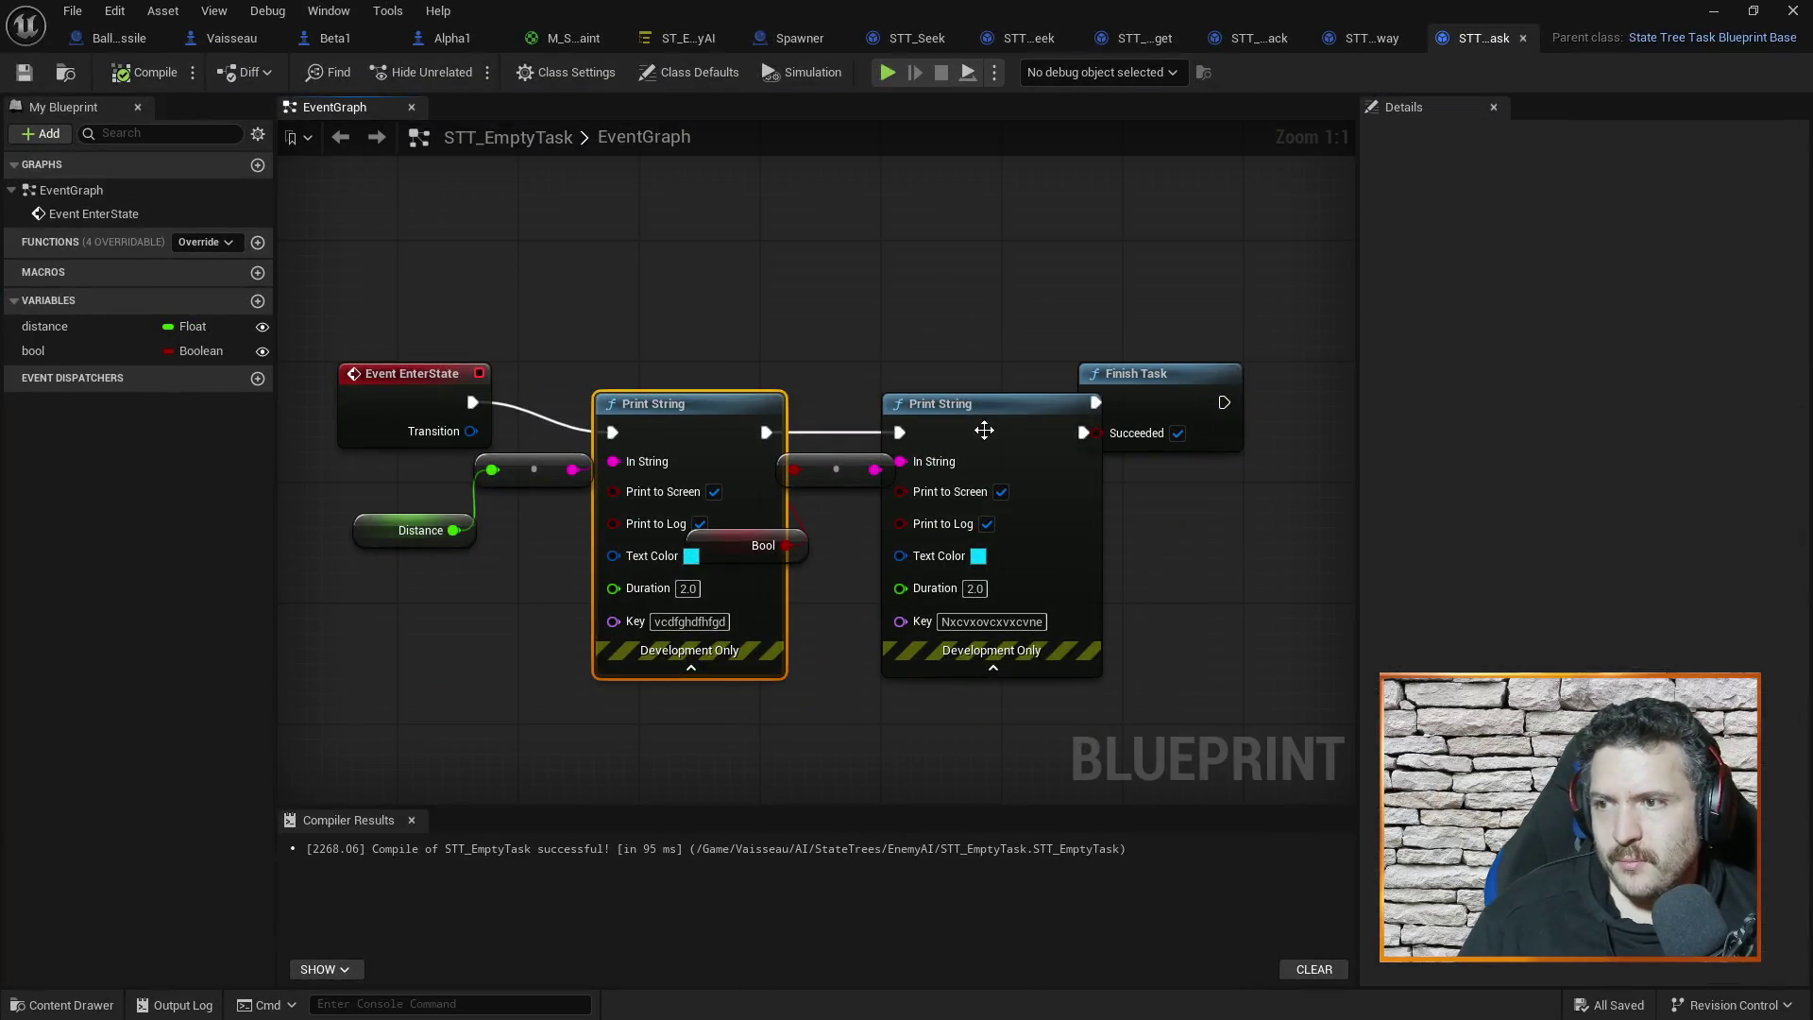
Step: Delete the debug Print String nodes and the Distance and Bool getters
left_click_drag(601, 327, 1085, 669)
key("Delete")
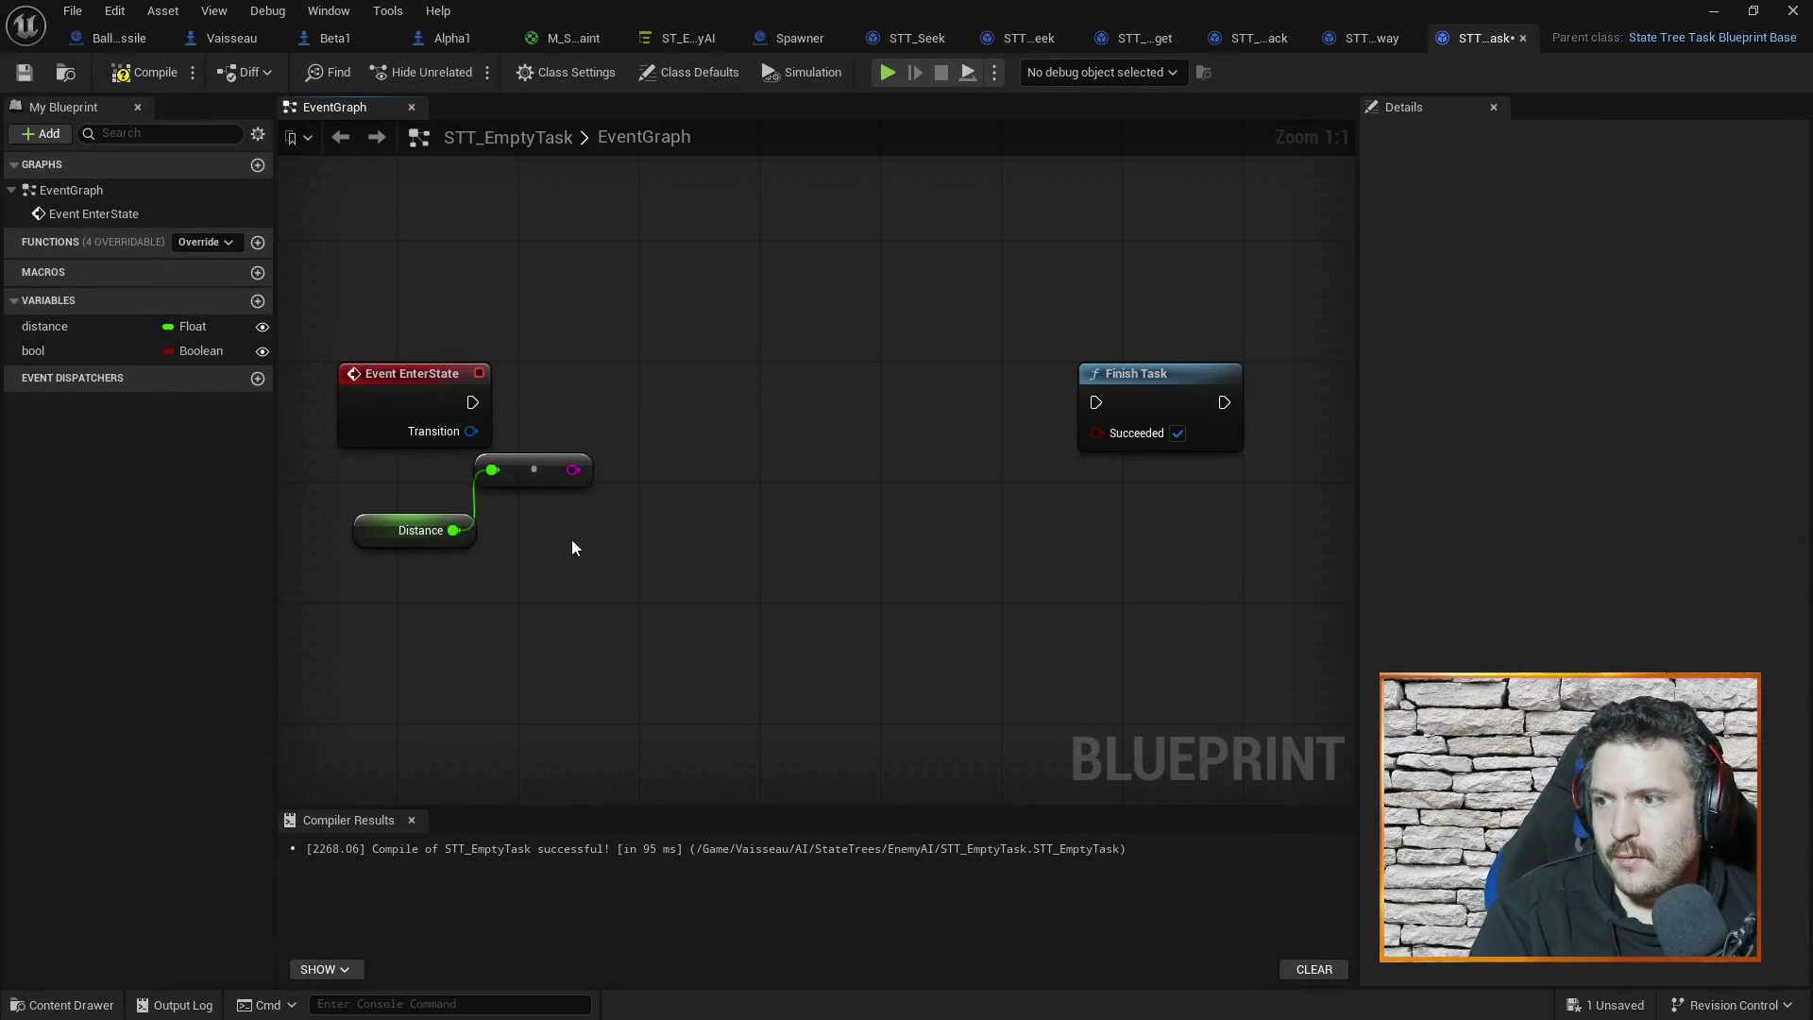
left_click_drag(419, 482, 547, 534)
key("Delete")
Step: Connect Event EnterState directly to Finish Task, compile and save, then go back to ST_EnemyAI
left_click_drag(1130, 379, 614, 379)
left_click_drag(473, 402, 581, 403)
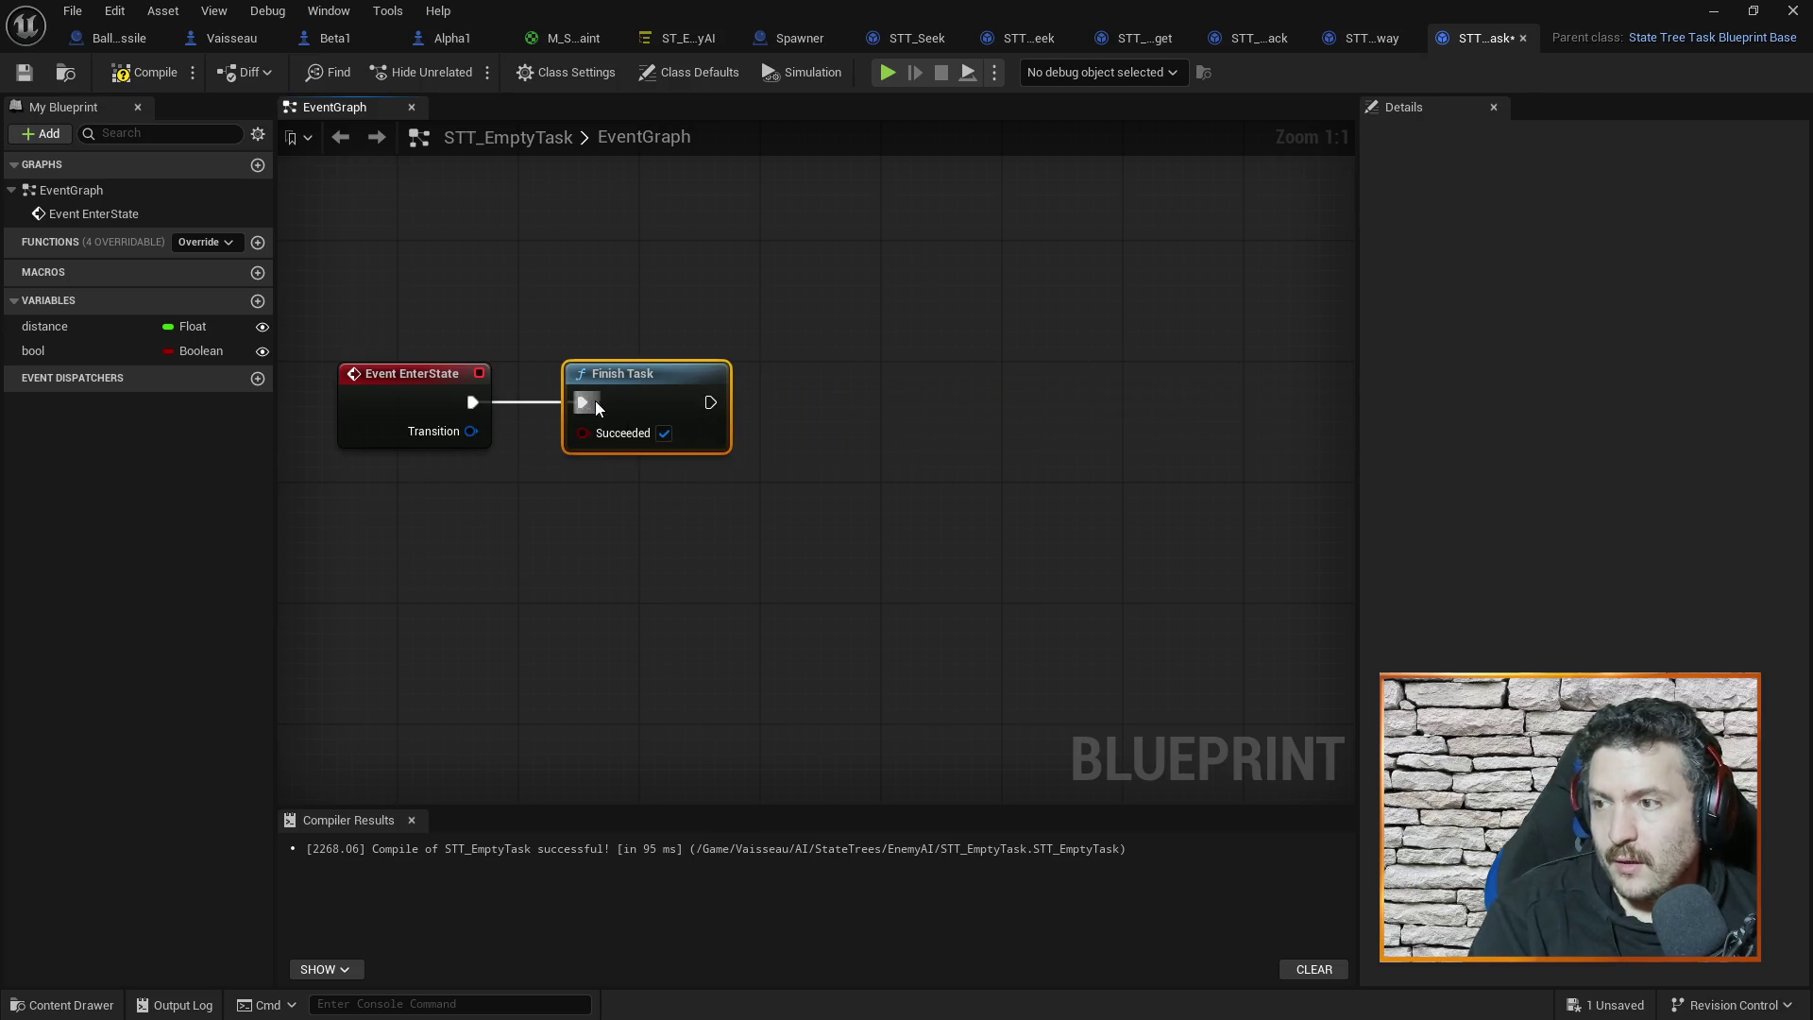
key("ctrl+s")
left_click(142, 72)
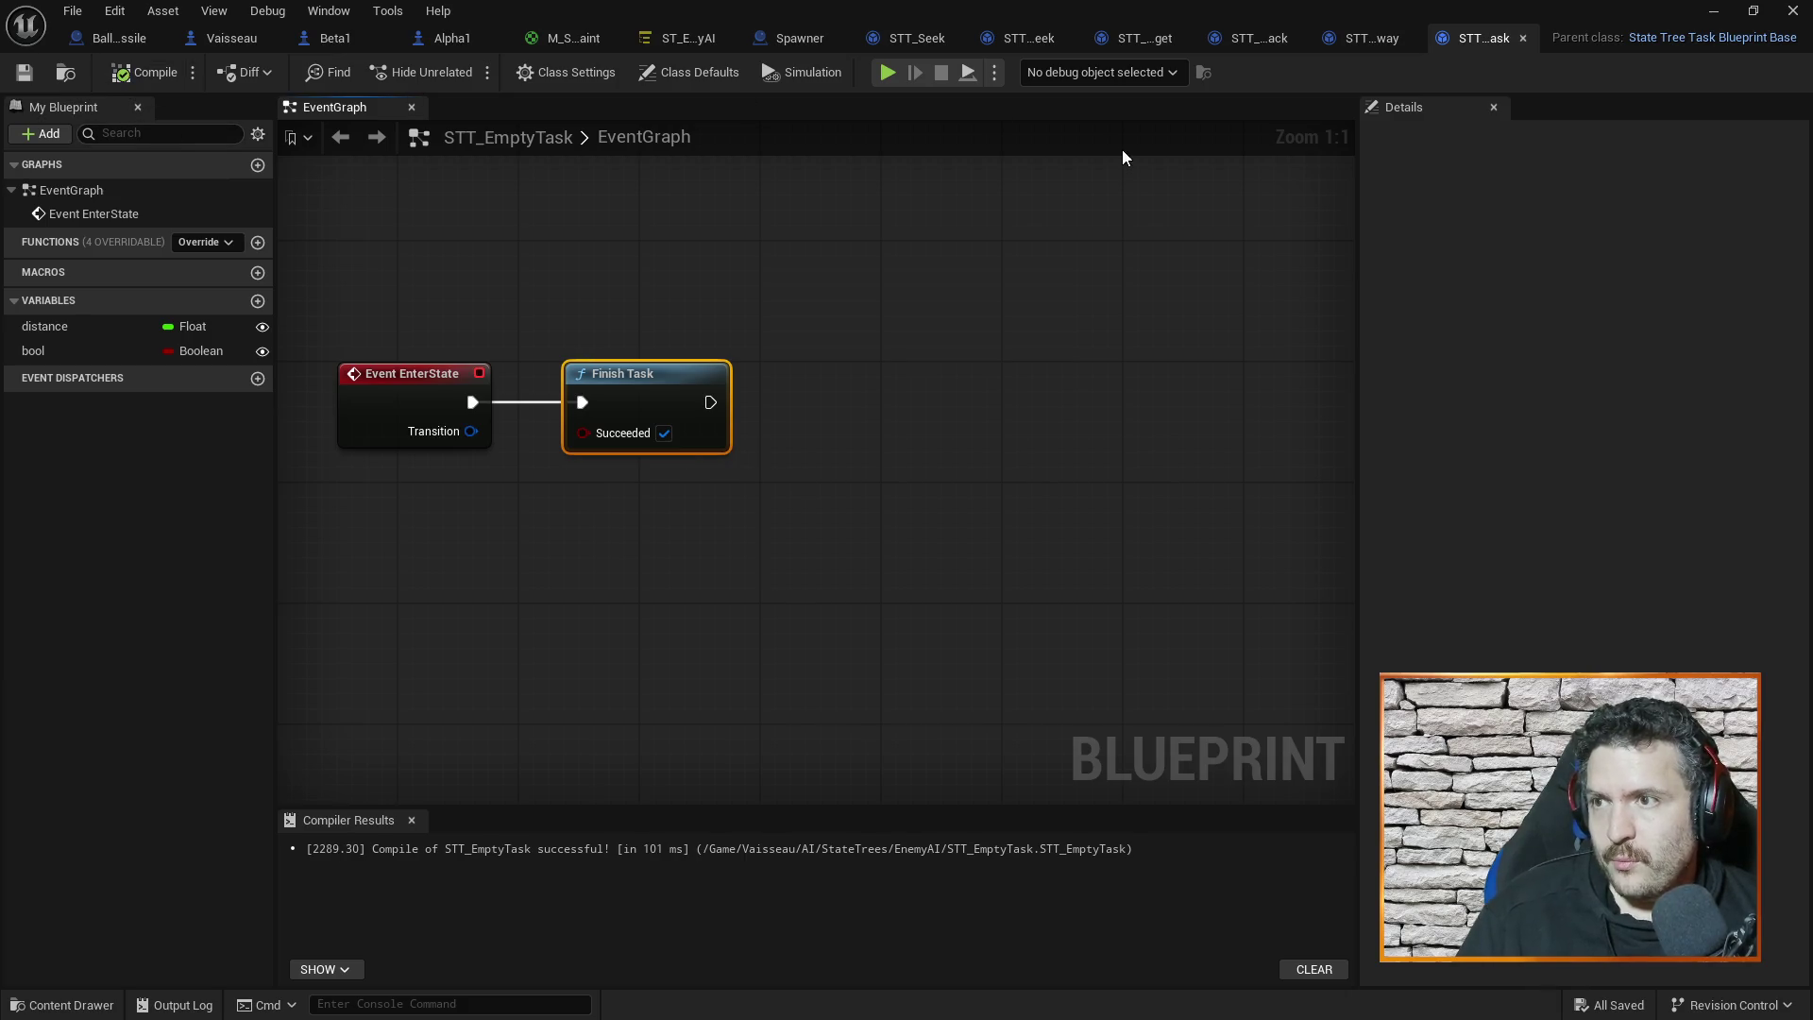
left_click(664, 42)
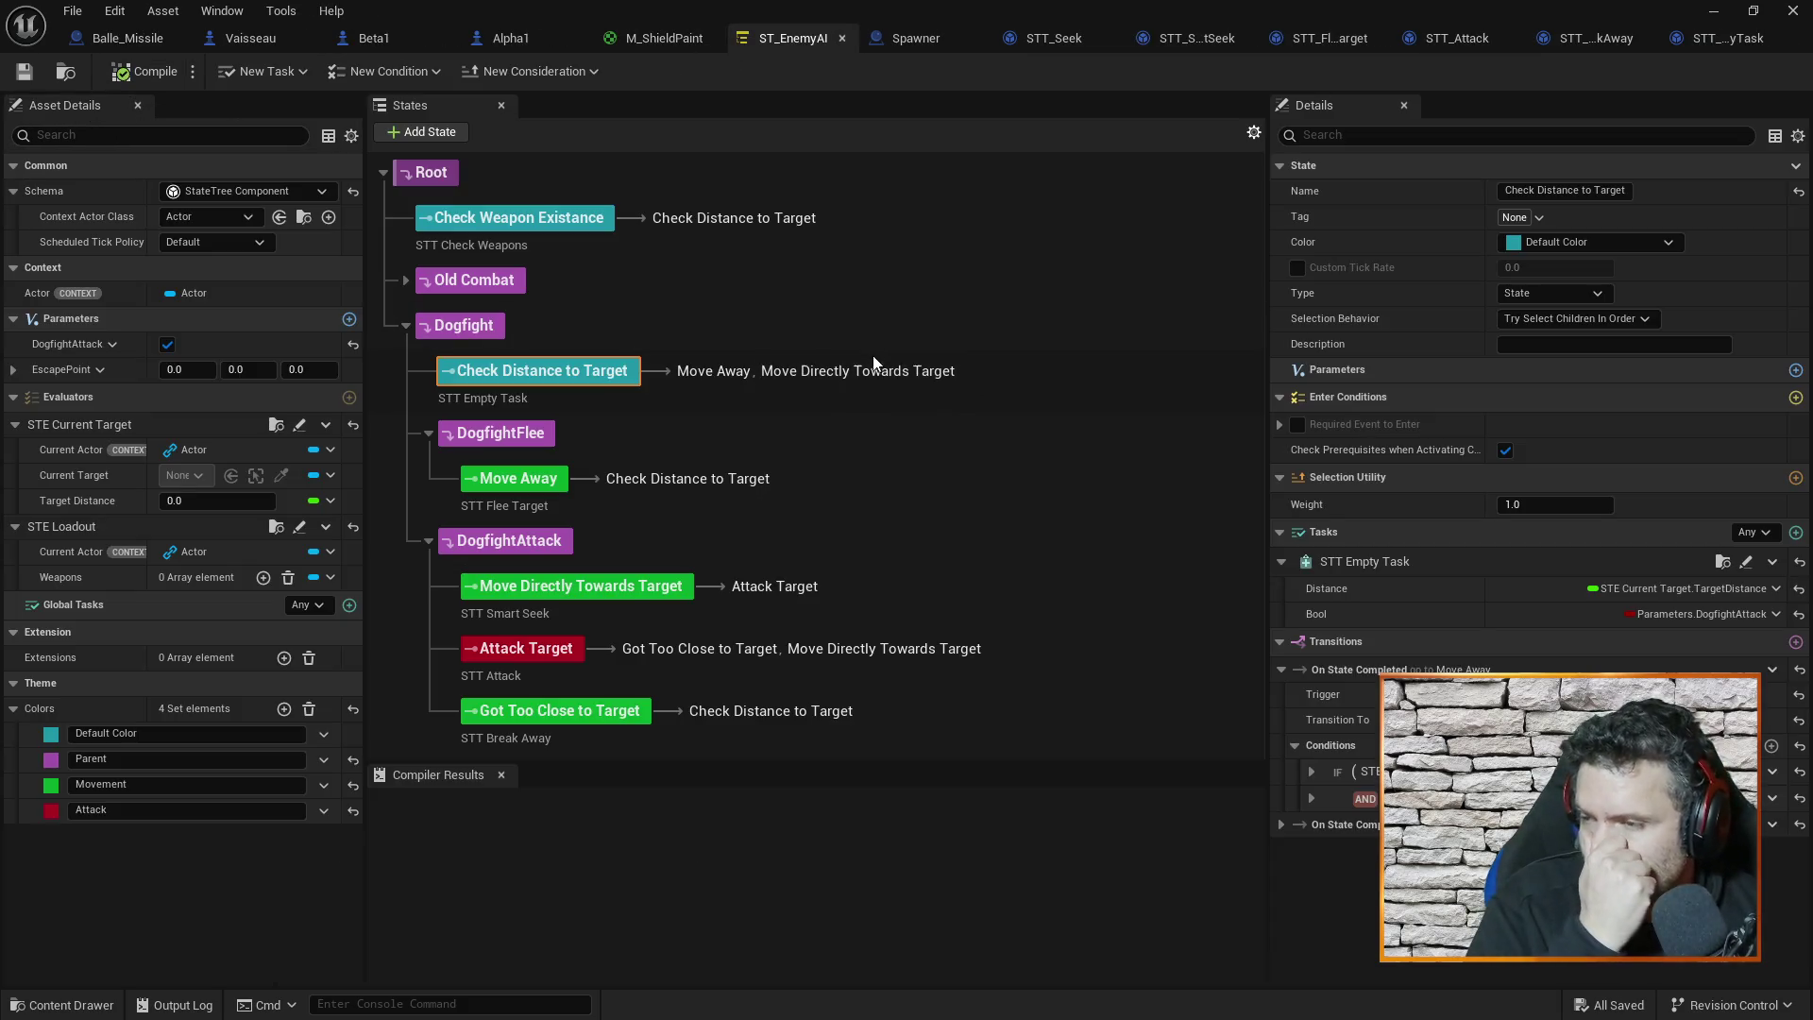
Step: Review the Move Away and Move Directly Towards Target states, then close STT_EmptyTask
left_click(961, 485)
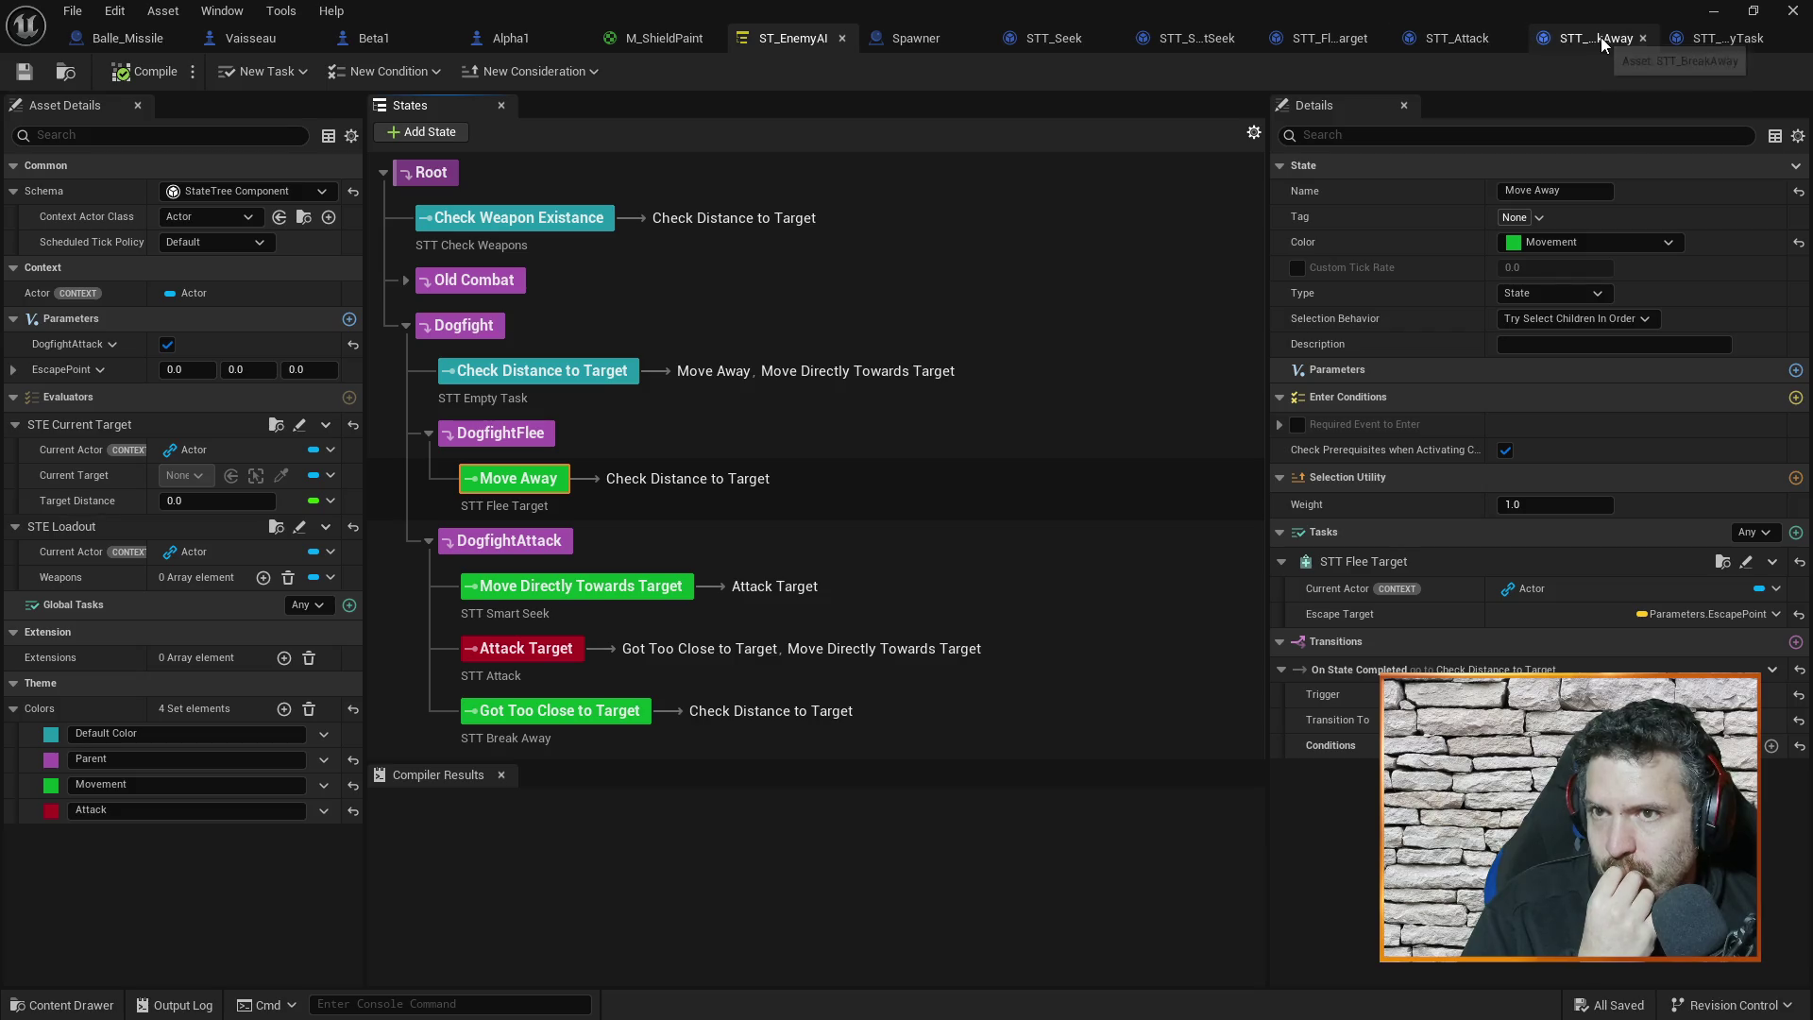
left_click(1022, 612)
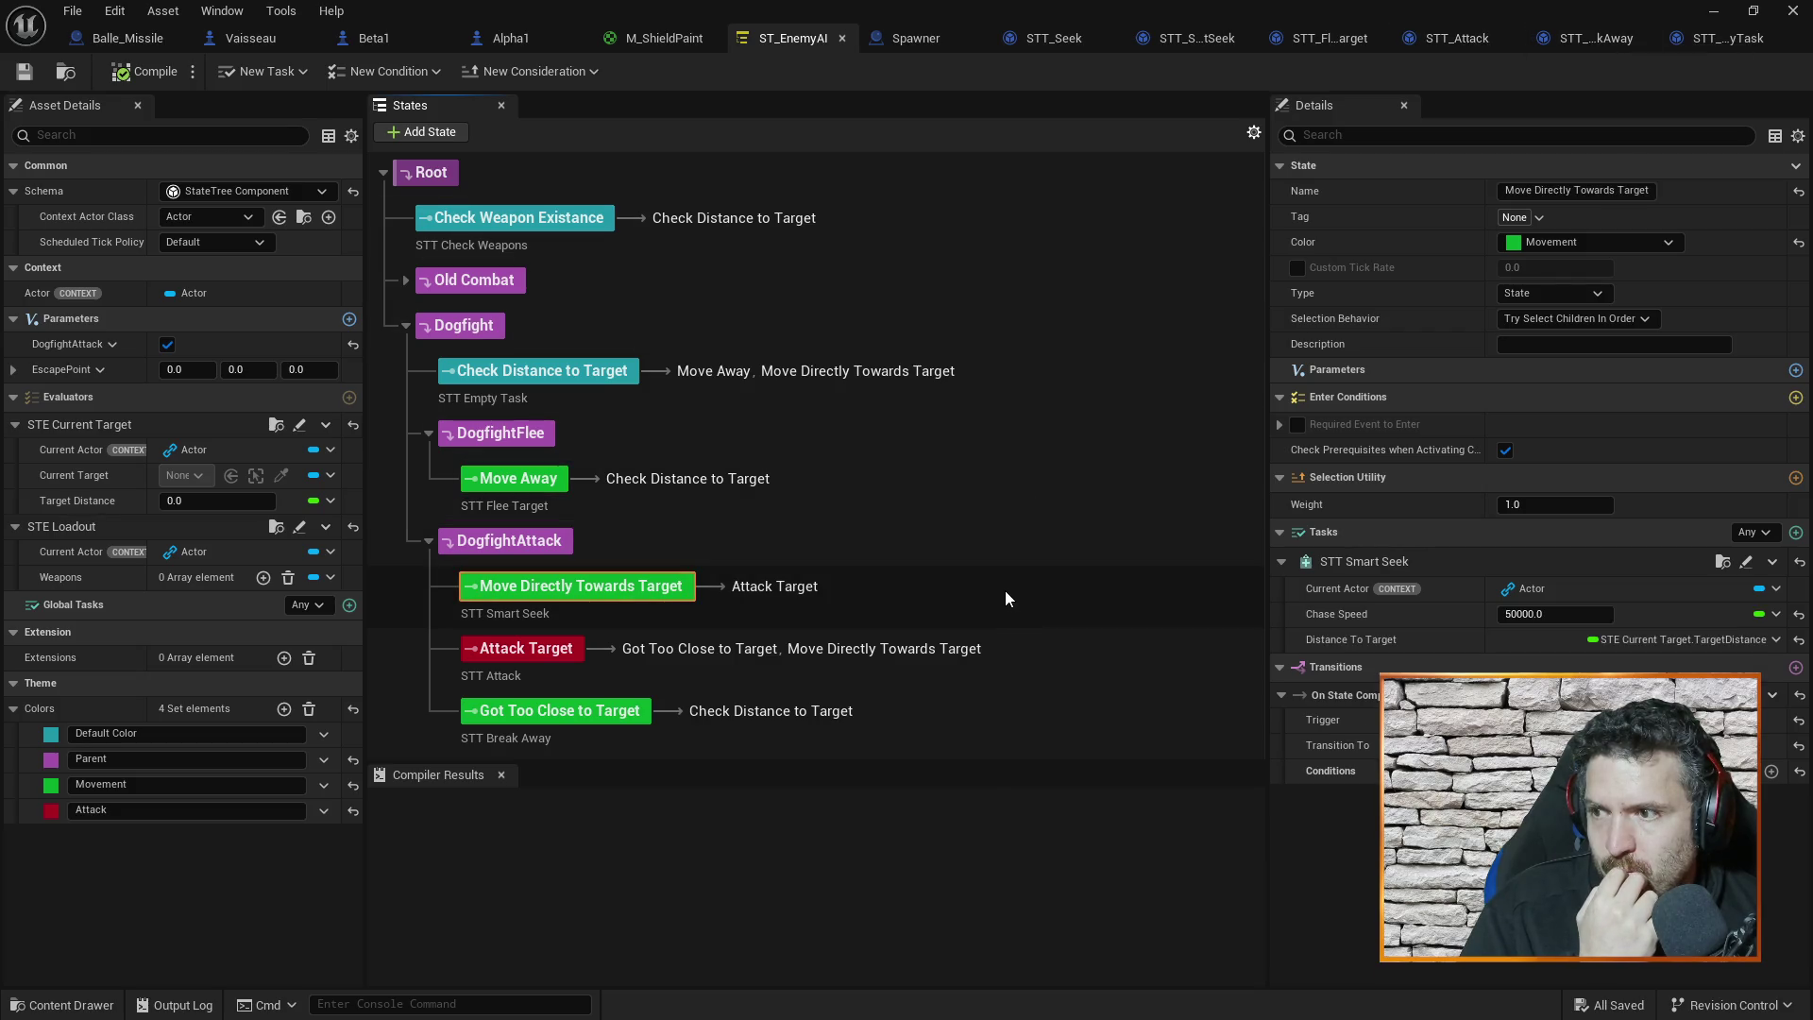
left_click(1756, 39)
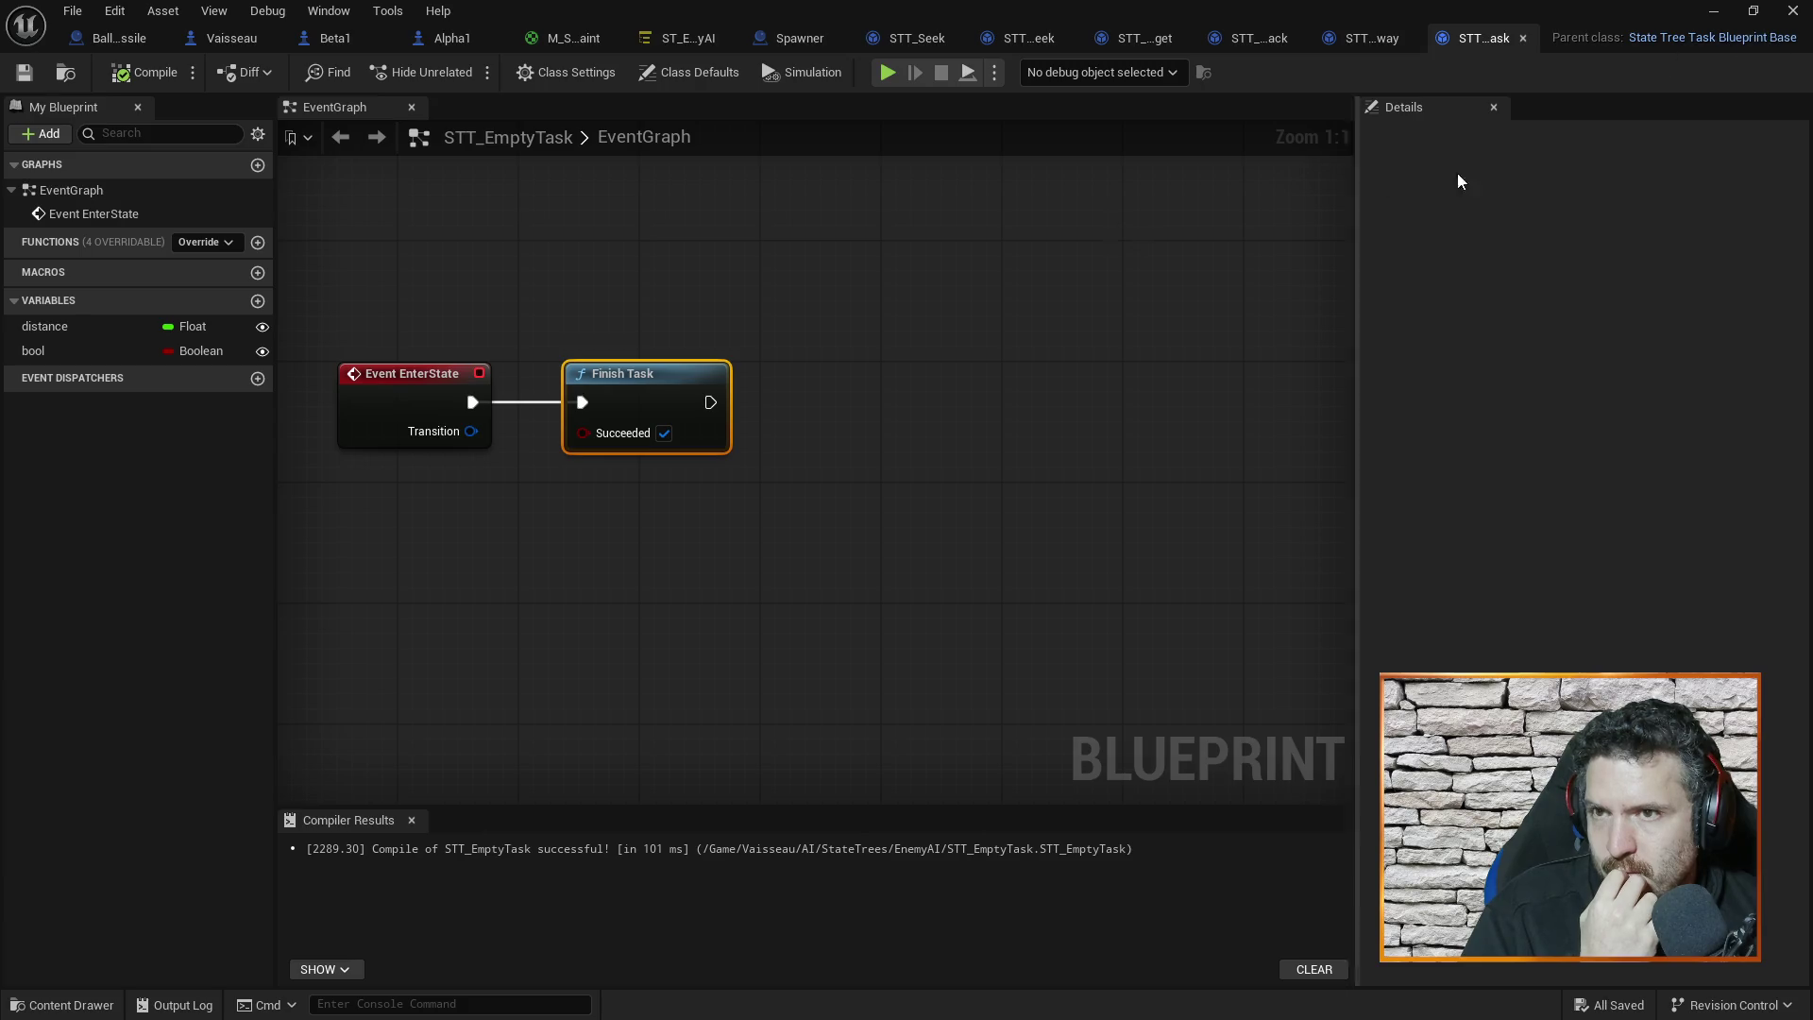
left_click(1524, 38)
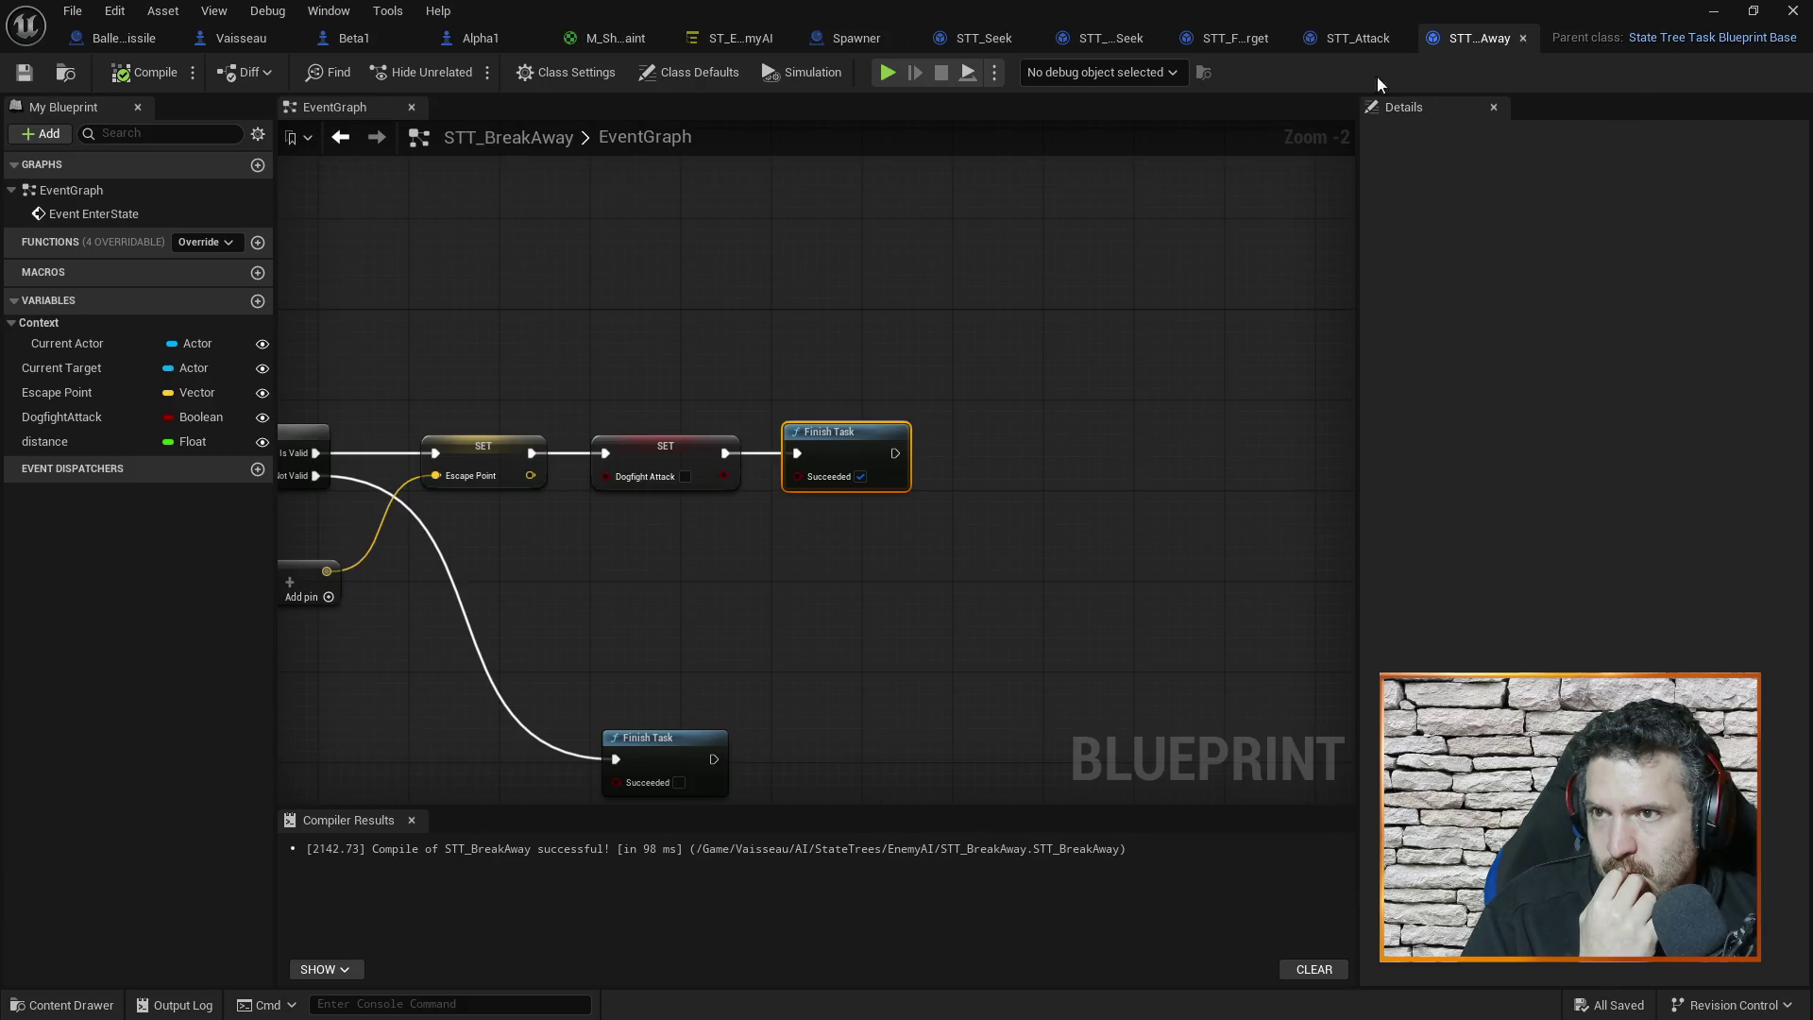
Step: Look over the STT_FleeTarget and STT_SmartSeek graphs and the Move Away flee task
left_click(1237, 40)
left_click(1144, 38)
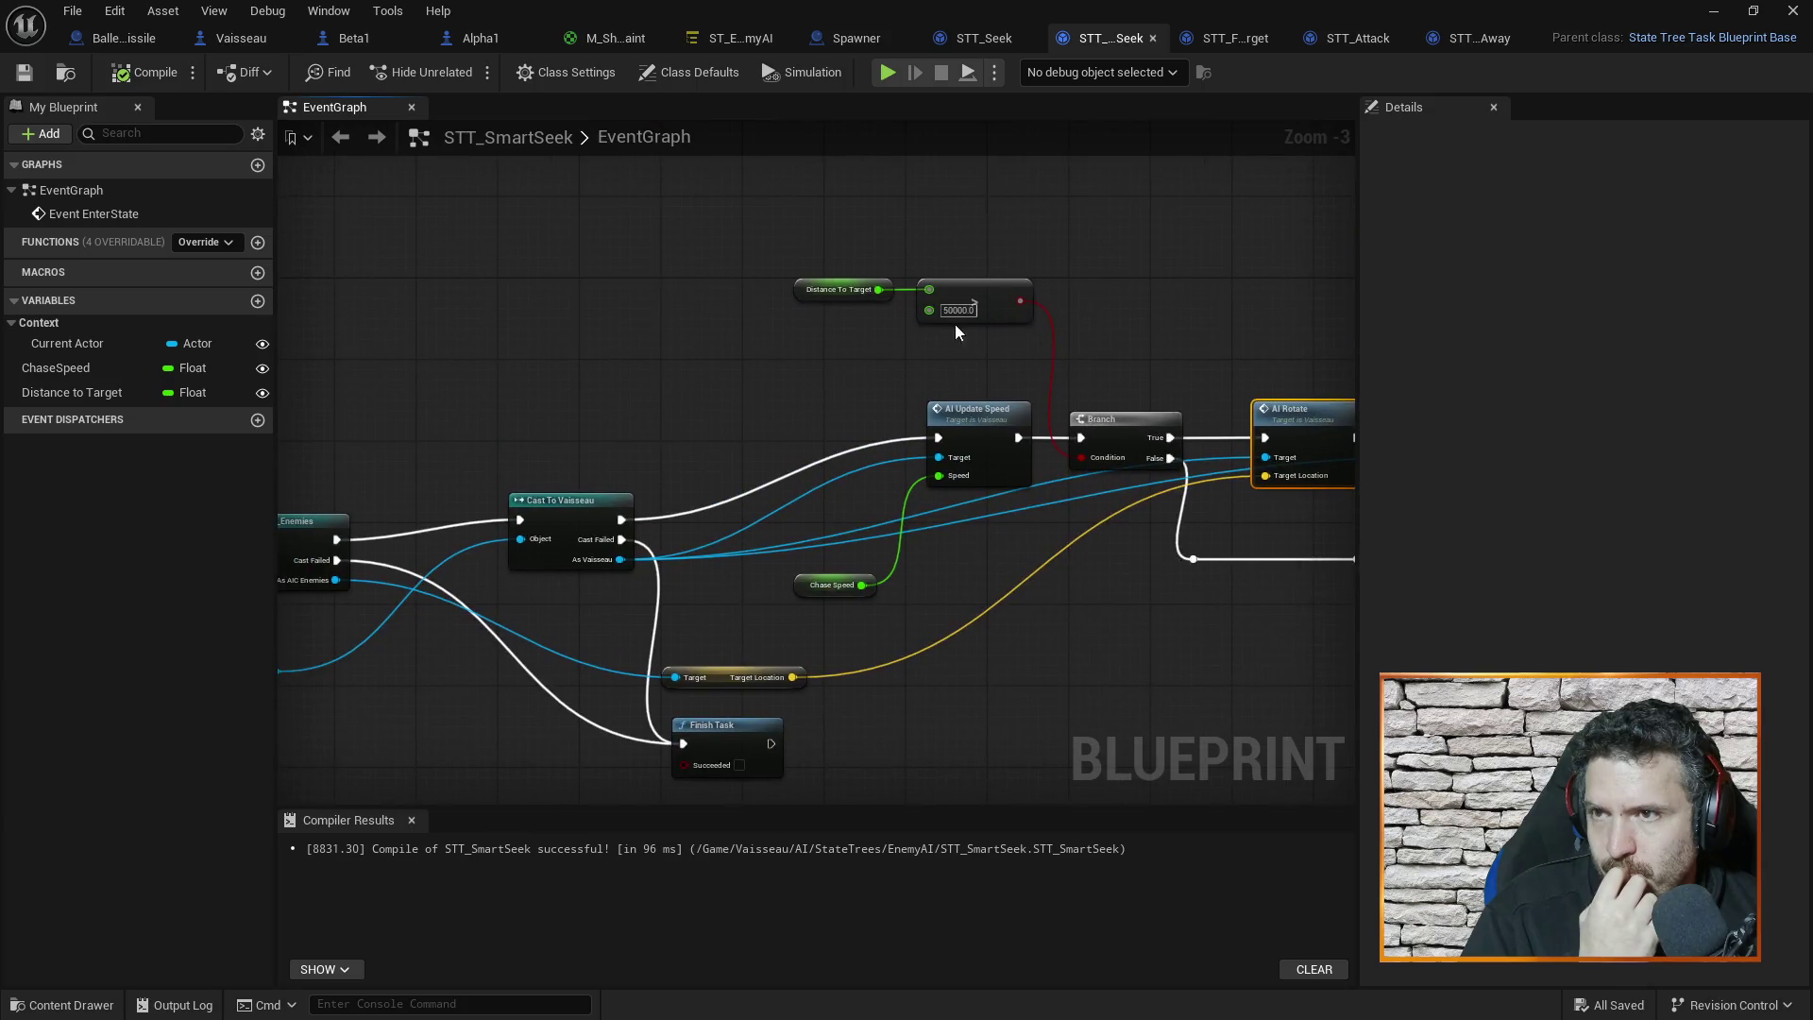
left_click(718, 39)
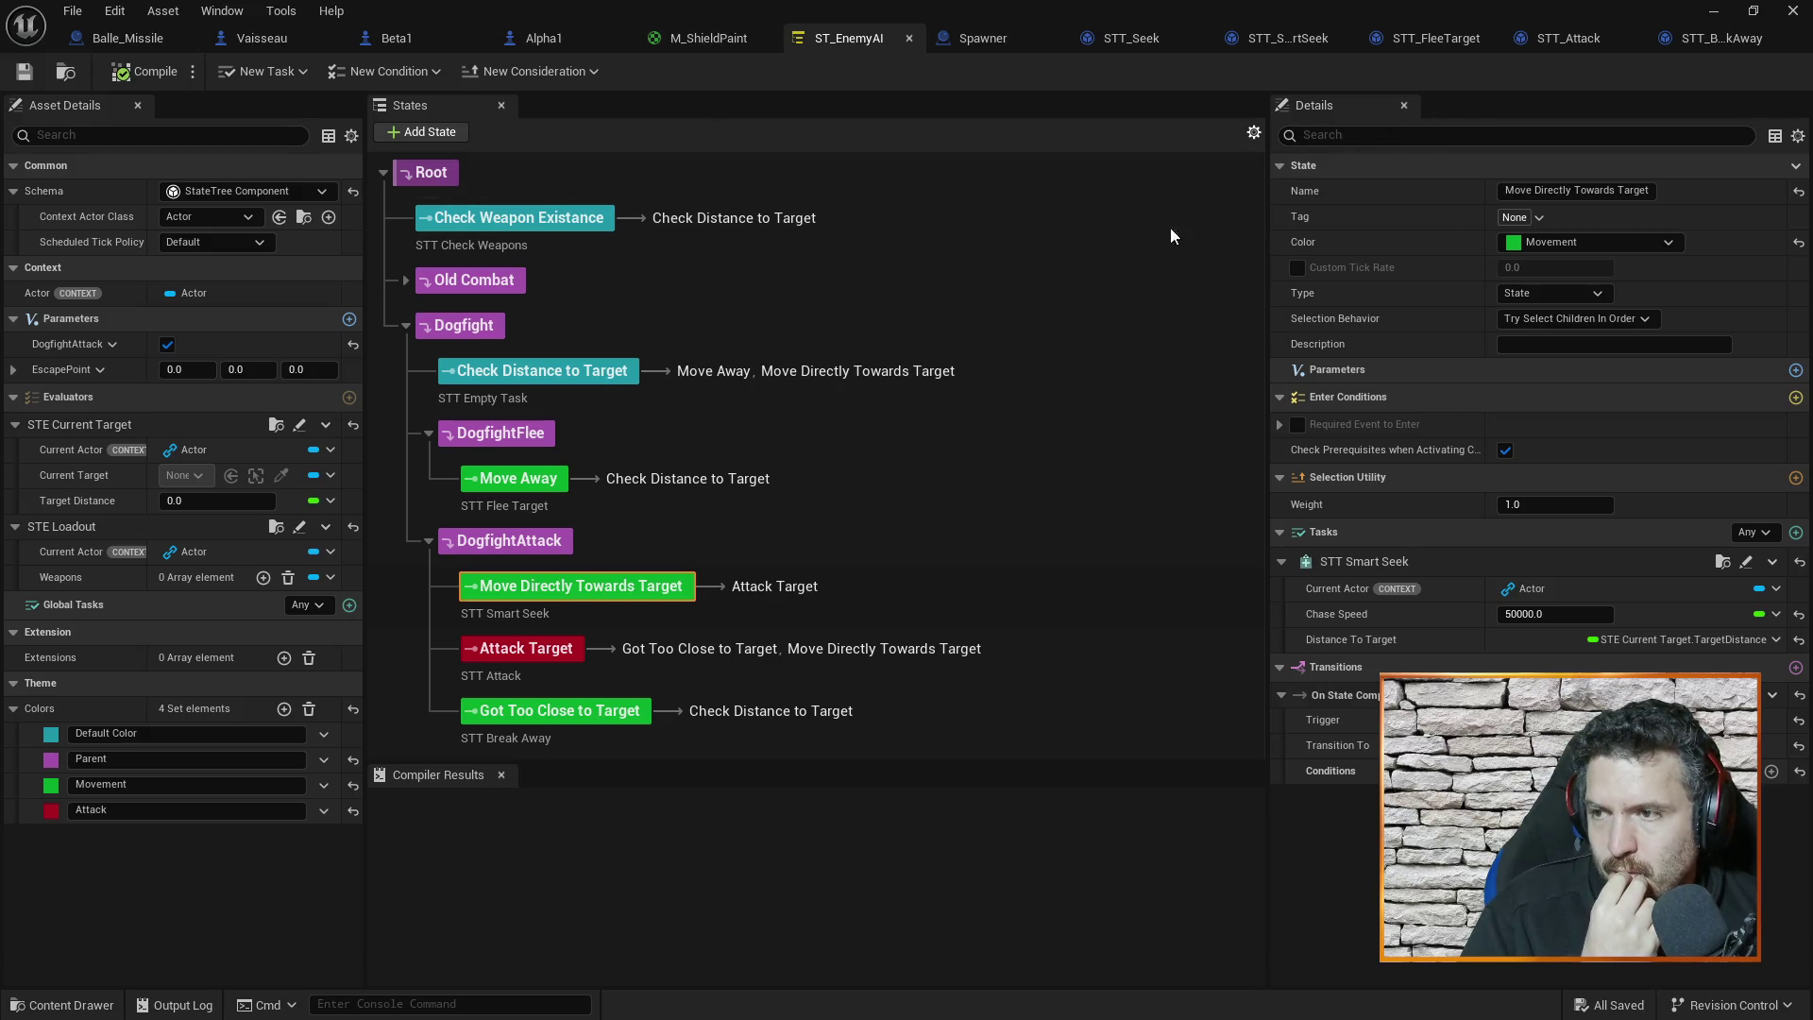
left_click(859, 497)
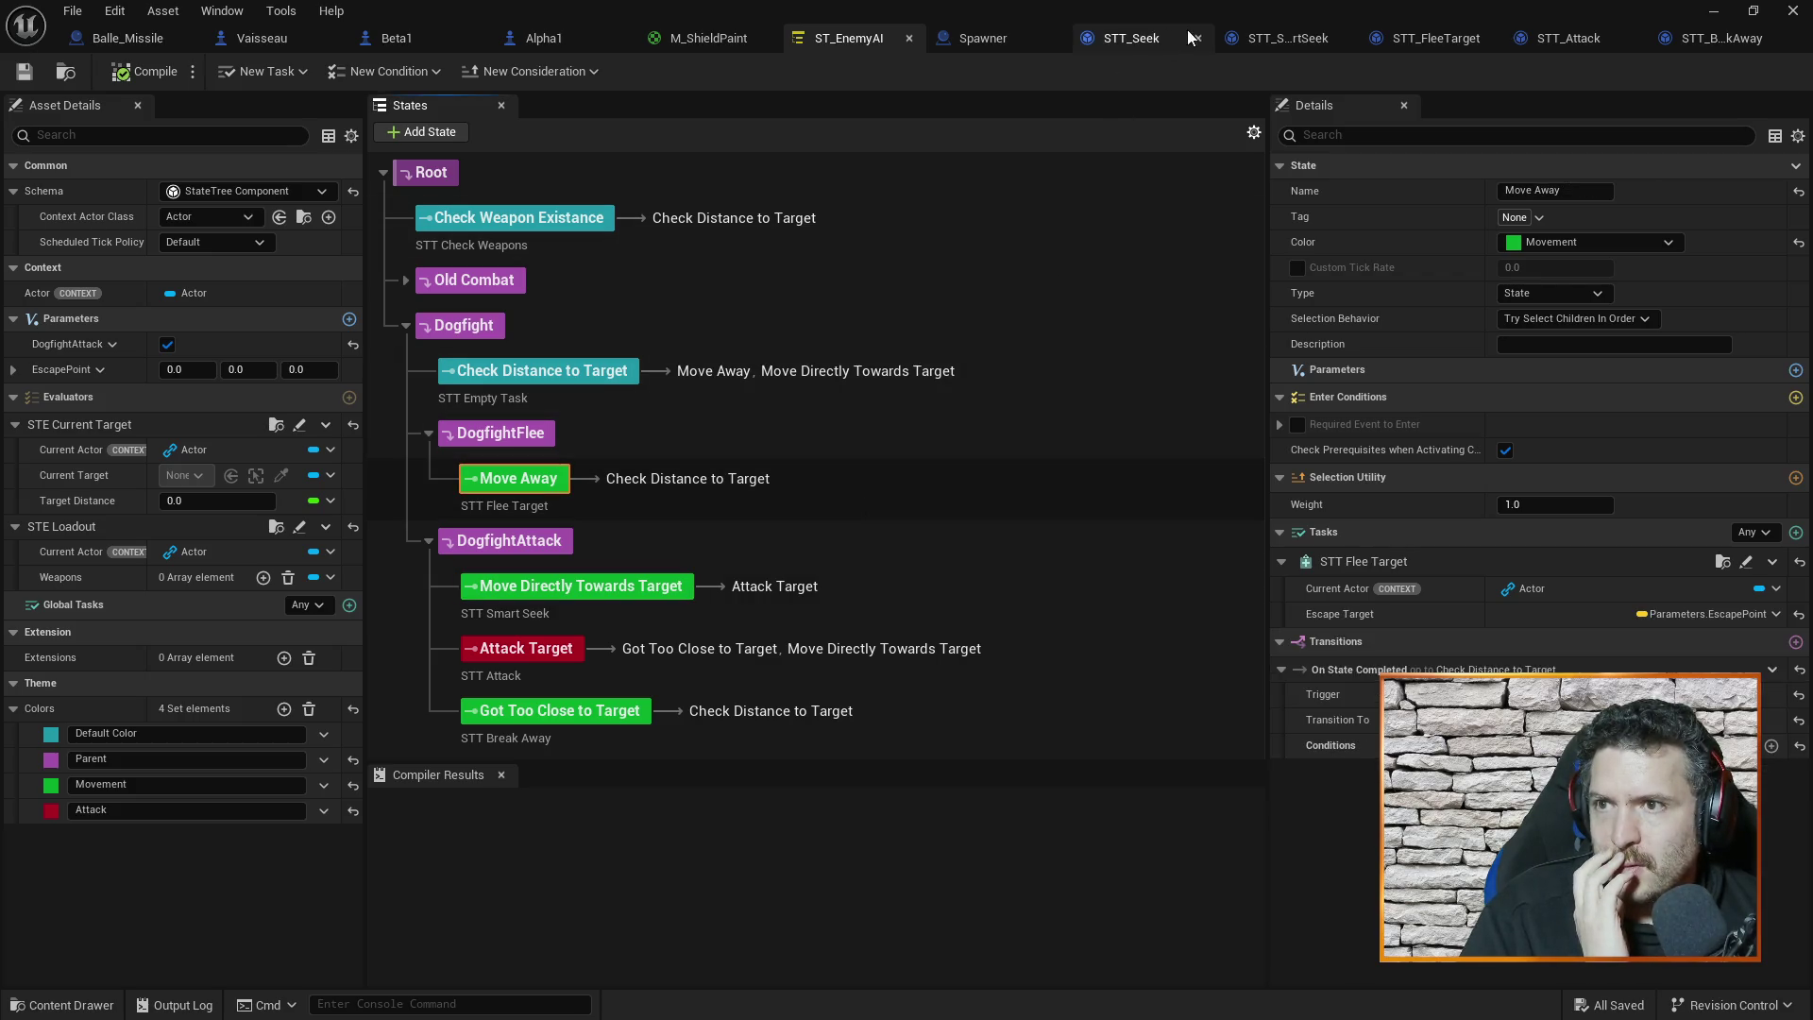
left_click(1429, 38)
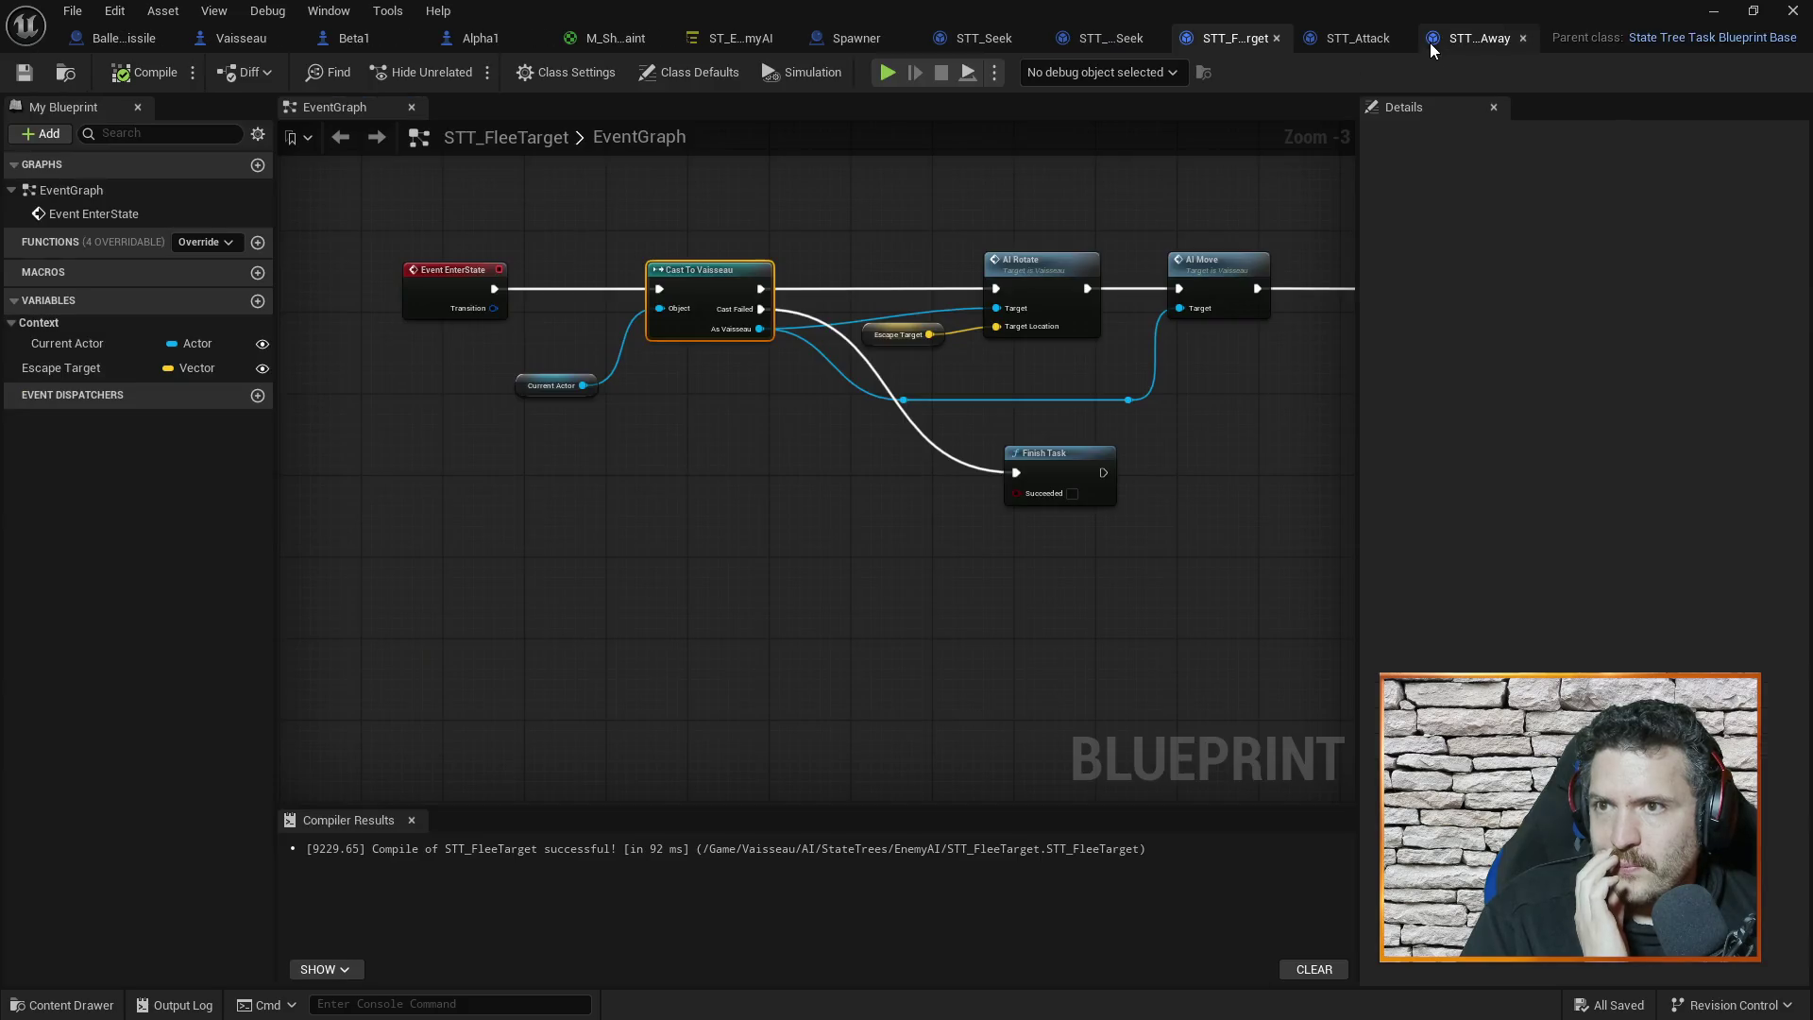
Step: Pan and zoom around the STT_FleeTarget graph to view its later nodes
mouse_move(1154, 393)
left_mouse_down()
mouse_move(1064, 485)
mouse_move(776, 498)
mouse_move(862, 494)
left_mouse_up()
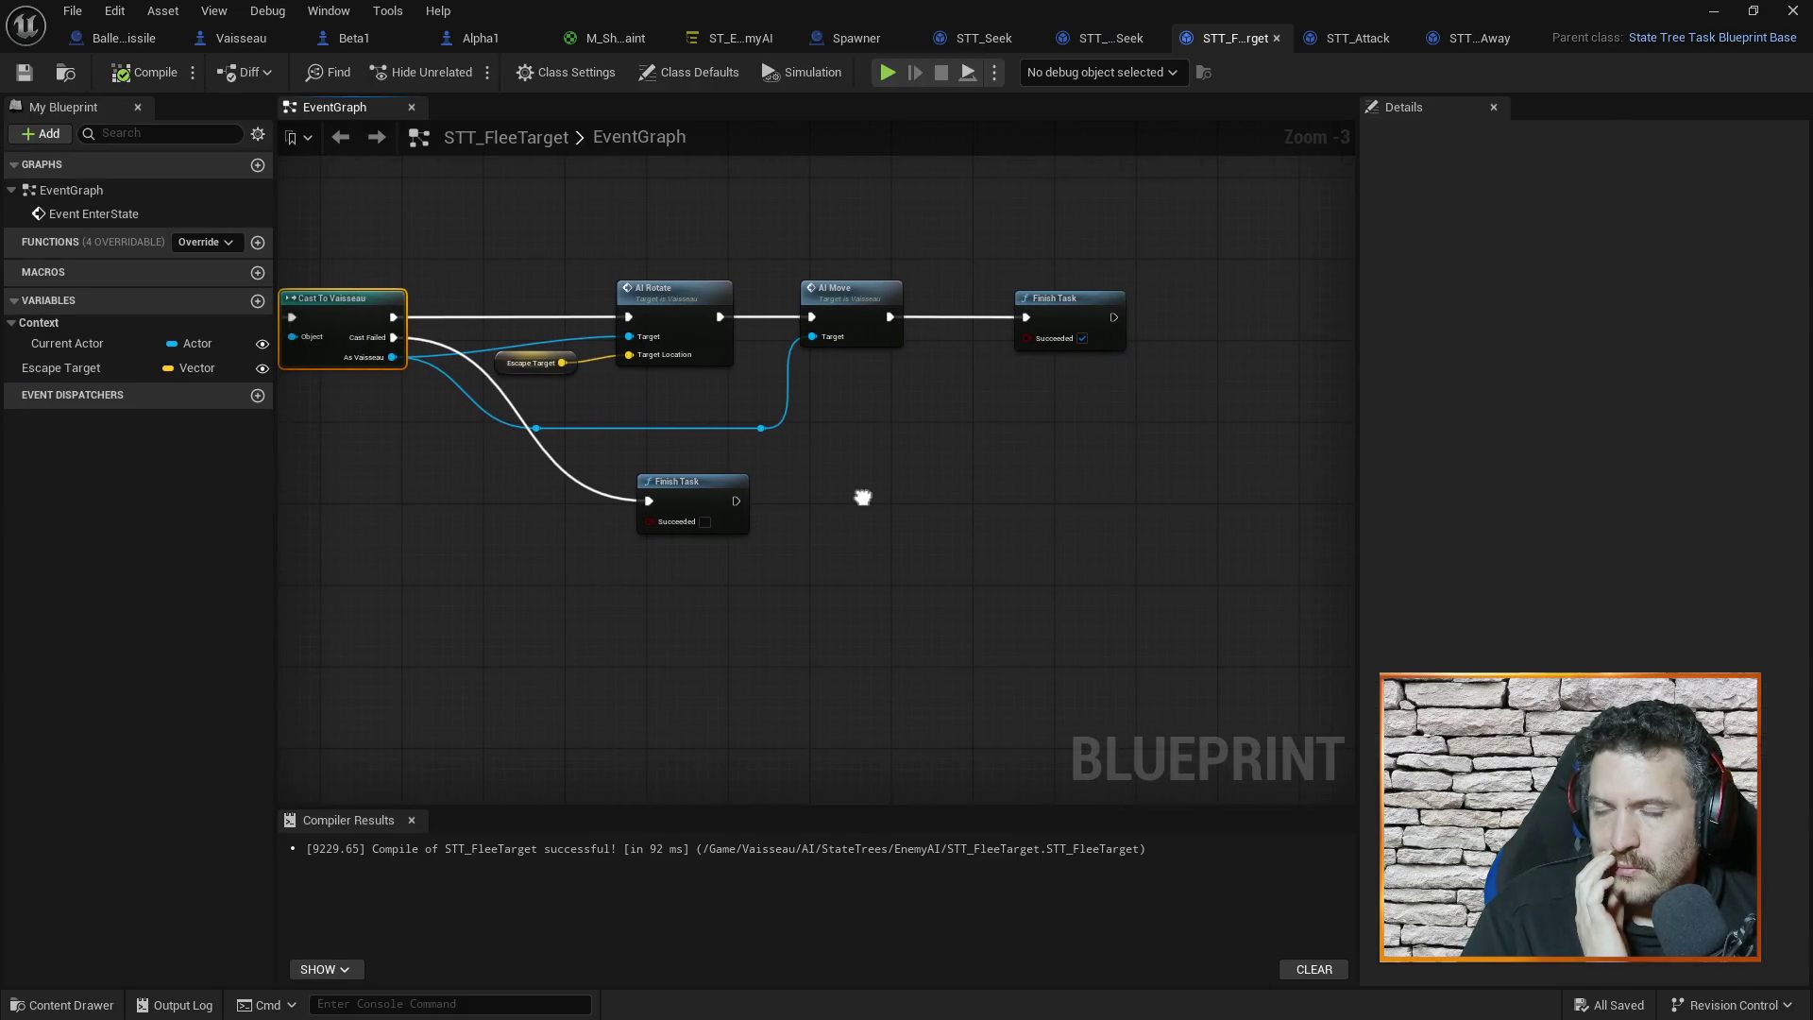
scroll(880, 414, "down", 1)
scroll(885, 413, "up", 1)
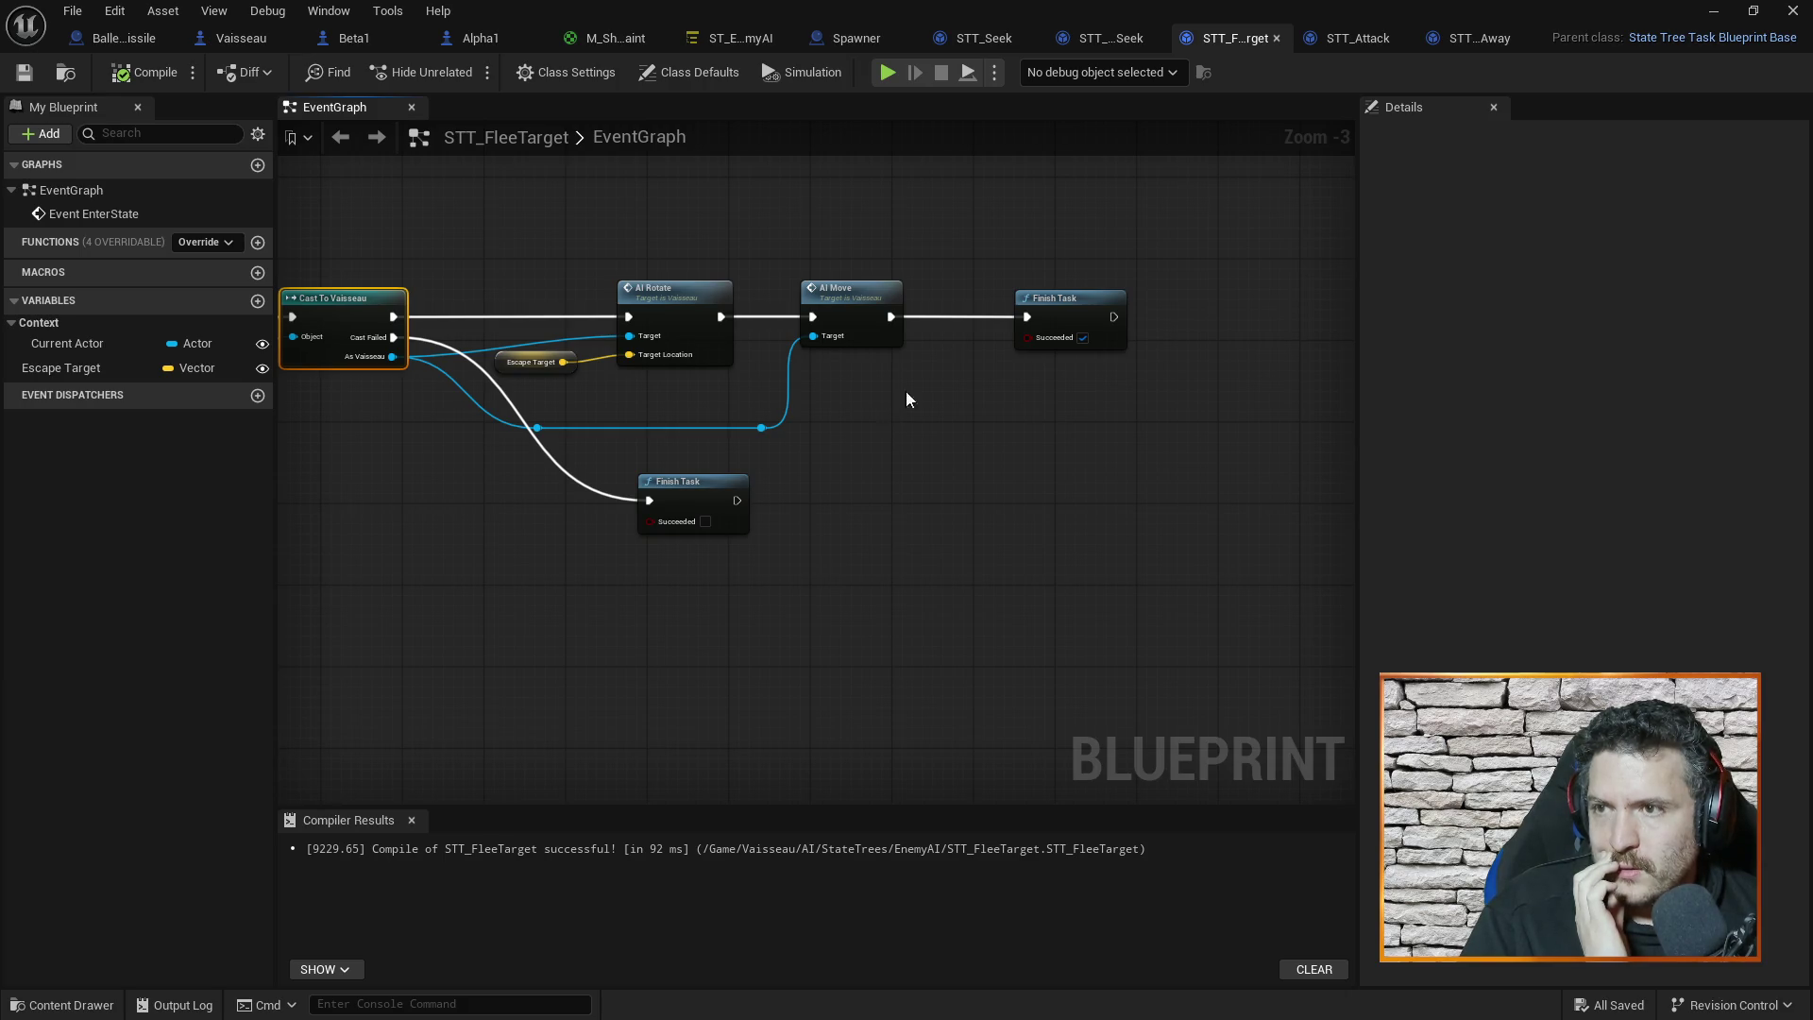
left_click(708, 36)
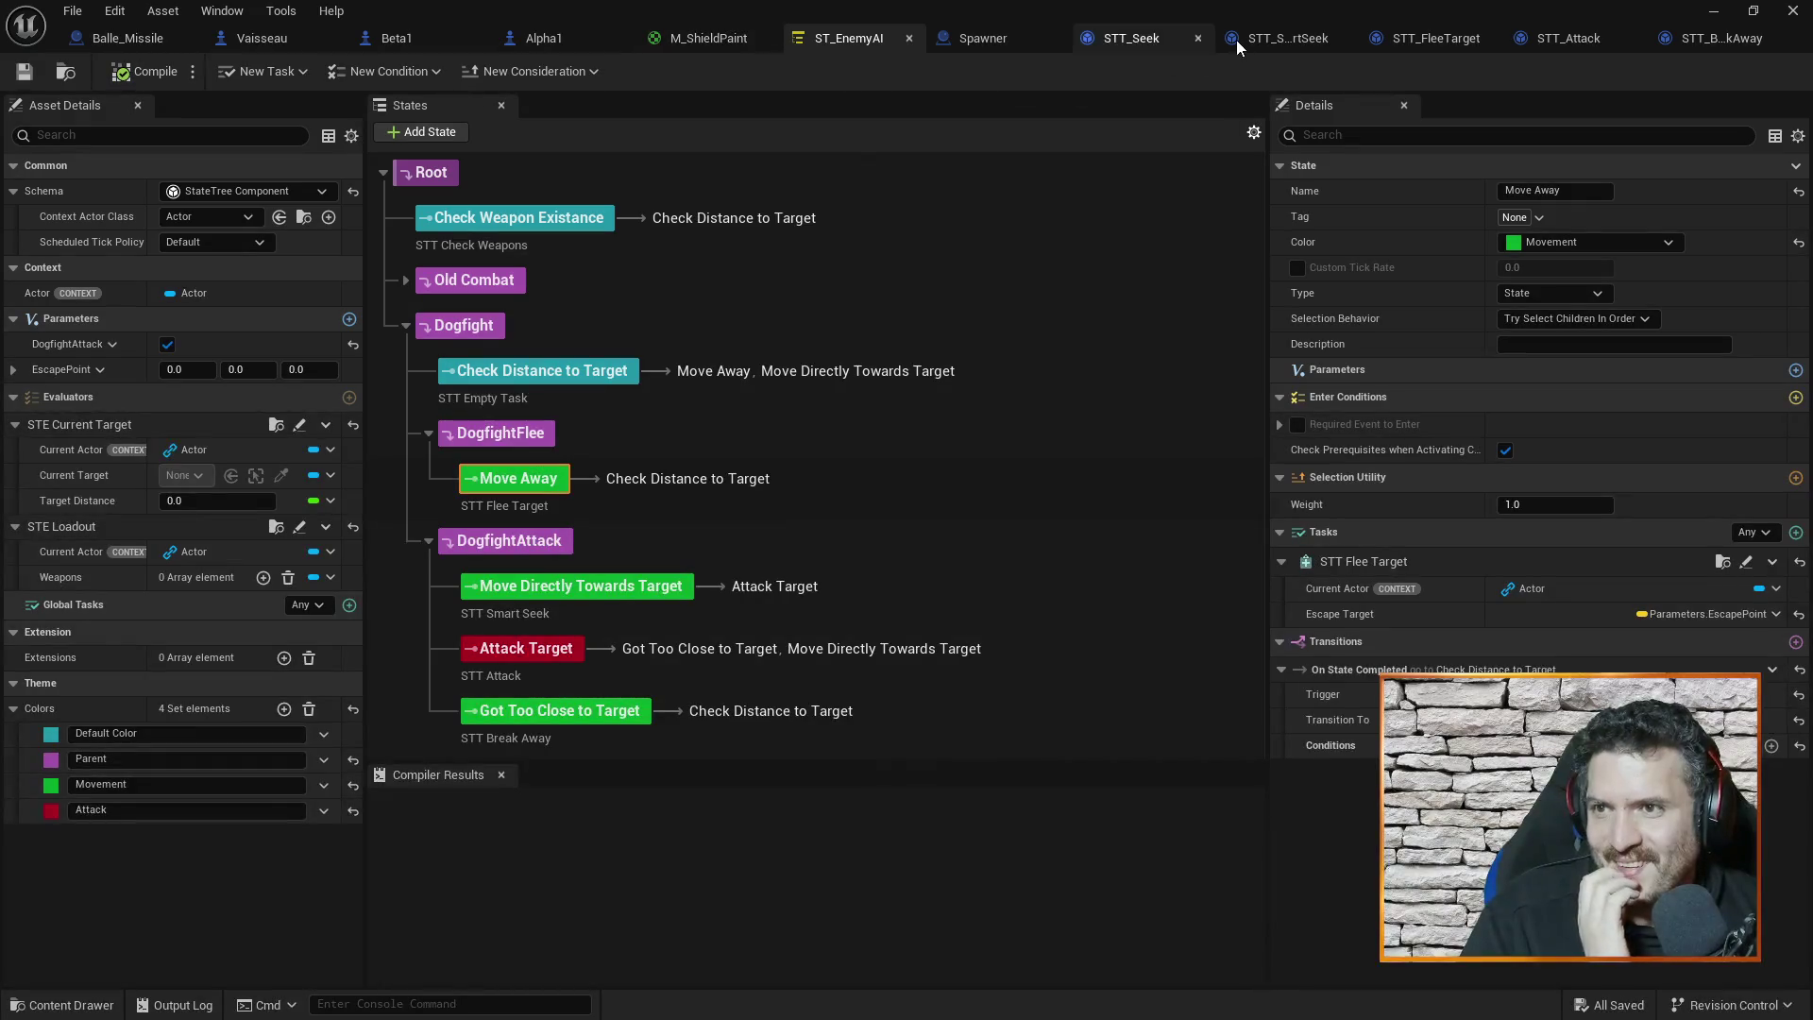
left_click(1401, 38)
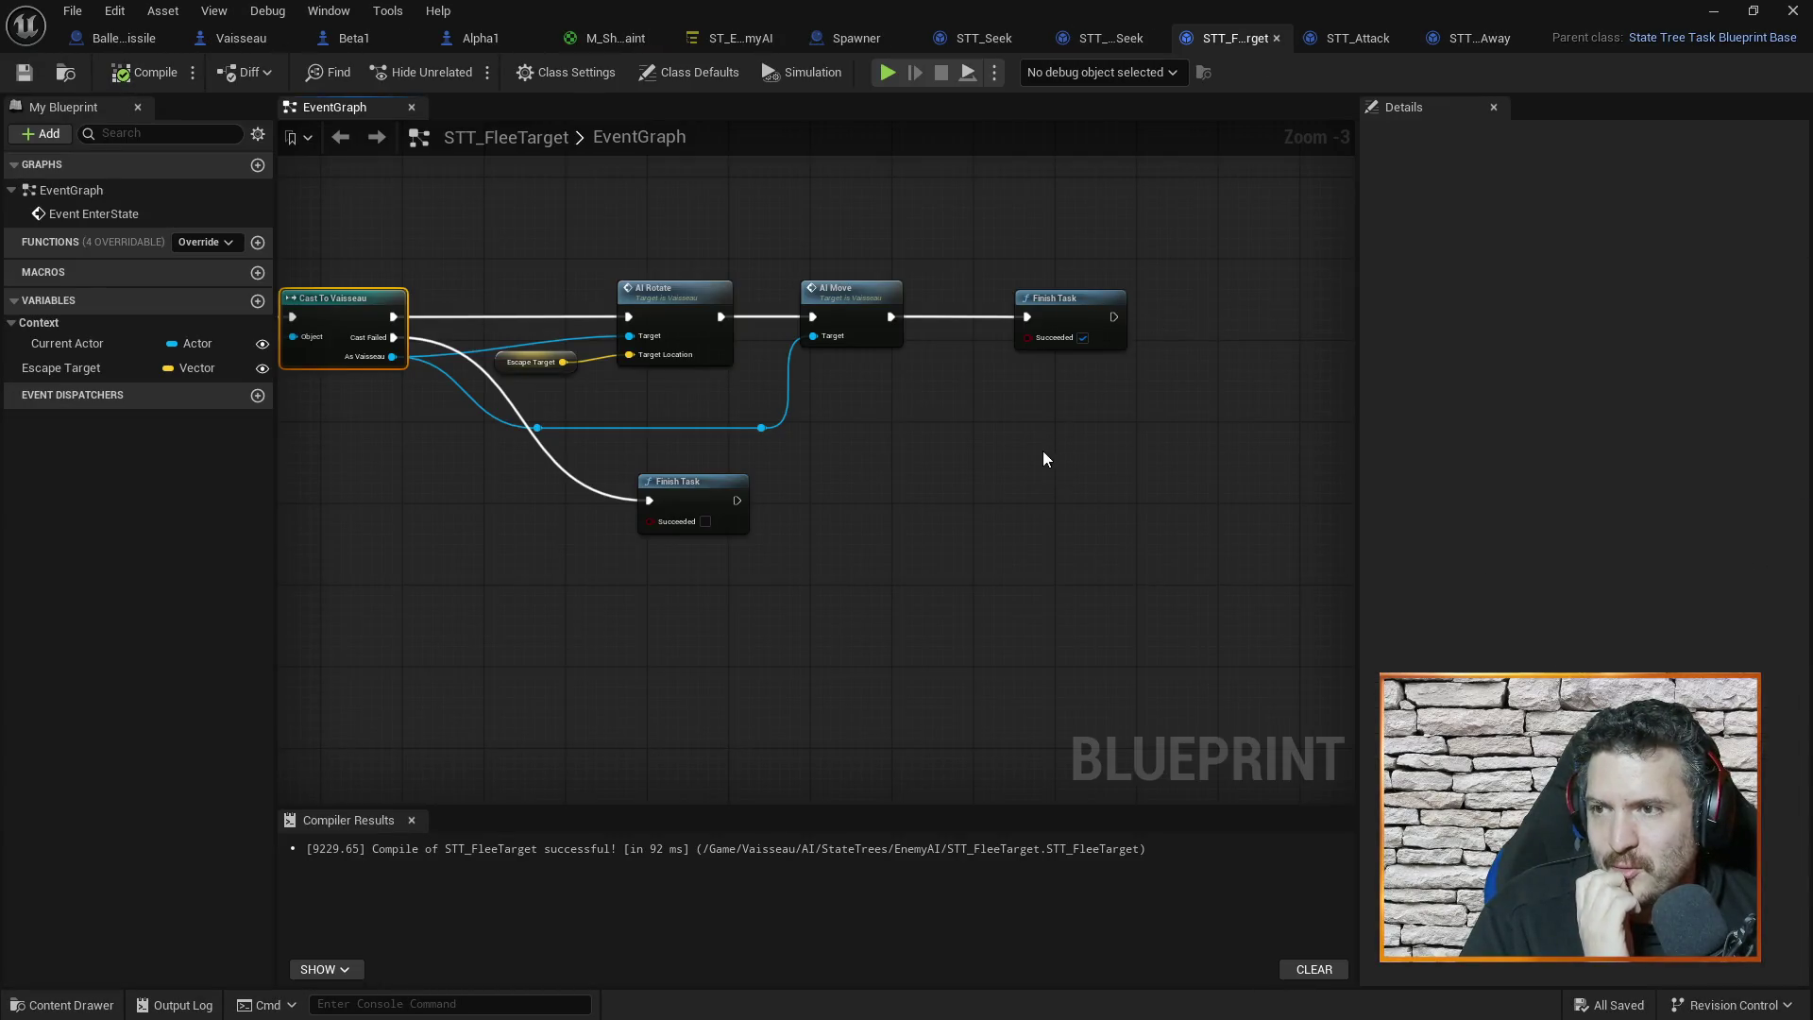
scroll(943, 437, "up", 3)
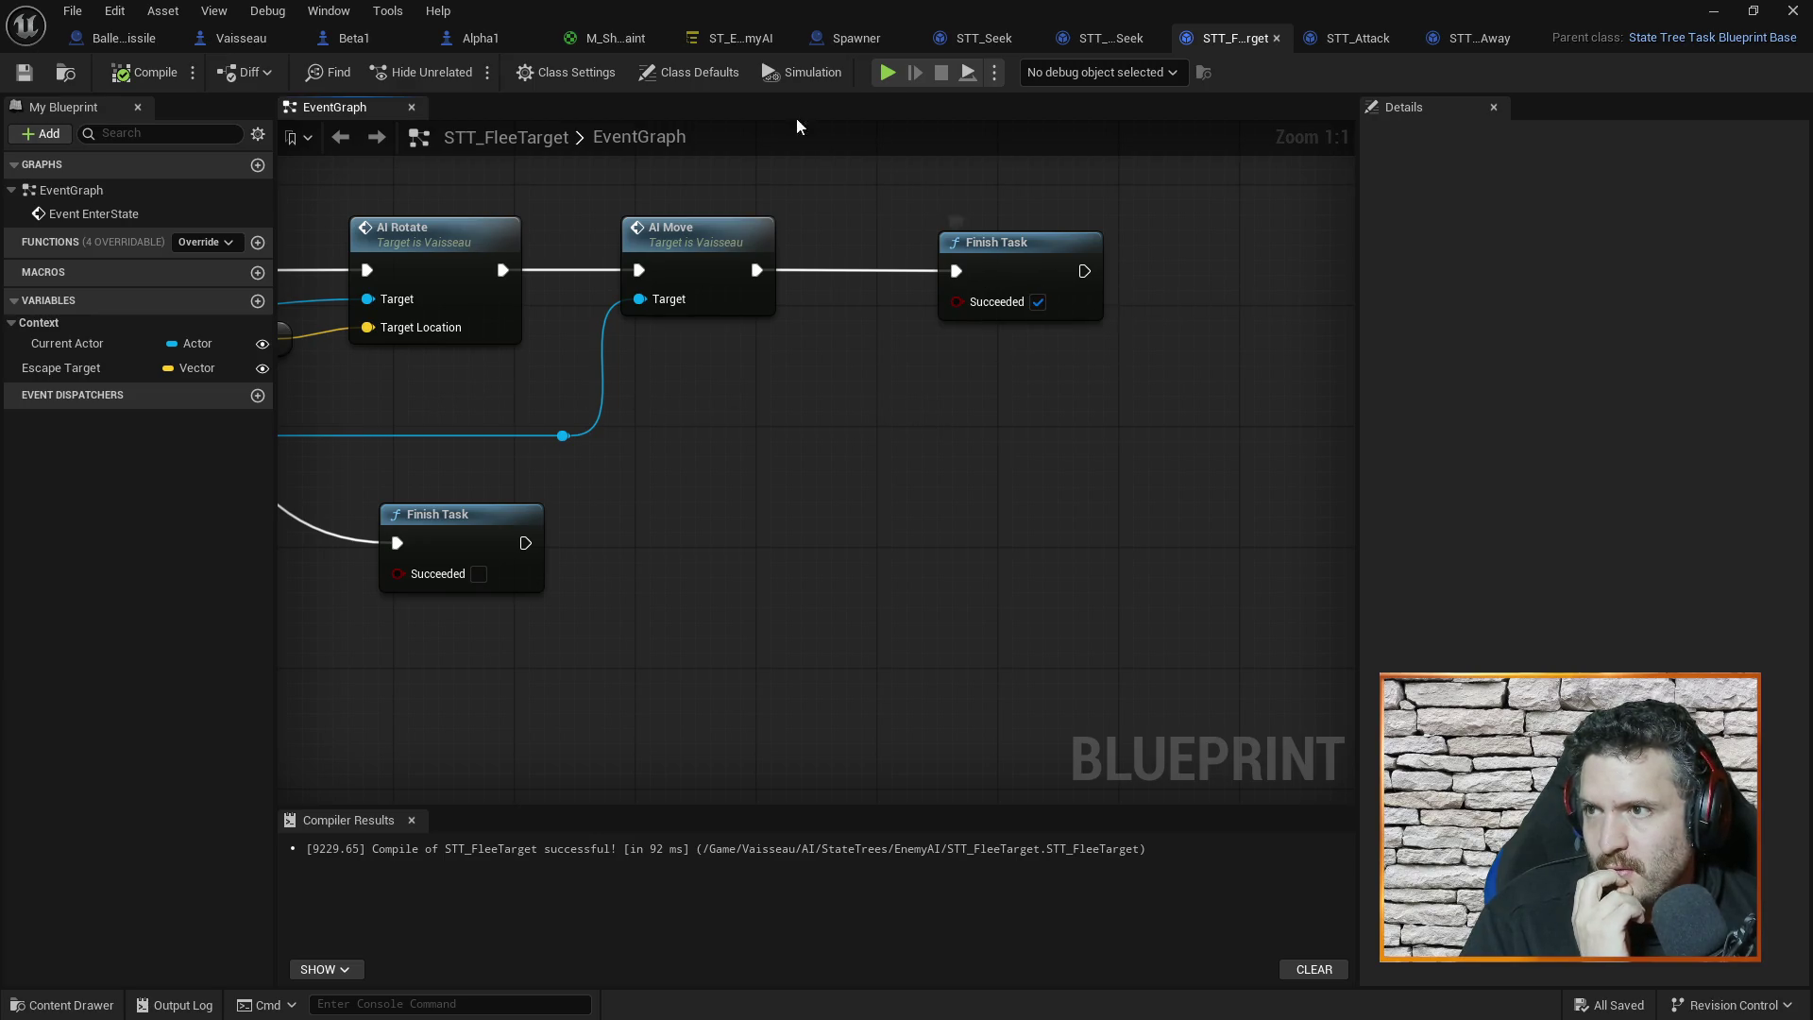
Step: Inspect the Check Weapon Existance state's task, then bring the level editor in front
left_click(734, 42)
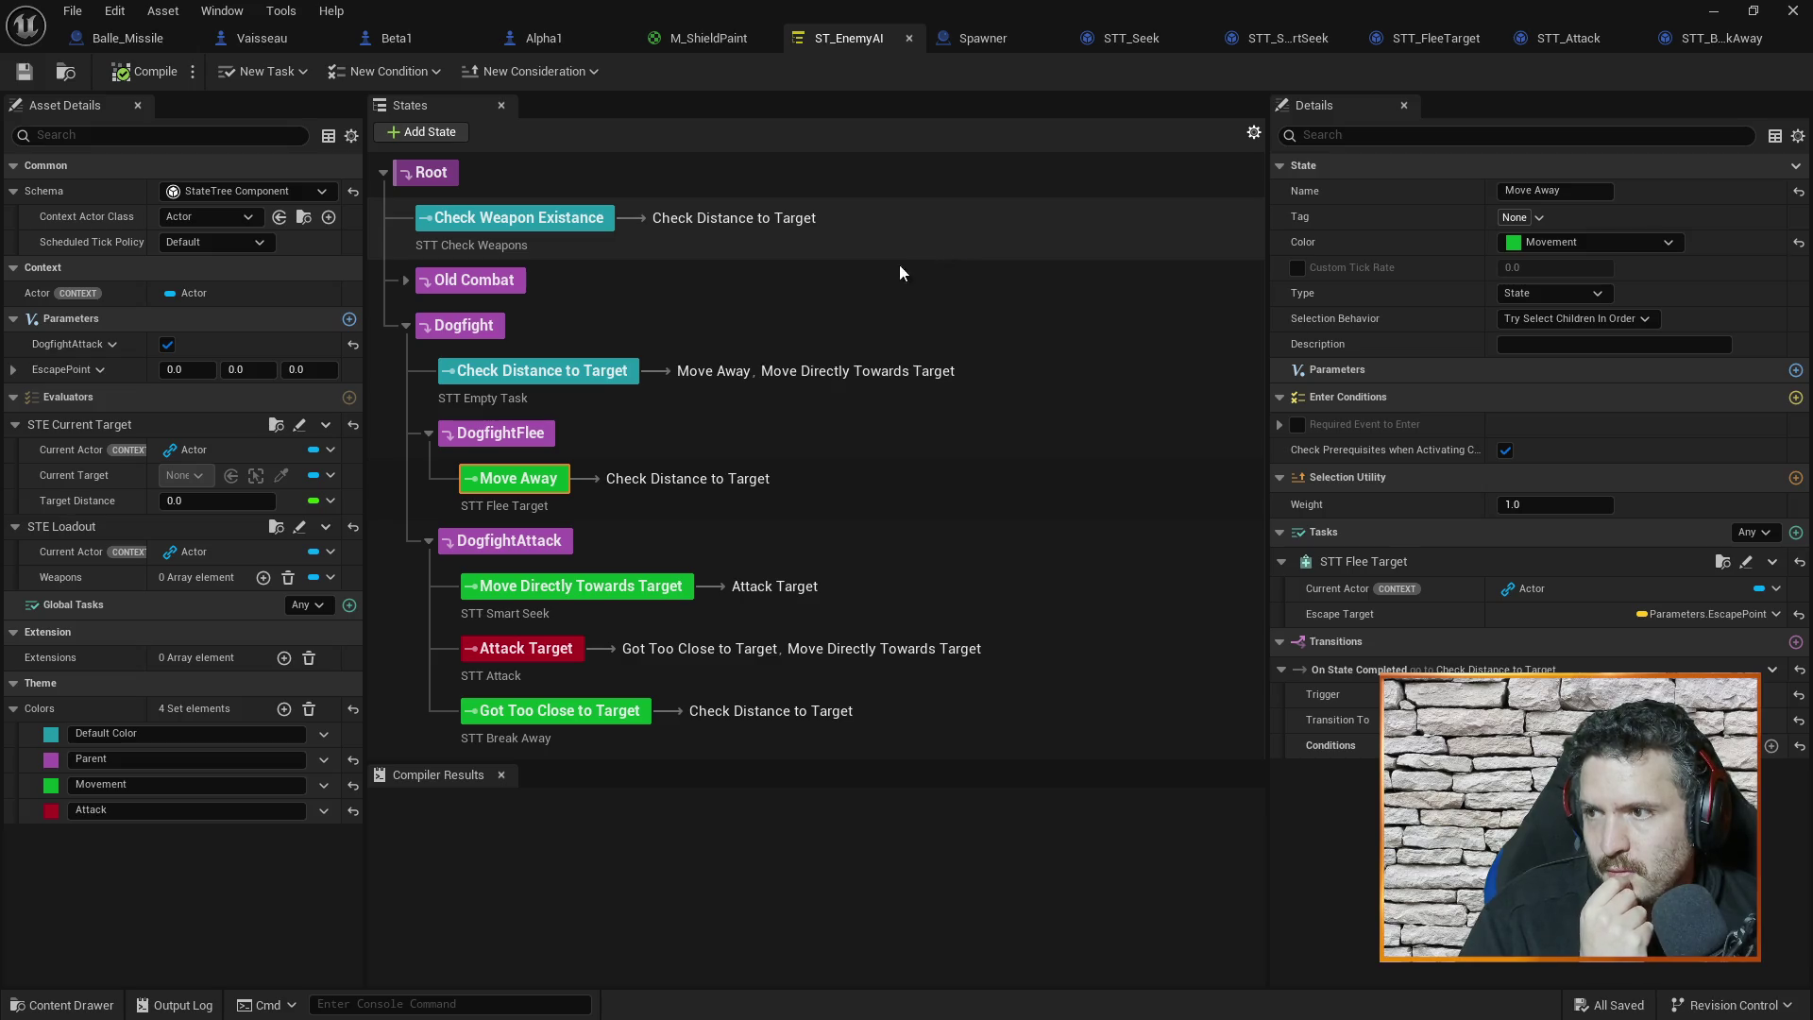
left_click(931, 232)
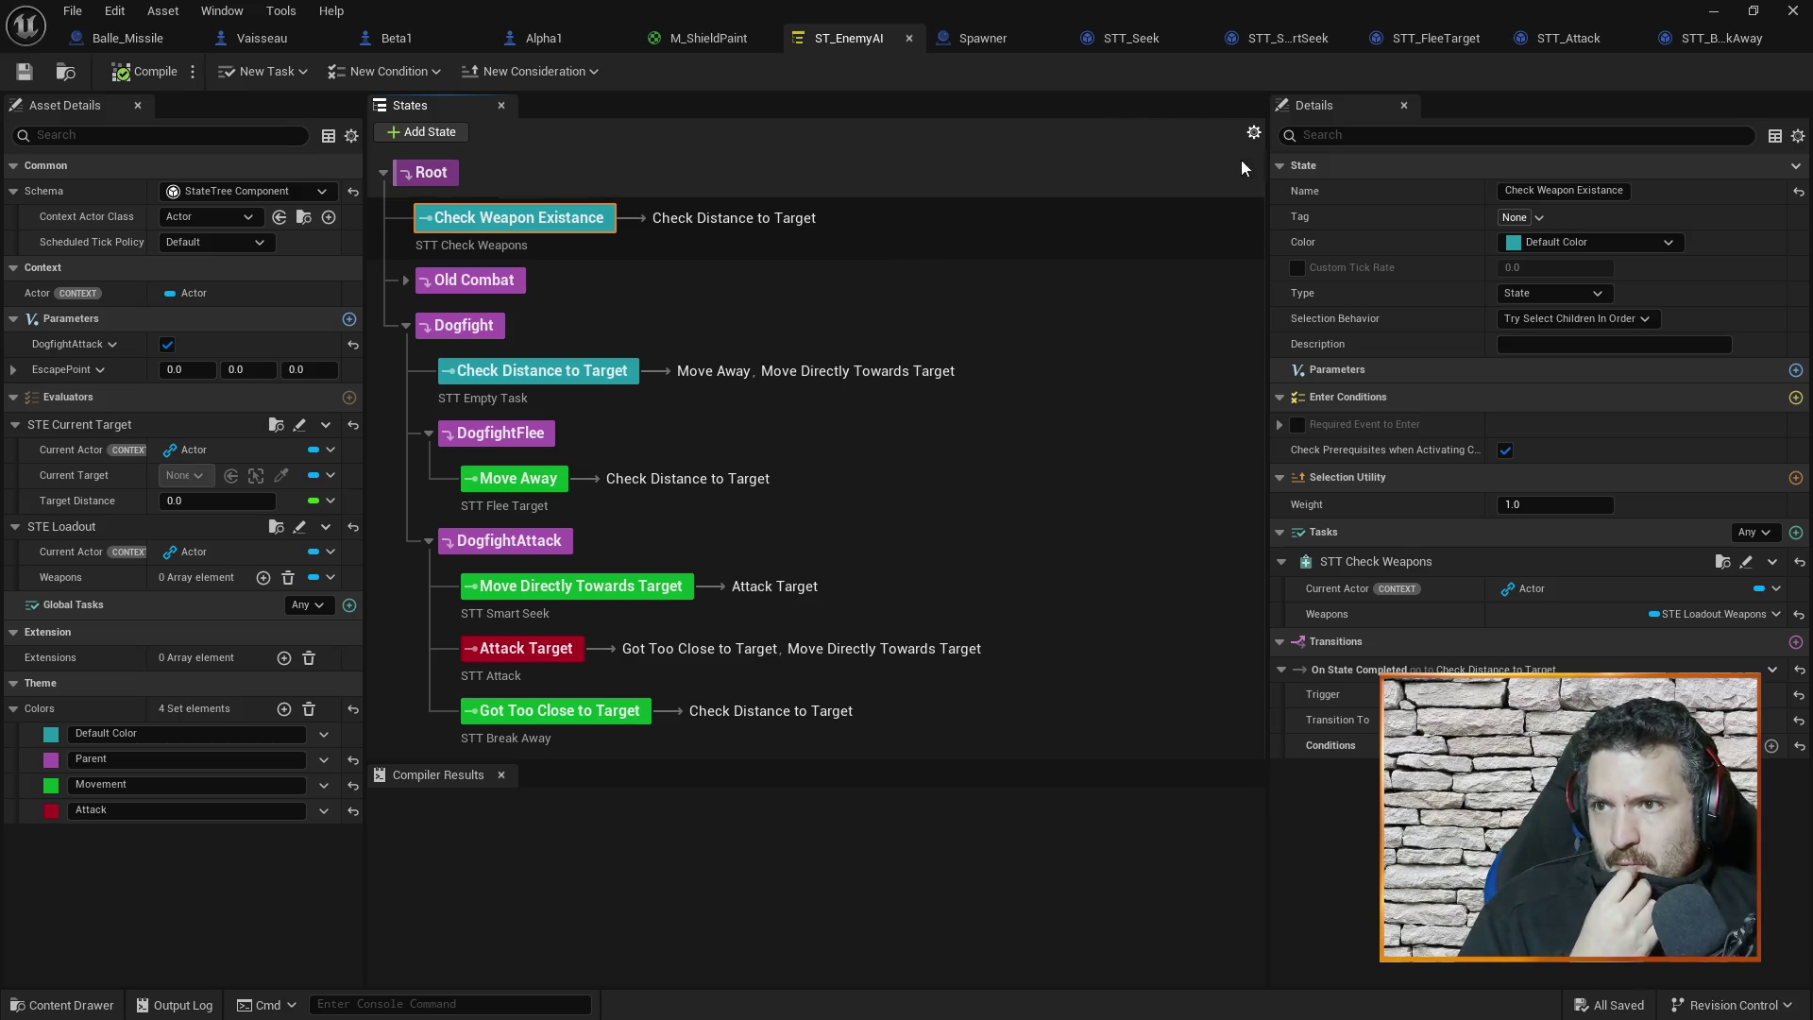
left_click(1752, 10)
left_click(1587, 74)
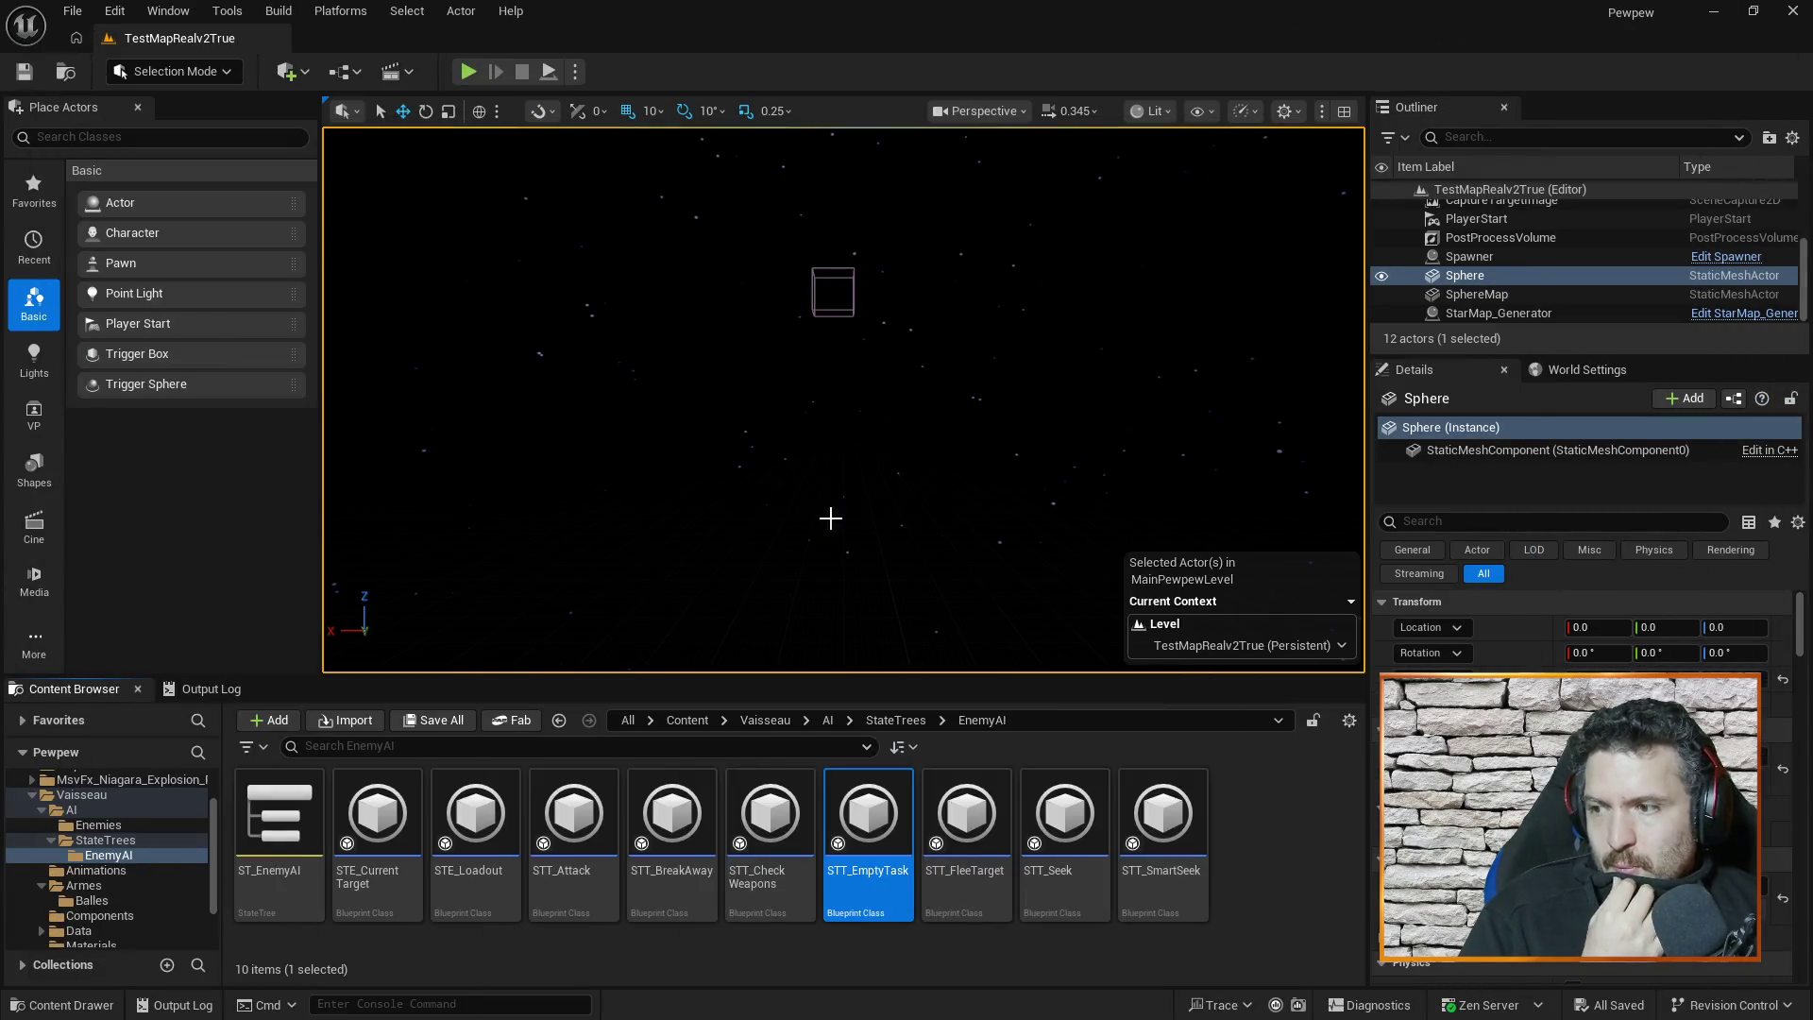
Step: Open STT_CheckWeapons from the Content Browser, close it, and return to ST_EnemyAI
double_click(736, 805)
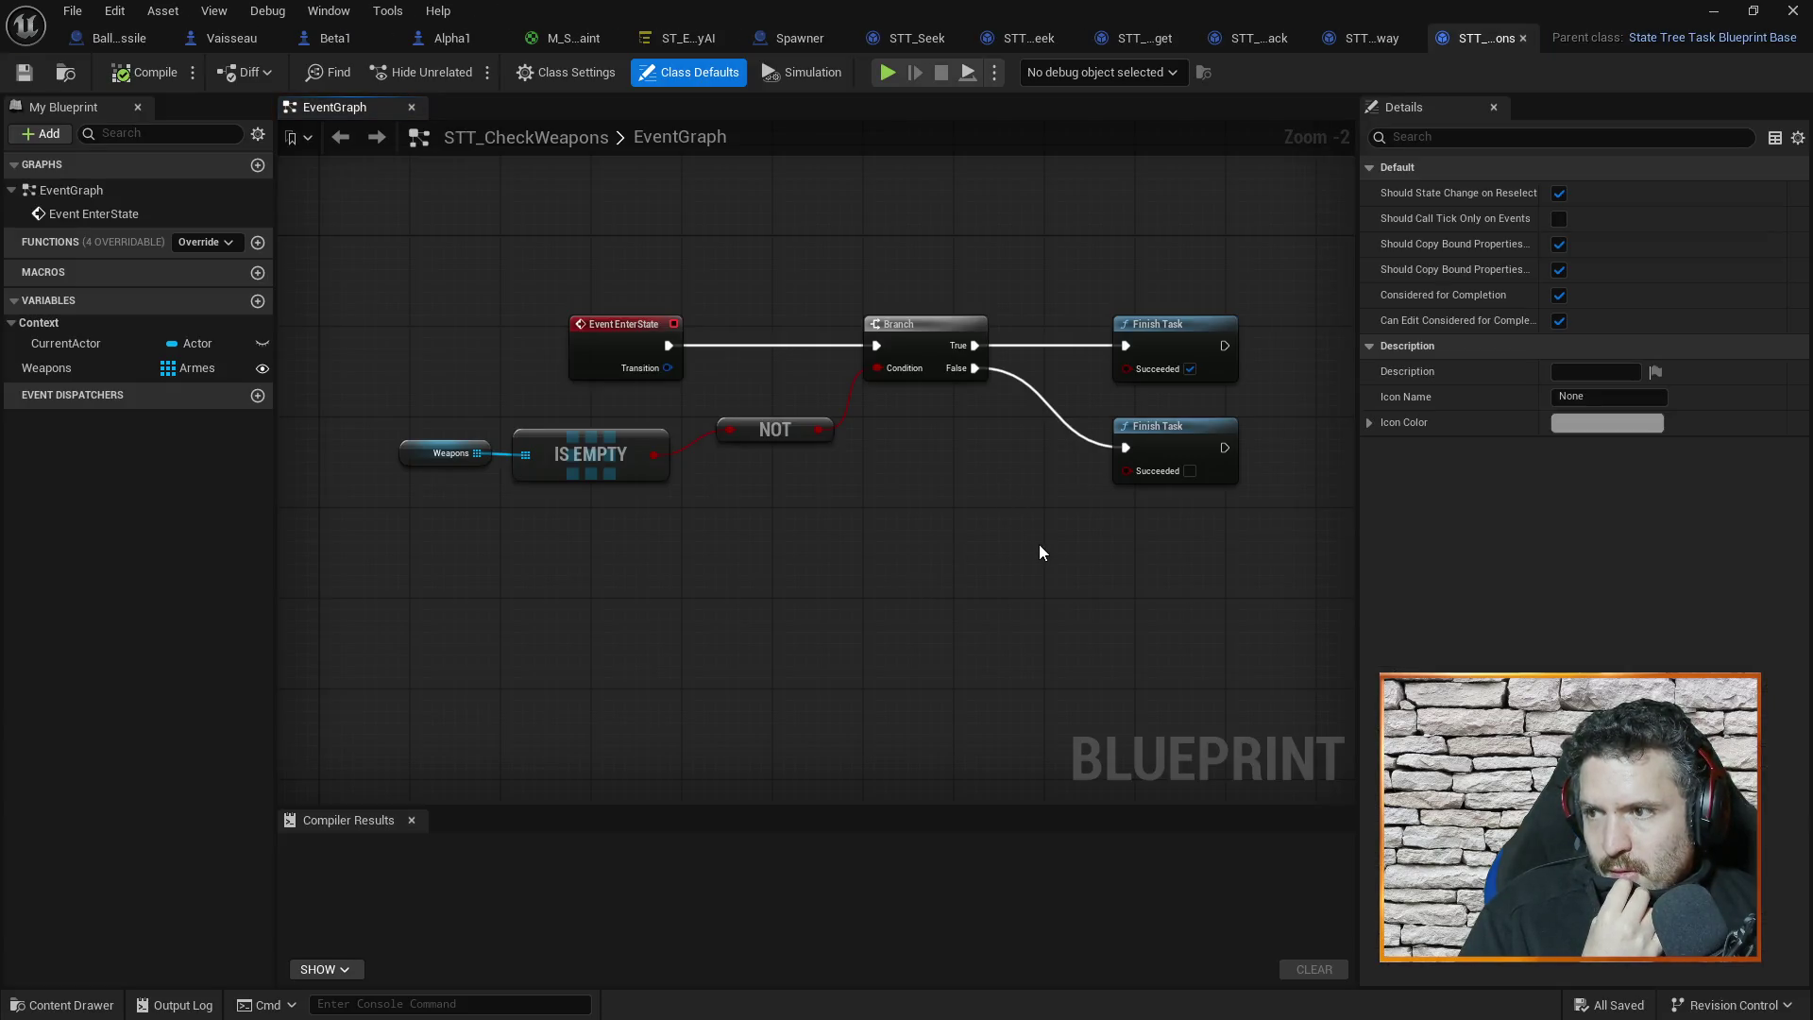
left_click(1522, 40)
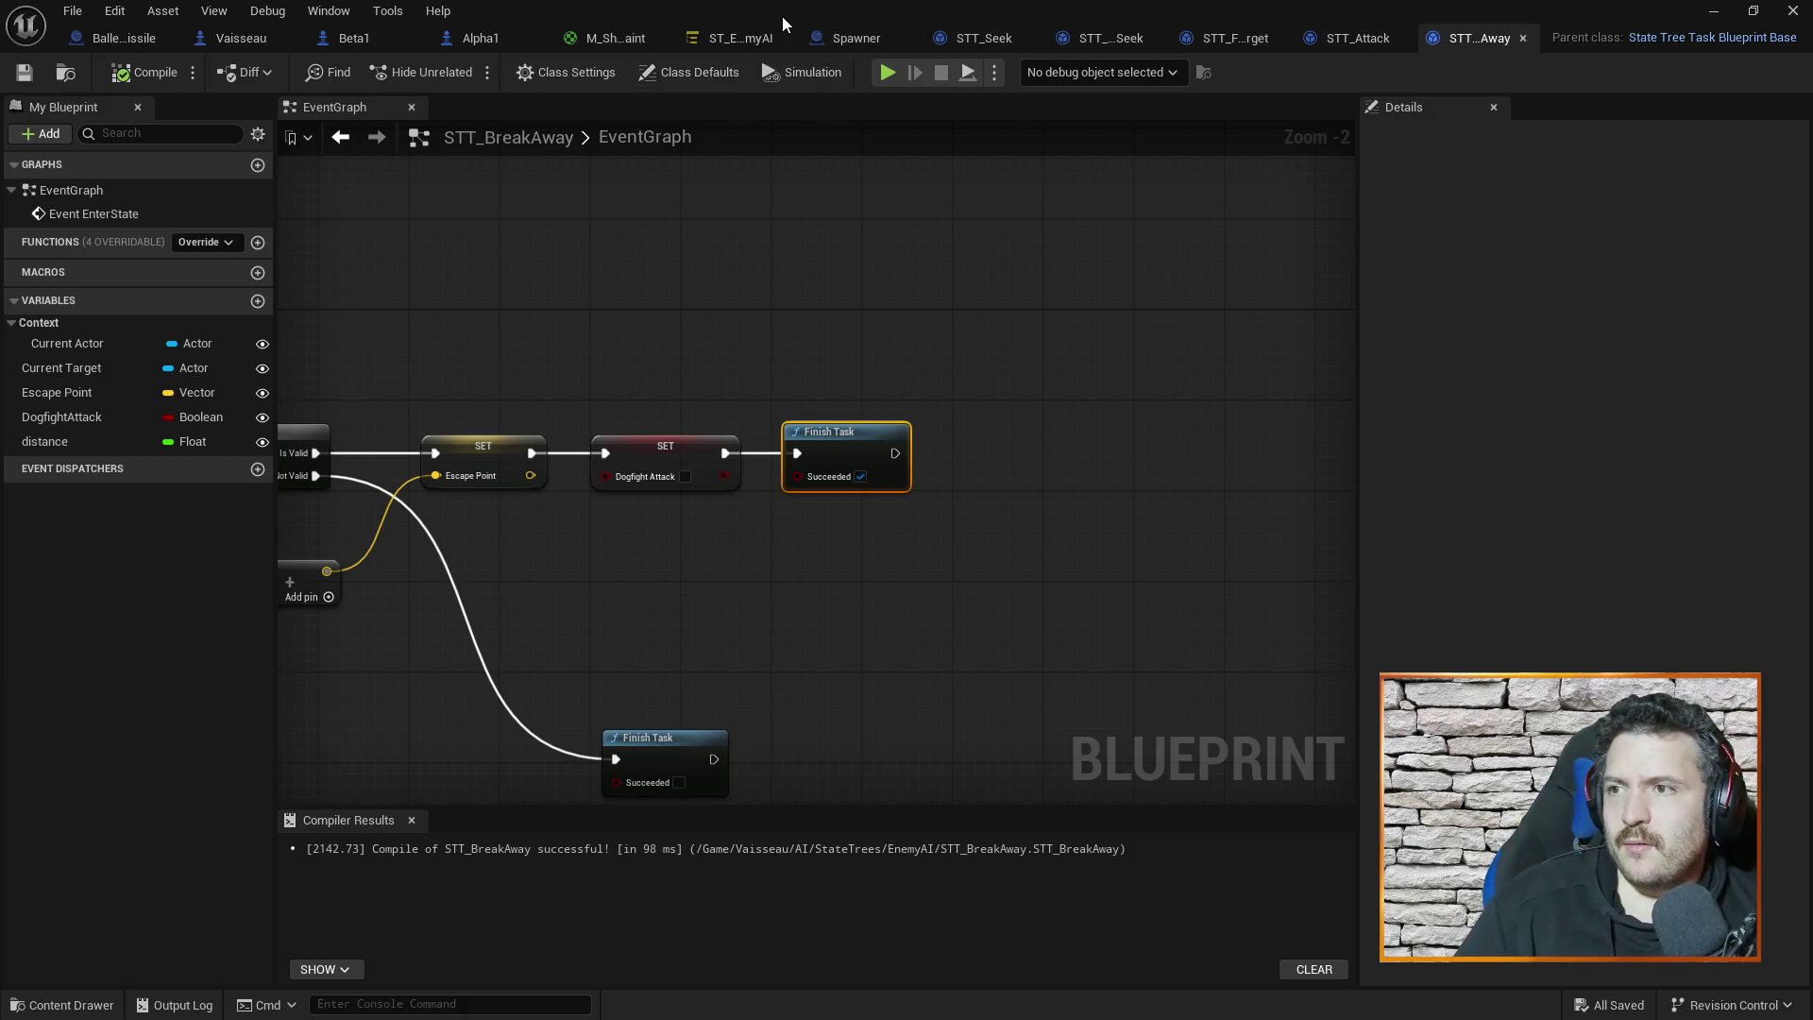
left_click(727, 38)
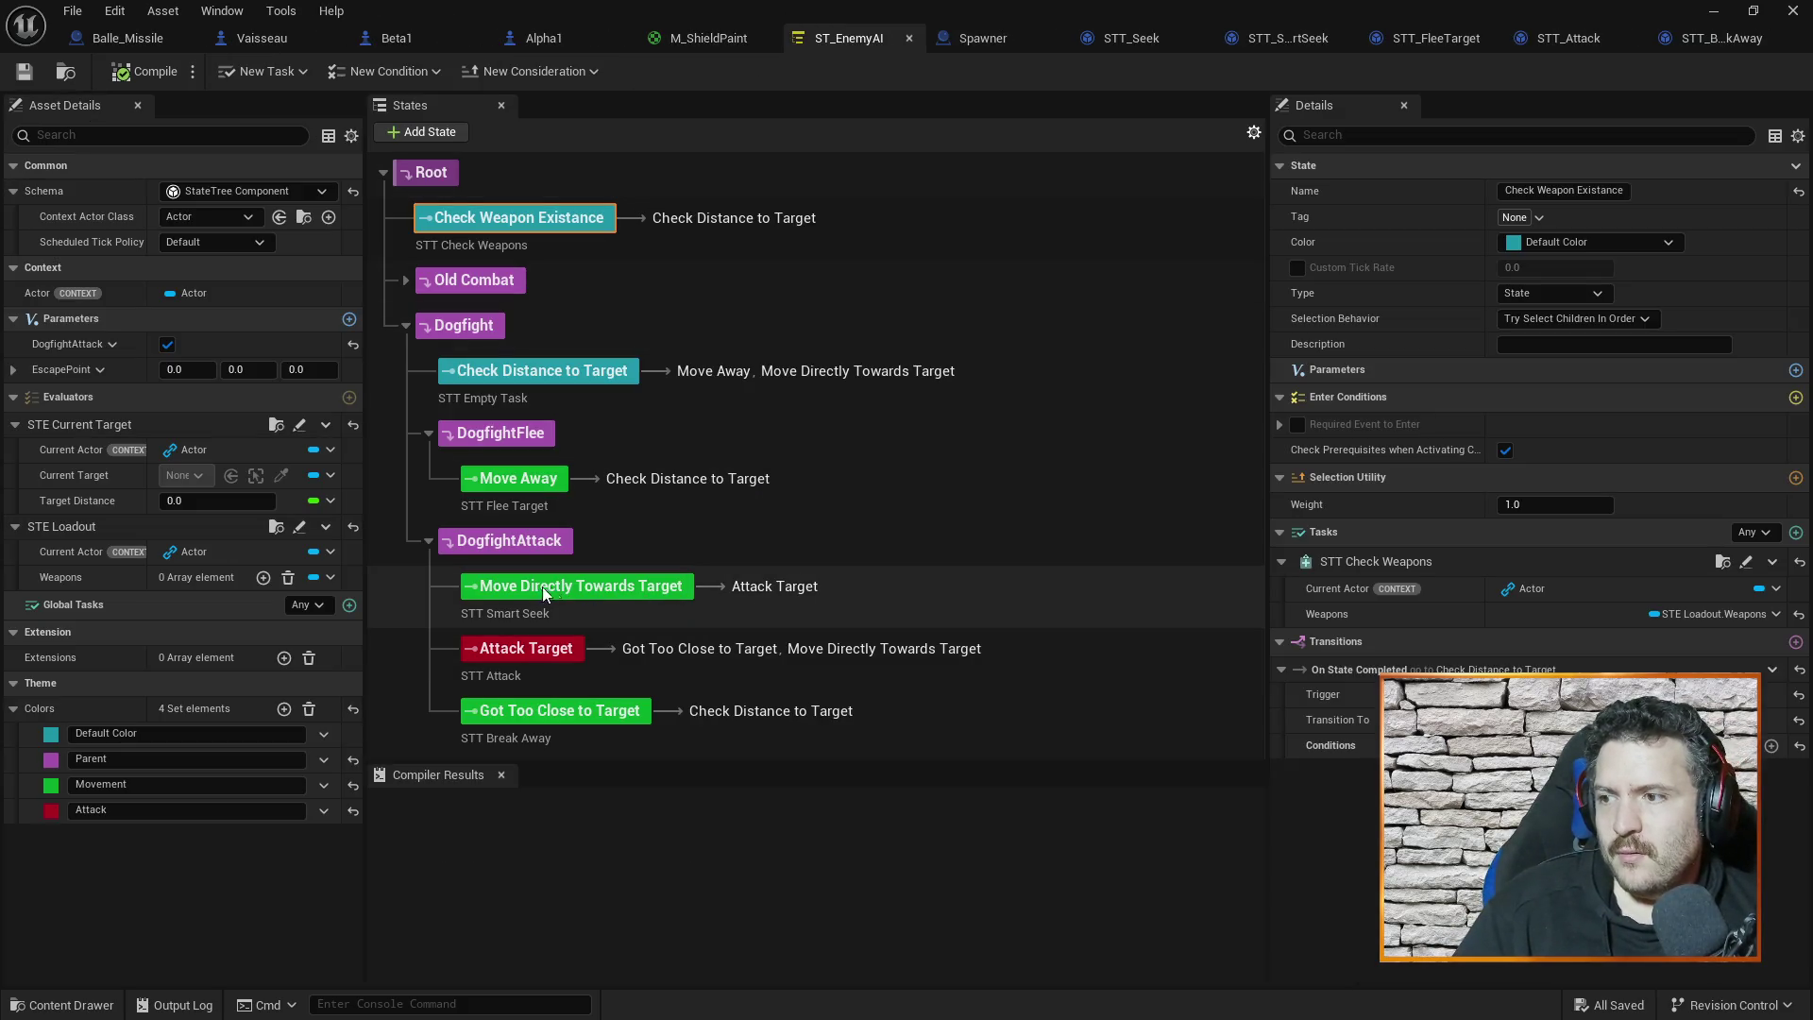
Step: View the start of the STT_SmartSeek graph and the STT_Attack graph, then return to ST_EnemyAI
left_click(1269, 36)
mouse_move(1188, 332)
left_mouse_down()
mouse_move(797, 275)
mouse_move(623, 275)
mouse_move(813, 231)
mouse_move(1350, 198)
left_mouse_up()
mouse_move(1224, 174)
left_mouse_down()
mouse_move(1311, 175)
mouse_move(1030, 288)
left_mouse_up()
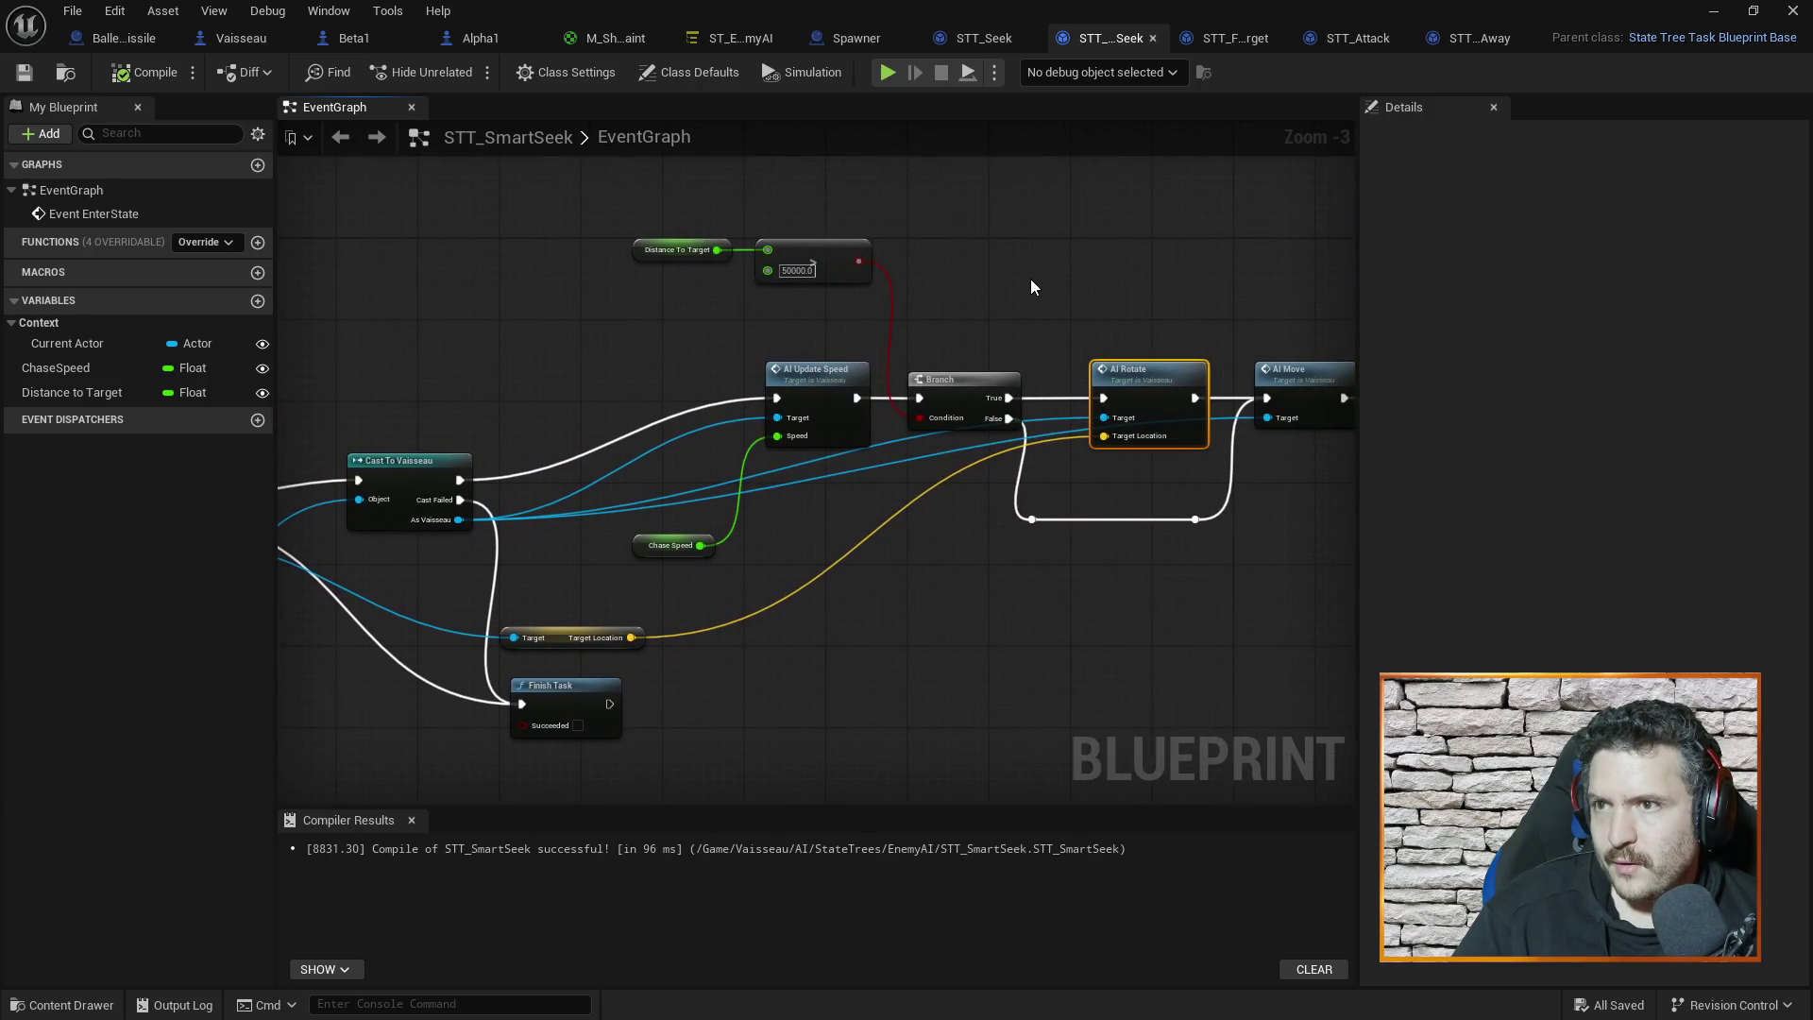
left_click(1357, 40)
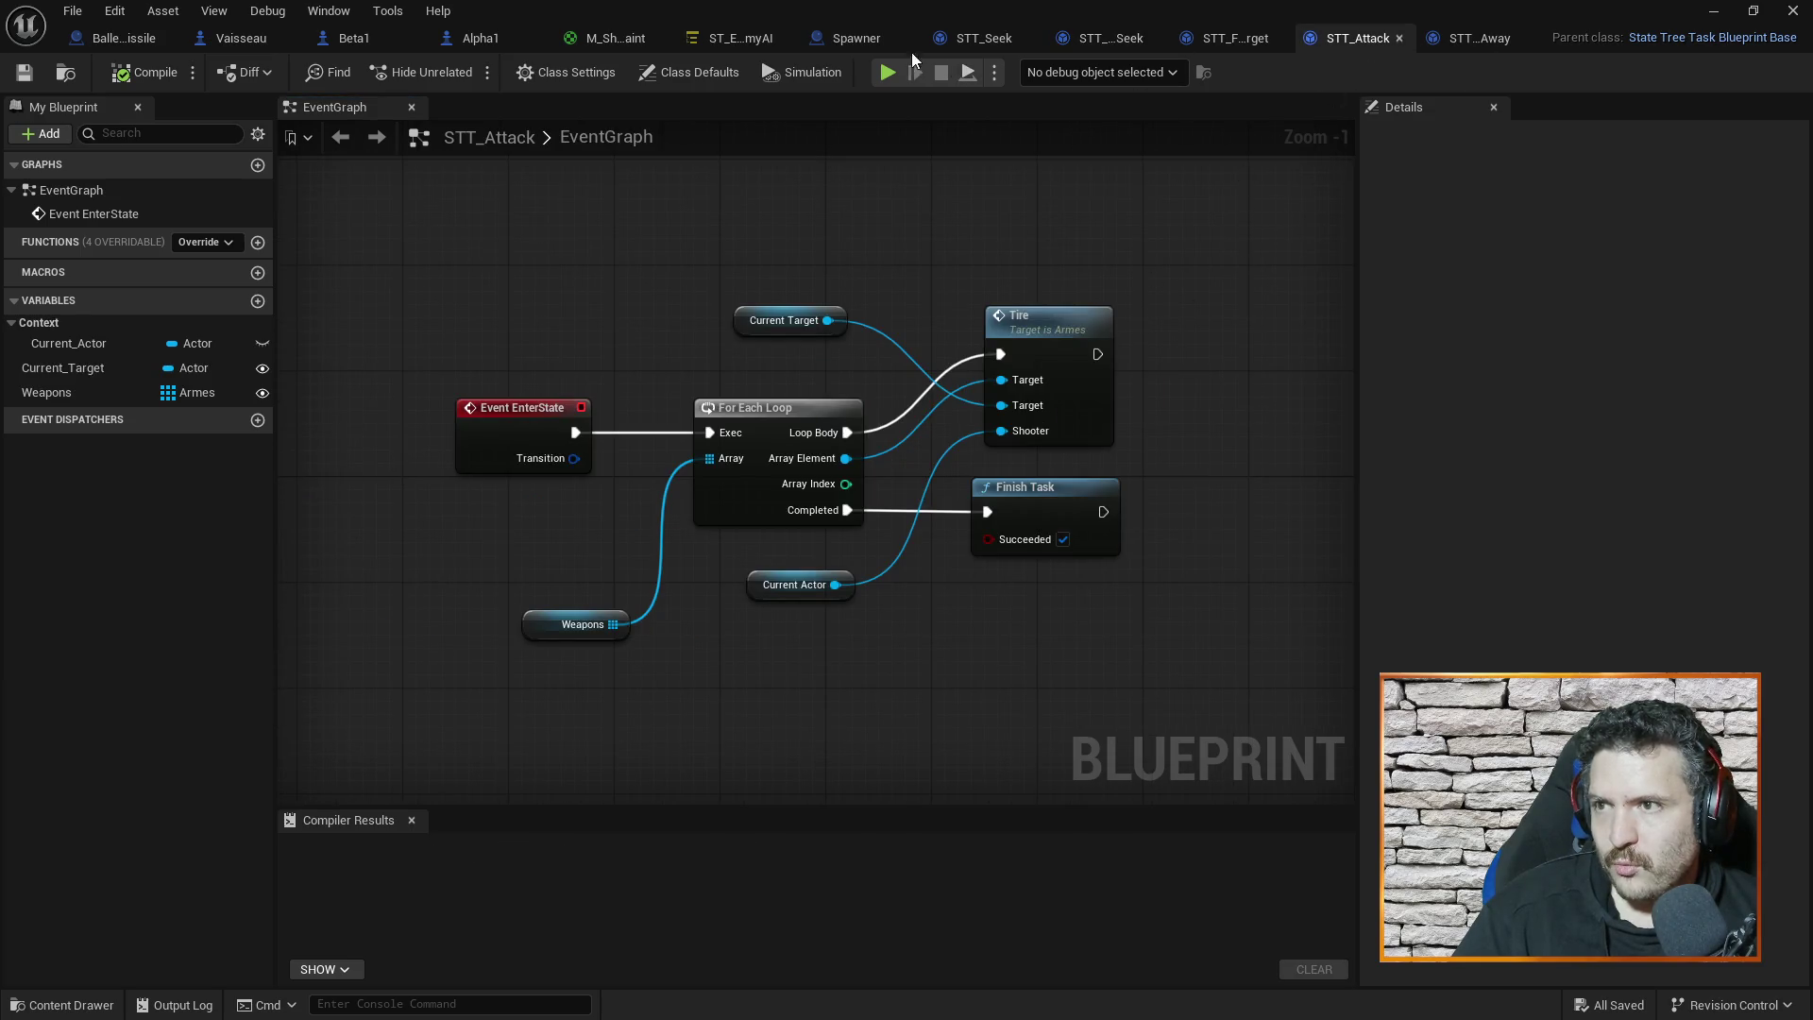
left_click(739, 38)
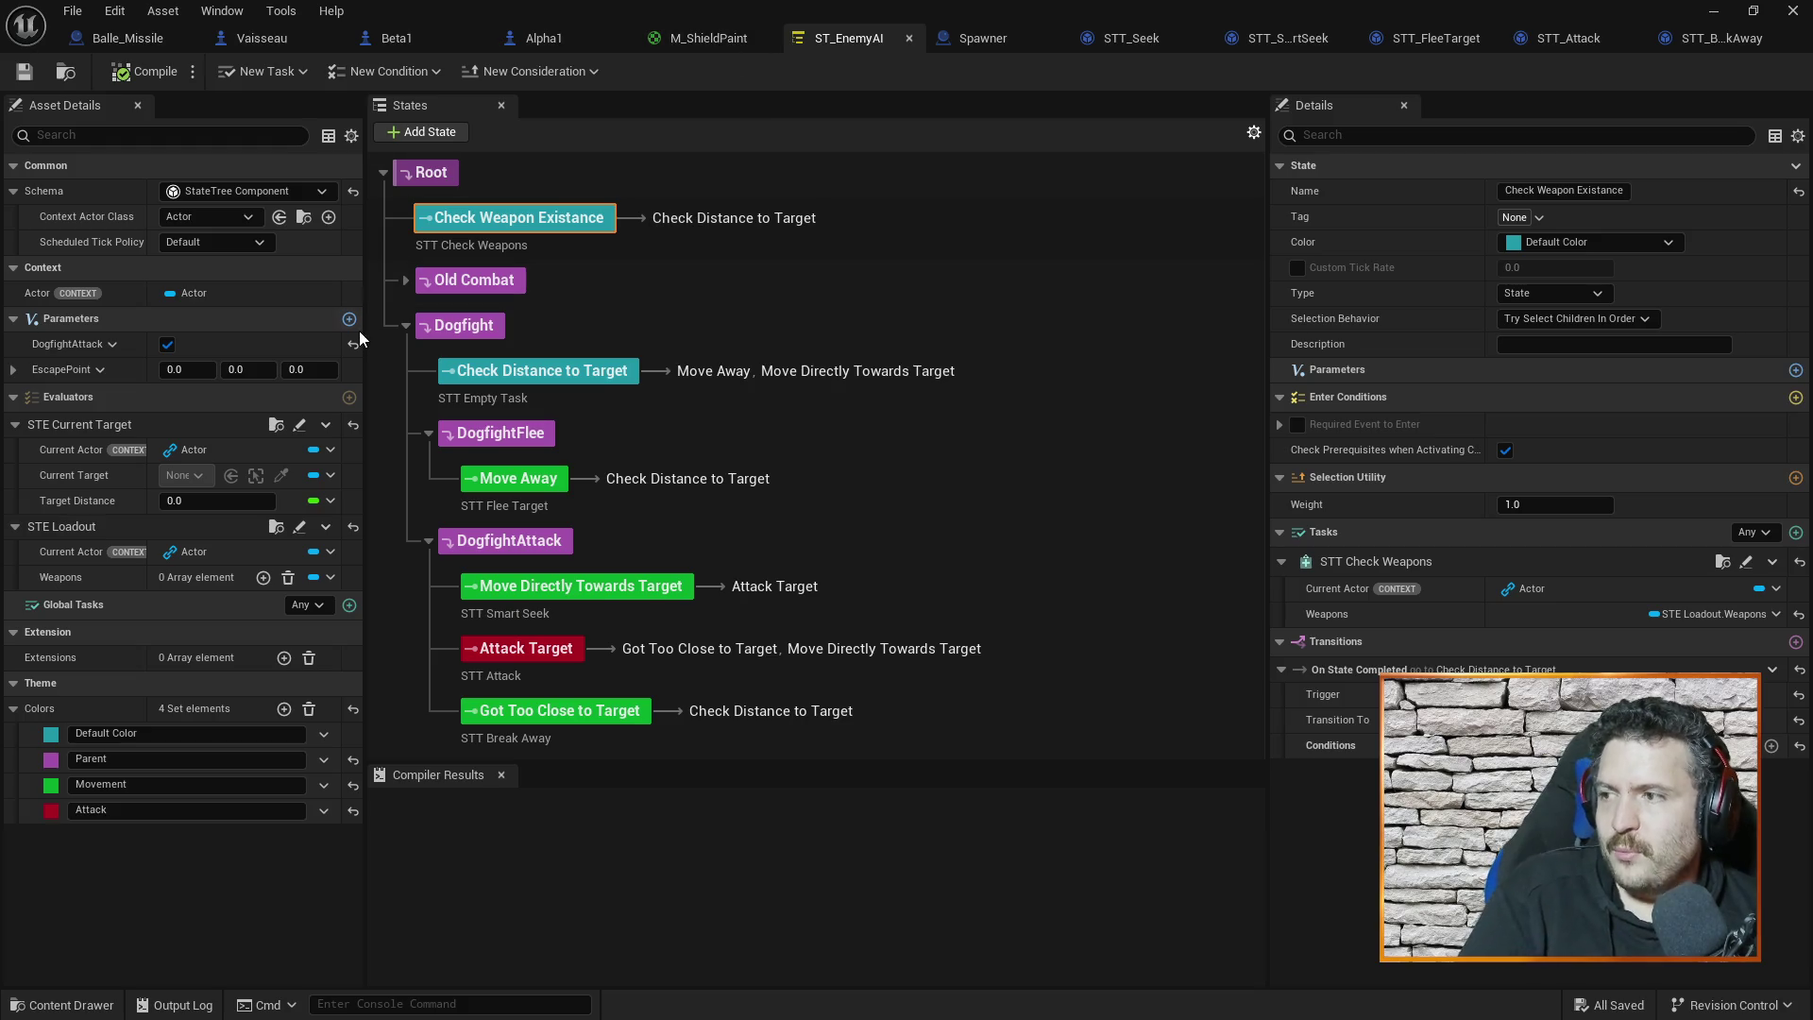
Step: Select the DogfightFlee state while checking the DogfightAttack parameter's options
left_click(112, 345)
left_click(112, 343)
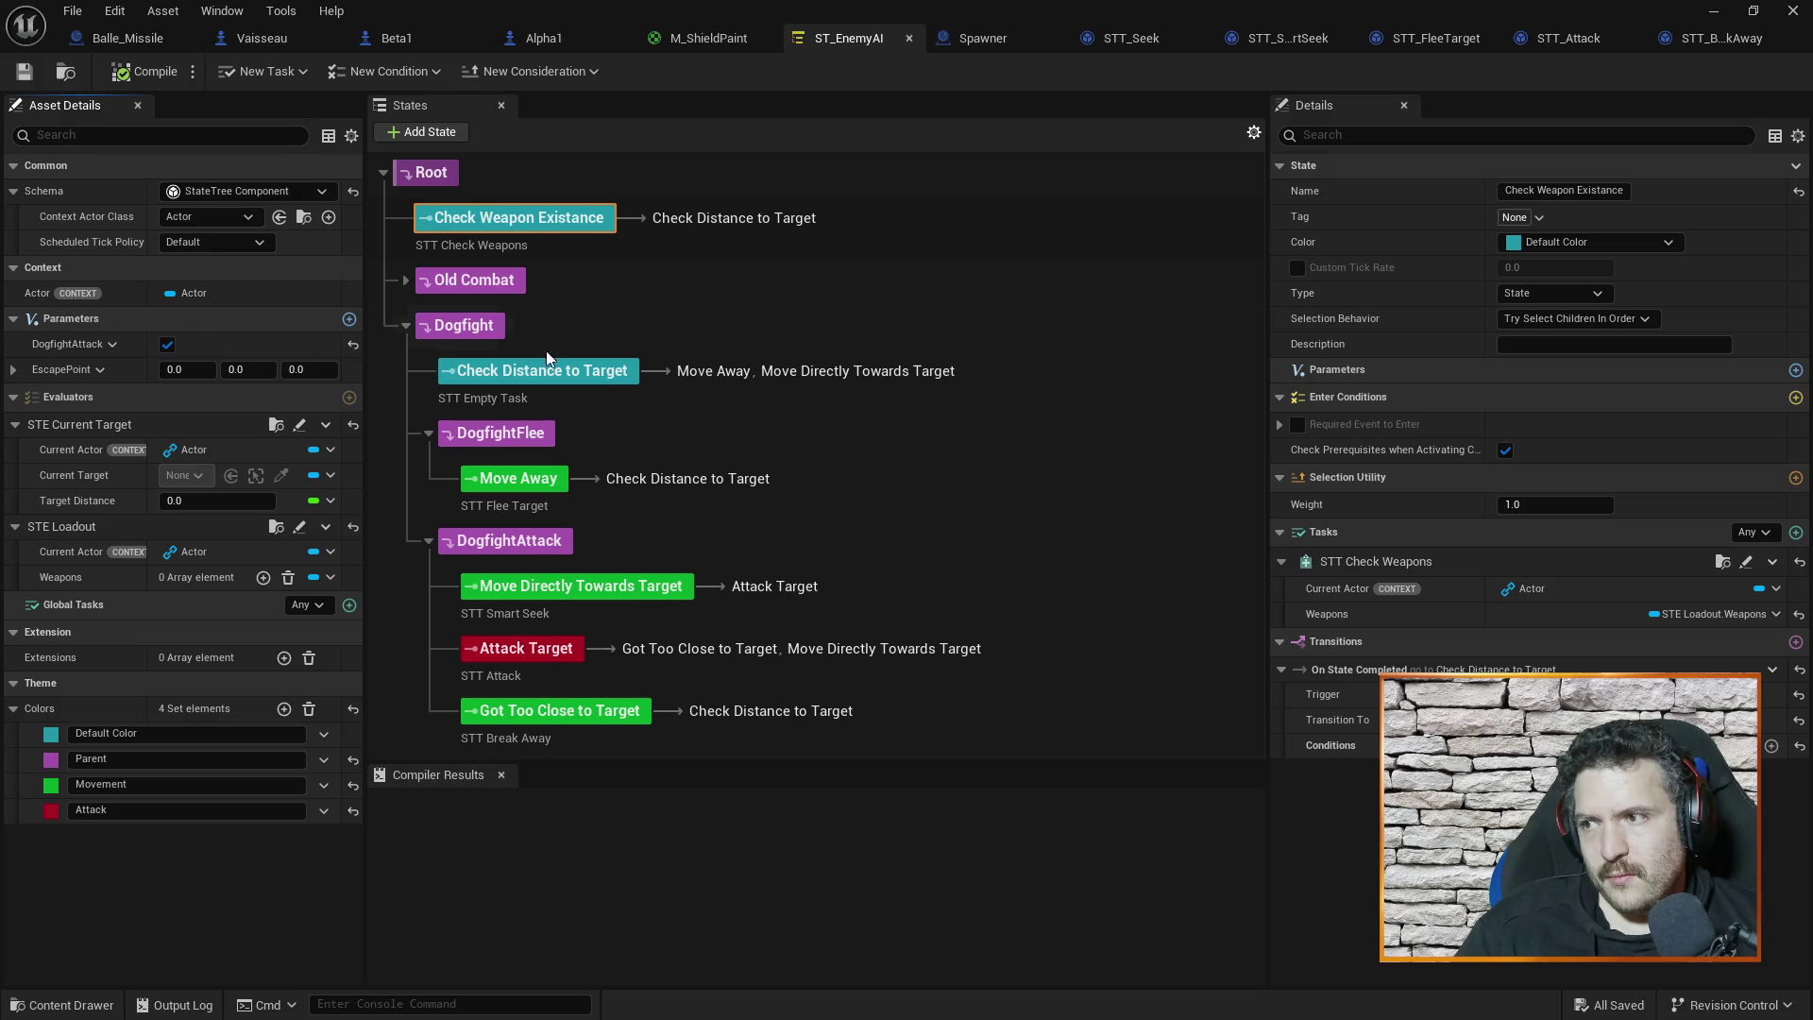
left_click(501, 433)
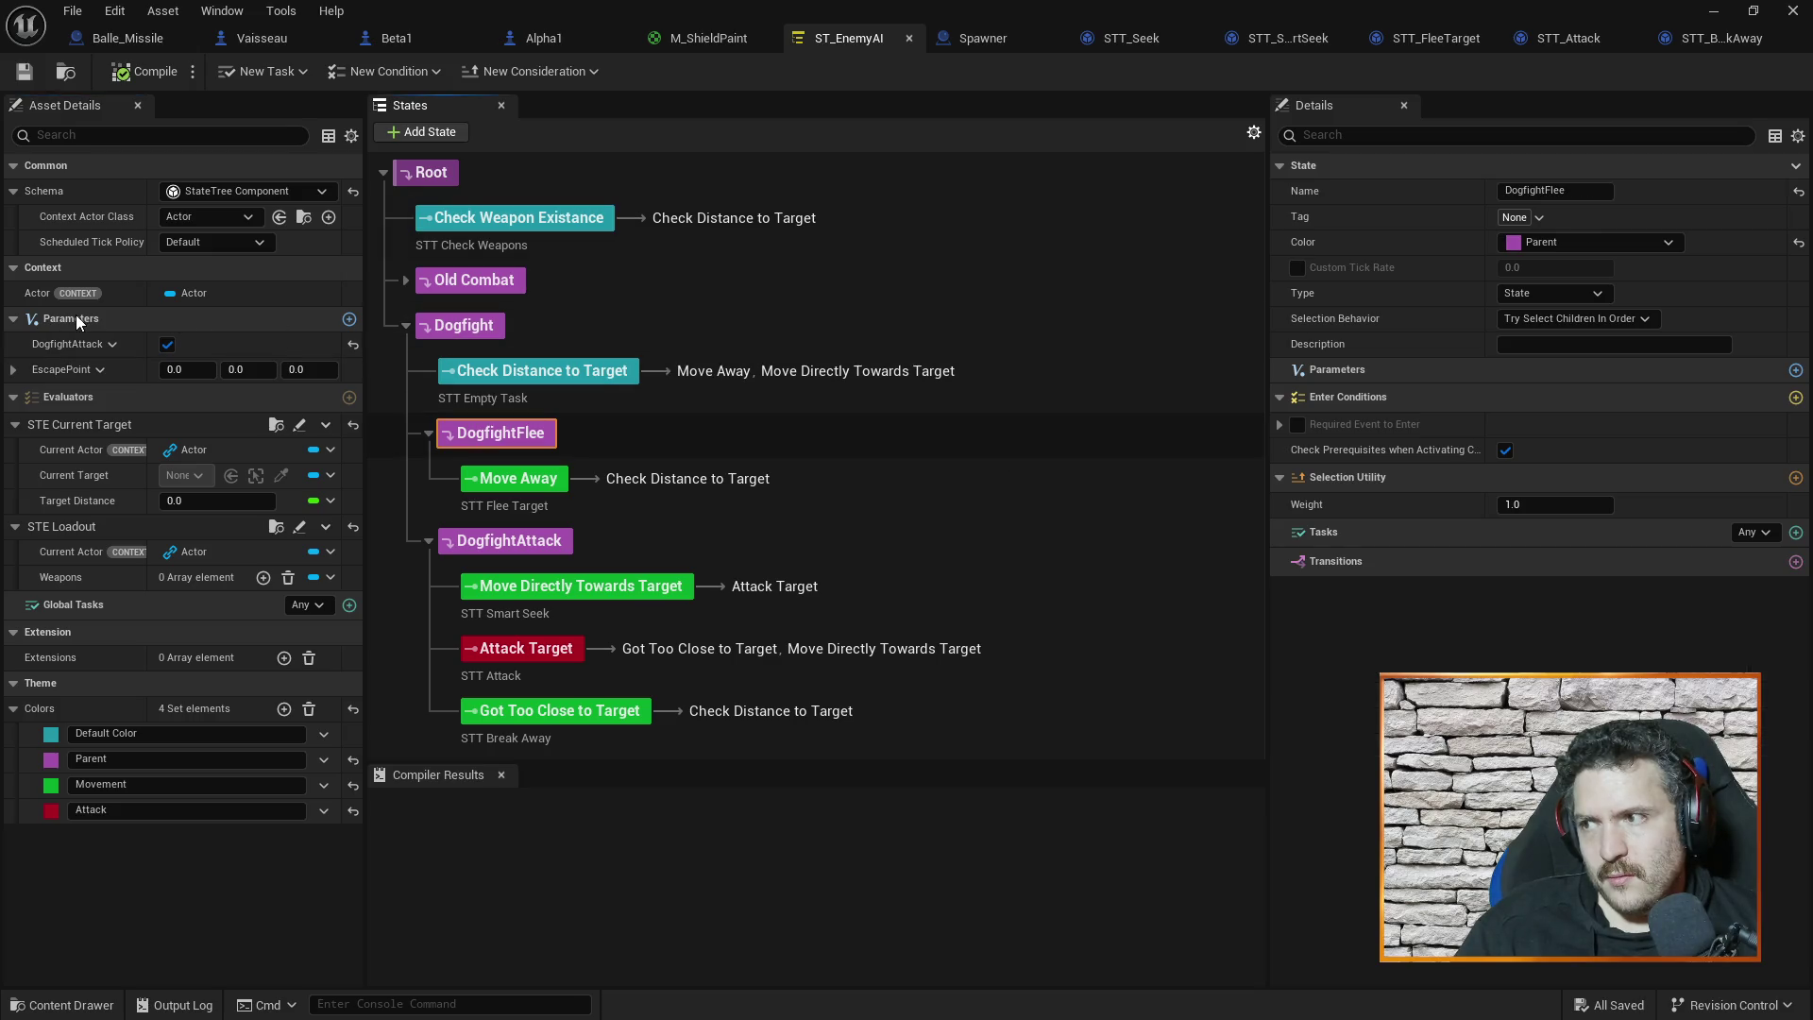
left_click(83, 343)
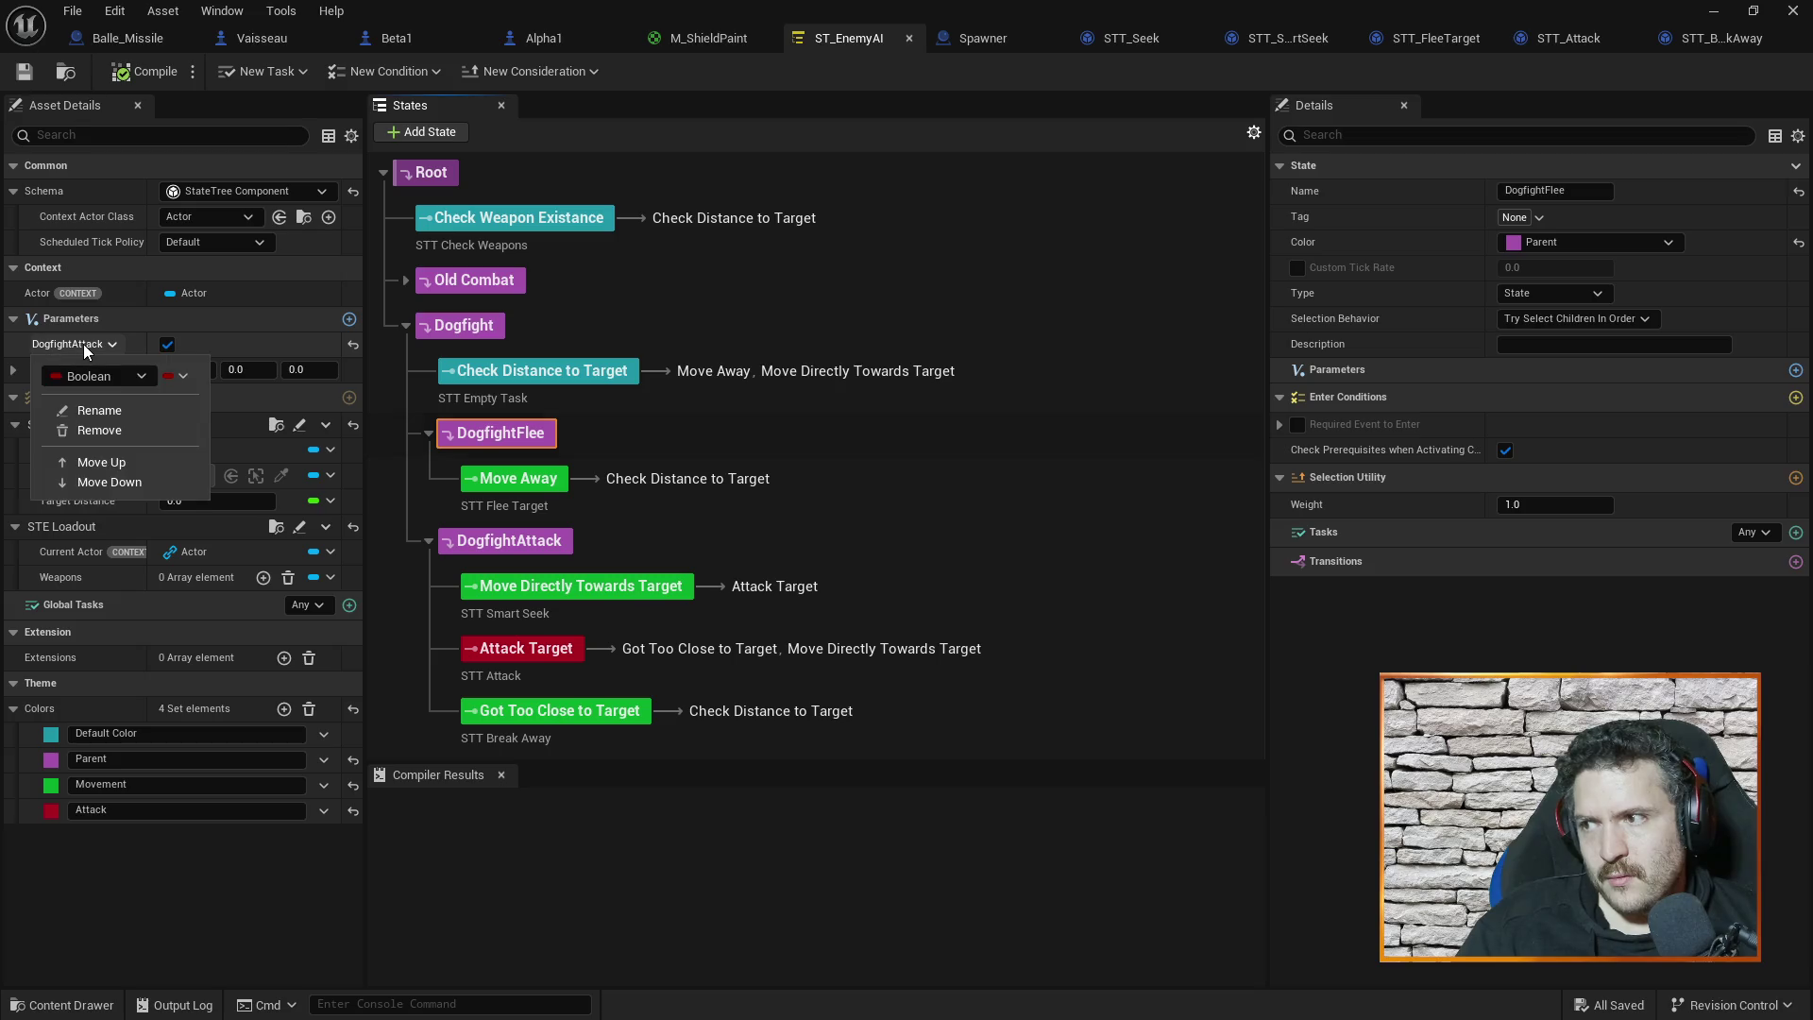
left_click(83, 343)
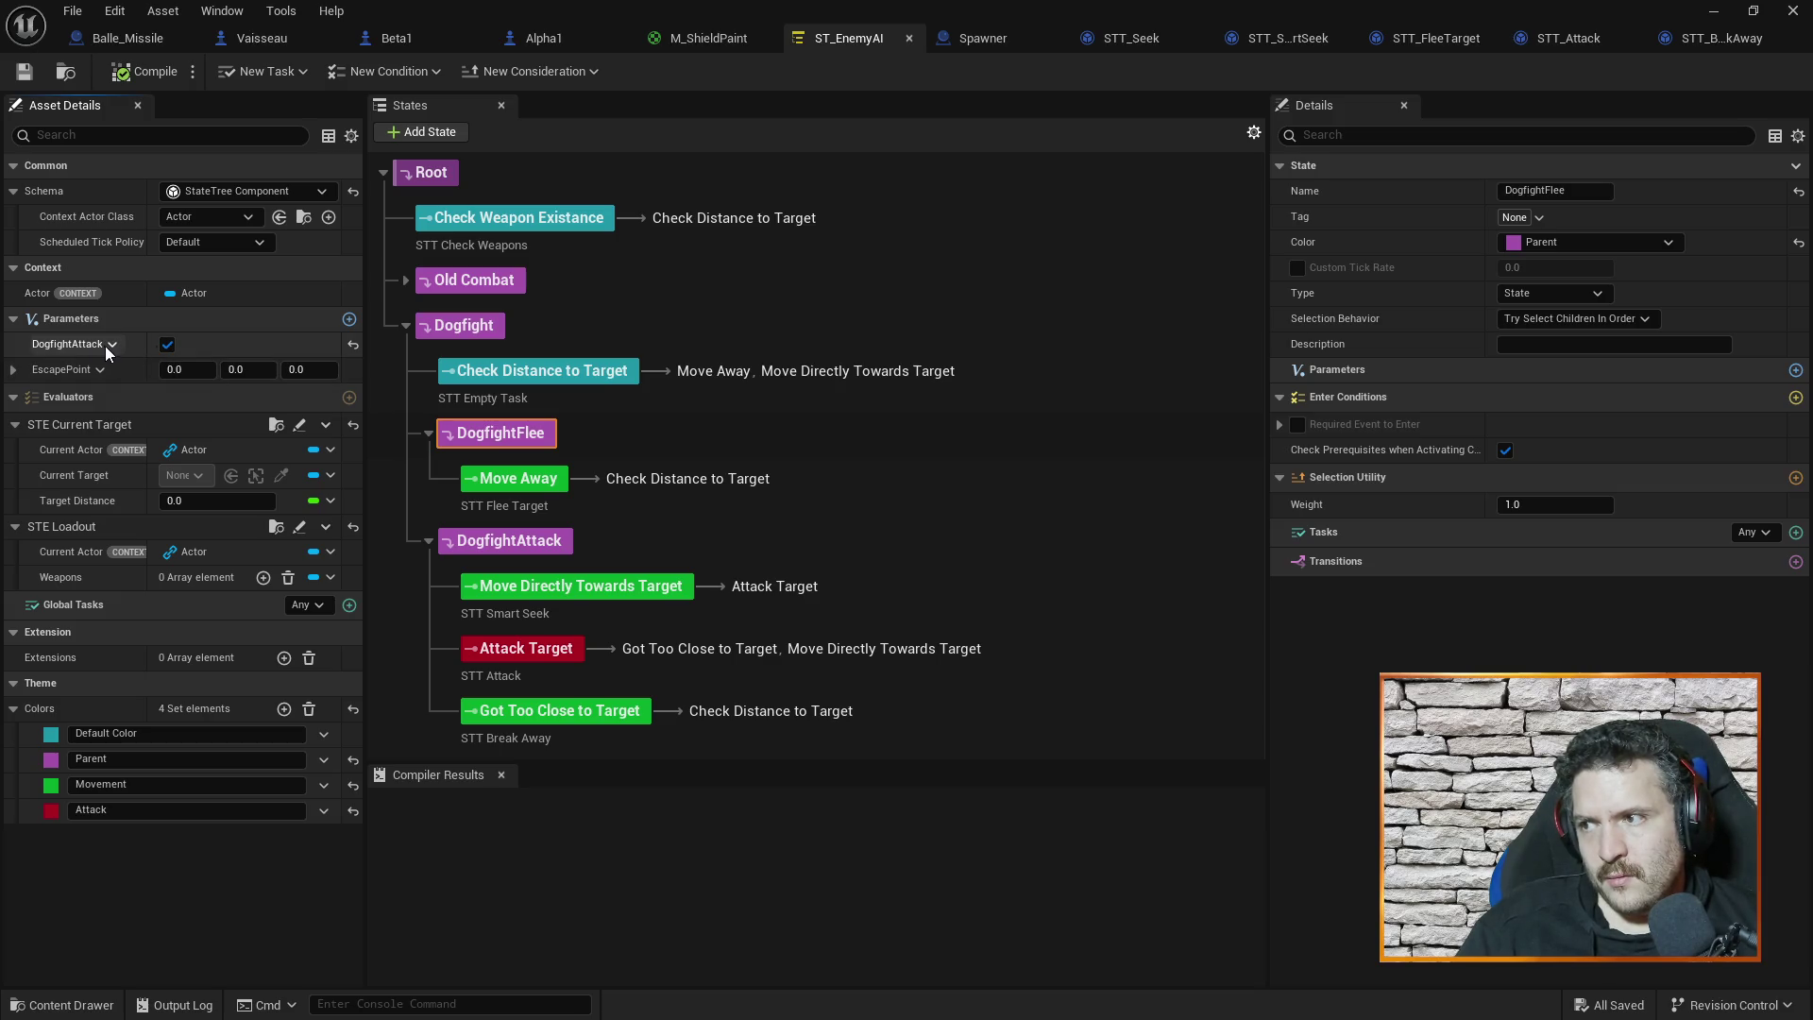
Step: Toggle DogfightAttack's default value, leaving it set to true
double_click(167, 344)
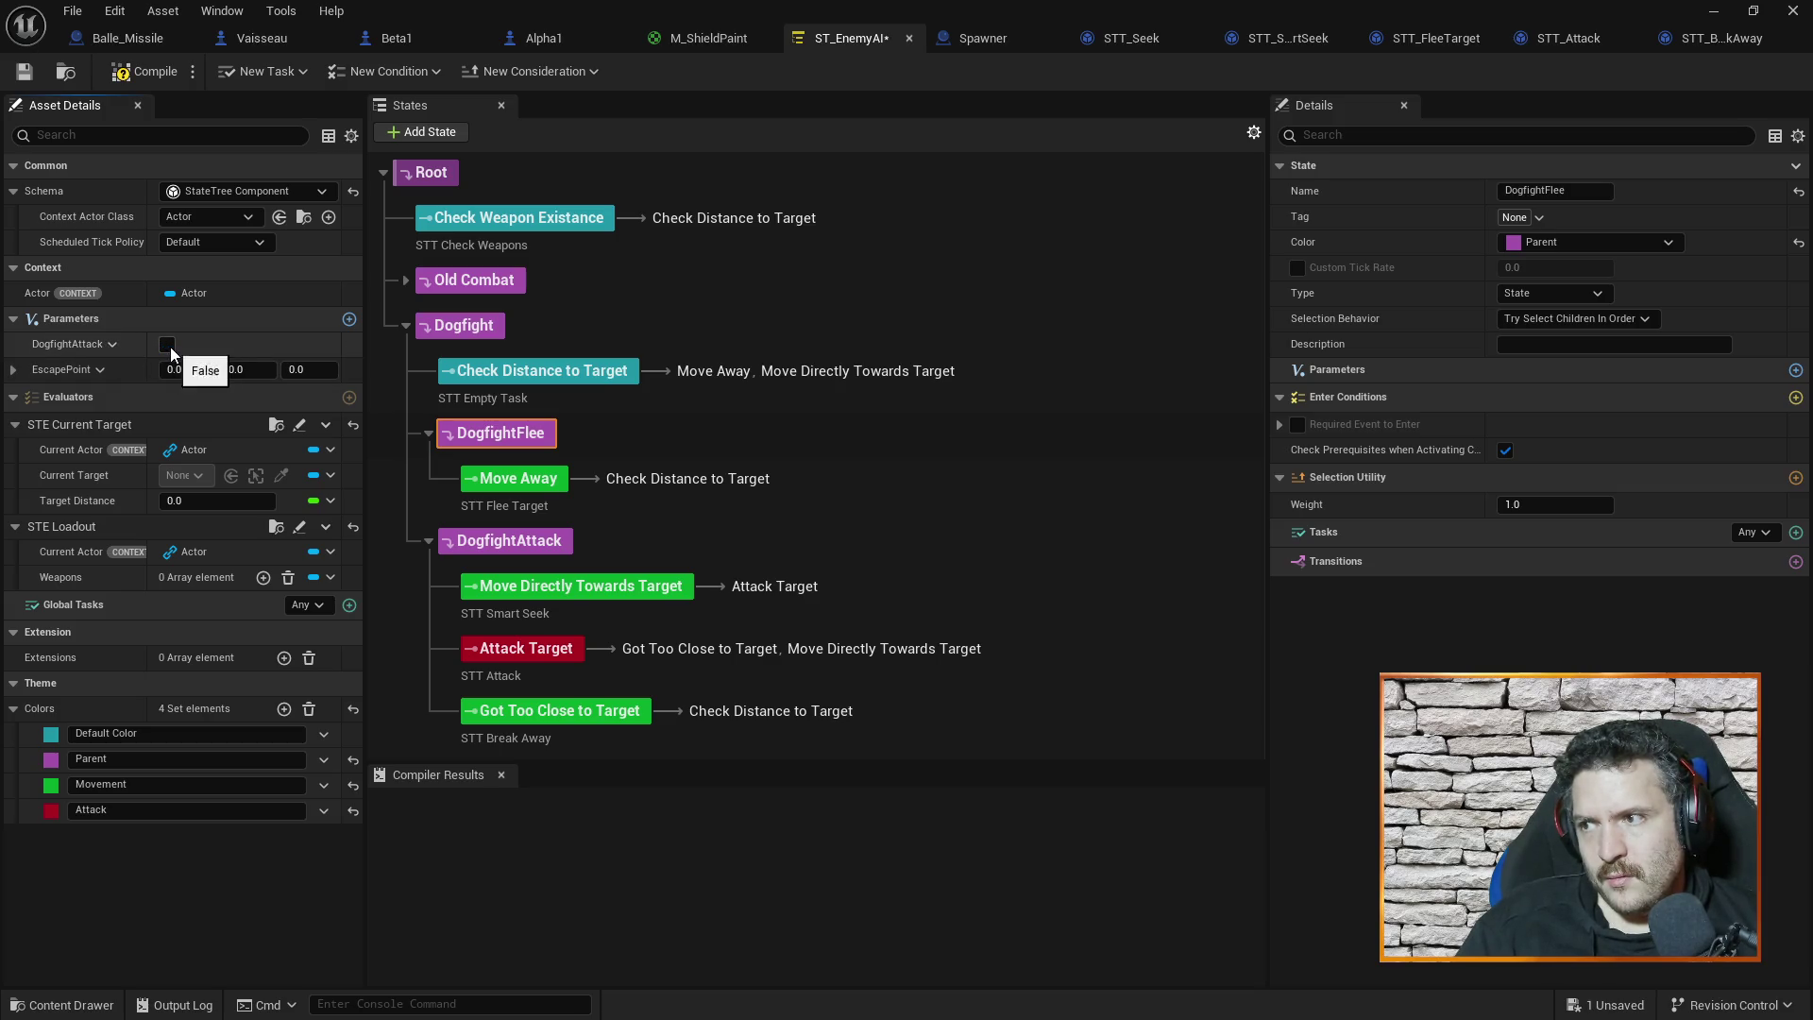
right_click(212, 346)
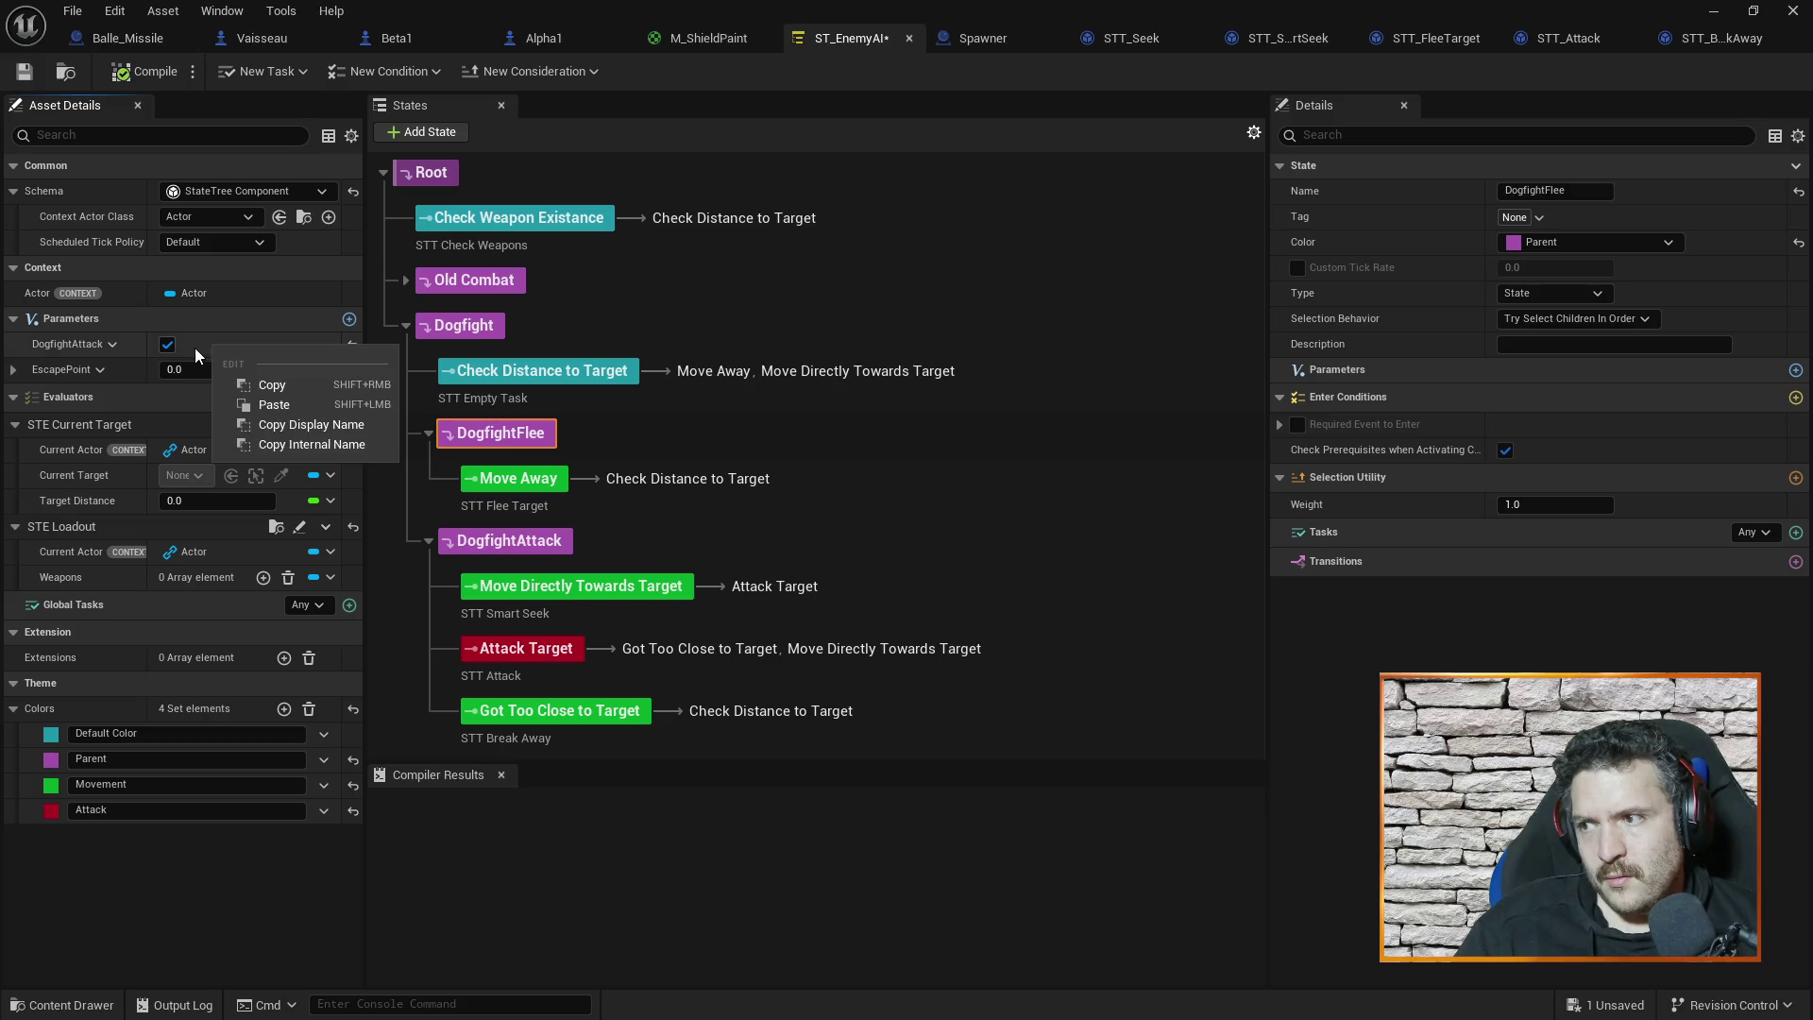
left_click(189, 349)
left_click(174, 348)
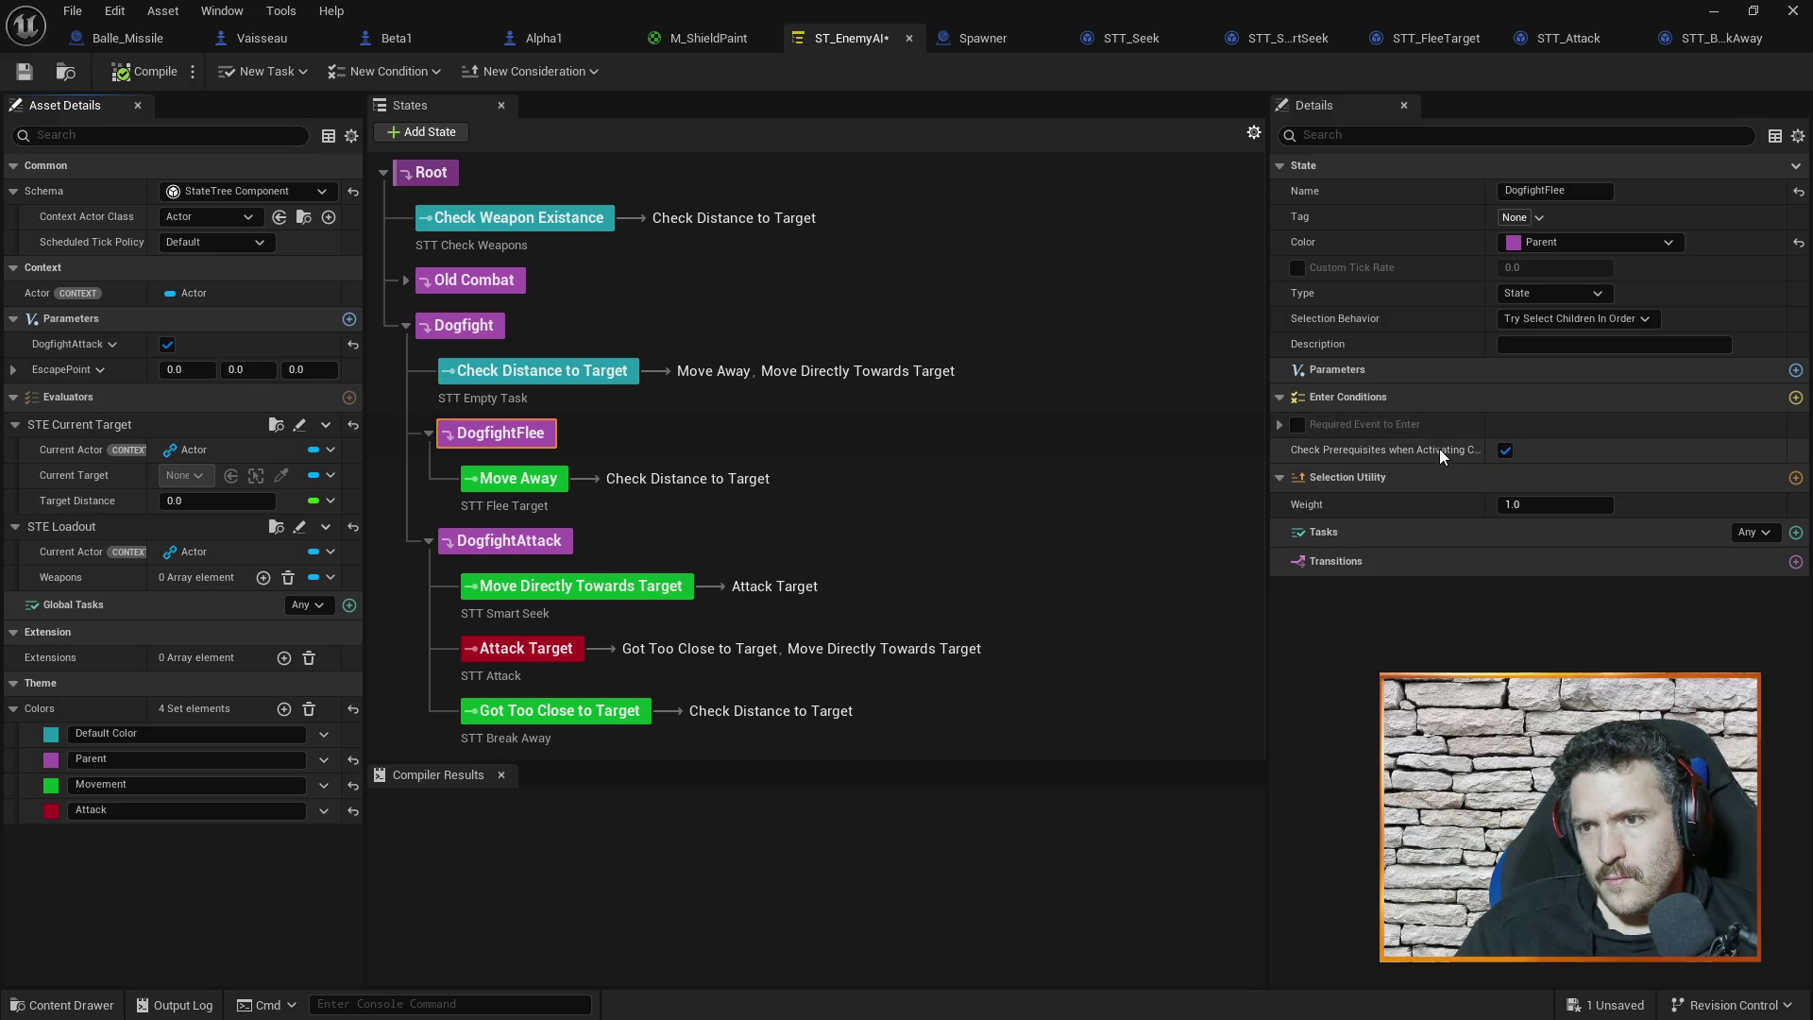
mouse_move(1442, 458)
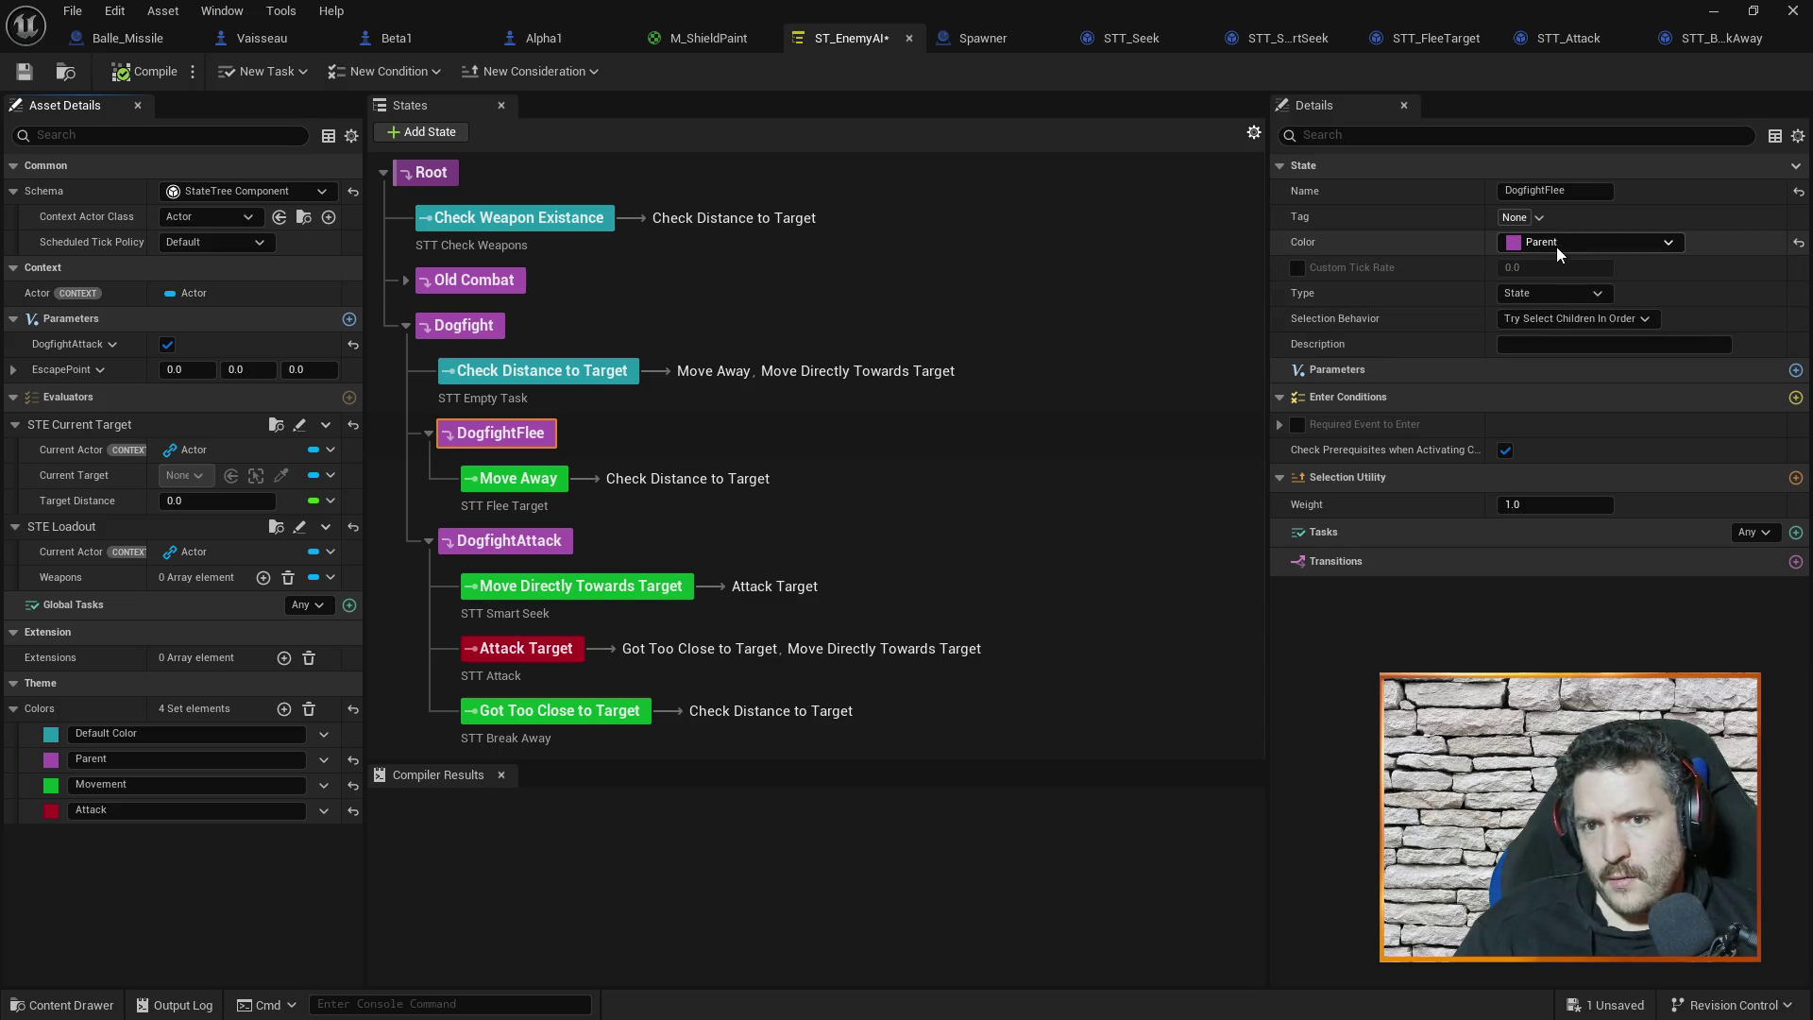
Step: Inspect Root, Check Weapon Existance, Check Distance to Target and Got Too Close to Target, expanding STT Break Away's inputs
left_click(774, 182)
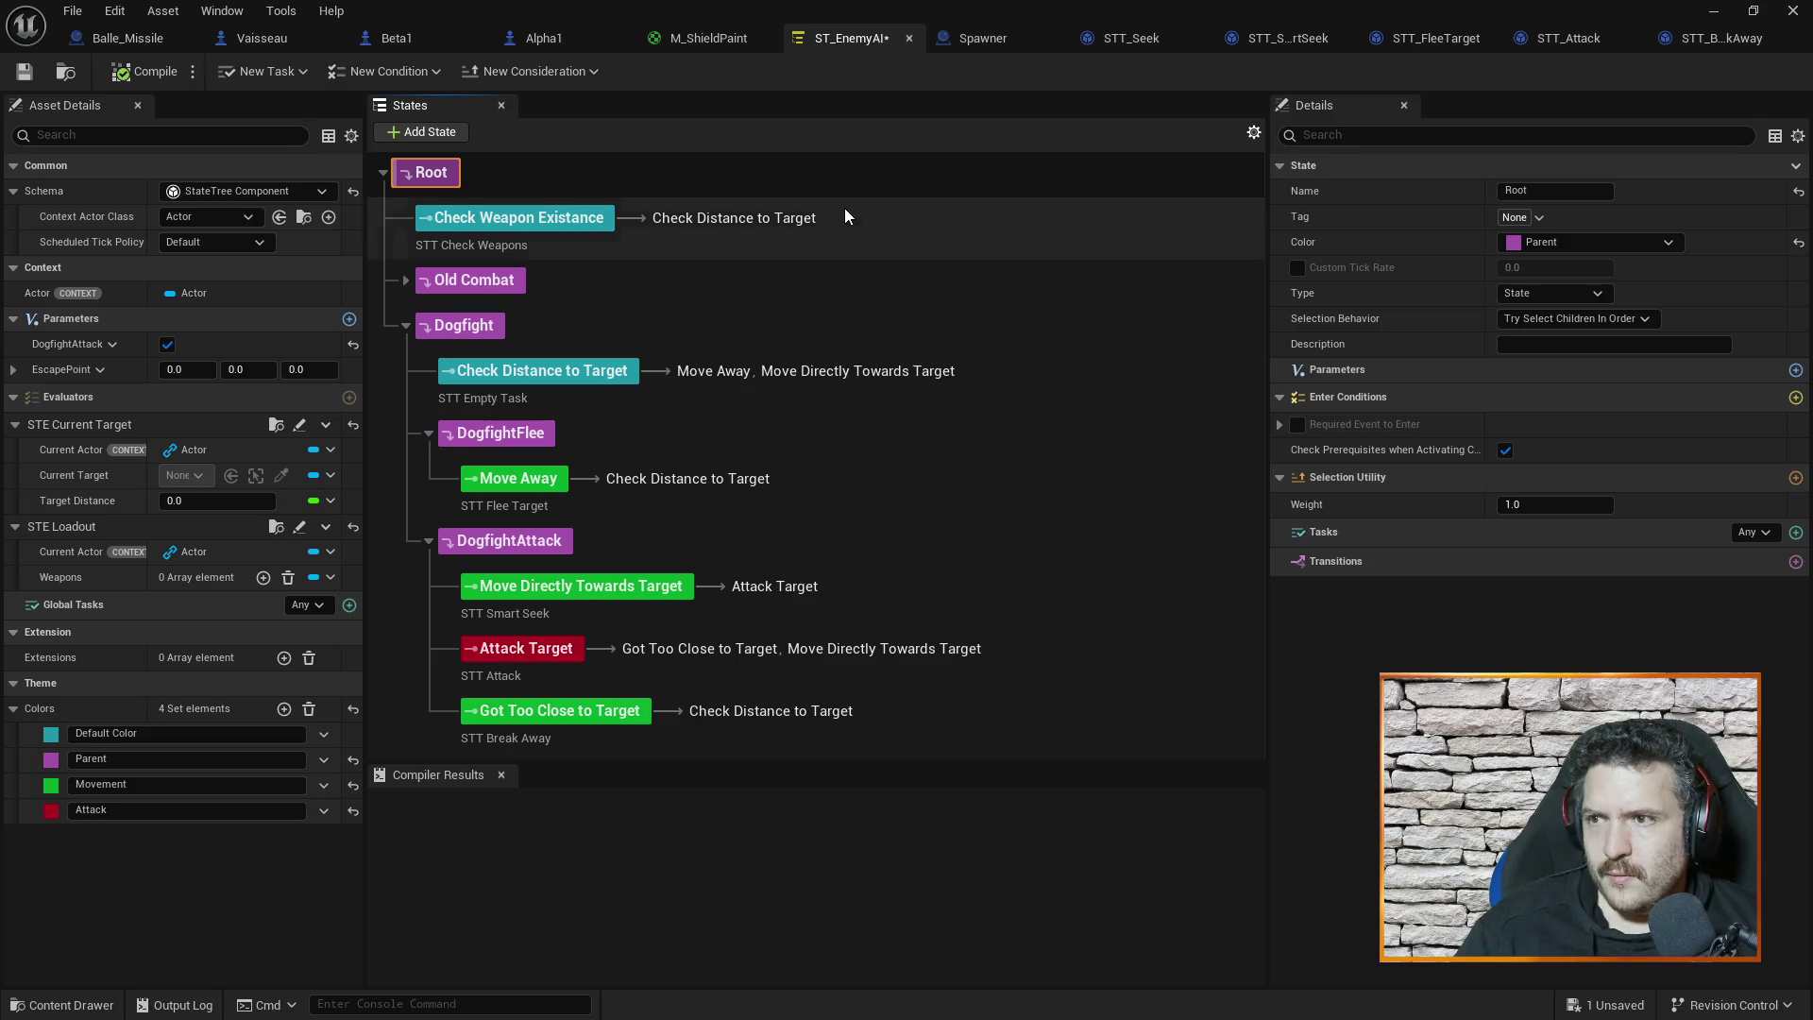
left_click(870, 230)
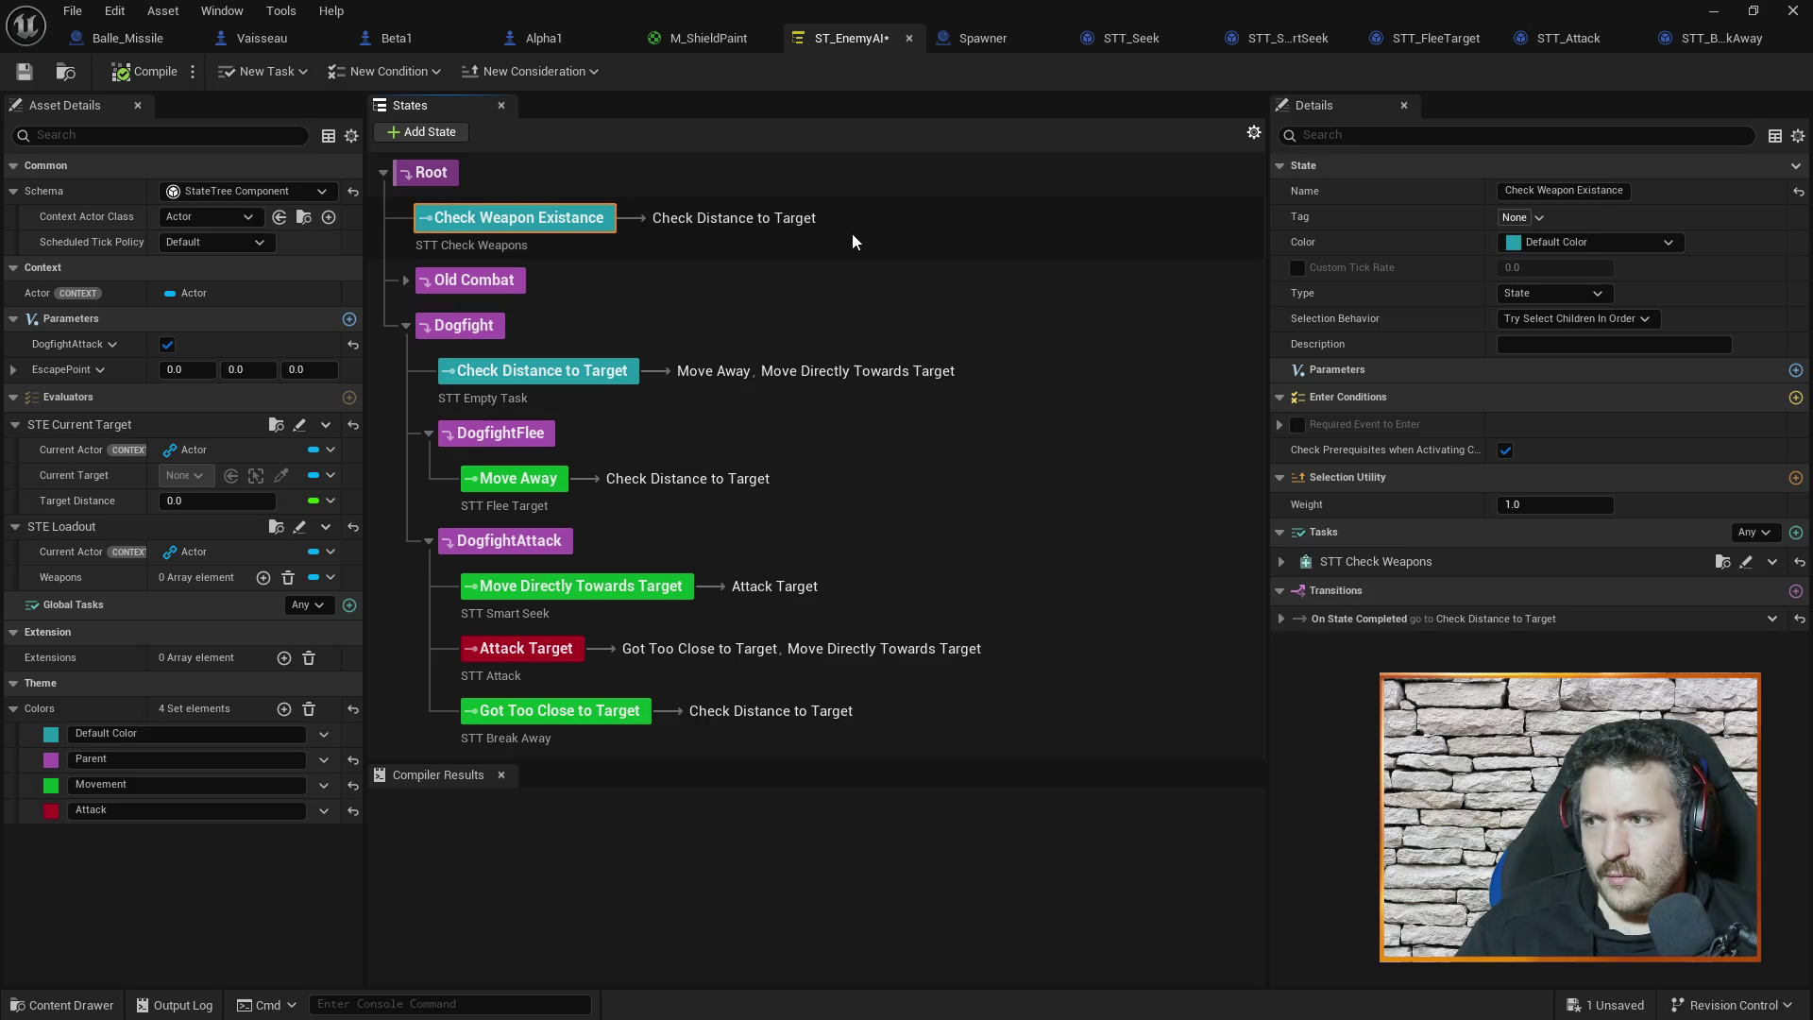
left_click(1056, 383)
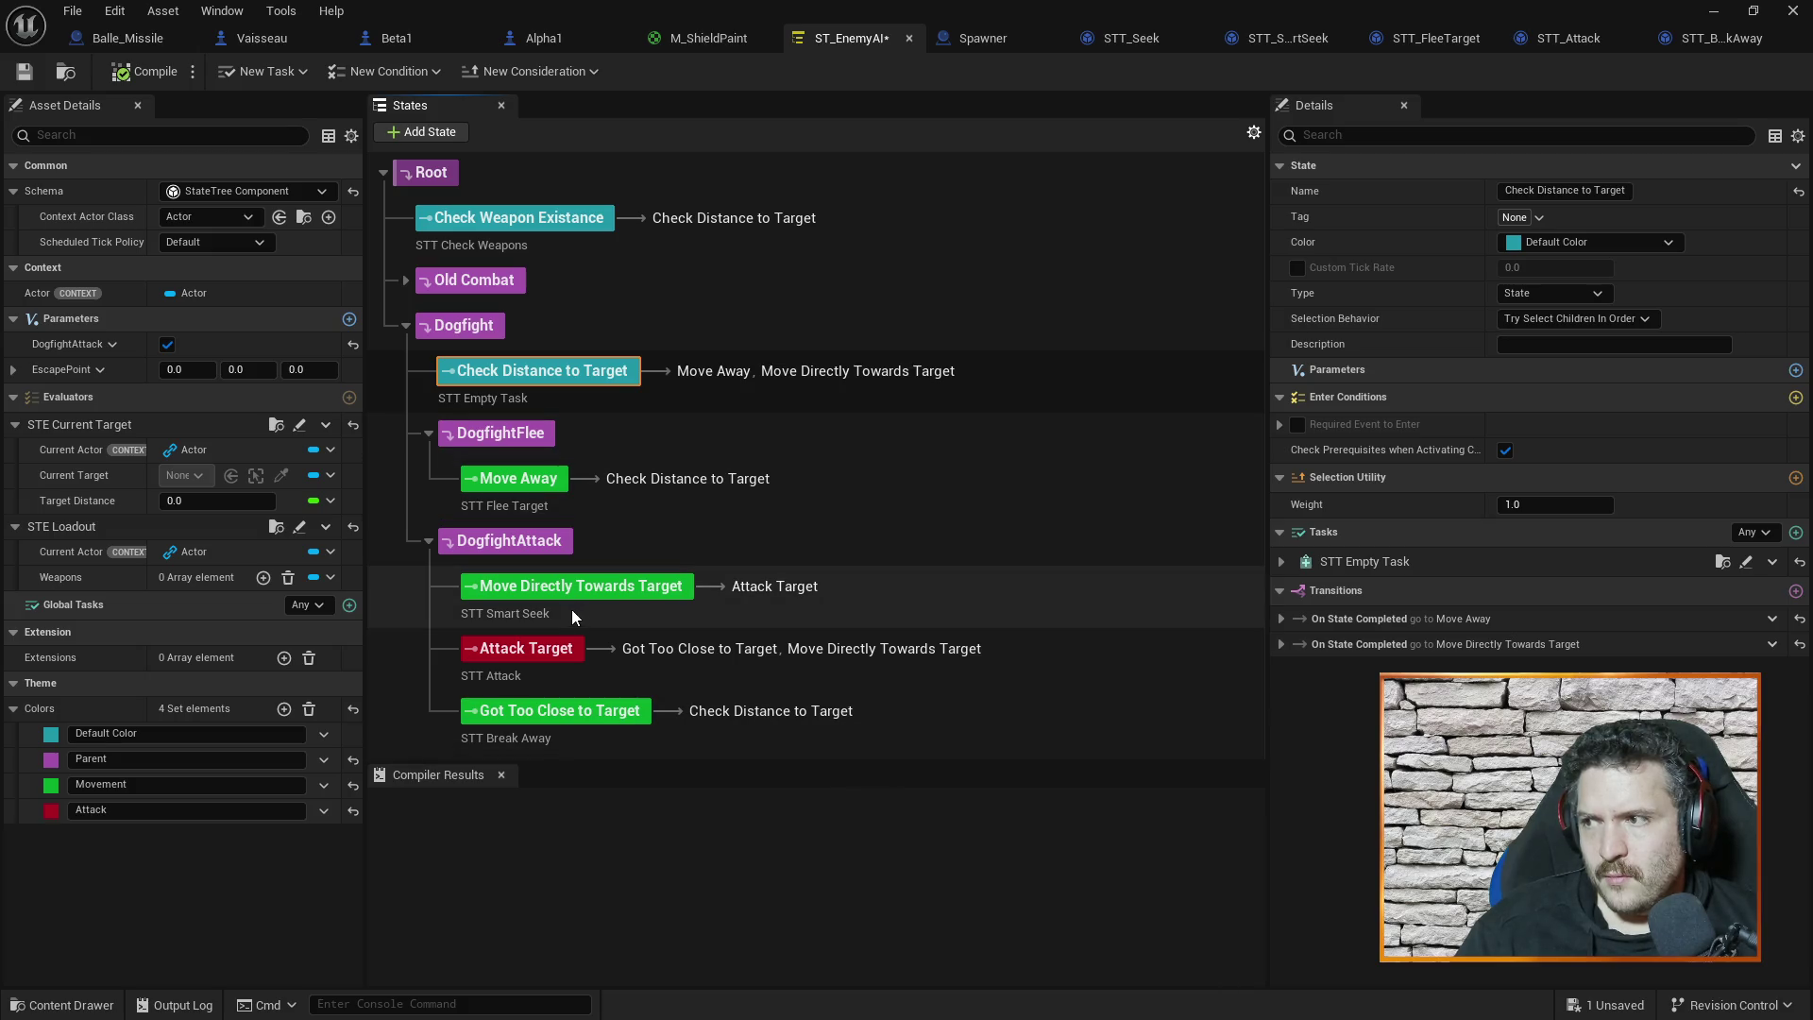
left_click(976, 721)
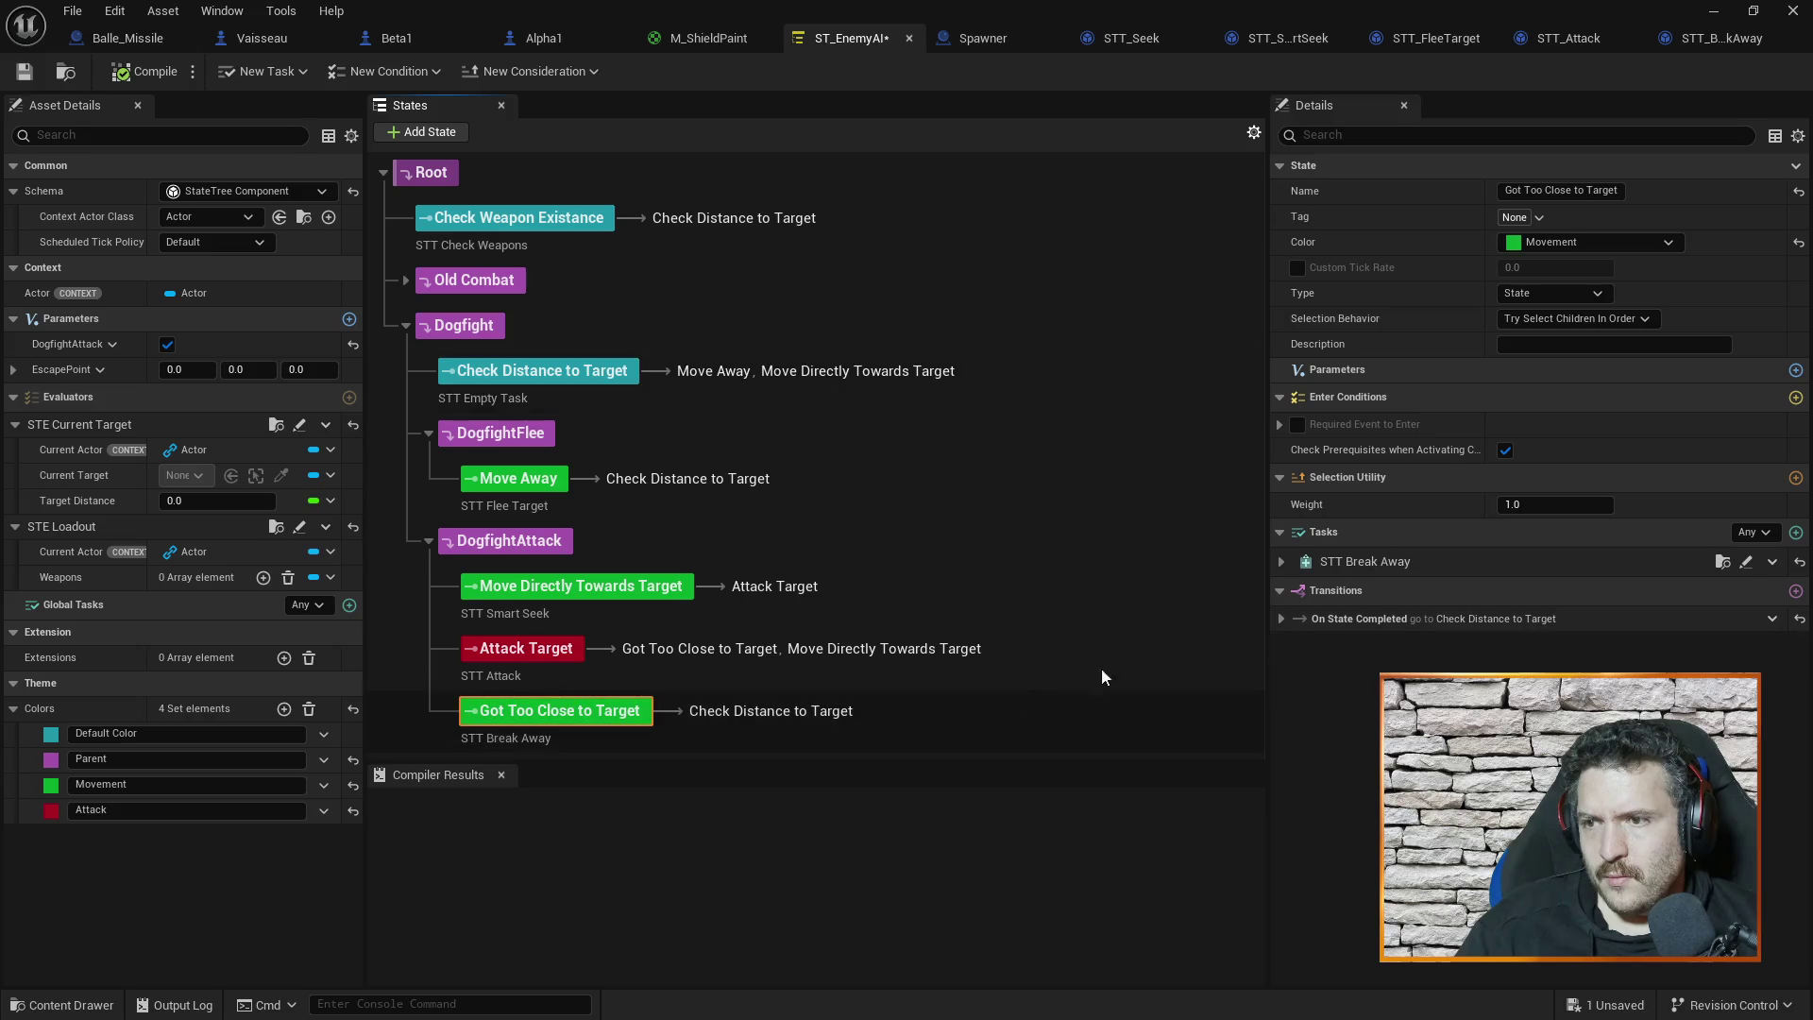
left_click(1281, 562)
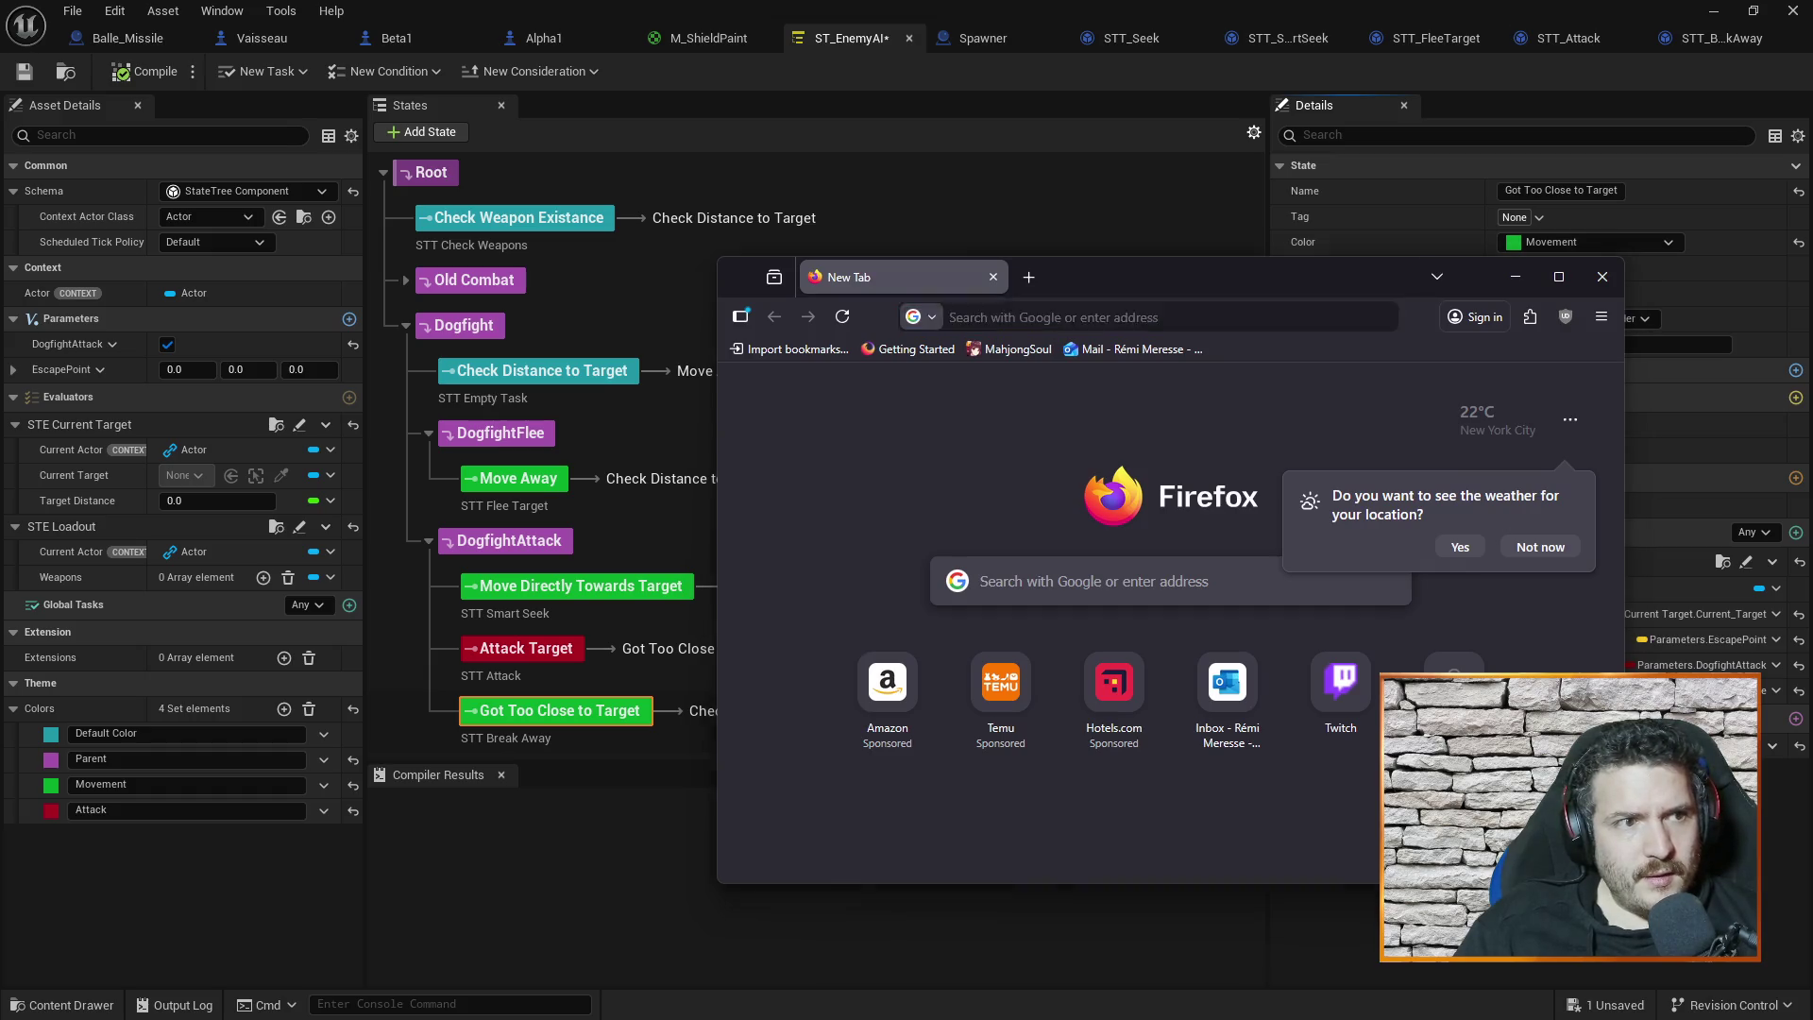
Step: Search Google for 'unreal engine state tree parameters modify' in a maximized Firefox and open the runtime-parameters forum thread
double_click(1126, 269)
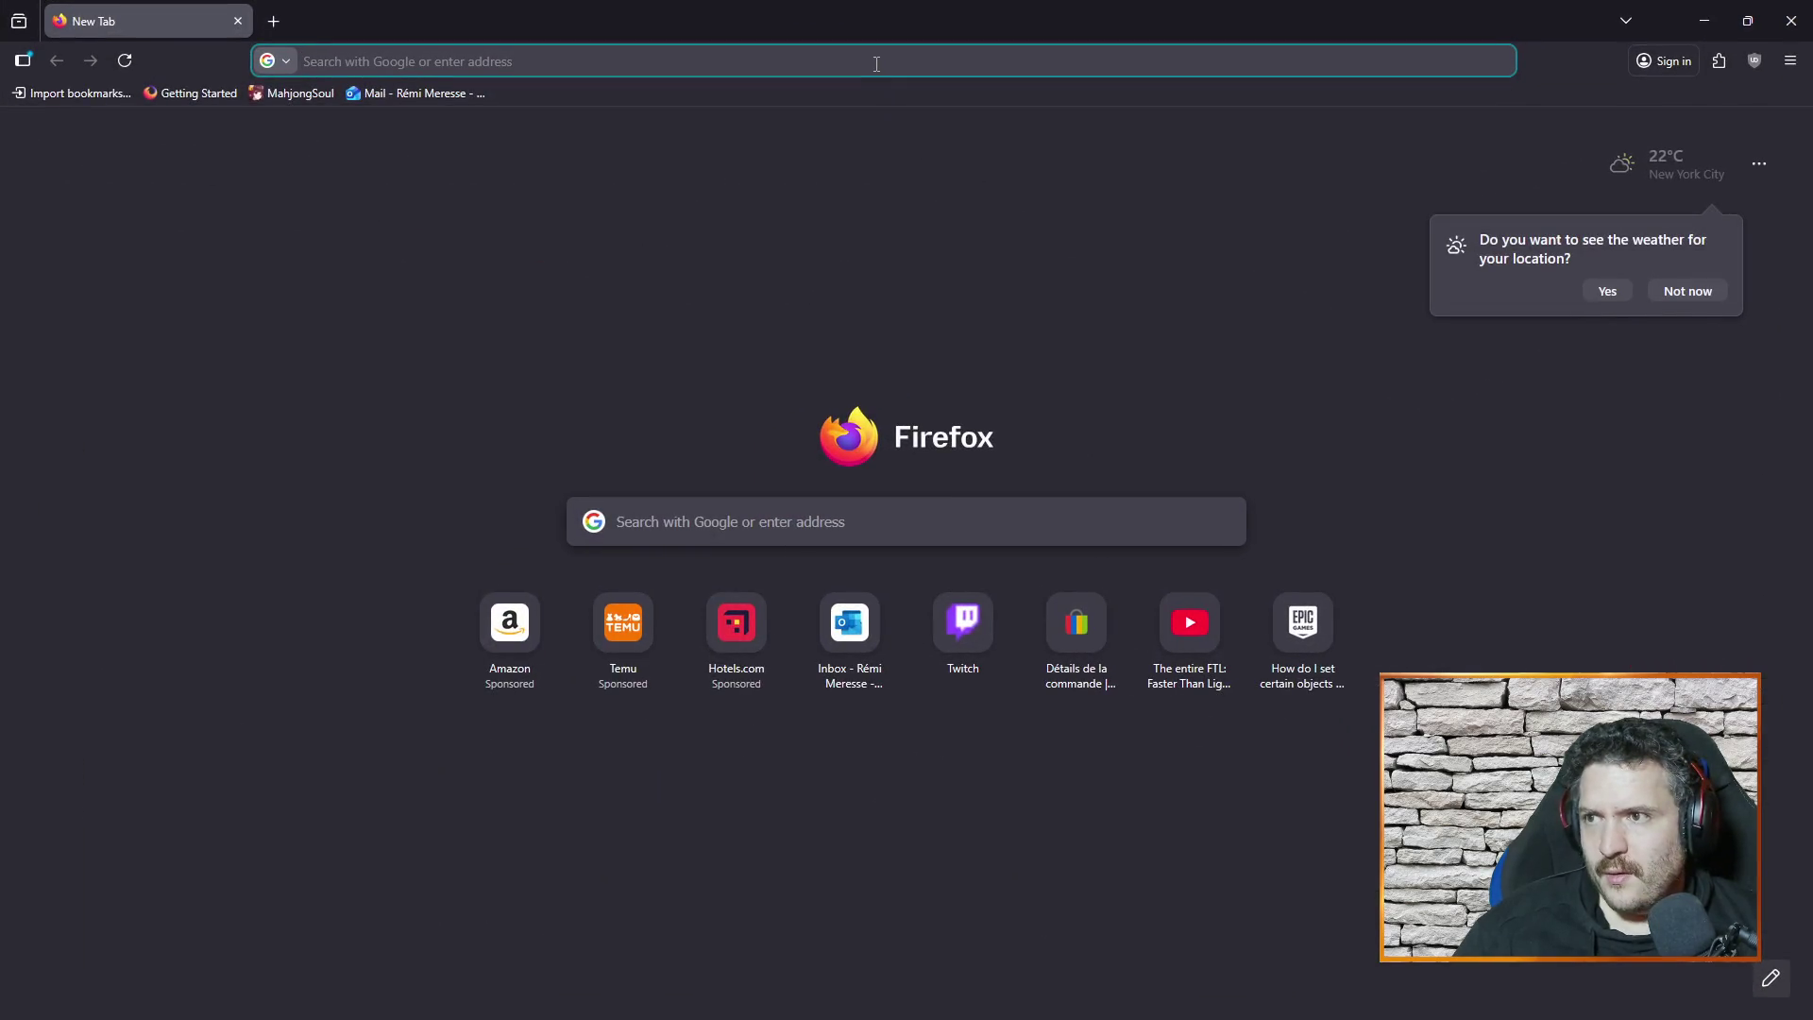
left_click(877, 50)
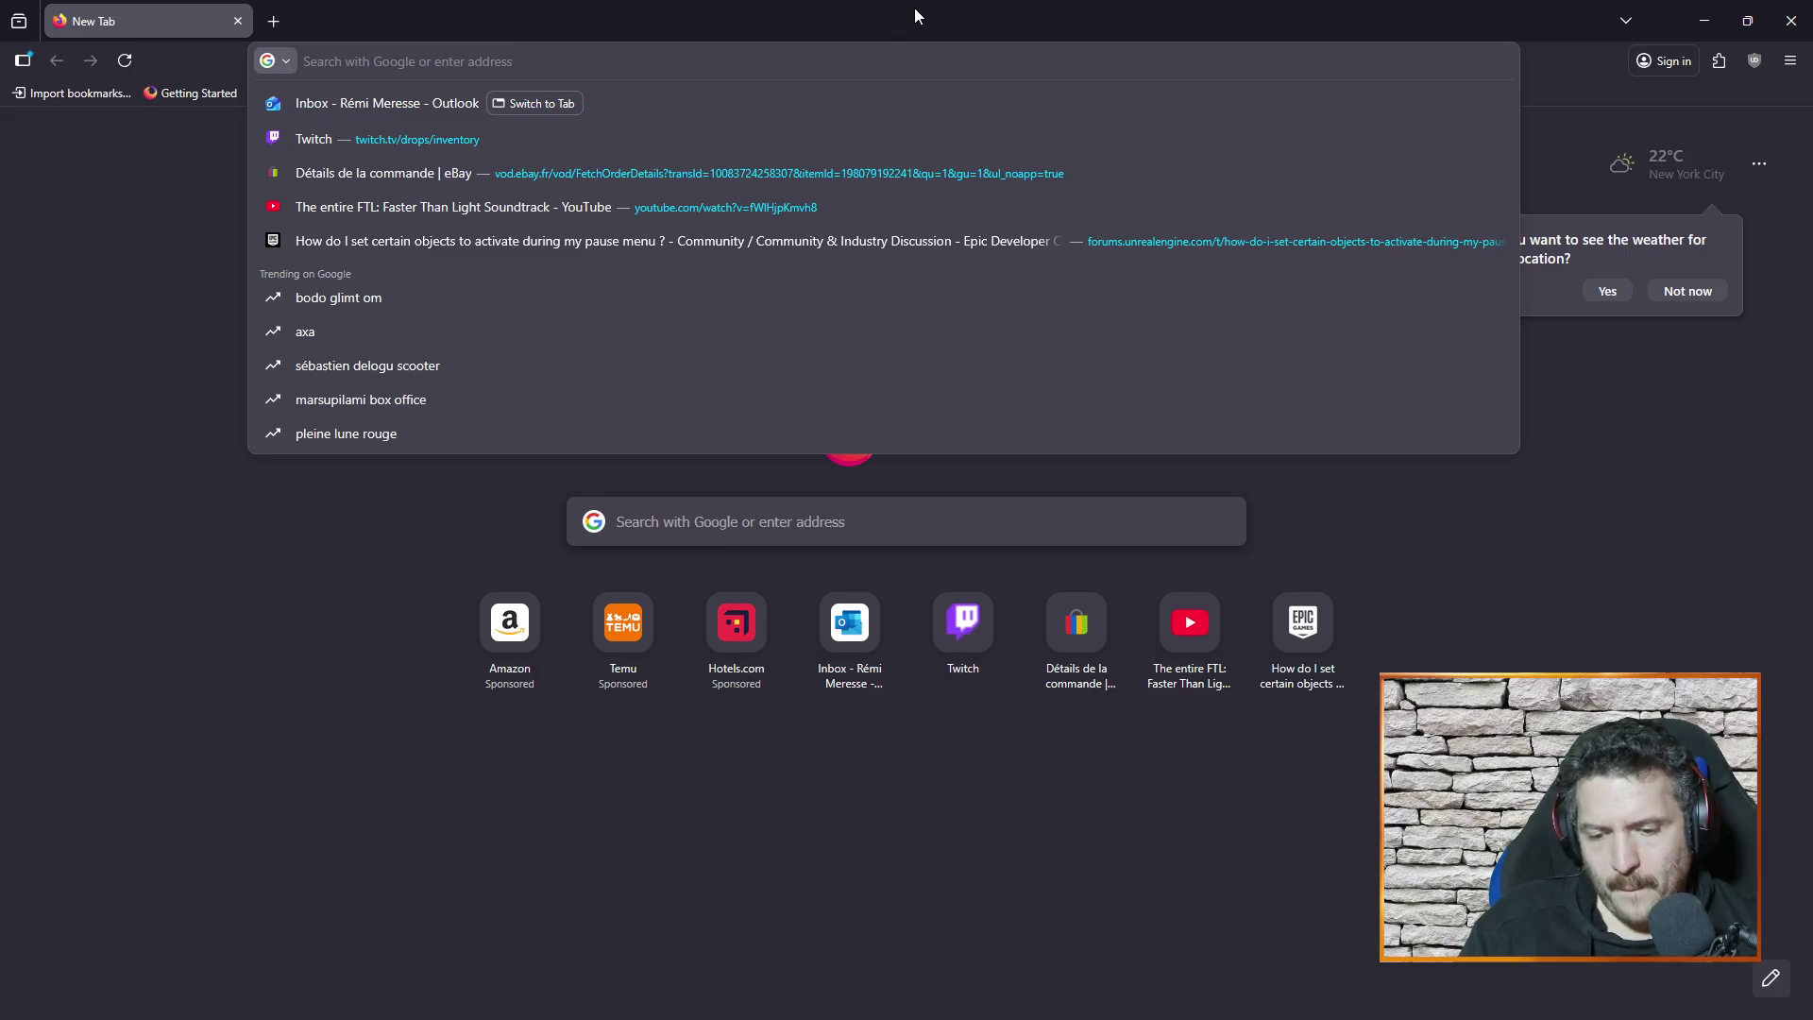
type("st")
key("BackSpace")
key("BackSpace")
type("unreal engine state tree pa")
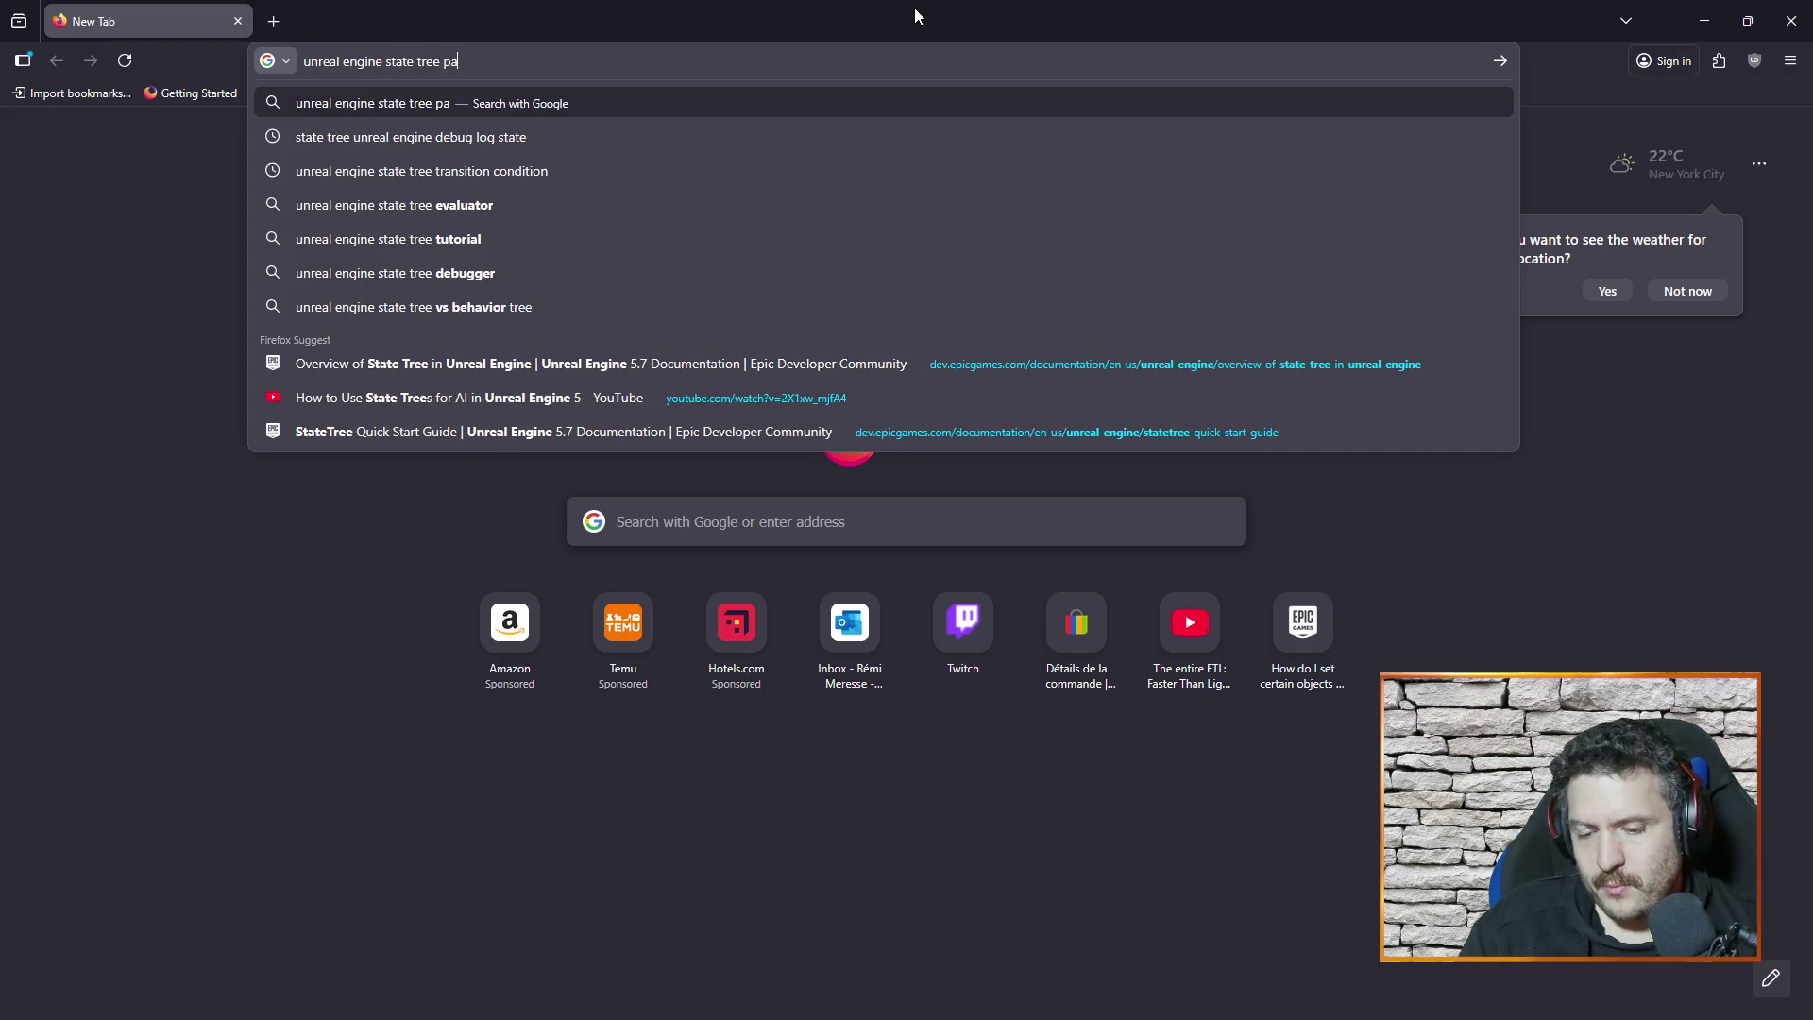
type("rameters modify")
key("Return")
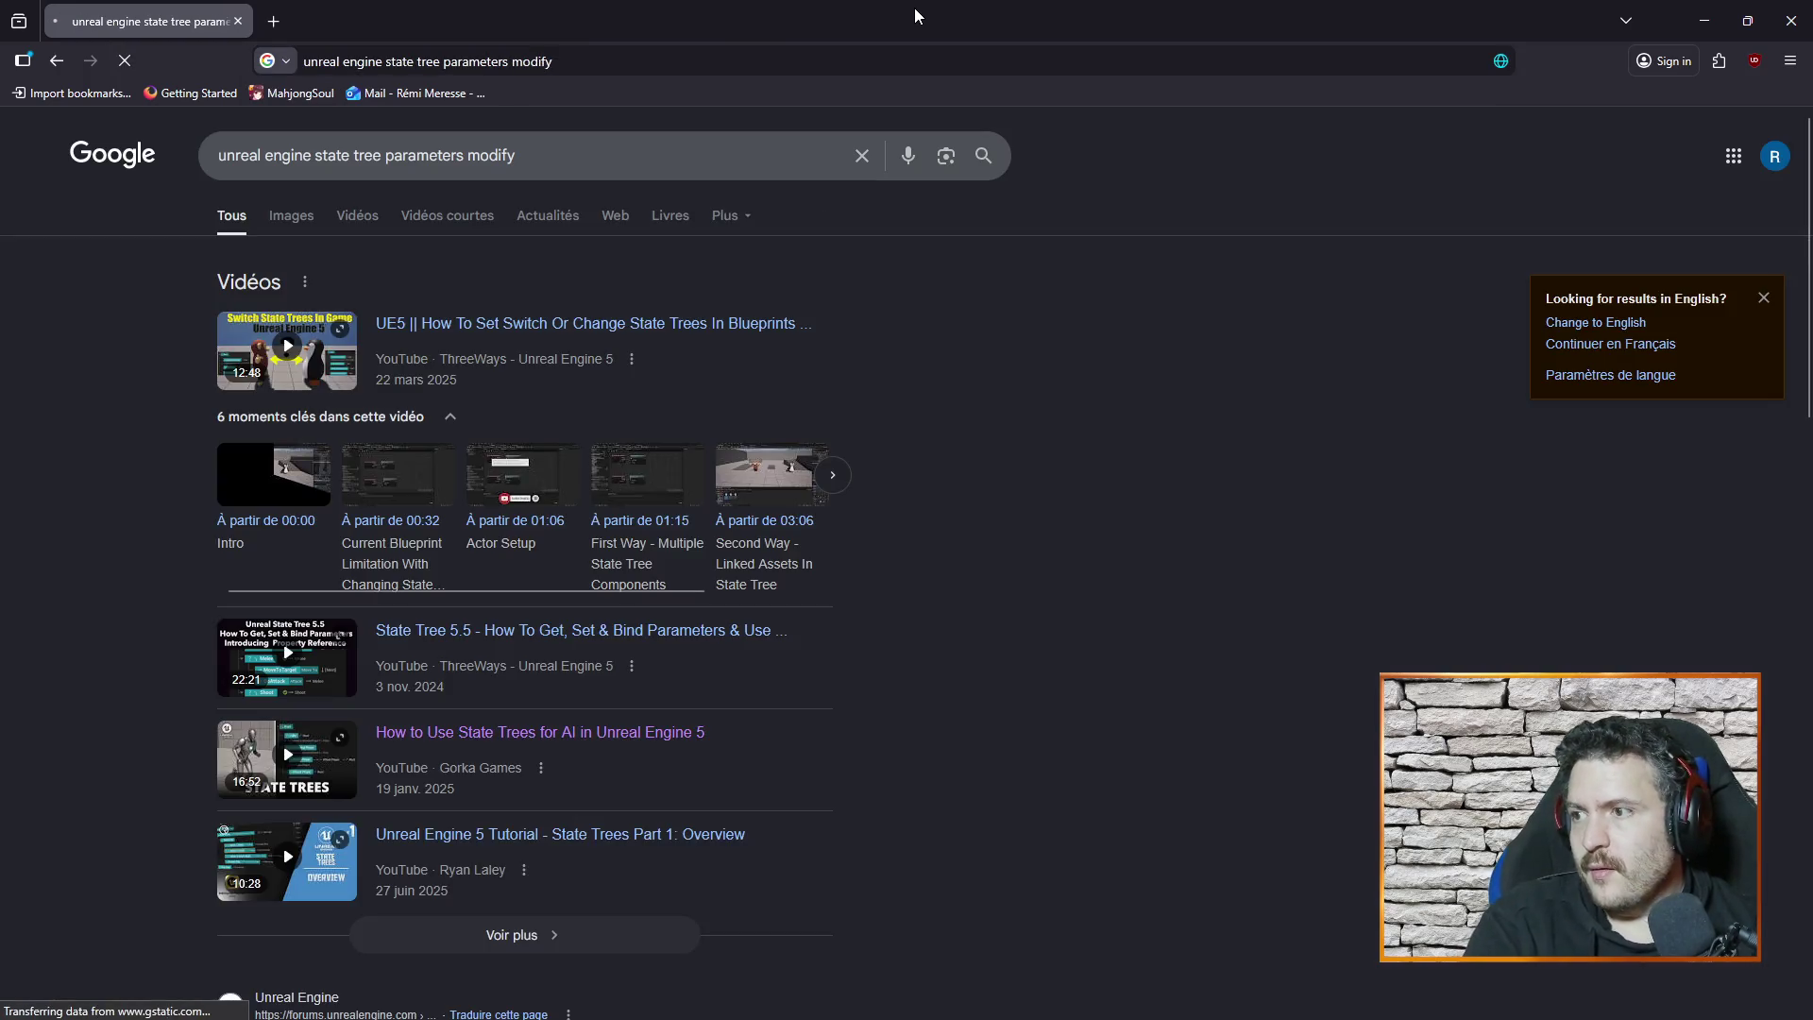
scroll(810, 379, "down", 5)
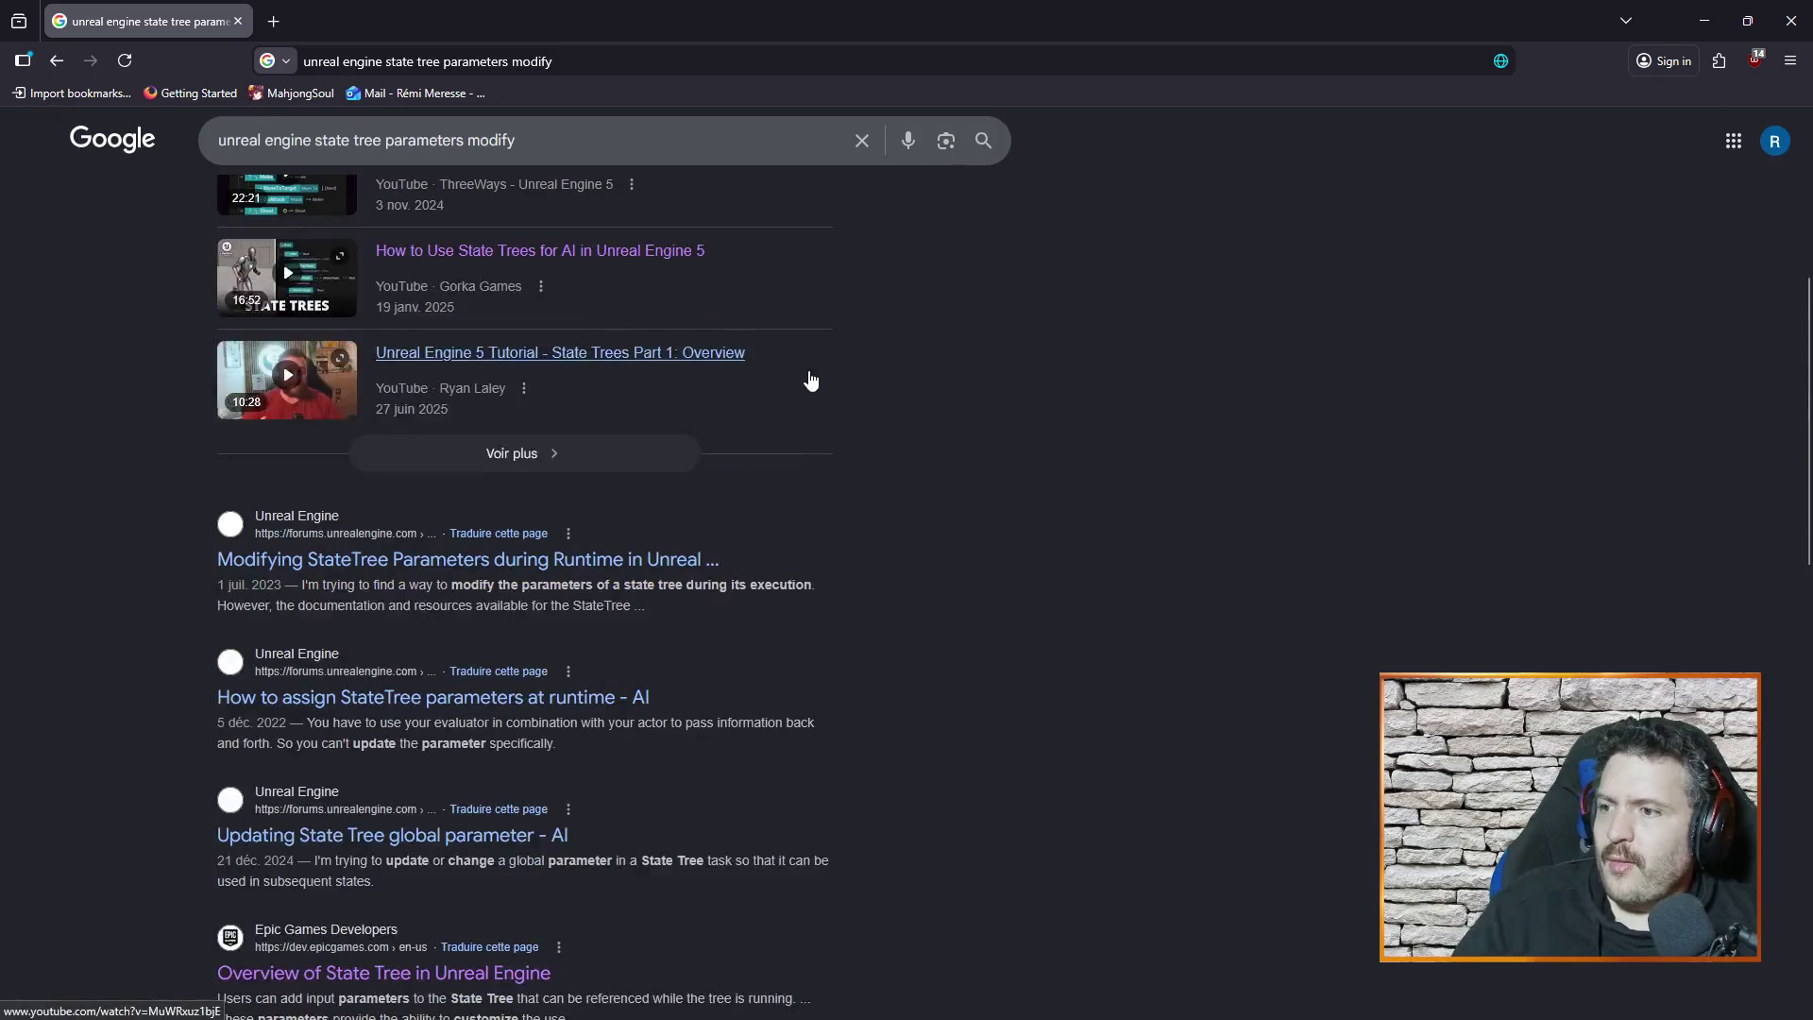
left_click(616, 561)
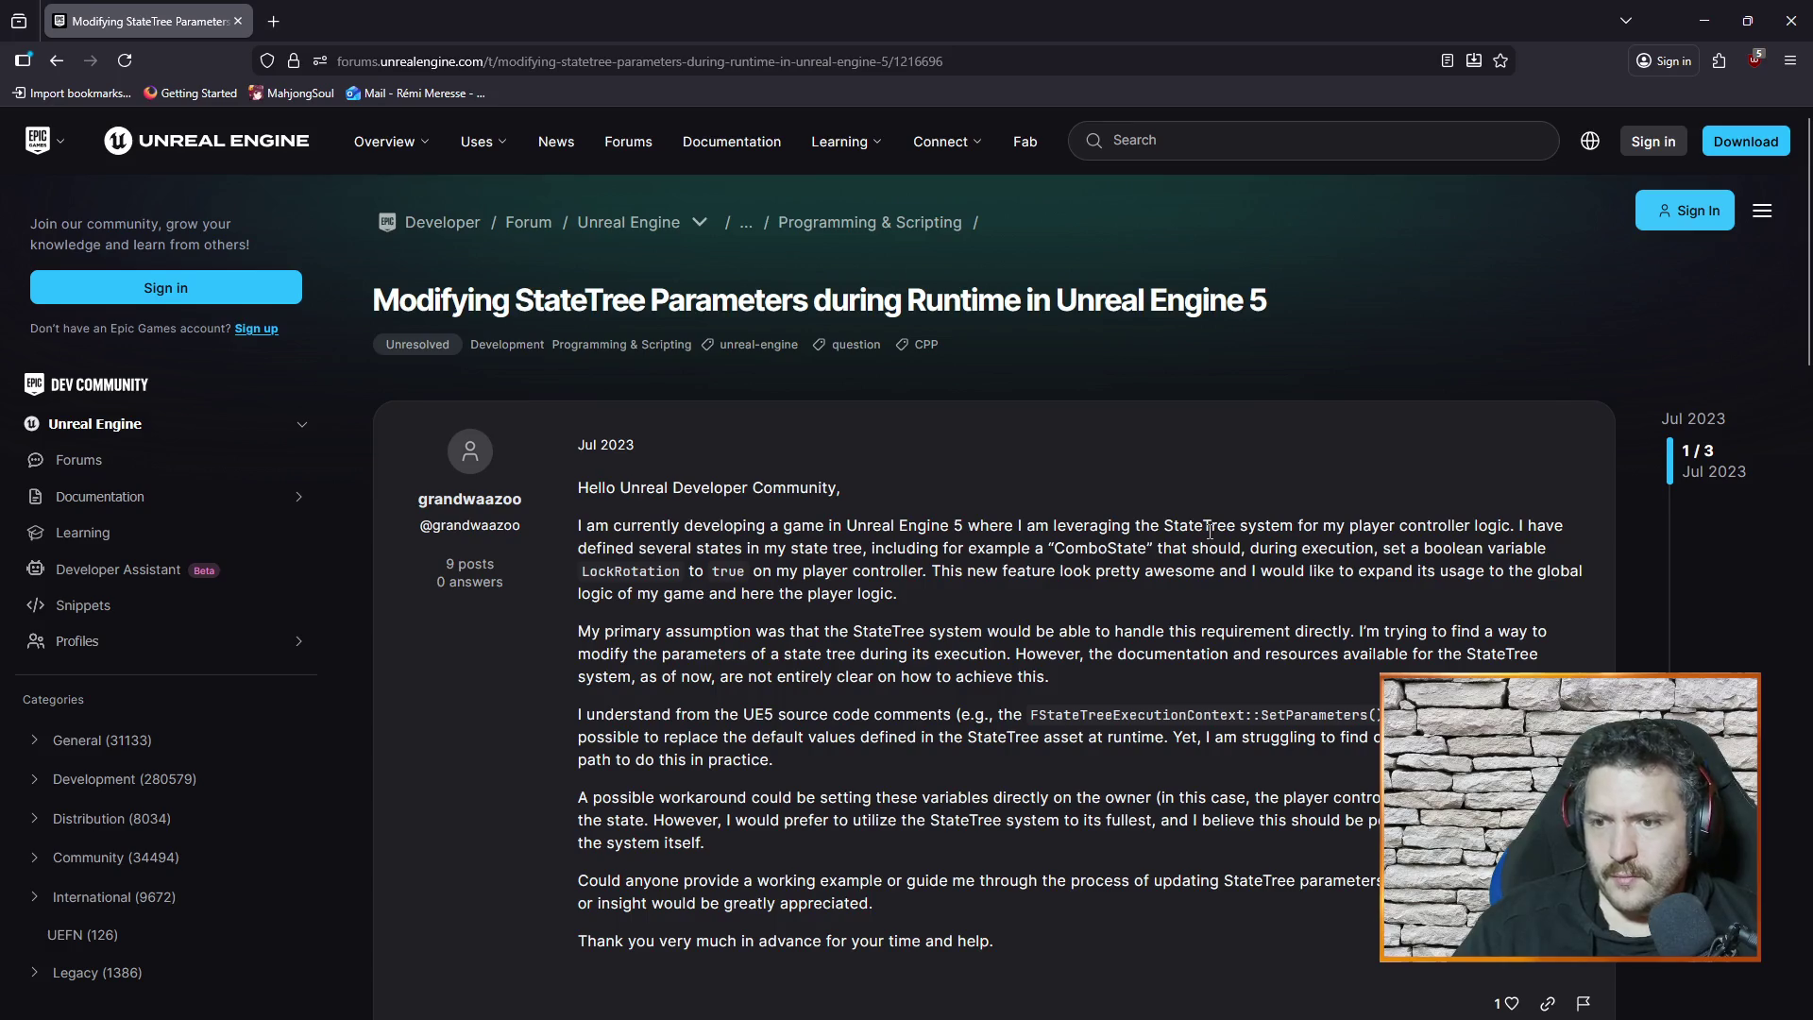
Step: Read through the 'Modifying StateTree Parameters during Runtime' forum posts, then go back to the Google results
scroll(1209, 531, "down", 5)
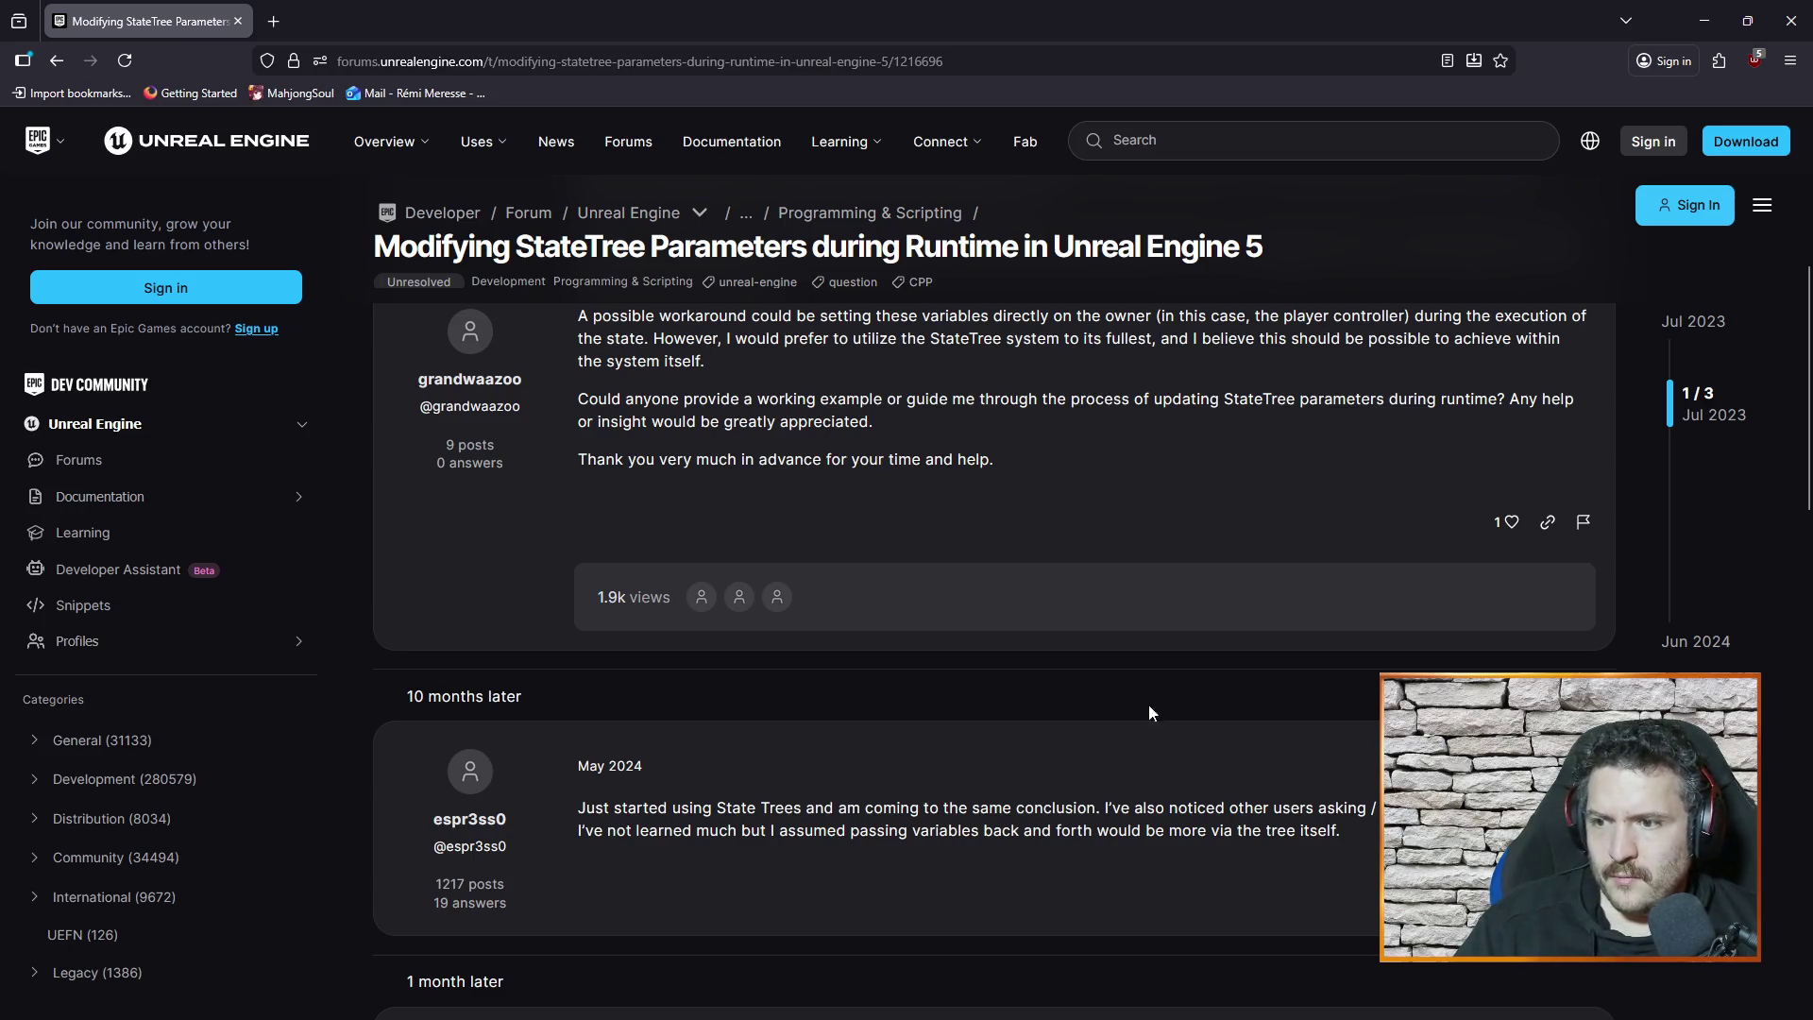
mouse_move(1045, 832)
left_mouse_down()
mouse_move(921, 832)
mouse_move(893, 812)
left_mouse_up()
scroll(720, 667, "up", 4)
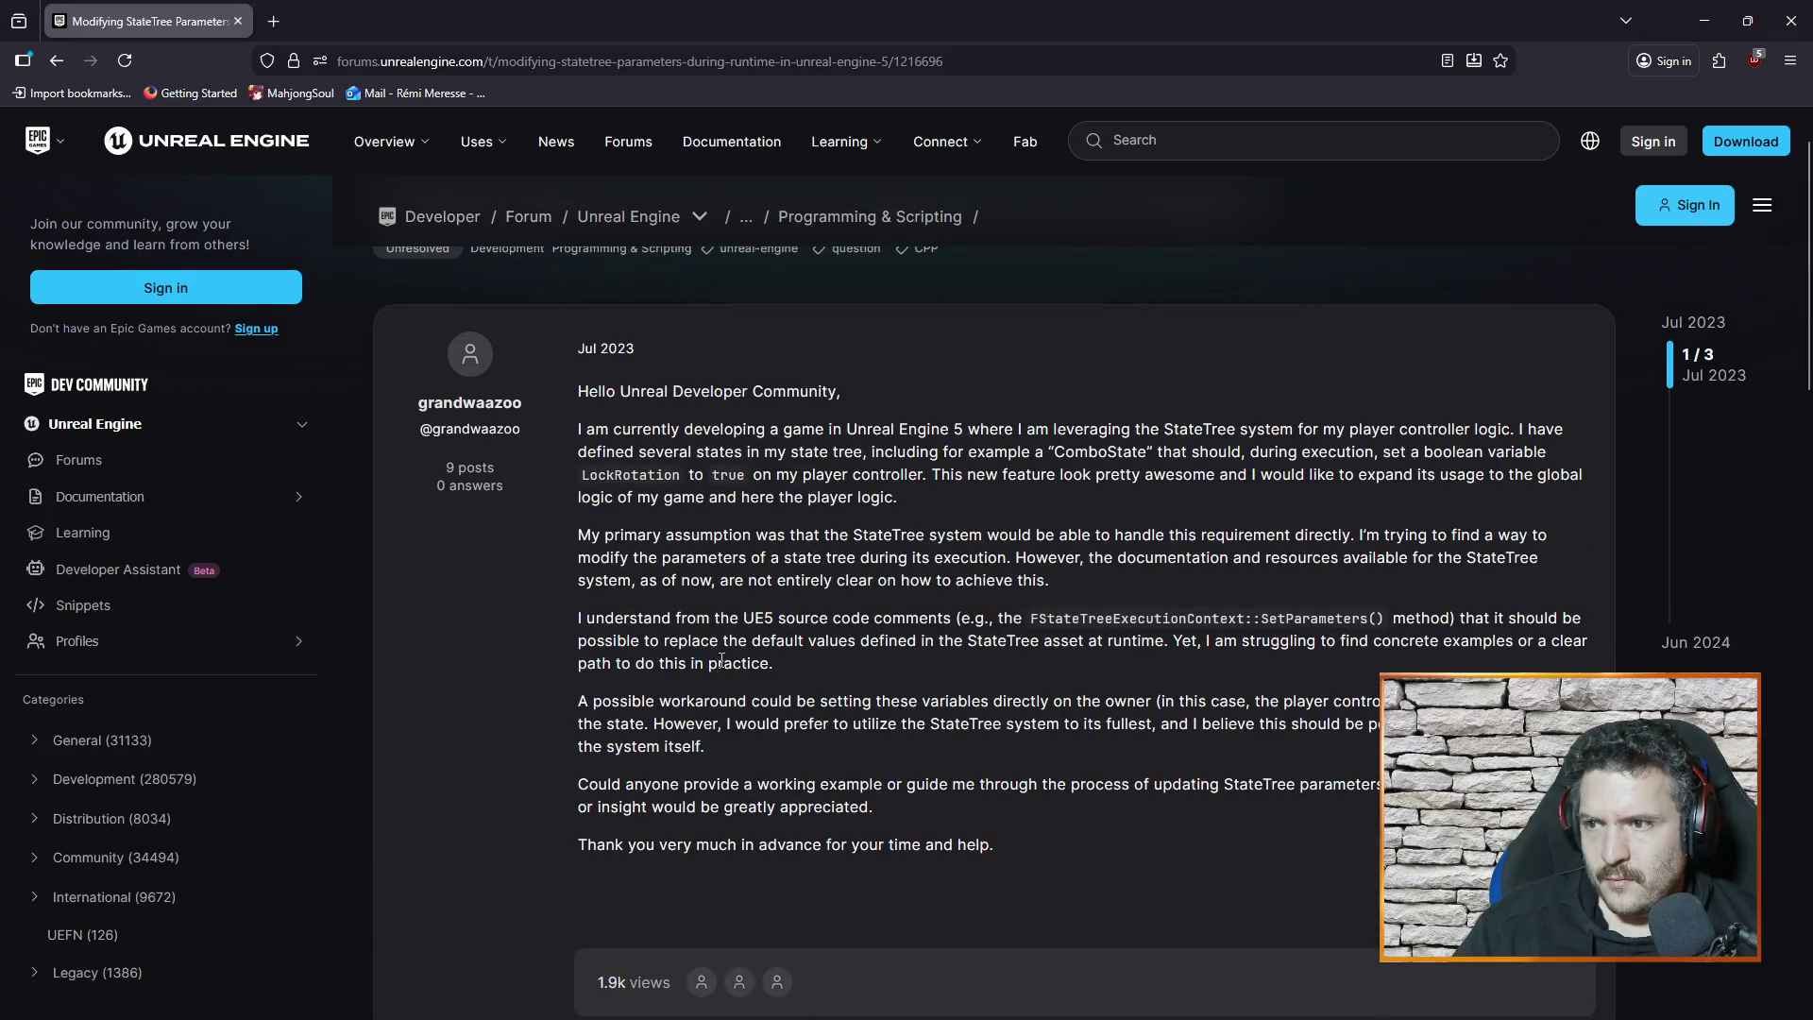
scroll(822, 756, "down", 4)
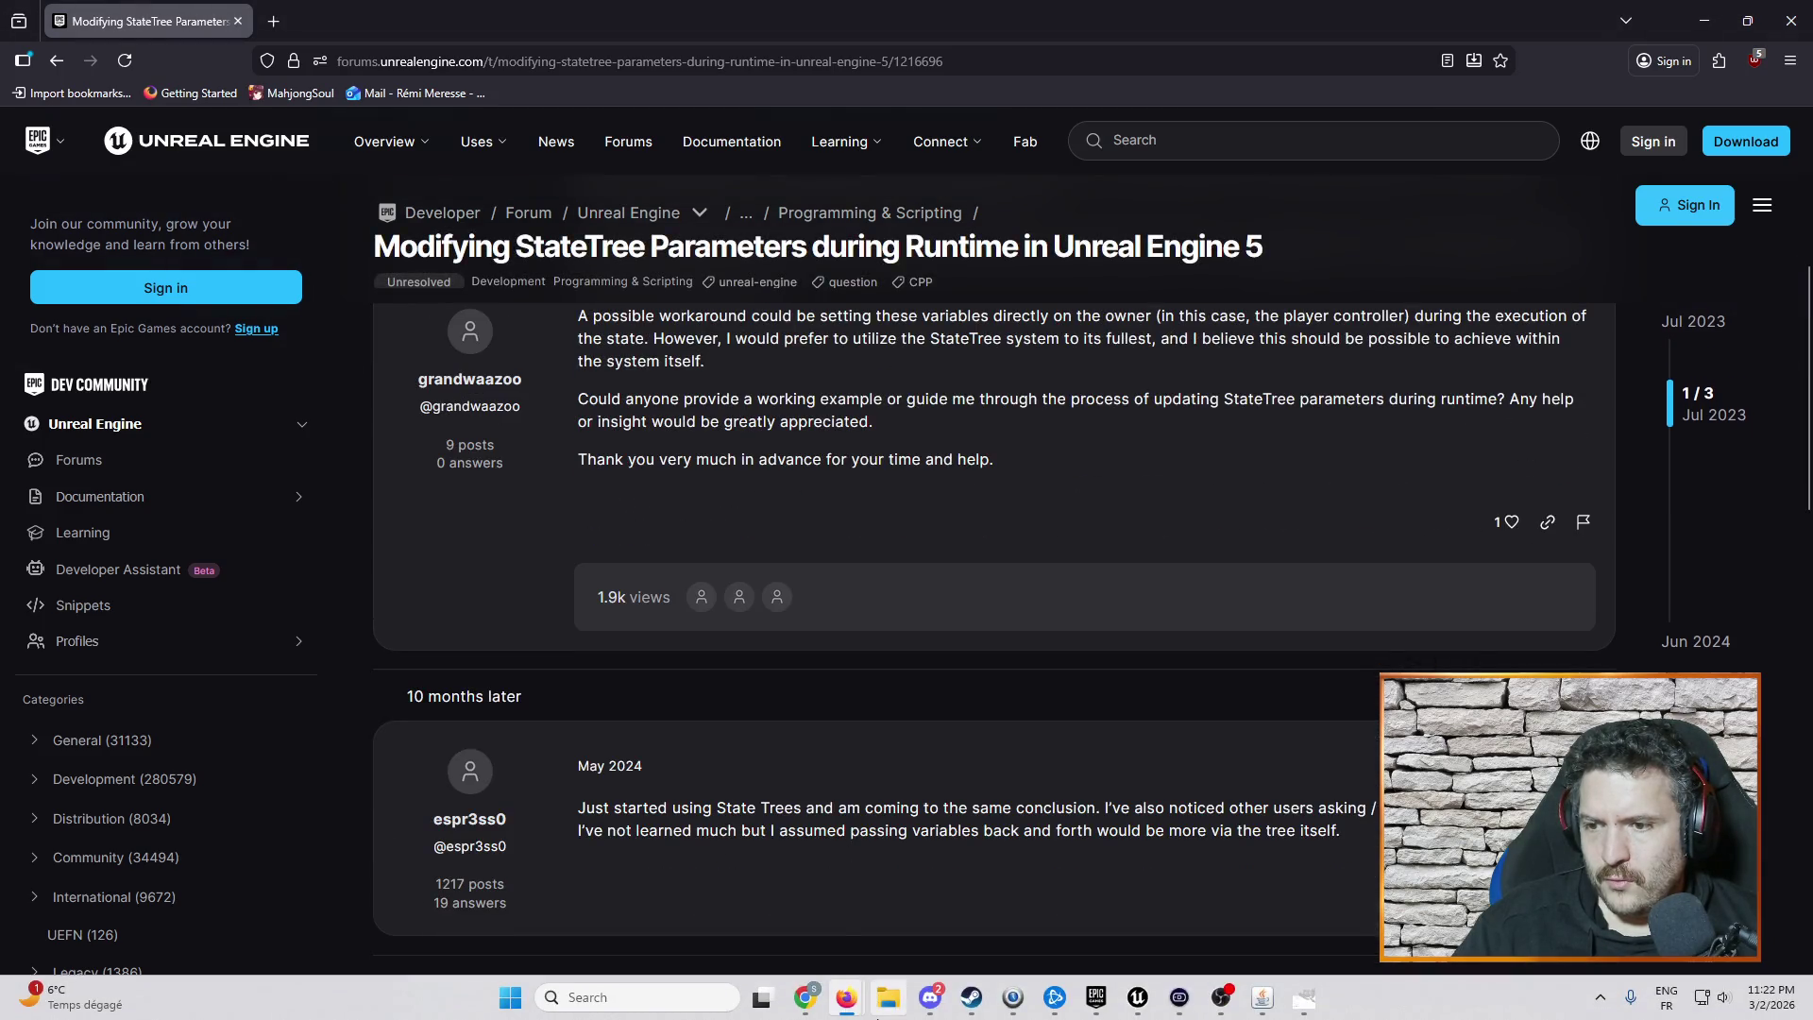
scroll(1075, 551, "up", 3)
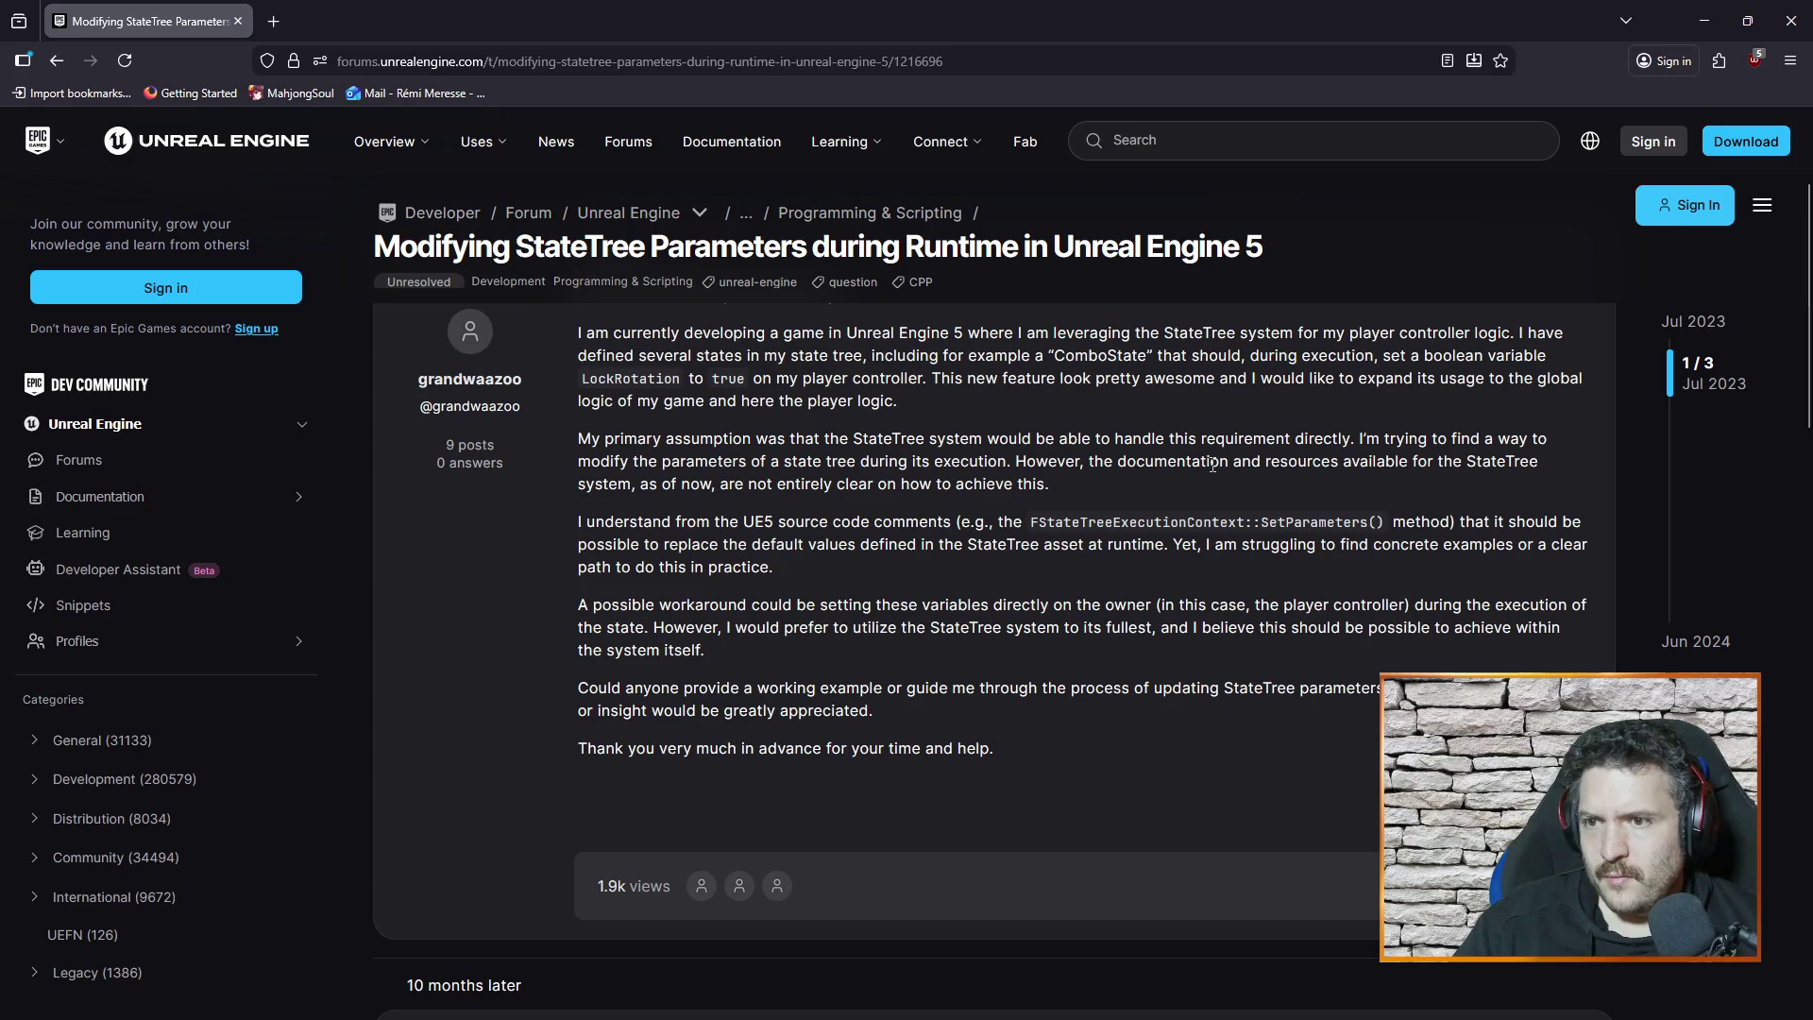
scroll(1212, 465, "down", 7)
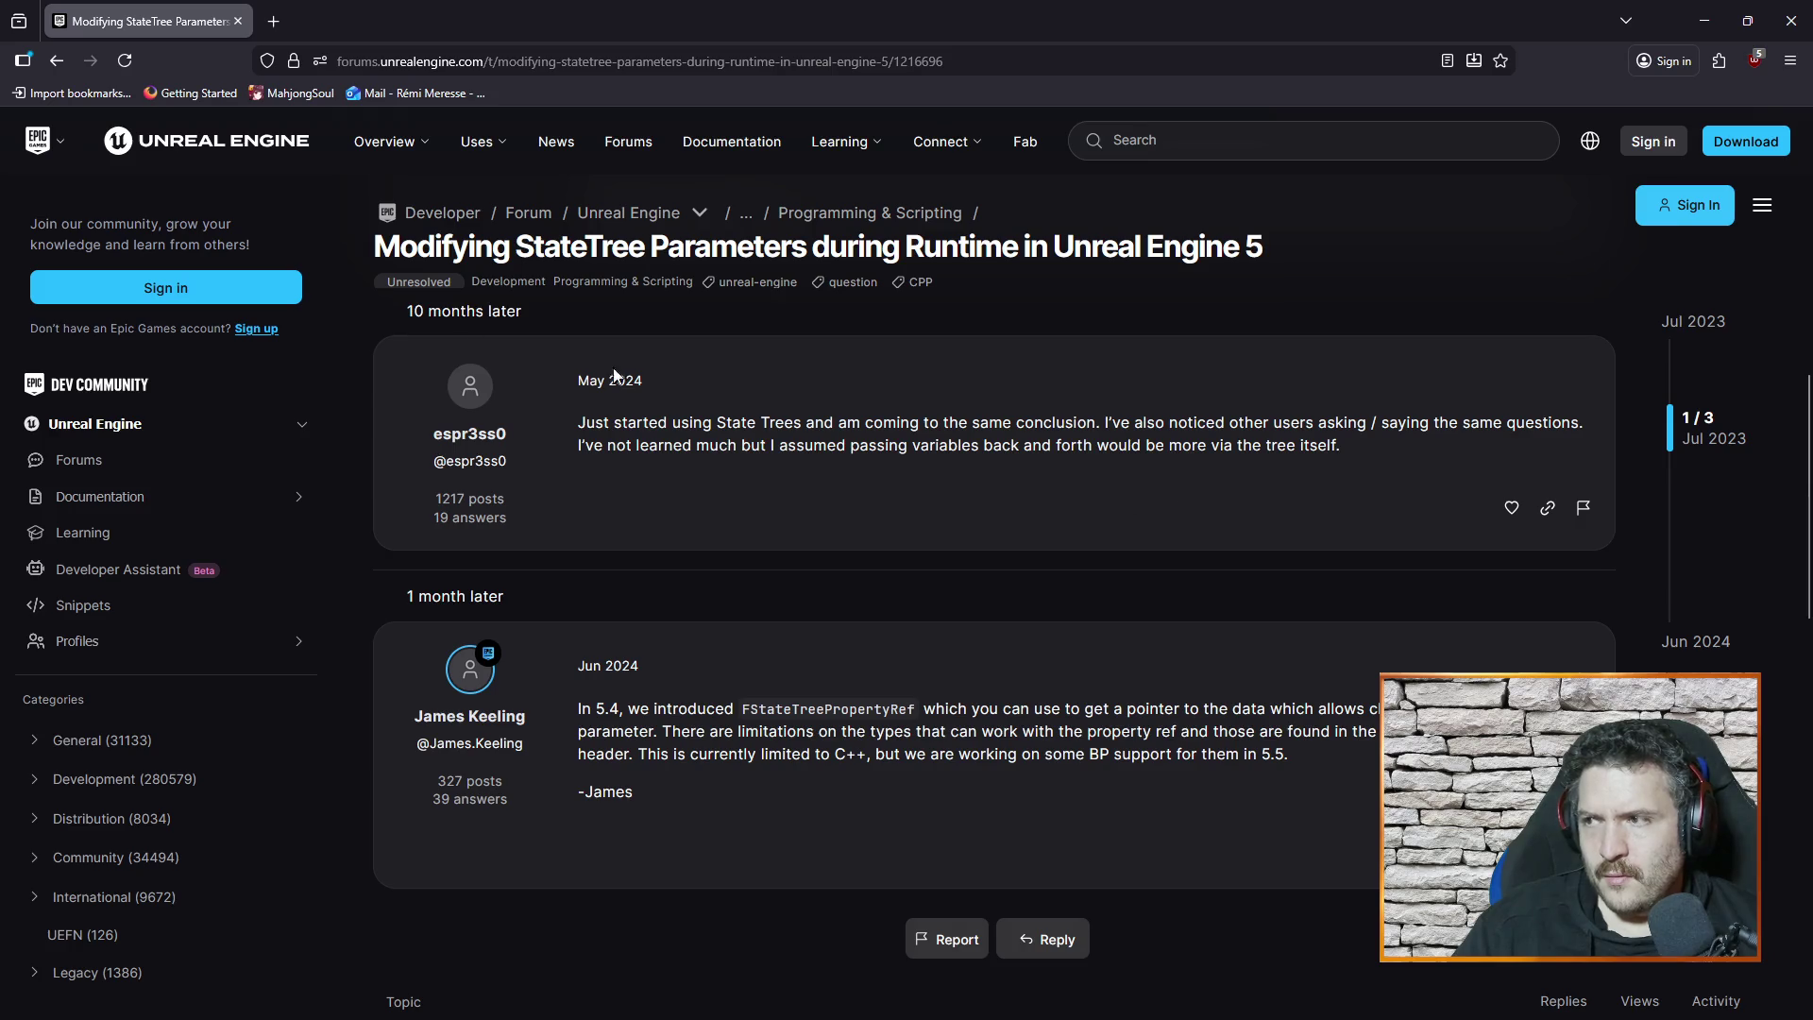
left_click(56, 60)
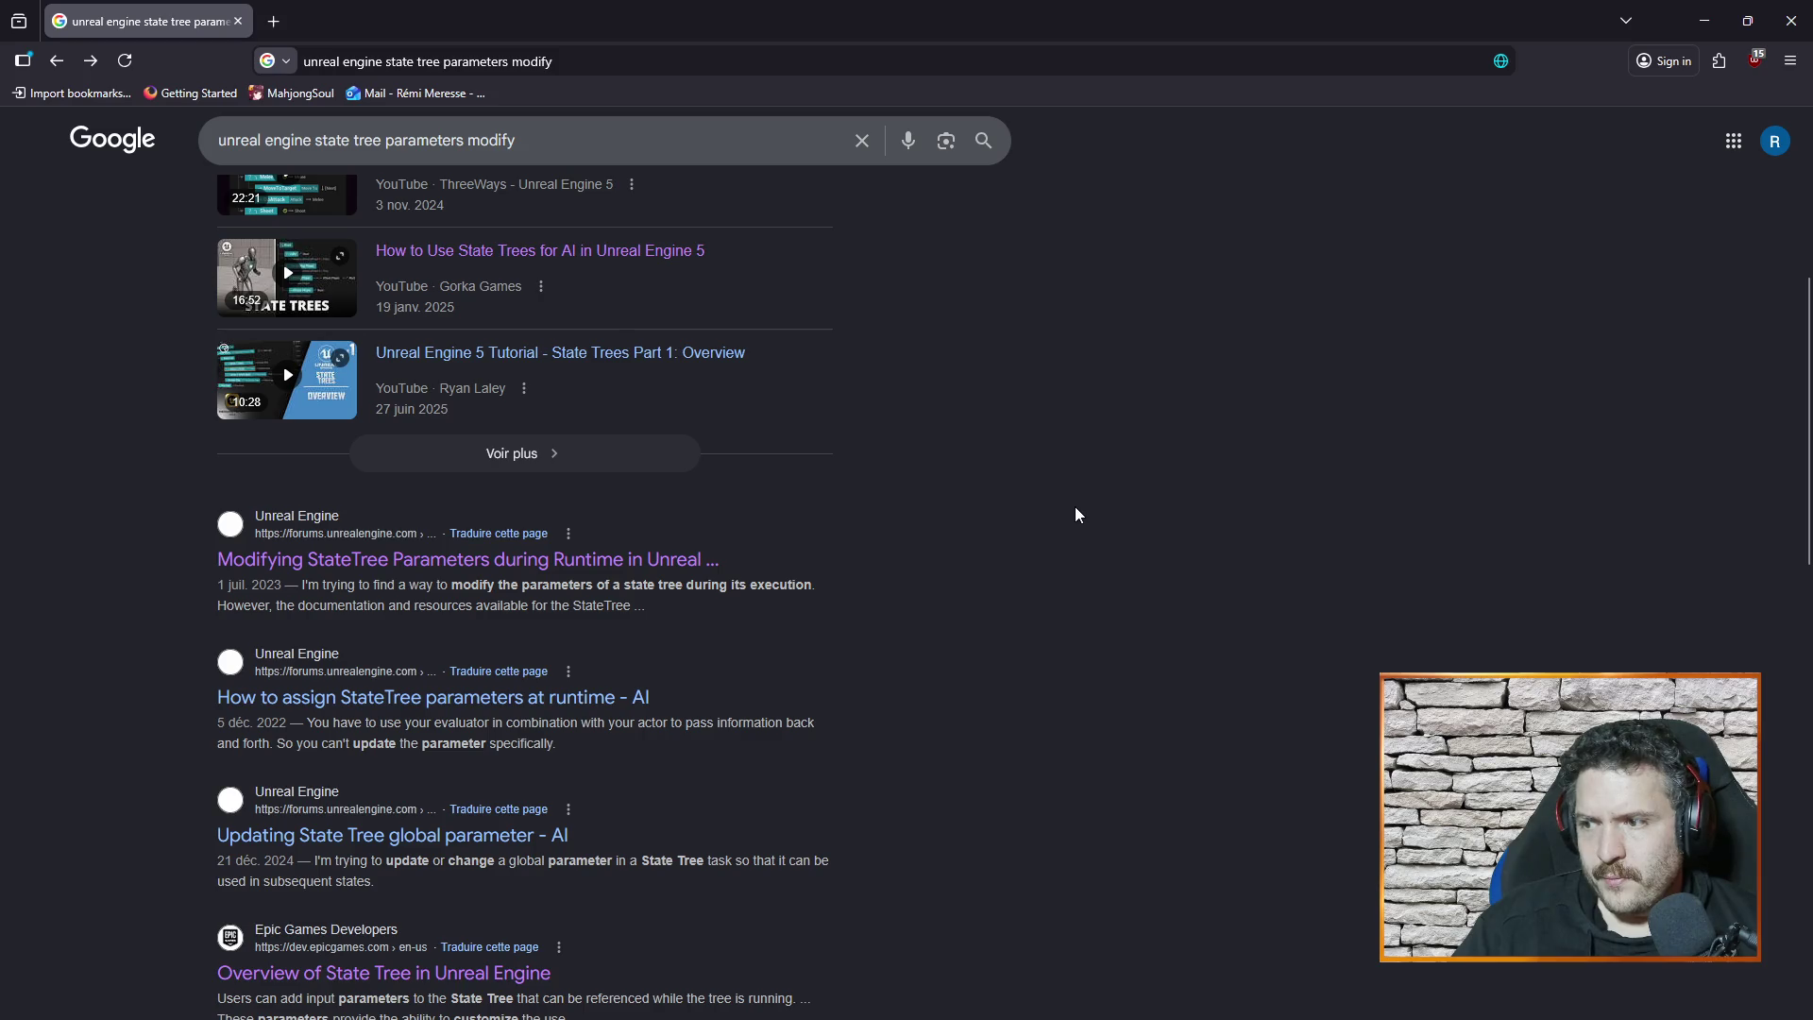
Step: Read the 'Updating State Tree global parameter' thread replies, then minimize Firefox and close the X popup
scroll(1075, 508, "down", 1)
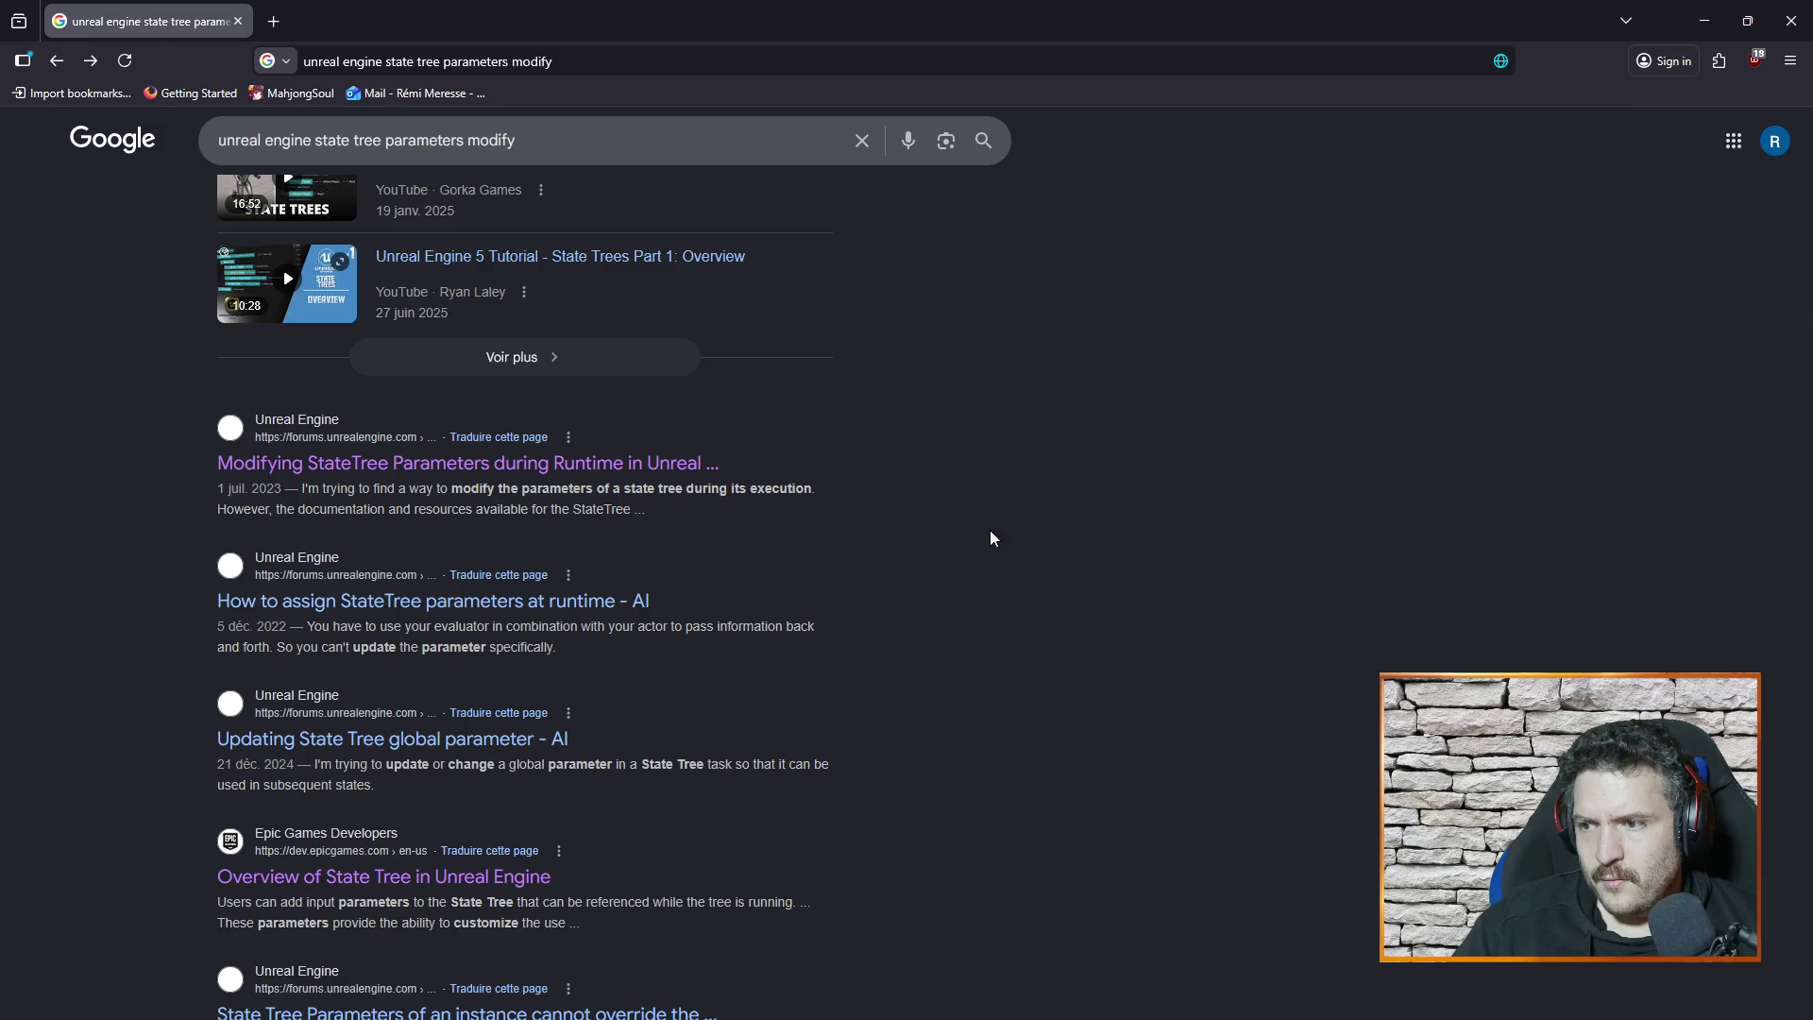
left_click(455, 742)
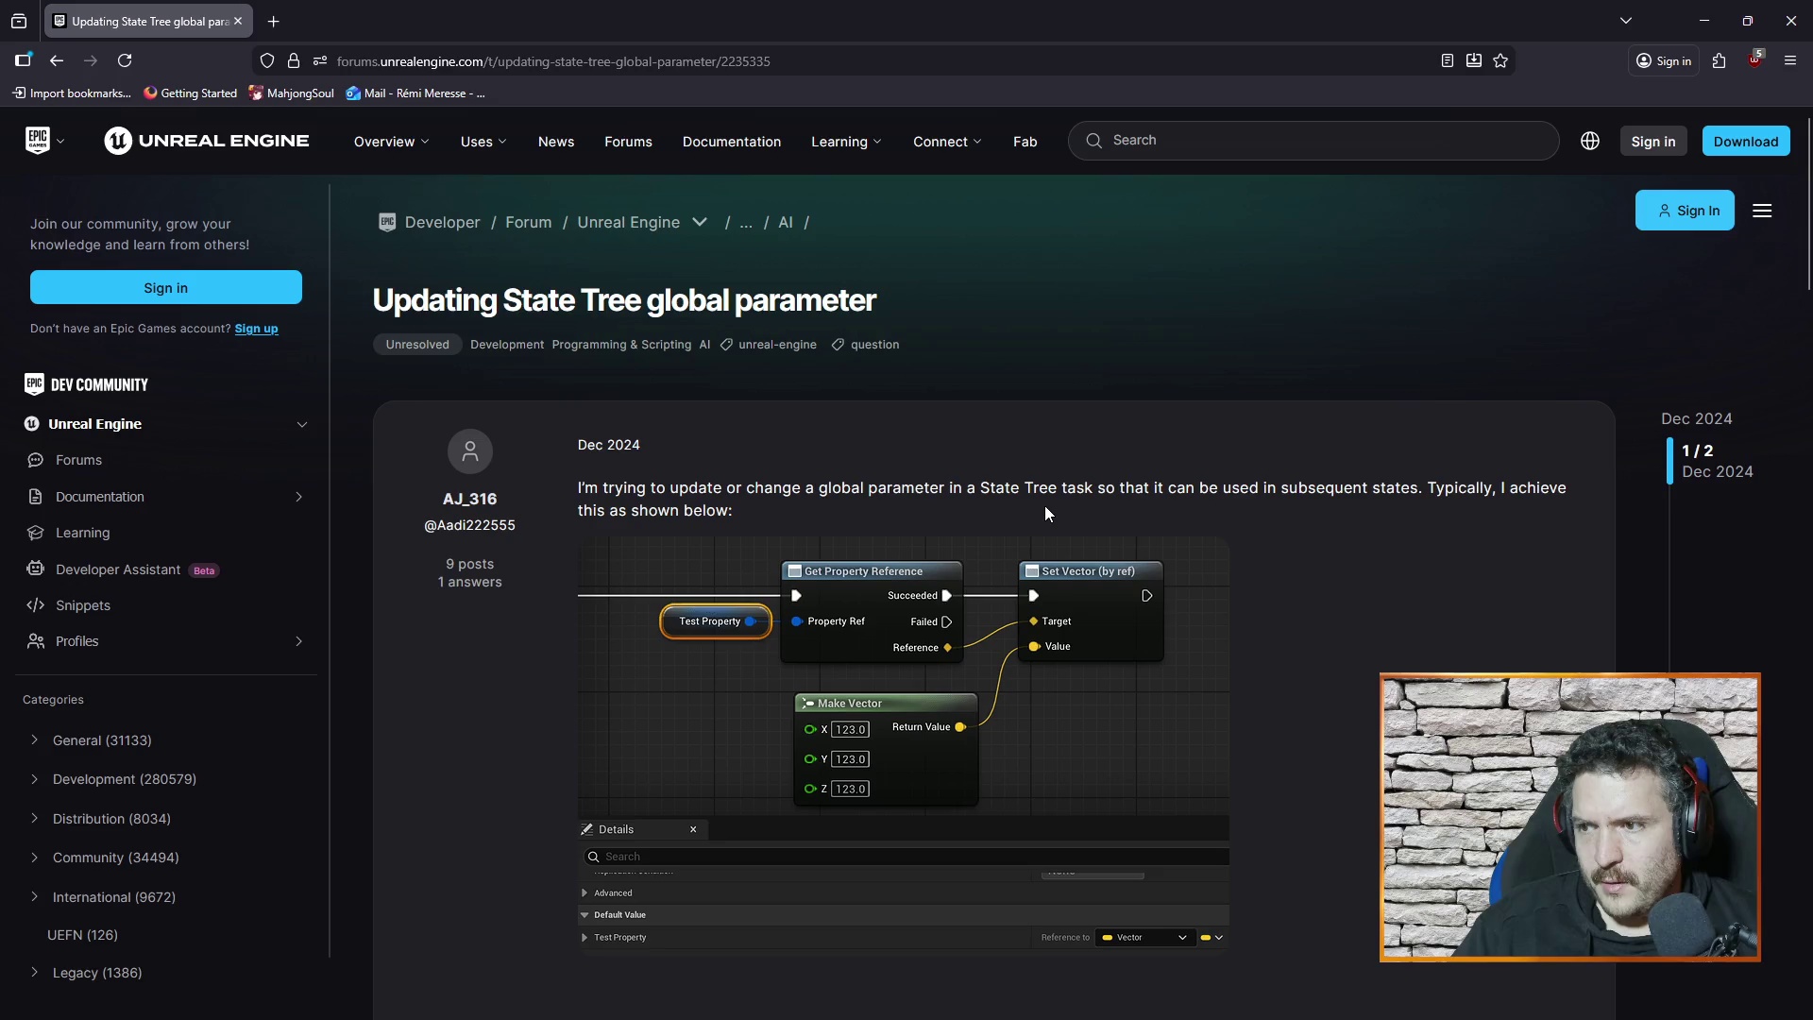
scroll(1237, 514, "down", 3)
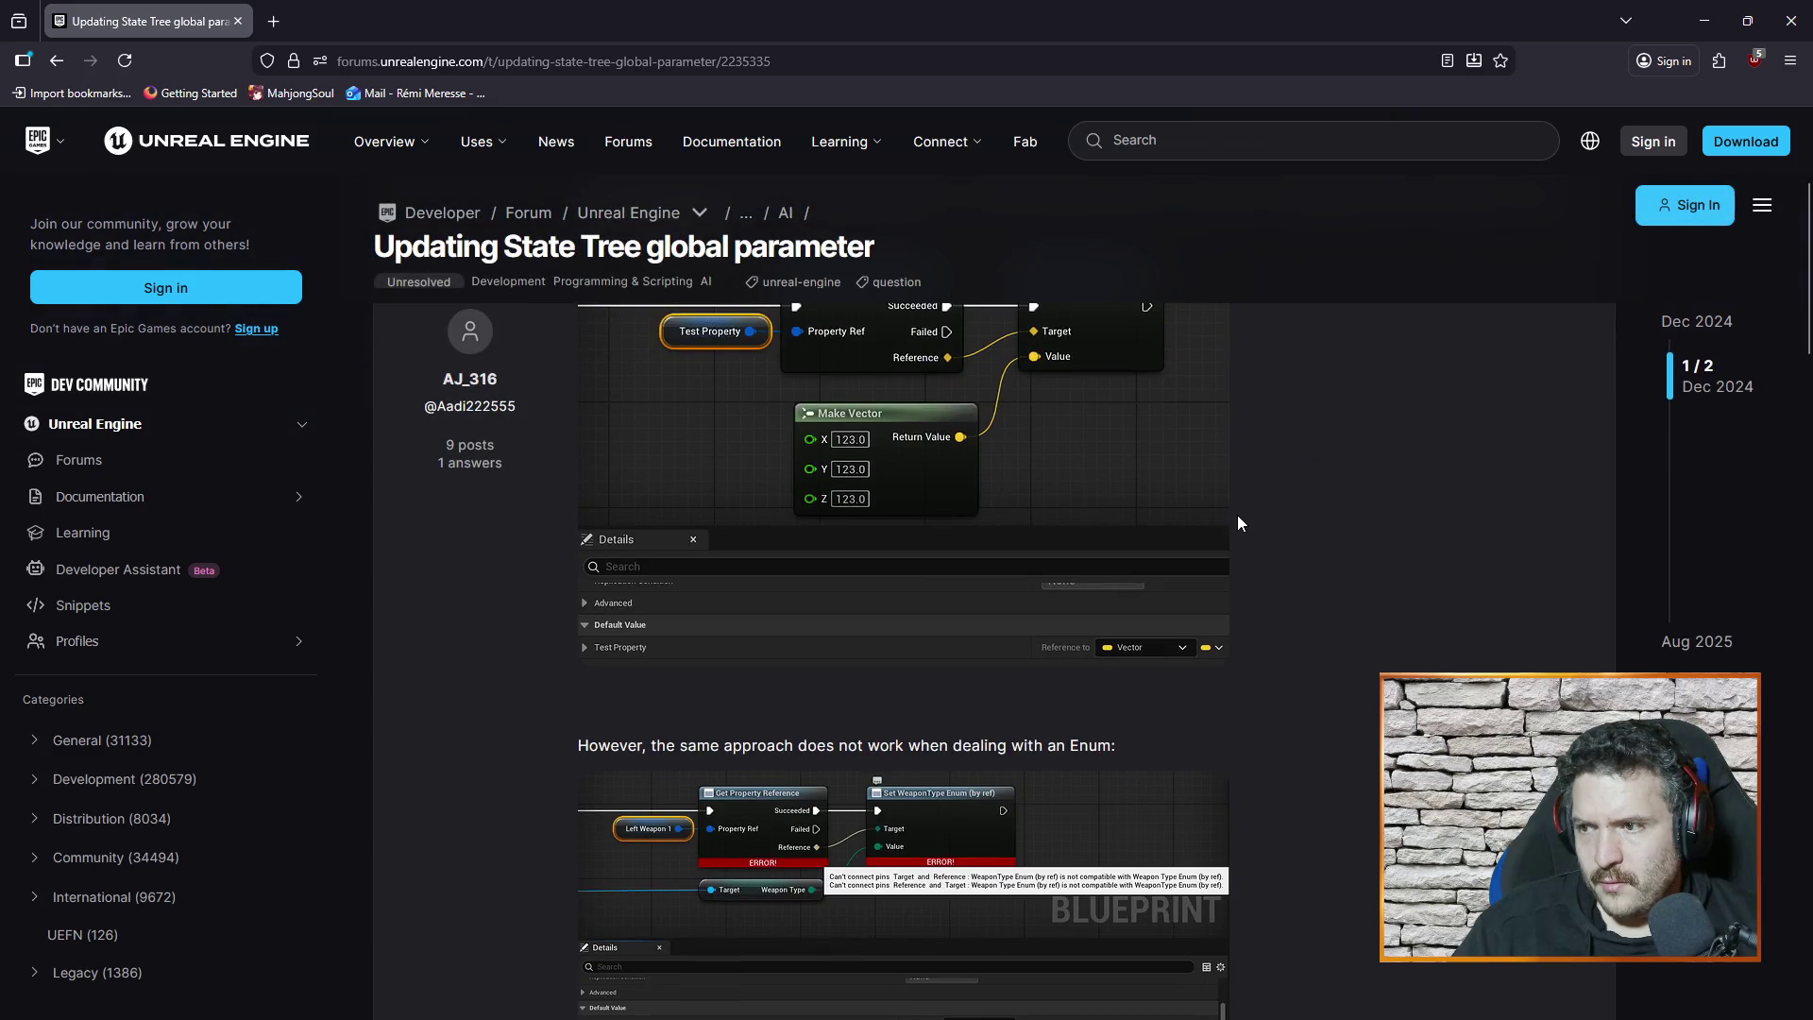
scroll(1233, 524, "down", 5)
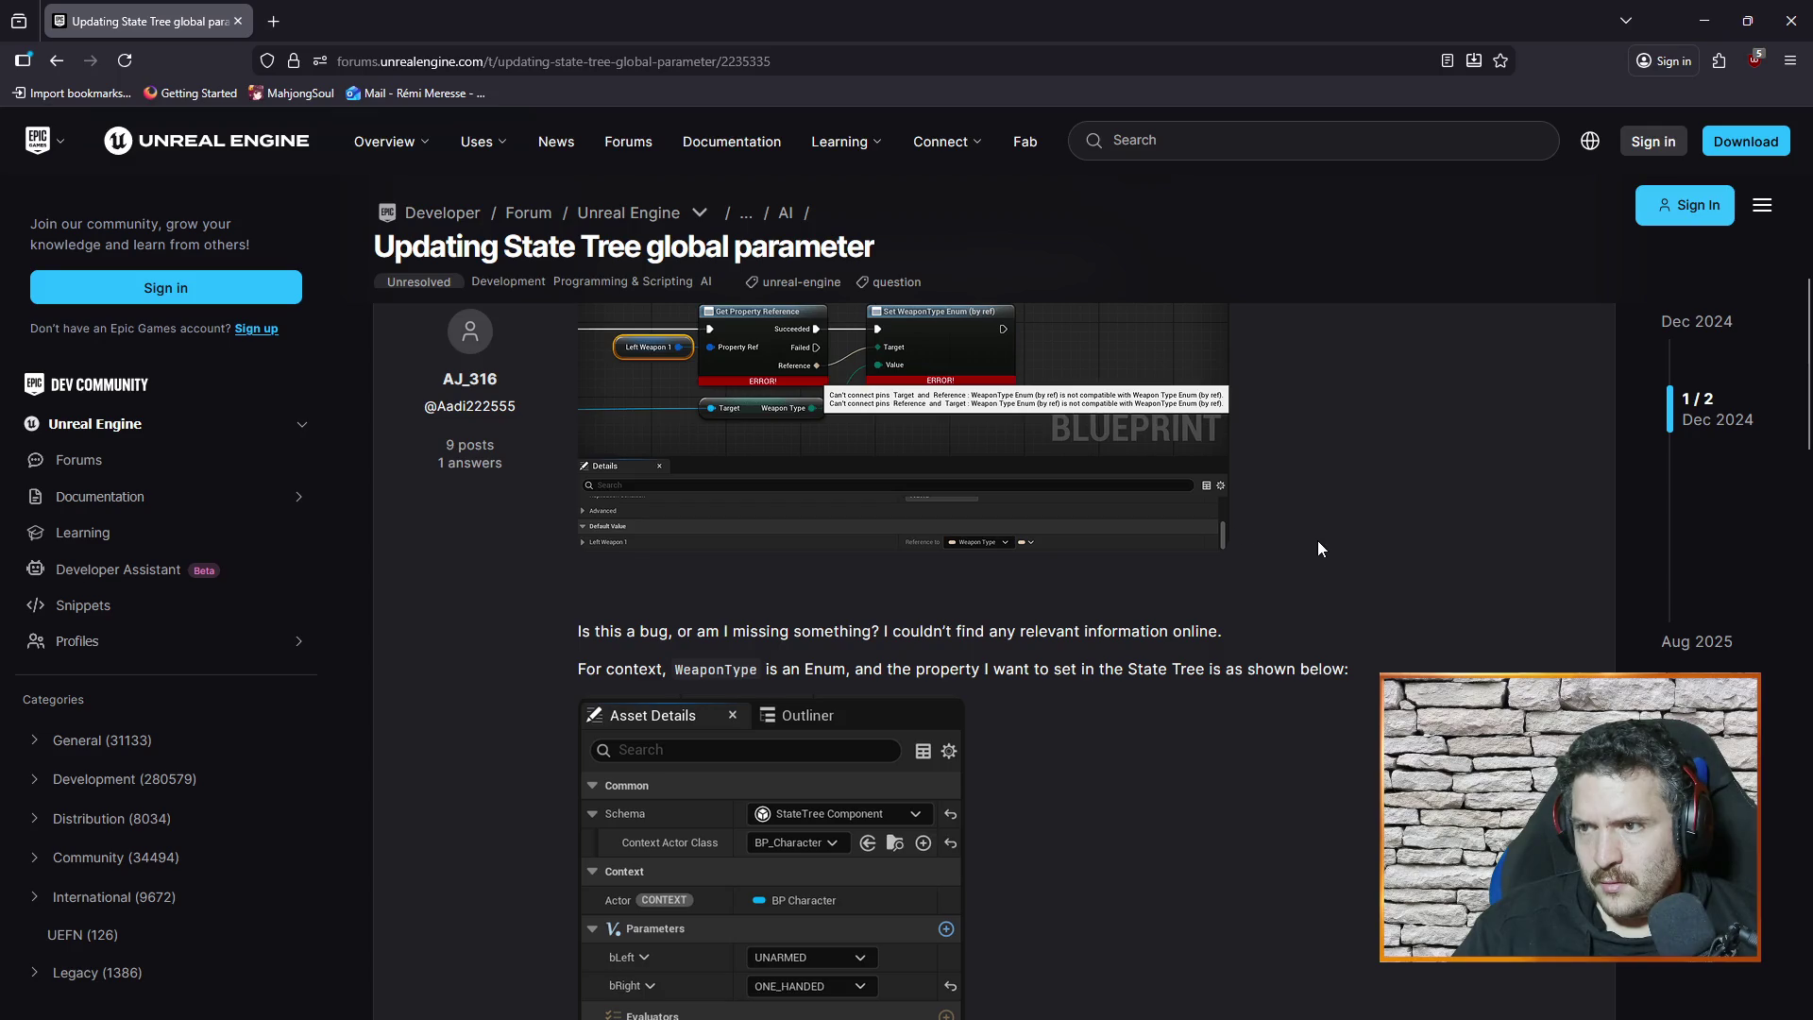
scroll(1319, 547, "down", 6)
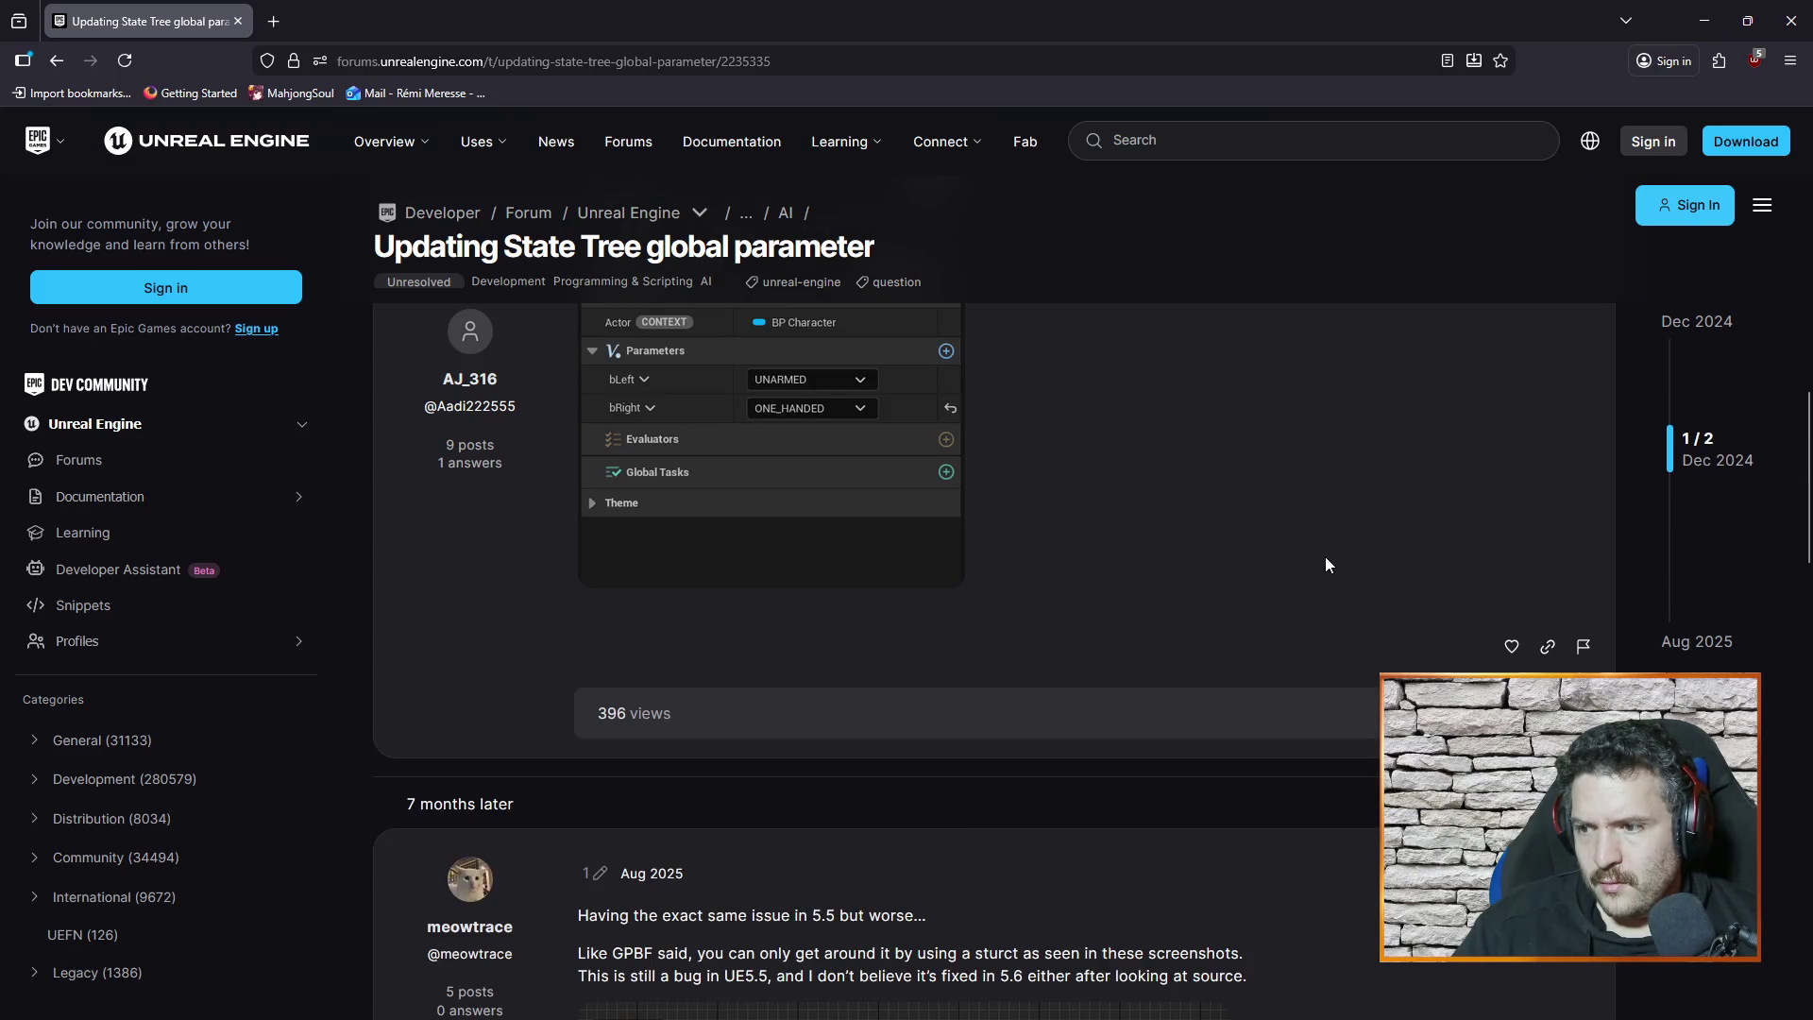
scroll(1325, 564, "down", 2)
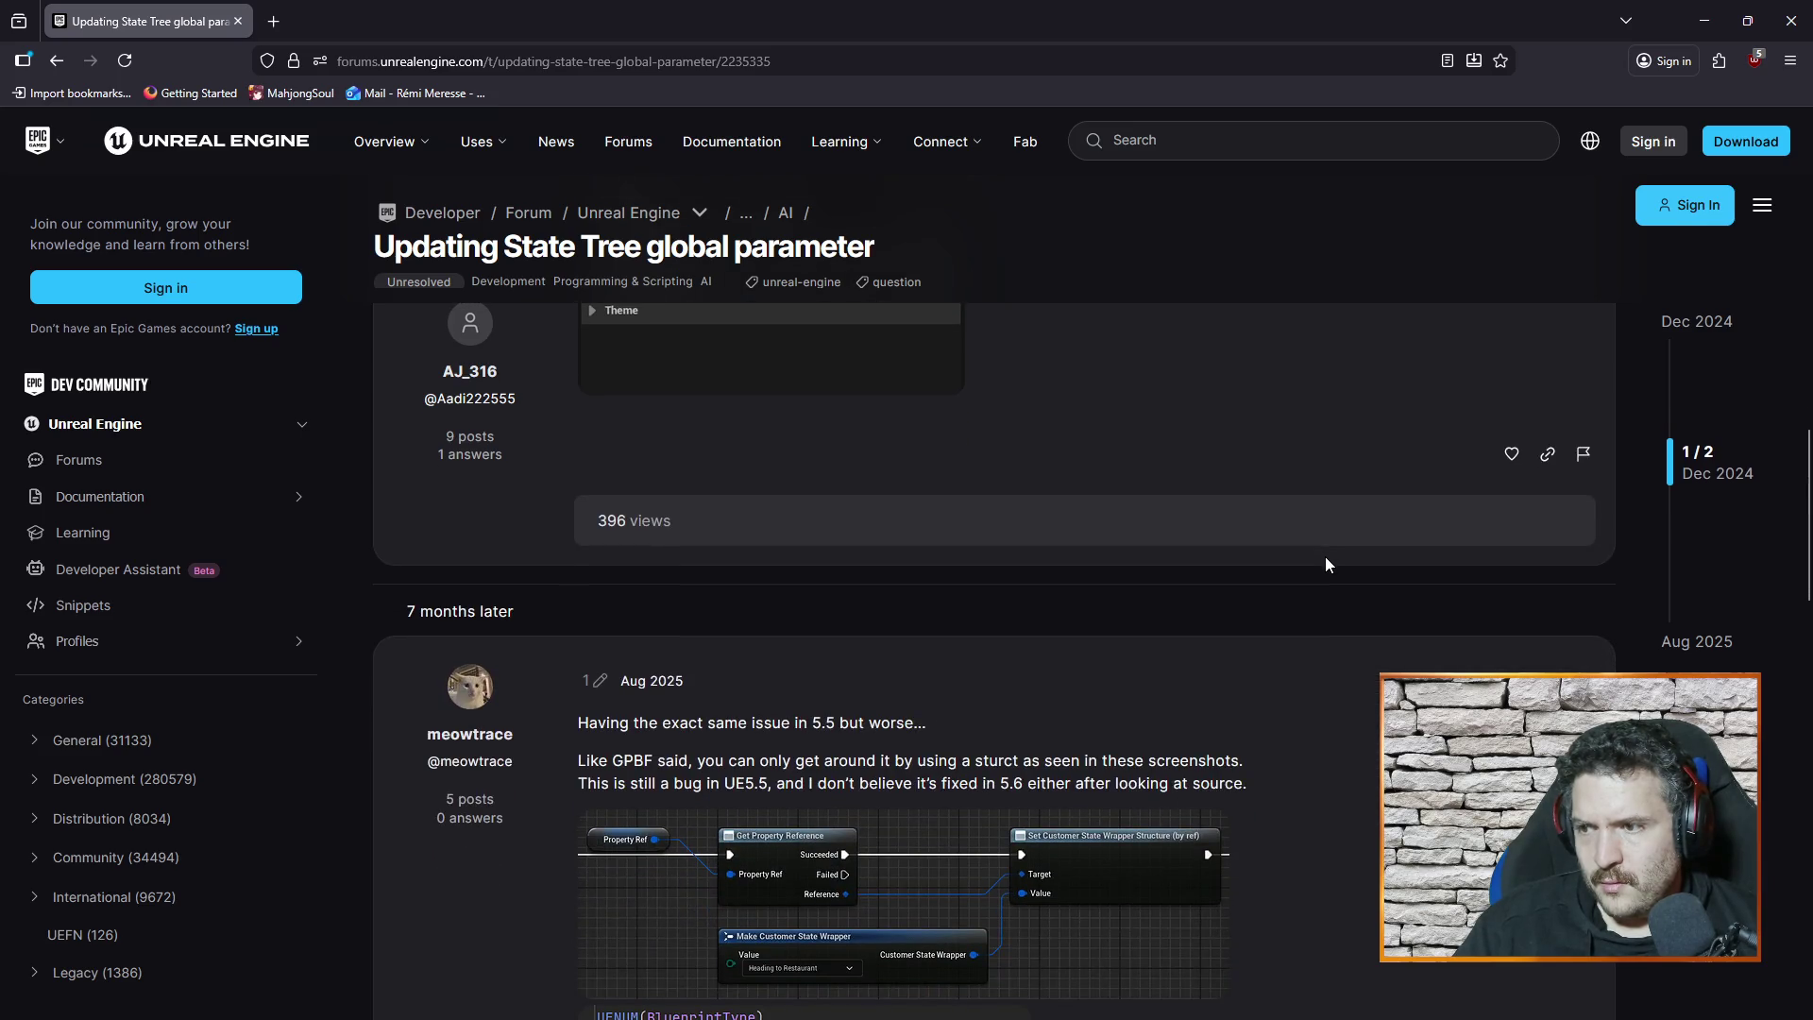
scroll(1326, 565, "down", 6)
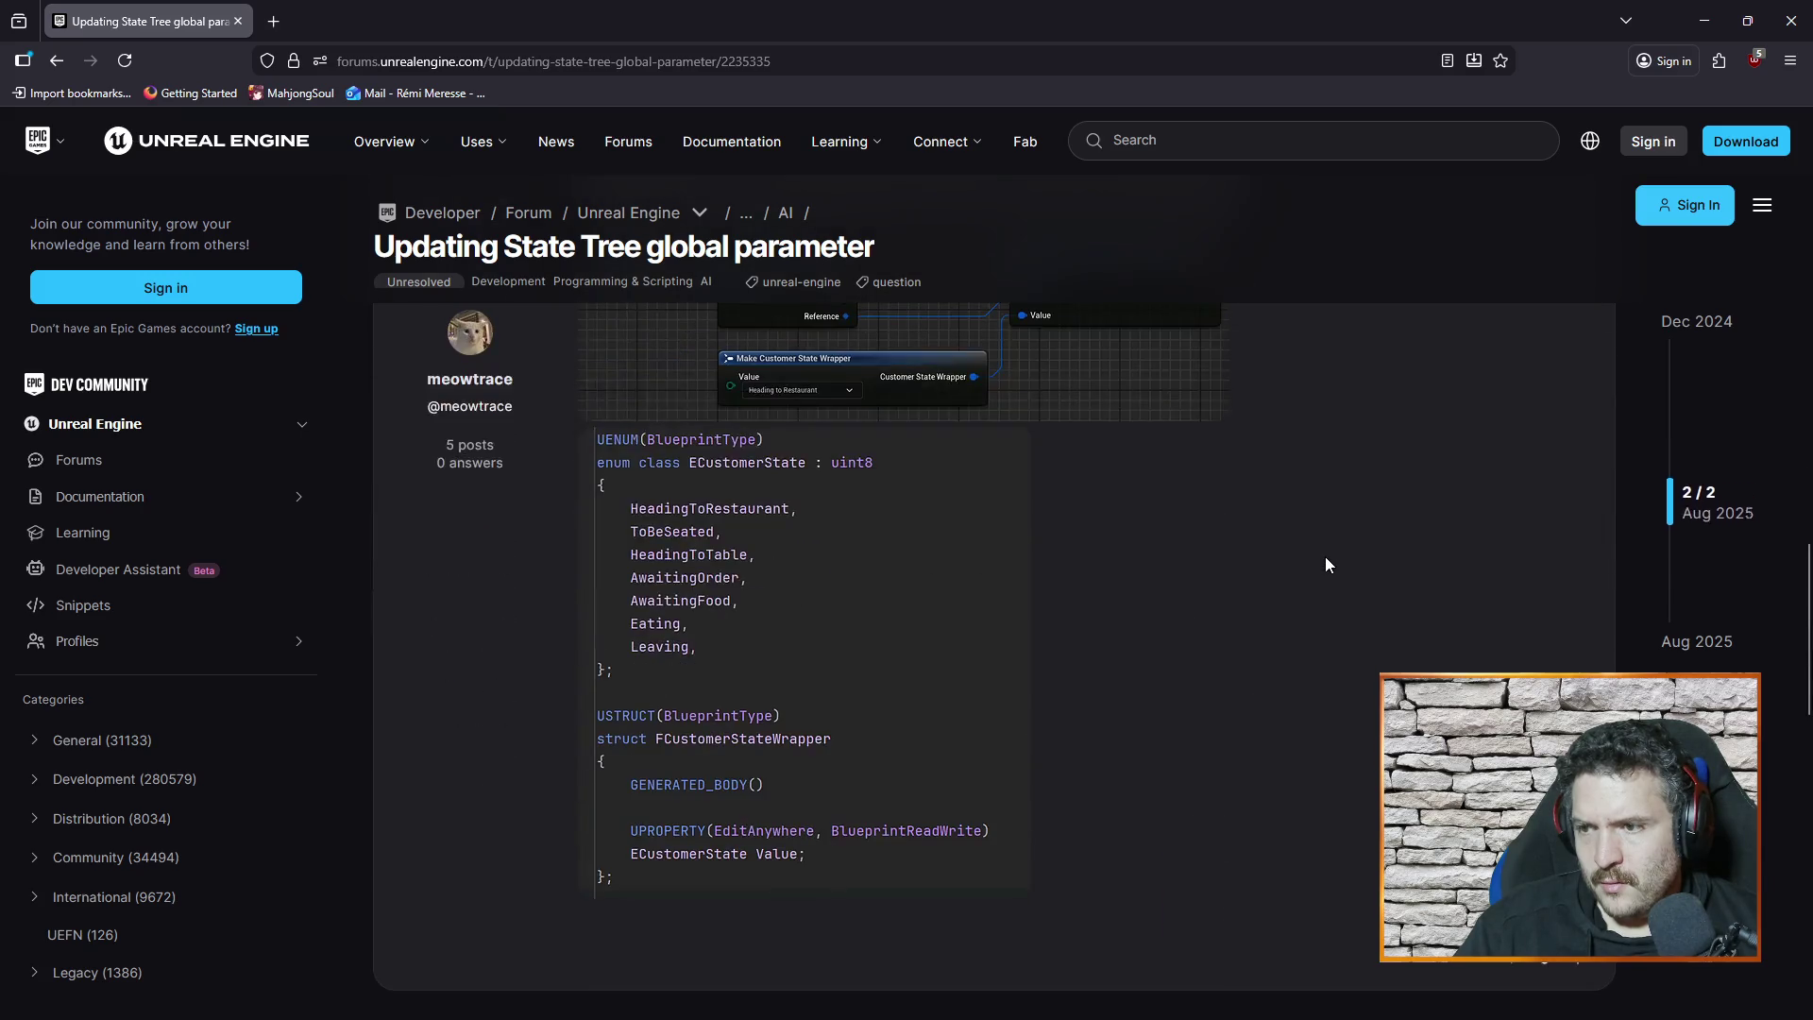
scroll(1324, 555, "down", 5)
scroll(1328, 551, "up", 7)
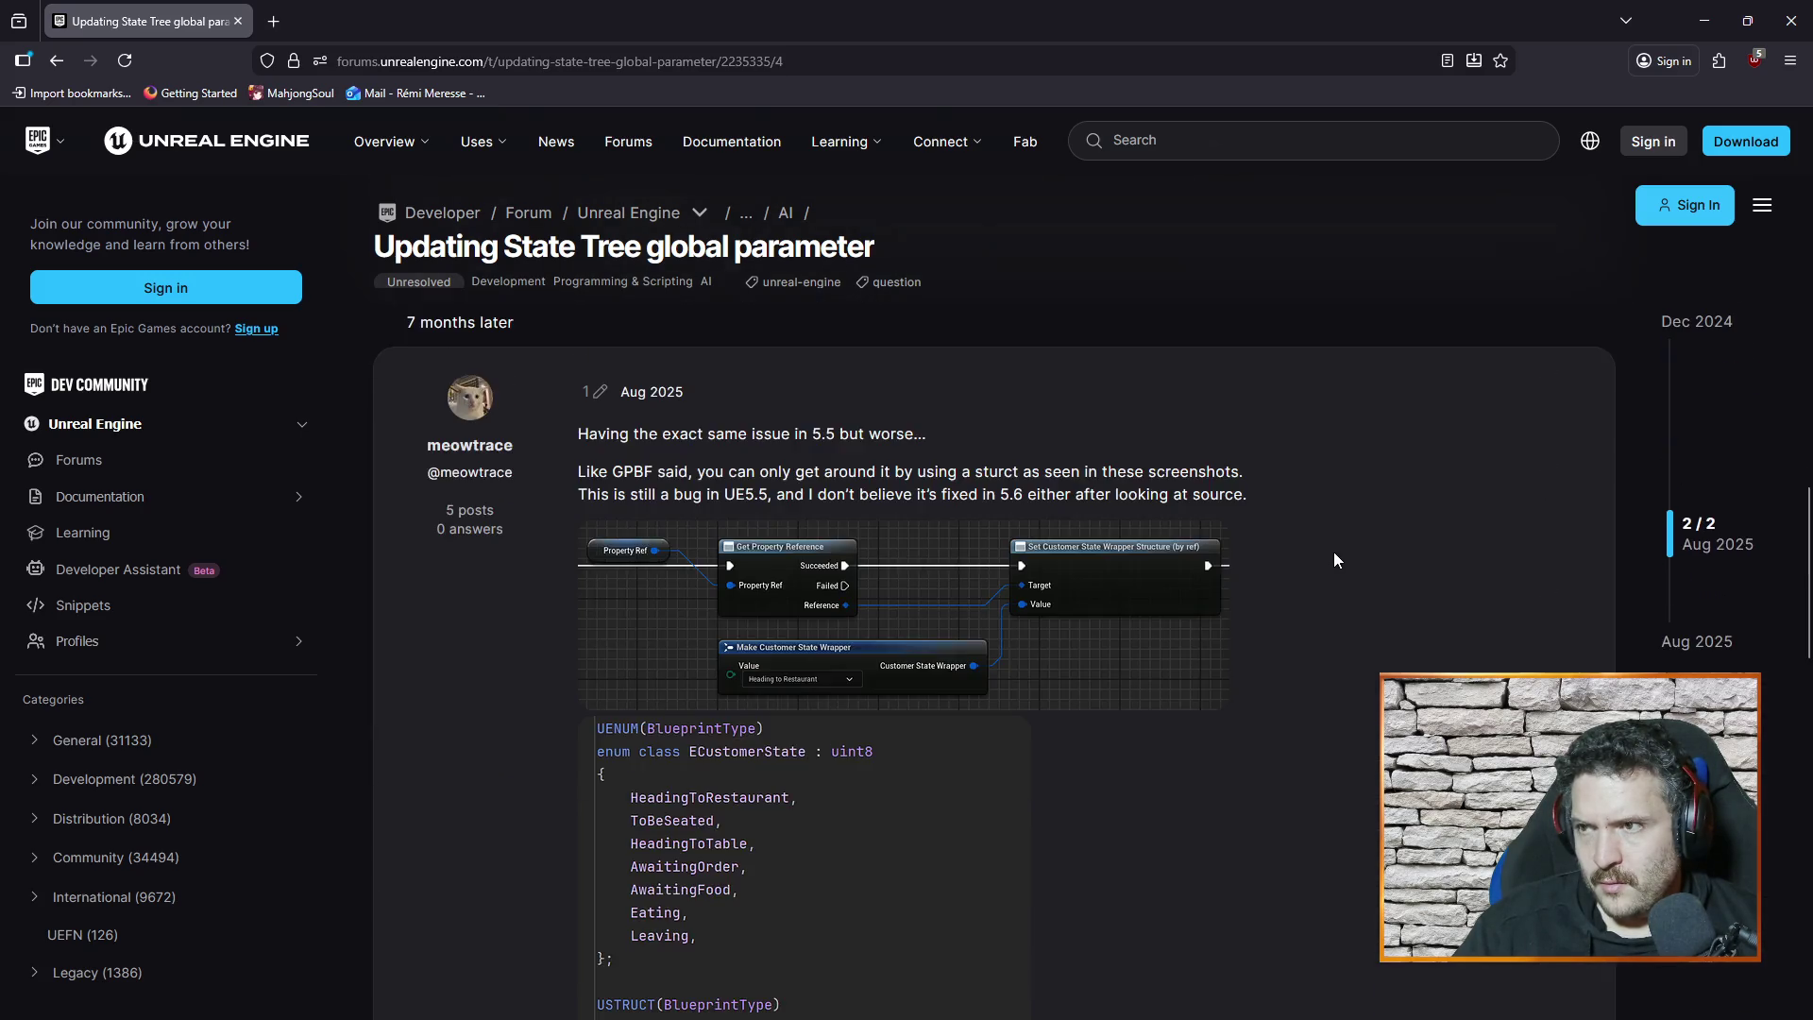
left_click(1703, 22)
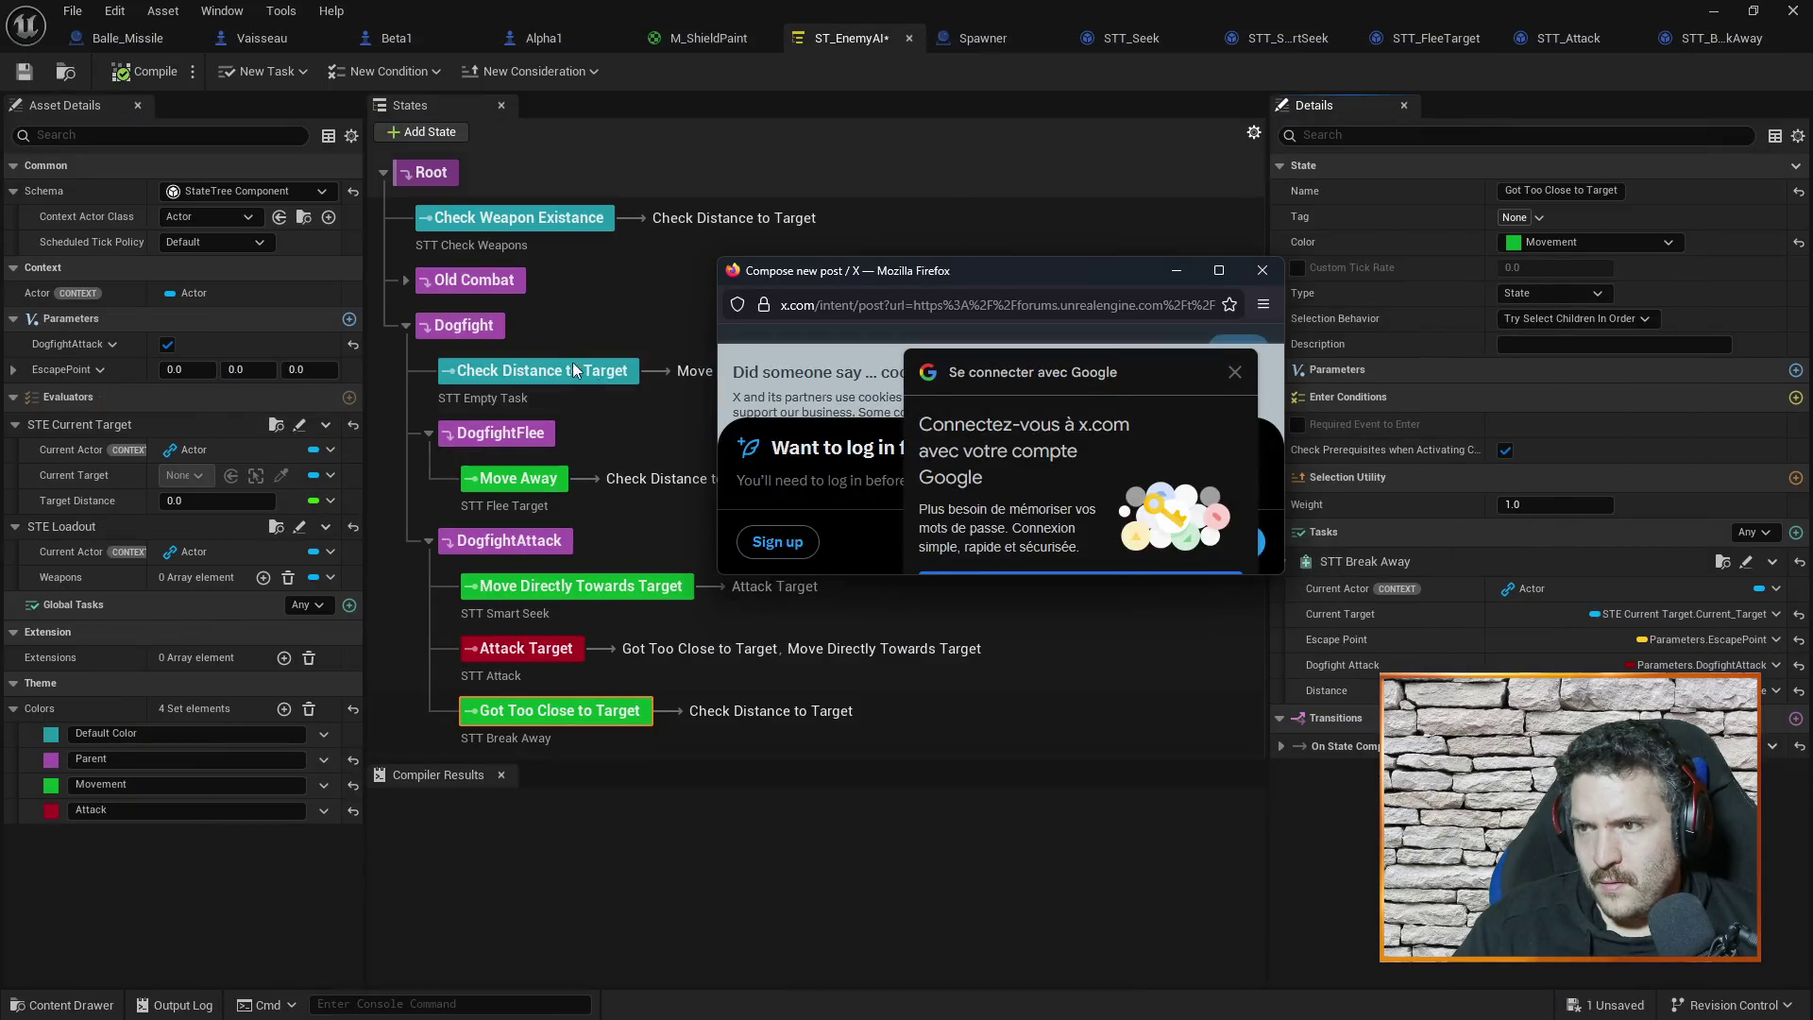
left_click(1261, 270)
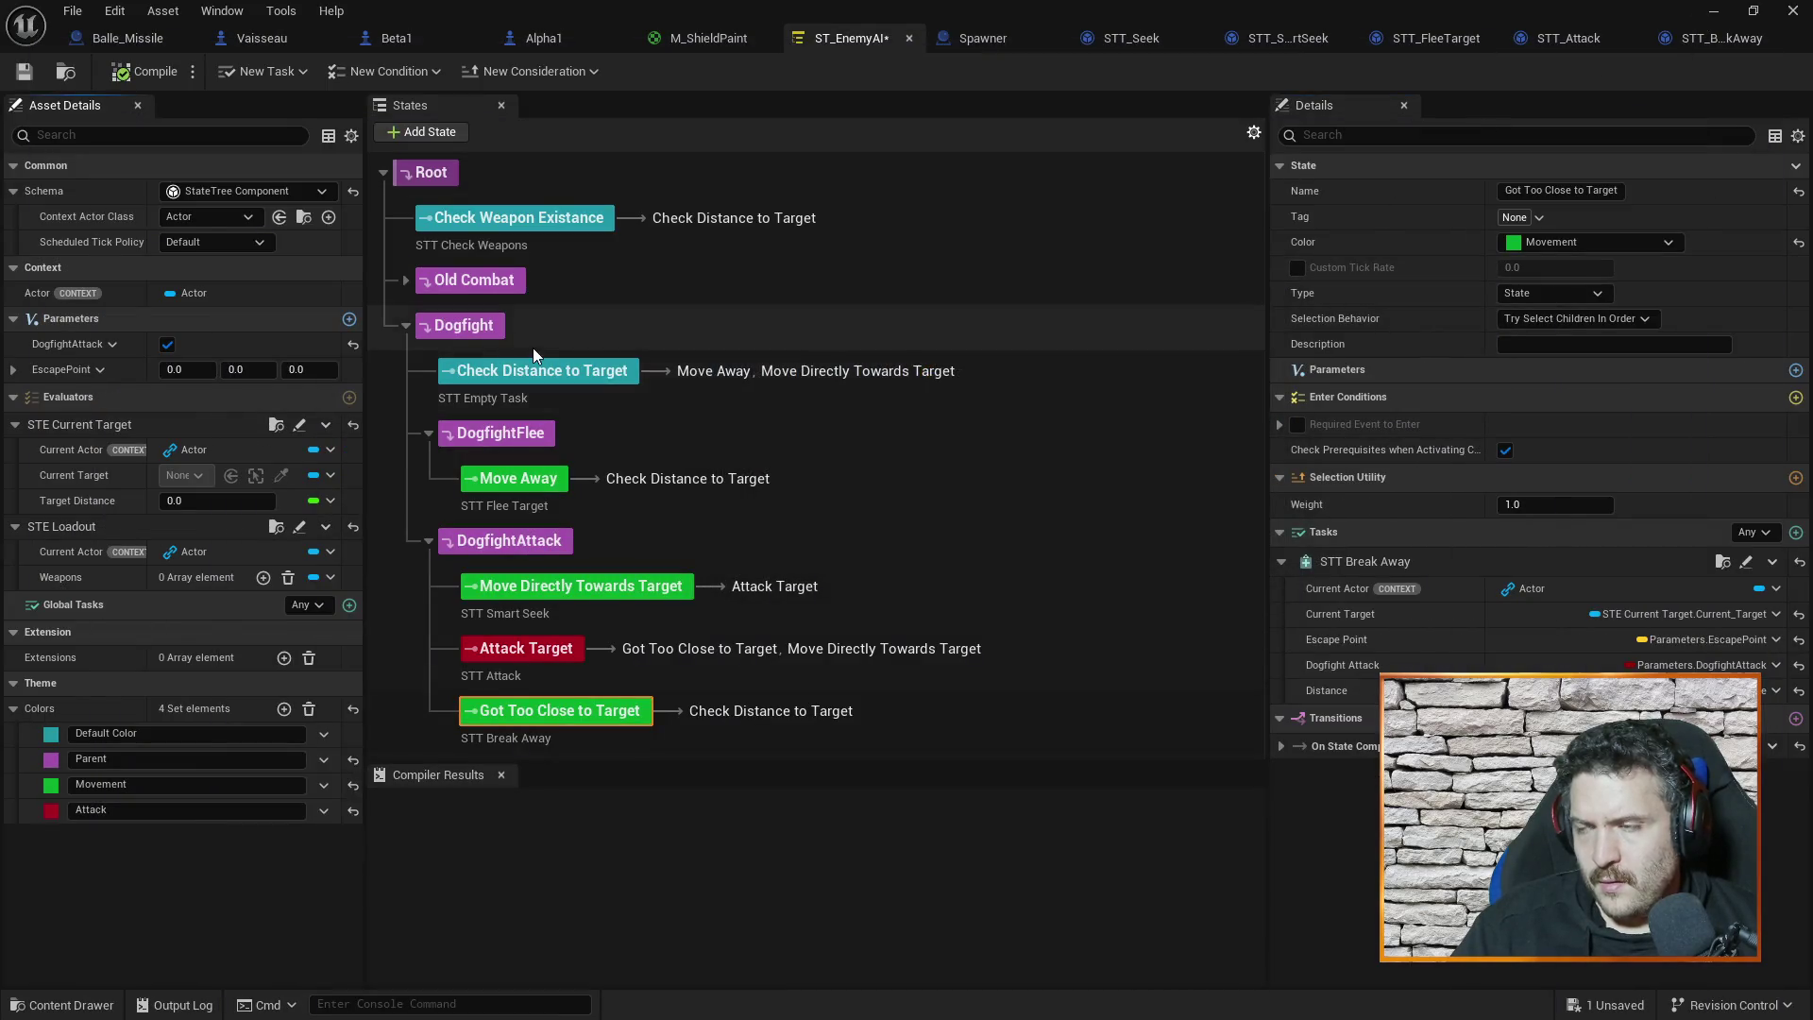
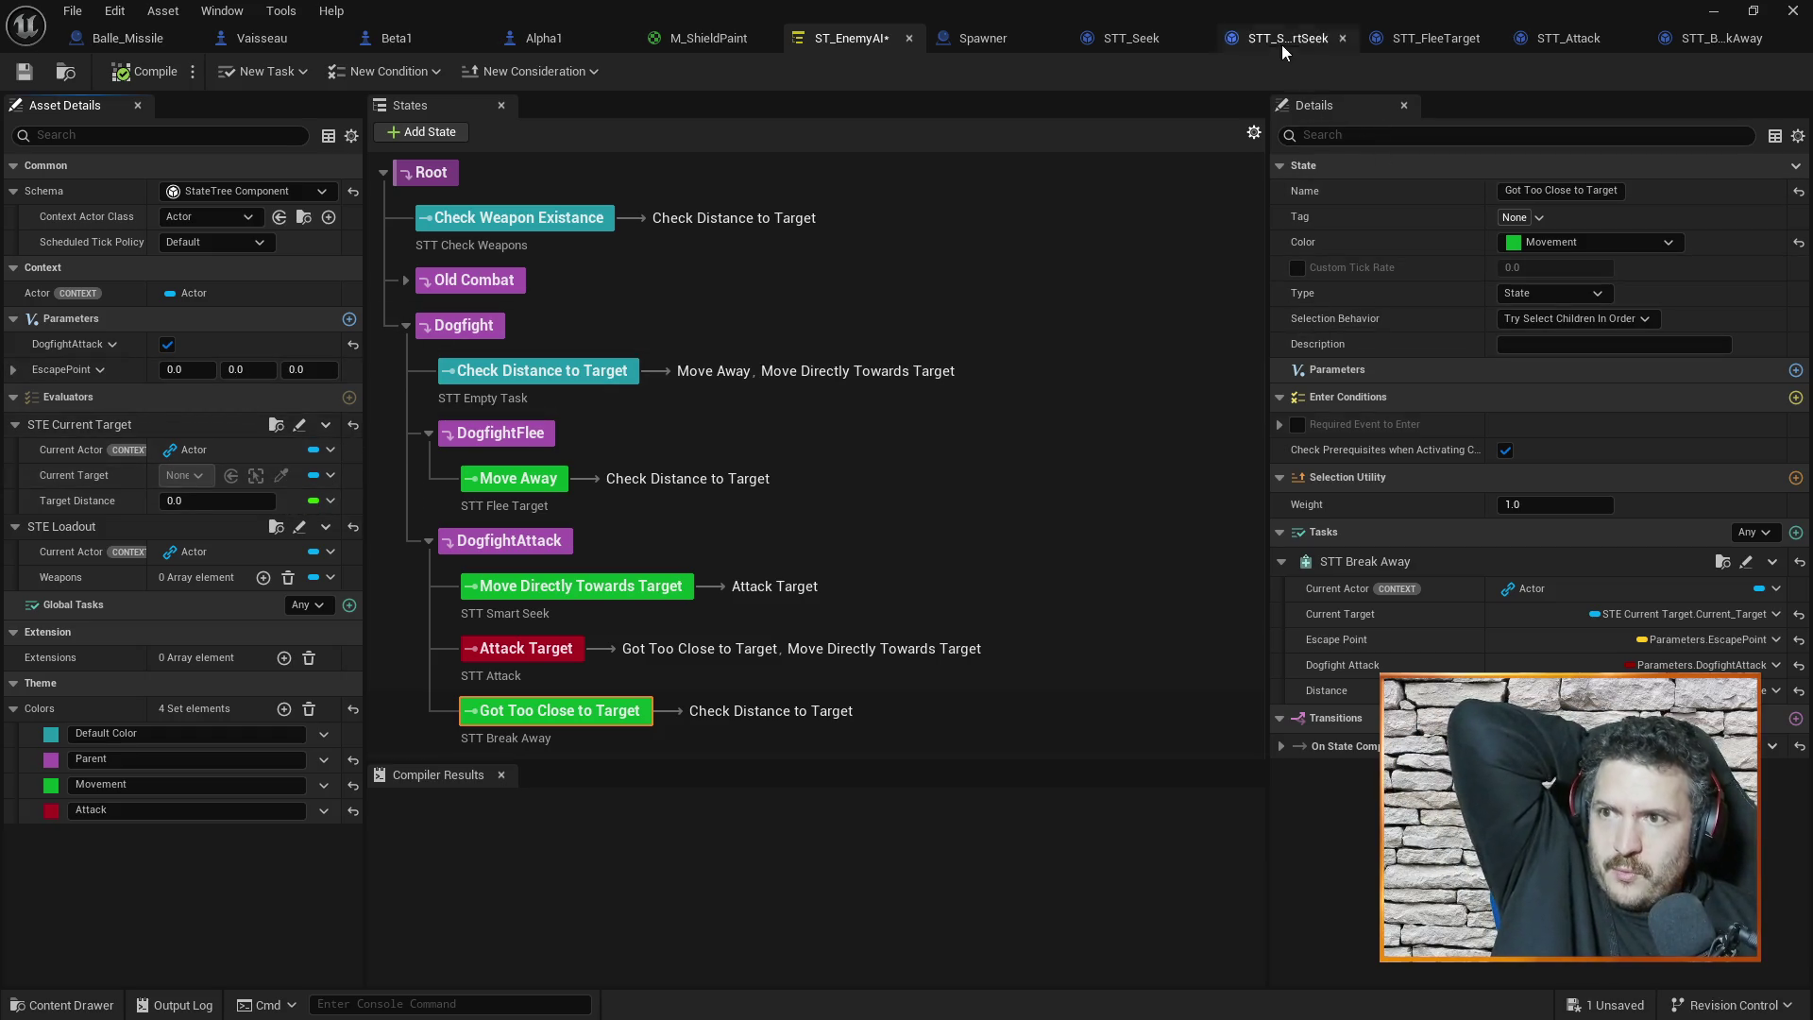
Step: Open the STE_CurrentTarget evaluator blueprint and pan its EventGraph to show the cast and SET nodes
left_click(1717, 11)
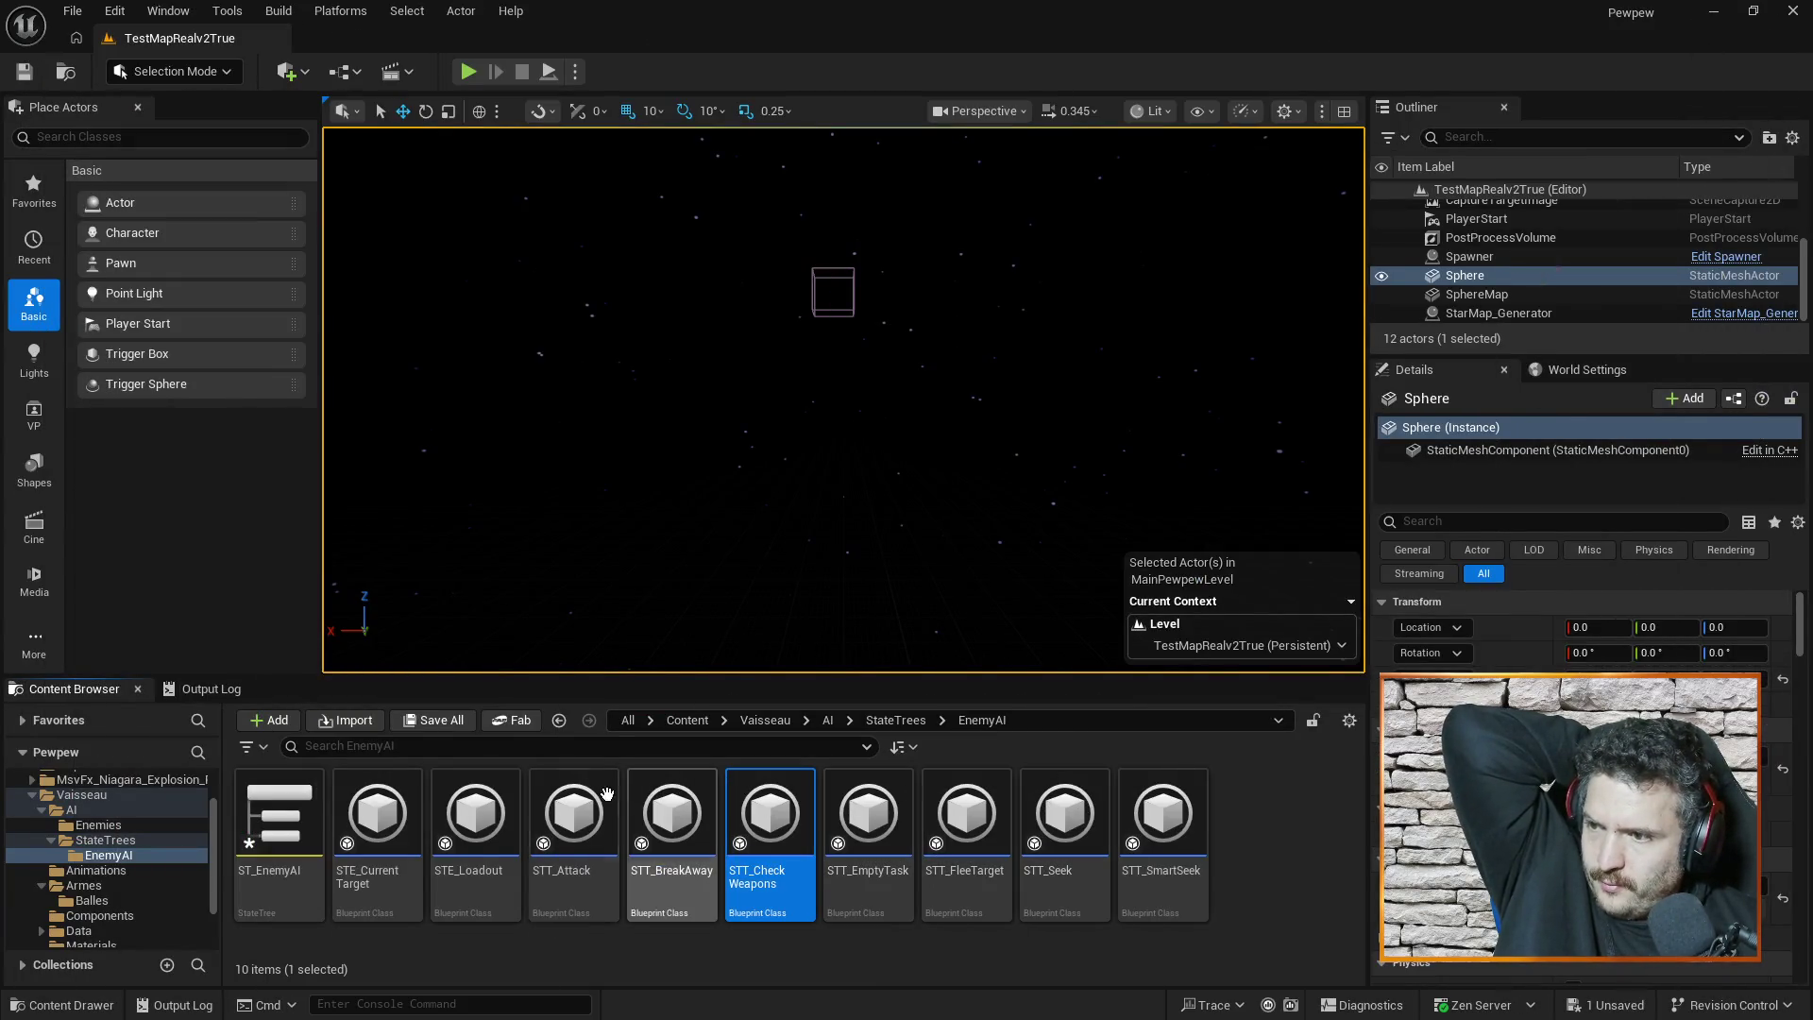
double_click(415, 831)
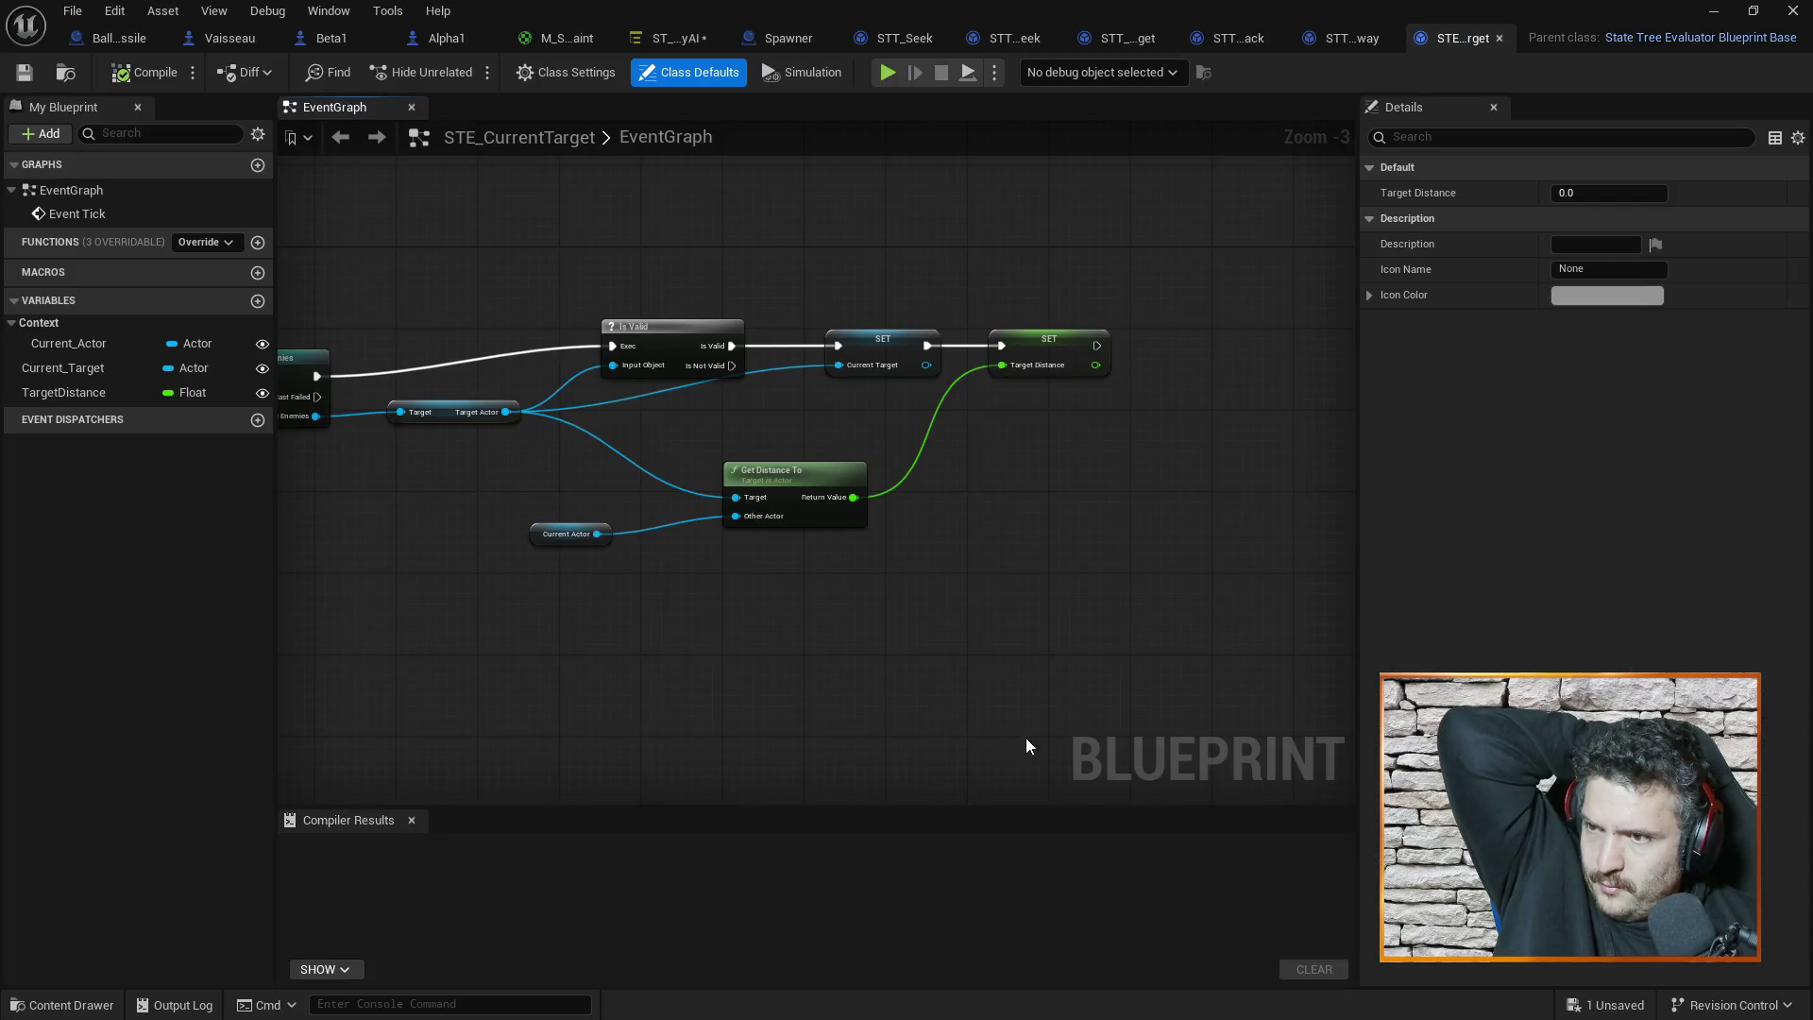
left_click_drag(790, 567, 1348, 575)
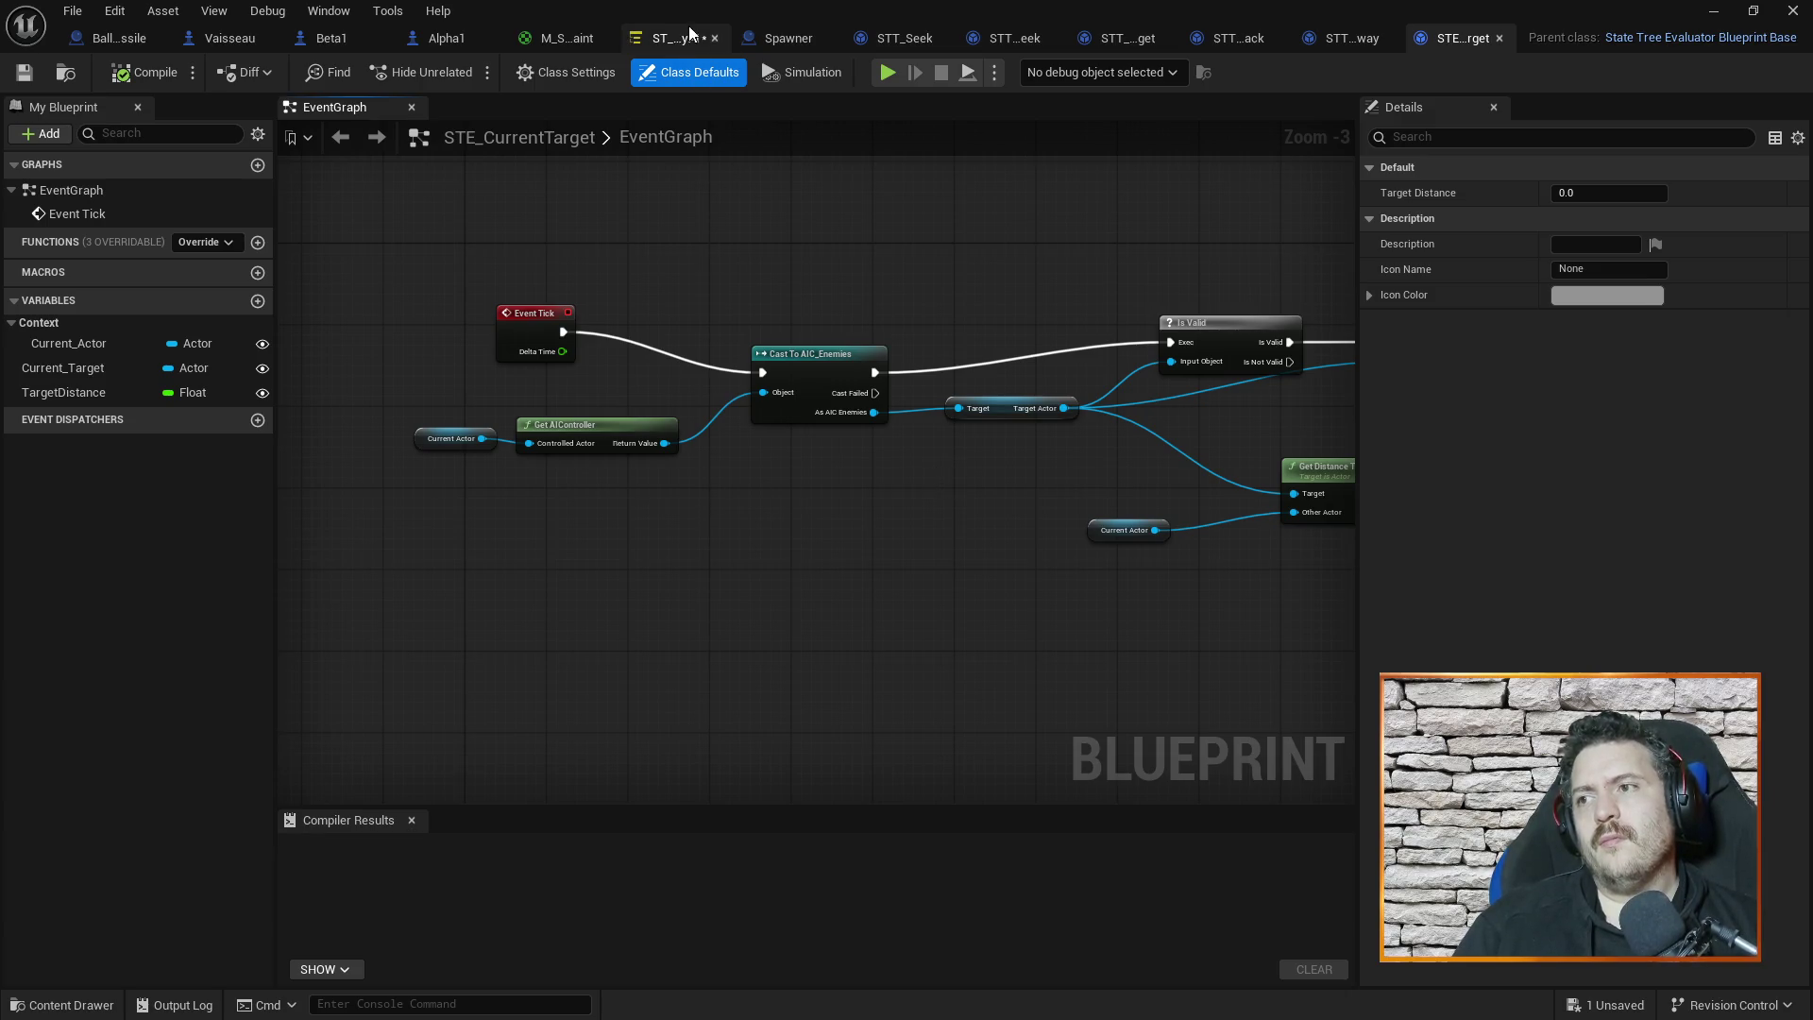
left_click(690, 38)
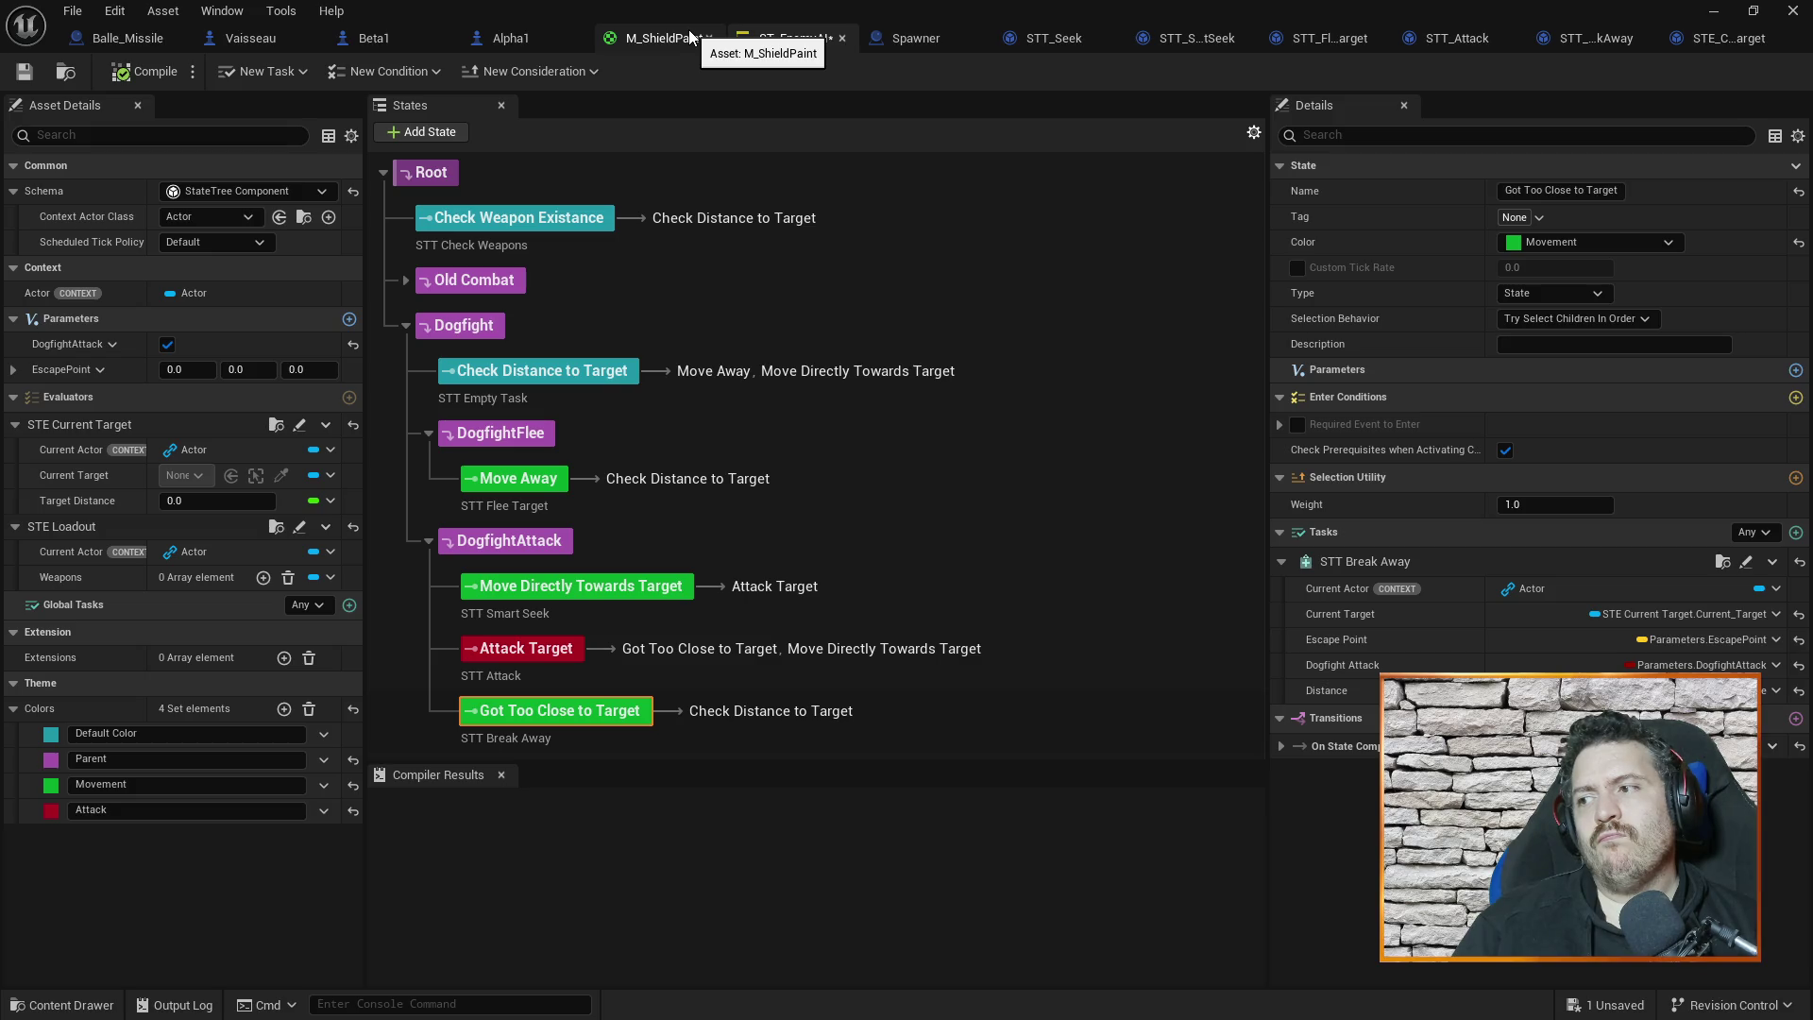
left_click(1714, 40)
left_click_drag(1037, 268, 712, 259)
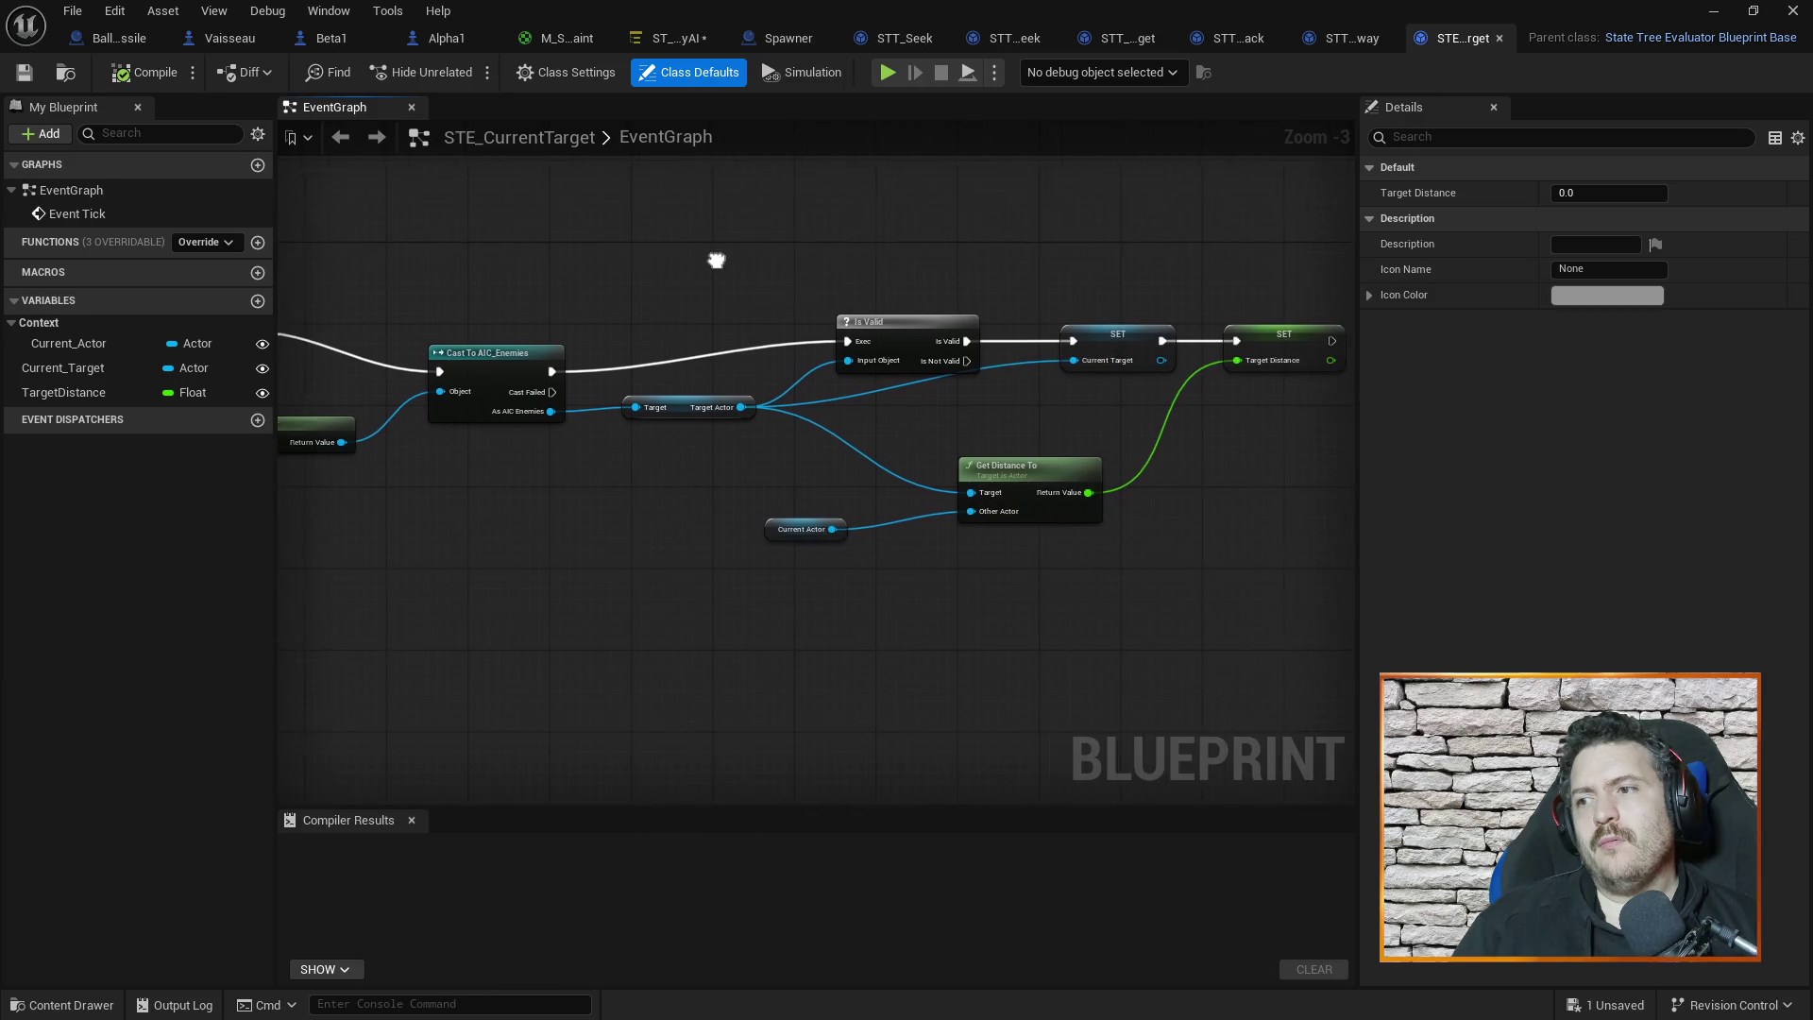
Step: Add a Vector variable named Escape Point to STE_CurrentTarget and compile the blueprint
left_click(256, 300)
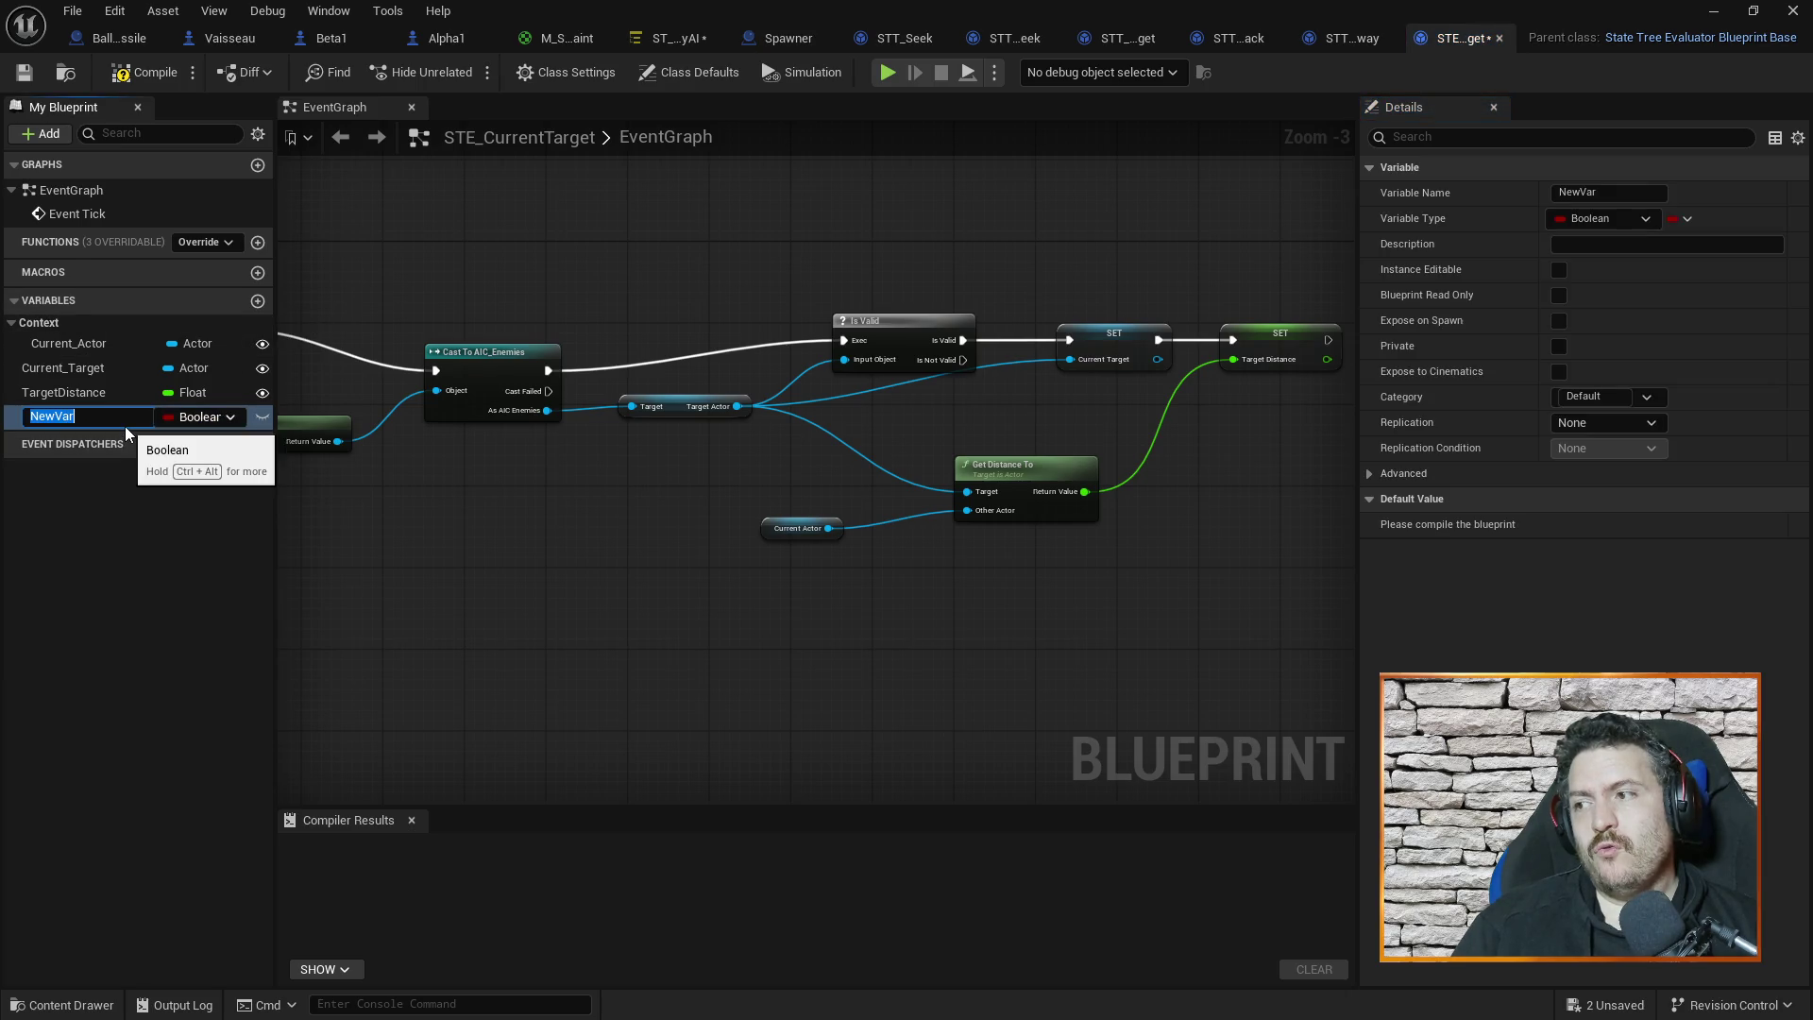
type("EScape")
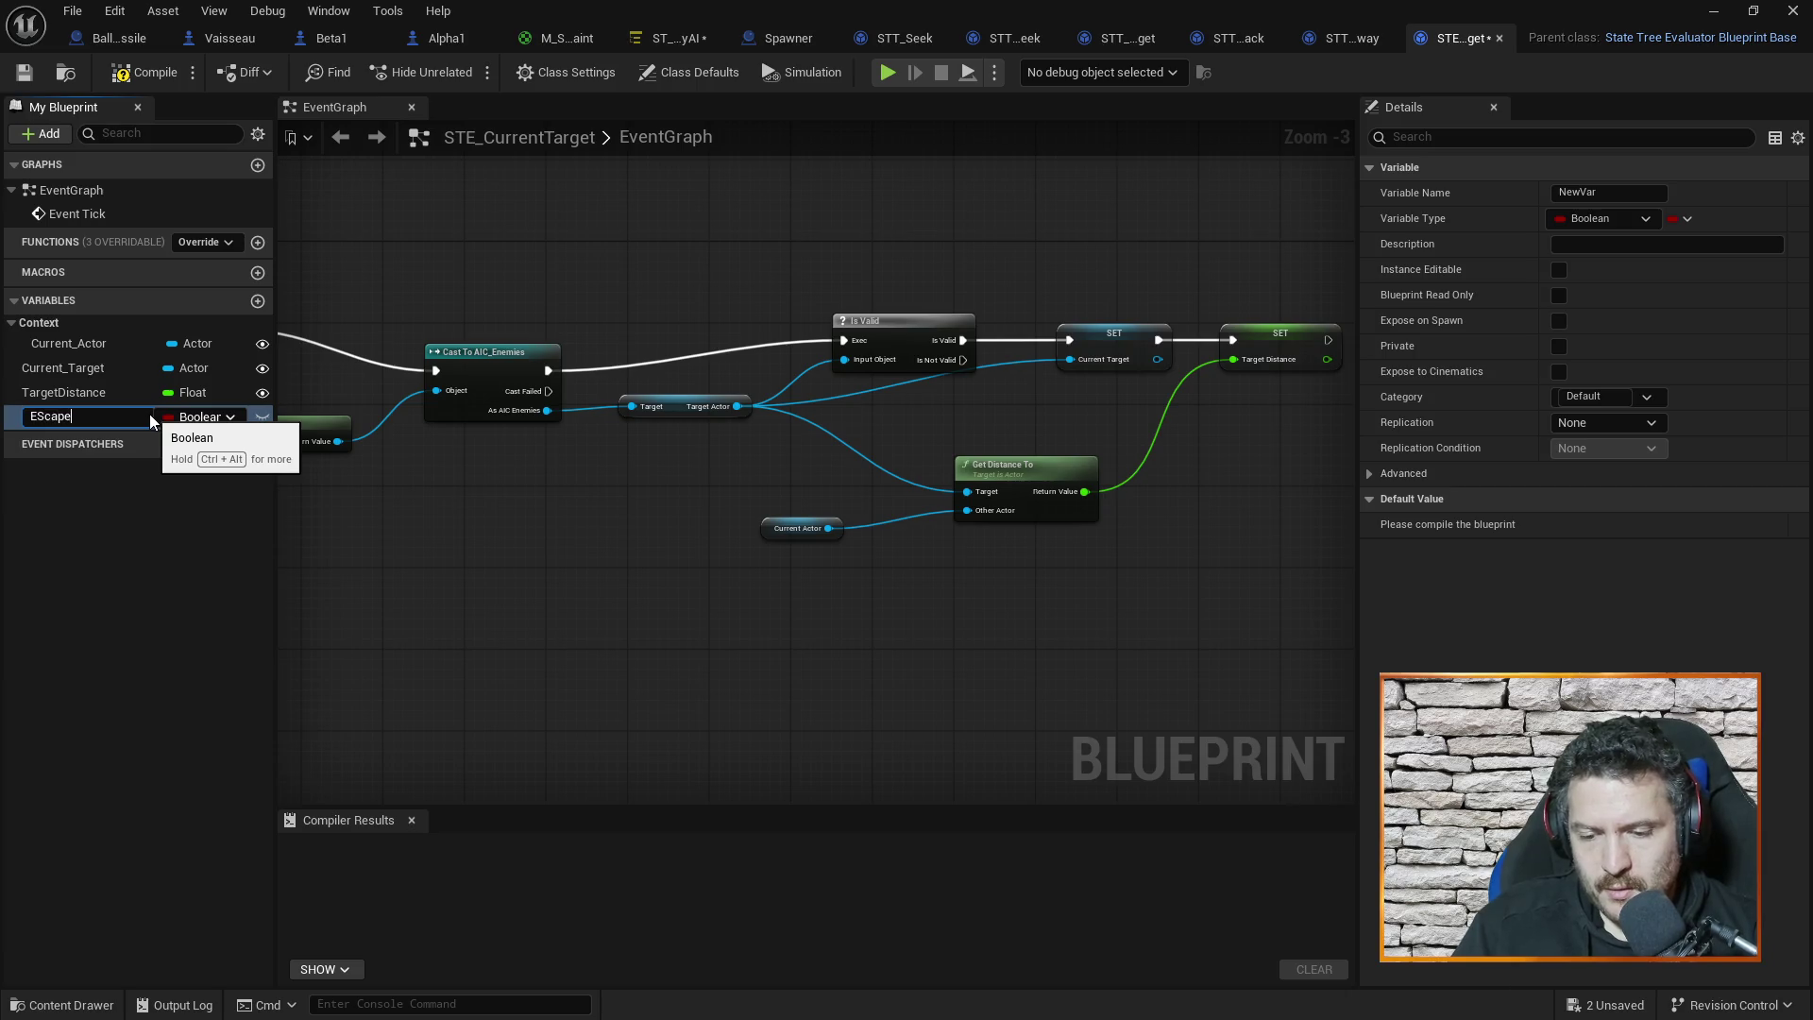
type("t")
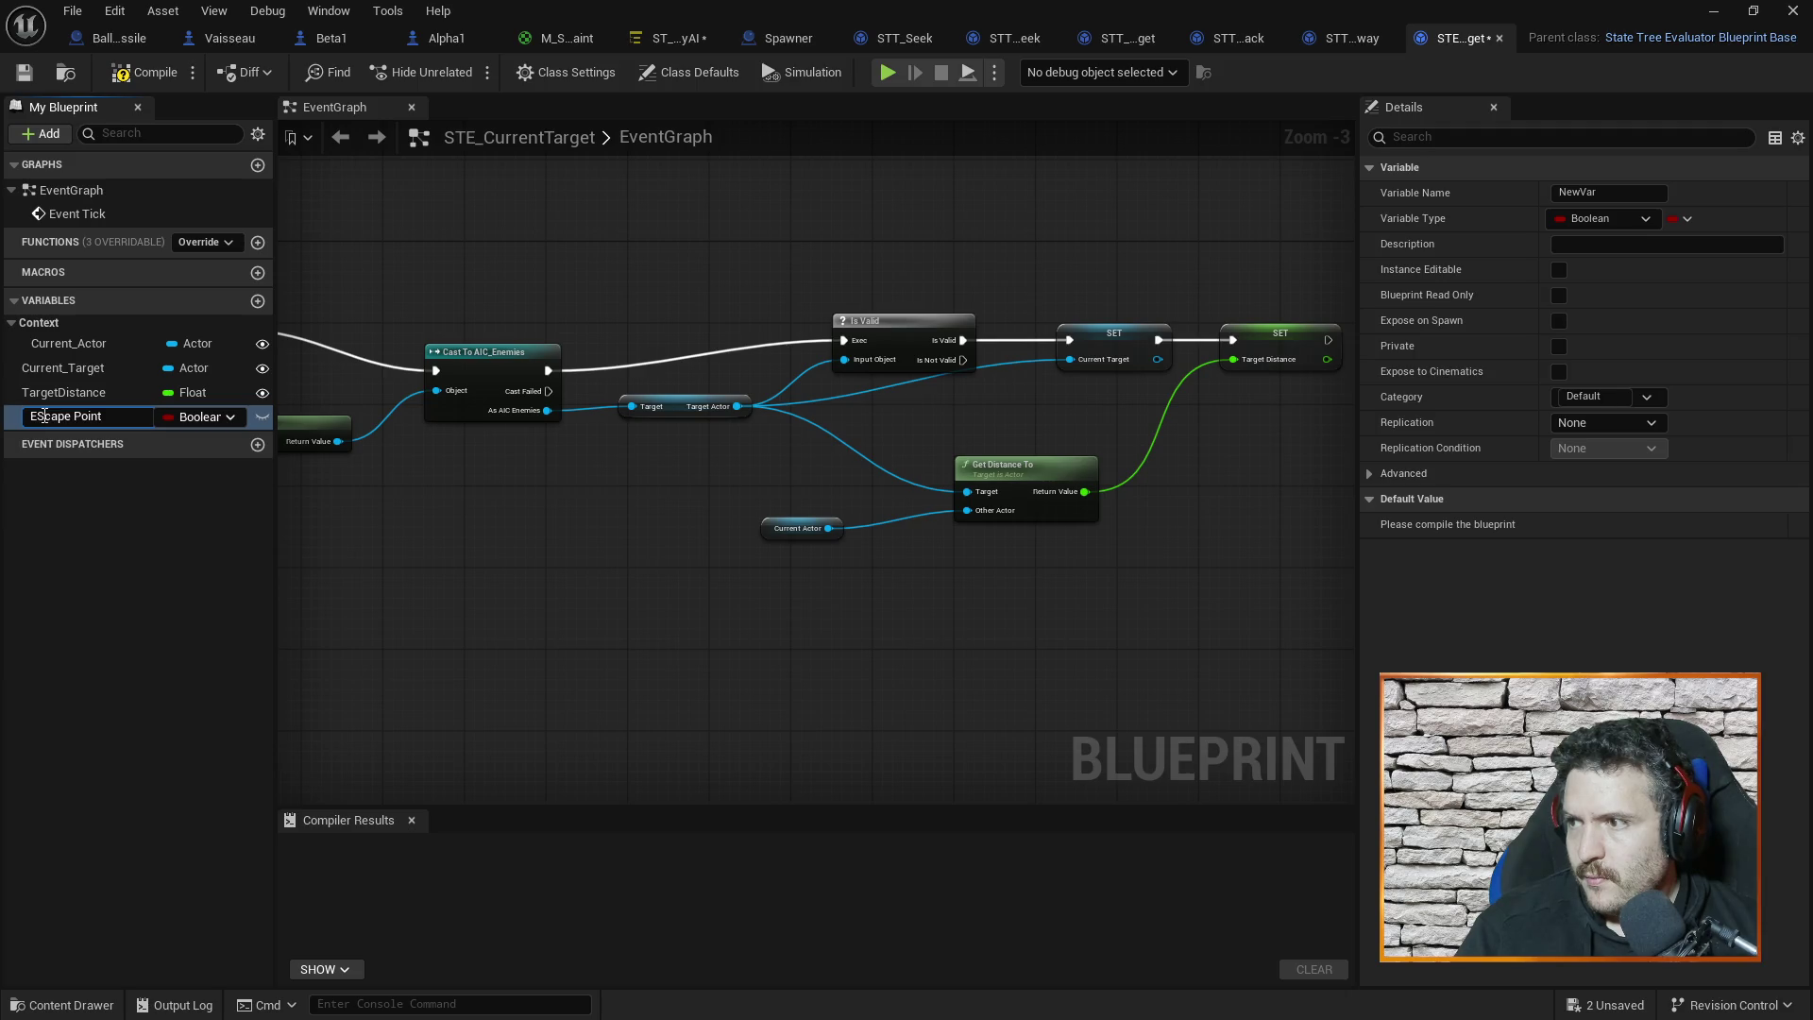
type("s")
key("Return")
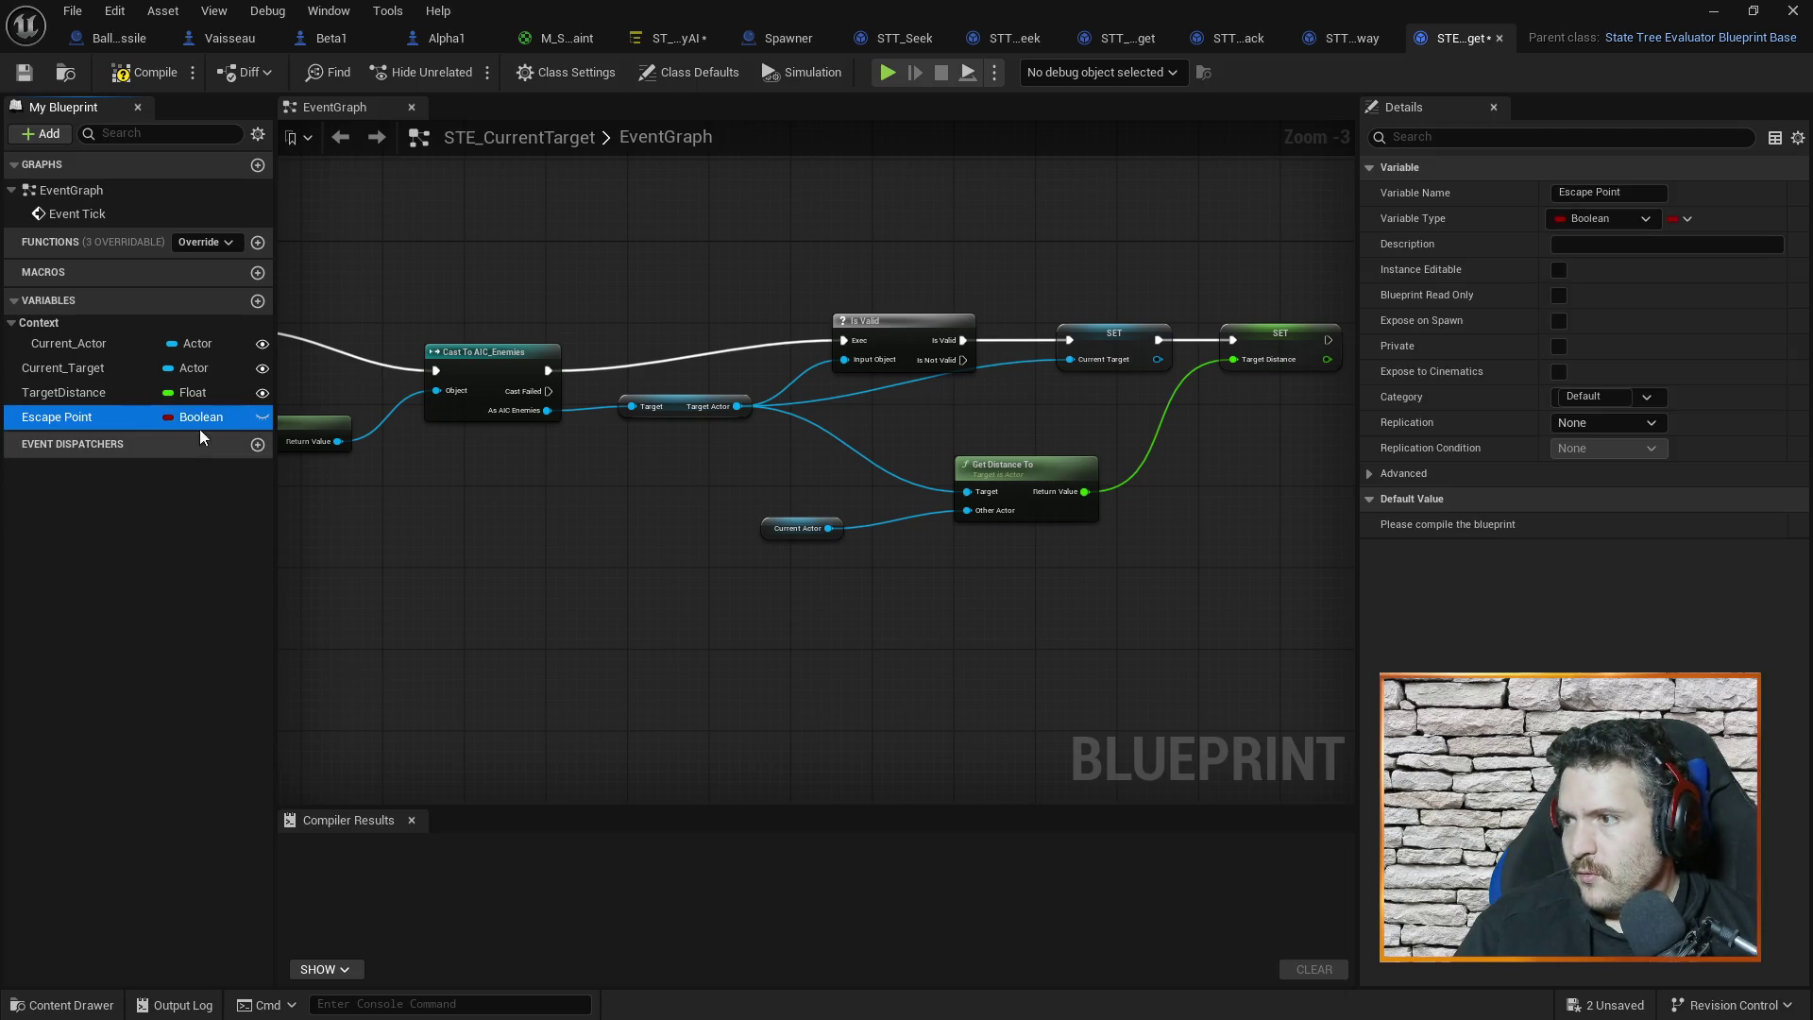
left_click(217, 415)
left_click(243, 619)
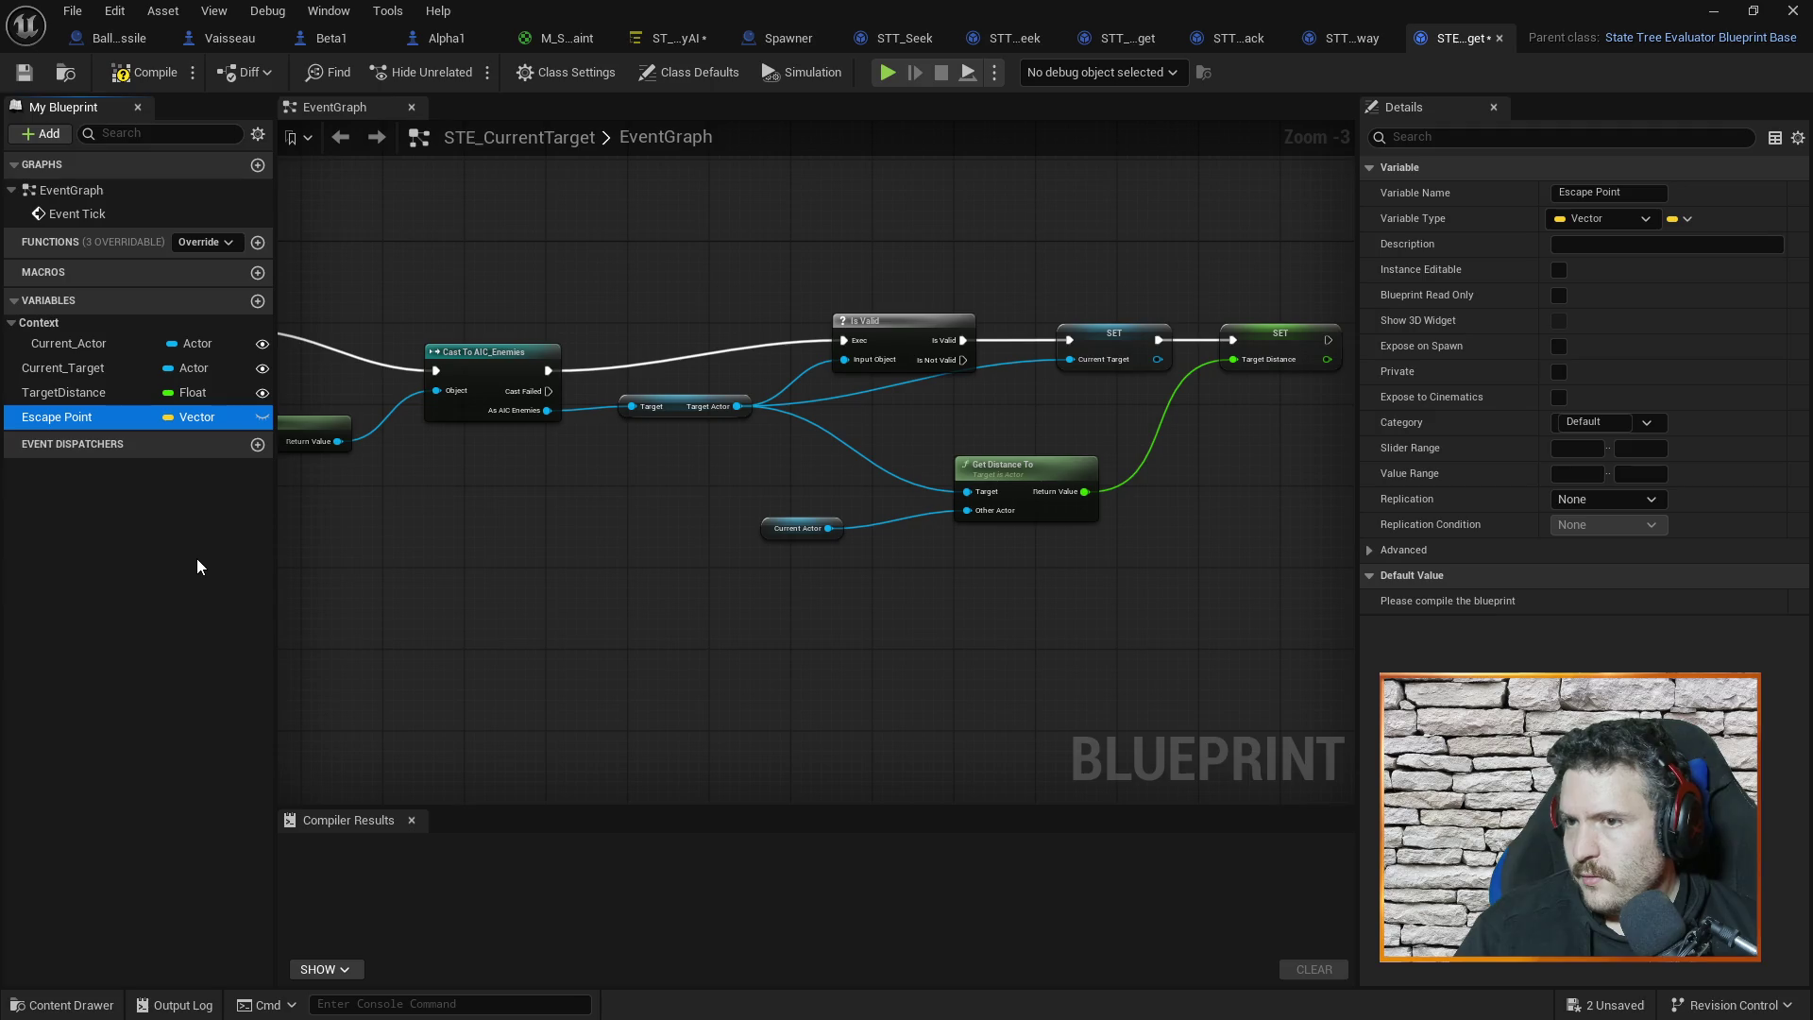
left_click(143, 76)
left_click(666, 36)
right_click(127, 364)
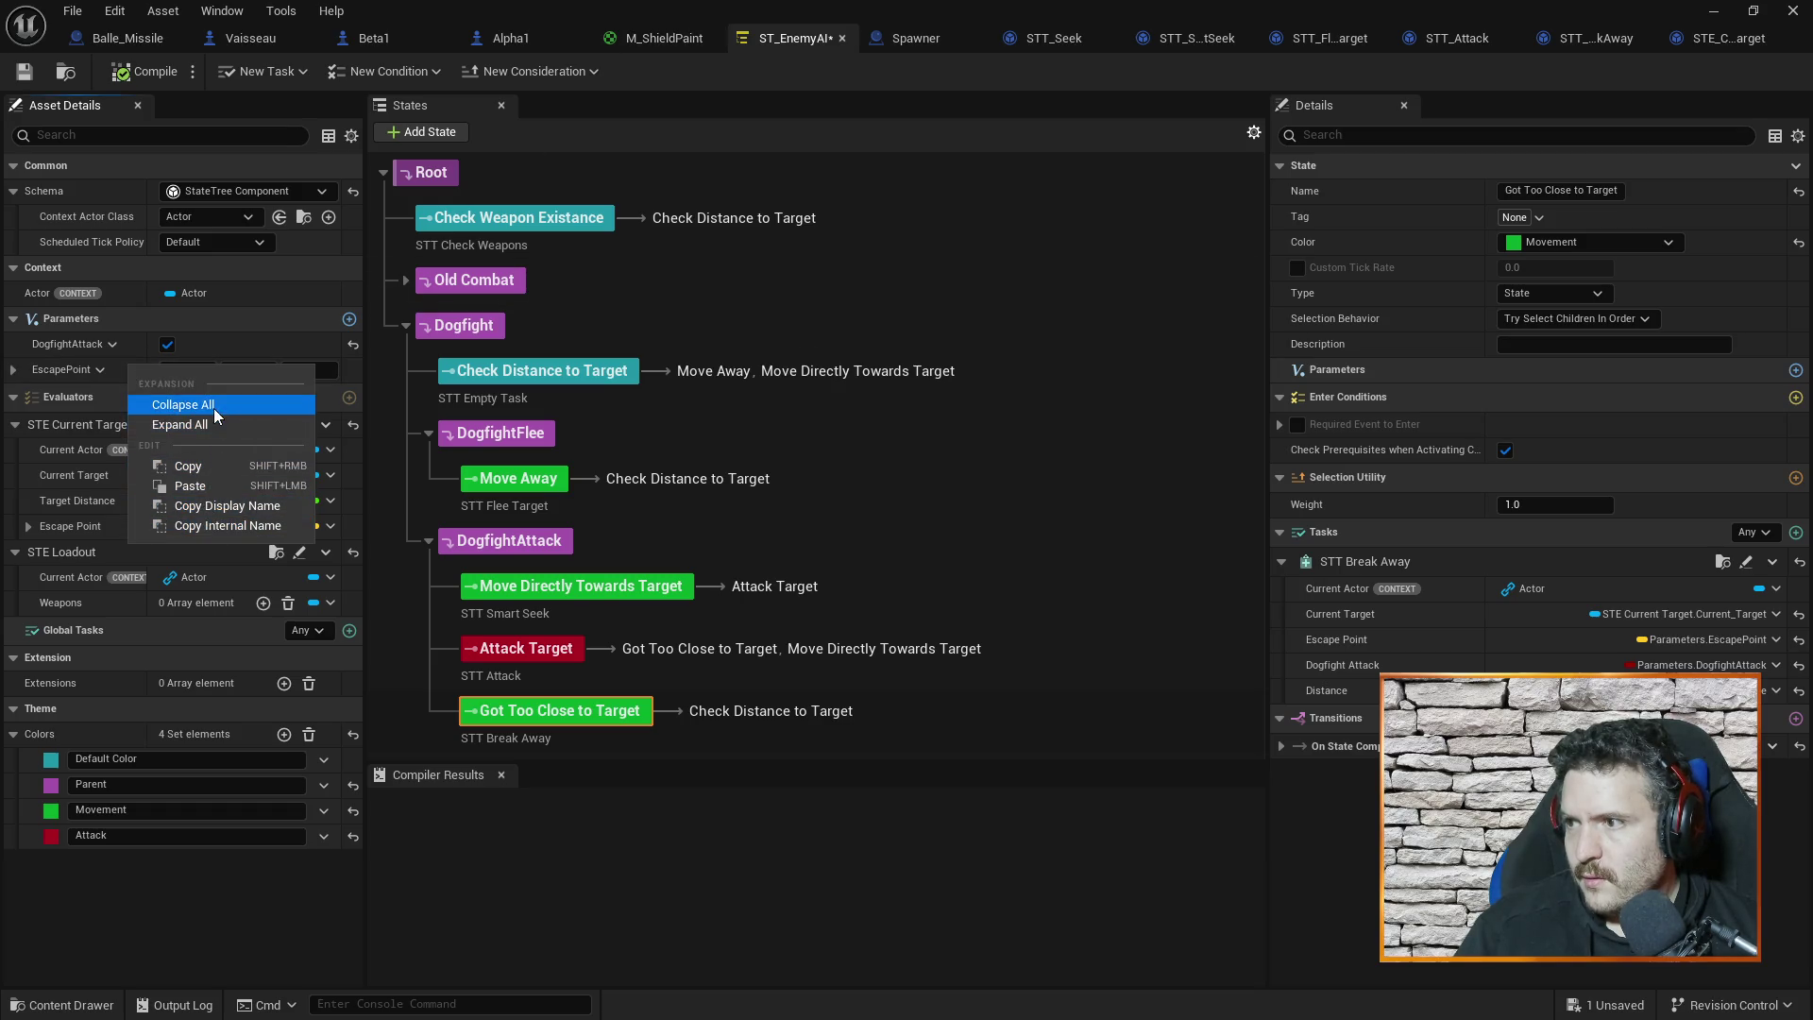
Step: Delete the EscapePoint parameter from the ST_EnemyAI state tree
left_click(111, 366)
left_click(111, 366)
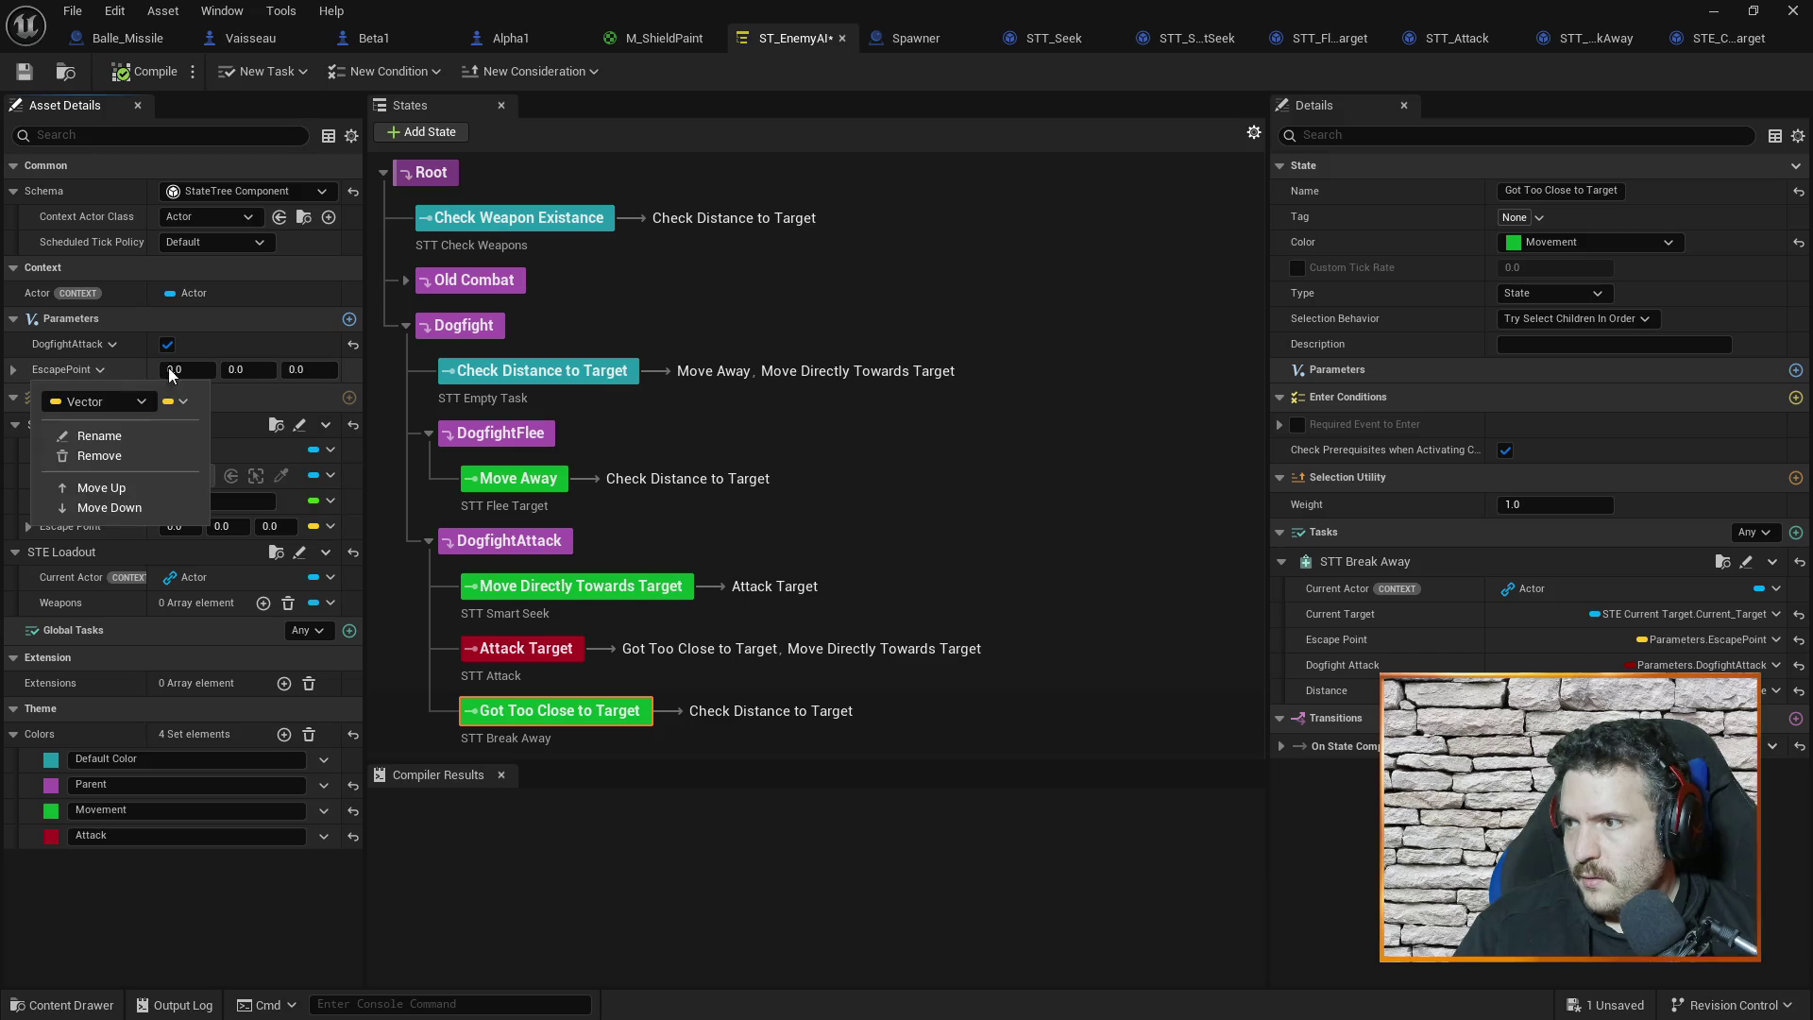
left_click(102, 372)
left_click(102, 372)
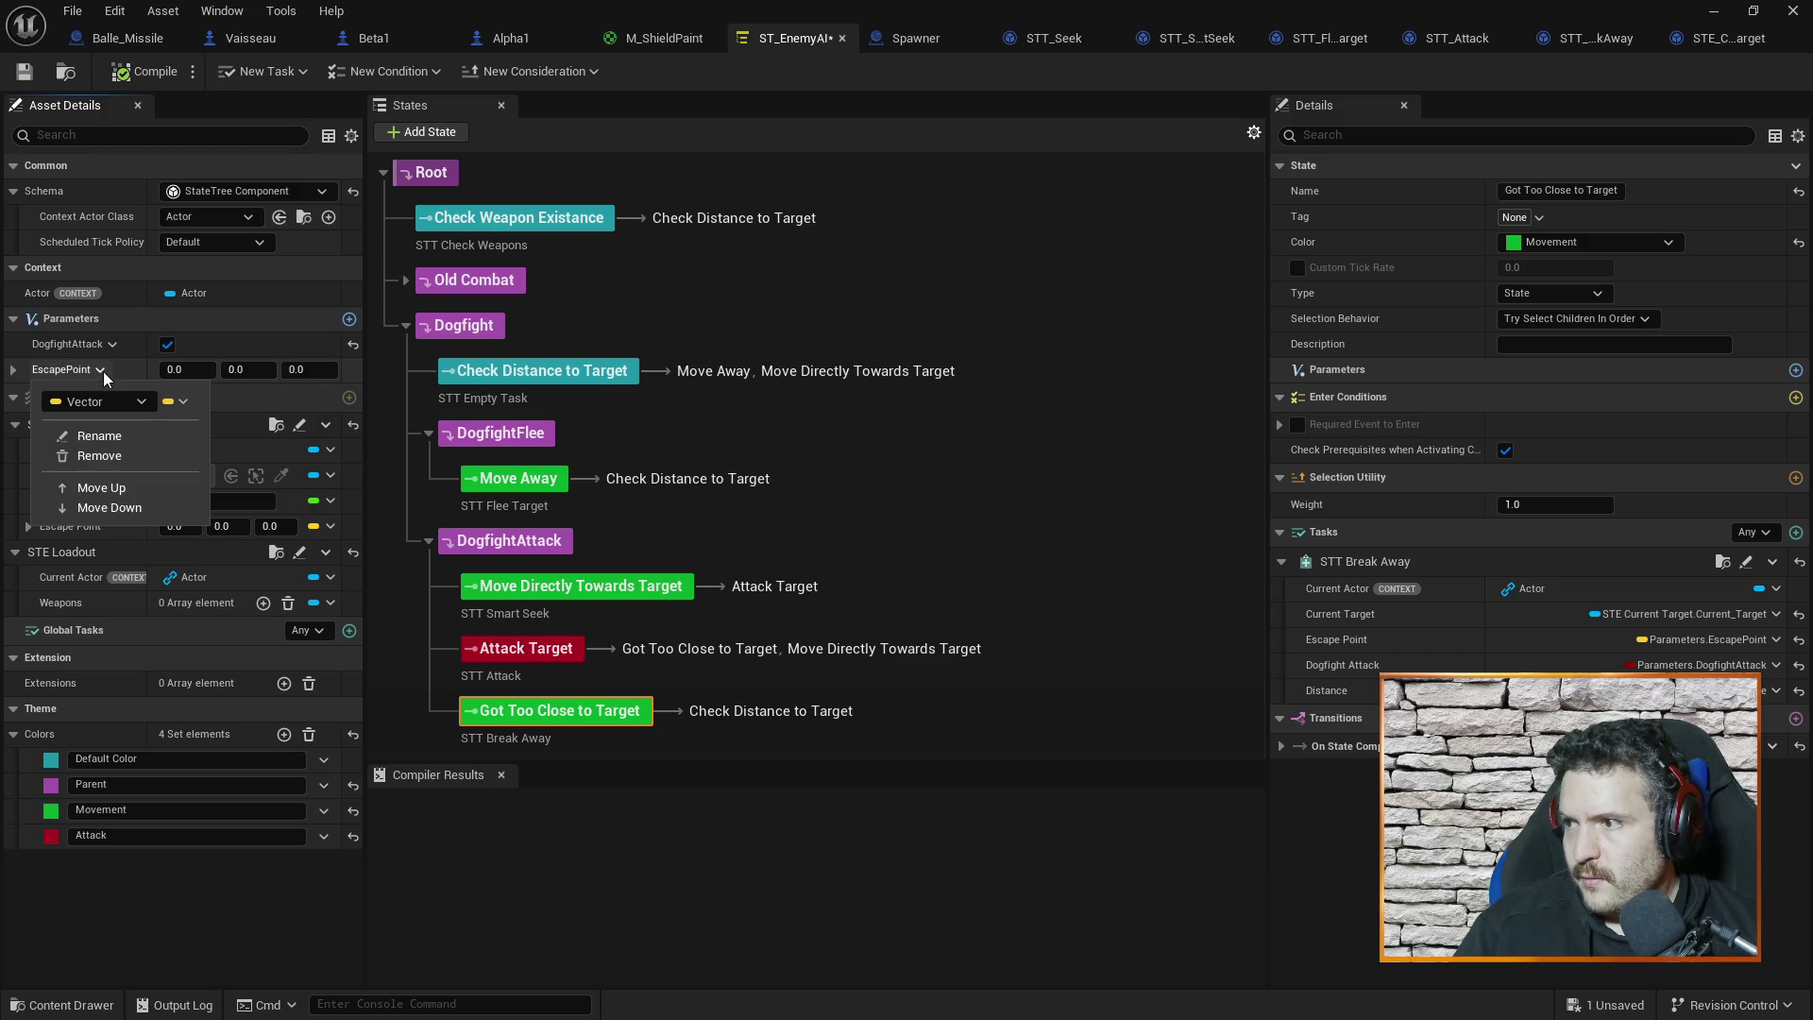
left_click(111, 458)
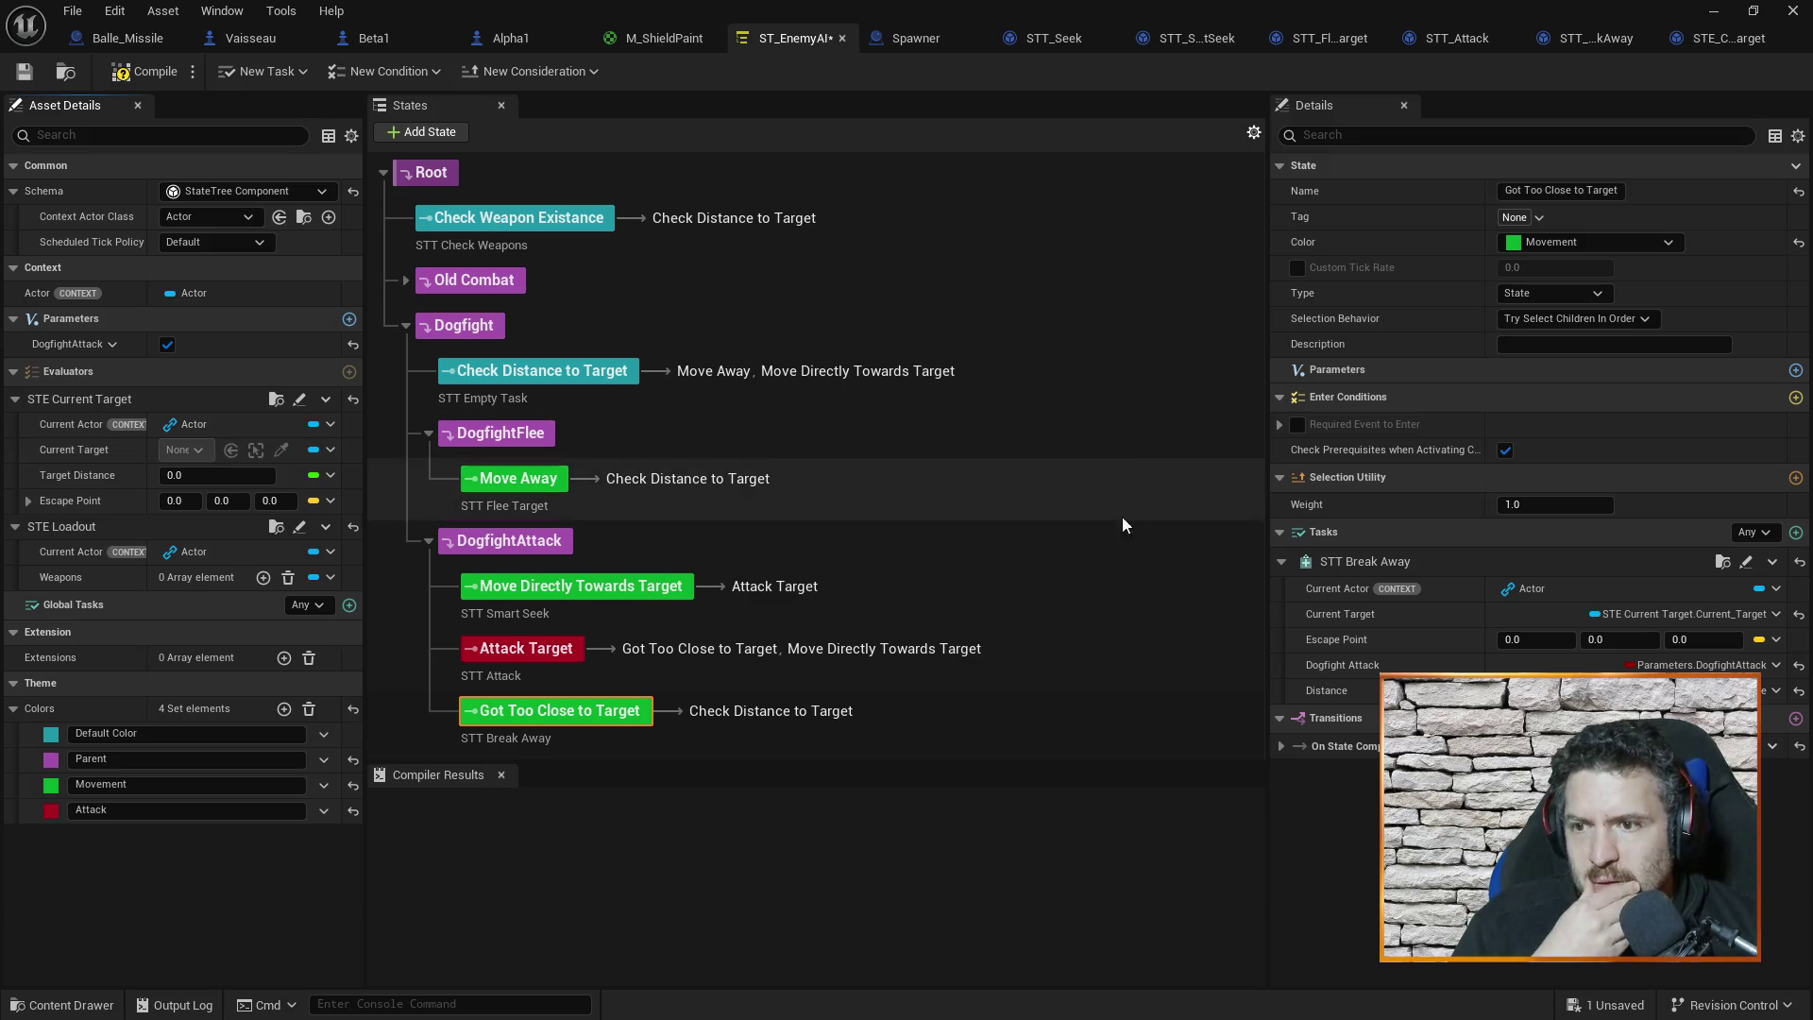
Step: Bind Break Away's Escape Point and the flee task's Escape Target to STE Current Target's Escape Point
left_click(1776, 639)
left_click(1776, 713)
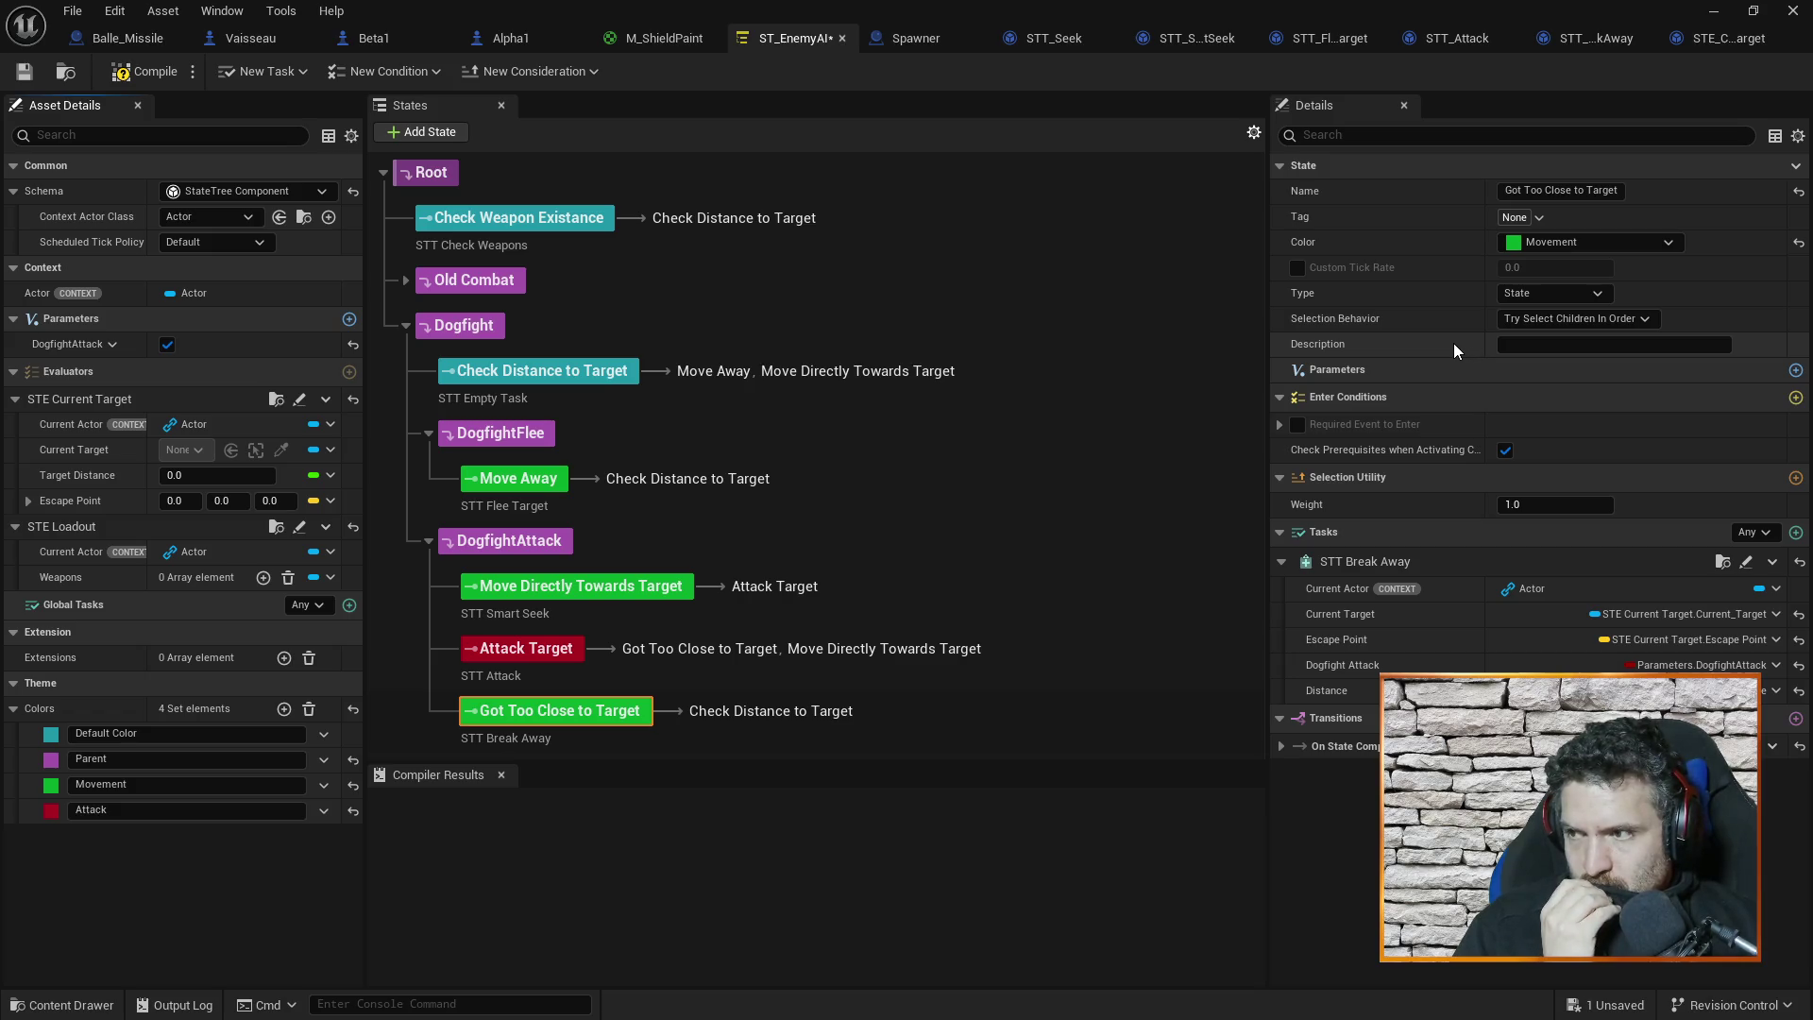
left_click(871, 499)
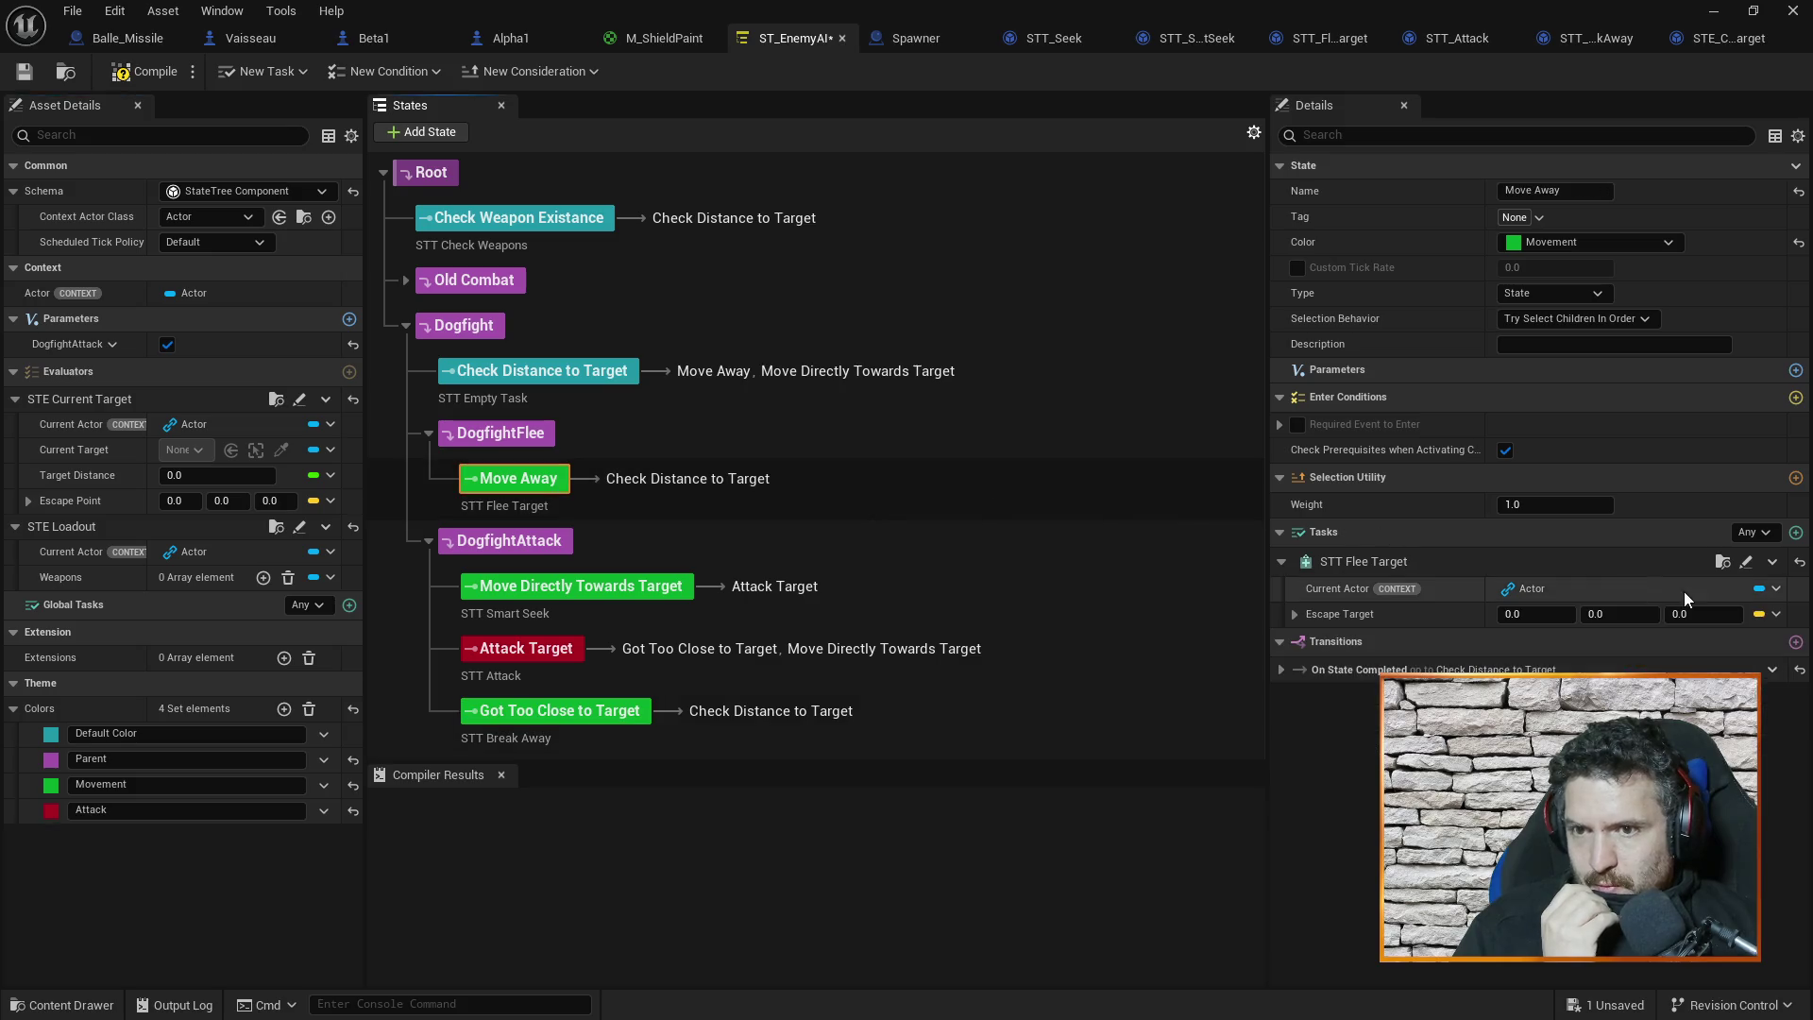
left_click(1775, 615)
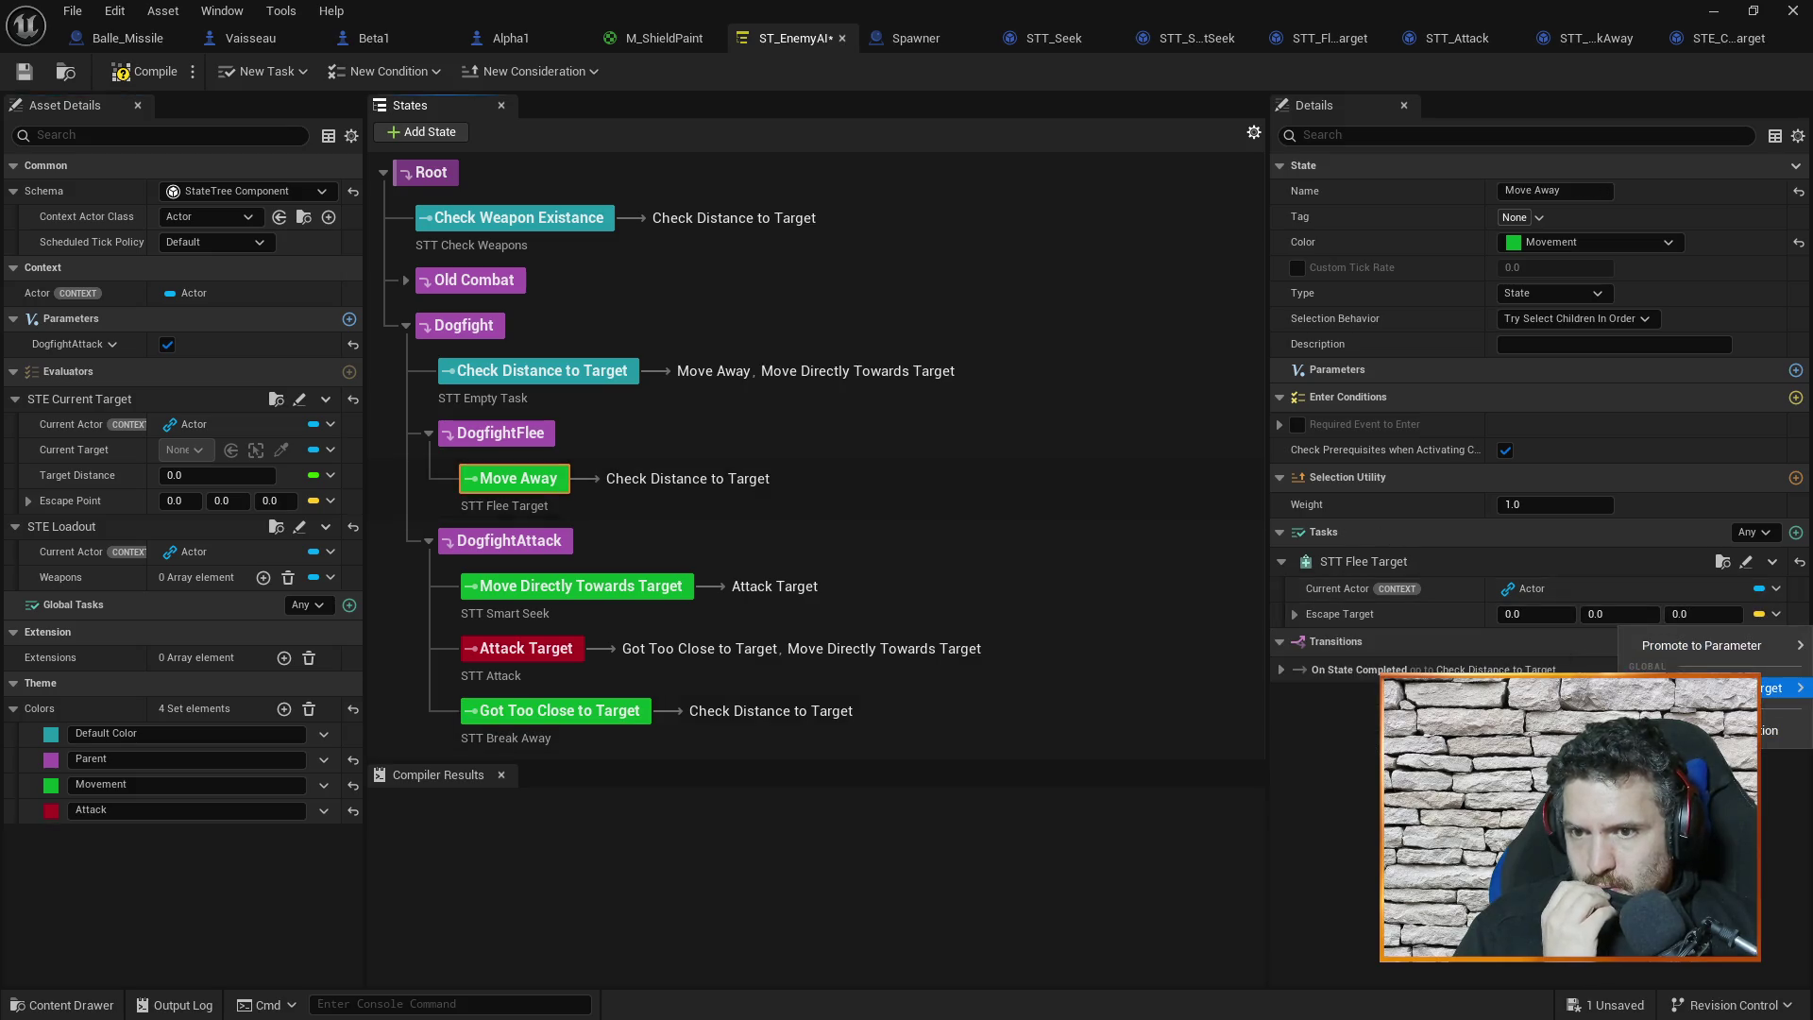
left_click(1529, 755)
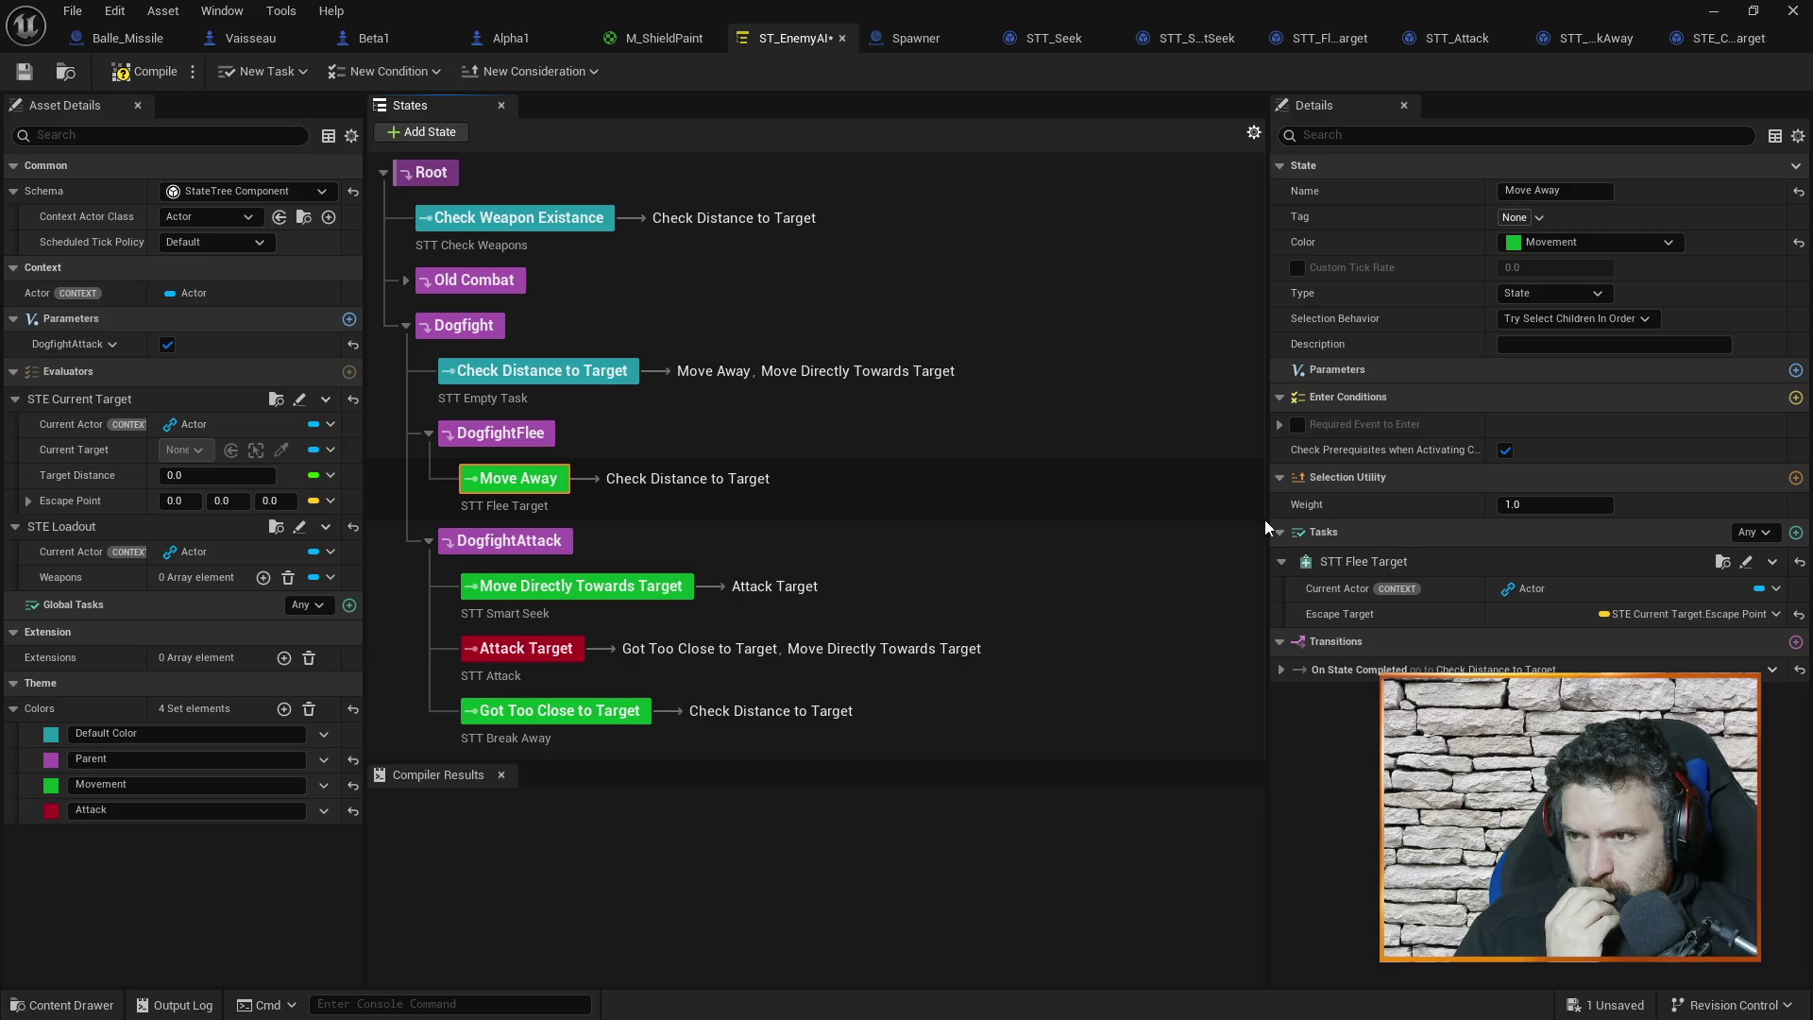
Step: Review the task bindings of the Attack Target, Move Directly Towards Target and Got Too Close states
left_click(959, 597)
left_click(995, 655)
left_click(1007, 712)
left_click(1011, 649)
left_click(1012, 609)
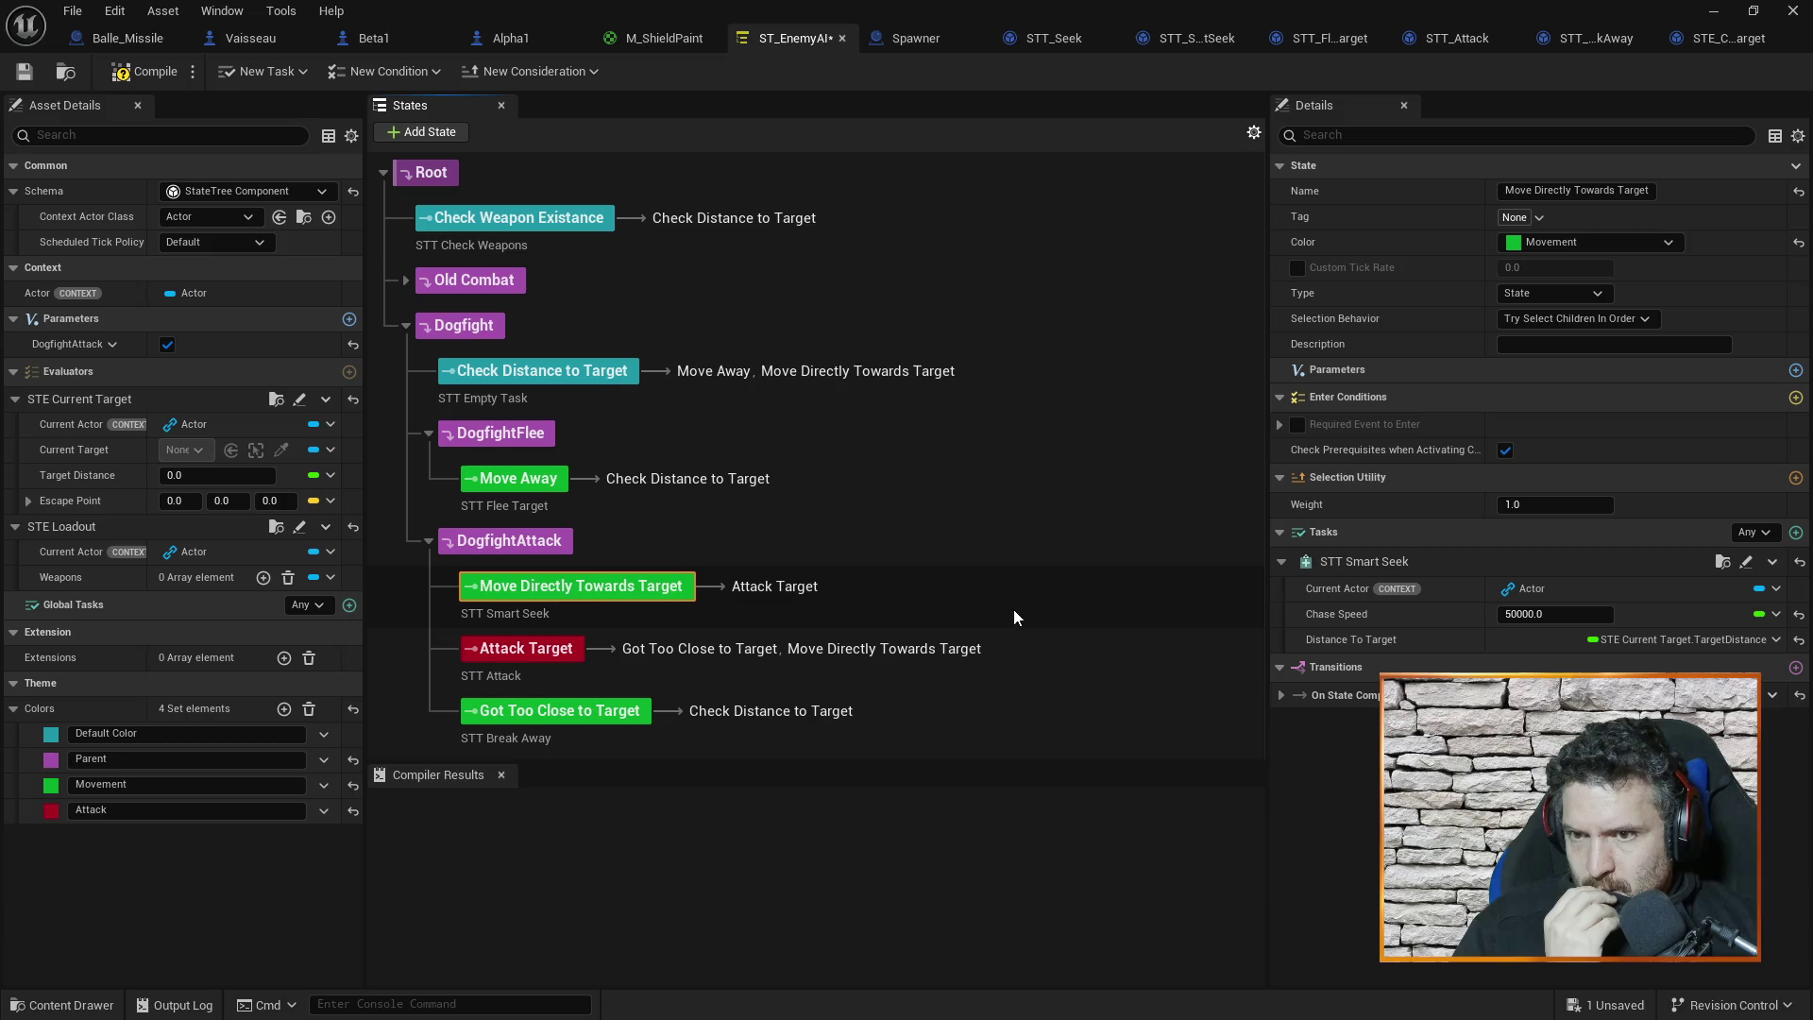
left_click(1027, 717)
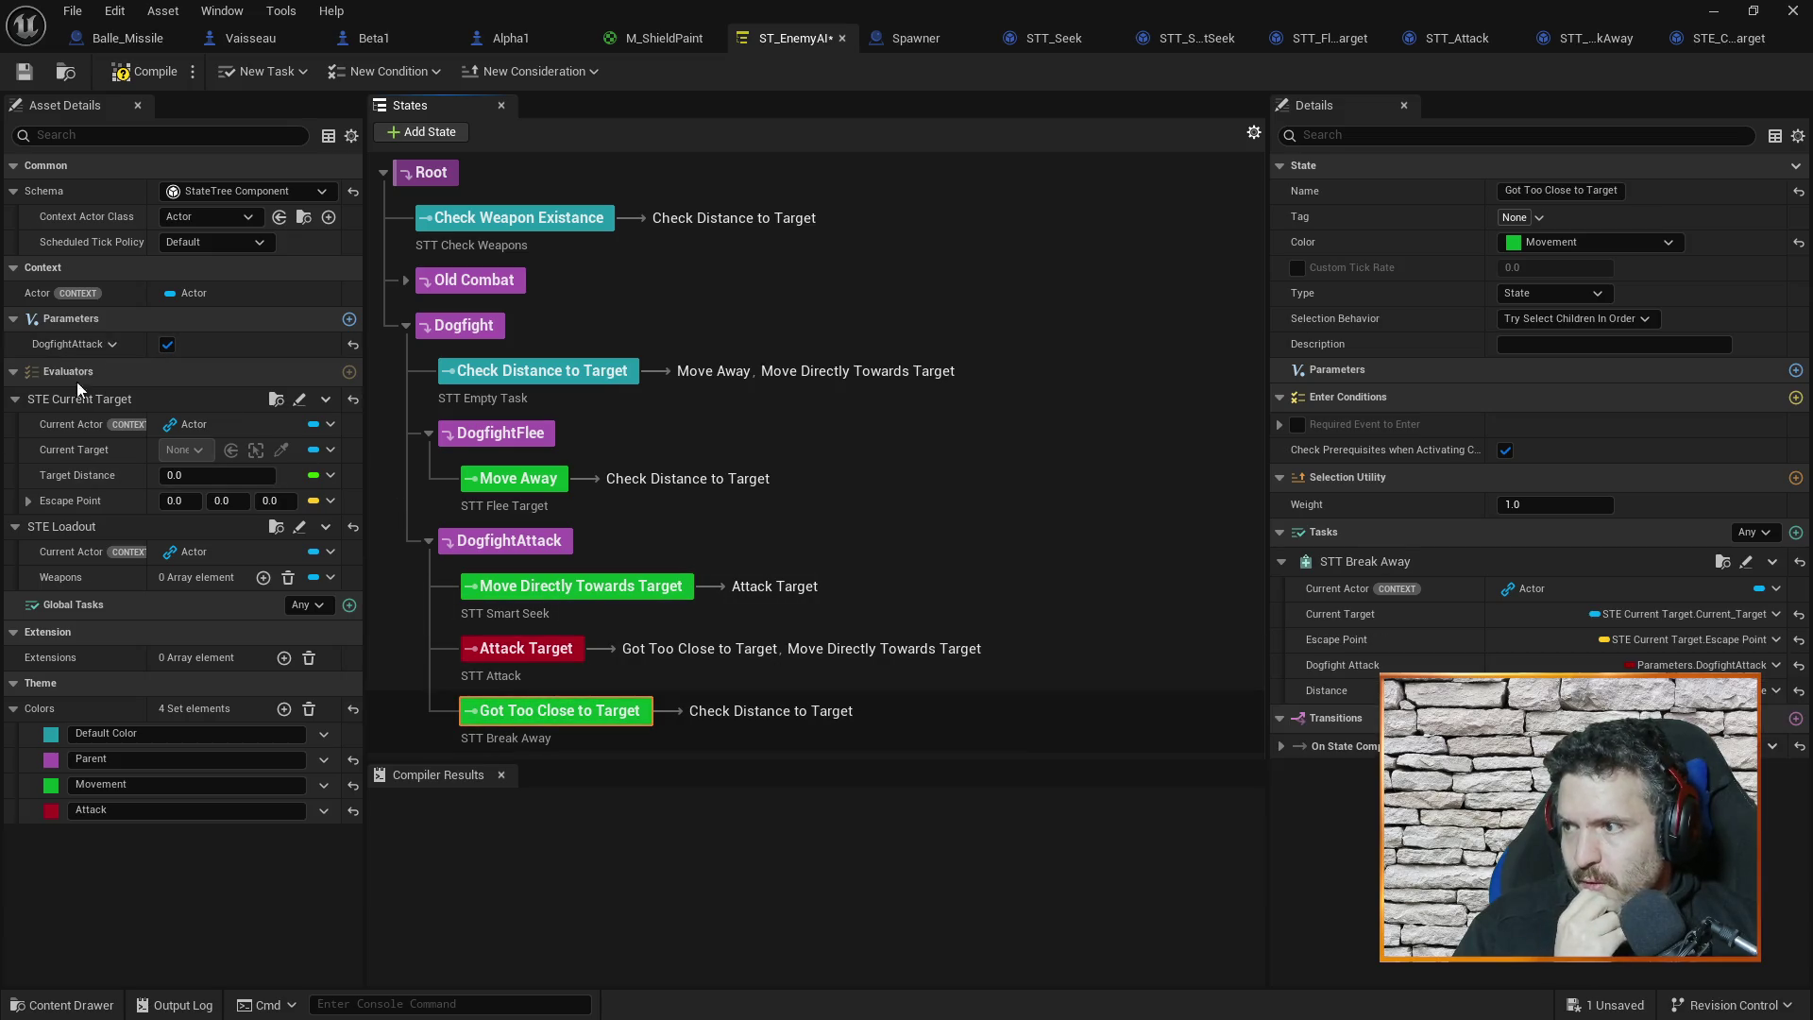
left_click(1700, 39)
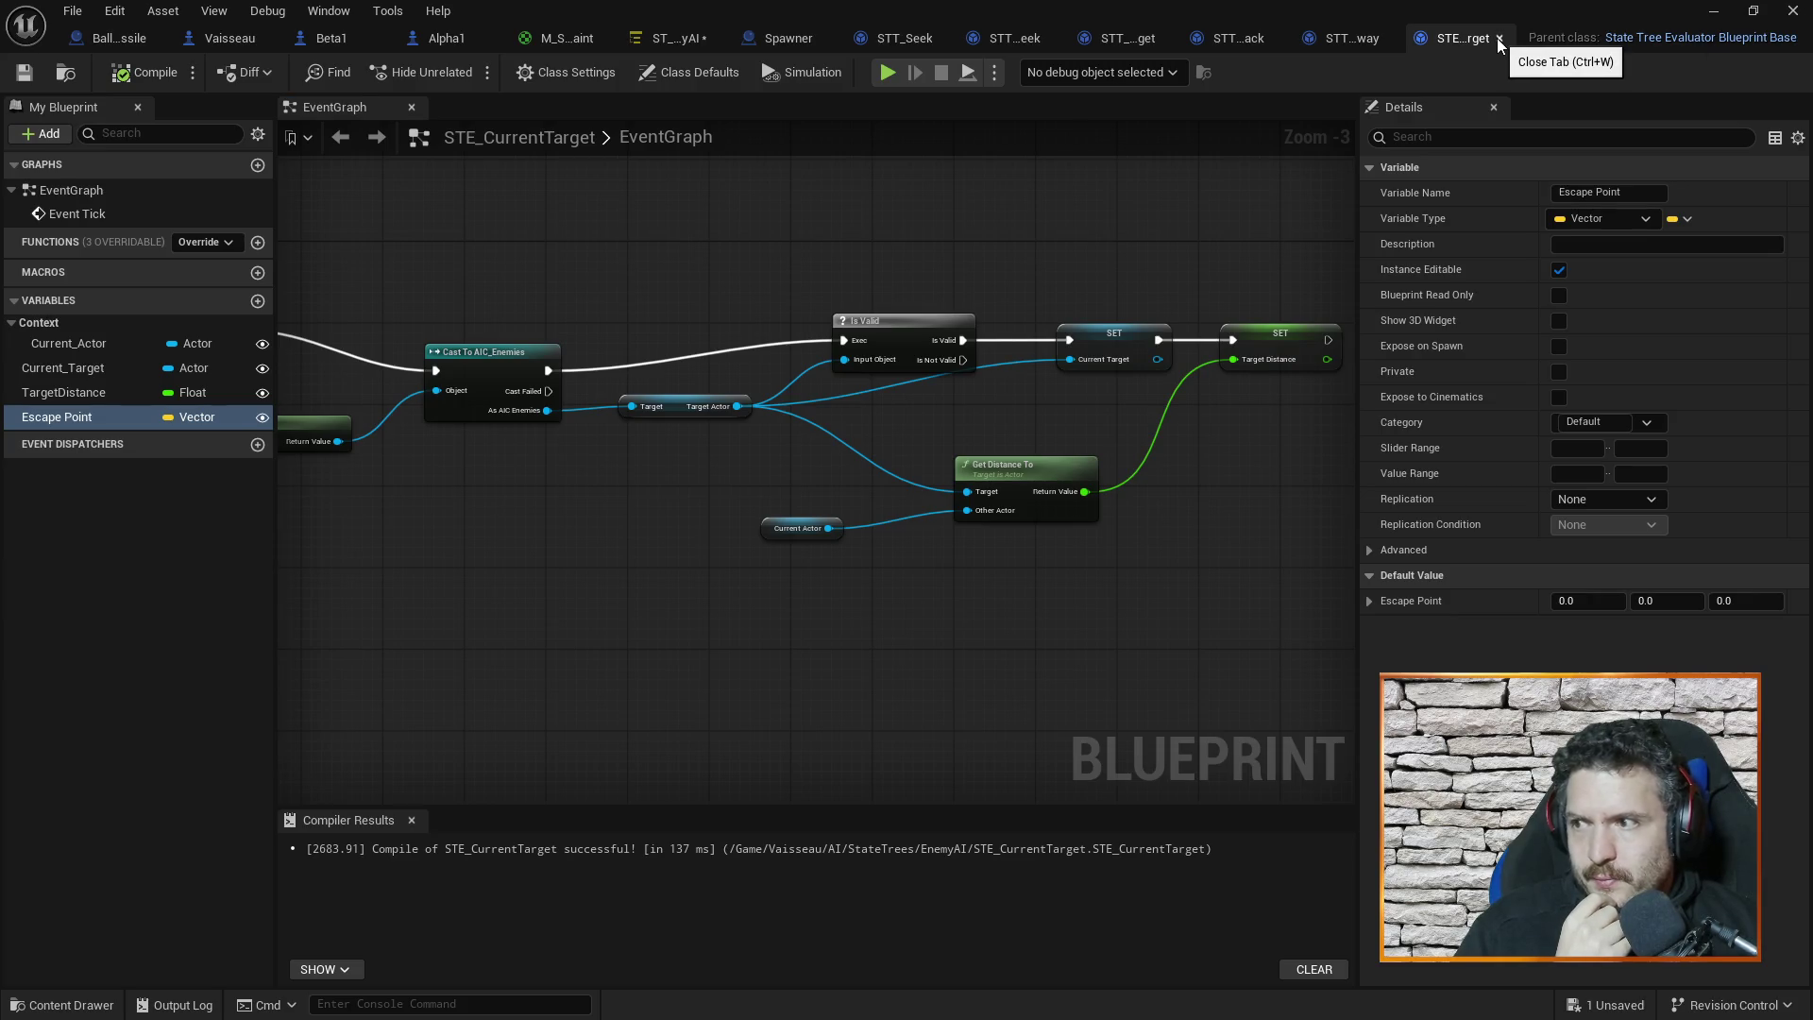
Step: Close the STE_CurrentTarget blueprint and open the STE_Loadout evaluator from the Content Browser
left_click(1499, 38)
left_click(1719, 19)
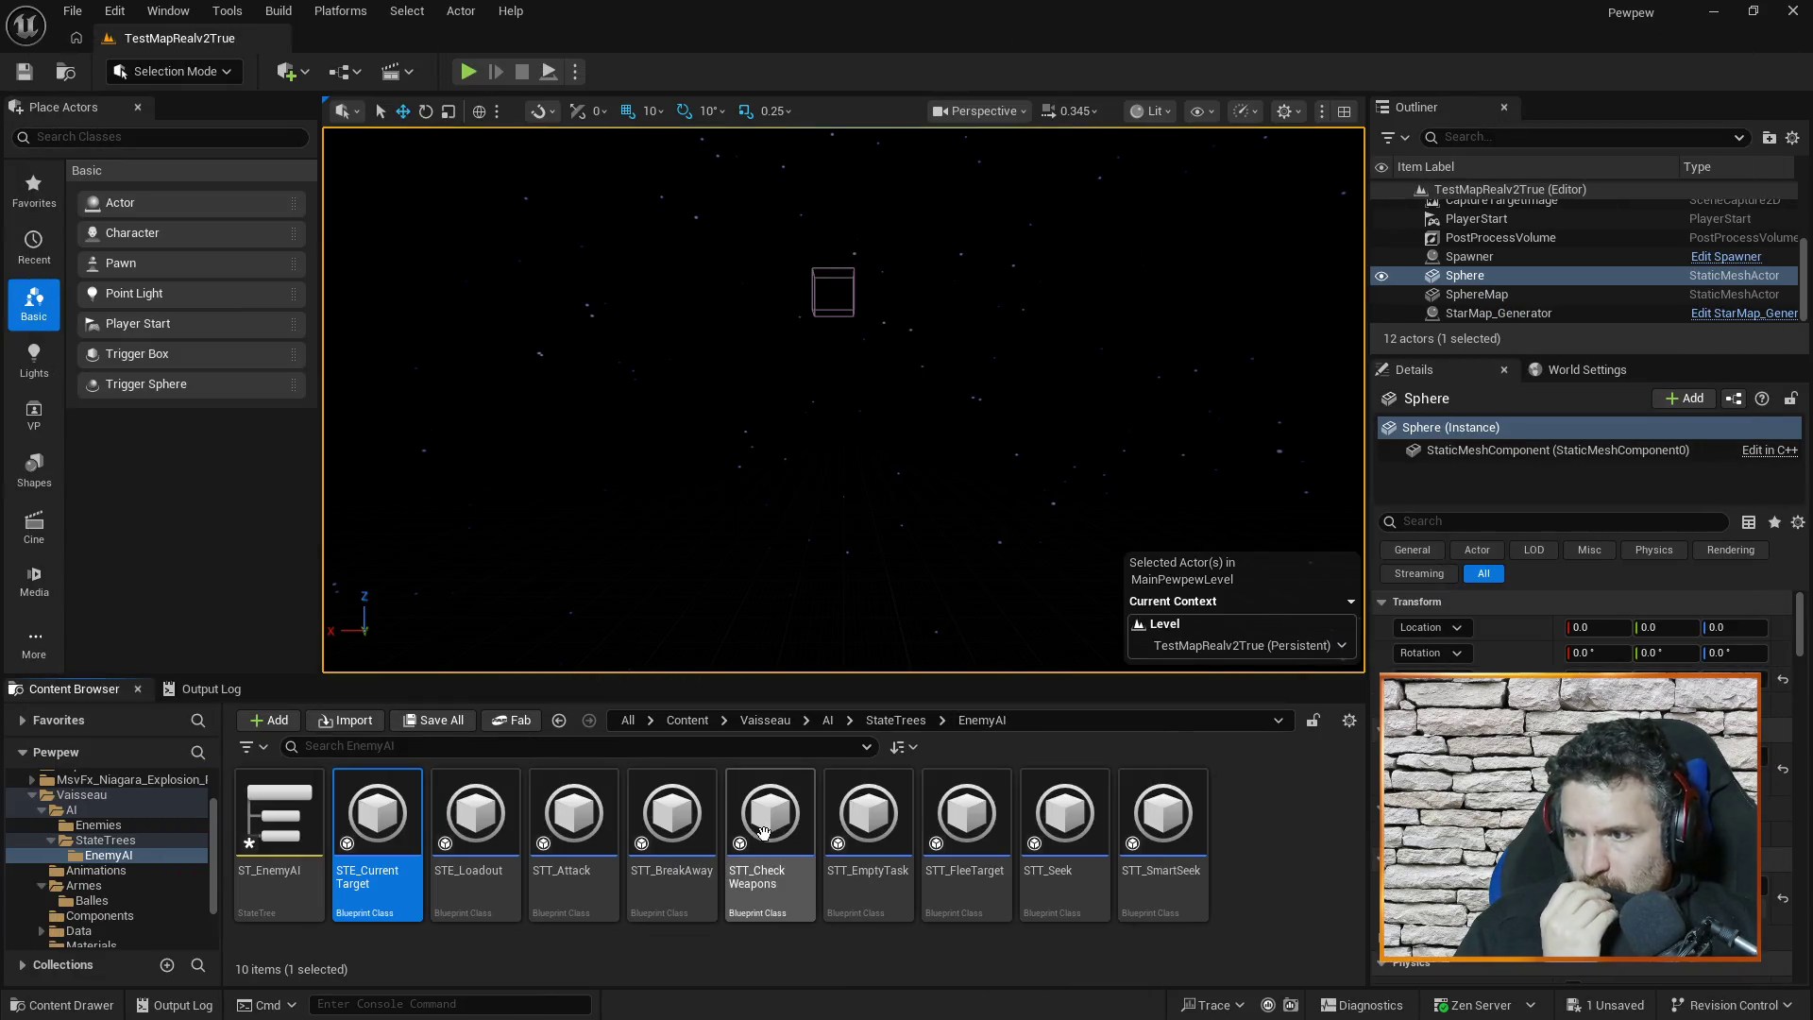
left_click(491, 827)
double_click(491, 827)
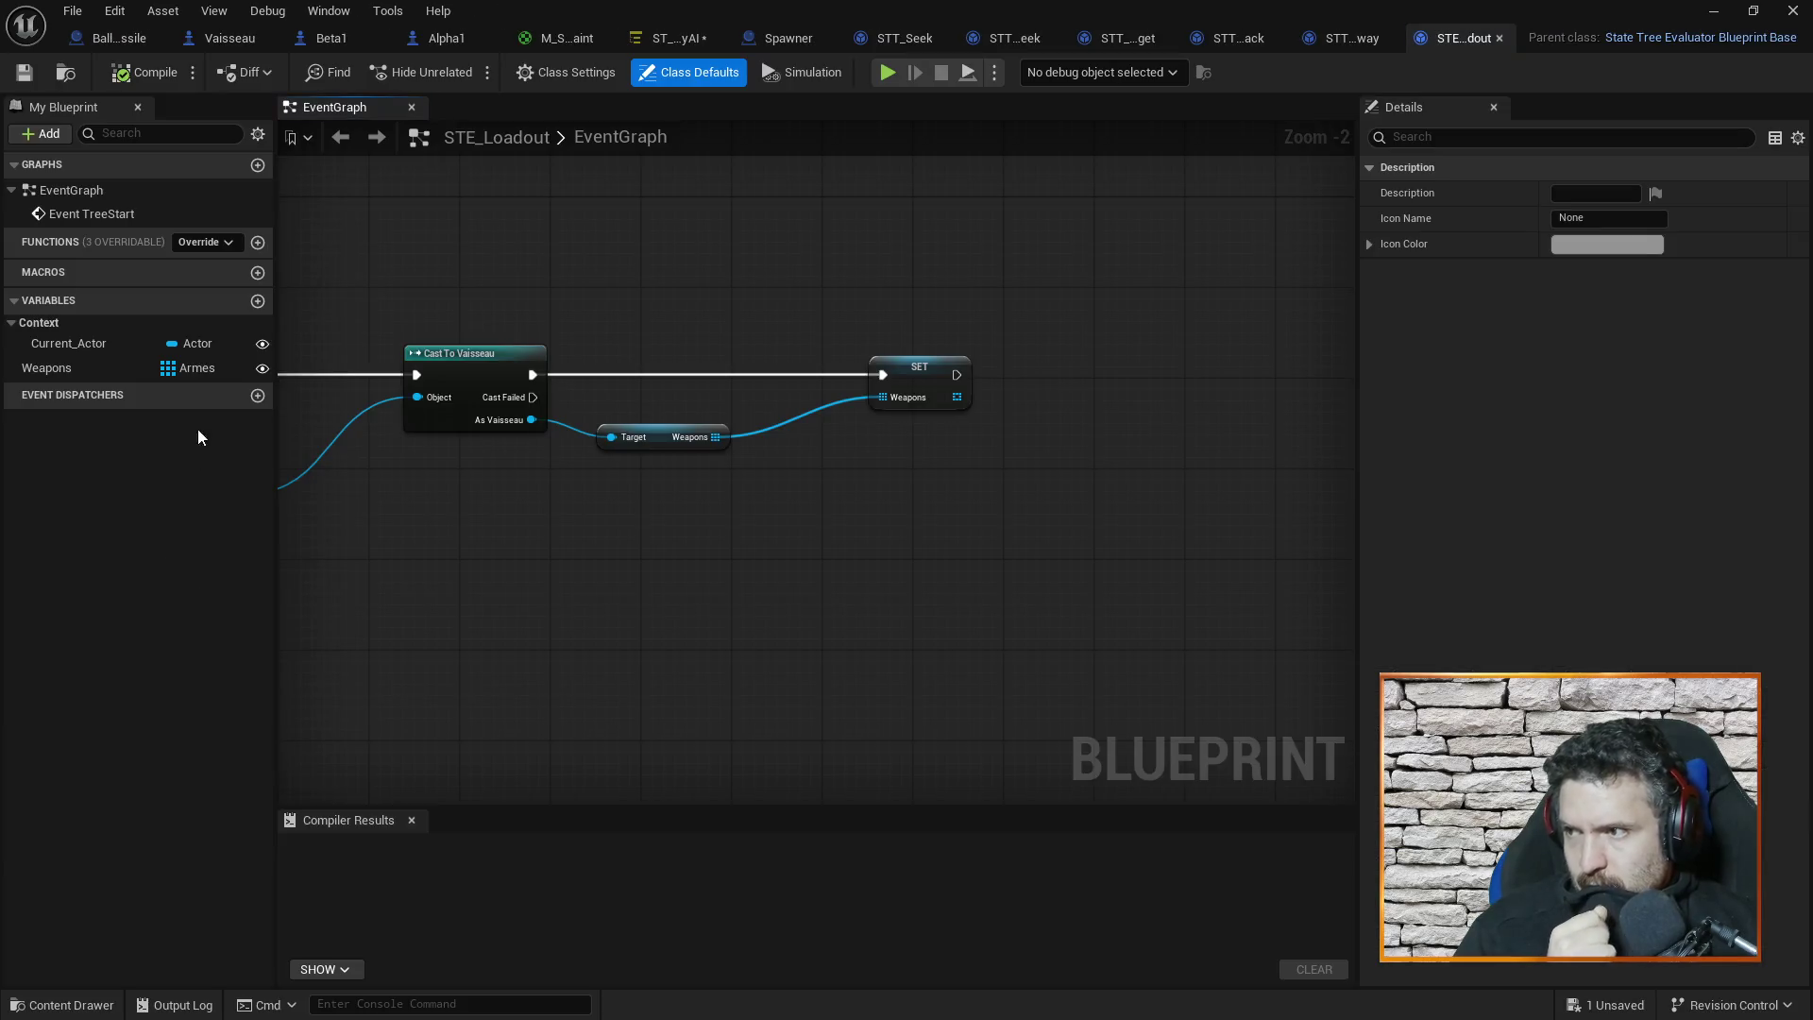
Step: Add a DogfightAttackMode variable to STE_Loadout and compile the blueprint
left_click(258, 300)
type("Dogfi")
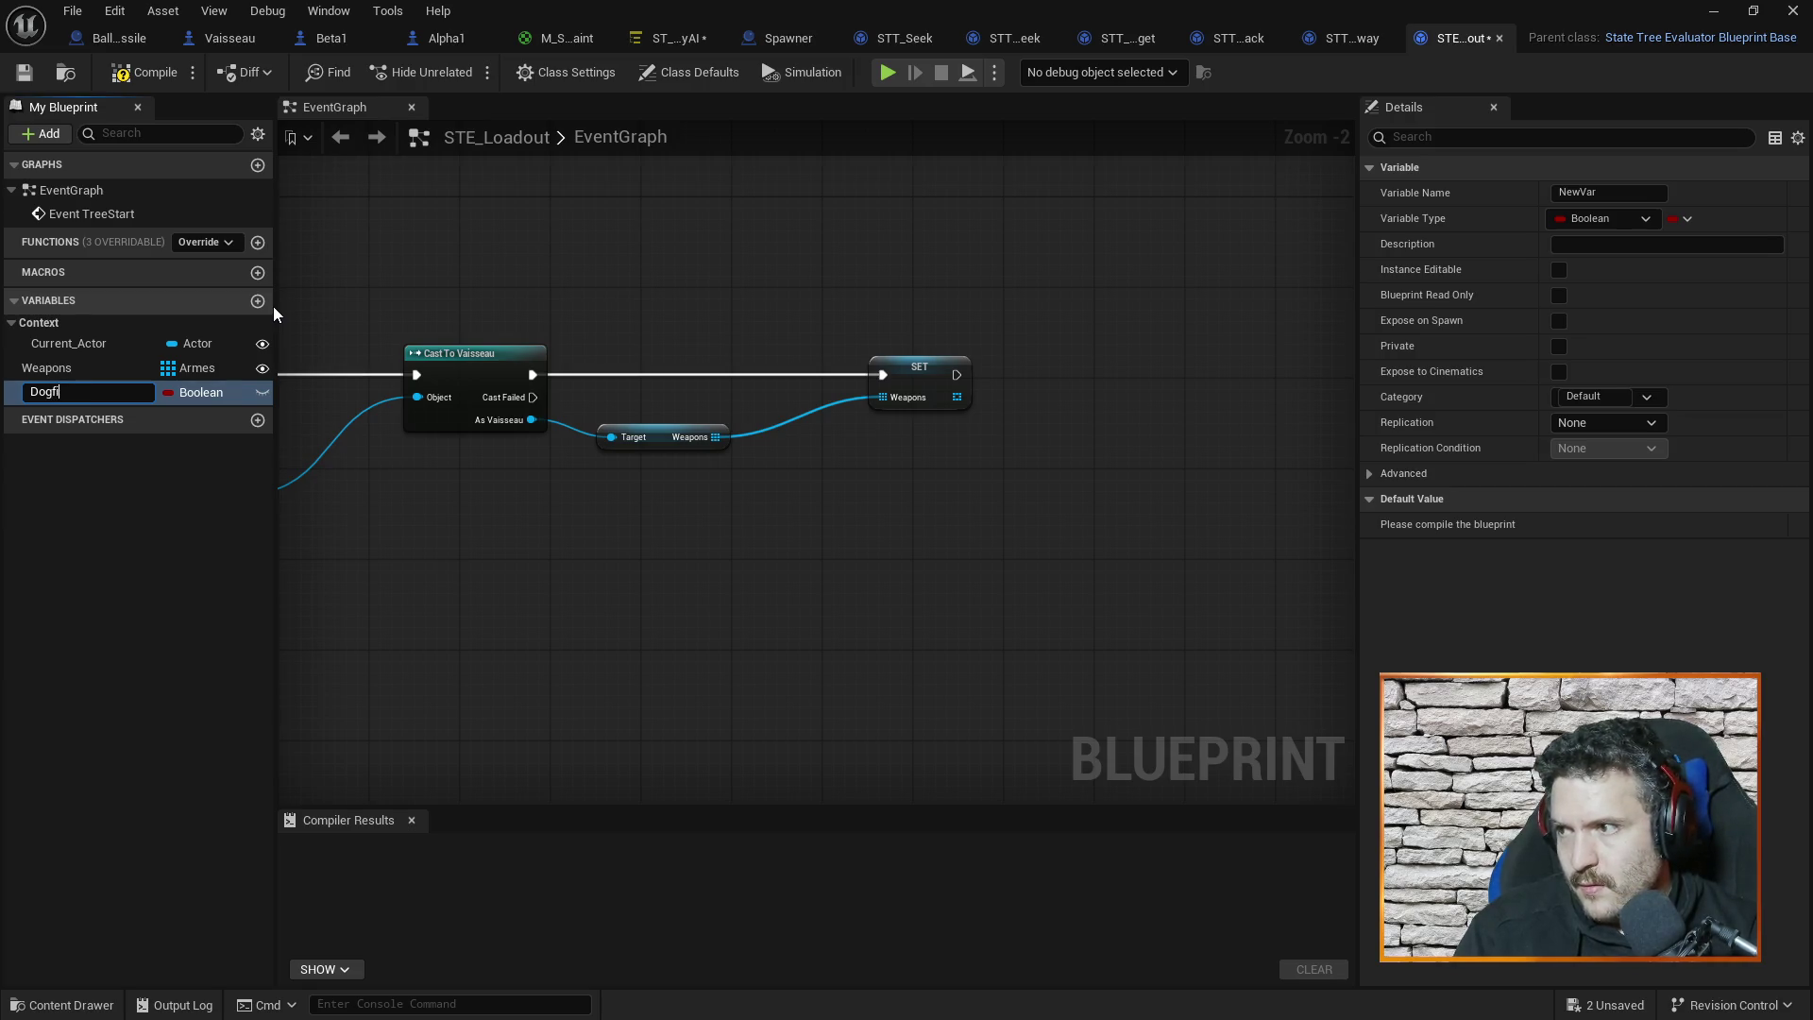
key("BackSpace")
key("BackSpace")
key("BackSpace")
type("AttackMode")
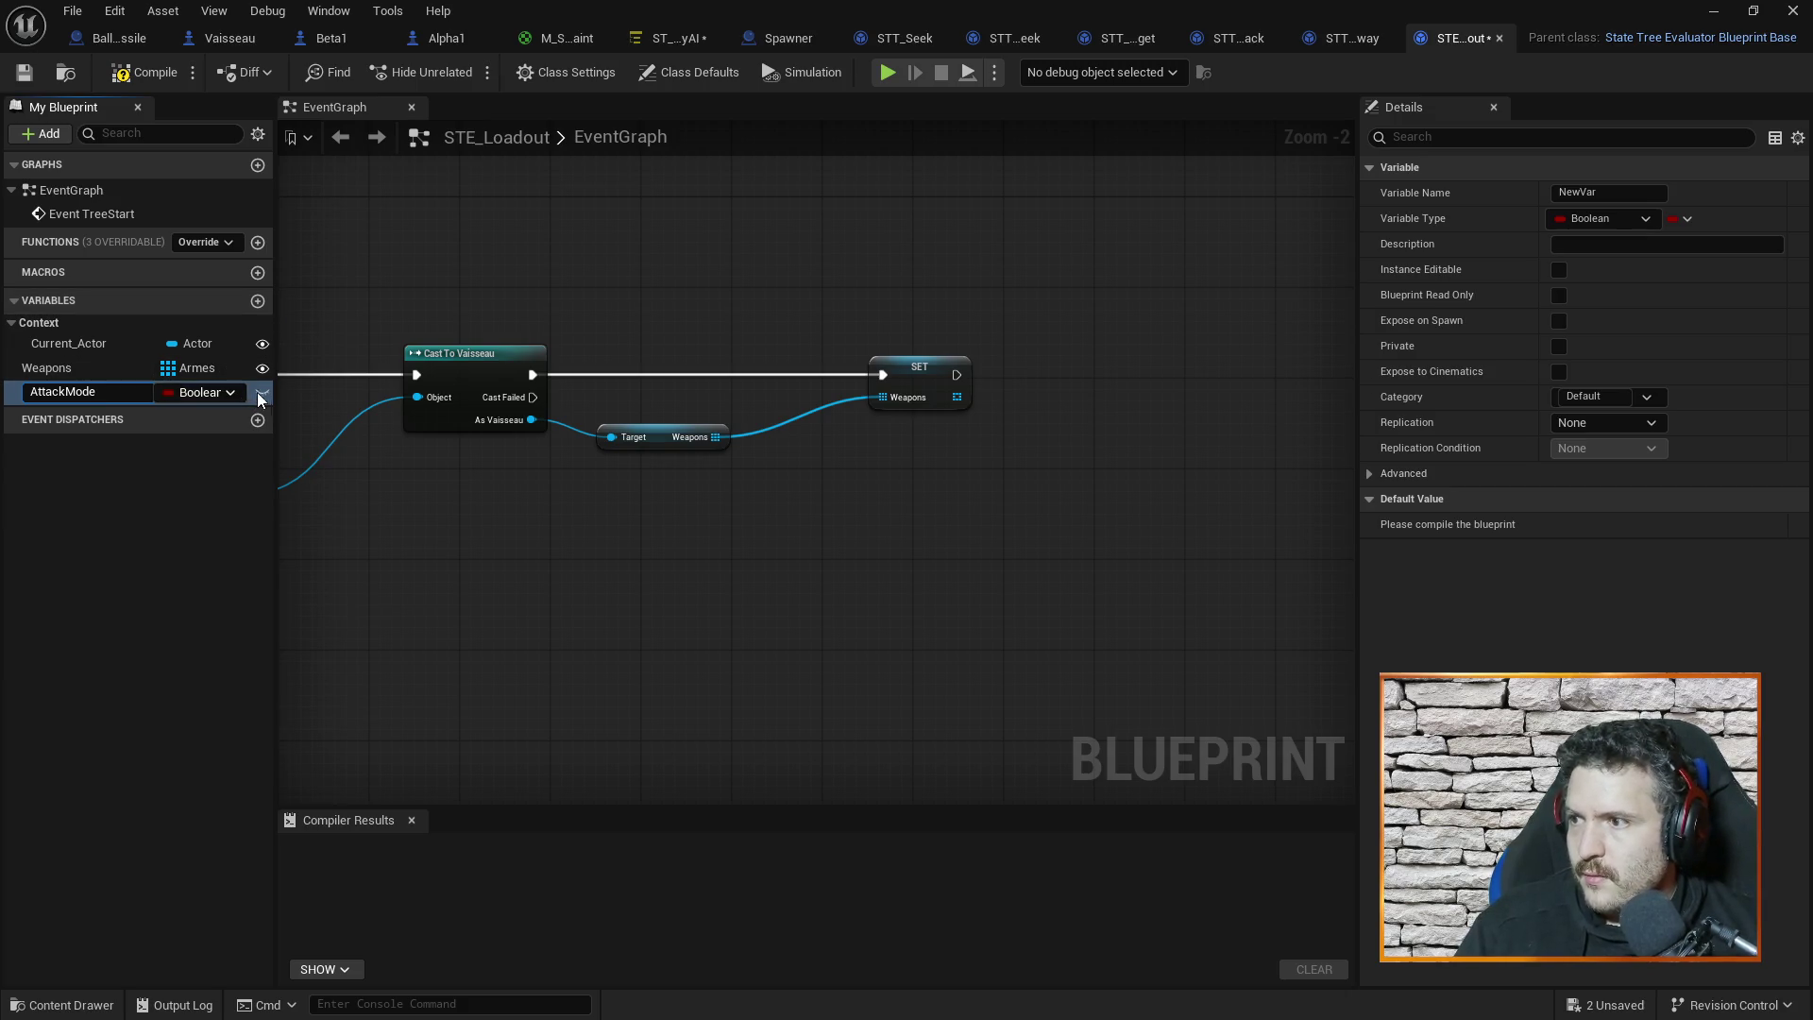
key("Return")
left_click(94, 390)
type("Dogfight")
key("Return")
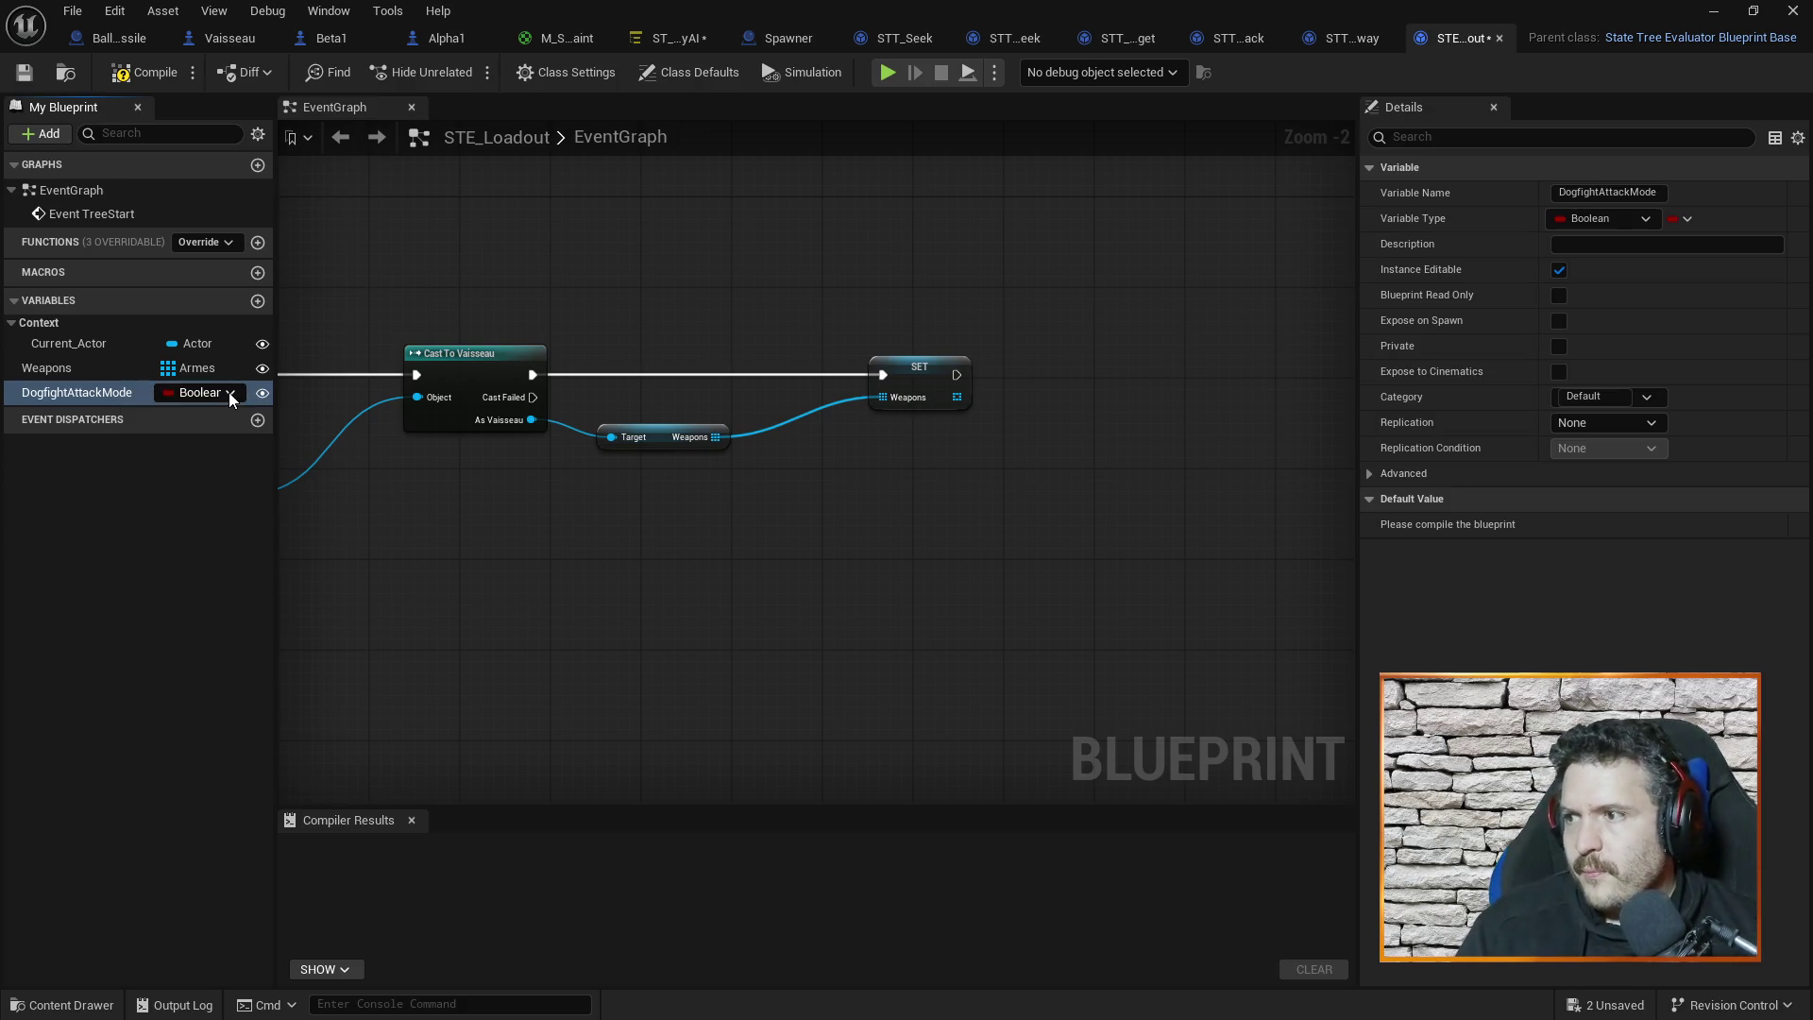
left_click(153, 79)
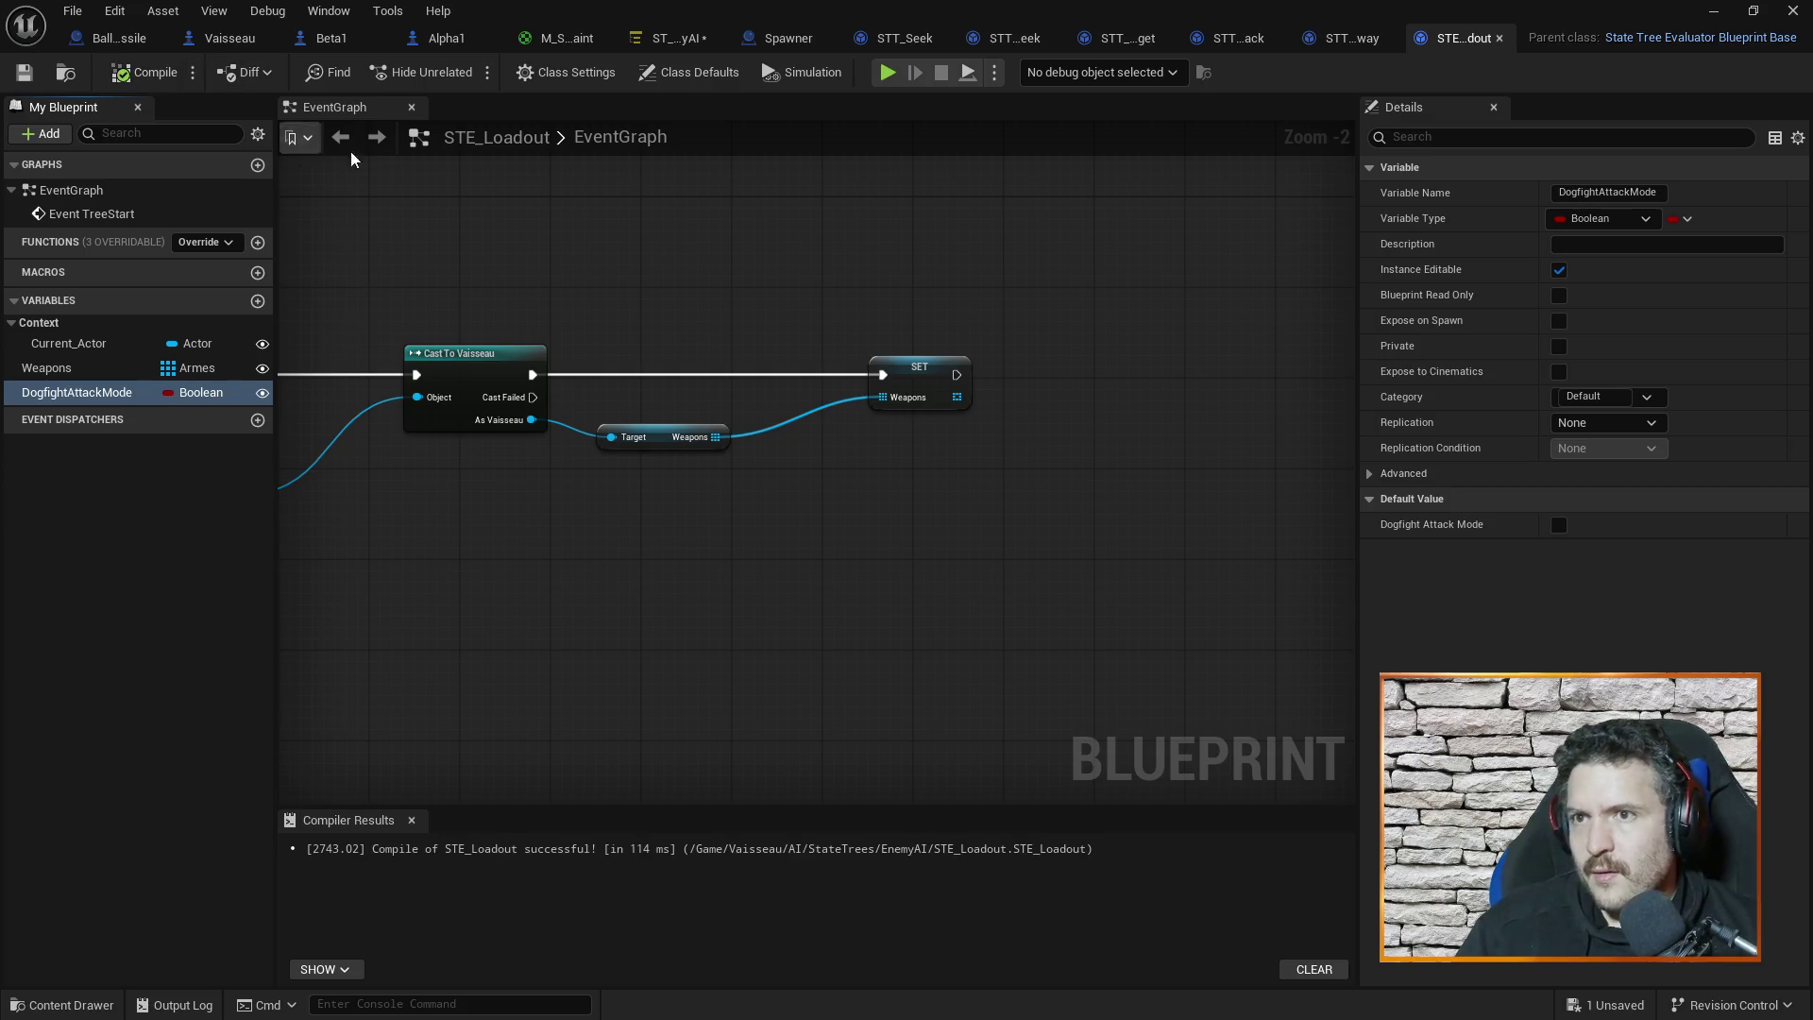
left_click(678, 45)
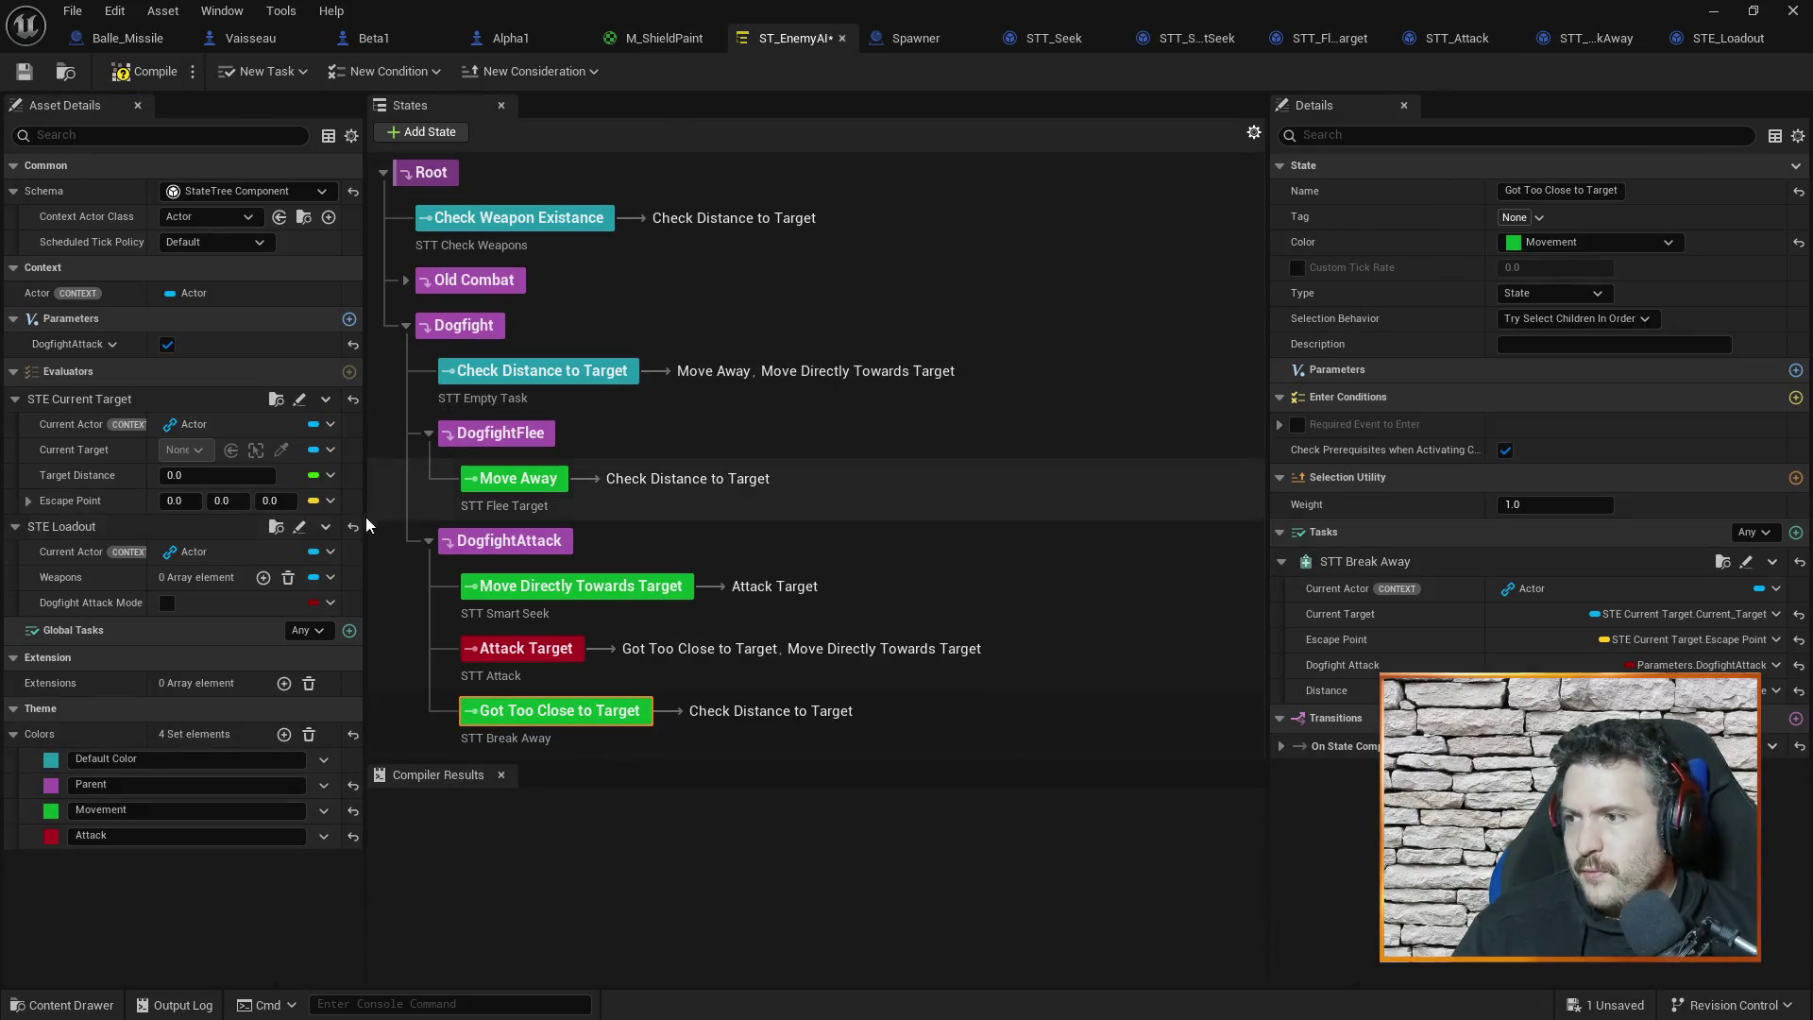
Step: Tick Dogfight Attack Mode under STE Loadout in ST_EnemyAI, then compile and save the state tree
left_click(167, 602)
left_click(168, 602)
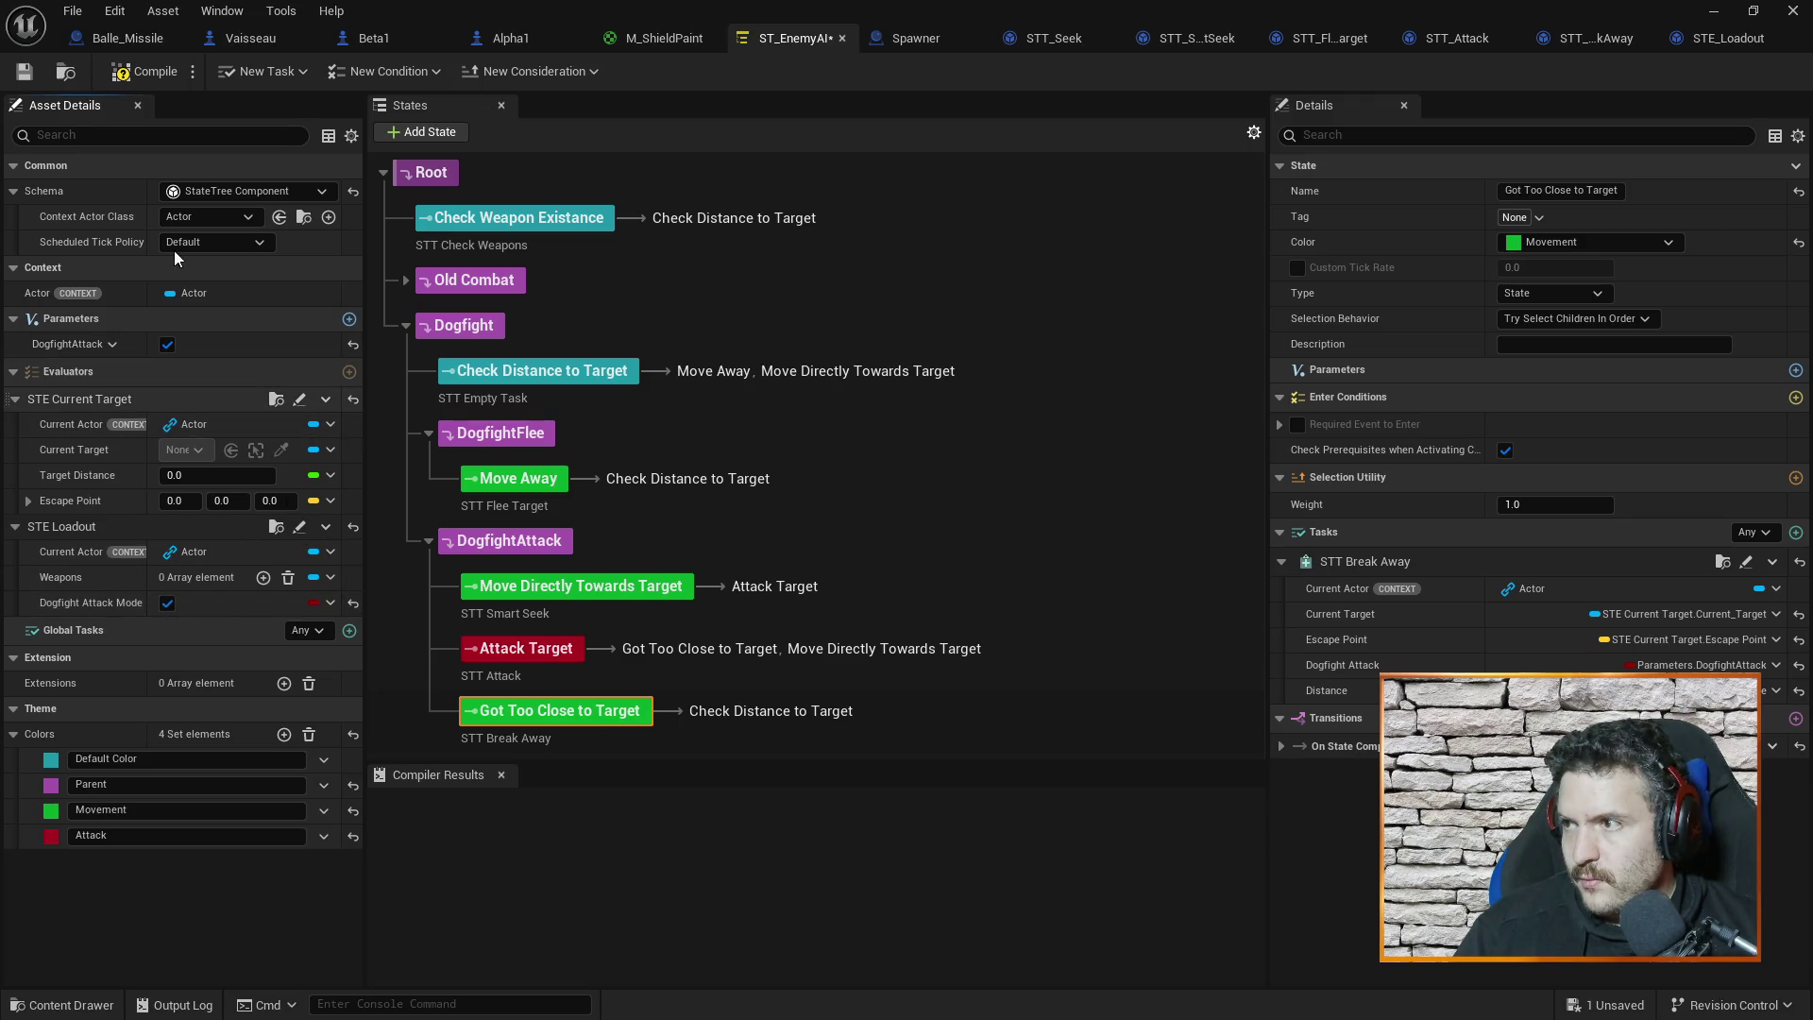
left_click(144, 74)
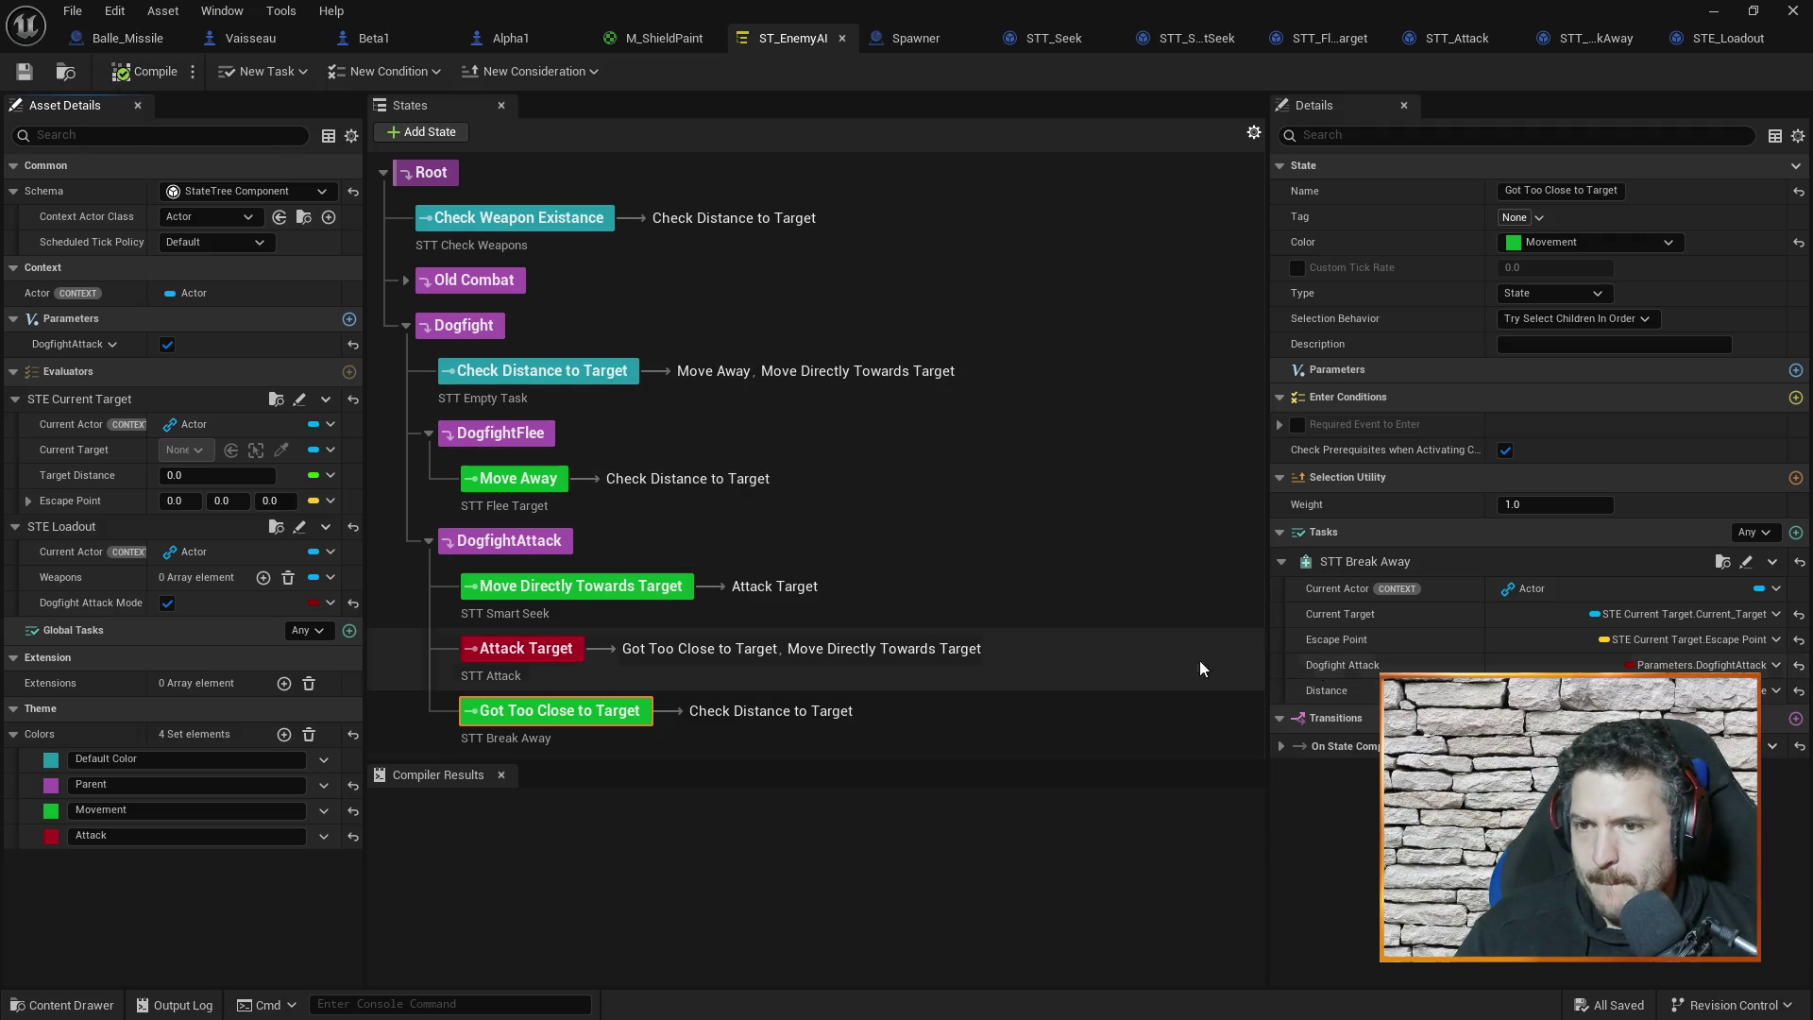
left_click(1775, 691)
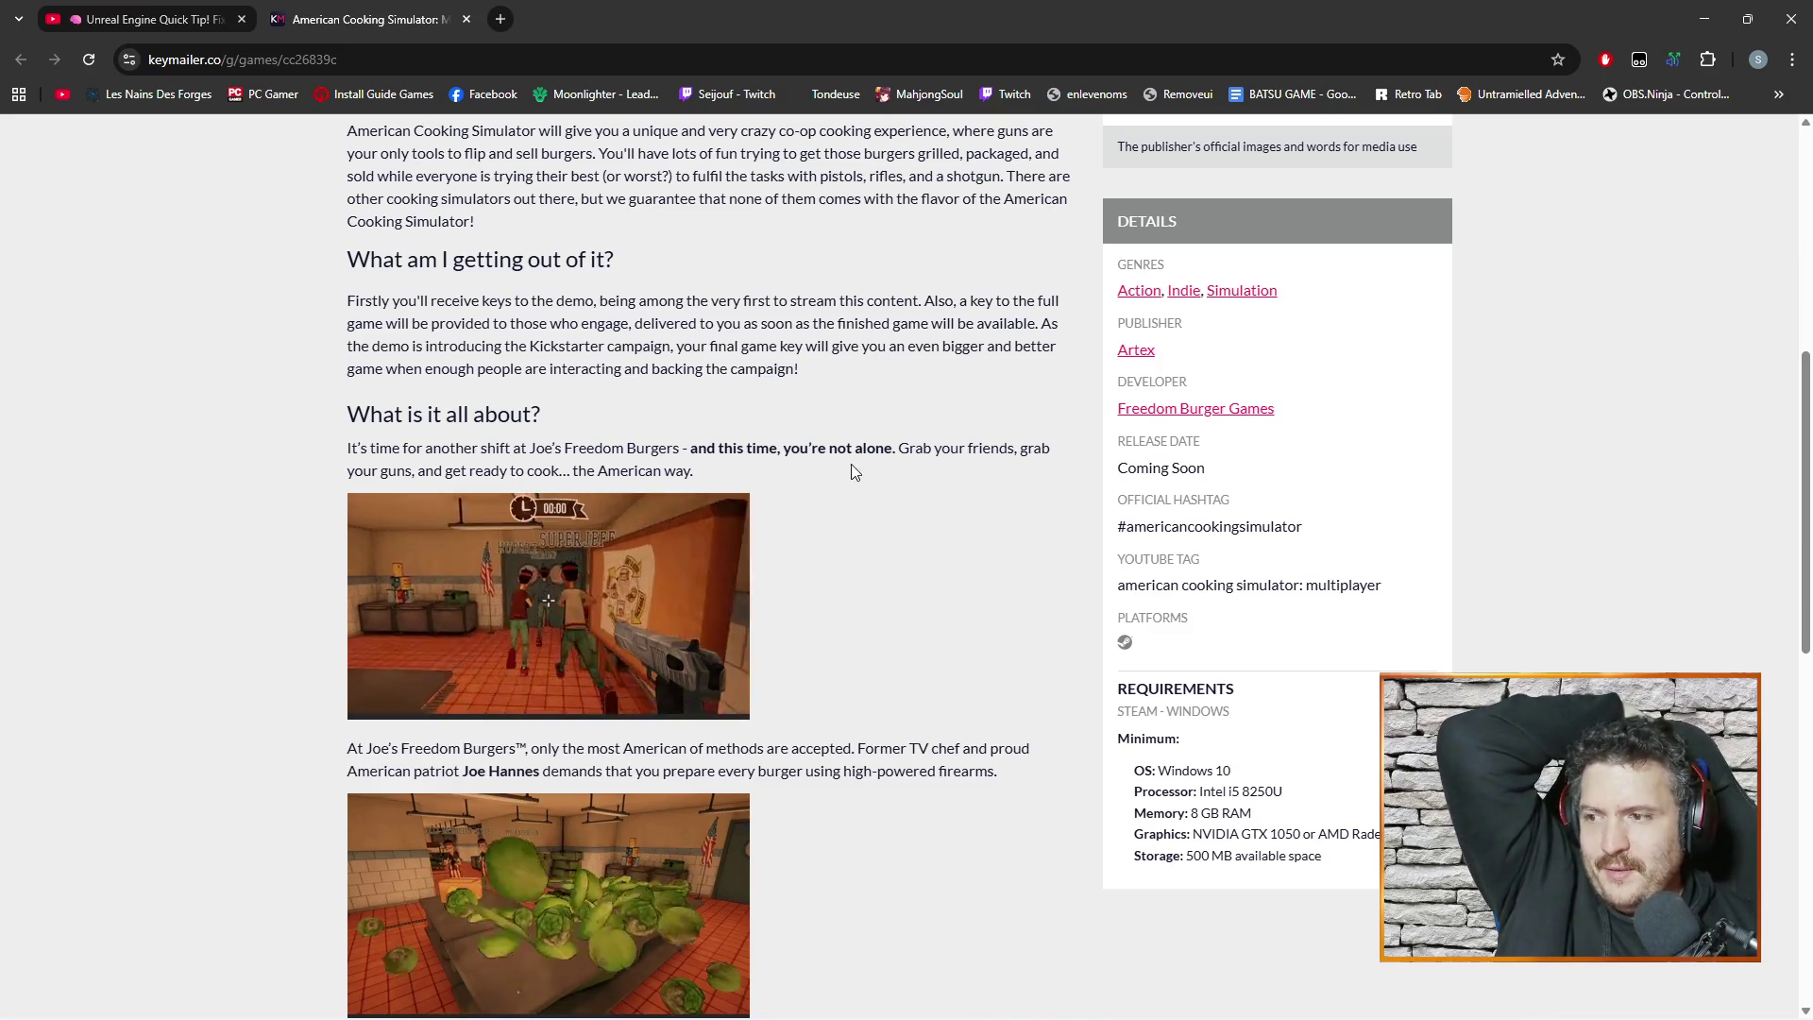
Step: Scroll to the bottom of the American Cooking Simulator page on Keymailer, then minimize the browser
scroll(1016, 382, "down", 7)
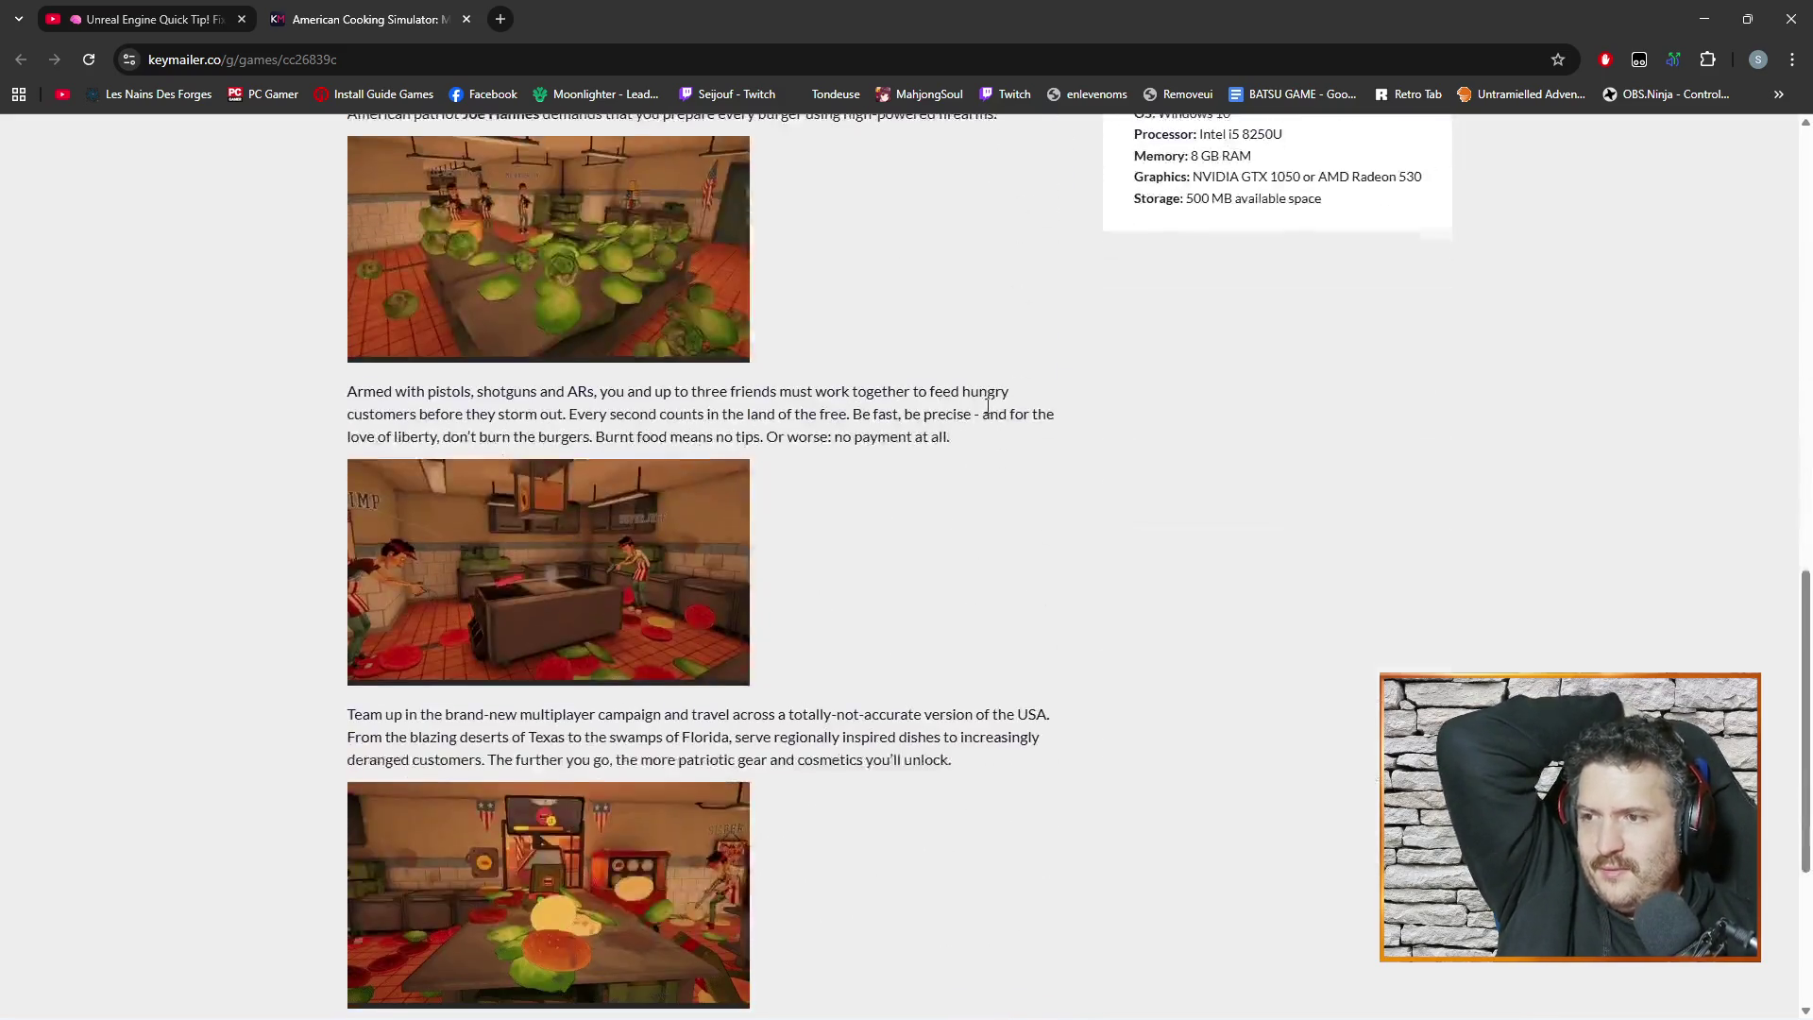
scroll(1060, 510, "down", 4)
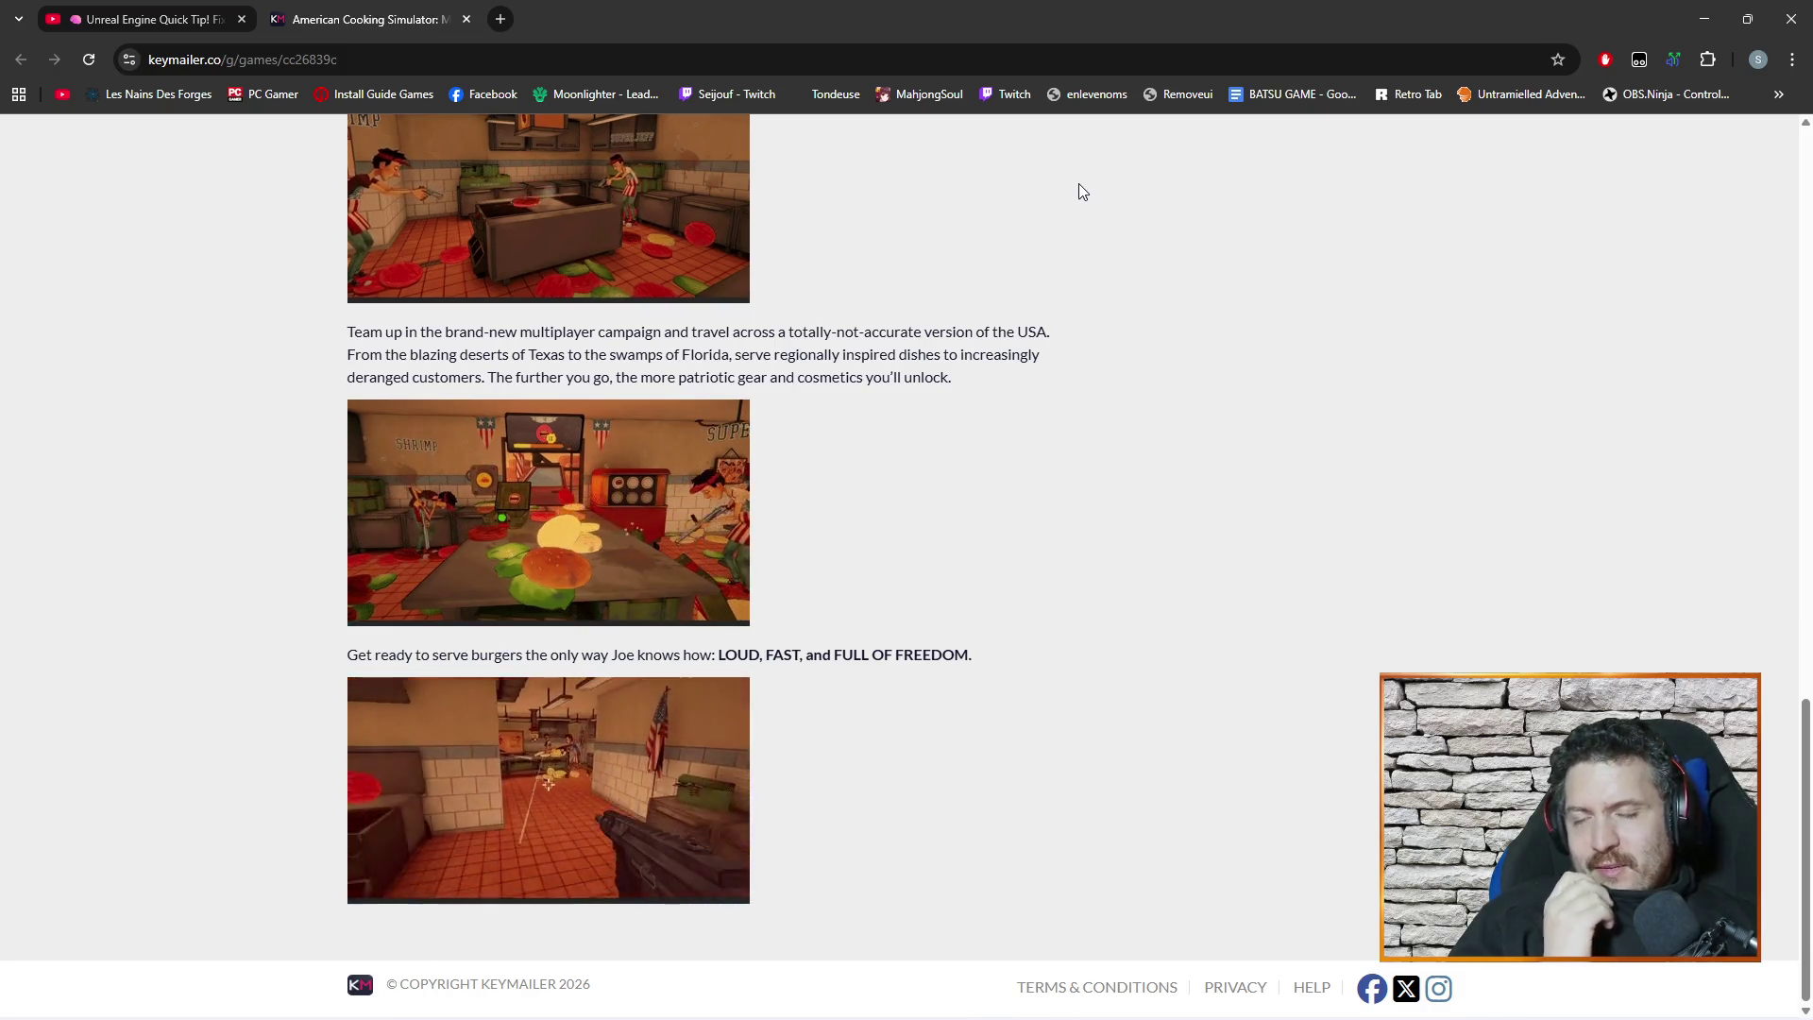
left_click(1704, 19)
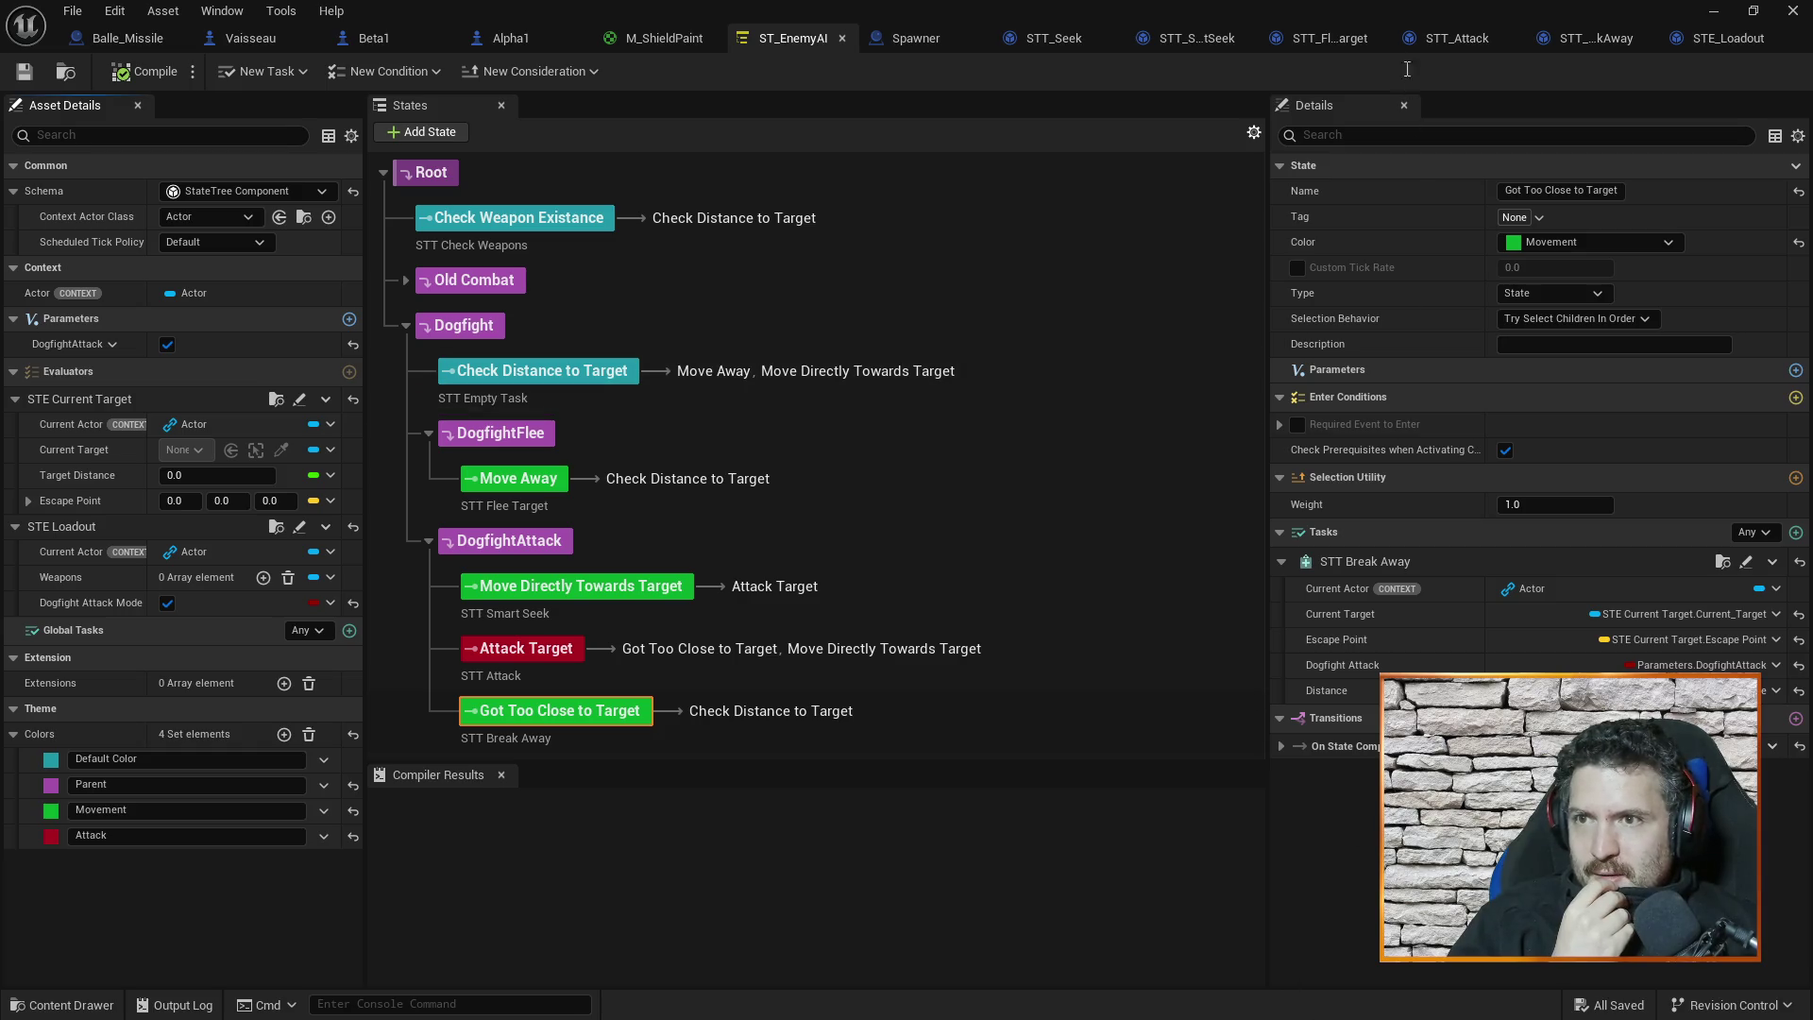
Step: Bind Break Away's Dogfight Attack input to STE Loadout's DogfightAttackMode
left_click_drag(1315, 36, 1586, 38)
left_click(793, 38)
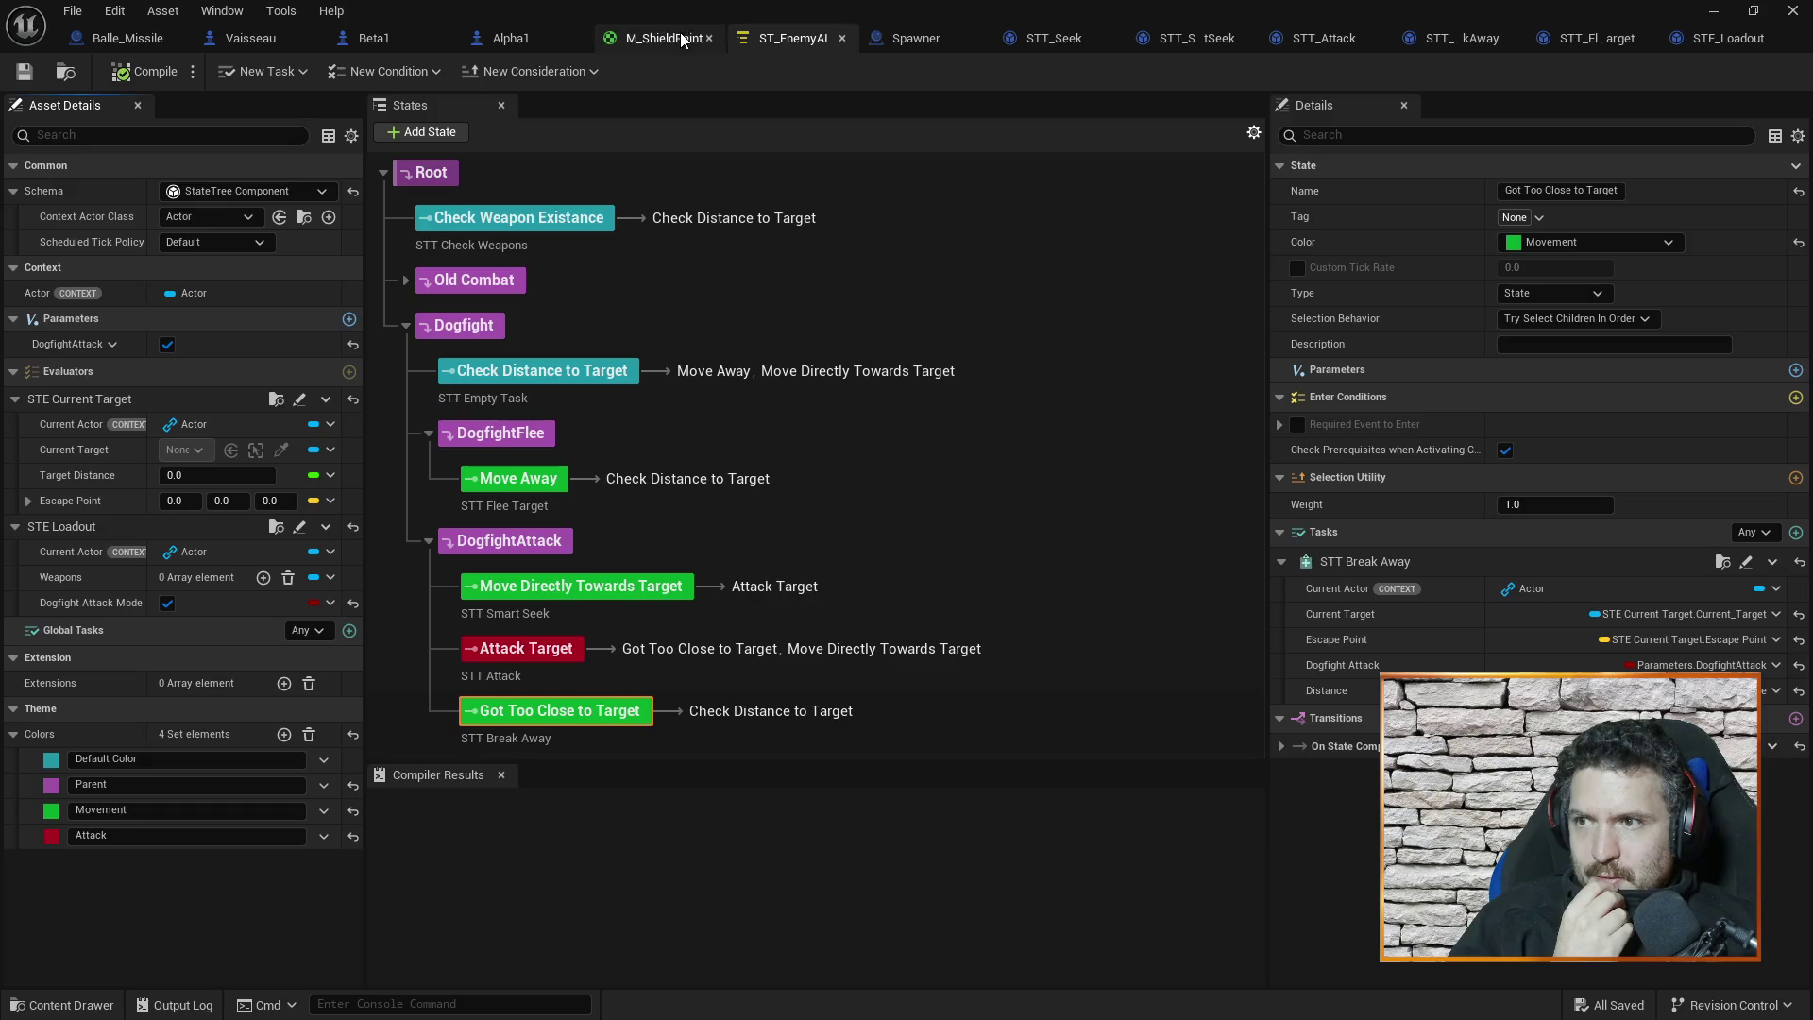
left_click(1776, 665)
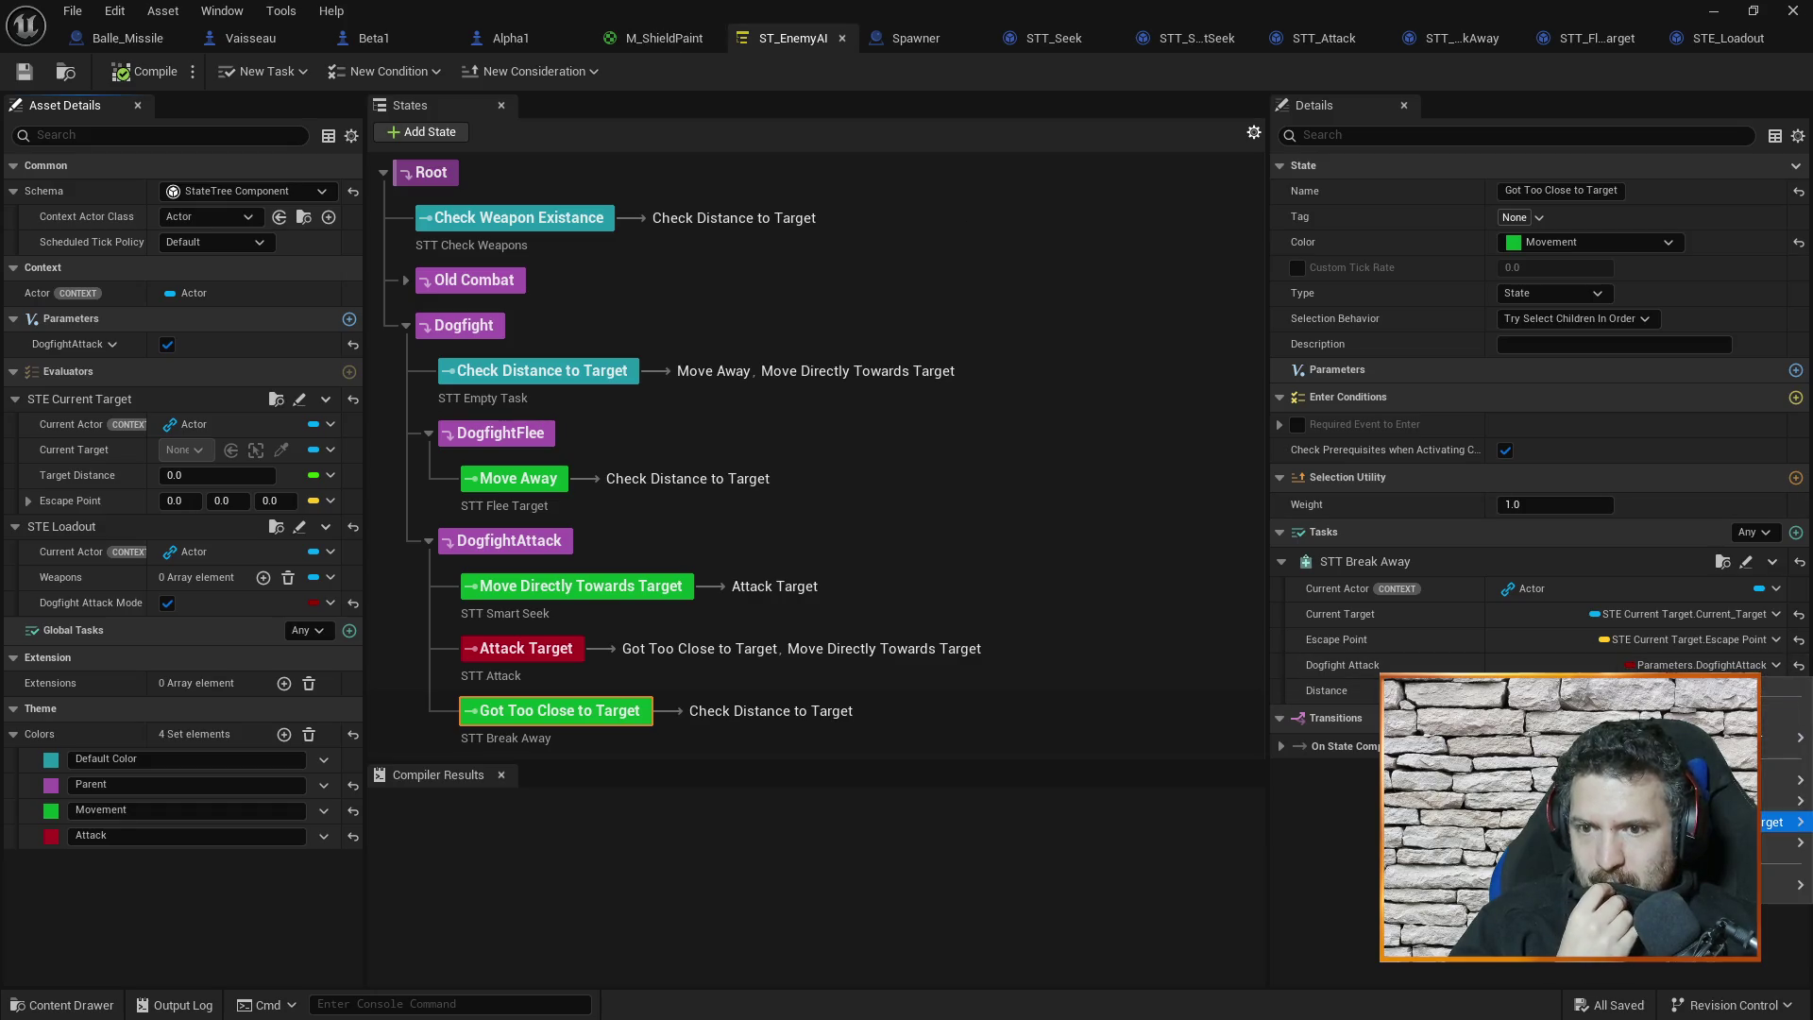
left_click(1266, 849)
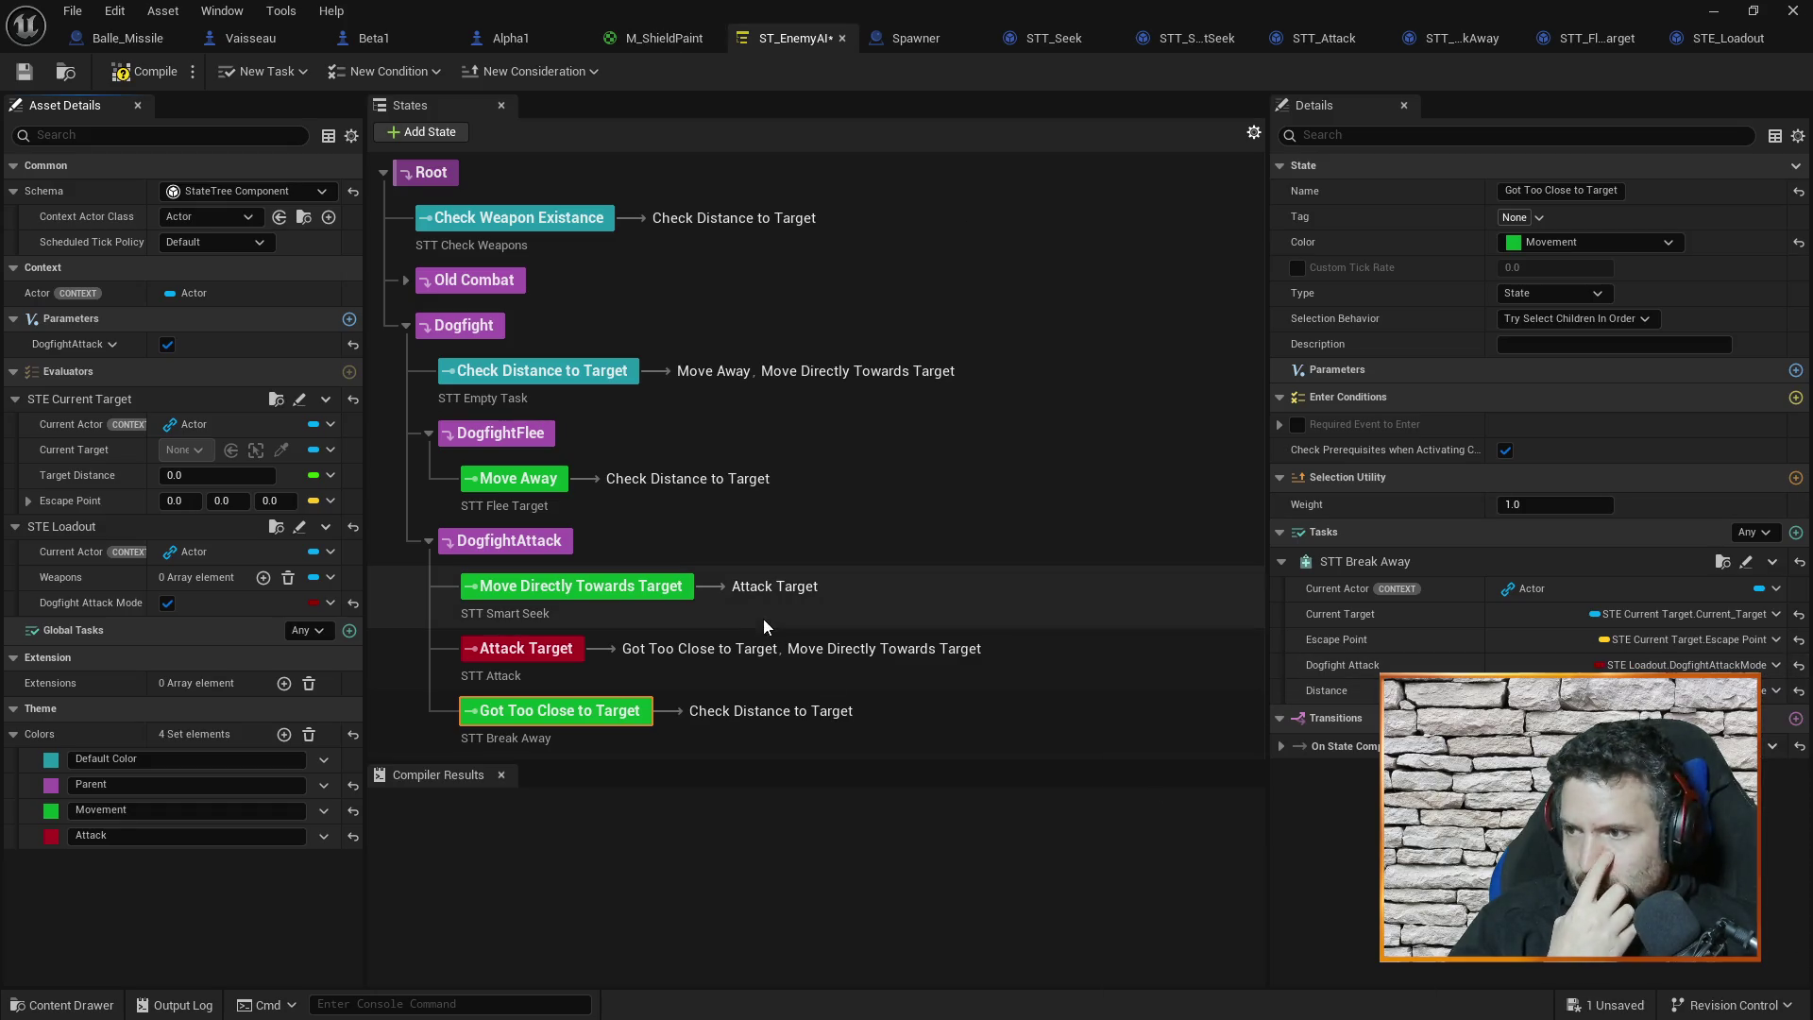
Step: Inspect the Attack Target, Move Directly Towards Target and Check Distance to Target states' Bool inputs
left_click(1078, 652)
left_click(1080, 608)
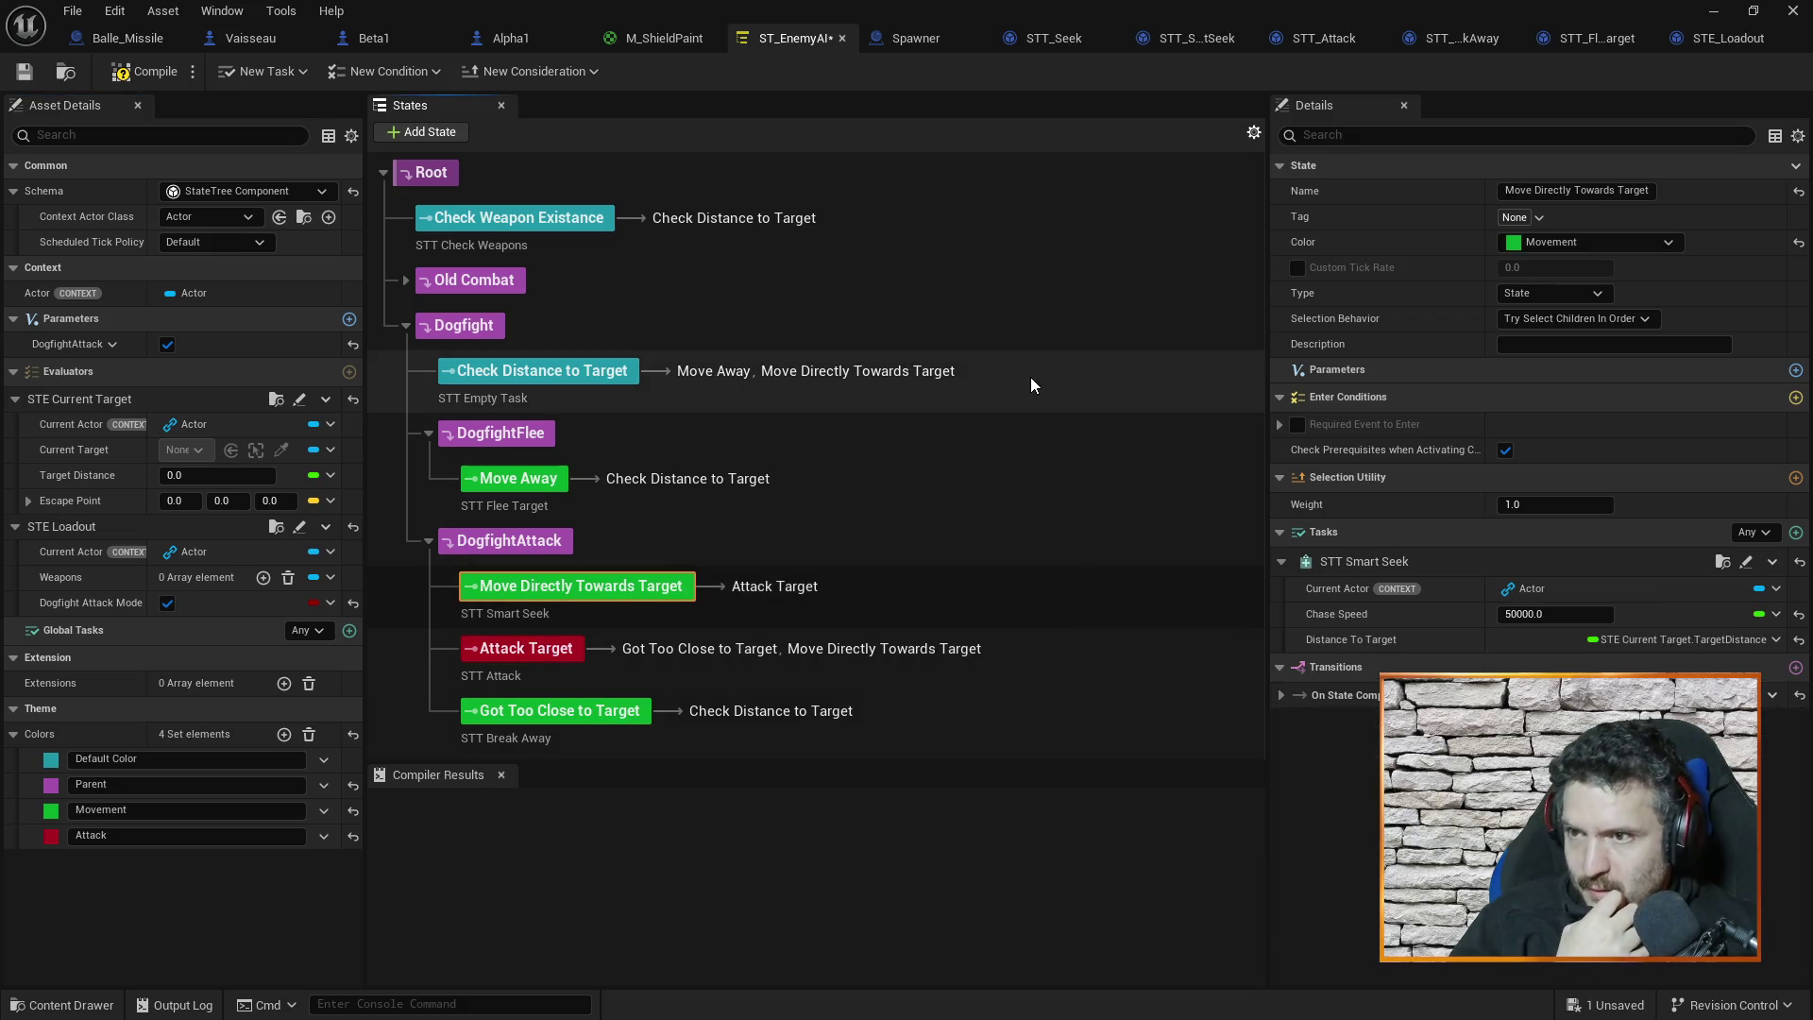
left_click(1034, 379)
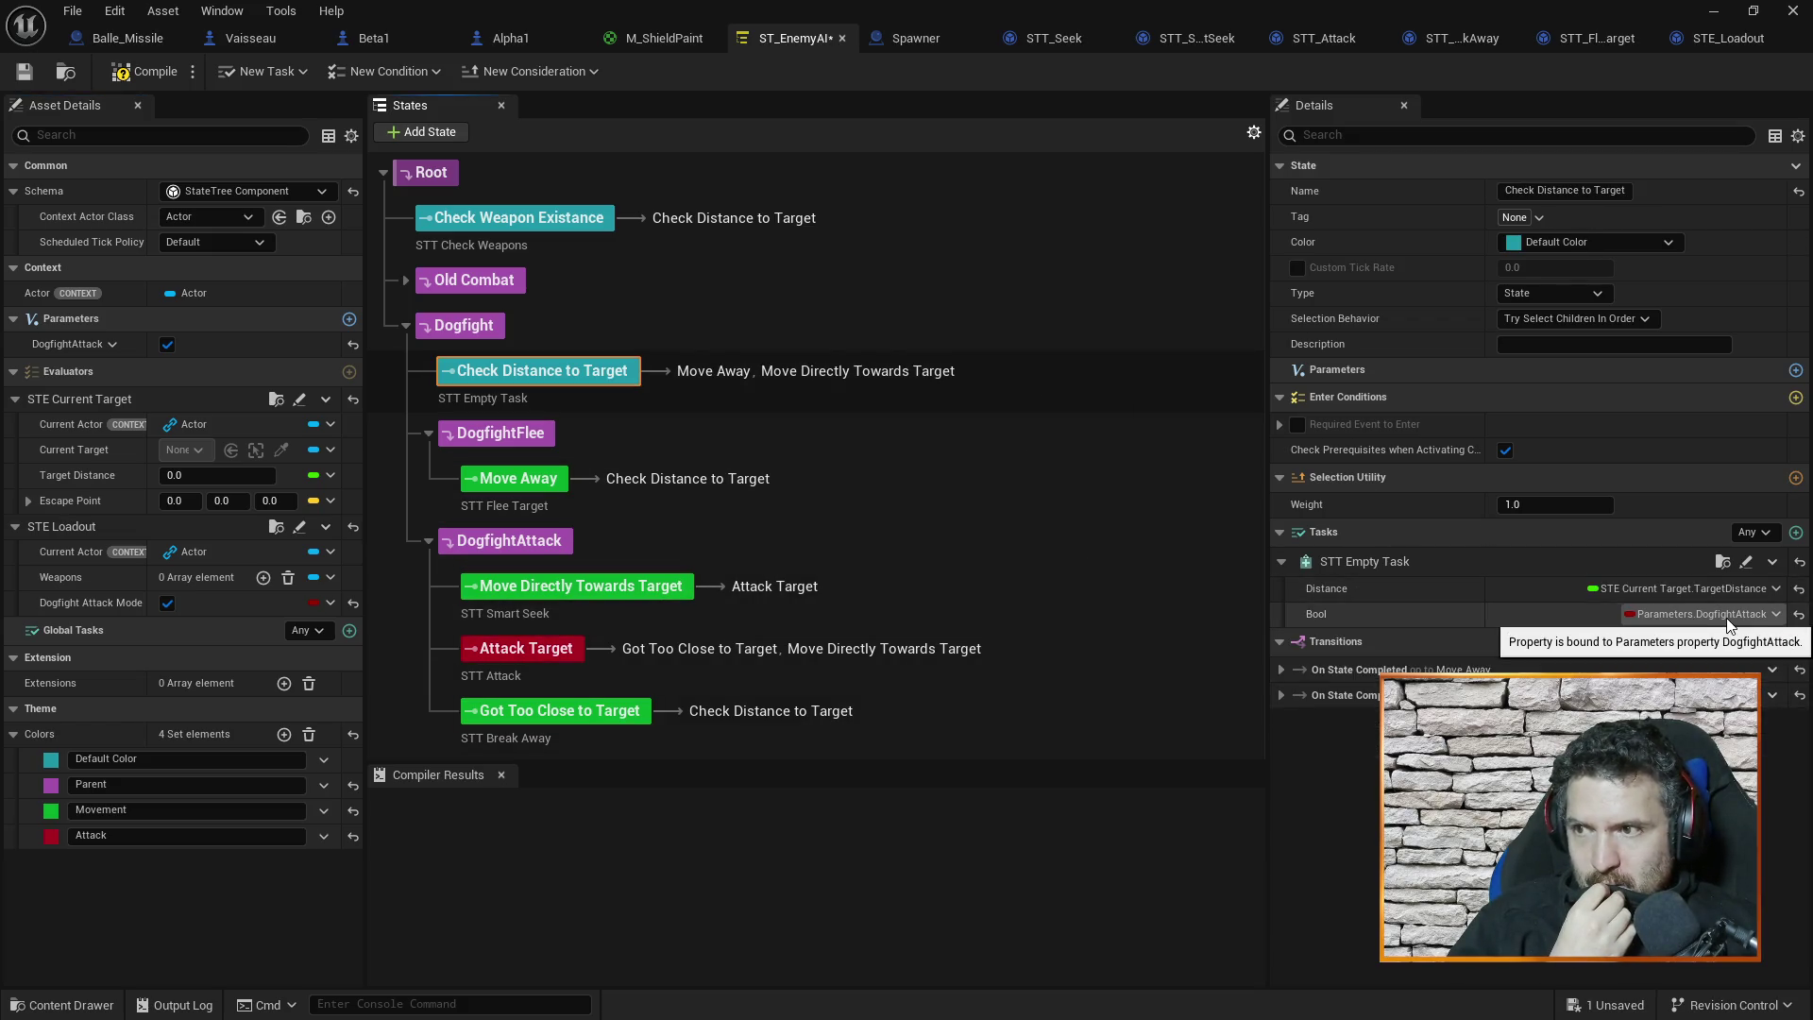
left_click(1754, 612)
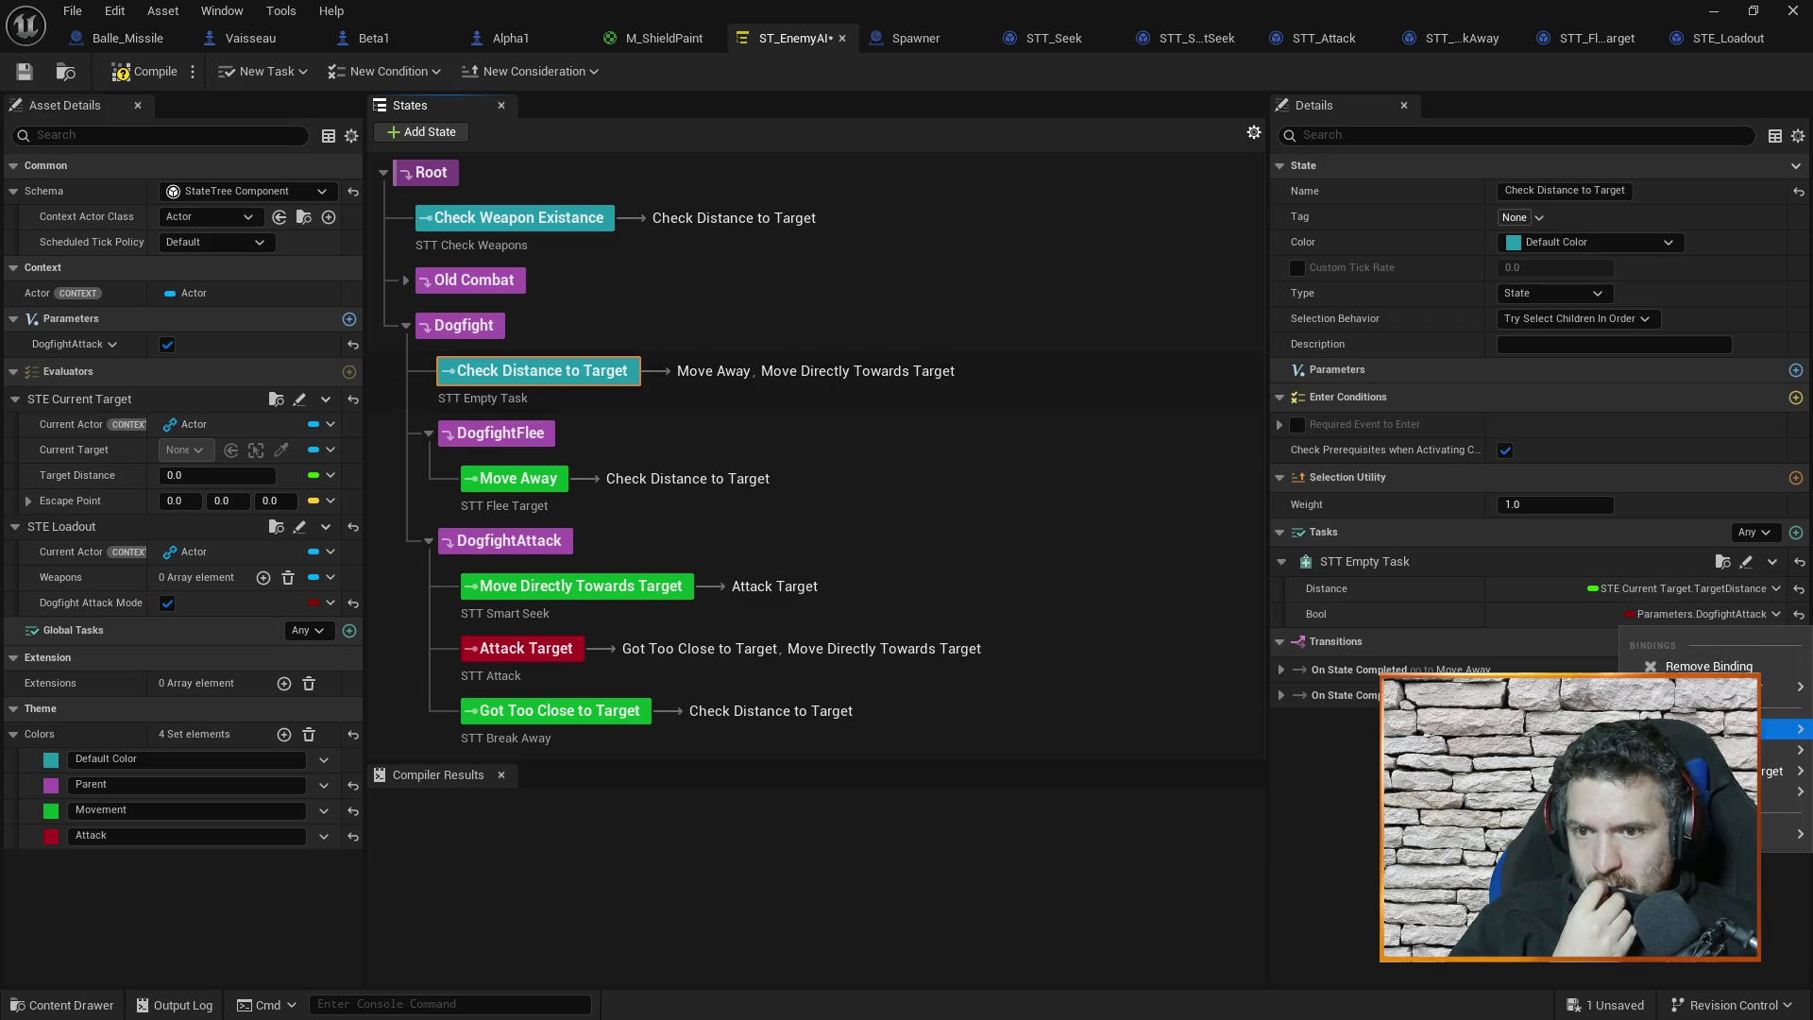
left_click(1681, 831)
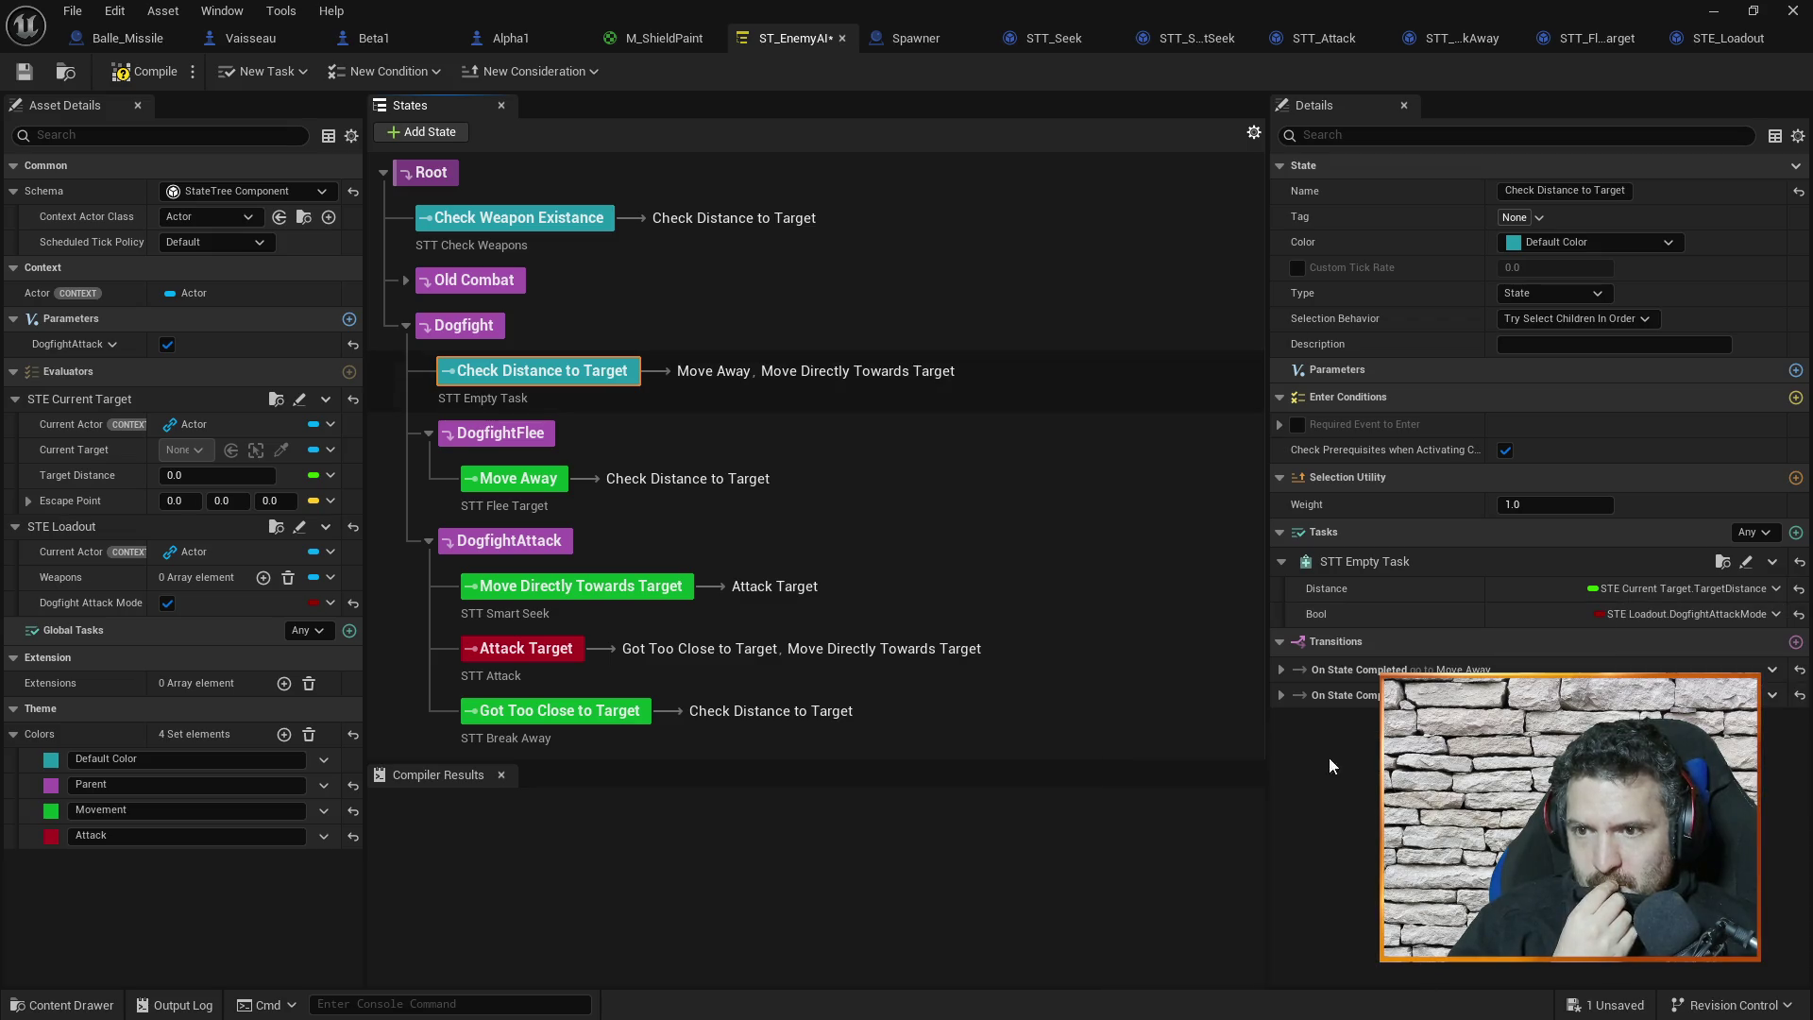
left_click(1281, 669)
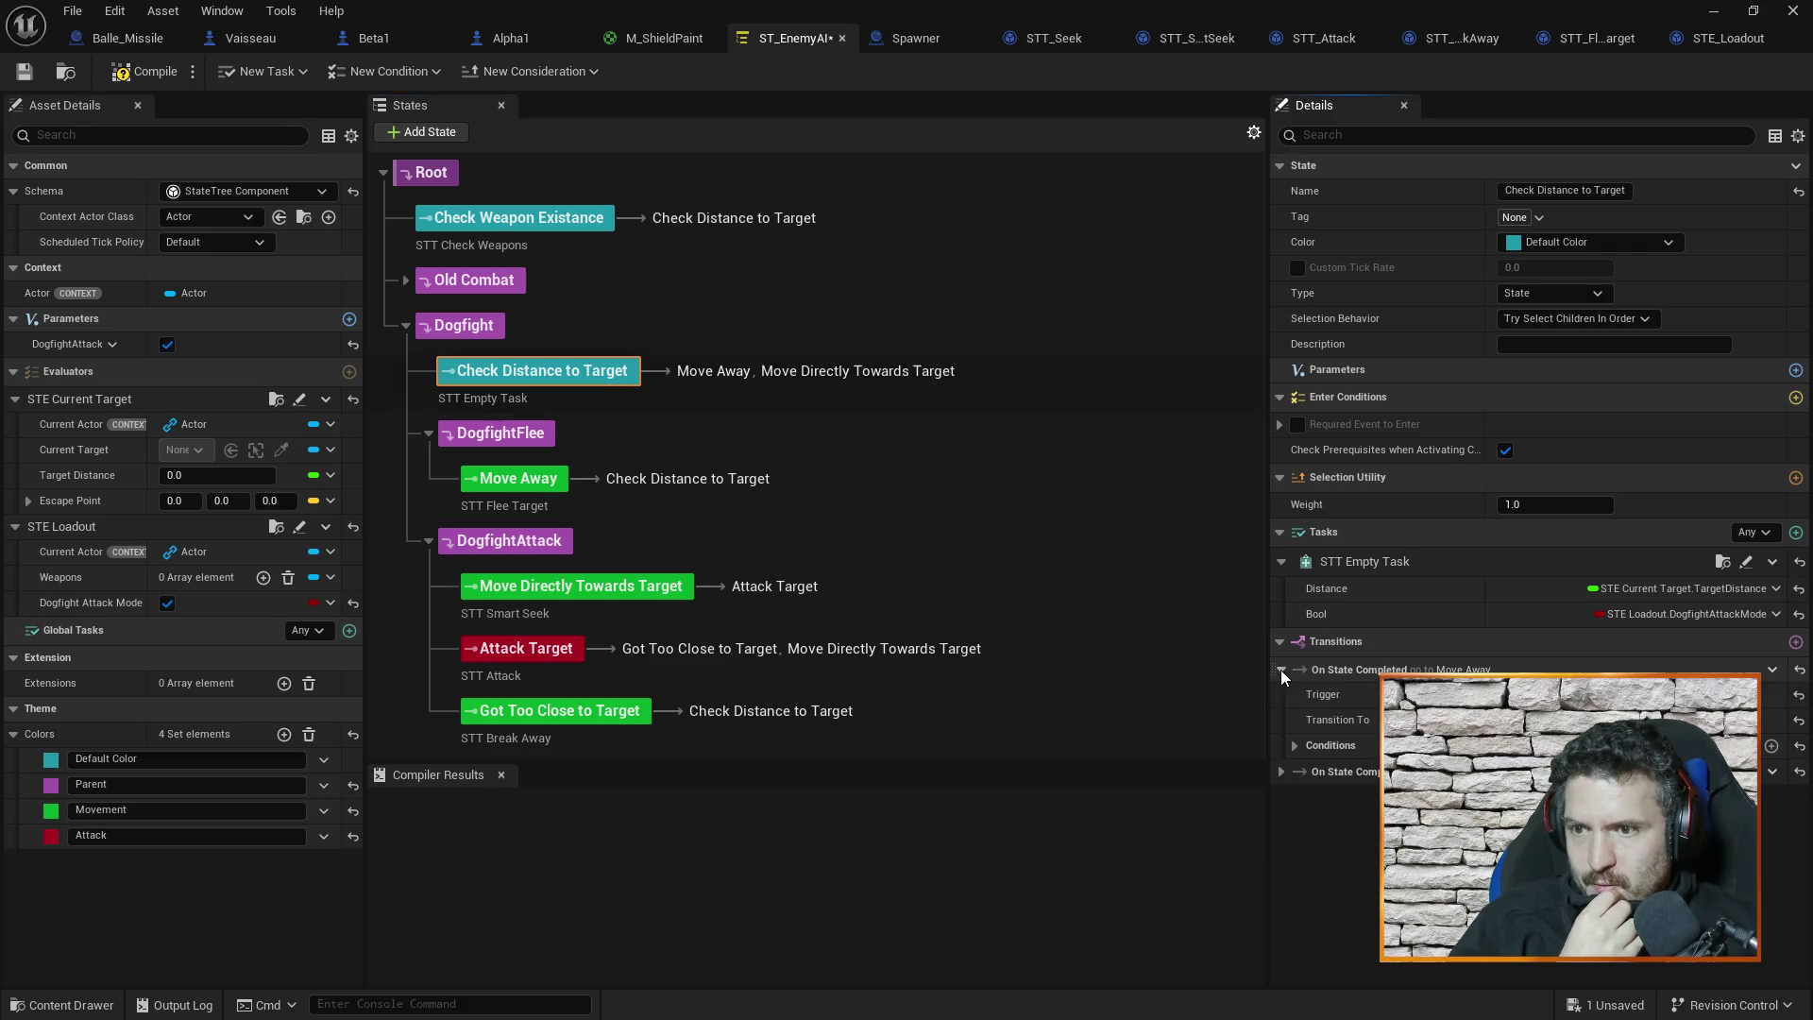
left_click(1294, 746)
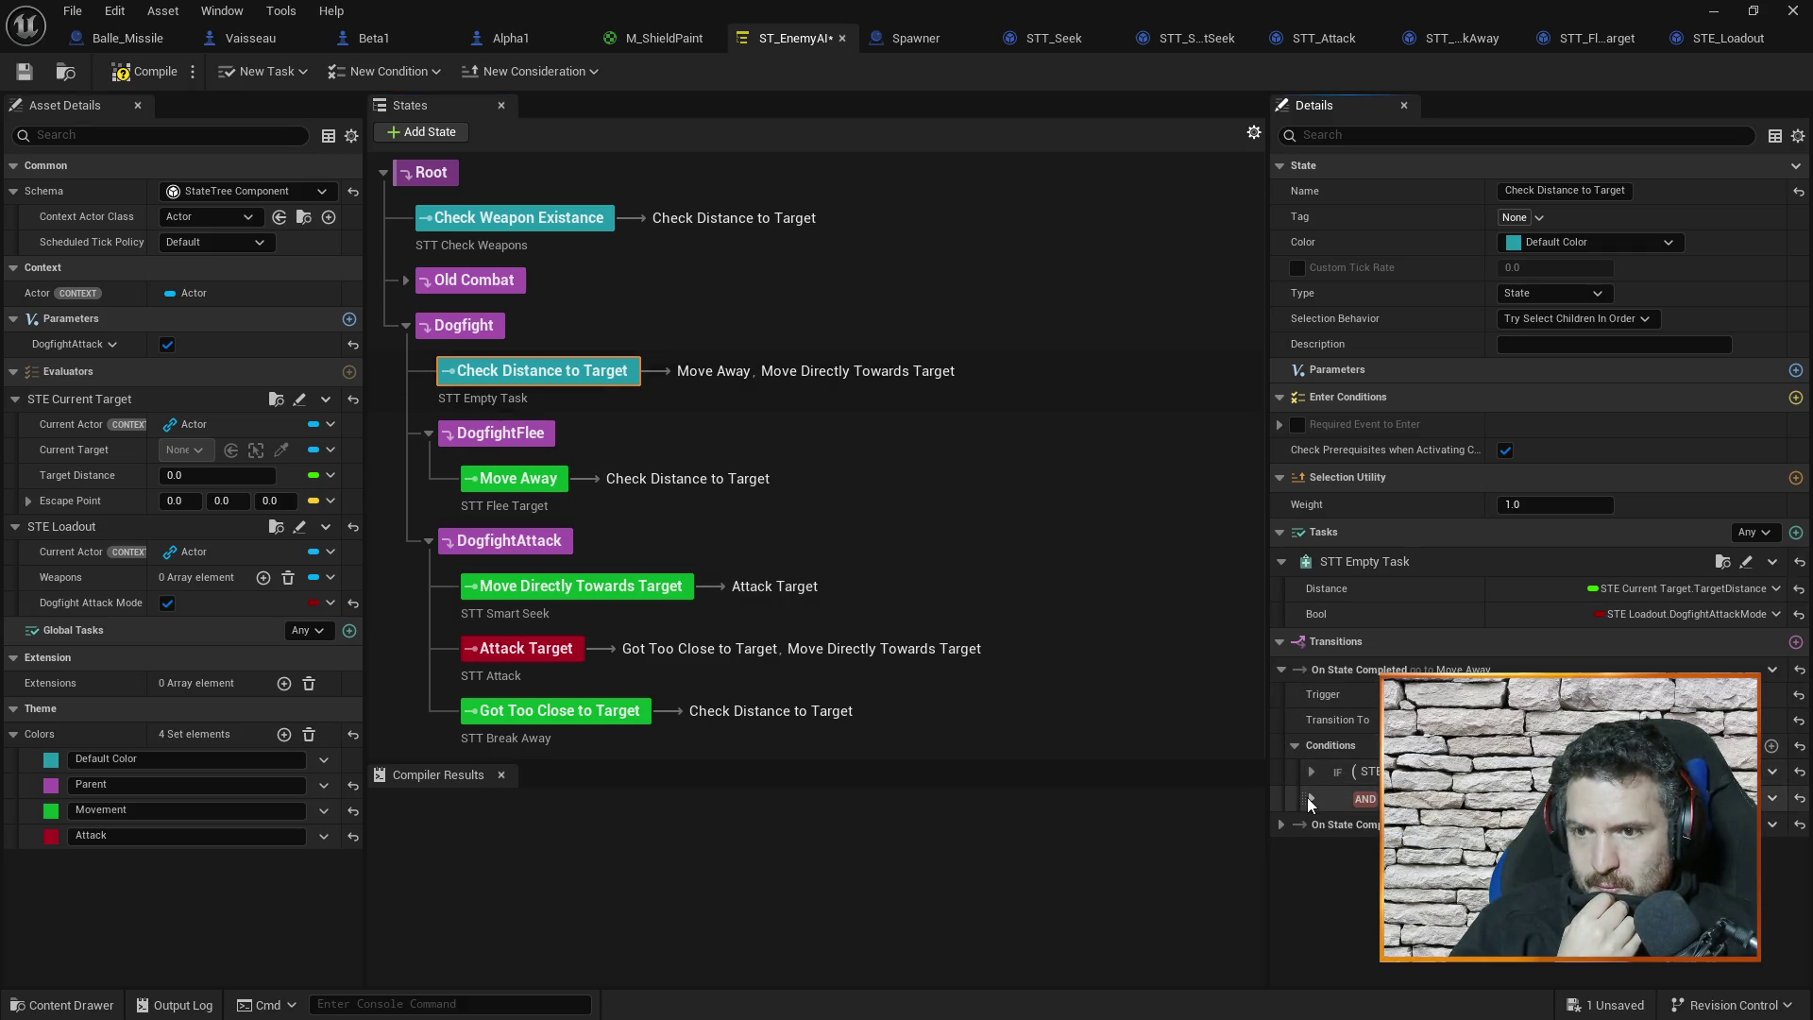
left_click(1311, 798)
left_click(1776, 849)
mouse_move(1785, 735)
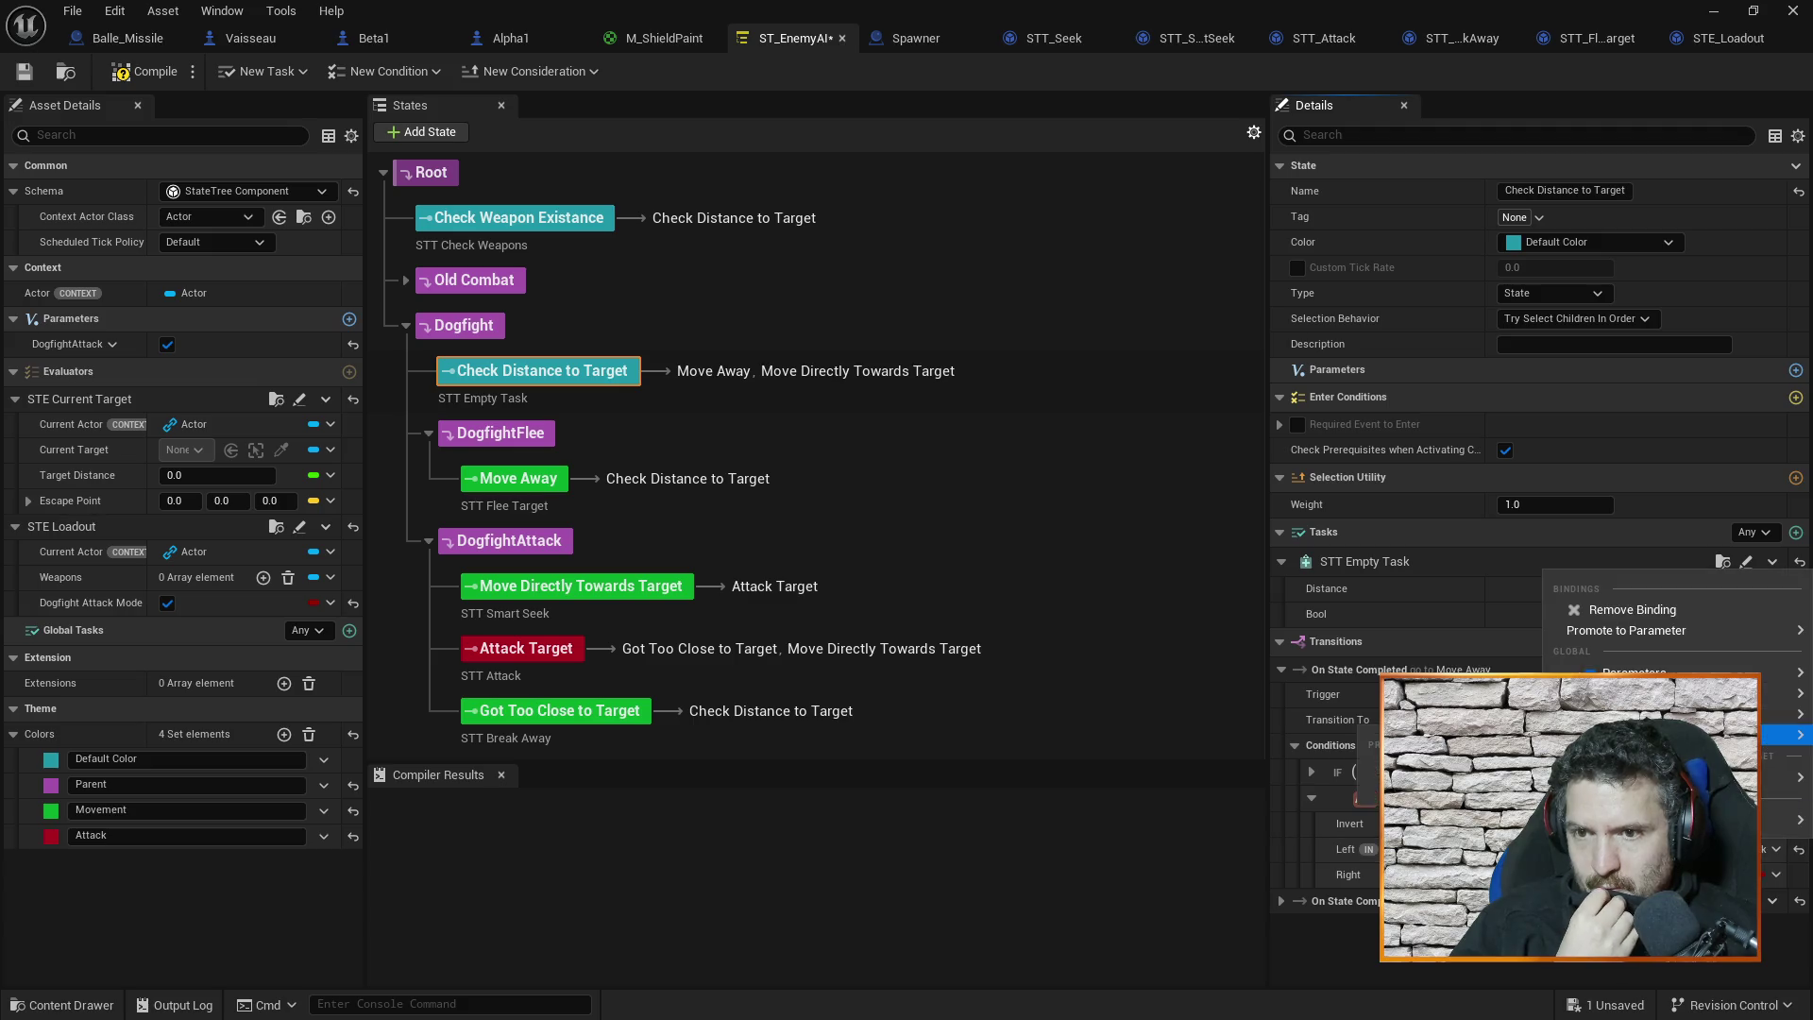
left_click(1228, 756)
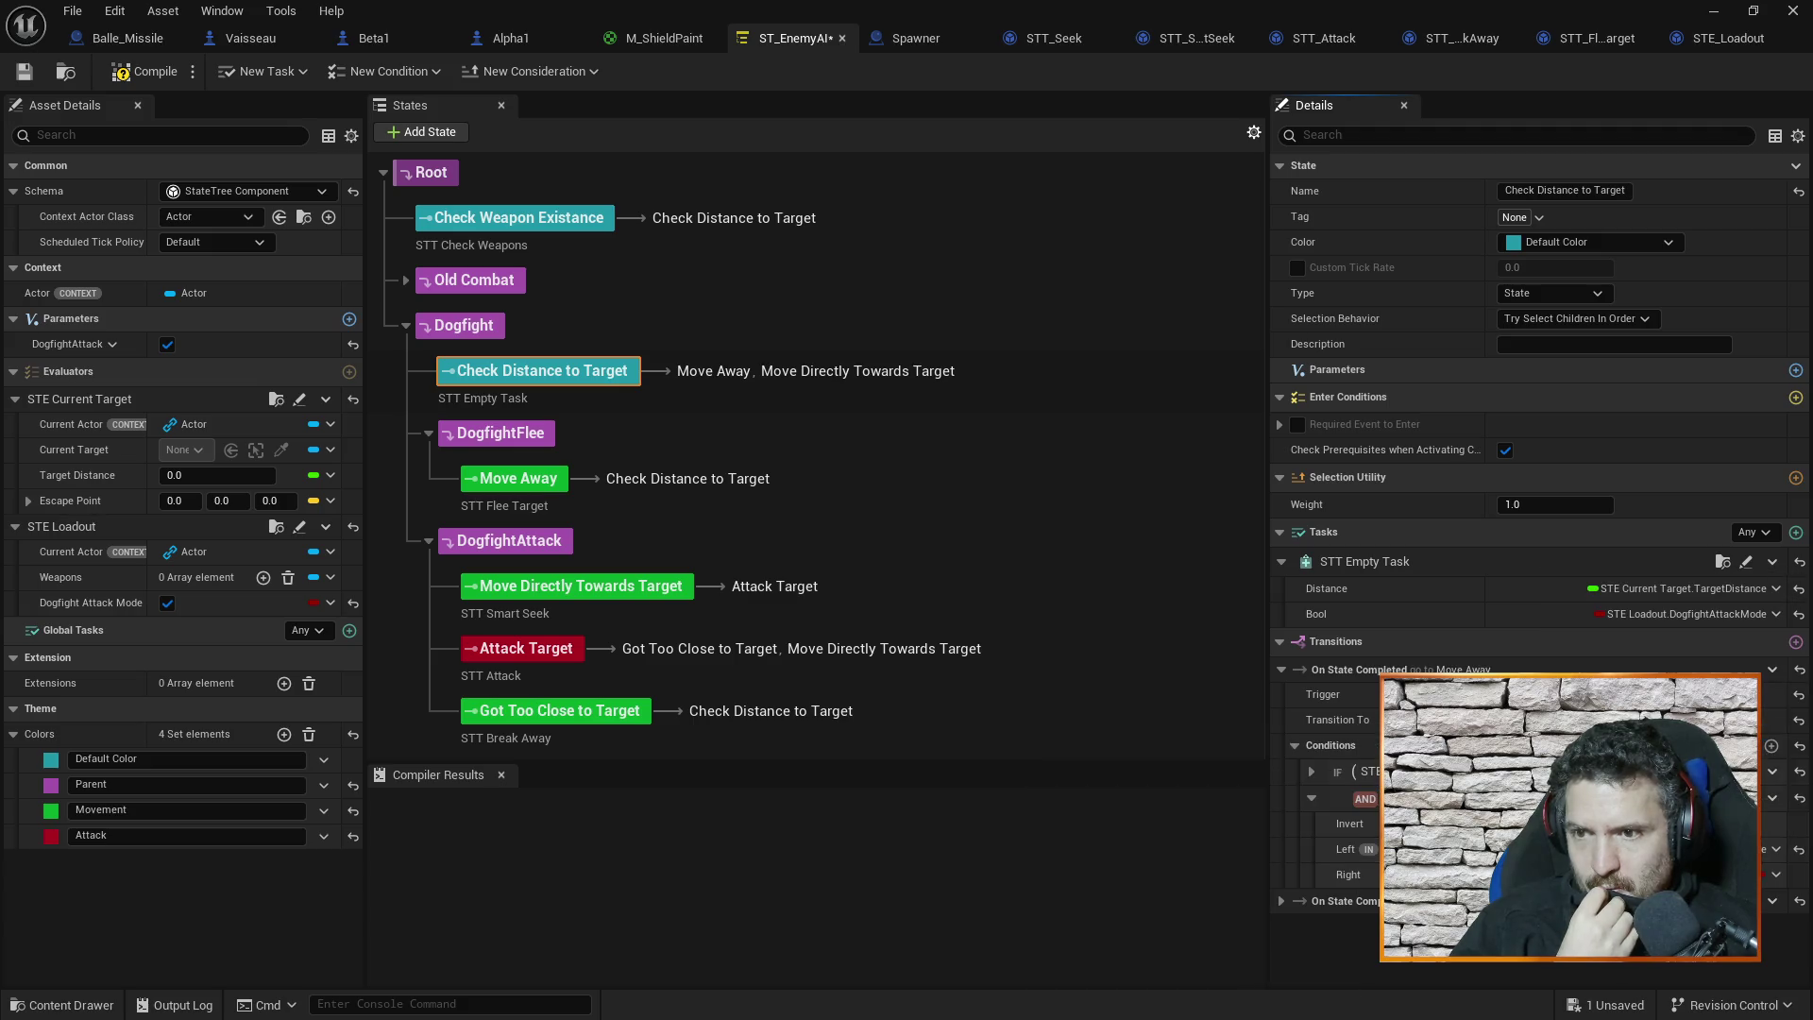
left_click(1280, 670)
left_click(1281, 696)
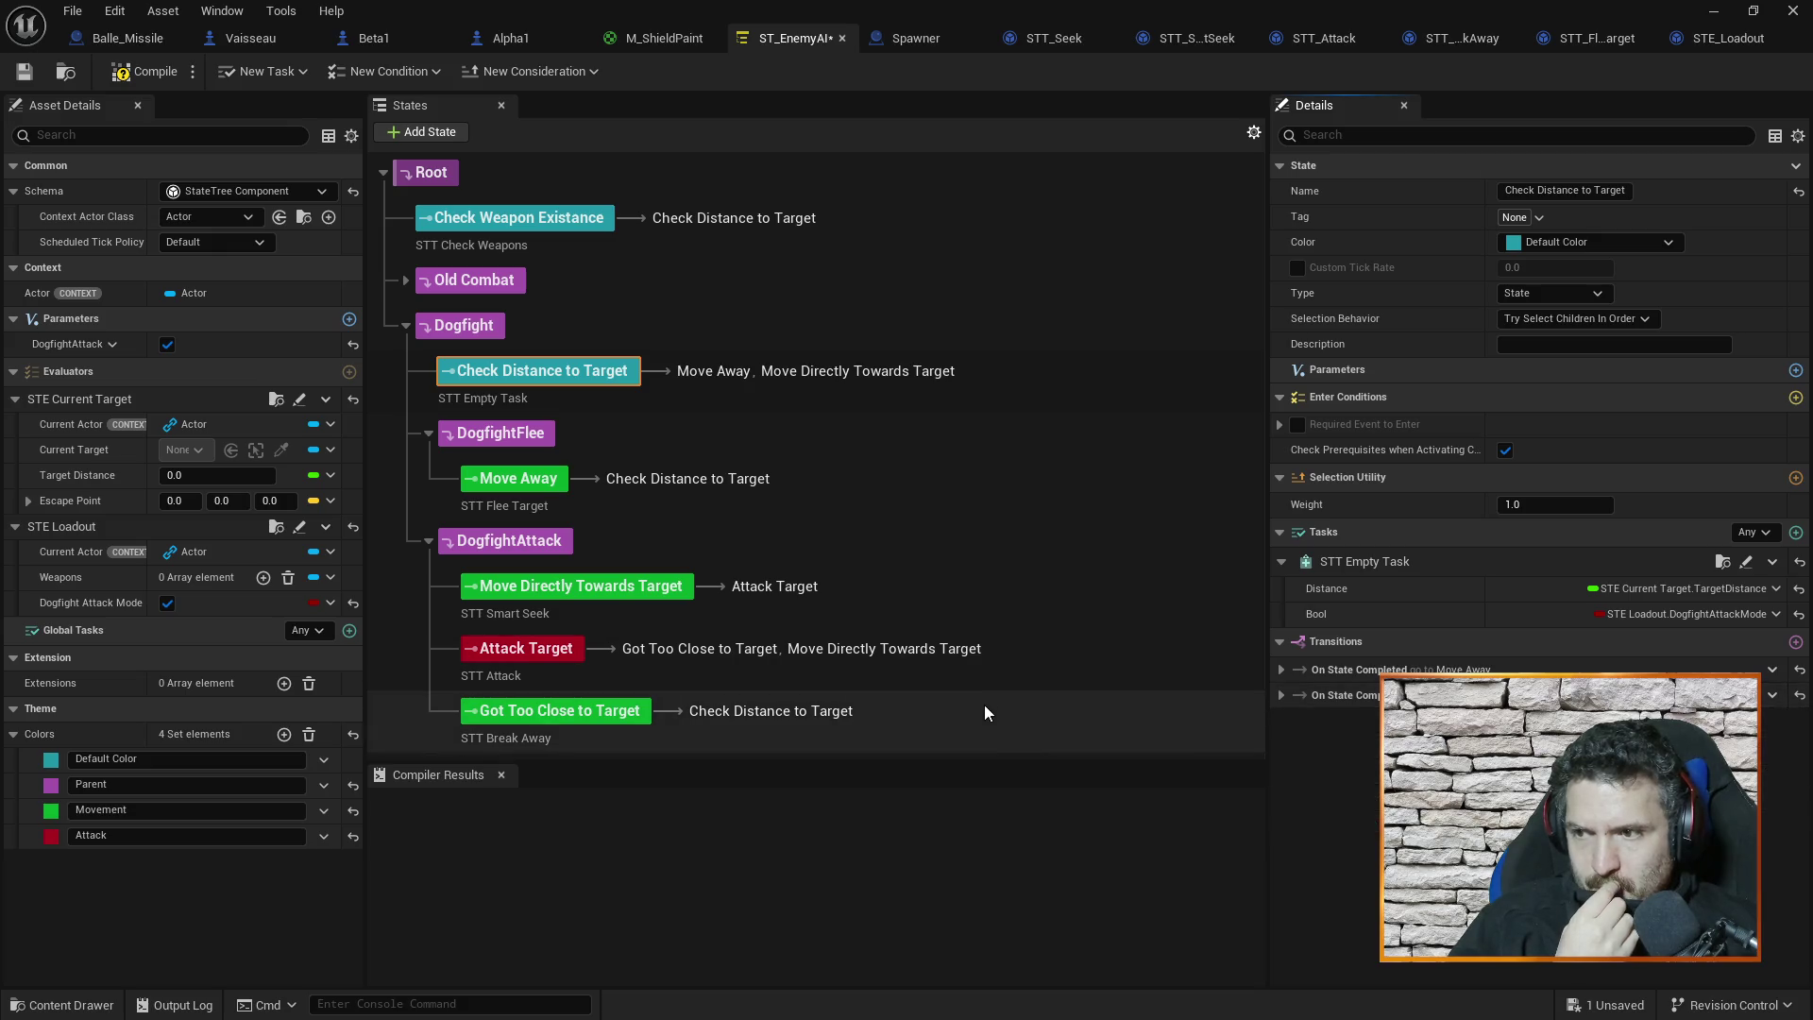
left_click(984, 705)
left_click(1281, 745)
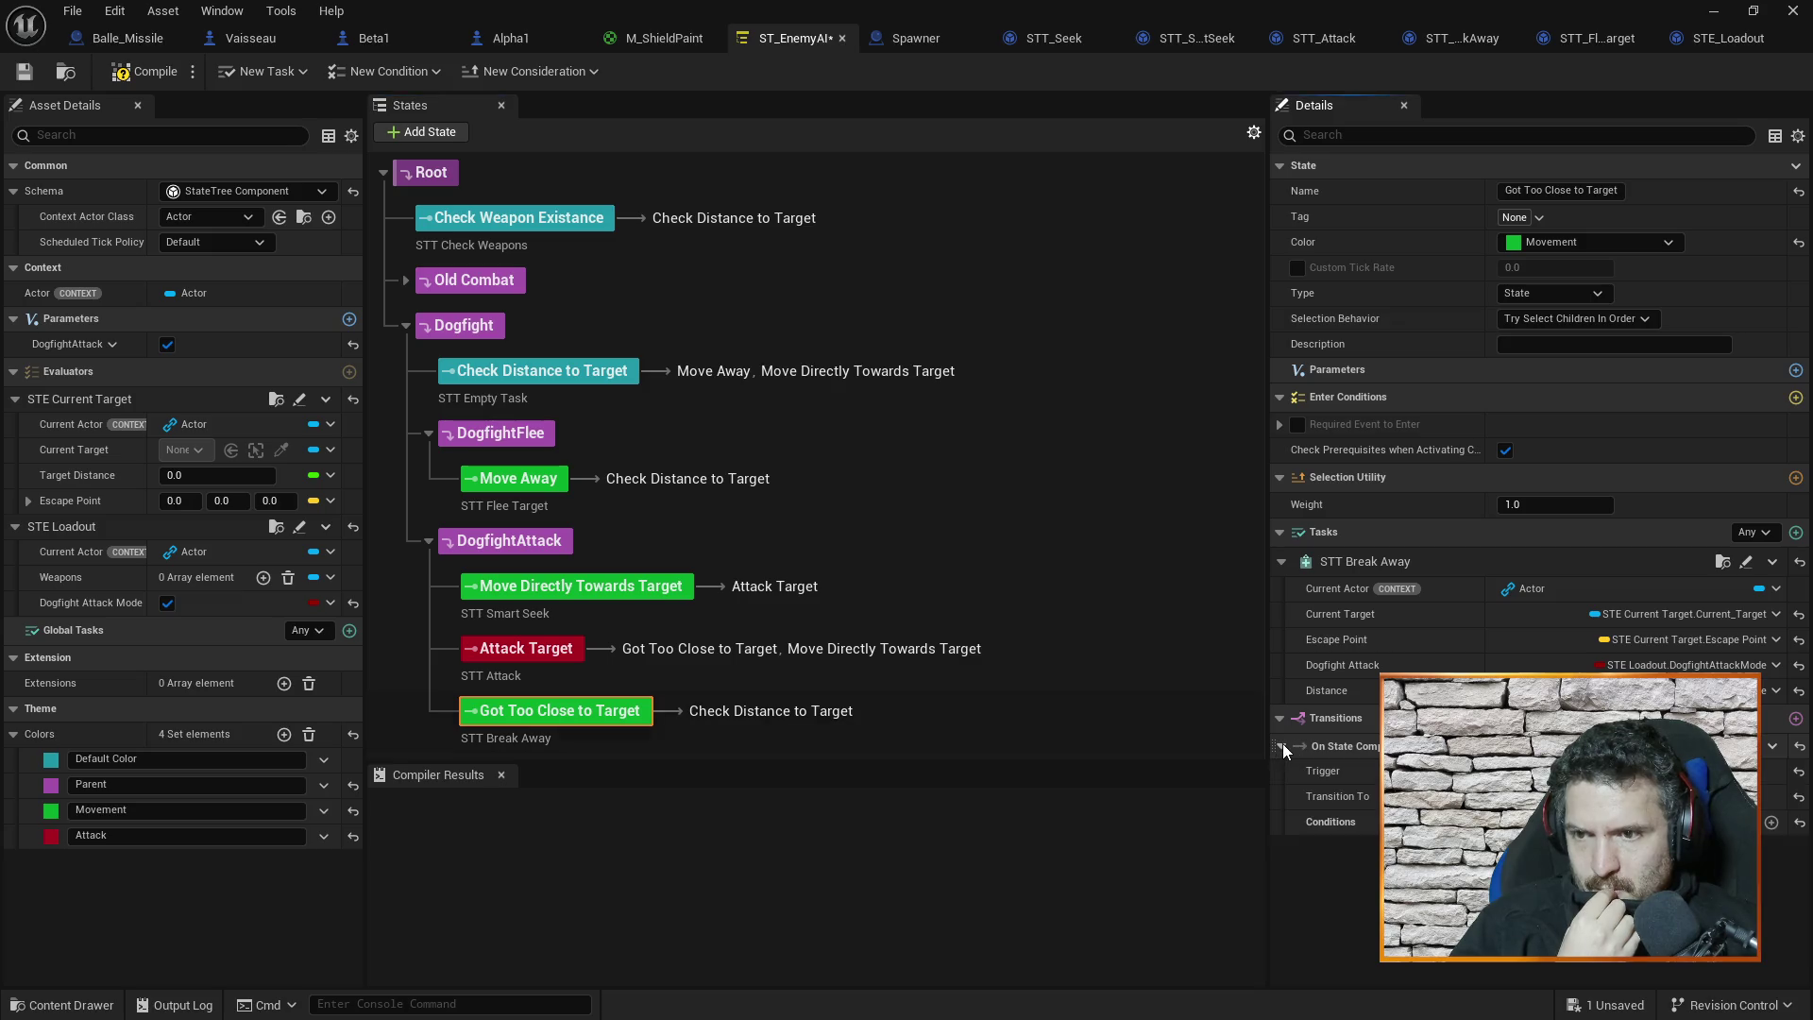
left_click(1281, 744)
left_click(1280, 717)
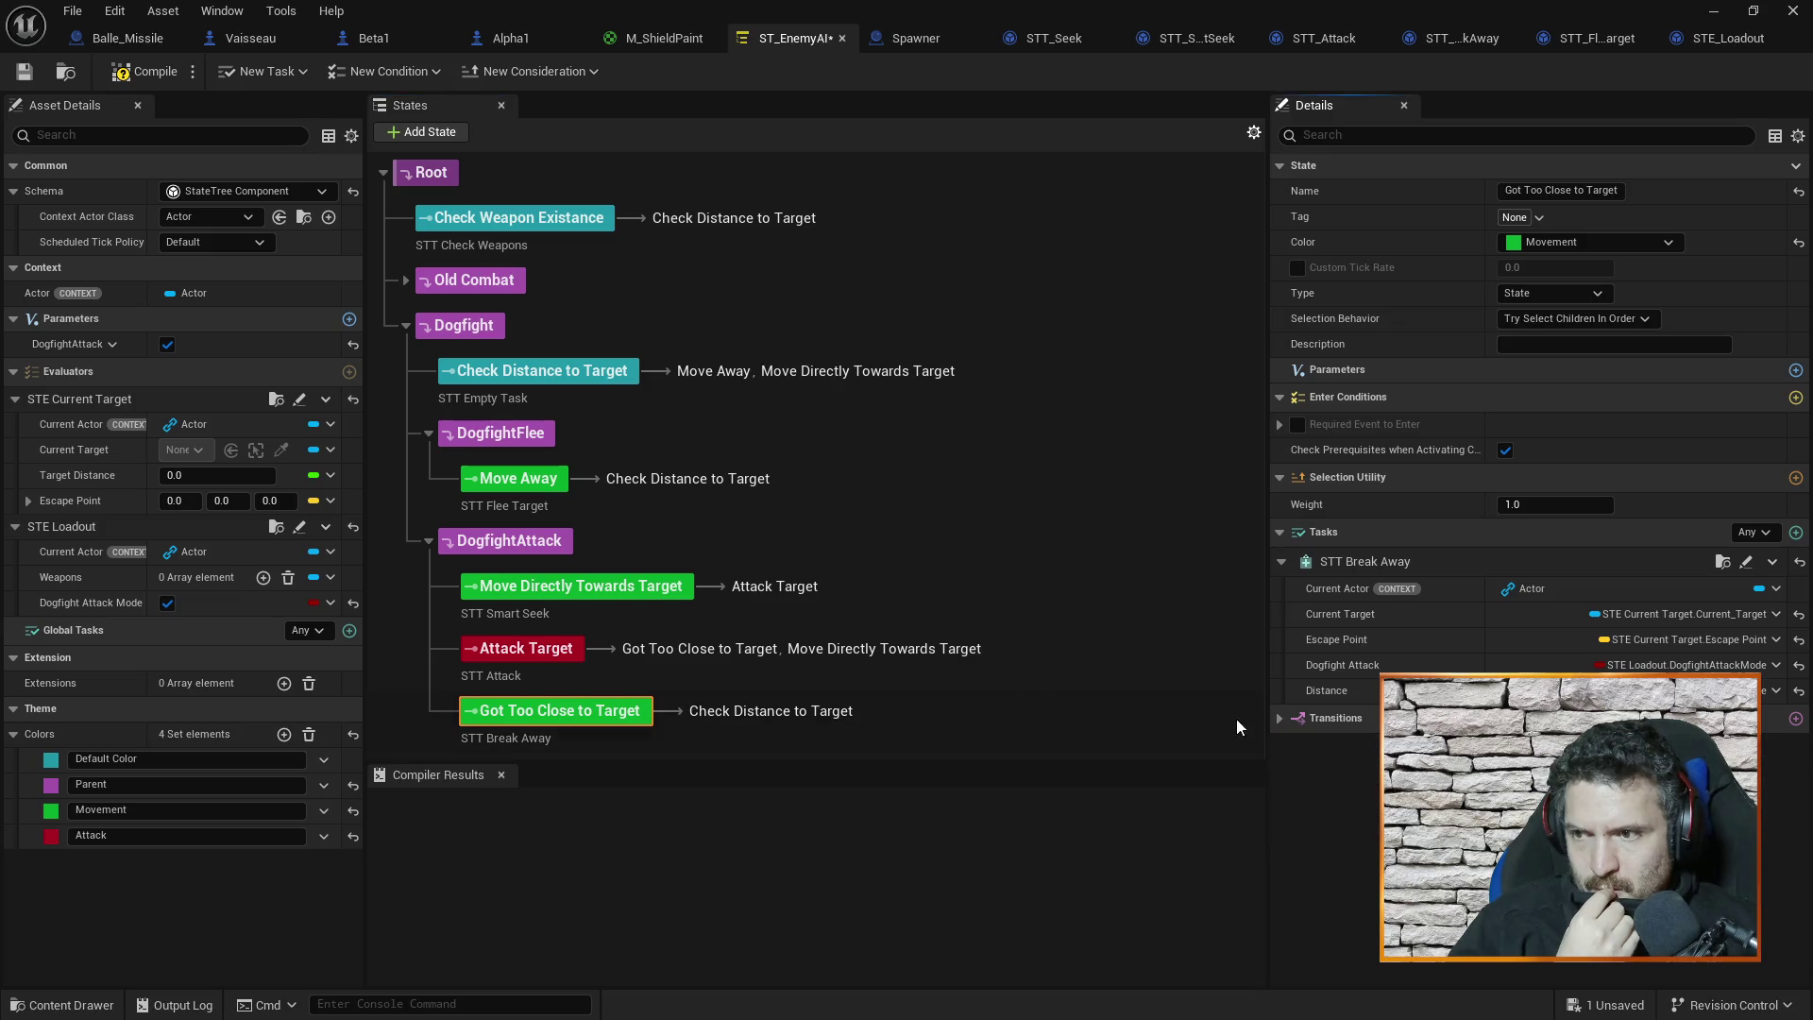
left_click(1056, 676)
left_click(1277, 666)
left_click(1283, 721)
left_click(1282, 721)
left_click(1282, 723)
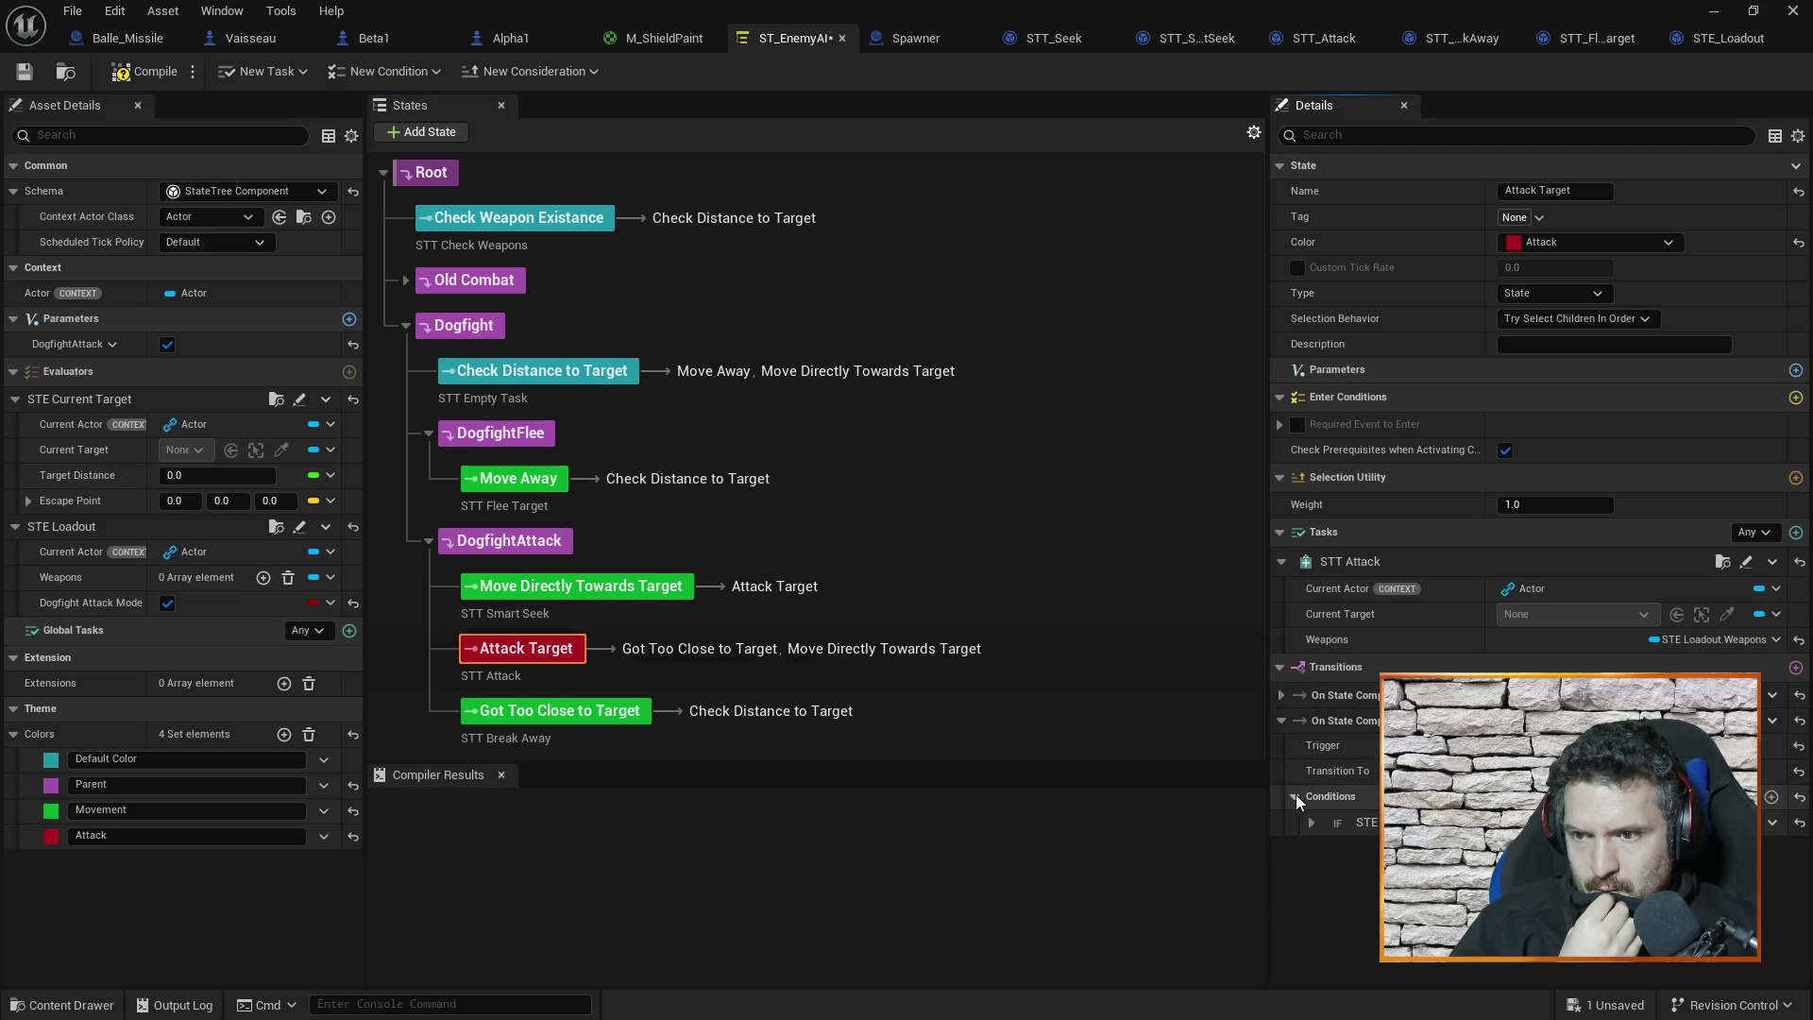
left_click(1276, 720)
left_click(1282, 697)
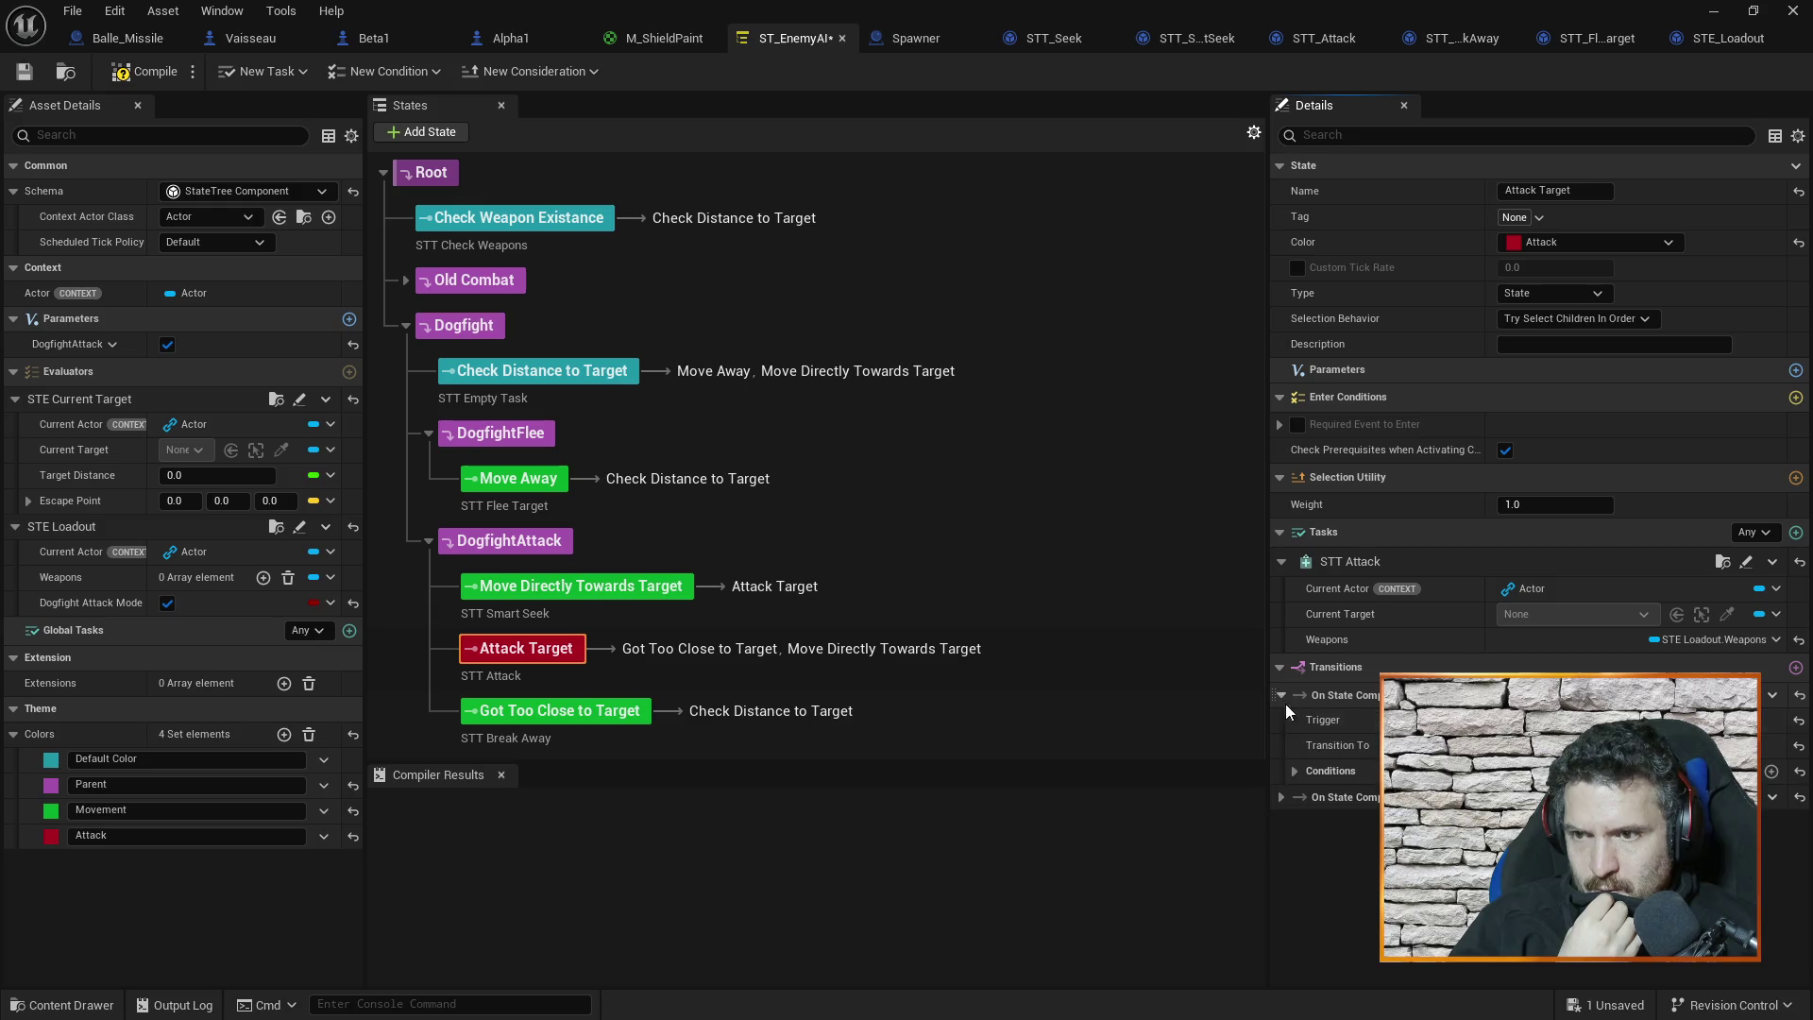
left_click(1288, 795)
left_click(1286, 797)
left_click(1284, 797)
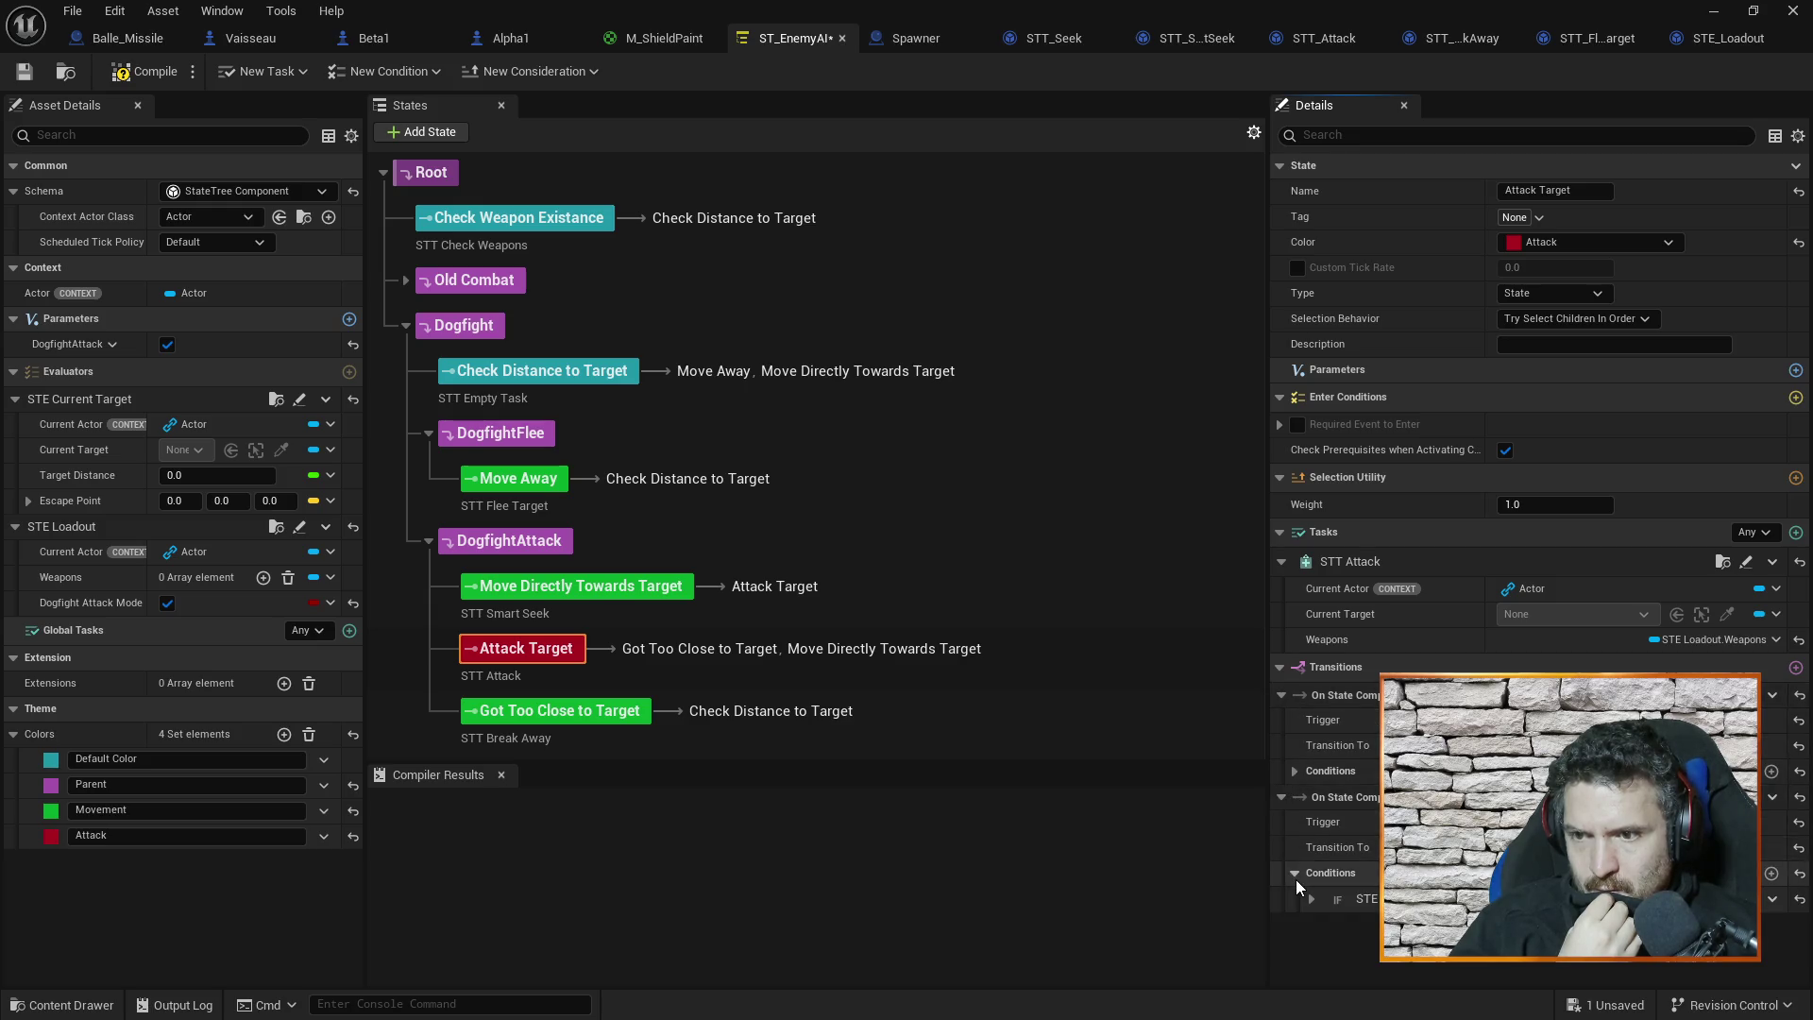
left_click(1284, 798)
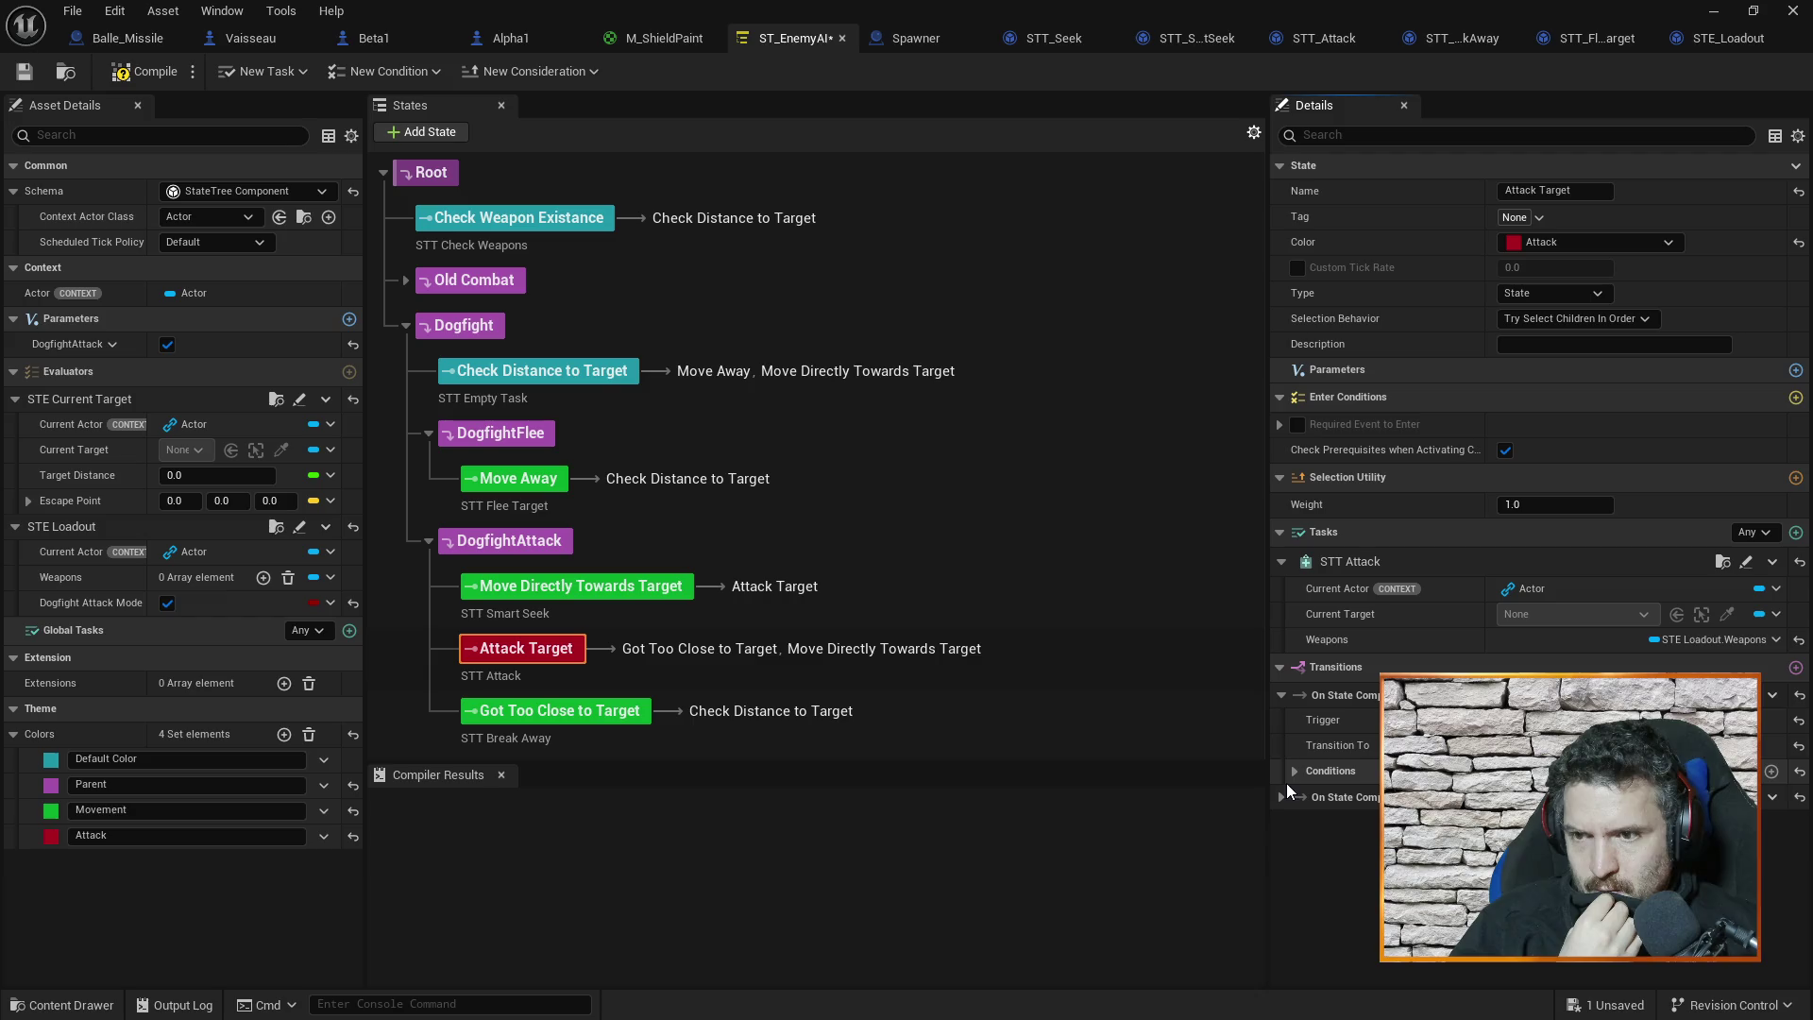
left_click(1280, 698)
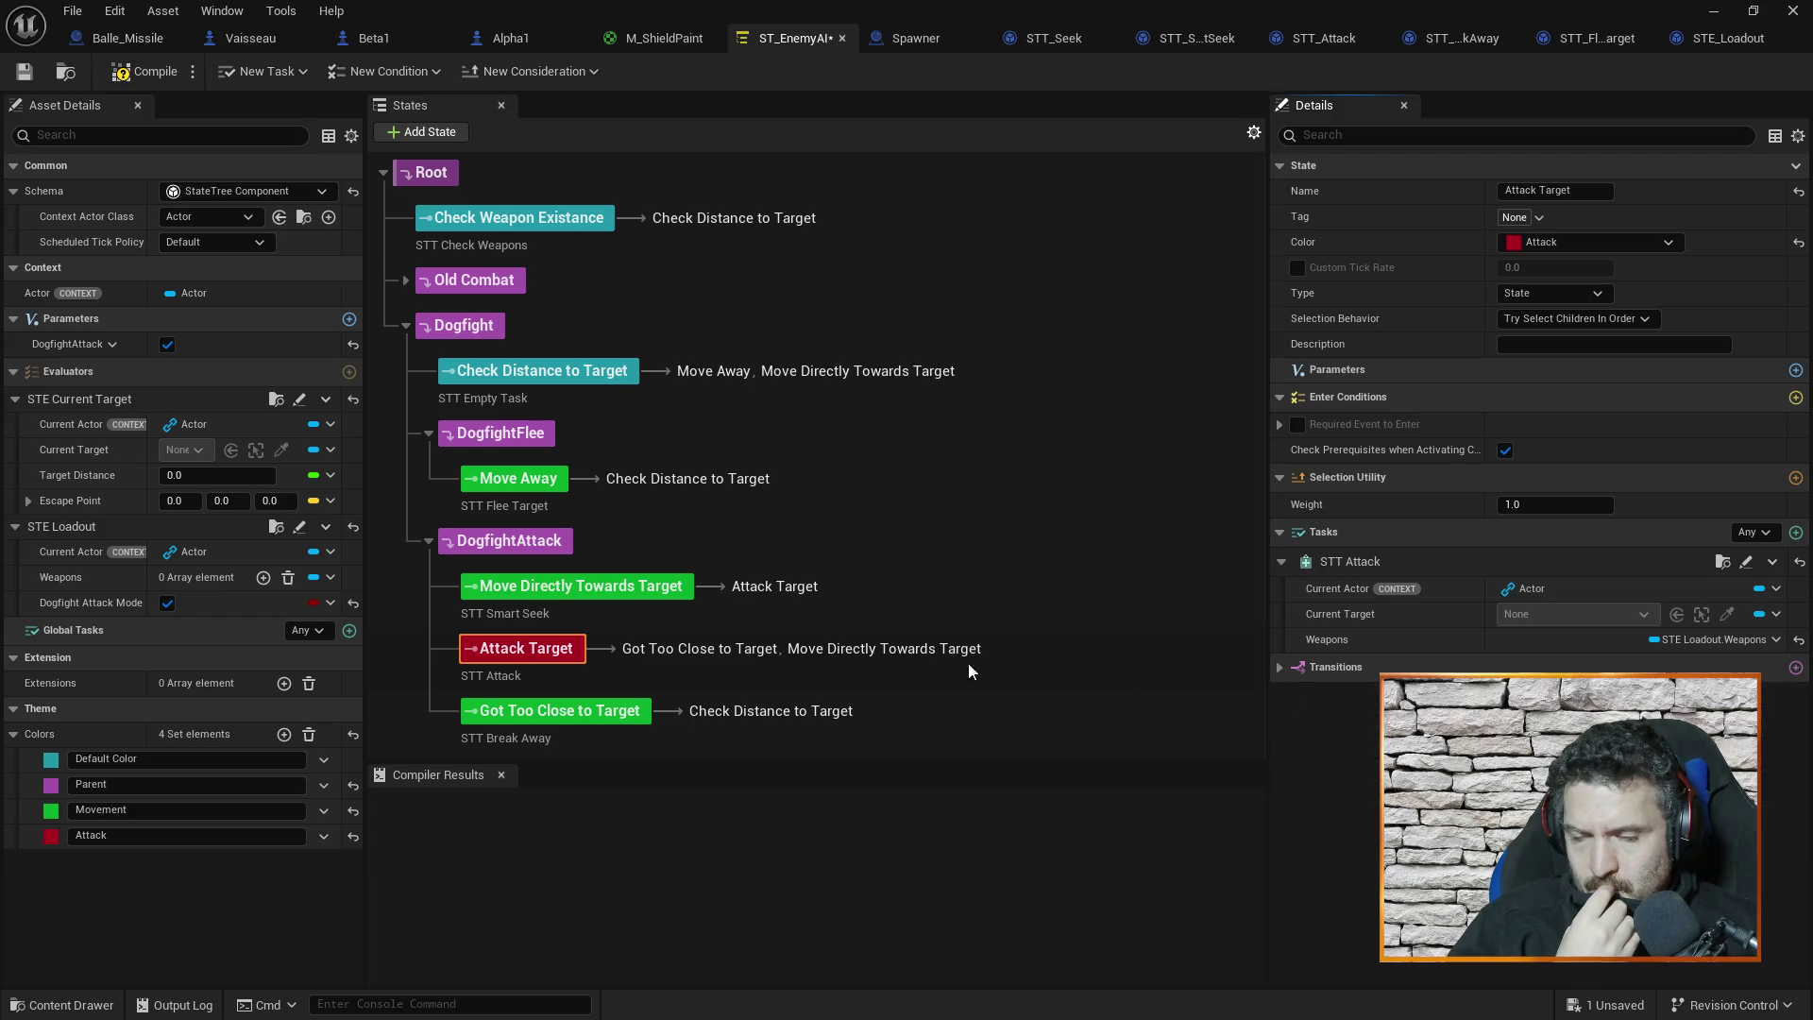
left_click(1048, 595)
left_click(1281, 666)
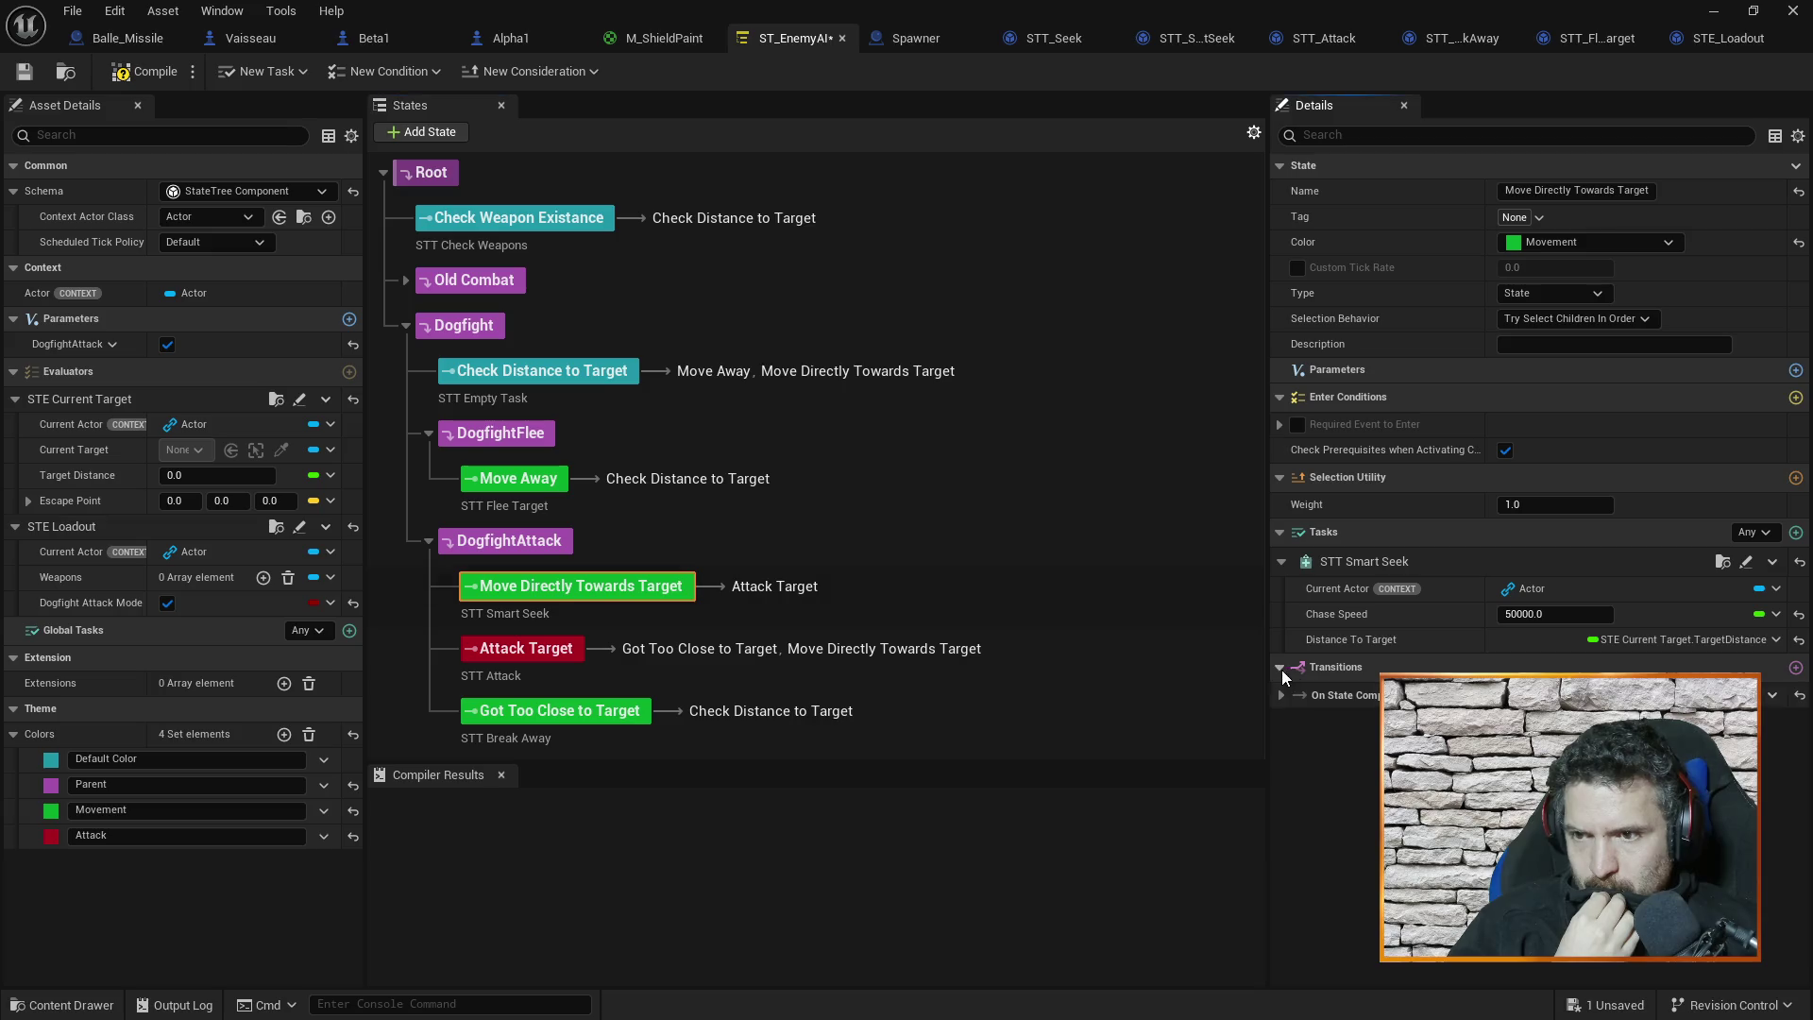
left_click(1282, 696)
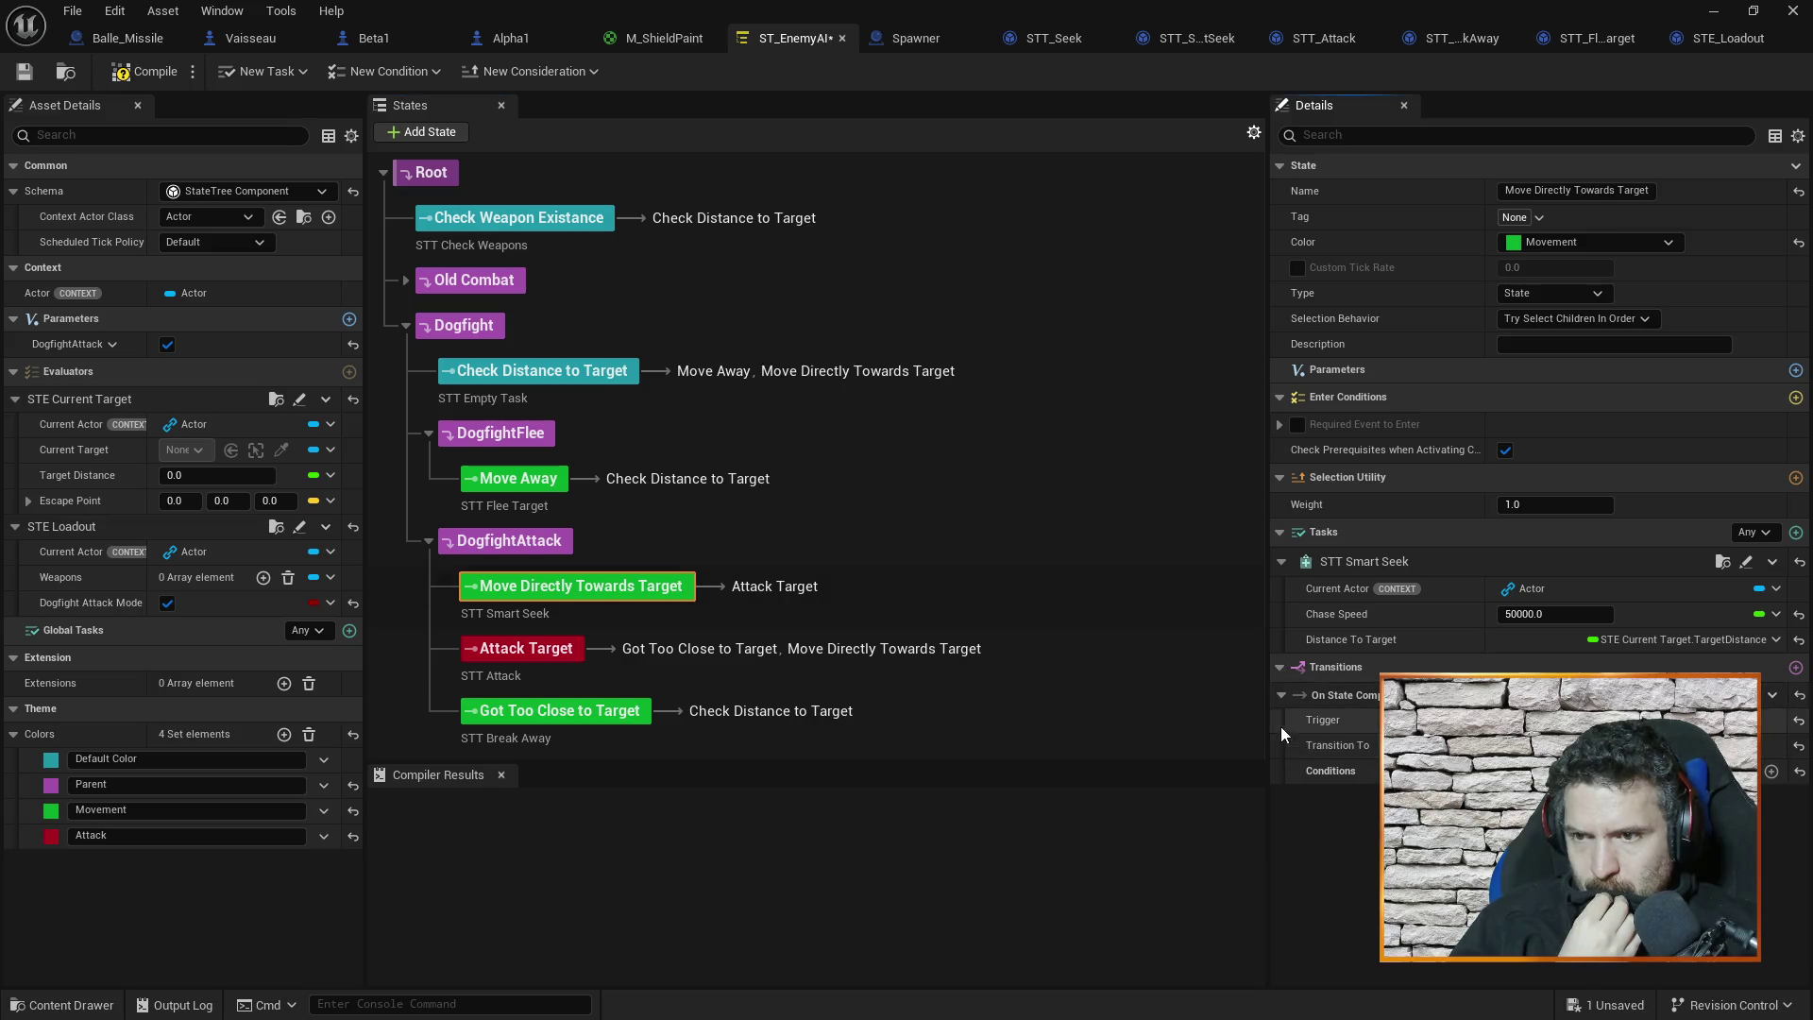
left_click(1282, 695)
left_click(1279, 667)
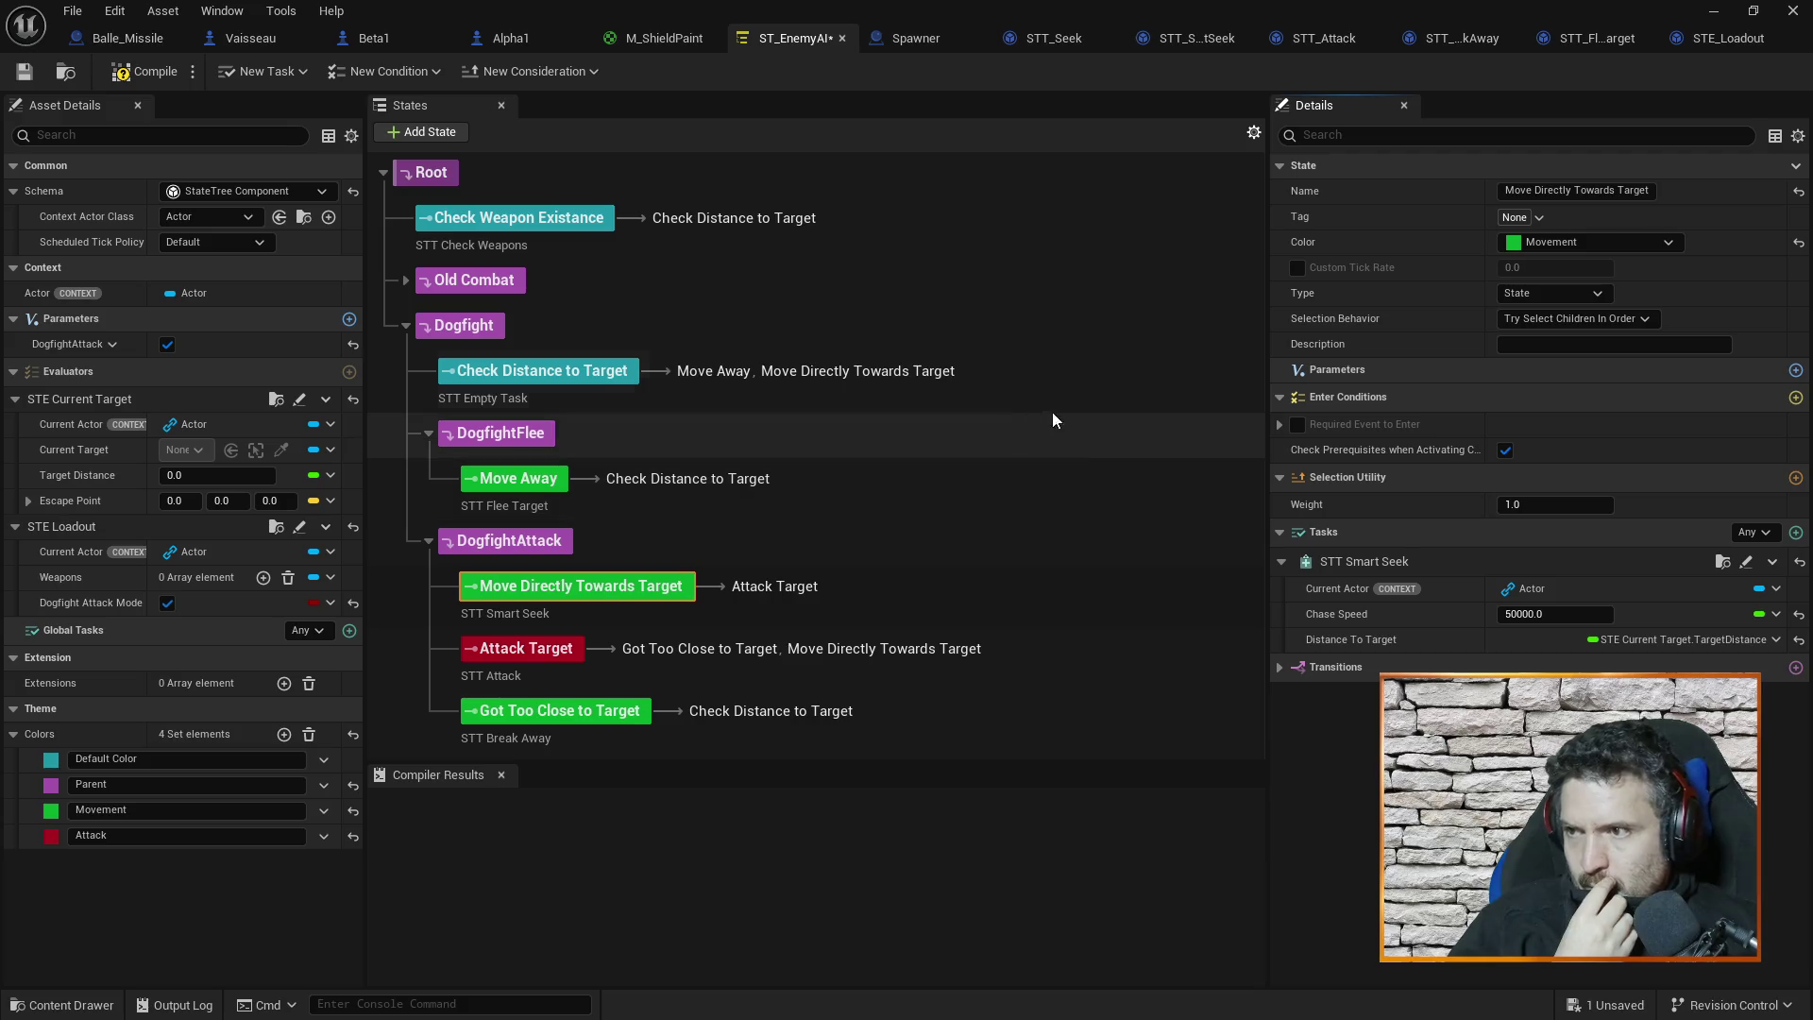
left_click(1124, 376)
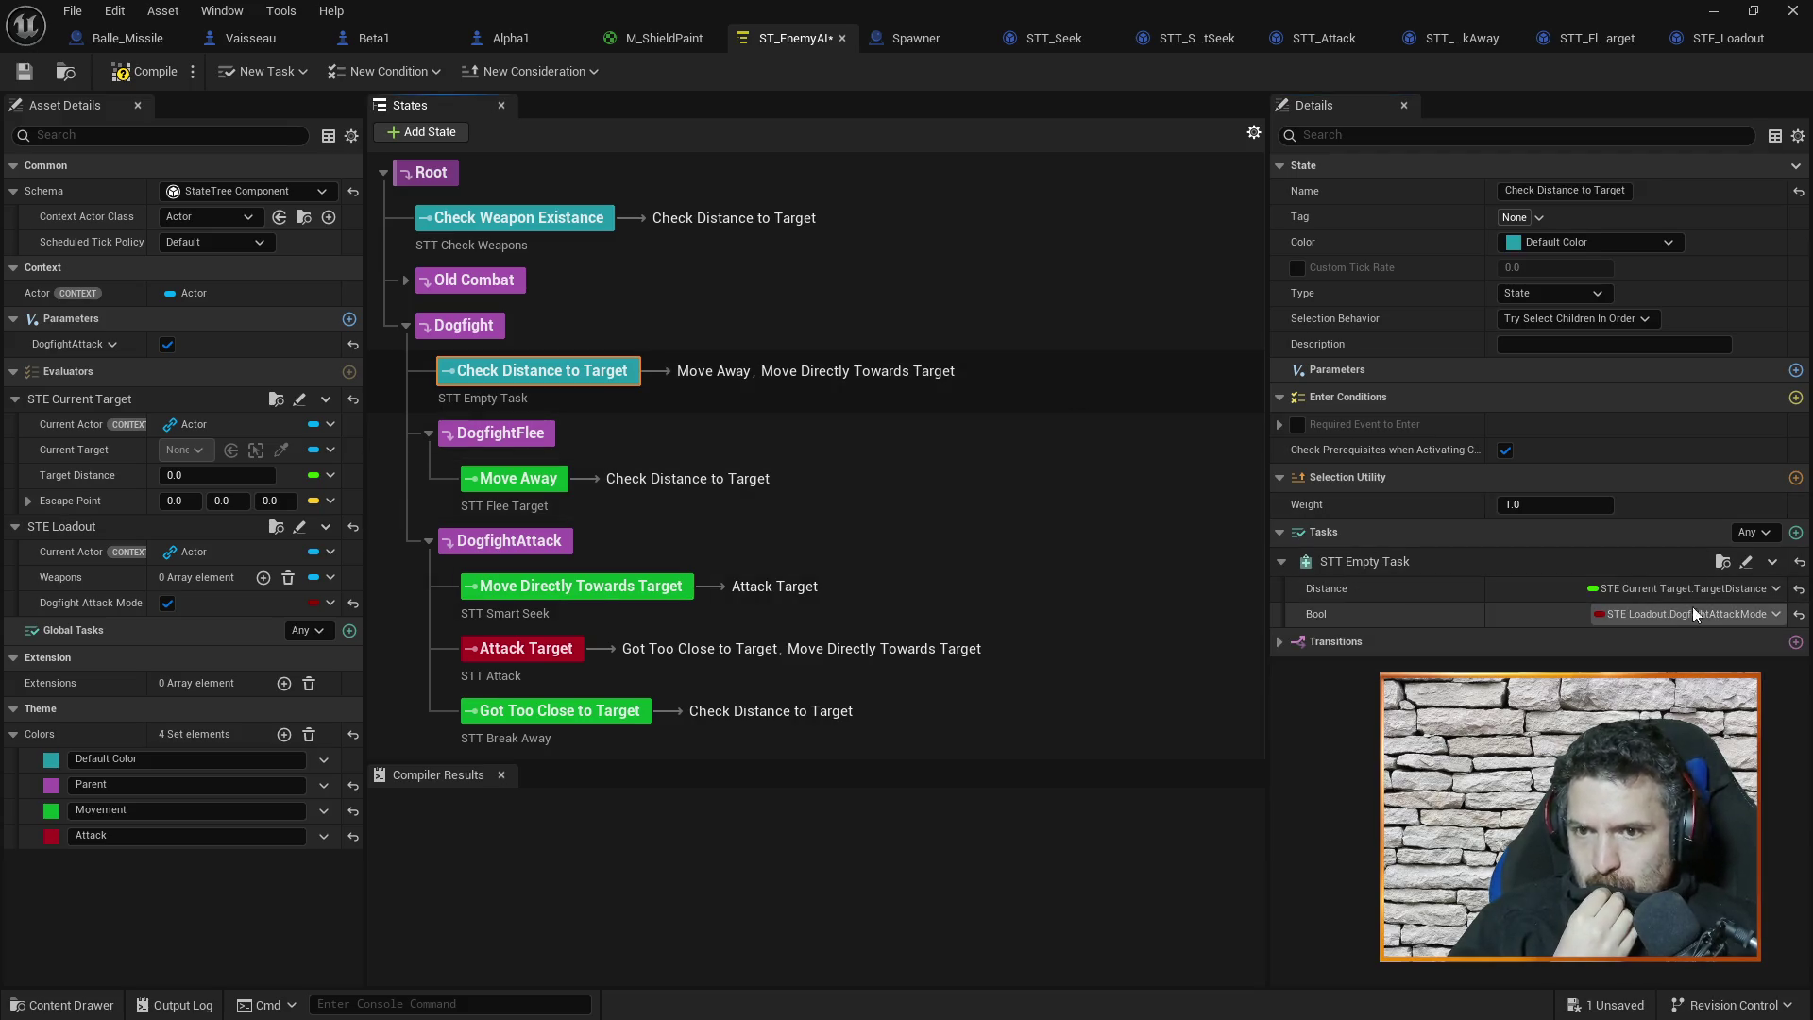
left_click(1016, 237)
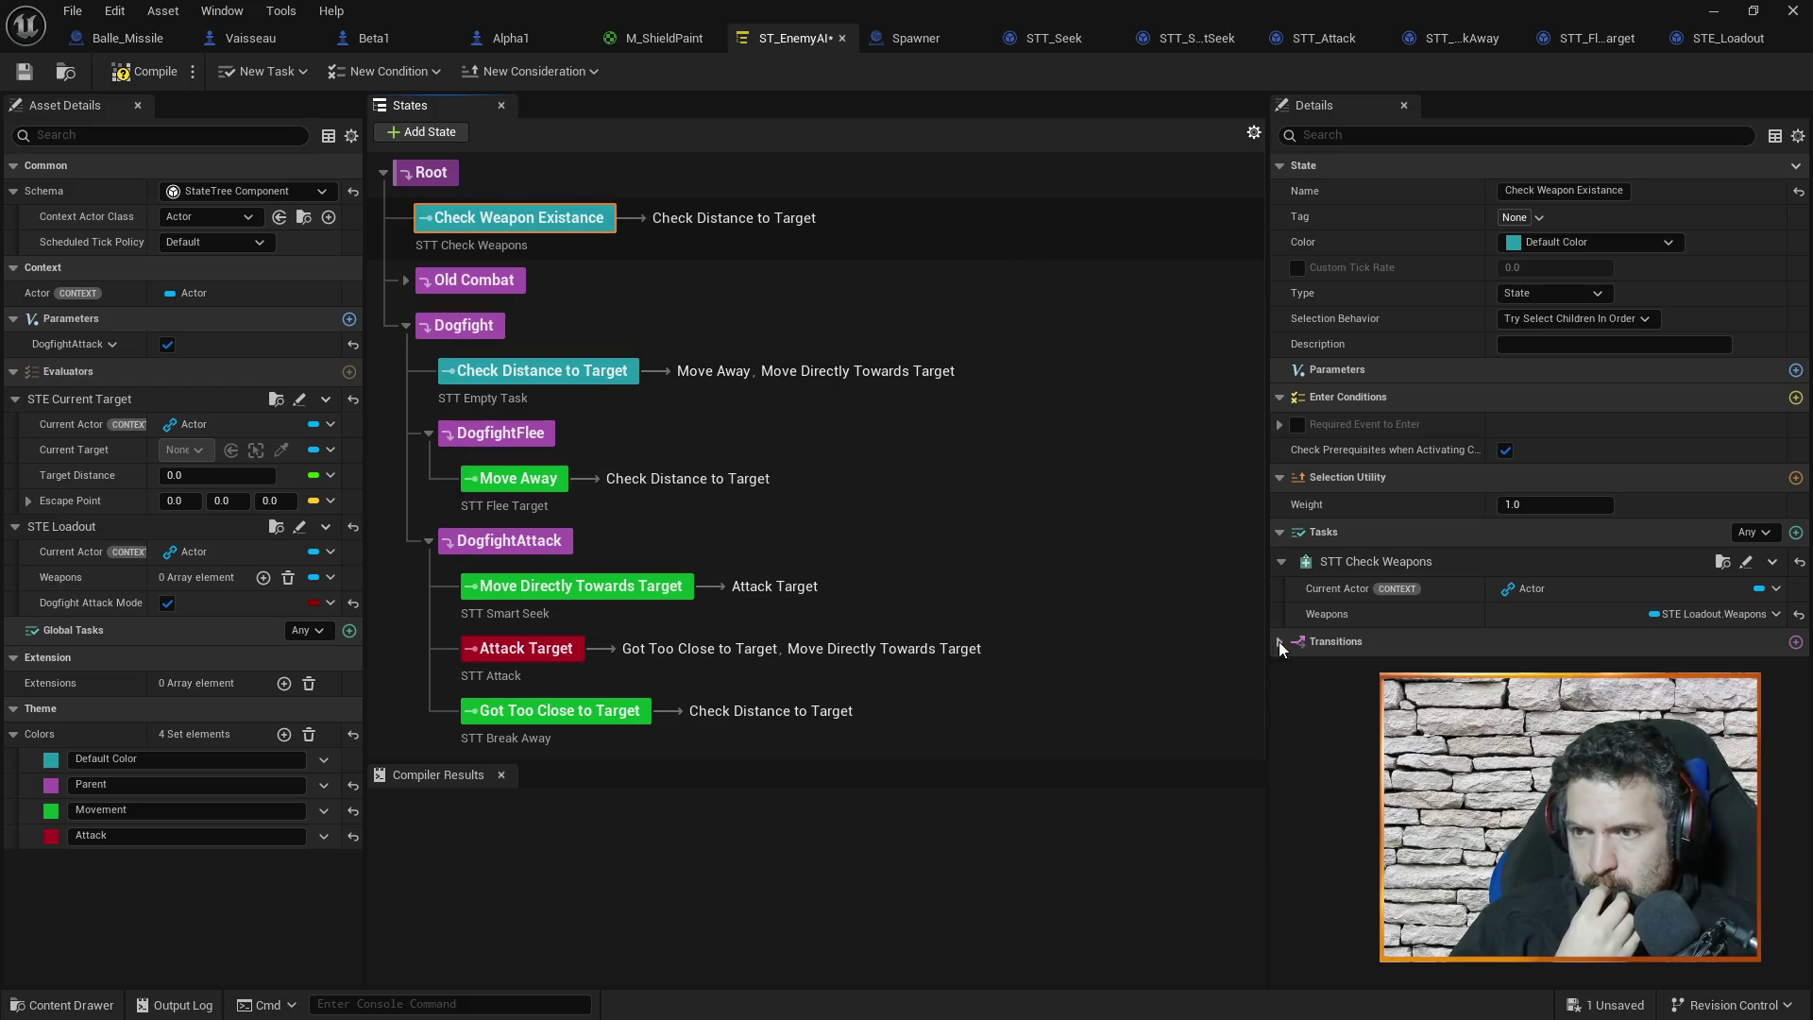
left_click(1073, 507)
left_click(1070, 604)
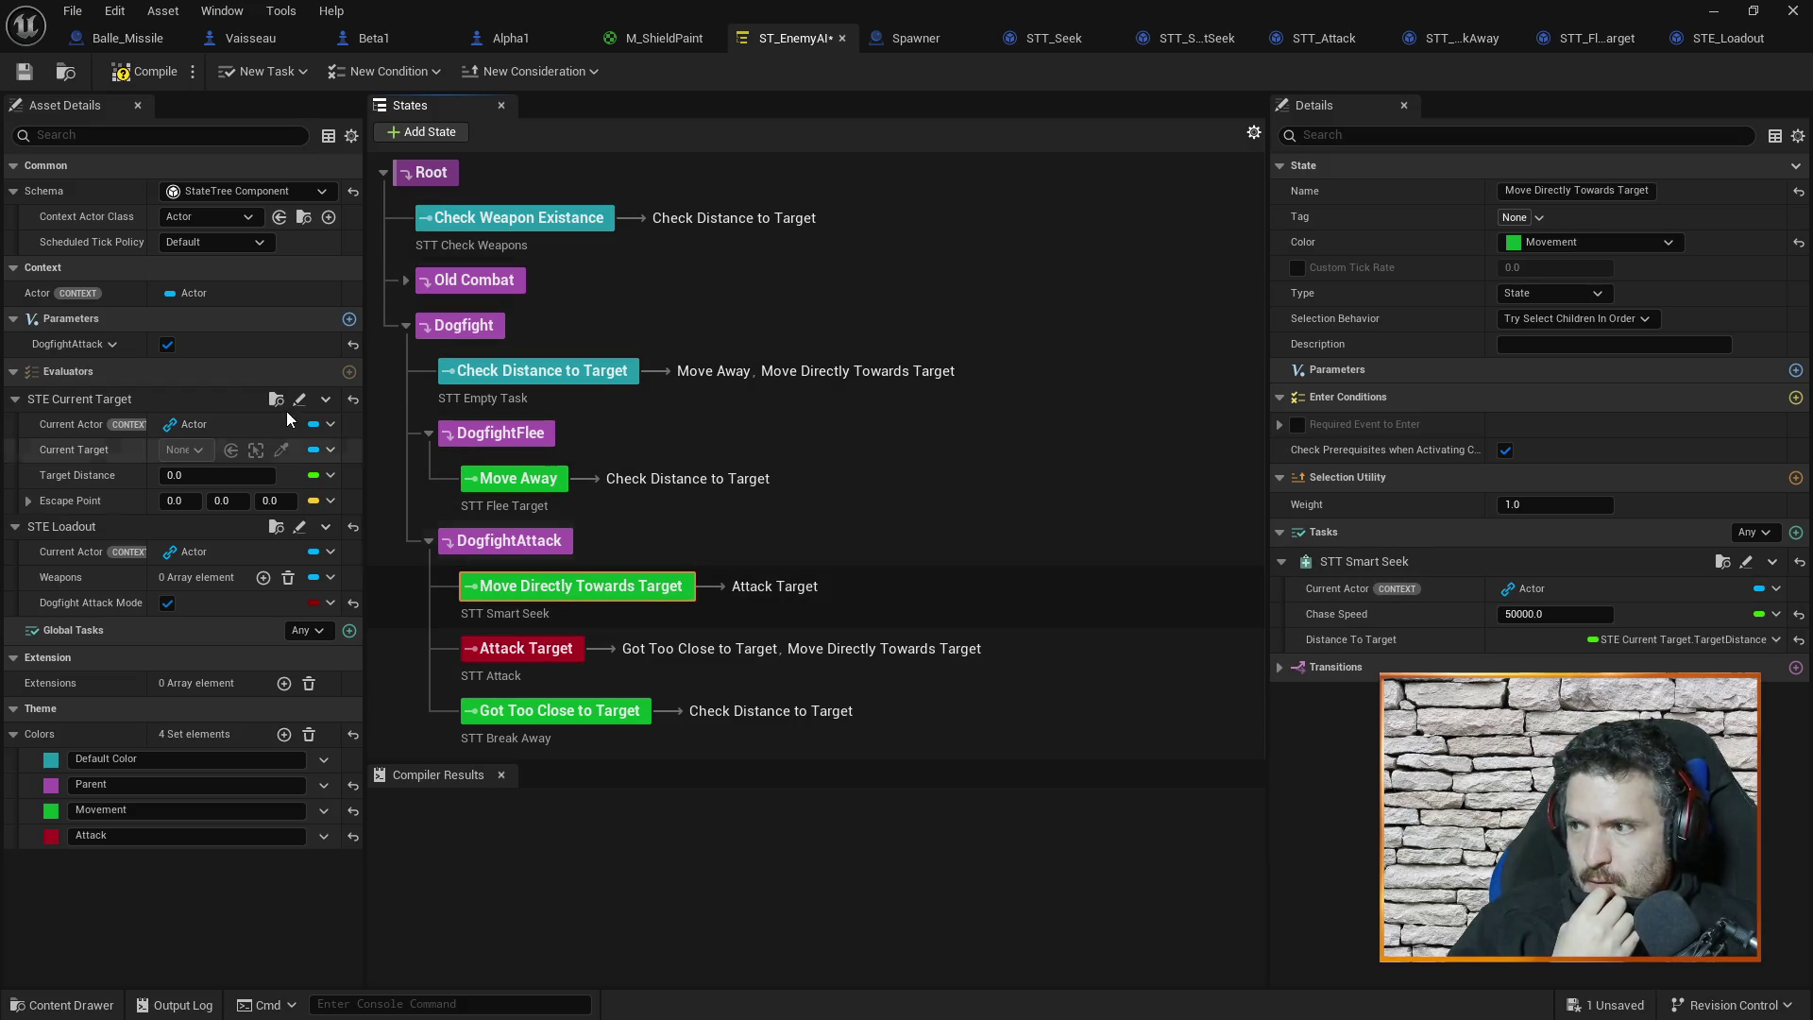
Step: Remove the DogfightAttack parameter from ST_EnemyAI and compile the state tree
right_click(228, 340)
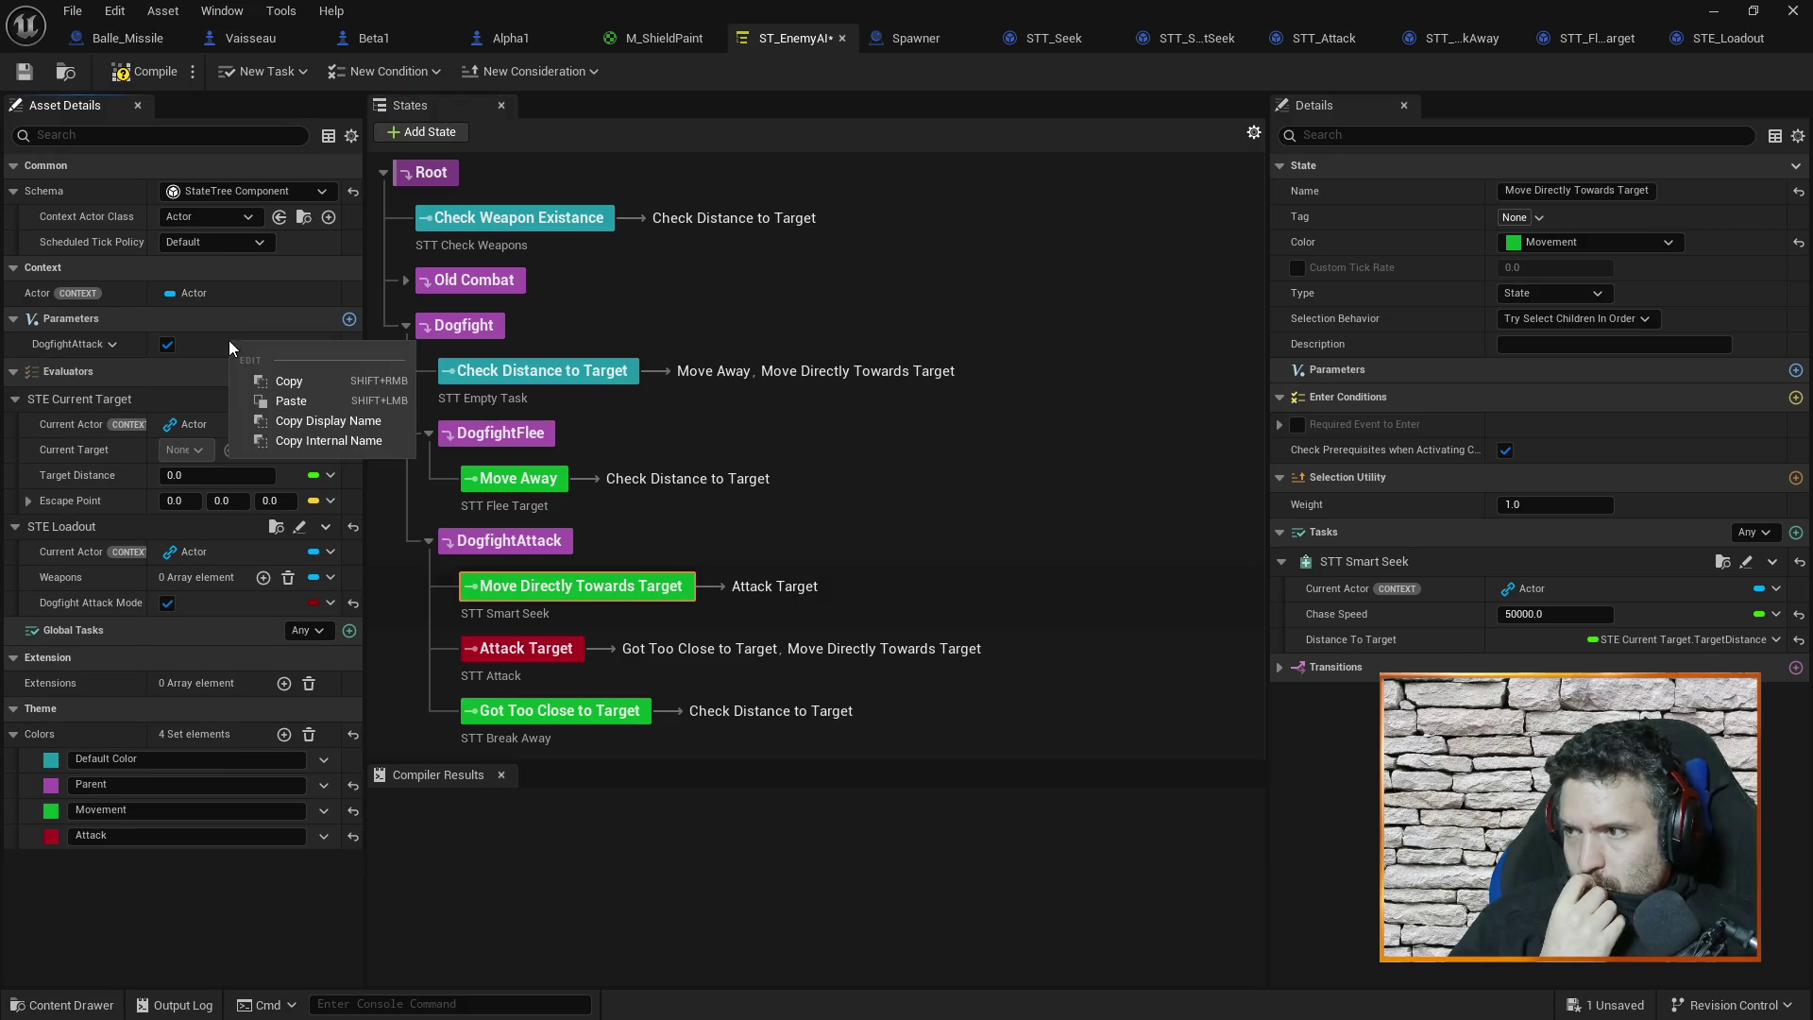
left_click(167, 343)
left_click(114, 343)
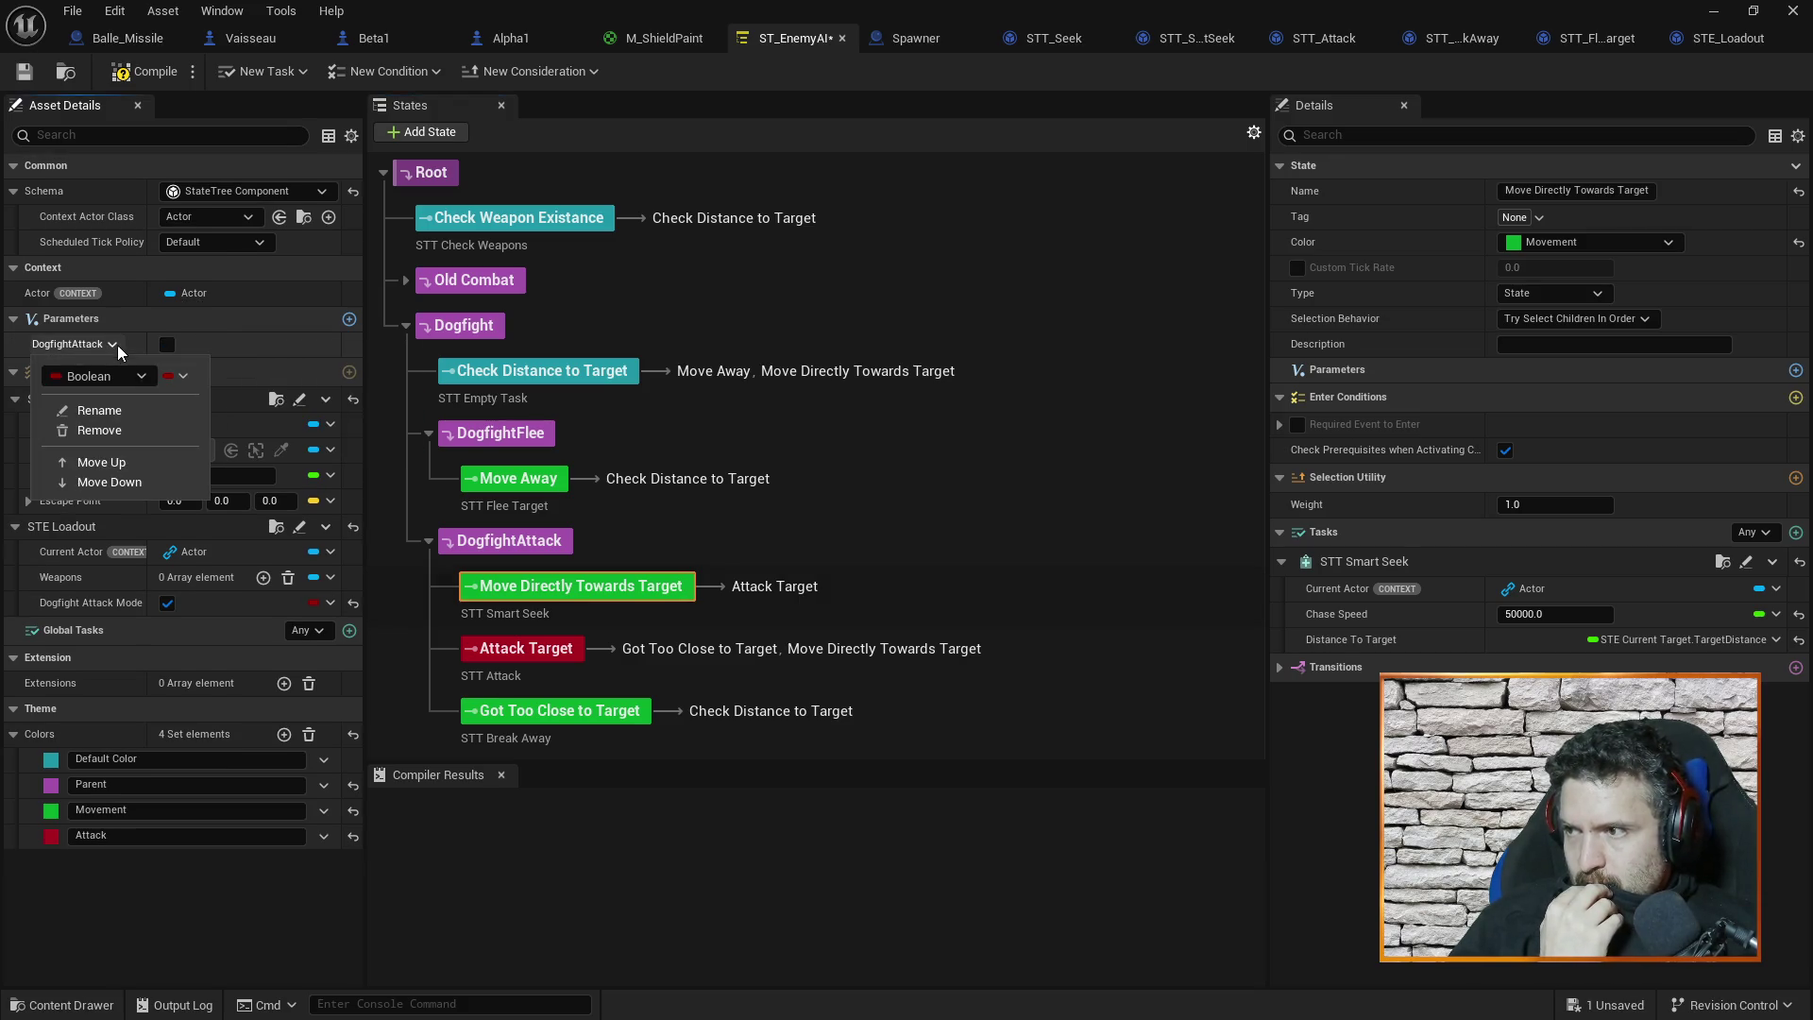
left_click(121, 432)
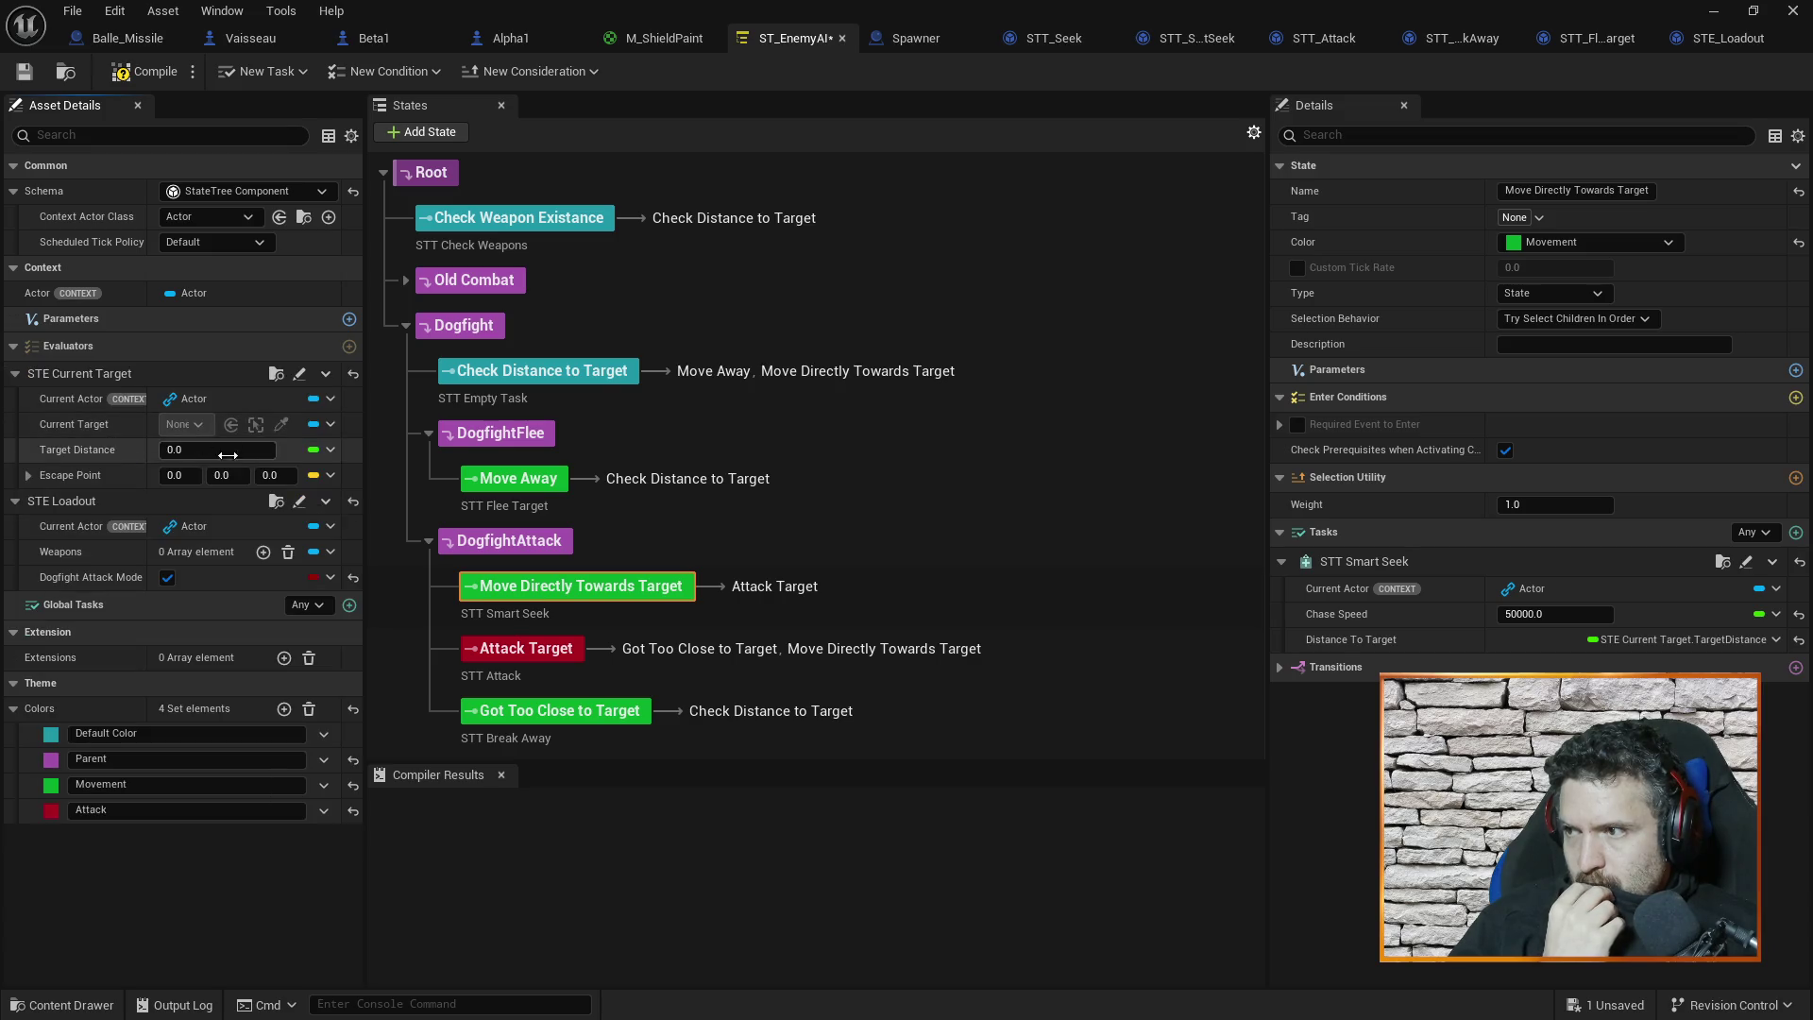
left_click(151, 71)
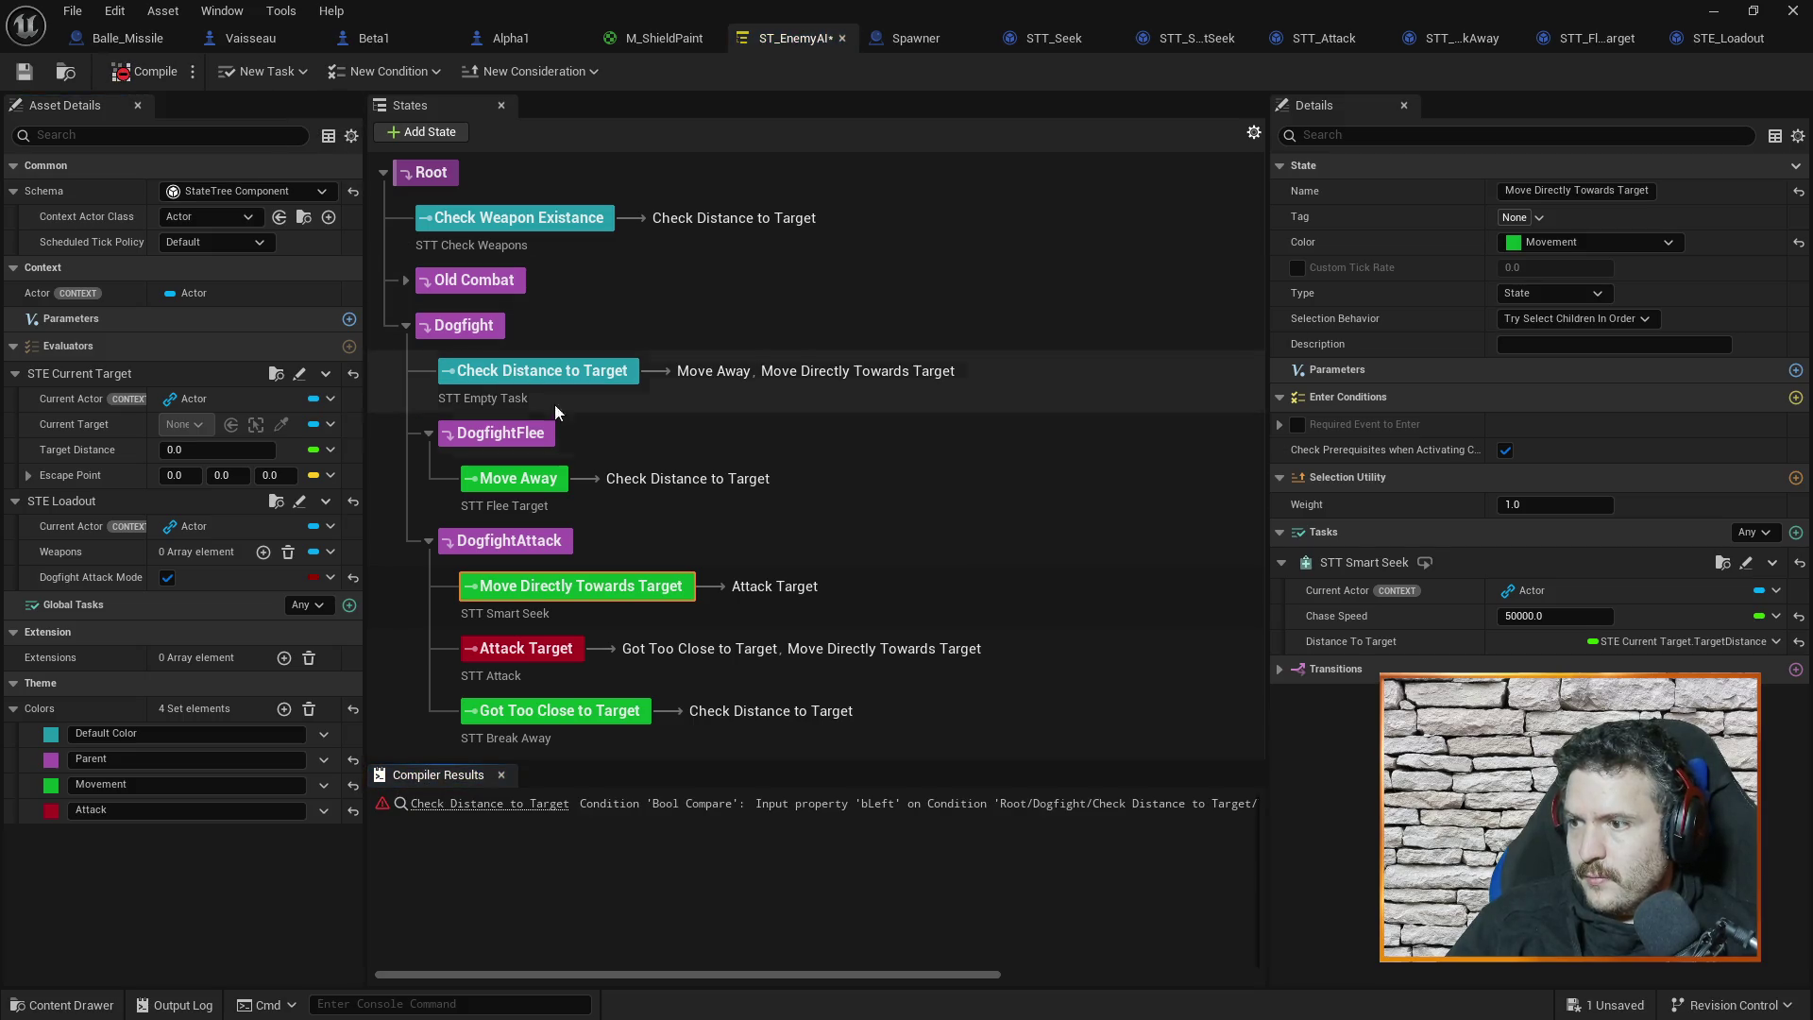
Step: Expand Check Distance to Target's On State Completed transitions and their conditions, then recompile
mouse_move(937, 972)
left_mouse_down()
mouse_move(1030, 972)
mouse_move(826, 963)
left_mouse_up()
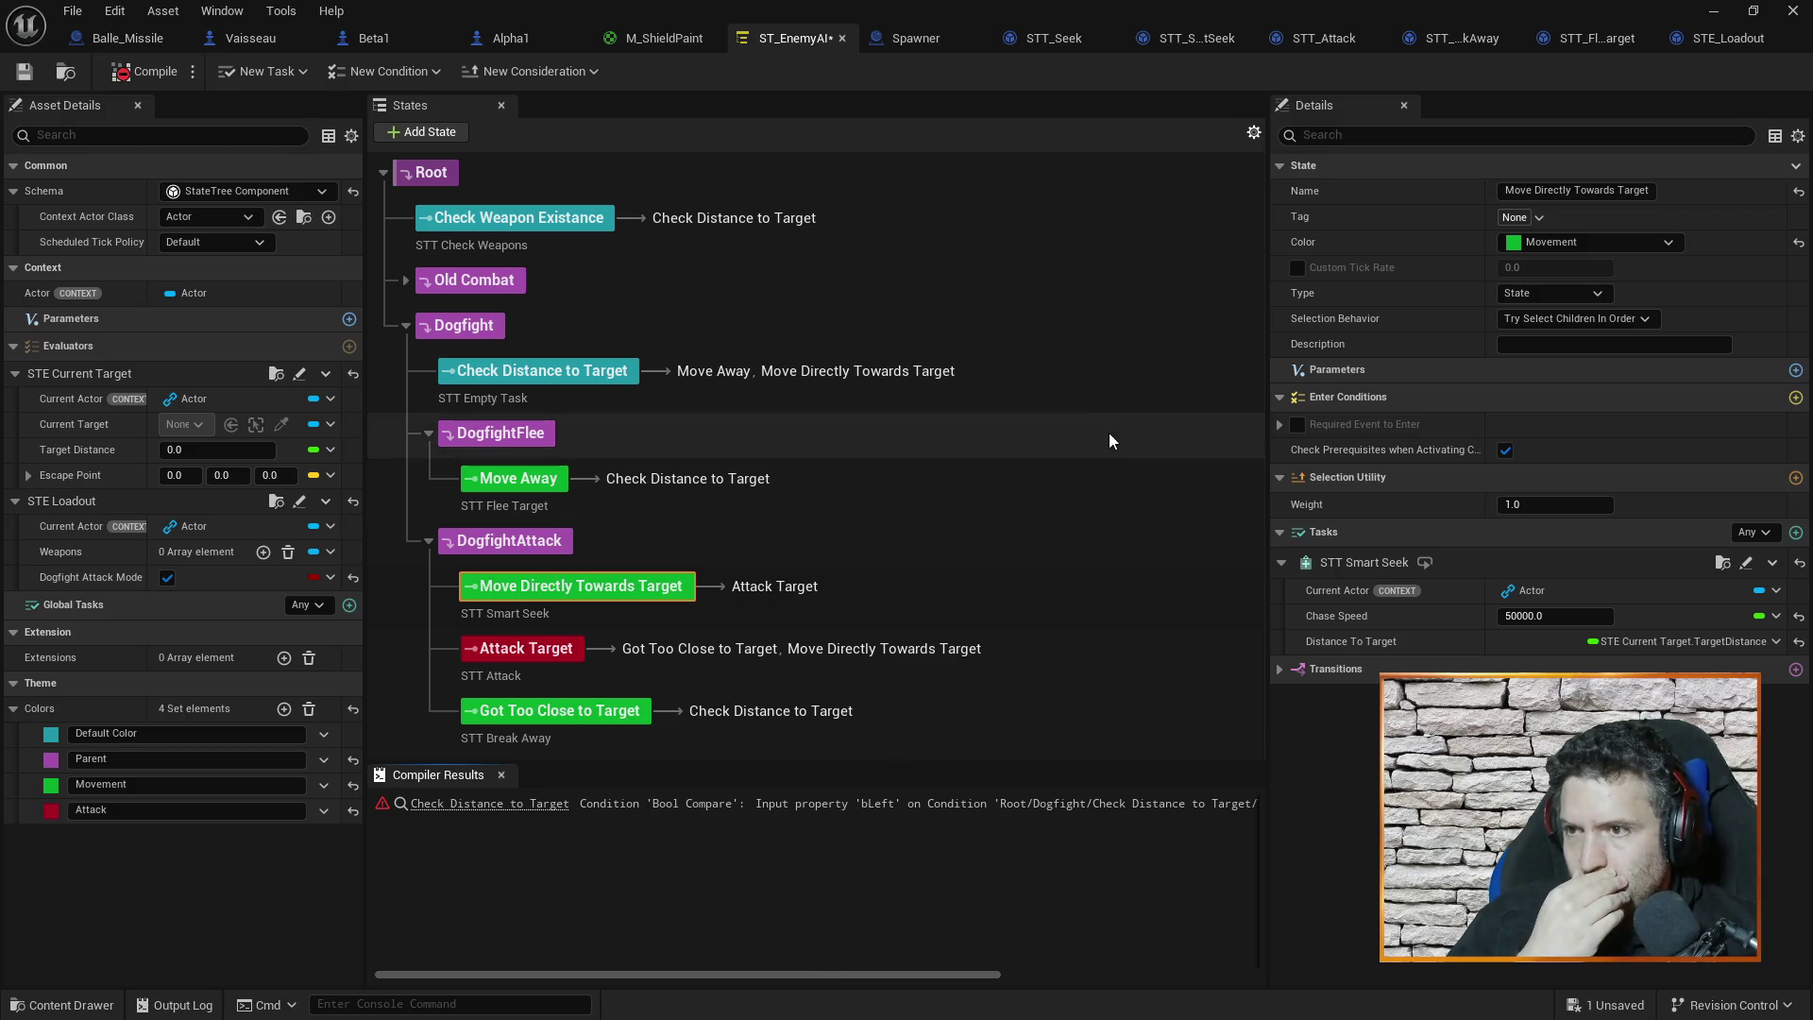
left_click(1137, 374)
left_click(1284, 644)
left_click(1284, 671)
left_click(1293, 747)
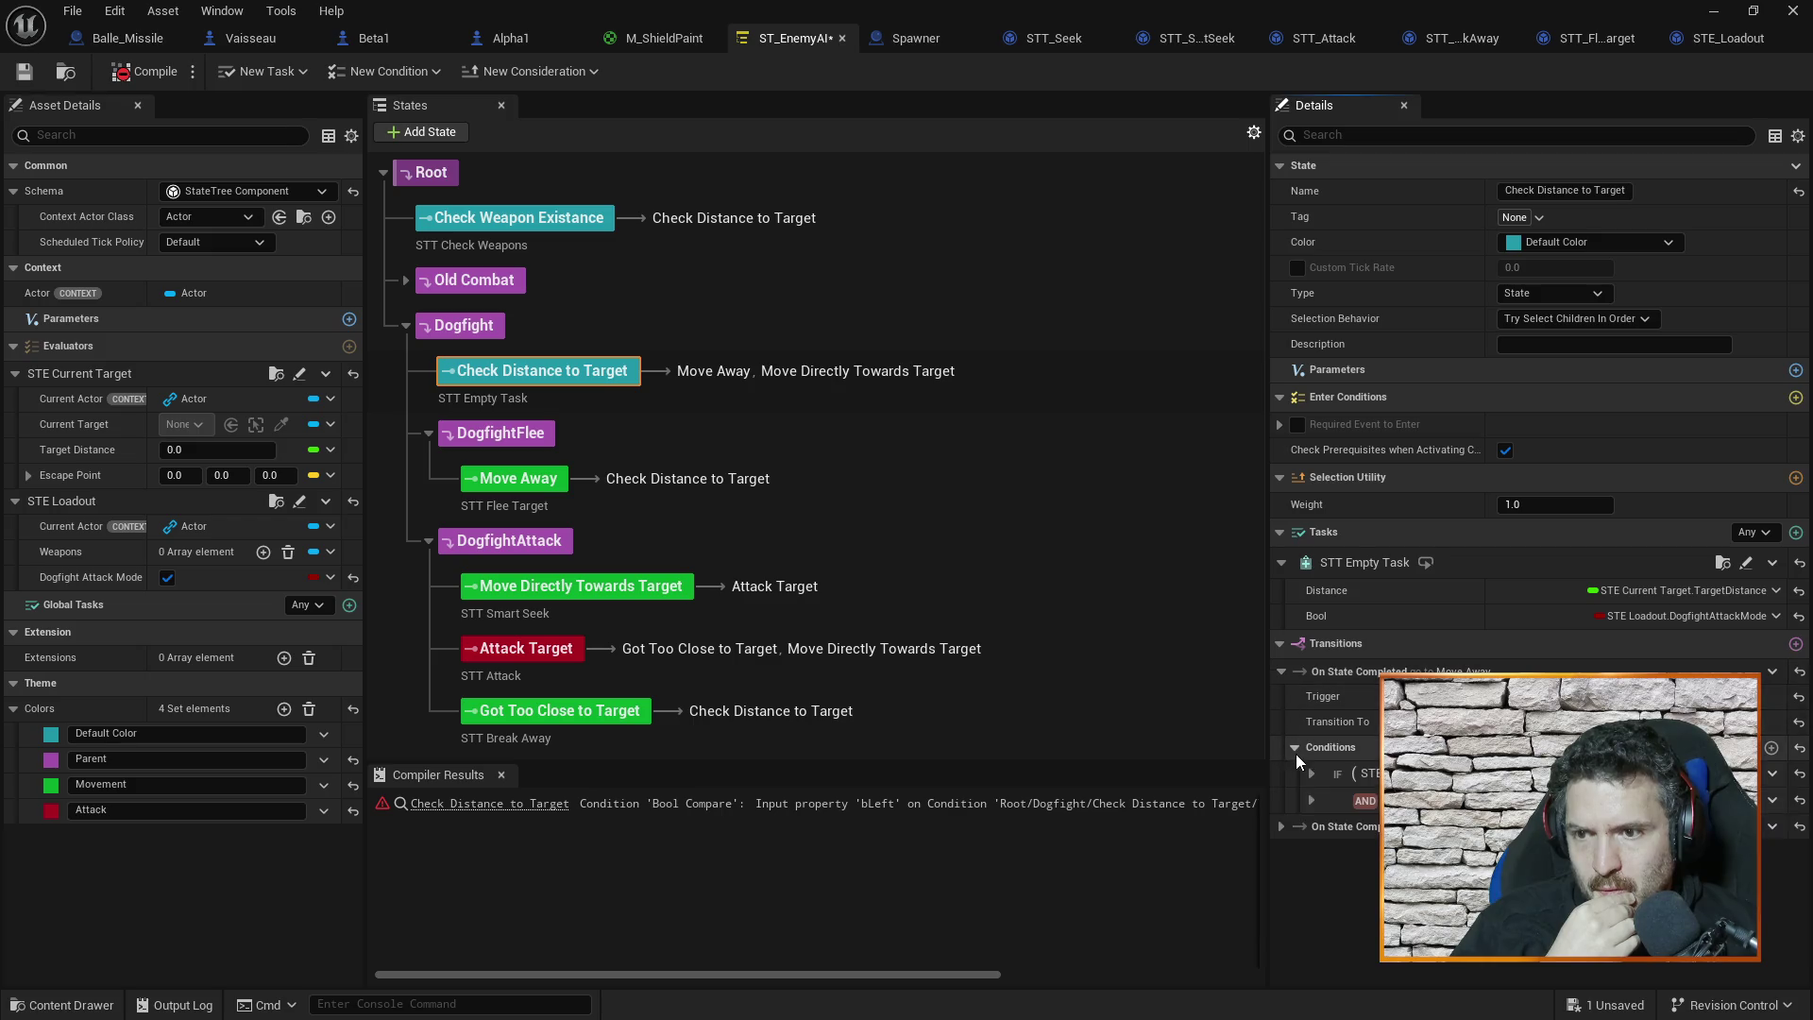
left_click(1311, 801)
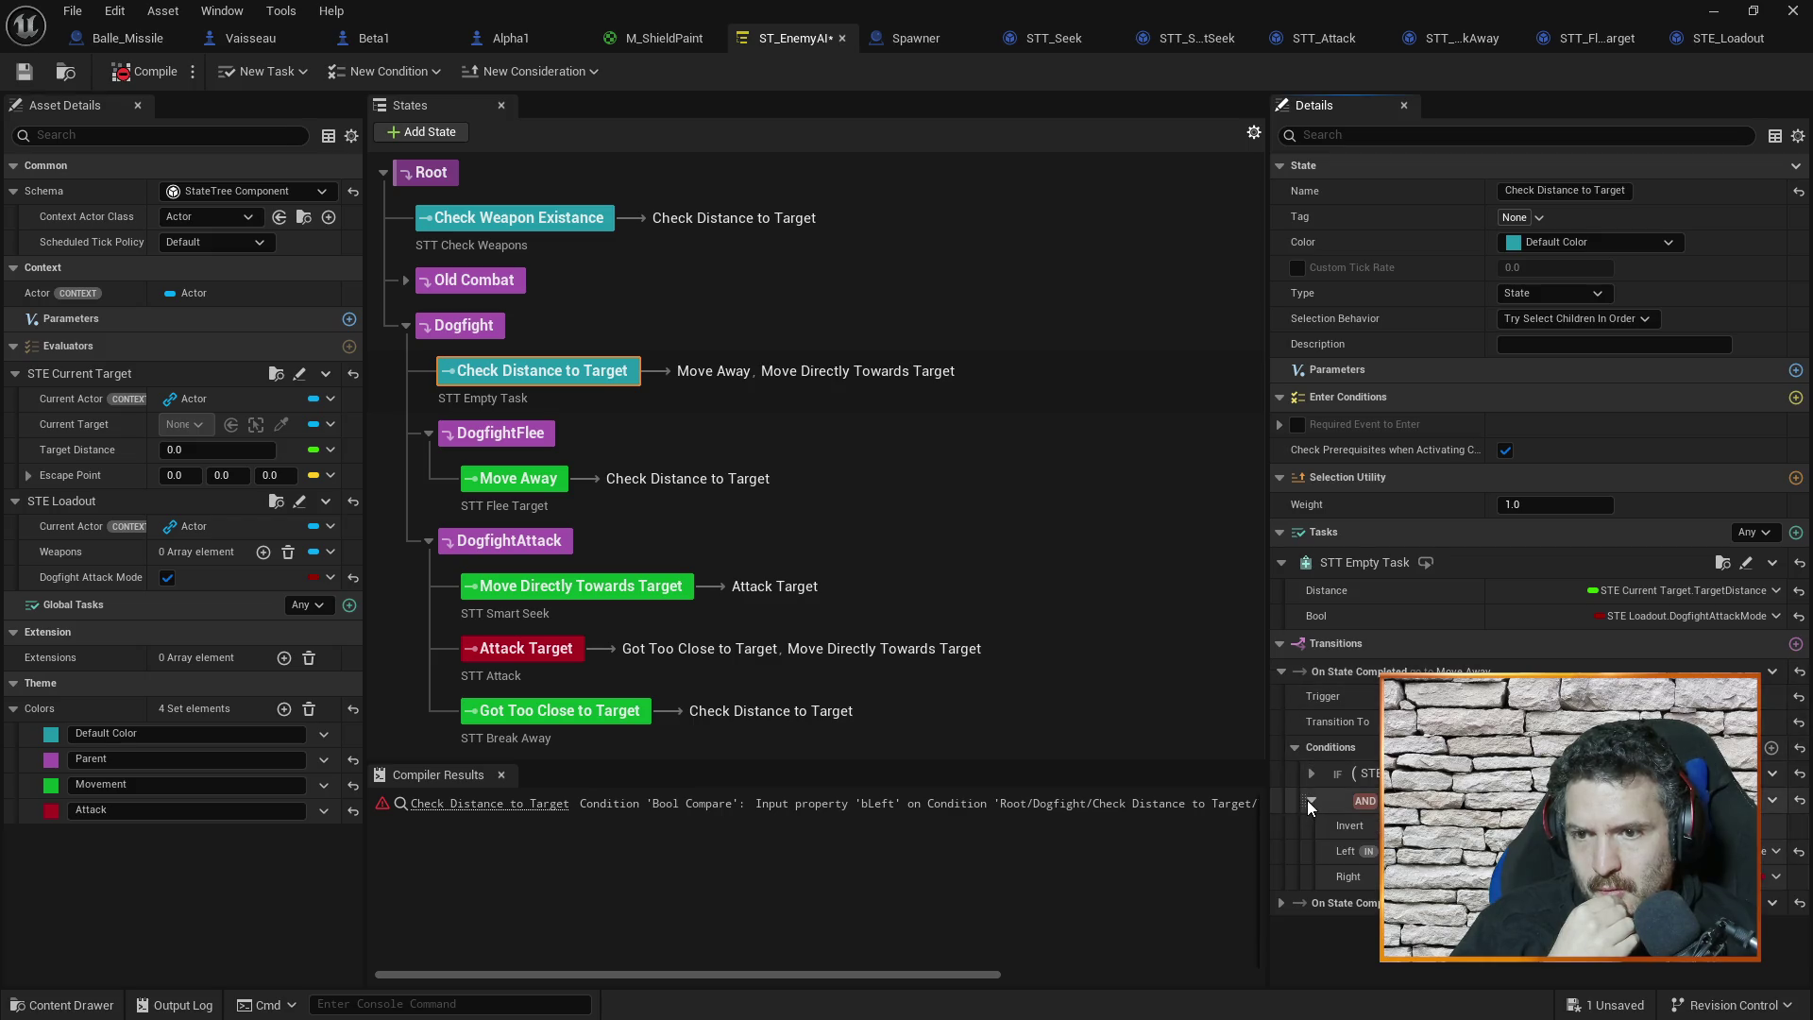
mouse_move(972, 972)
left_mouse_down()
mouse_move(1267, 984)
mouse_move(663, 931)
left_mouse_up()
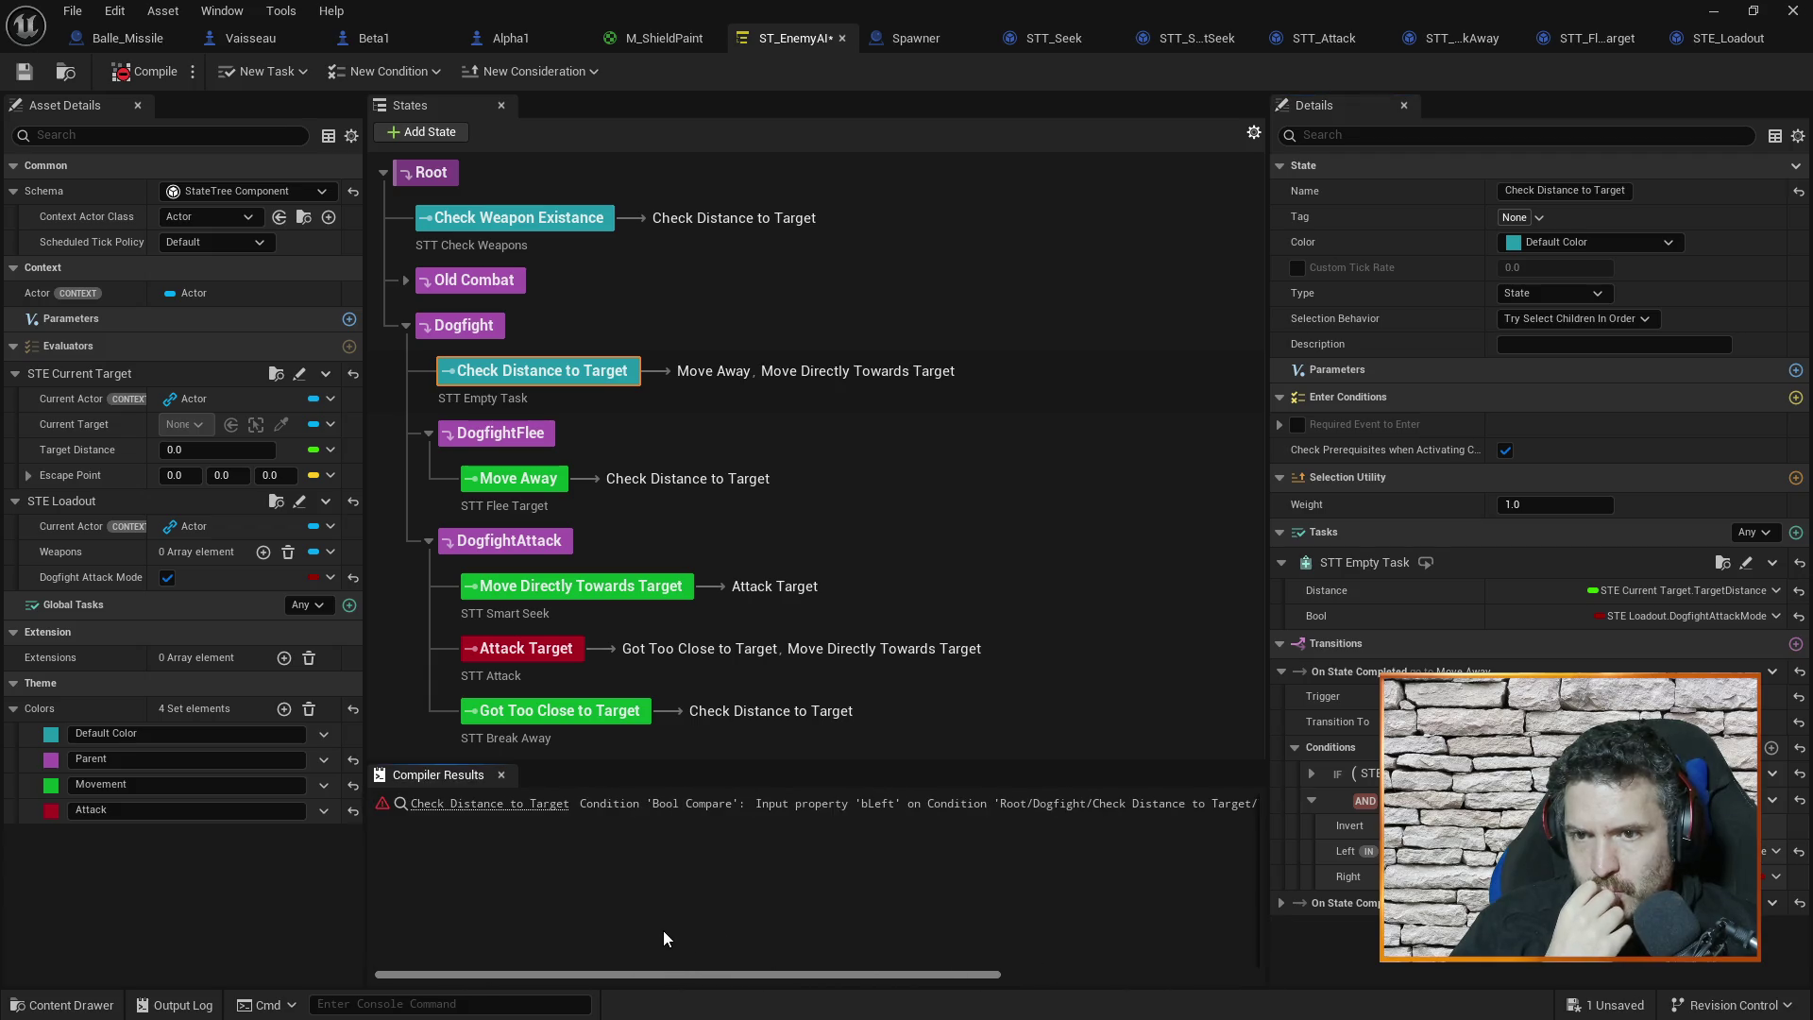
left_click(1282, 903)
scroll(1339, 830, "down", 1)
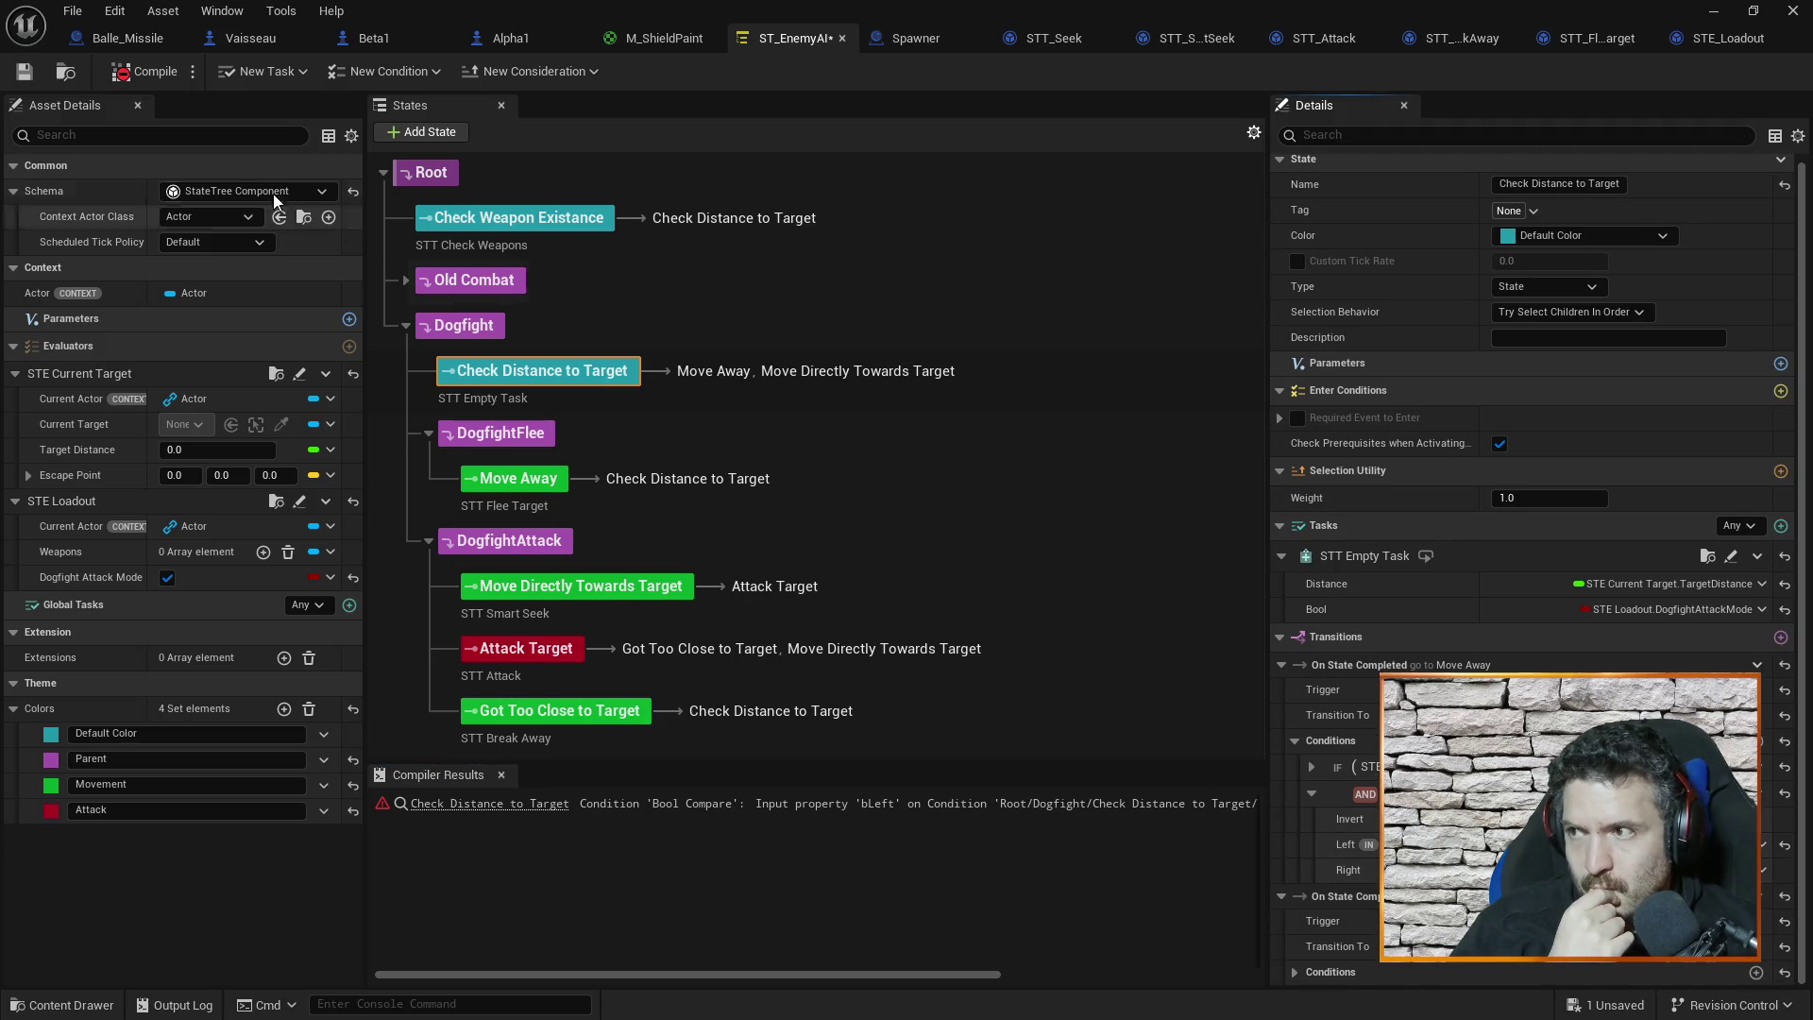
left_click(143, 75)
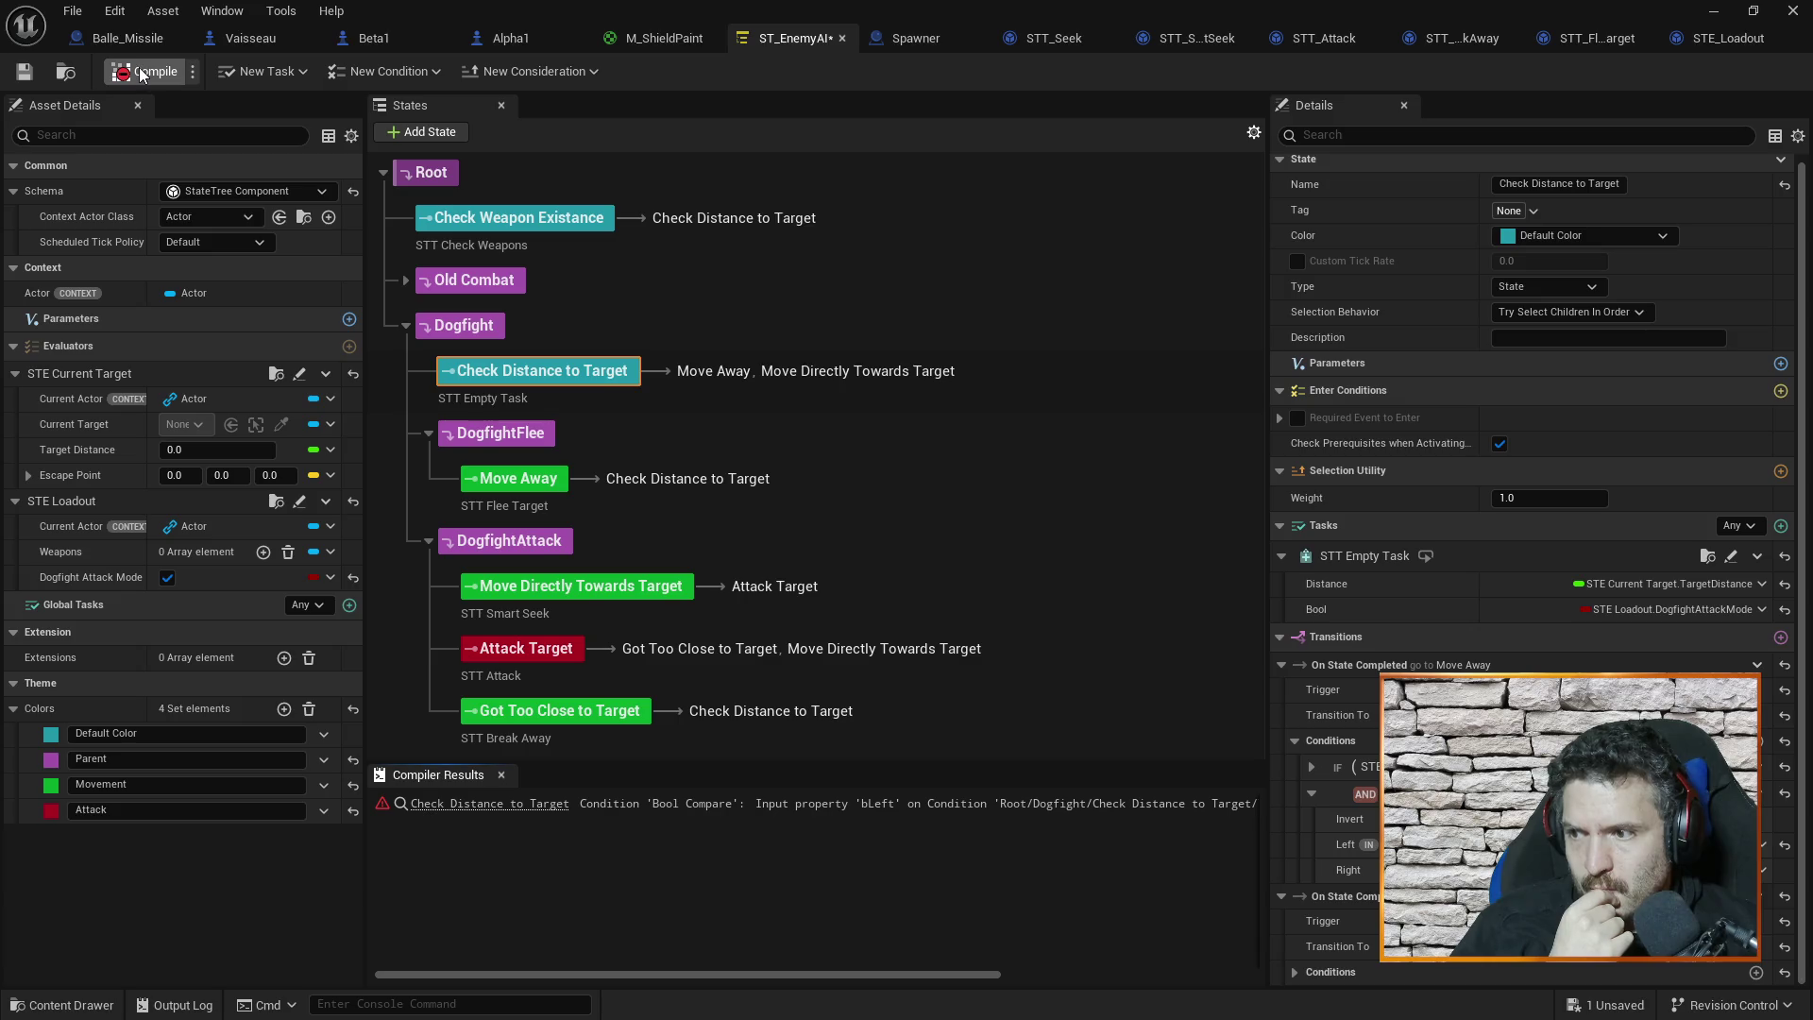
Step: Read the missing bLeft binding error and open the binding choices for the condition's Left input
left_click(472, 803)
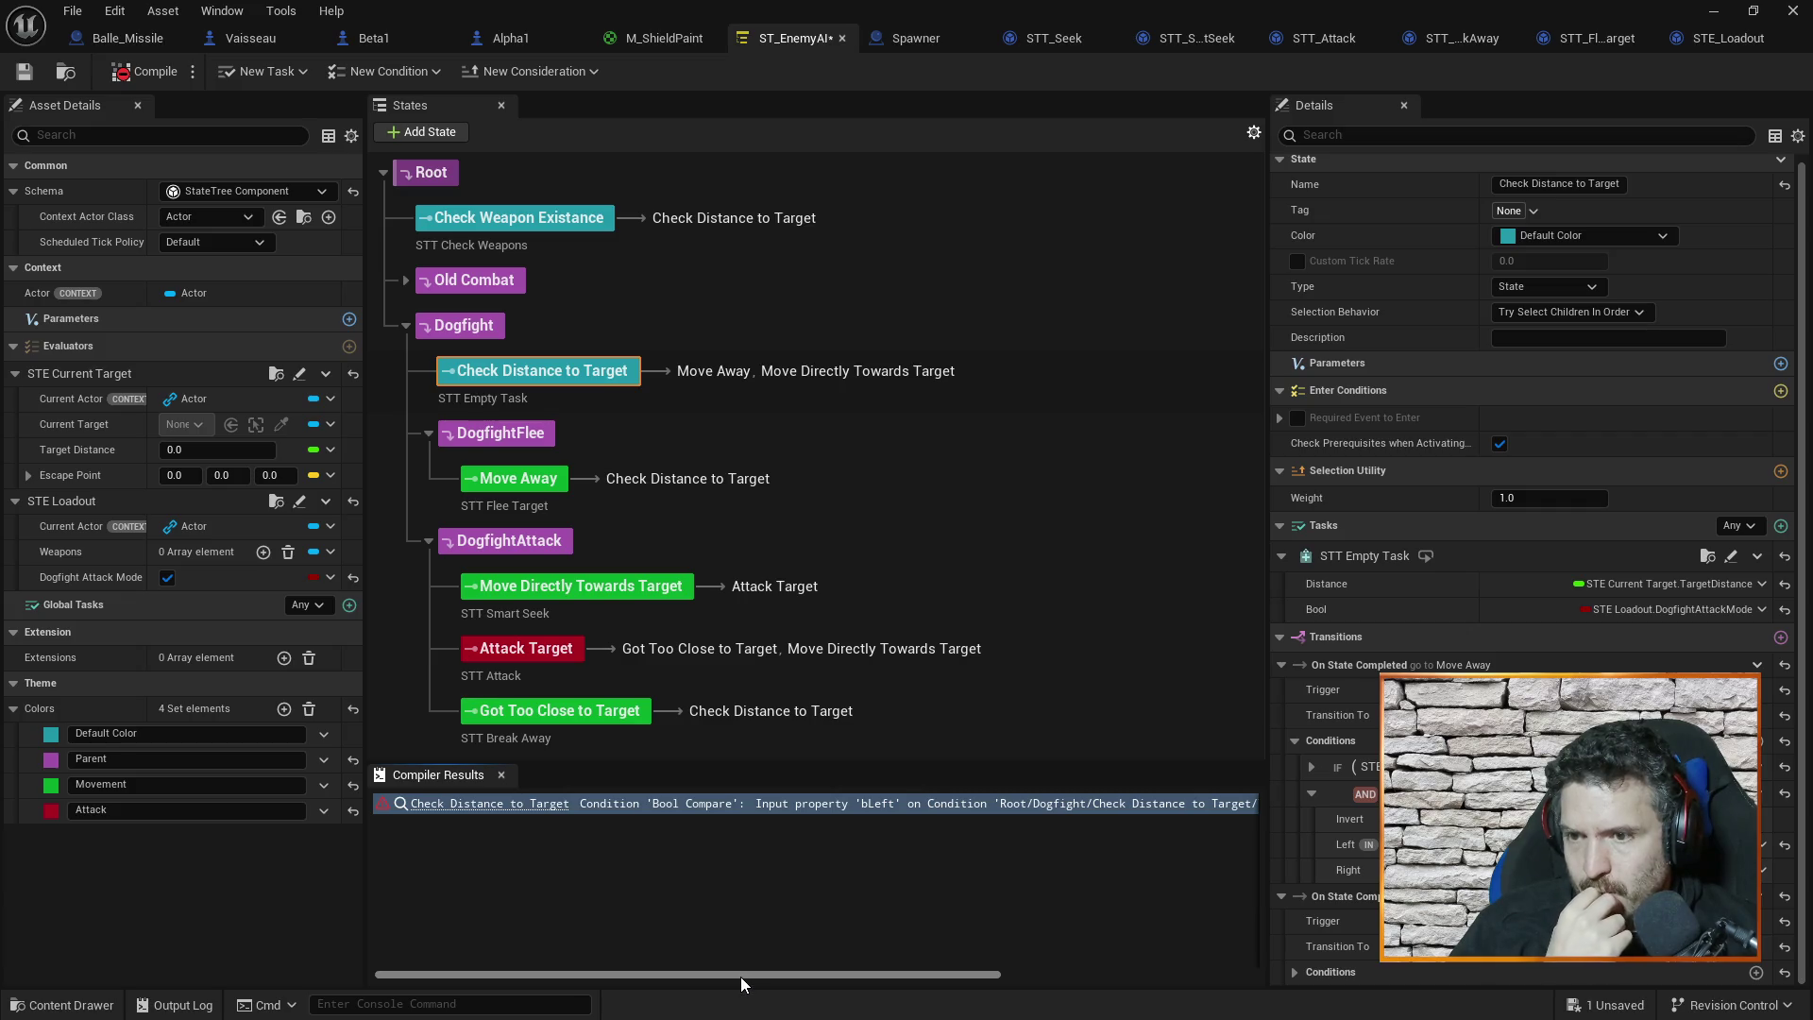
left_click_drag(740, 973, 1183, 956)
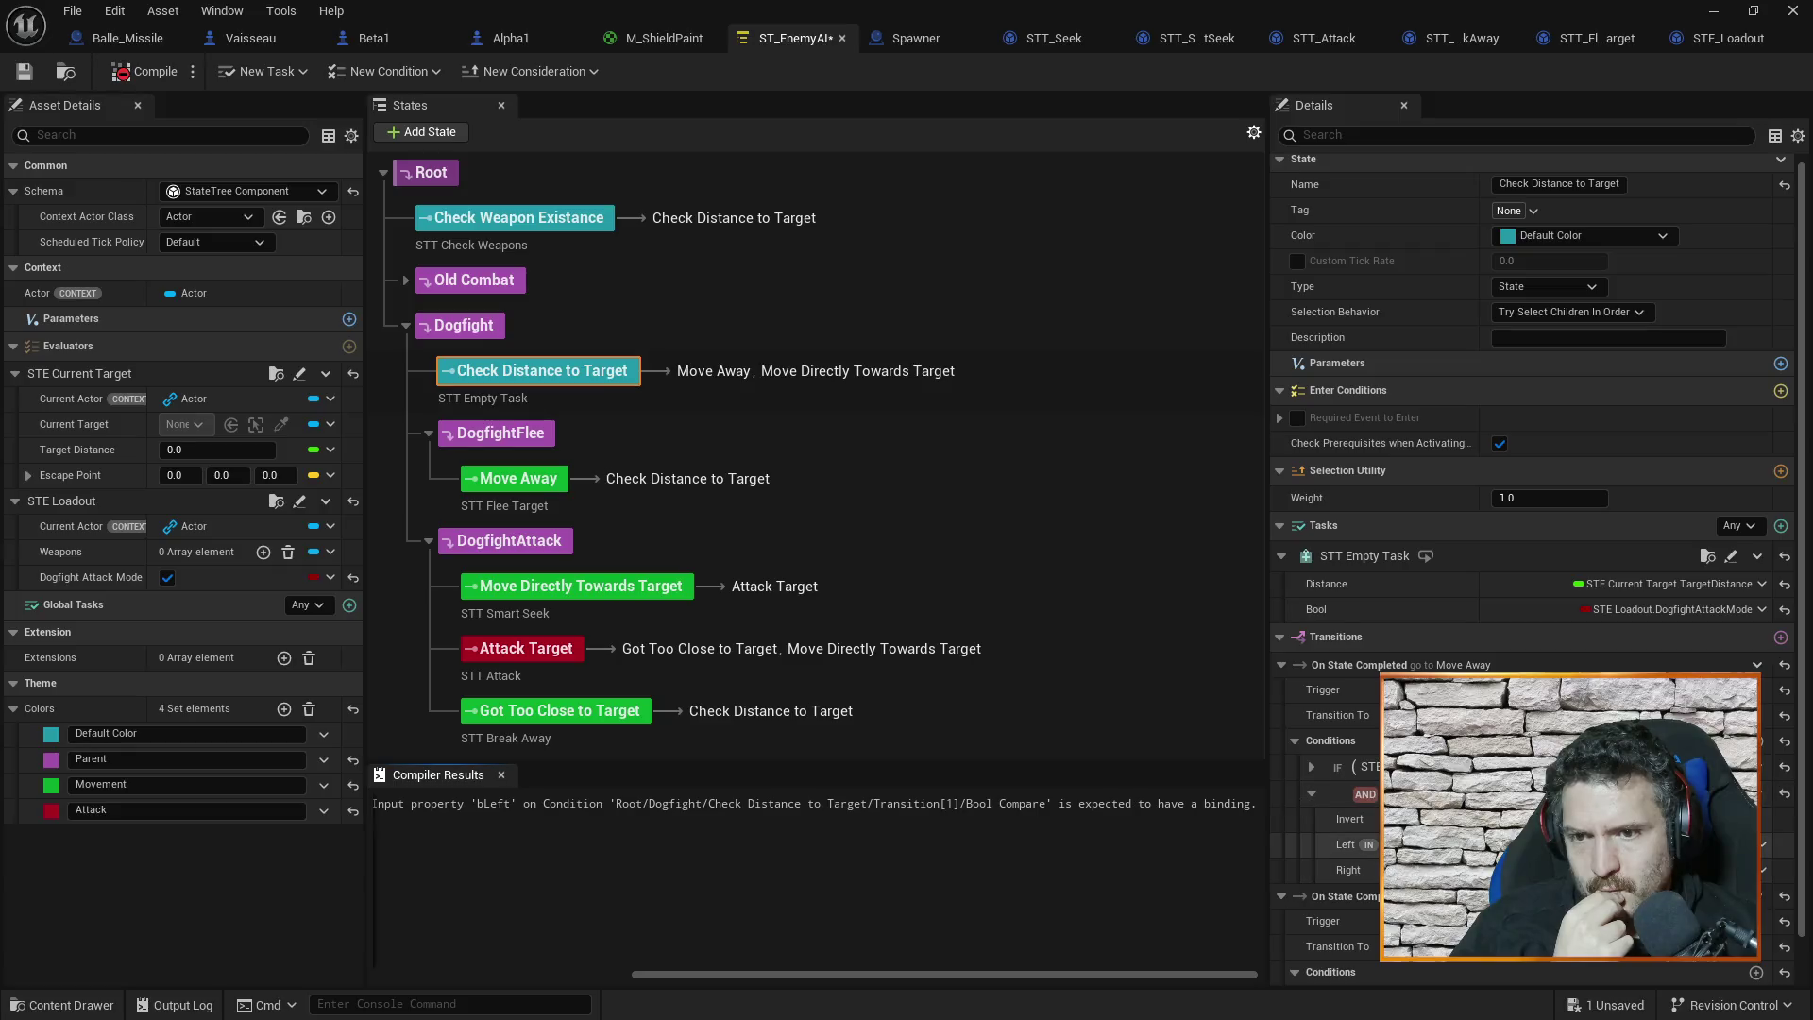
left_click(1765, 844)
mouse_move(1776, 730)
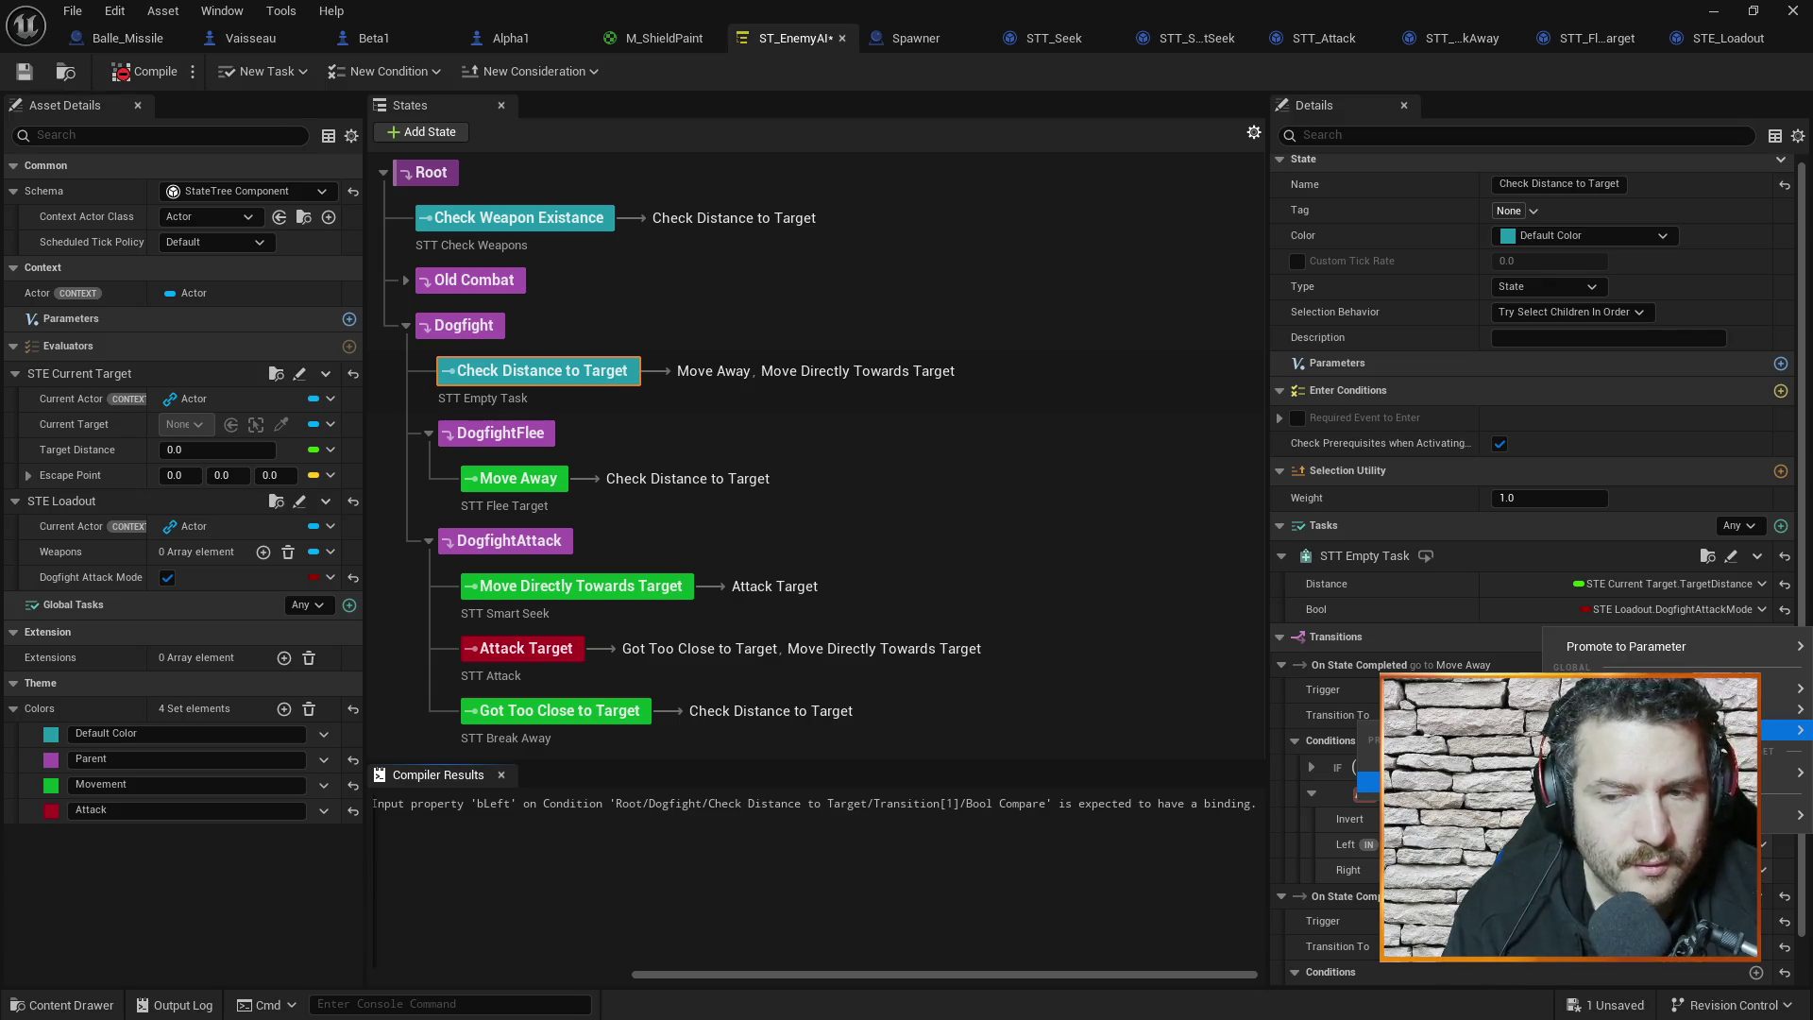
Step: Switch to the GIMP sketch, then bring up the Epic Games Launcher from the taskbar
key("alt+Tab")
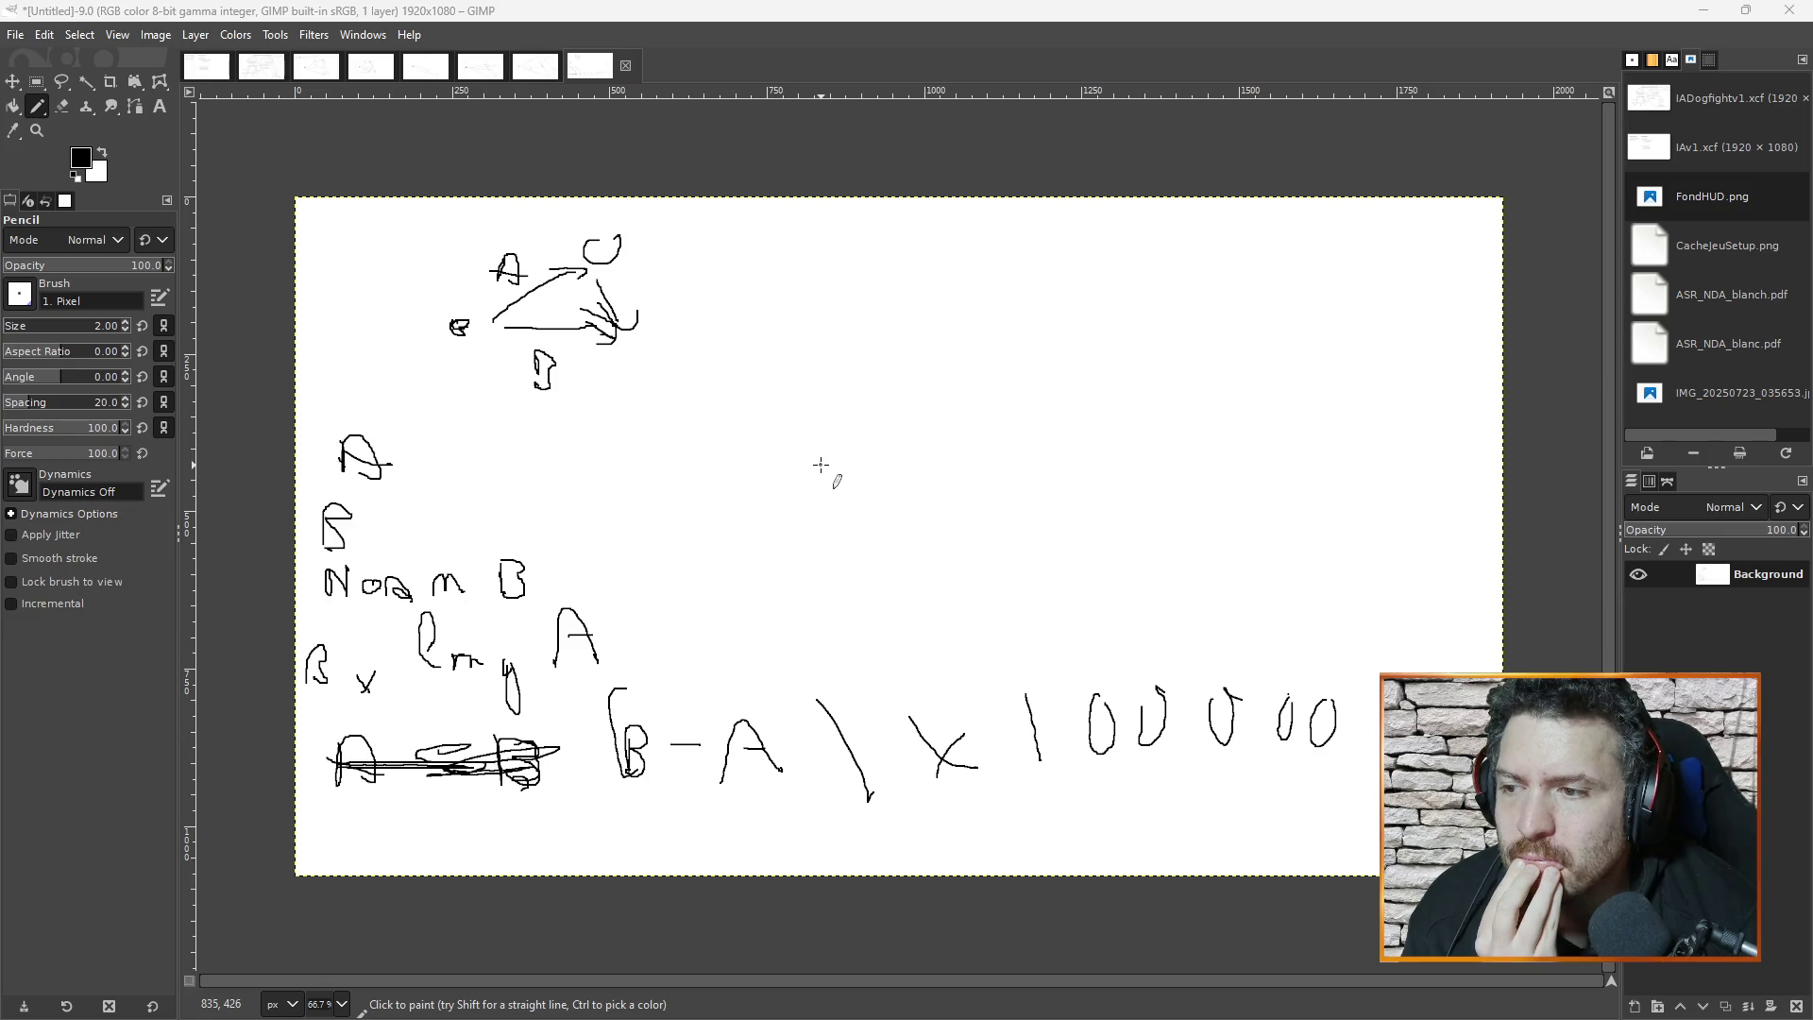
mouse_move(1156, 1015)
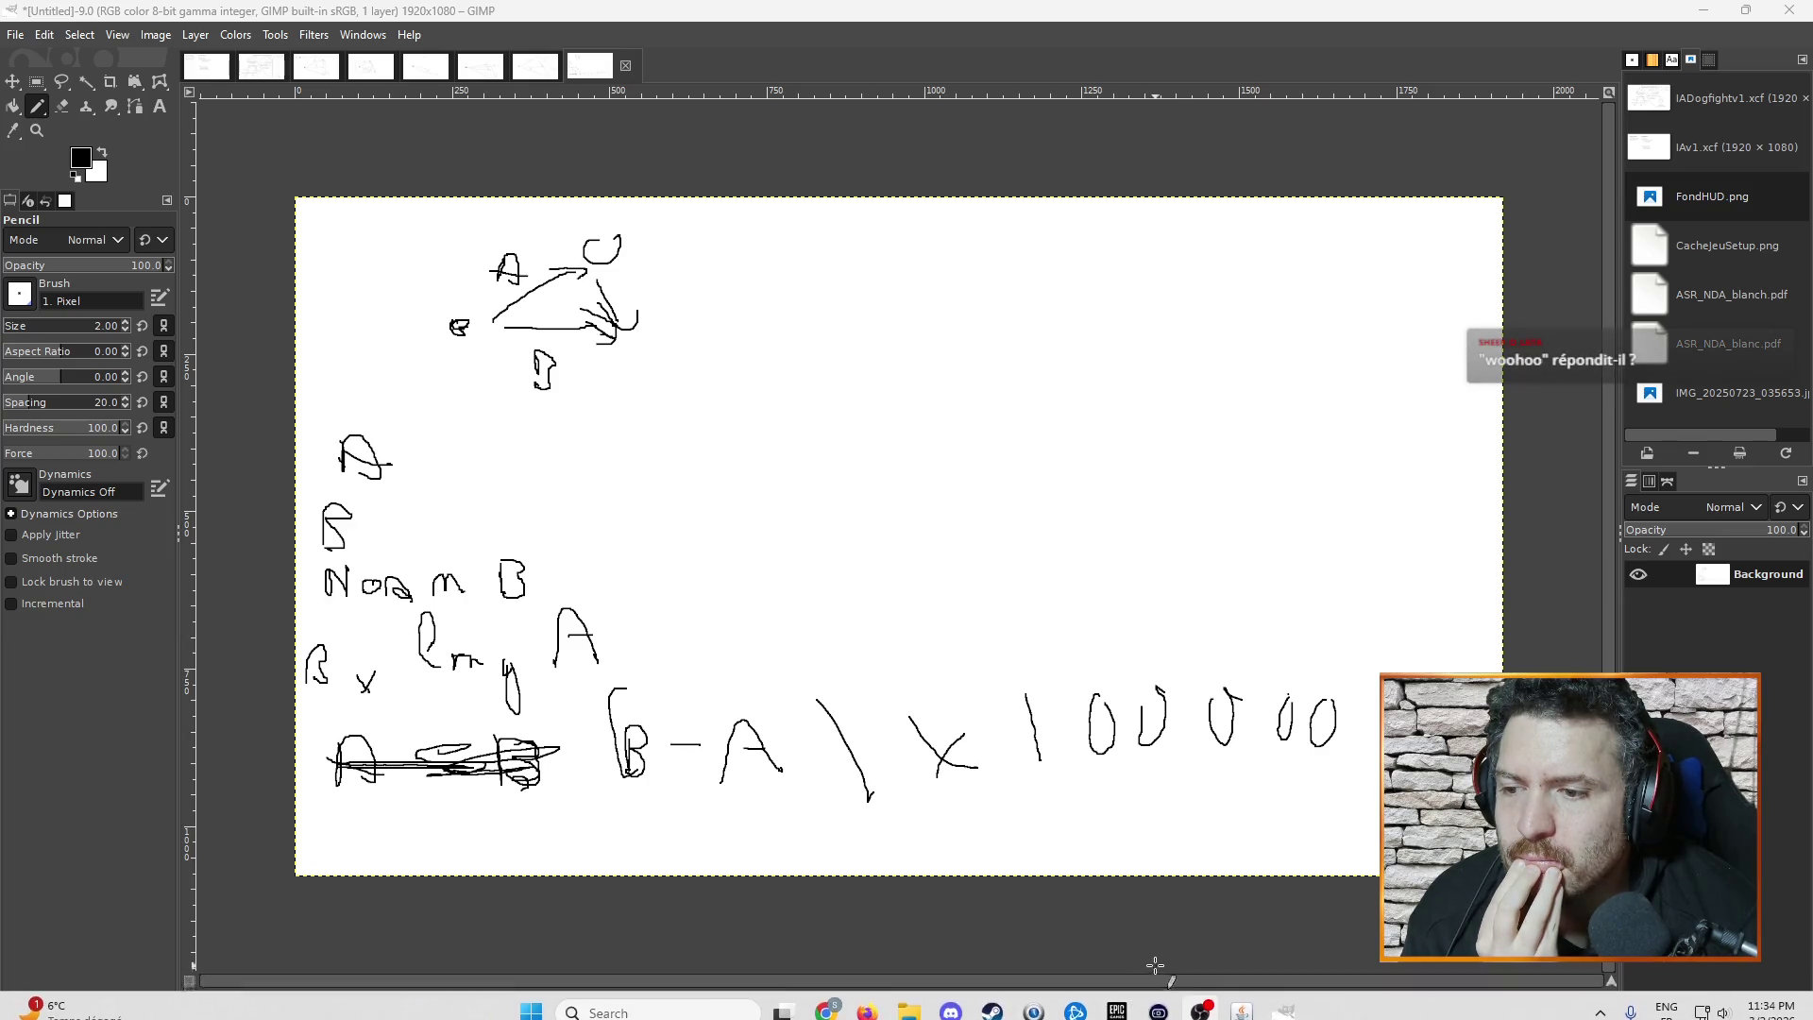
left_click(1117, 1001)
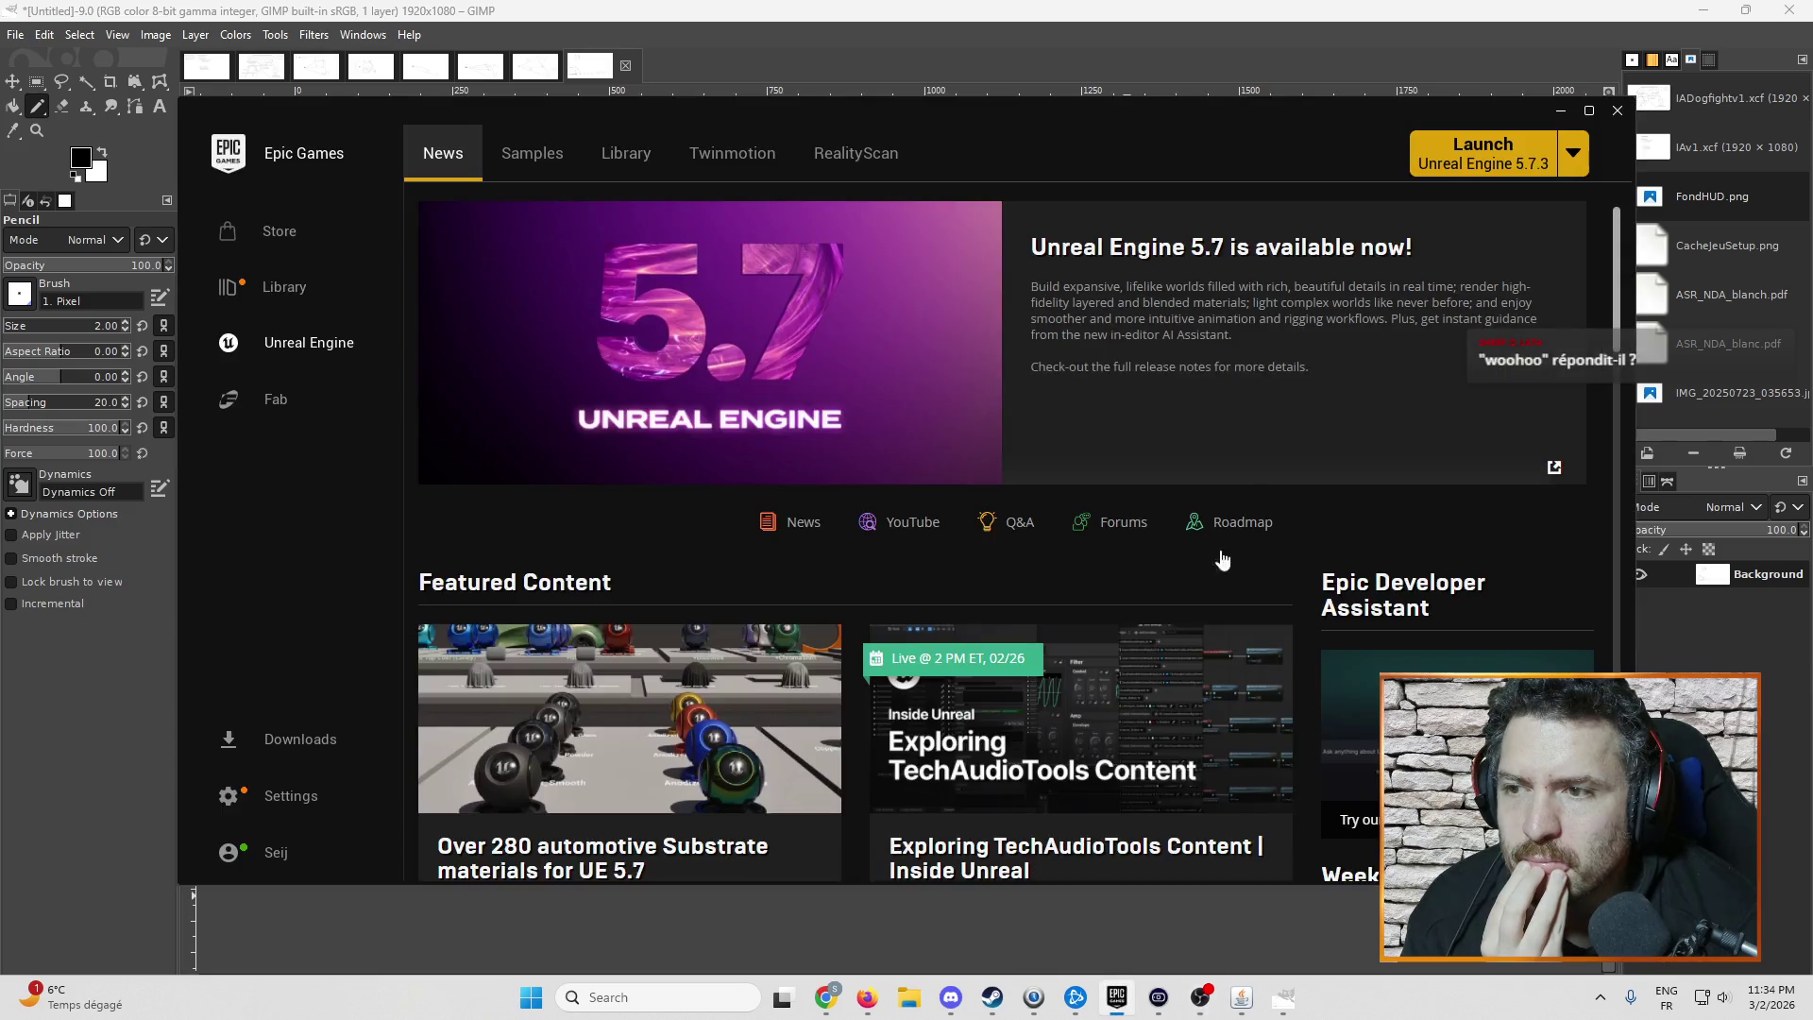
Step: Launch Unreal Engine 5.7.3 from the Epic Games Launcher
left_click(1483, 156)
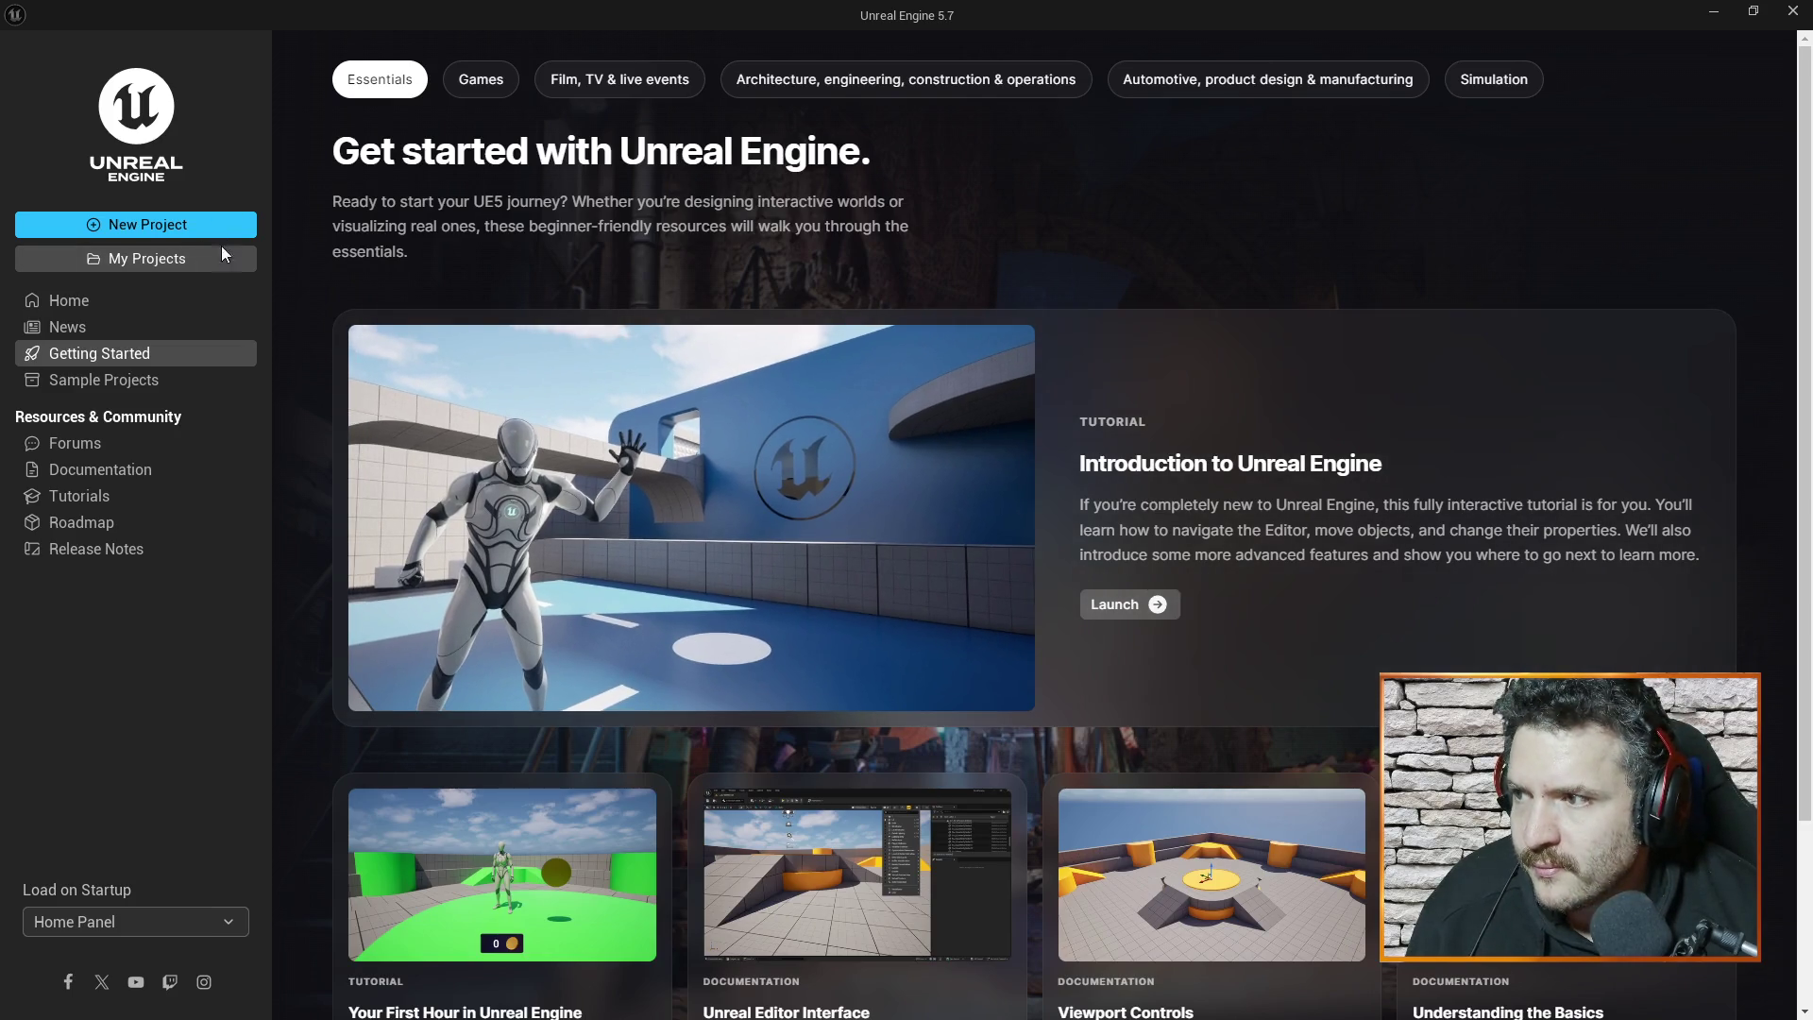
Step: Open the Pewpew project from My Projects in the Unreal Project Browser
left_click(216, 257)
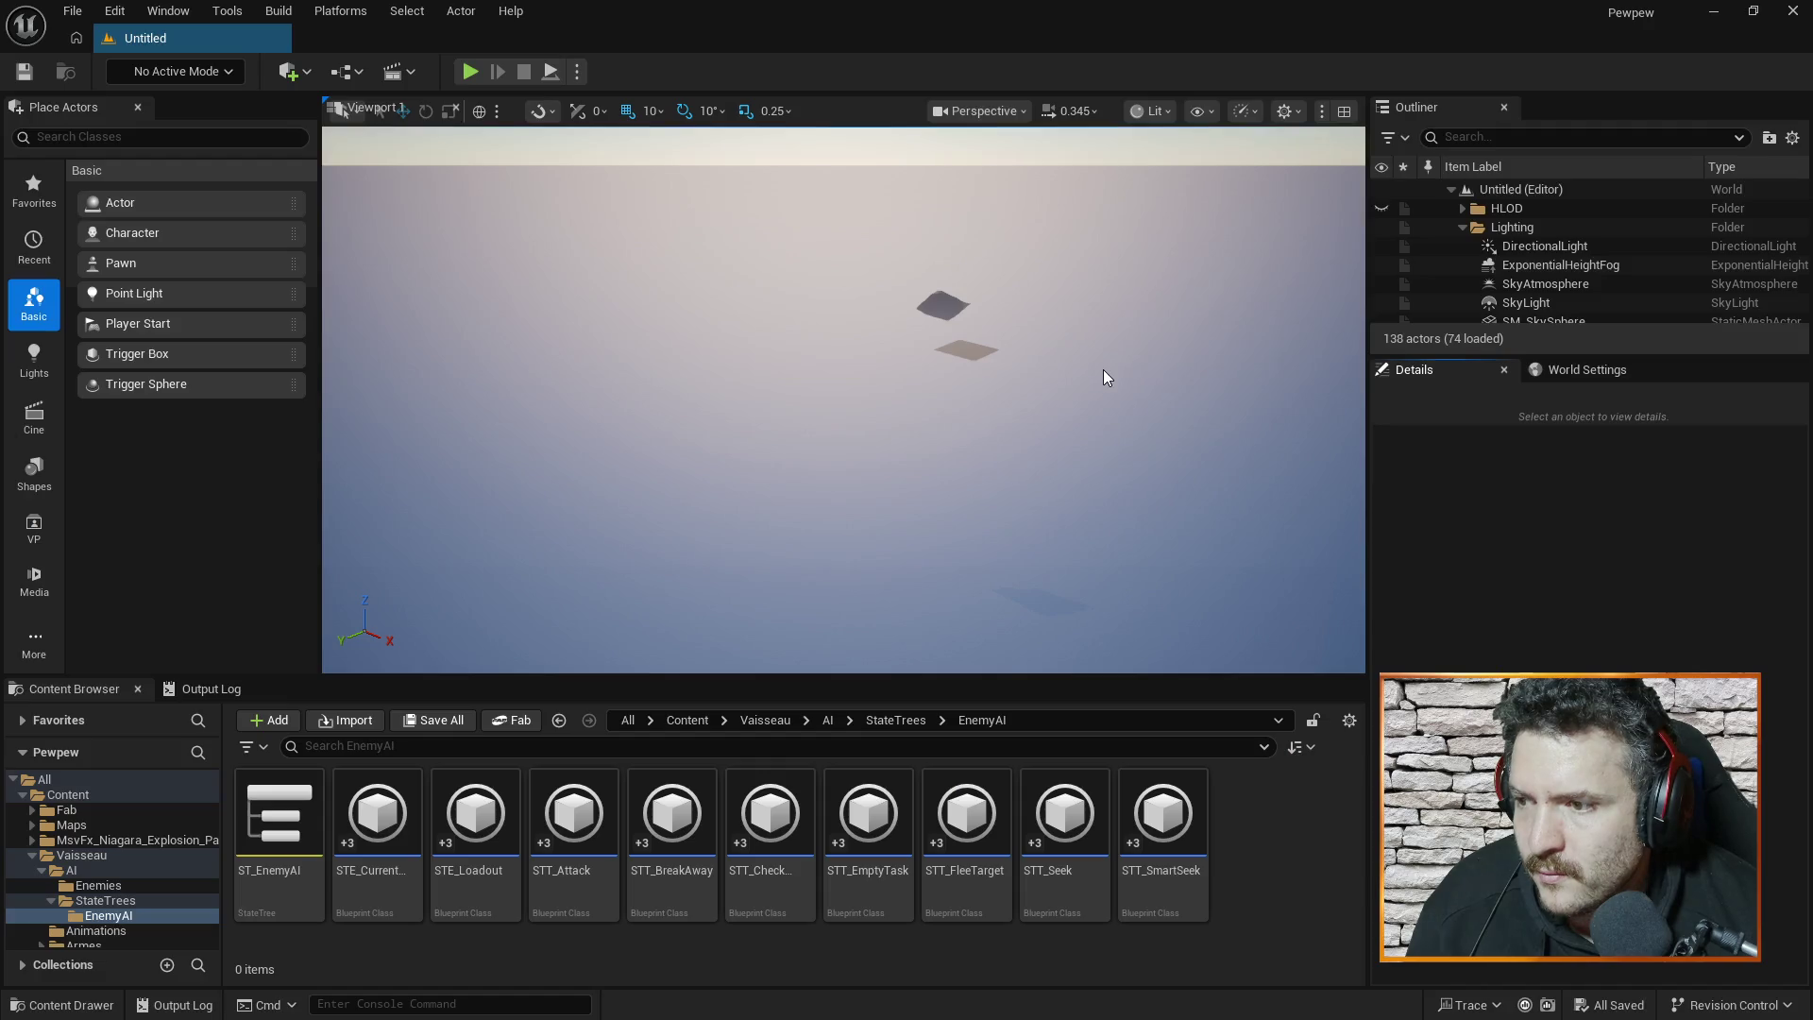
left_click(75, 13)
Step: Open the TestMapRealv2True level from the Content/Maps folder
left_click(206, 105)
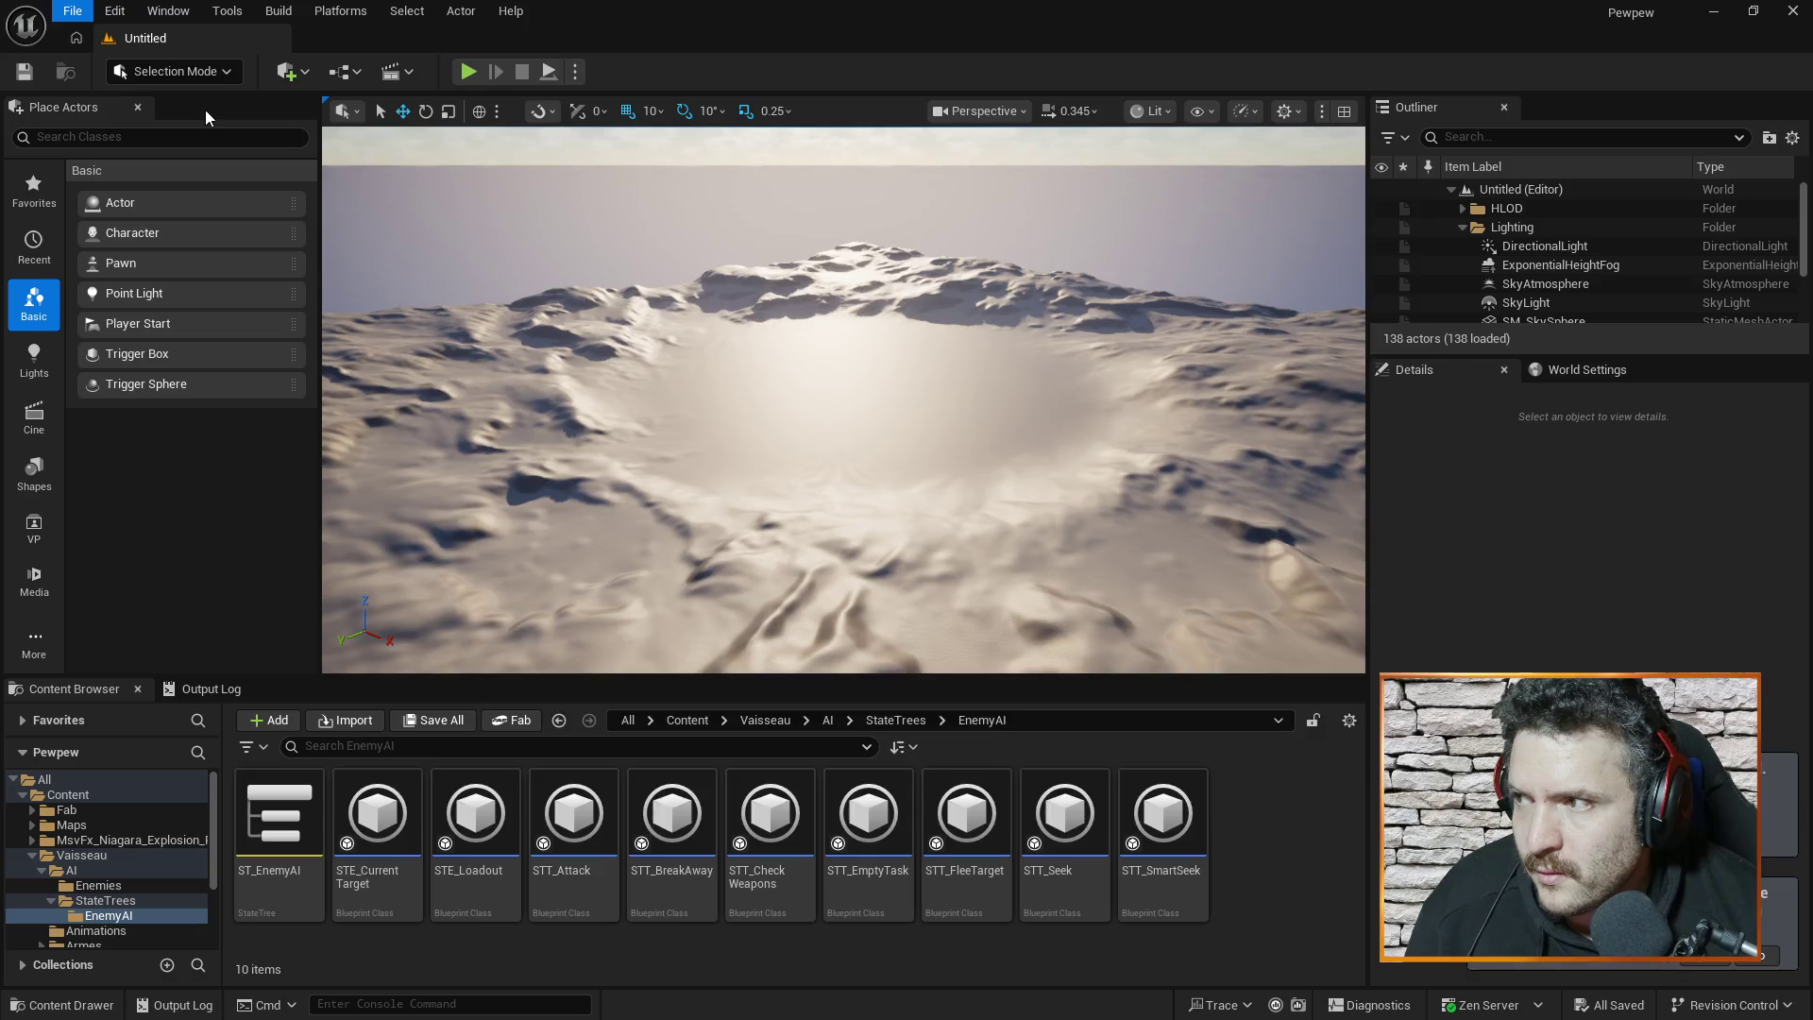
left_click(1251, 351)
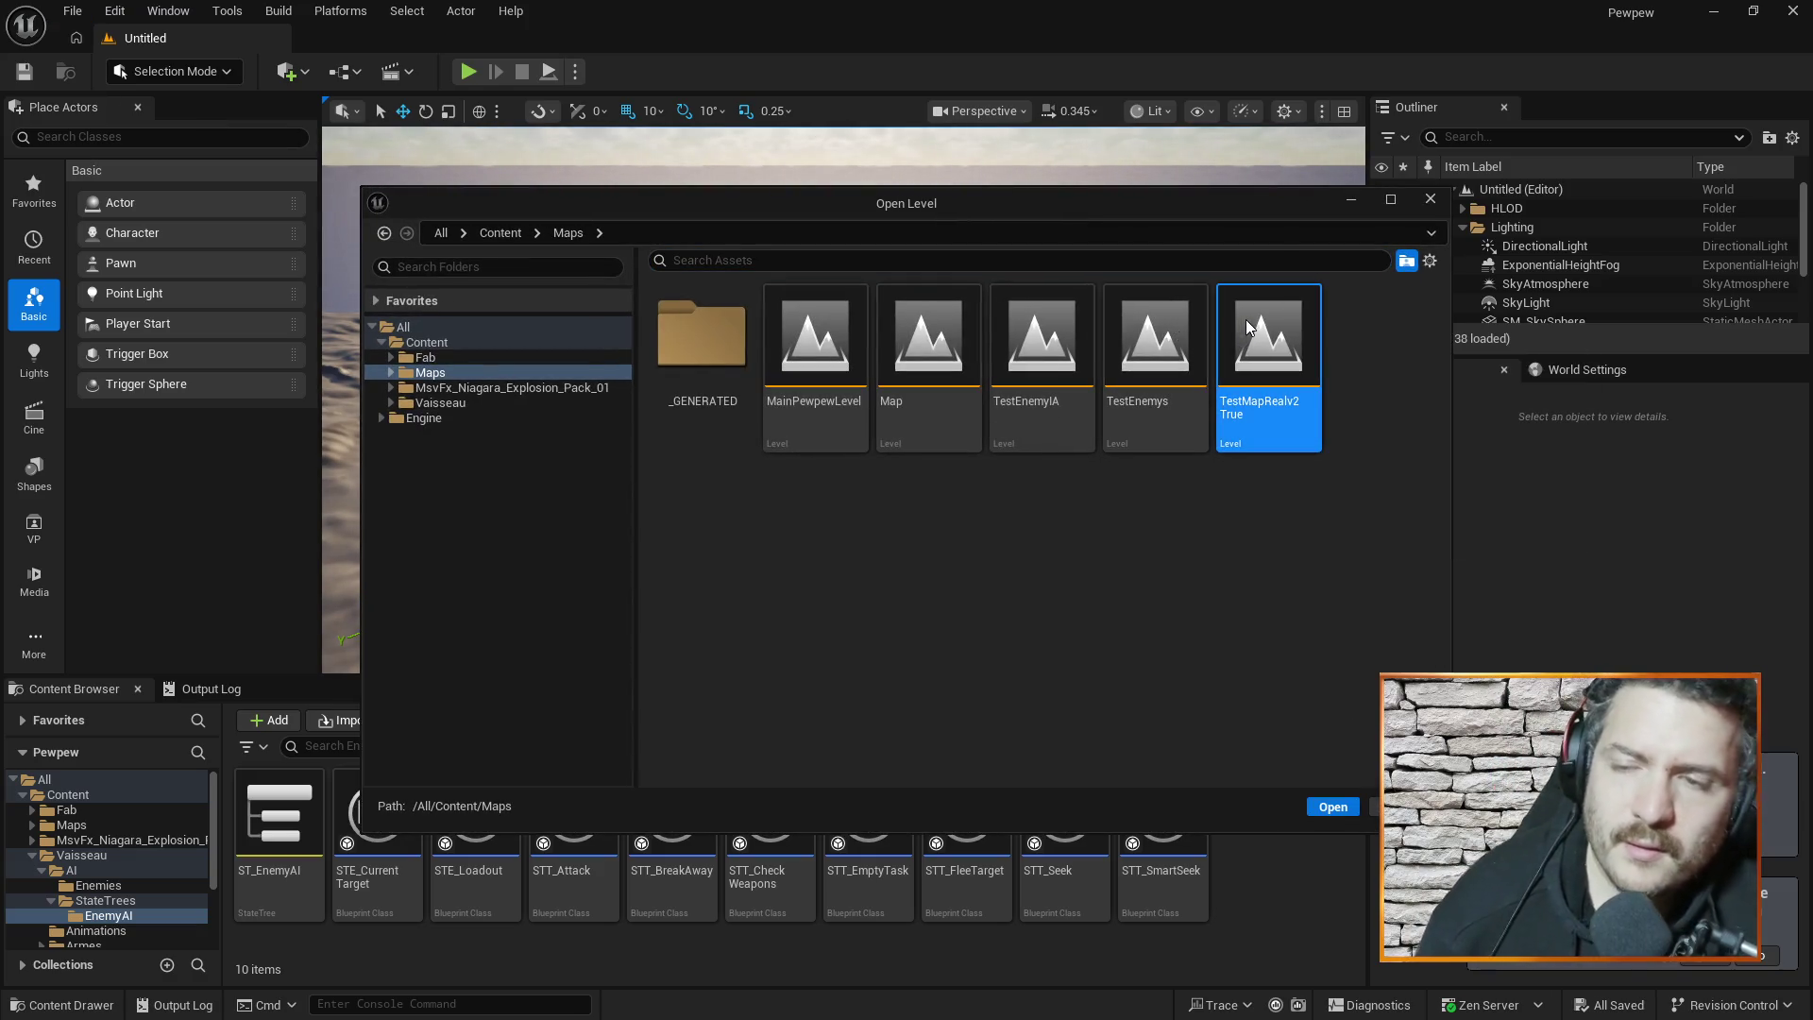
double_click(1247, 328)
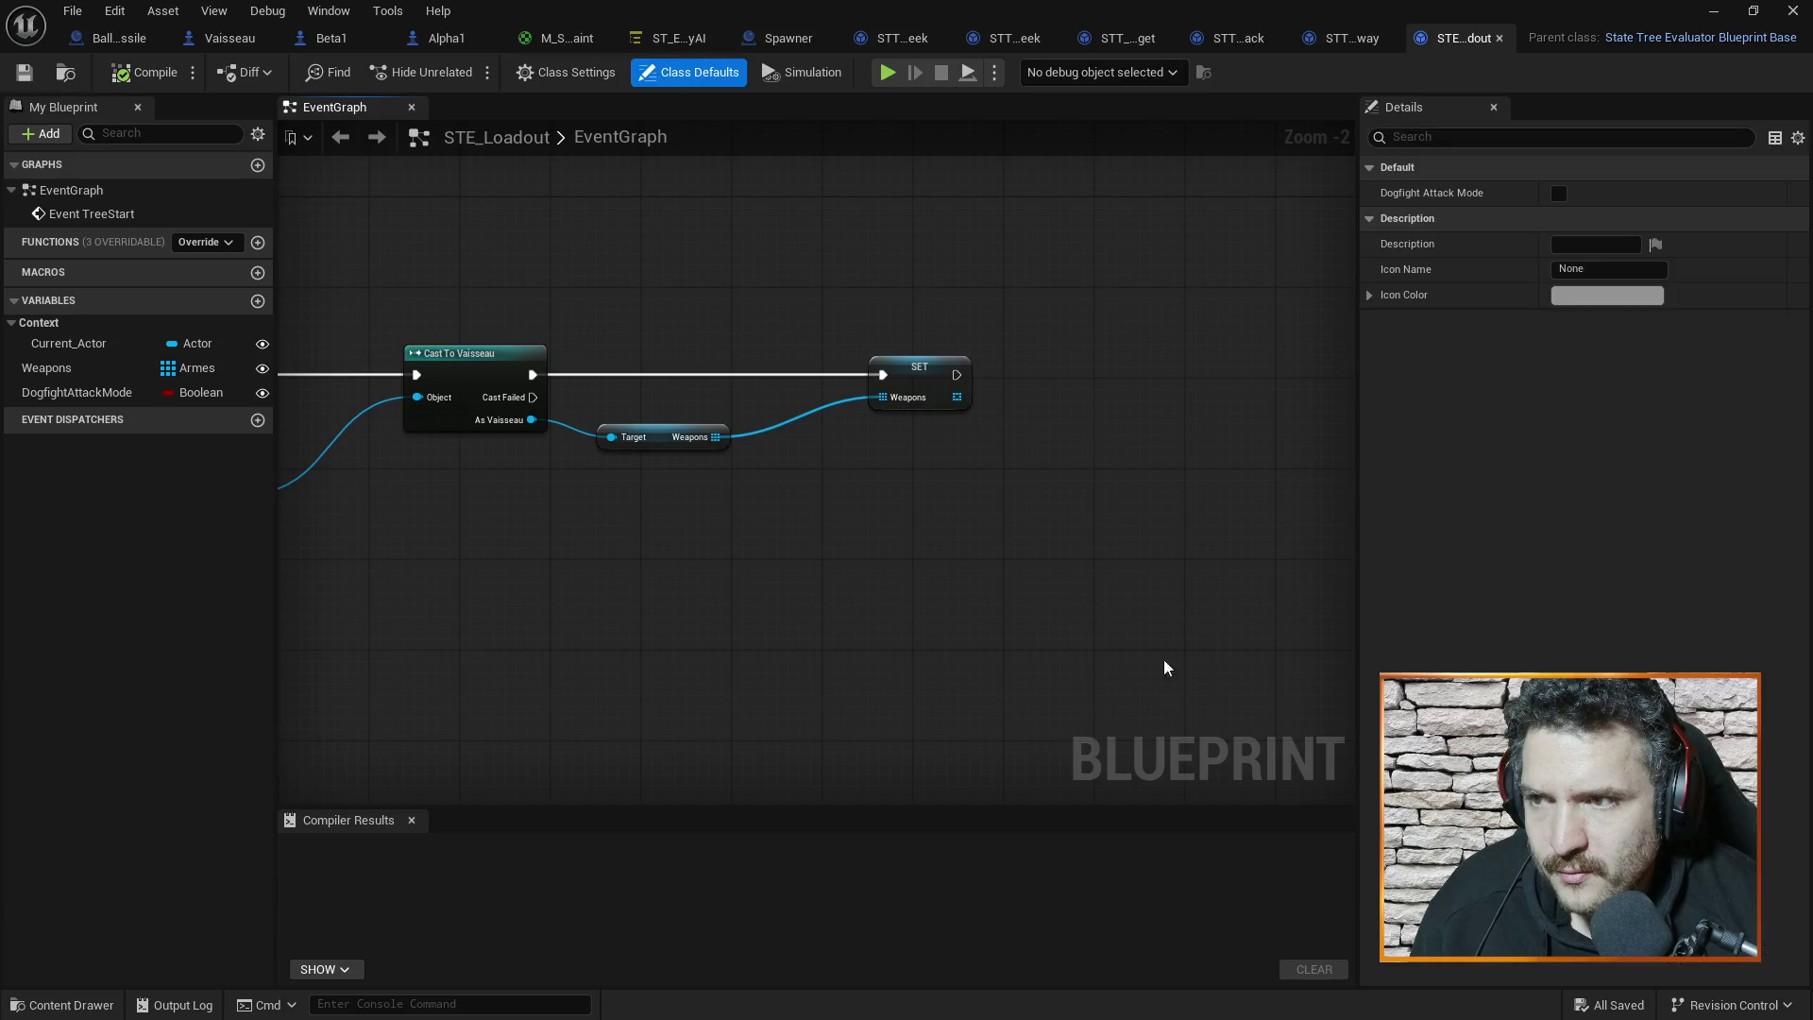
Step: Inspect the Dogfight Attack Mode parameter and its binding options in ST_EnemyAI
left_click(687, 39)
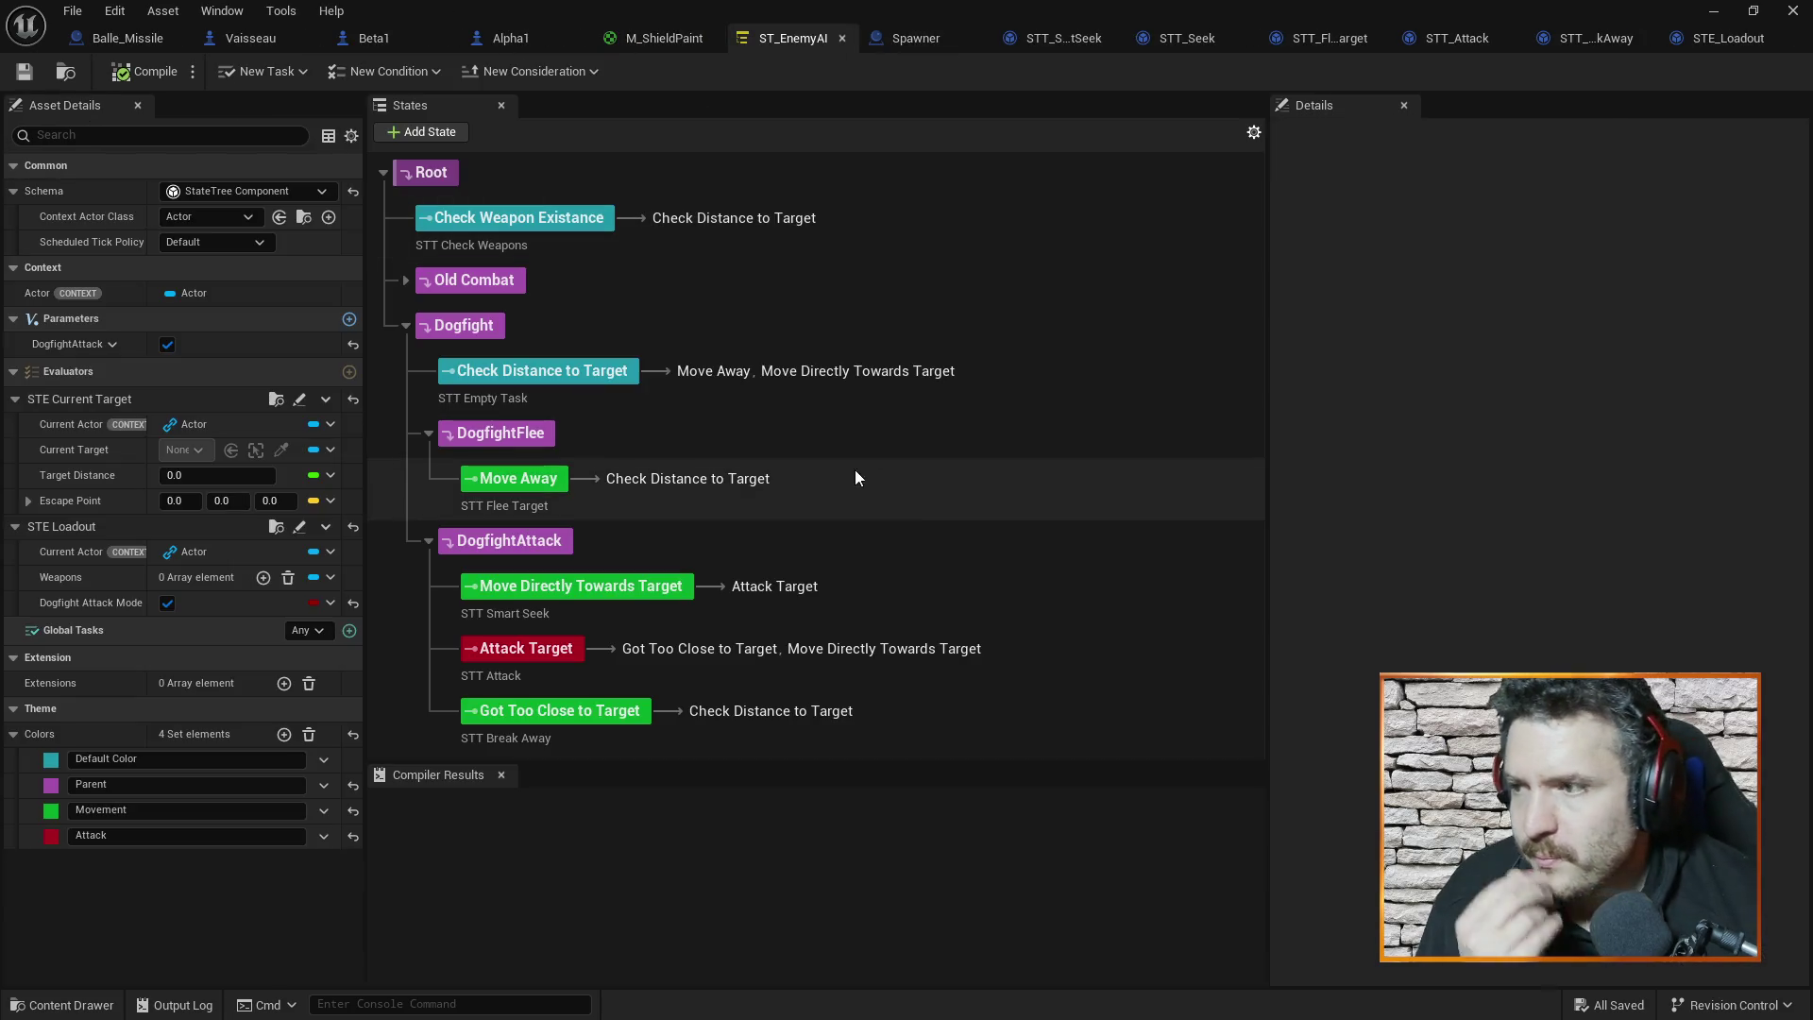
right_click(206, 344)
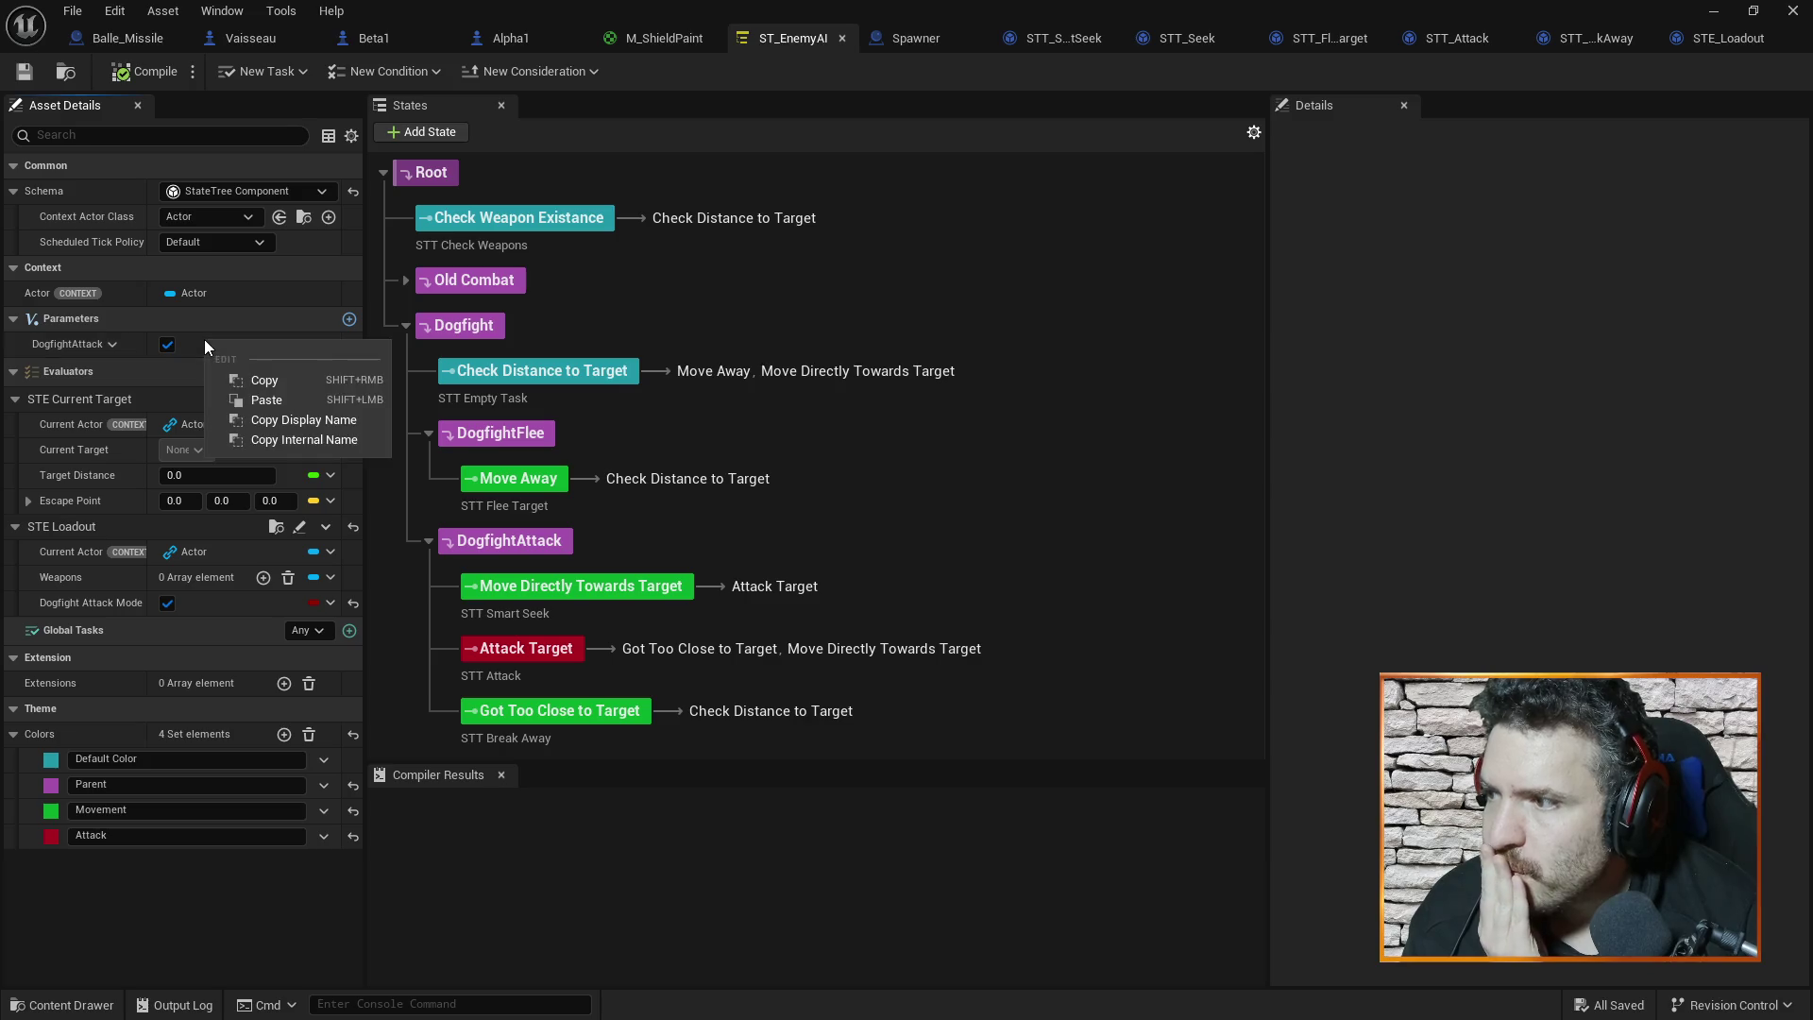
left_click(112, 344)
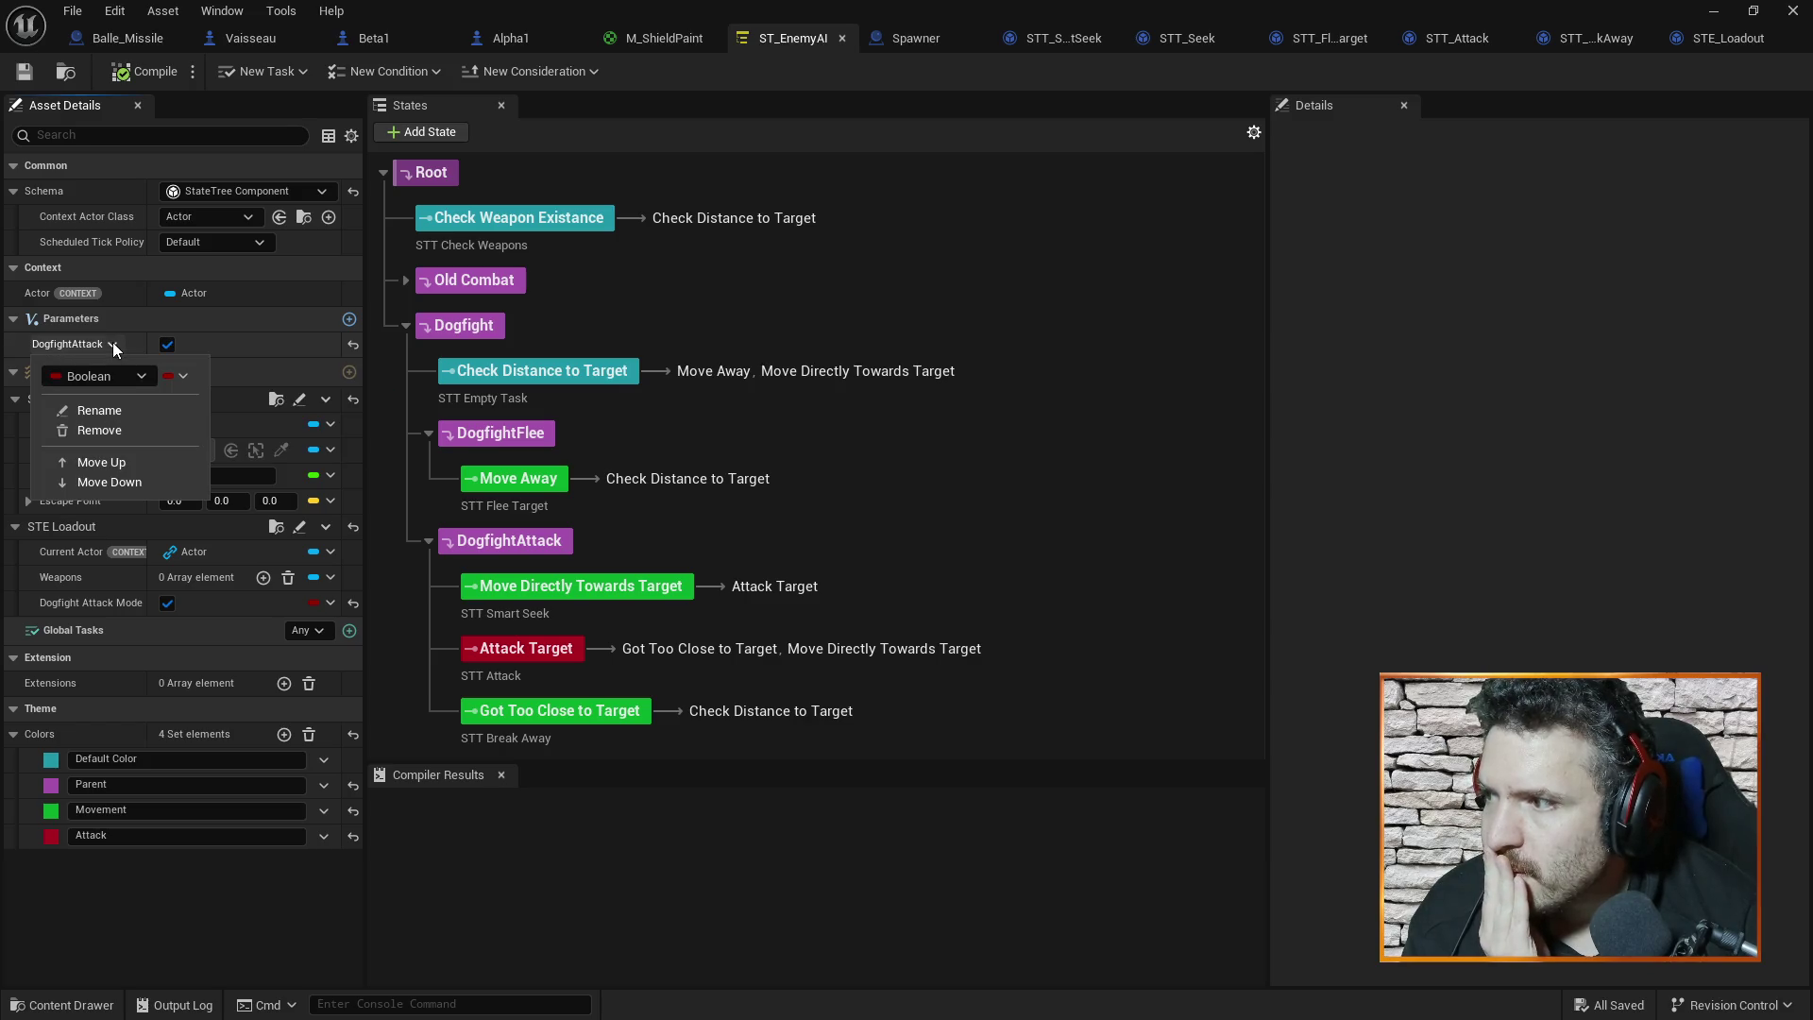
left_click(113, 436)
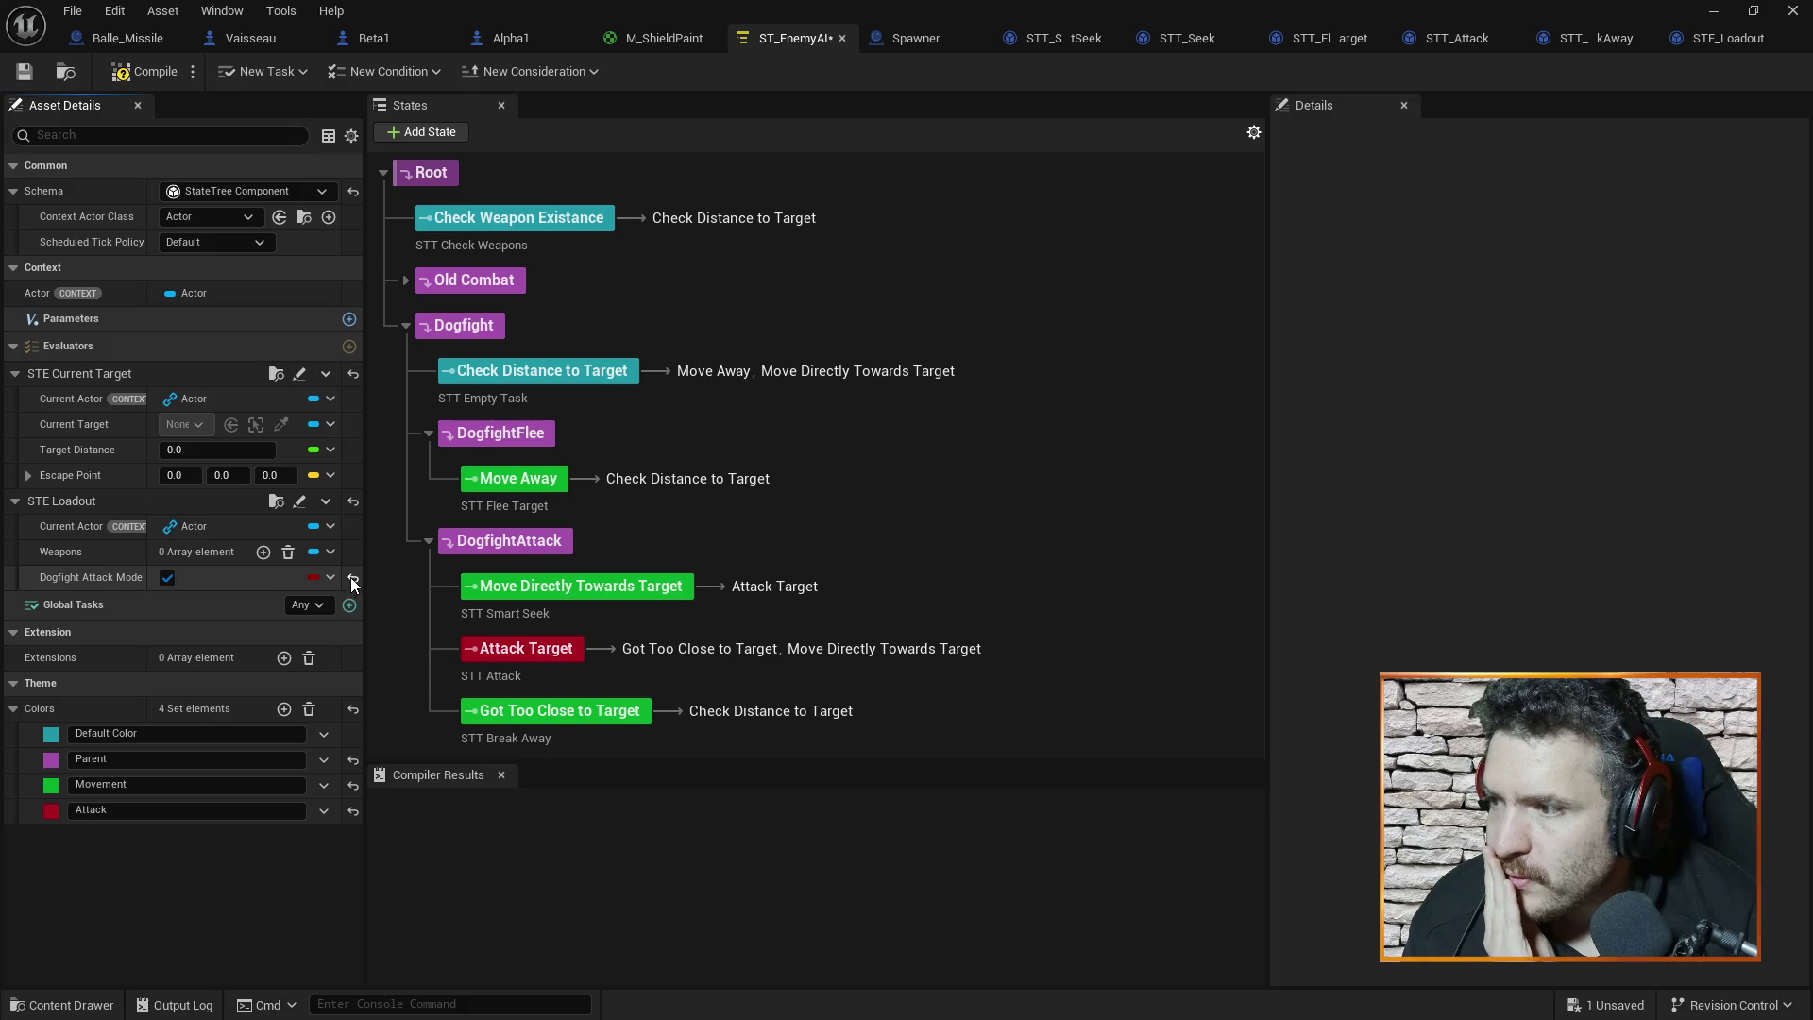
left_click(331, 578)
right_click(216, 588)
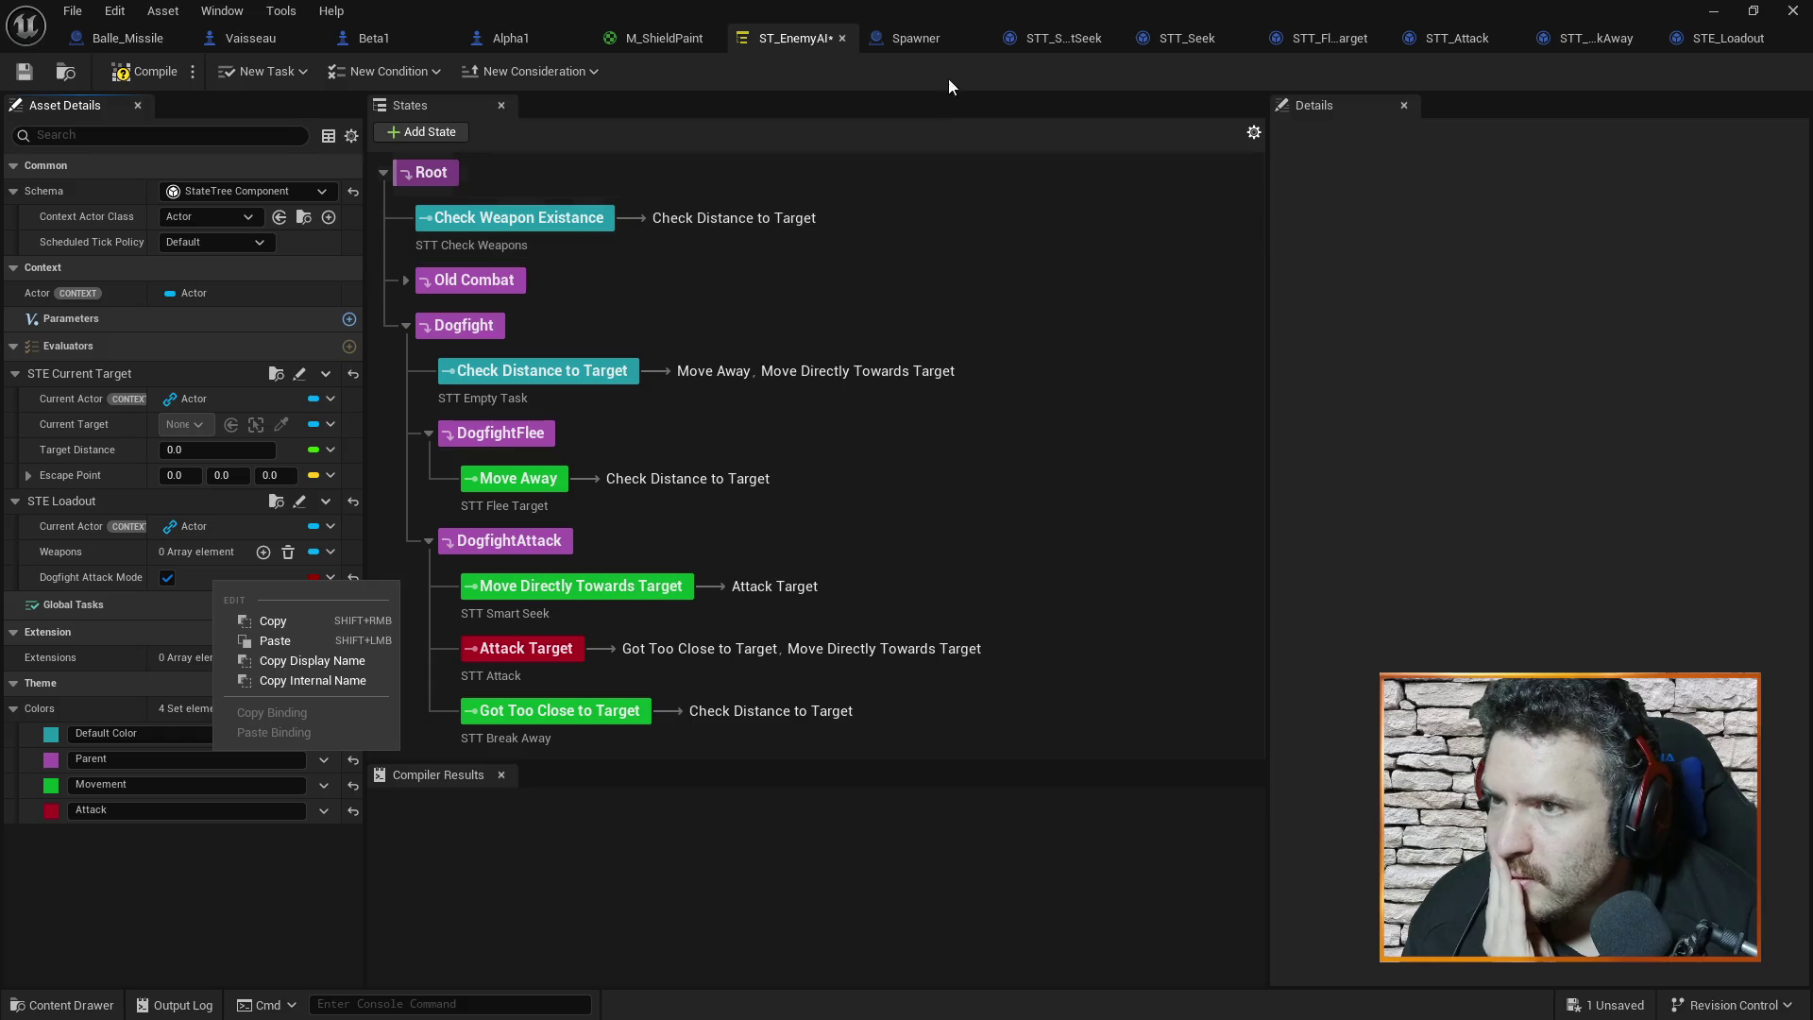
Step: Delete the DogfightAttackMode variable from STE_Loadout, compile, and save all from ST_EnemyAI
left_click(1741, 40)
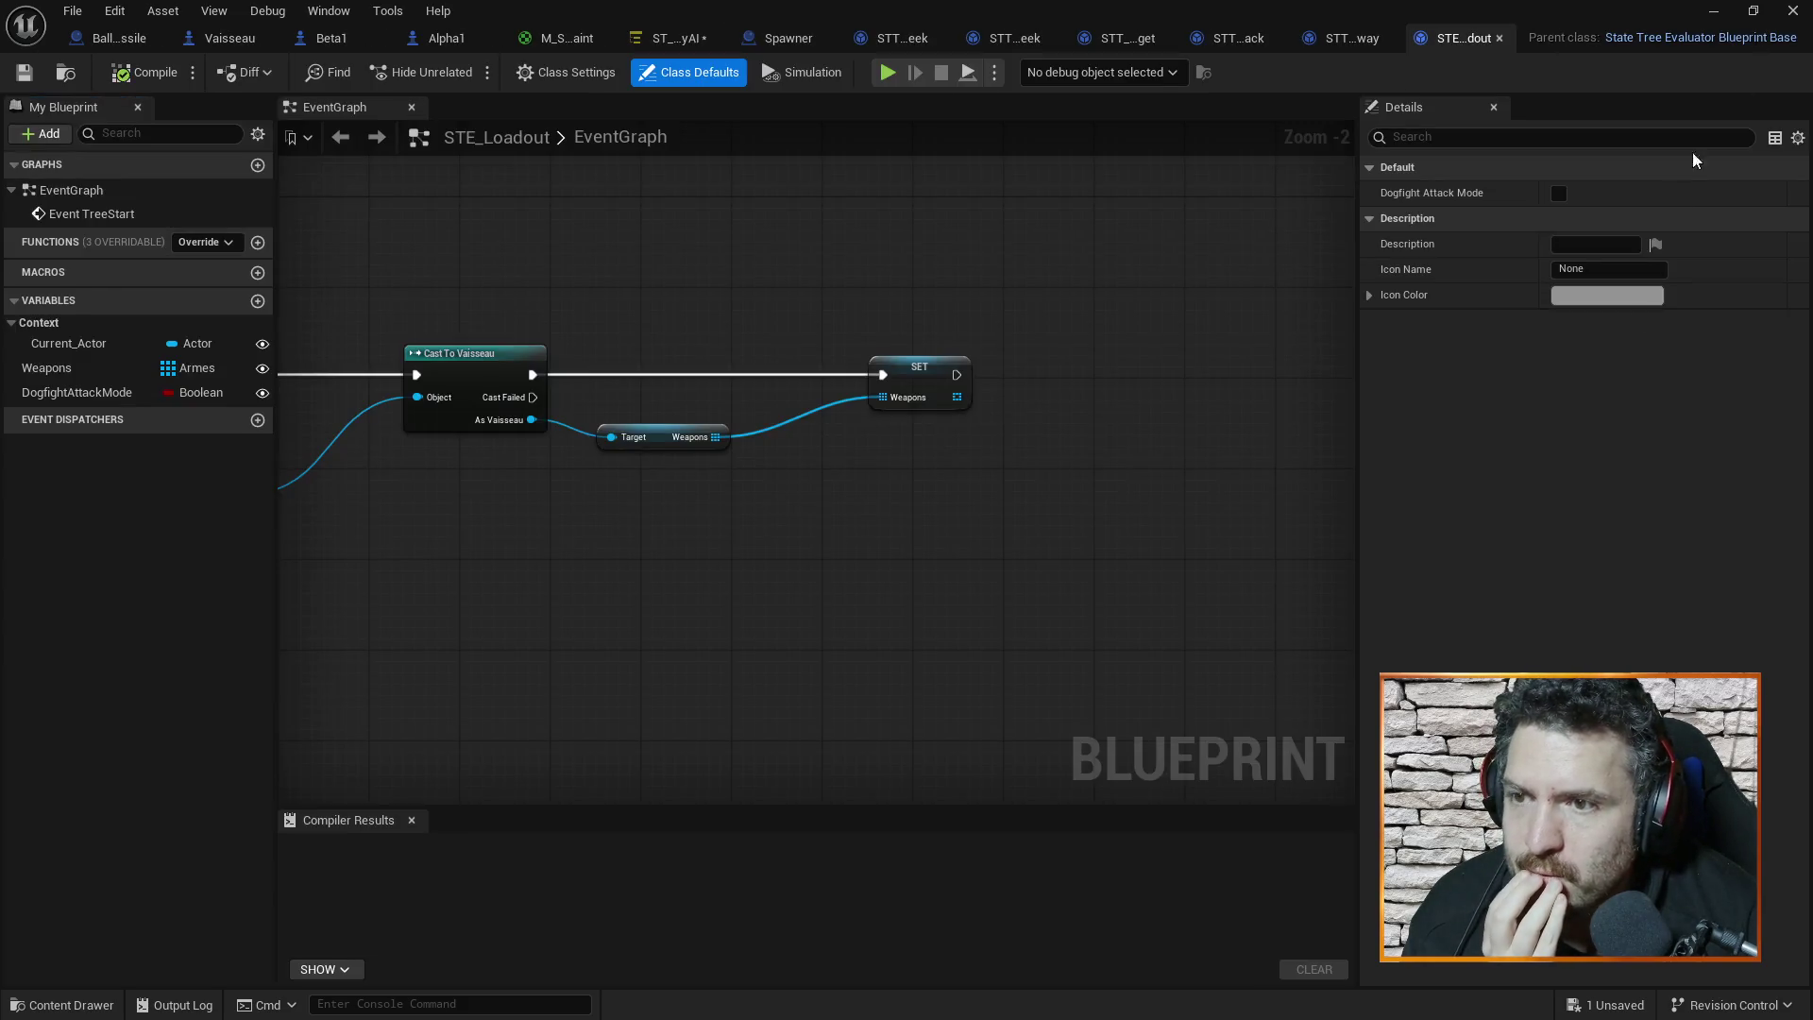
left_click(140, 393)
right_click(140, 393)
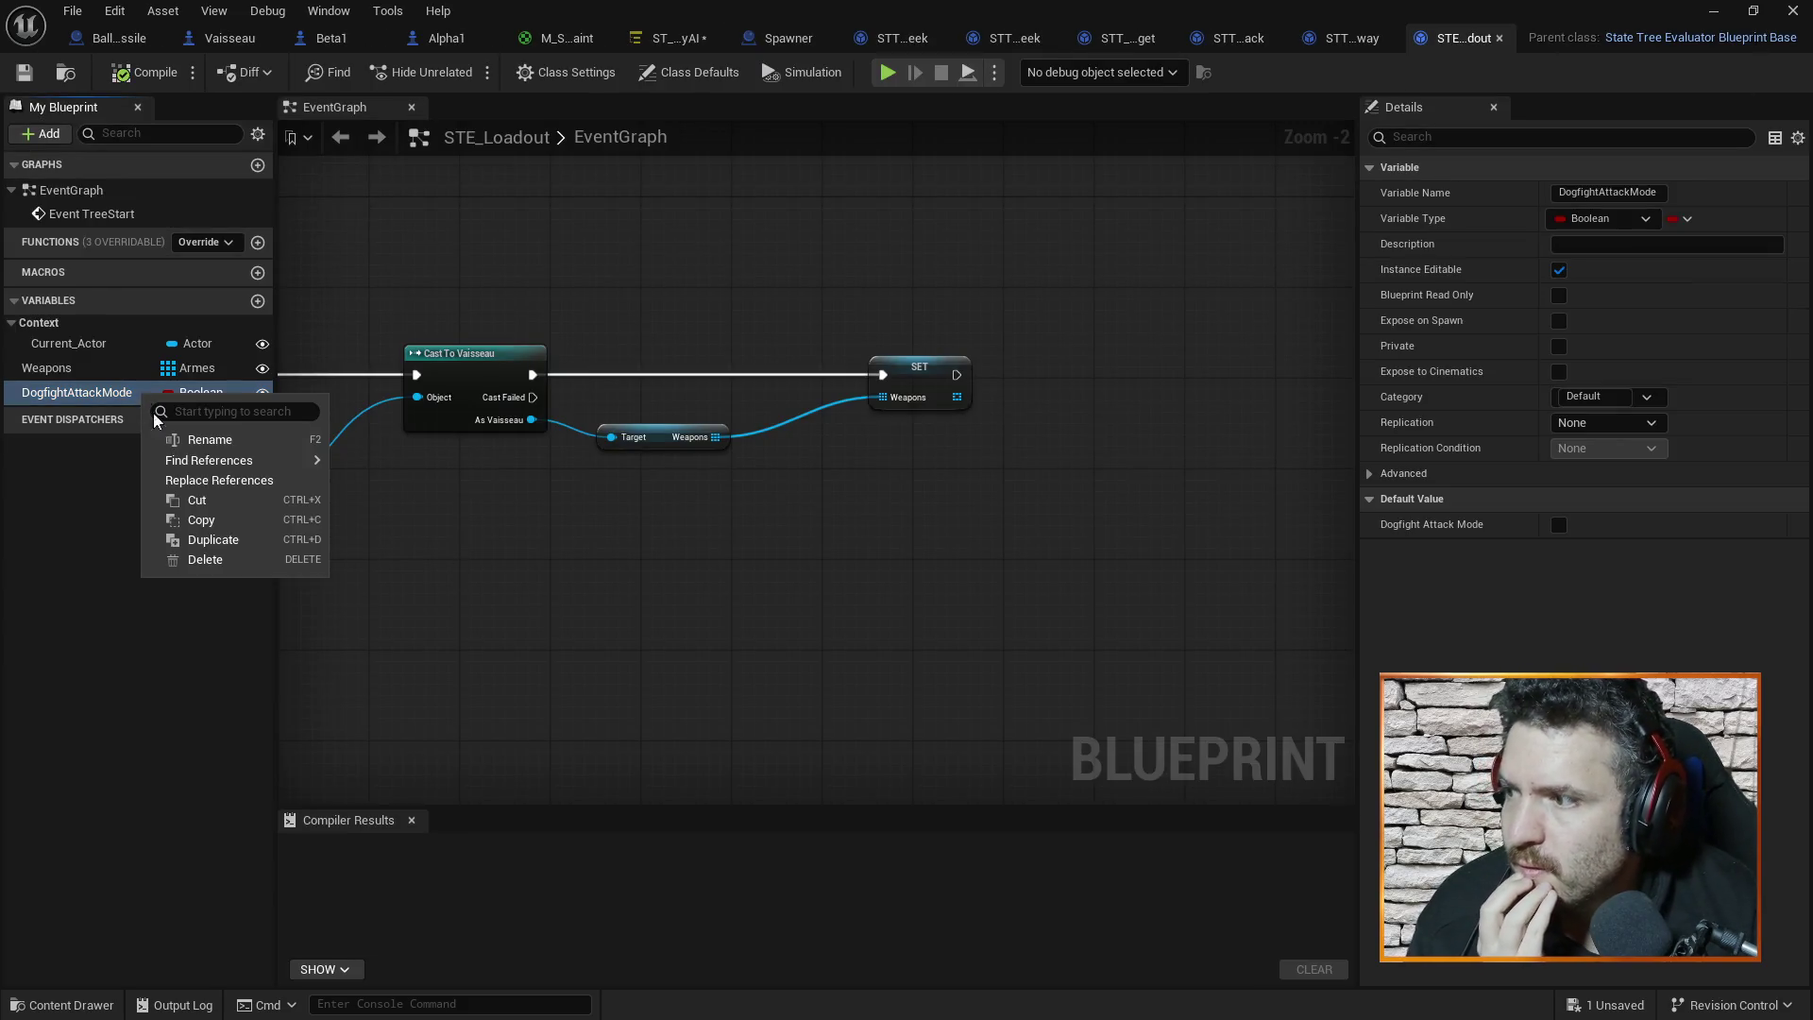
left_click(204, 559)
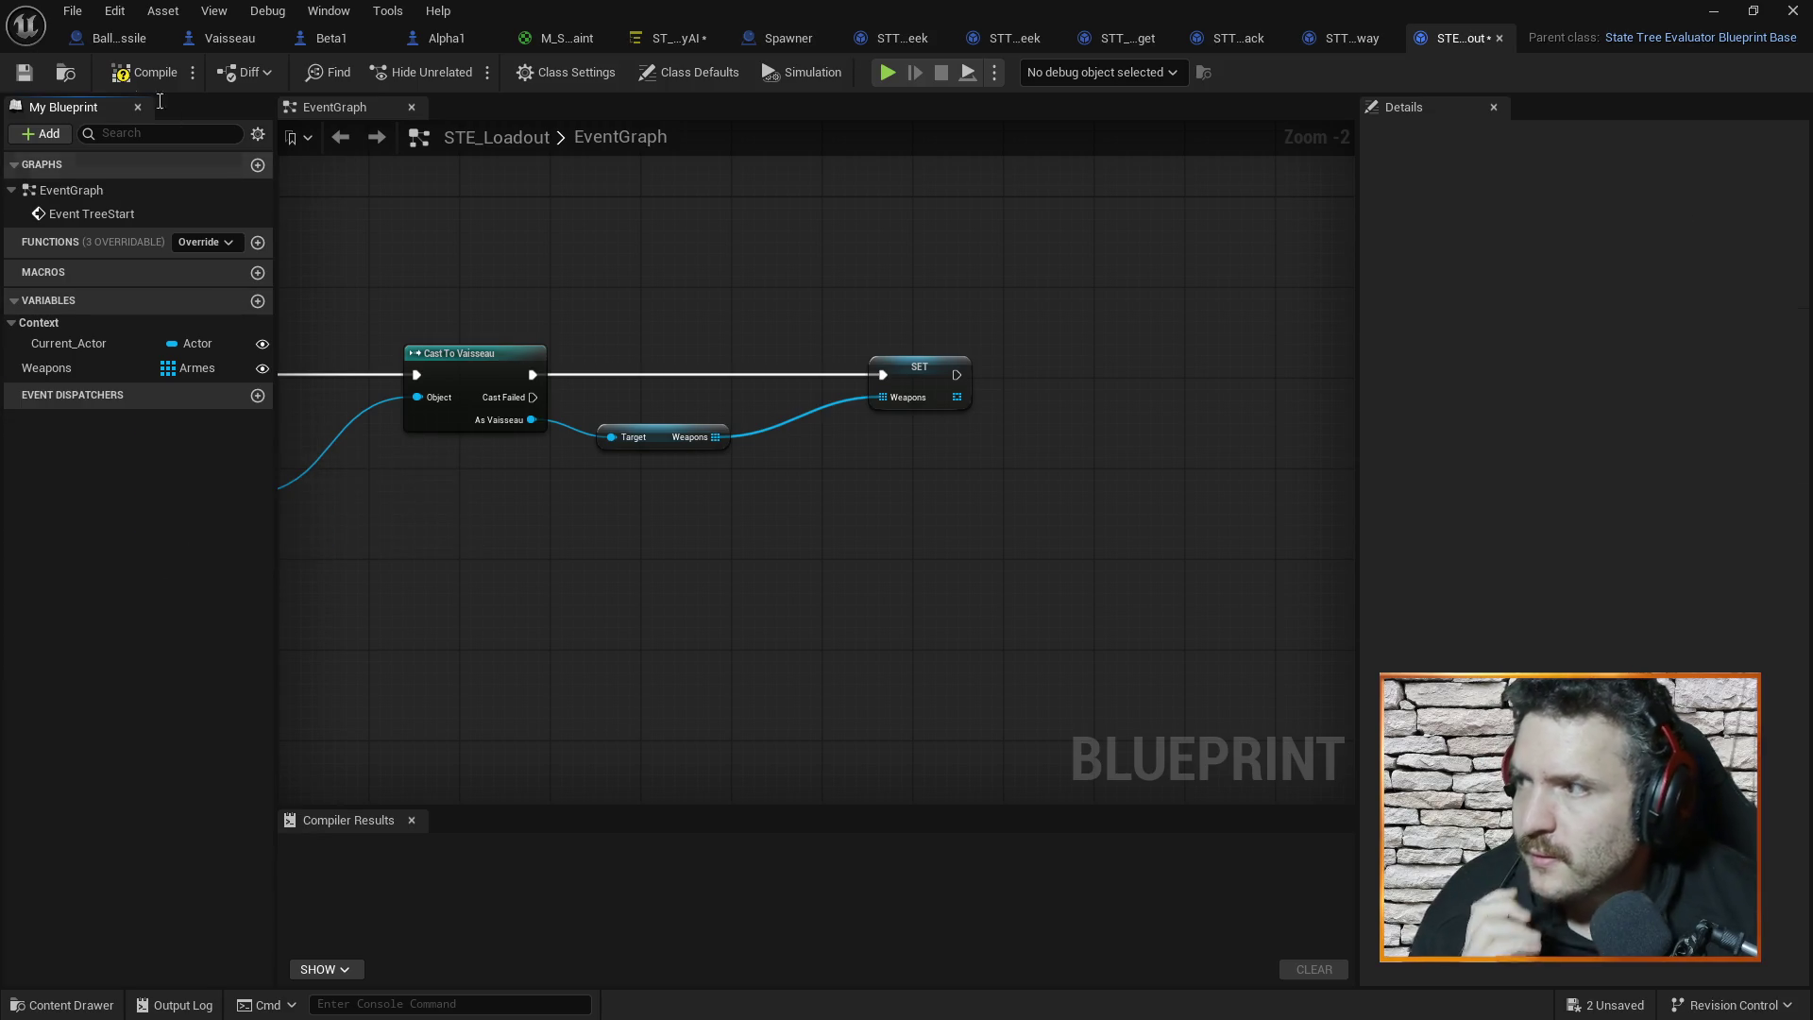
left_click(117, 79)
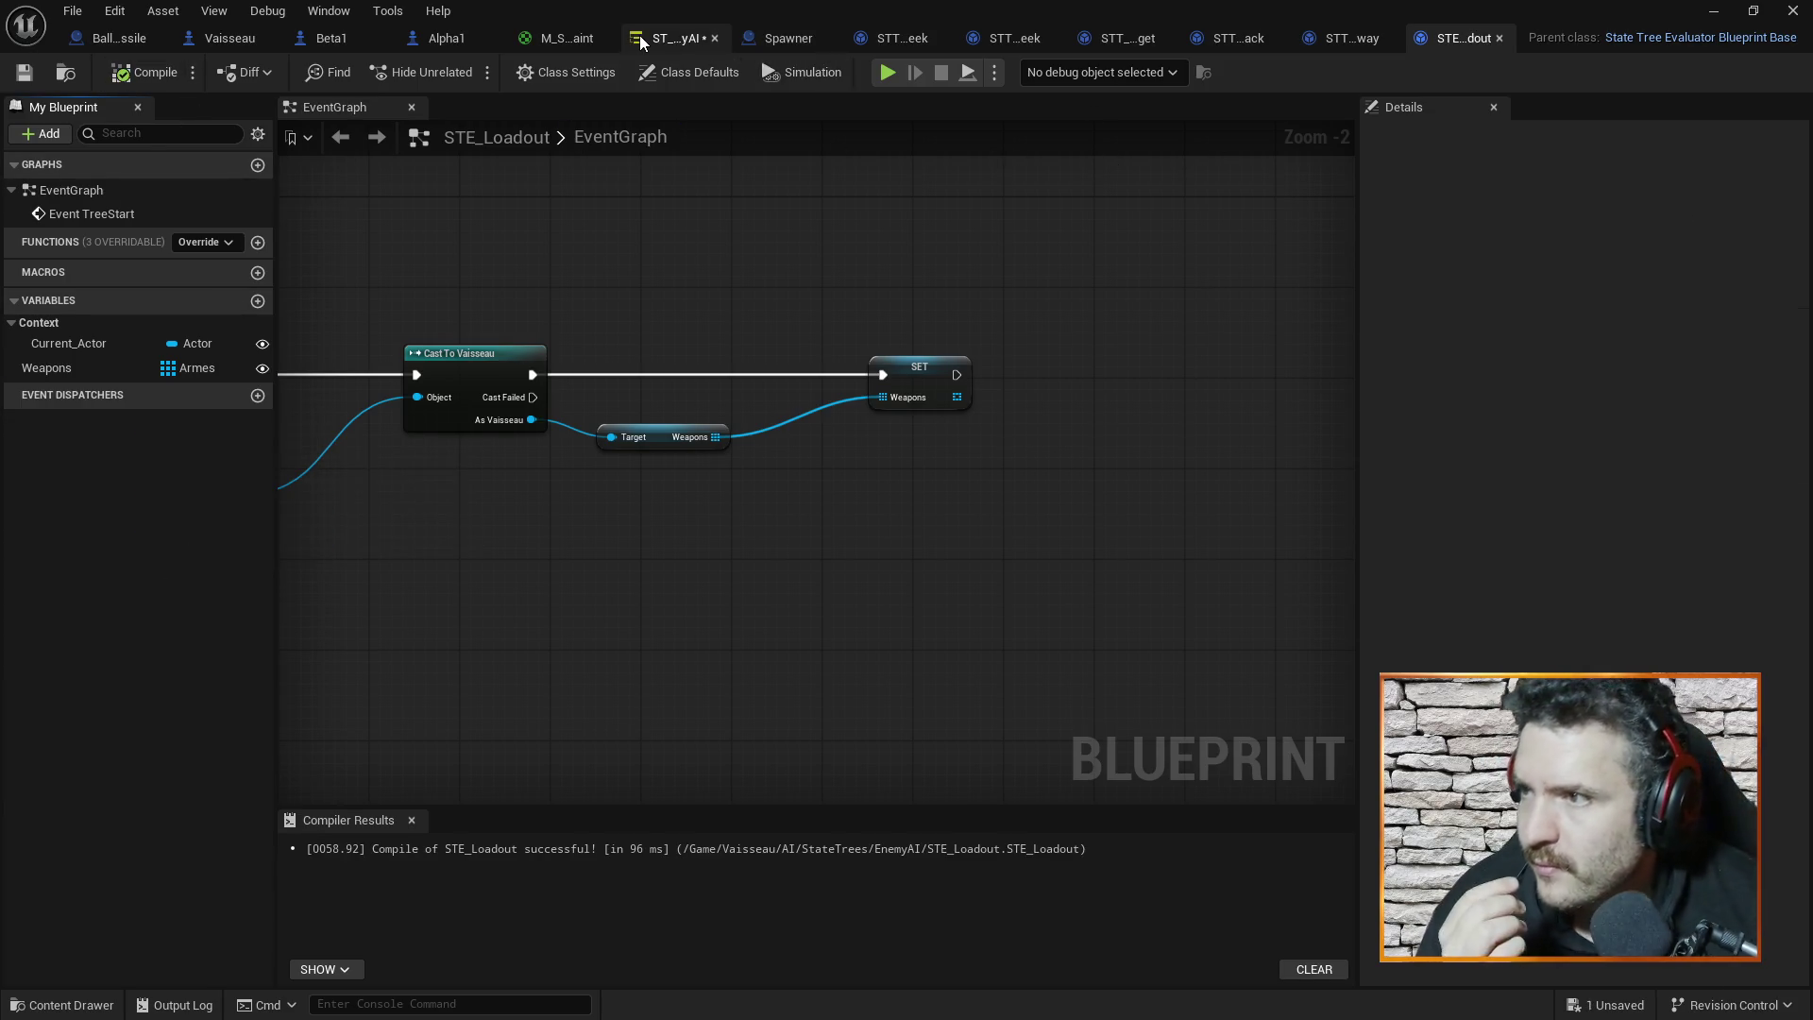
left_click(666, 38)
key("ctrl+s")
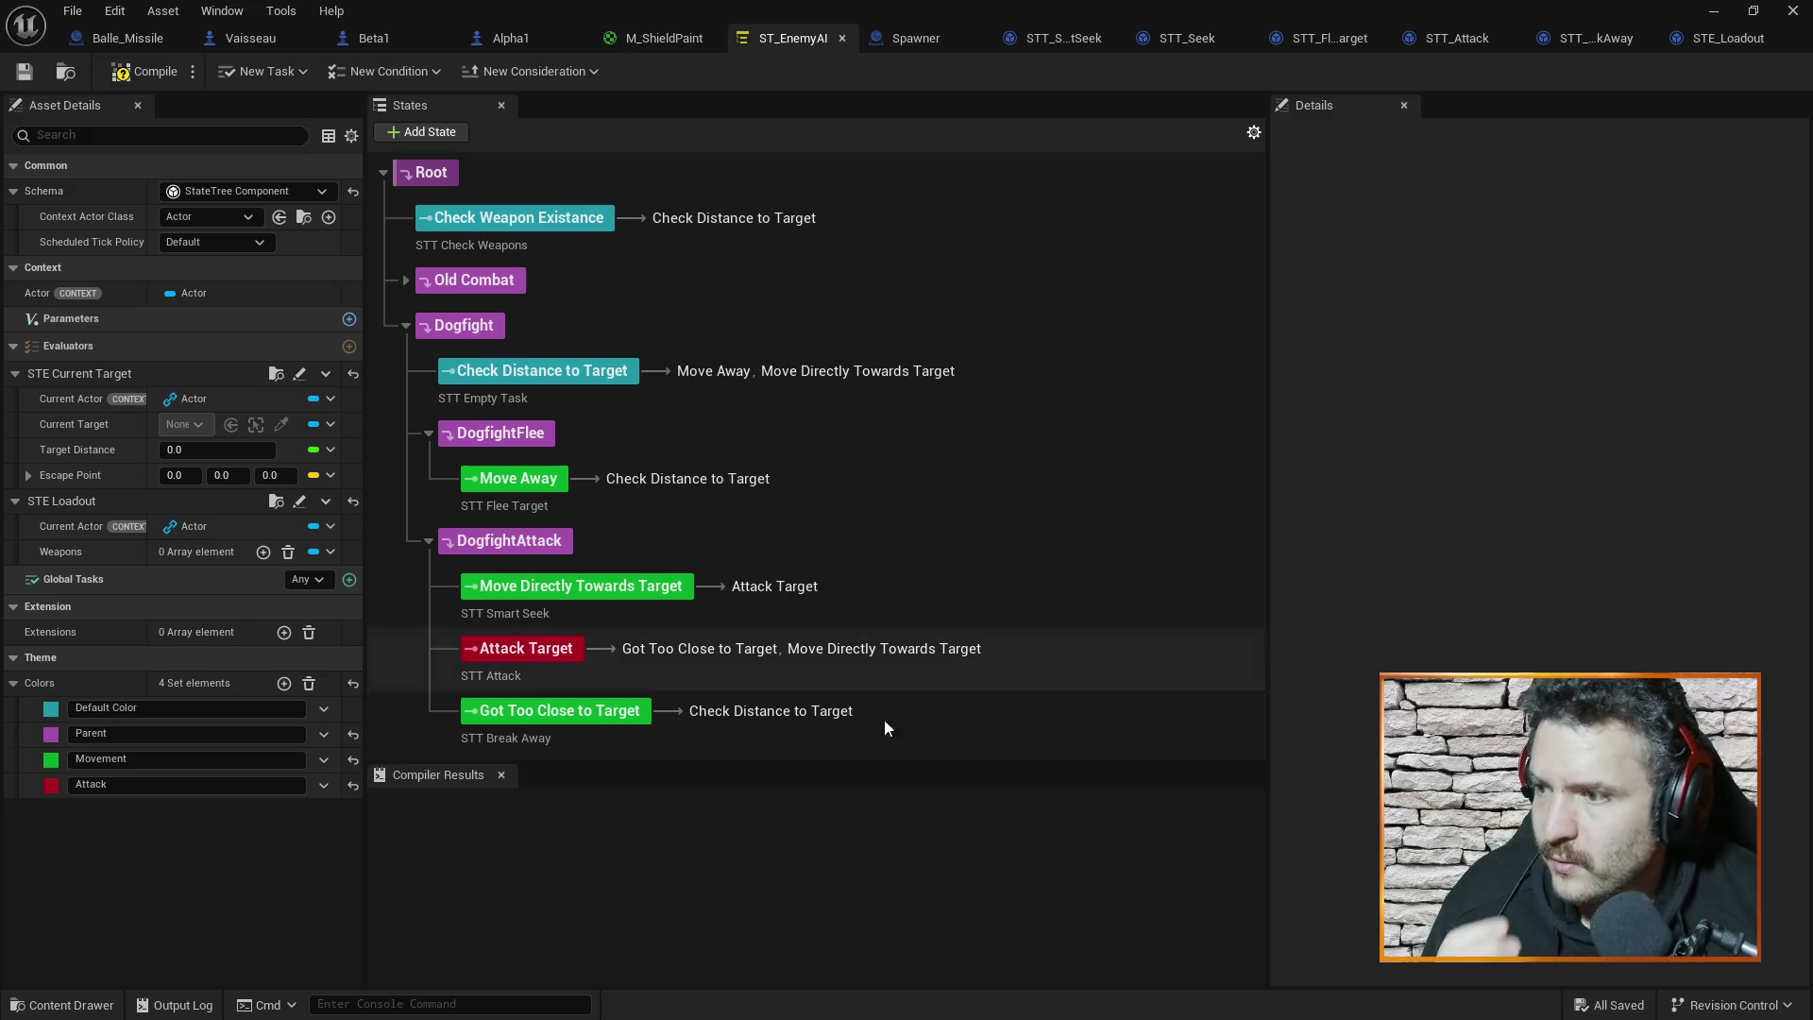
Step: In STT_BreakAway, delete the SET Dogfight Attack node, wire Escape Point SET to Finish Task, and compile
left_click(1044, 740)
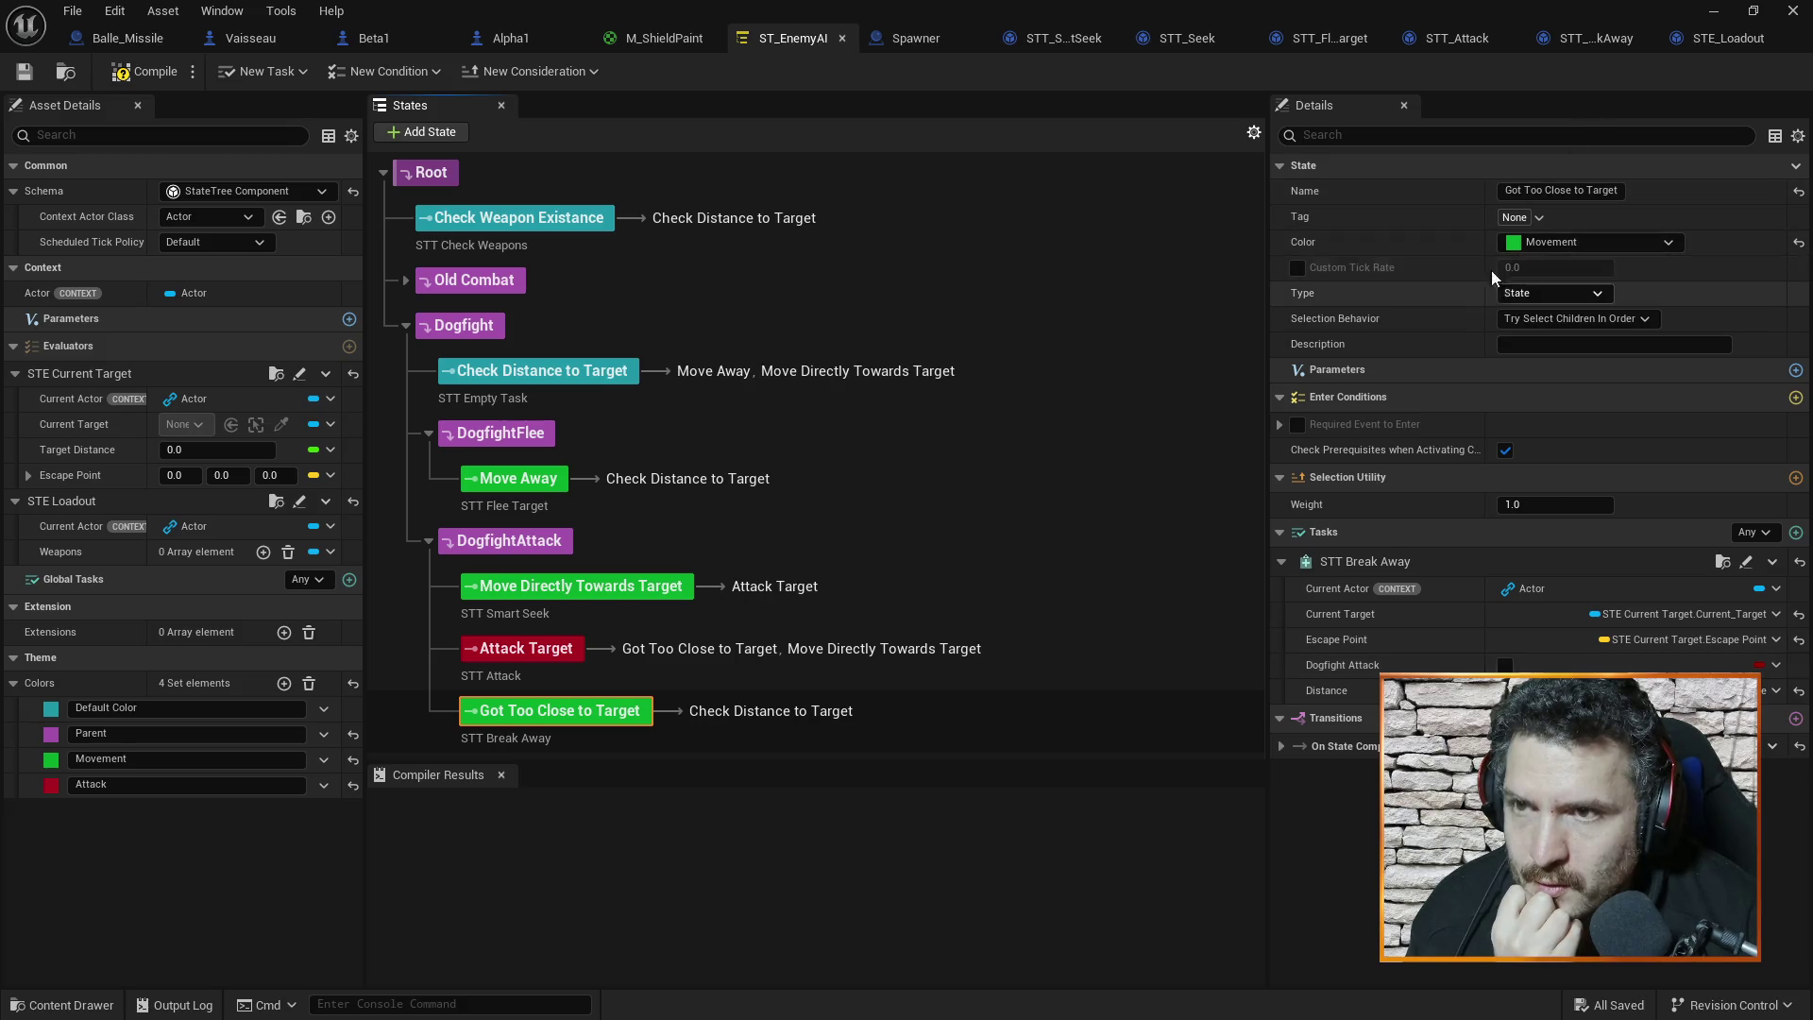
left_click(1587, 39)
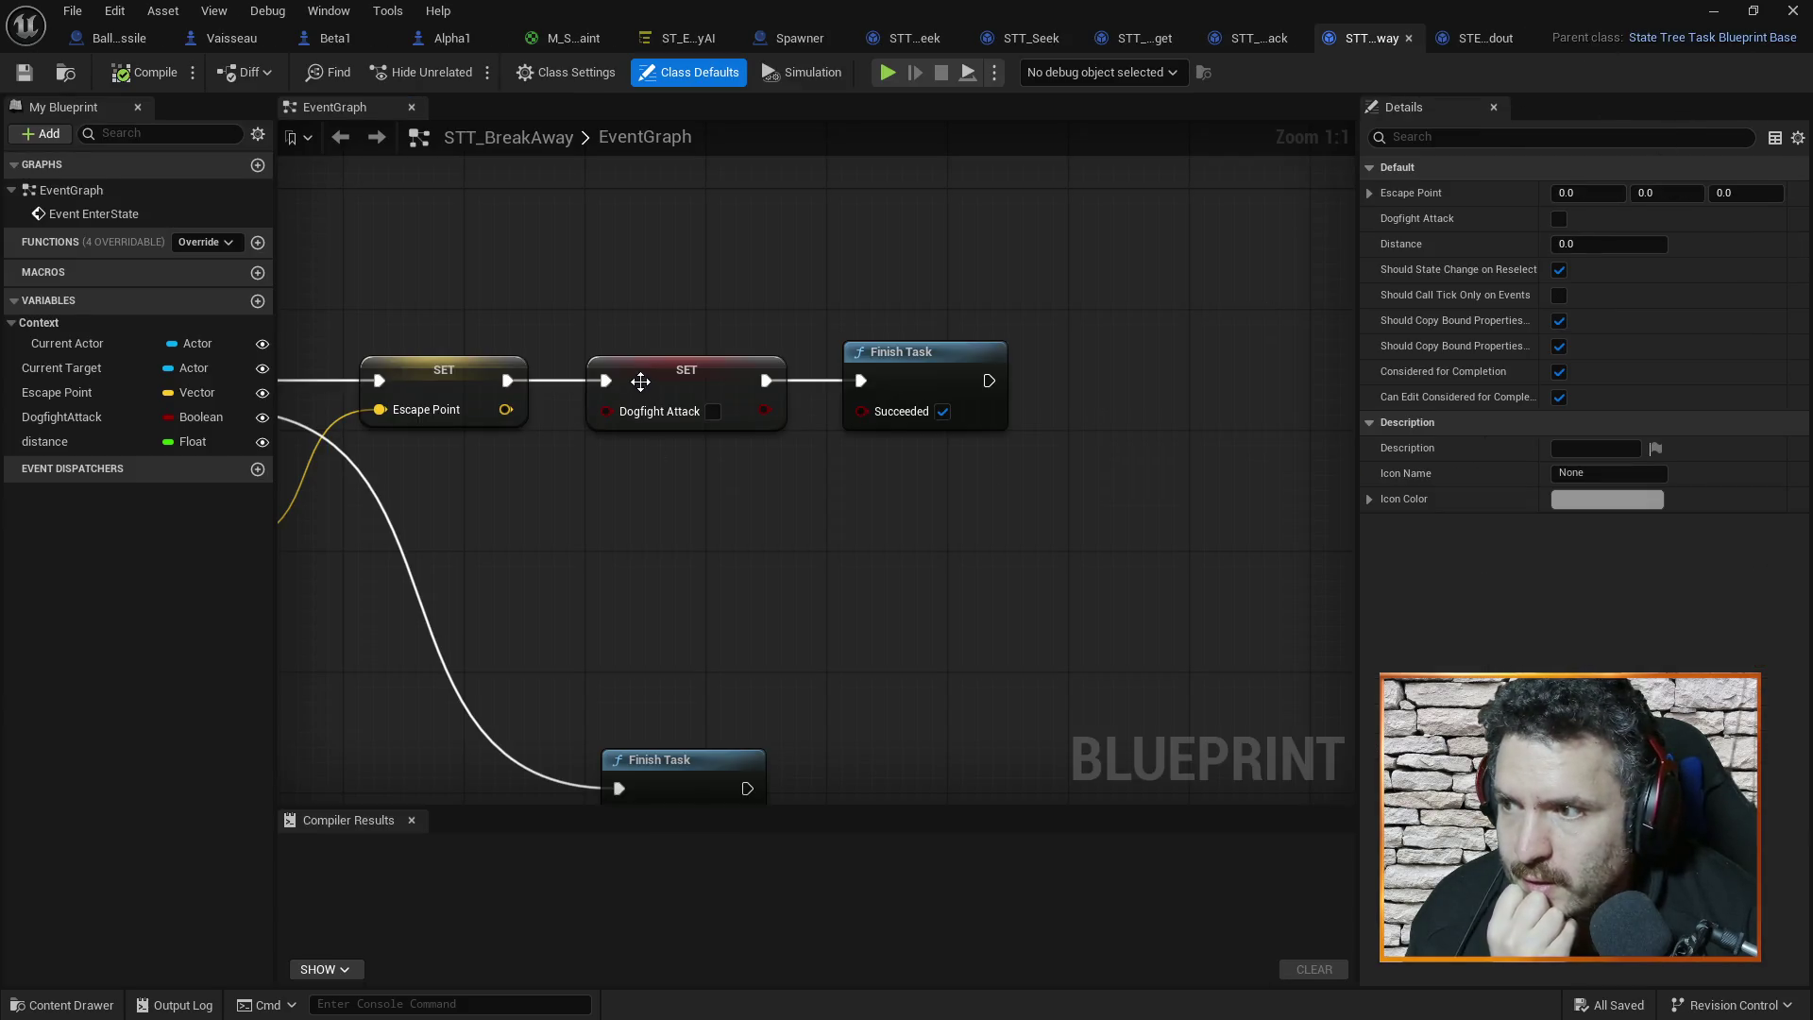
left_click(670, 376)
scroll(671, 376, "down", 3)
left_click_drag(965, 403, 1176, 483)
key("Delete")
left_click_drag(1070, 346, 927, 355)
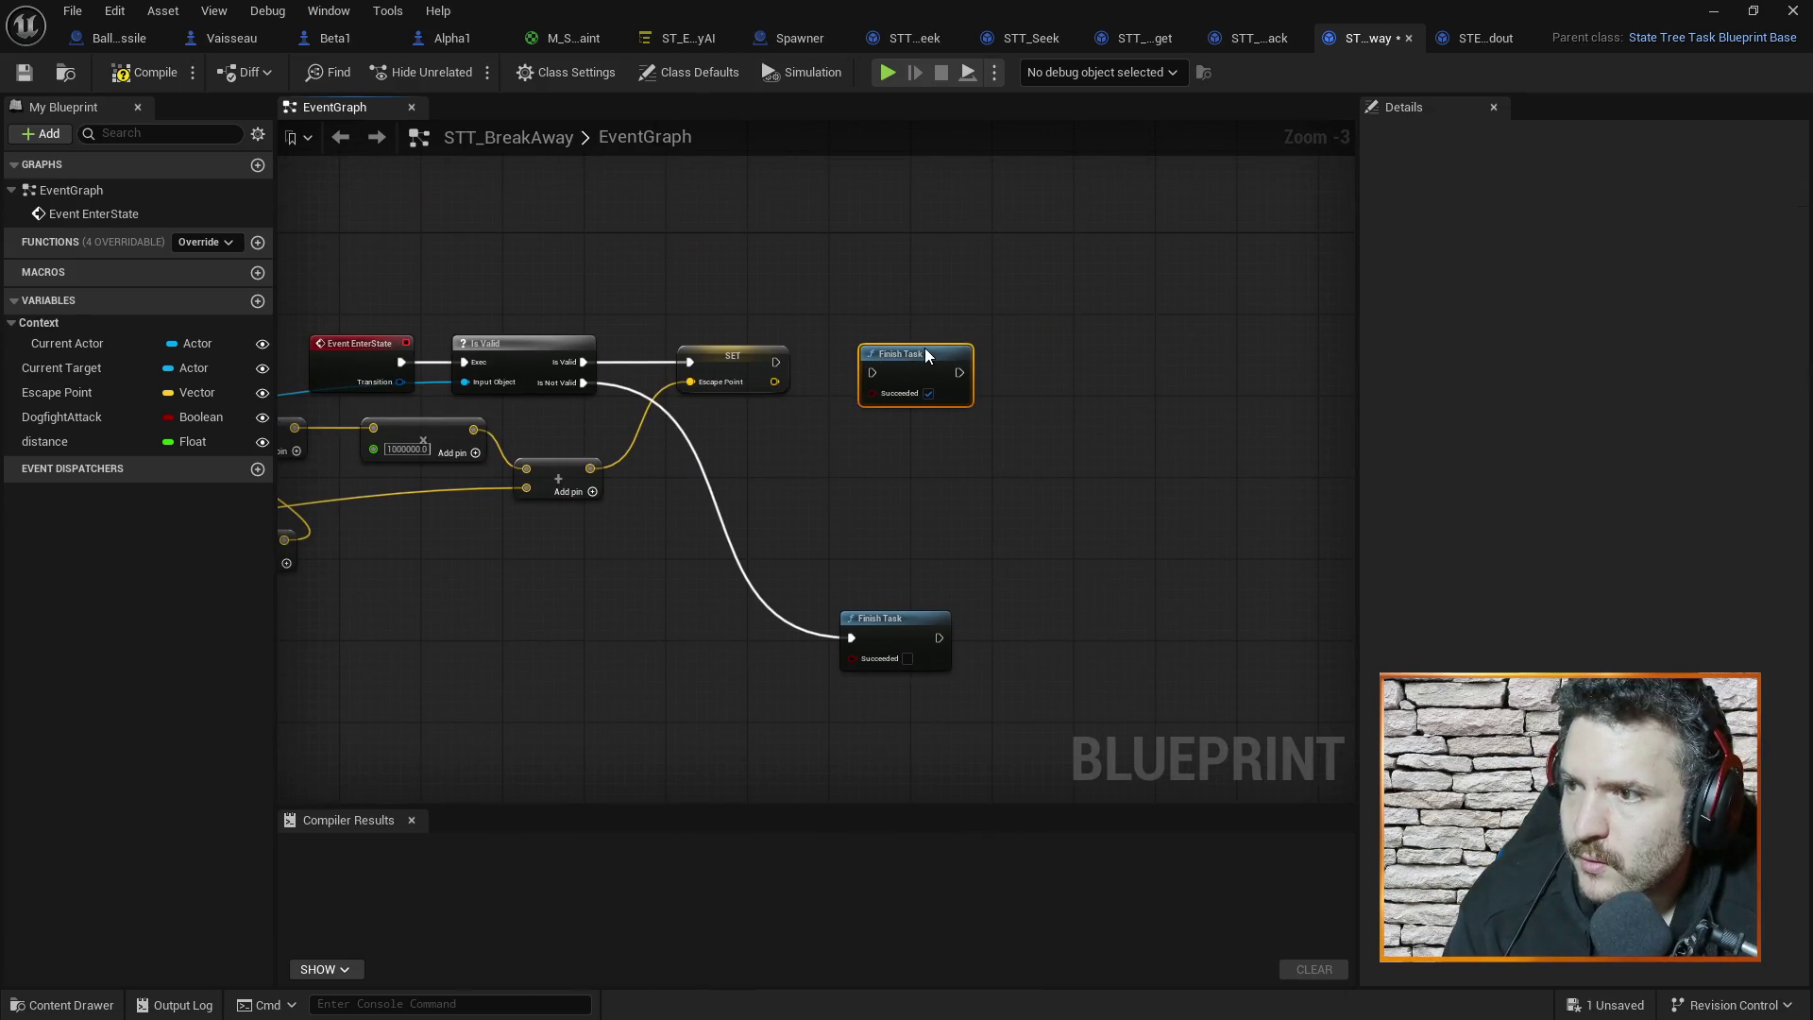
mouse_move(774, 362)
left_mouse_down()
mouse_move(875, 372)
mouse_move(889, 343)
left_mouse_up()
left_click(144, 72)
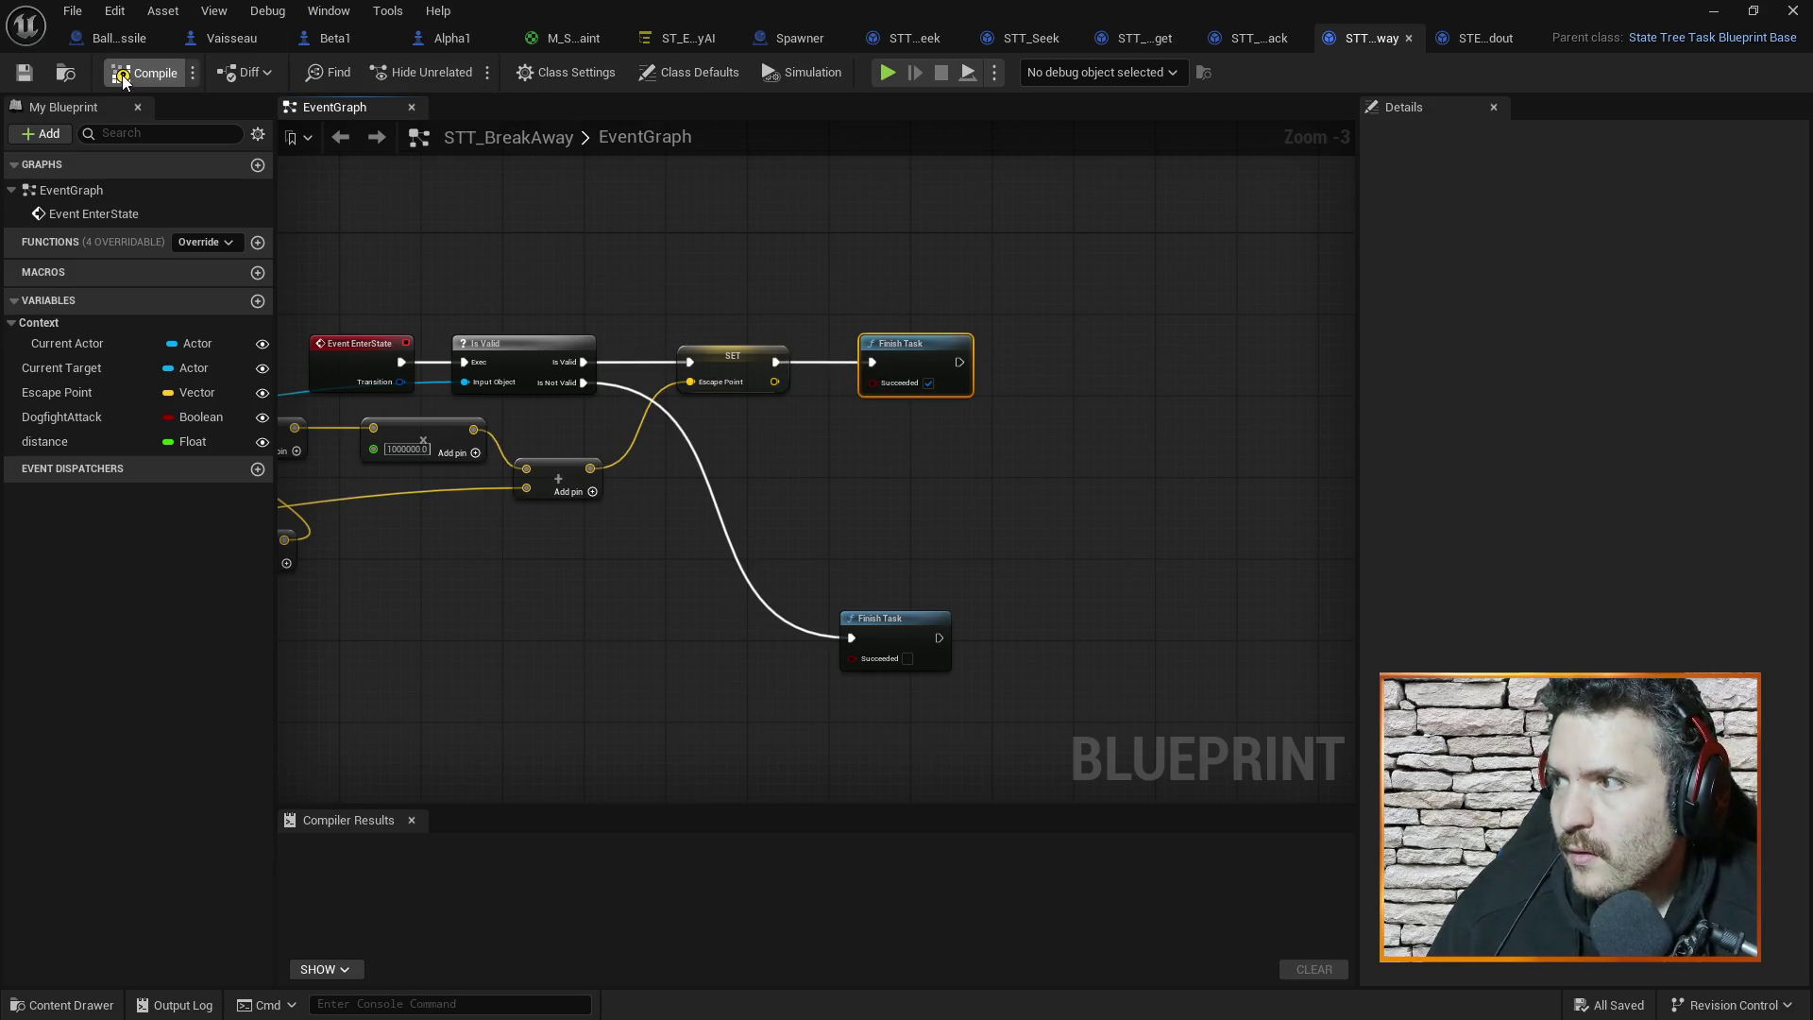
Step: Delete the DogfightAttack variable from STT_BreakAway and save the blueprint
left_click(121, 421)
right_click(121, 420)
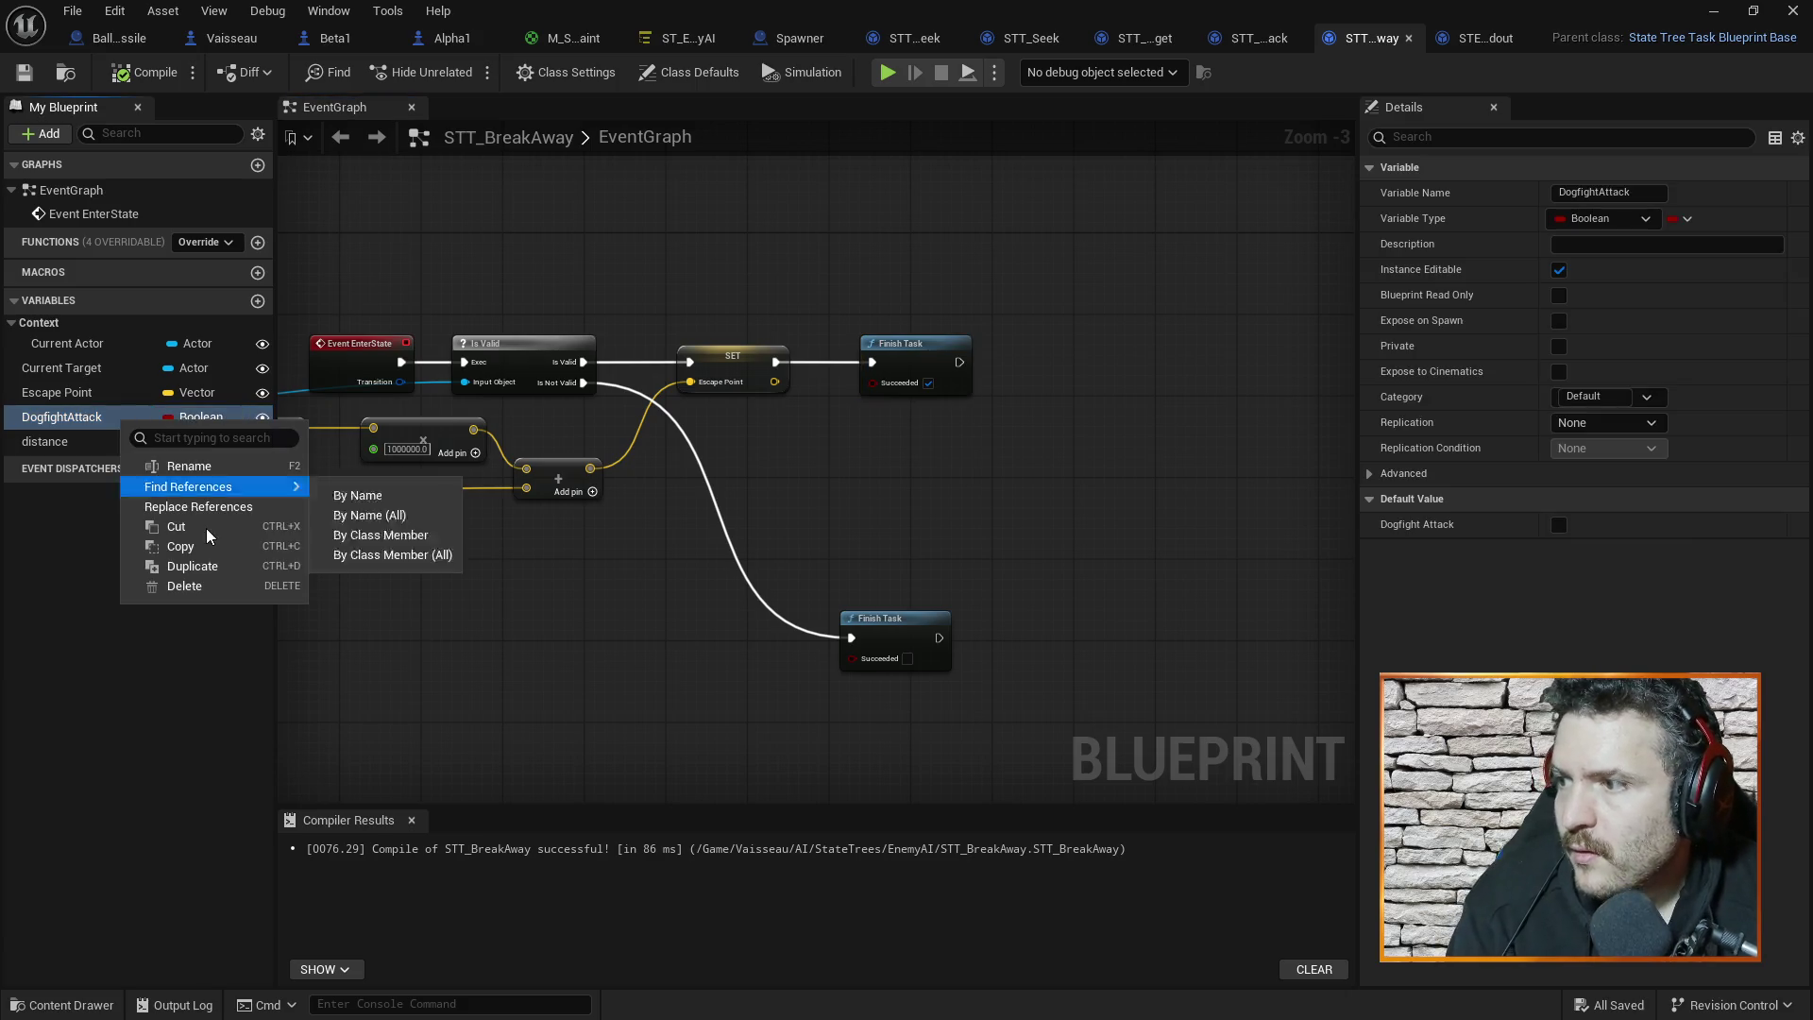
left_click(207, 587)
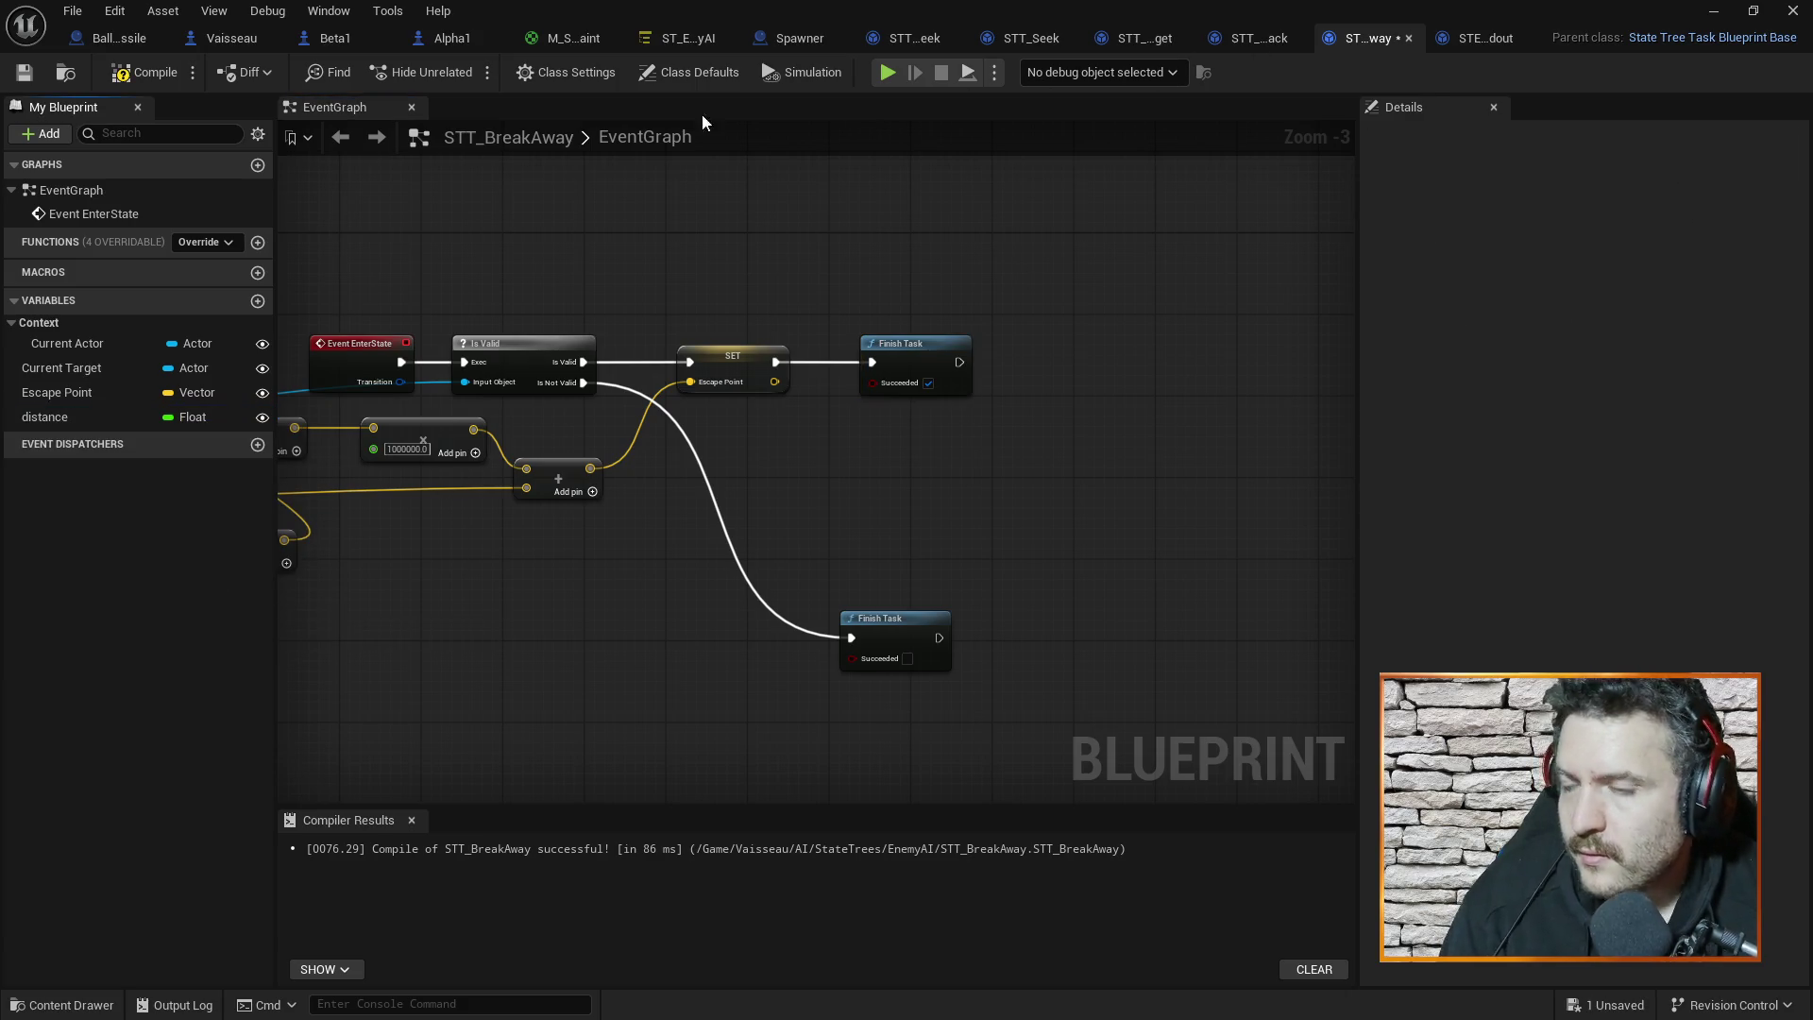
key("ctrl+s")
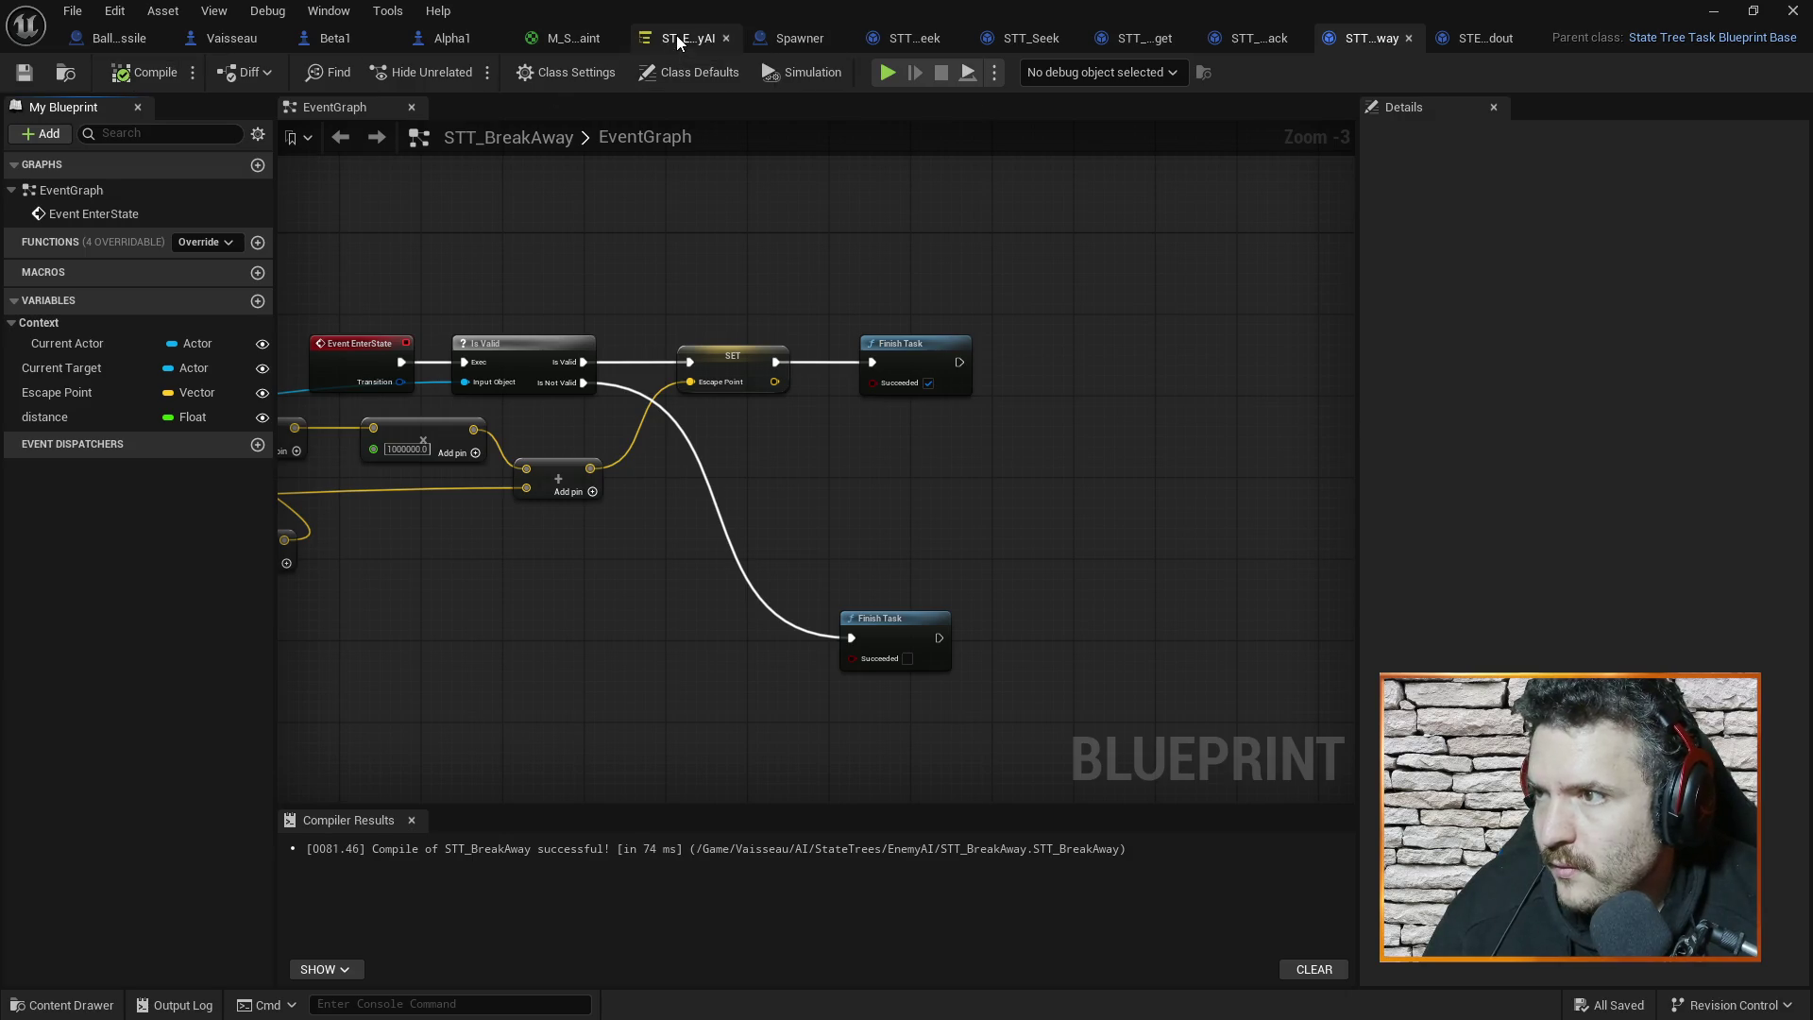
left_click(676, 36)
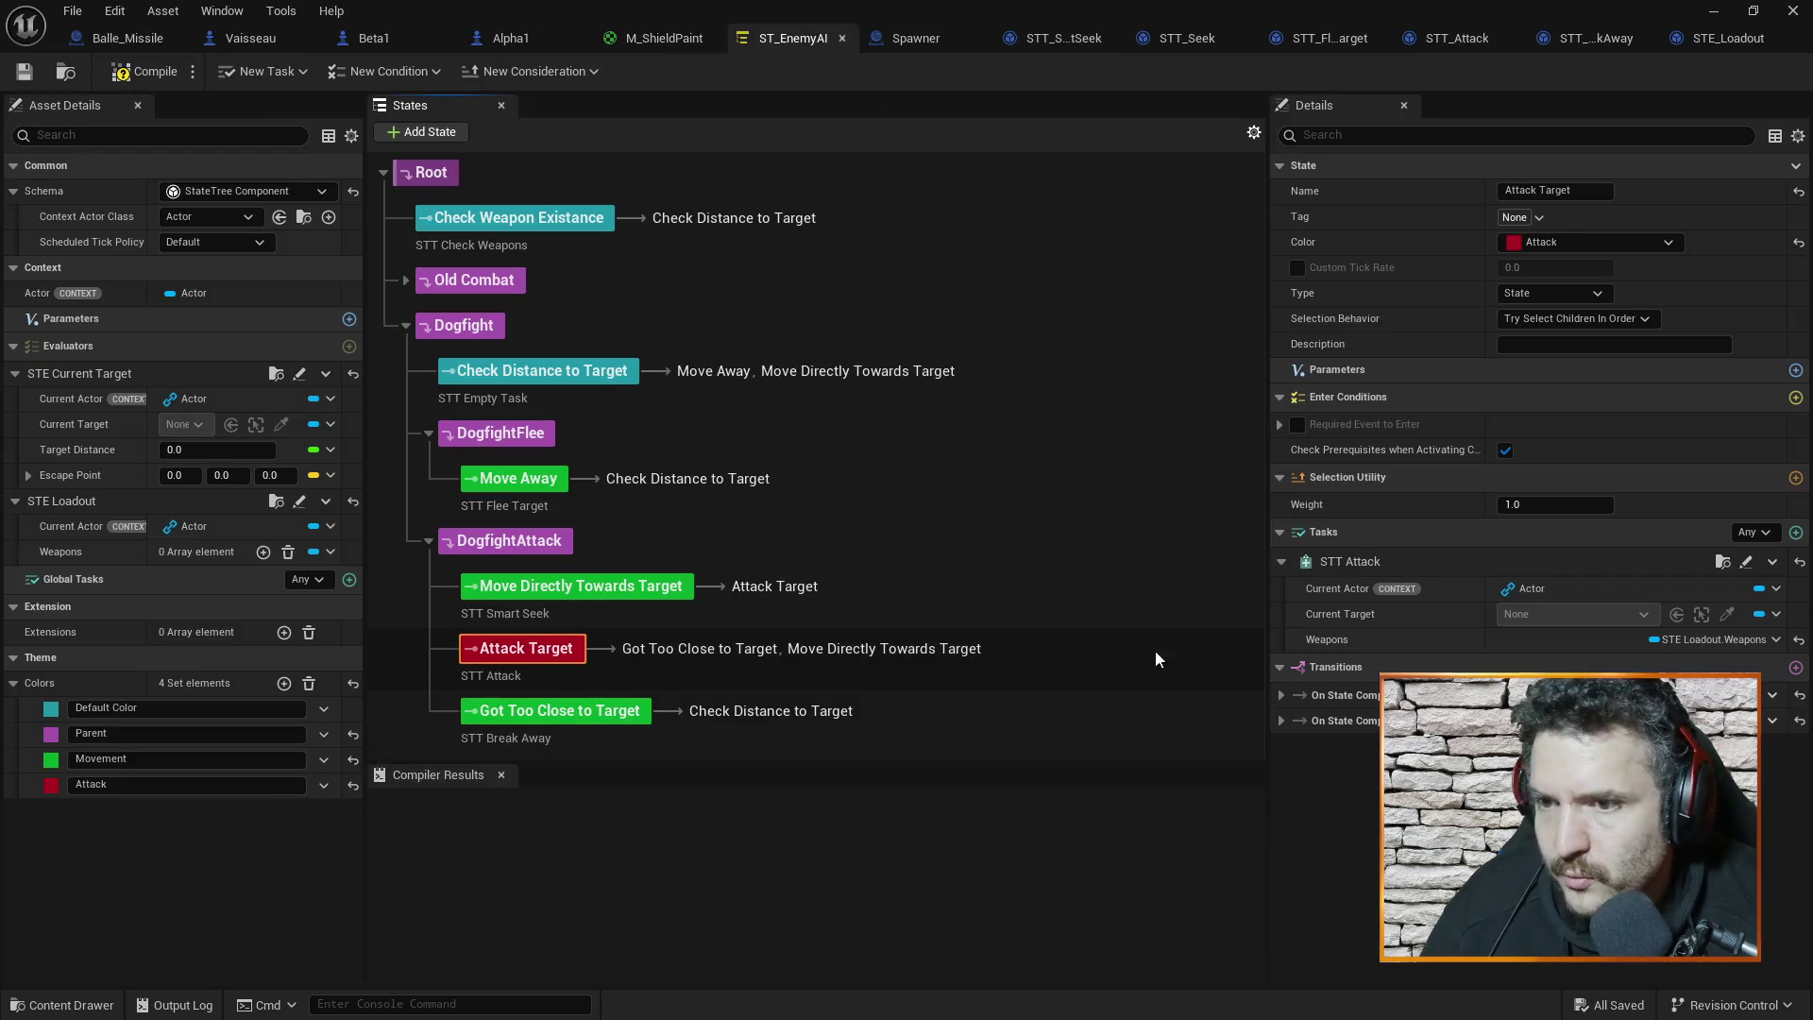
Step: Compare the Dogfight states, delete Check Distance to Target, and expand Check Weapon Existance's completion transition
left_click(1020, 593)
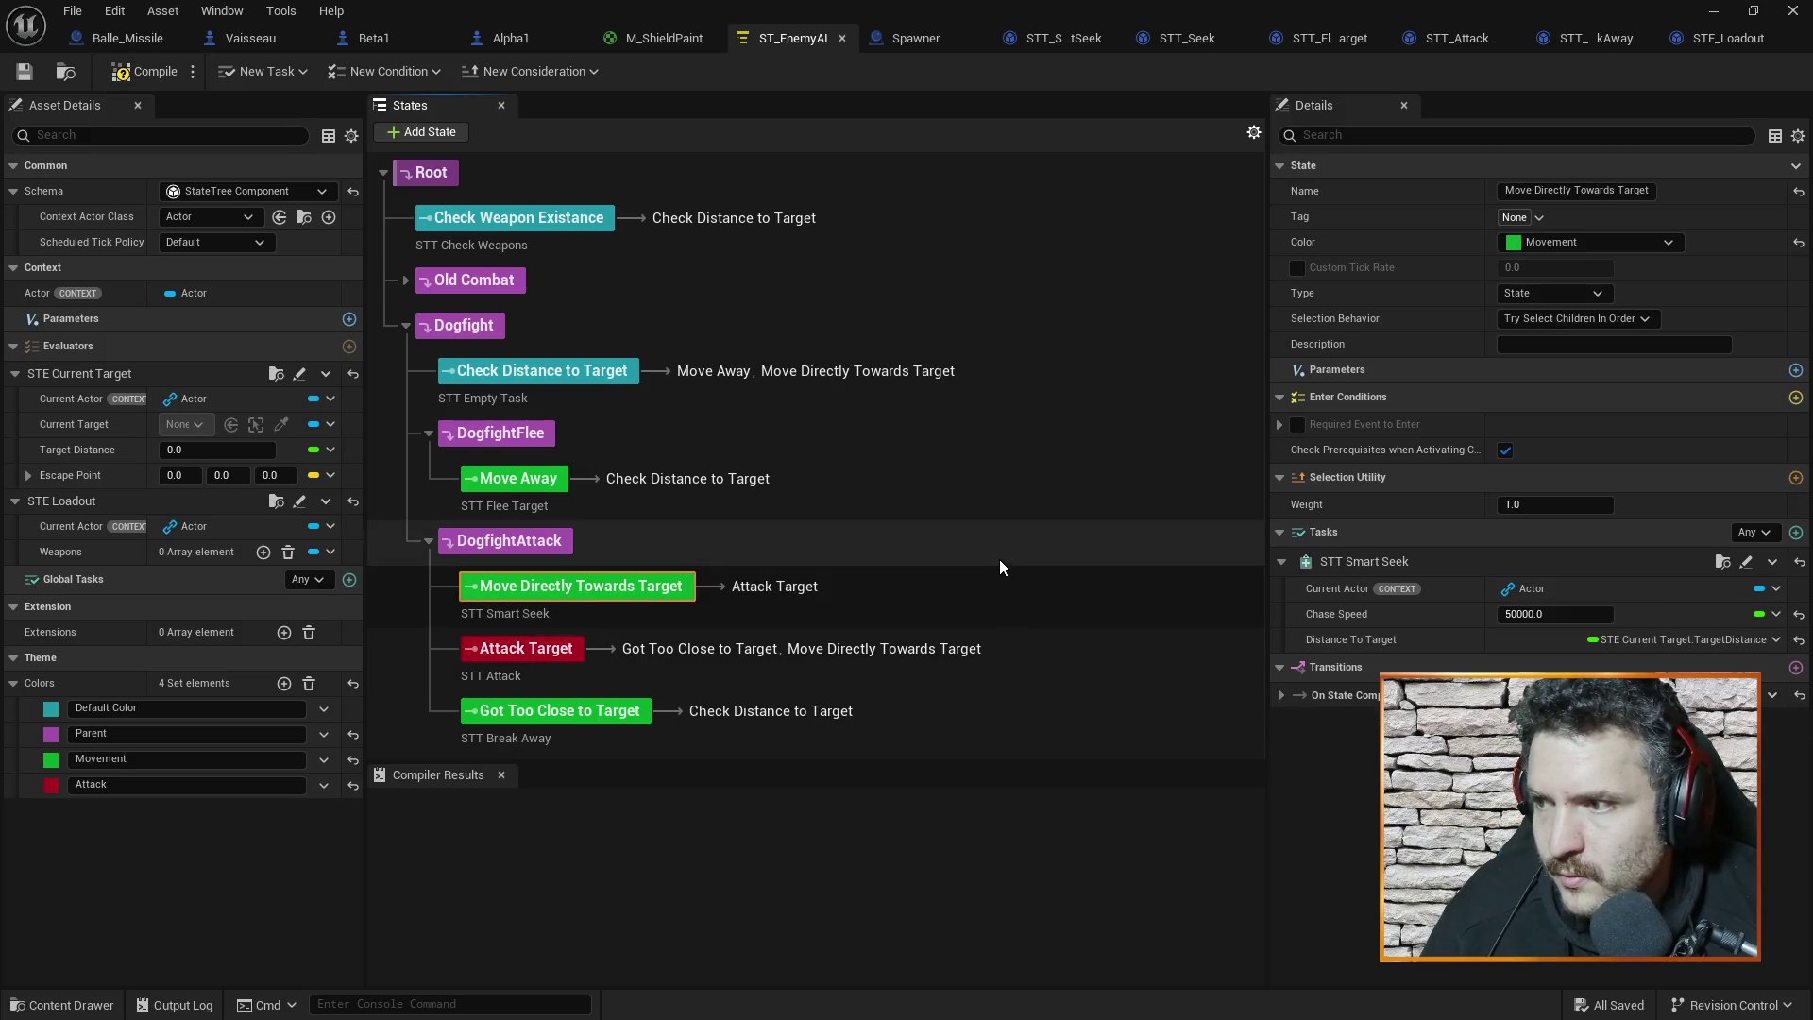
left_click(1029, 500)
left_click(1057, 381)
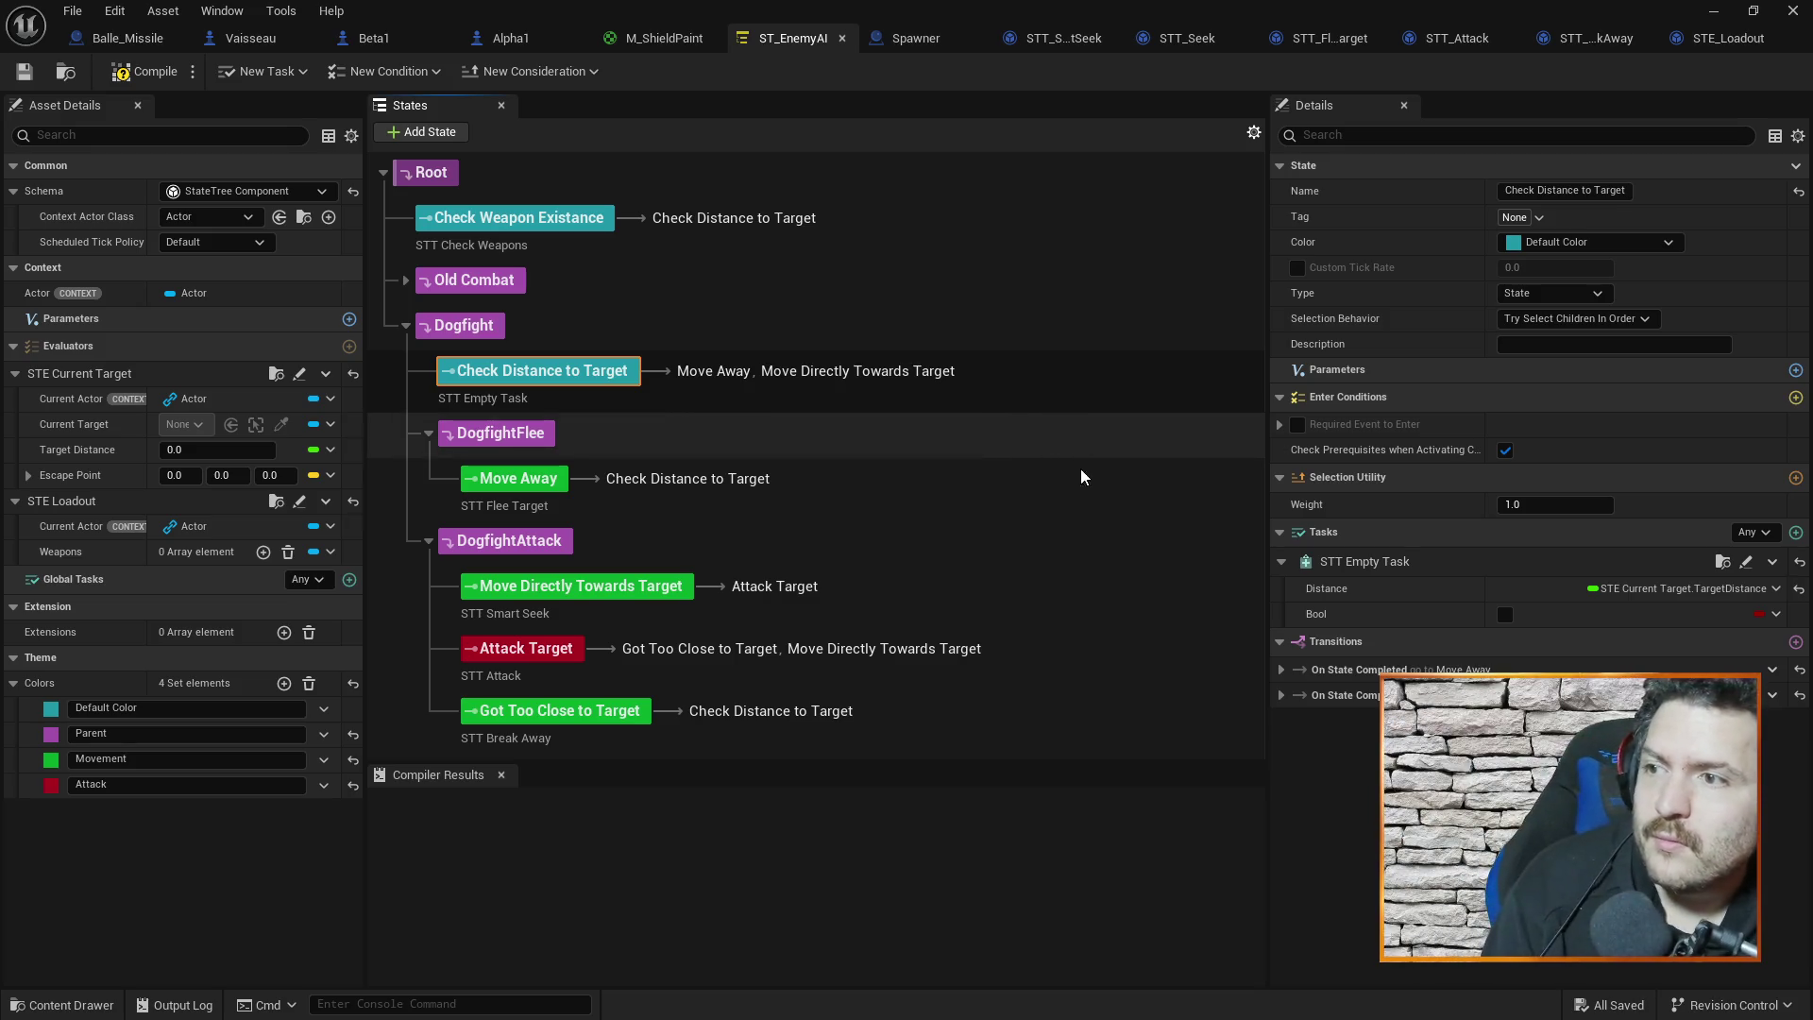
left_click(1075, 495)
left_click(1094, 374)
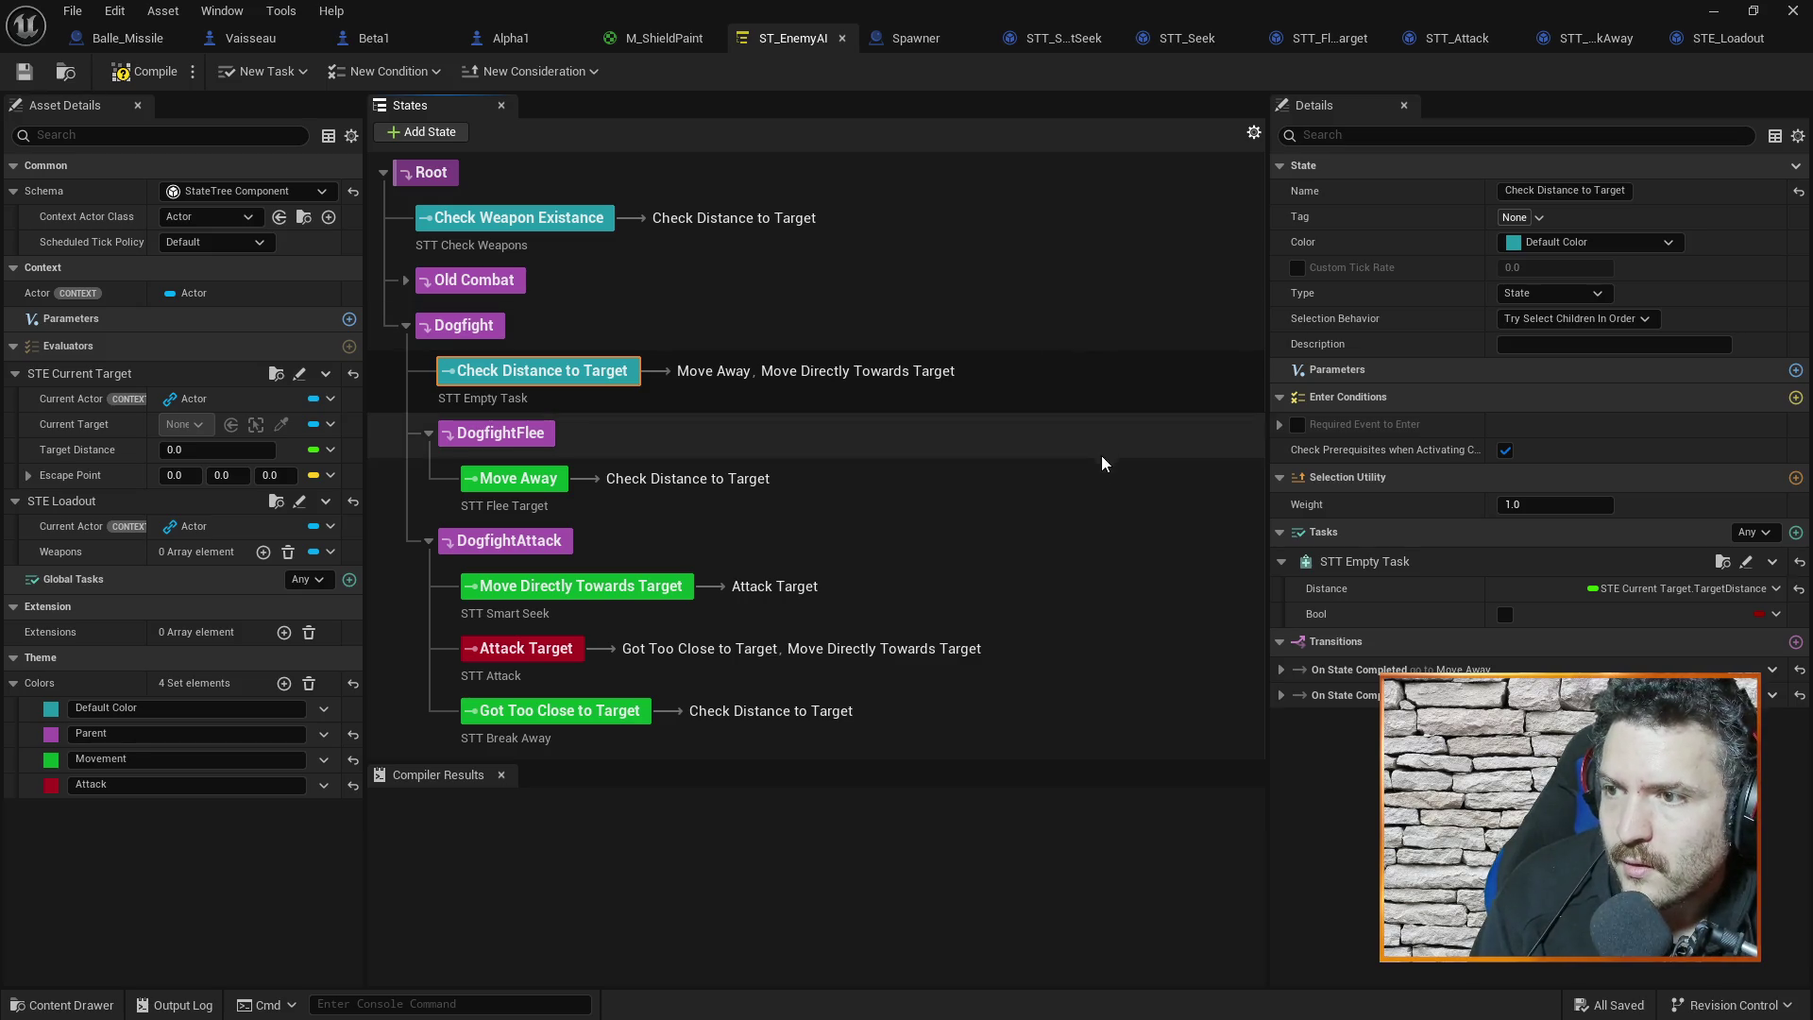
left_click(1098, 497)
left_click(1068, 374)
key("Delete")
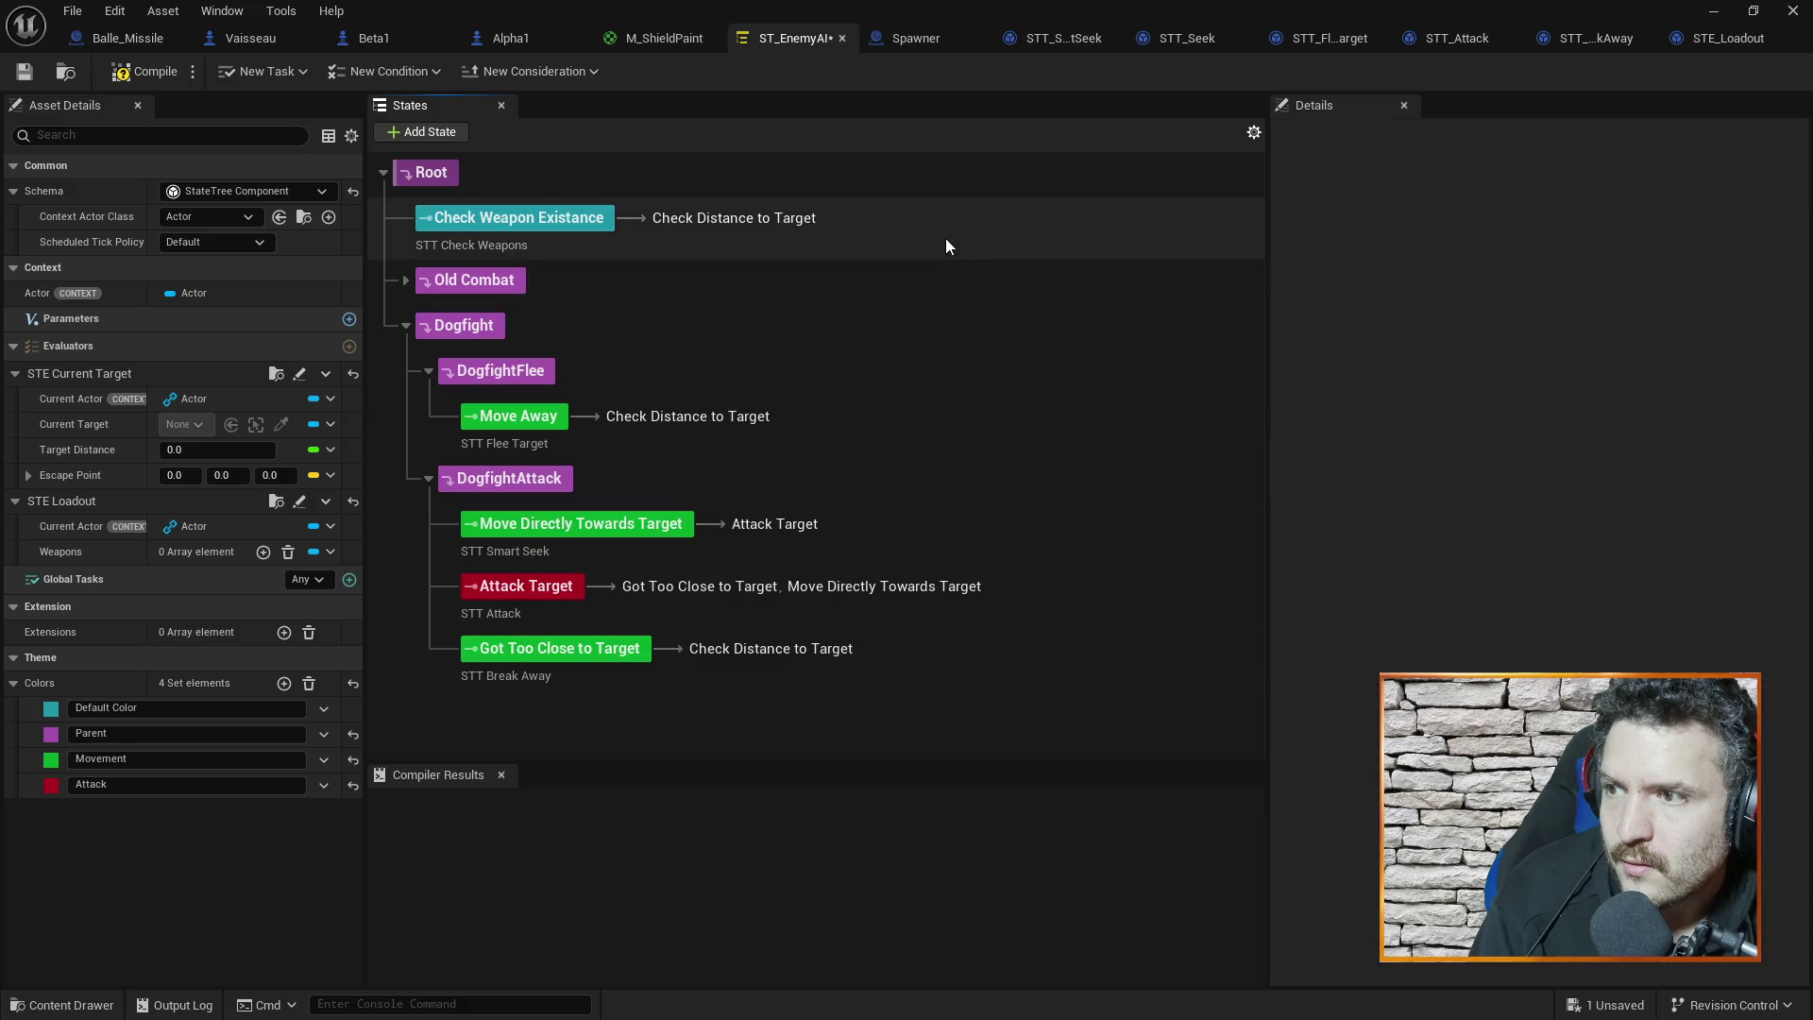
left_click(945, 236)
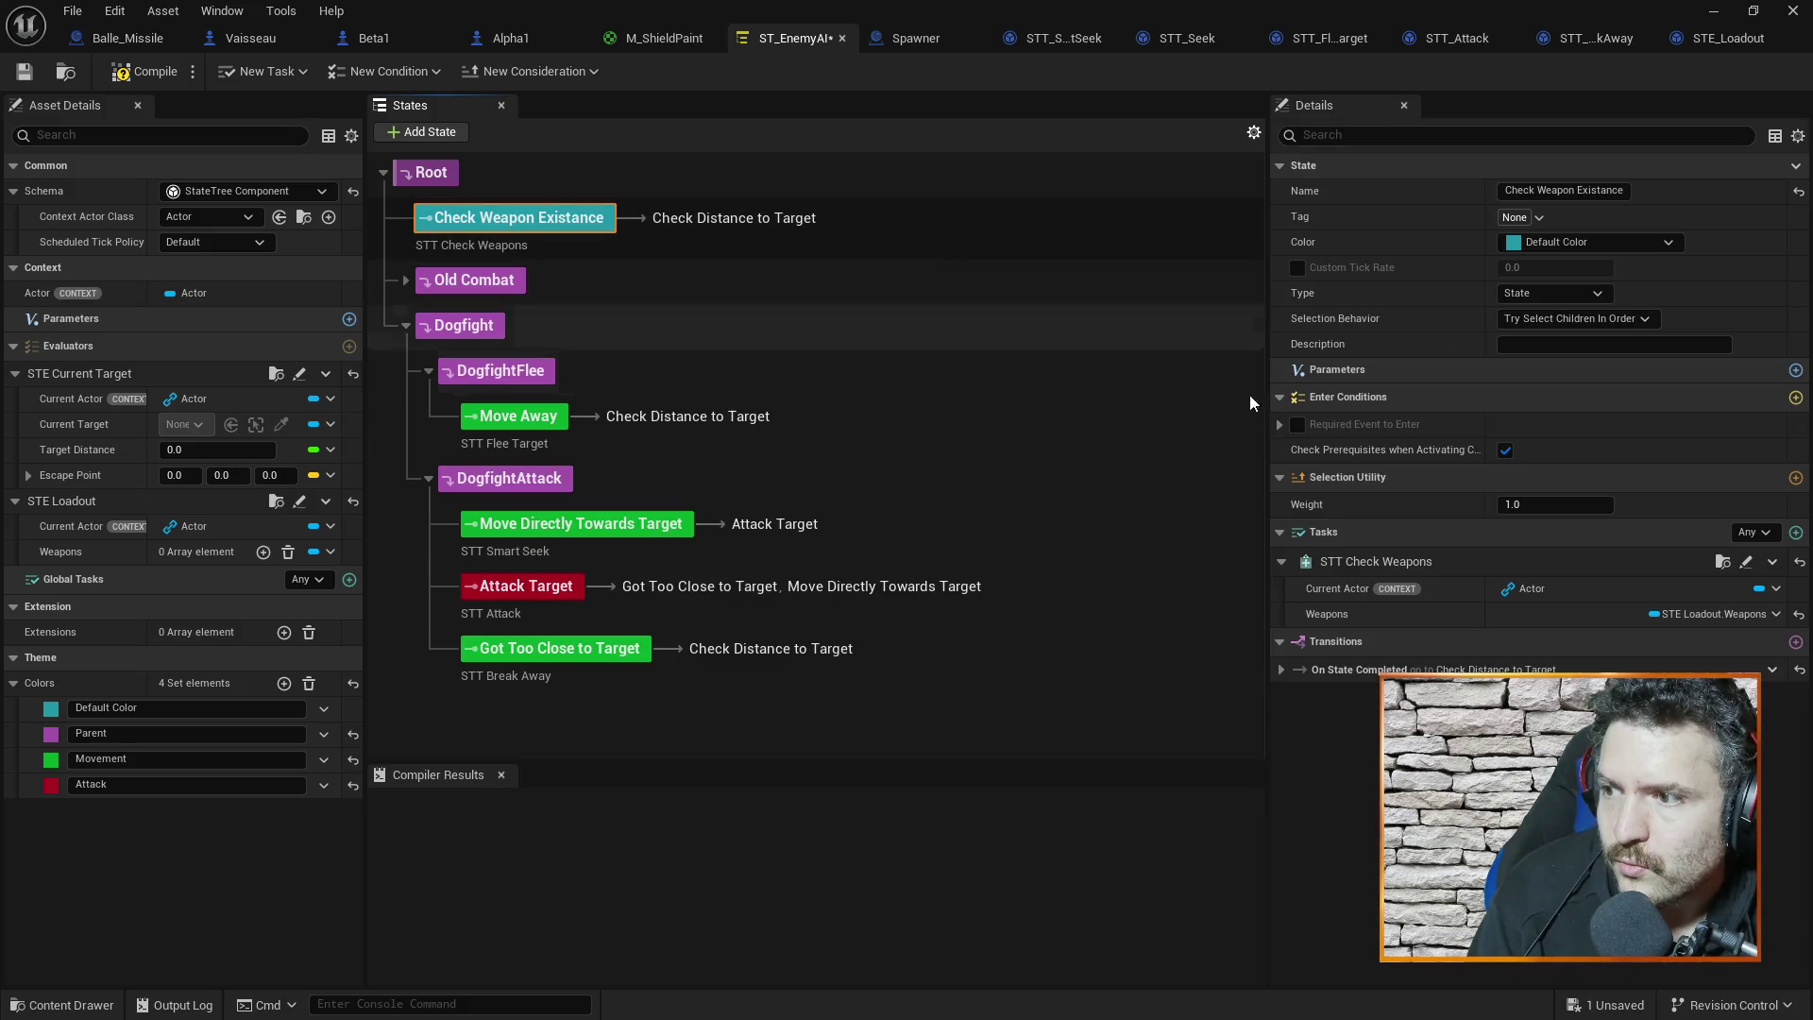
left_click(1282, 670)
Step: Send Check Weapon Existance's completion transition to Move Directly Towards Target and review Attack Target's transitions
left_click(1530, 720)
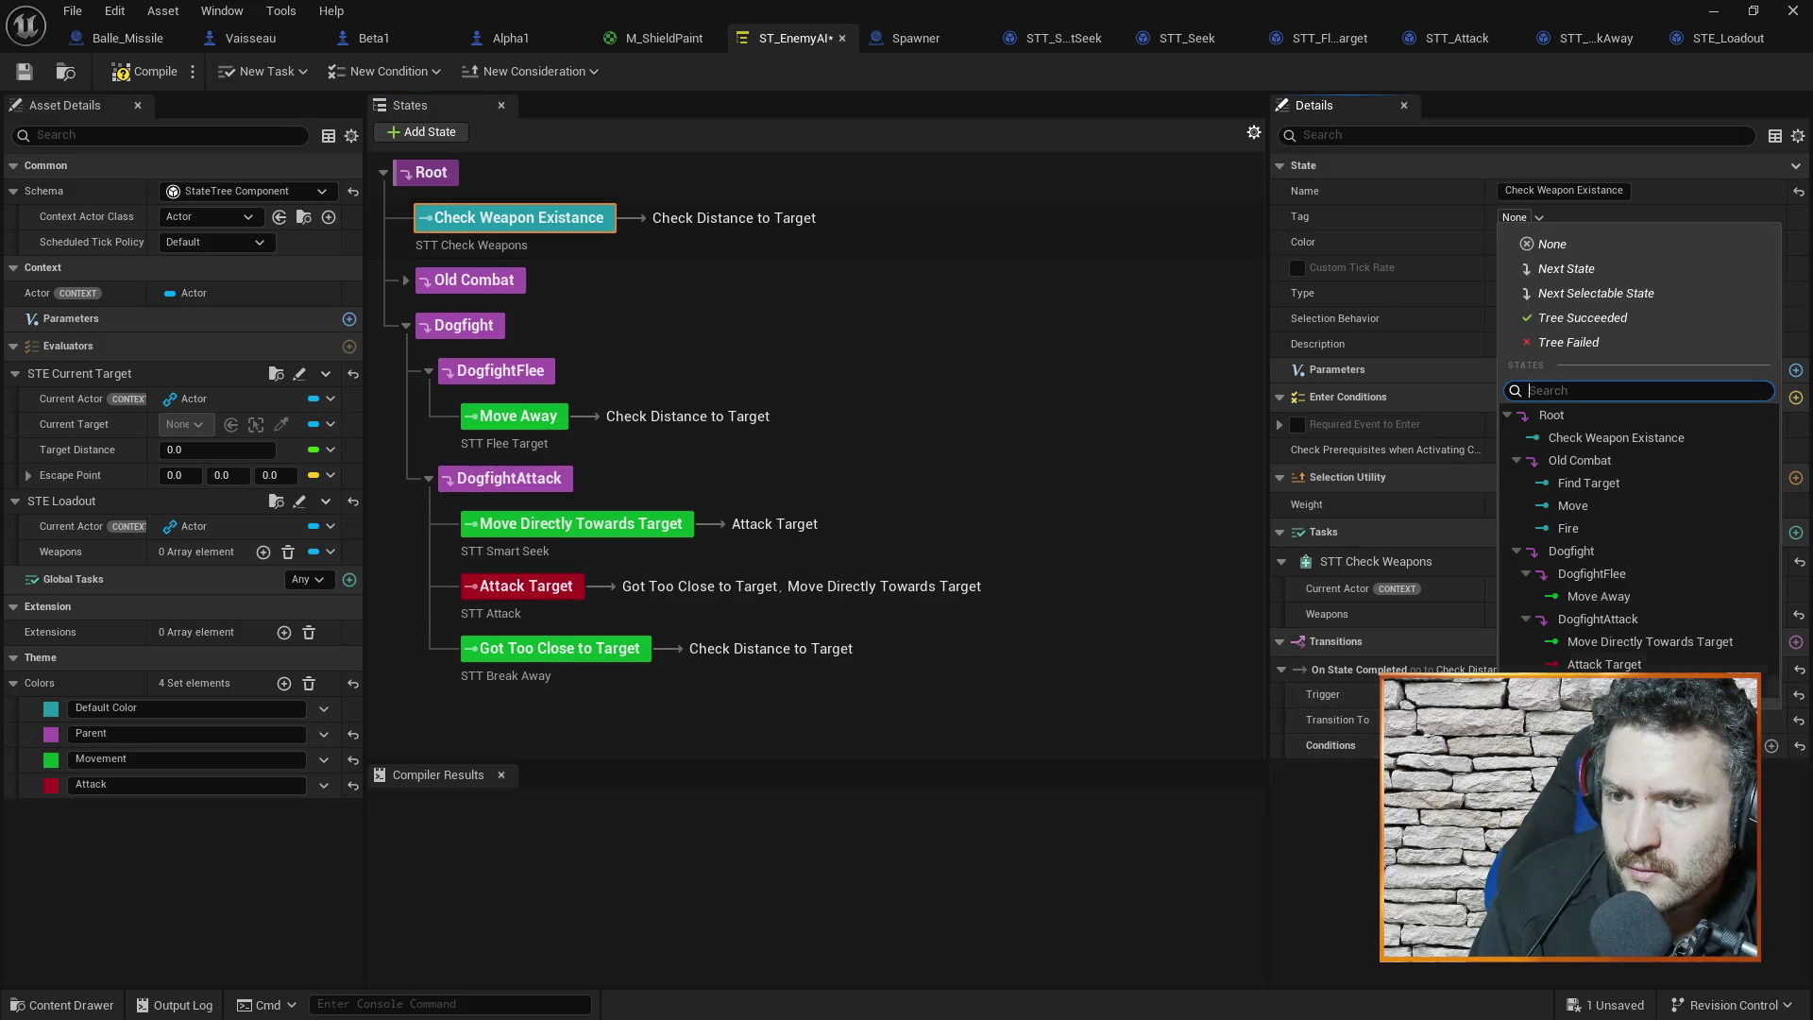
left_click(1612, 646)
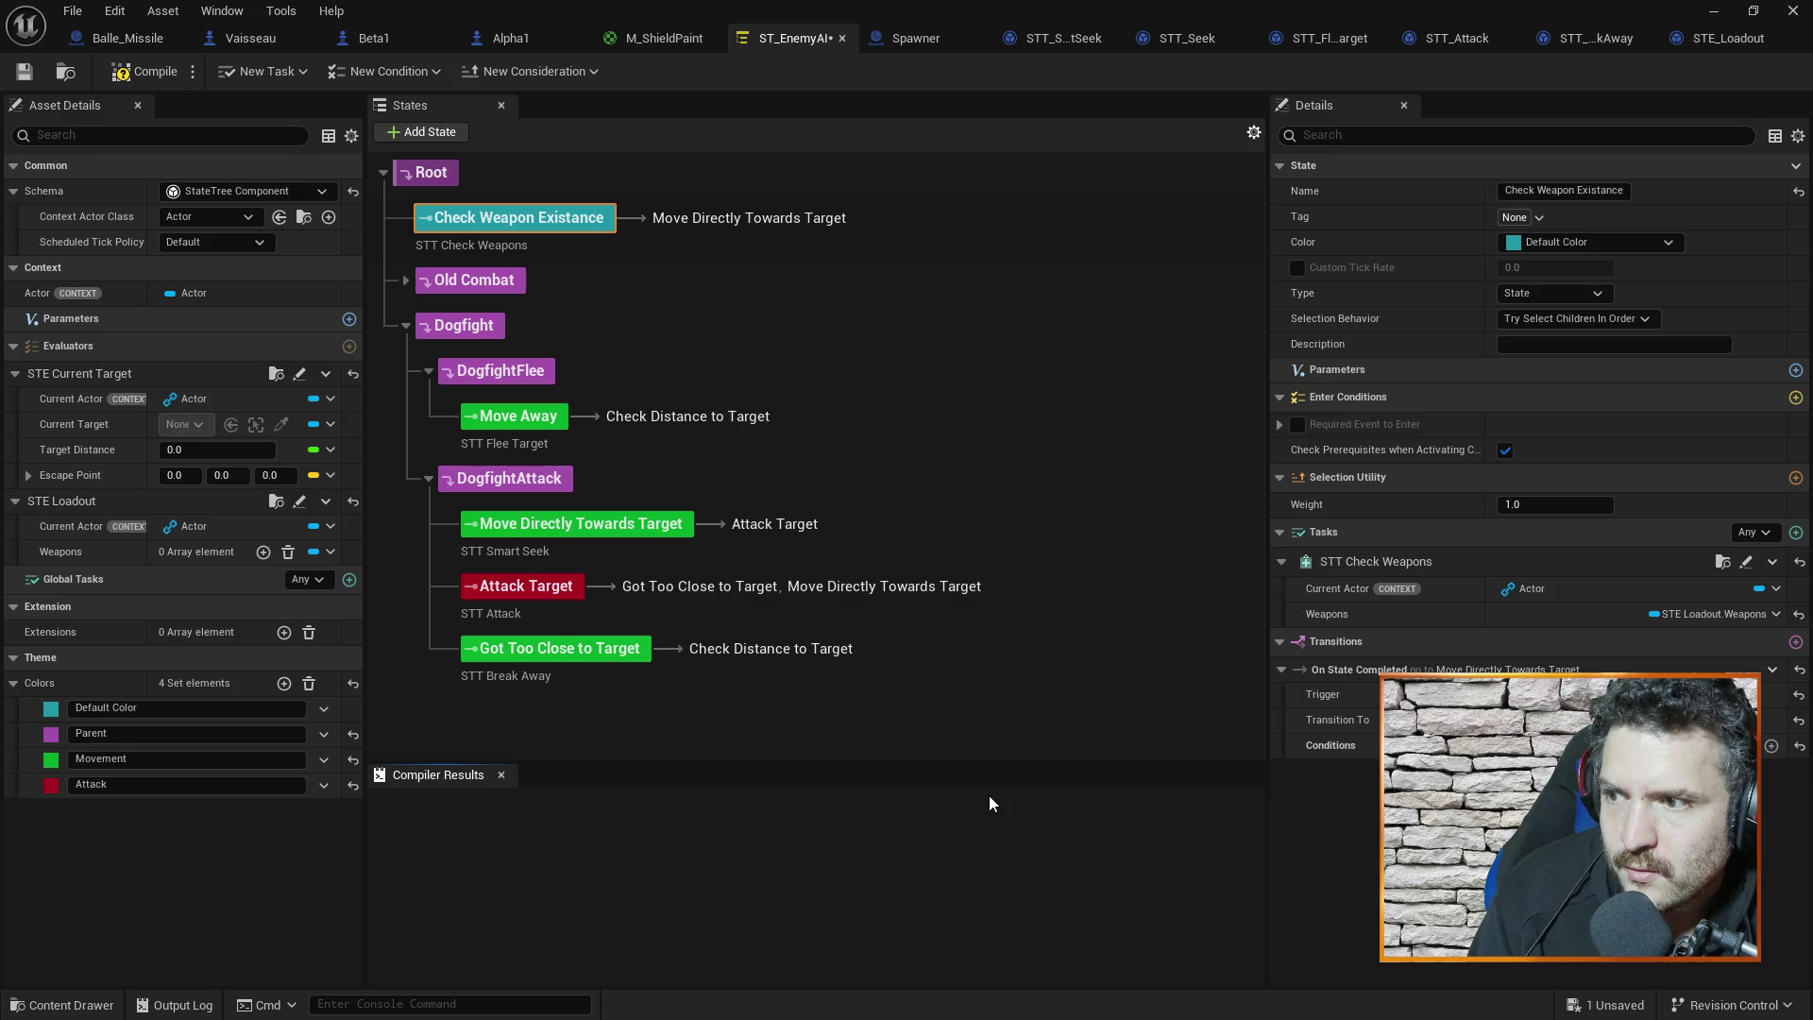
left_click(928, 542)
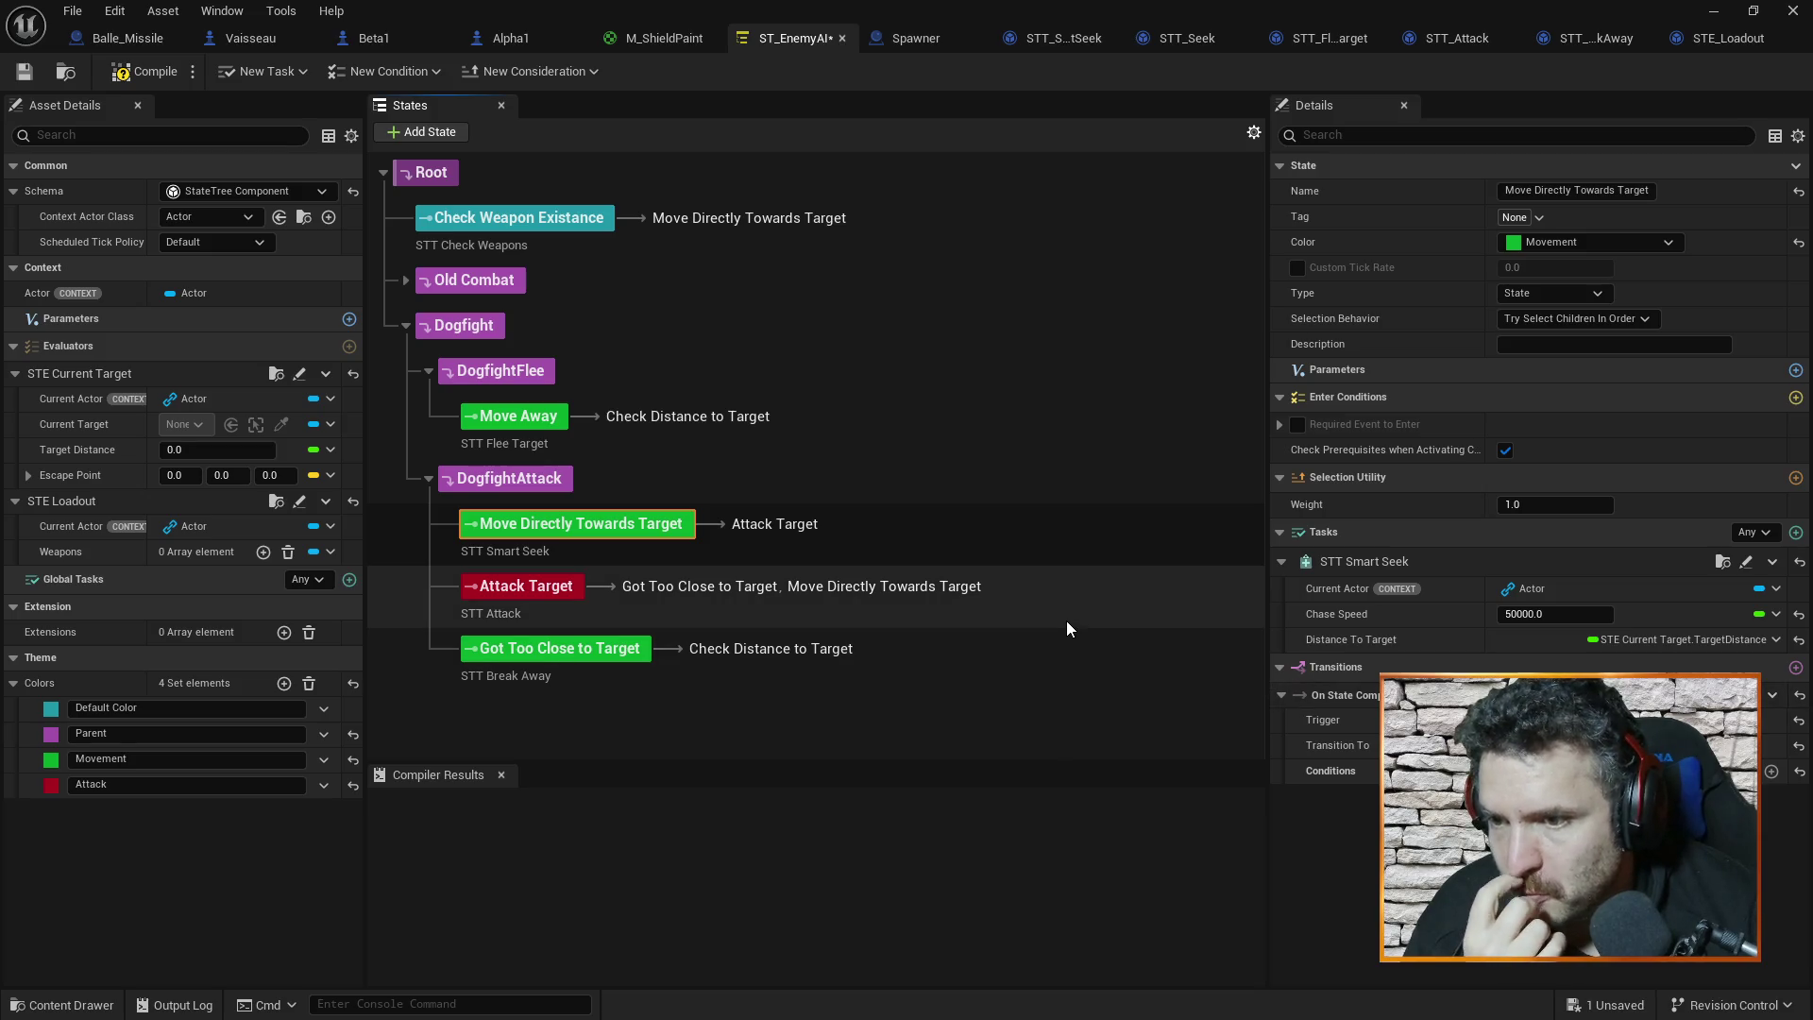
left_click(1078, 595)
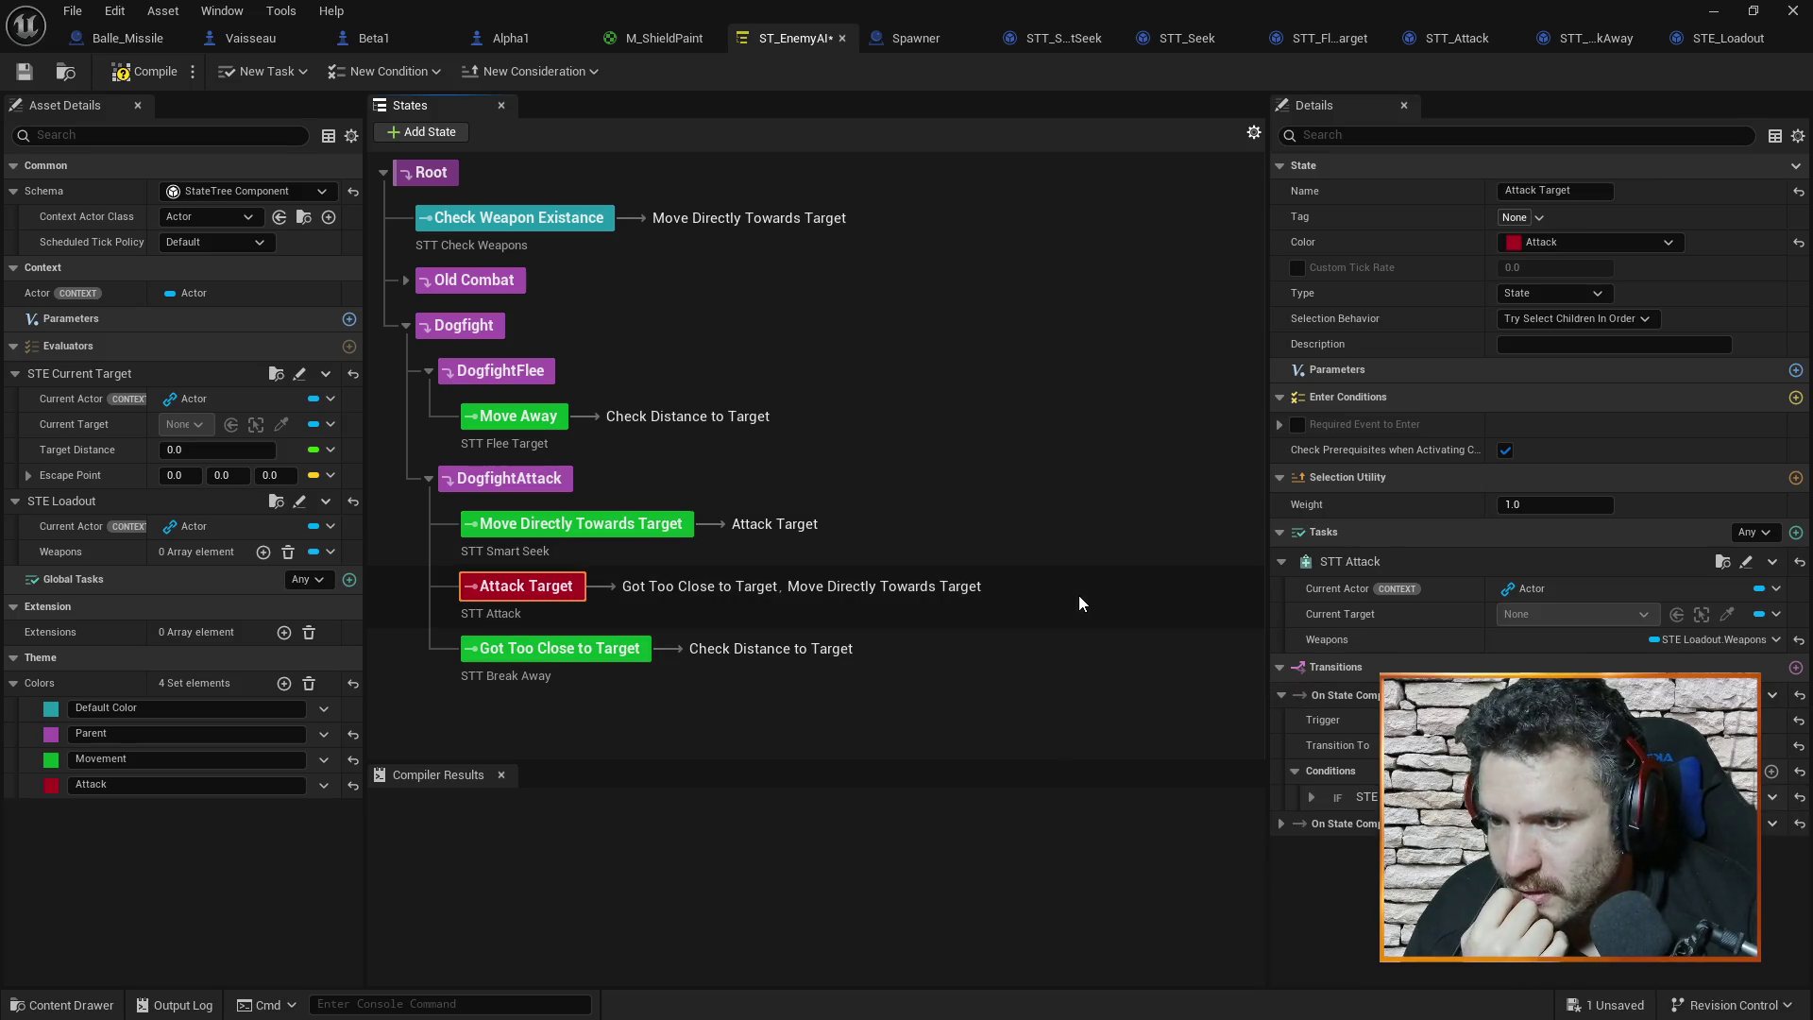
left_click(1311, 798)
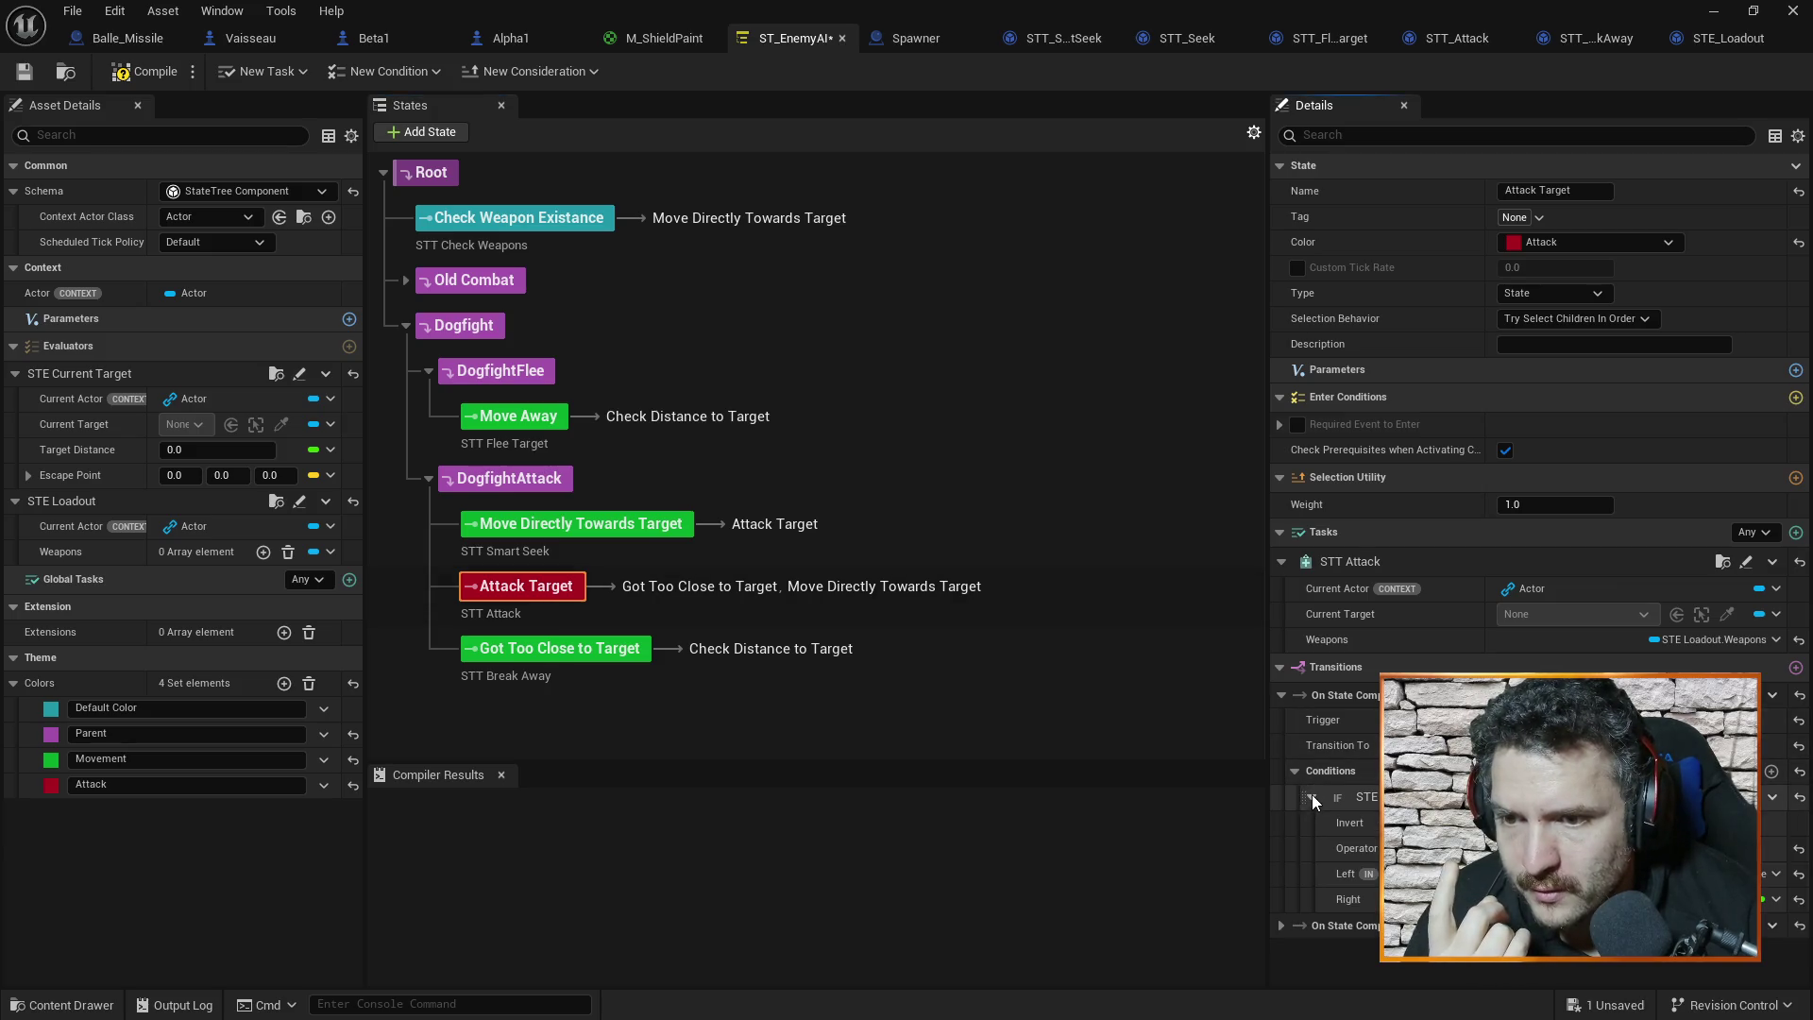
left_click(1312, 798)
left_click(1281, 823)
left_click(1295, 901)
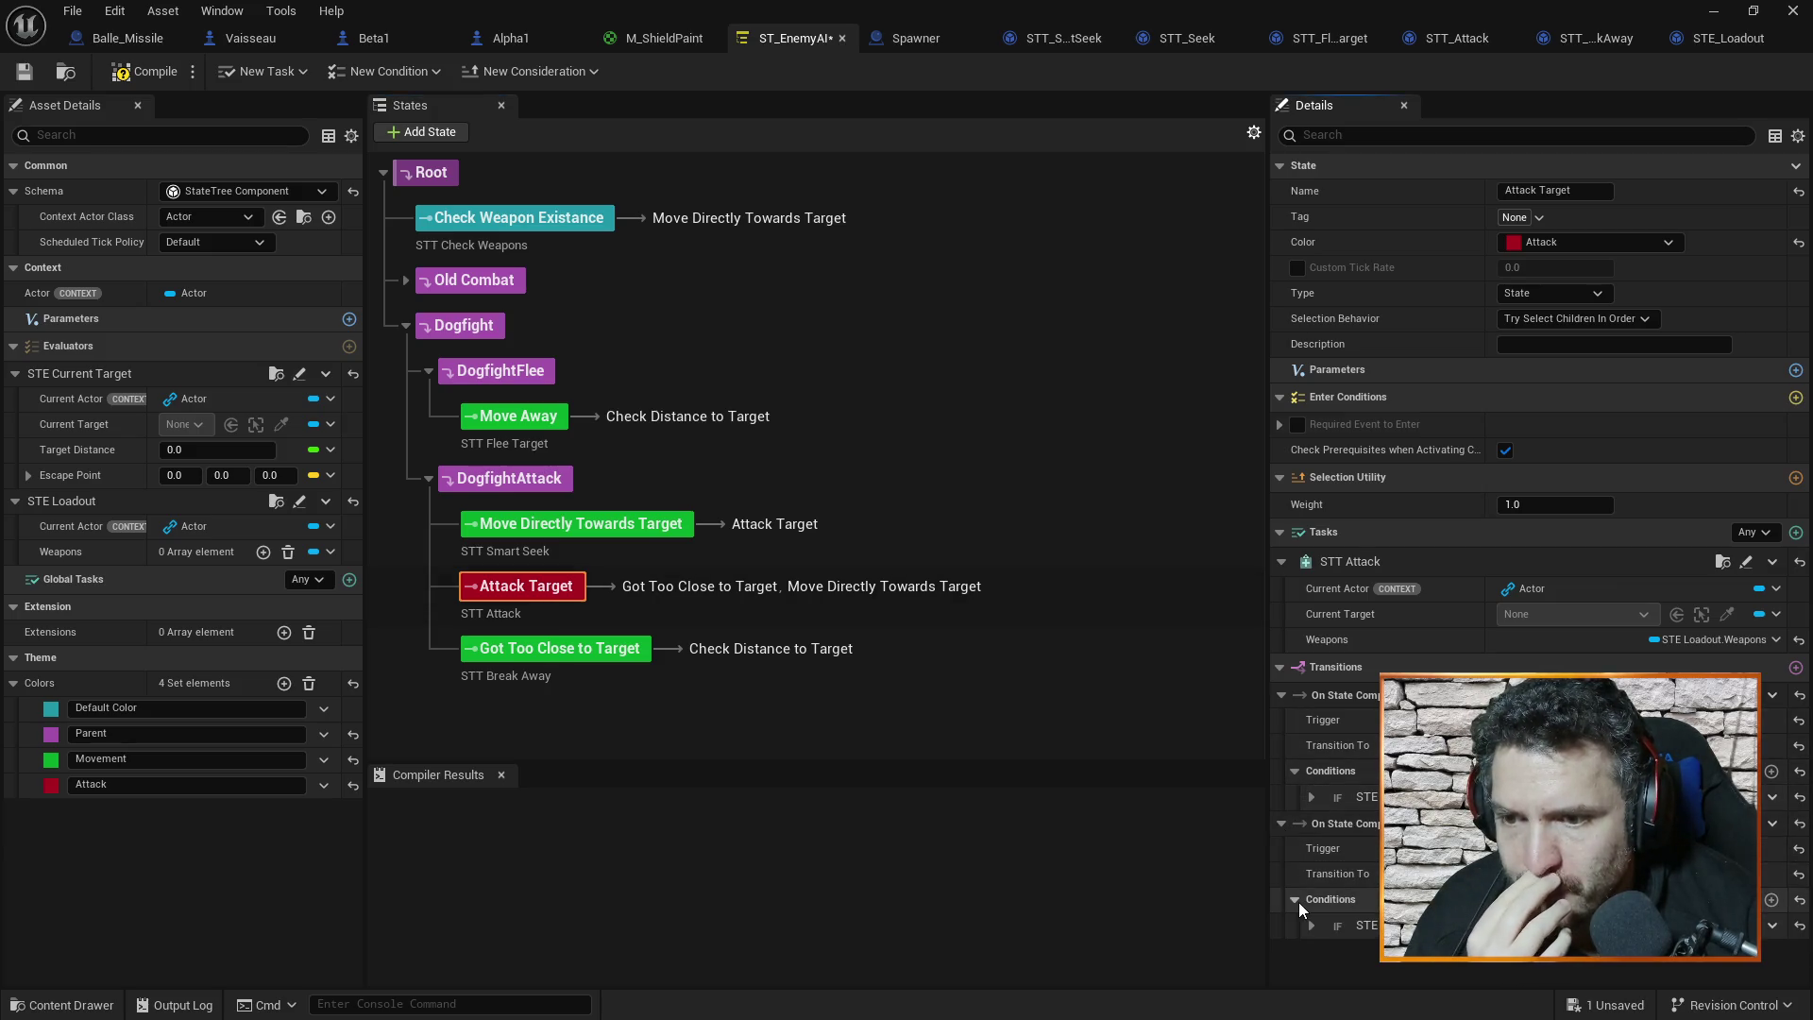
left_click(1282, 824)
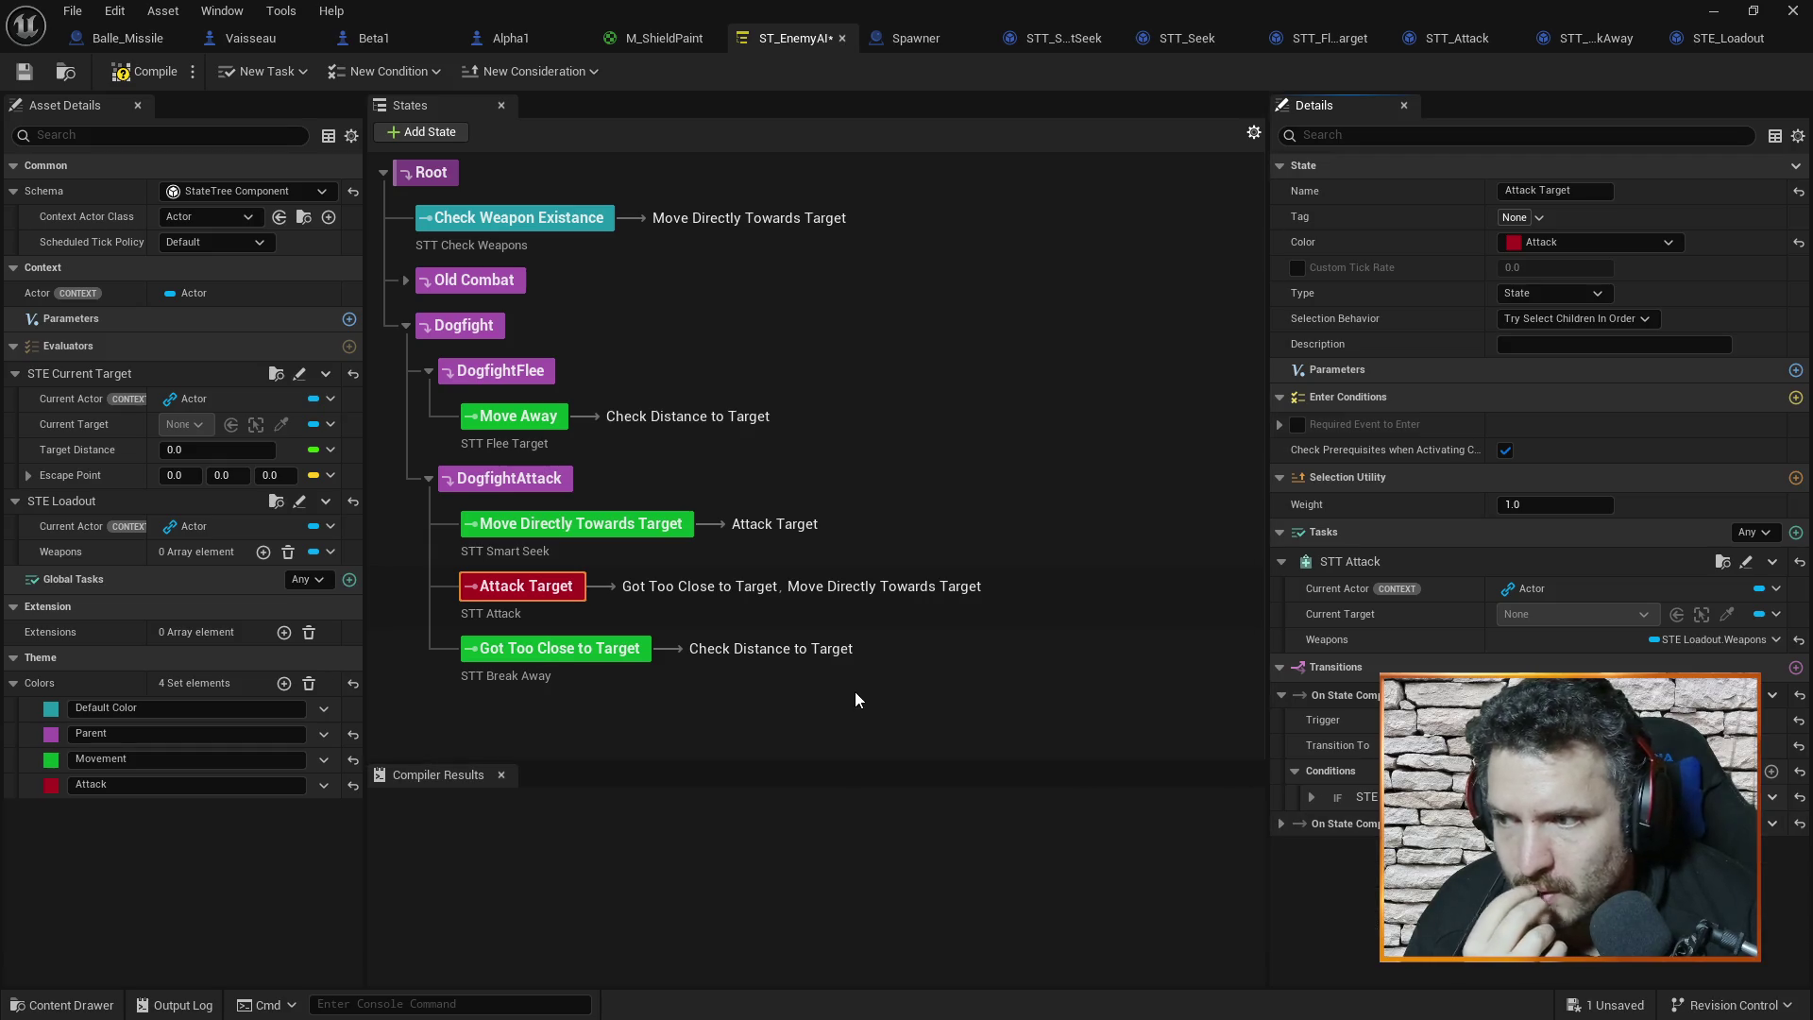
Step: Point Got Too Close to Target to Move Away, and Move Away to Move Directly Towards Target
left_click(975, 680)
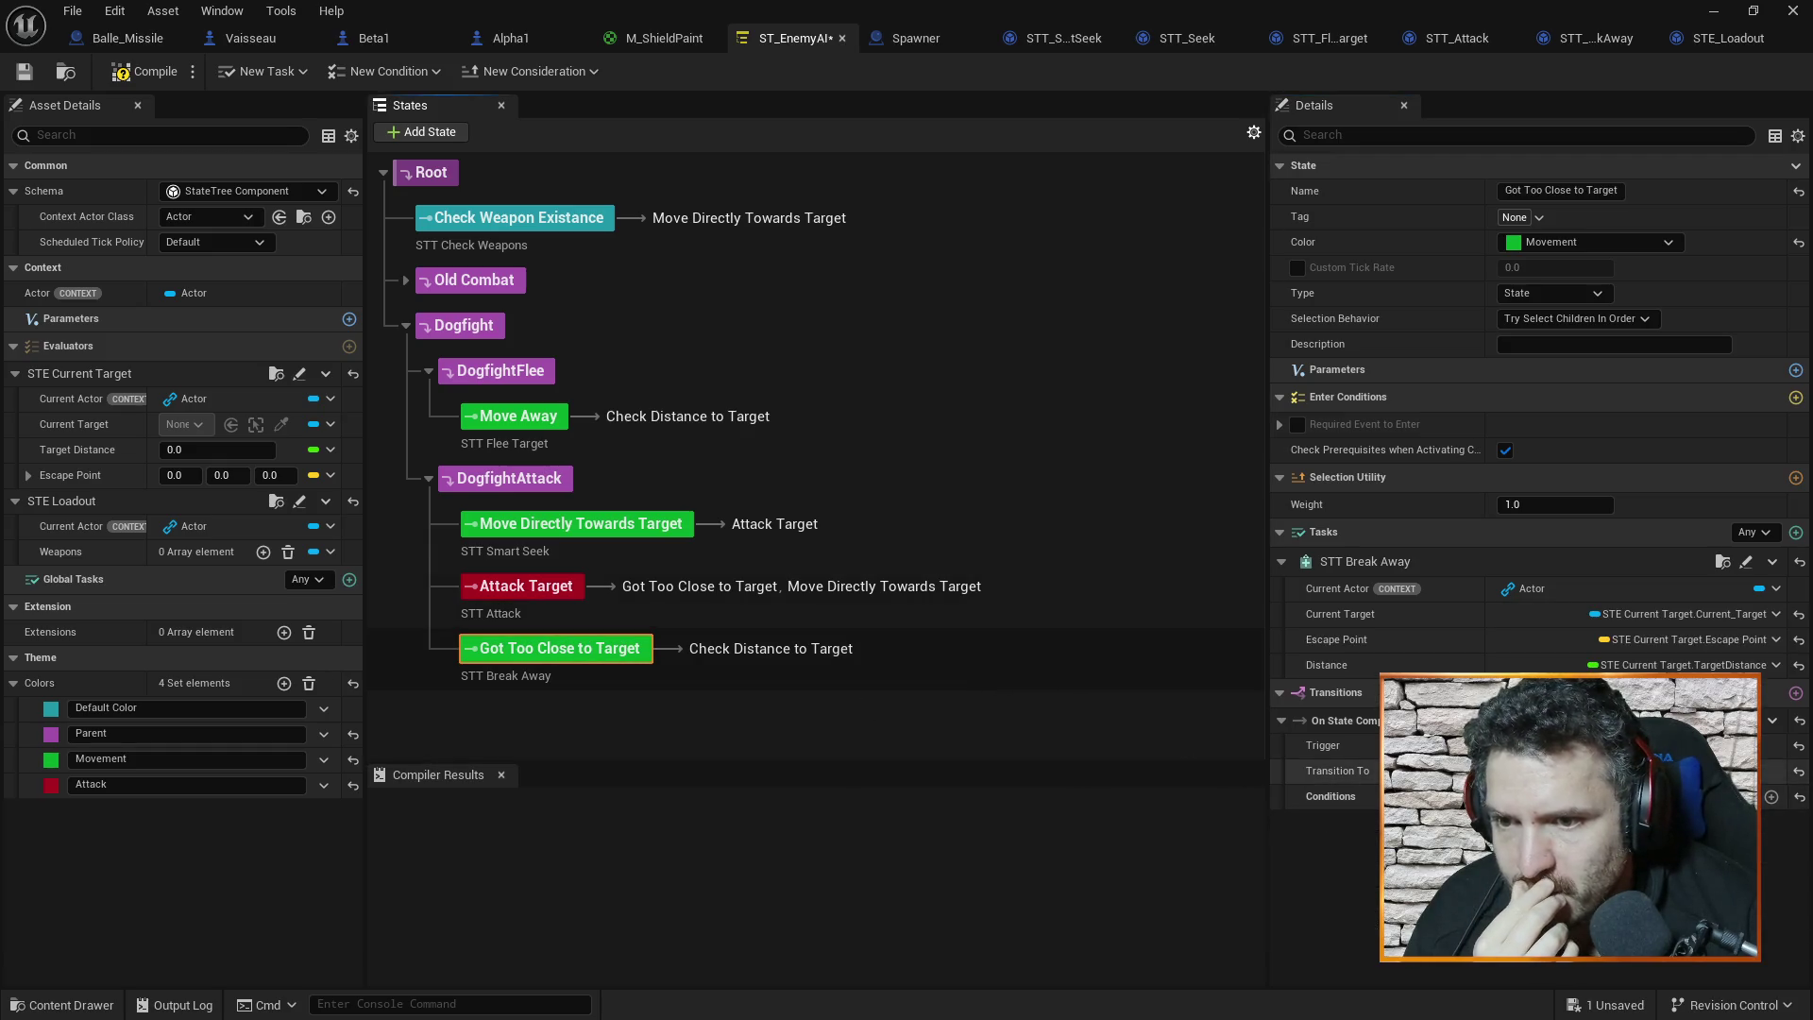
left_click(1596, 771)
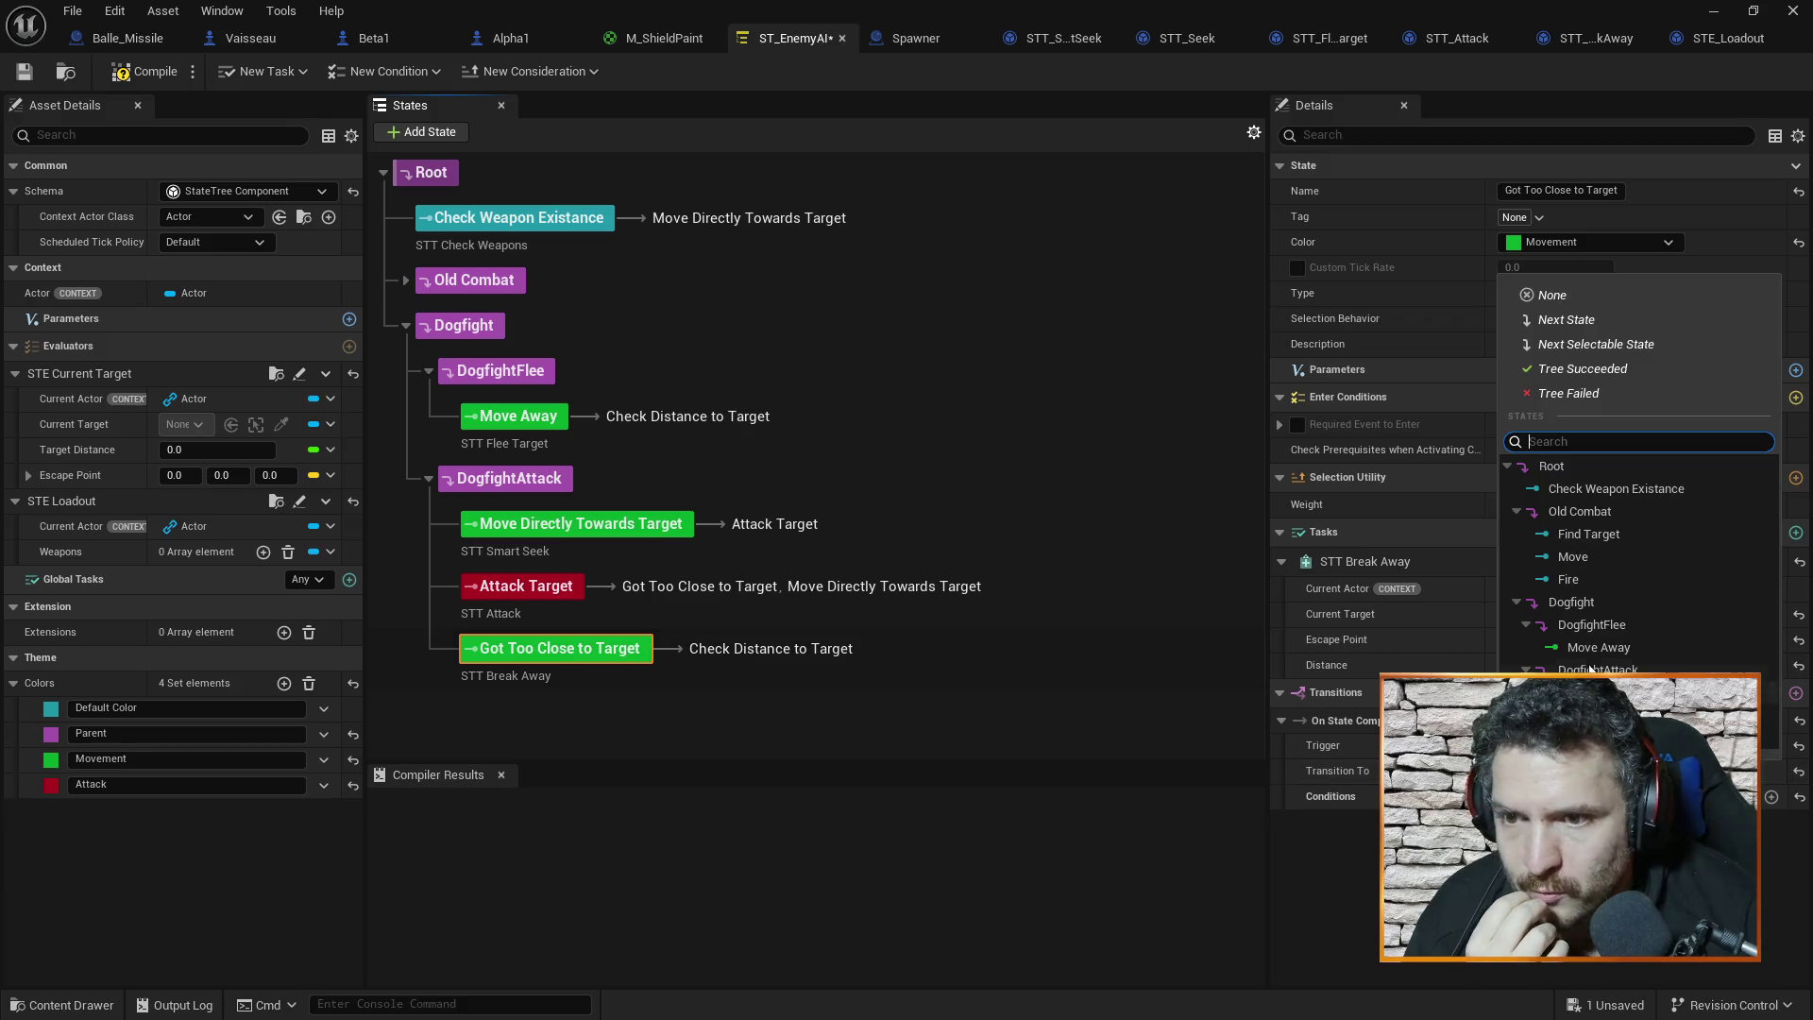
left_click(1596, 650)
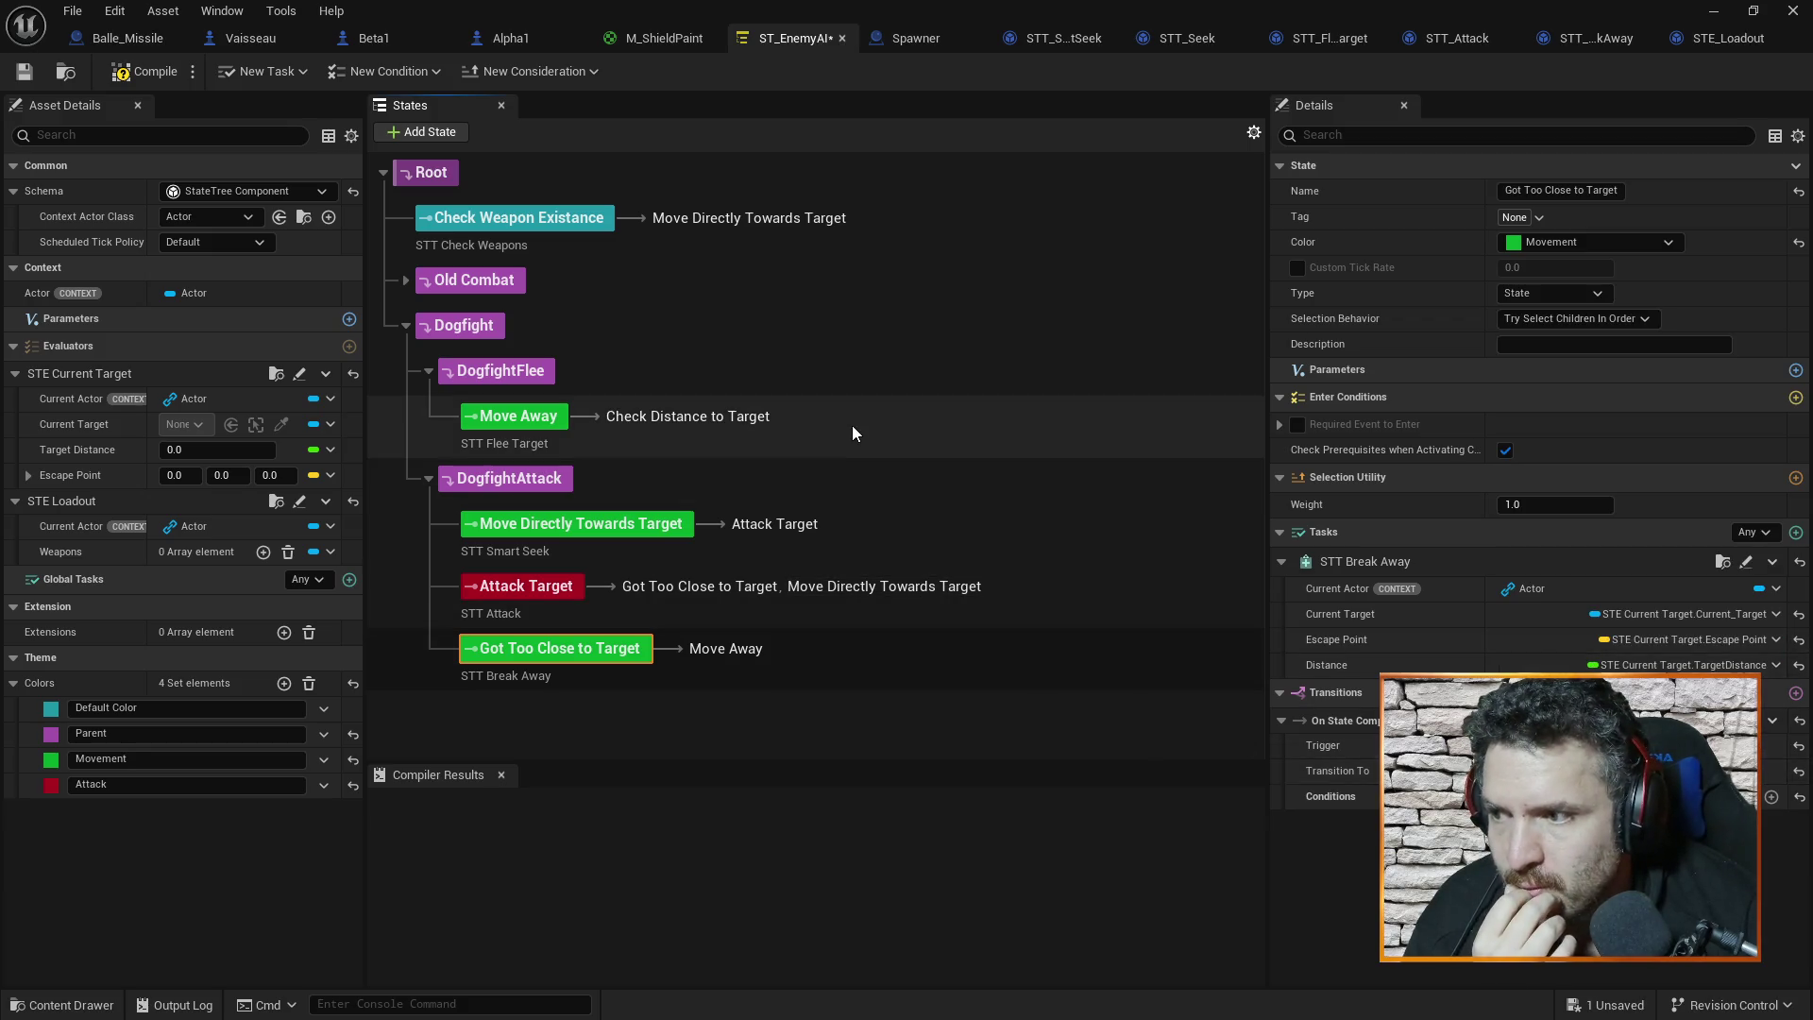
left_click(882, 446)
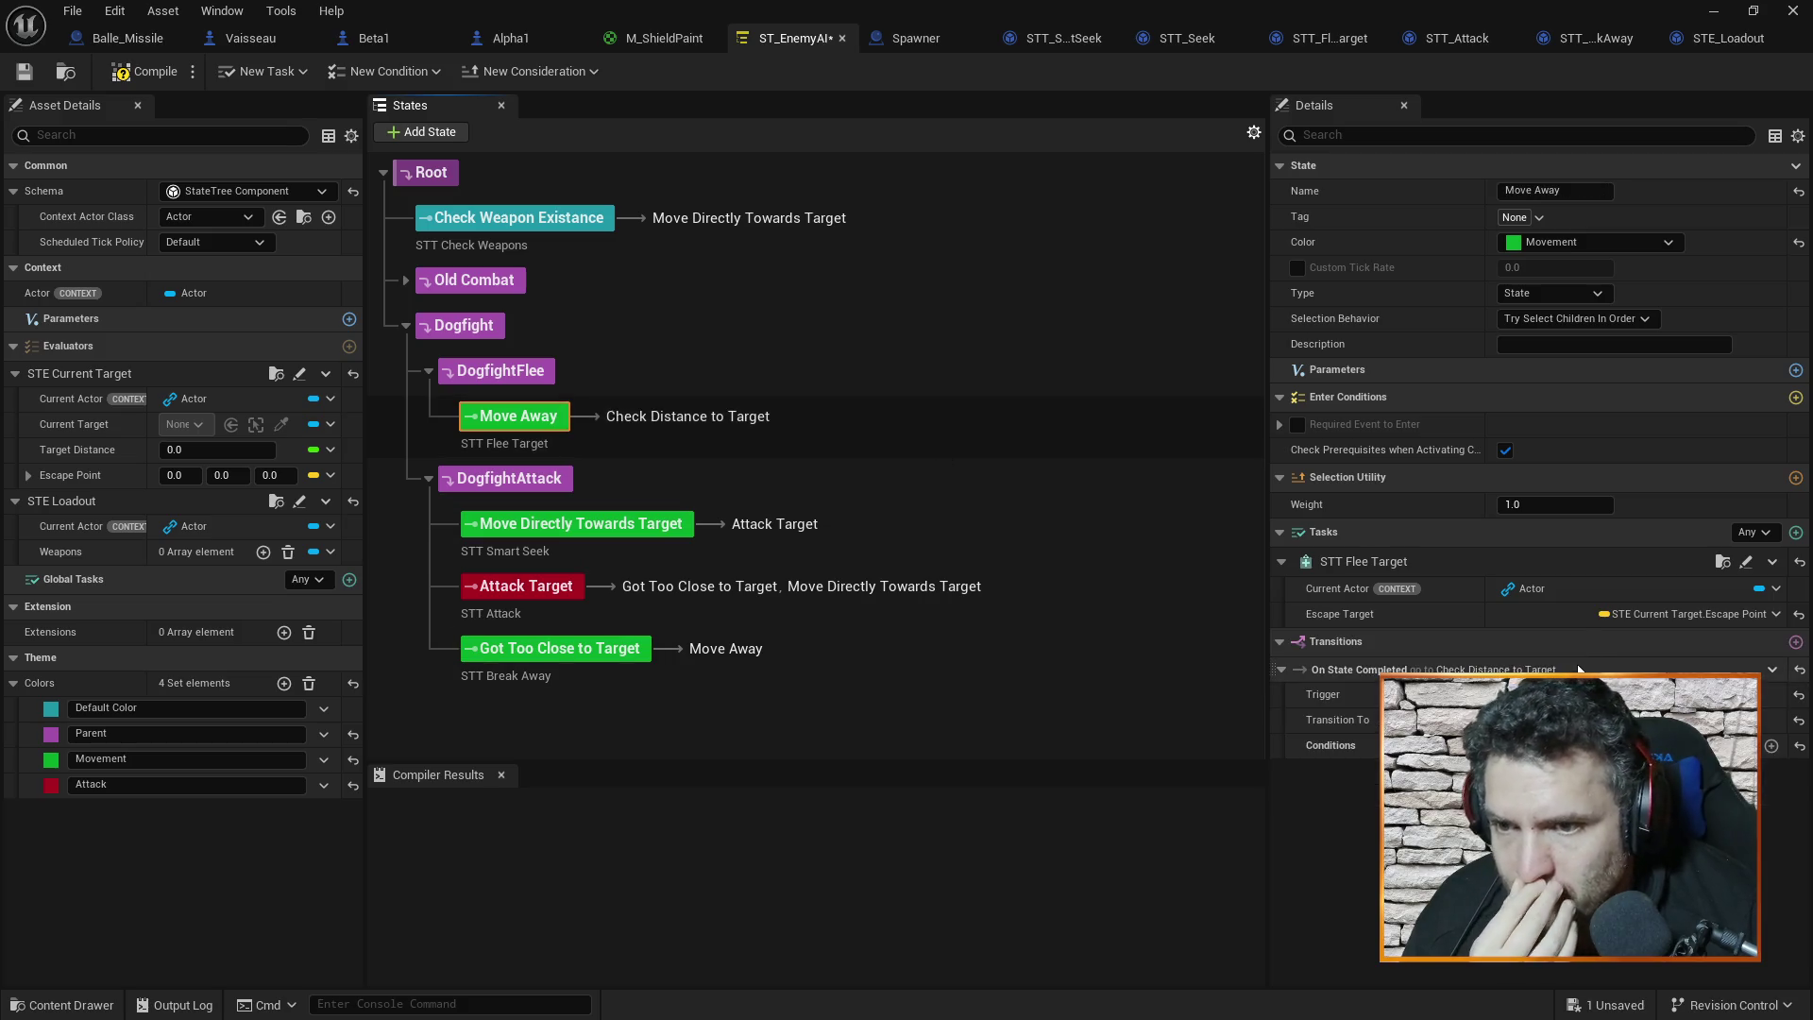
left_click(1558, 719)
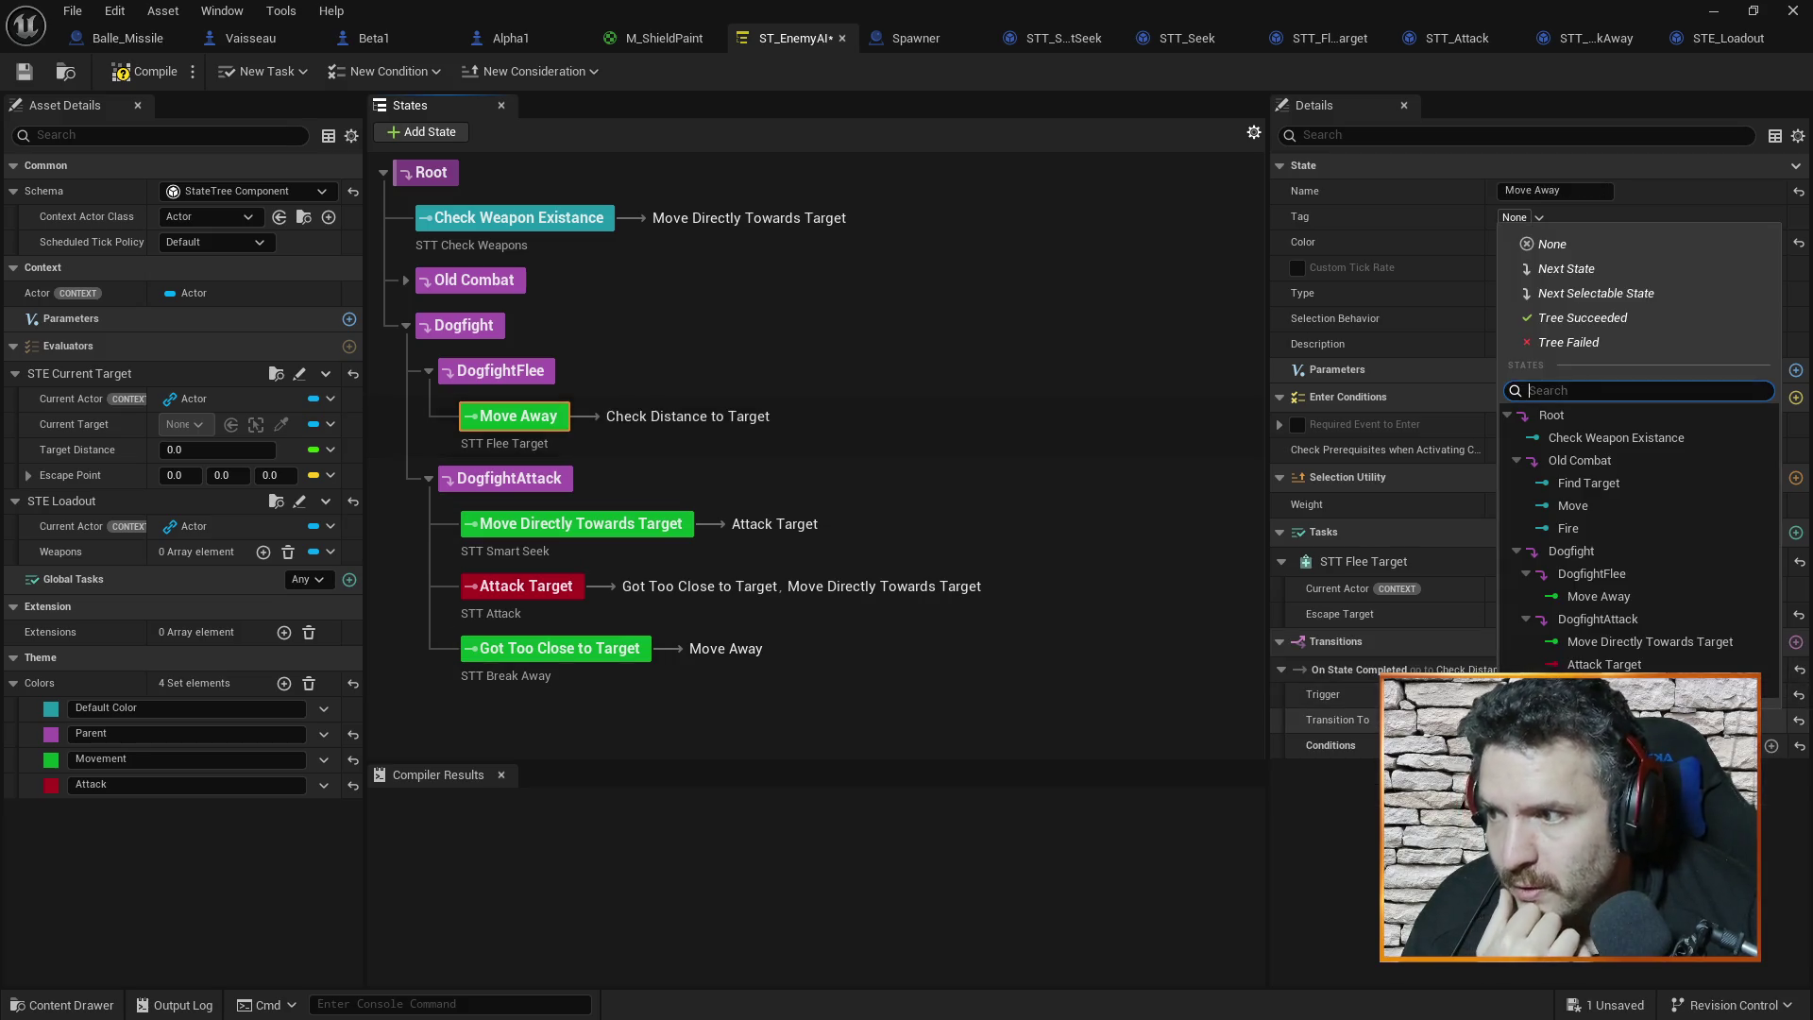
left_click(1605, 642)
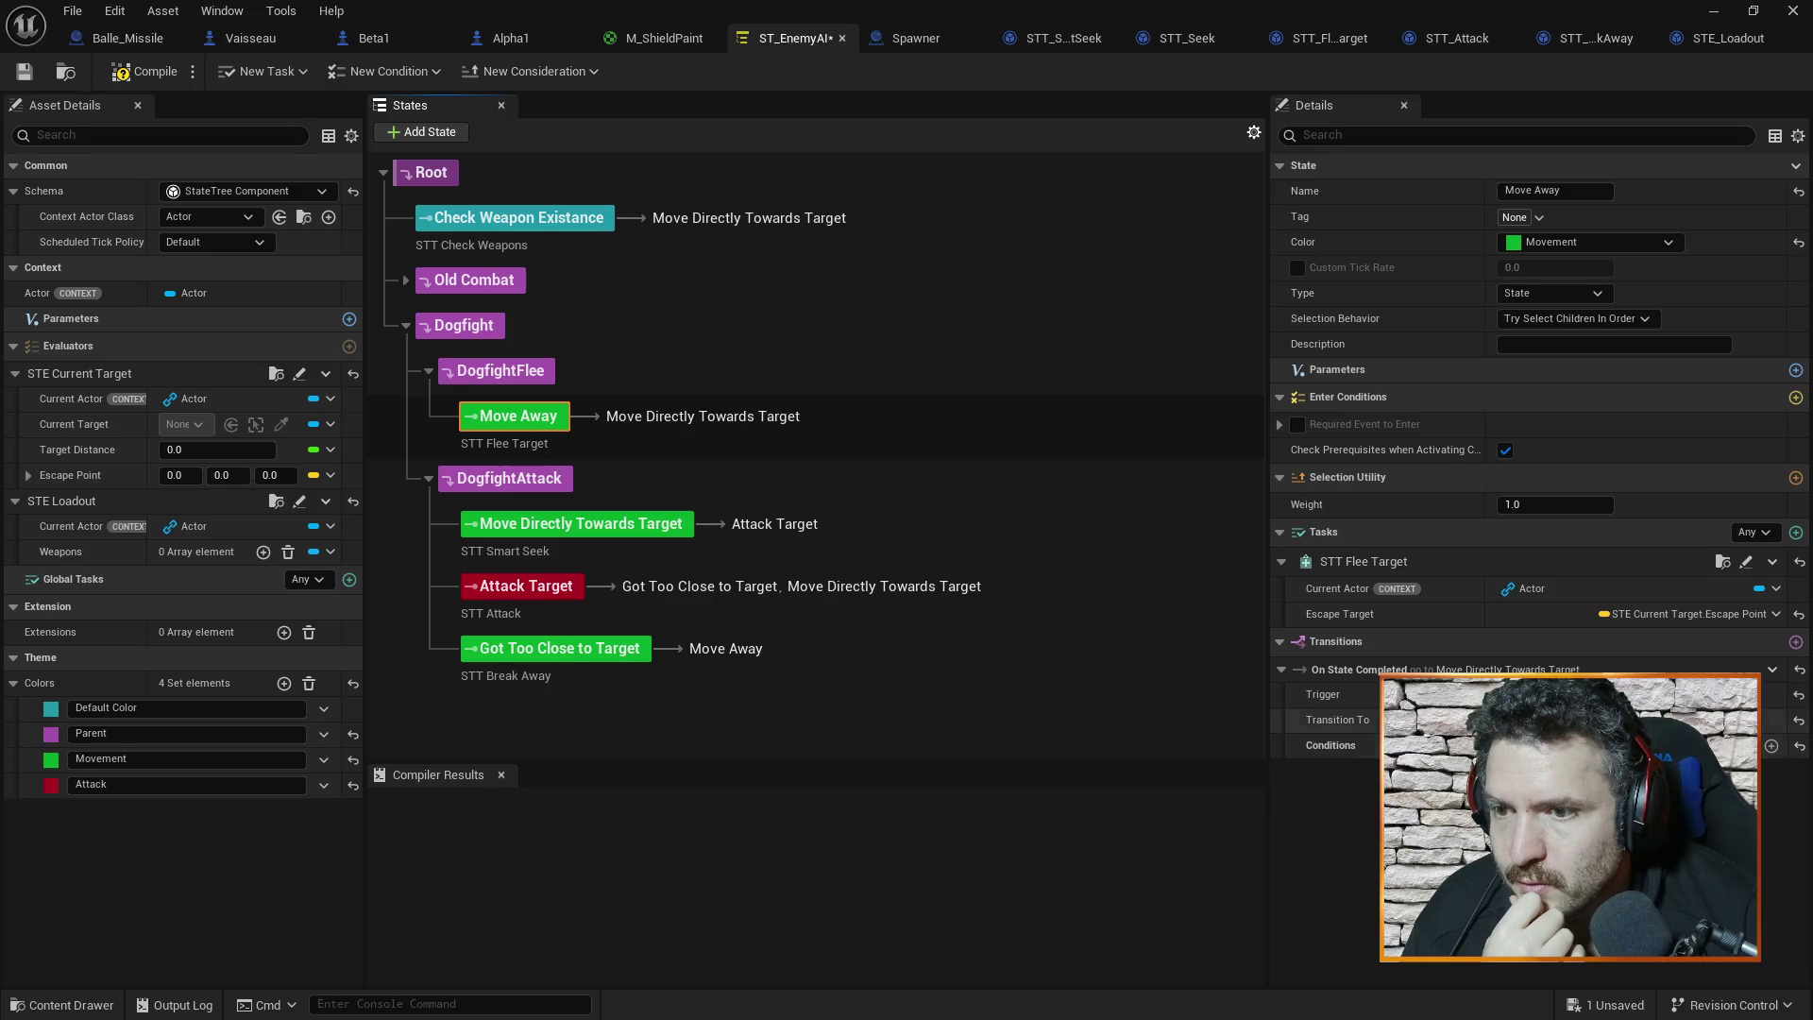
Step: Add a Float Compare condition to Move Away's transition, bound to STE Current Target's TargetDistance
left_click(1772, 746)
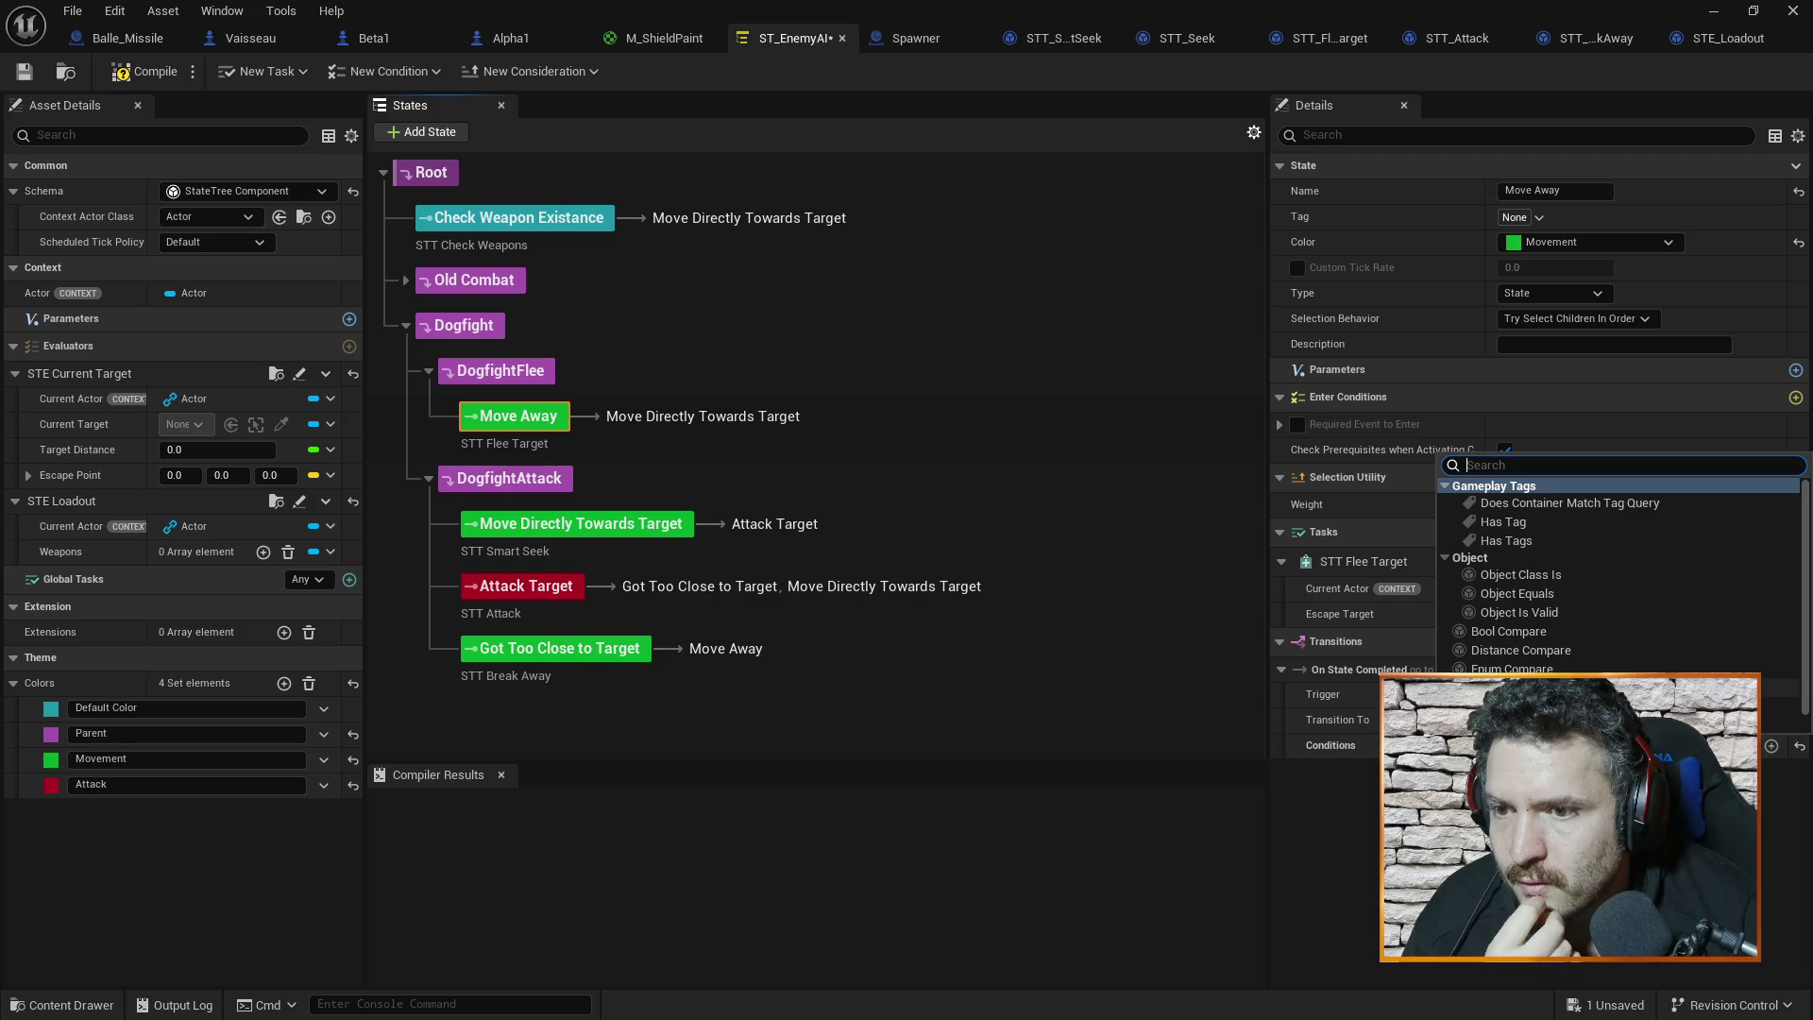
left_click(1529, 688)
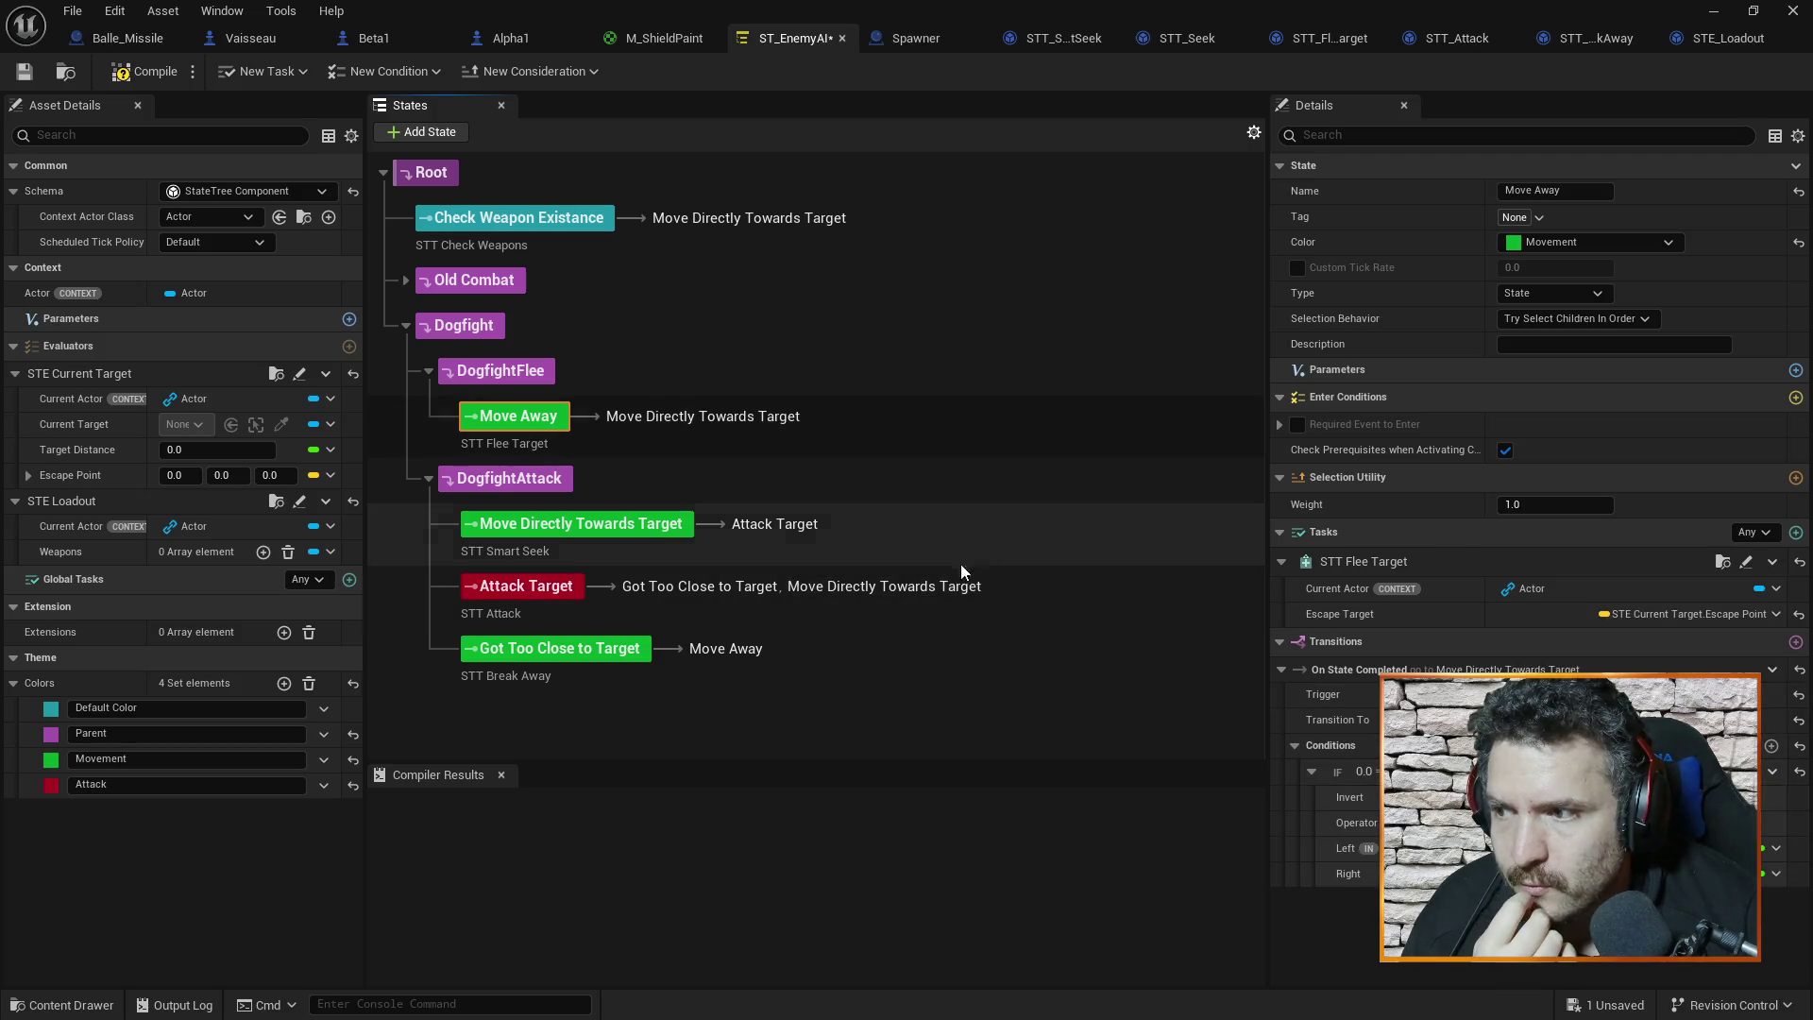
left_click(1776, 848)
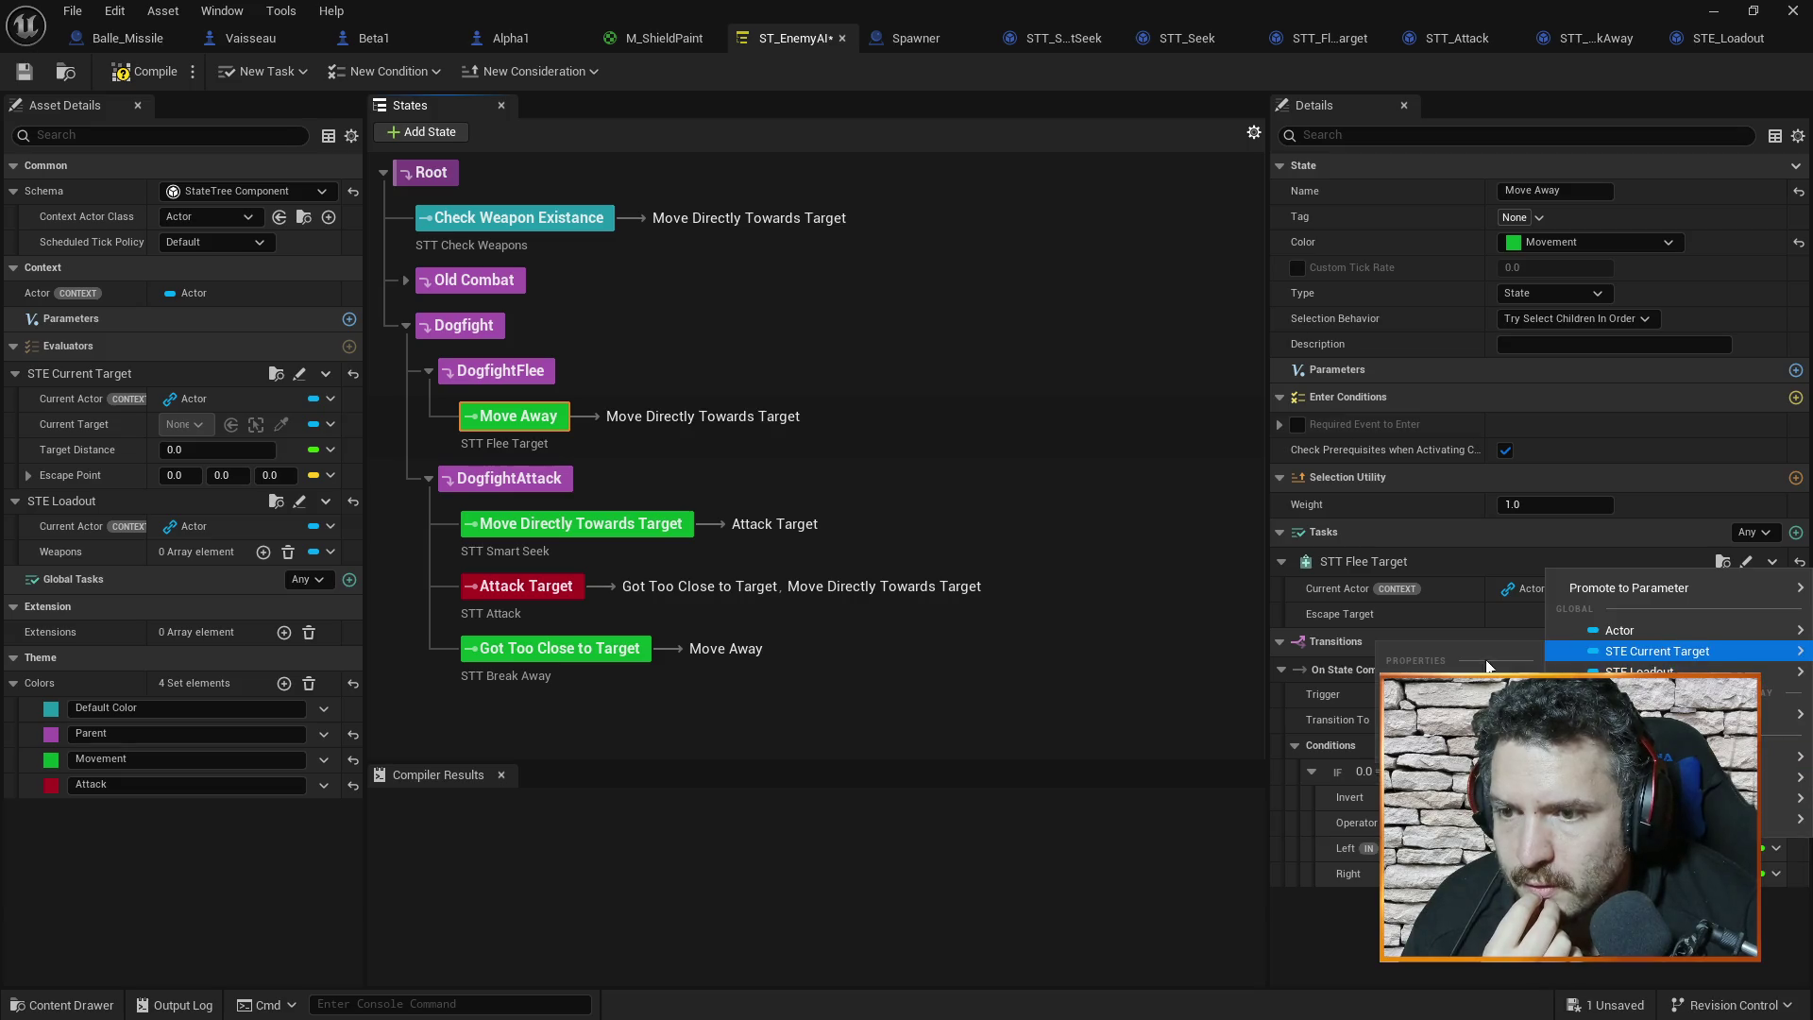
left_click(1454, 699)
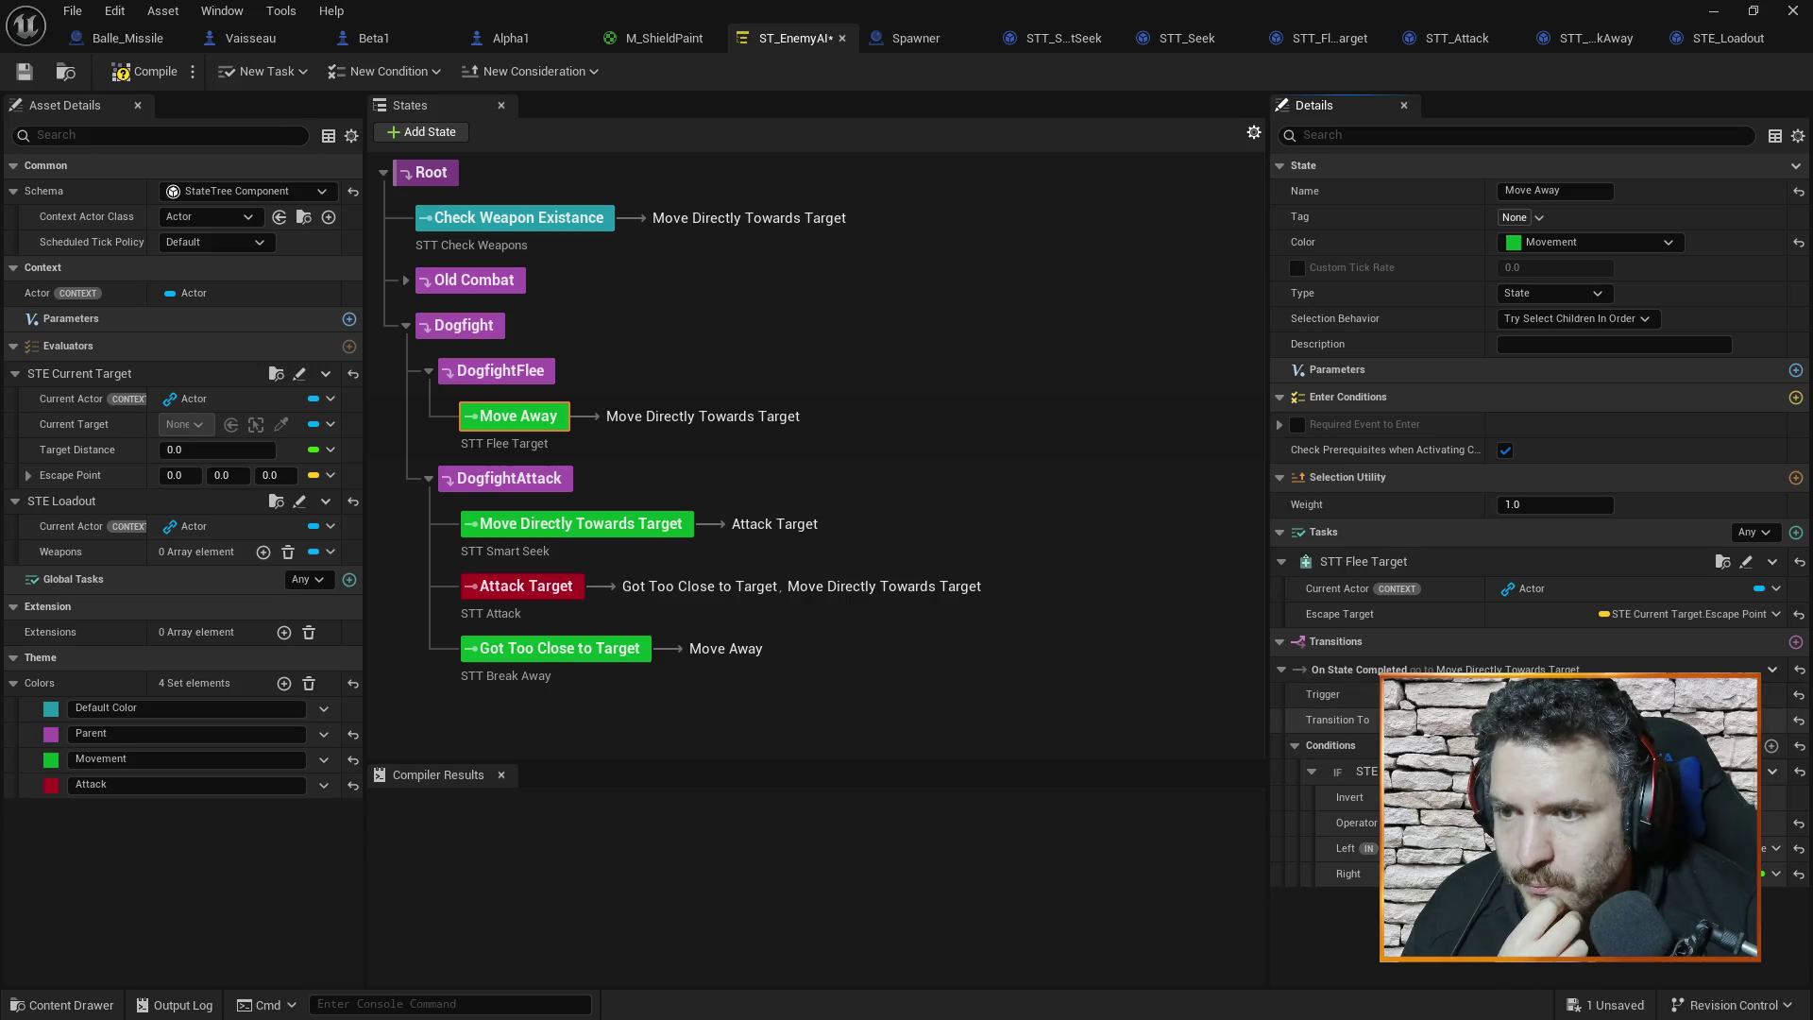
Step: Add a second transition back to Move Away with a TargetDistance compare against 200000, then save
scroll(1794, 647, "down", 1)
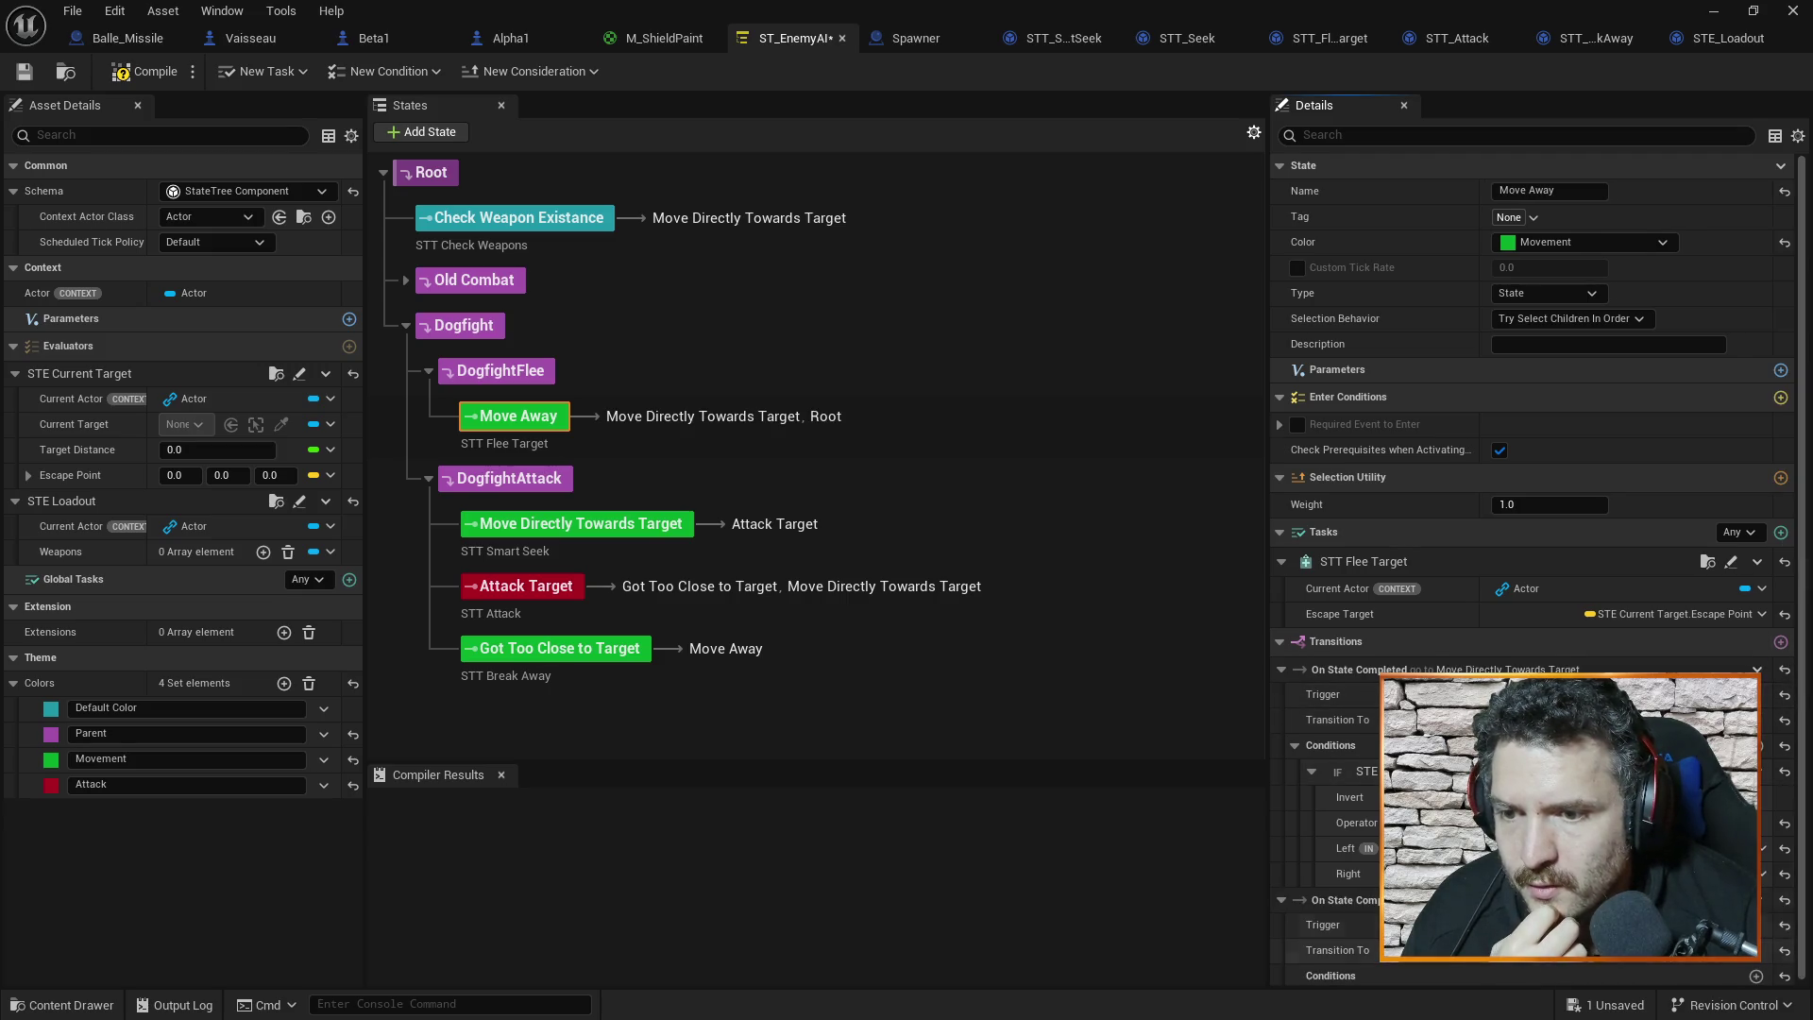
left_click(1606, 947)
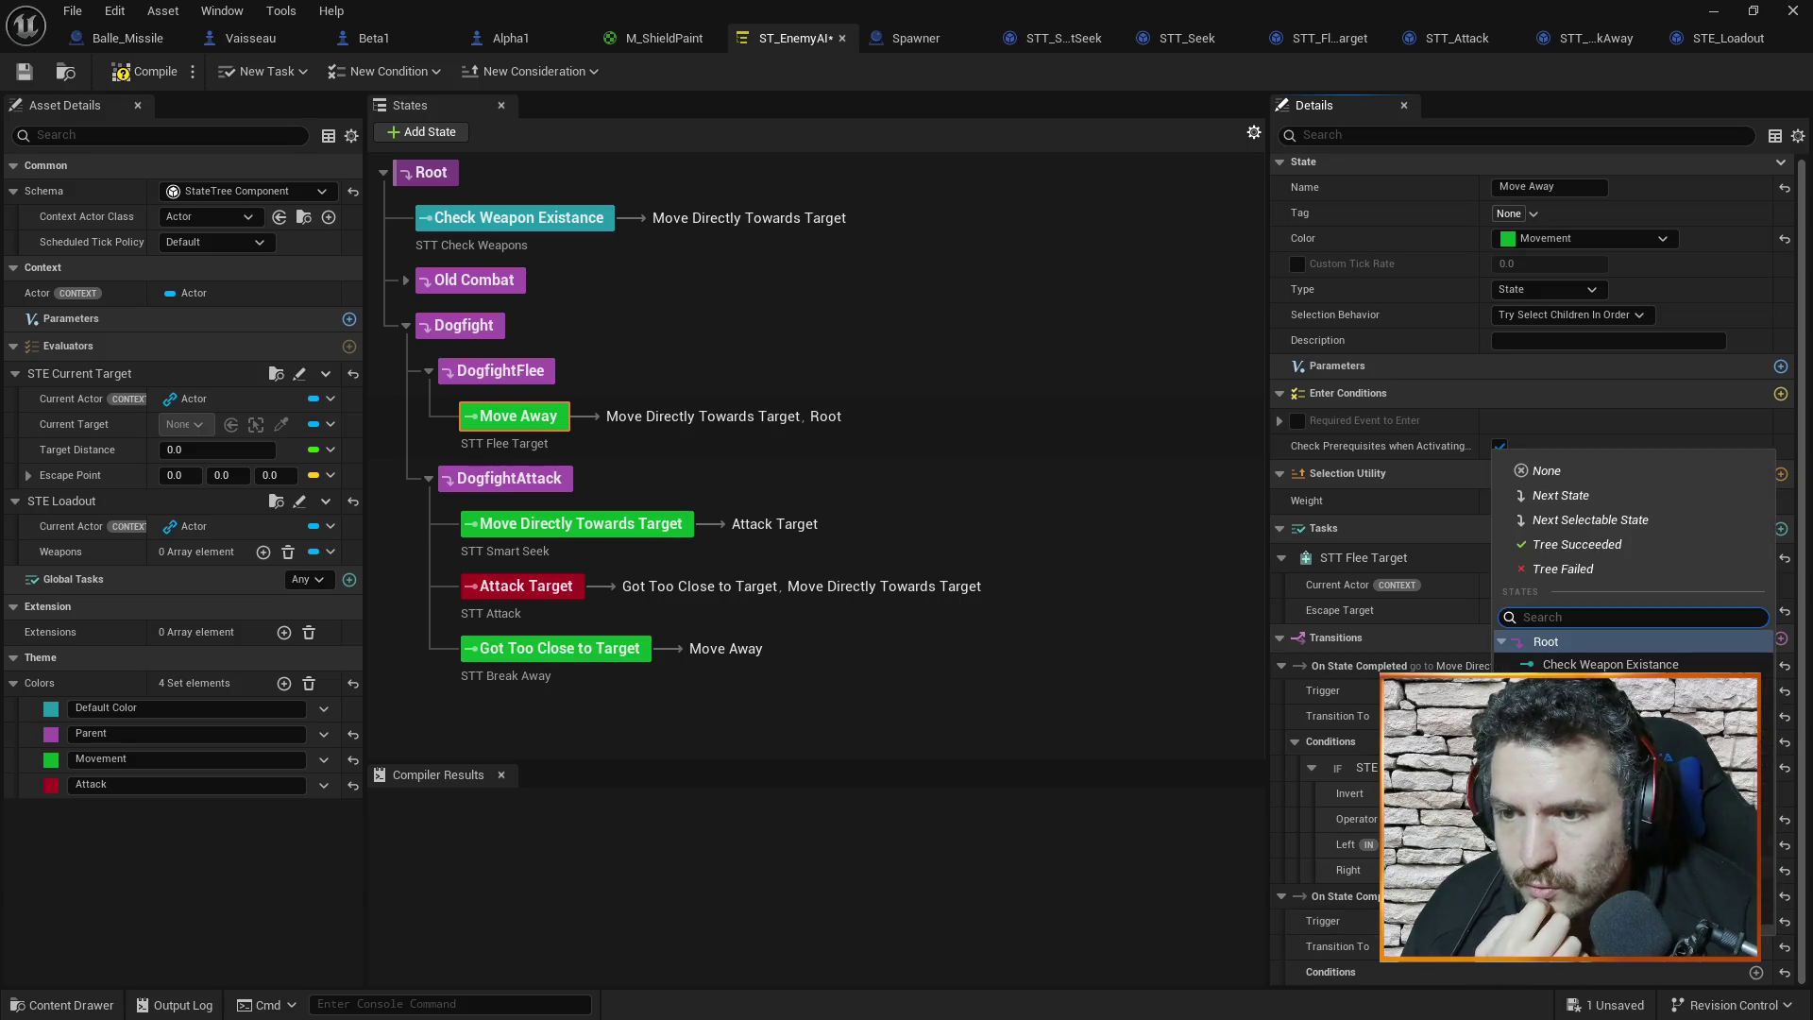
left_click(1596, 754)
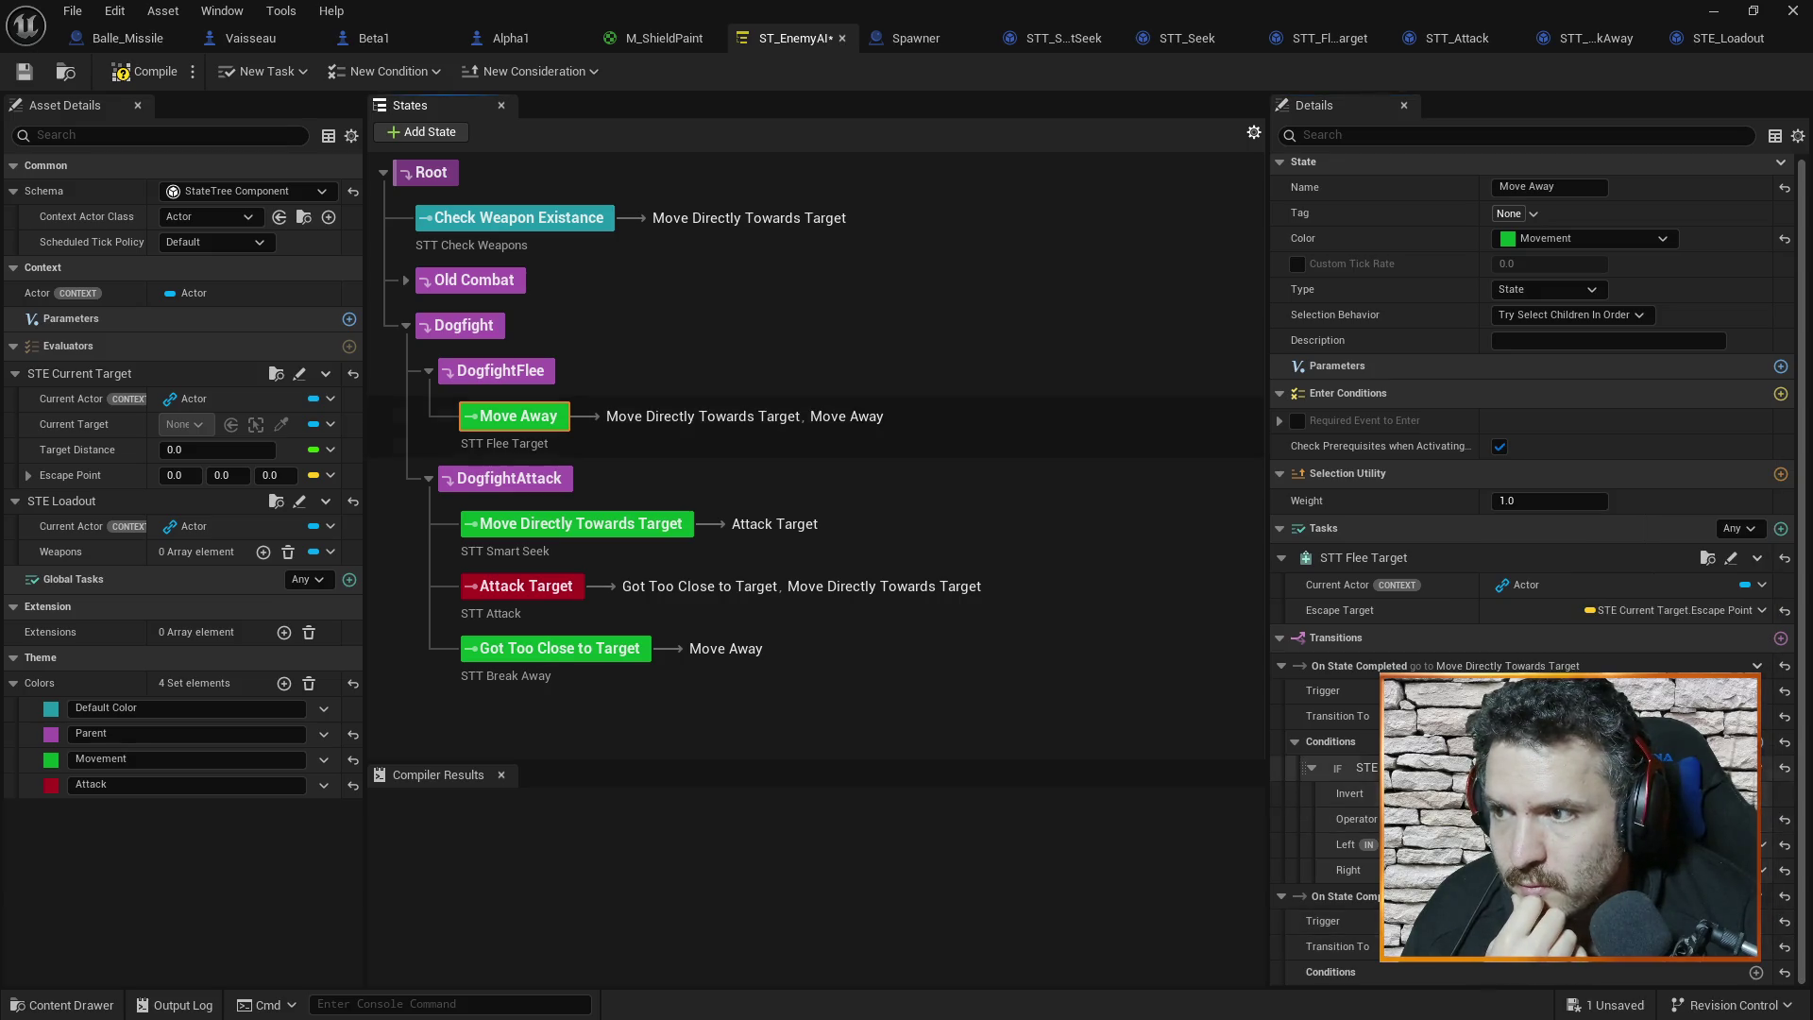
left_click(1757, 975)
left_click(1785, 710)
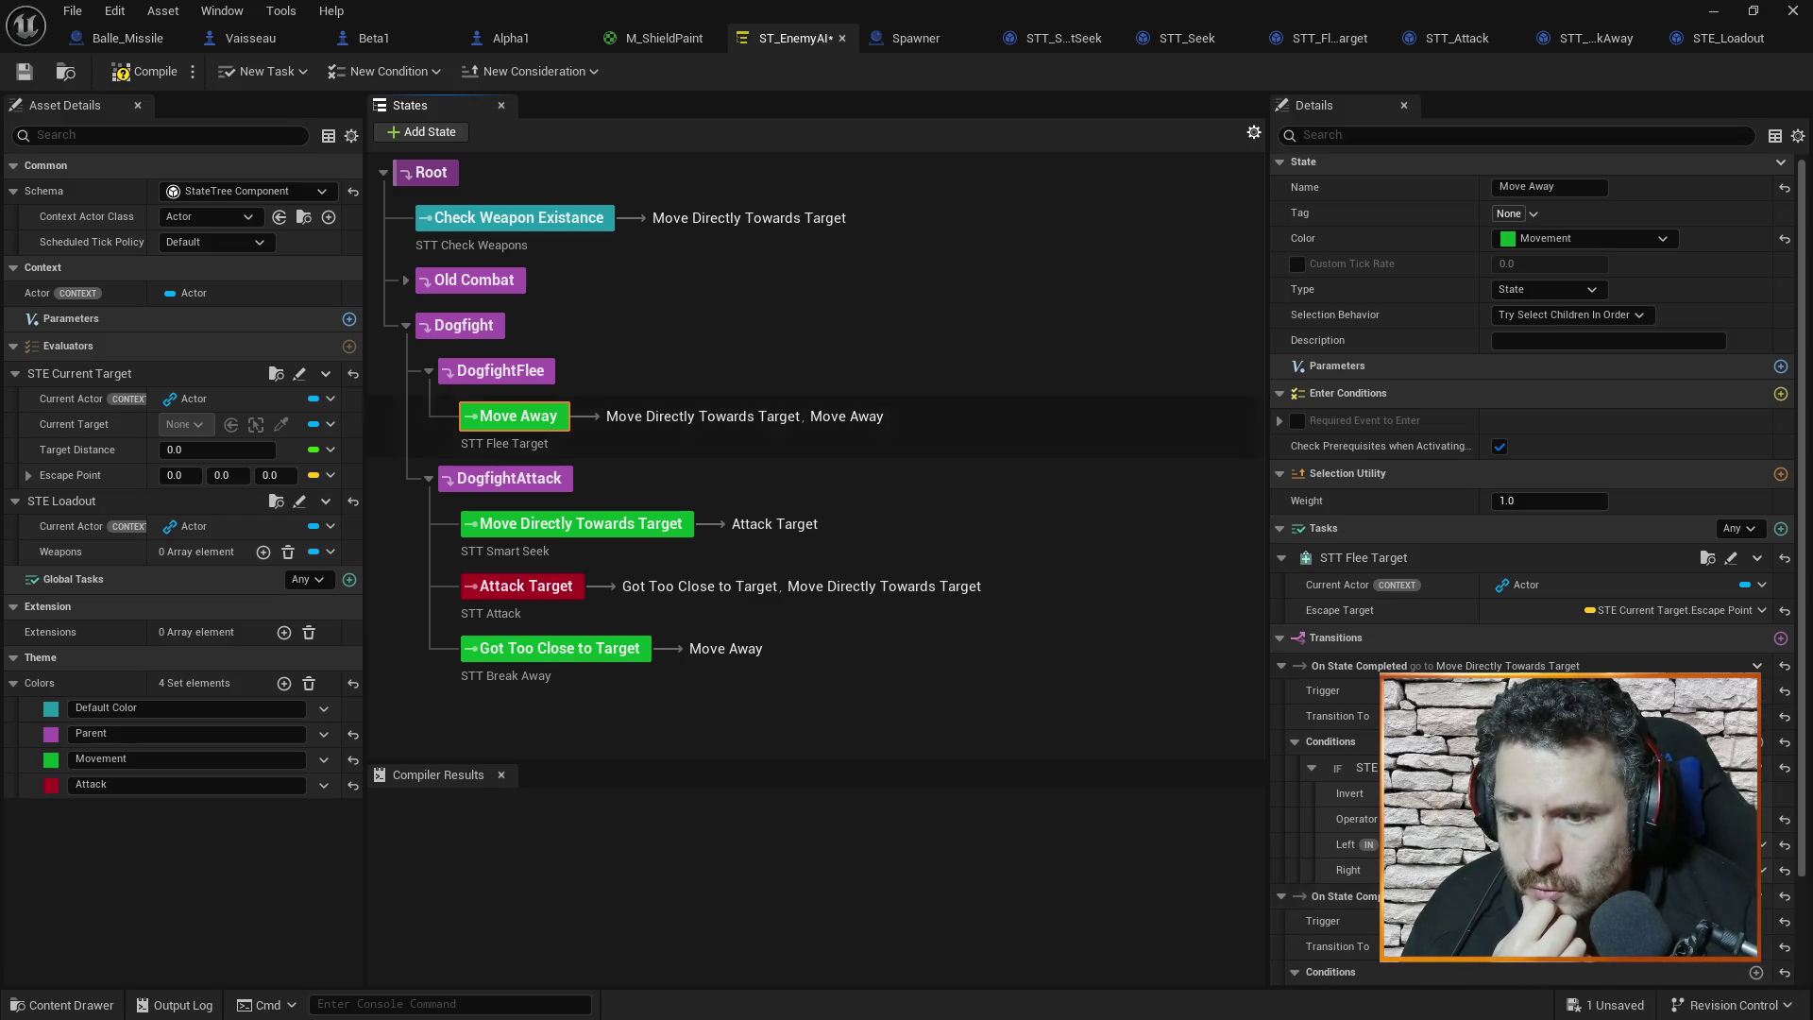
scroll(1754, 971, "down", 3)
left_click(1754, 970)
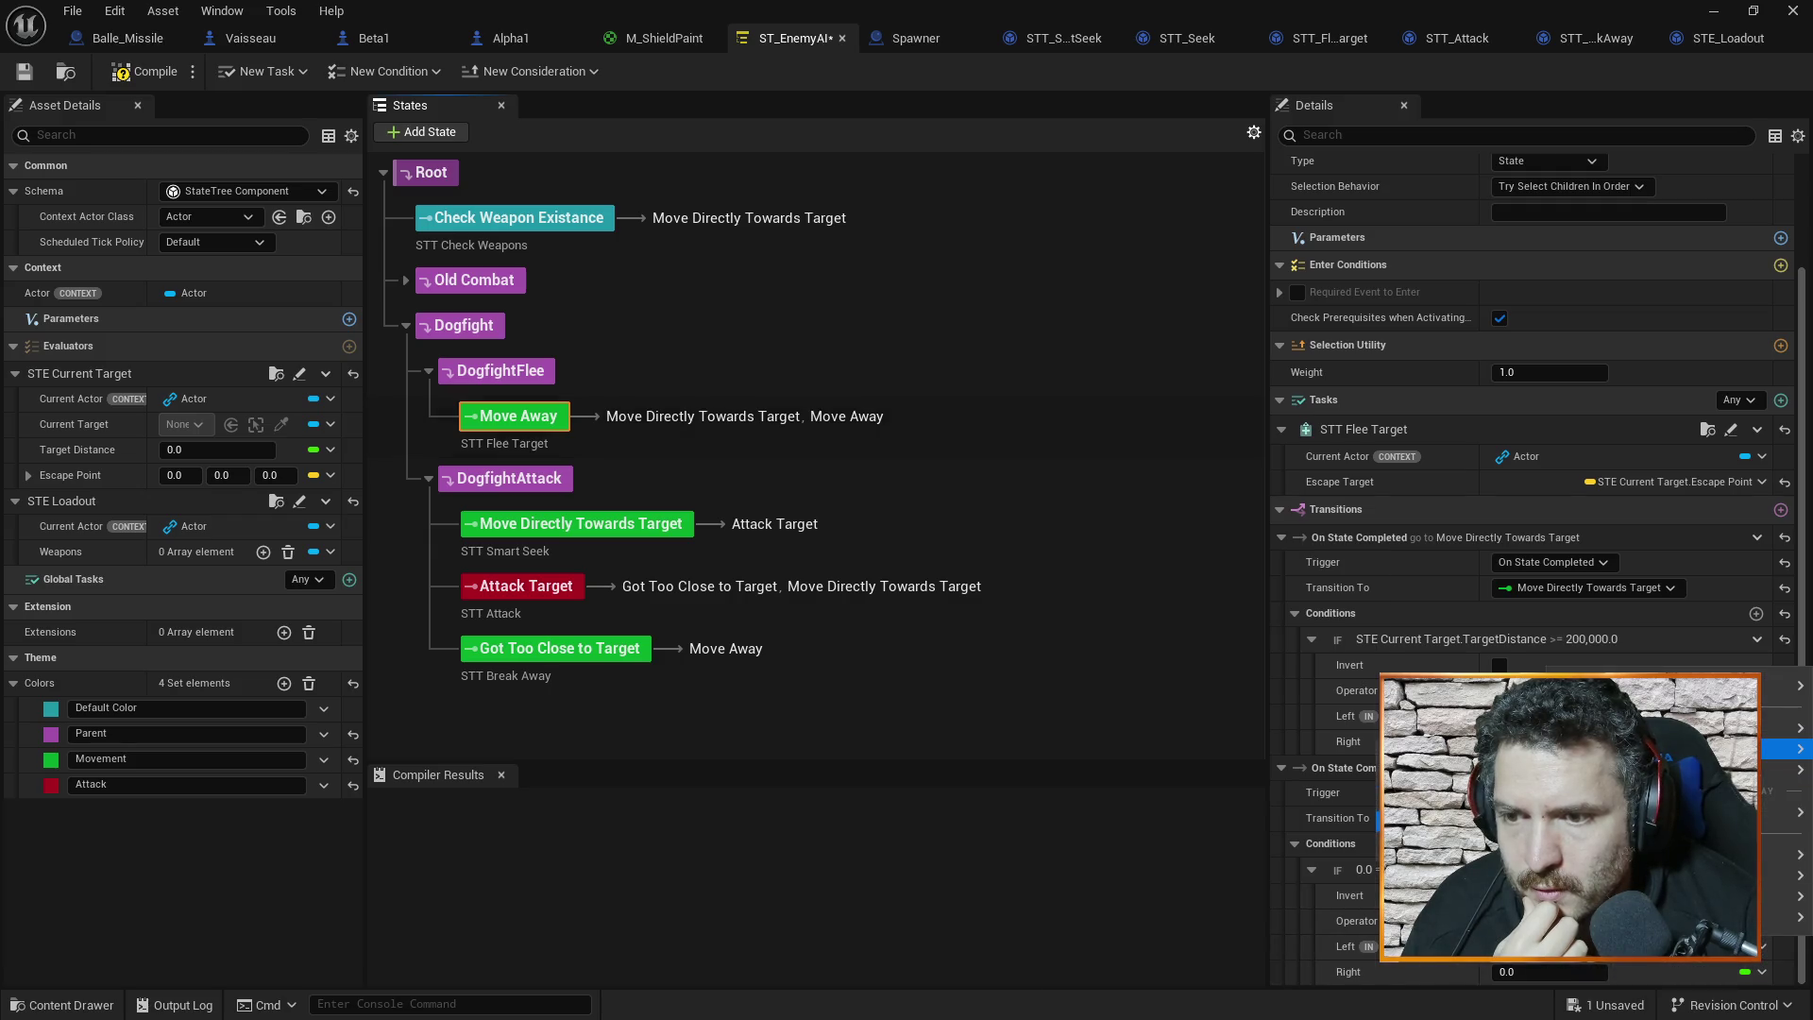
left_click(1785, 748)
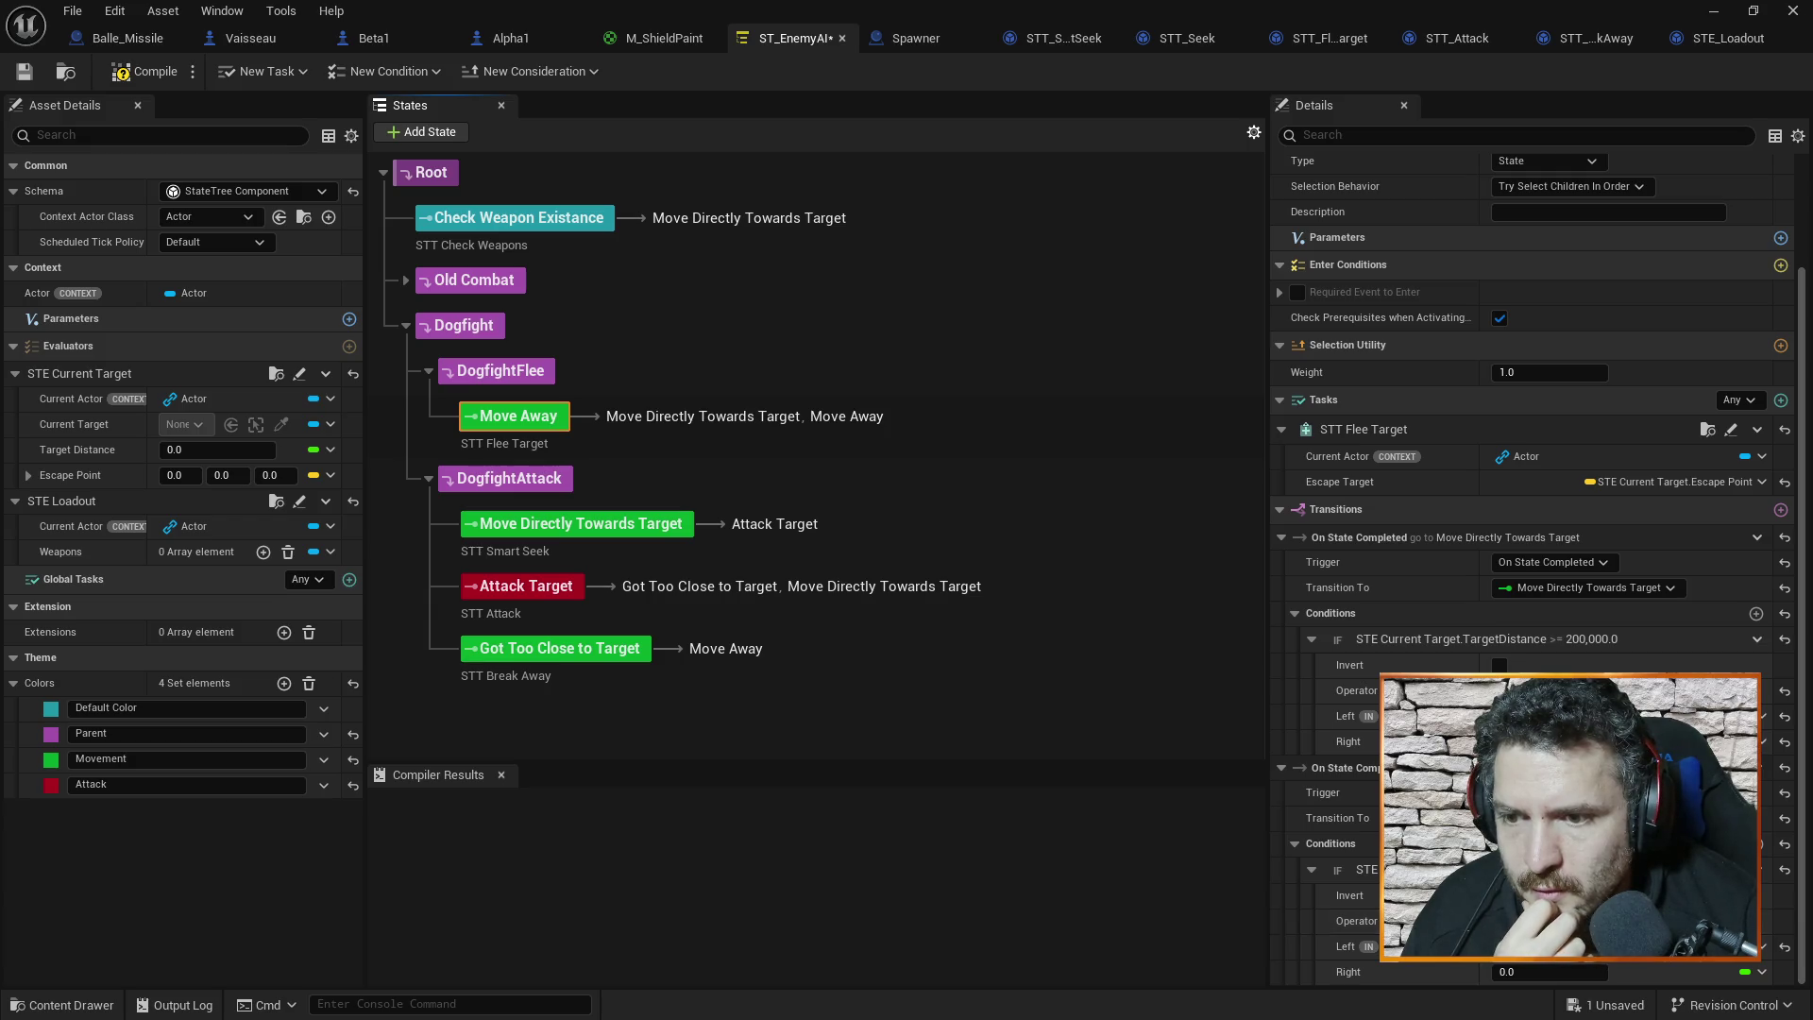
left_click(1549, 972)
type("20000")
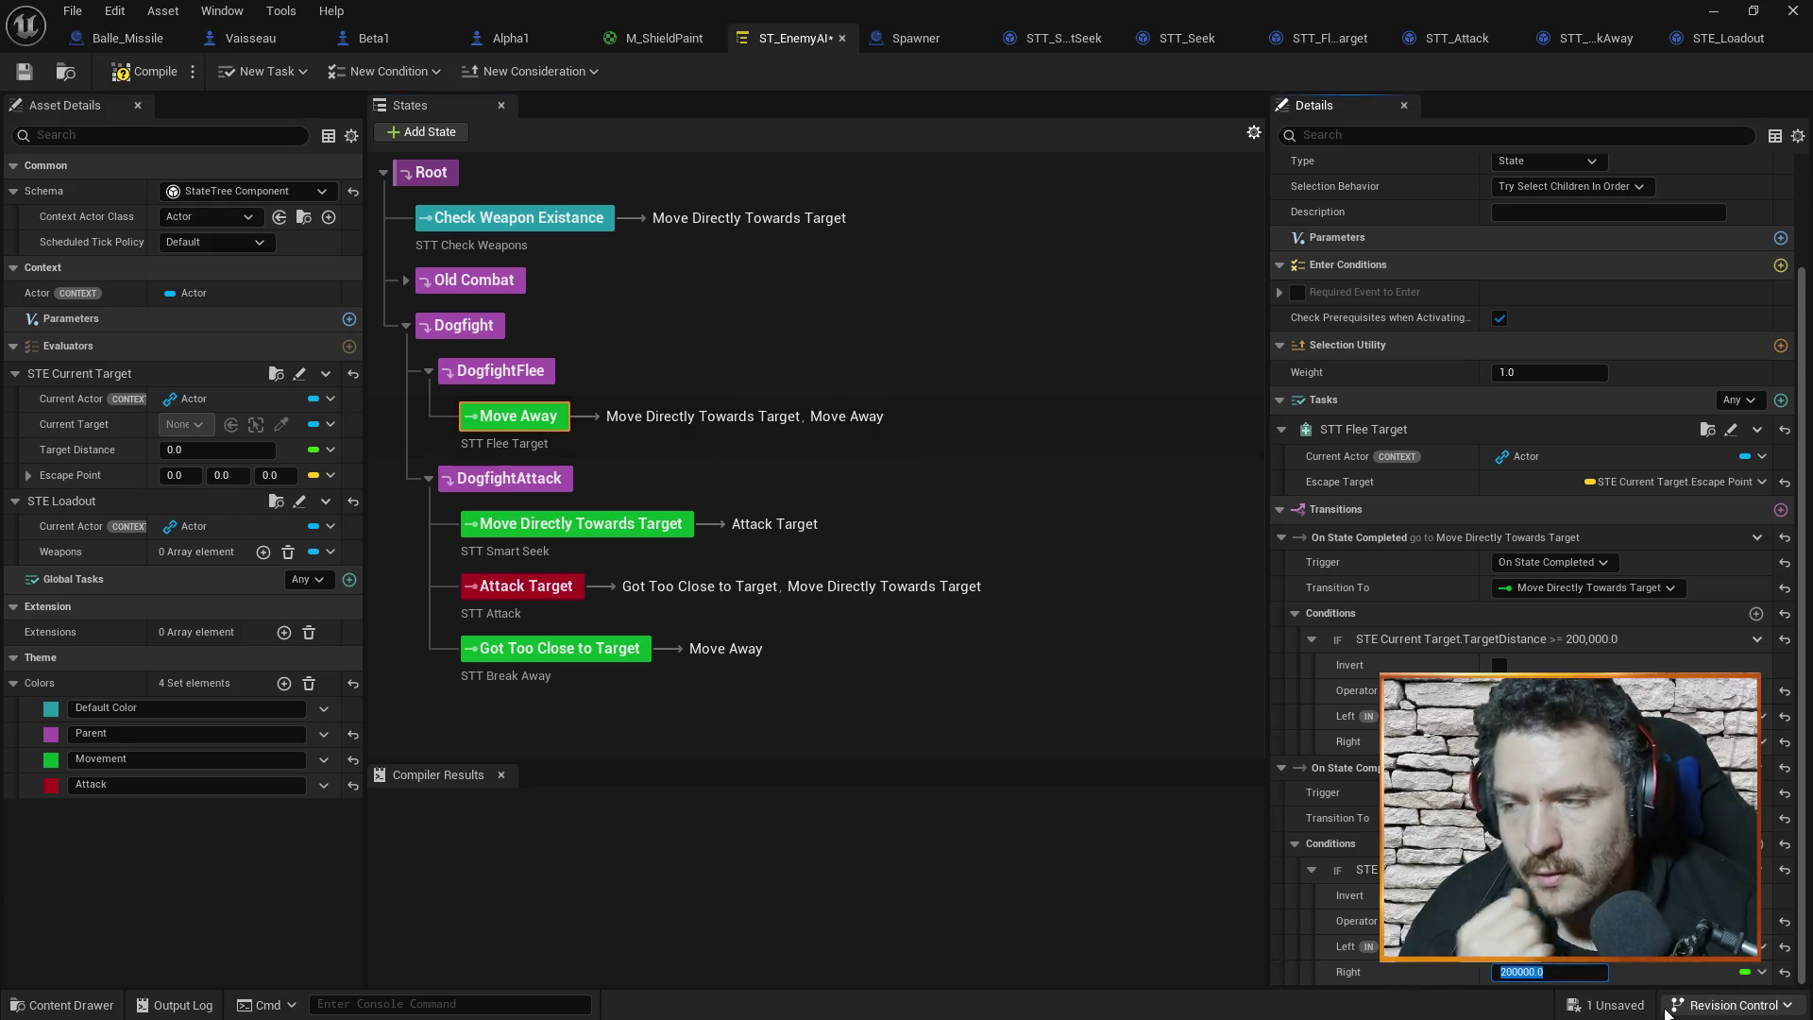
key("ctrl+s")
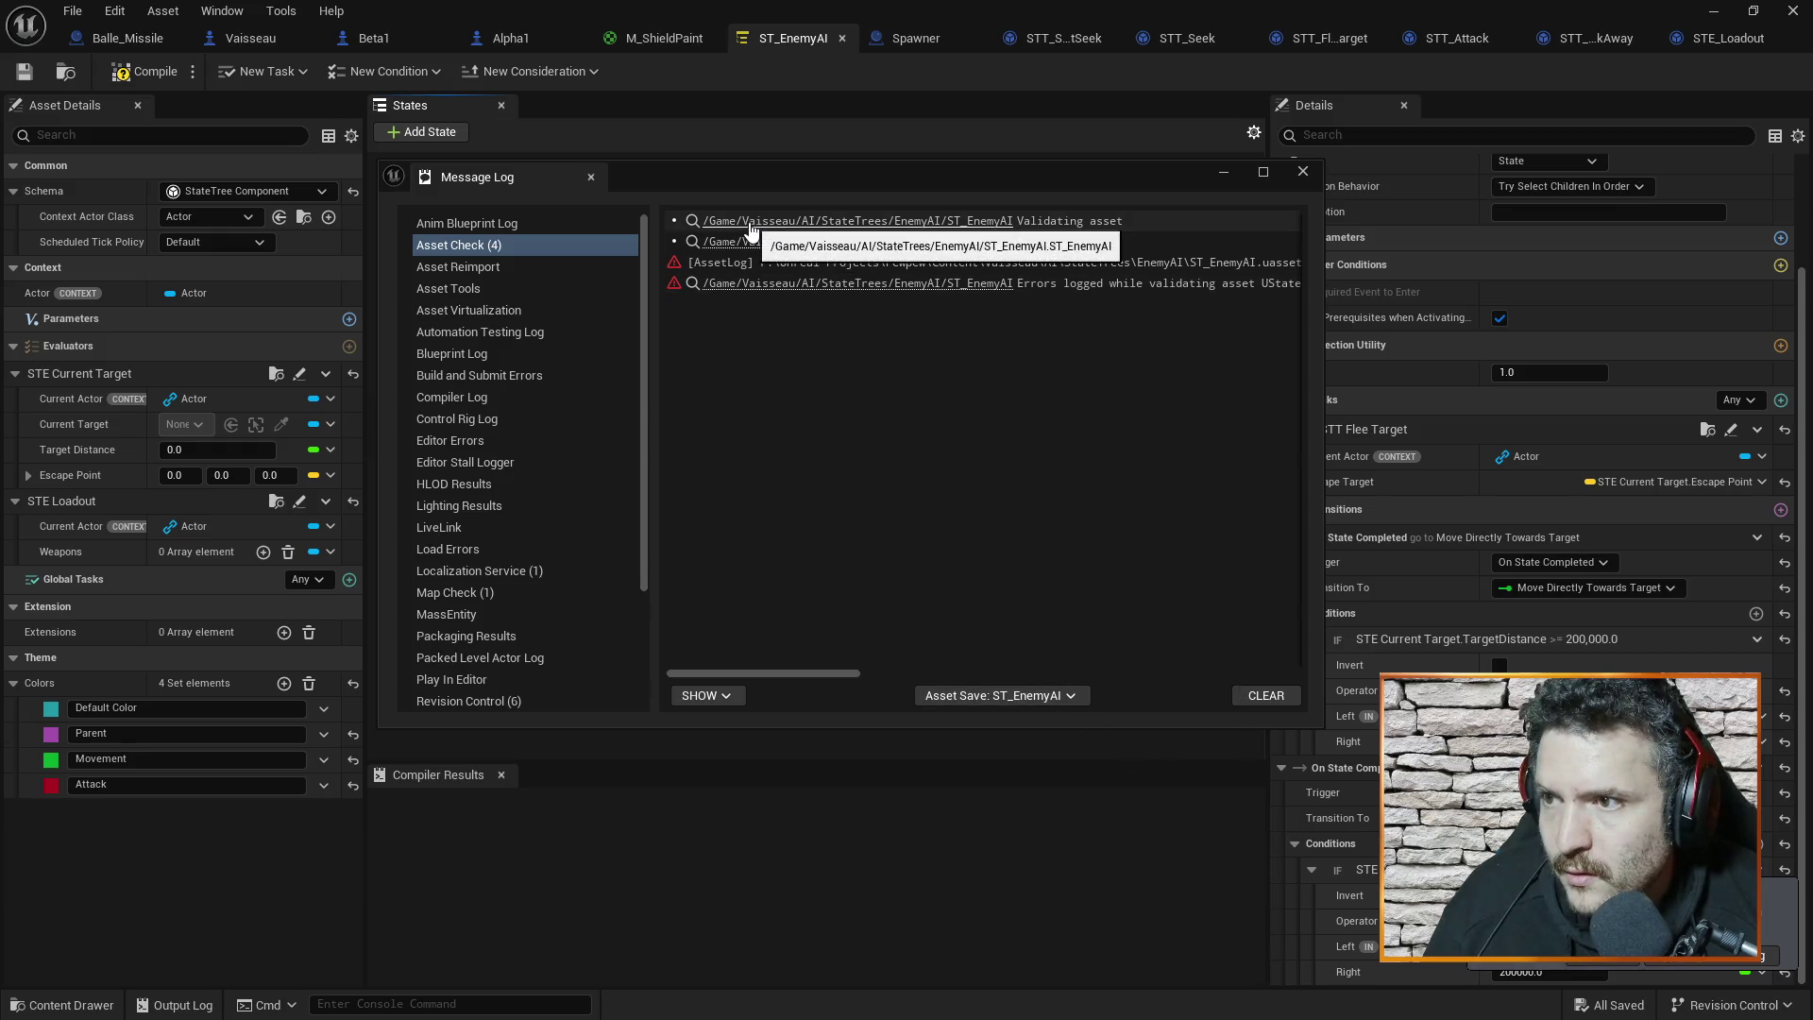
Step: Dismiss the validation message log, compile ST_EnemyAI, and start a Play In Editor test
left_click(952, 283)
left_click(1303, 173)
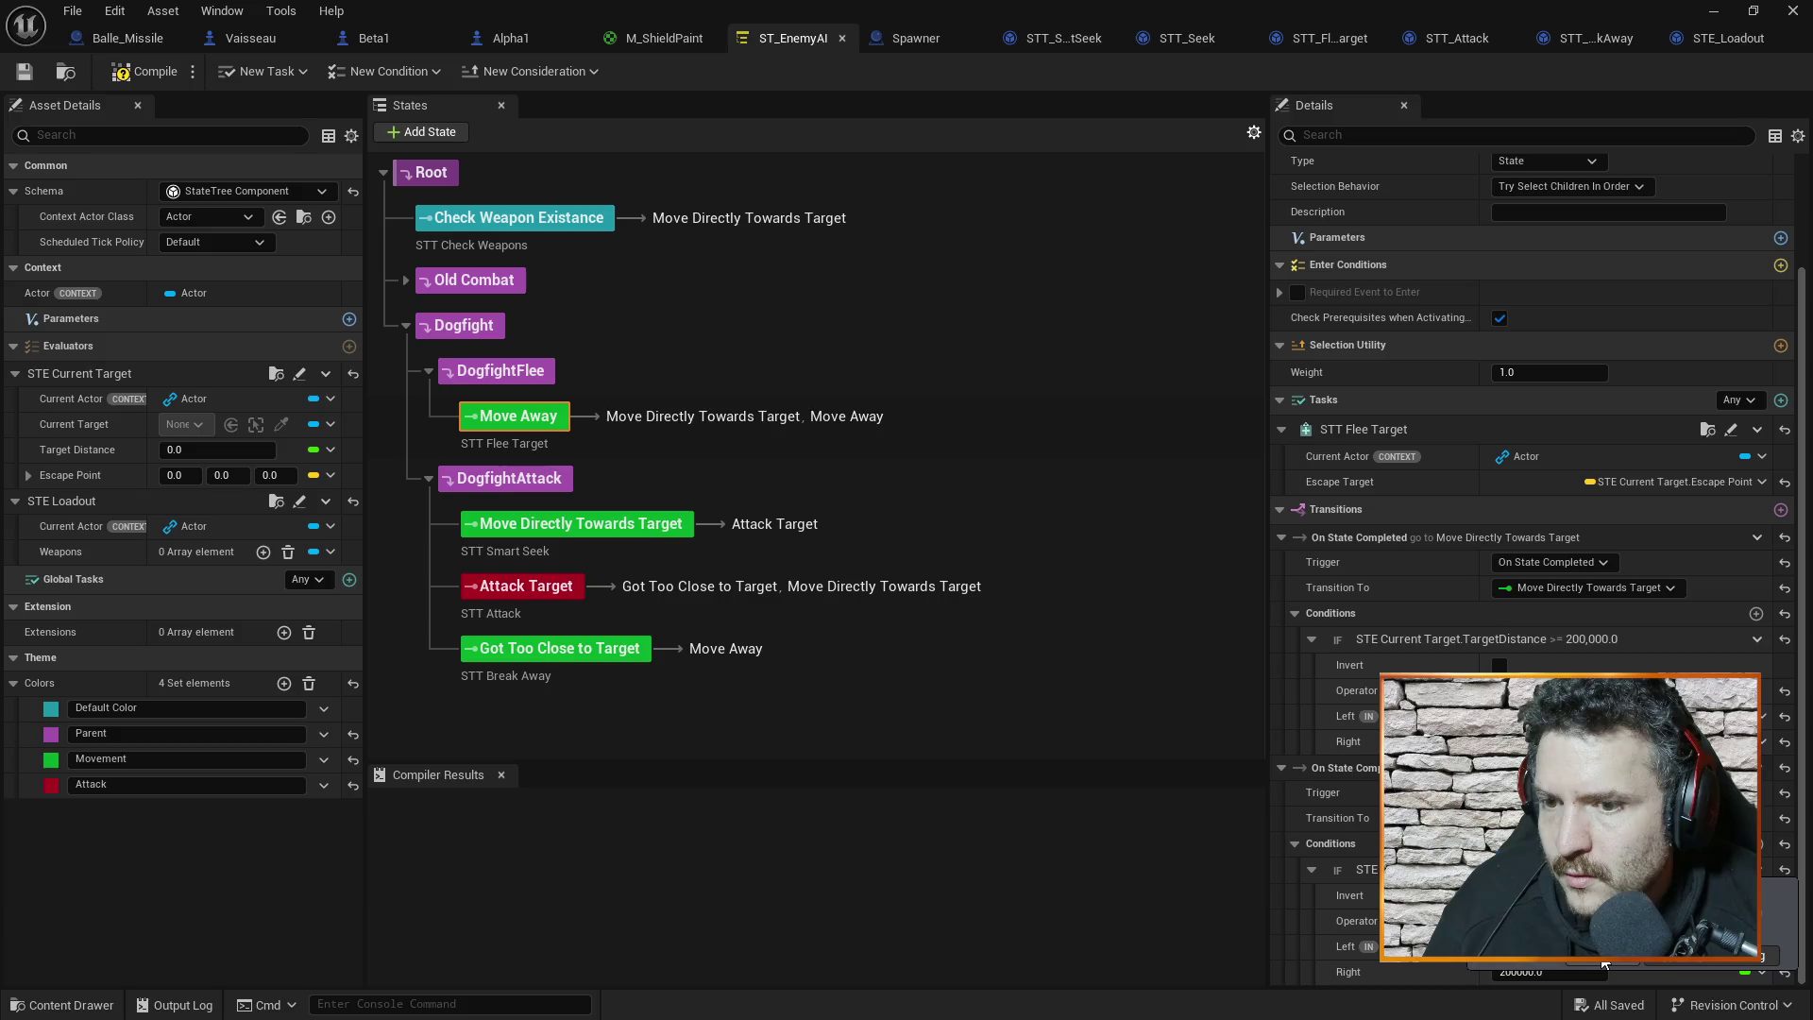
left_click(151, 71)
left_click(1046, 253)
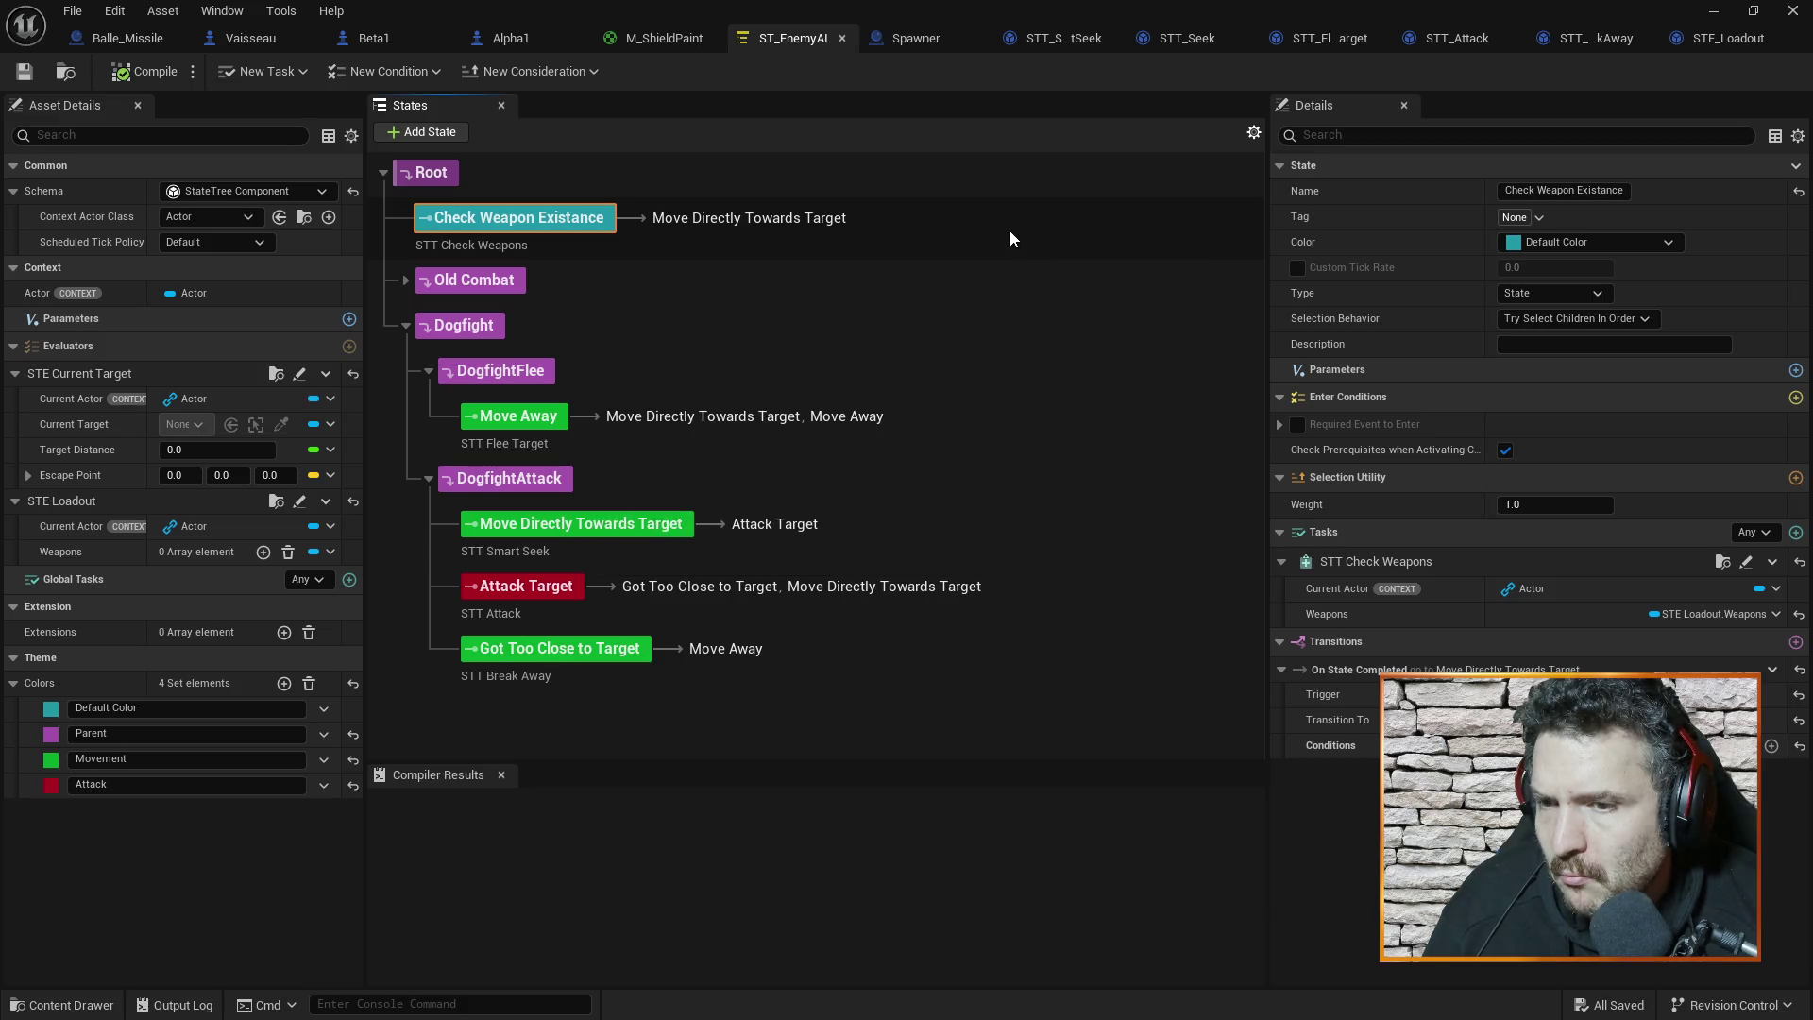
left_click(1712, 16)
left_click(467, 72)
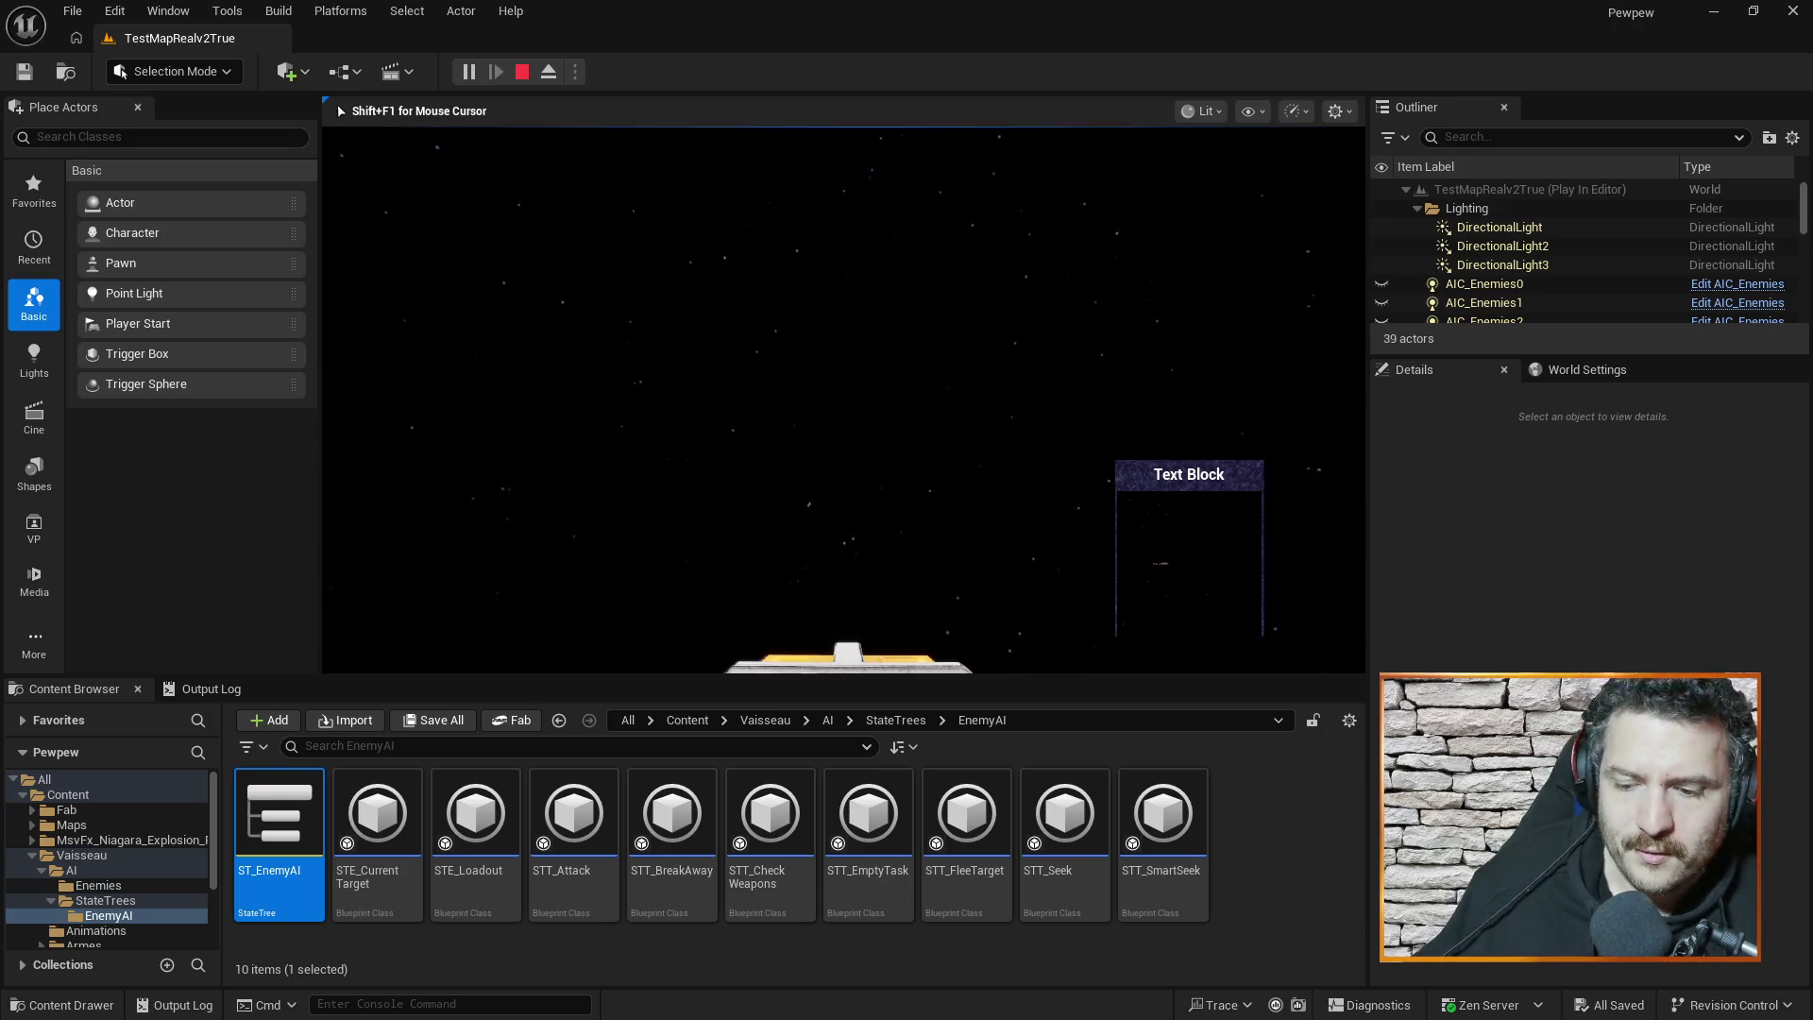
Step: Stop the play session and look over the Attack Target state and STT_Attack blueprint
key("Escape")
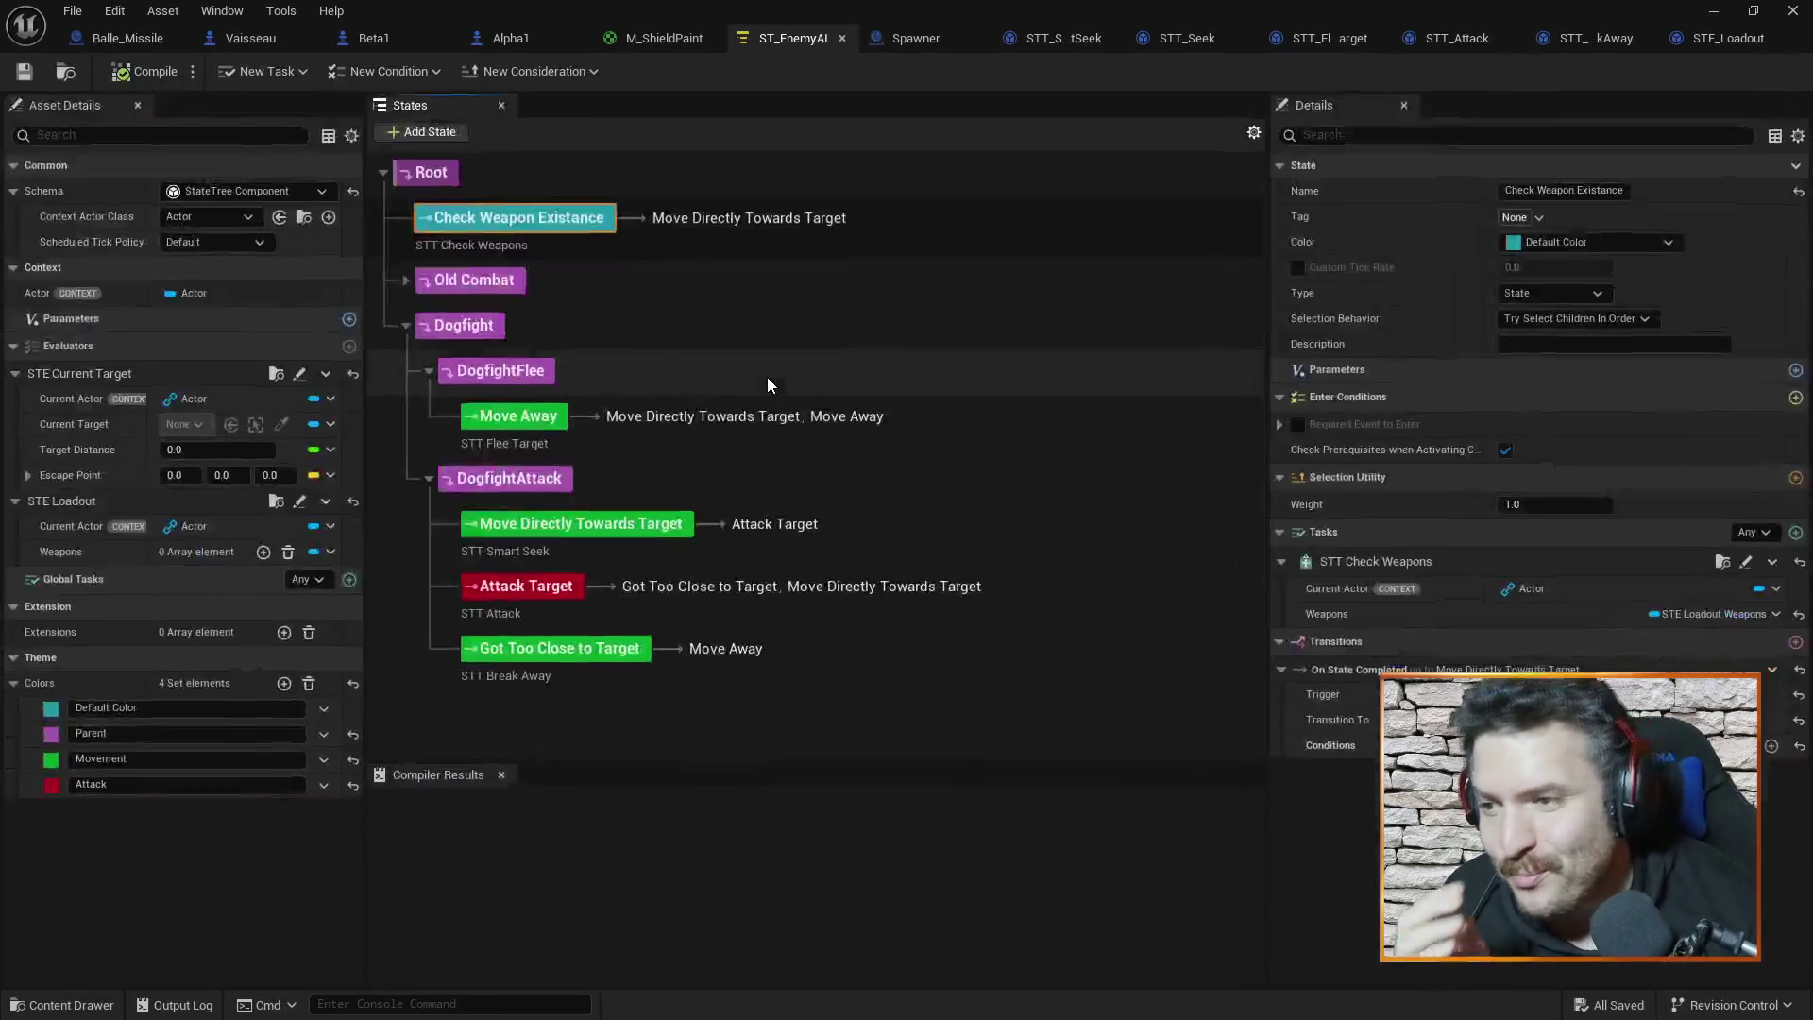
left_click(1148, 585)
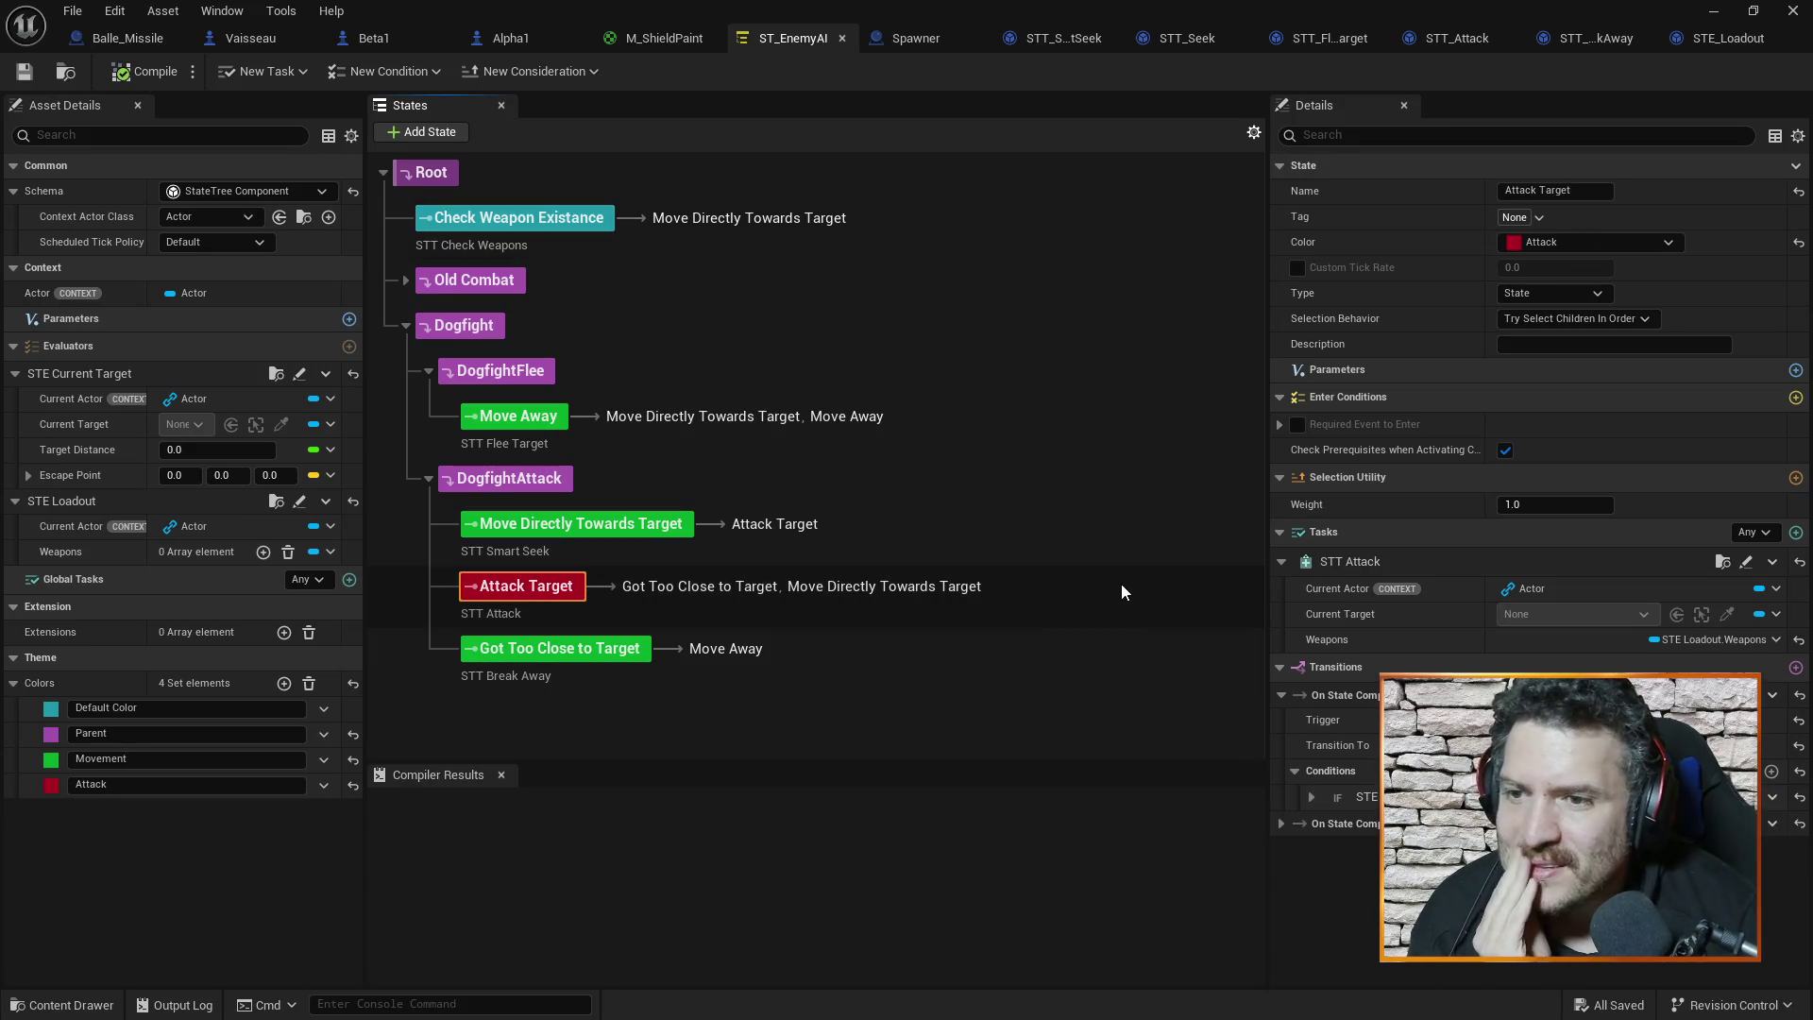
left_click(1473, 40)
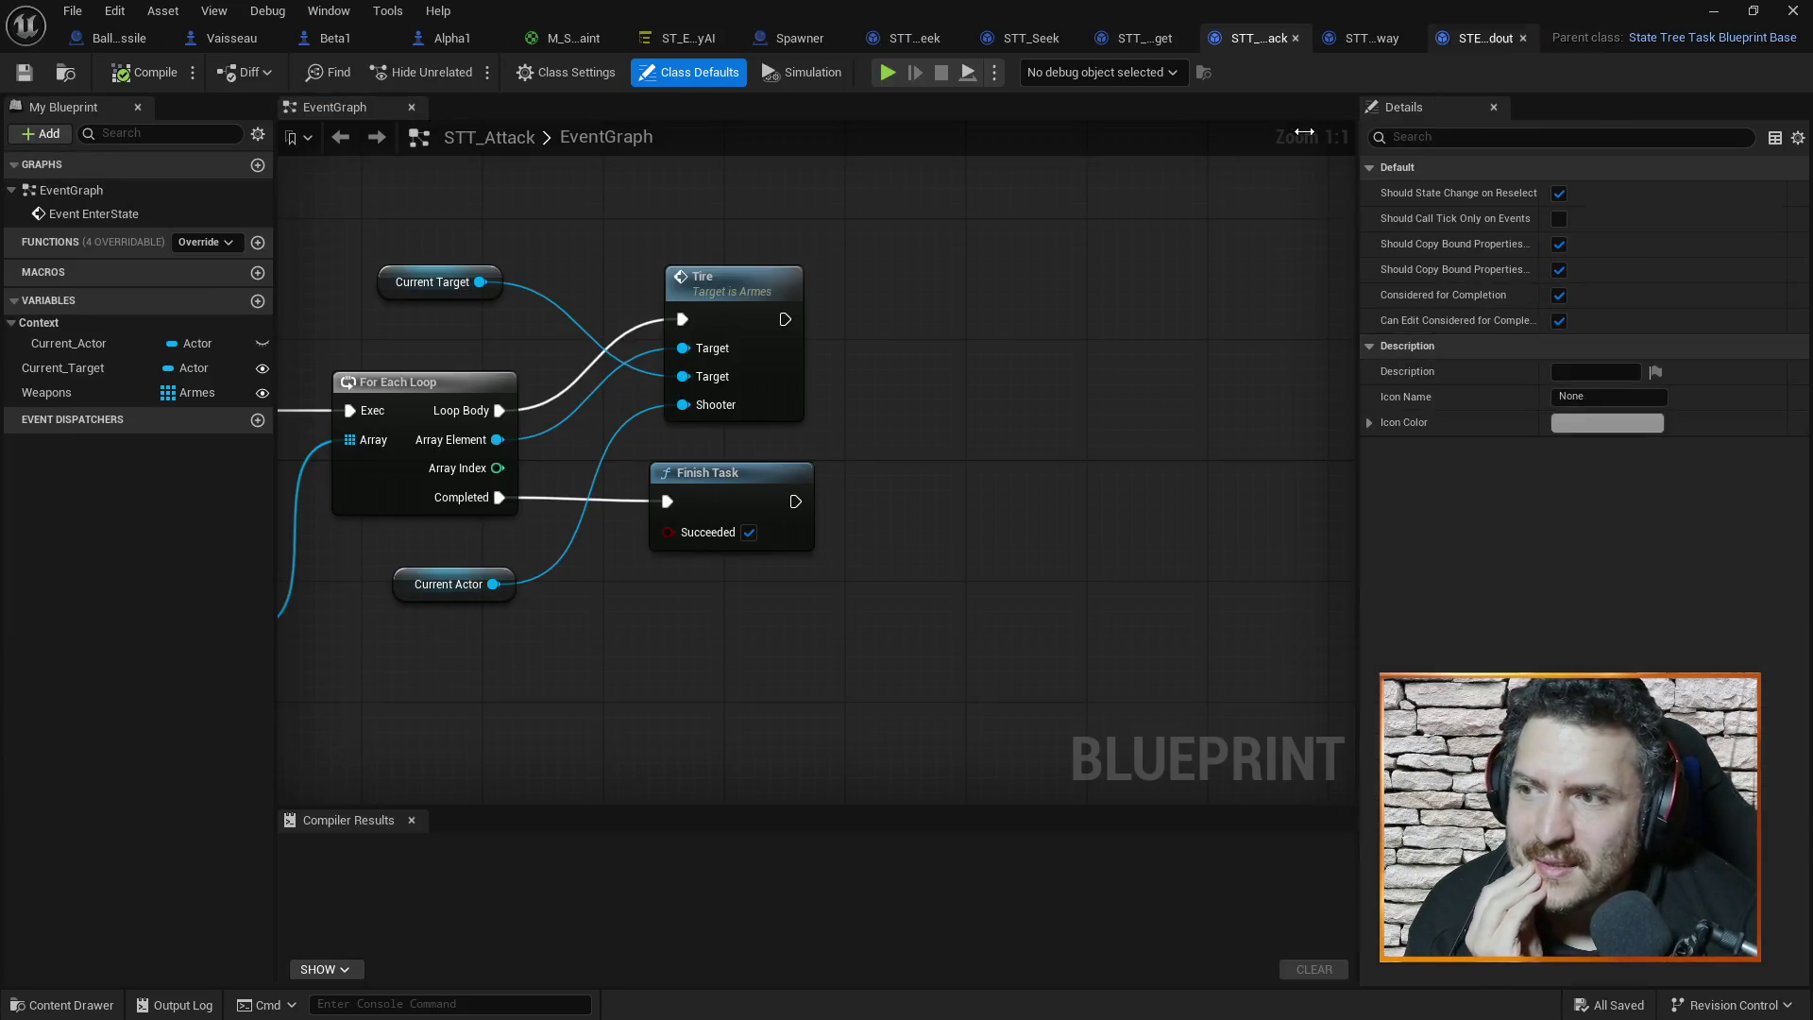
left_click(688, 42)
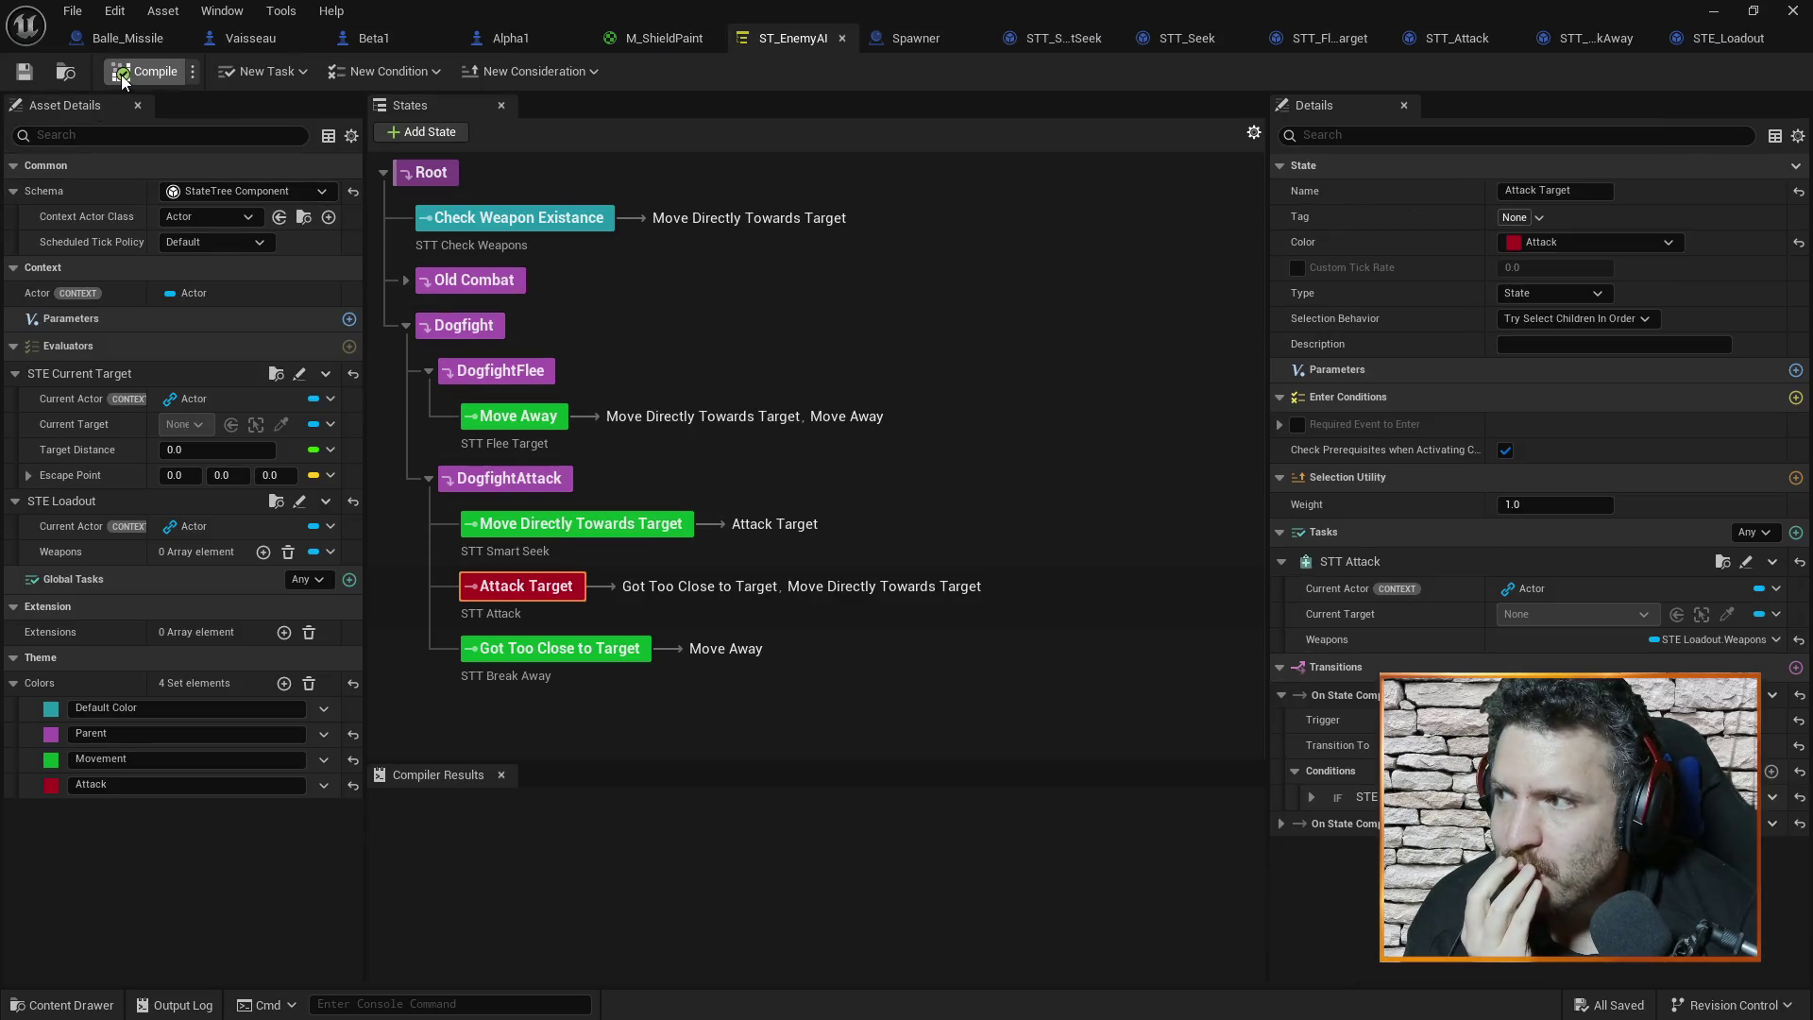
Step: Review Attack Target's STT Attack inputs, then view the STE_Loadout evaluator's event graph
left_click(986, 497)
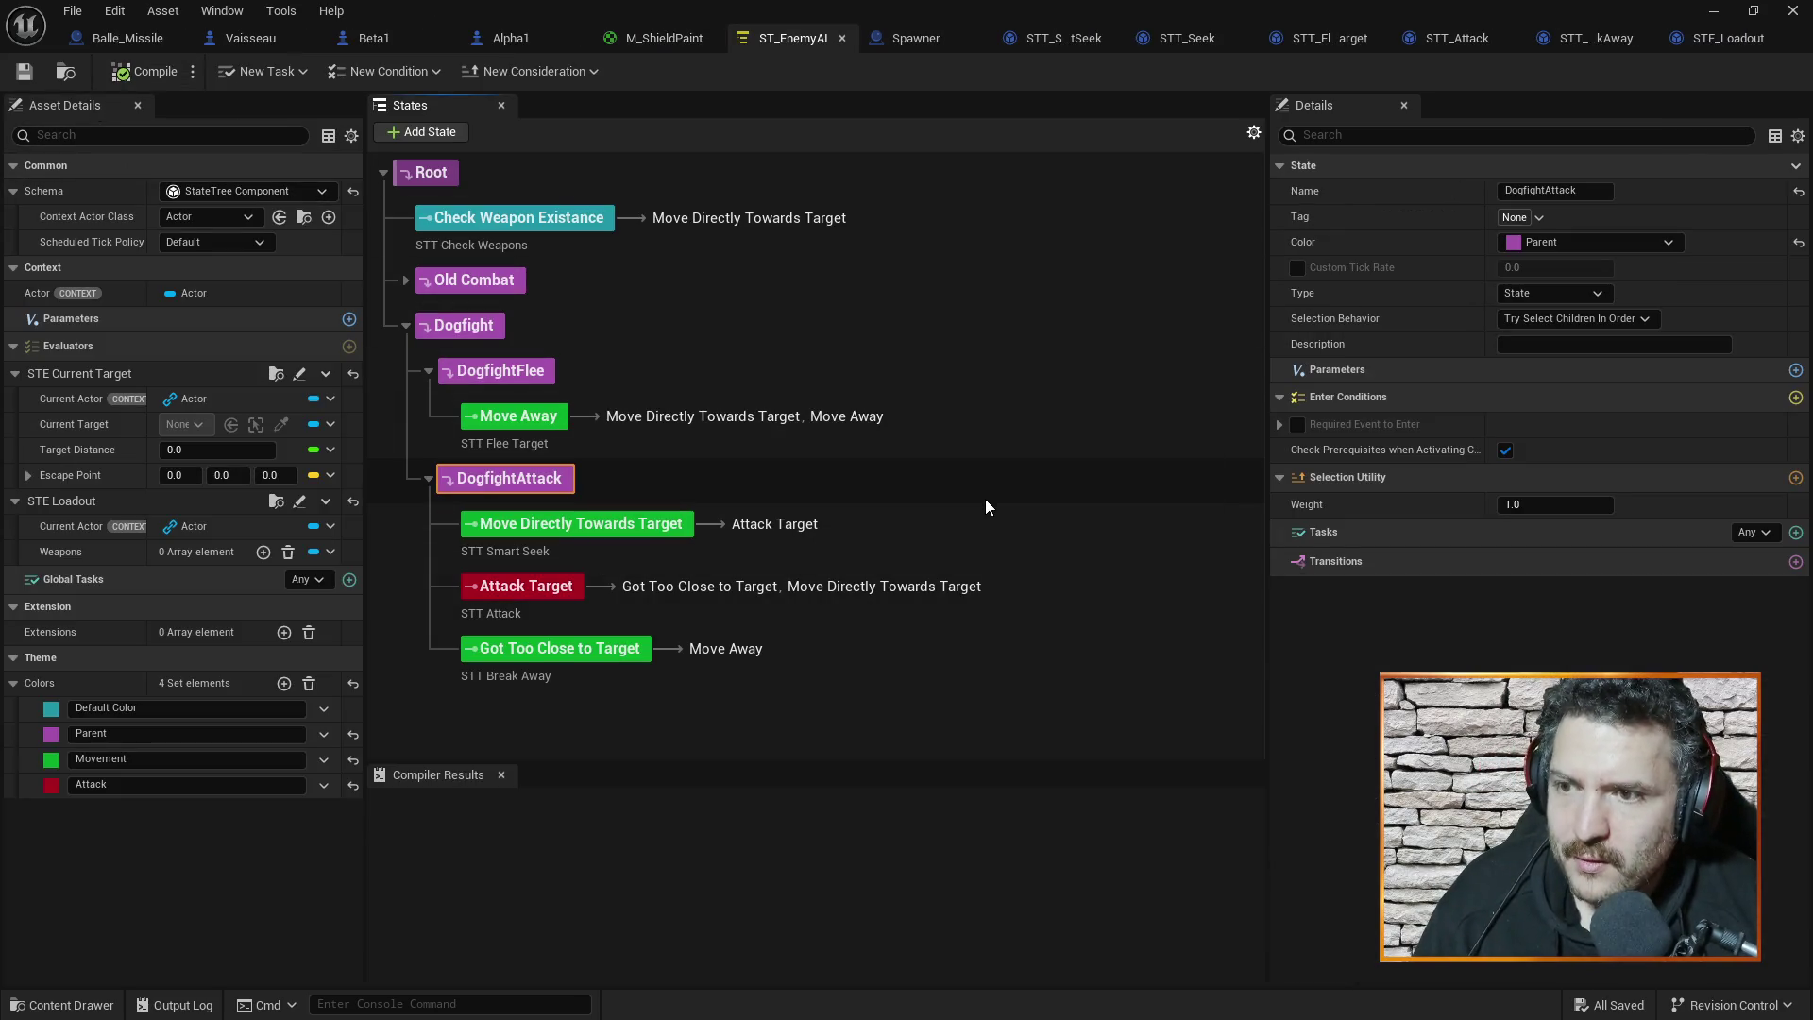
left_click(1048, 619)
left_click(1280, 562)
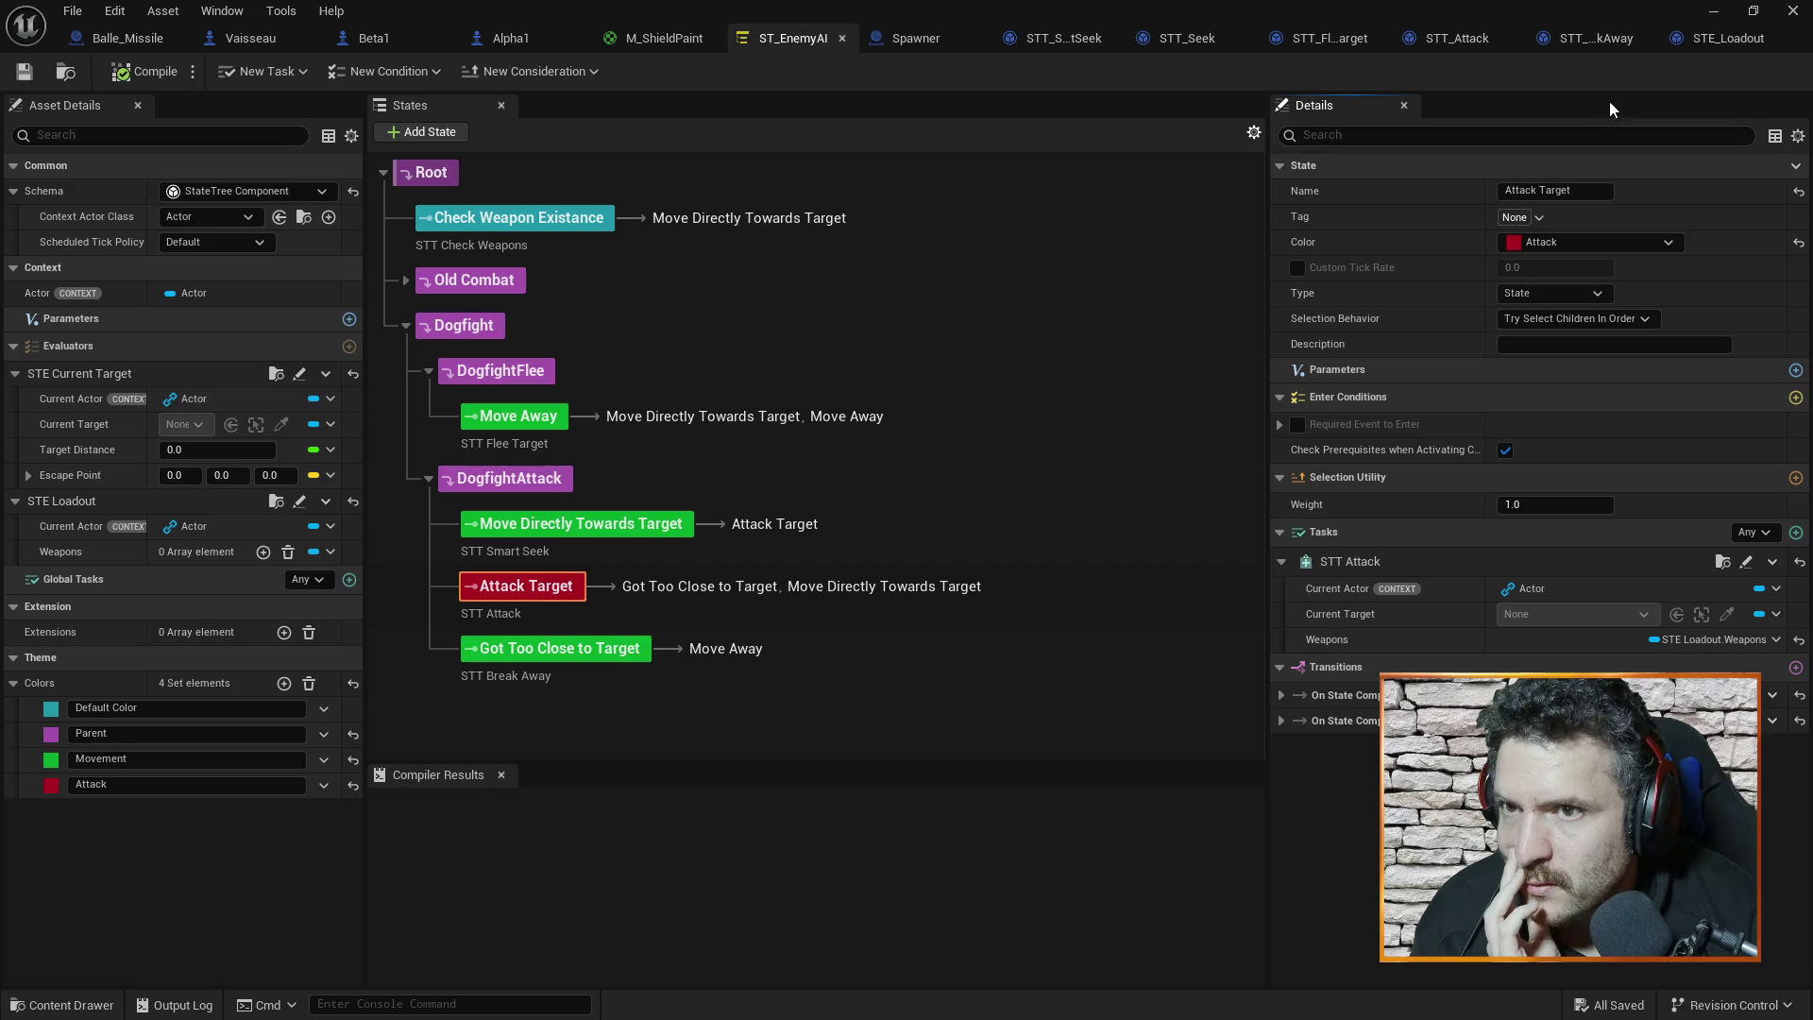
left_click(1704, 41)
mouse_move(515, 641)
left_mouse_down()
mouse_move(885, 620)
mouse_move(647, 619)
mouse_move(812, 629)
left_mouse_up()
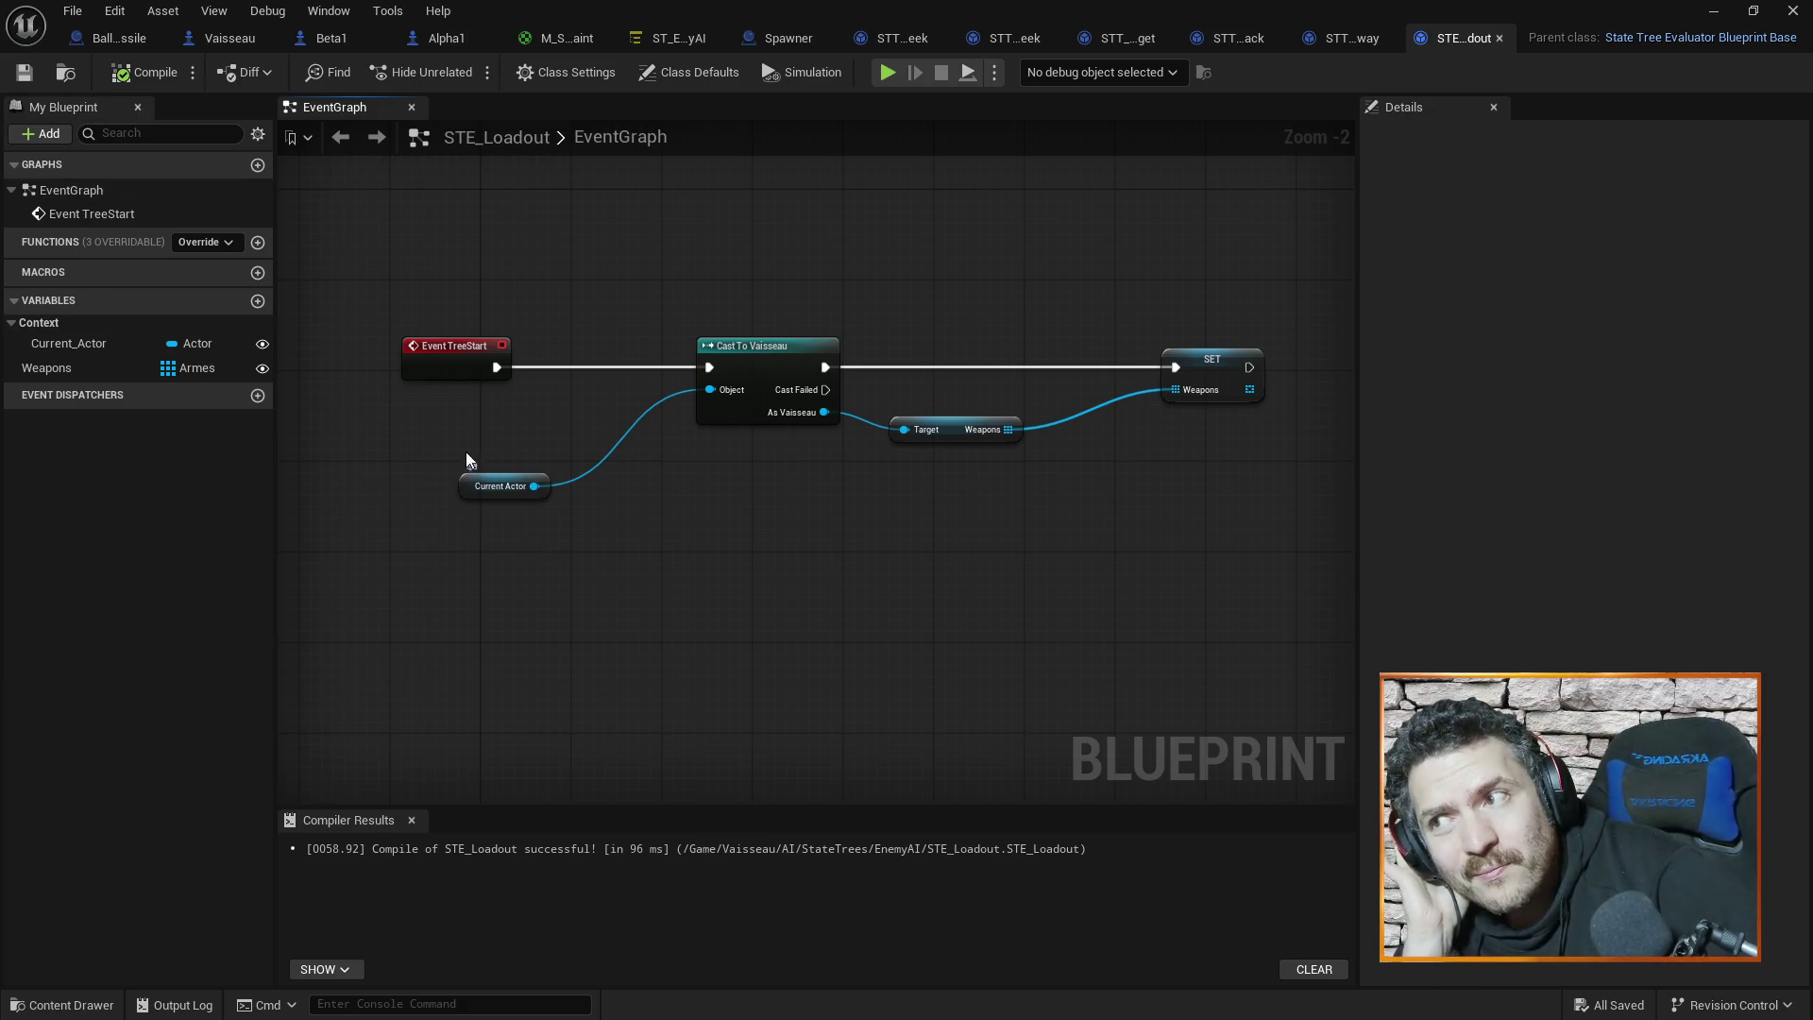
Step: Close the blueprint editor and start a new play session of the level
left_click(1792, 11)
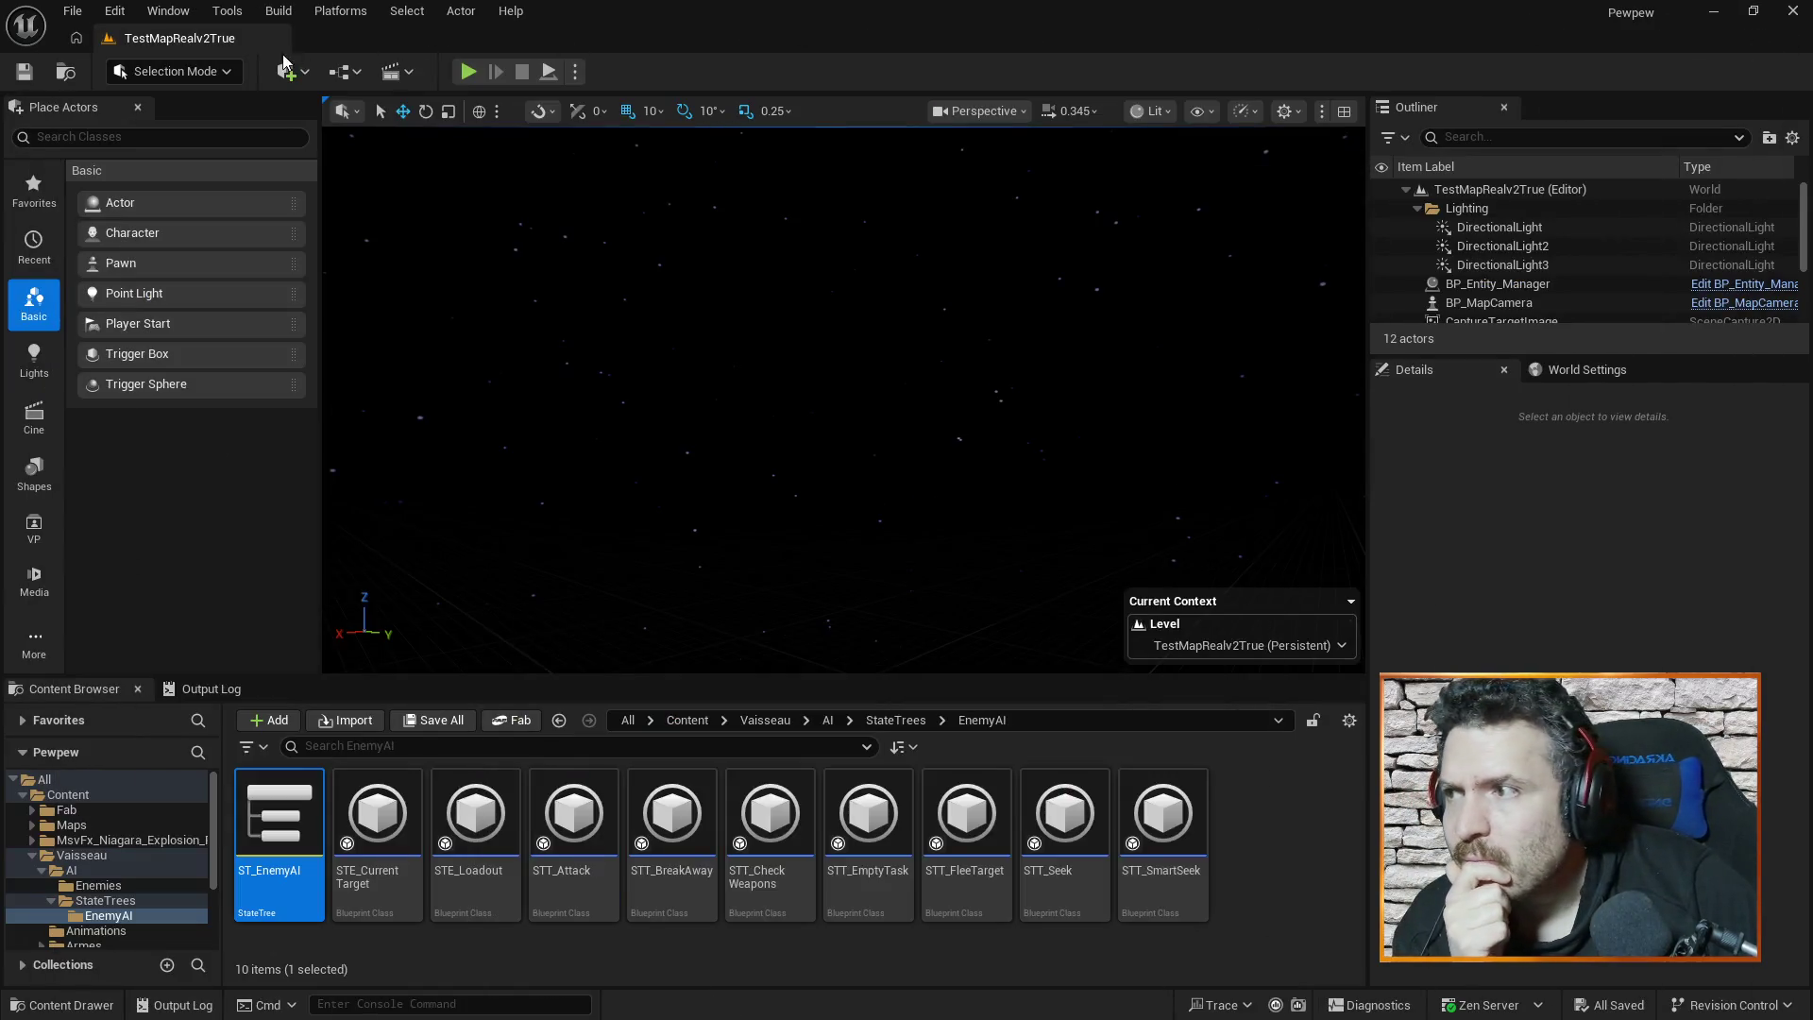
left_click(467, 74)
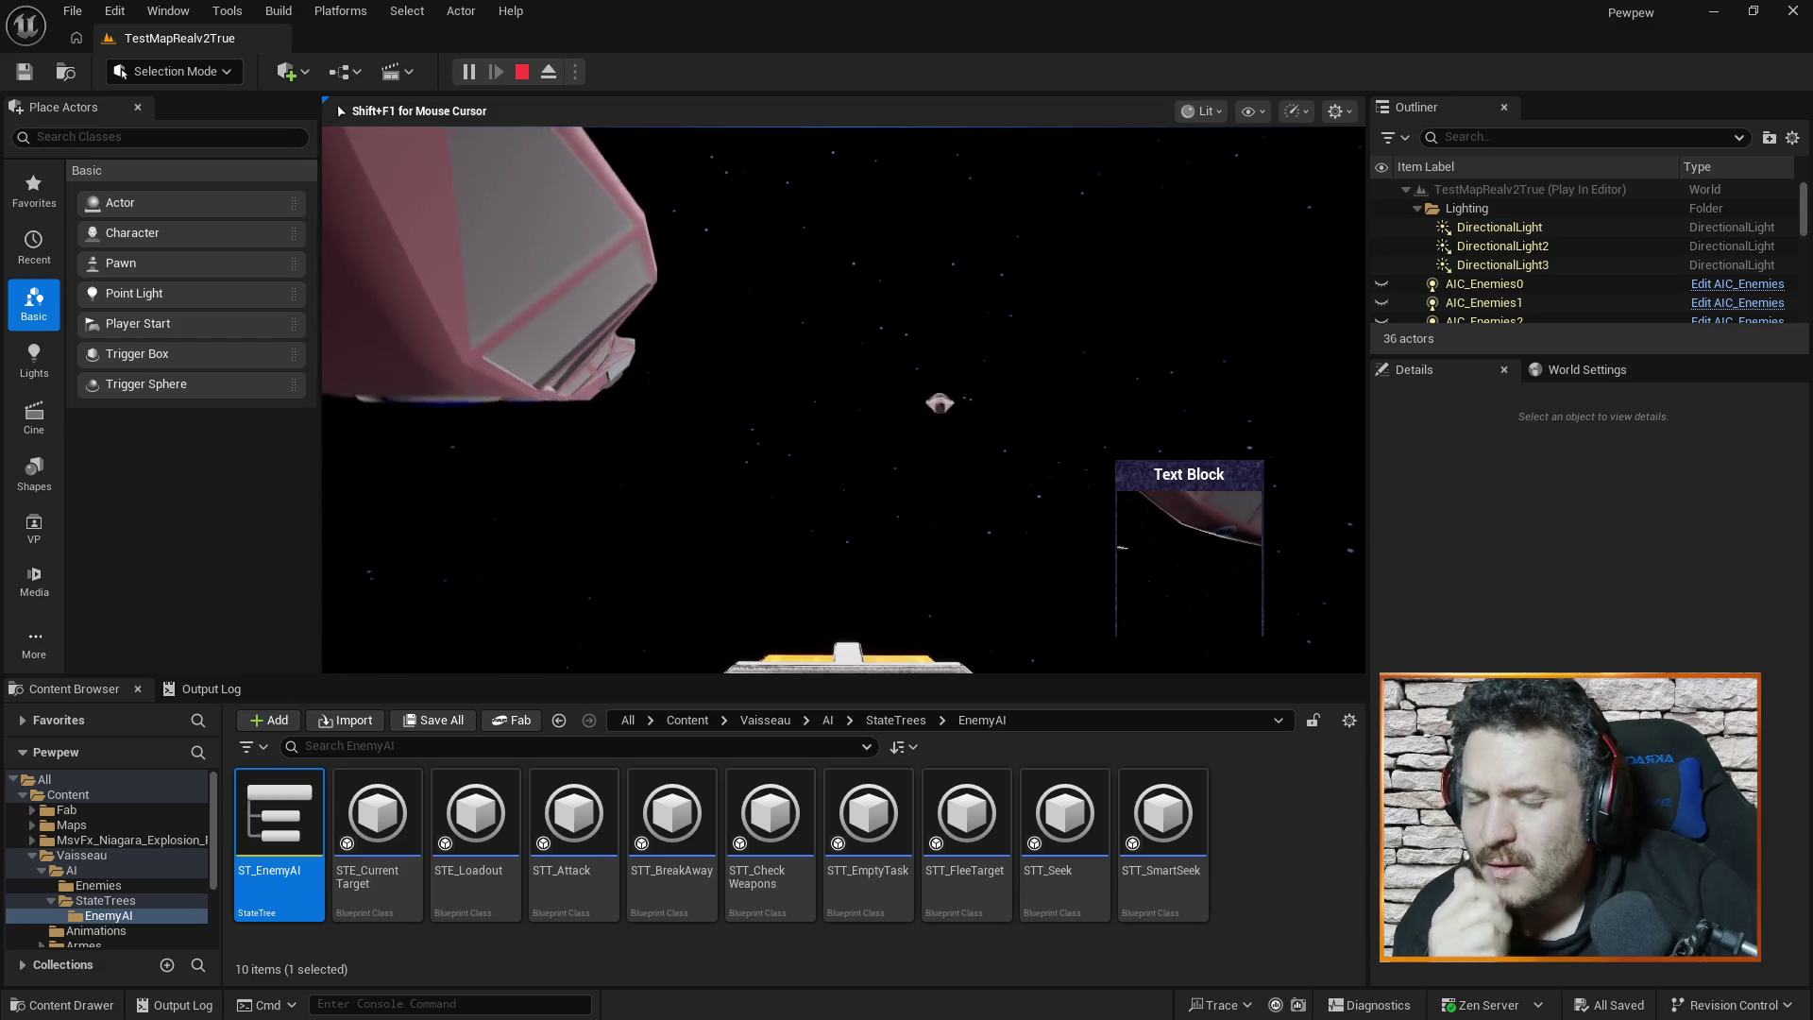
key("alt+Tab")
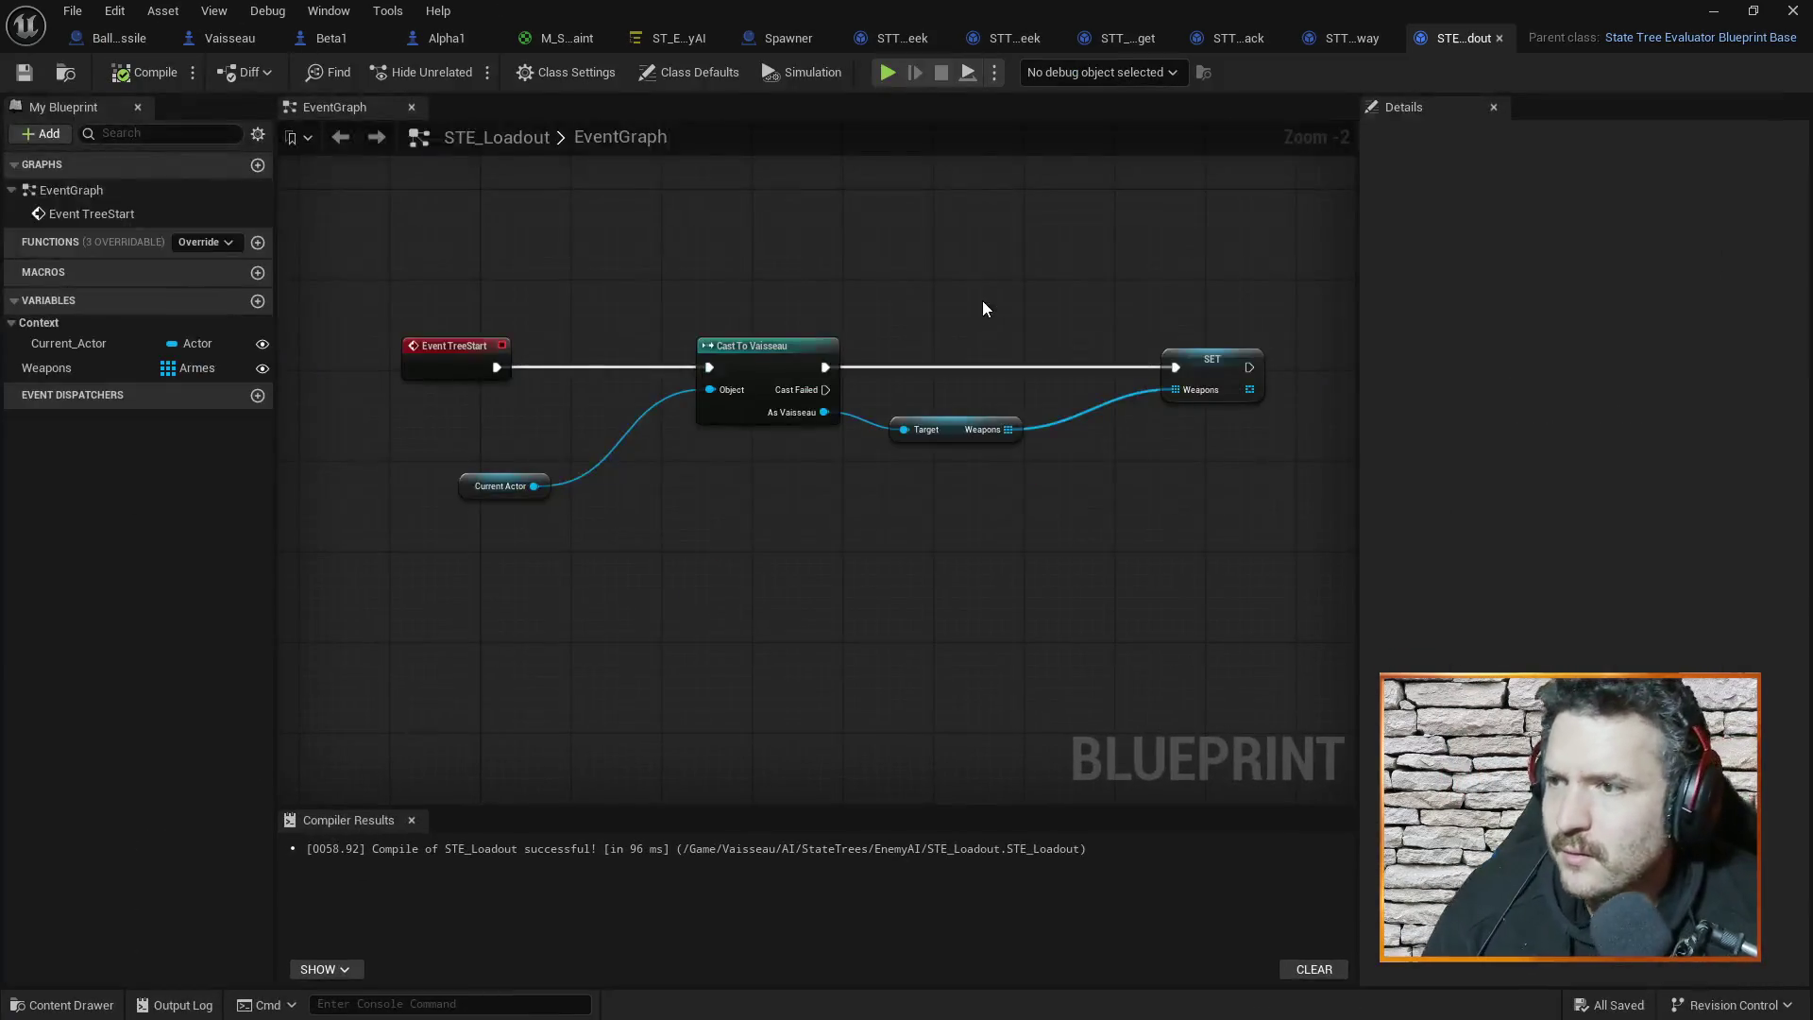
Step: In ST_EnemyAI, compare the Attack Target and Move Directly Towards Target states, ending on Attack Target
left_click(680, 37)
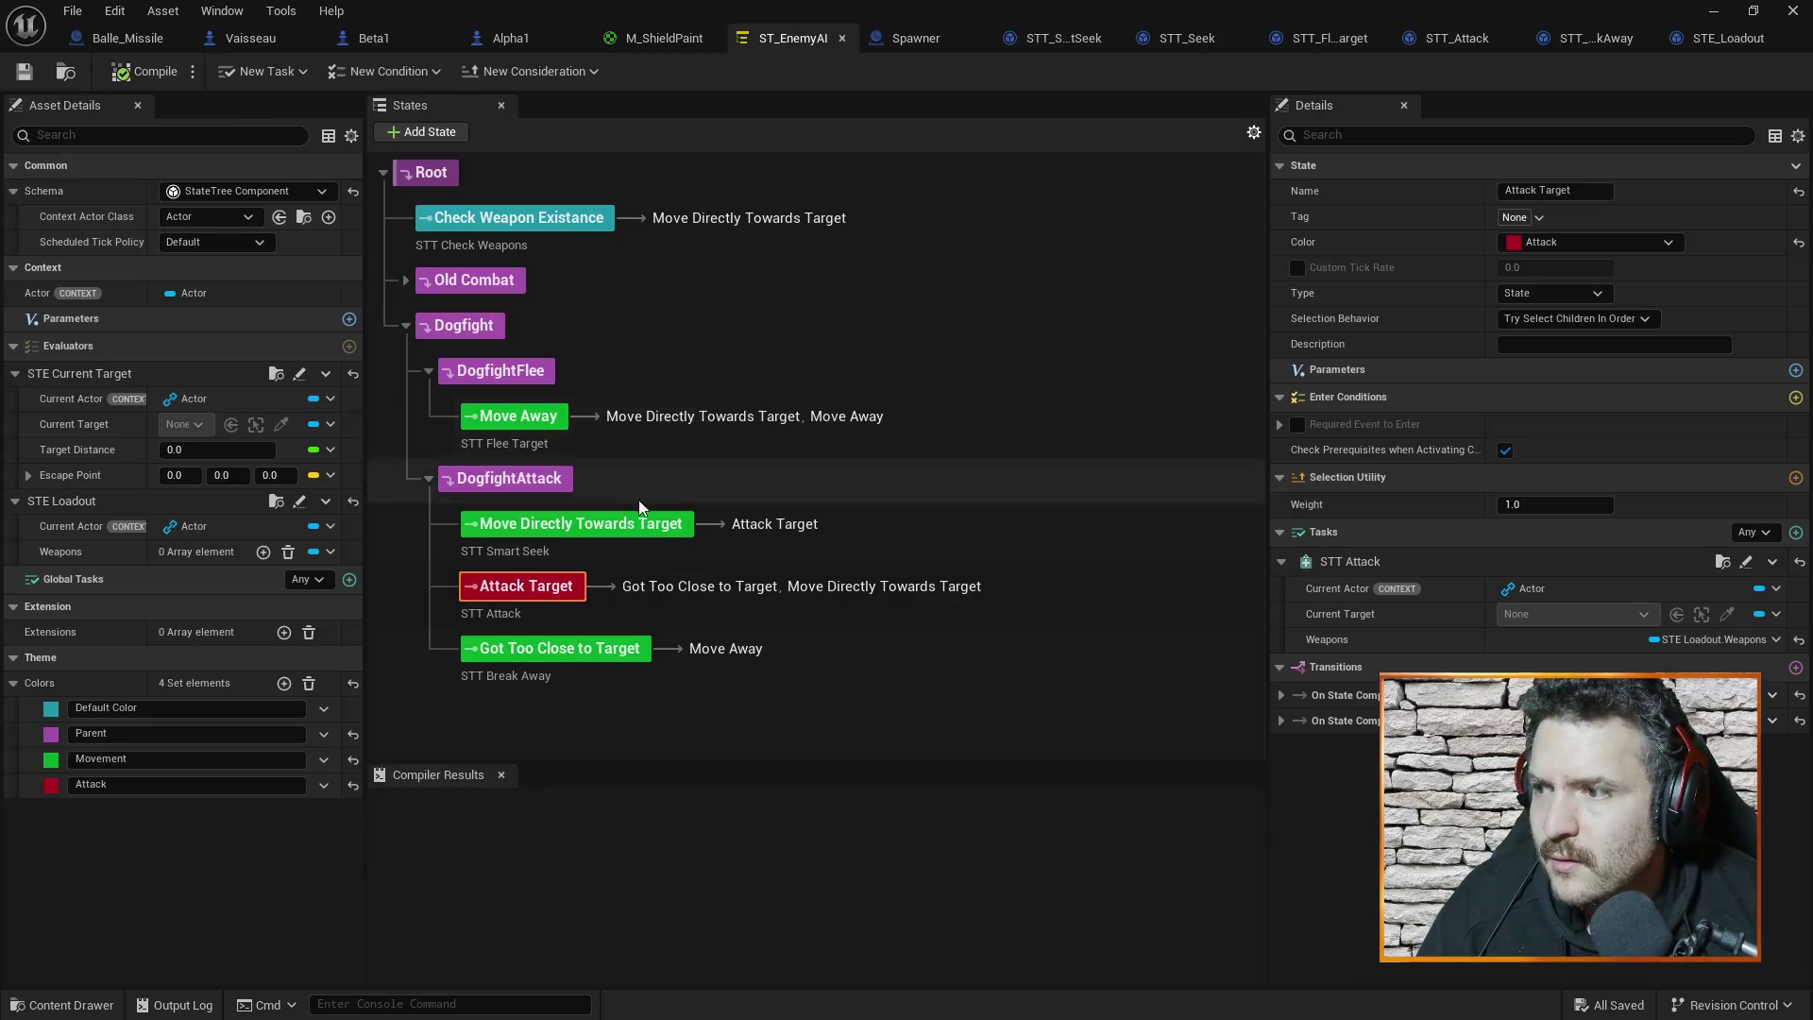
left_click(1107, 537)
left_click(1123, 612)
left_click(1120, 541)
left_click(1125, 597)
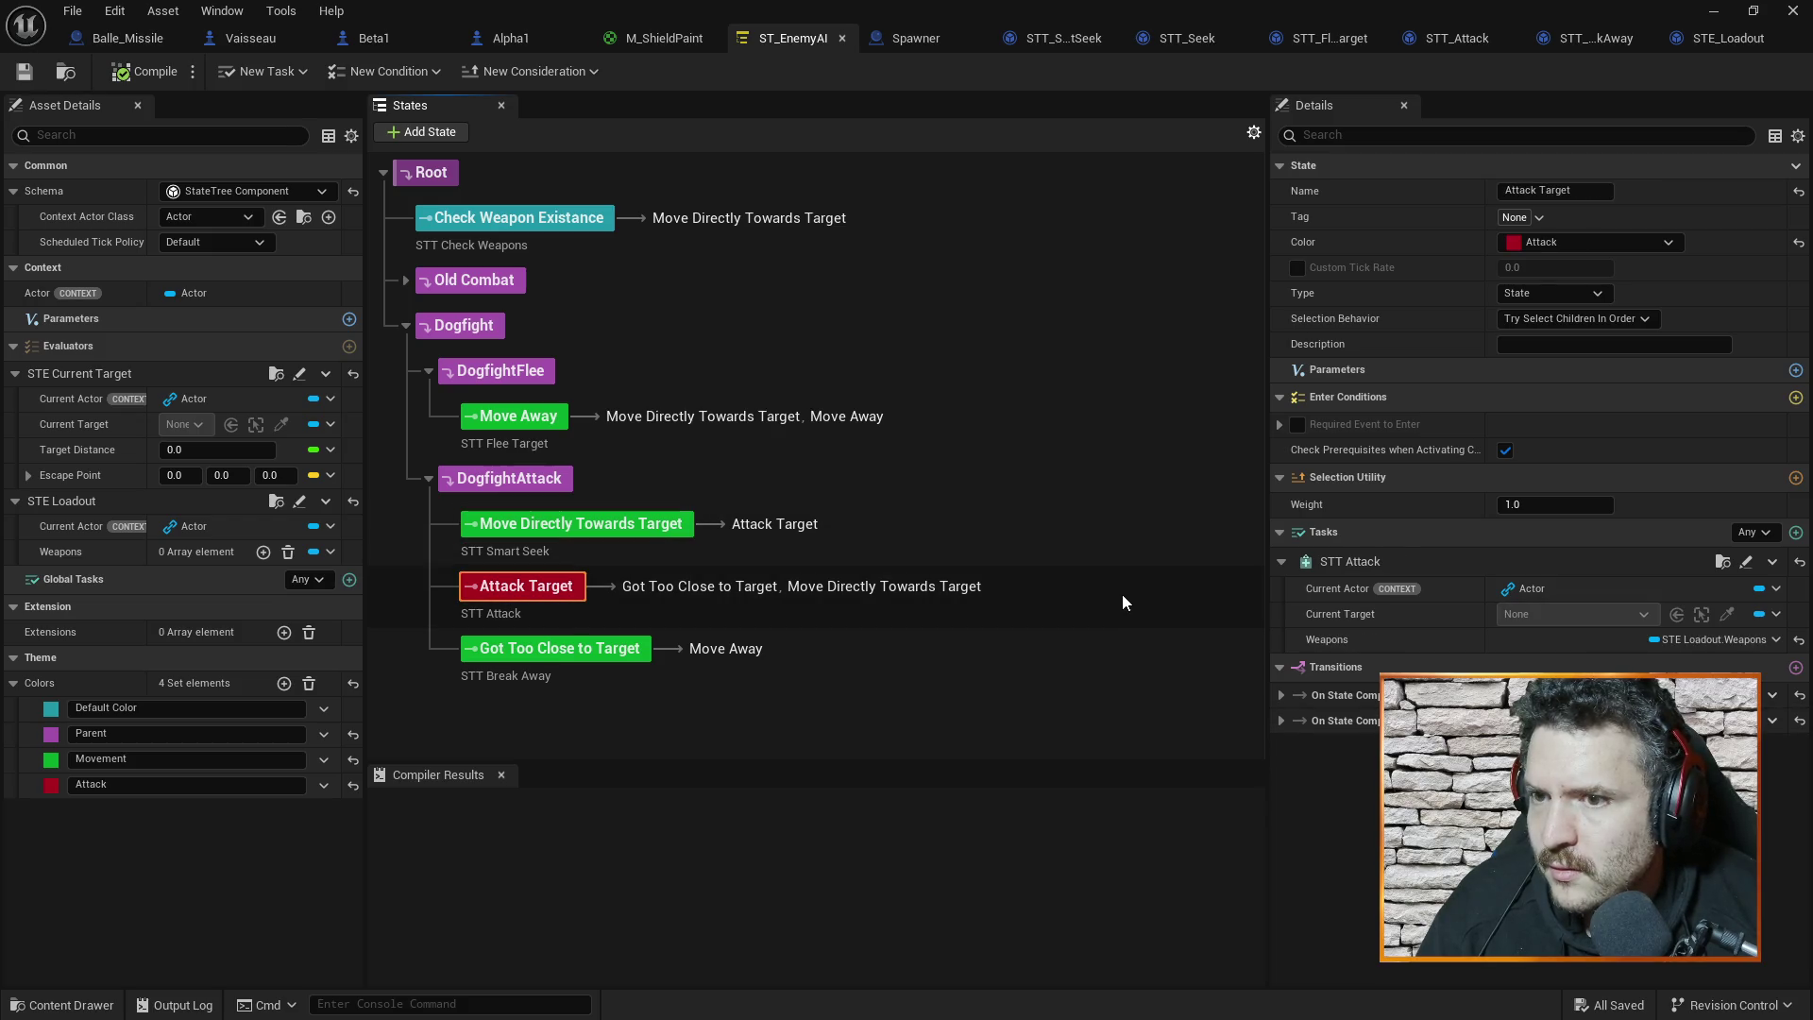
left_click(1713, 11)
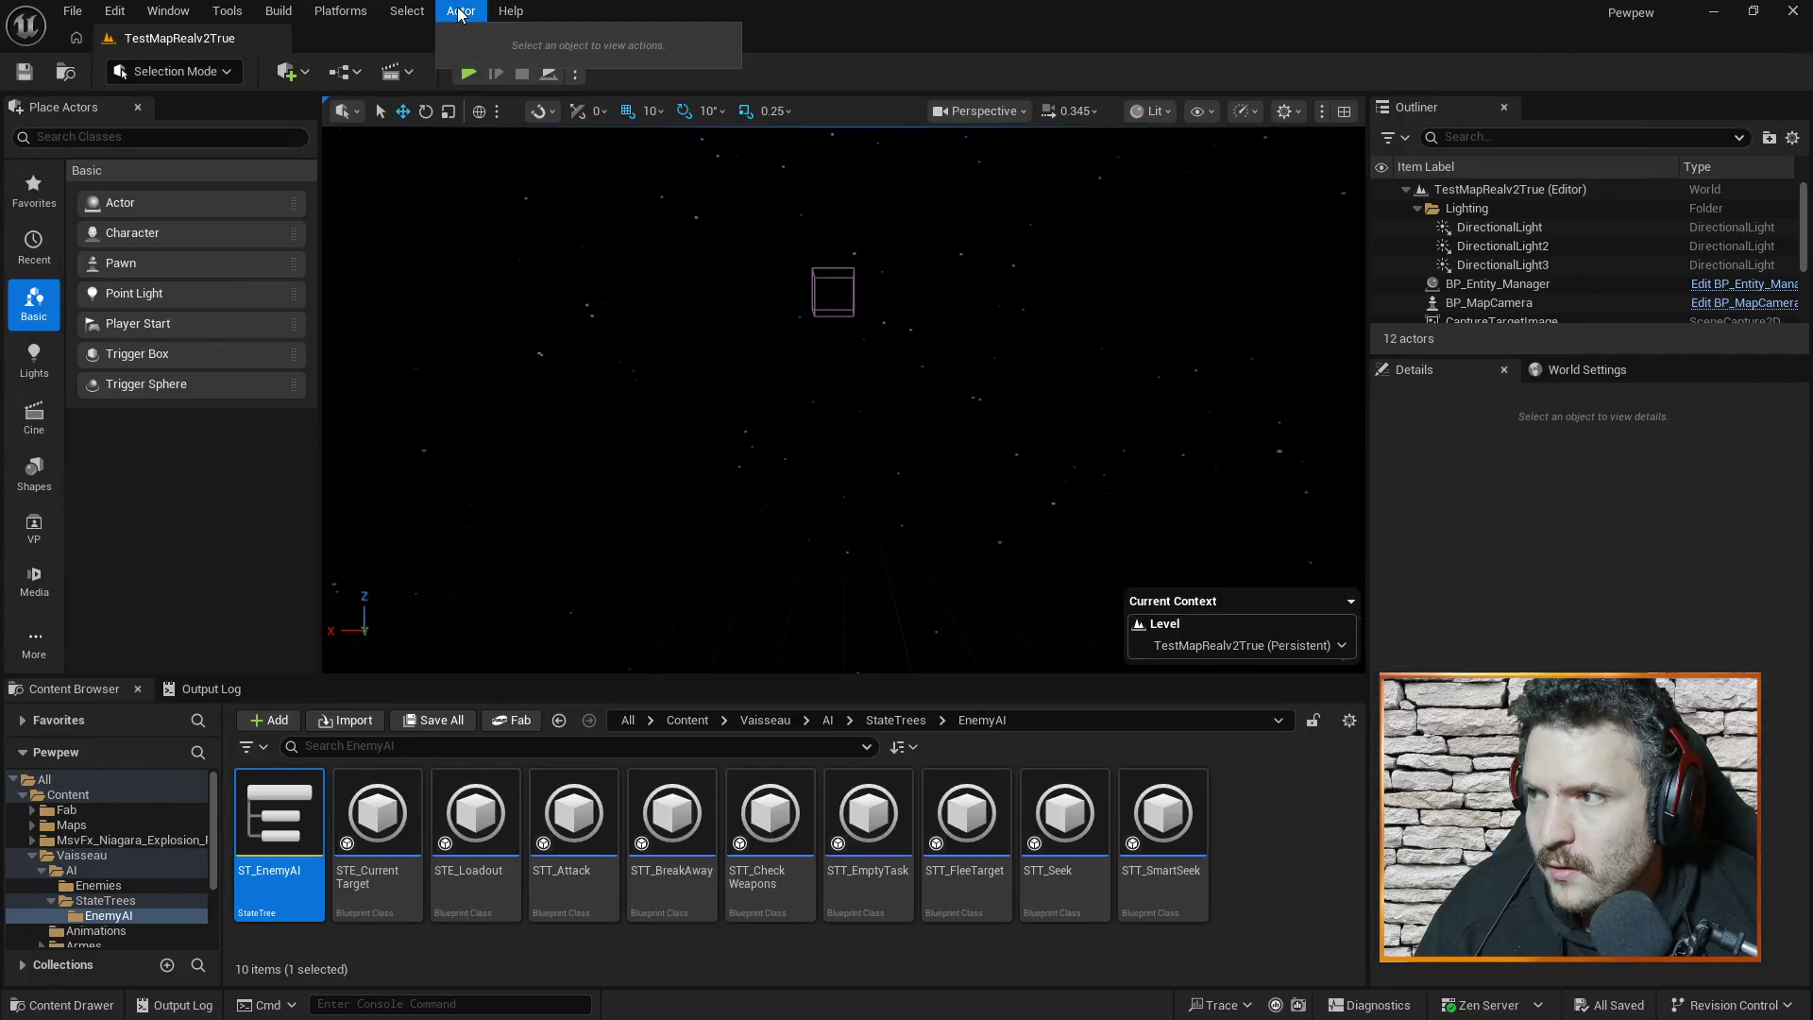
left_click(278, 11)
key("Escape")
left_click(407, 12)
mouse_move(255, 8)
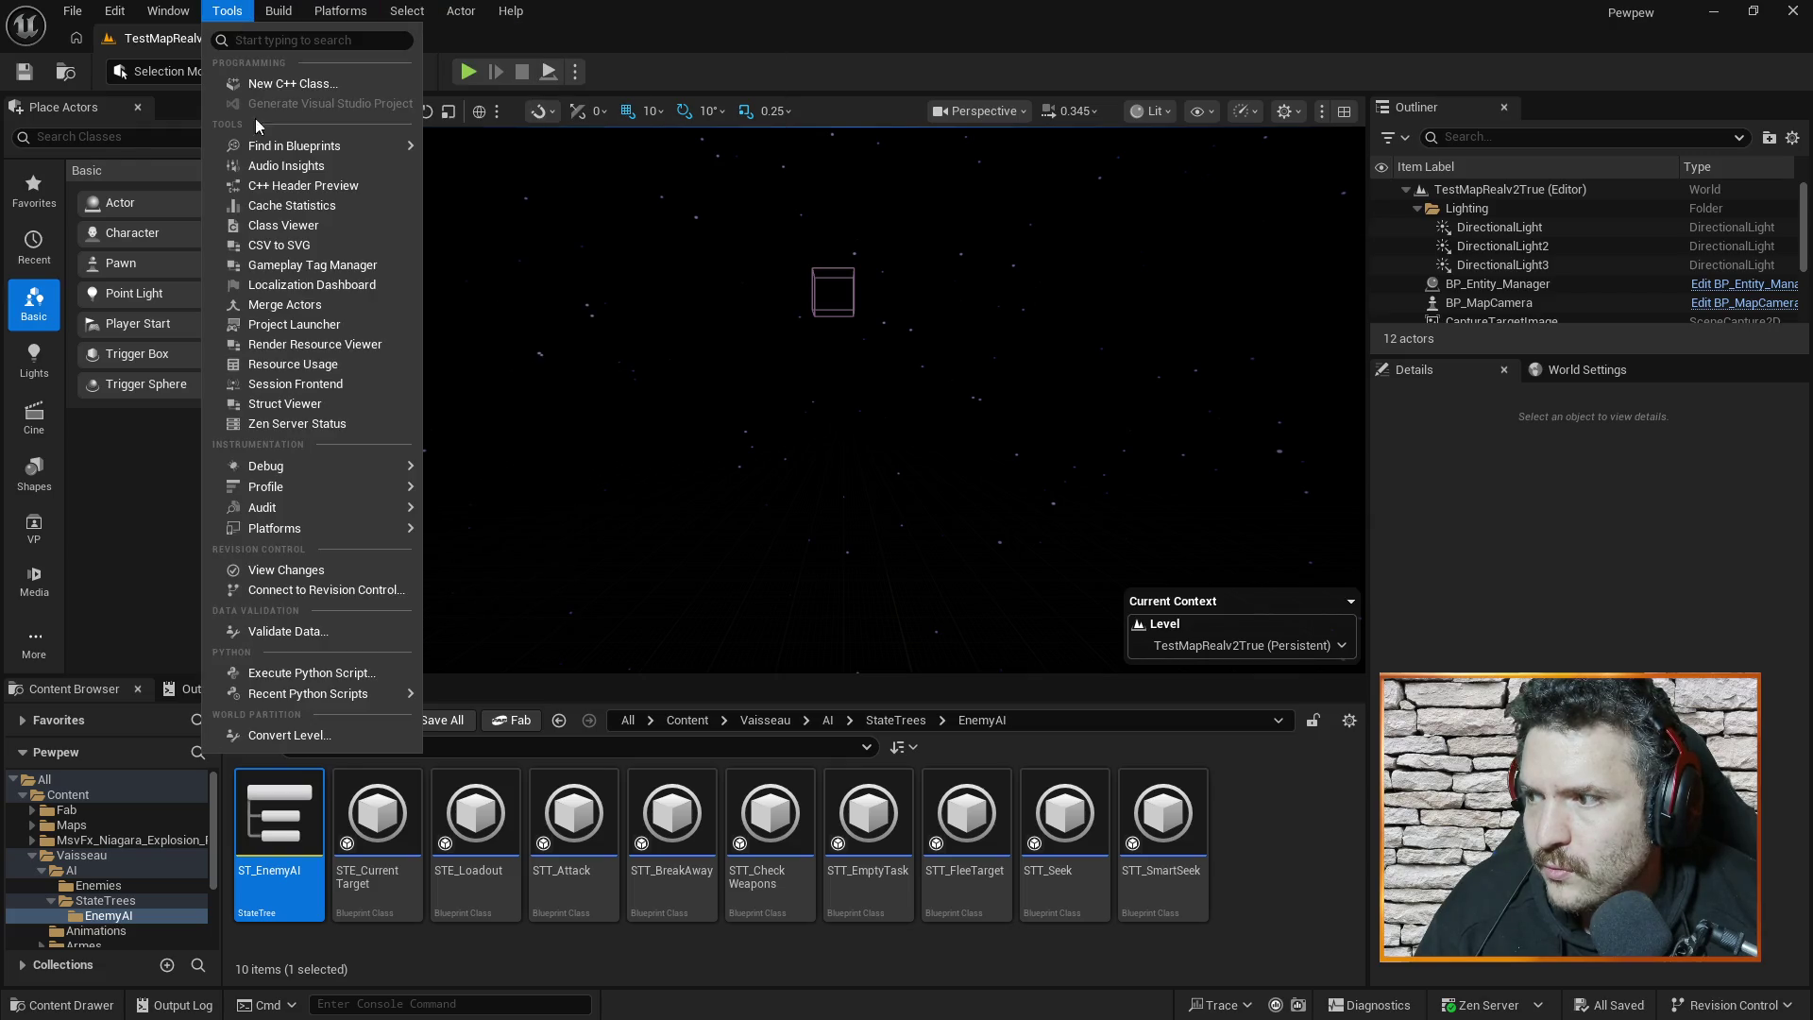
mouse_move(315, 460)
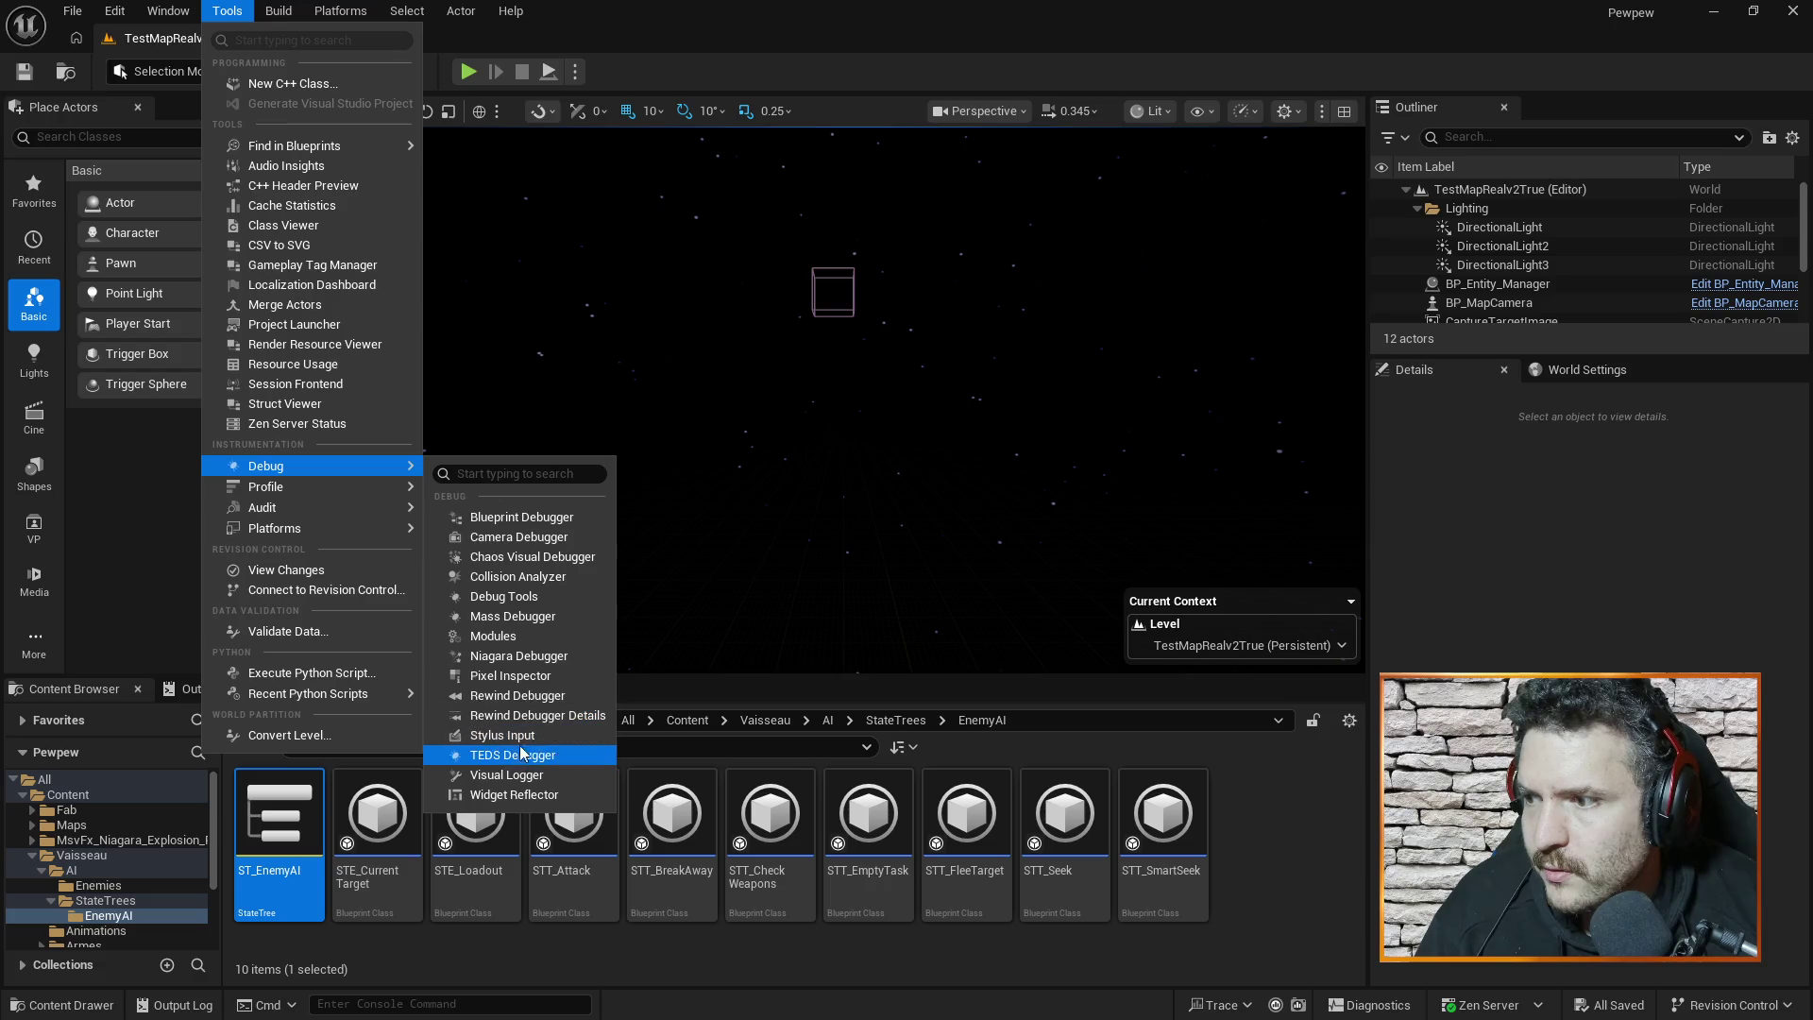
left_click(518, 786)
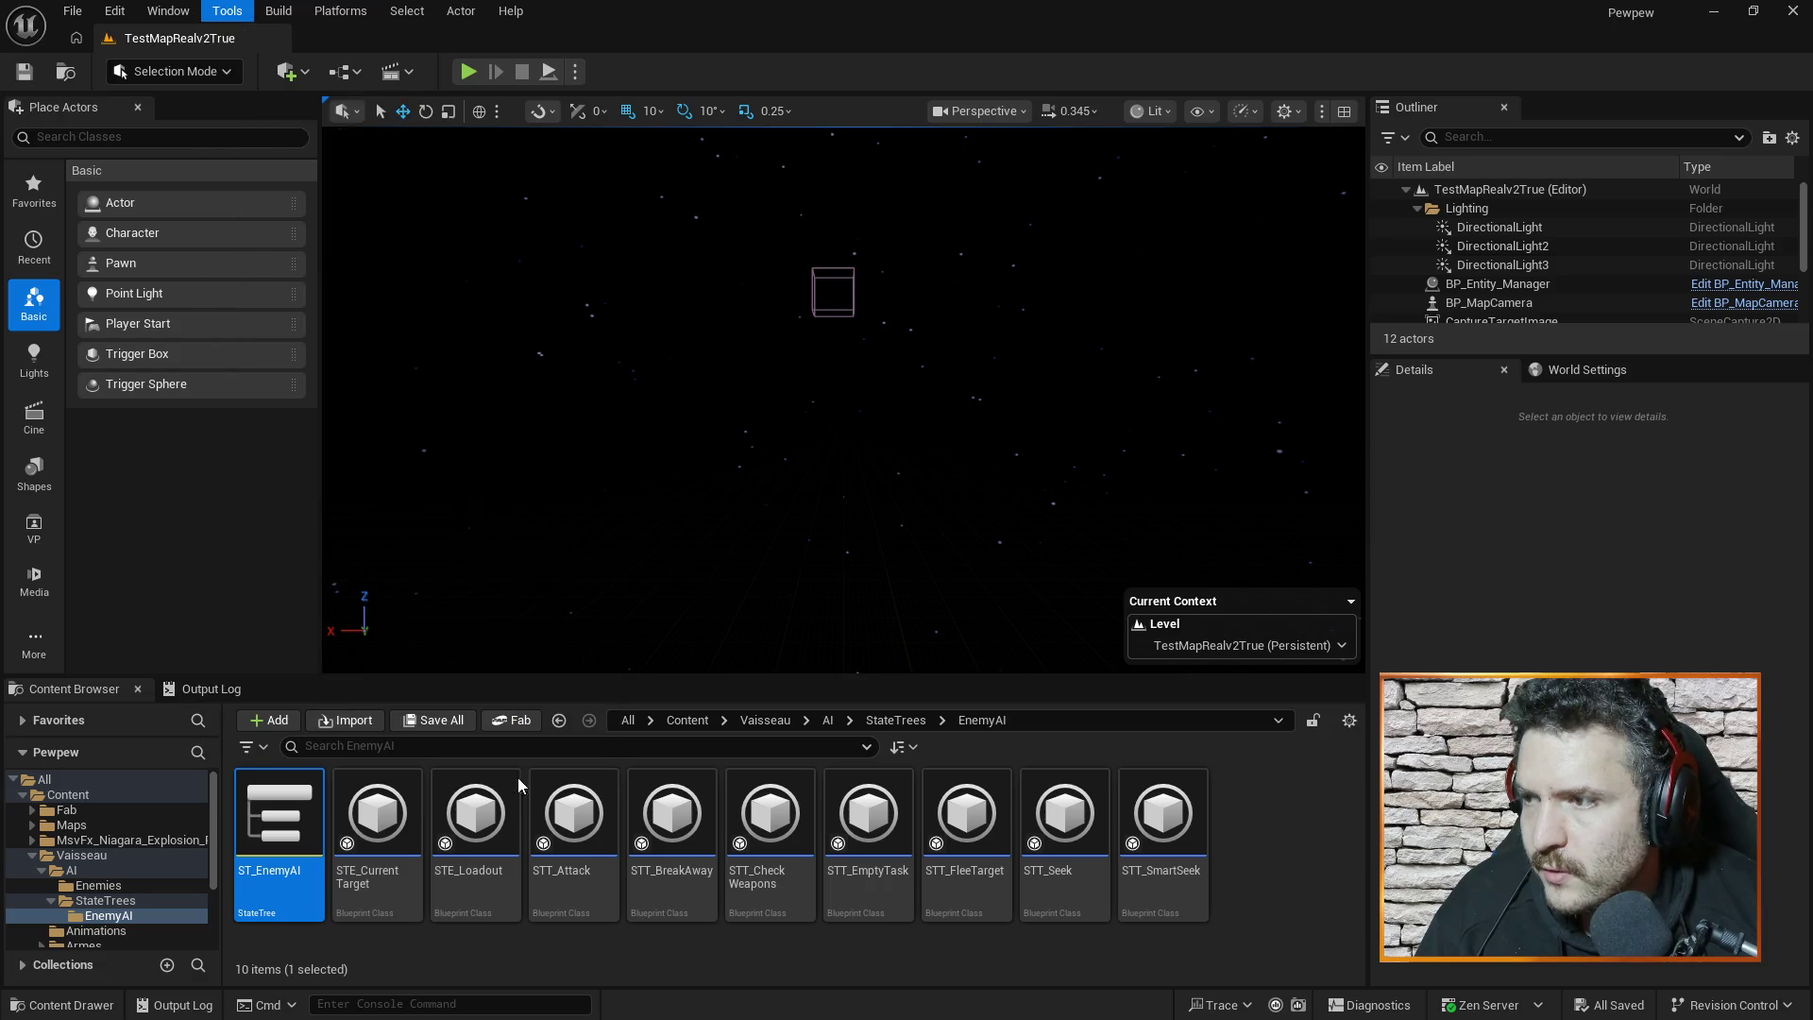
left_click(426, 163)
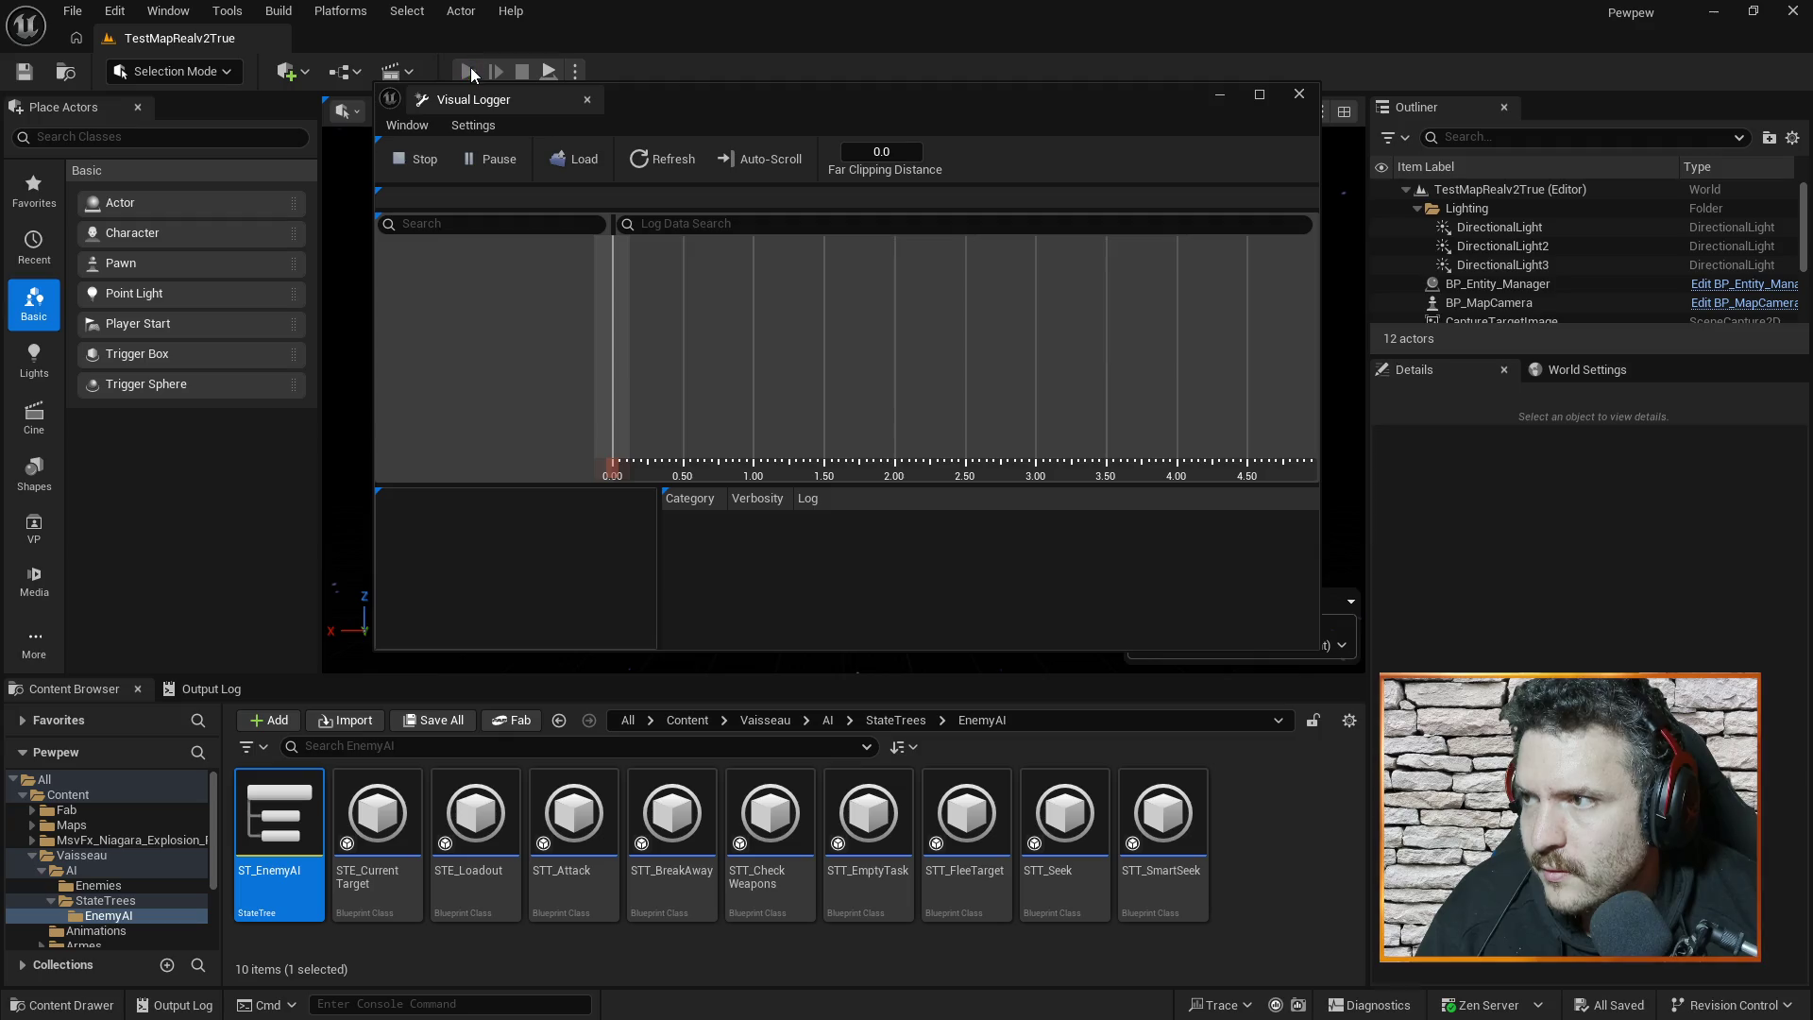
left_click(469, 72)
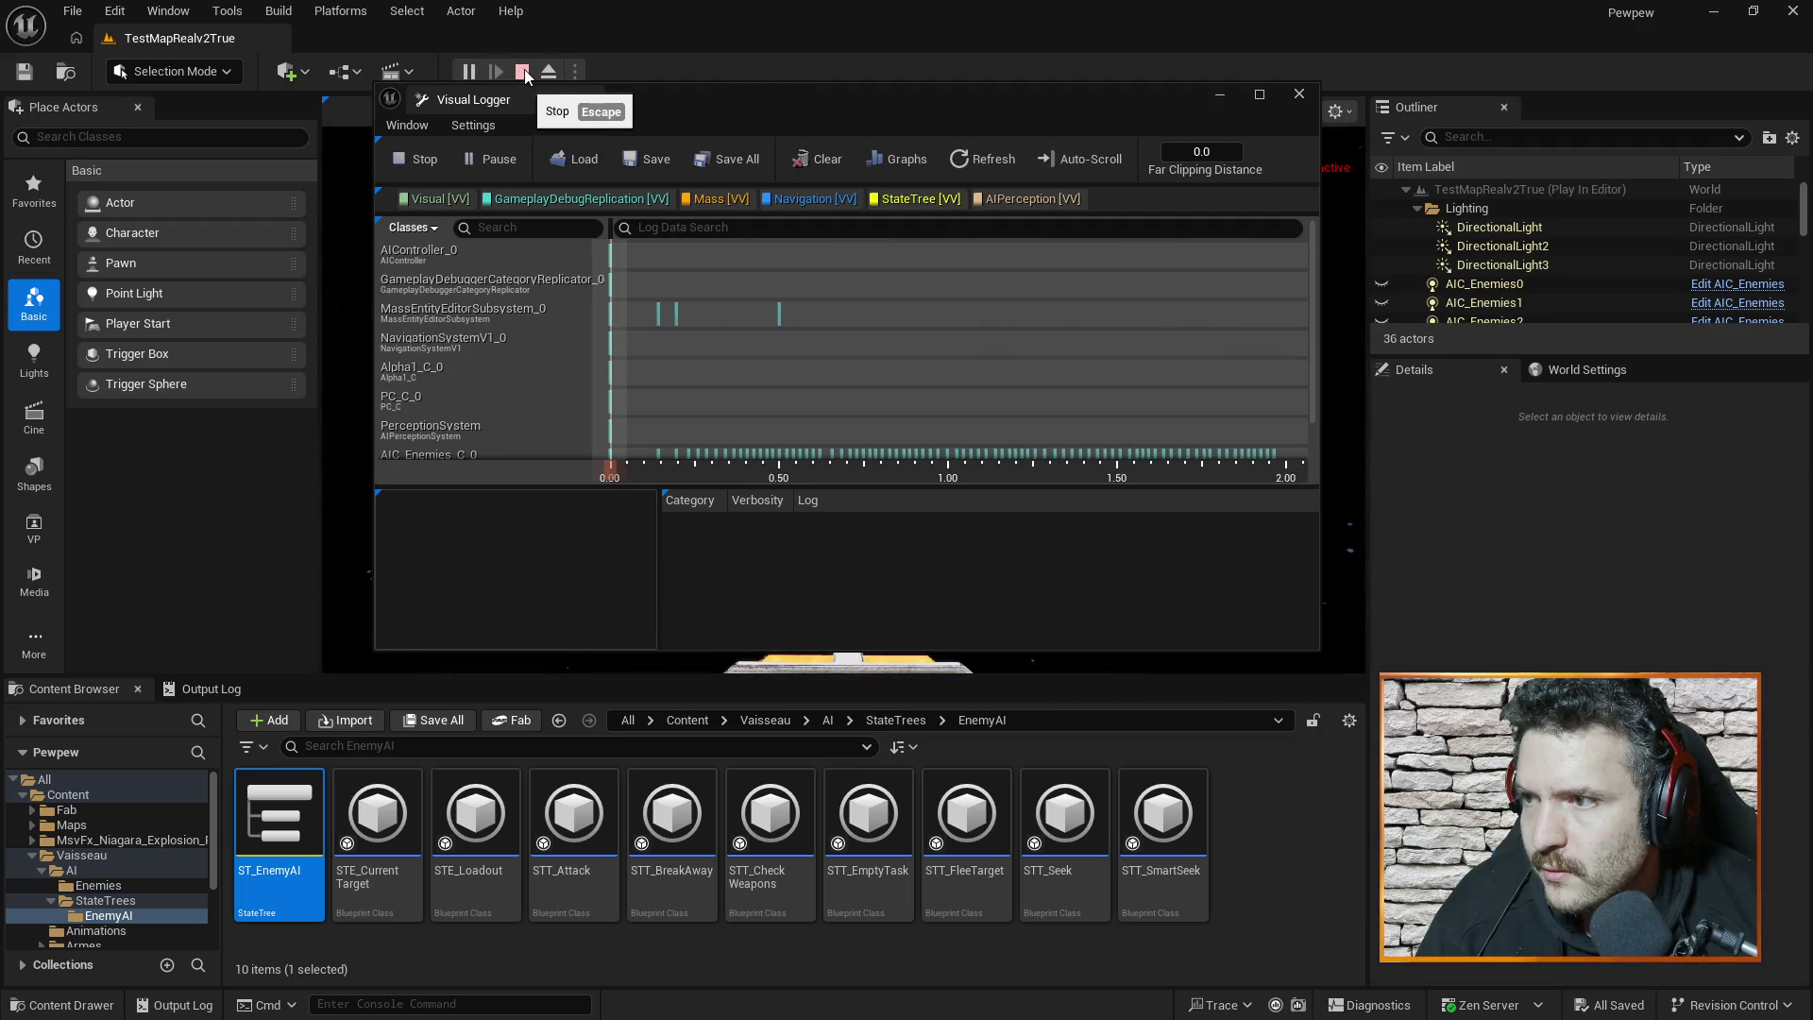
left_click(523, 72)
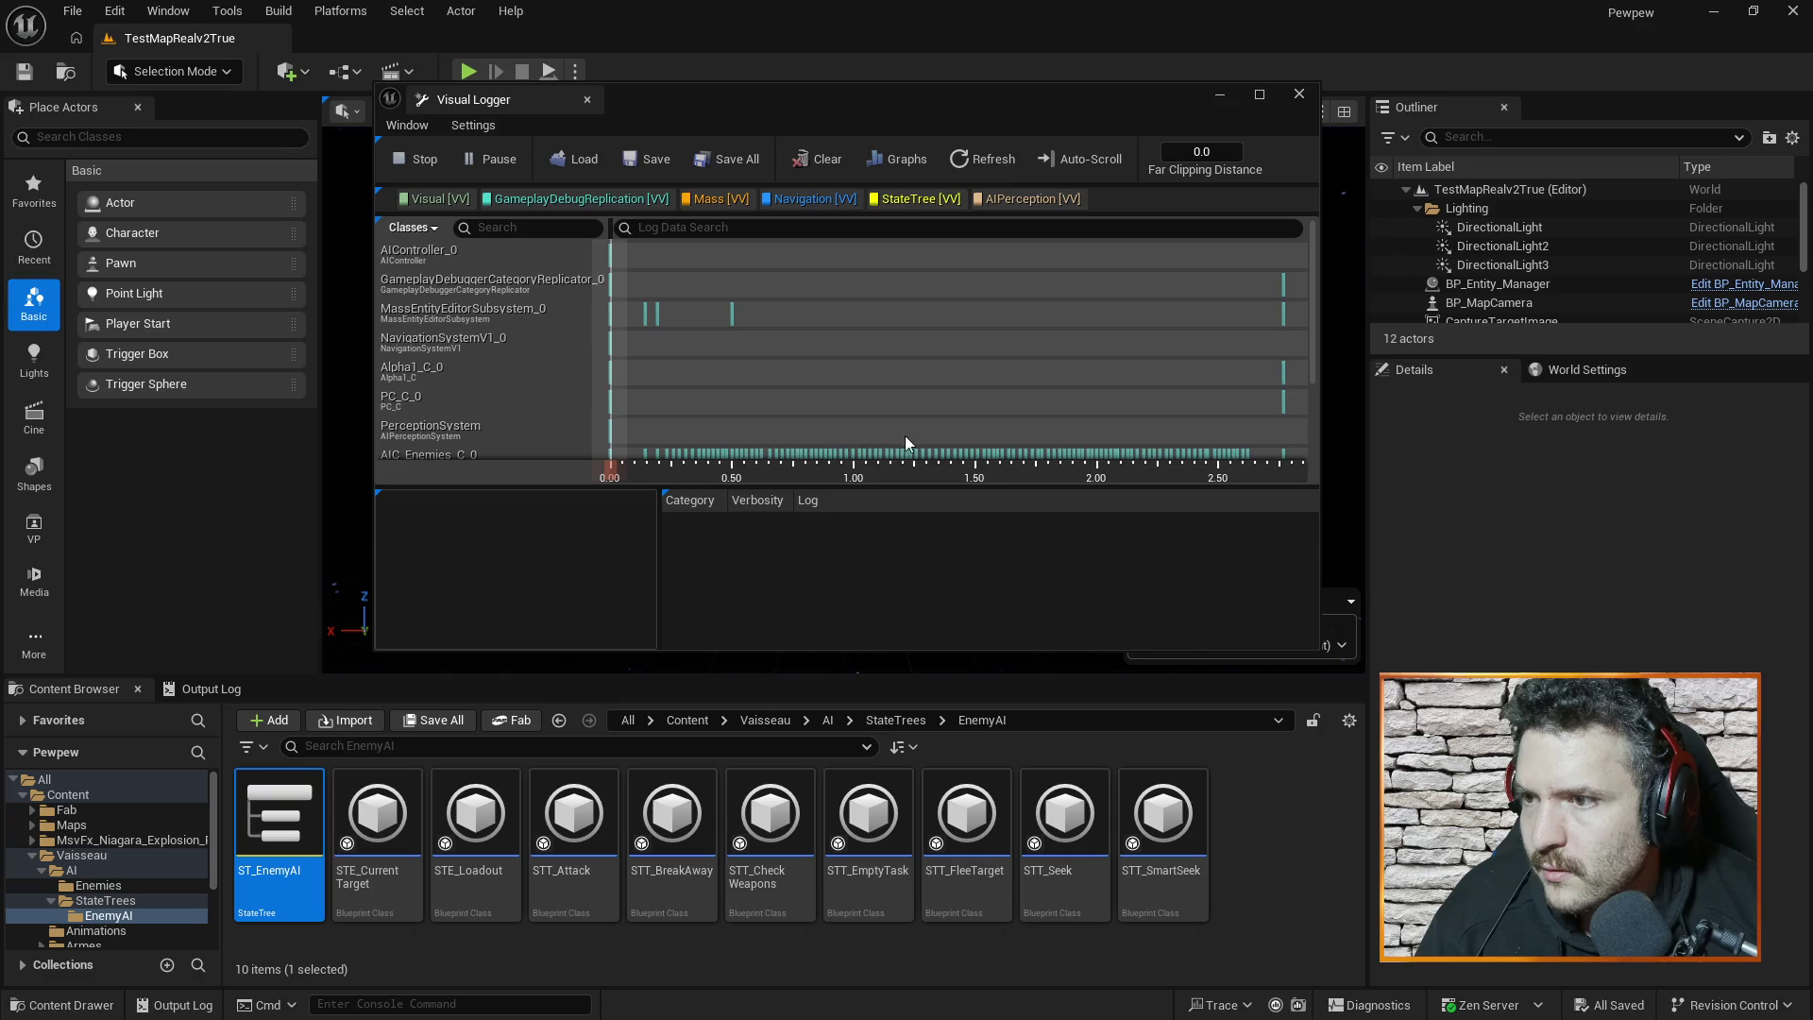
scroll(898, 378, "down", 3)
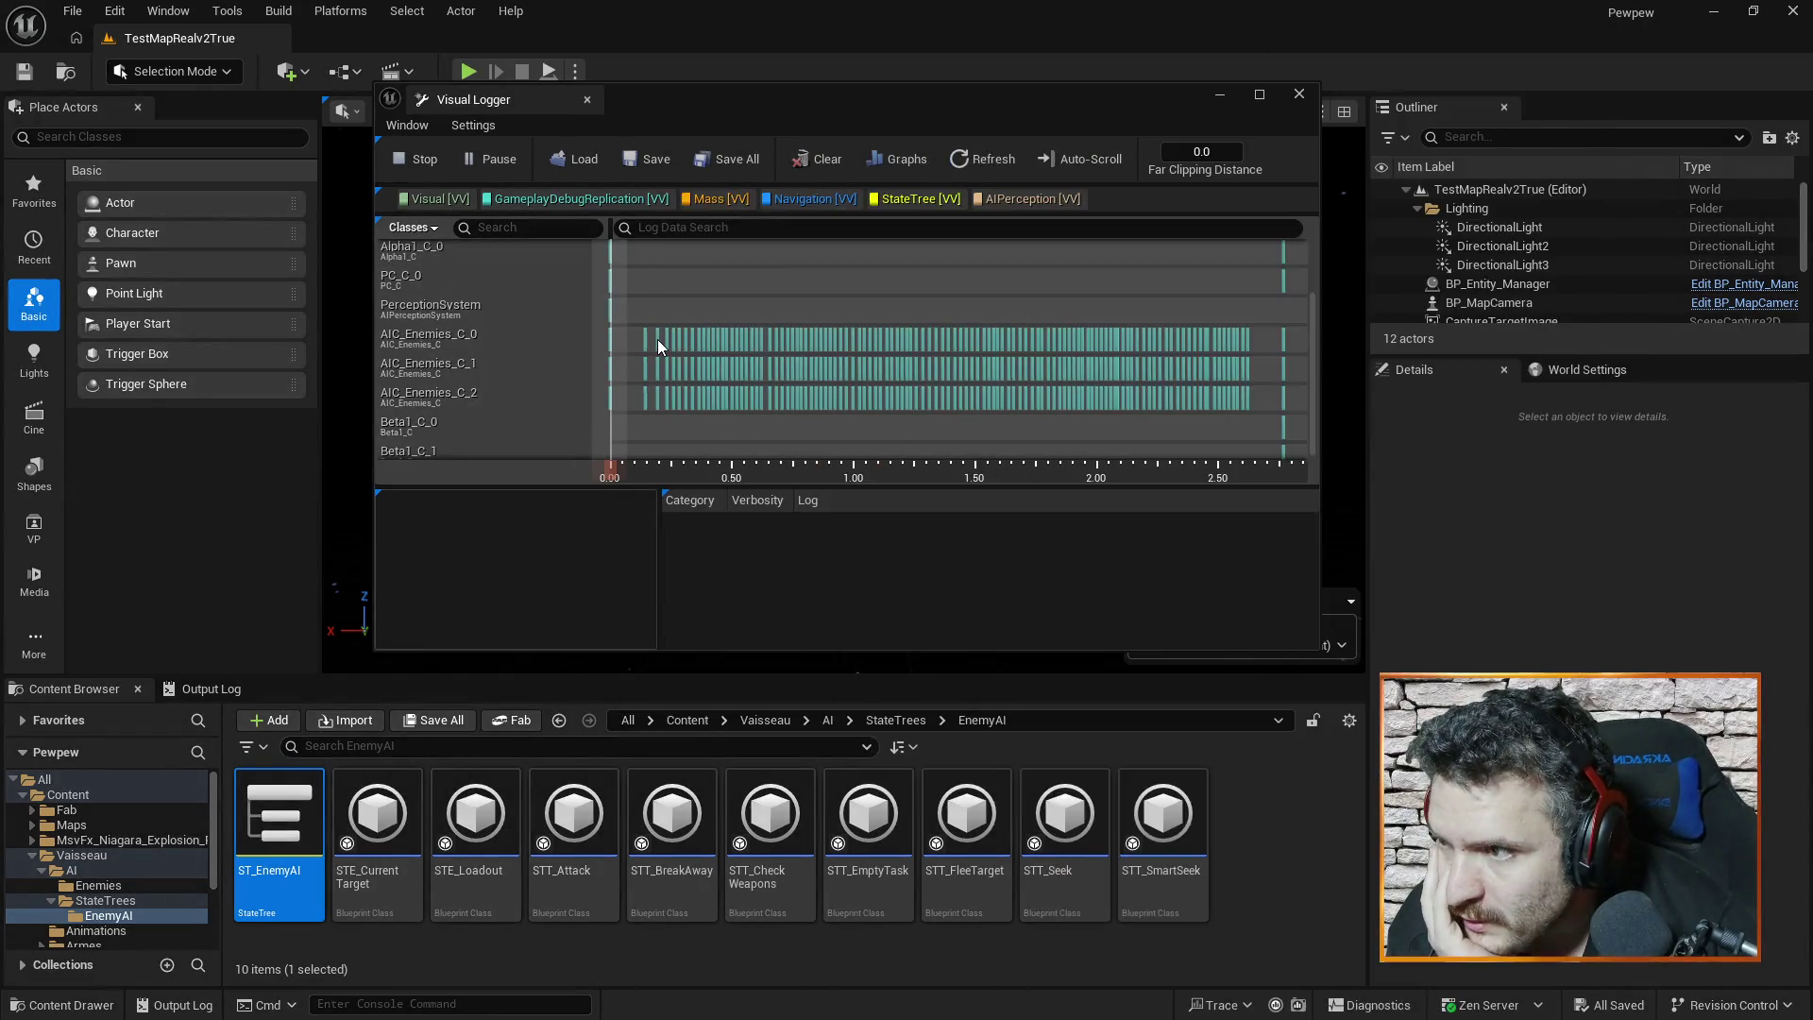
mouse_move(657, 338)
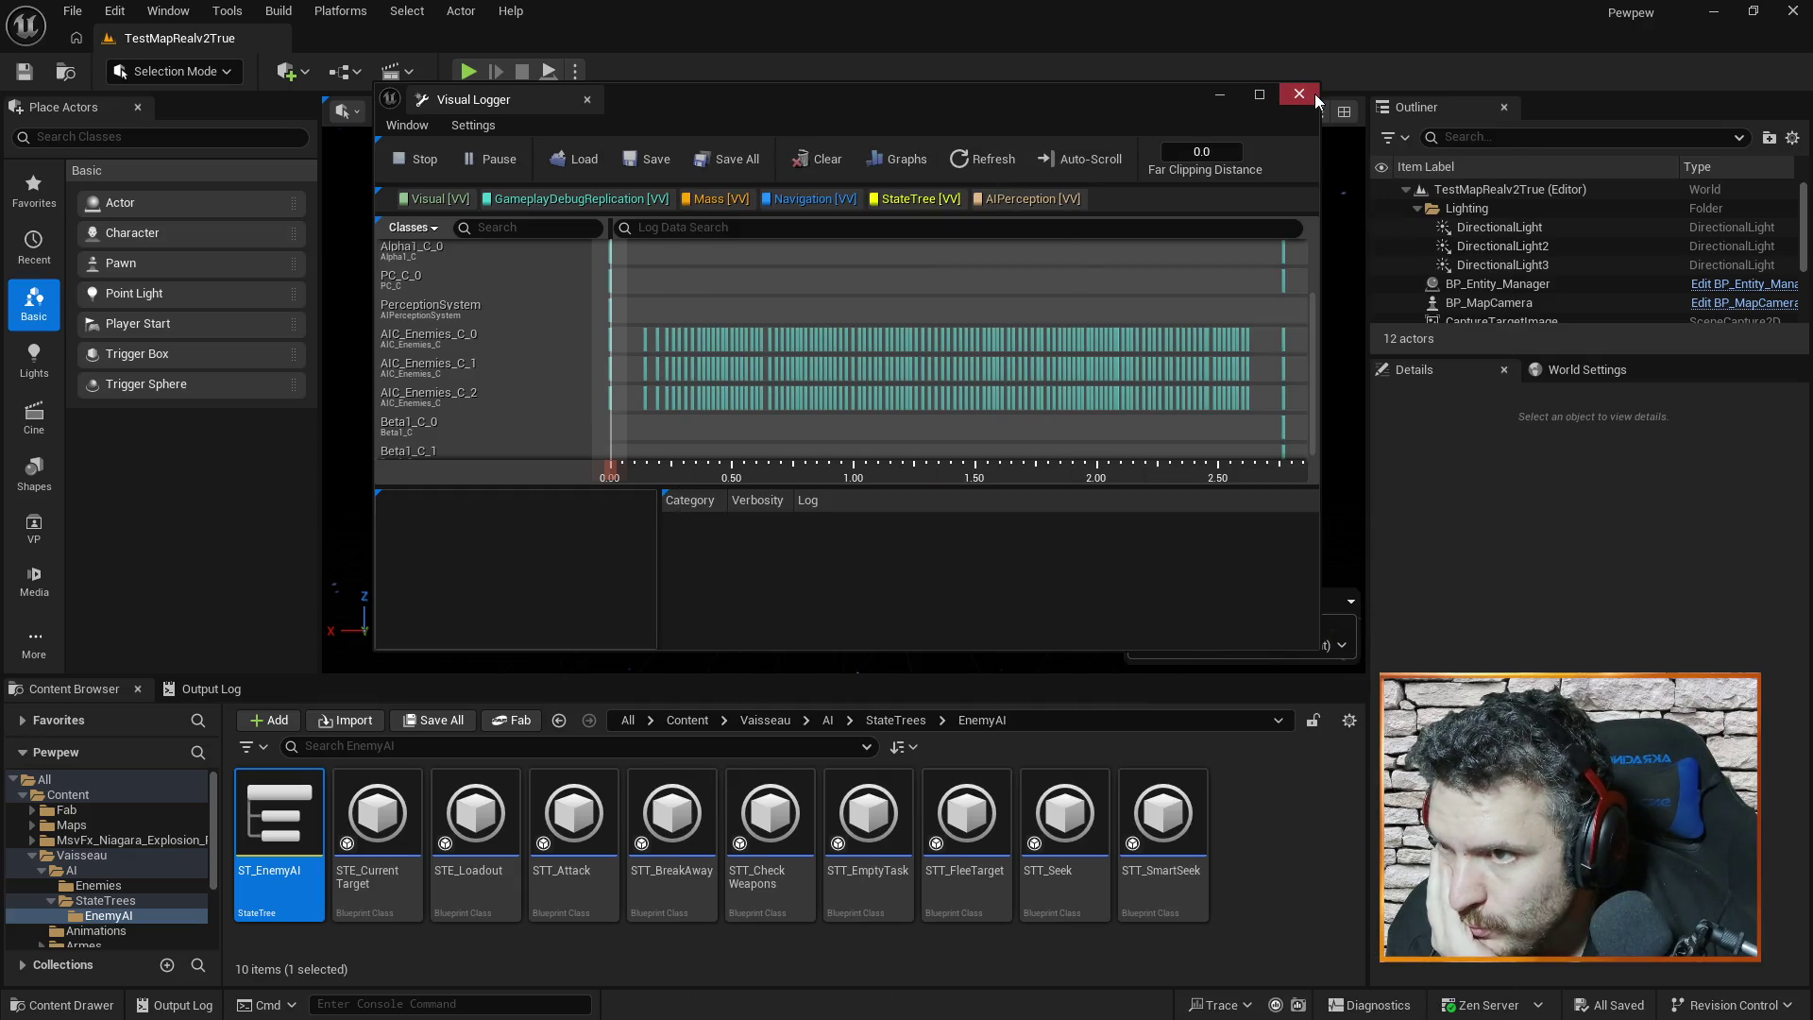
left_click(1315, 94)
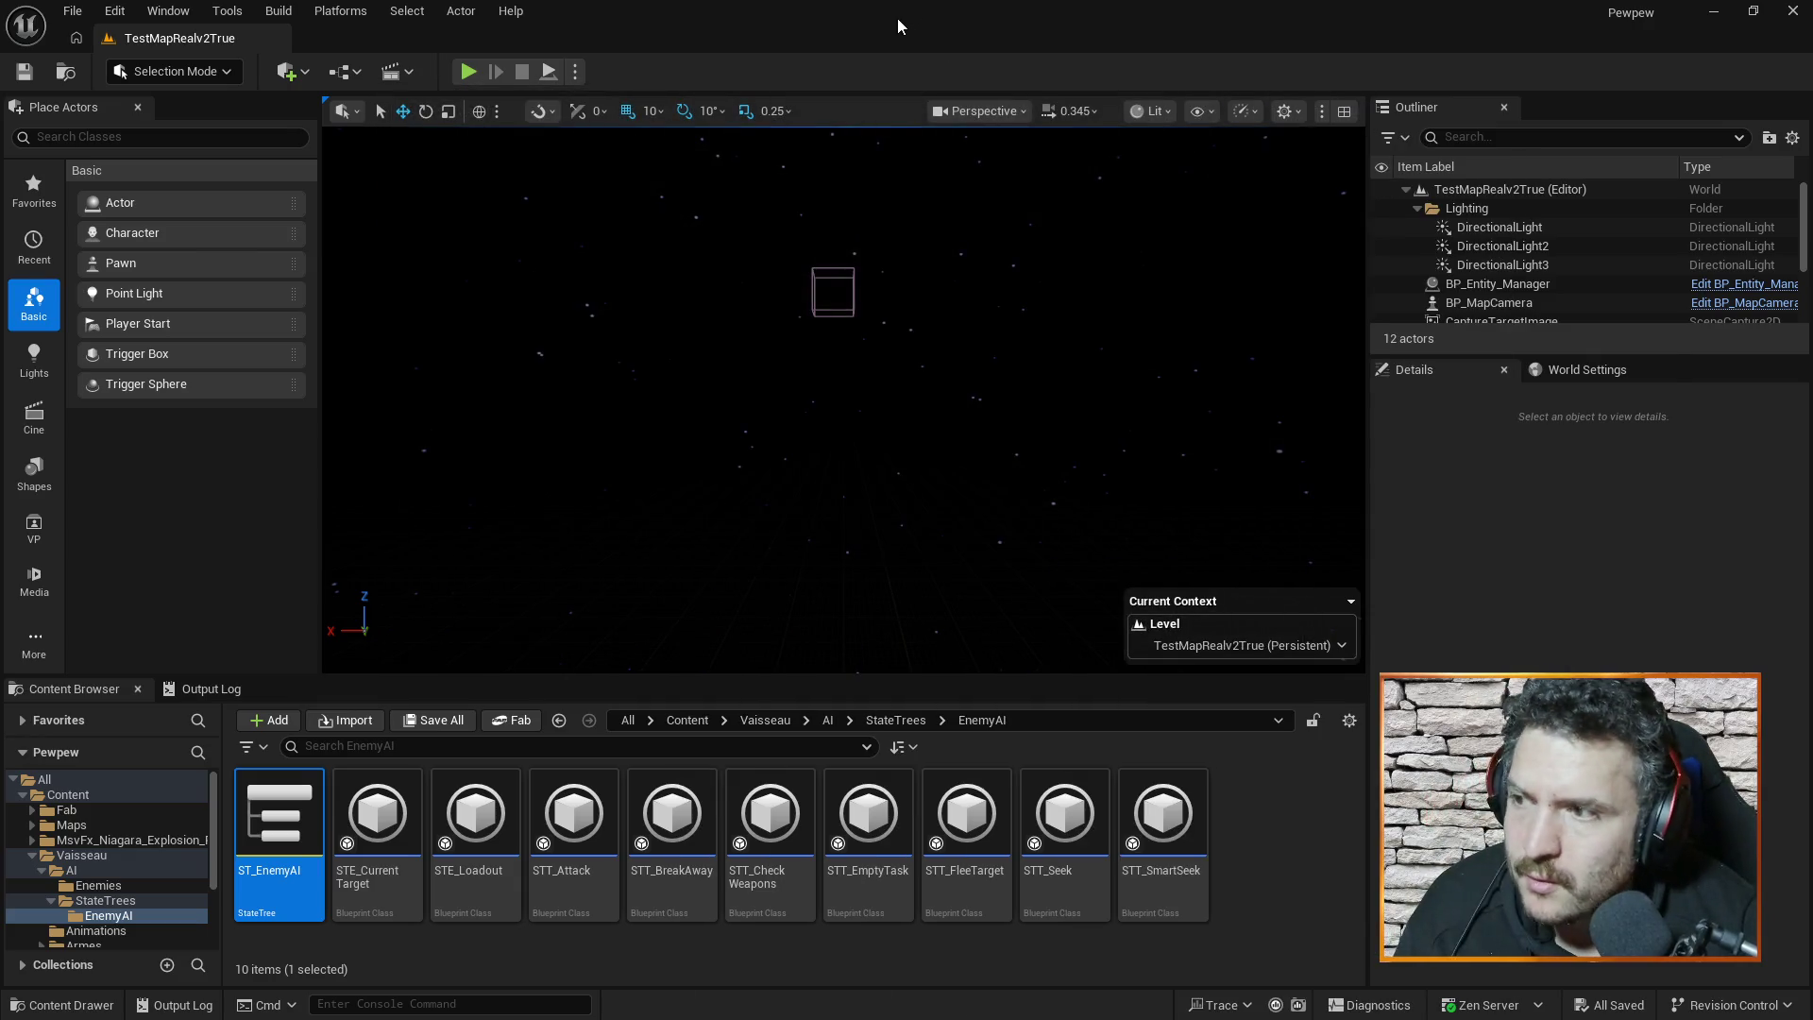
Step: Glance at the GIMP sketch of vector notes, then return to the Unreal Editor
key("alt+Tab")
key("alt+Tab")
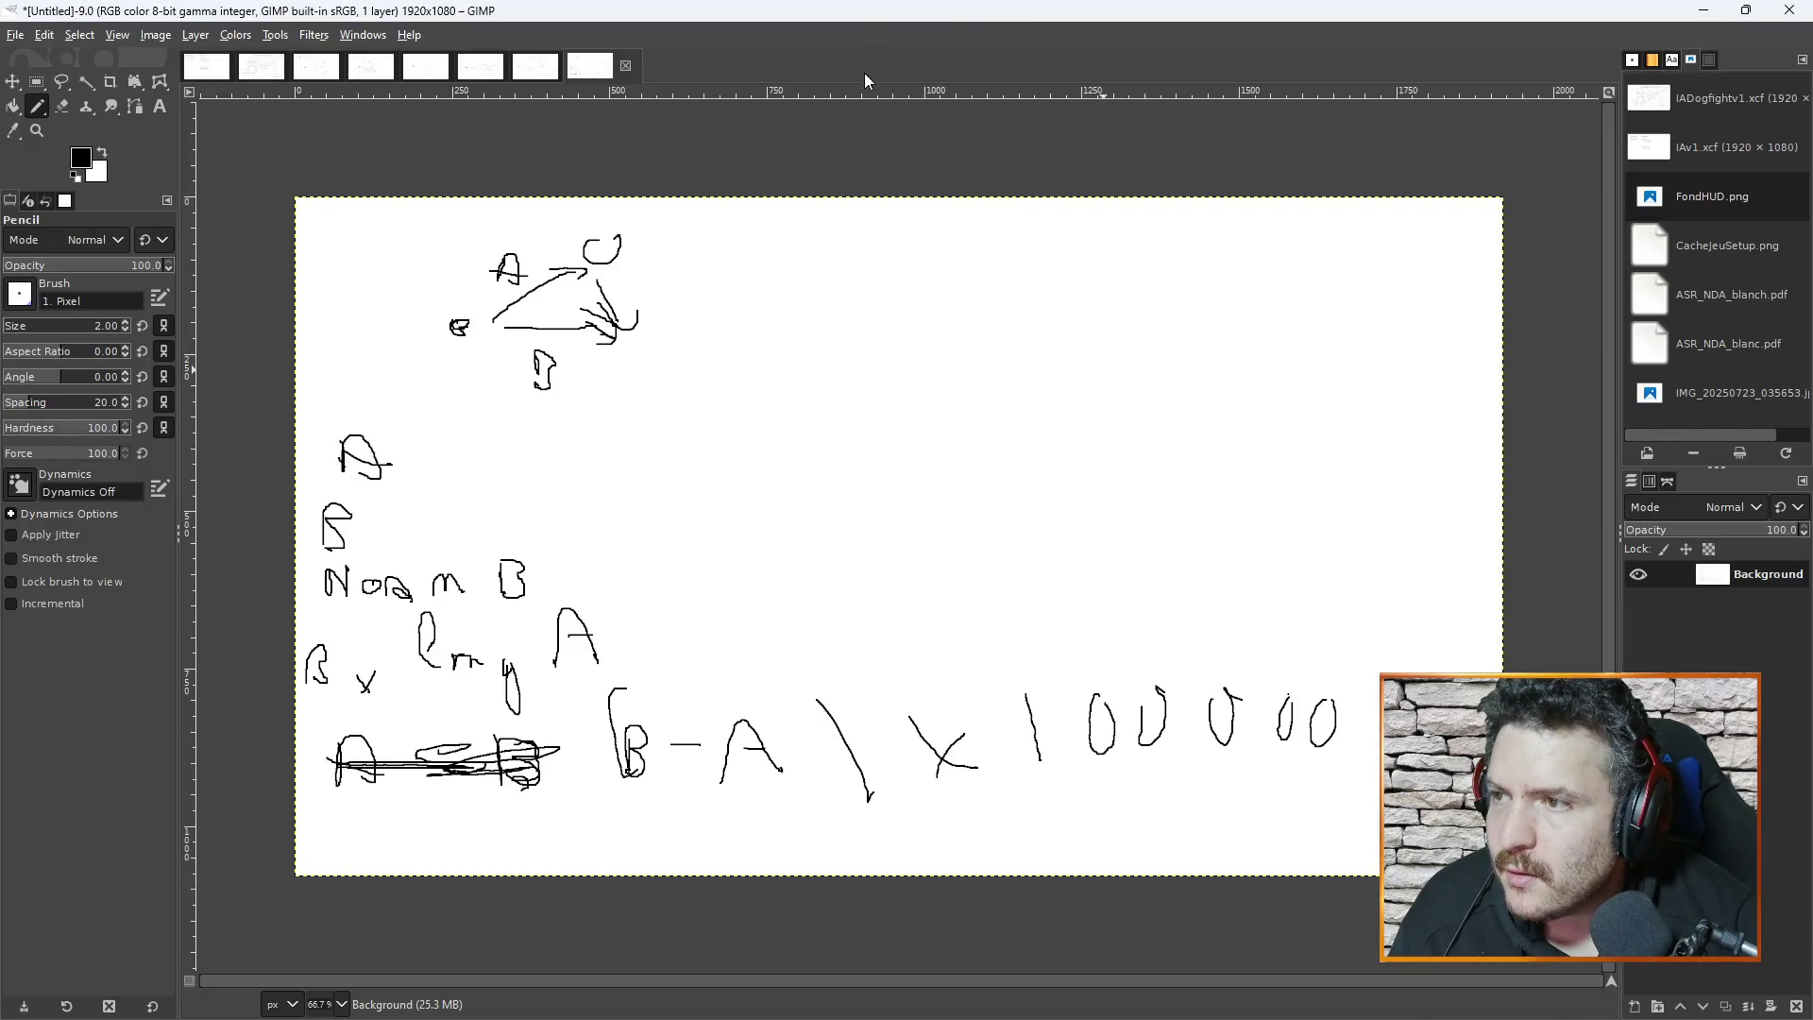
key("alt+Tab")
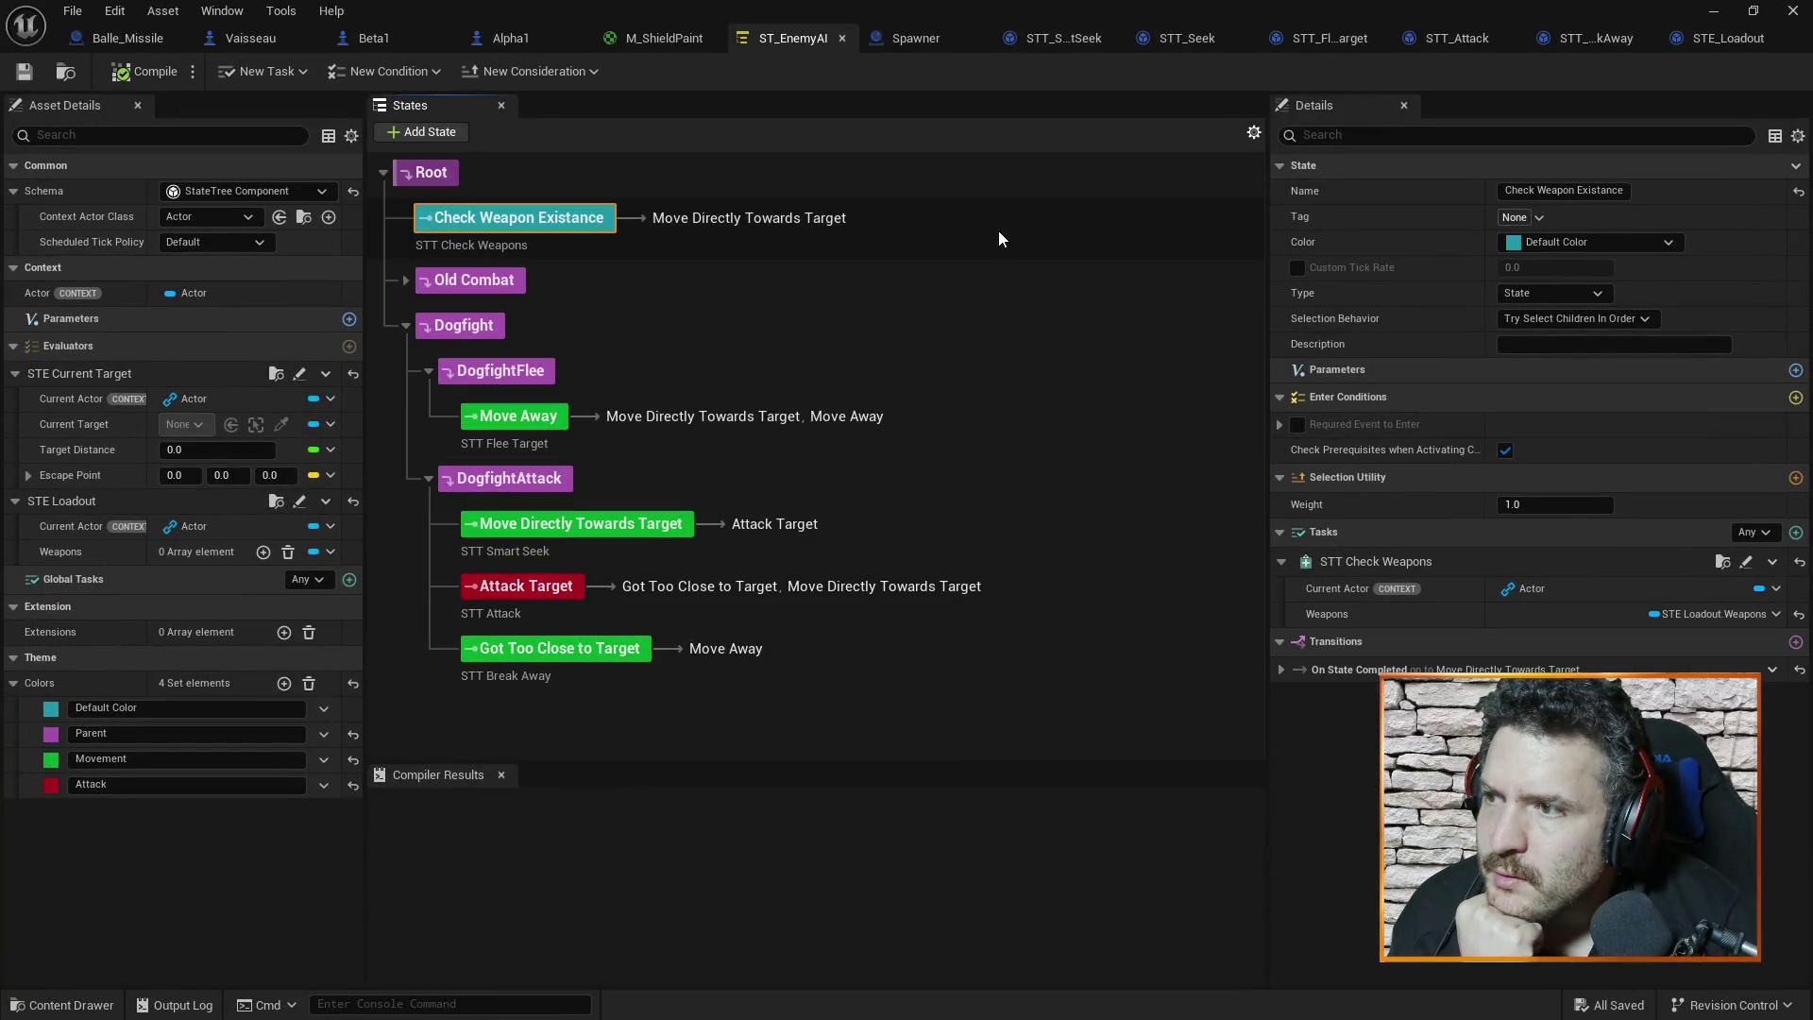
Step: Expand Attack Target's first On State Completed transition and its STE condition, then collapse them
left_click(1090, 519)
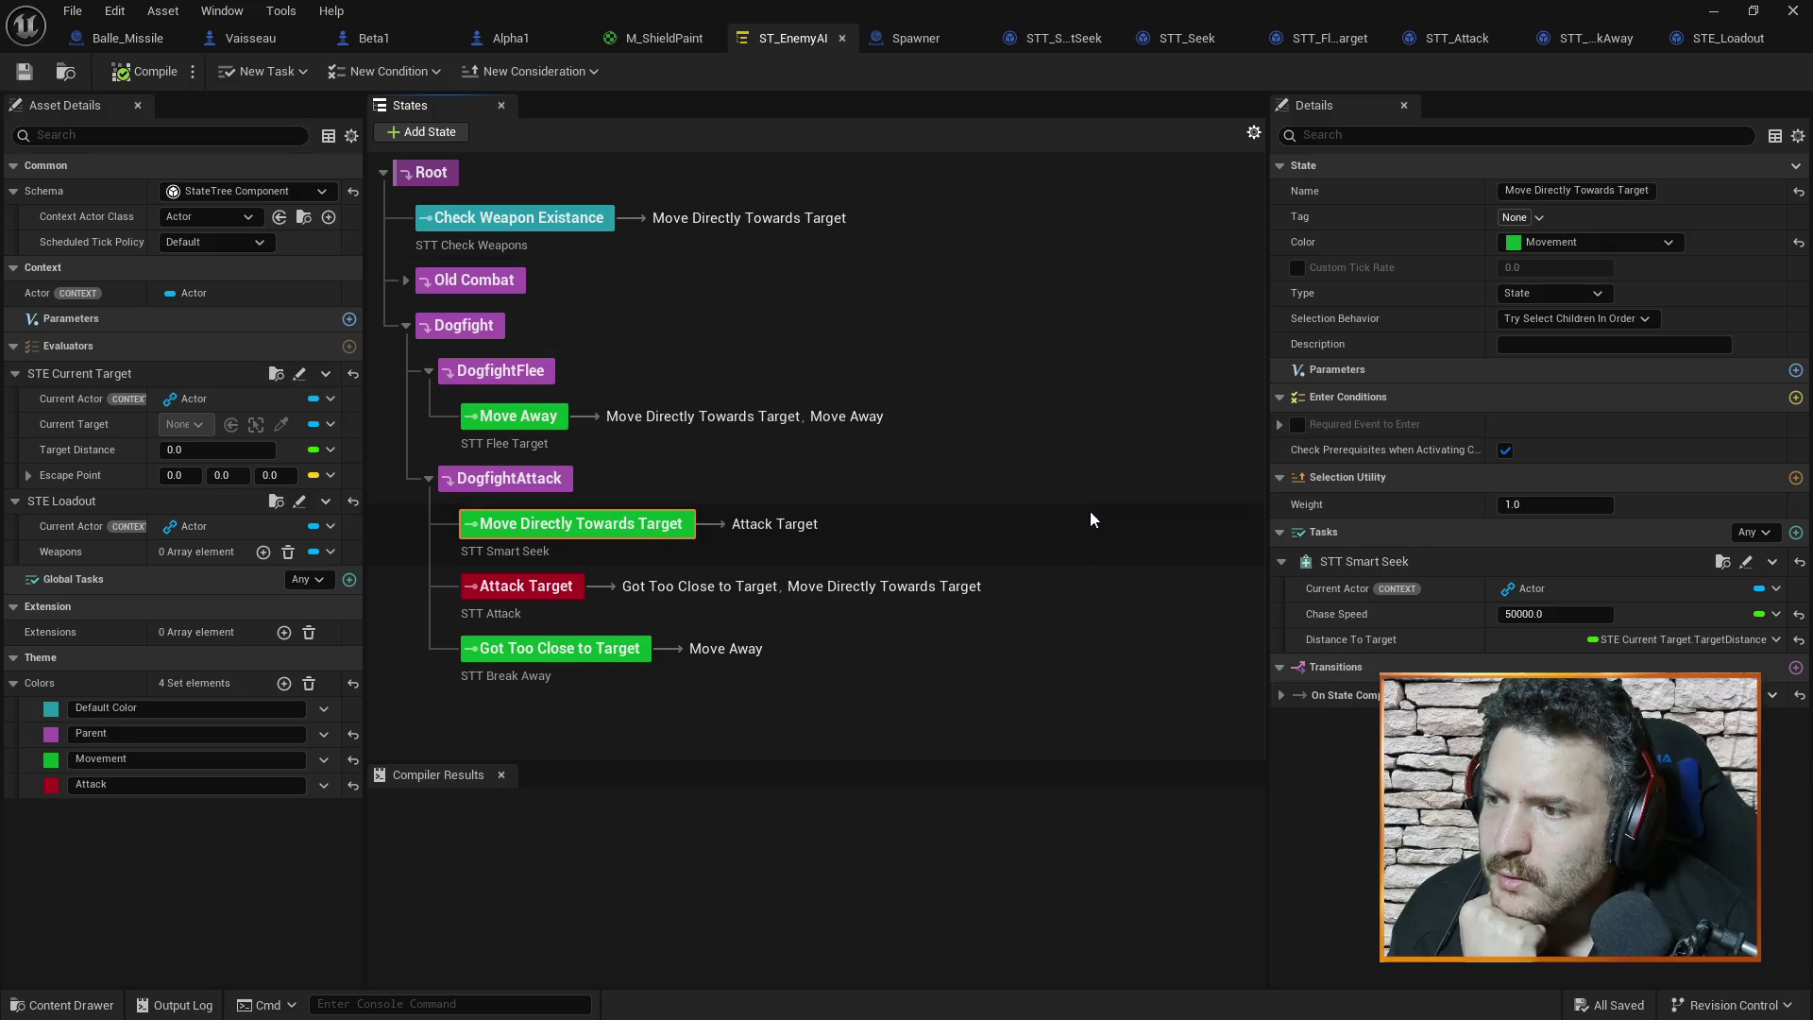
left_click(1130, 581)
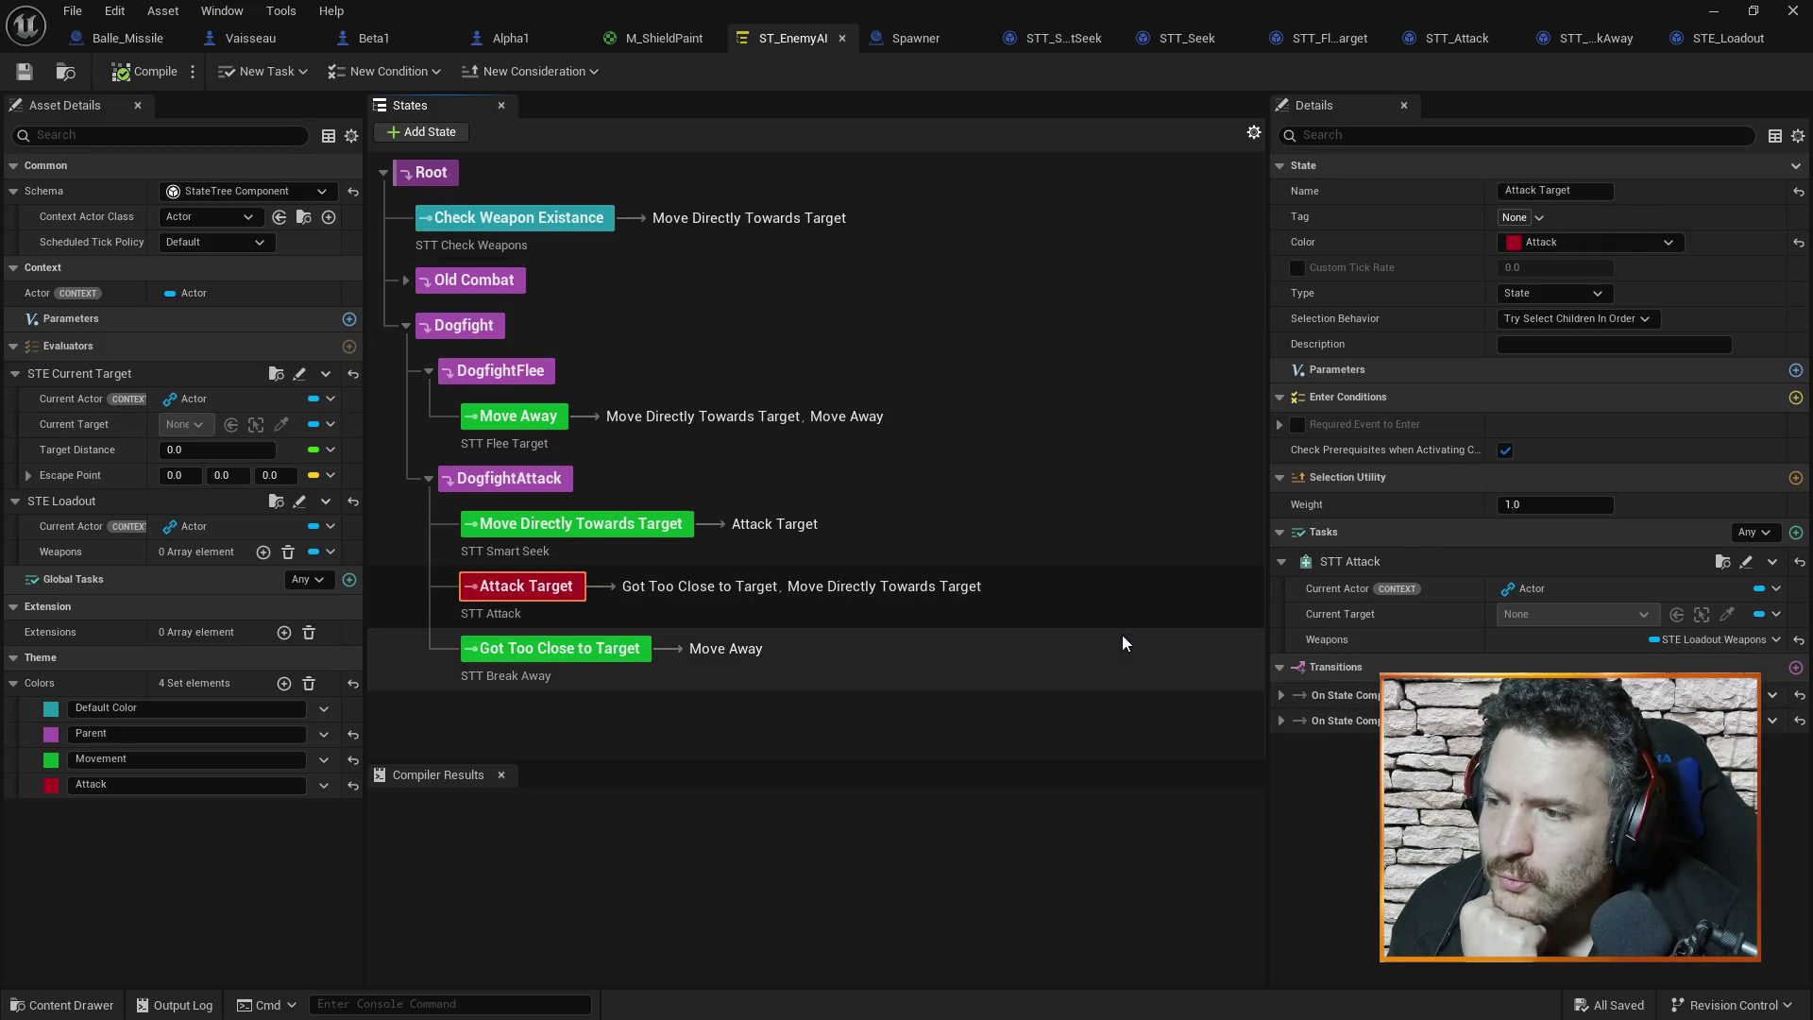
left_click(1281, 696)
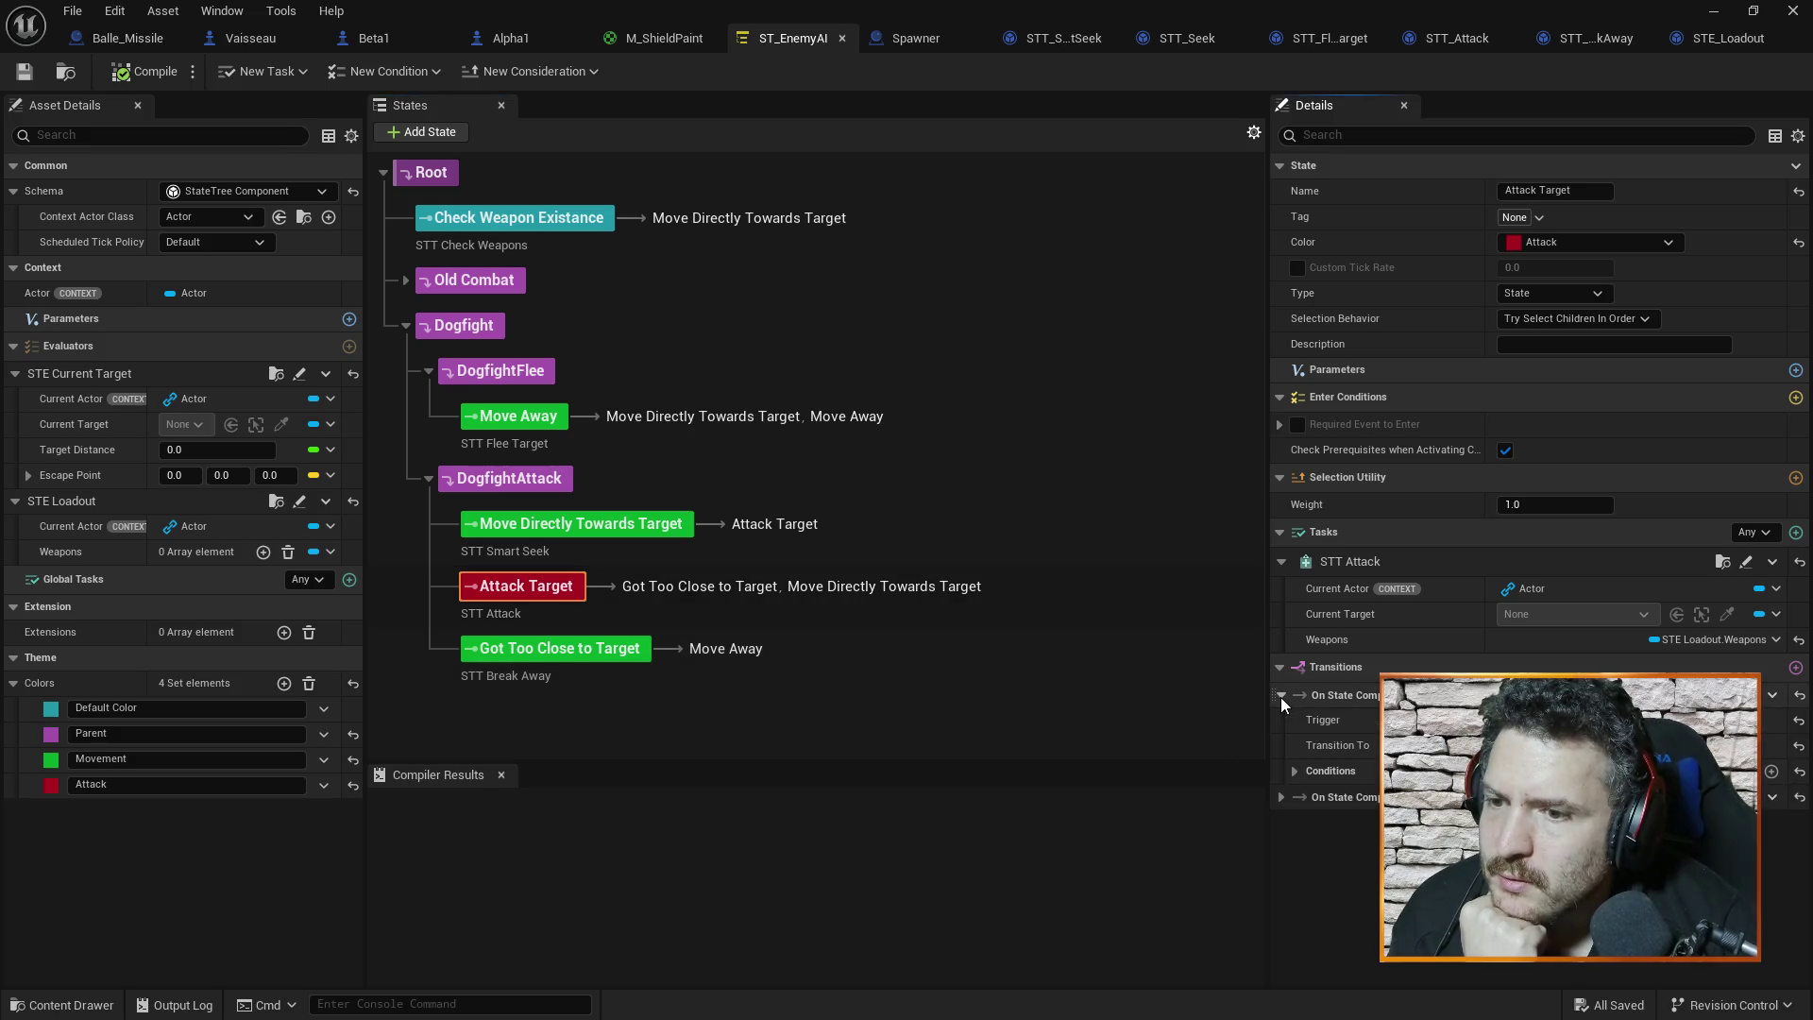
left_click(1294, 771)
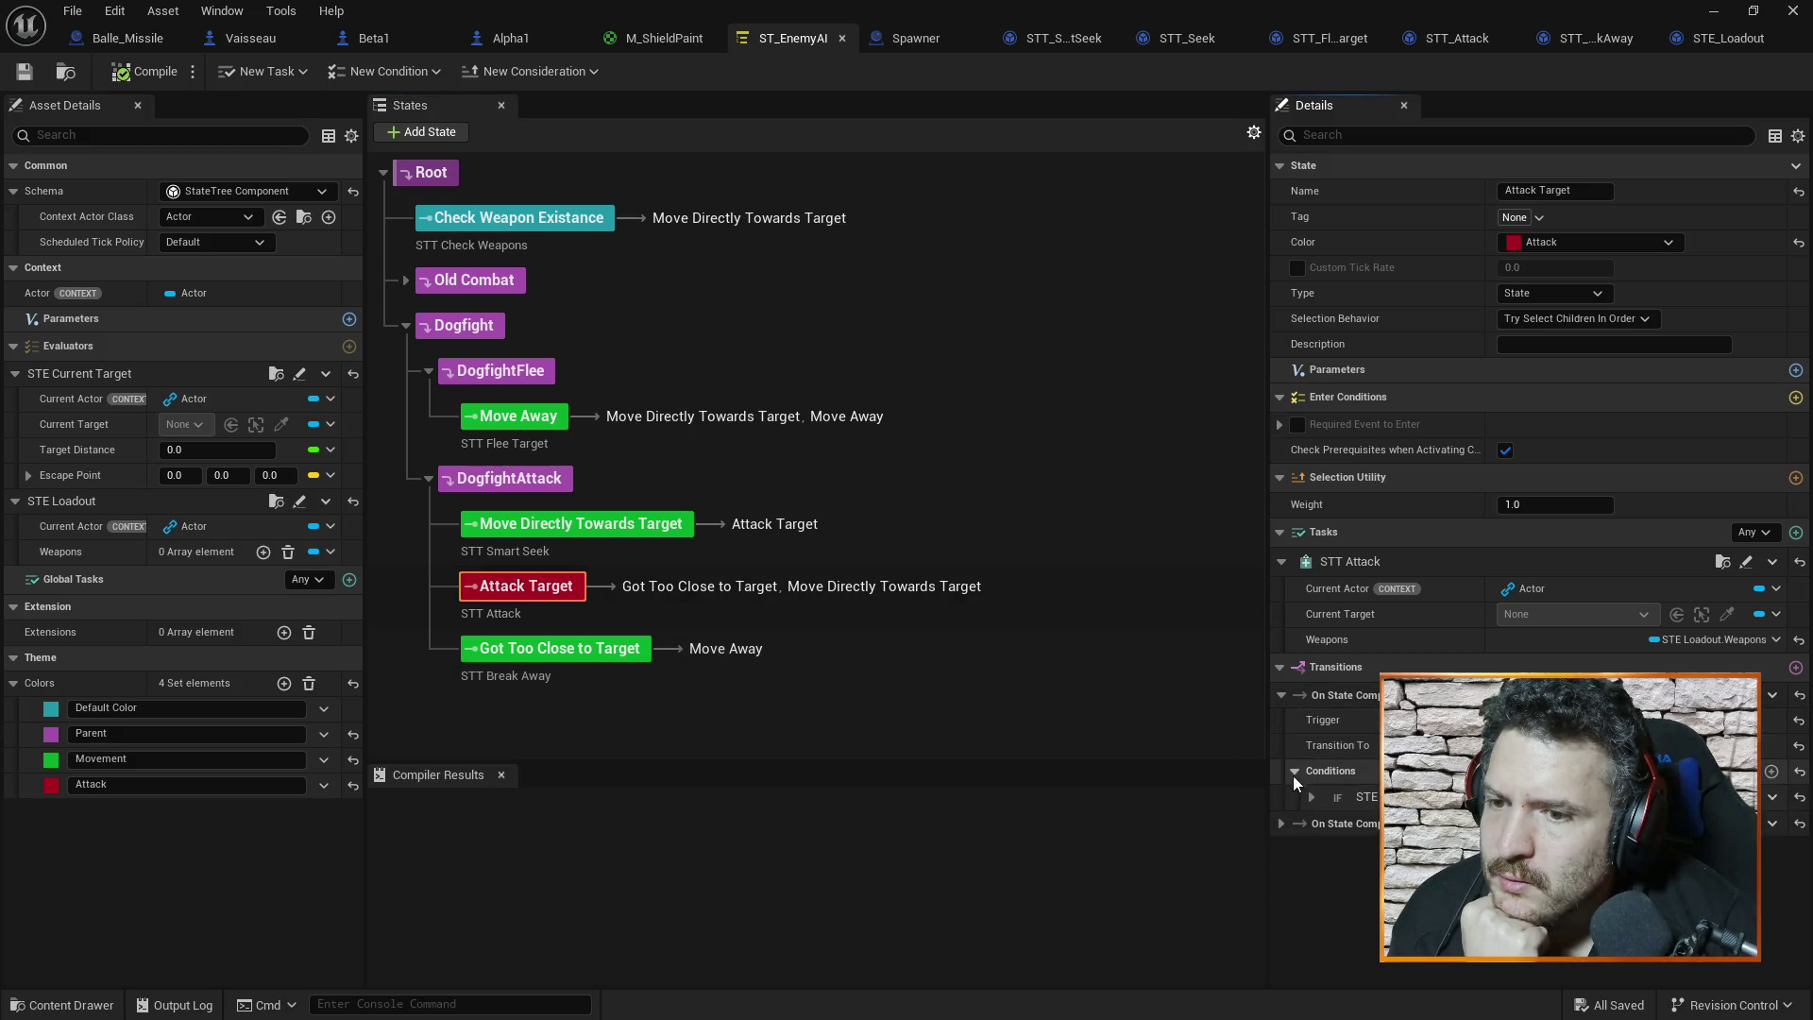
left_click(1311, 798)
left_click(1312, 800)
left_click(1296, 772)
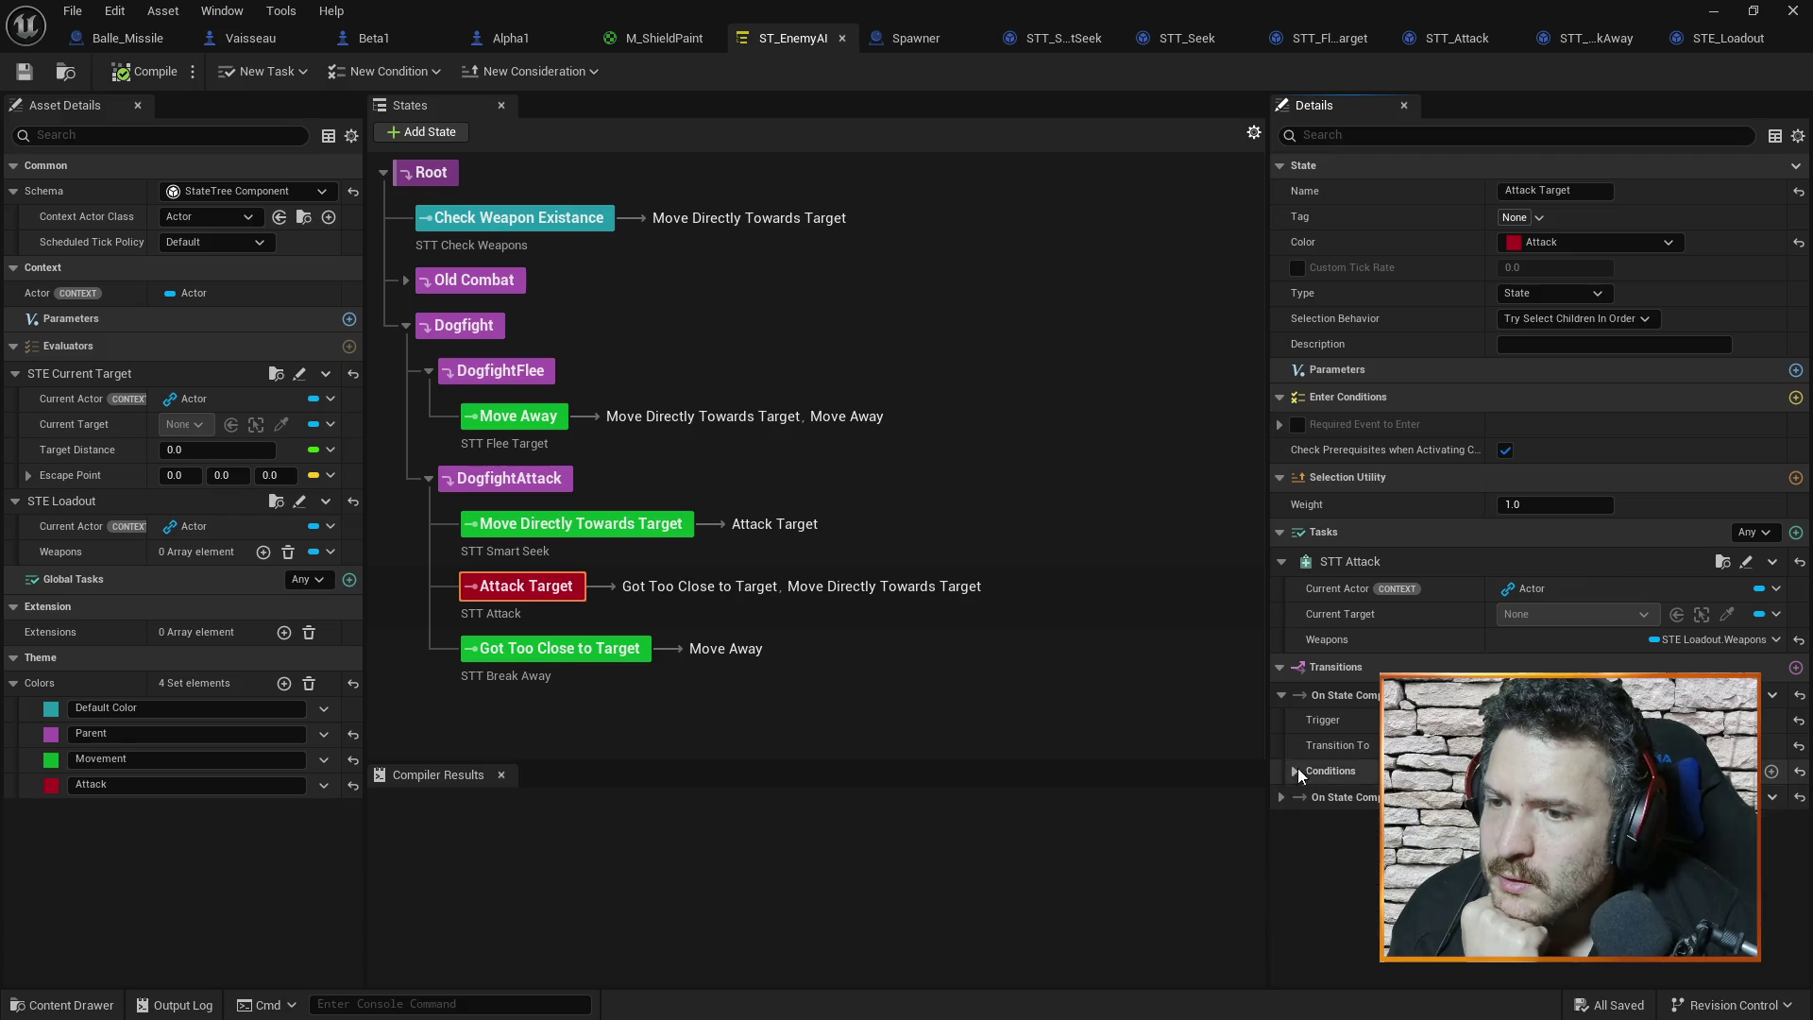
left_click(1281, 696)
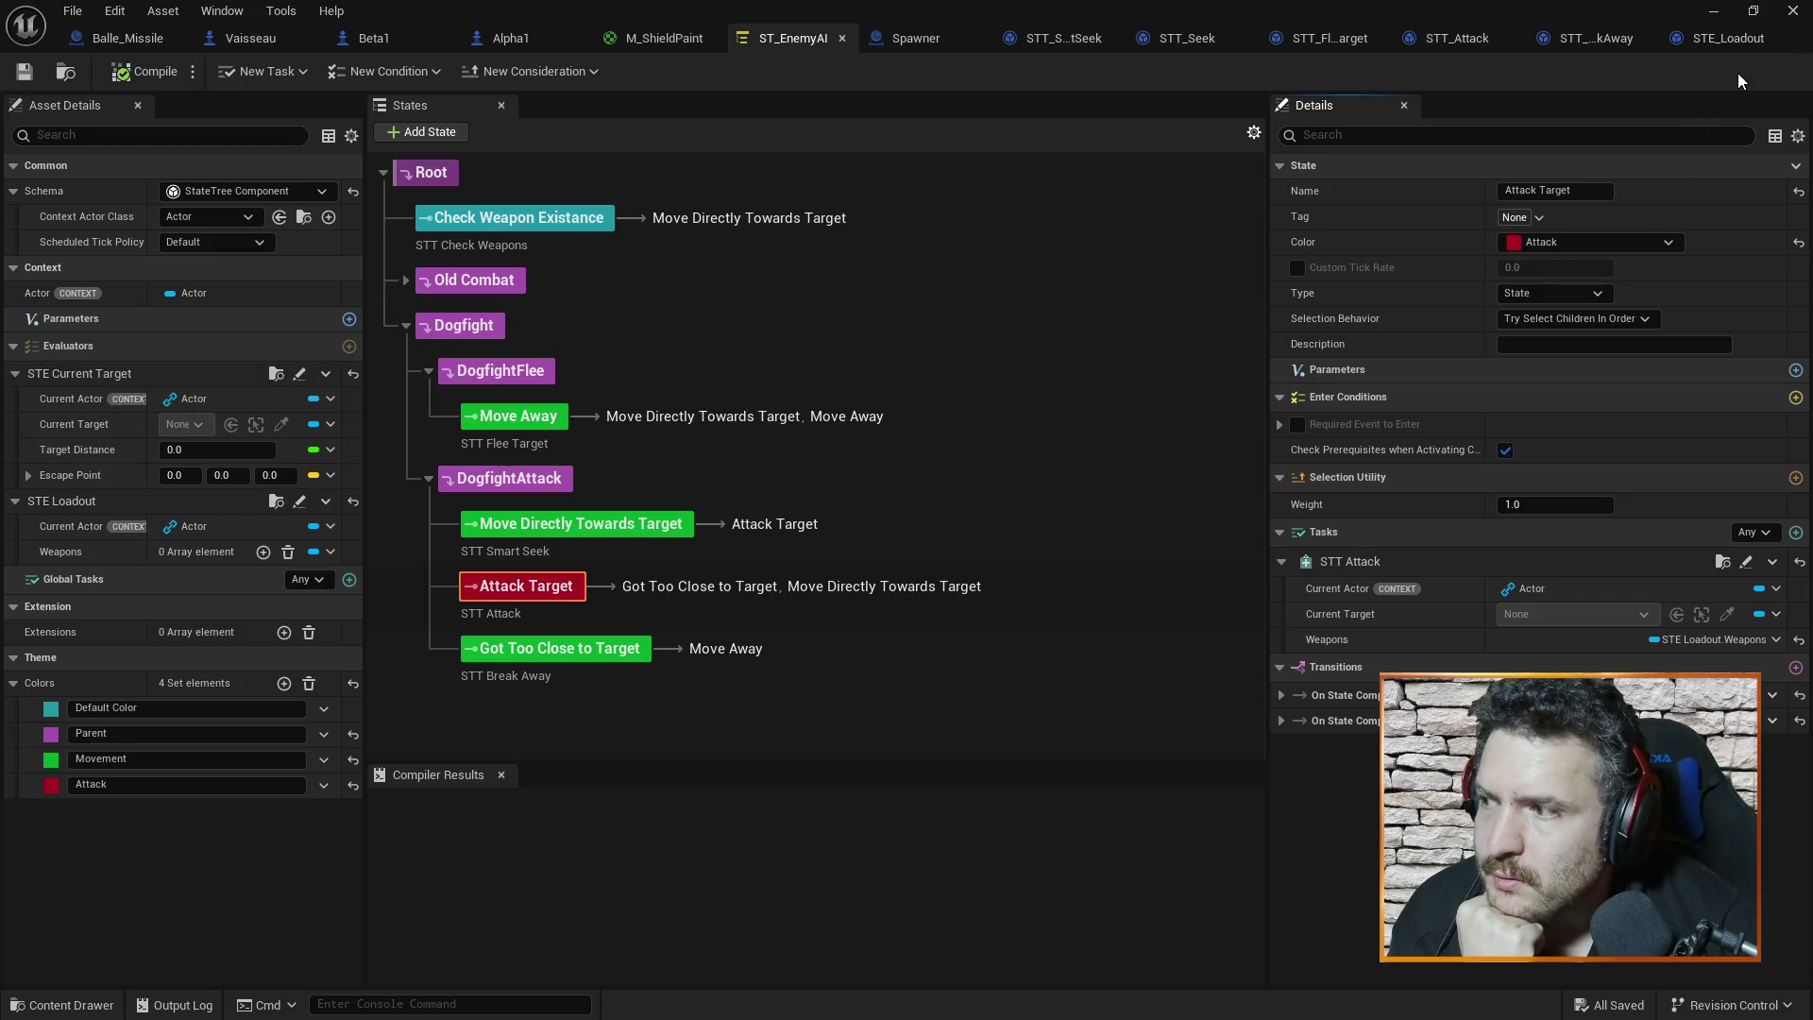
Step: Close the STE_Loadout blueprint and minimize the state tree editor to reach the level editor
left_click(1784, 38)
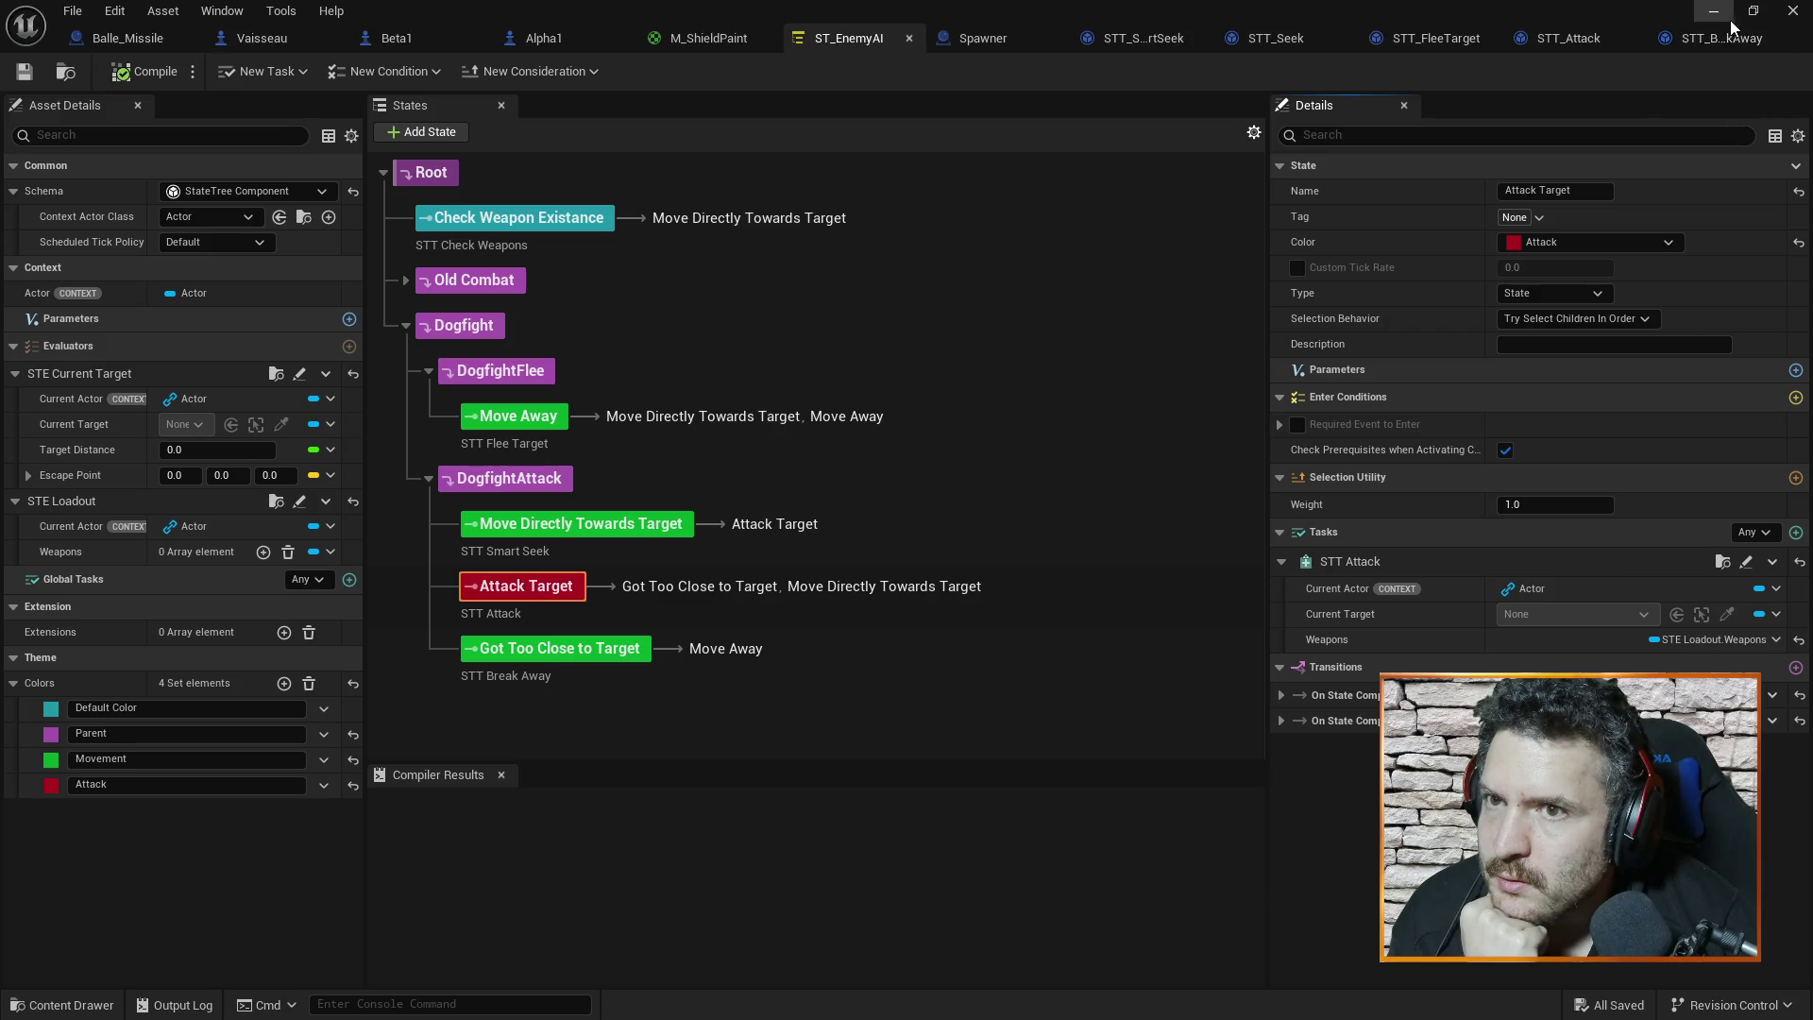
left_click(1715, 12)
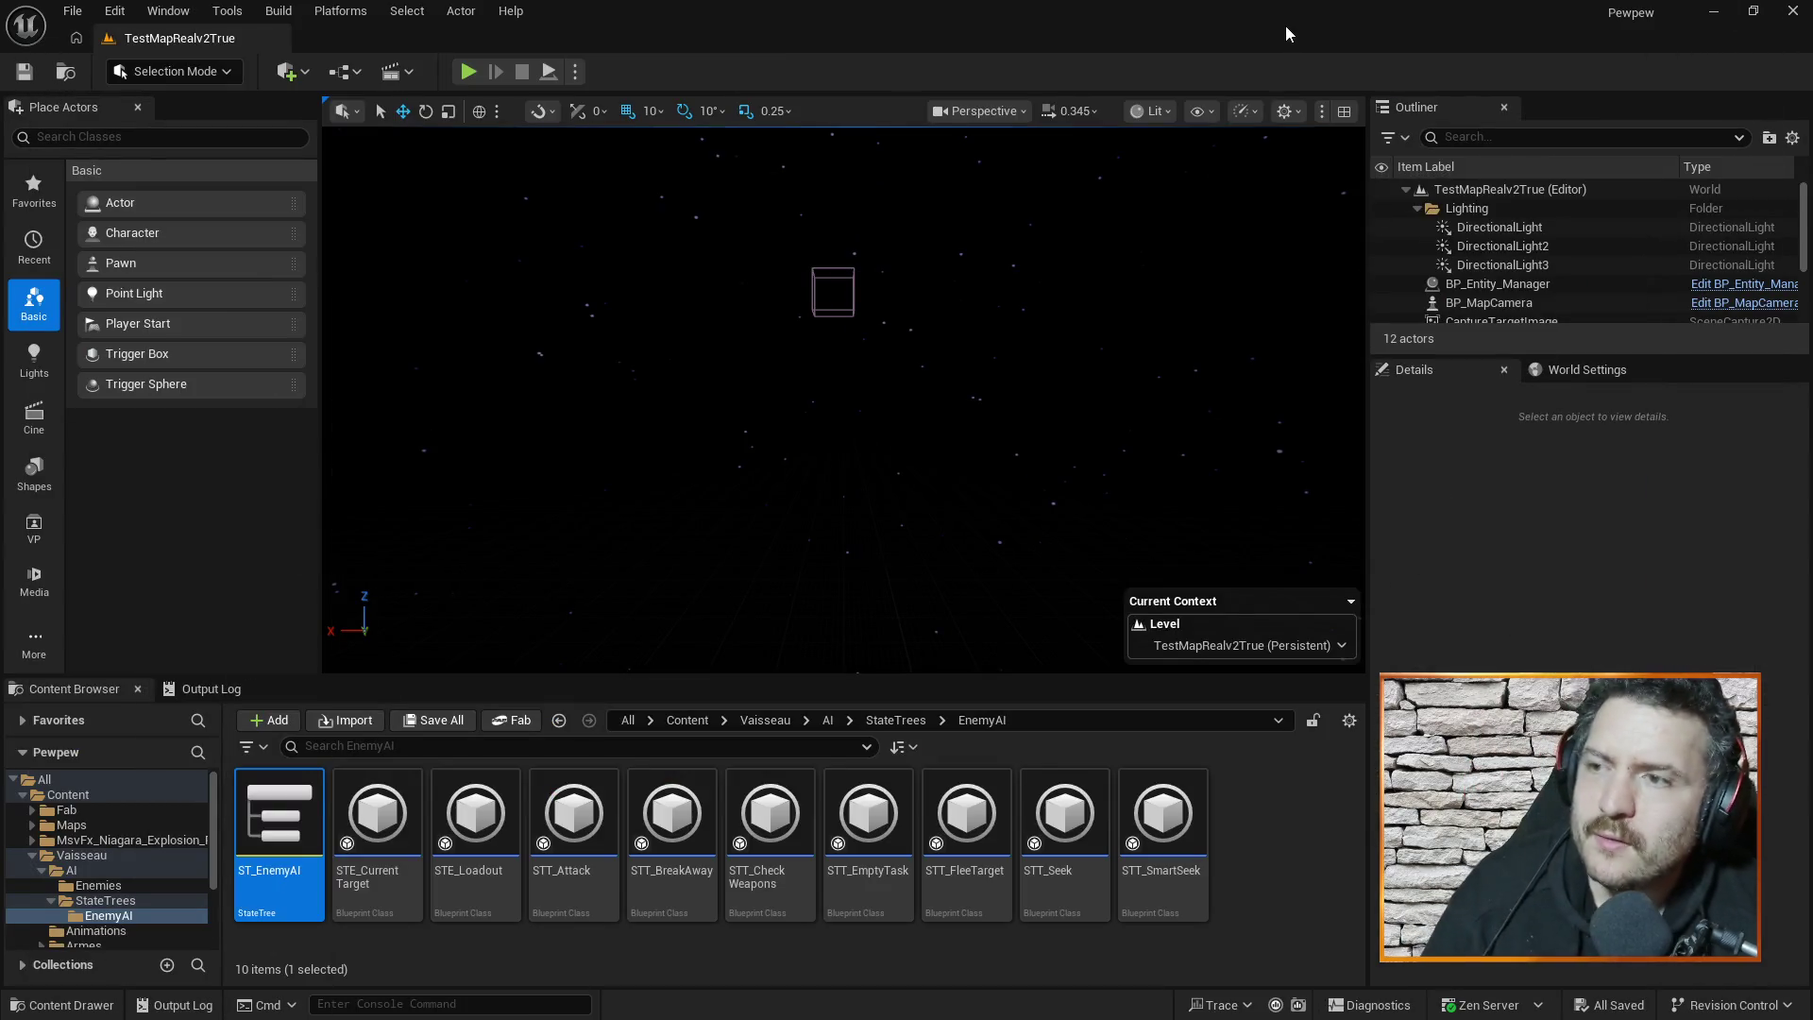
key("alt+Tab")
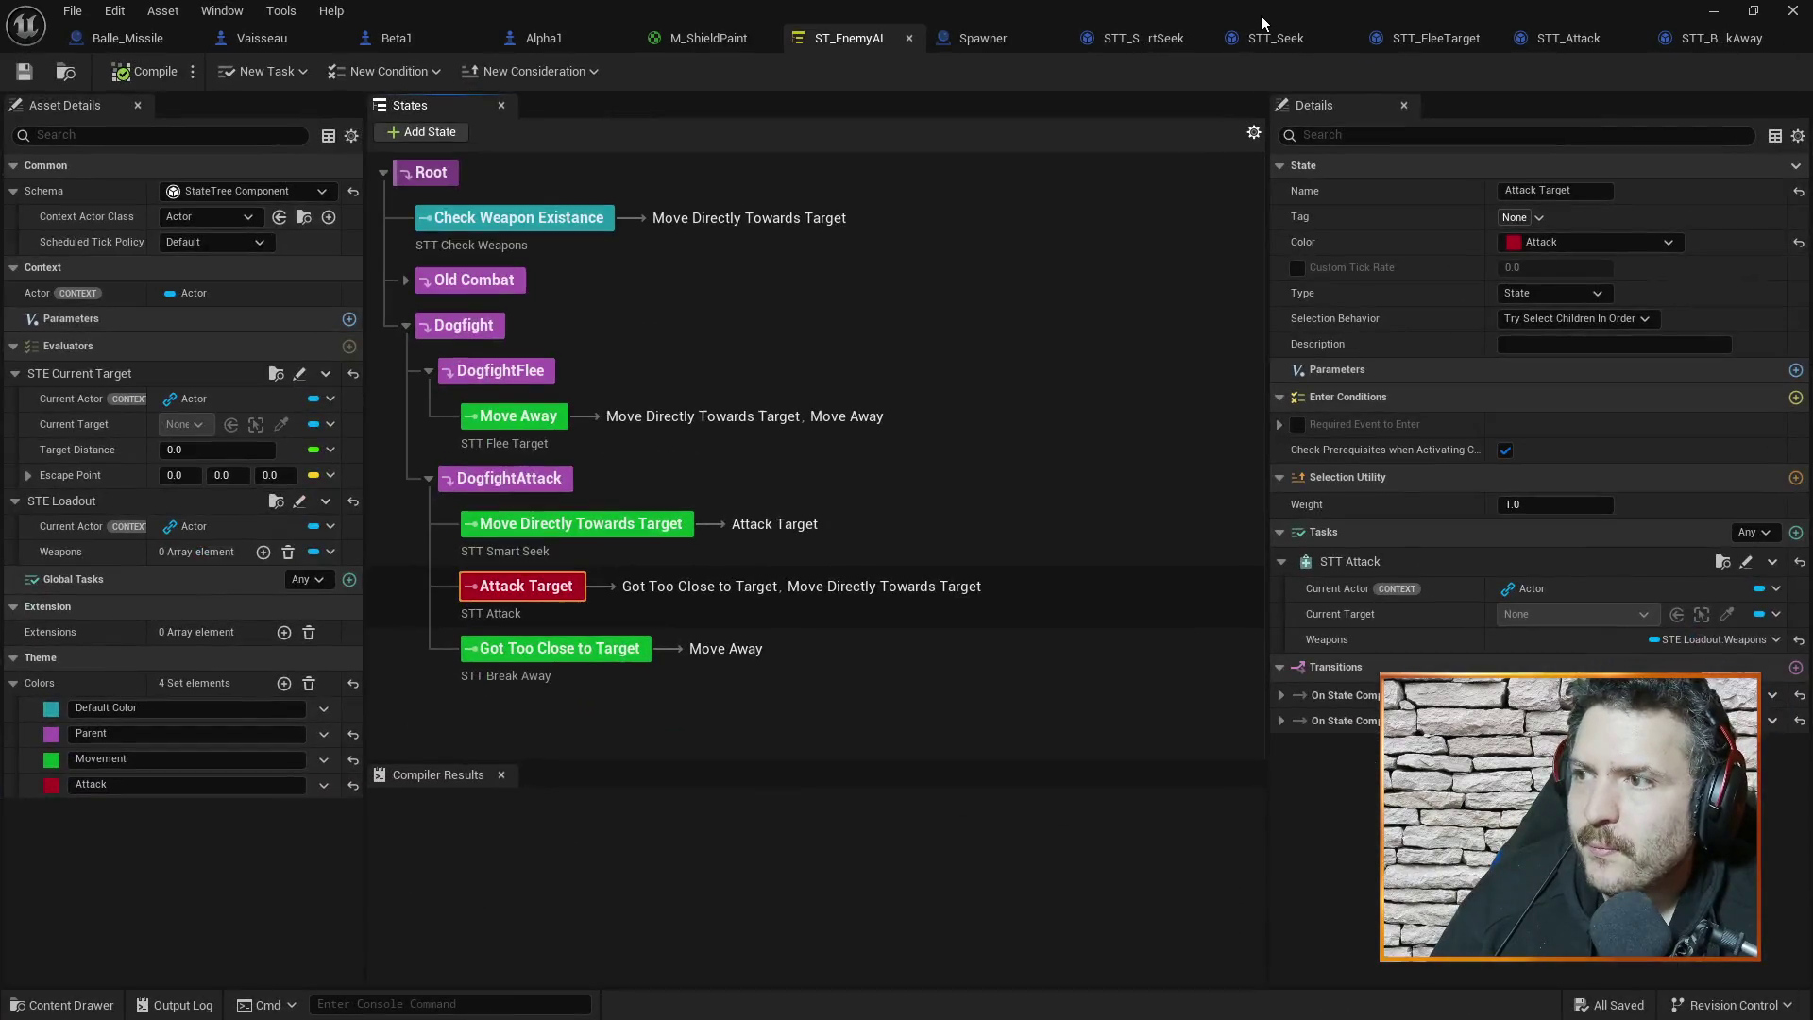
key("alt+Tab")
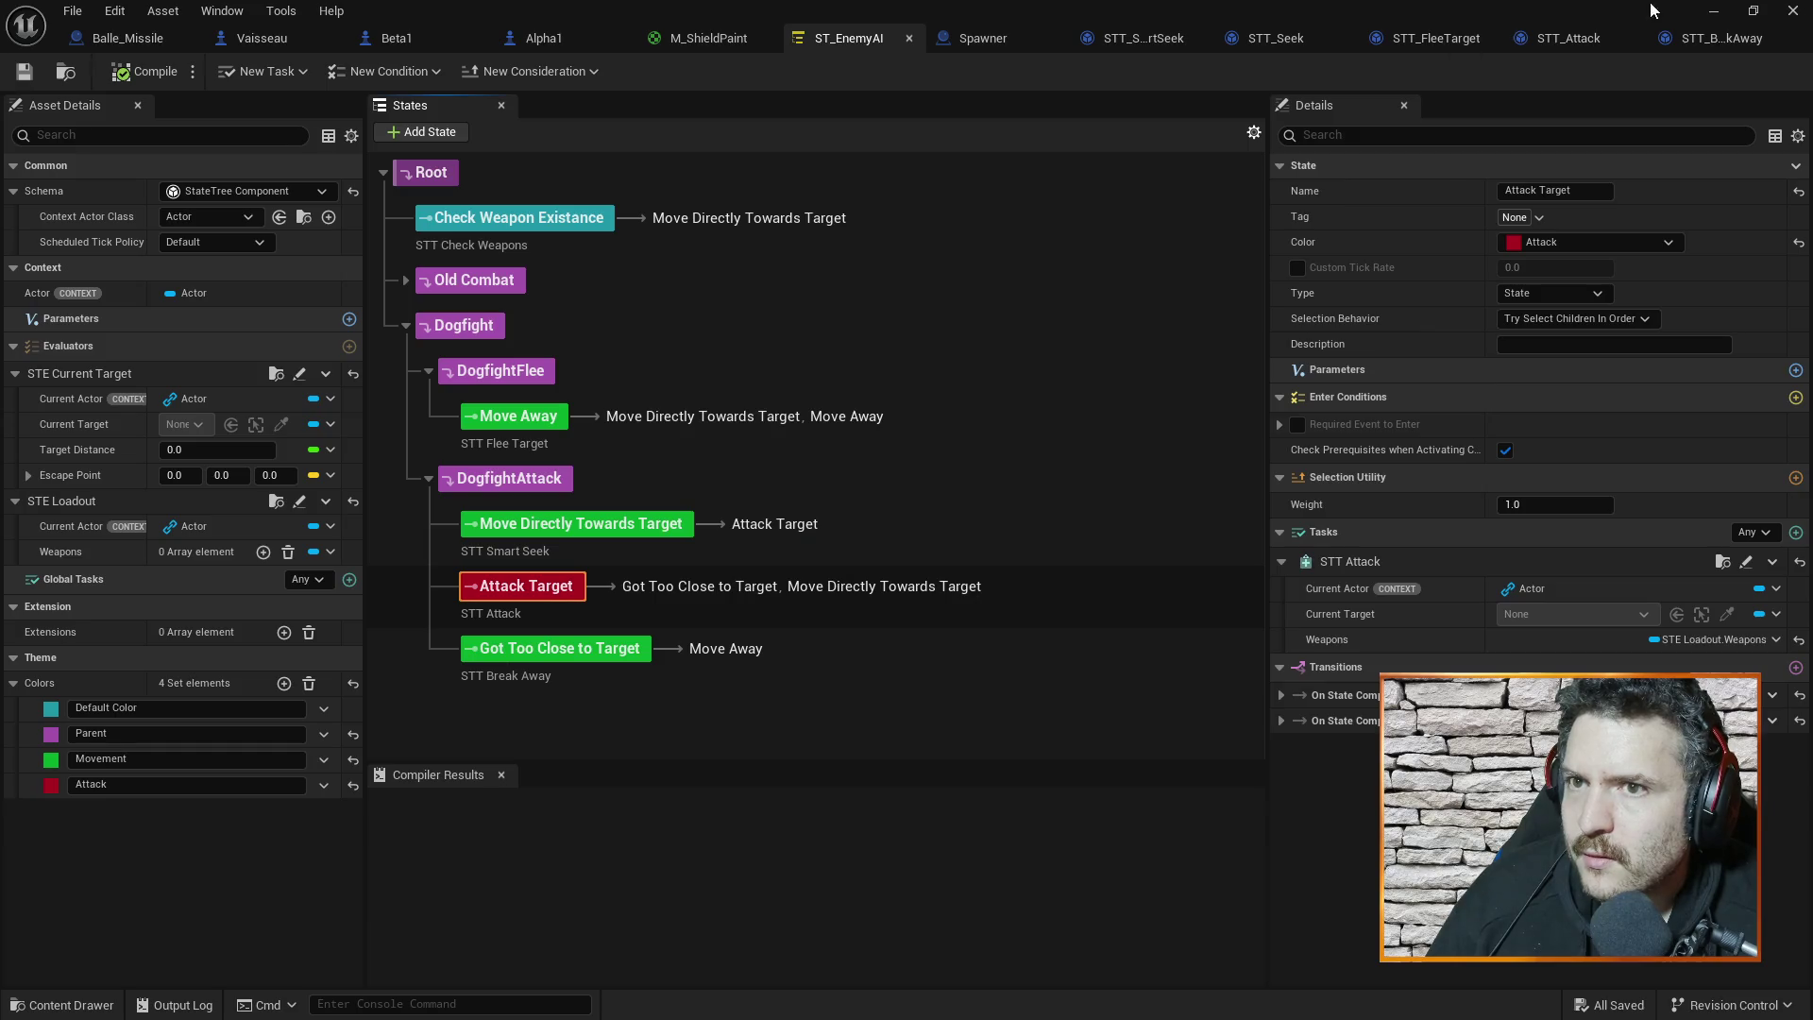
left_click(1713, 11)
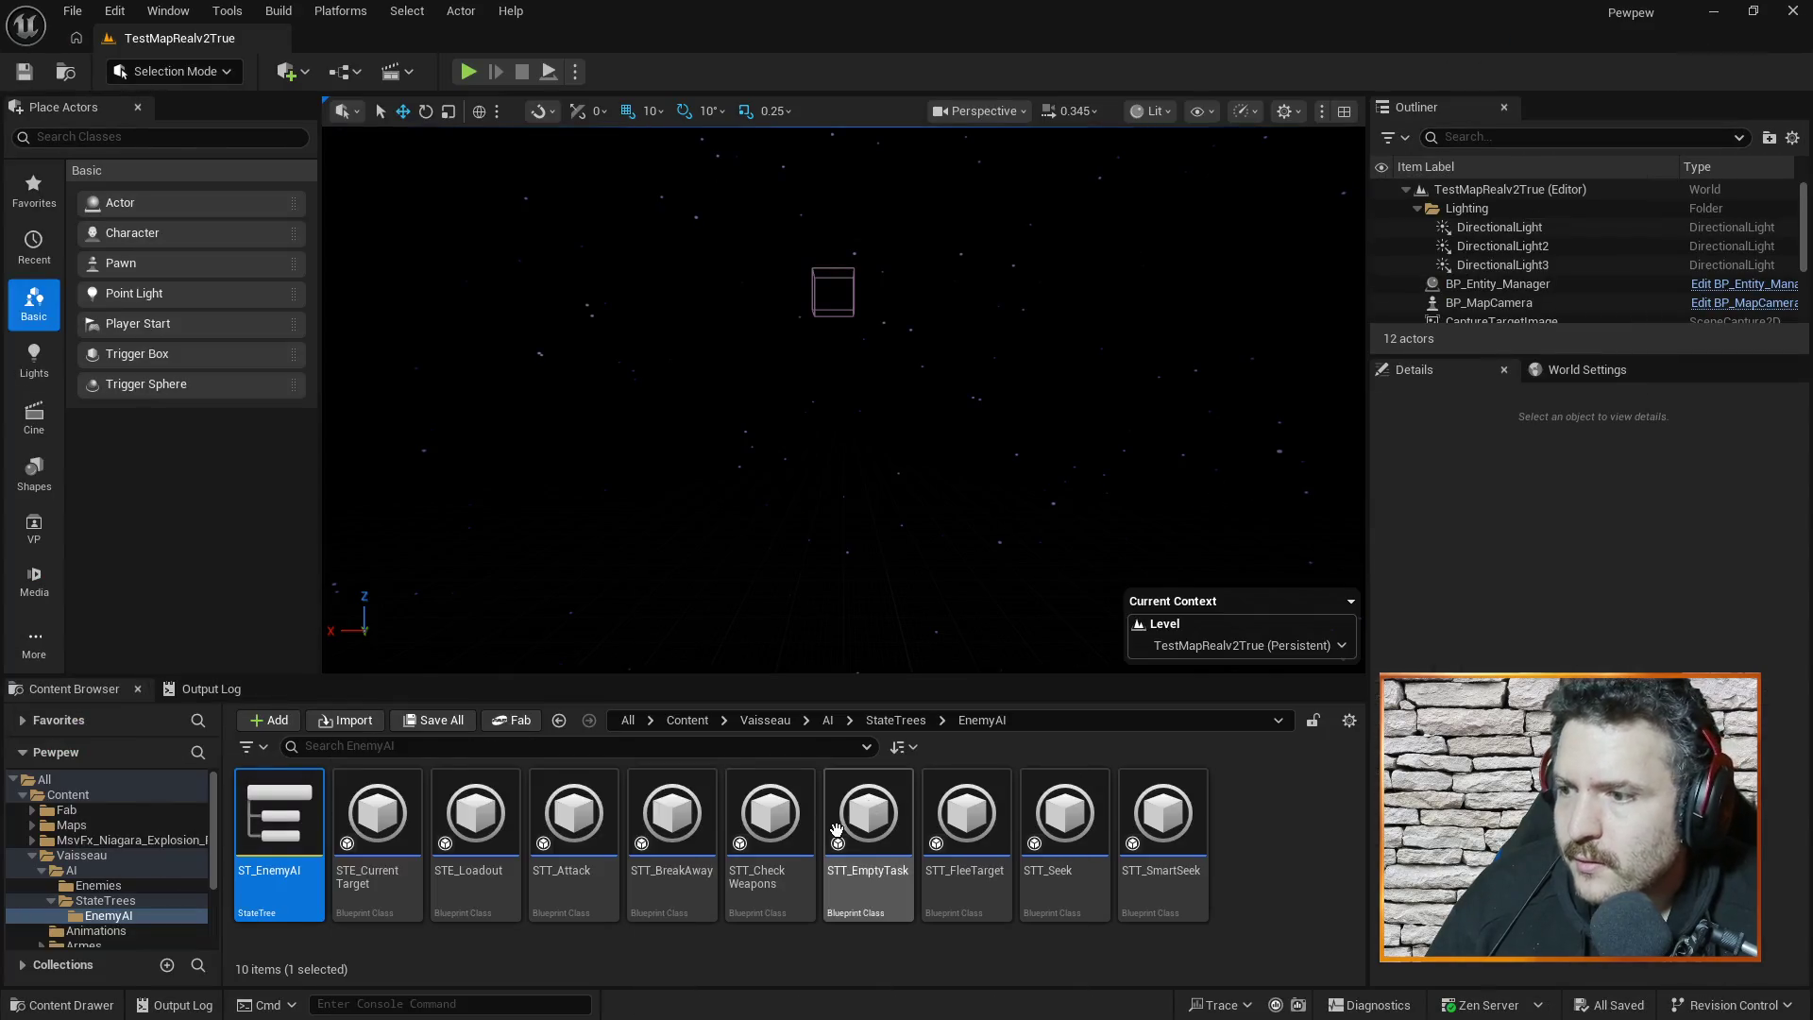
Step: Open STE_CurrentTarget and add a breakpoint on the SET Target Distance node
double_click(377, 817)
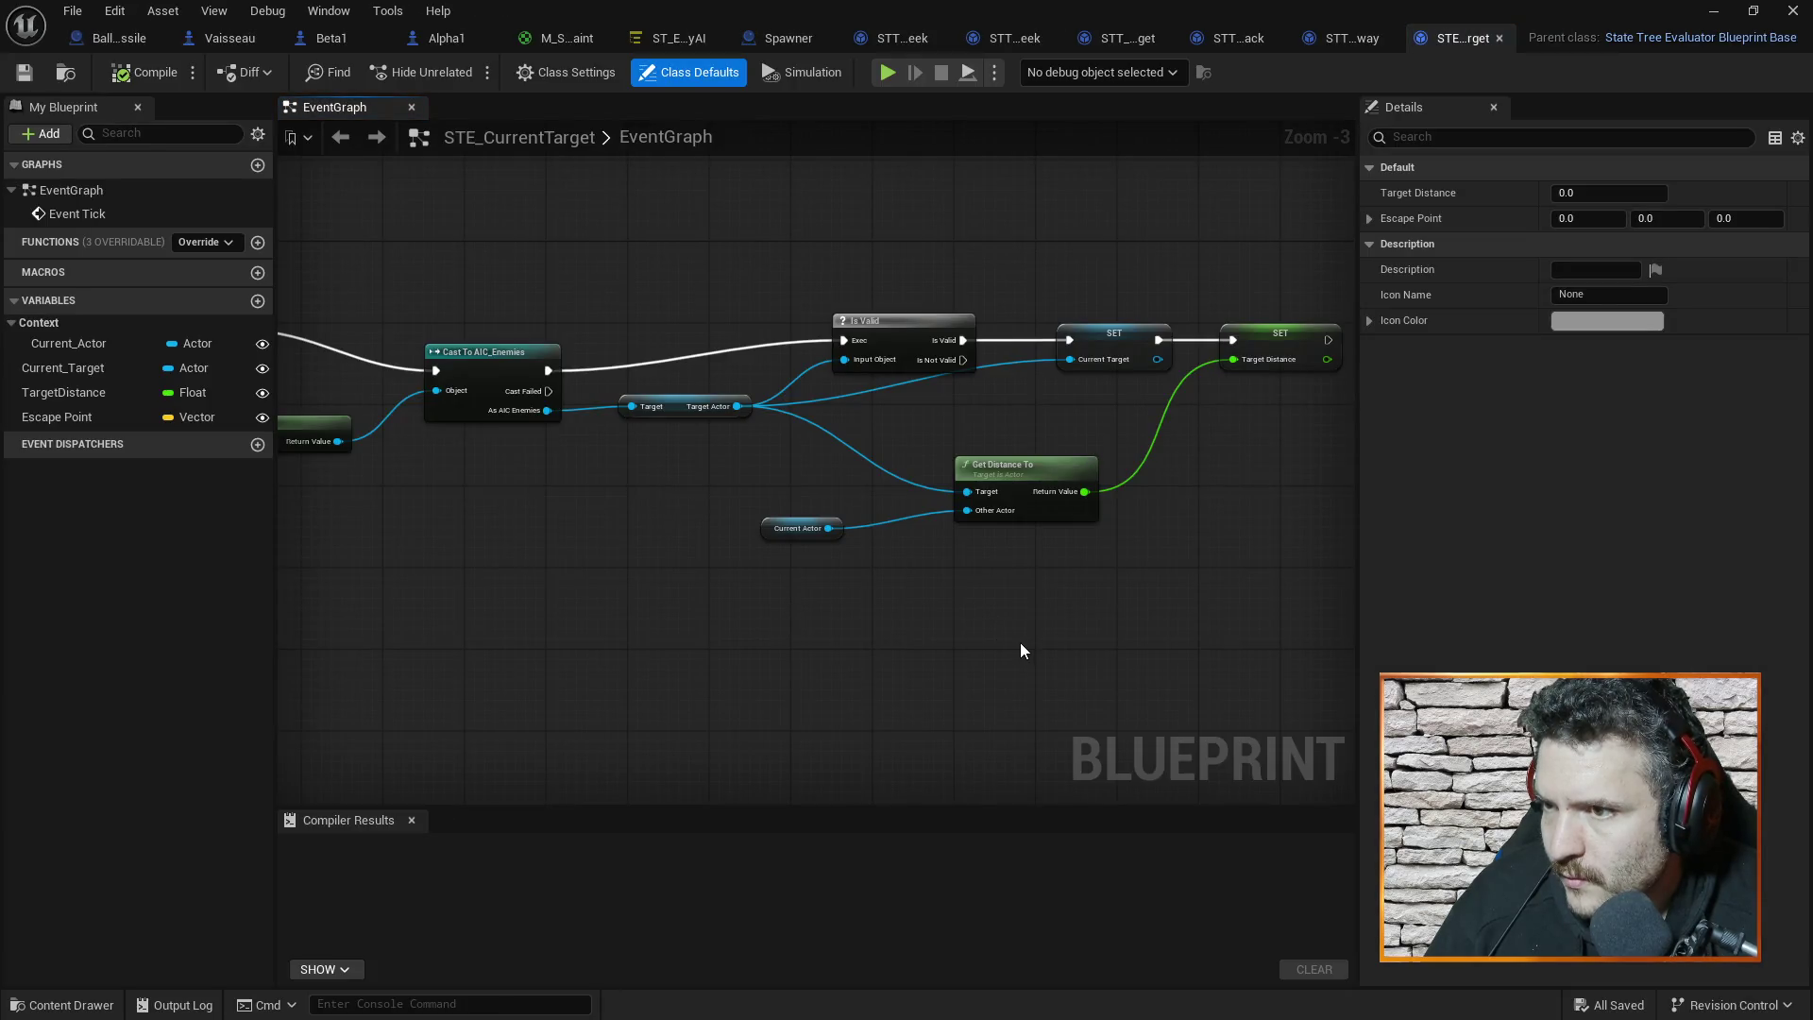
left_click(1286, 344)
key("F9")
Step: Simulate and read Get Distance To's return value at each enemy's breakpoint hit, then stop and close the blueprint
left_click(888, 74)
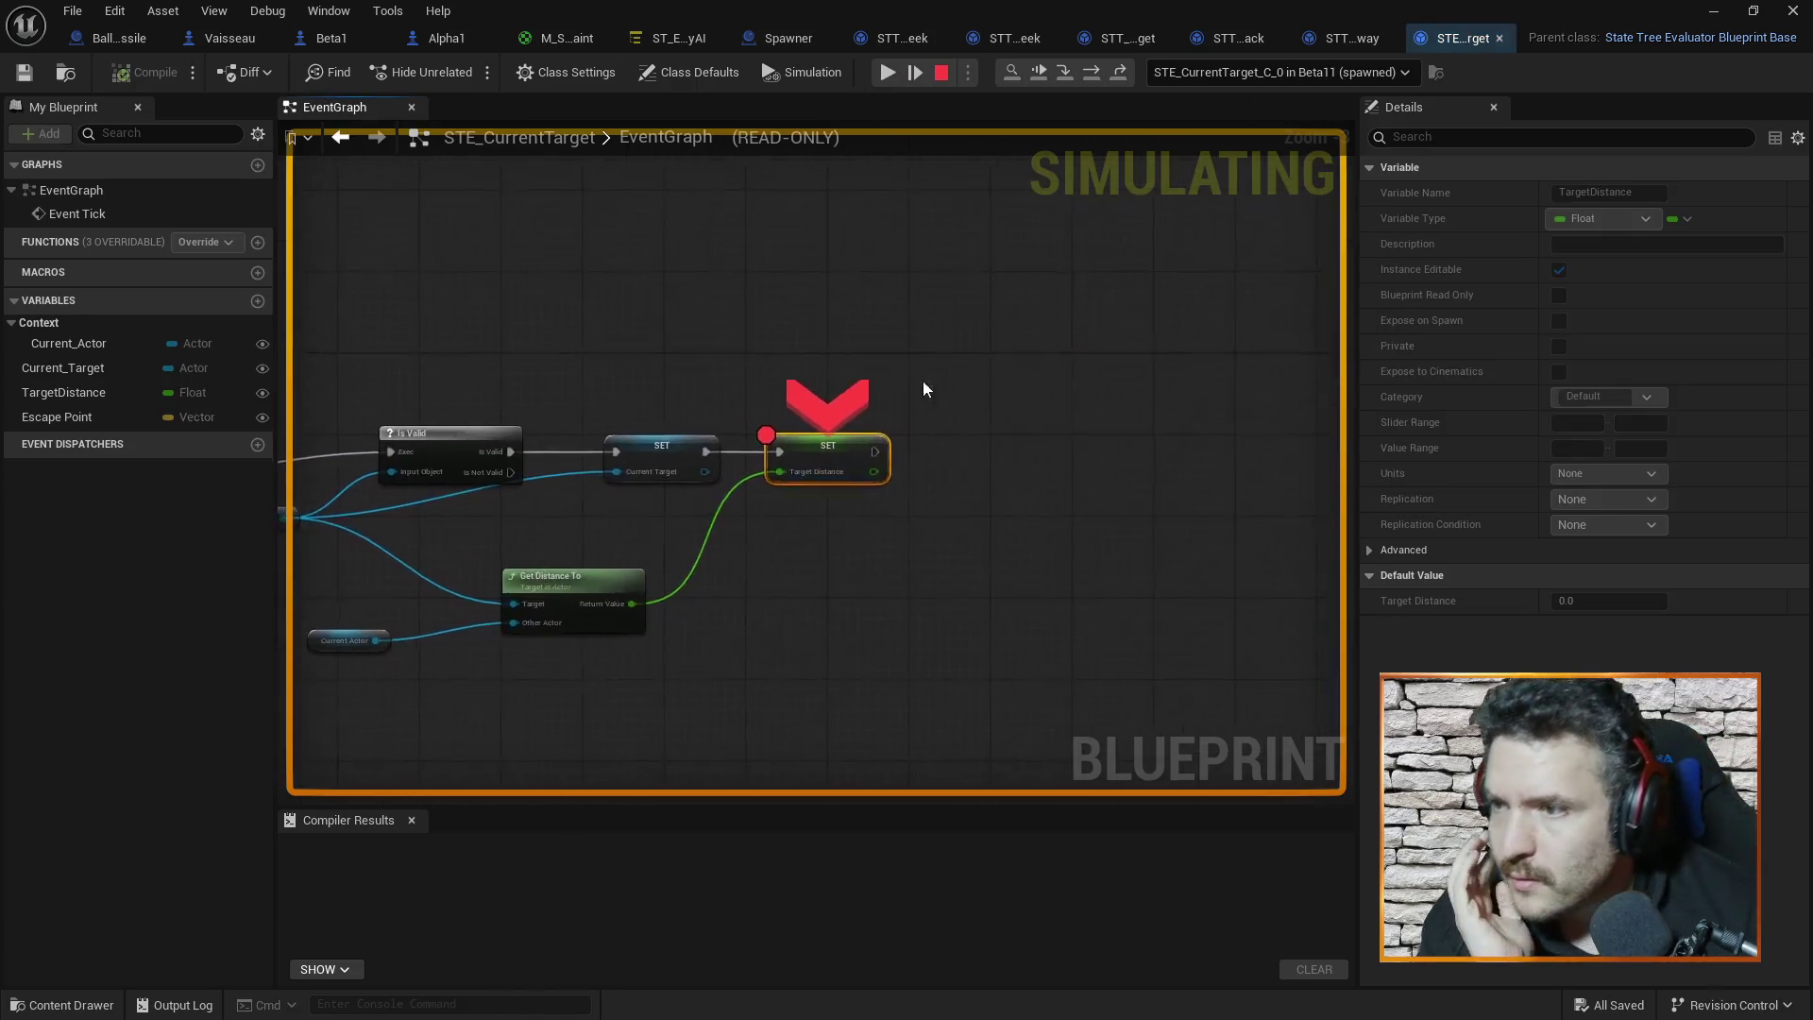
mouse_move(793, 447)
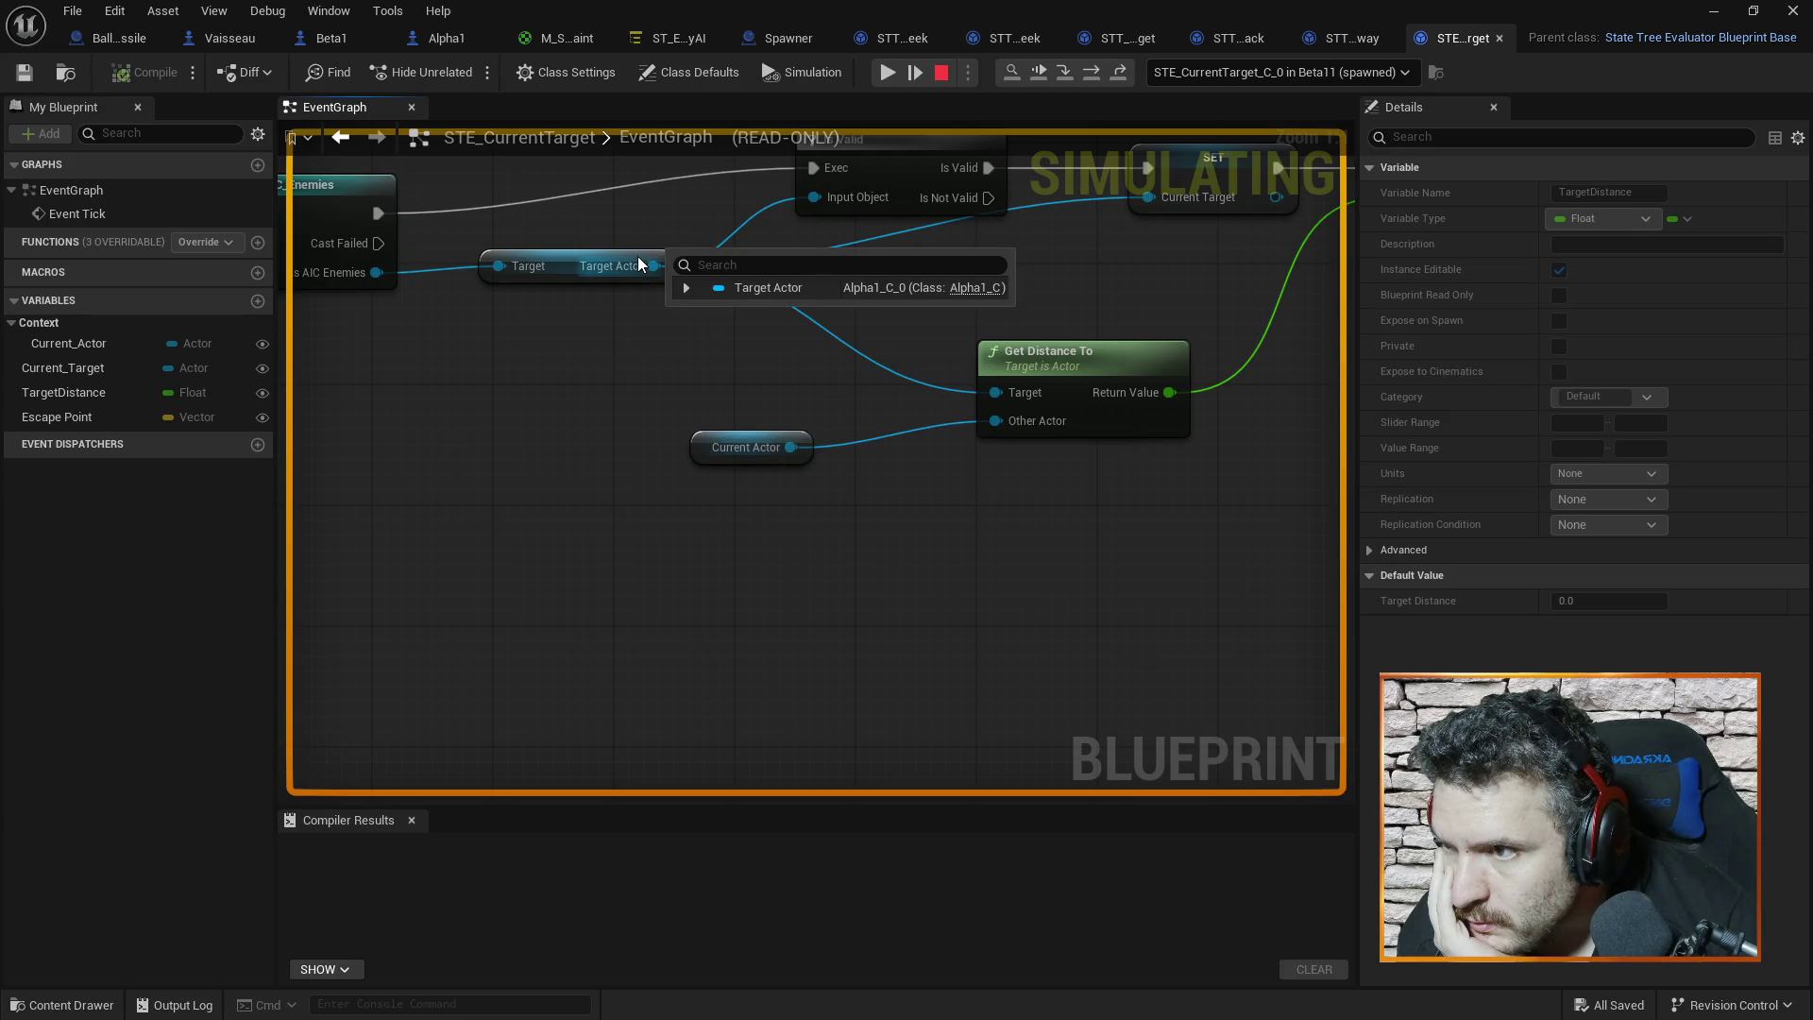
mouse_move(898, 419)
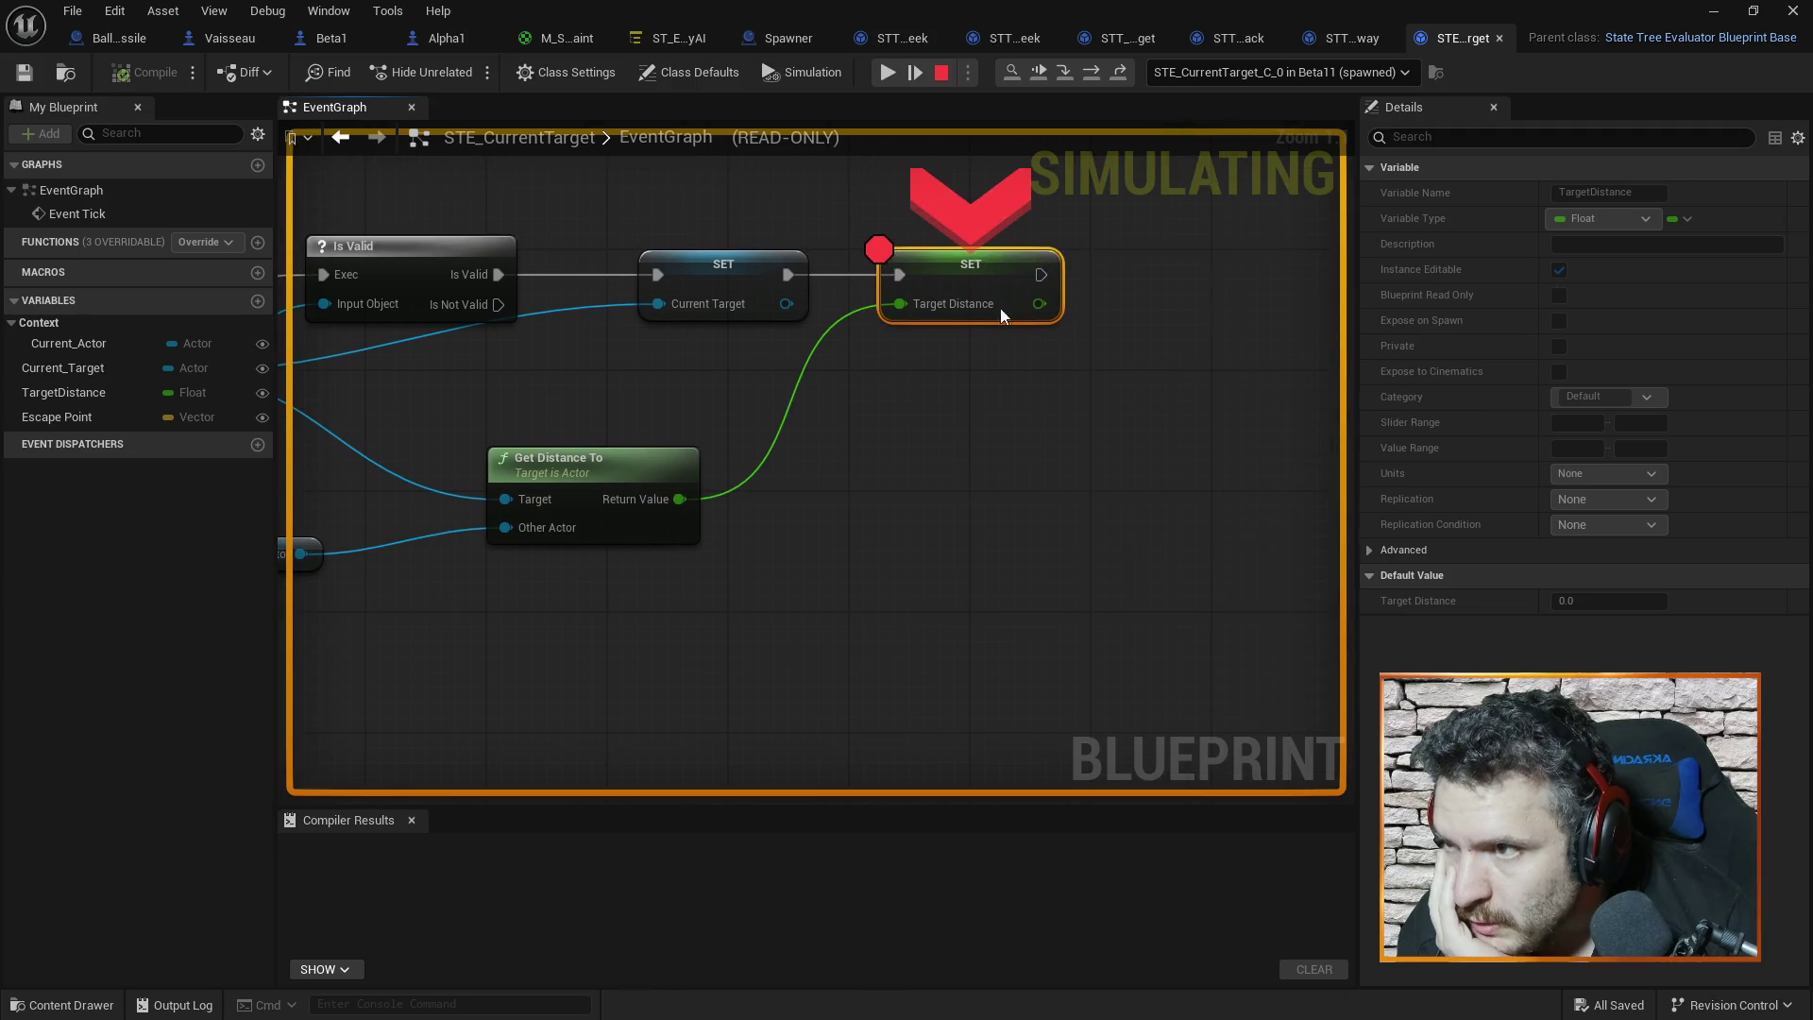
left_click(889, 73)
mouse_move(705, 551)
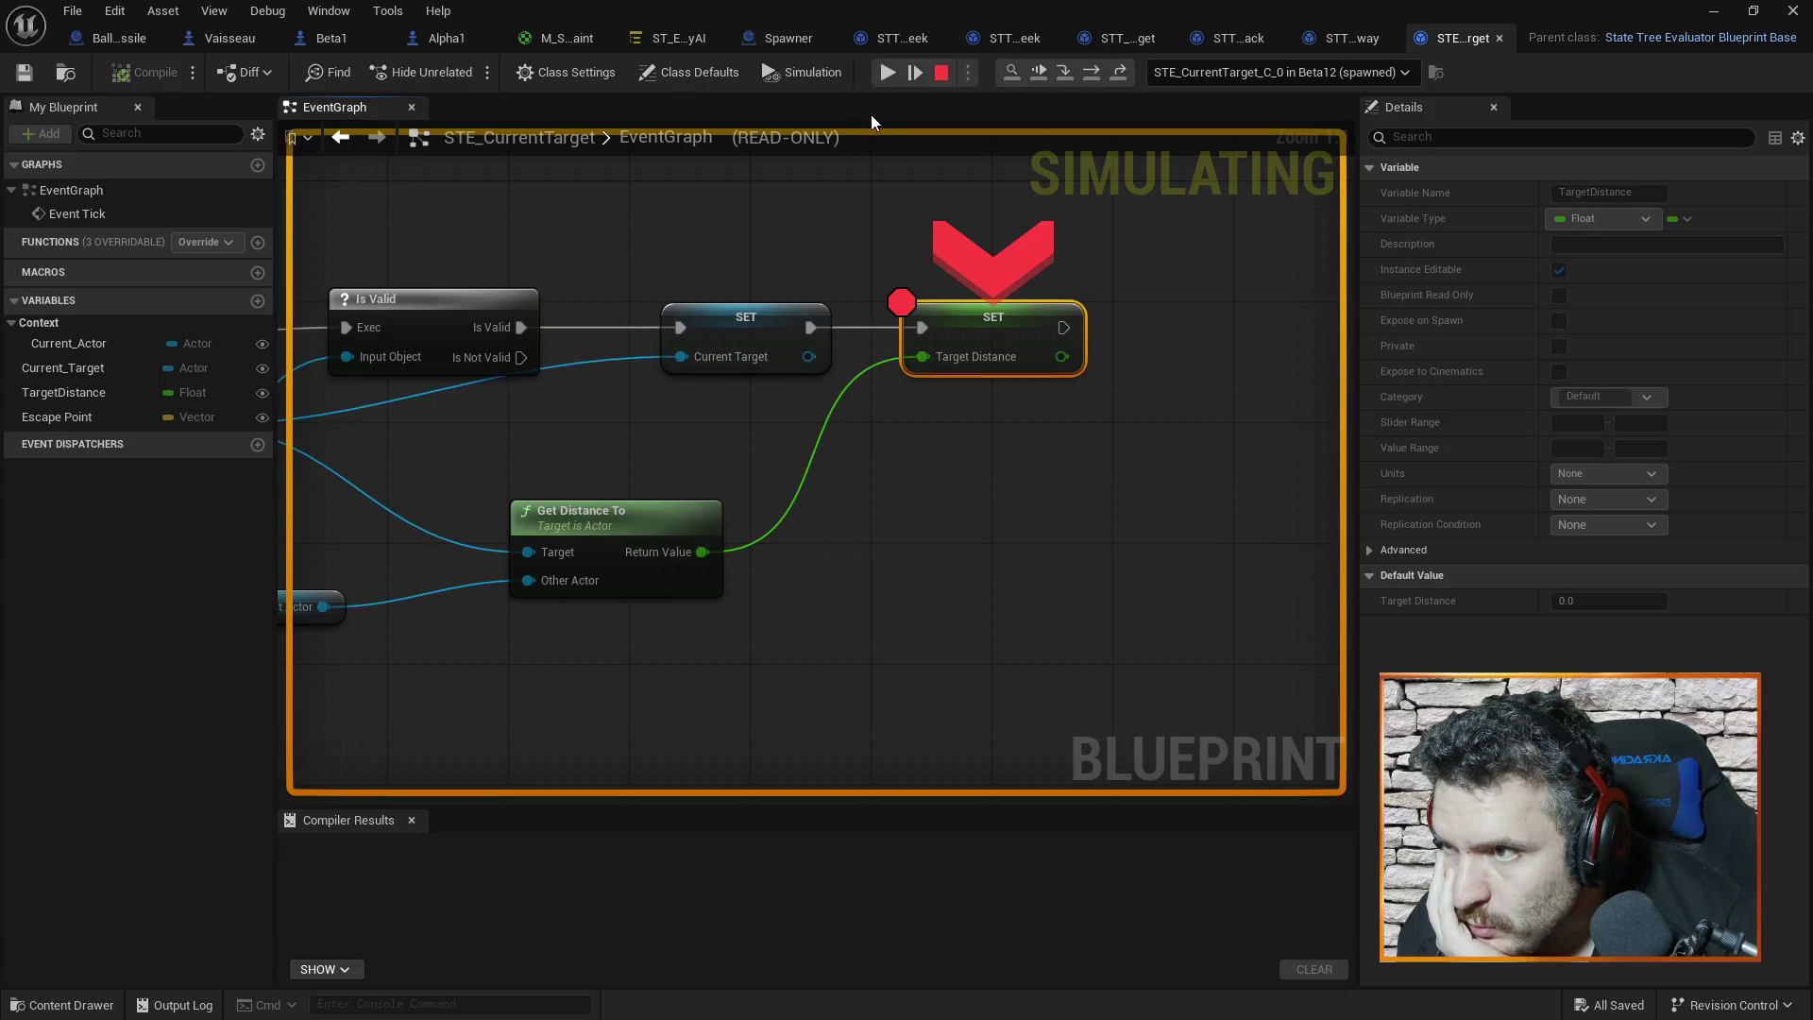
left_click(889, 73)
mouse_move(524, 676)
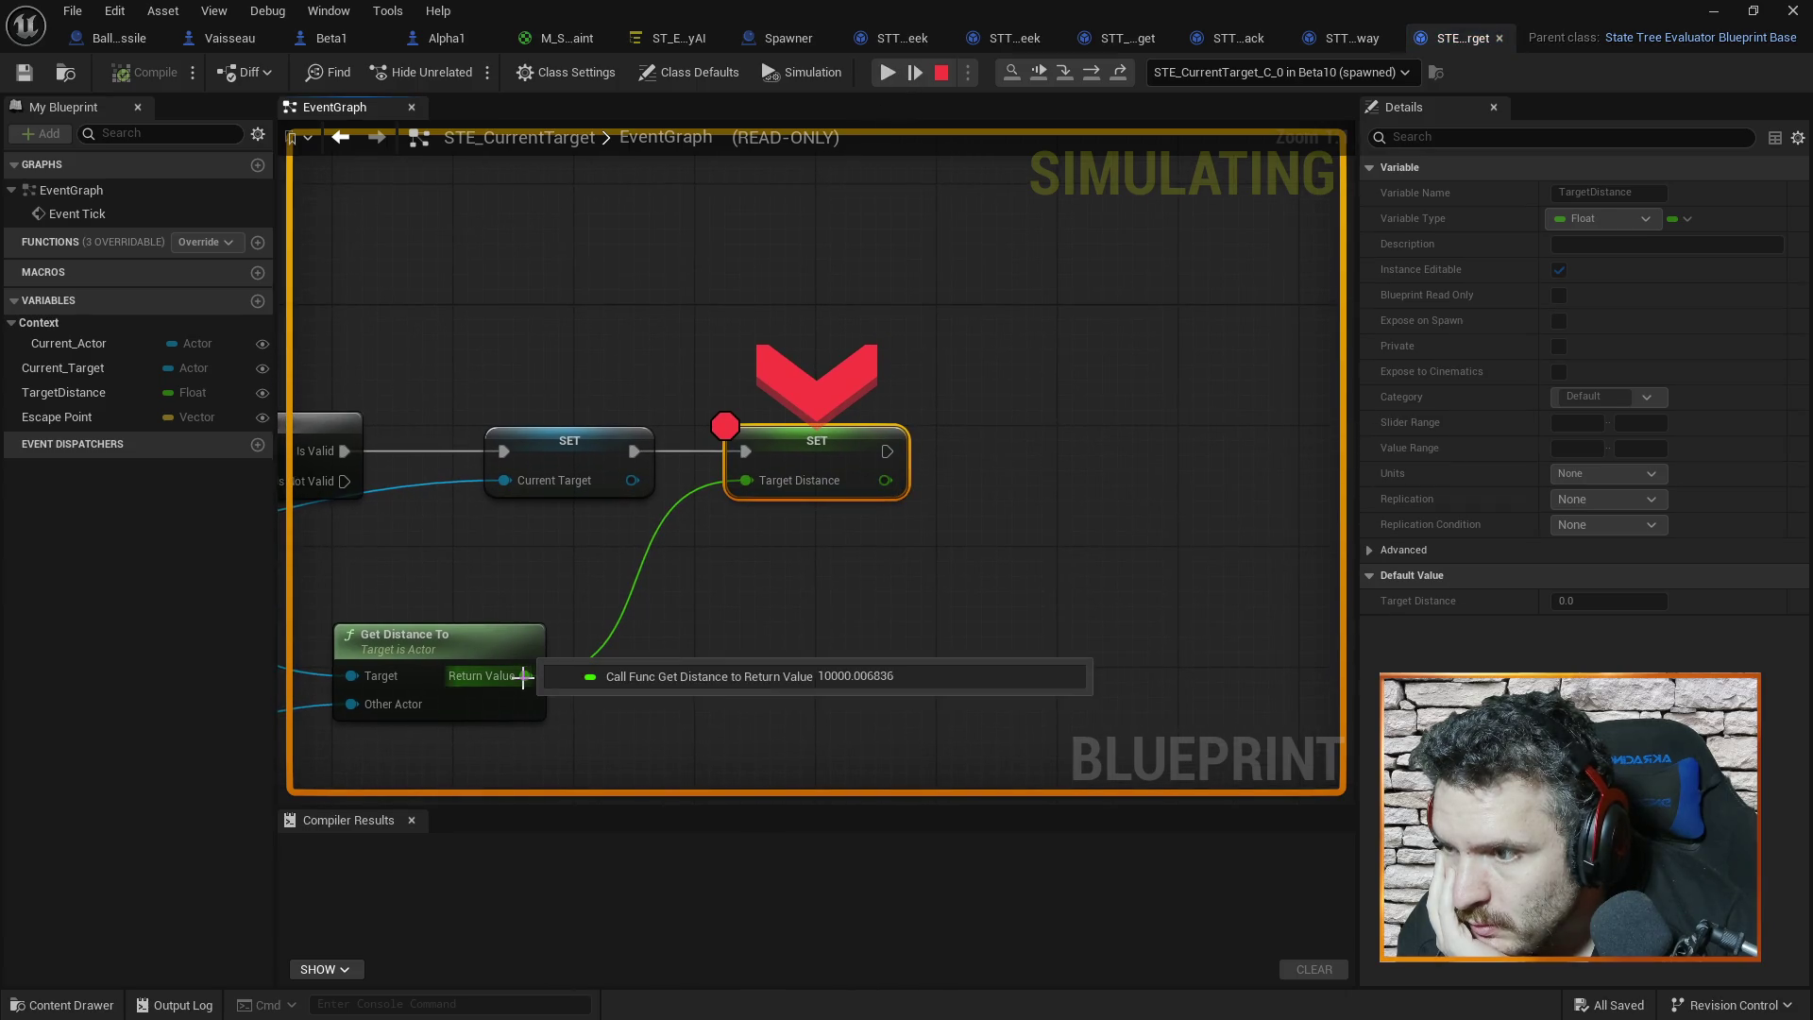
left_click(889, 73)
mouse_move(508, 678)
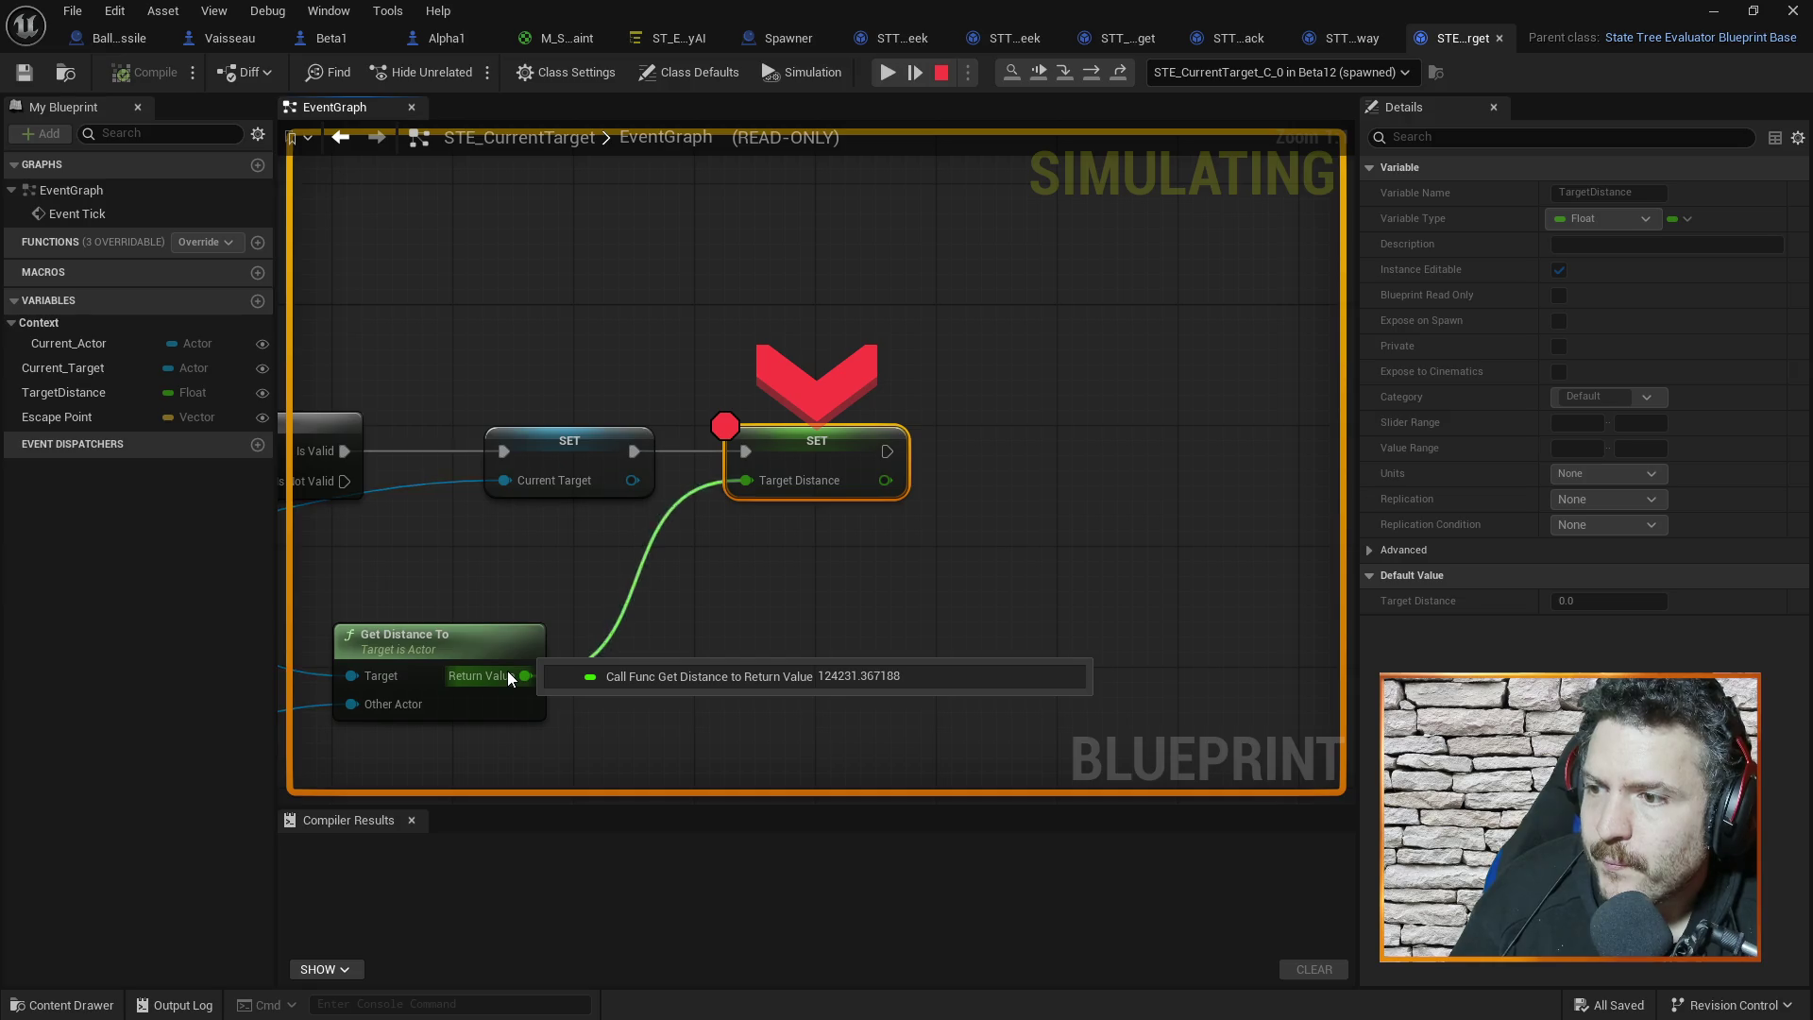
left_click(941, 73)
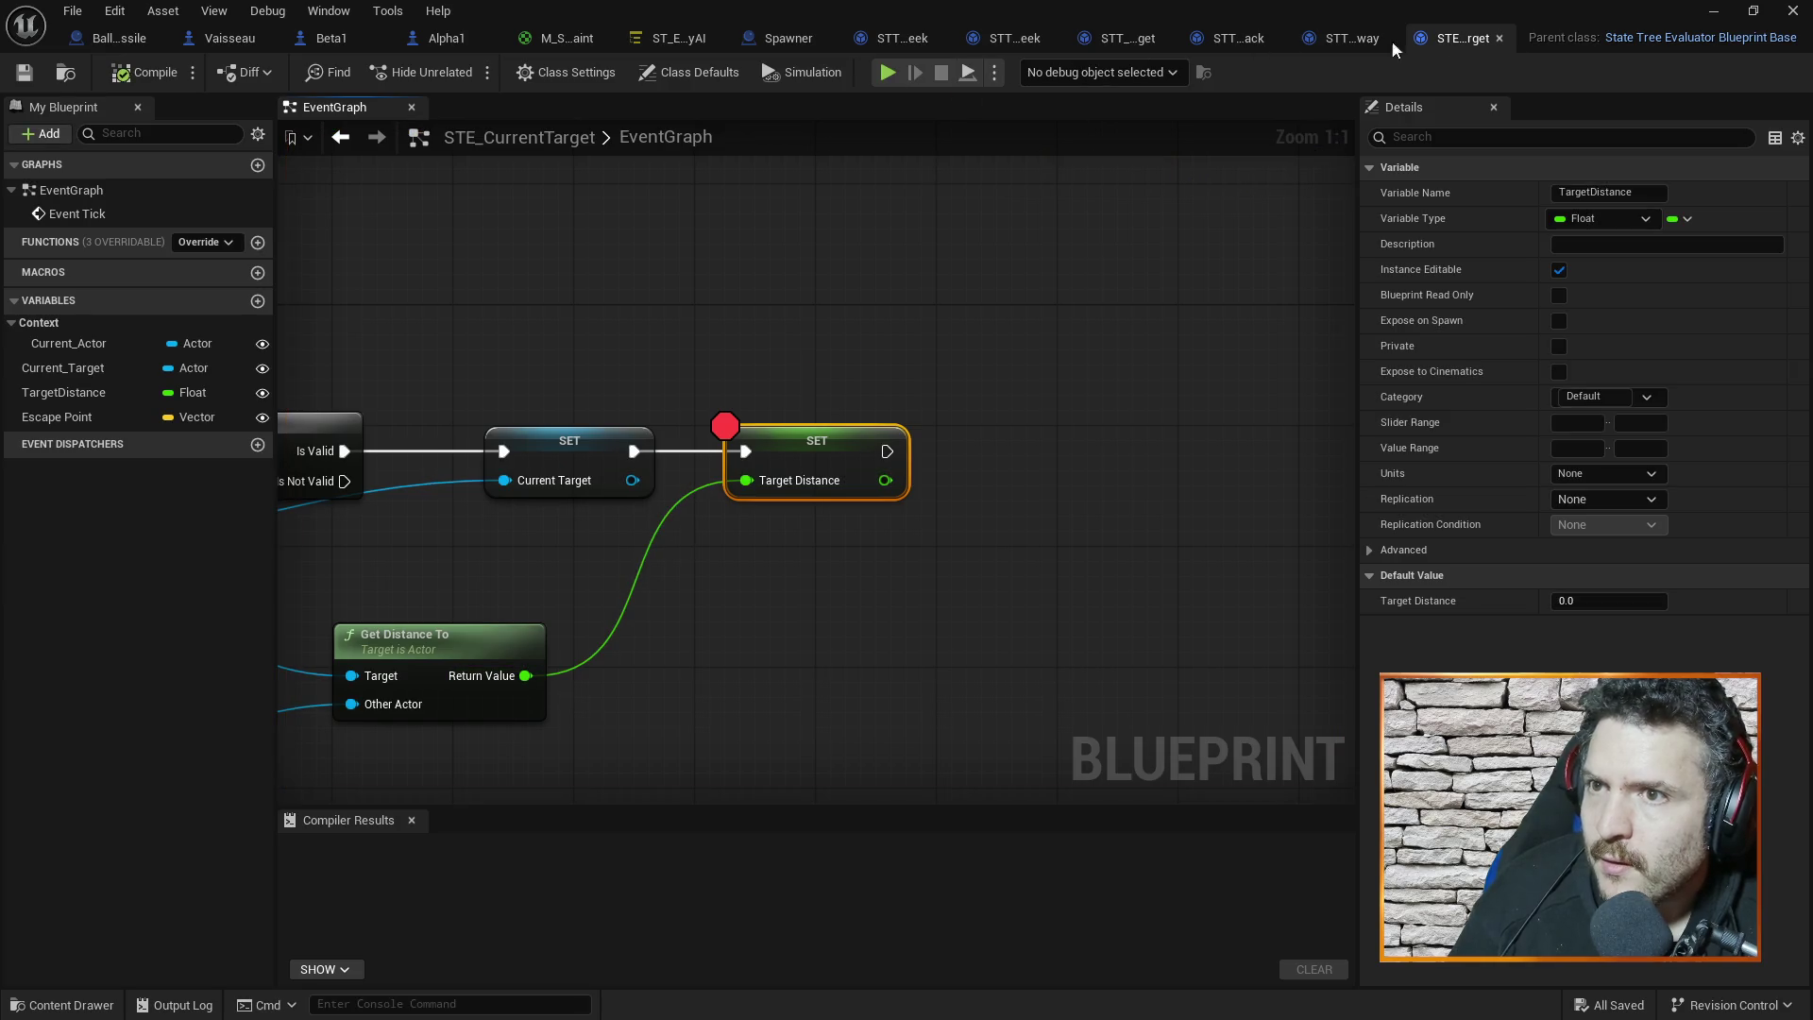
left_click(1500, 37)
Step: Expand Attack Target's first transition conditions in ST_EnemyAI and glance at the STT_Attack blueprint
left_click(742, 44)
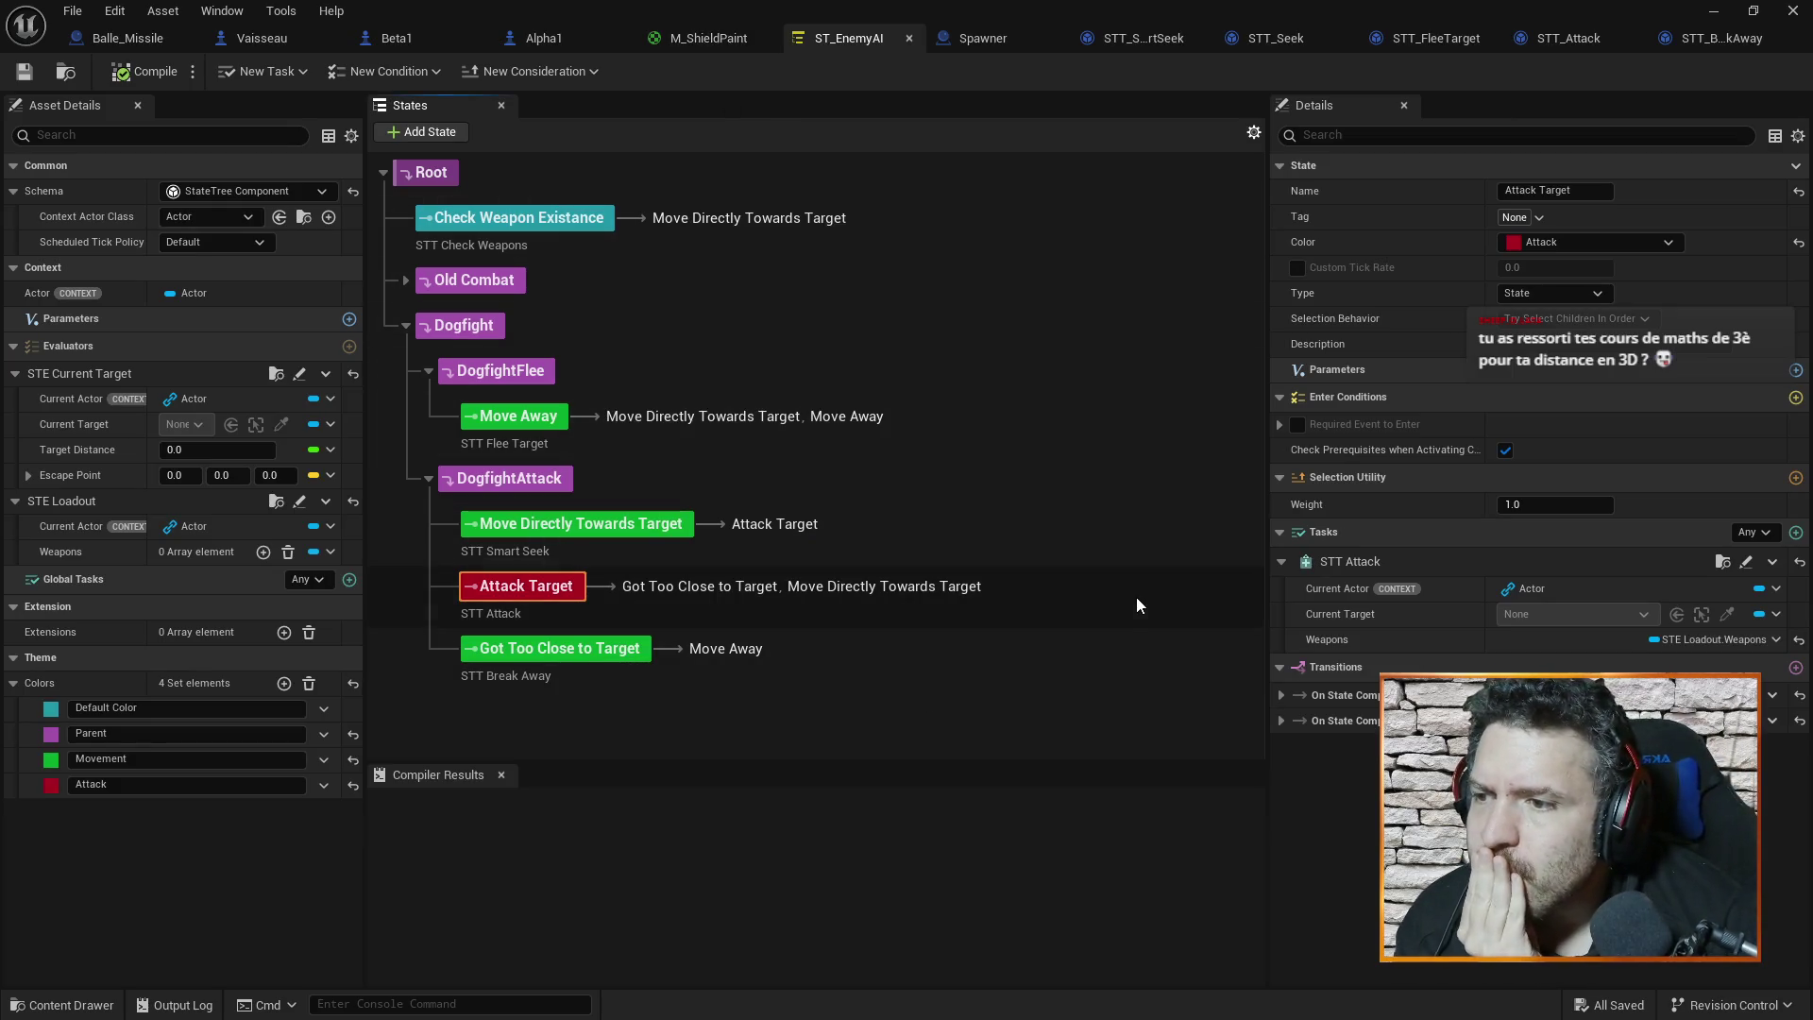
left_click(1280, 695)
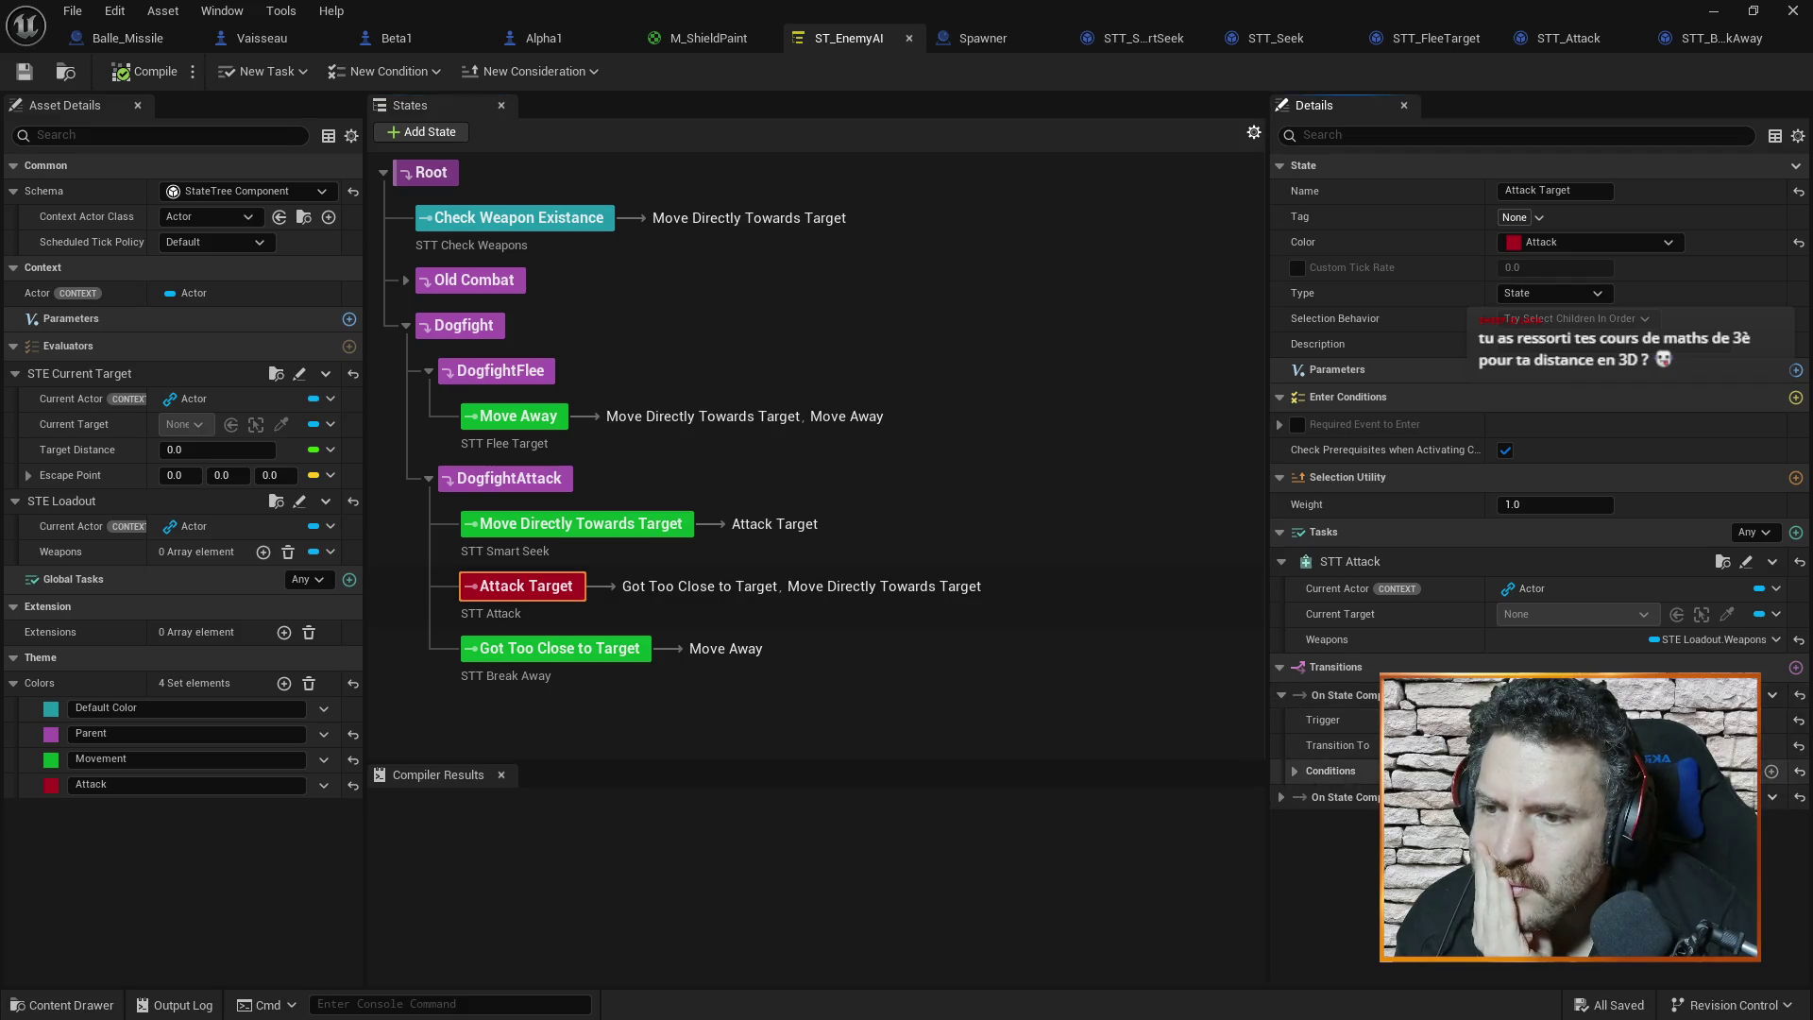
left_click(1295, 772)
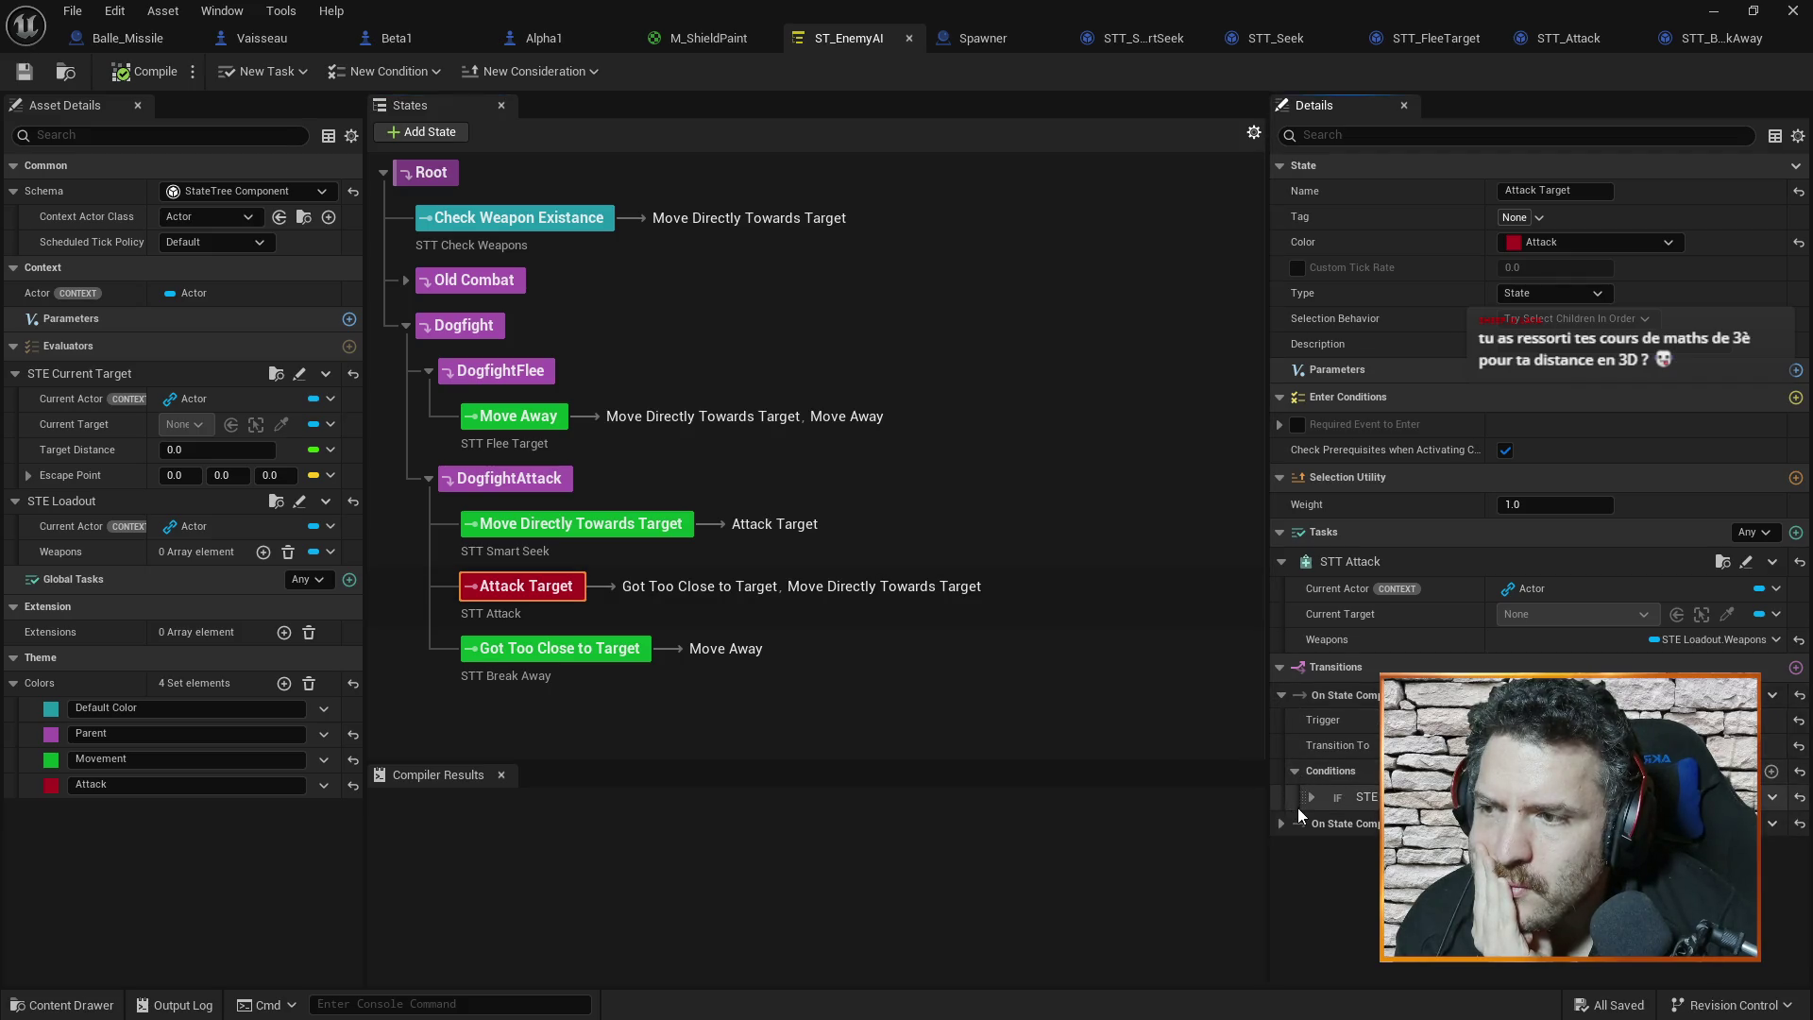
left_click(1569, 37)
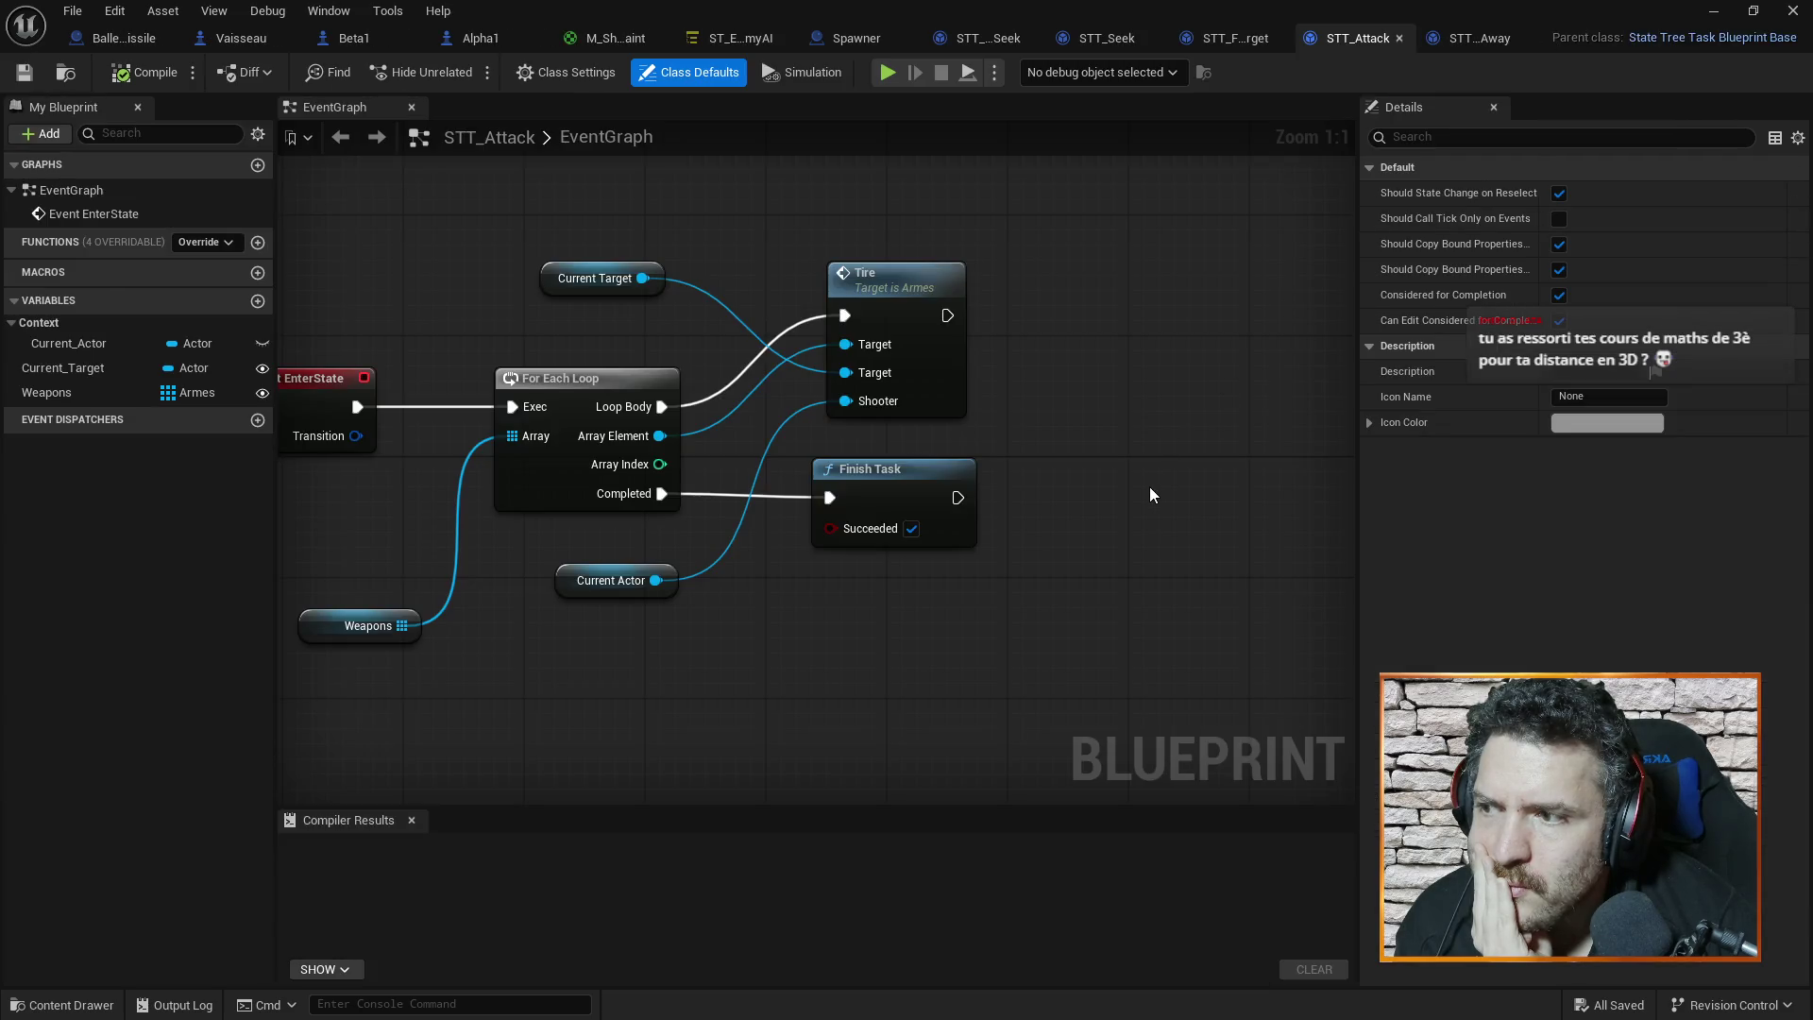
left_click(741, 38)
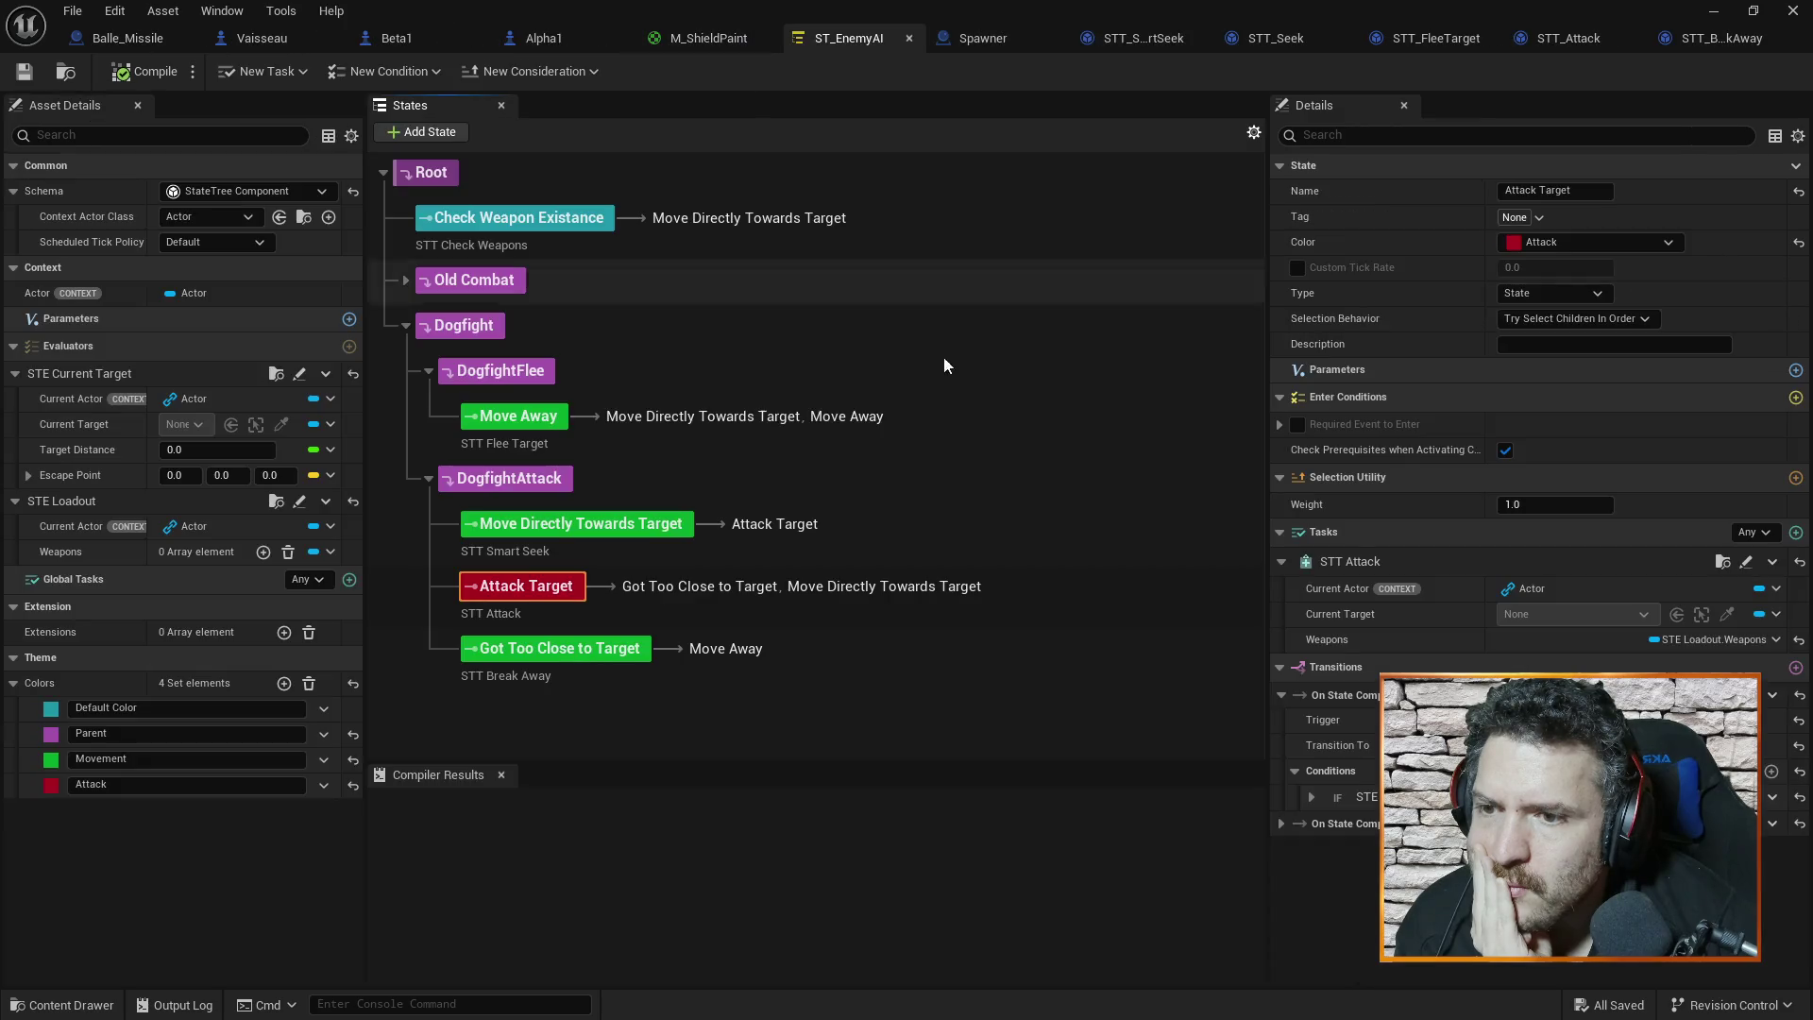
Step: Expand the second transition's distance condition comparison, then select Got Too Close to Target
left_click(1281, 823)
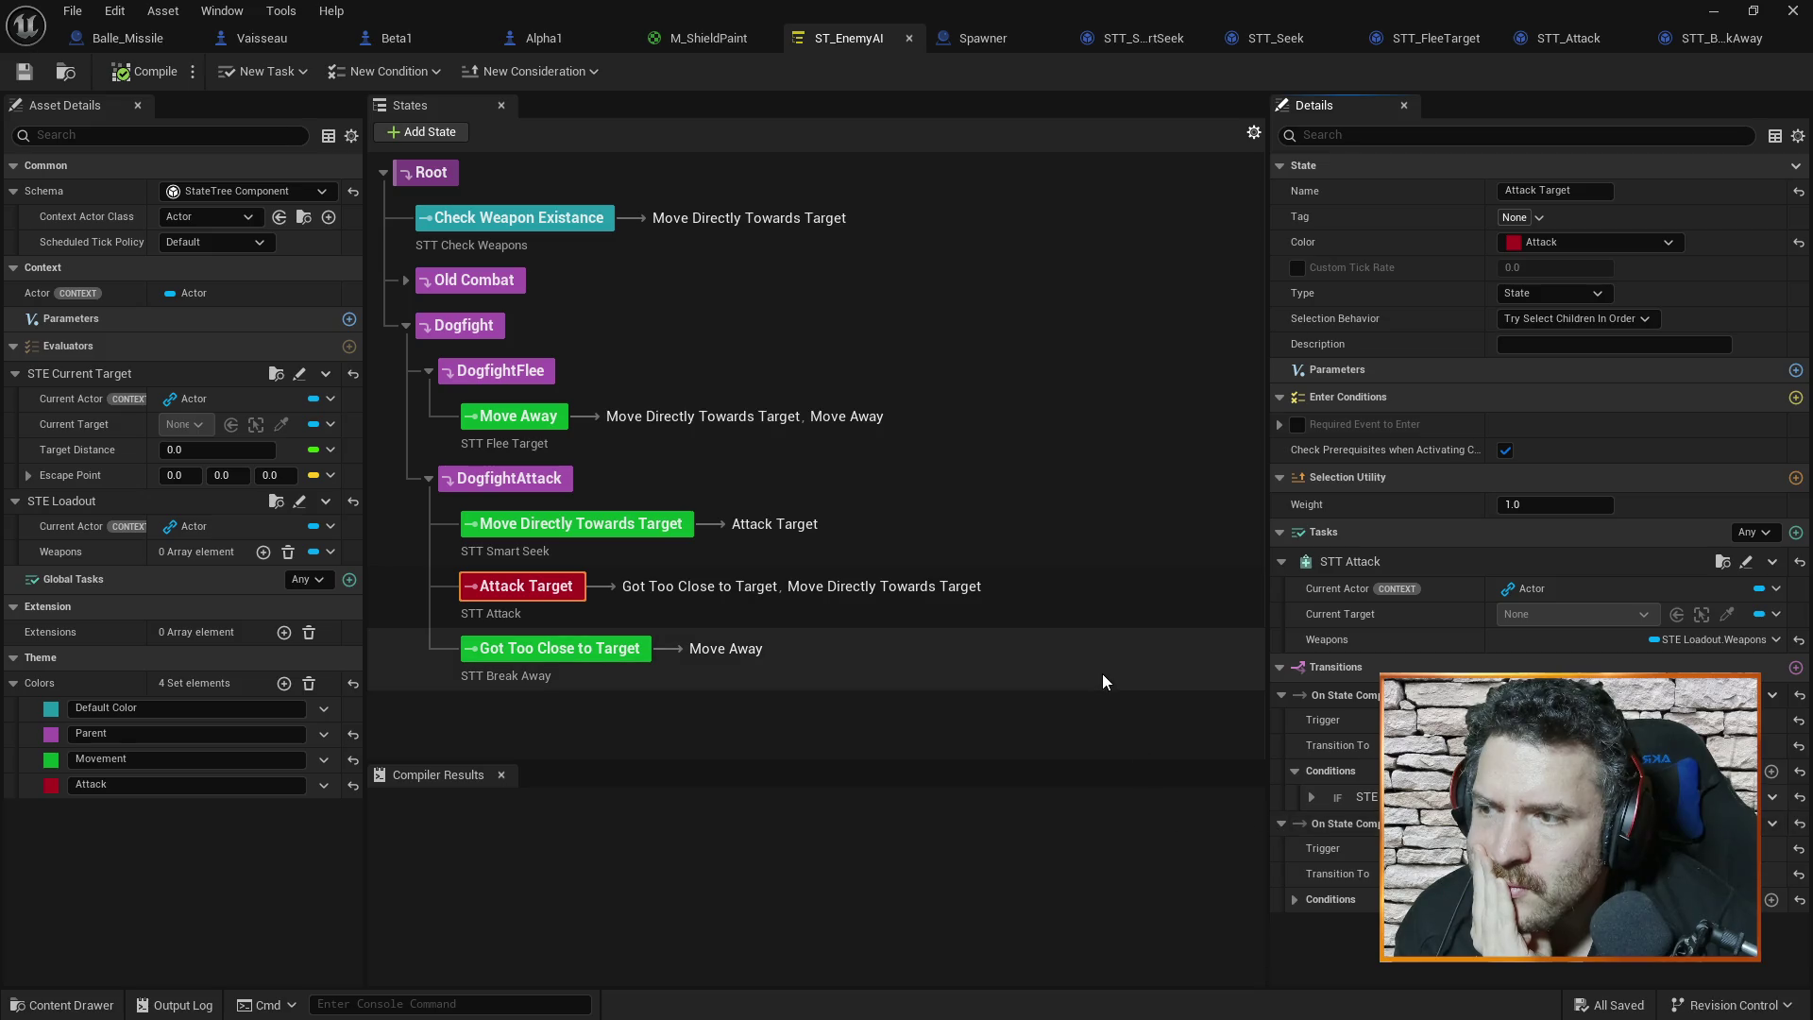
left_click(1296, 899)
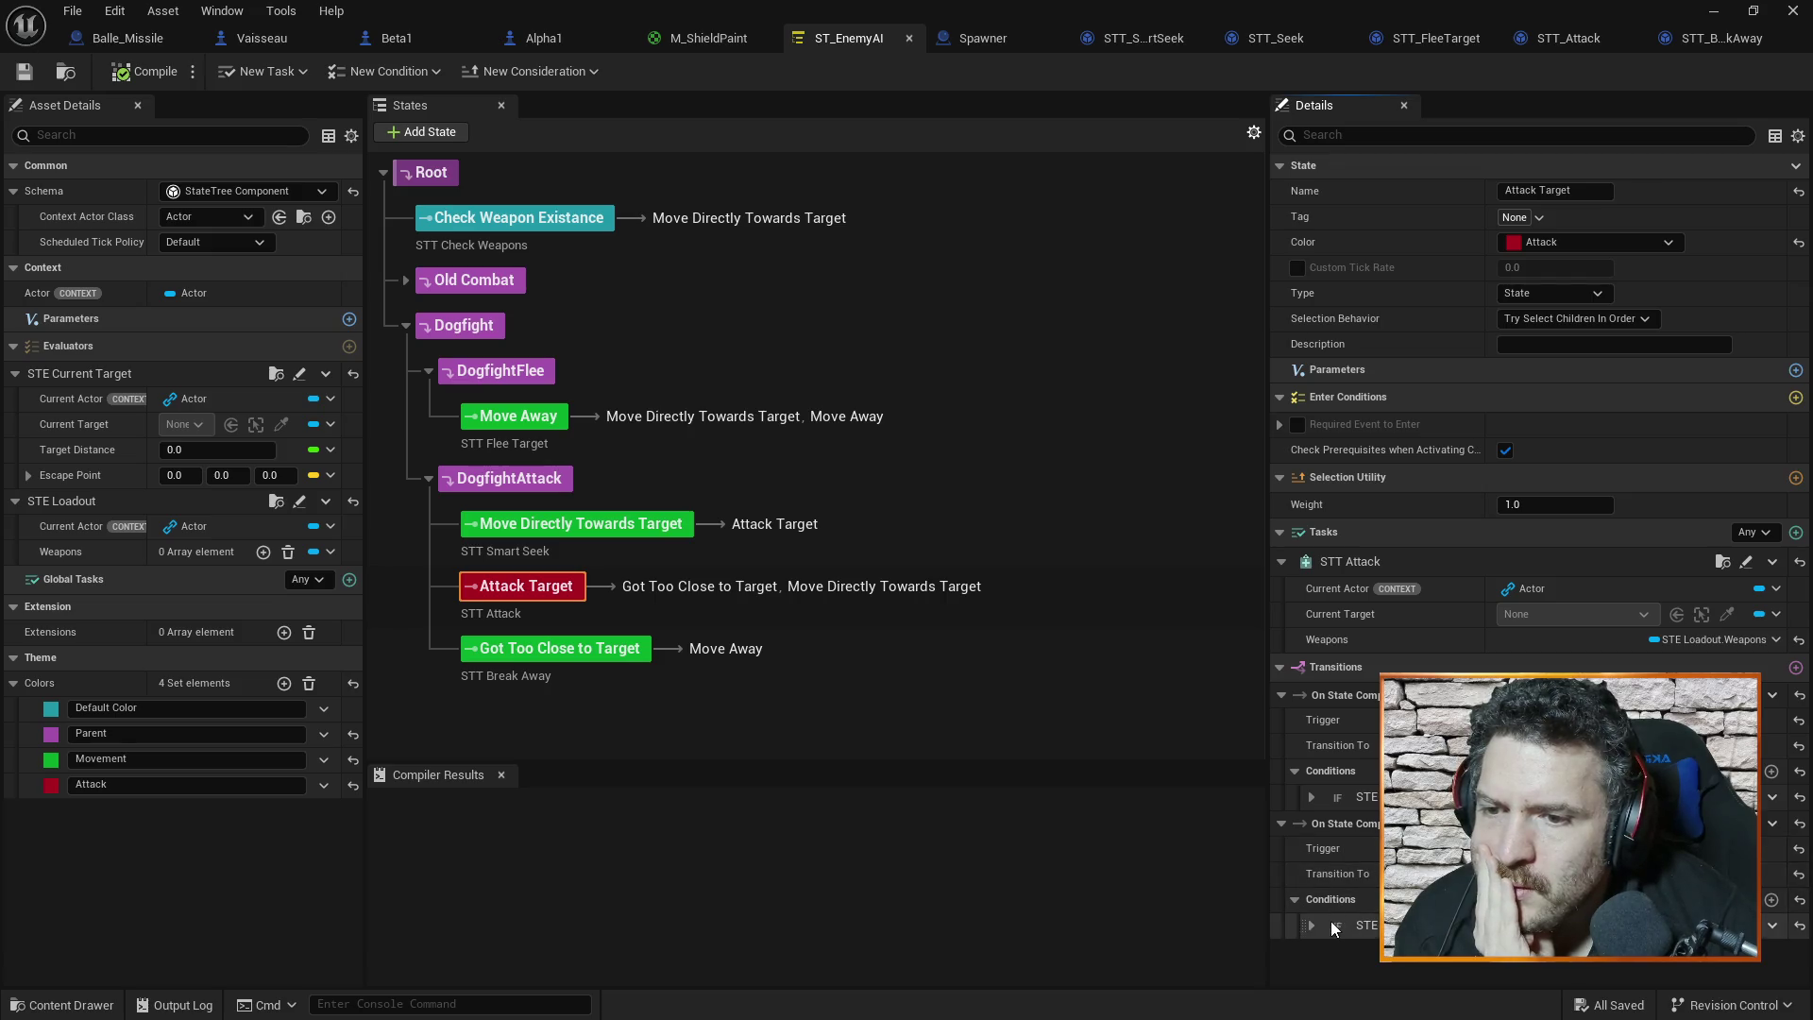
left_click(1312, 926)
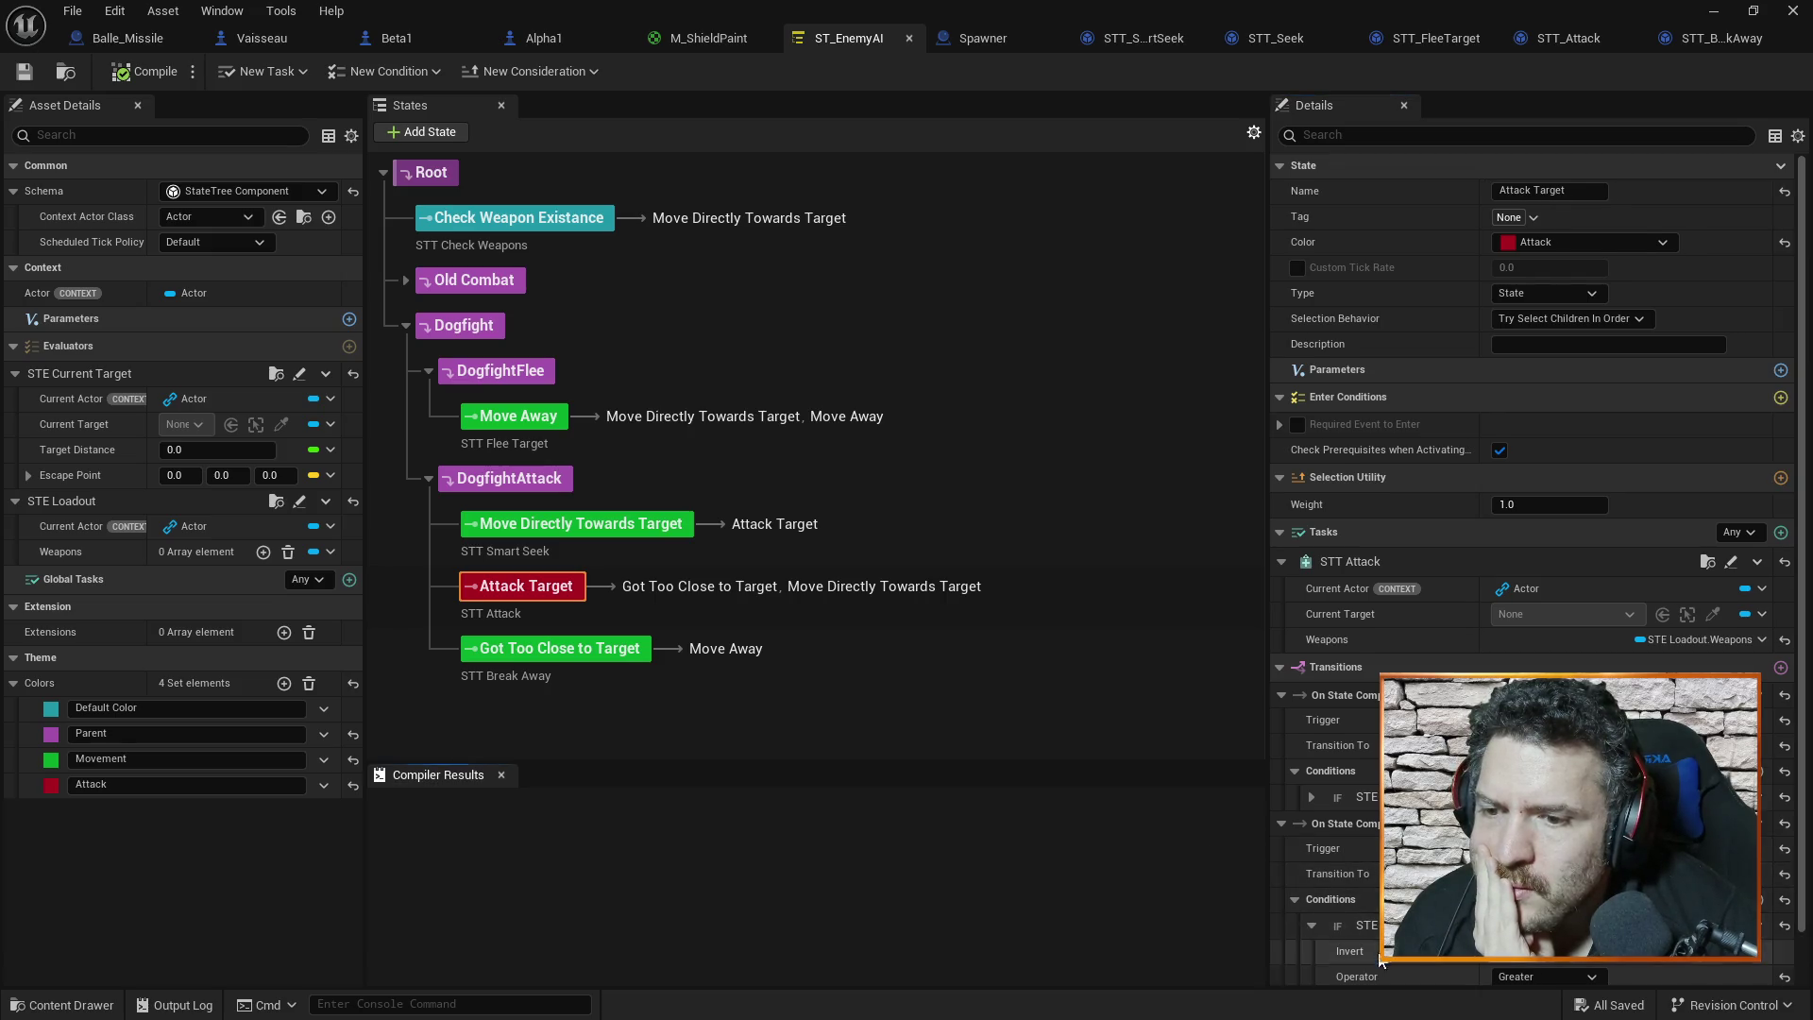
scroll(1342, 710, "down", 3)
left_click(1033, 667)
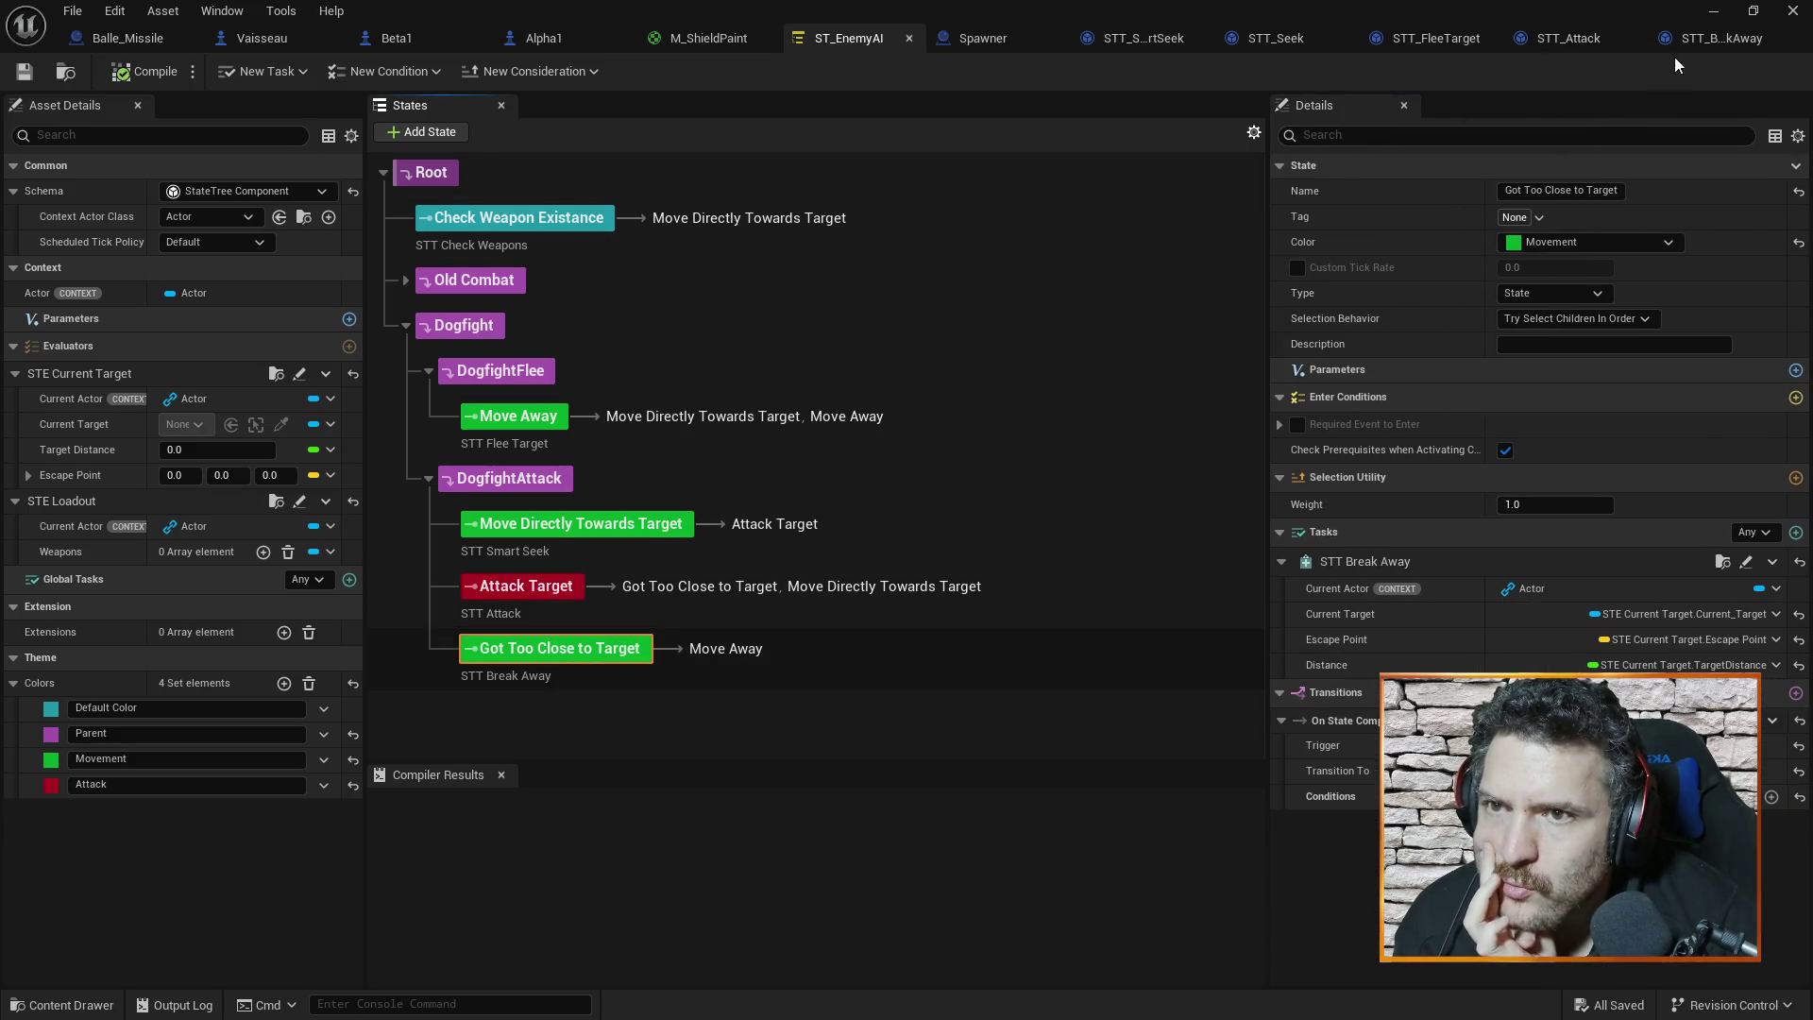
Step: Breakpoint STT_BreakAway's successful Finish Task, remove the SET Target Distance breakpoint mid-simulation, then stop
left_click(1706, 40)
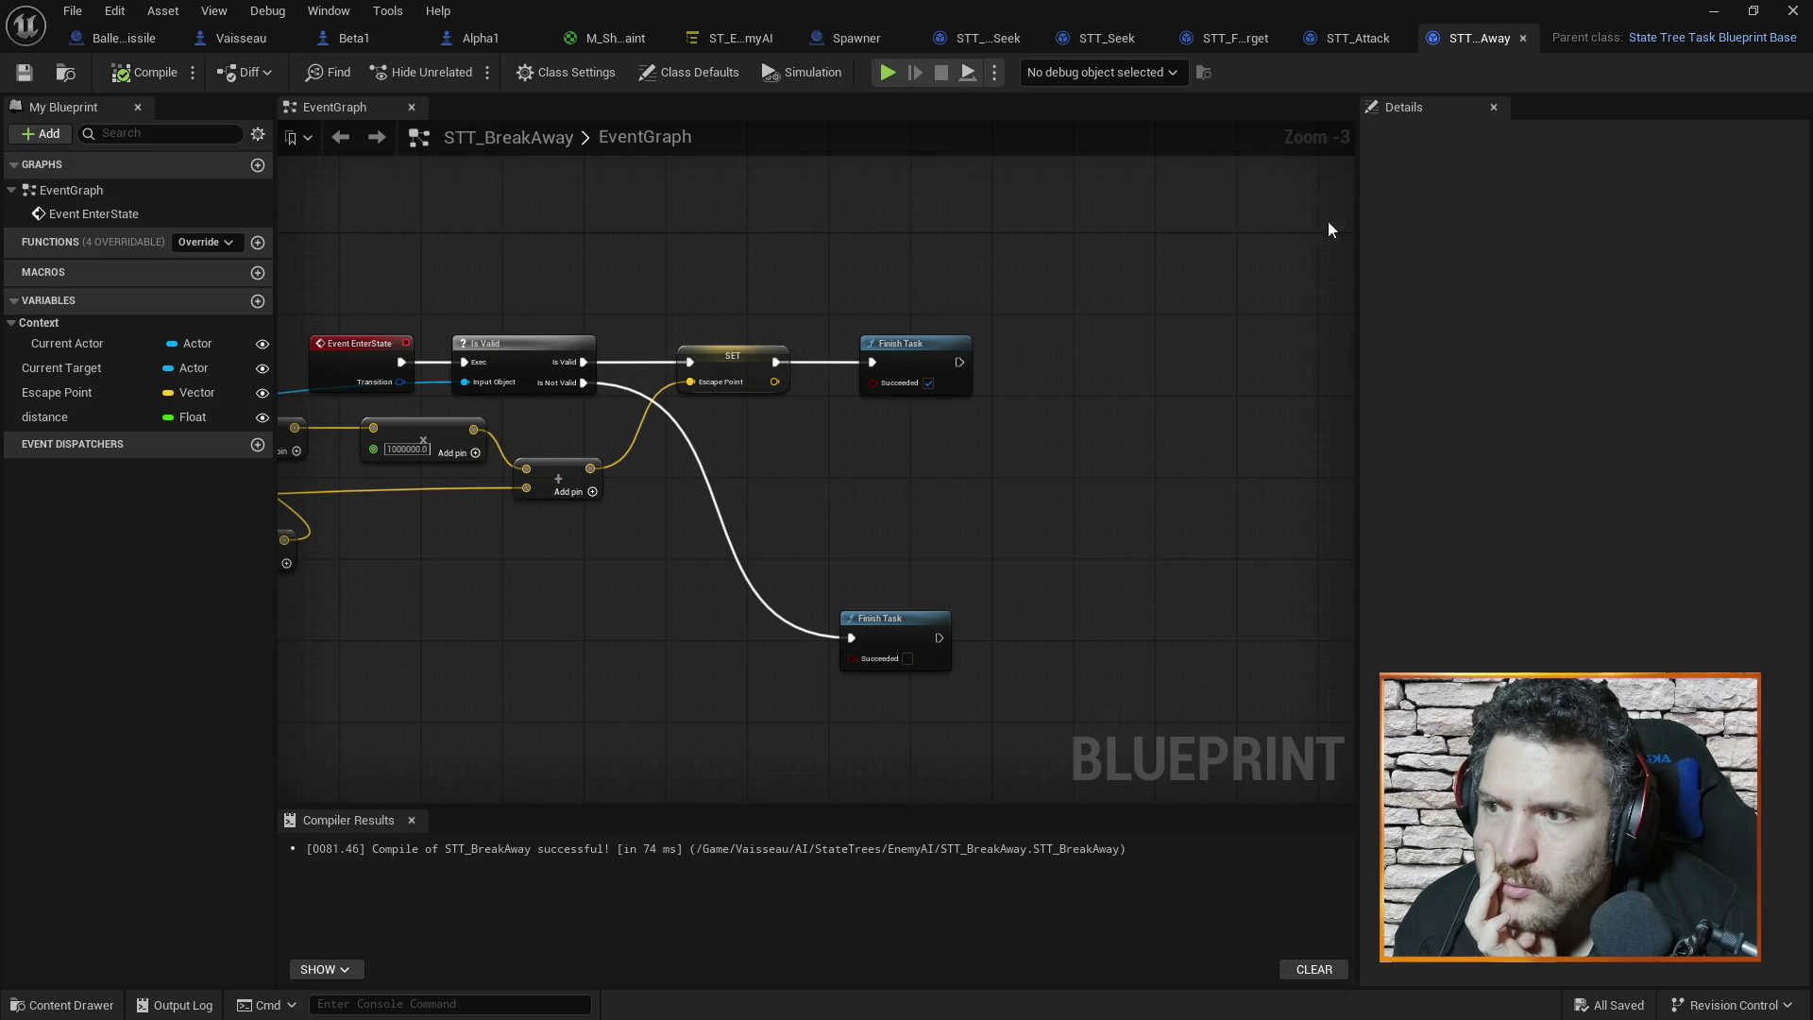
left_click(915, 349)
key("F9")
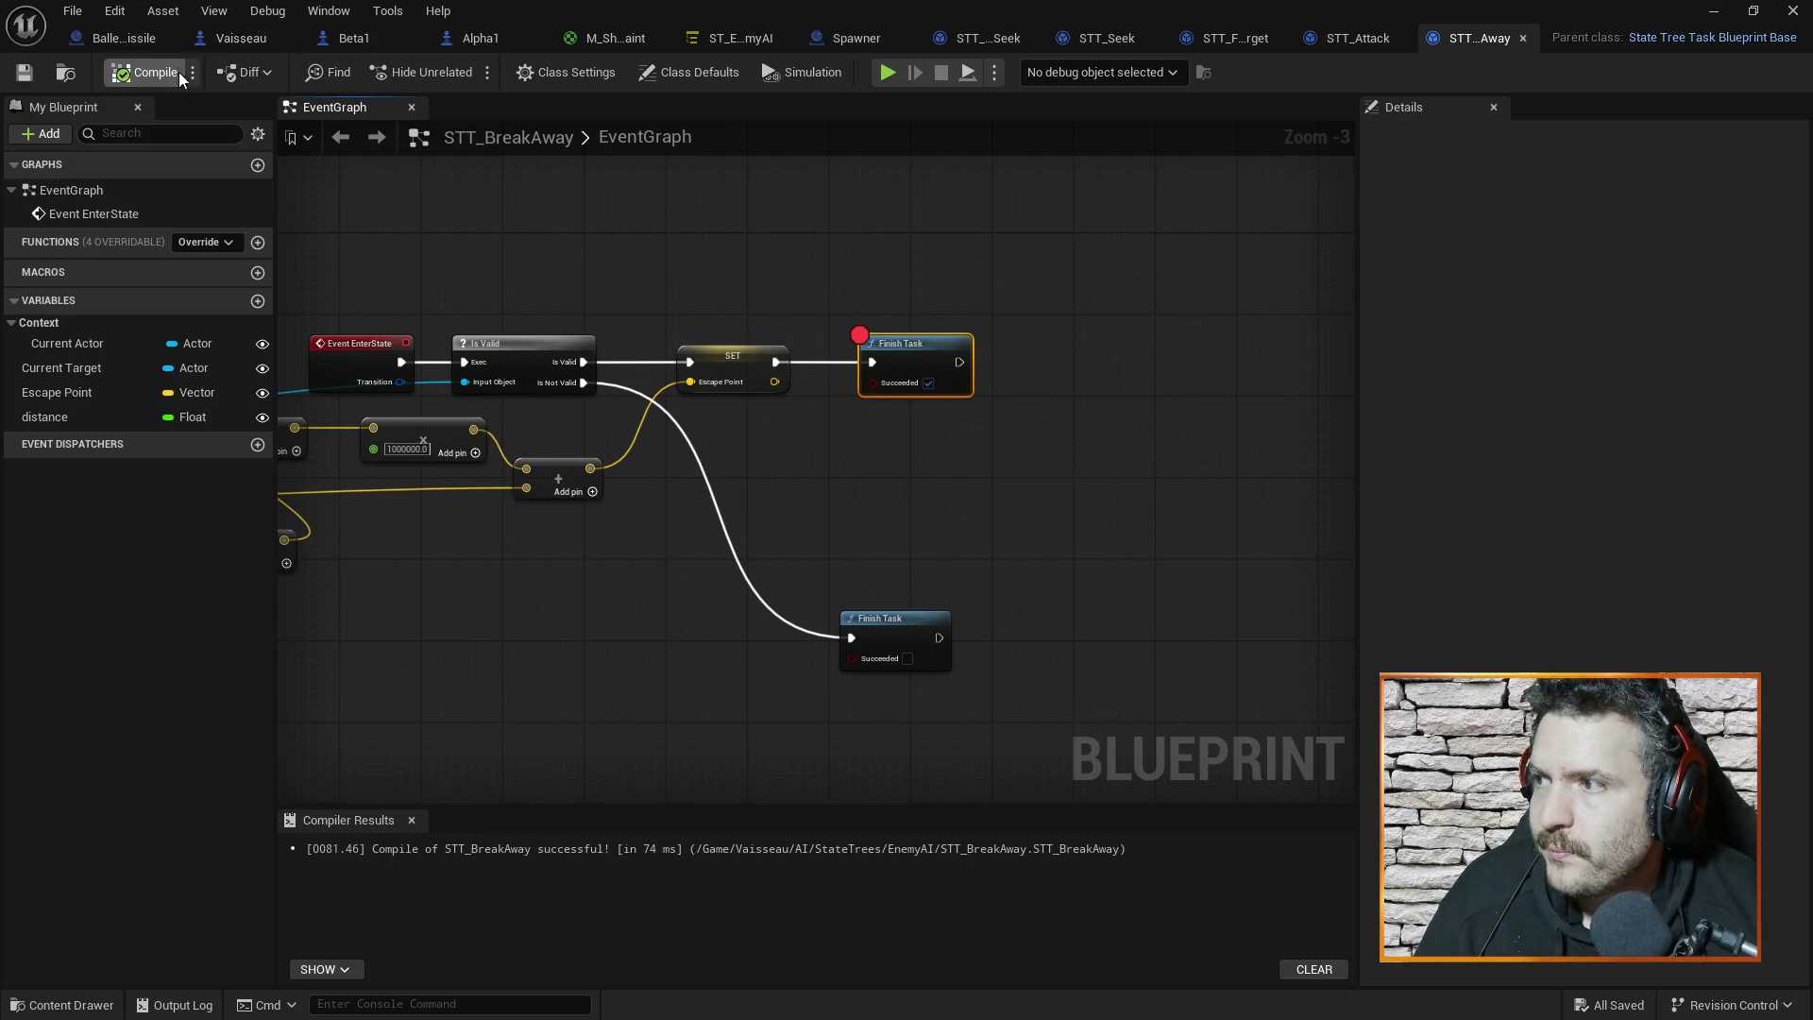
left_click(887, 73)
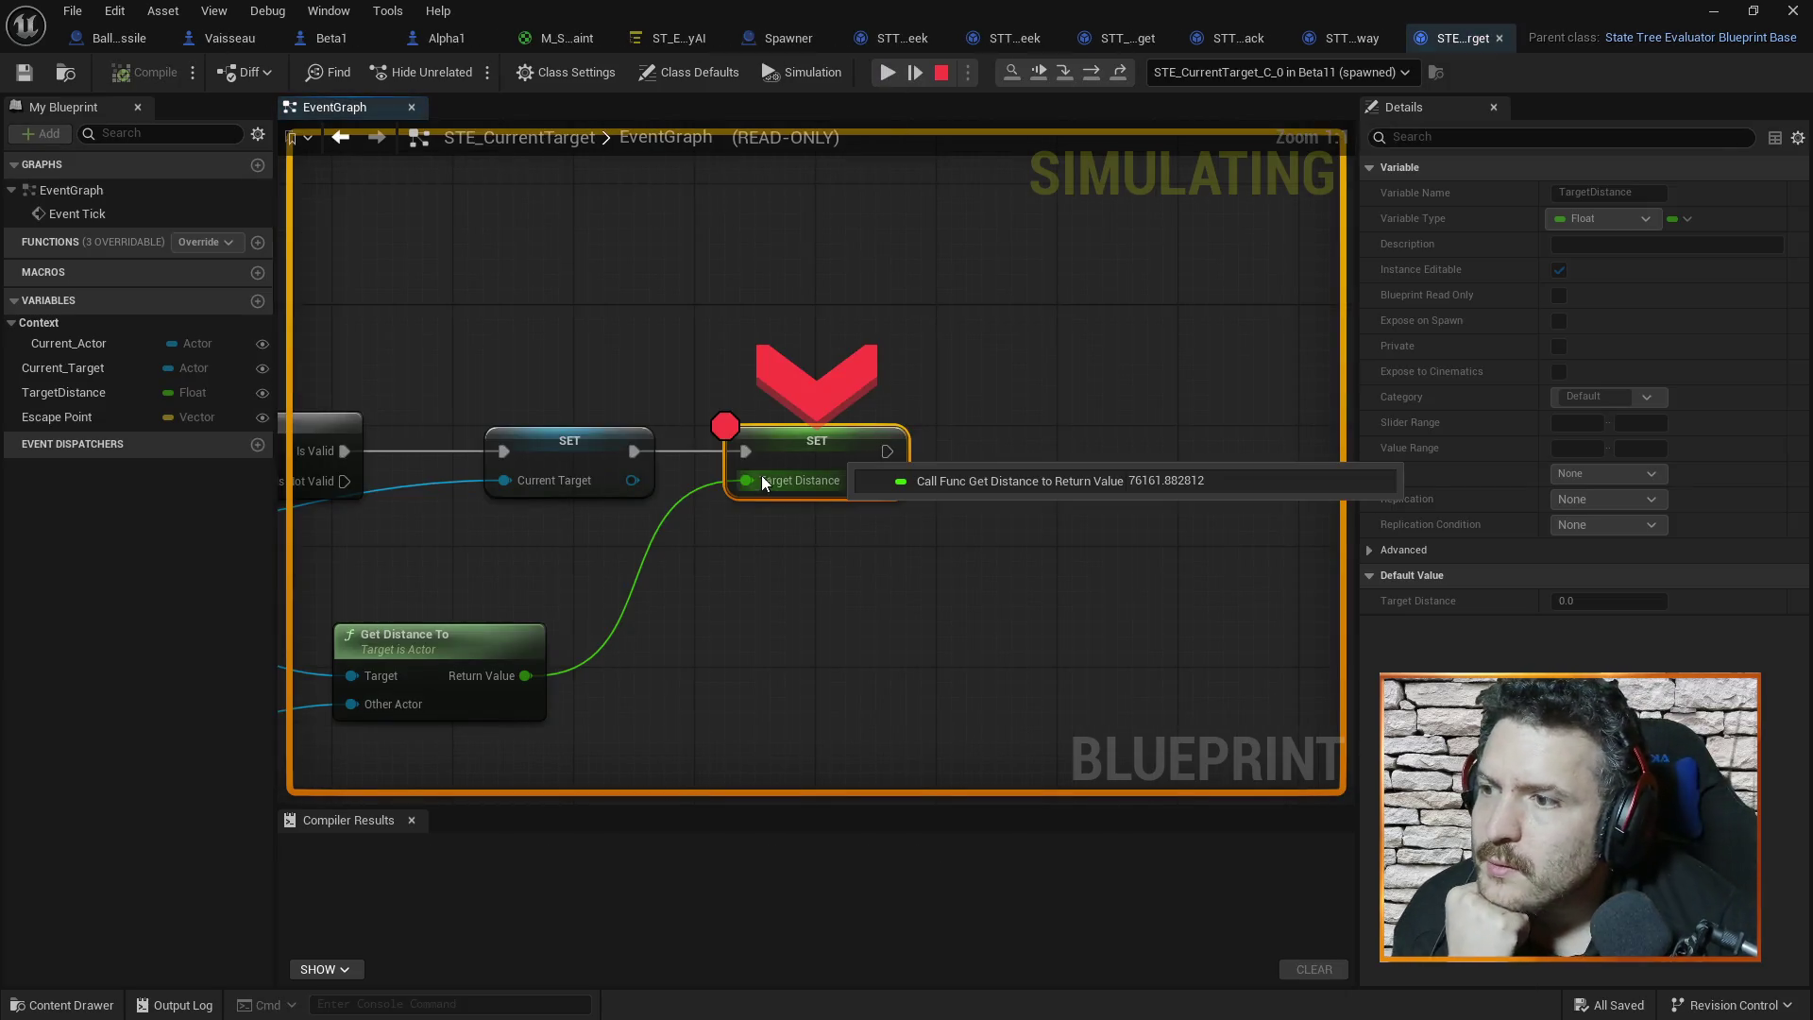
key("F9")
left_click(886, 74)
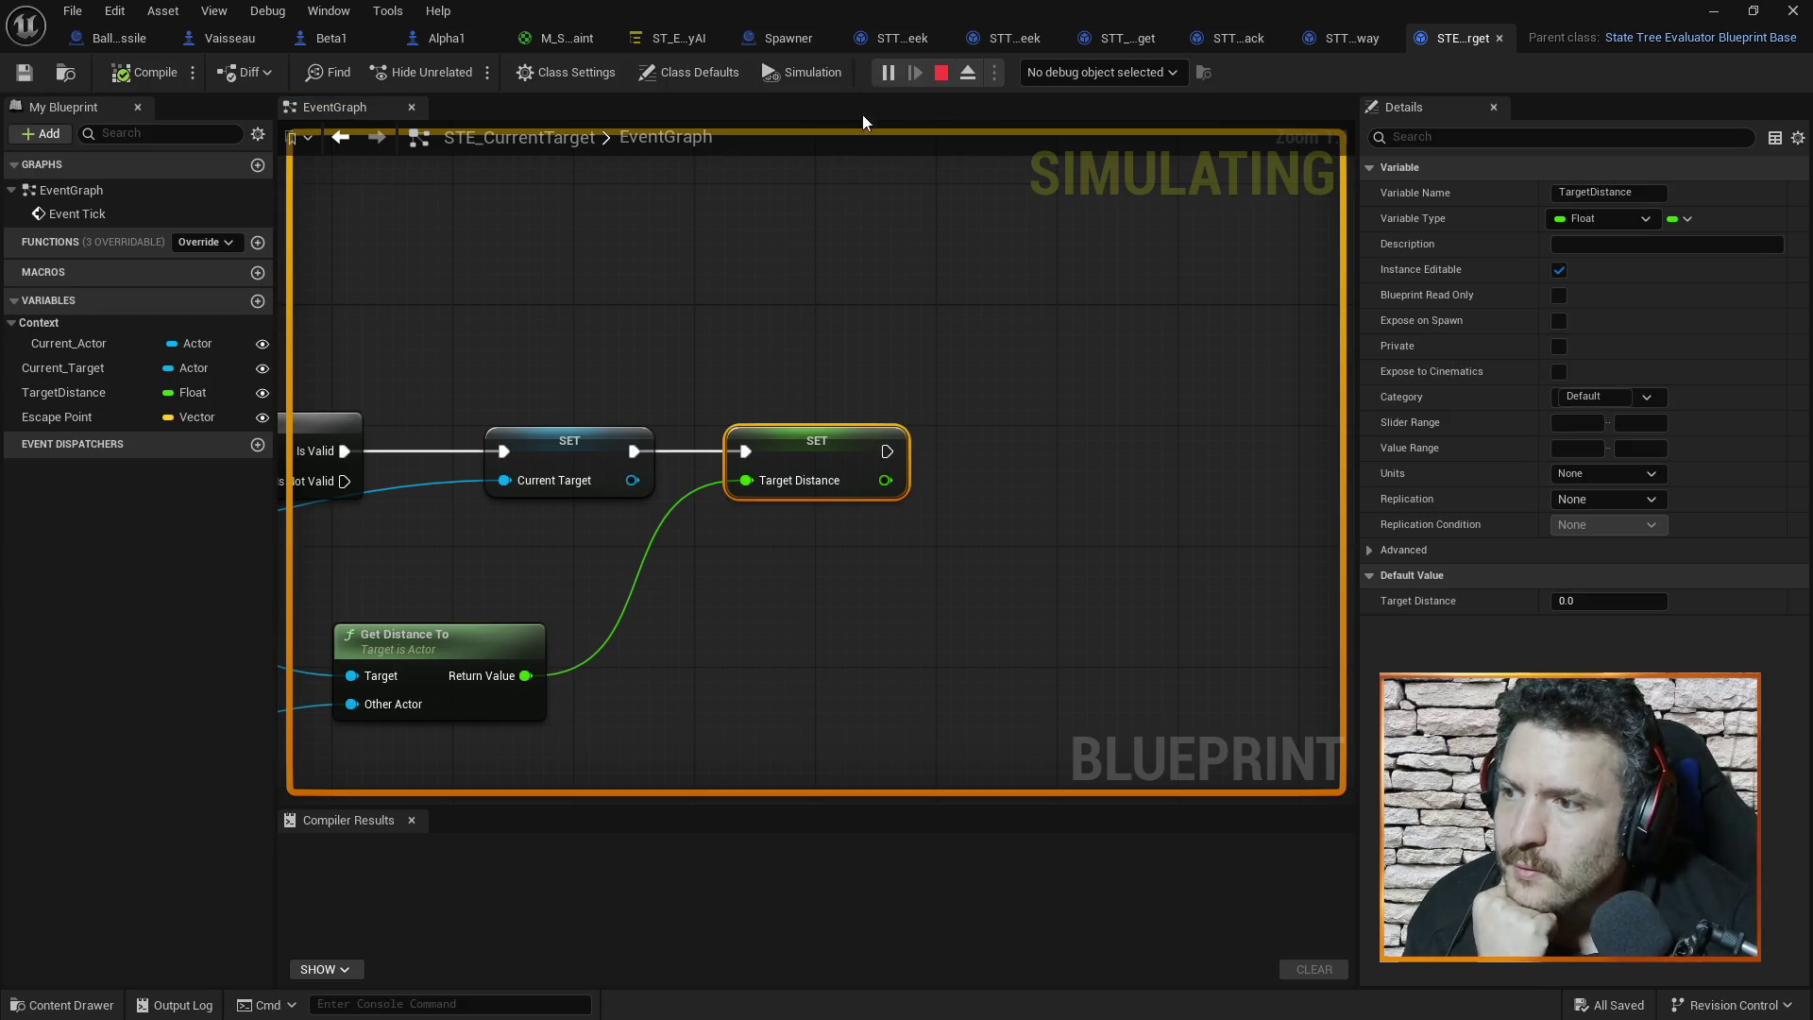
left_click(941, 74)
left_click(1716, 11)
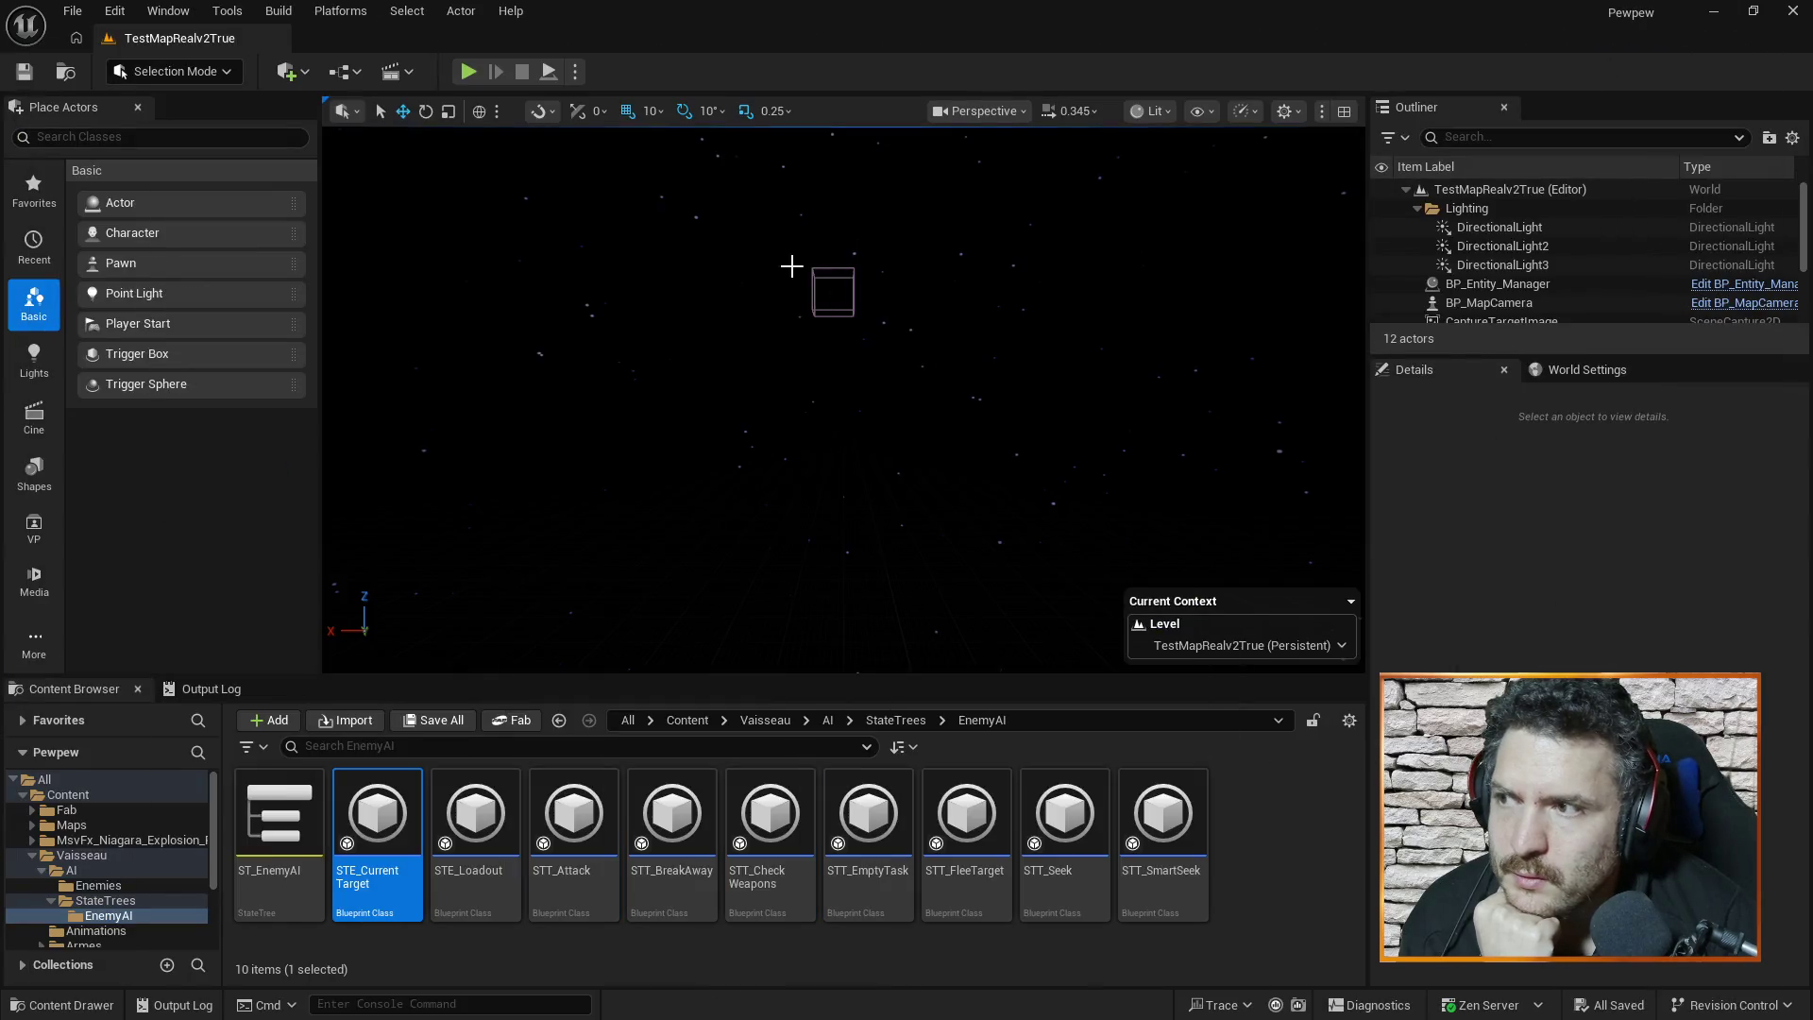
Step: Play and stop a quick test session, then open the Visual Logger from Tools > Debug
left_click(469, 72)
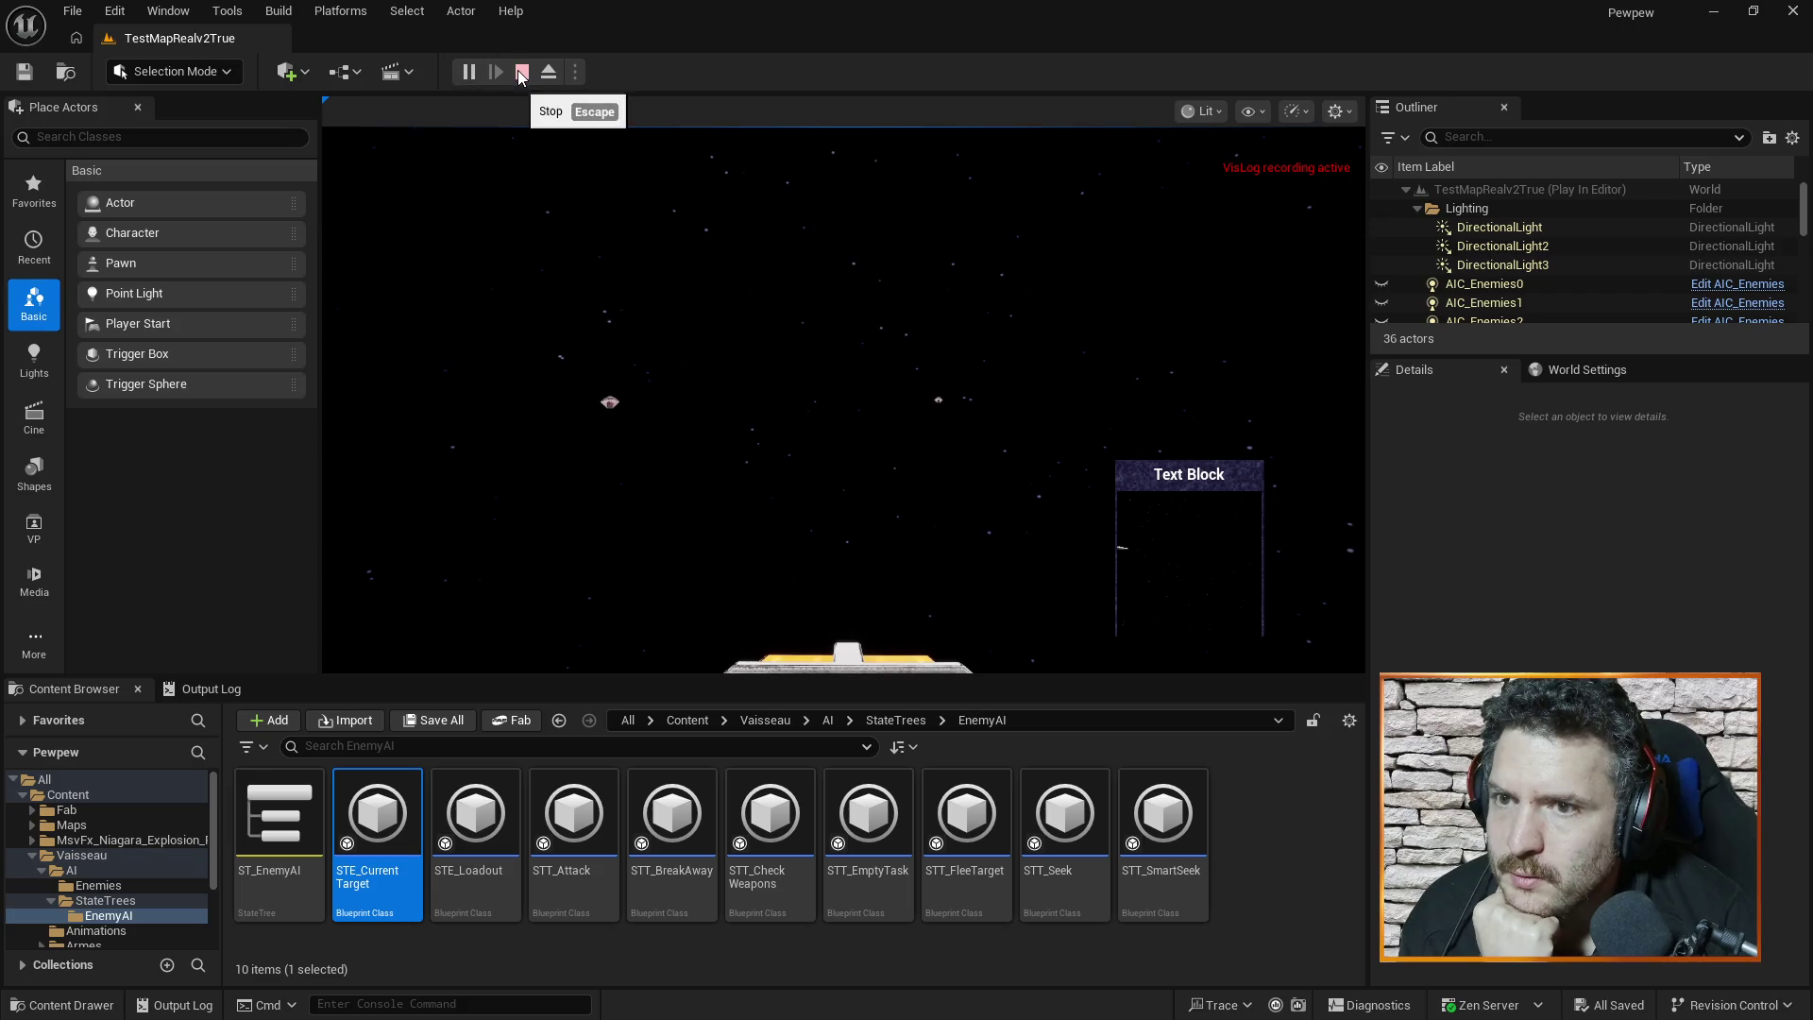
left_click(521, 72)
left_click(227, 11)
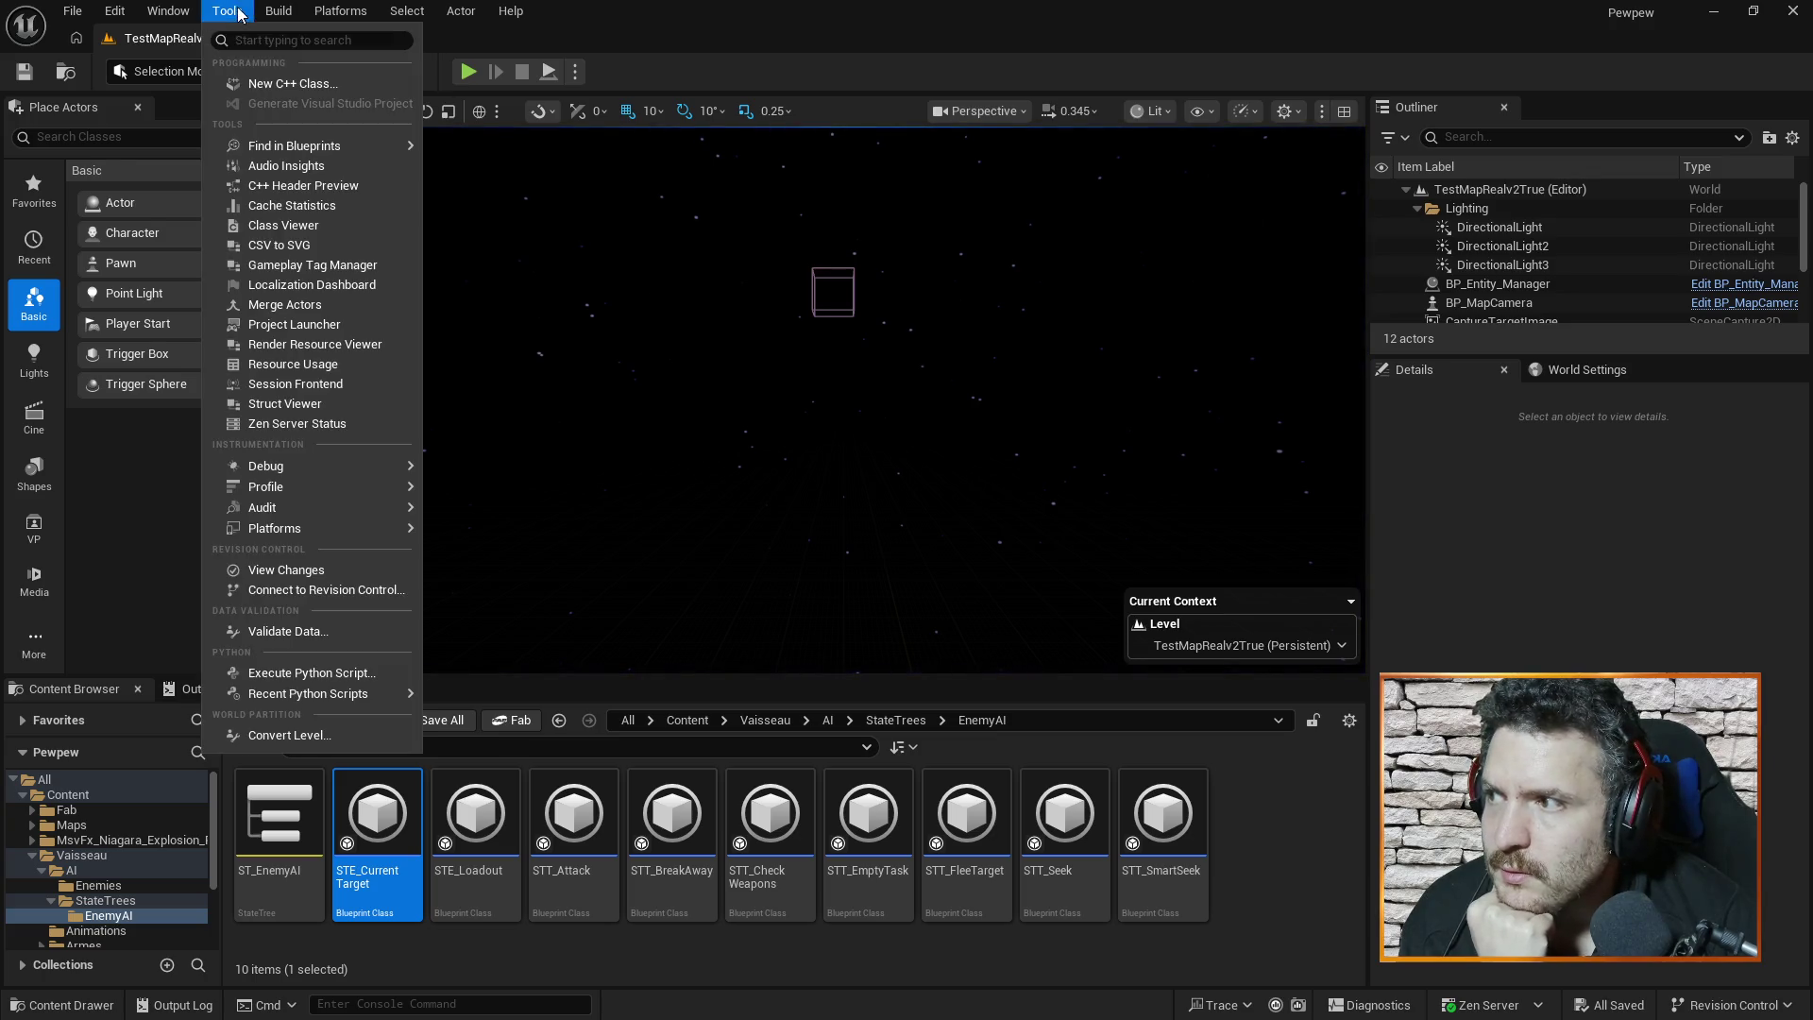
mouse_move(316, 460)
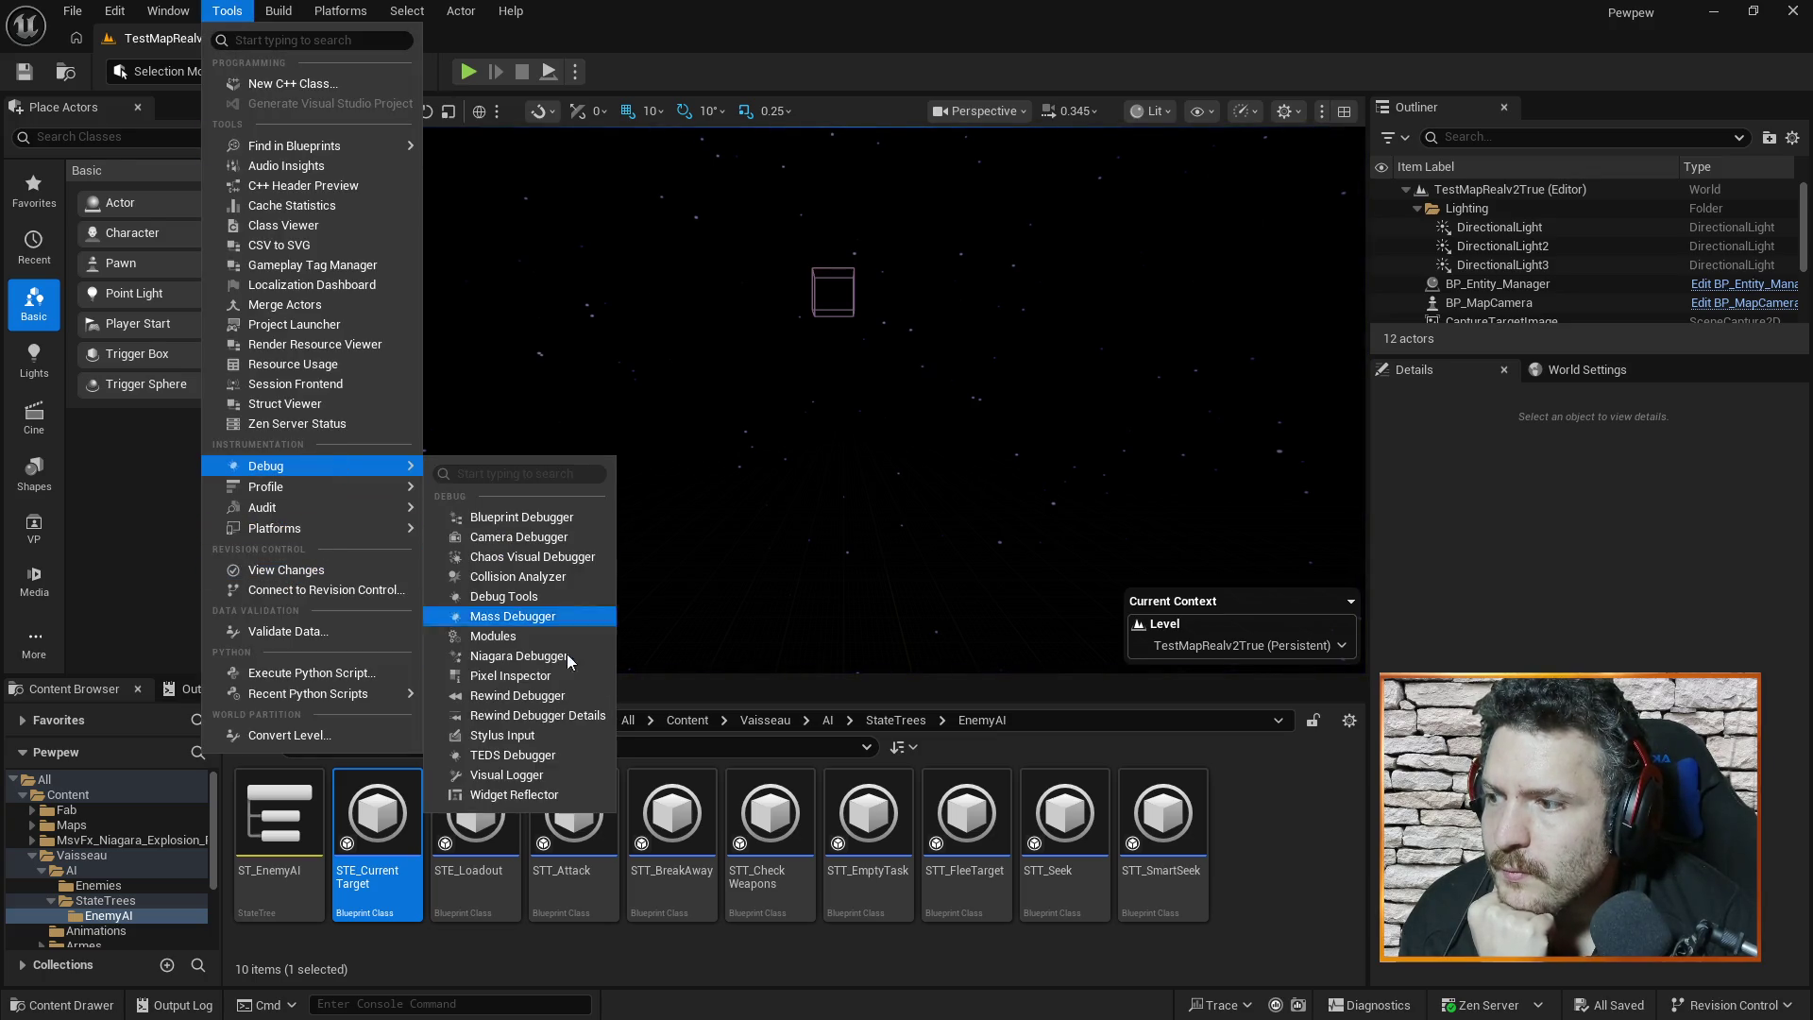
left_click(546, 775)
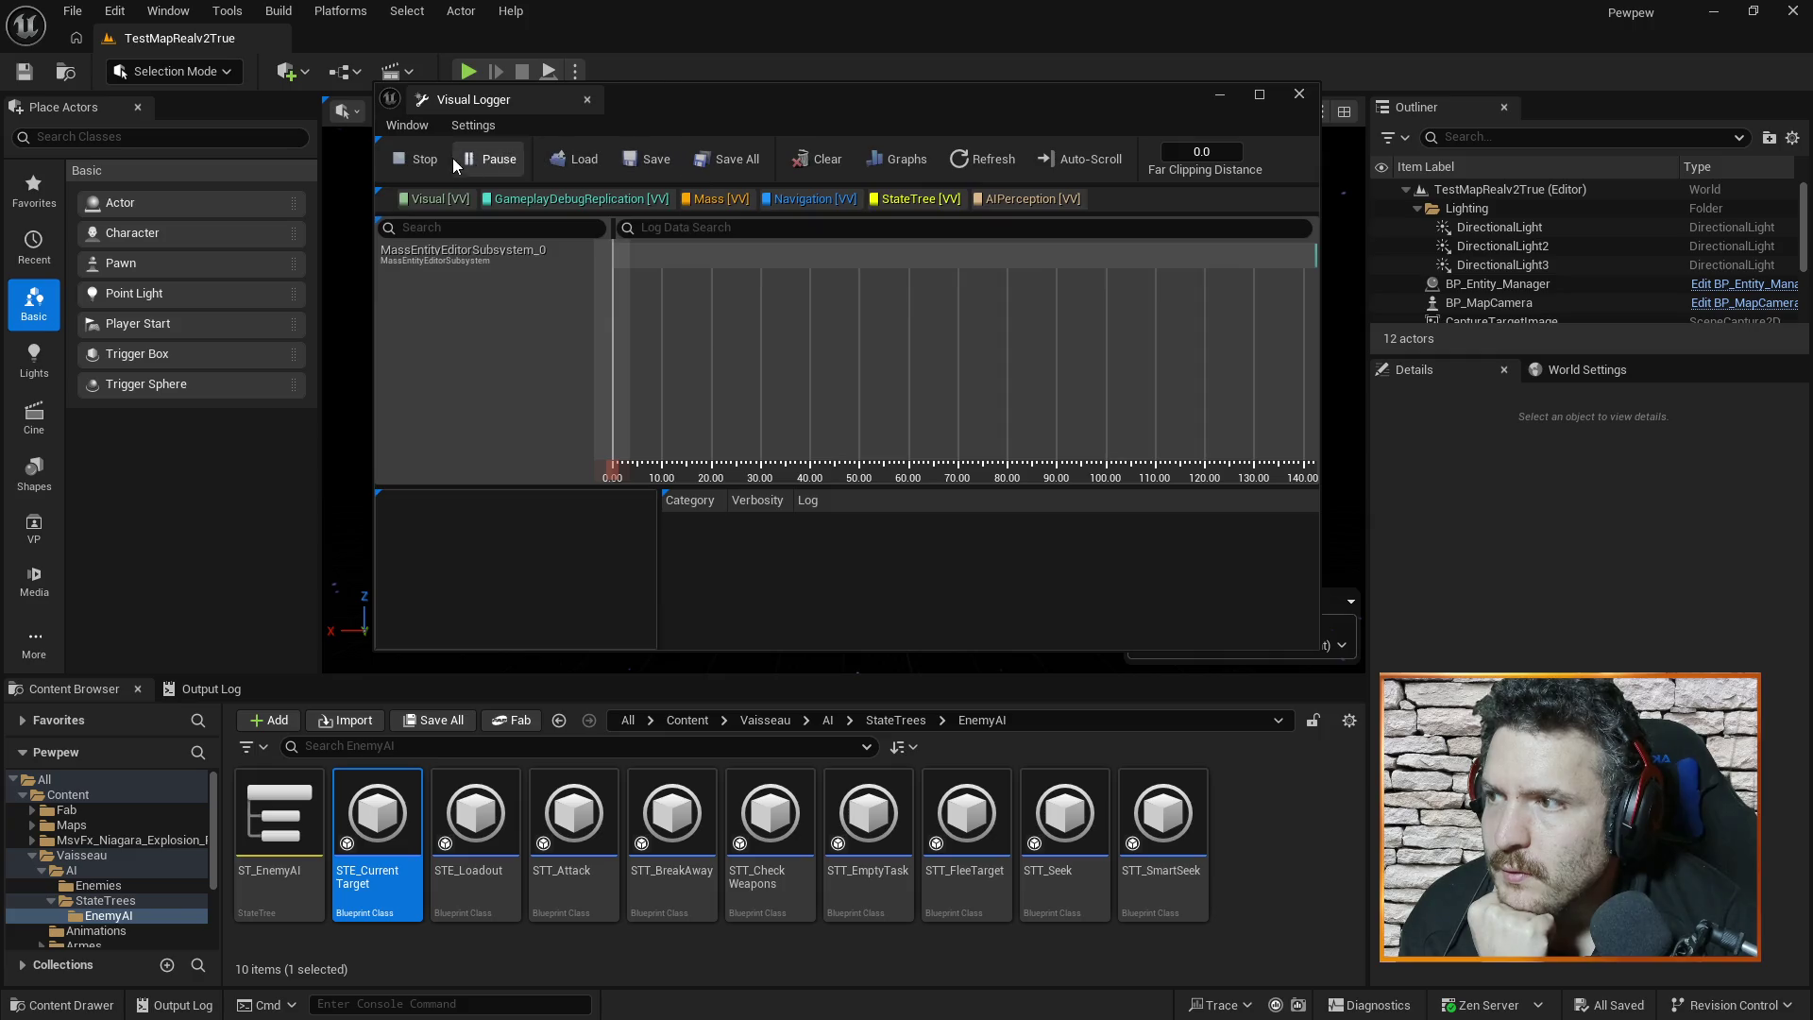
Step: Clear the Visual Logger and record a fresh log over a short play session
left_click(848, 157)
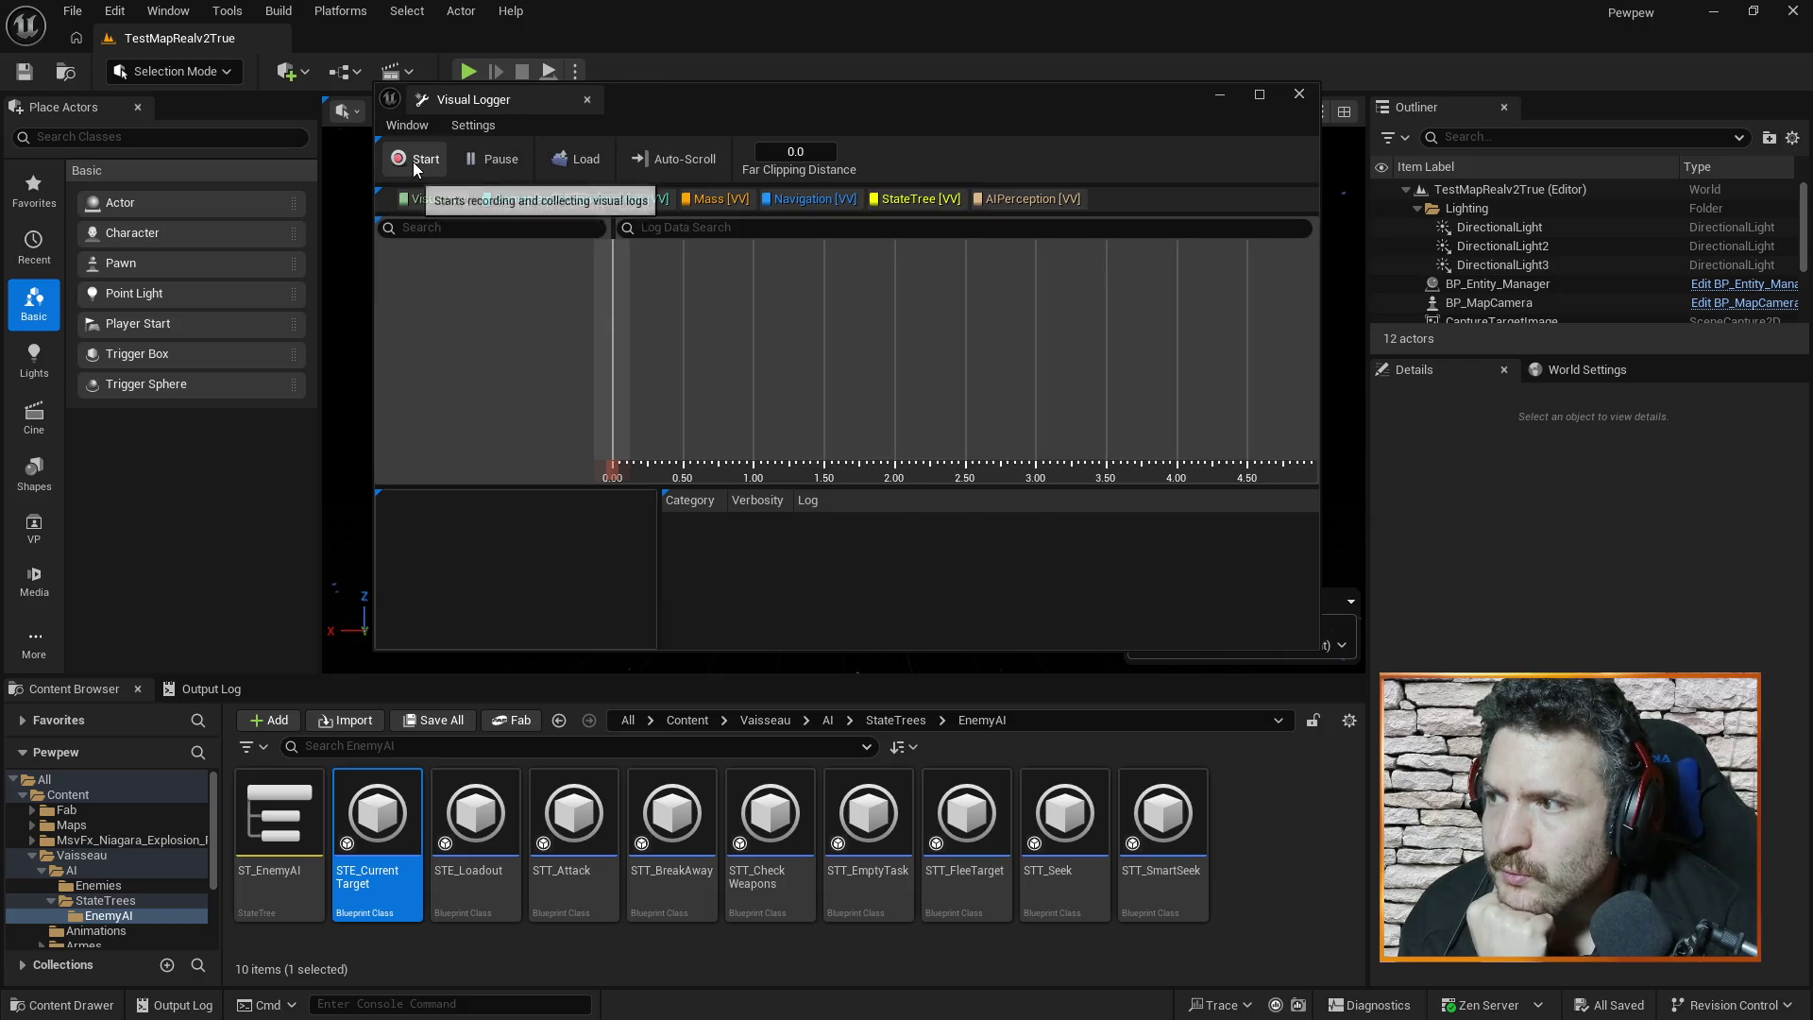
left_click(468, 72)
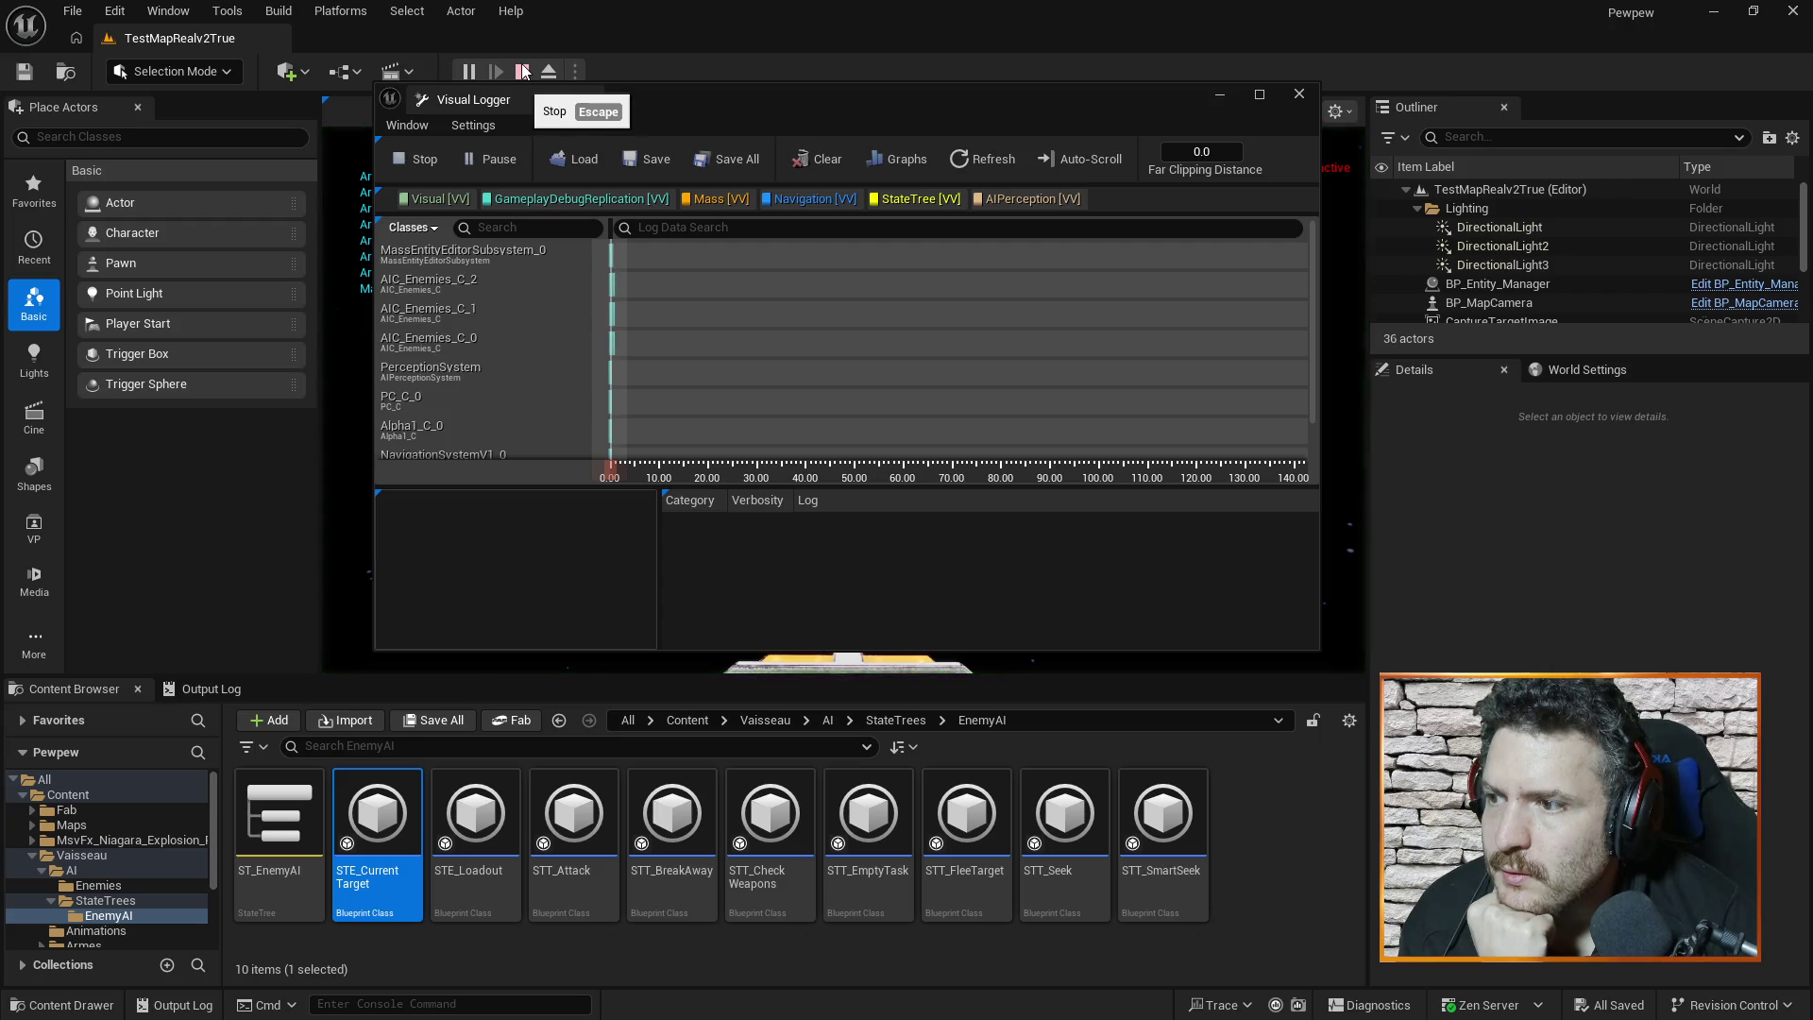
left_click(523, 72)
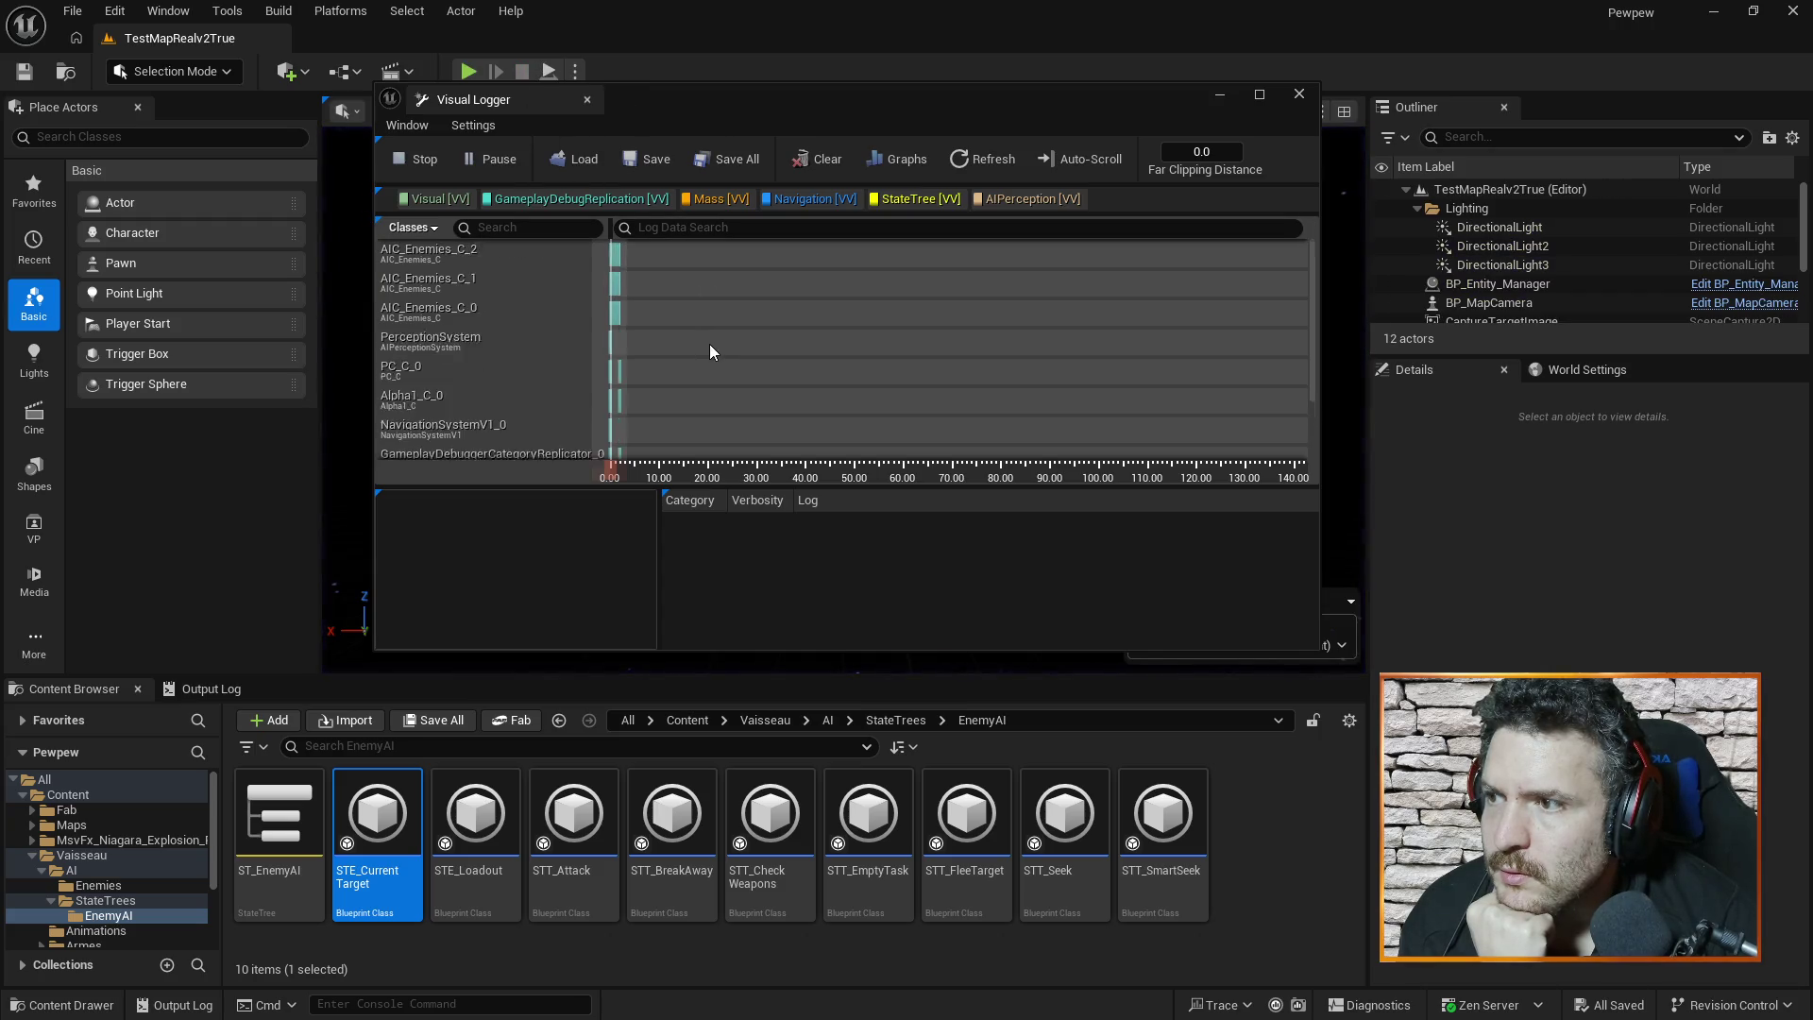
left_click(415, 158)
left_click(820, 159)
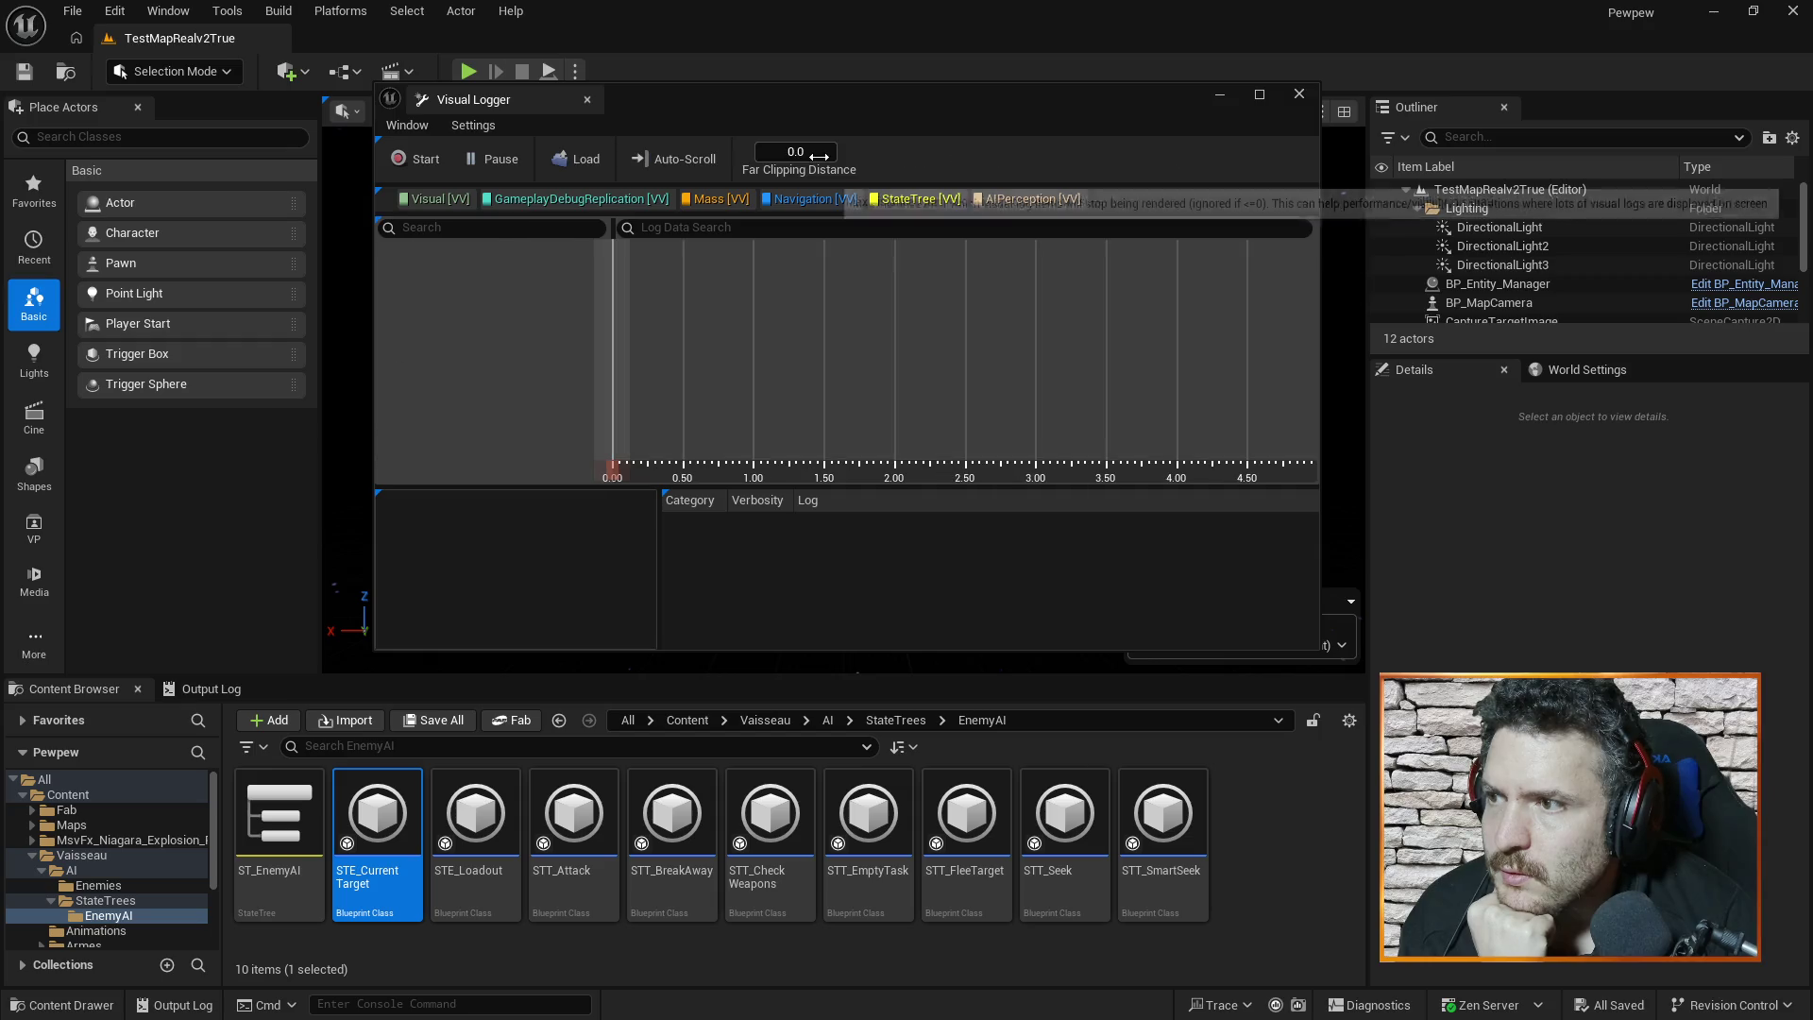
left_click(418, 160)
left_click(469, 73)
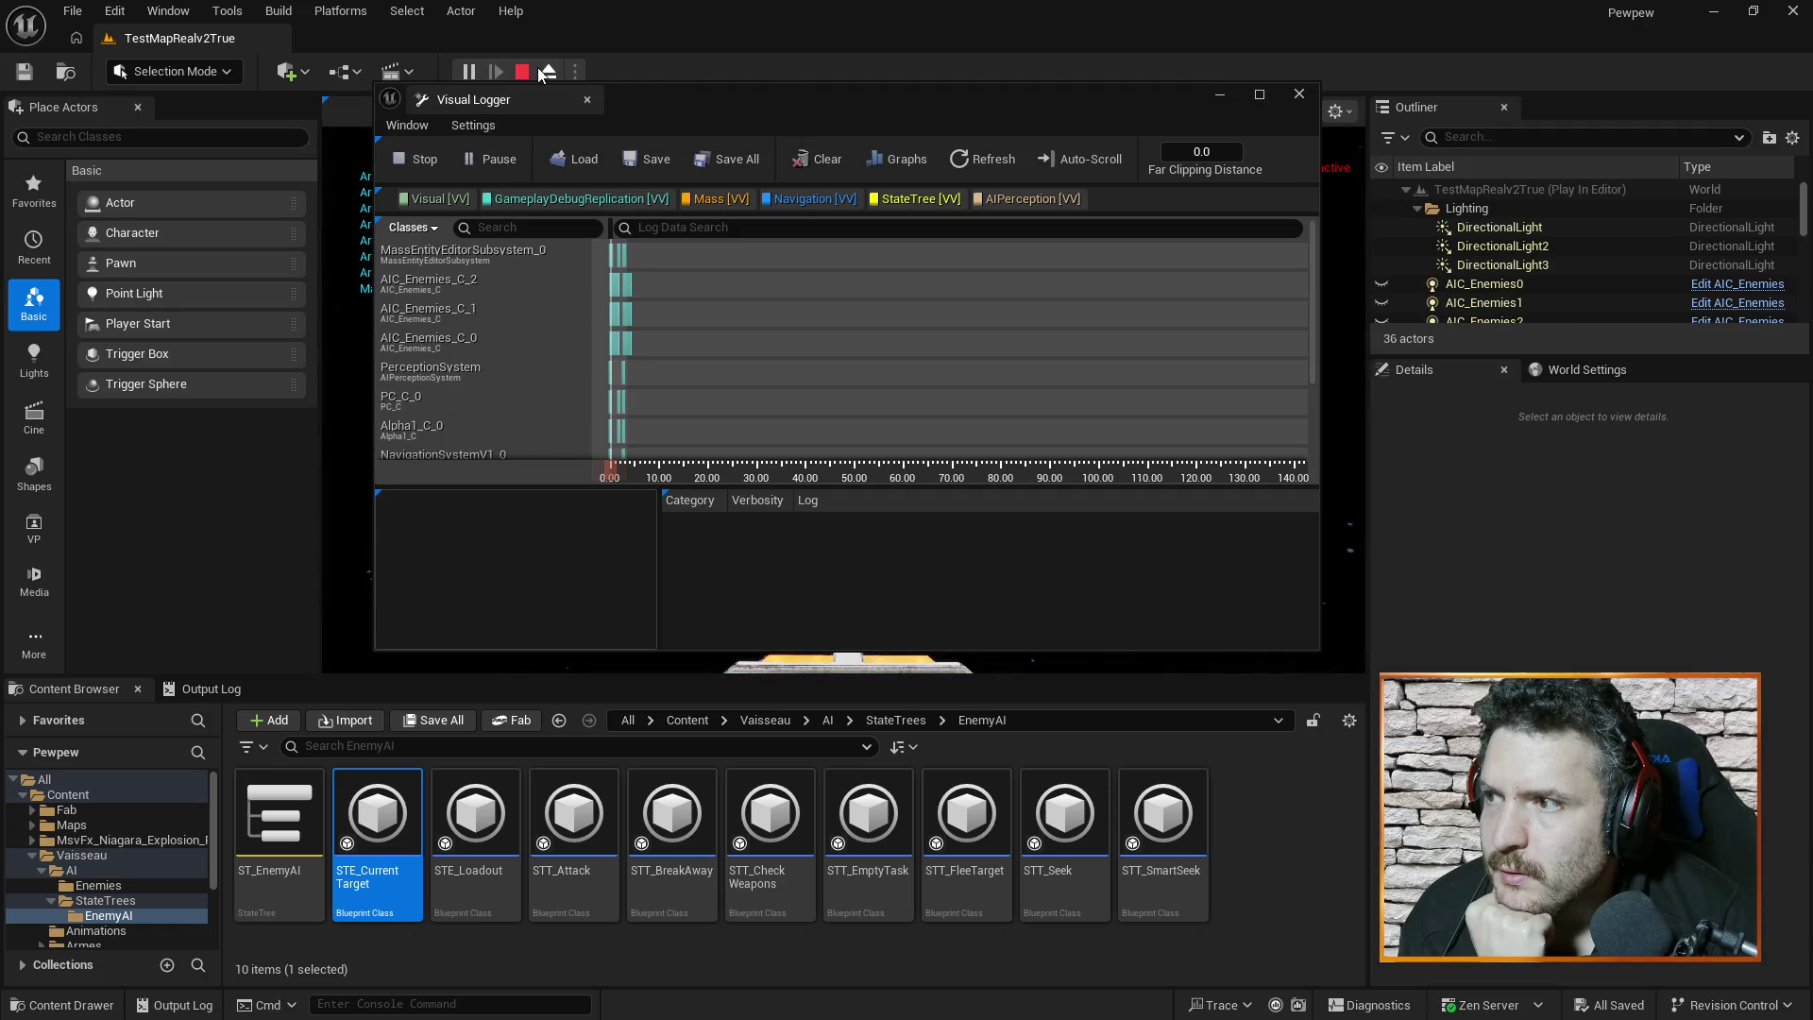
left_click(522, 72)
left_click(820, 158)
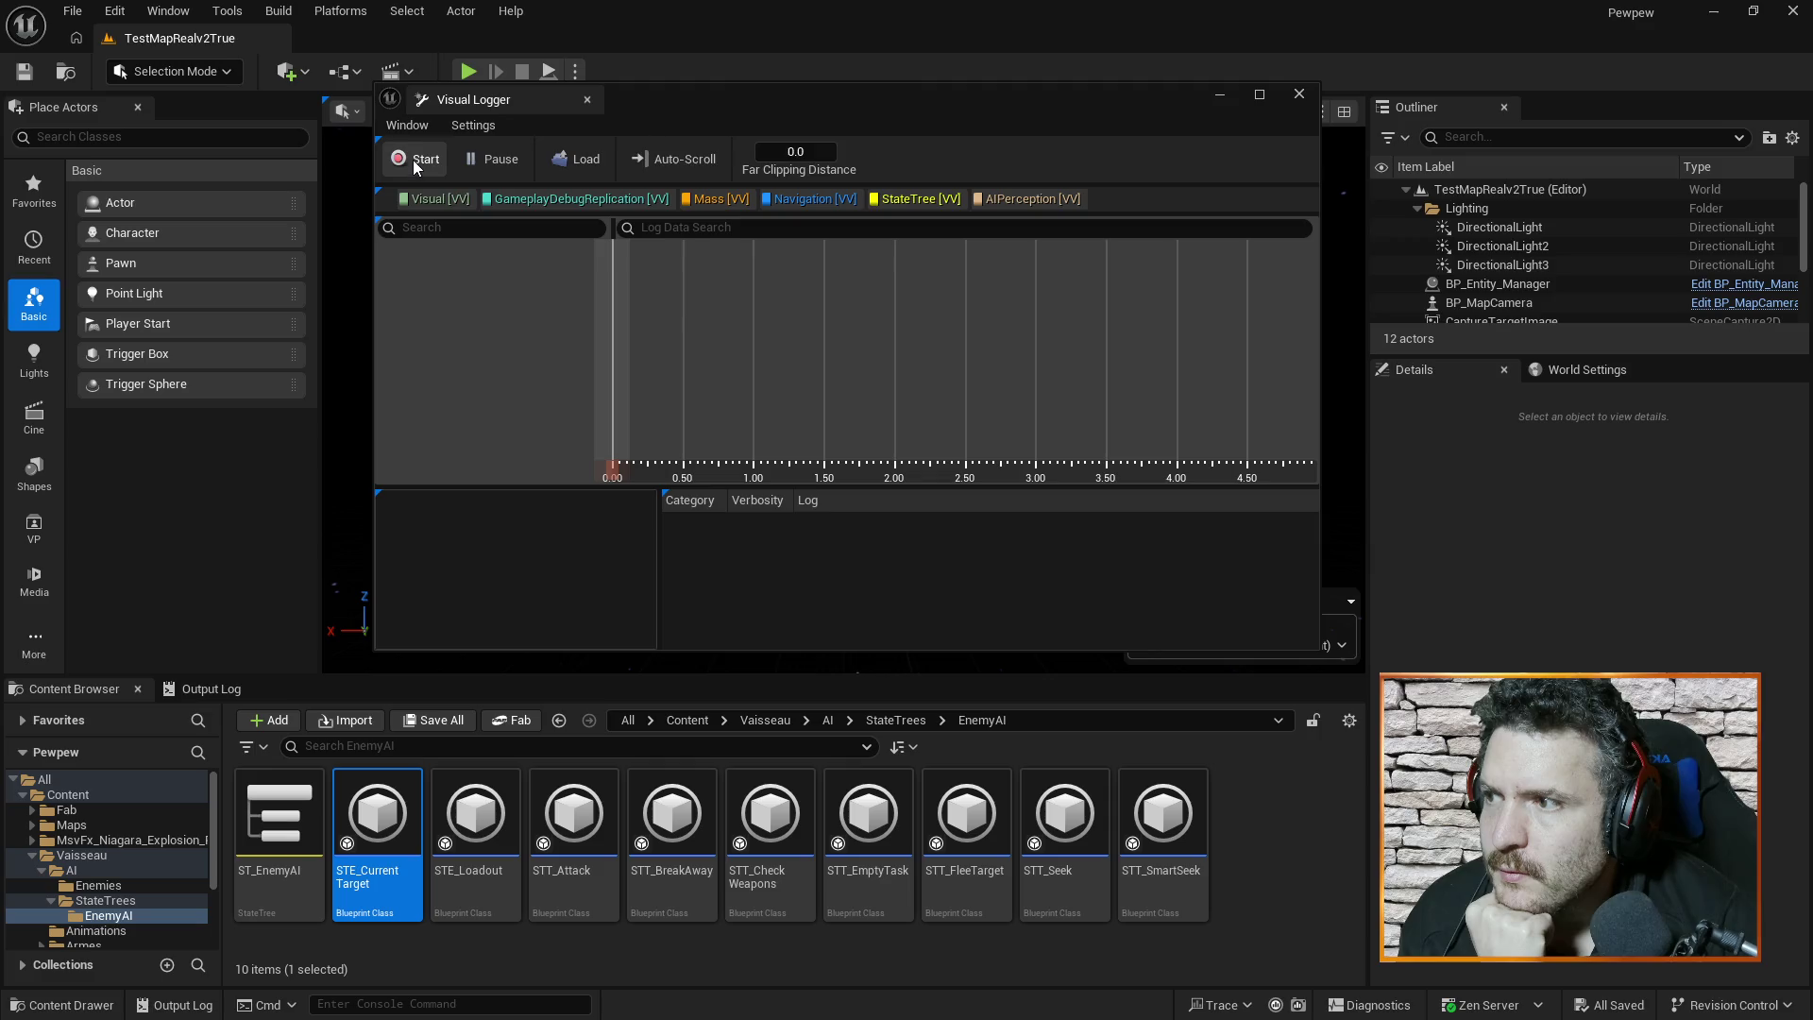
left_click(407, 167)
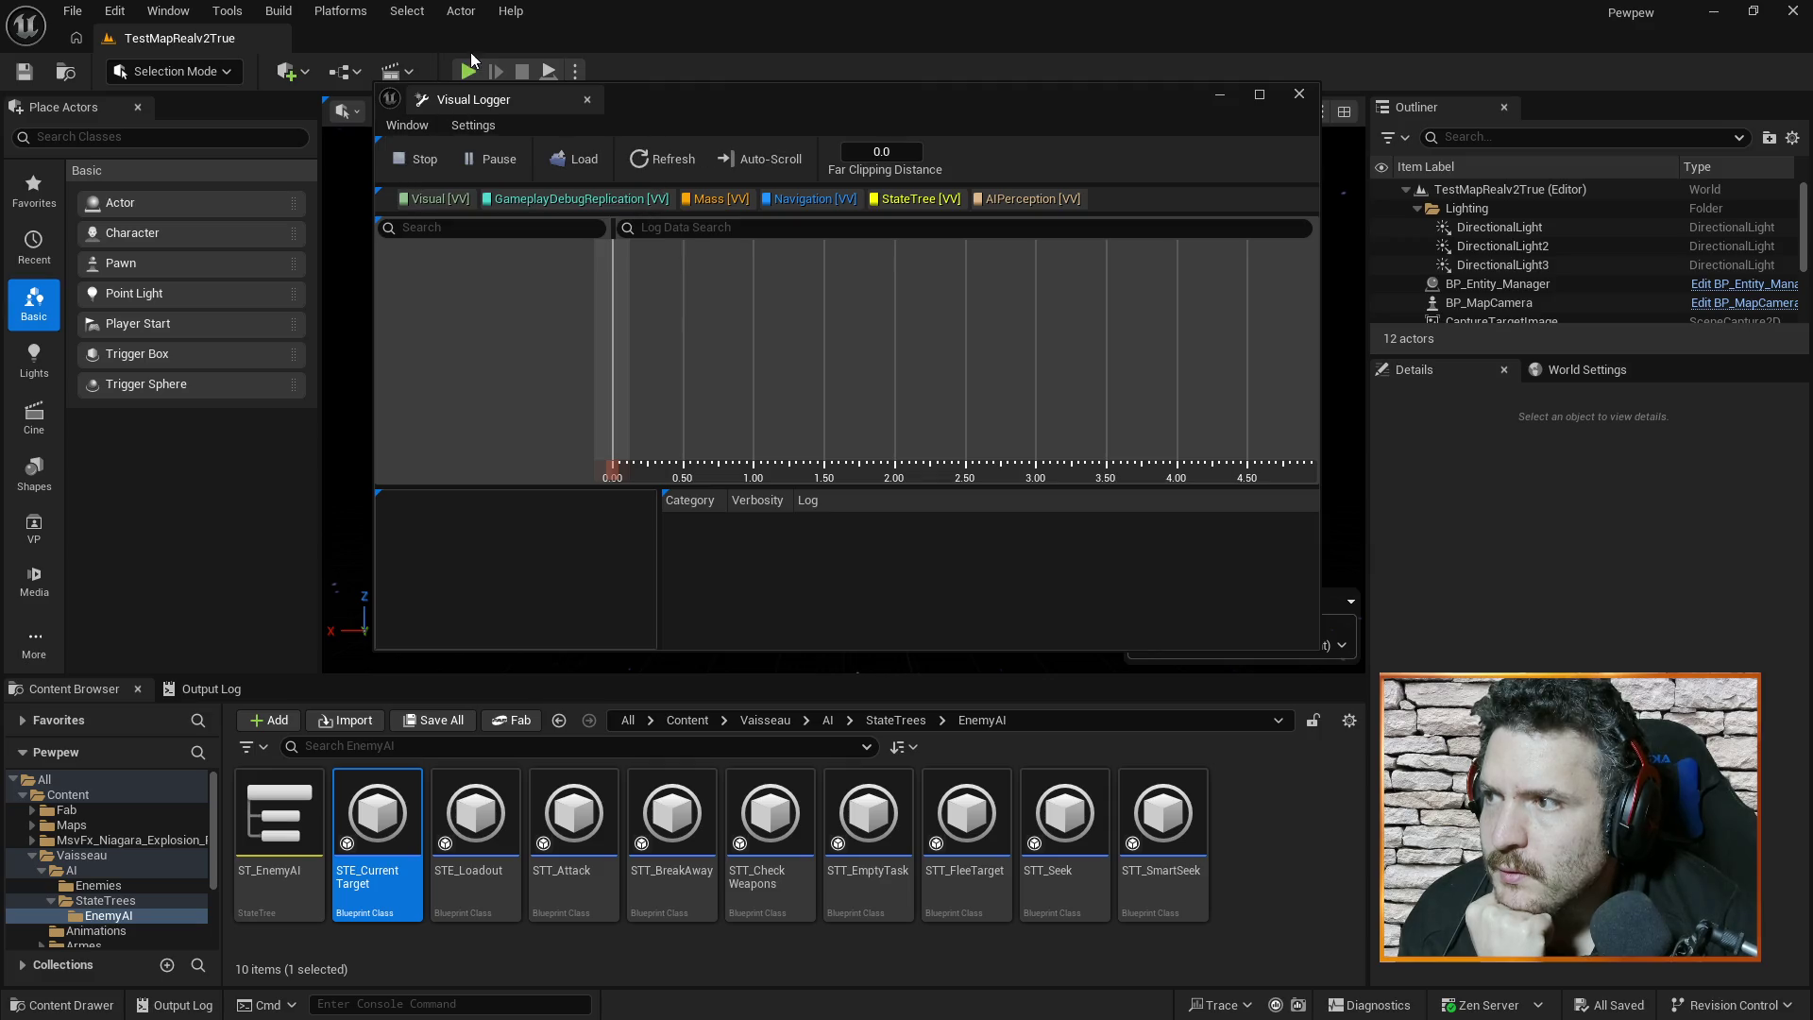
left_click(469, 68)
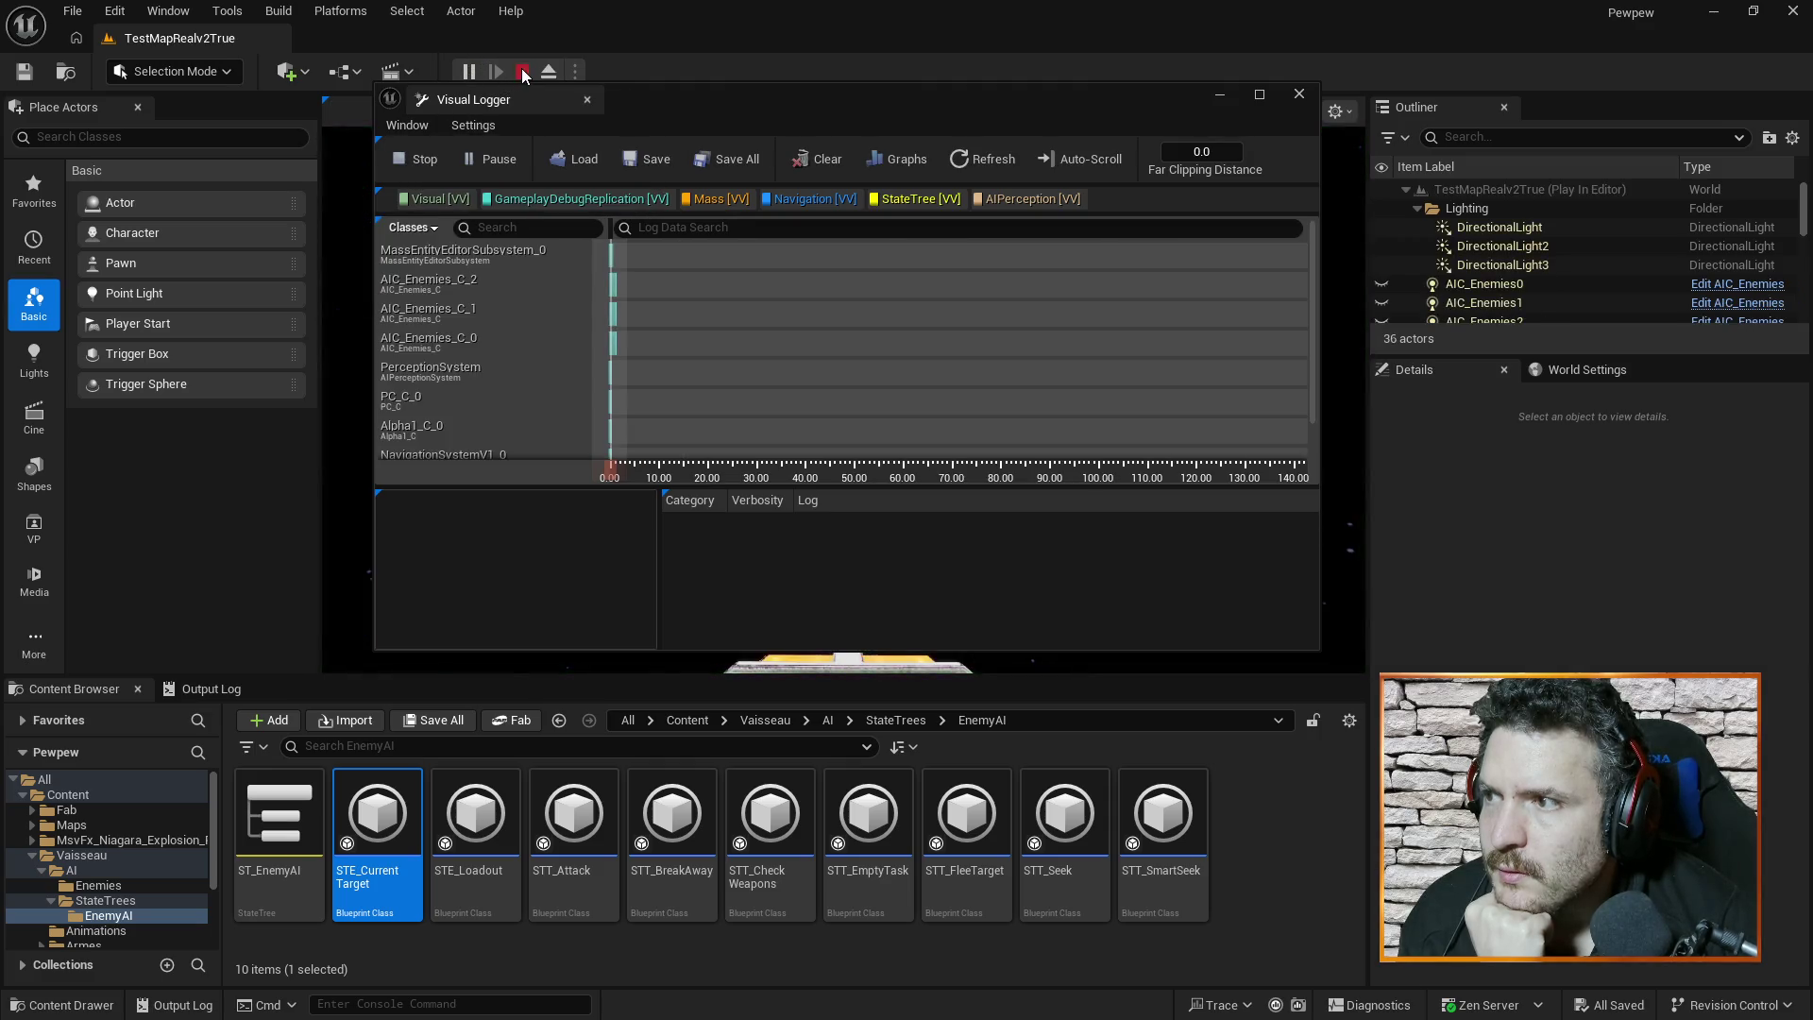
left_click(522, 72)
Step: Browse the recorded rows and read the AIC_Enemies_C_1 and AIC_Enemies_C_0 logs
scroll(667, 368, "down", 2)
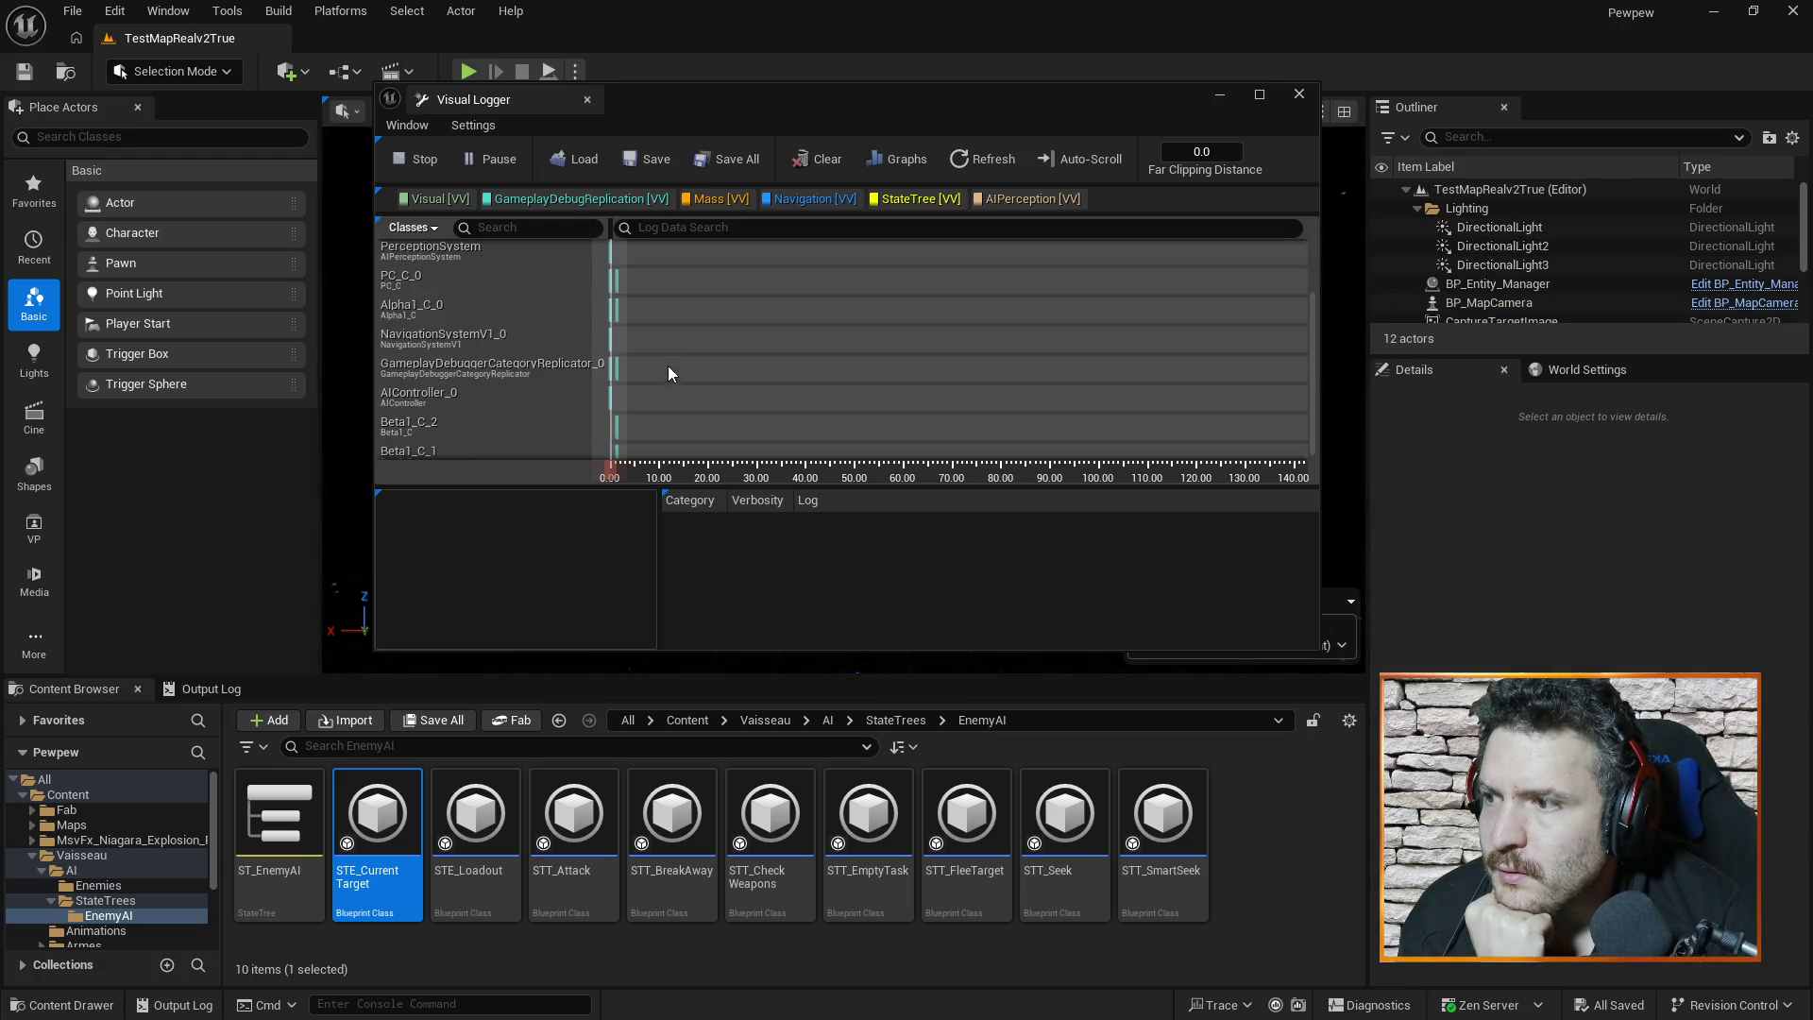
scroll(667, 368, "up", 2)
scroll(671, 338, "up", 2)
mouse_move(672, 340)
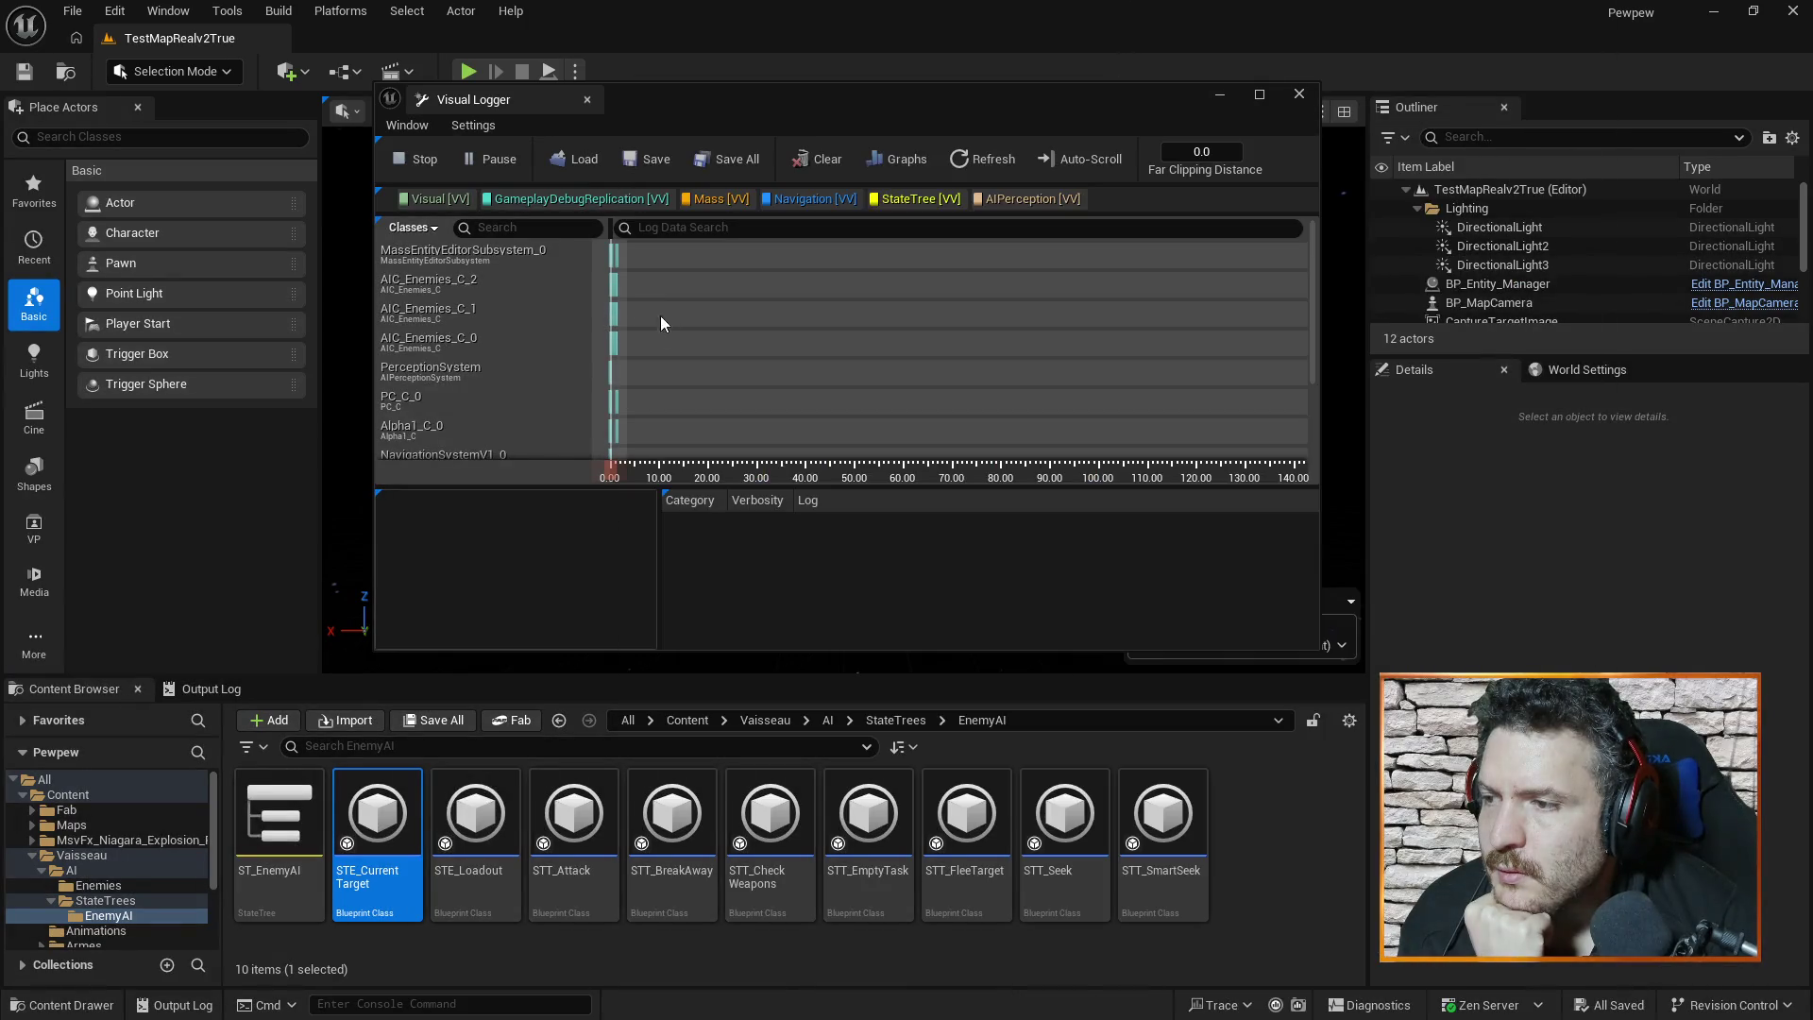
scroll(659, 462, "up", 5)
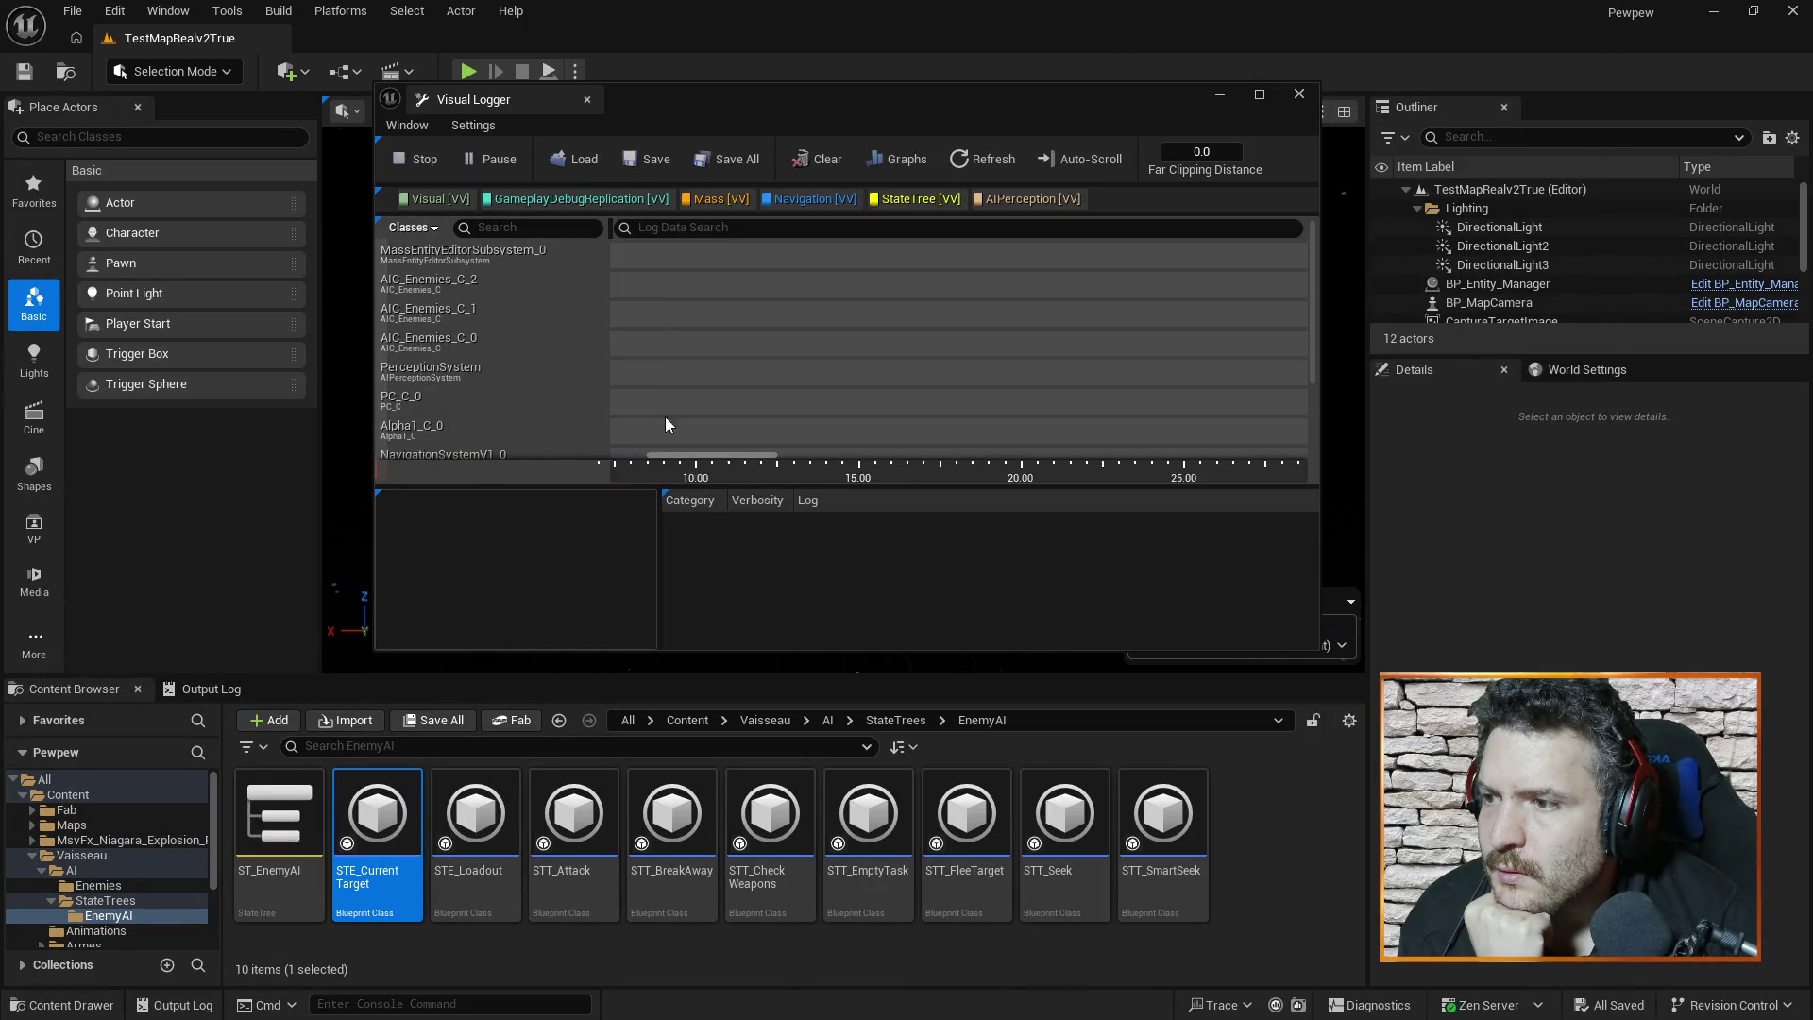
left_click(632, 312)
scroll(806, 336, "up", 1)
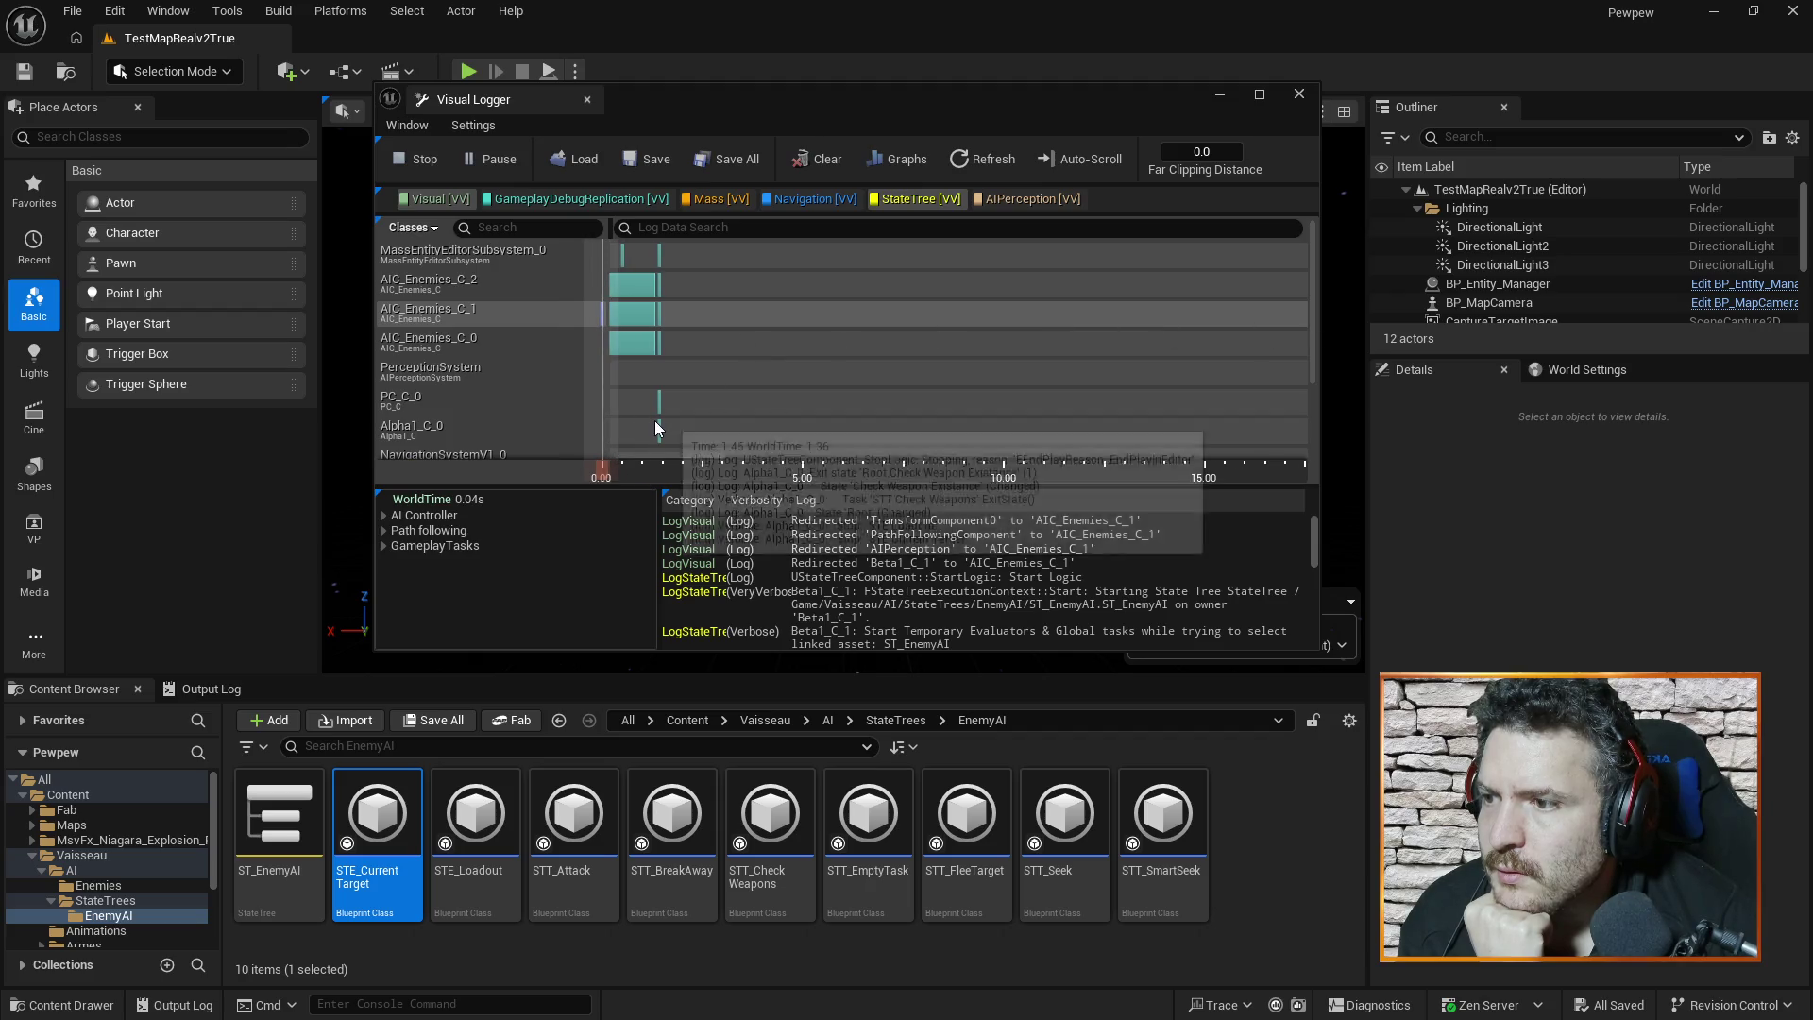
left_click(1124, 337)
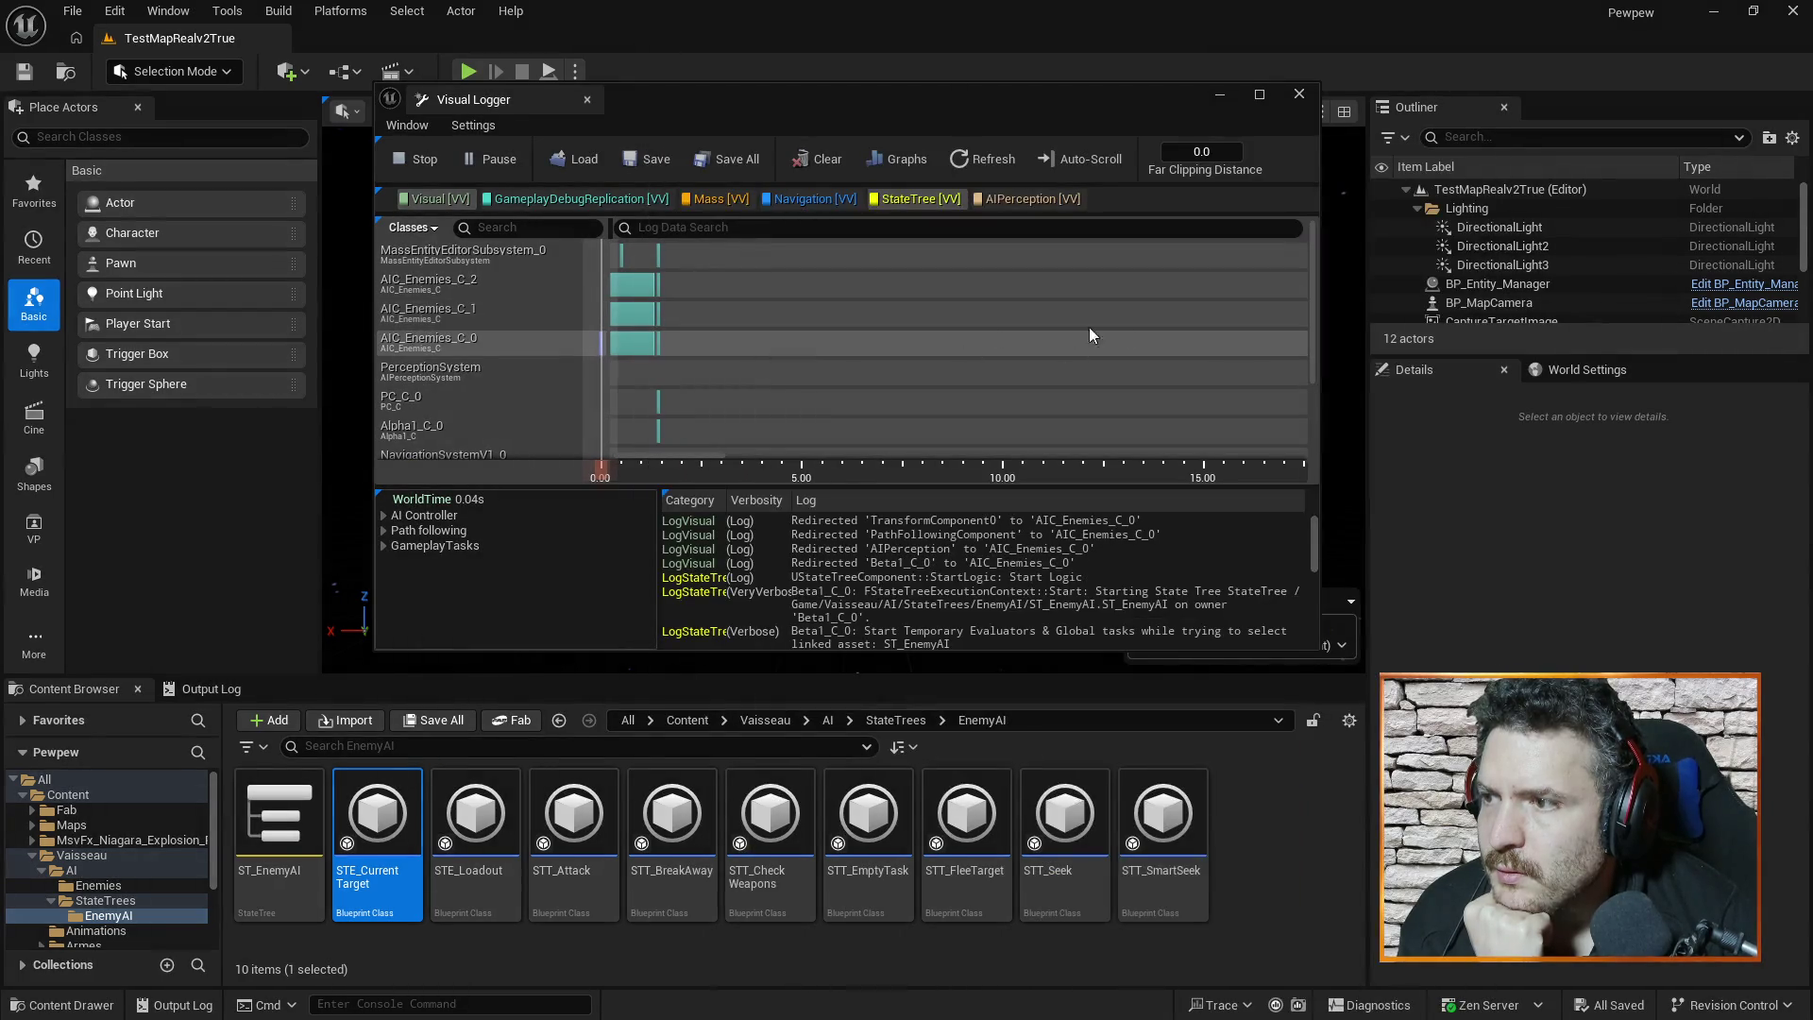
Step: Hide the Navigation, Mass, GameplayDebugReplication, Visual and AIPerception categories, then inspect PC_C_0's StateTree logs
left_click(812, 199)
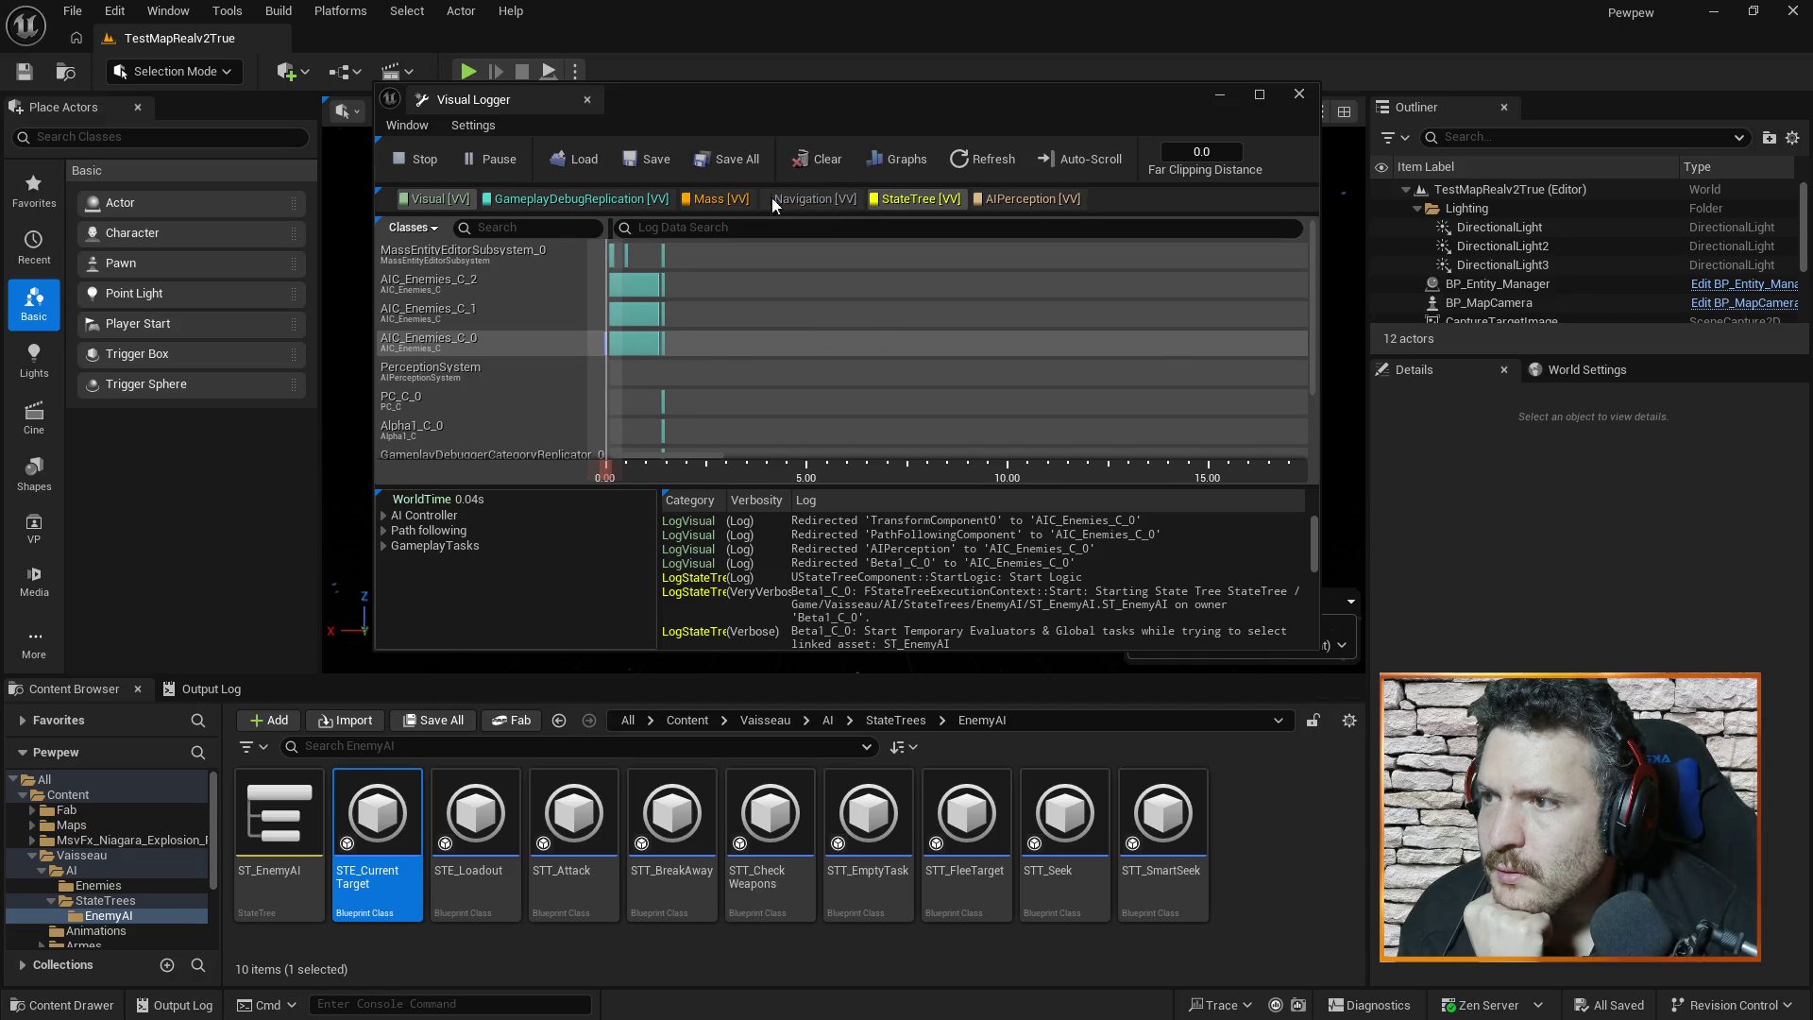
left_click(720, 198)
left_click(581, 198)
left_click(464, 204)
left_click(1032, 198)
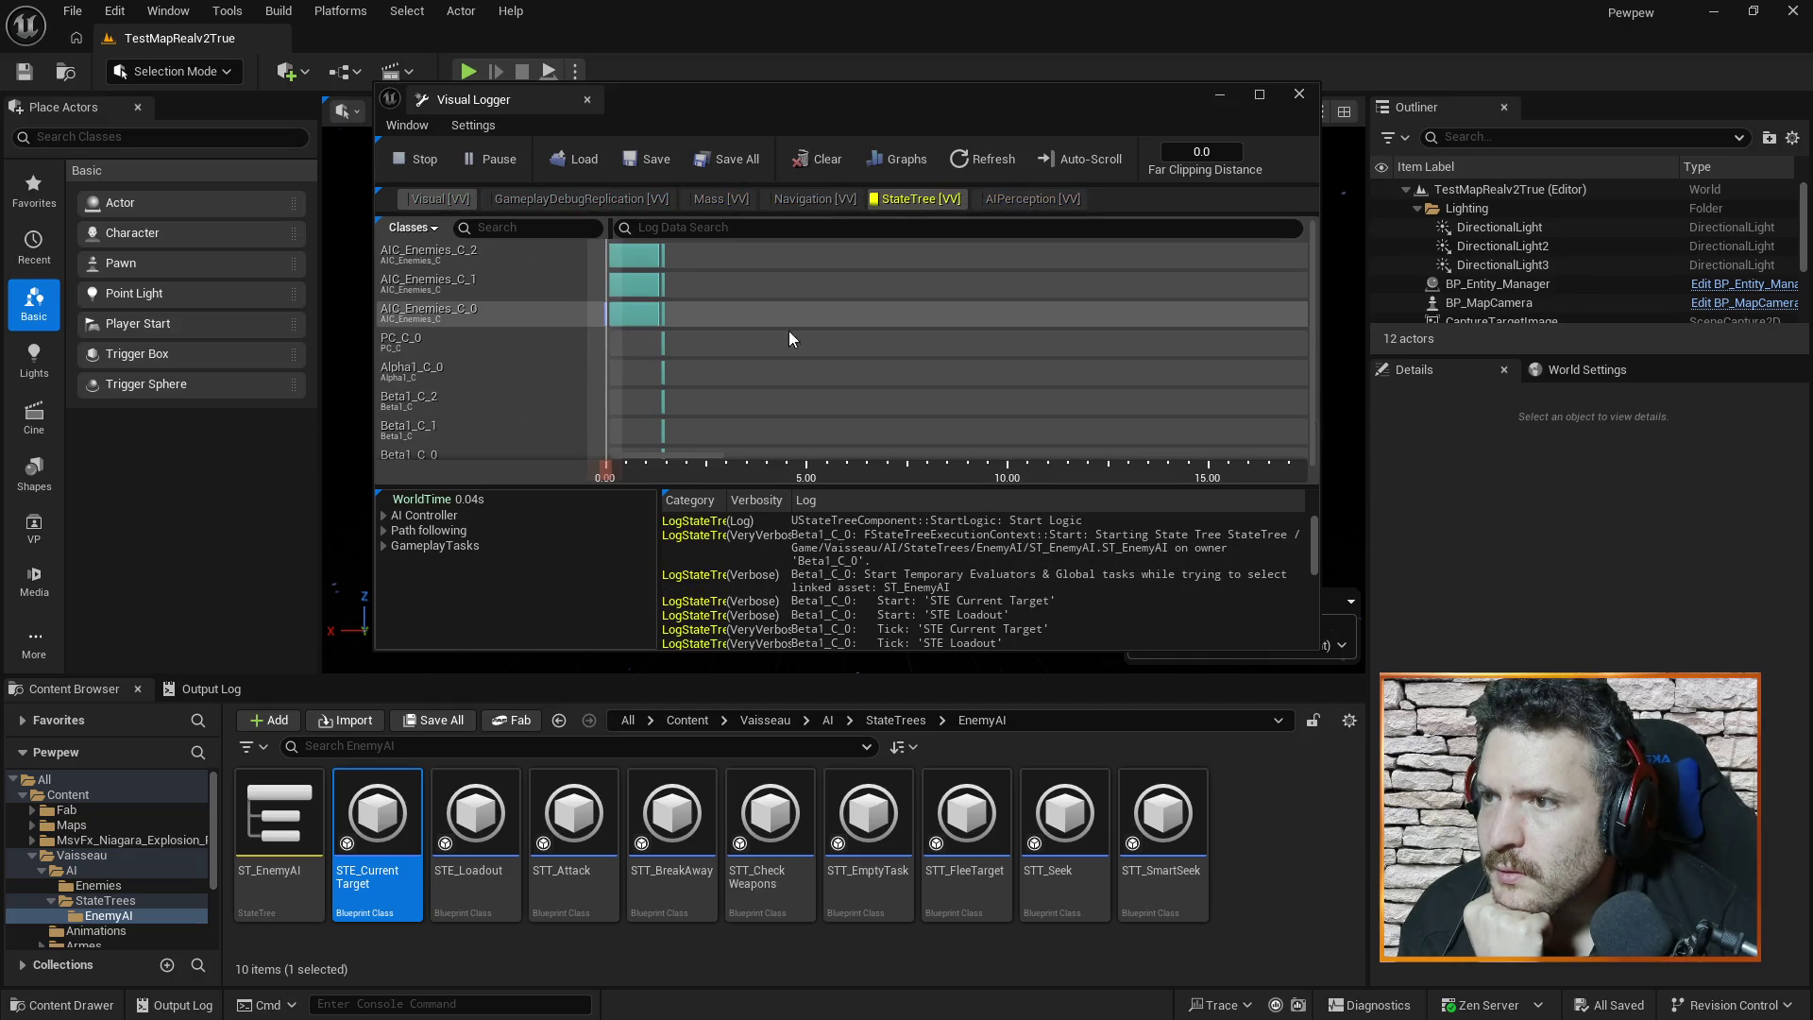
left_click(790, 333)
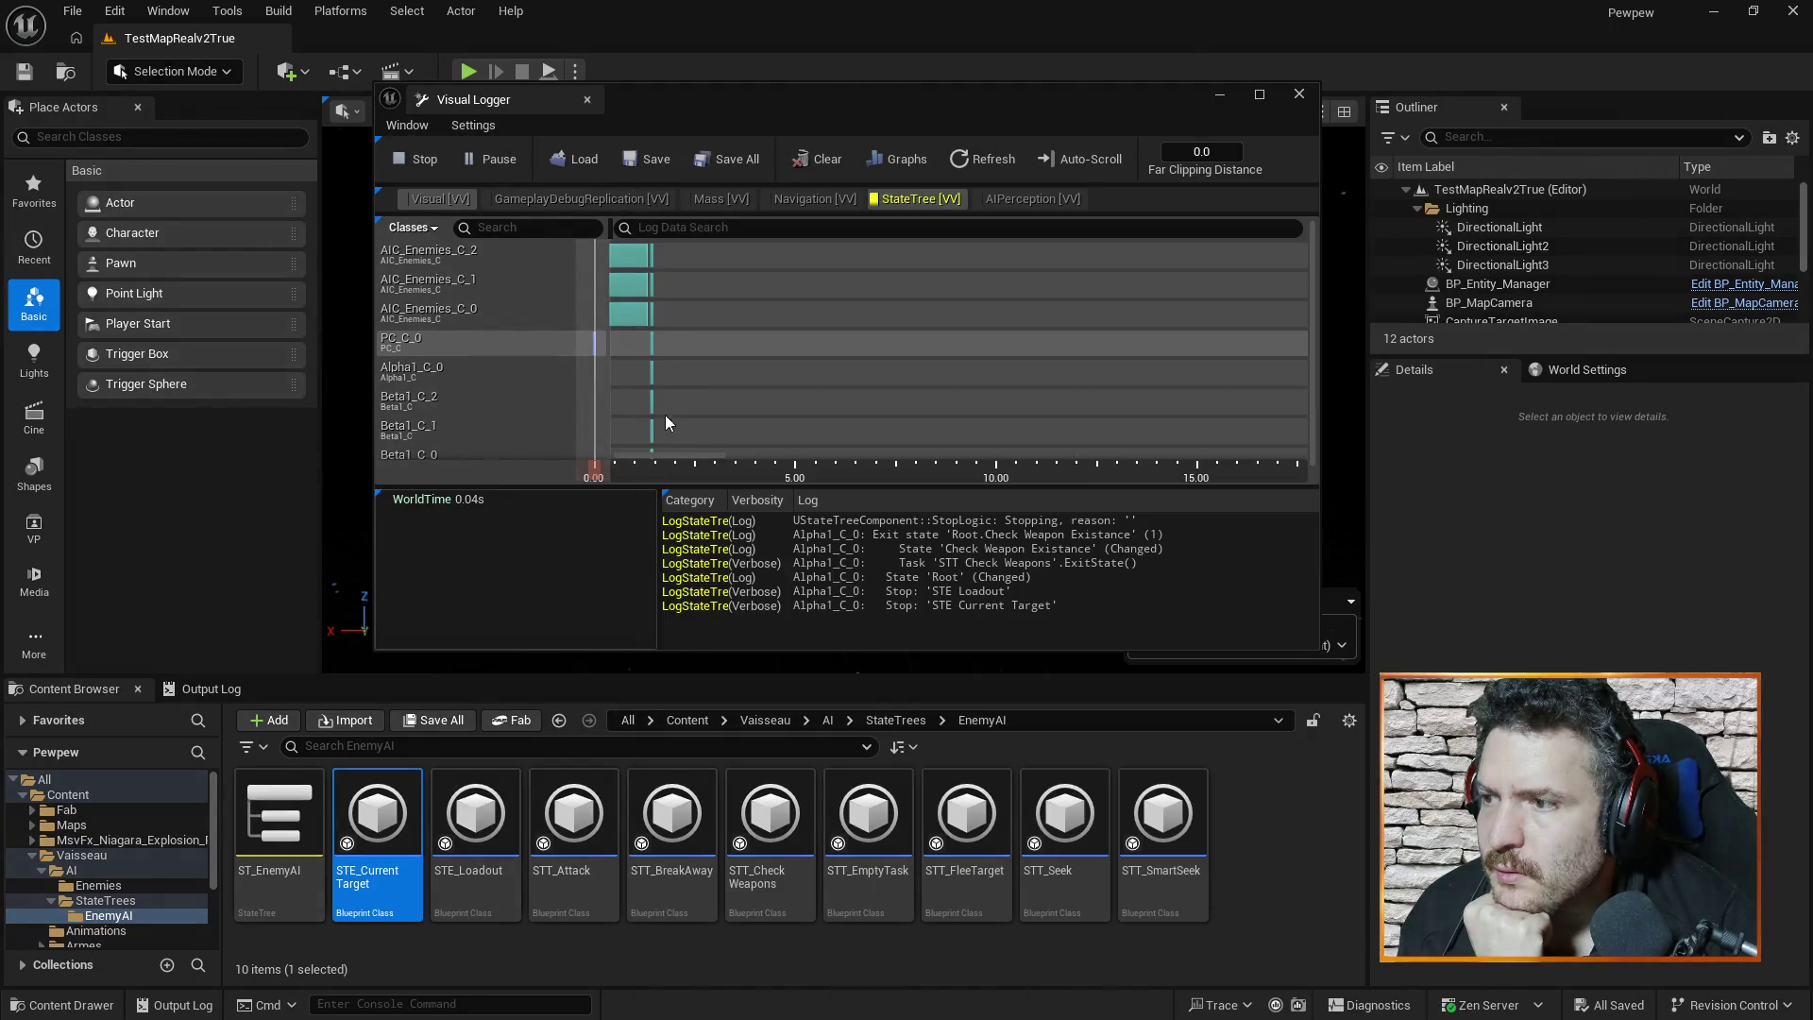
Step: Step through the Alpha1_C_0 and Beta1_C_2 StateTree logs, then close the Visual Logger
scroll(665, 415, "down", 2)
left_click_drag(664, 463, 666, 465)
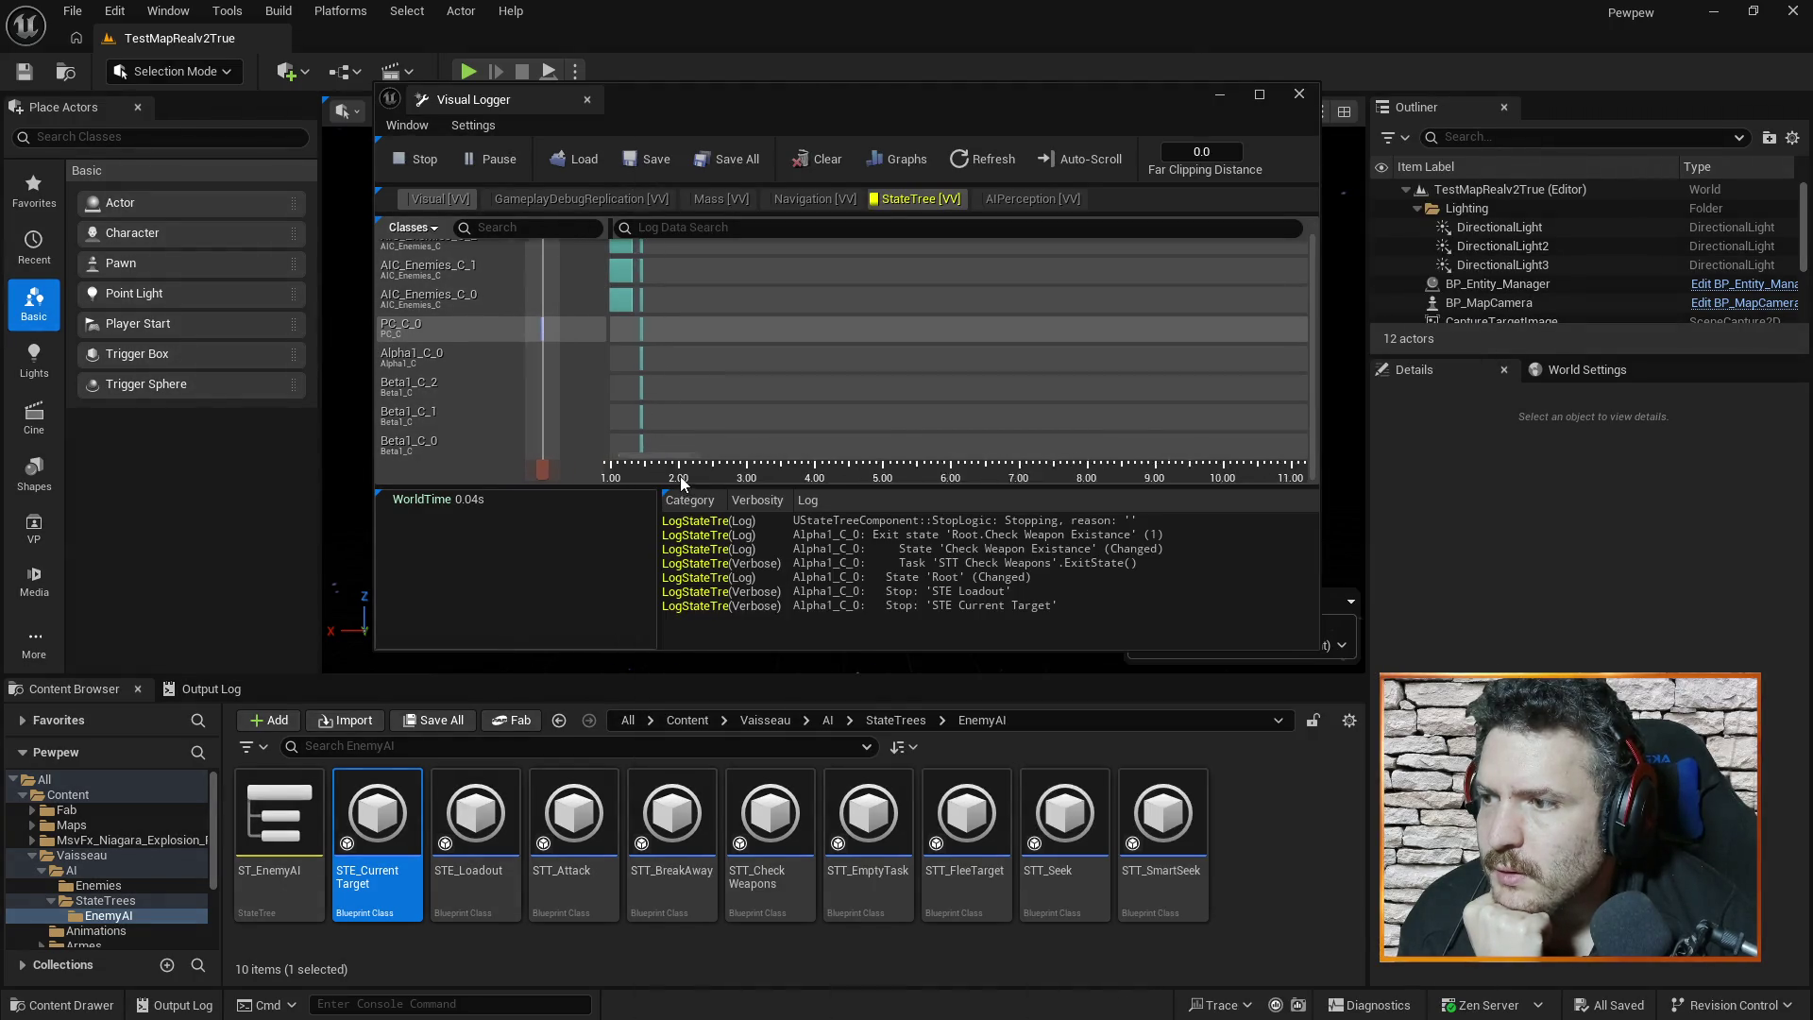
scroll(667, 465, "down", 3)
key("Down")
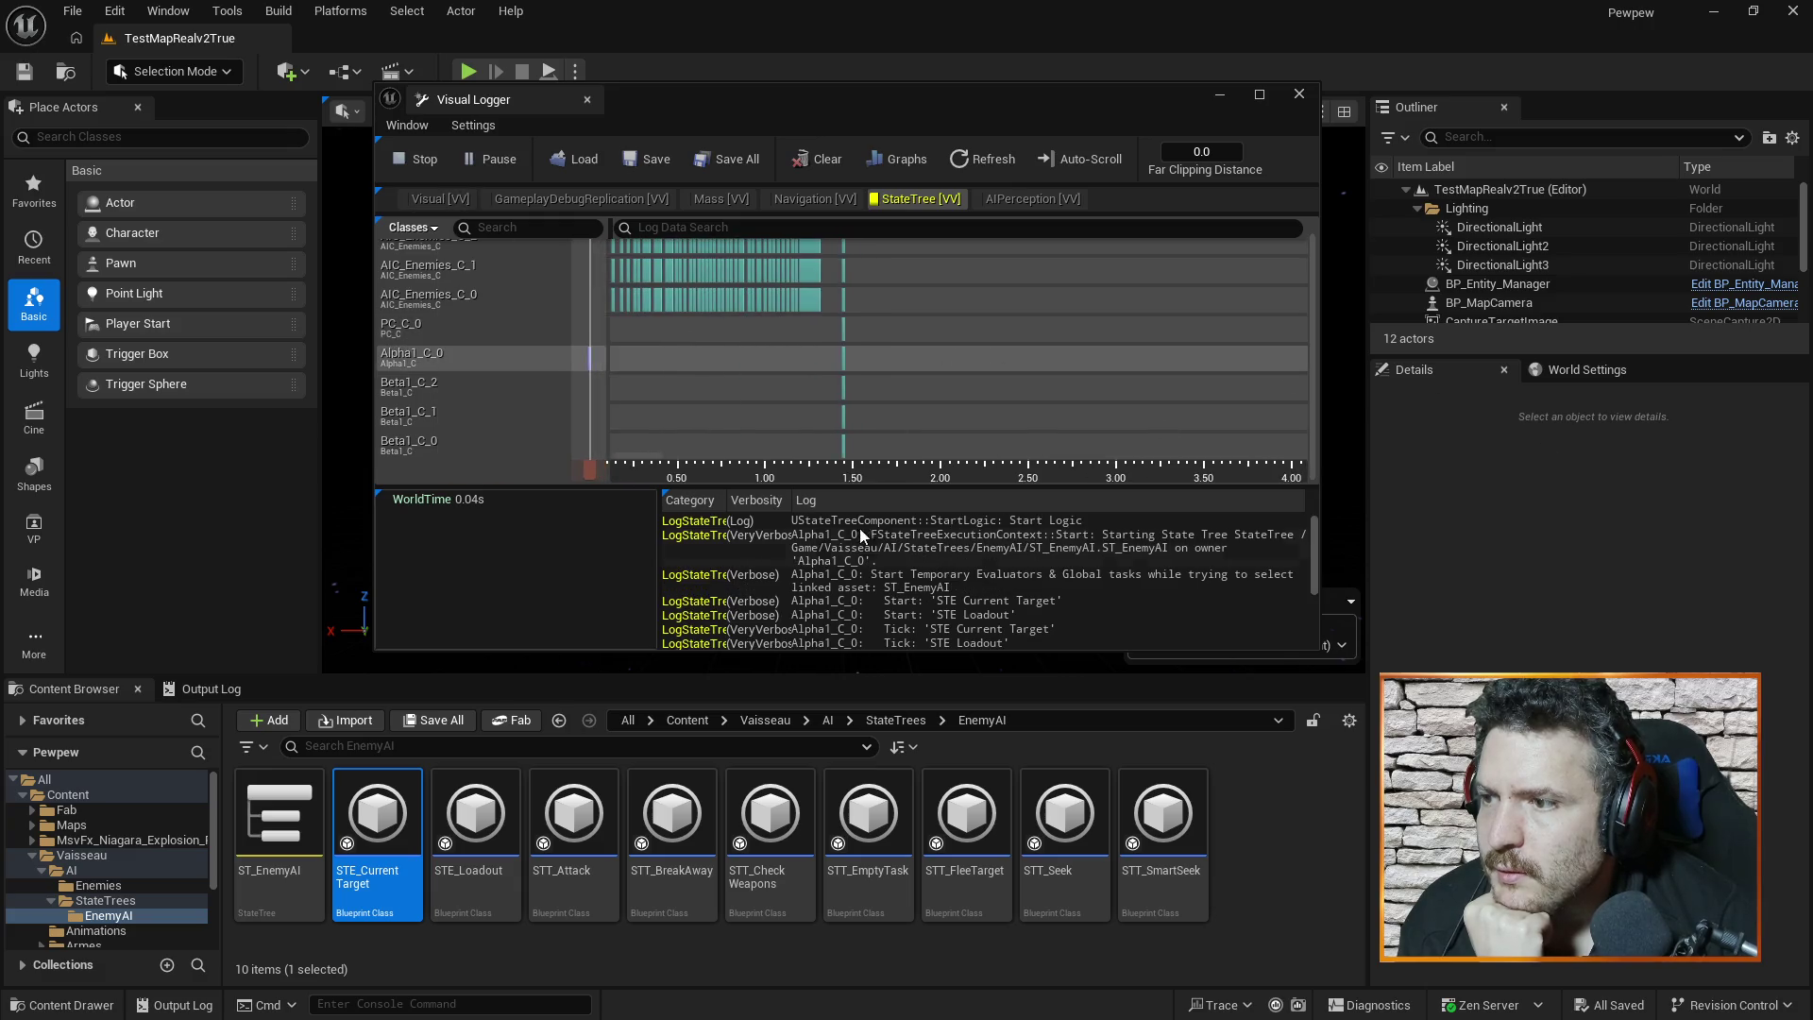
scroll(754, 469, "down", 3)
key("Down")
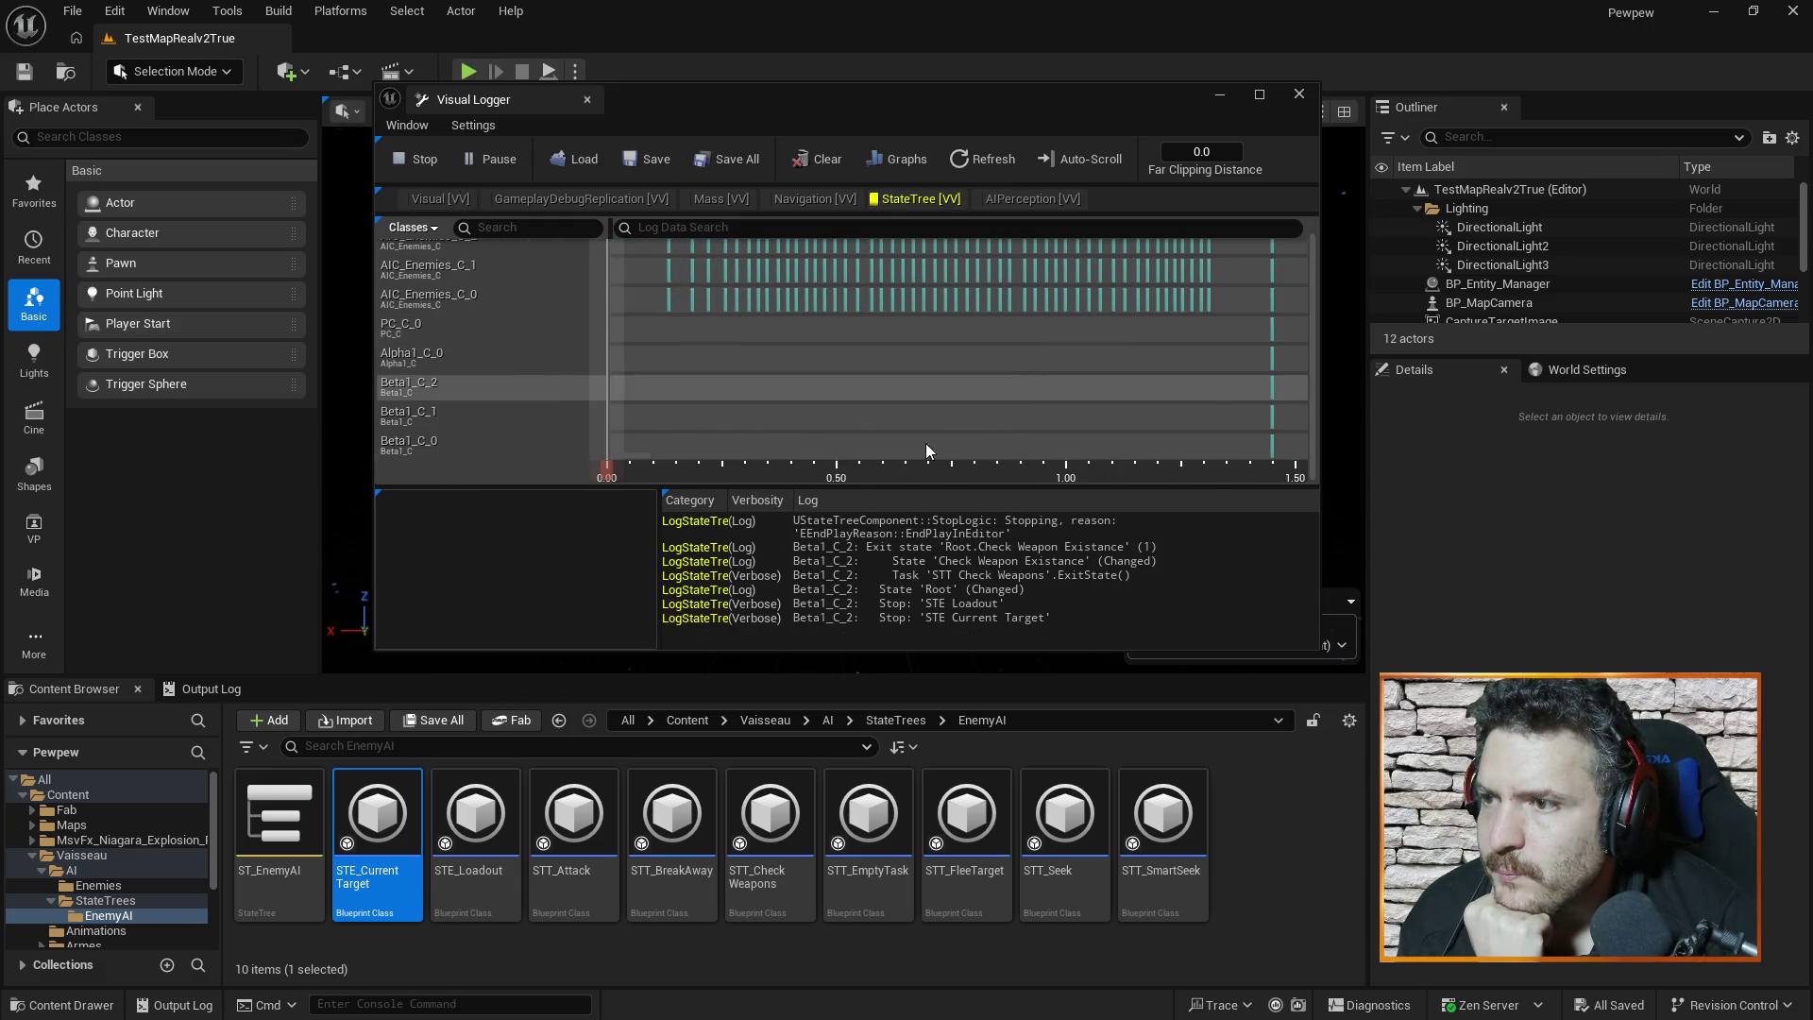
scroll(942, 432, "down", 1)
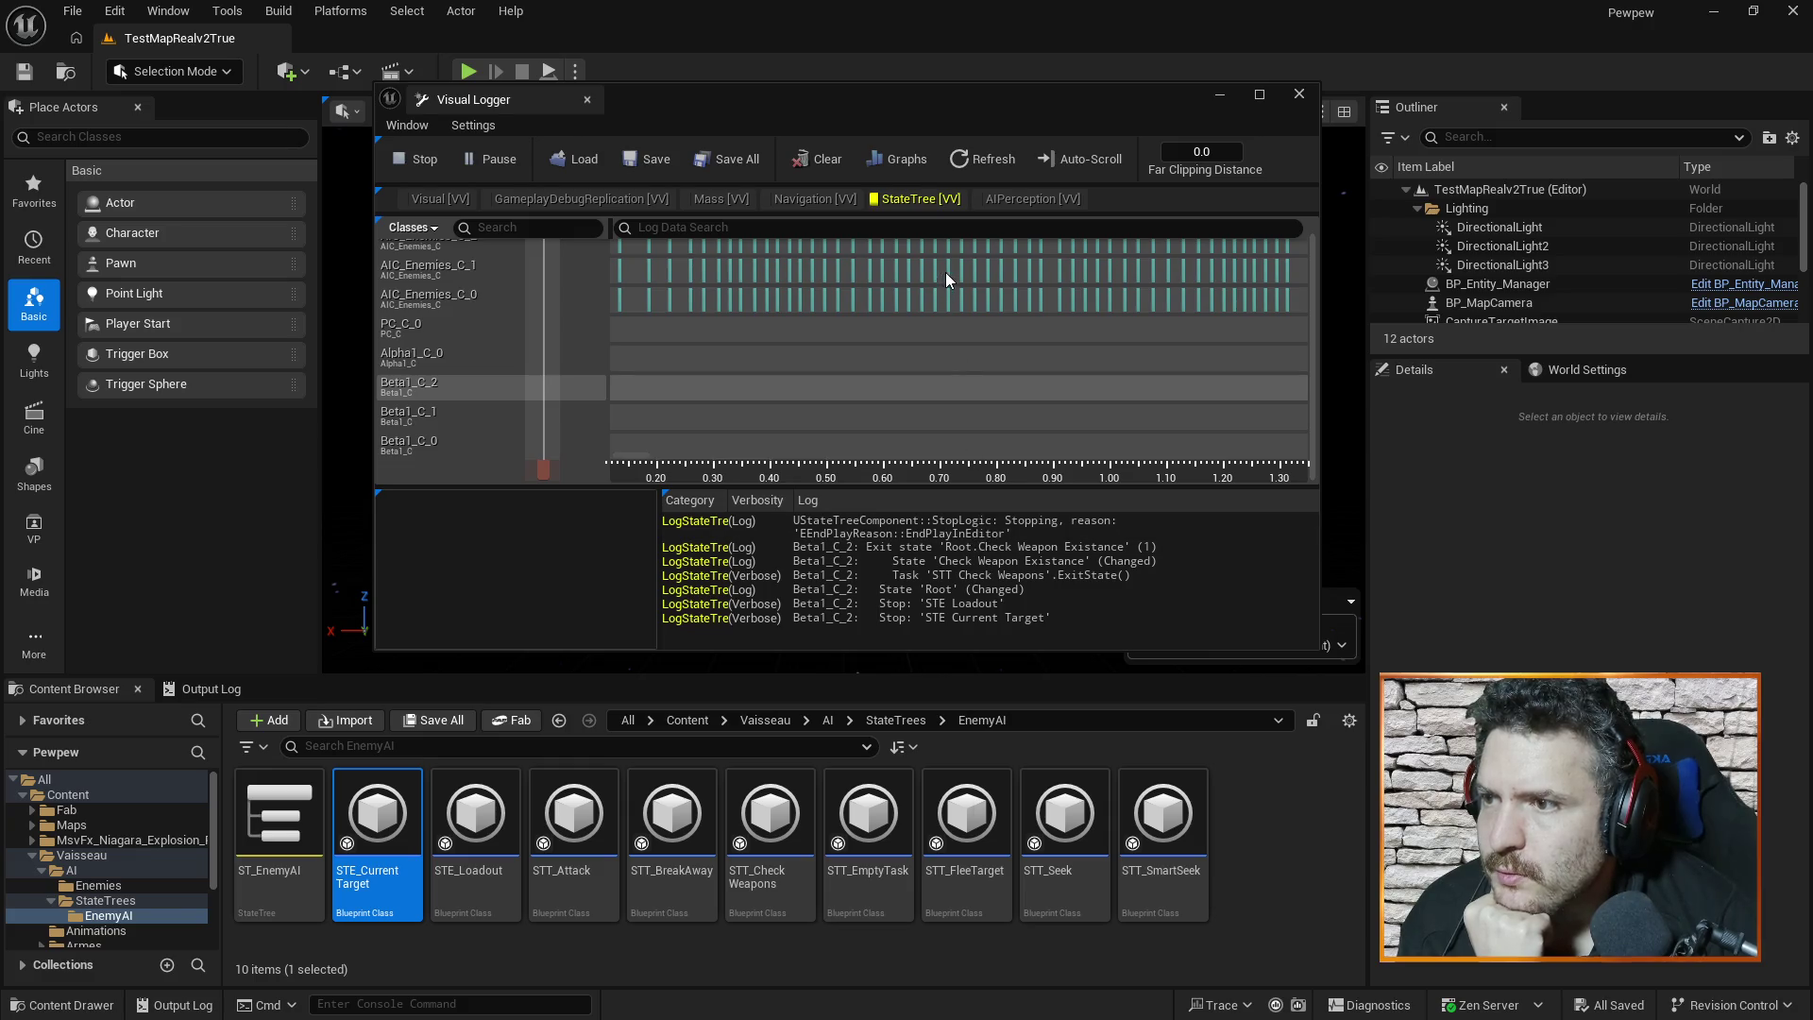
mouse_move(947, 274)
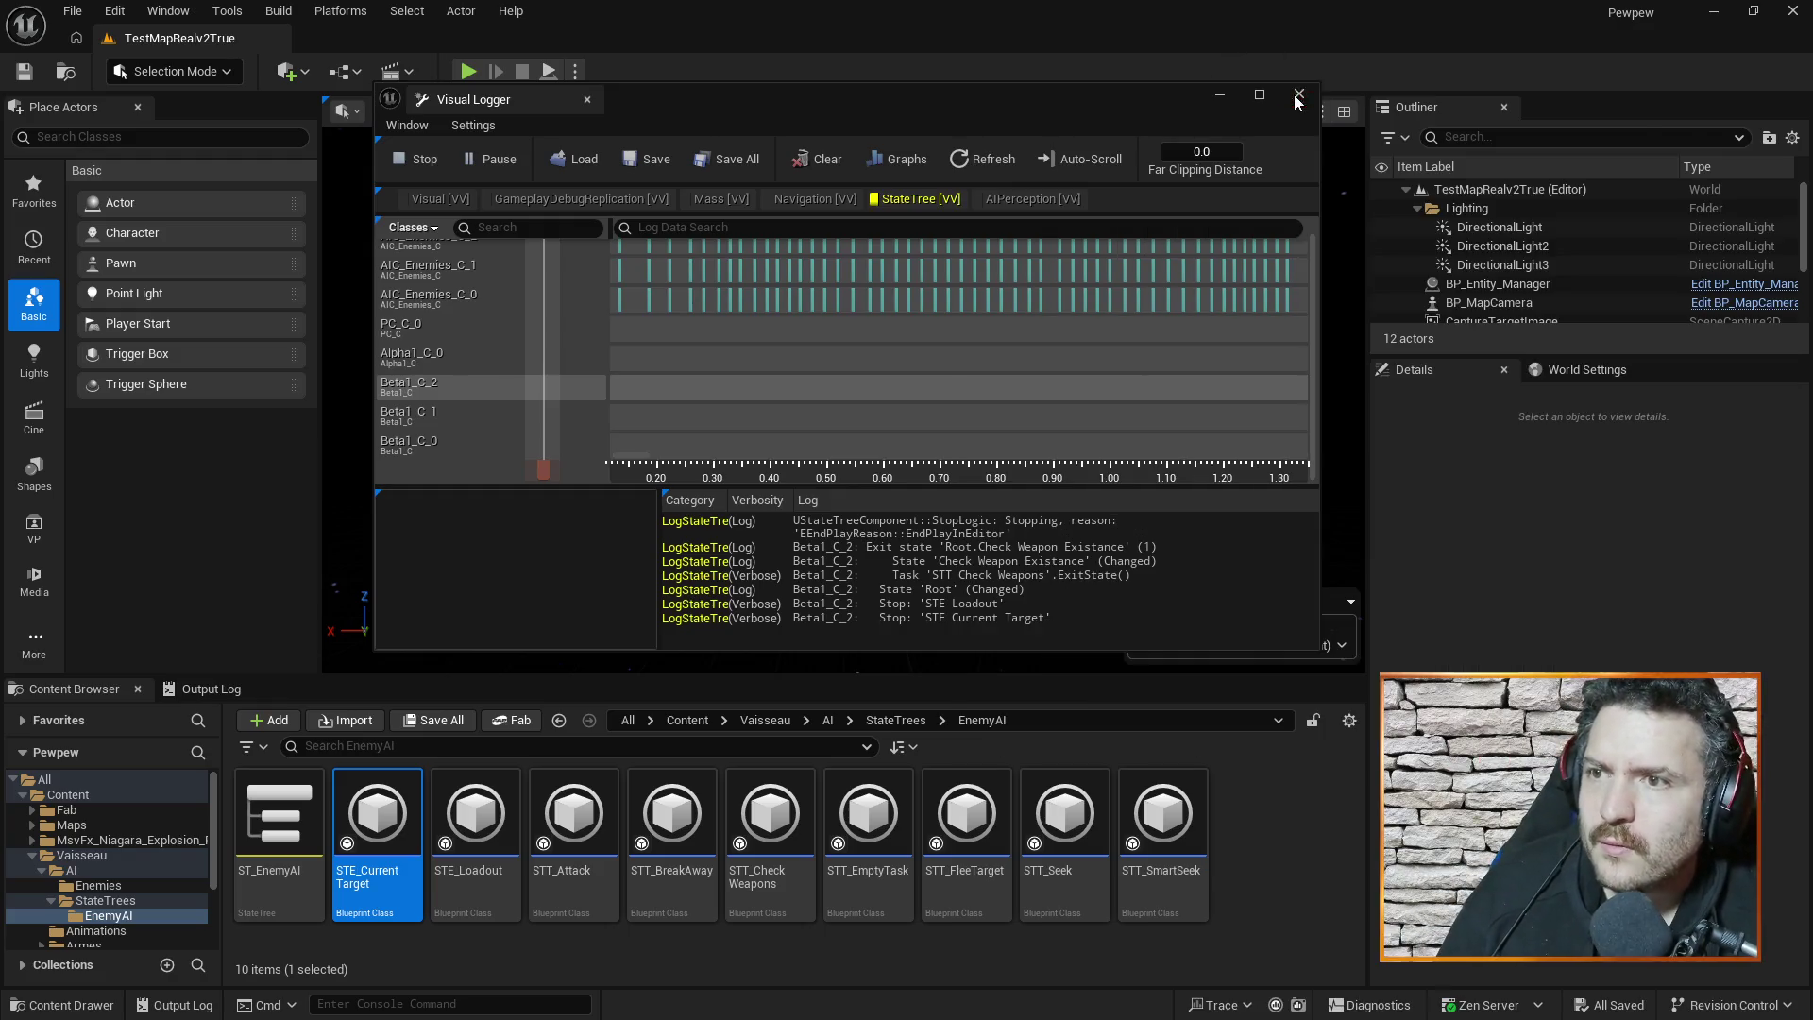
left_click(1298, 96)
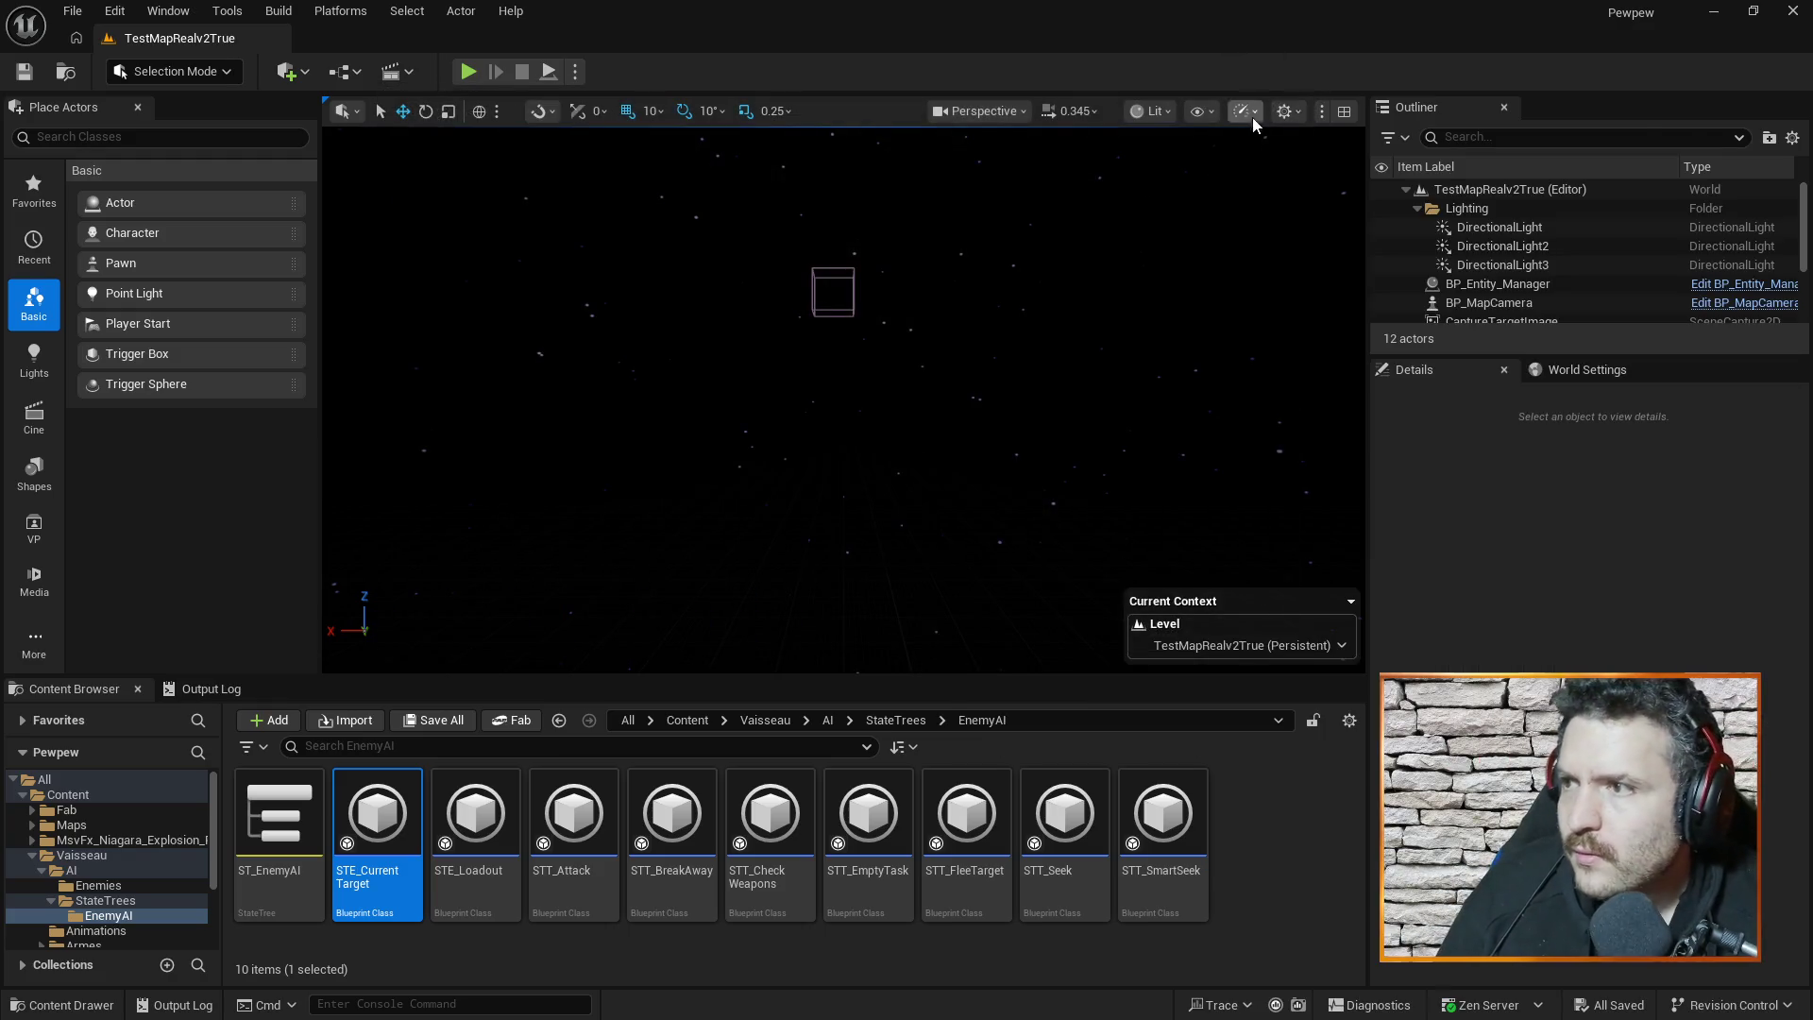
Step: Restore the Unreal editor window and switch to the ST_EnemyAI state tree
left_click(1752, 11)
left_click(1703, 25)
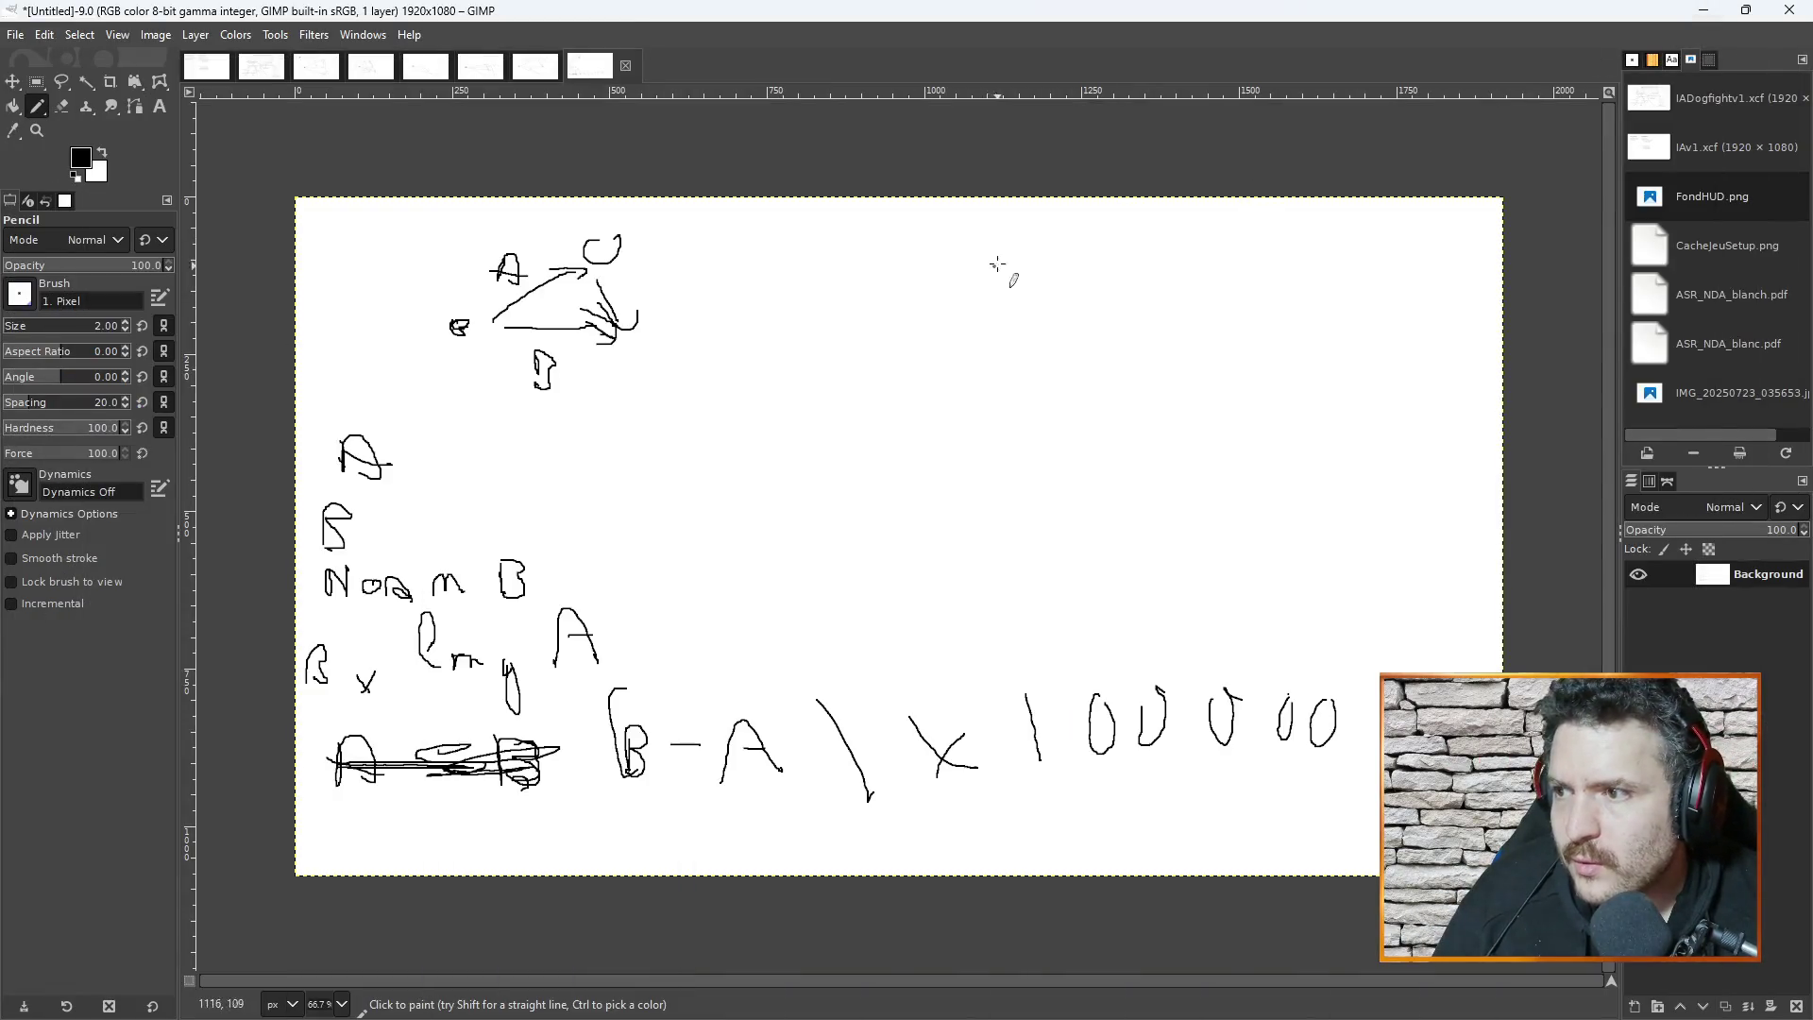
key("alt+Tab")
double_click(975, 22)
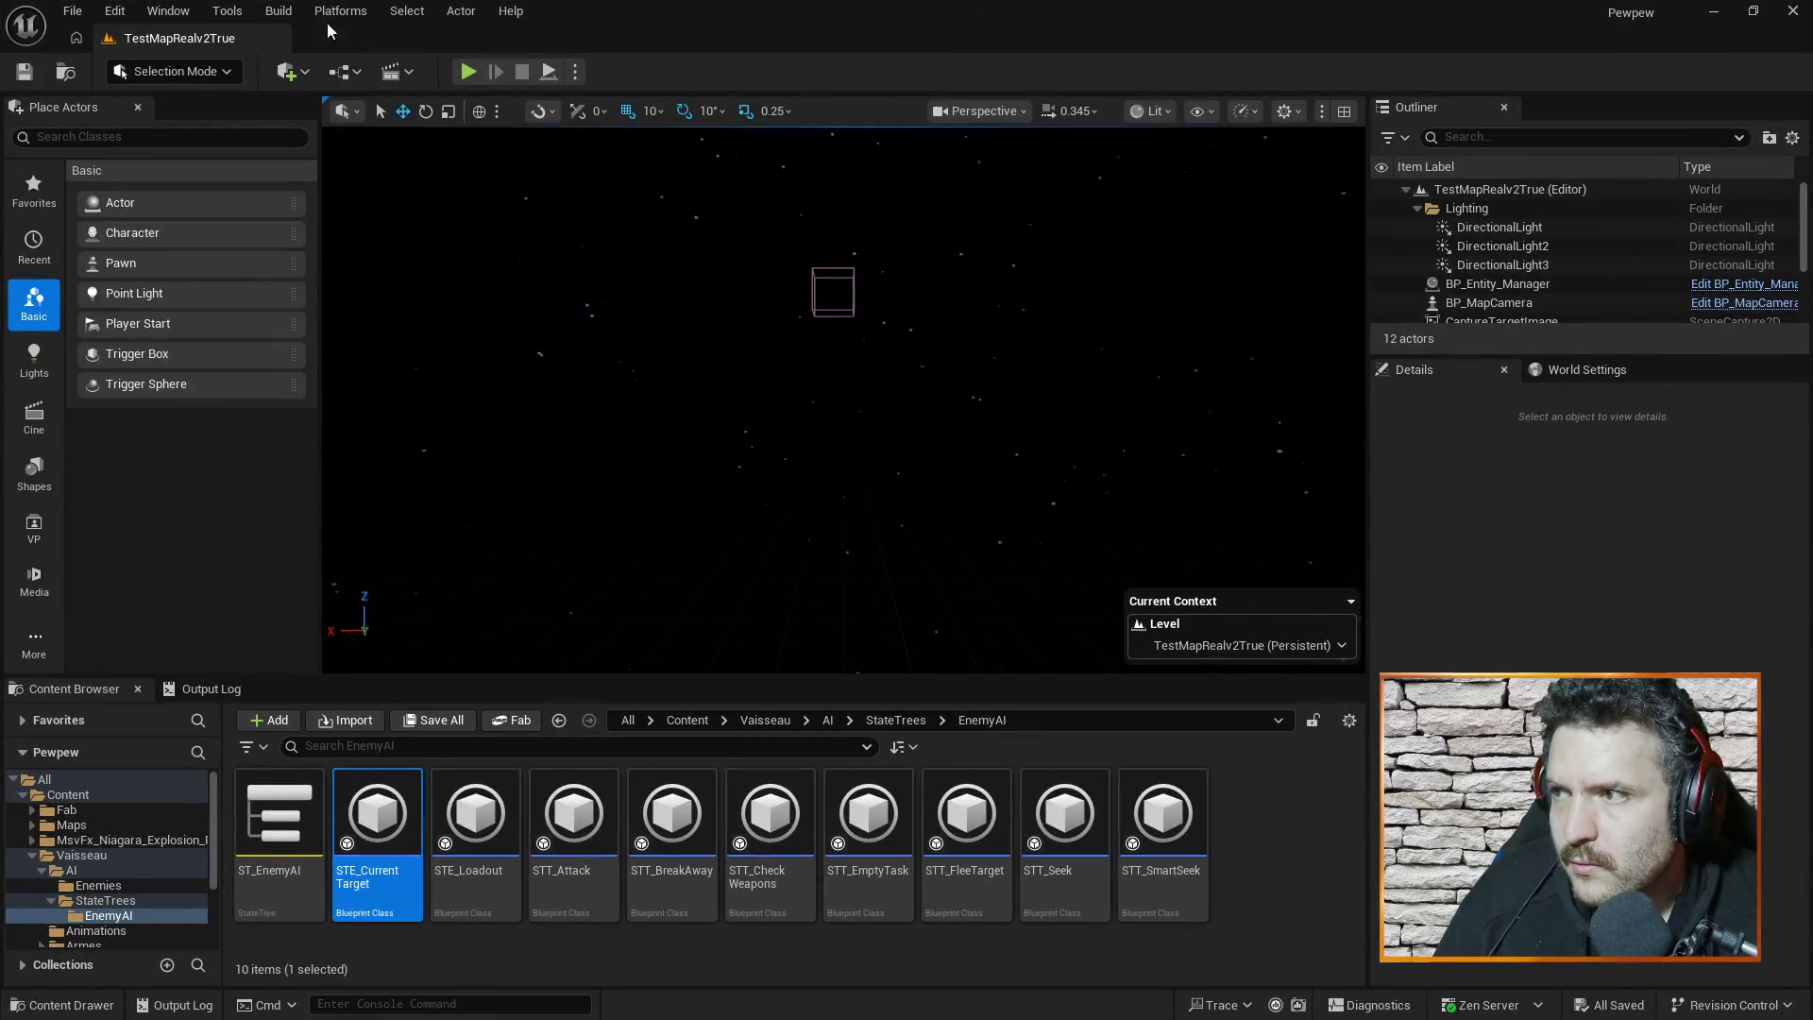
key("alt+Tab")
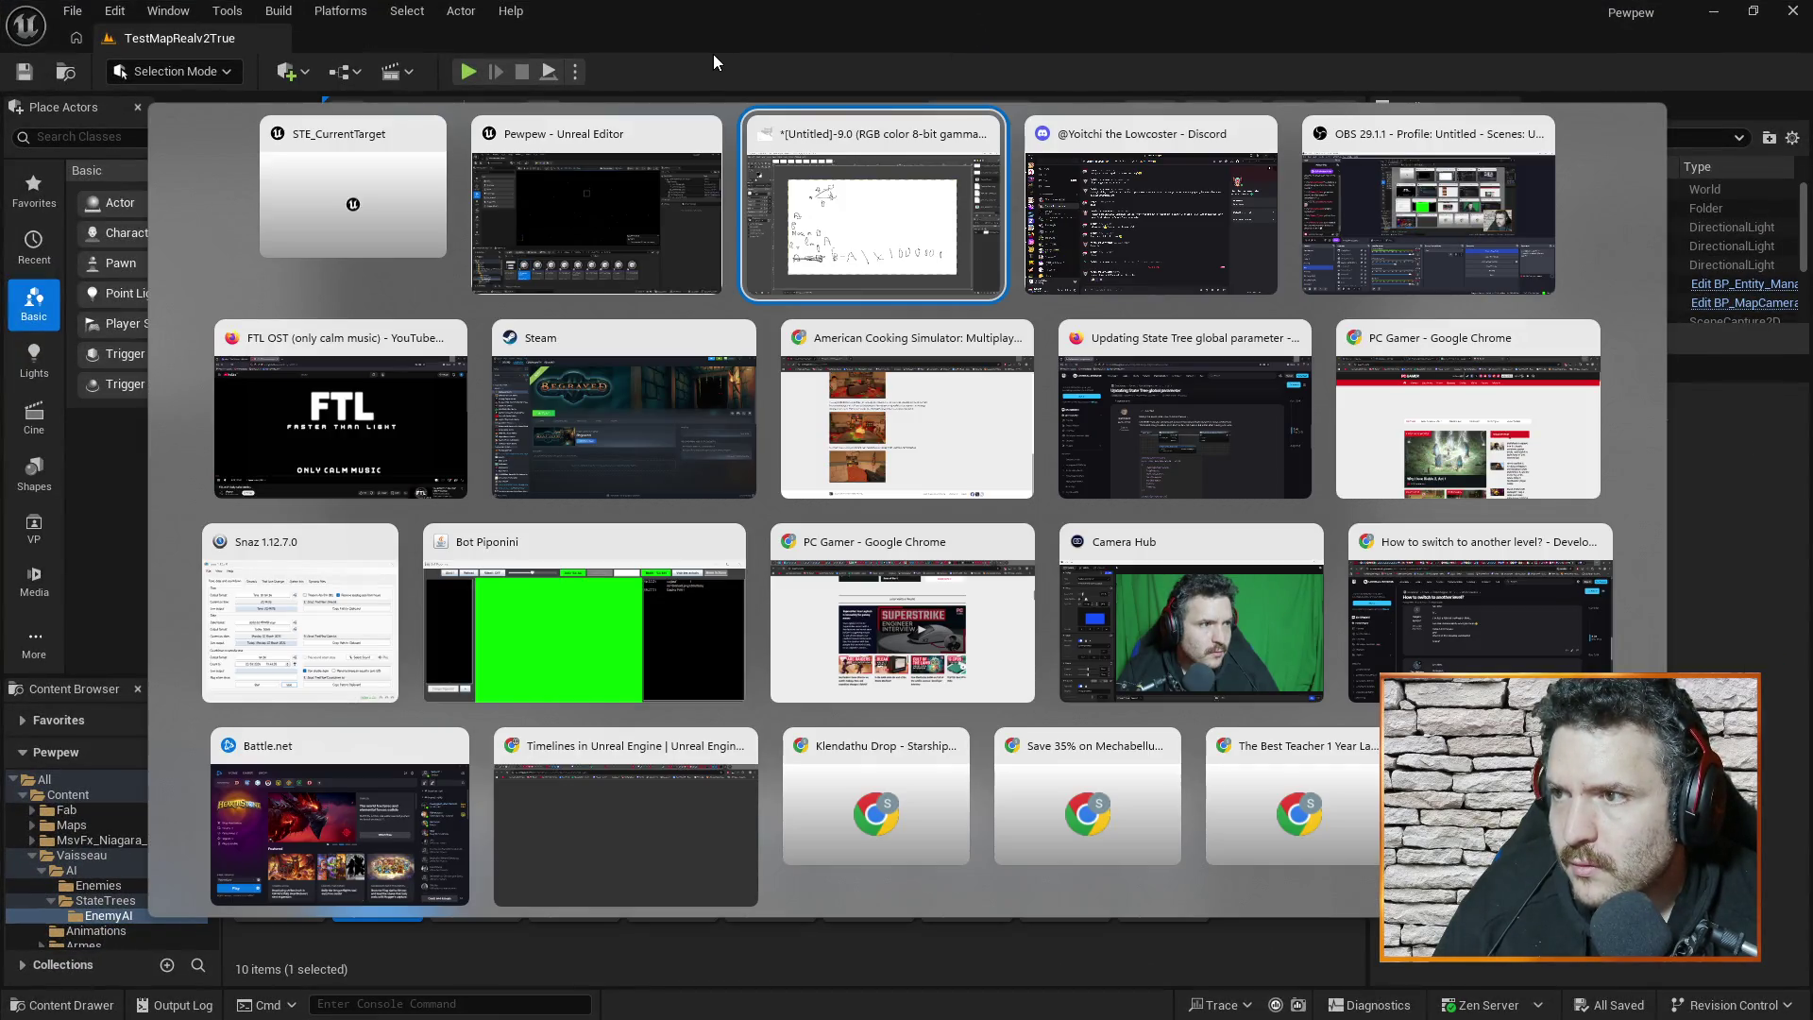
key("alt+Tab")
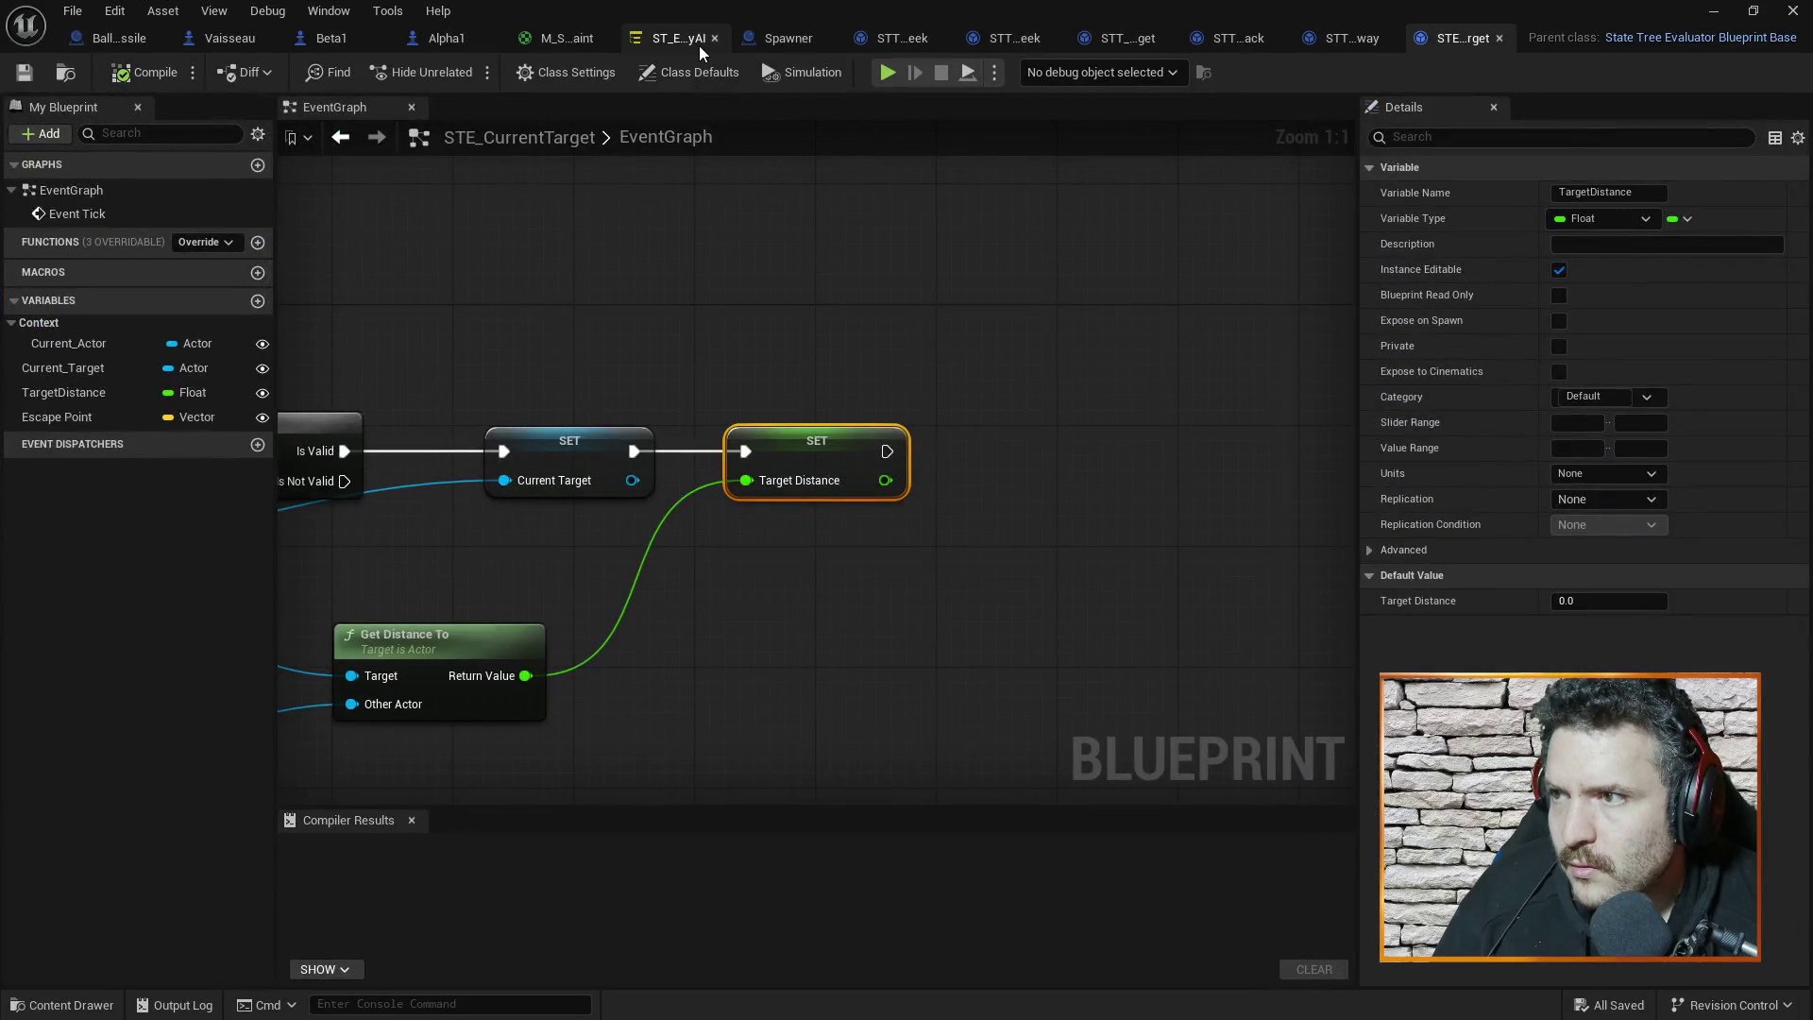
left_click(695, 43)
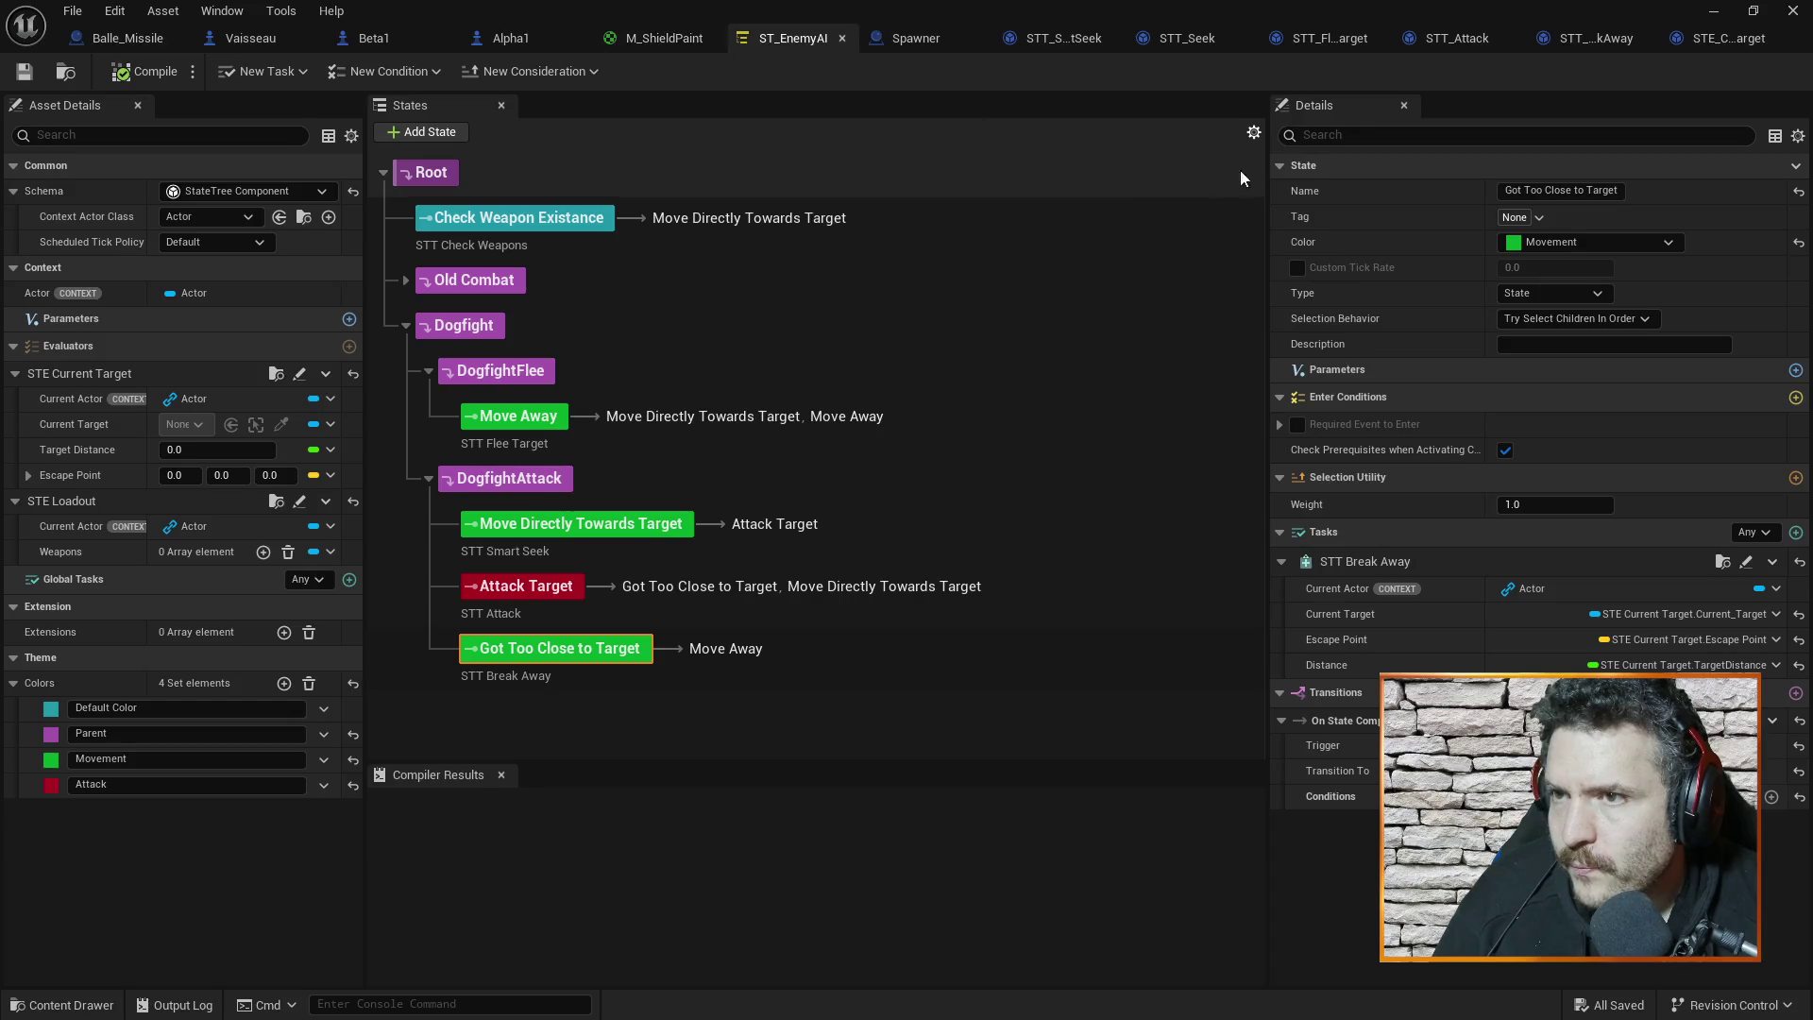
Step: Add a breakpoint on the Cast To Vaisseau node in STT_FleeTarget
left_click(1335, 43)
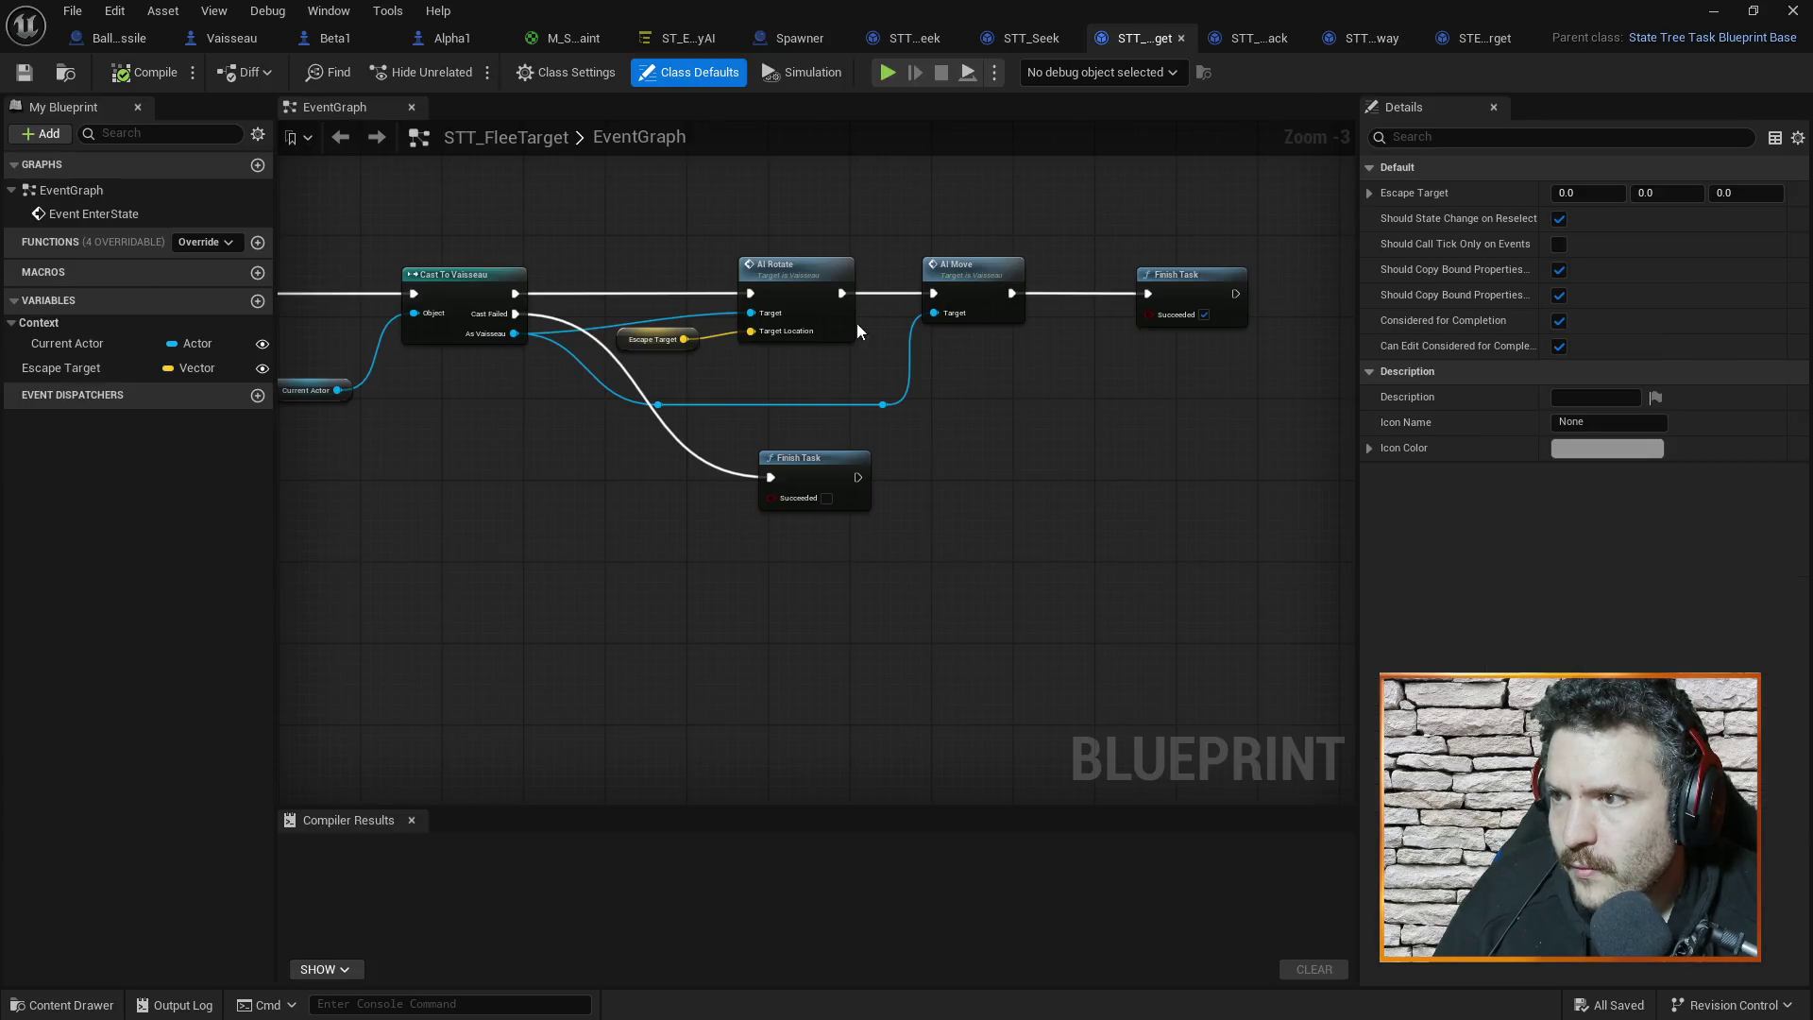
left_click(826, 268)
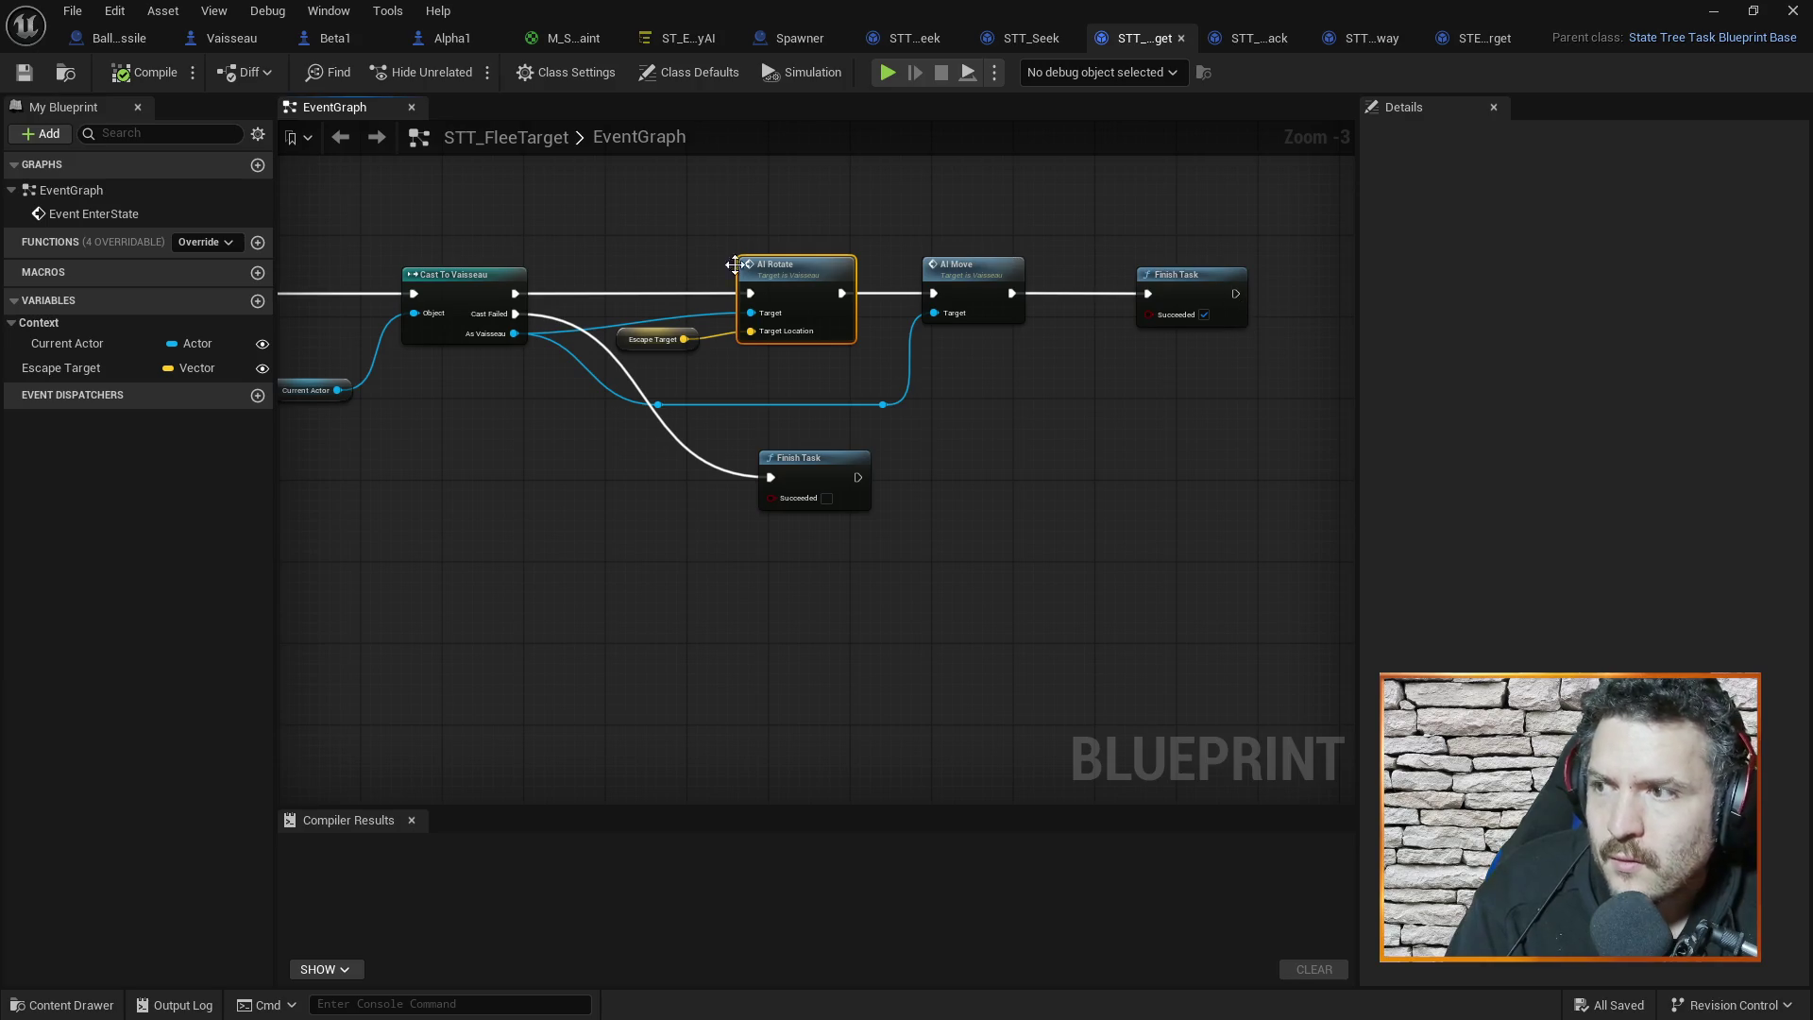
left_click(463, 275)
key("F9")
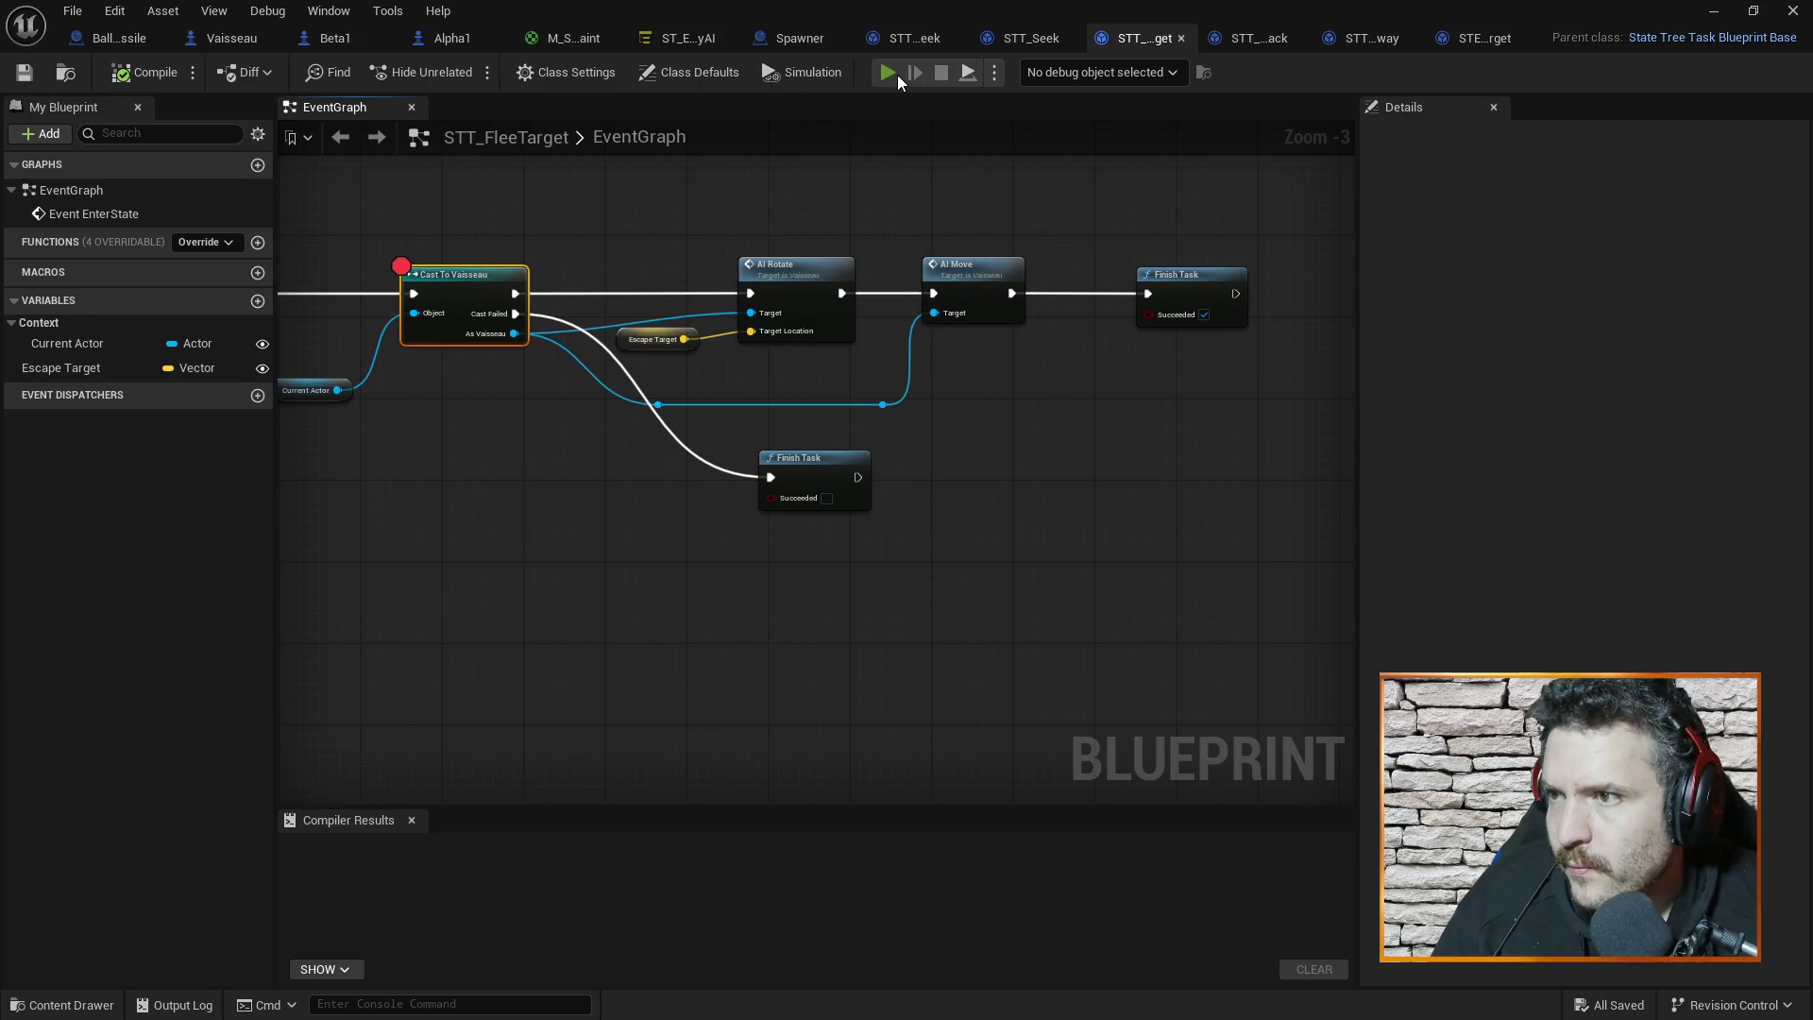
Step: Simulate until Cast To Vaisseau breaks, resume, stop, and return to ST_EnemyAI
left_click(897, 75)
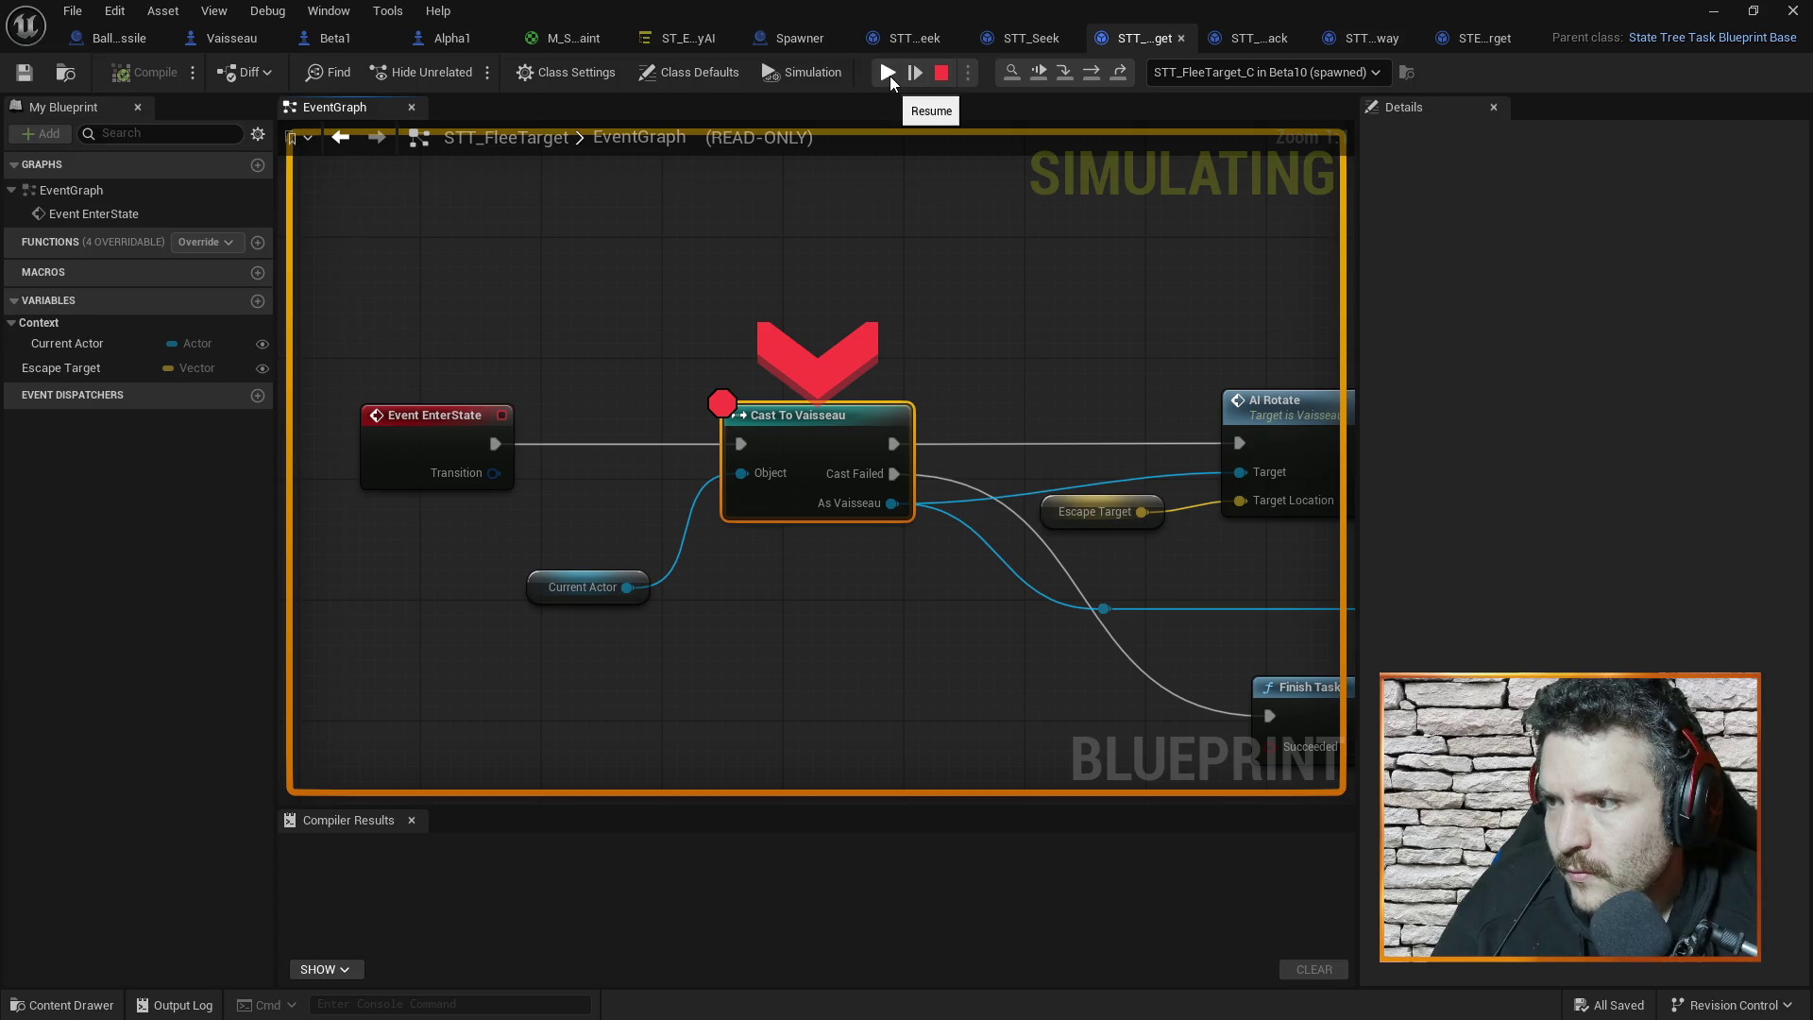
mouse_move(630, 586)
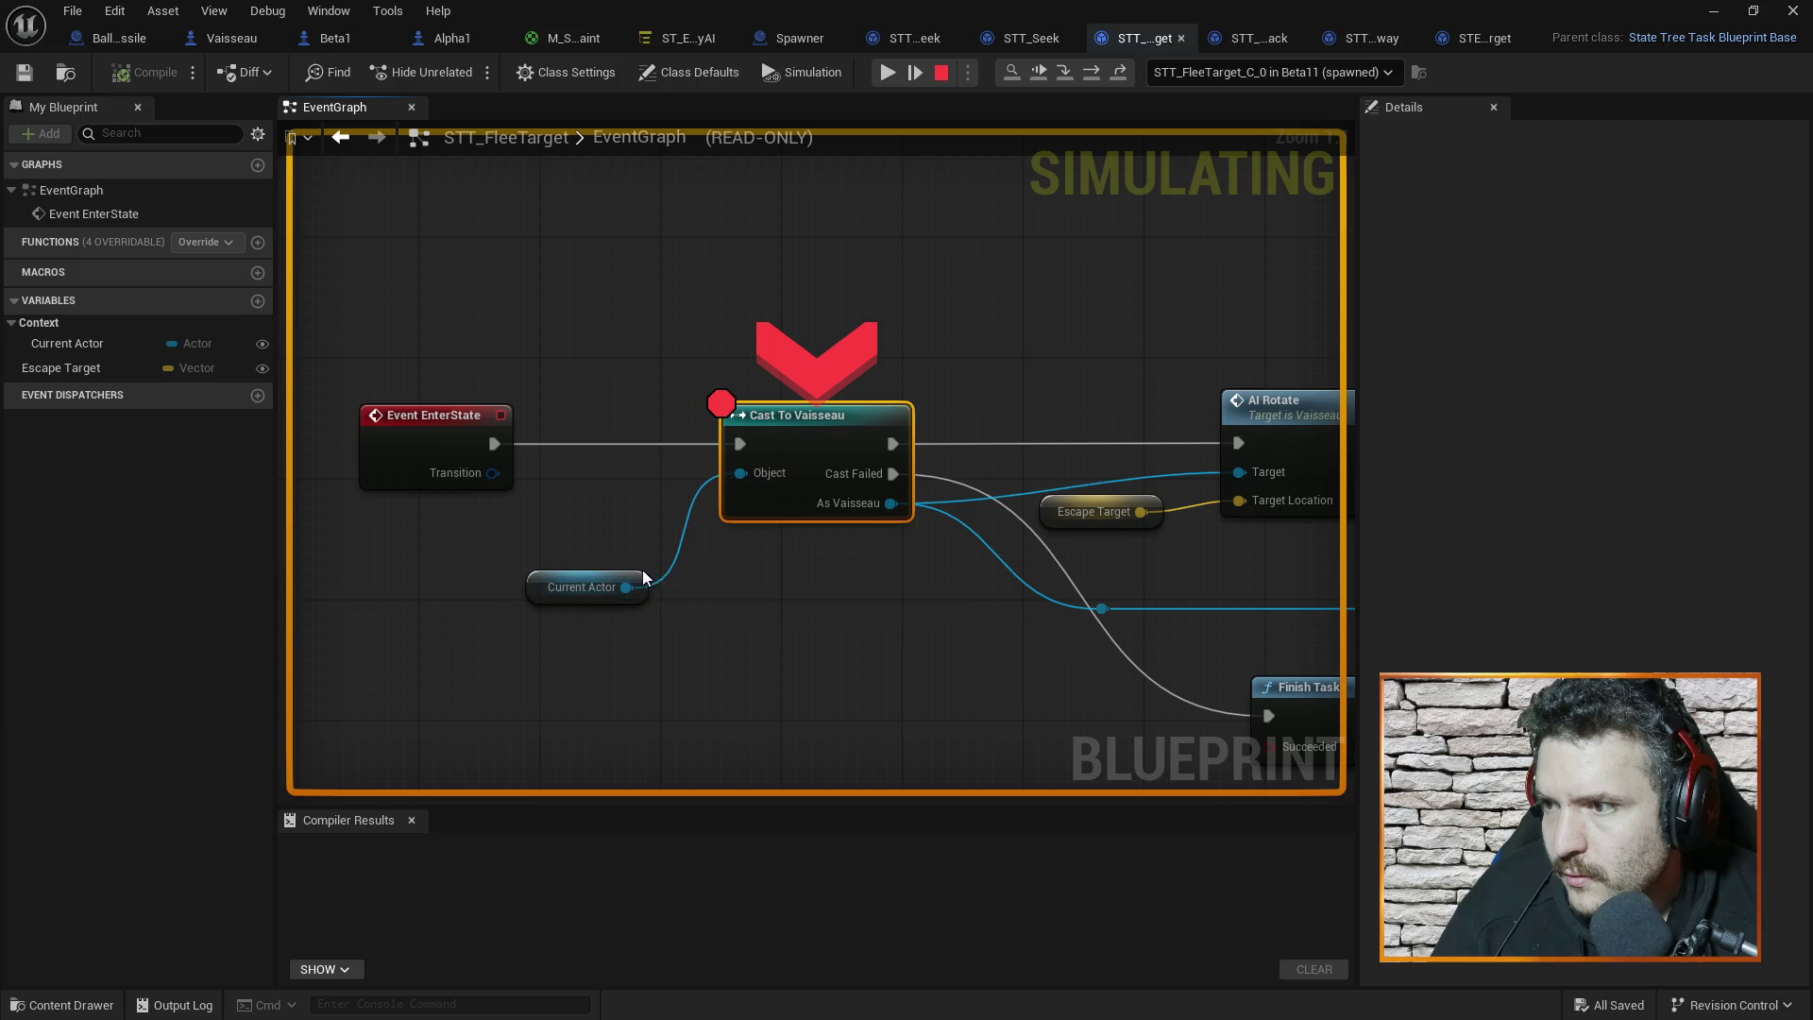
left_click(883, 72)
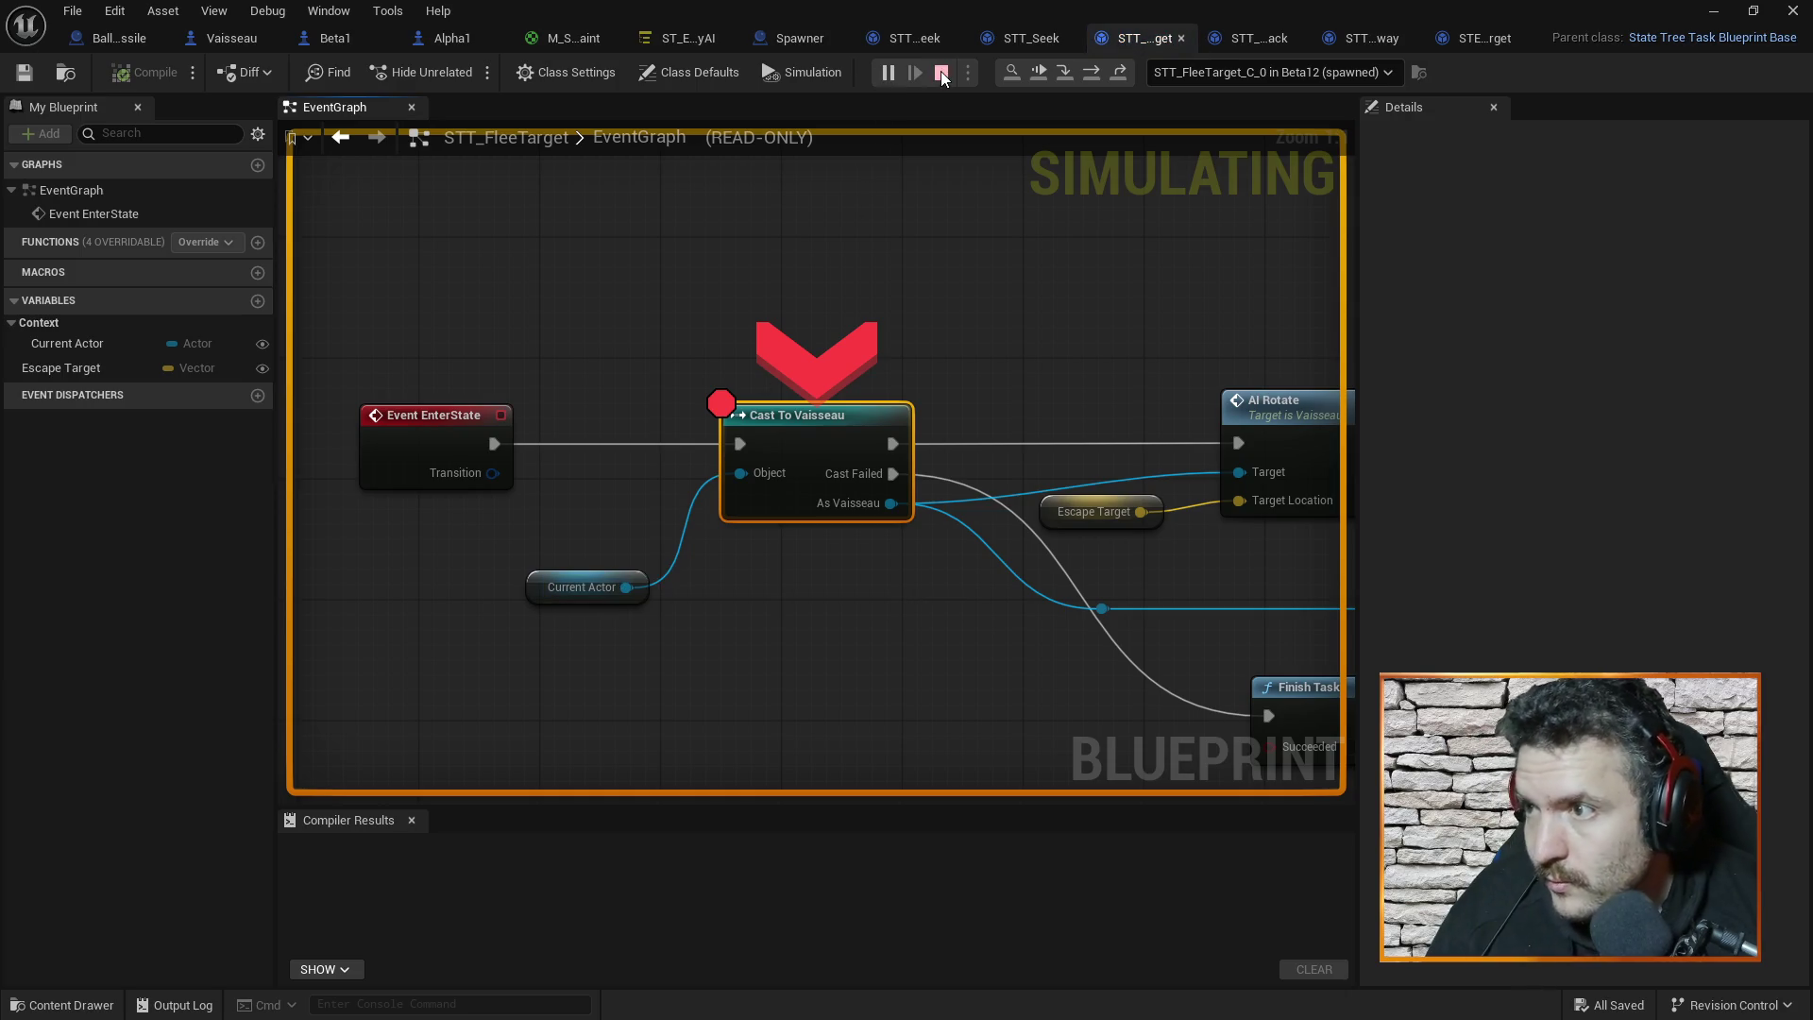
left_click(942, 74)
left_click(671, 38)
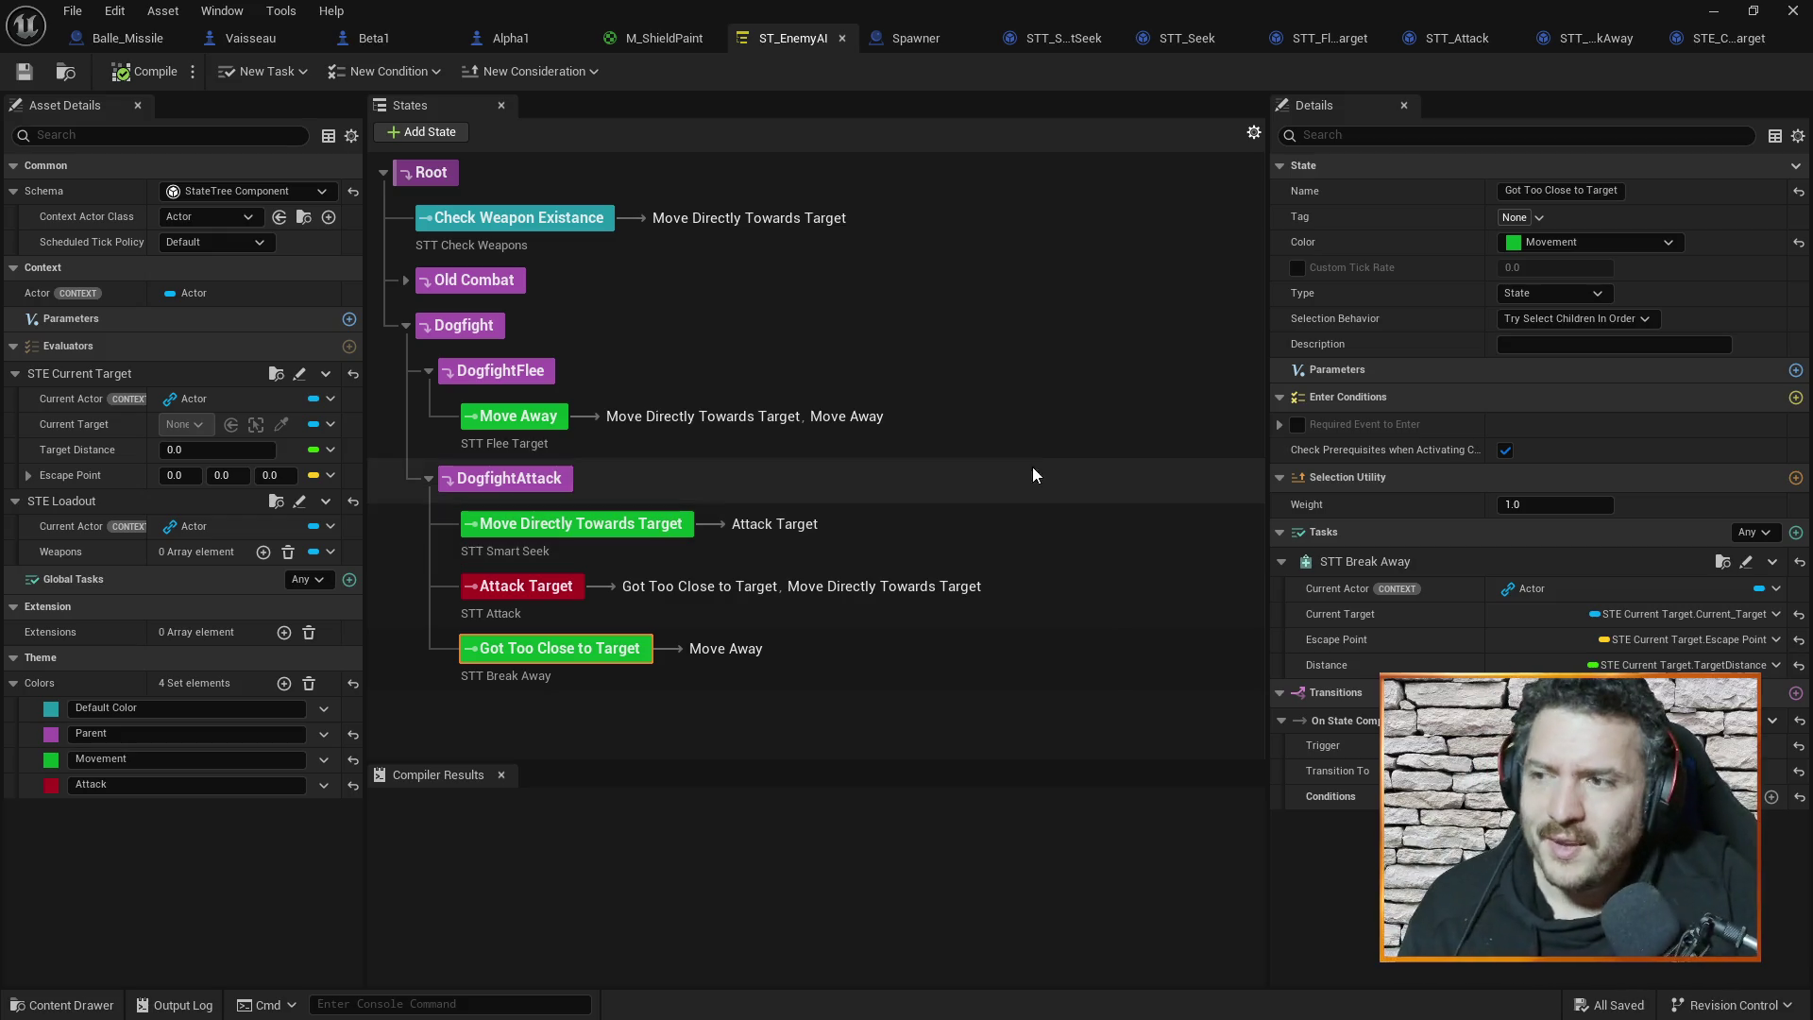
left_click(1032, 420)
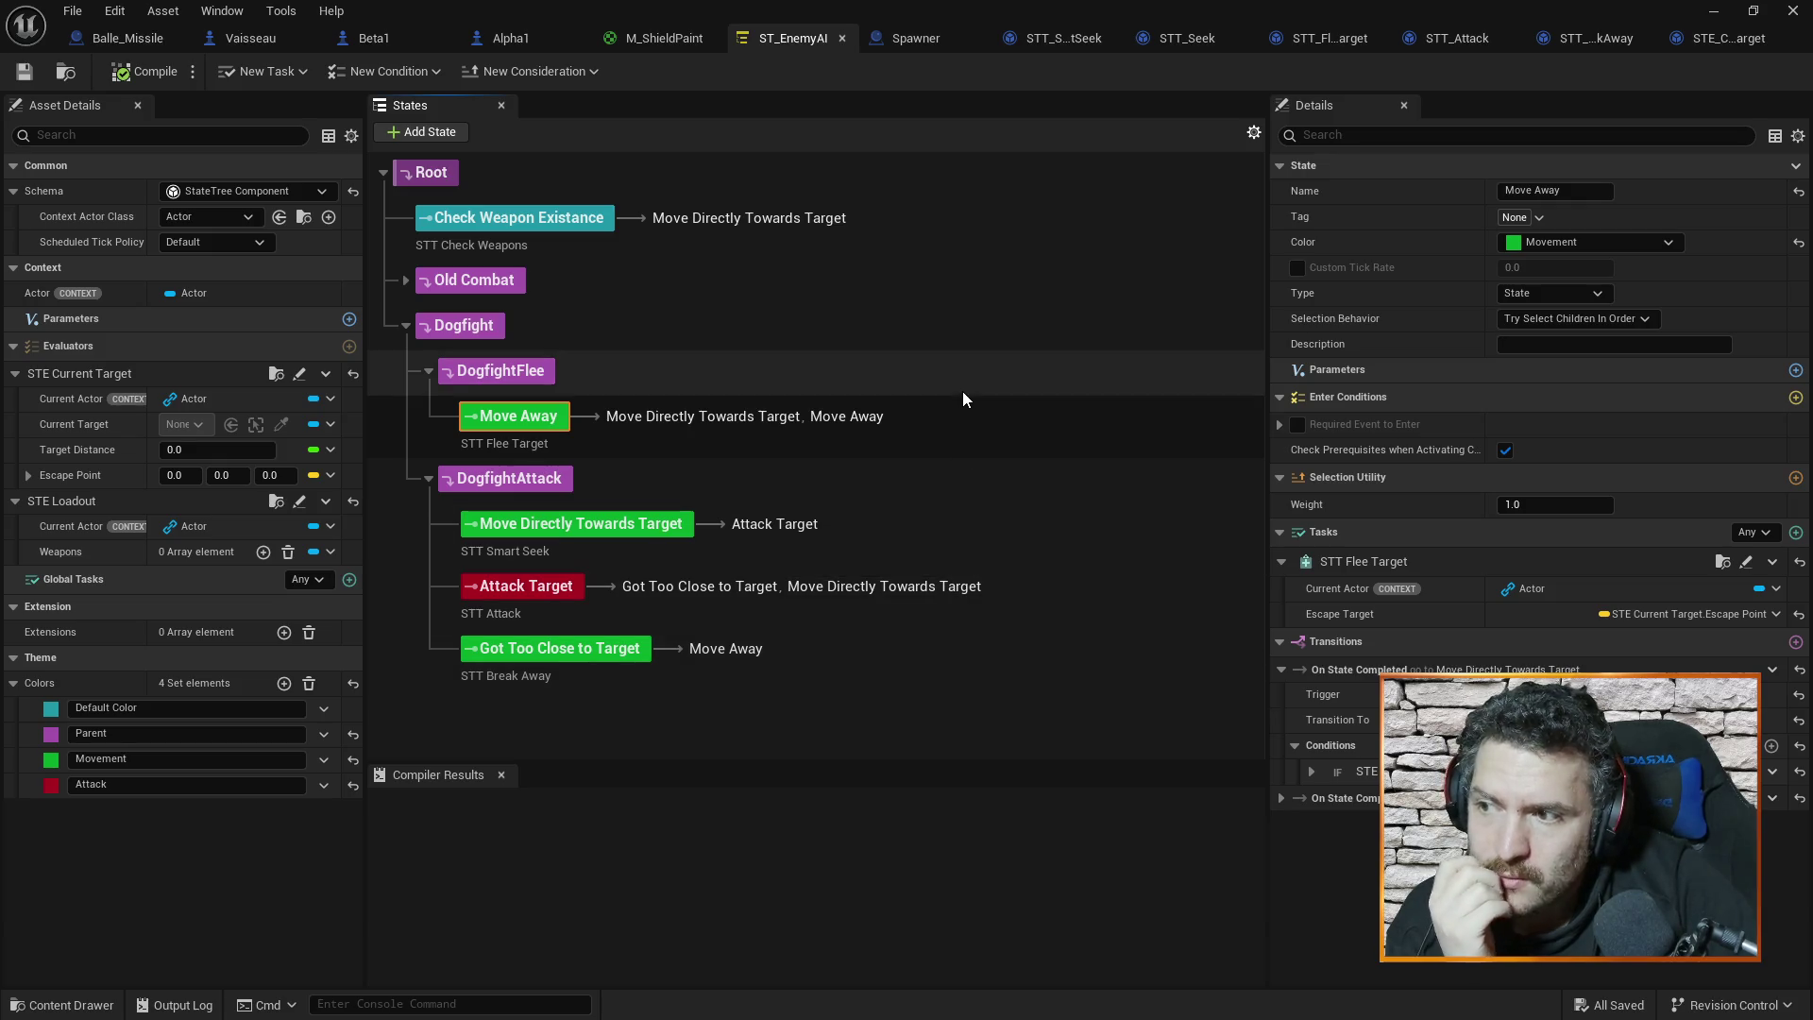
left_click(1007, 227)
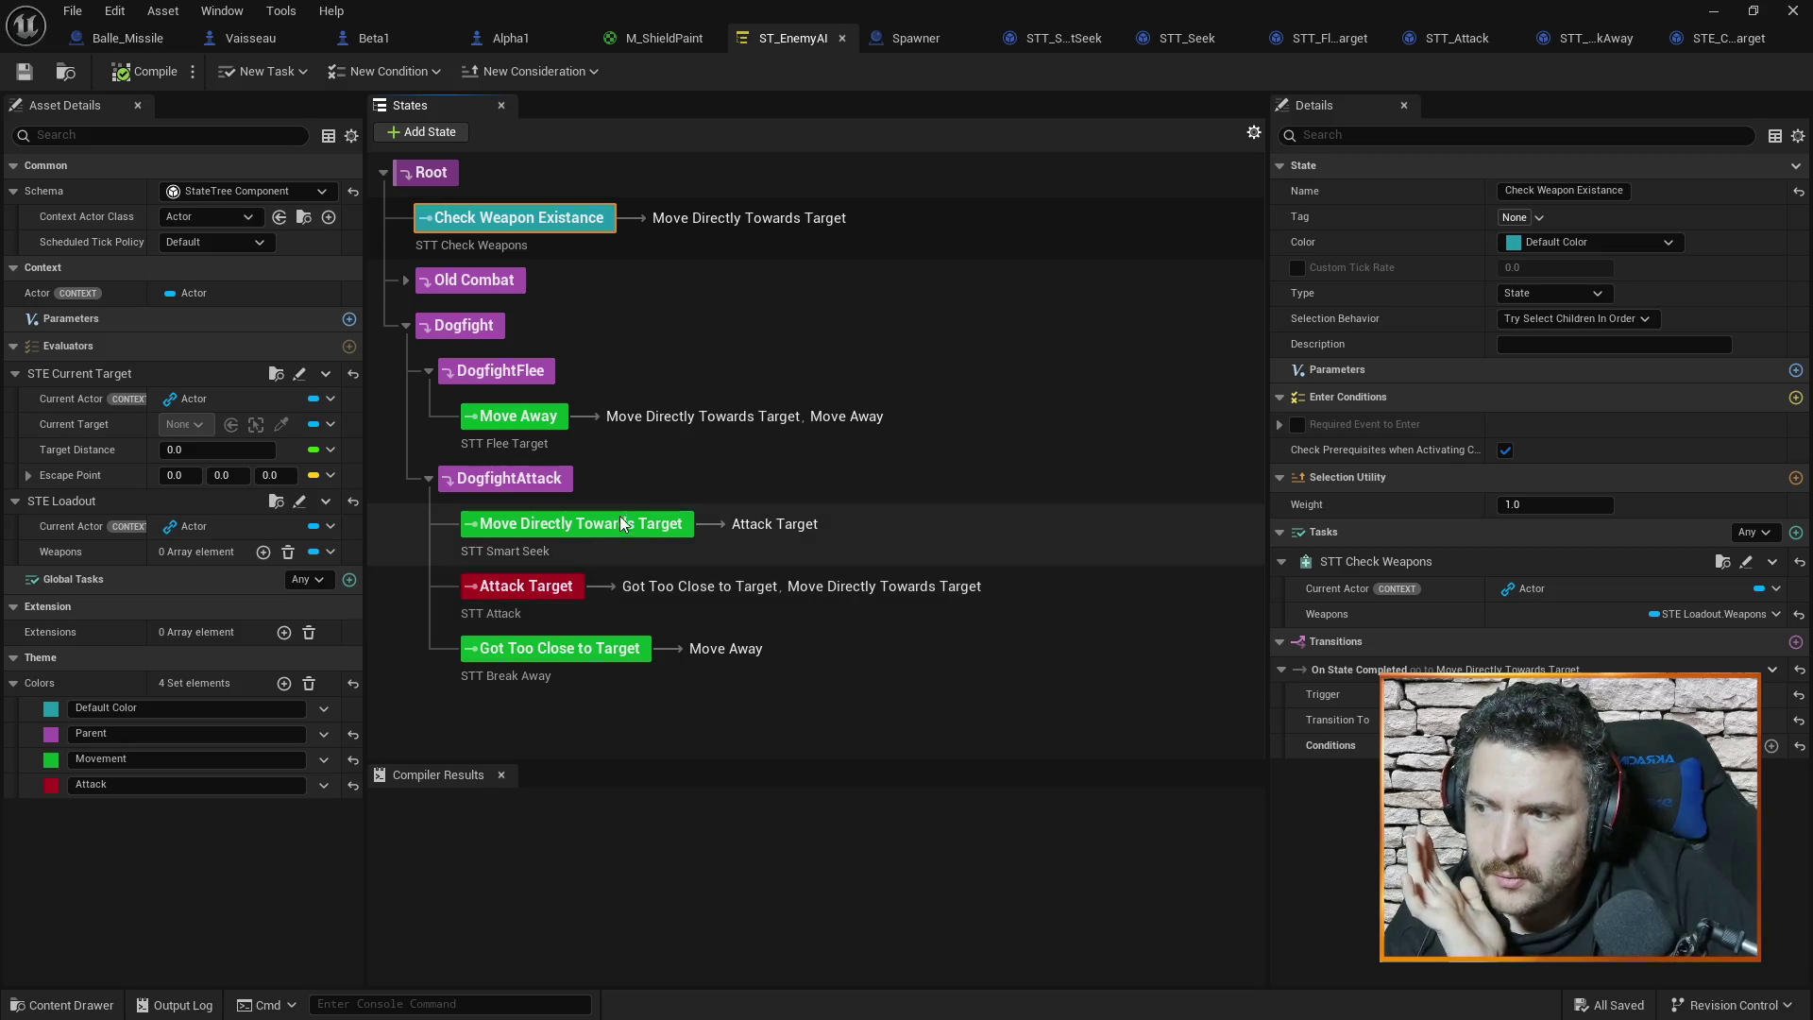
left_click(1052, 607)
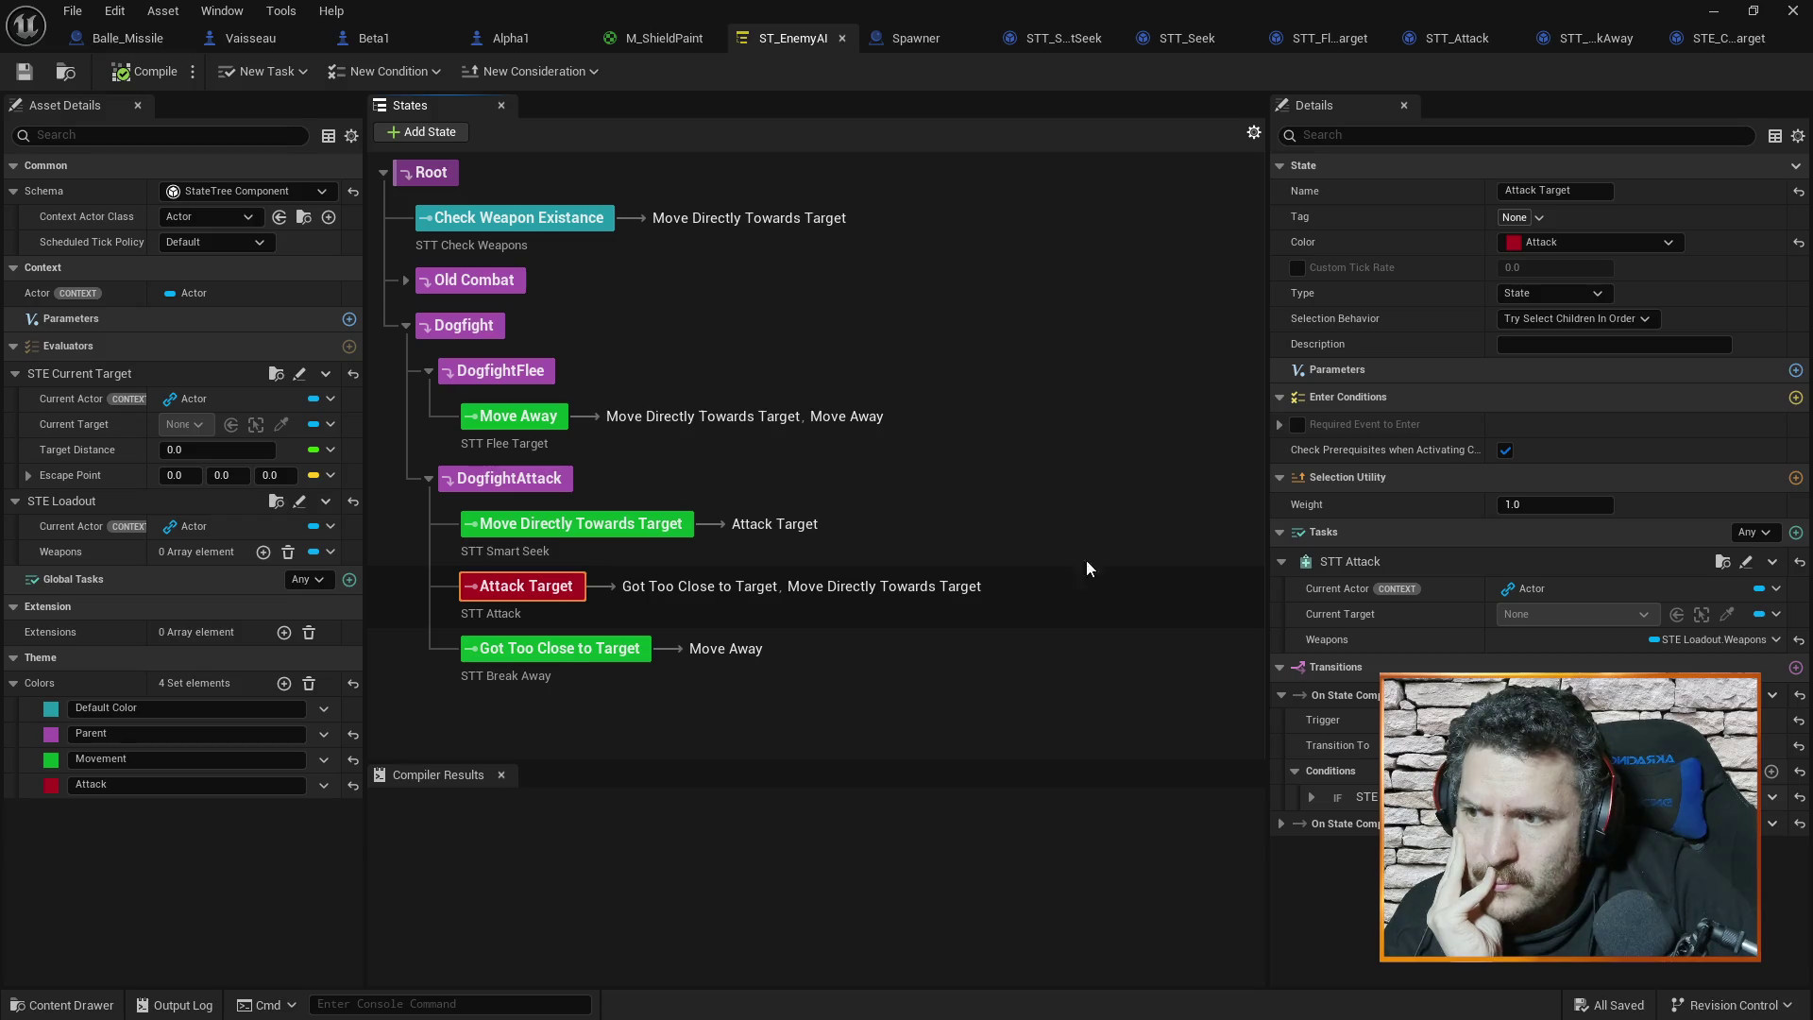
left_click(1034, 534)
left_click(1042, 605)
left_click(1048, 648)
left_click(1056, 591)
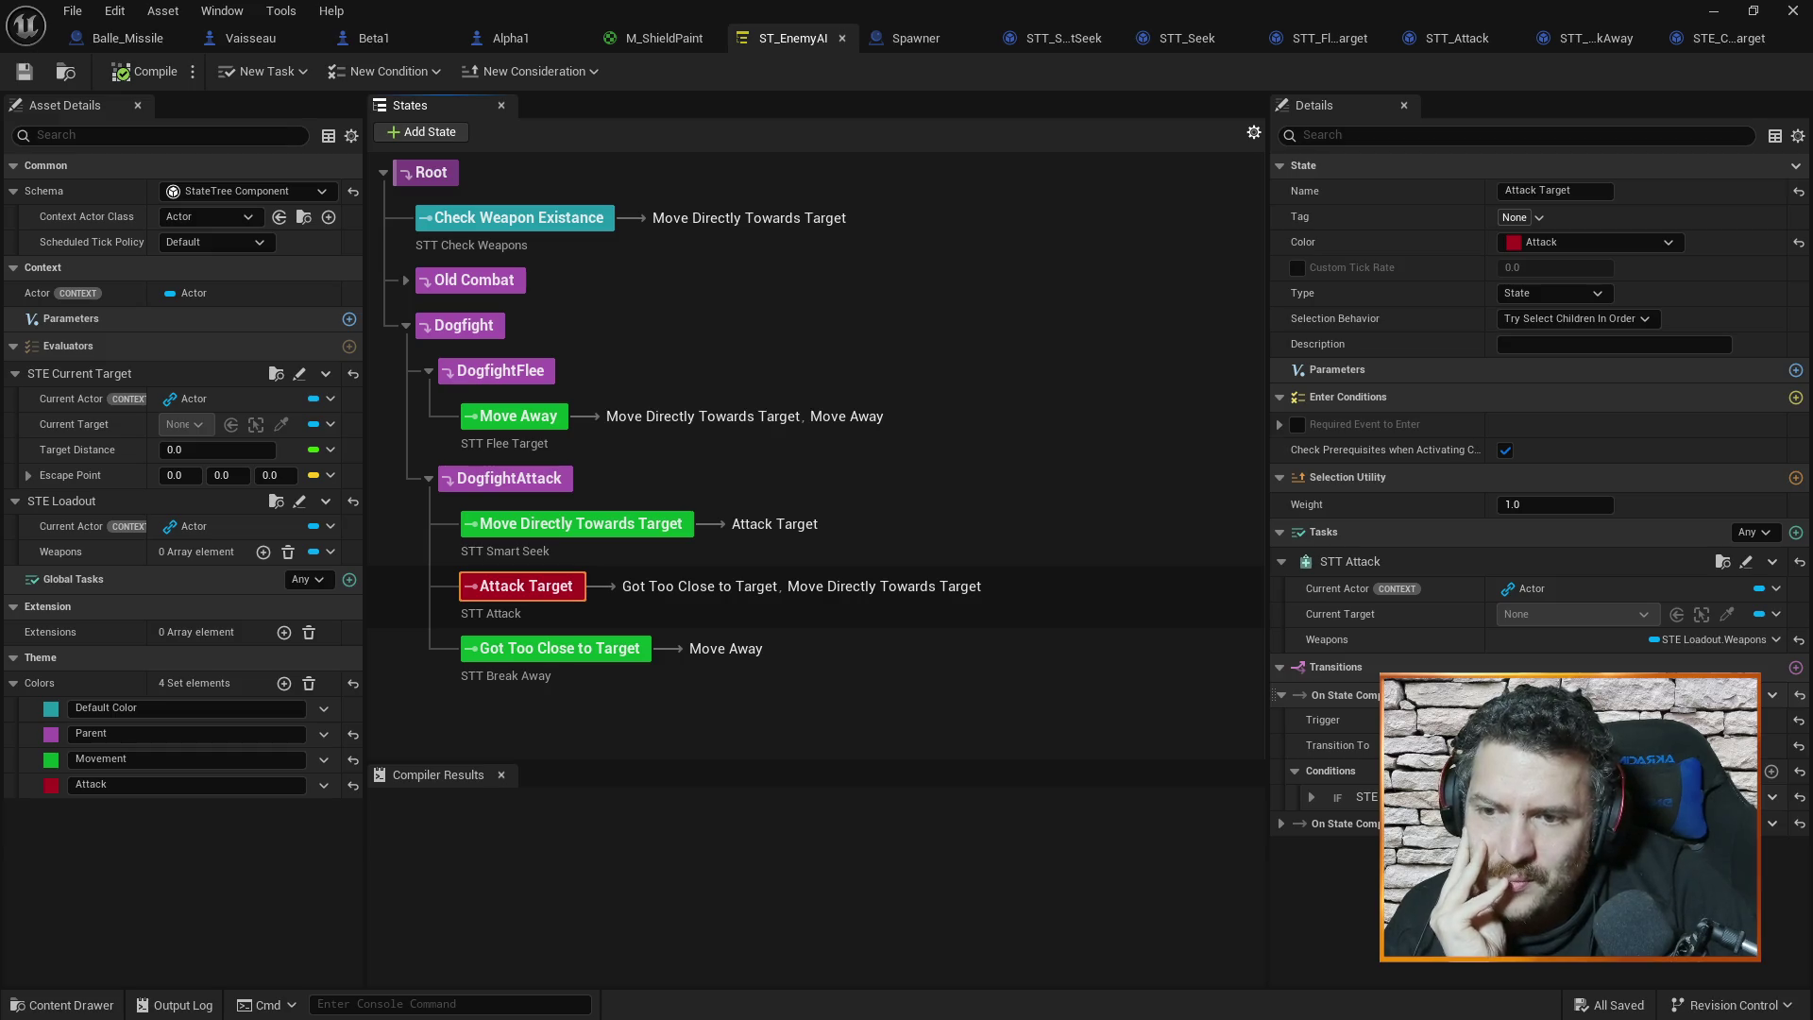
left_click(1316, 797)
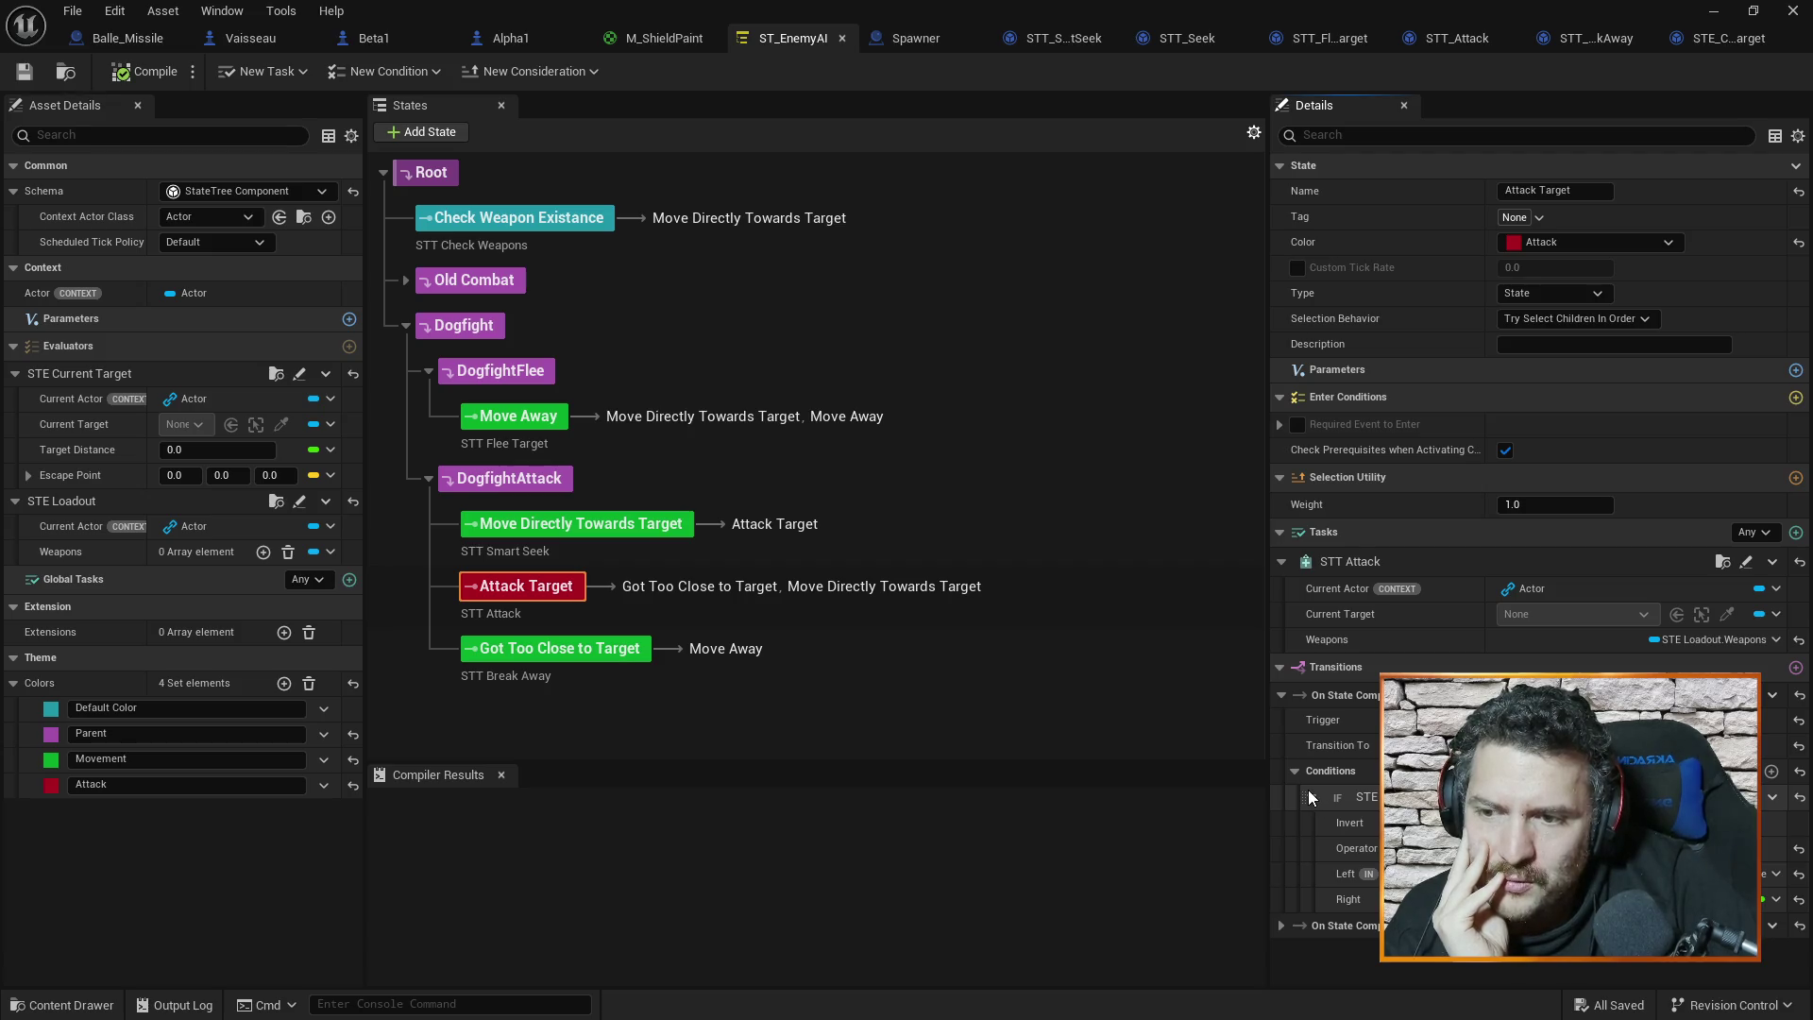
left_click(1309, 797)
left_click(1296, 772)
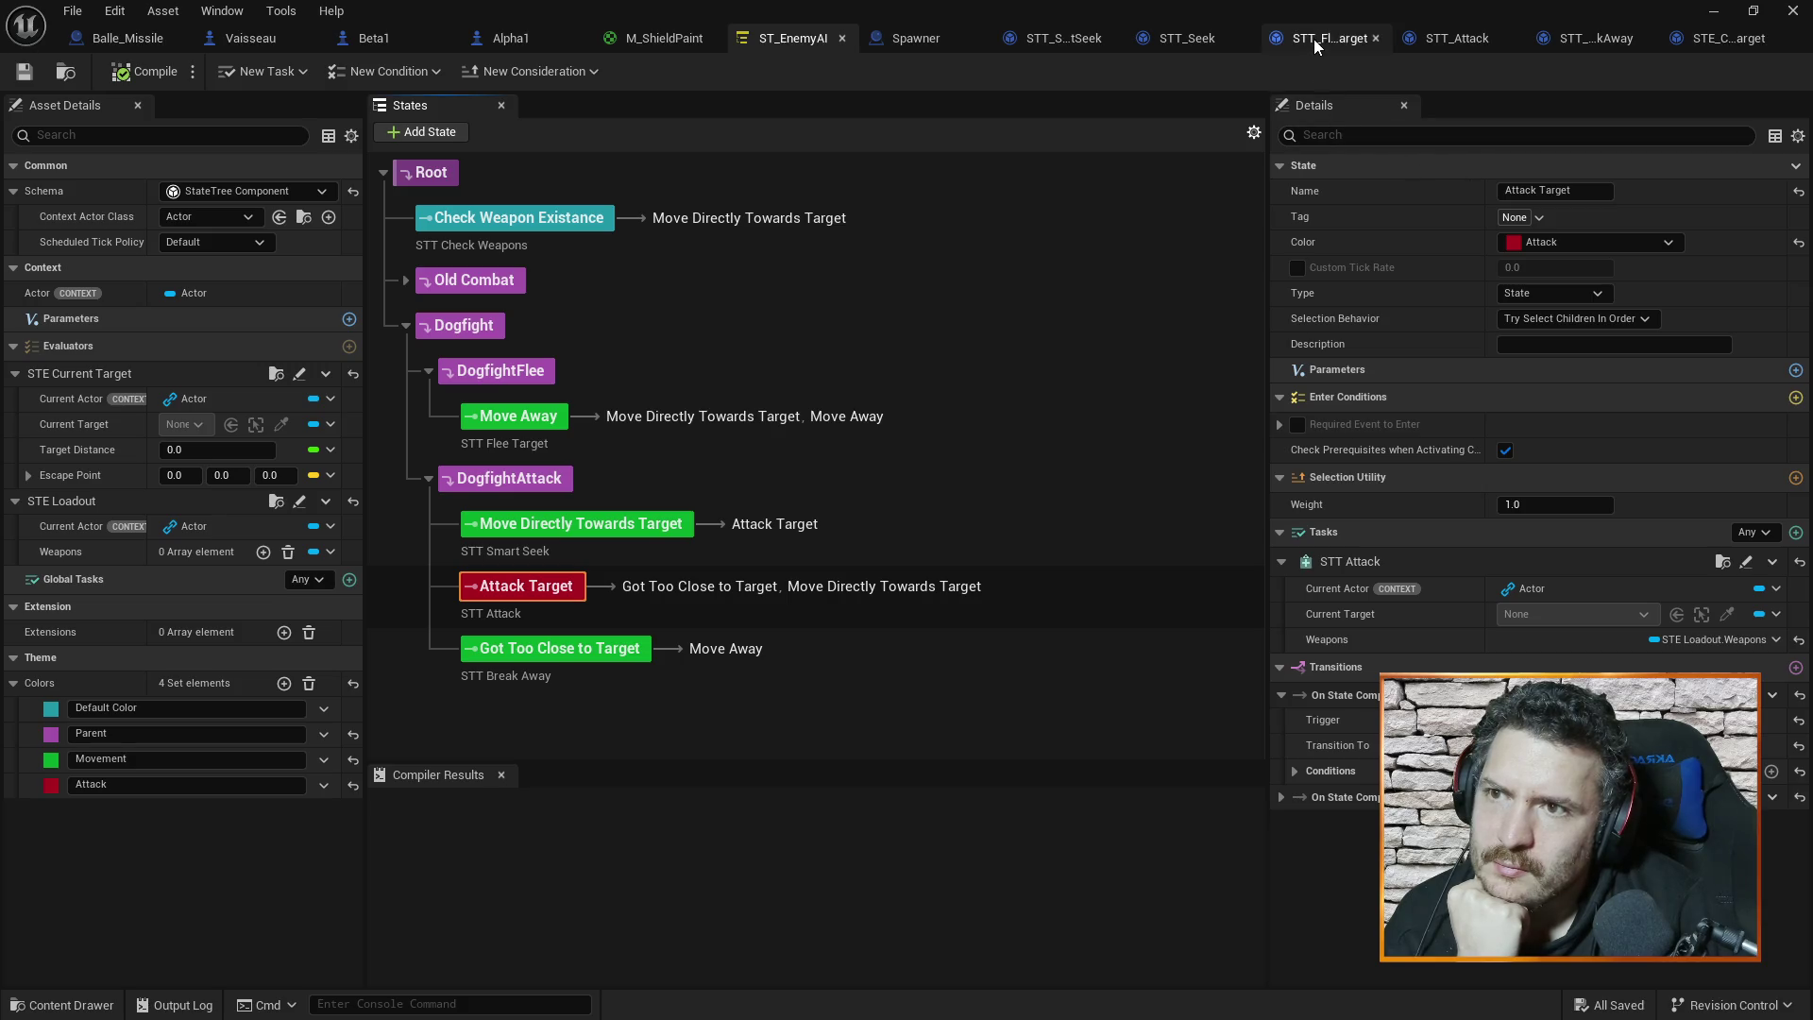
left_click(1511, 36)
Step: Set a breakpoint on STT_Attack's For Each Loop and start play to hit it
left_click(652, 372)
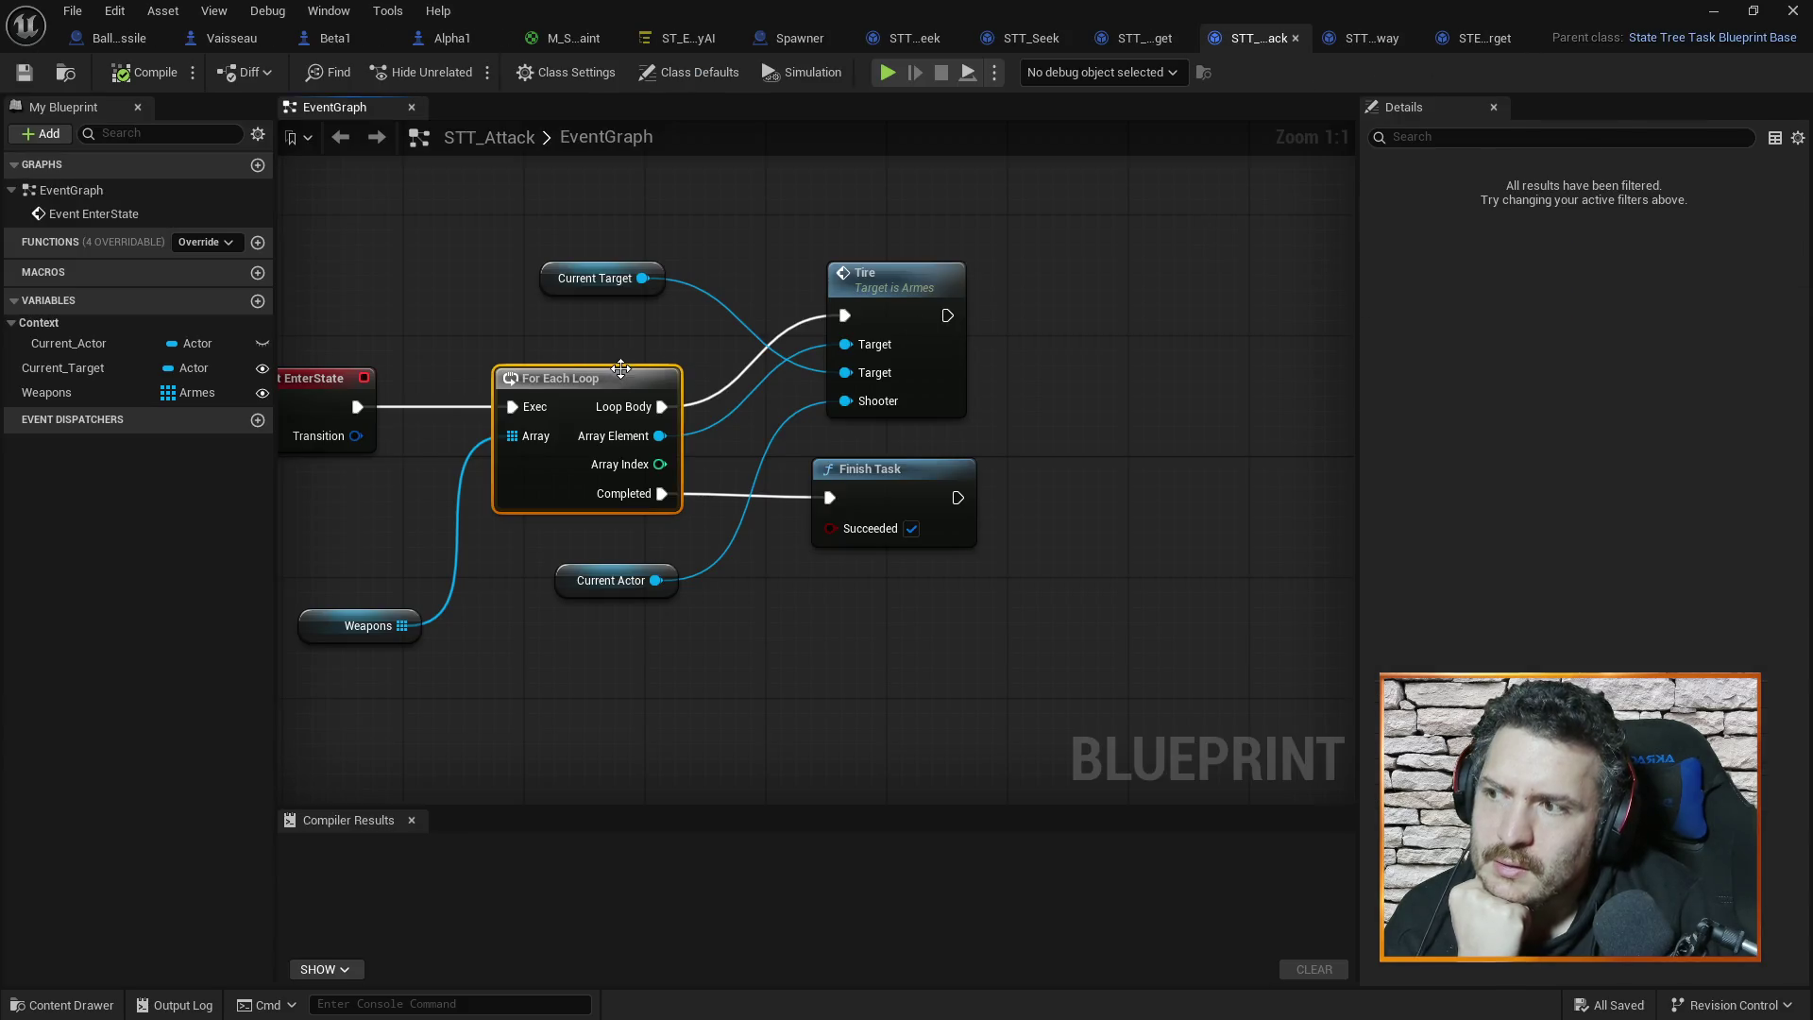
key("F9")
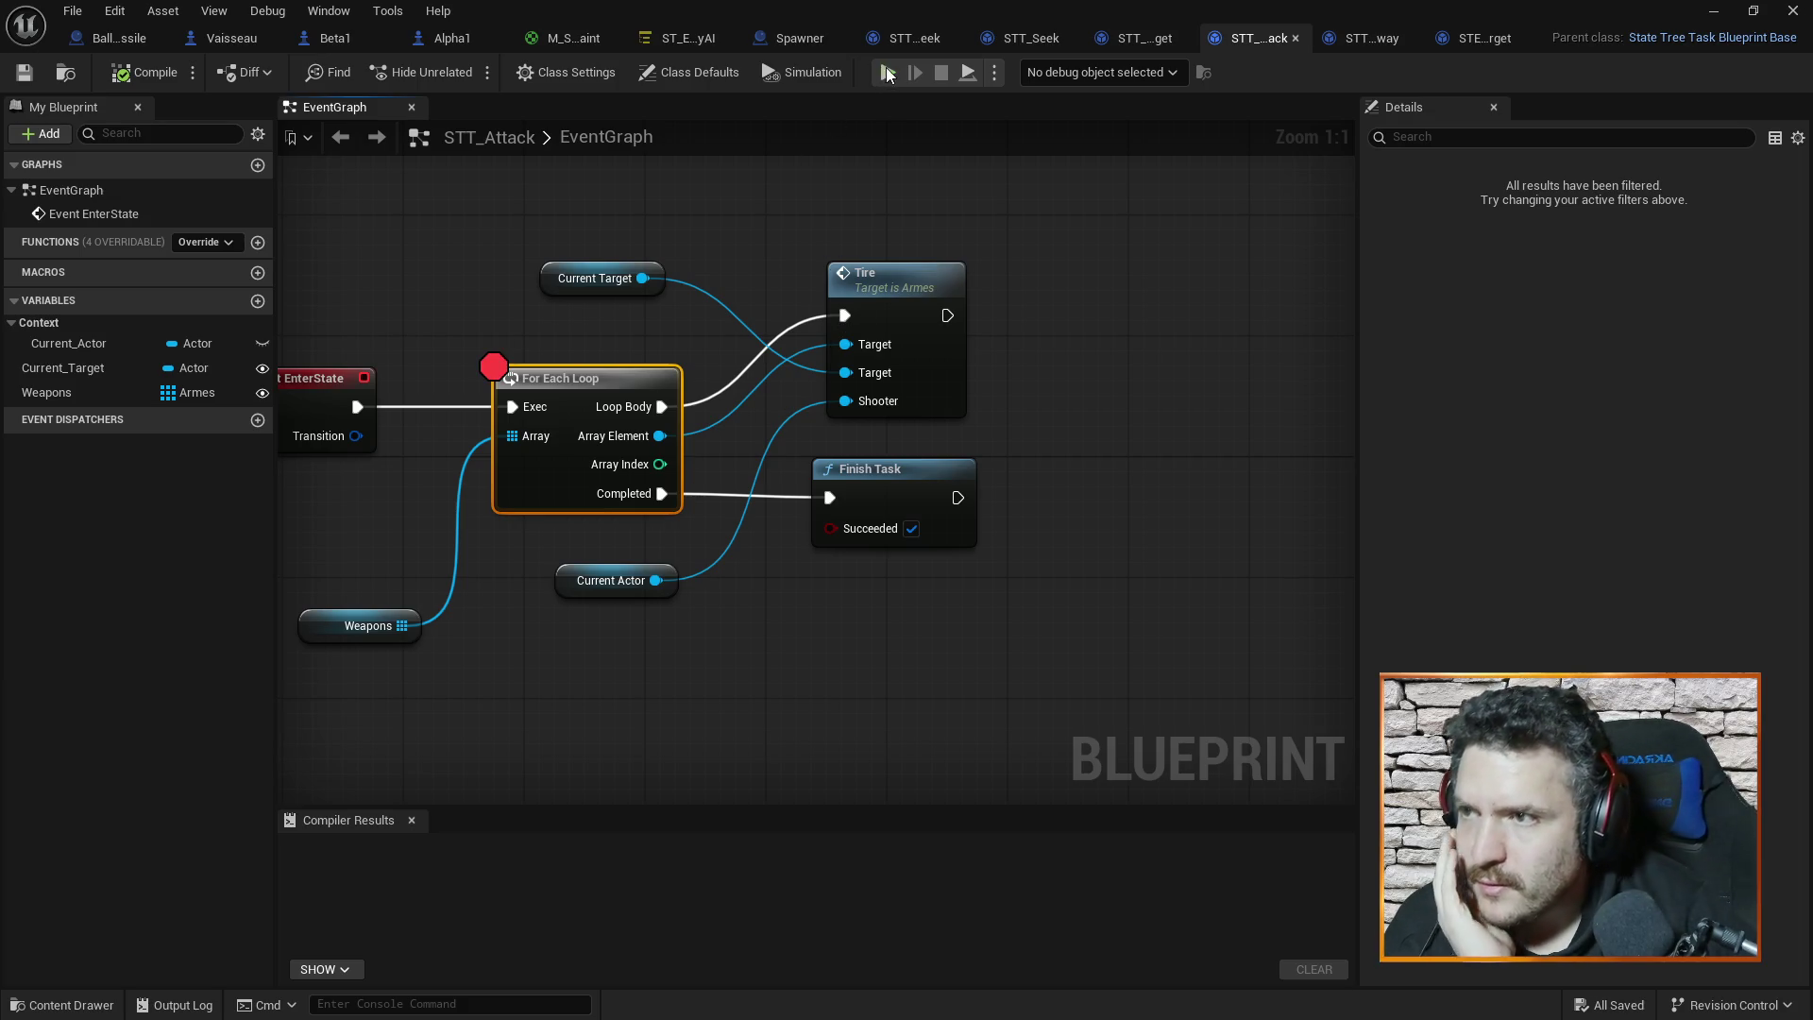
left_click(887, 72)
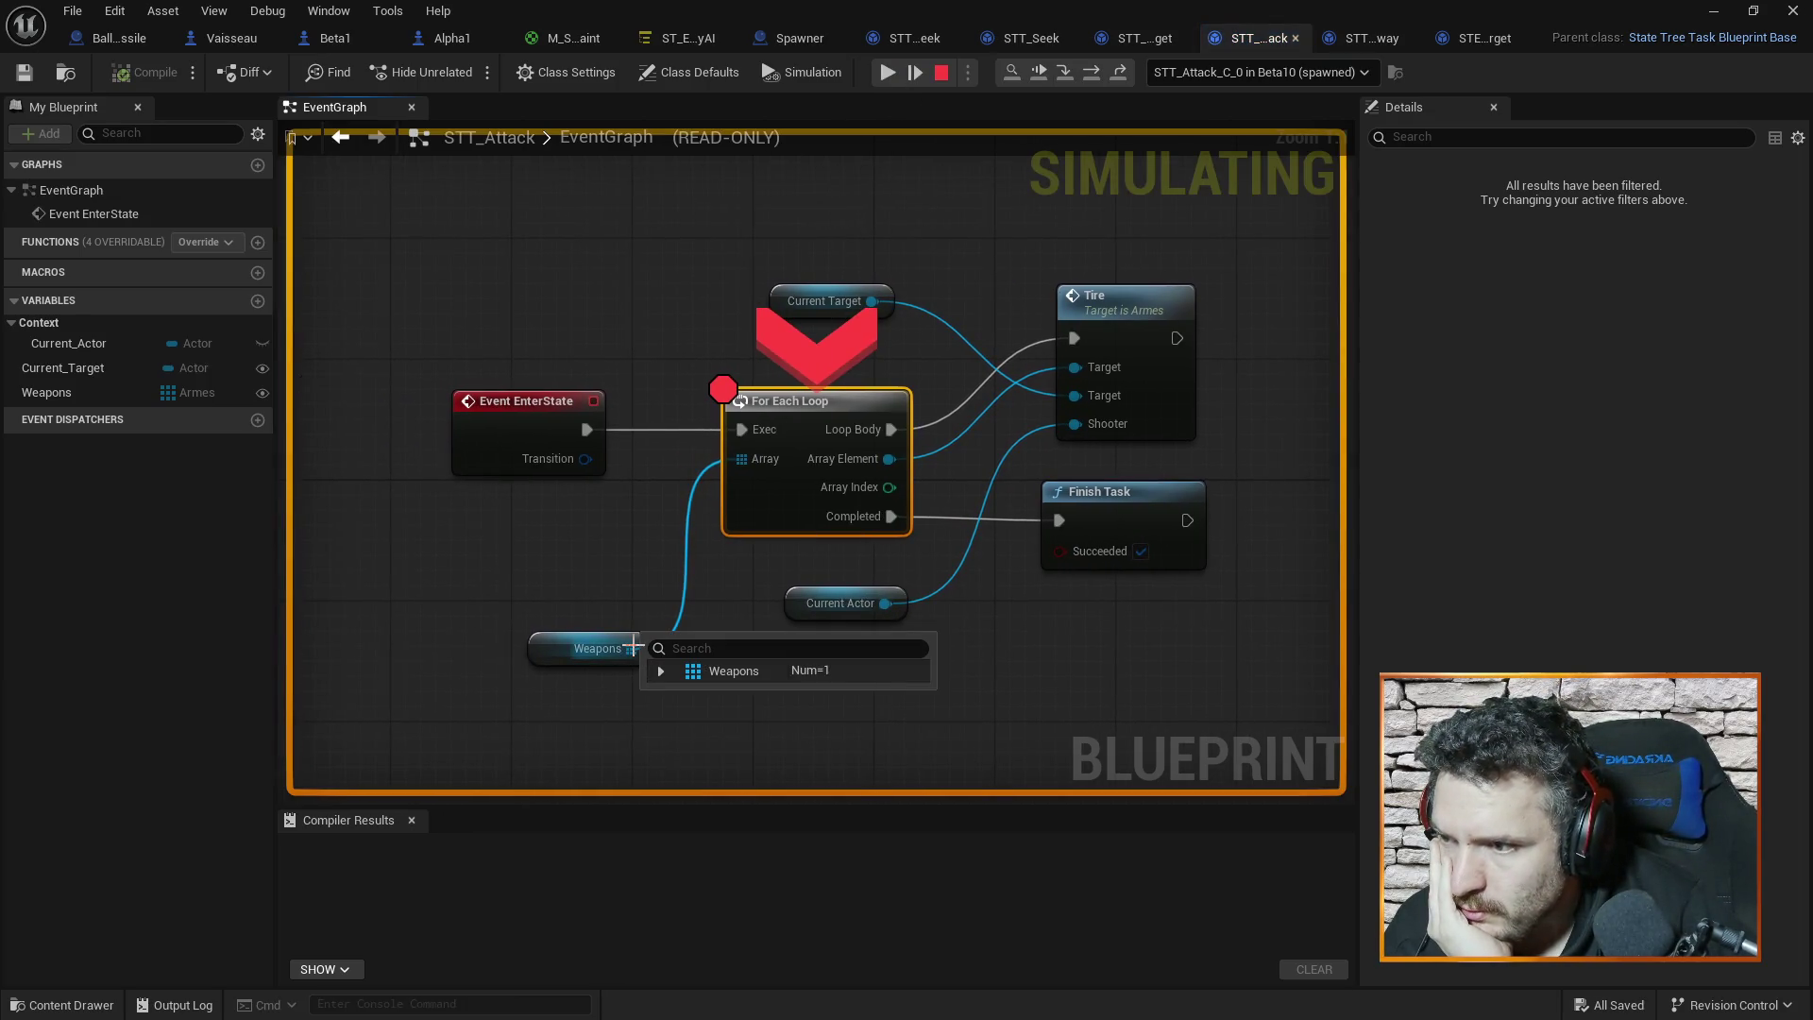
Step: Step frame by frame through the For Each Loop macro back out to the Tire call
left_click(908, 72)
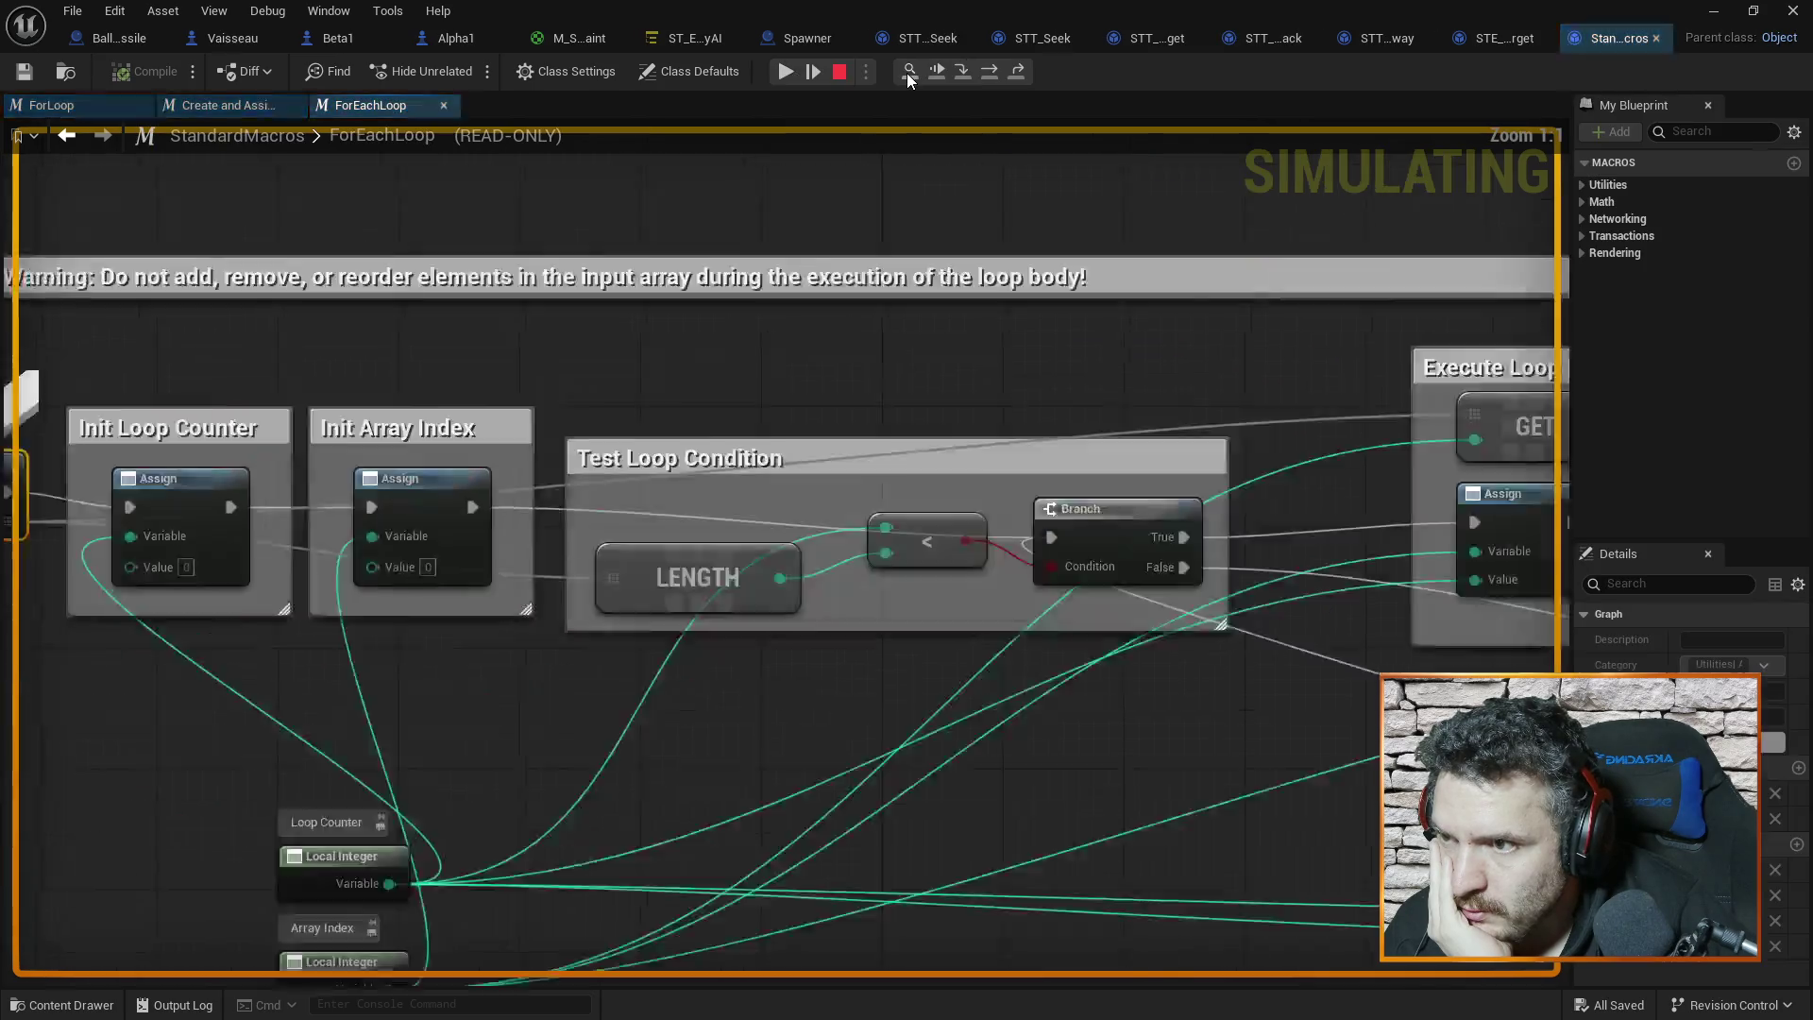
left_click(812, 71)
left_click(812, 71)
left_click(812, 70)
left_click(812, 71)
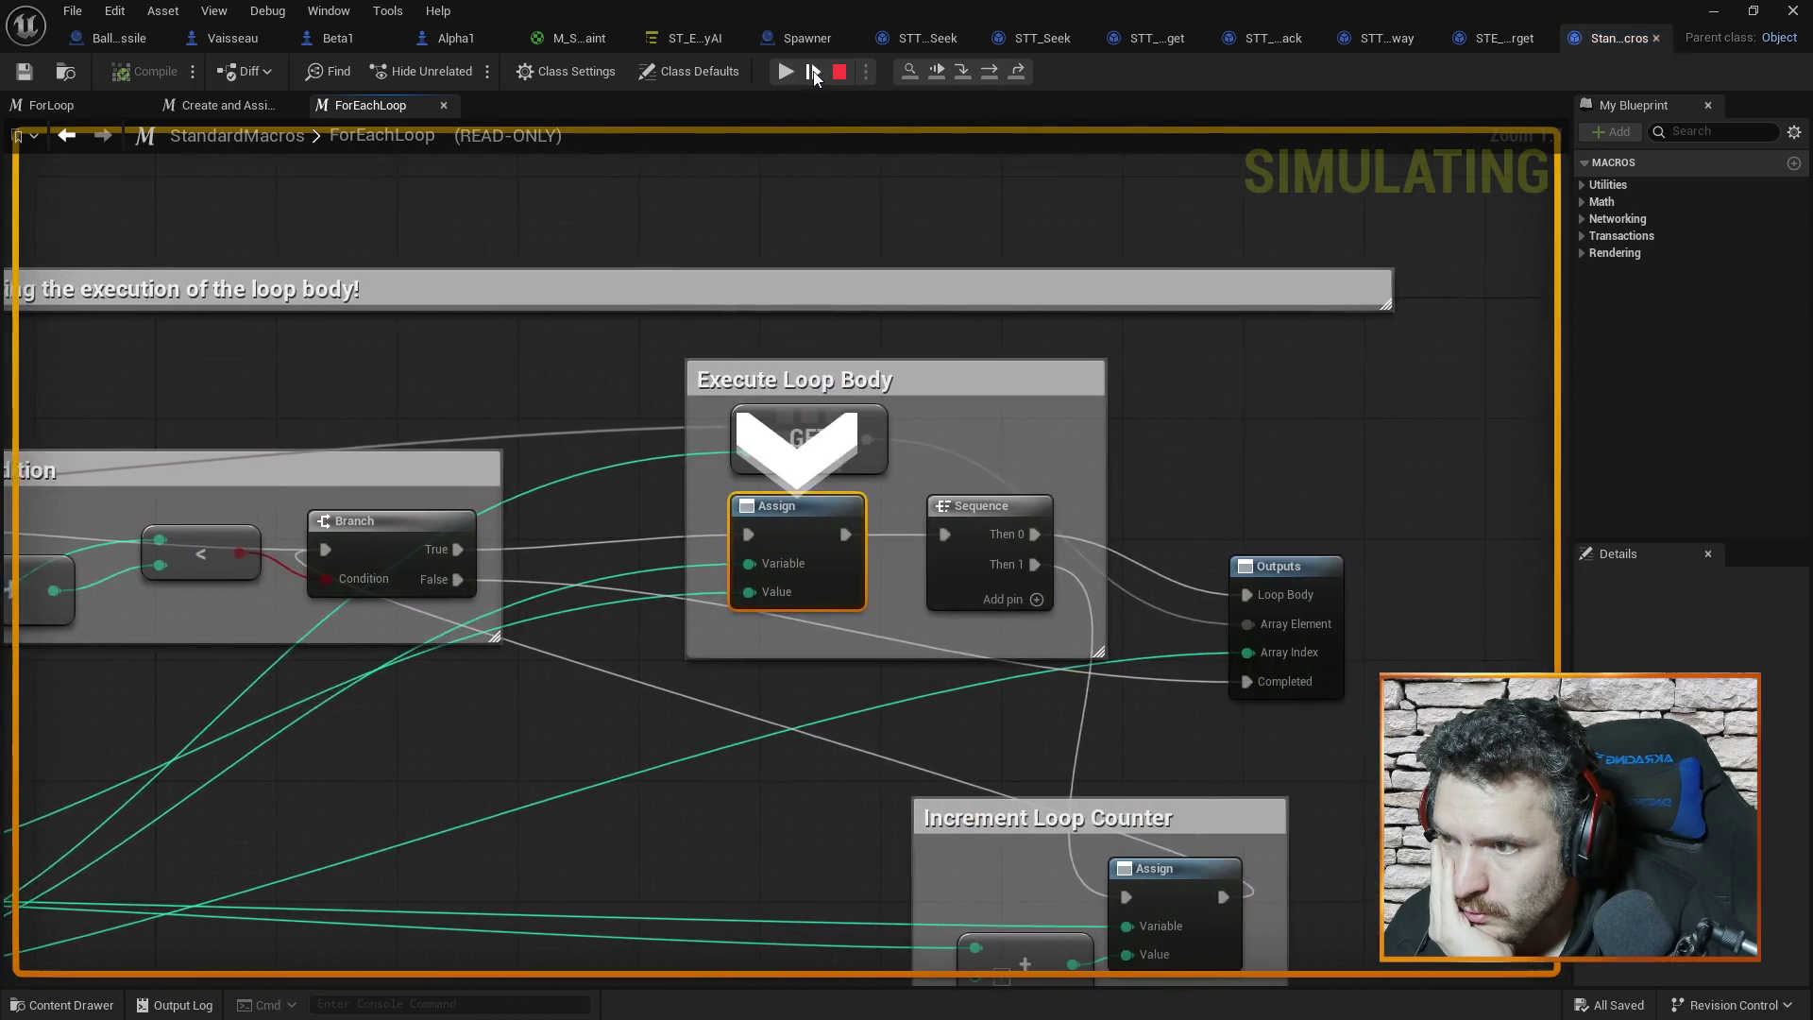
left_click(812, 71)
left_click(812, 71)
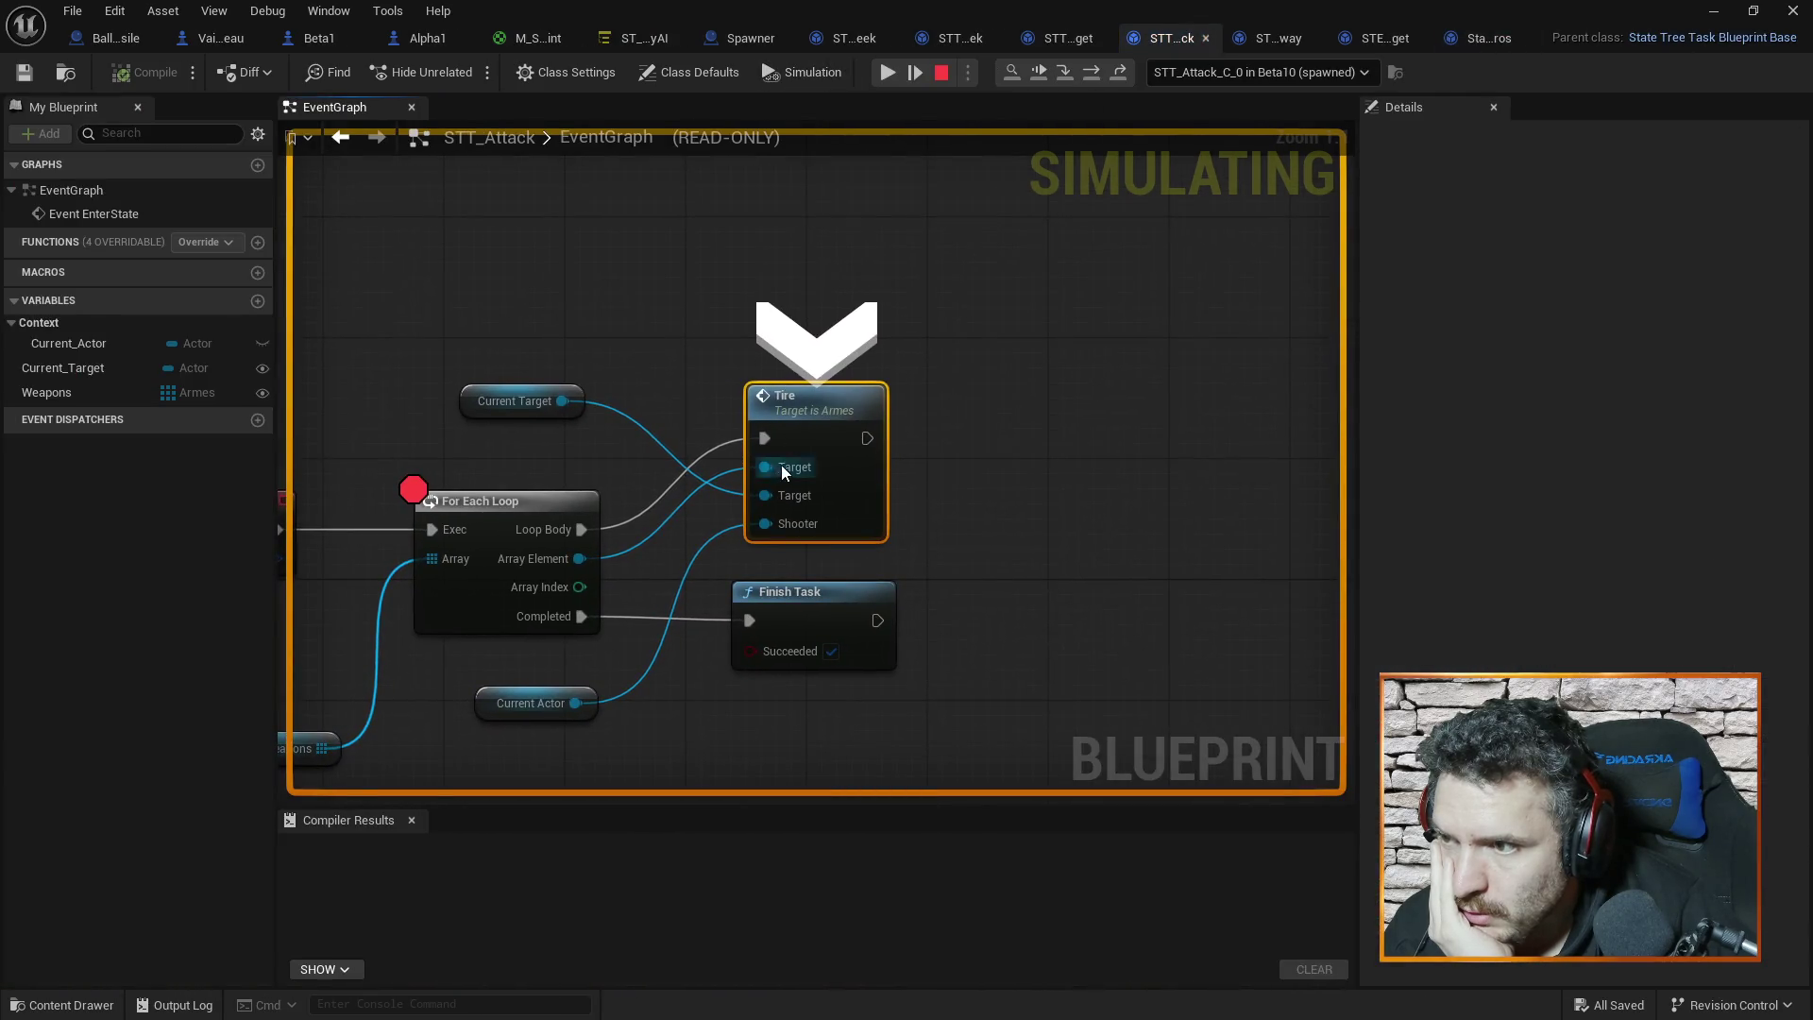
Step: Step into the Armes Tire event, through the Gate and DoOnce macros, back to the Armes sequence
mouse_move(575, 560)
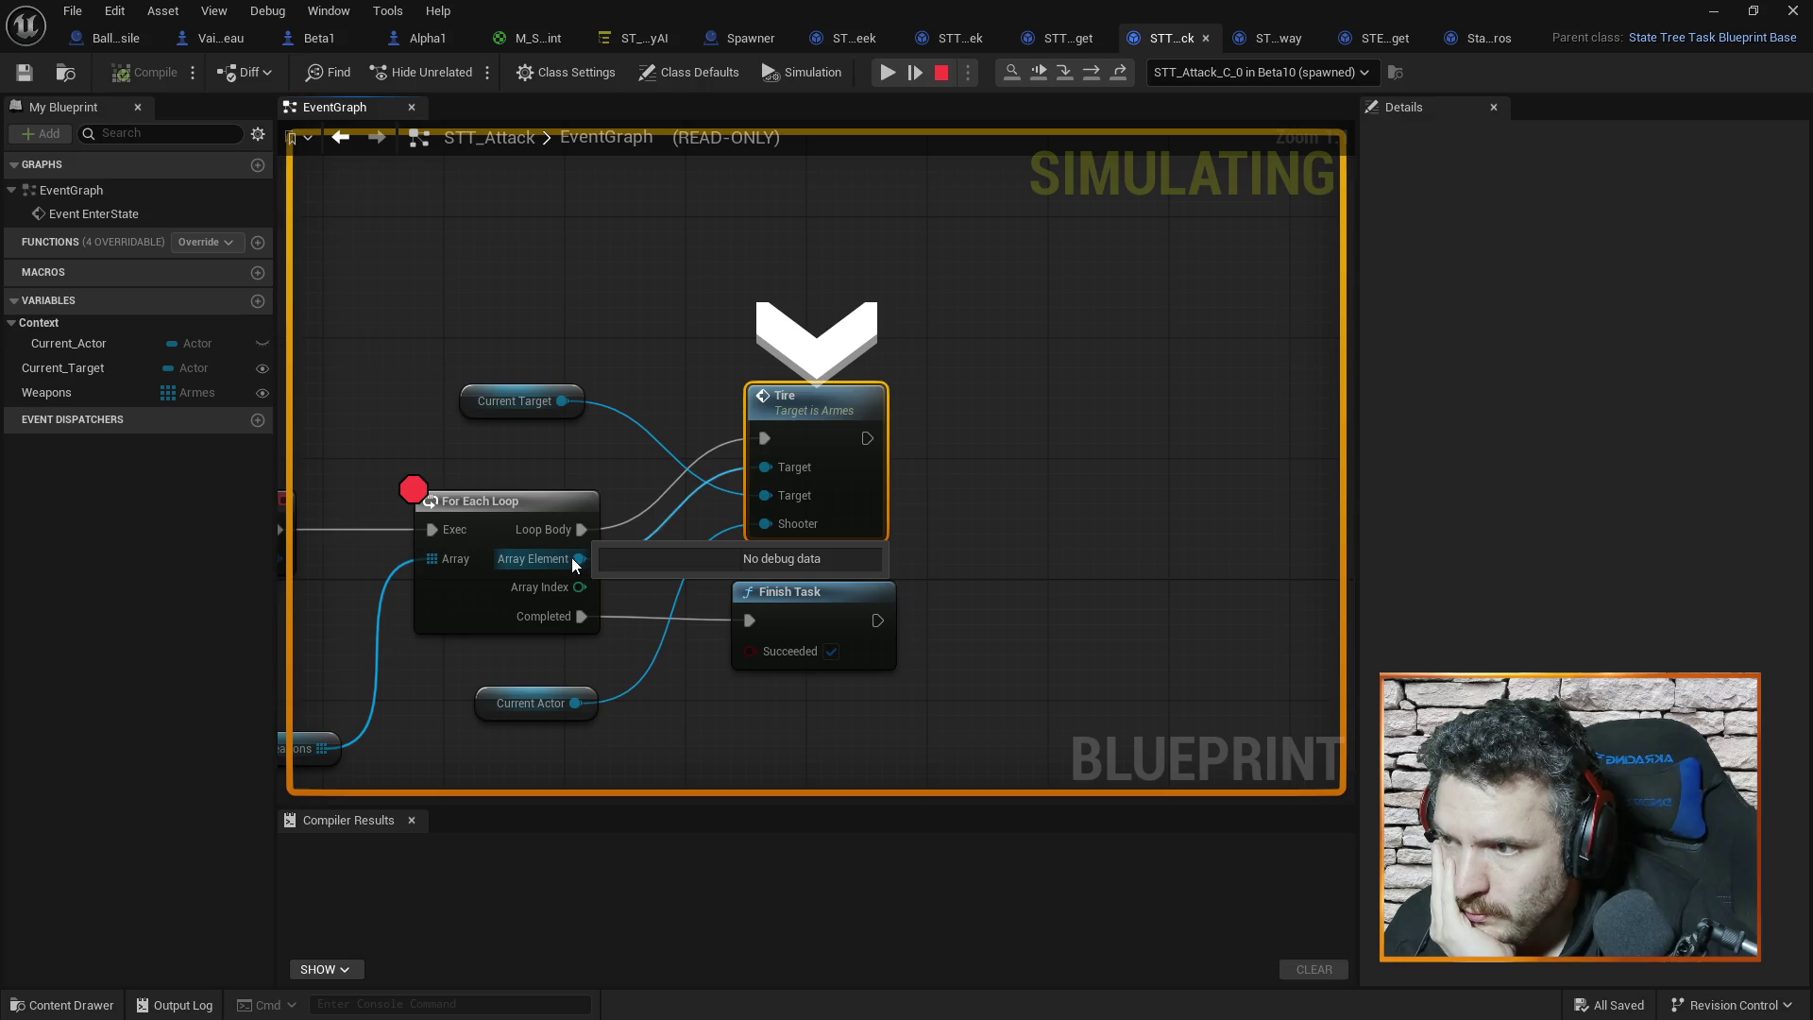
mouse_move(759, 527)
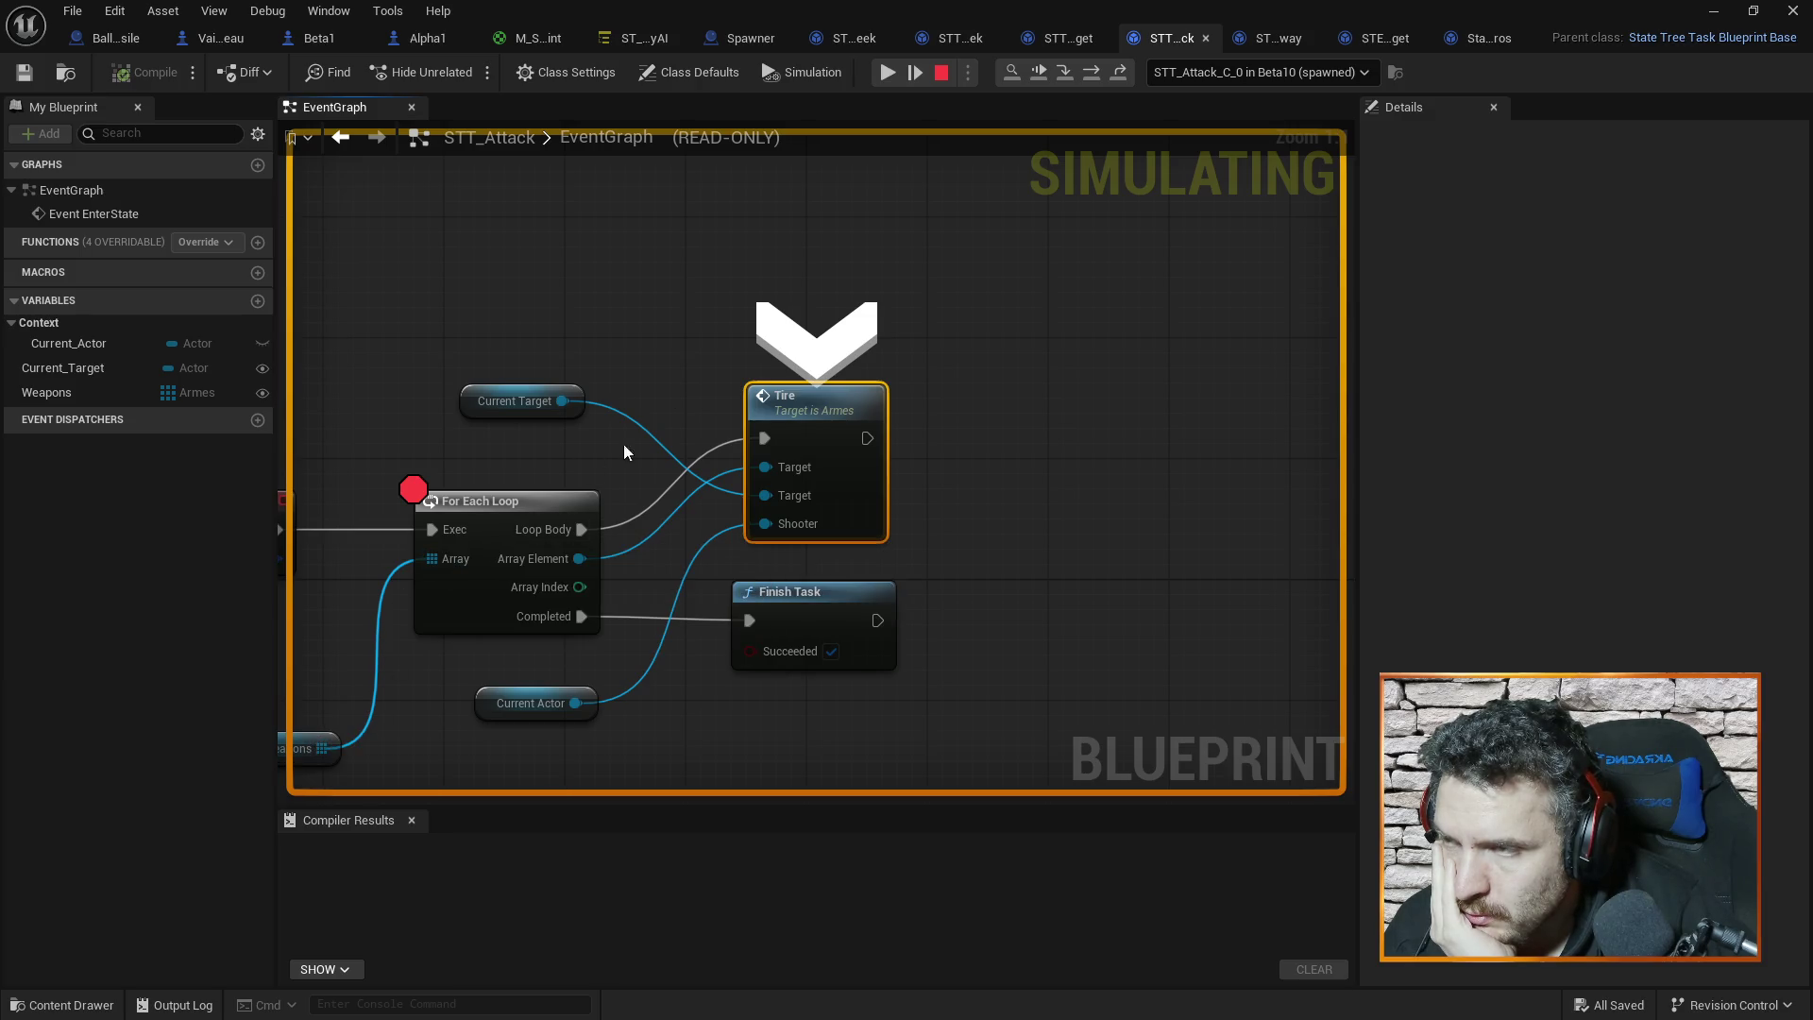
left_click(909, 80)
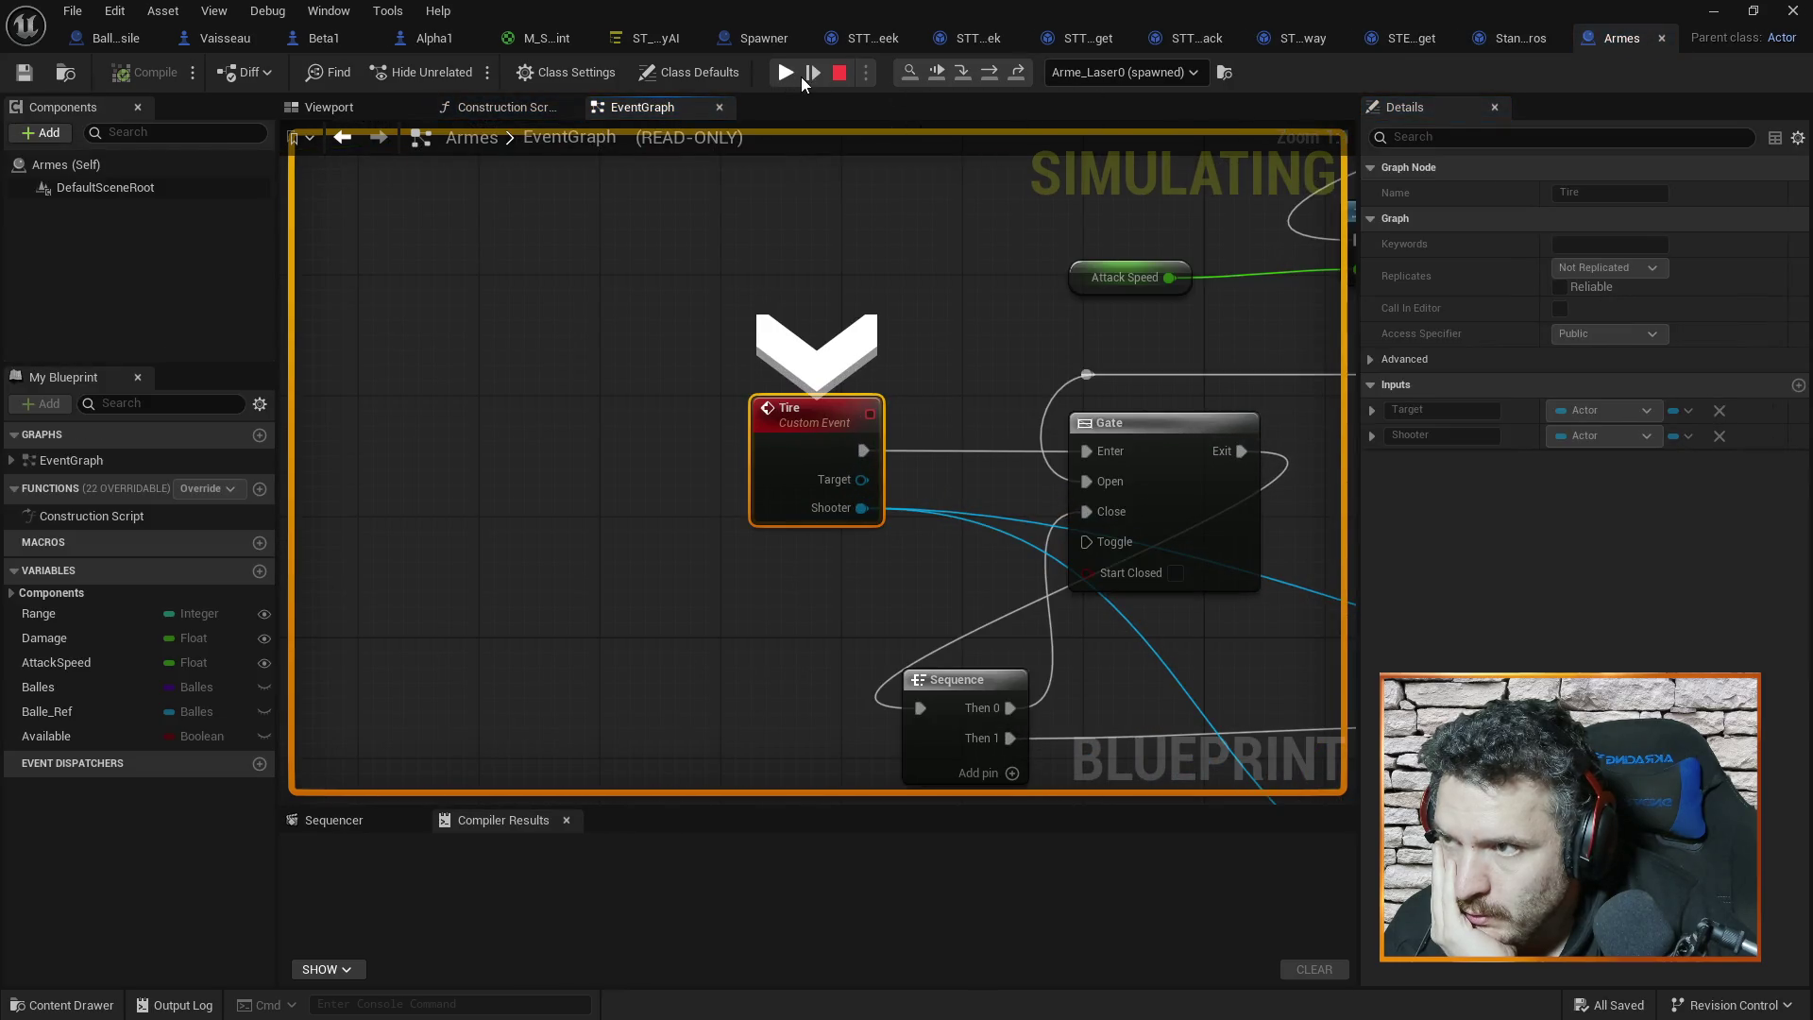
left_click(810, 76)
left_click(810, 78)
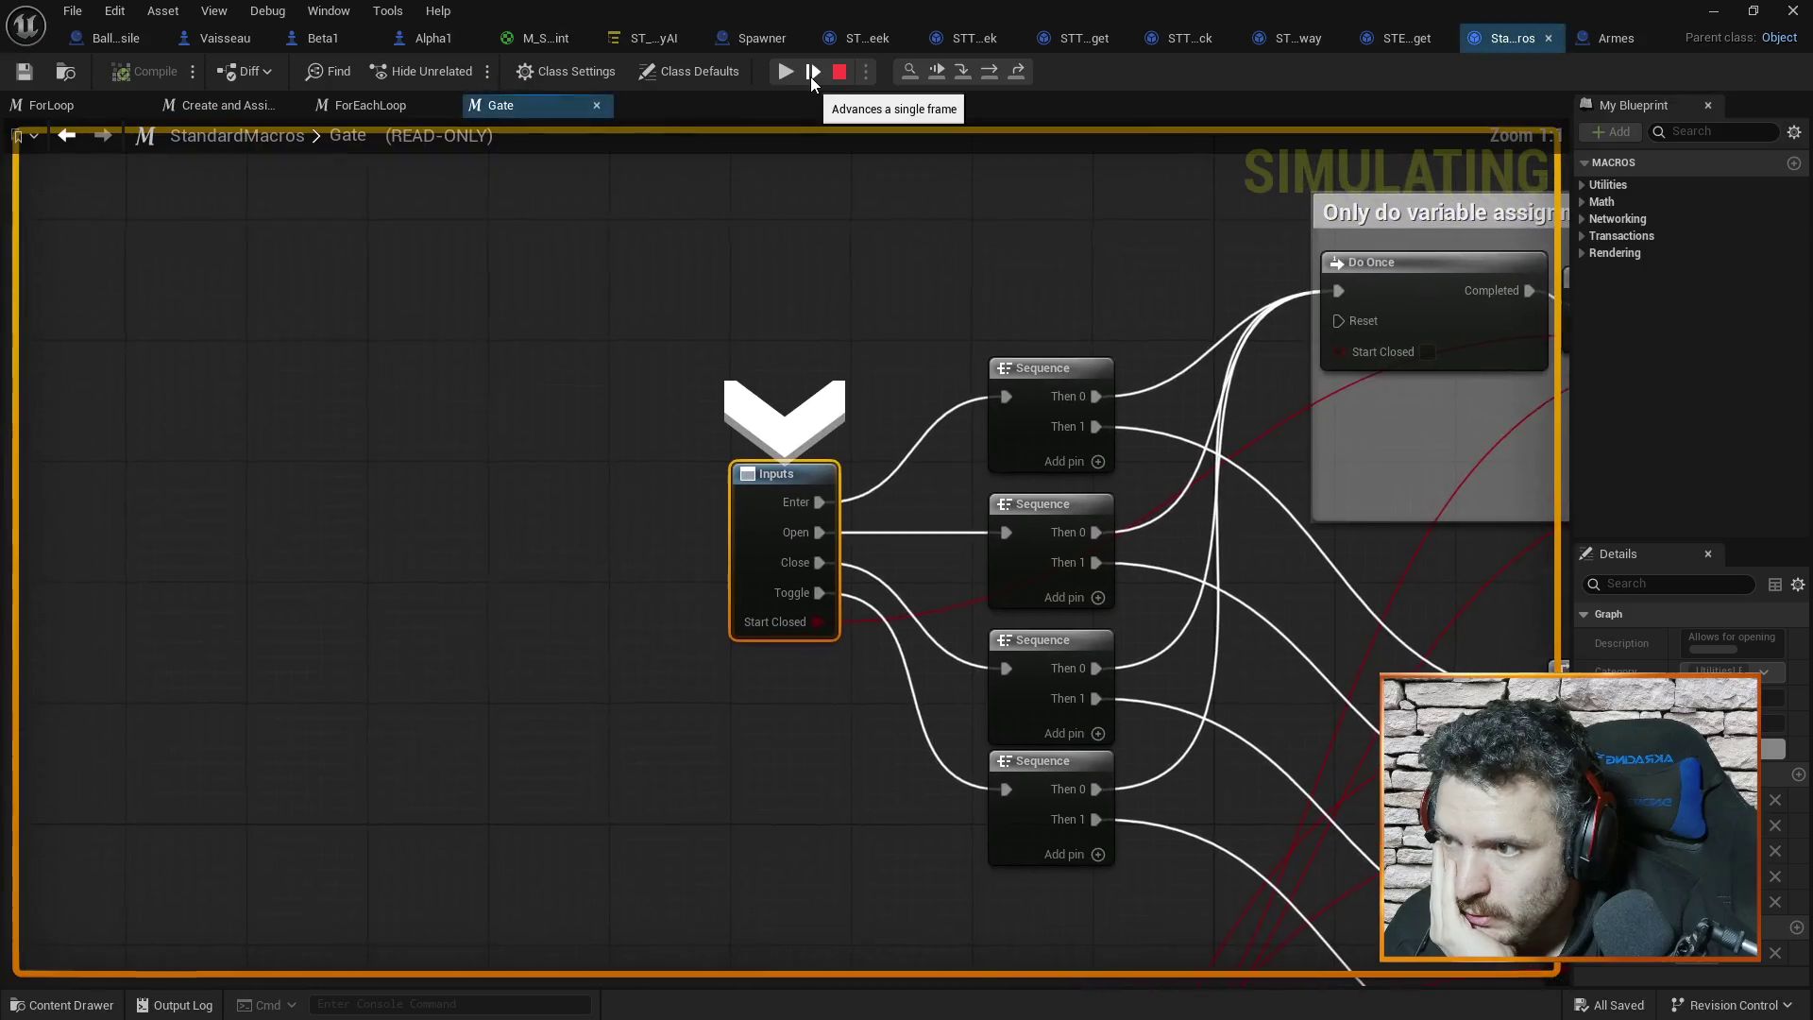
left_click(816, 77)
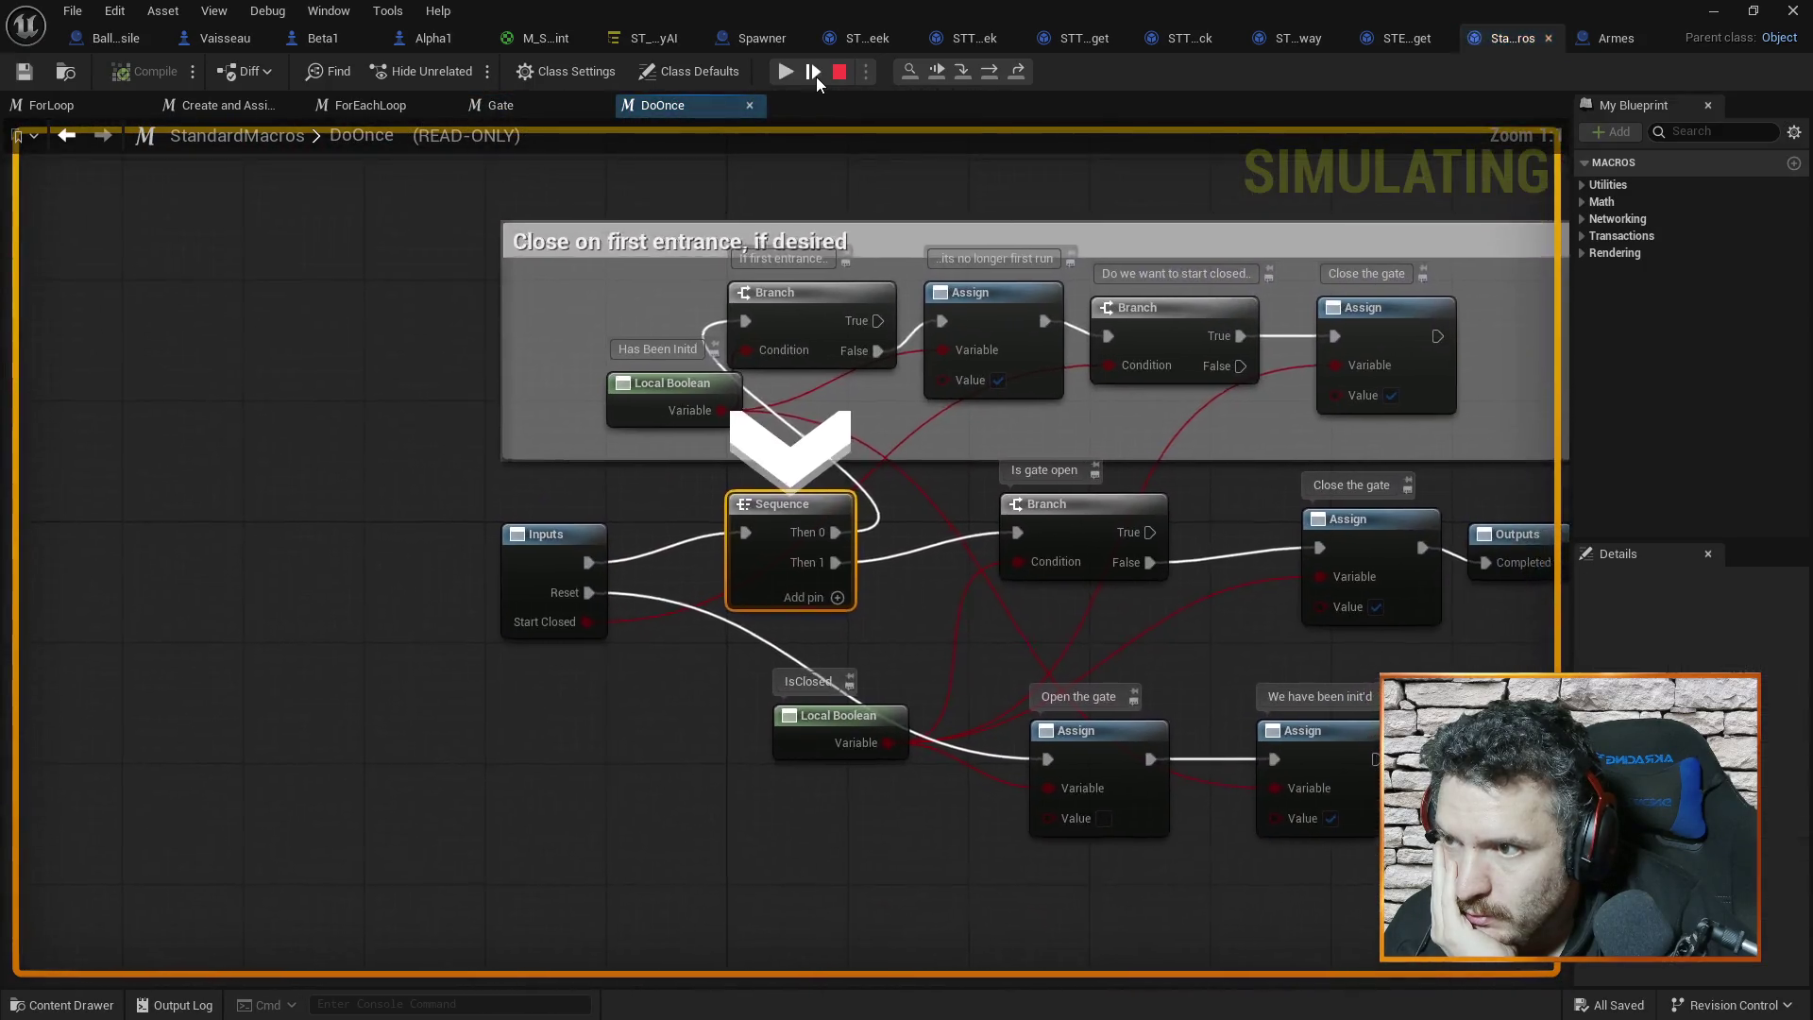
left_click(816, 77)
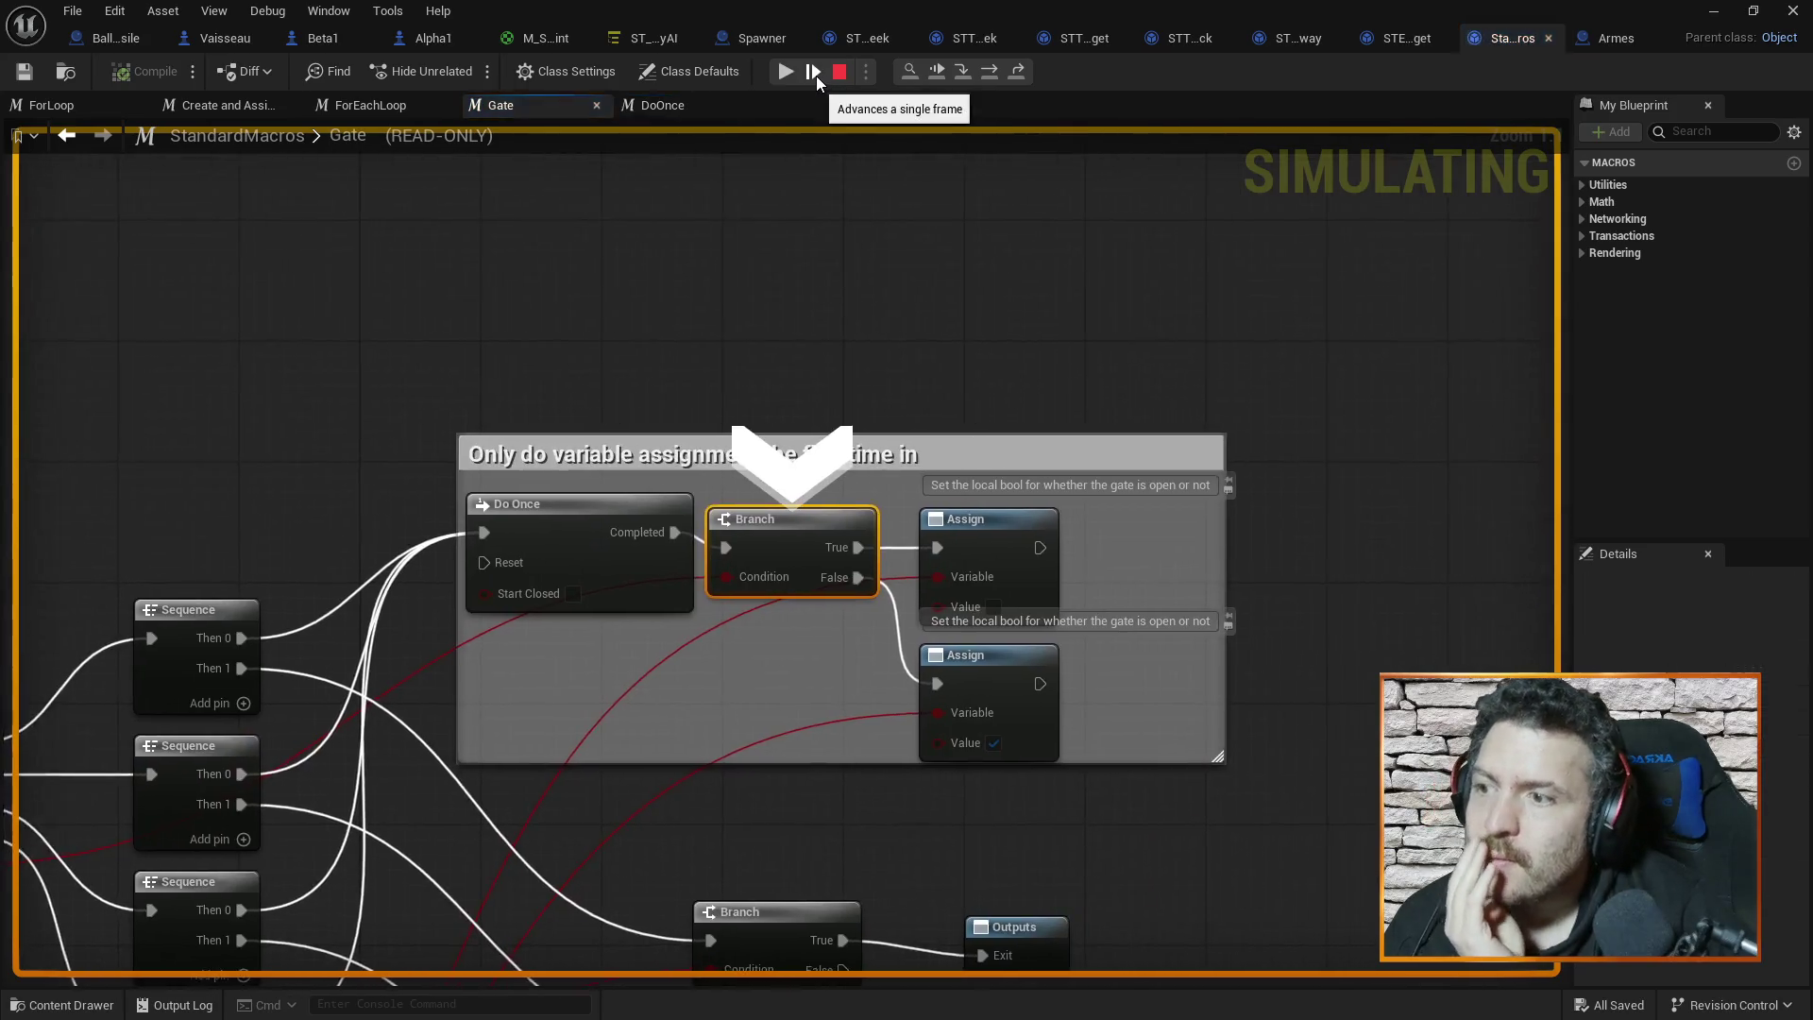
left_click(816, 75)
left_click(812, 75)
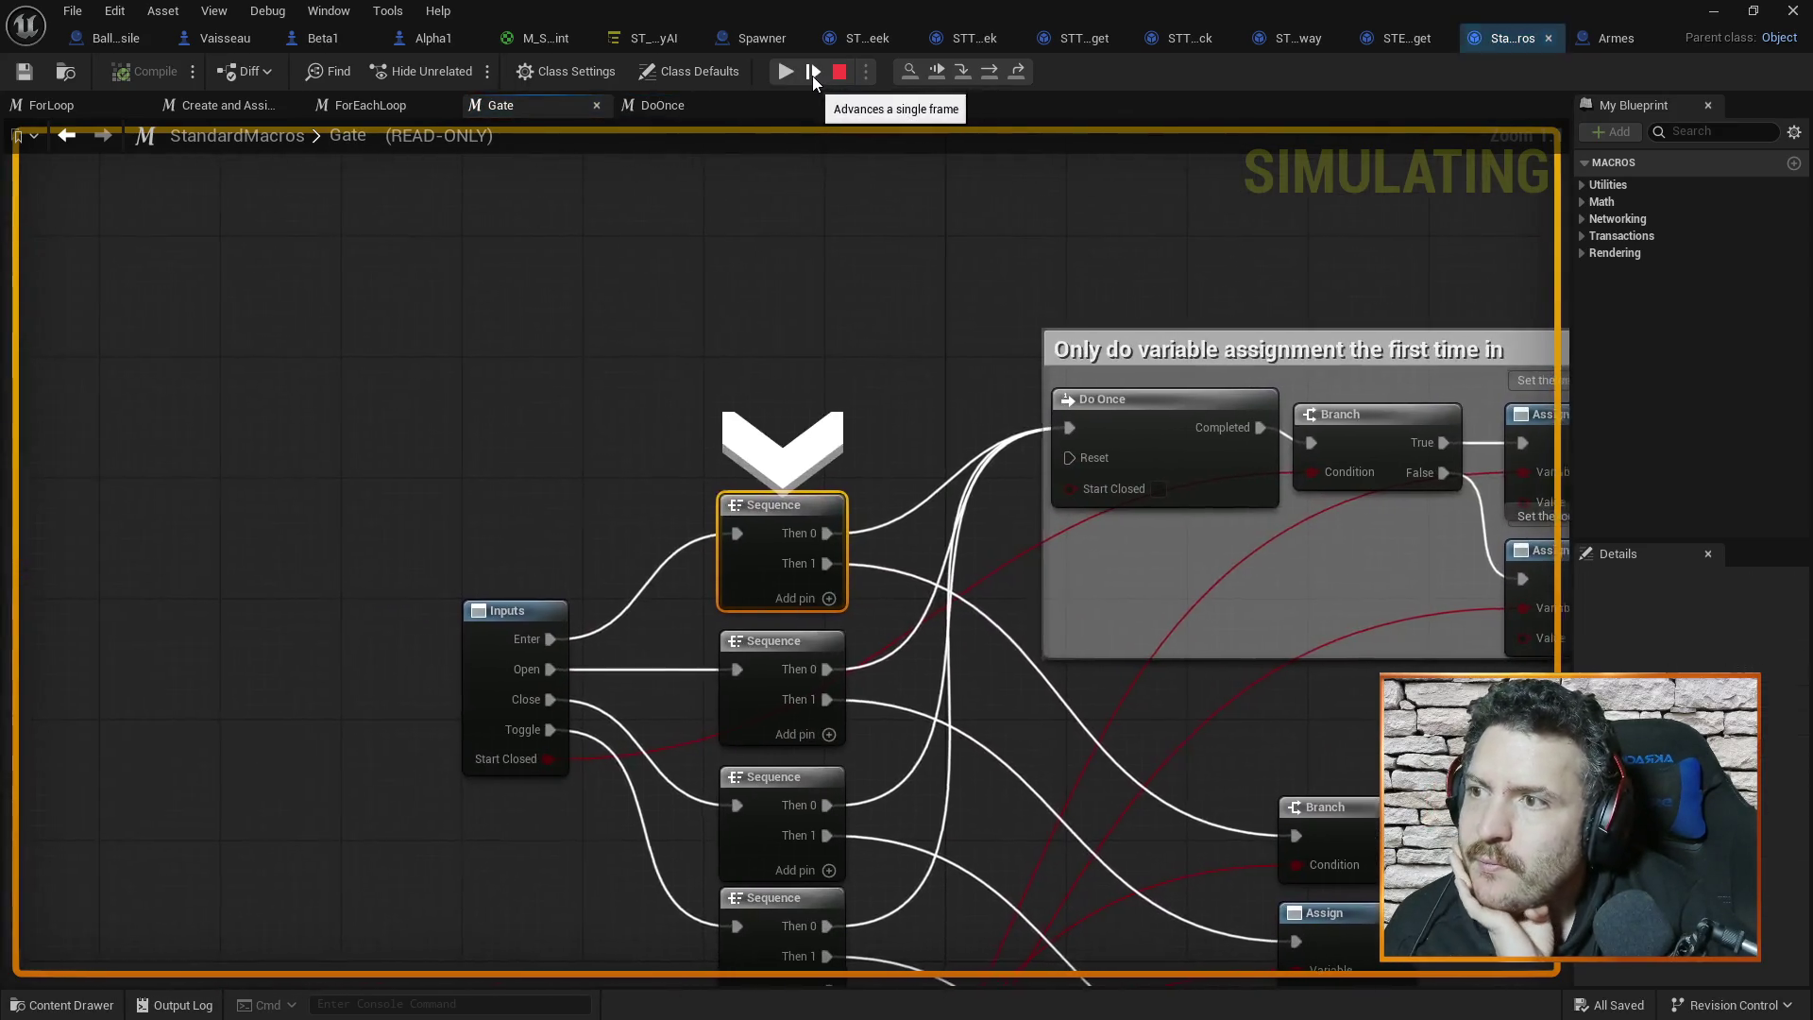
left_click(813, 74)
left_click(812, 74)
Step: Step through Gate and DoOnce to SpawnActor and into the spawned Balle_Laser projectile
left_click(813, 74)
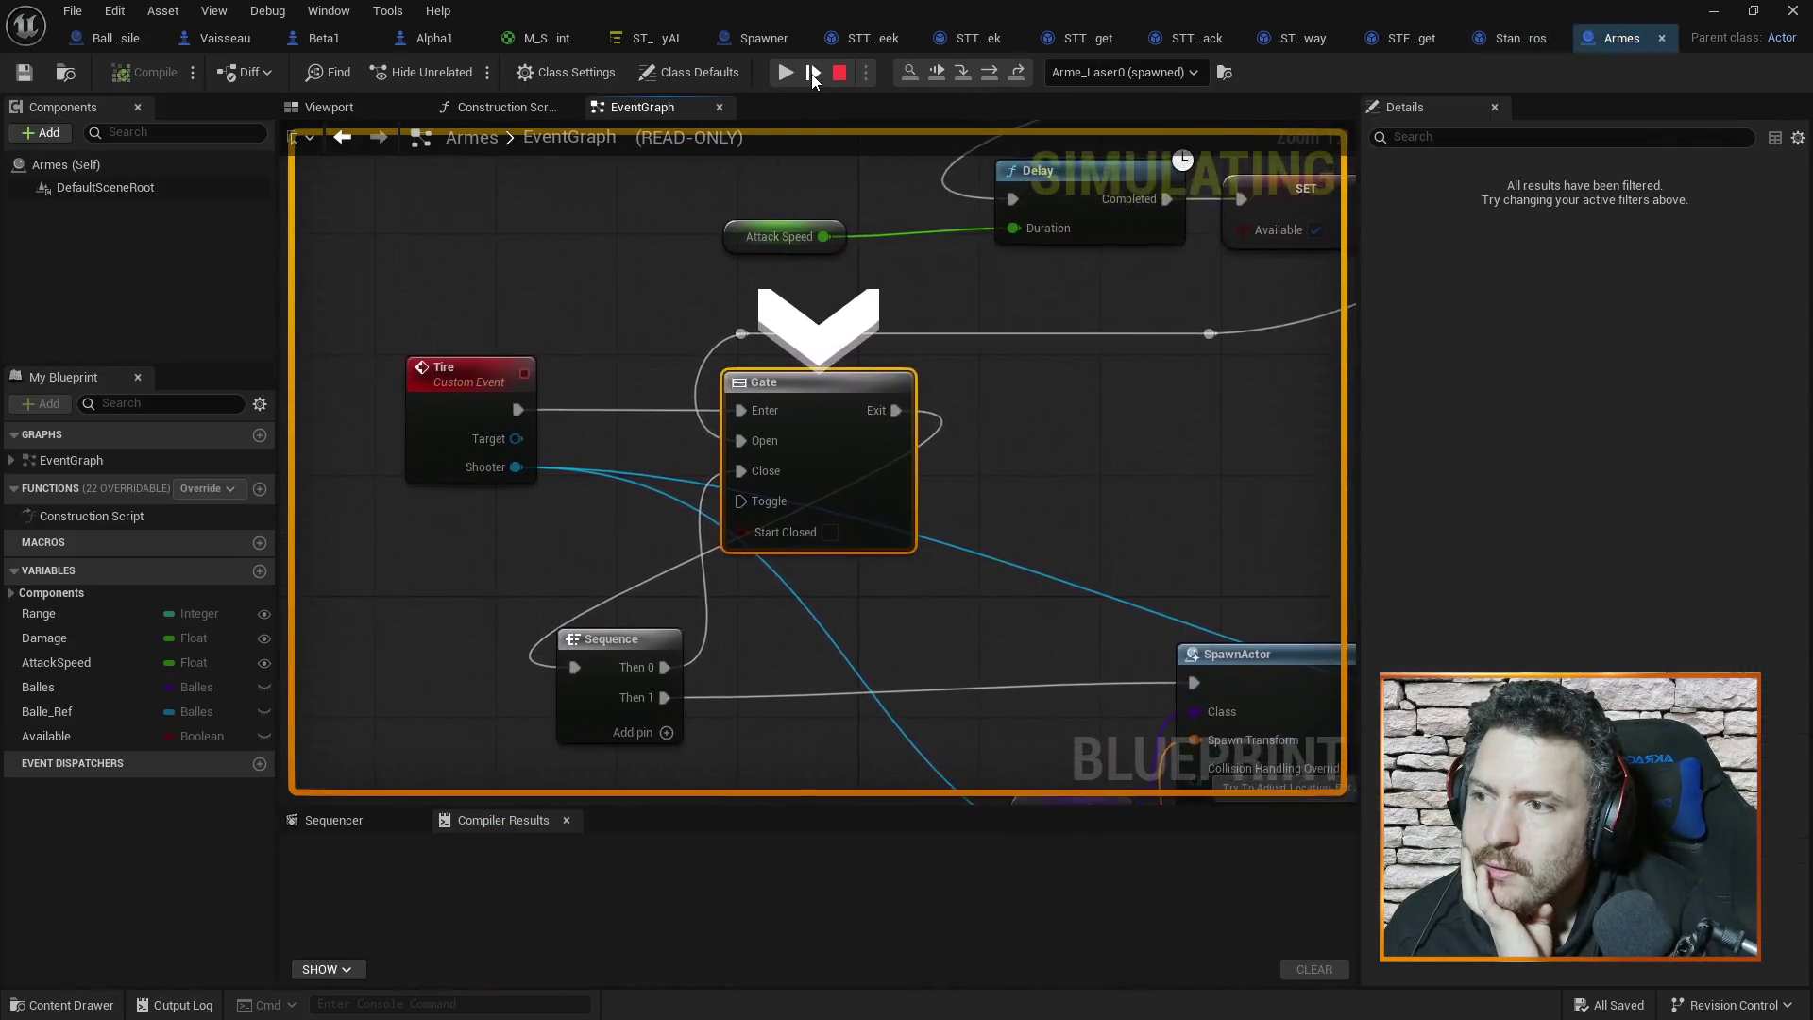
left_click(812, 74)
left_click(812, 73)
left_click(812, 74)
left_click(812, 73)
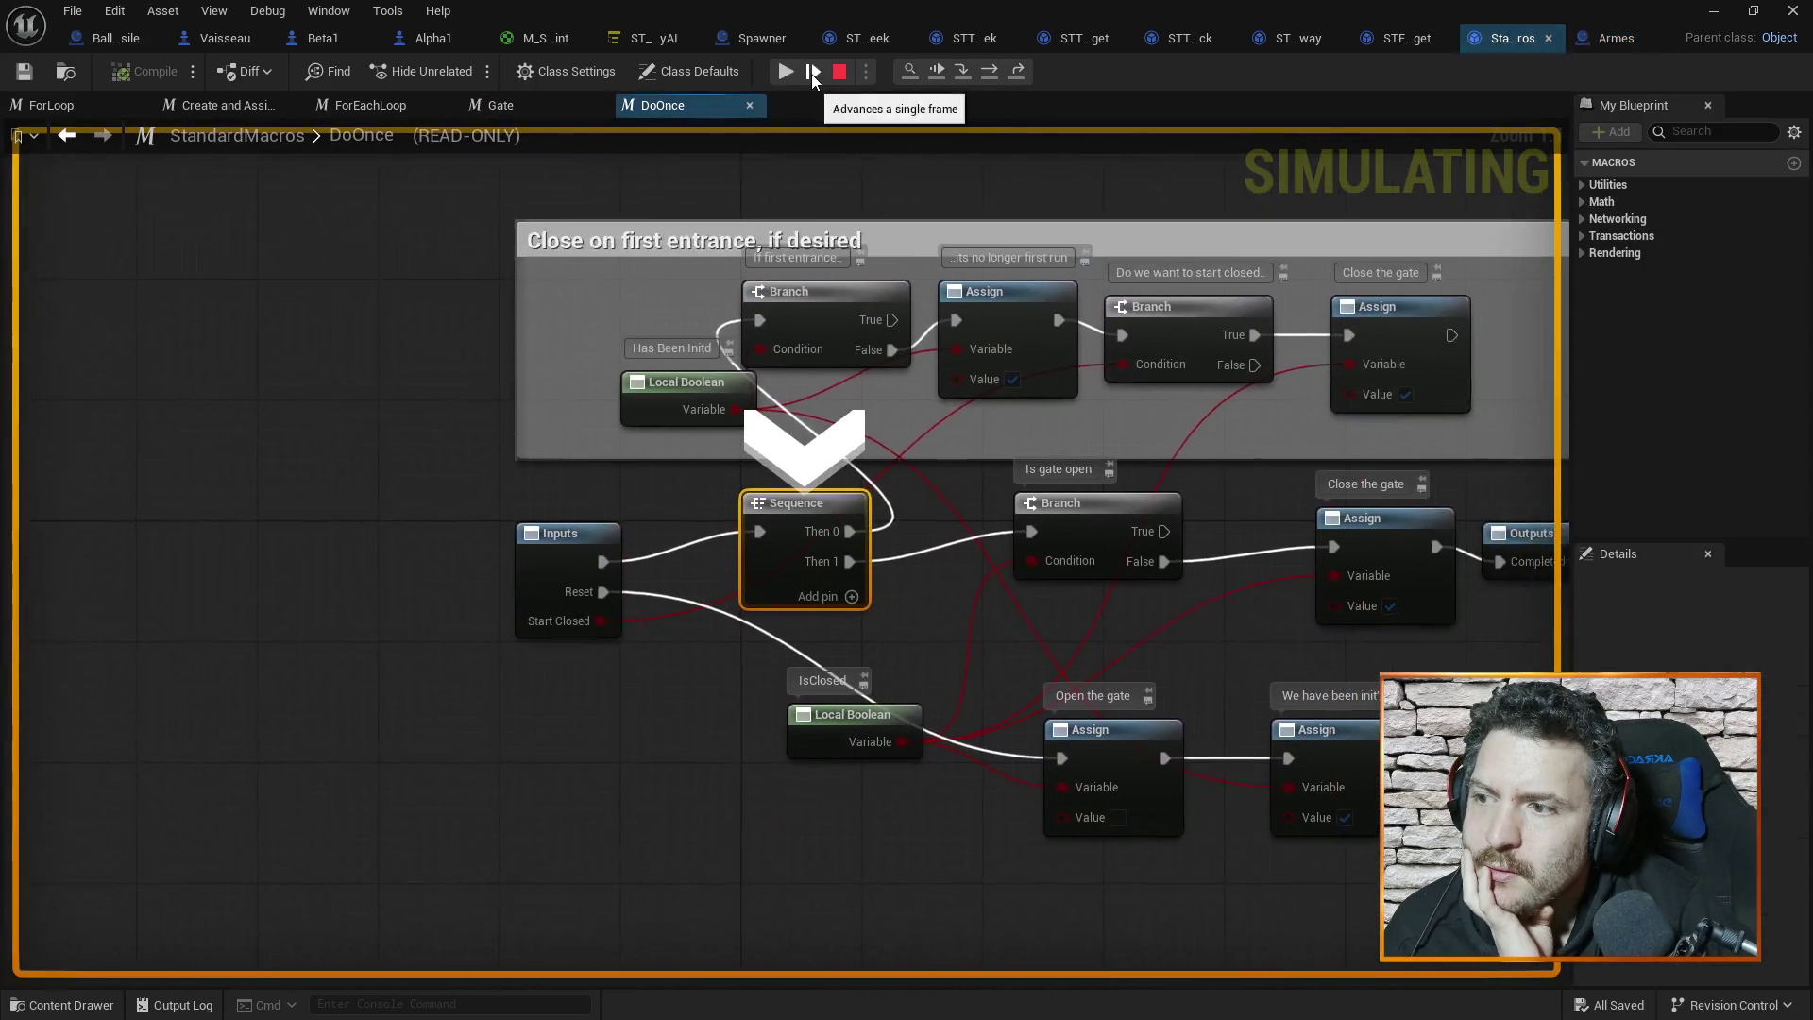
left_click(812, 73)
left_click(812, 74)
left_click(812, 74)
left_click(812, 74)
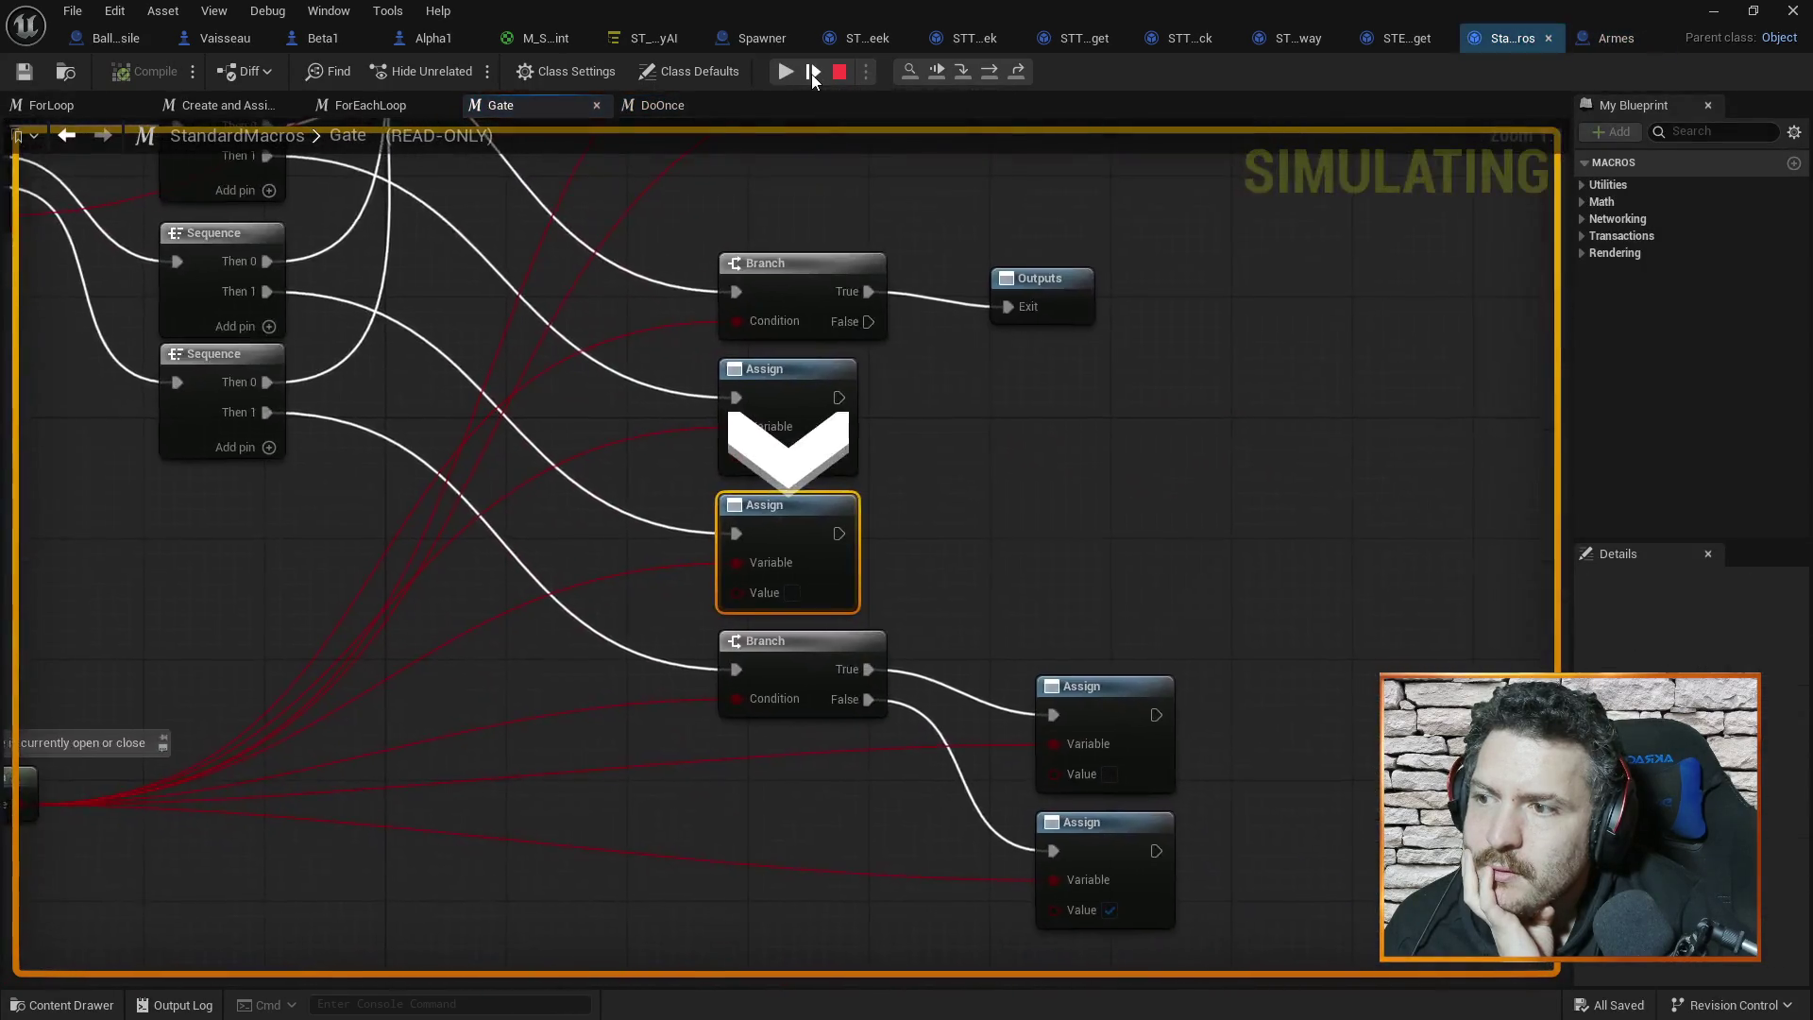
left_click(812, 74)
left_click(812, 74)
left_click(812, 73)
left_click(812, 73)
Step: Step past the Armes Delay and loop increment to Finish Task, then into STT_FleeTarget's cast
left_click(812, 73)
left_click(812, 74)
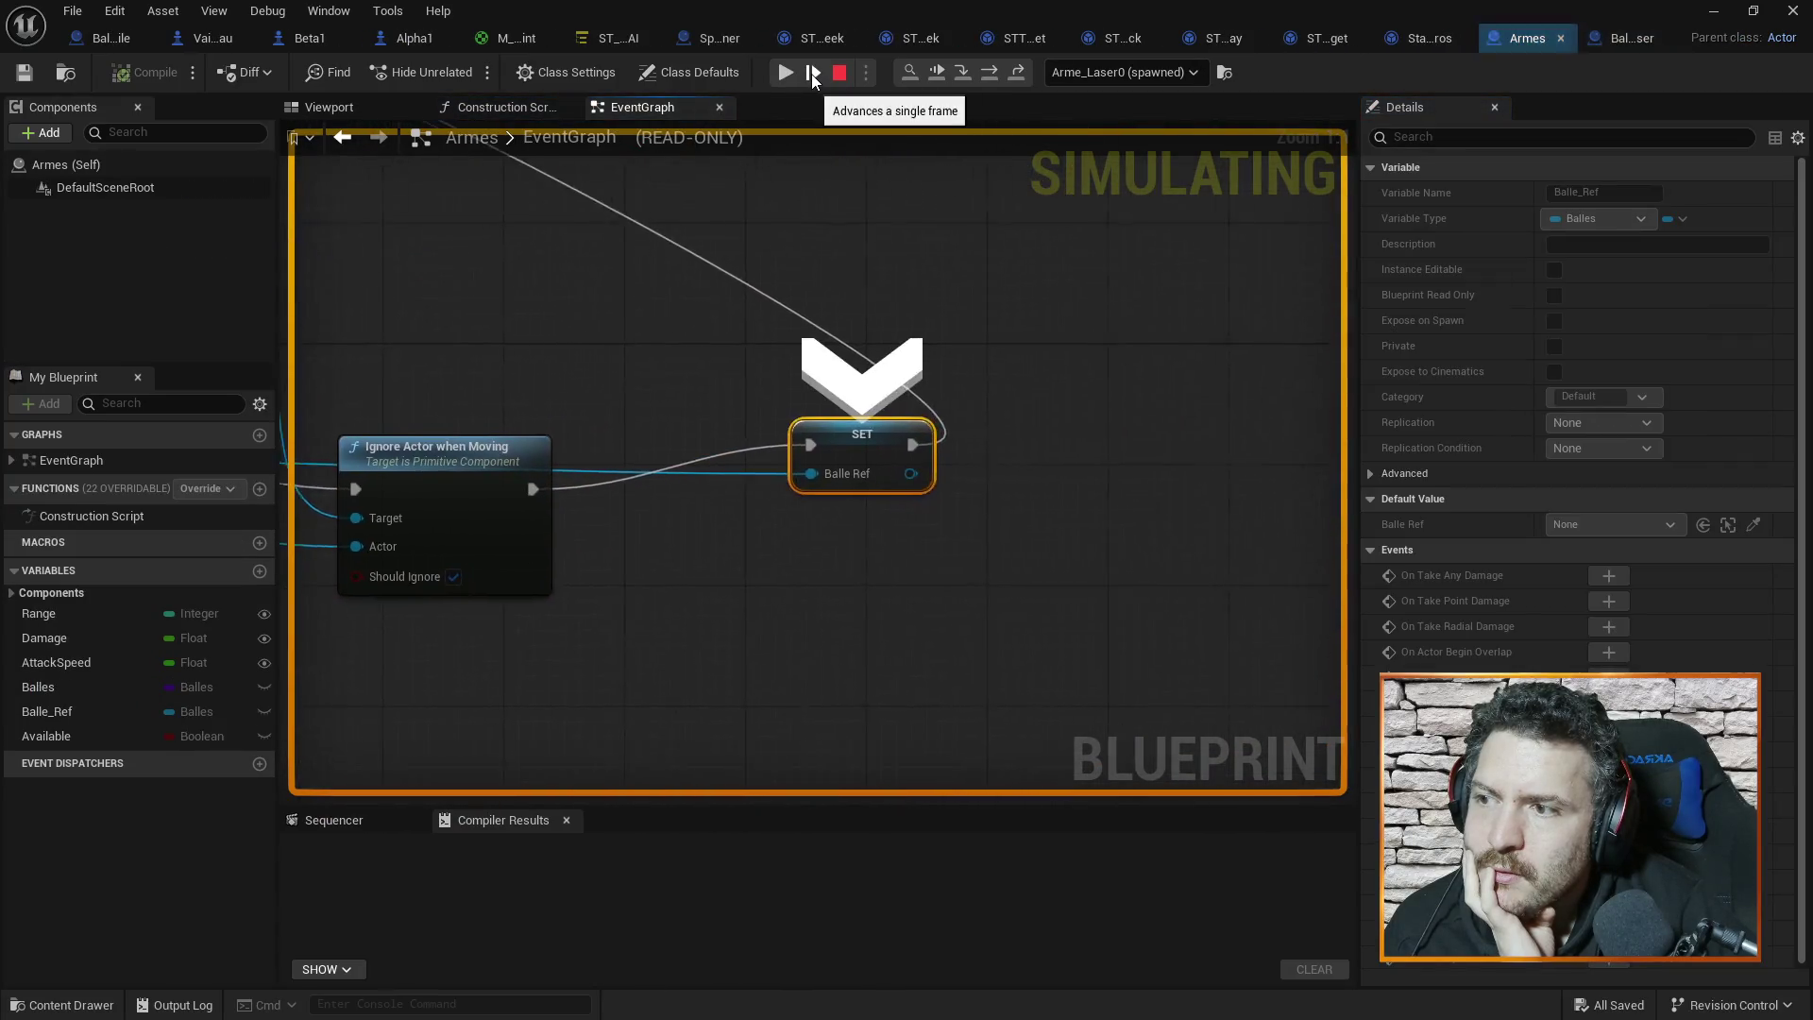
left_click(812, 73)
left_click(812, 73)
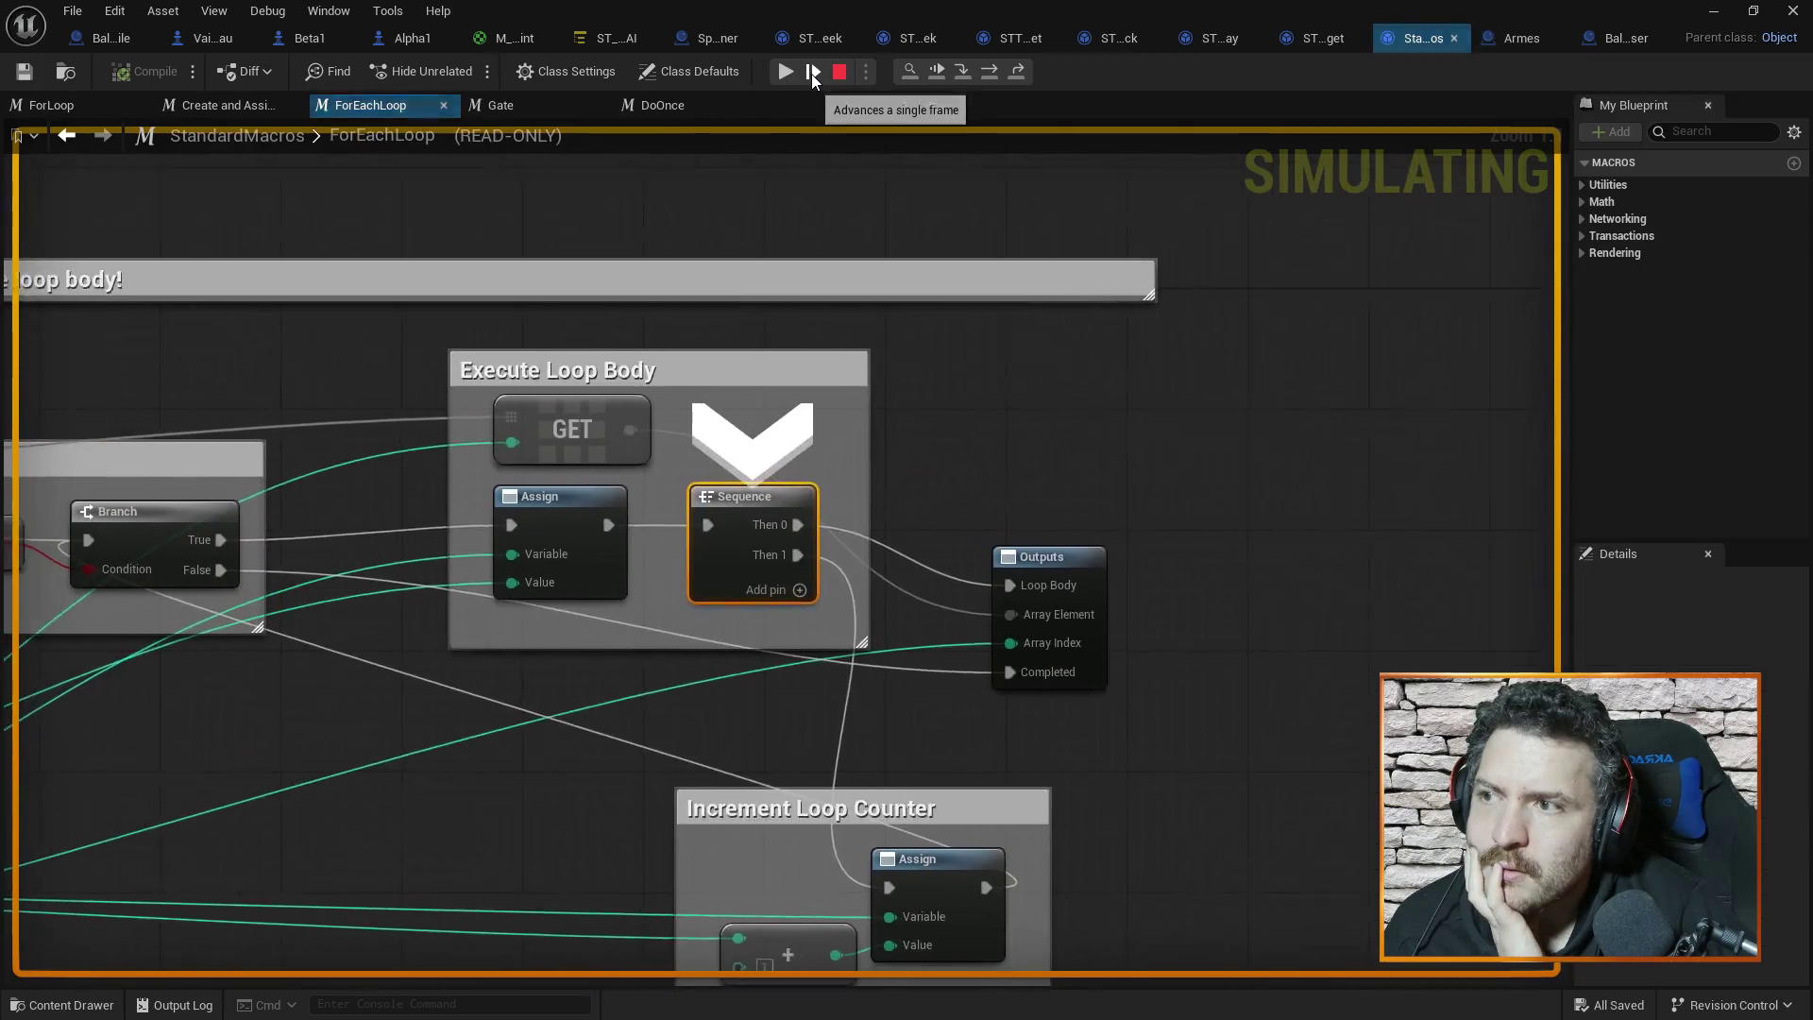
left_click(812, 74)
left_click(812, 74)
left_click(812, 74)
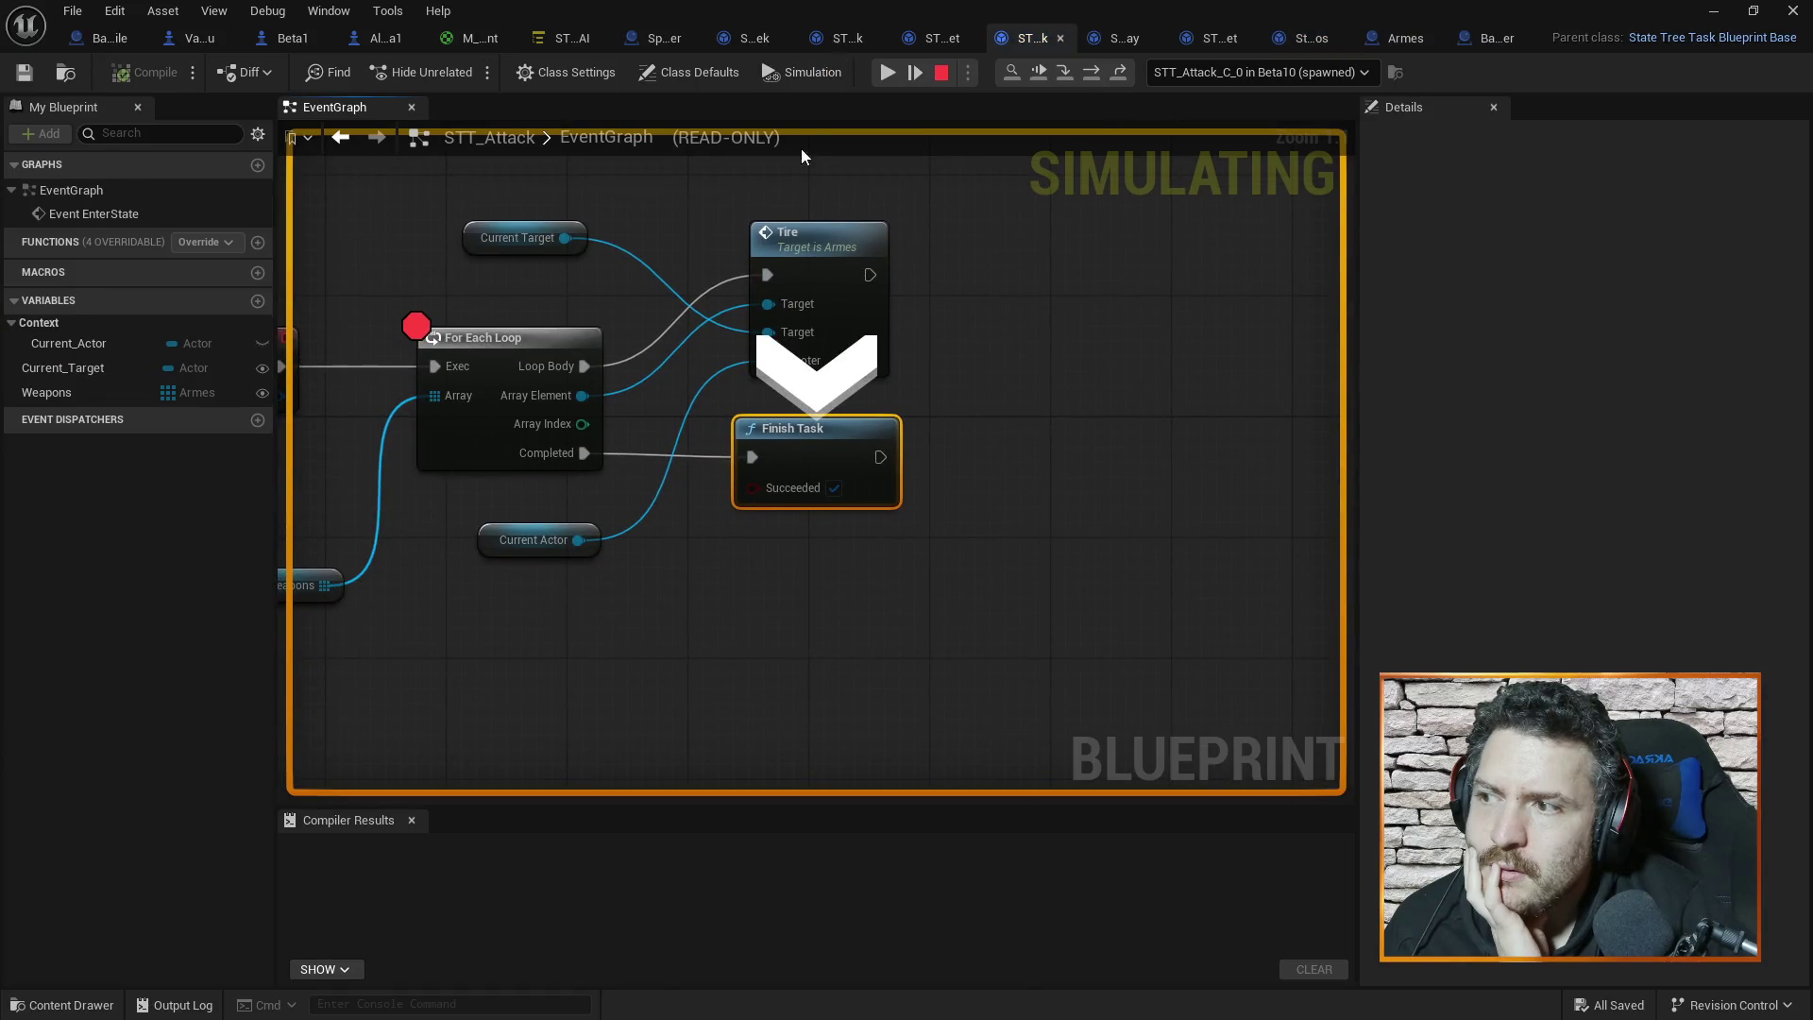
left_click(915, 74)
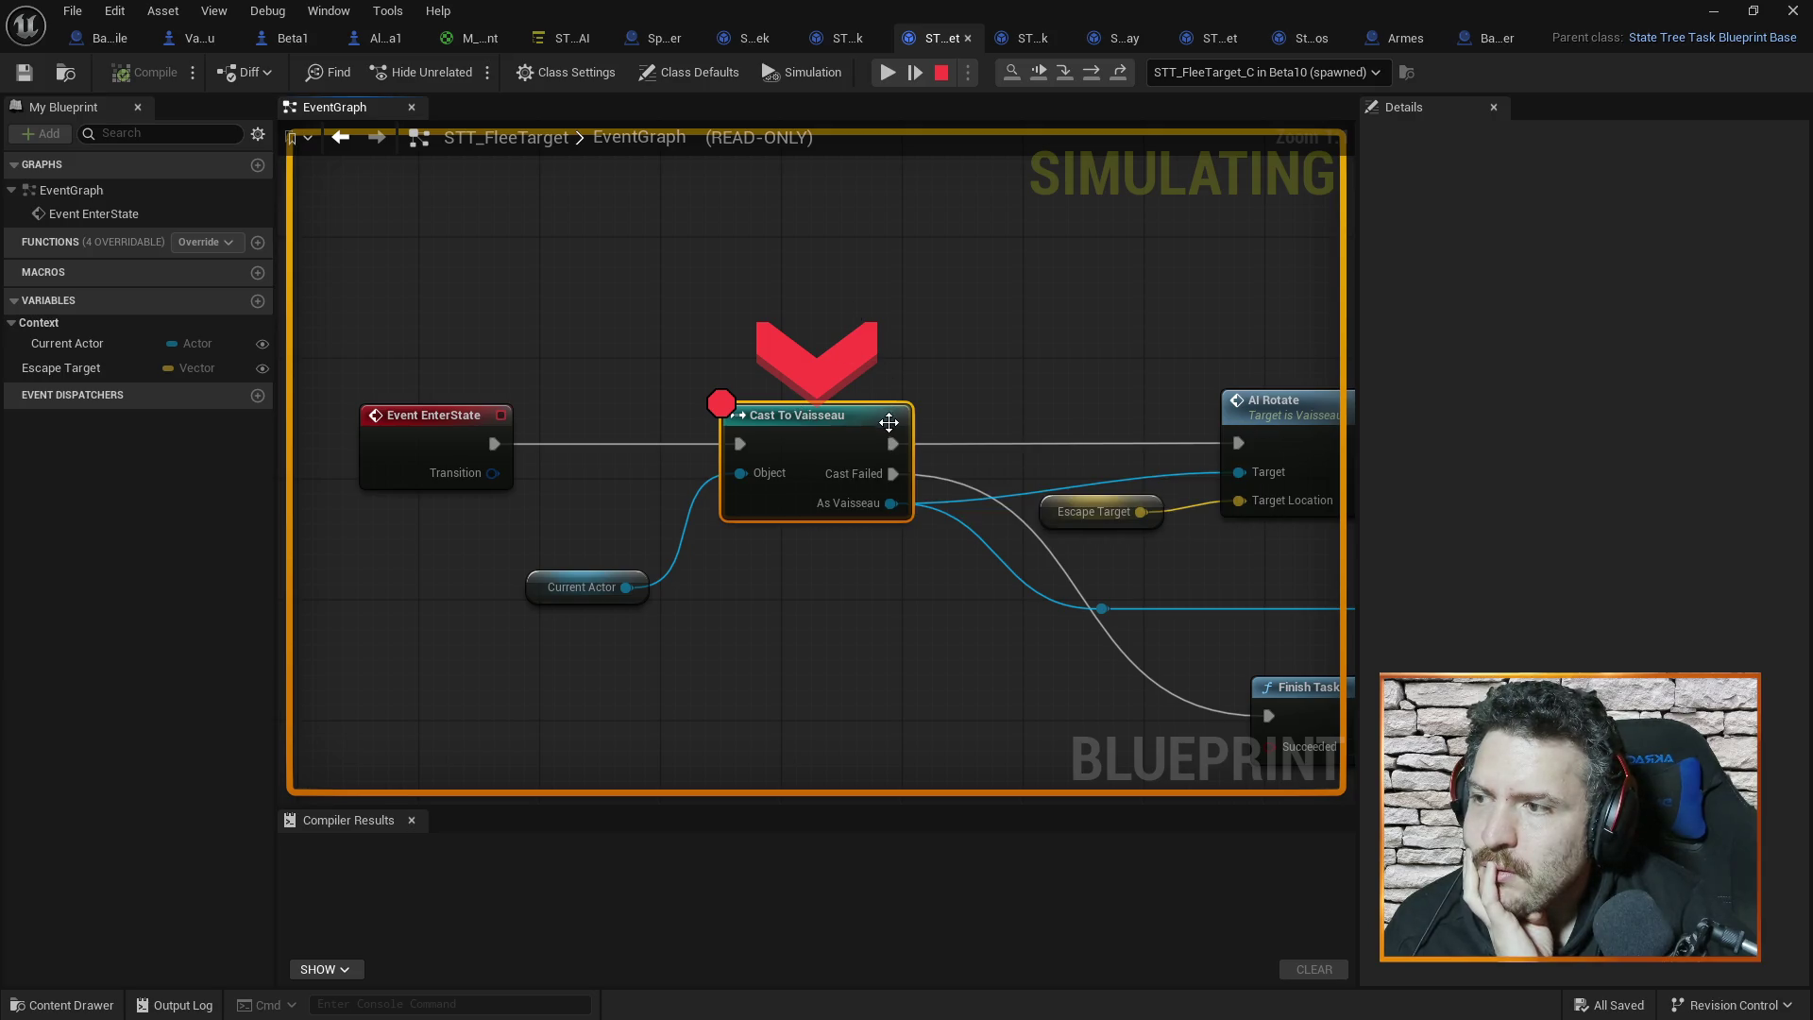
Step: Clear the Cast To Vaisseau breakpoint in STT_FleeTarget and switch to the Balle_Laser graph
mouse_move(1108, 373)
left_mouse_down()
mouse_move(656, 340)
mouse_move(340, 343)
mouse_move(948, 344)
left_mouse_up()
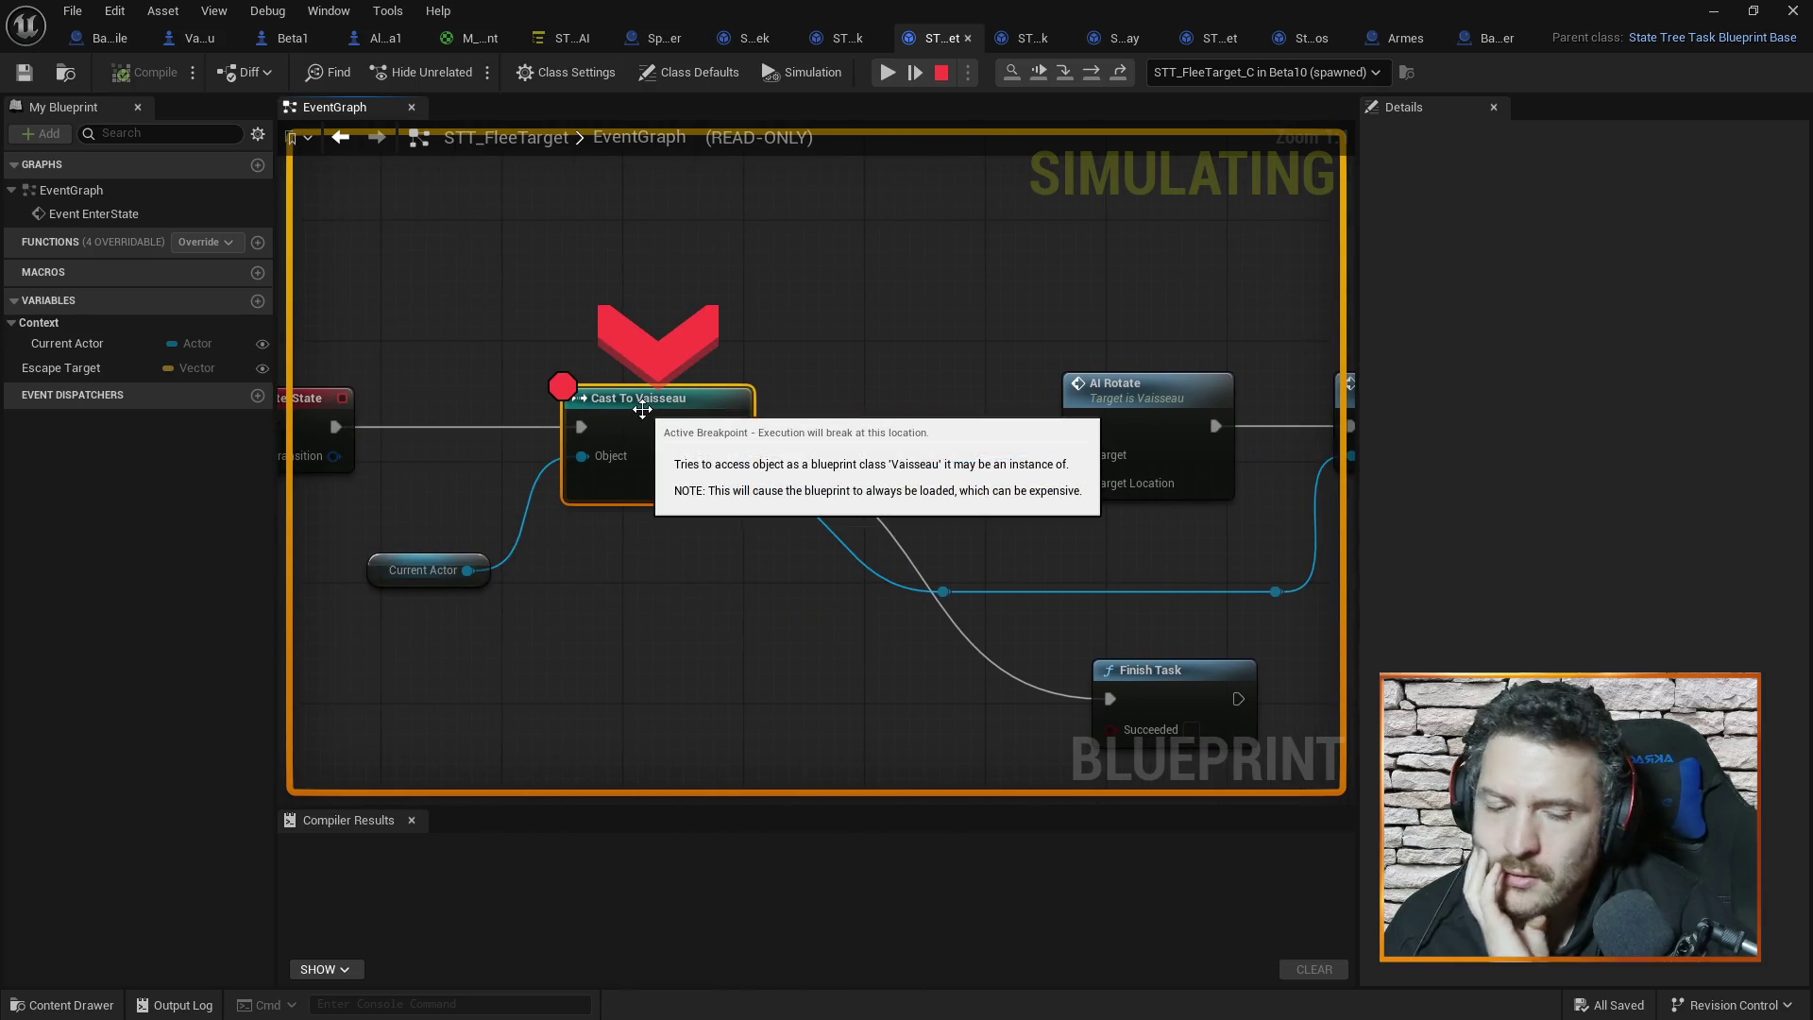
key("F9")
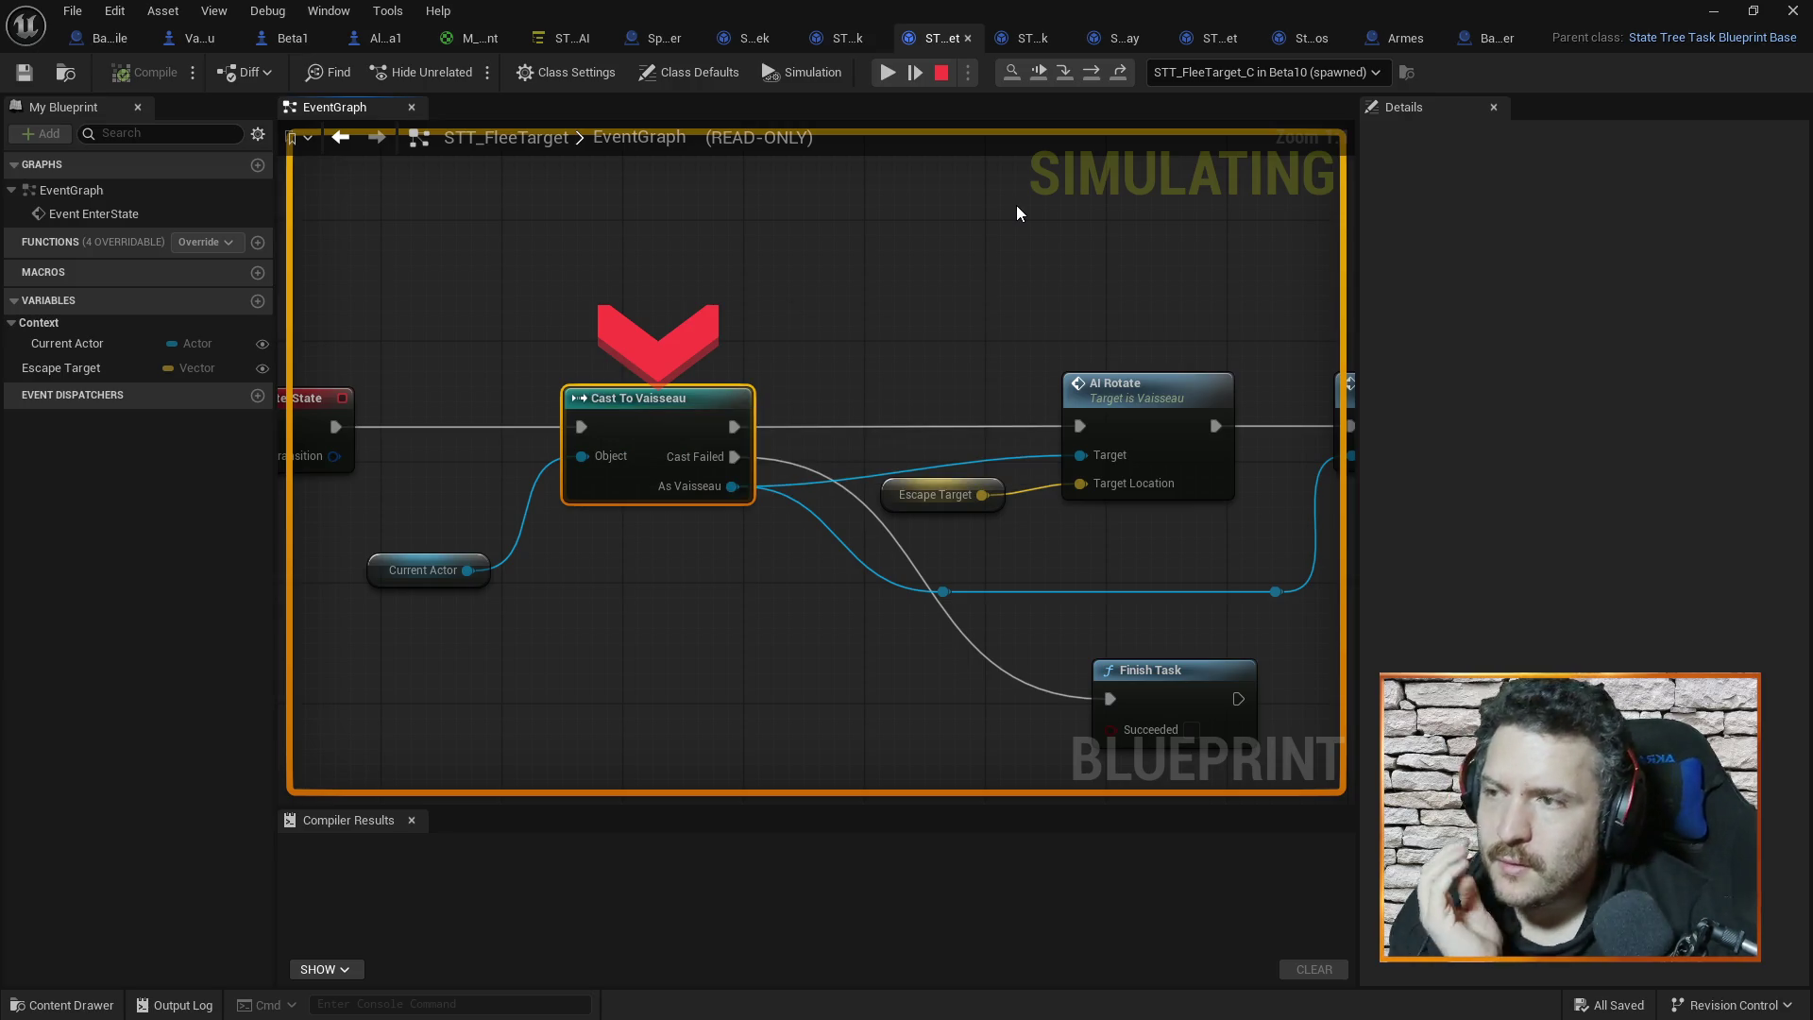
left_click(1494, 41)
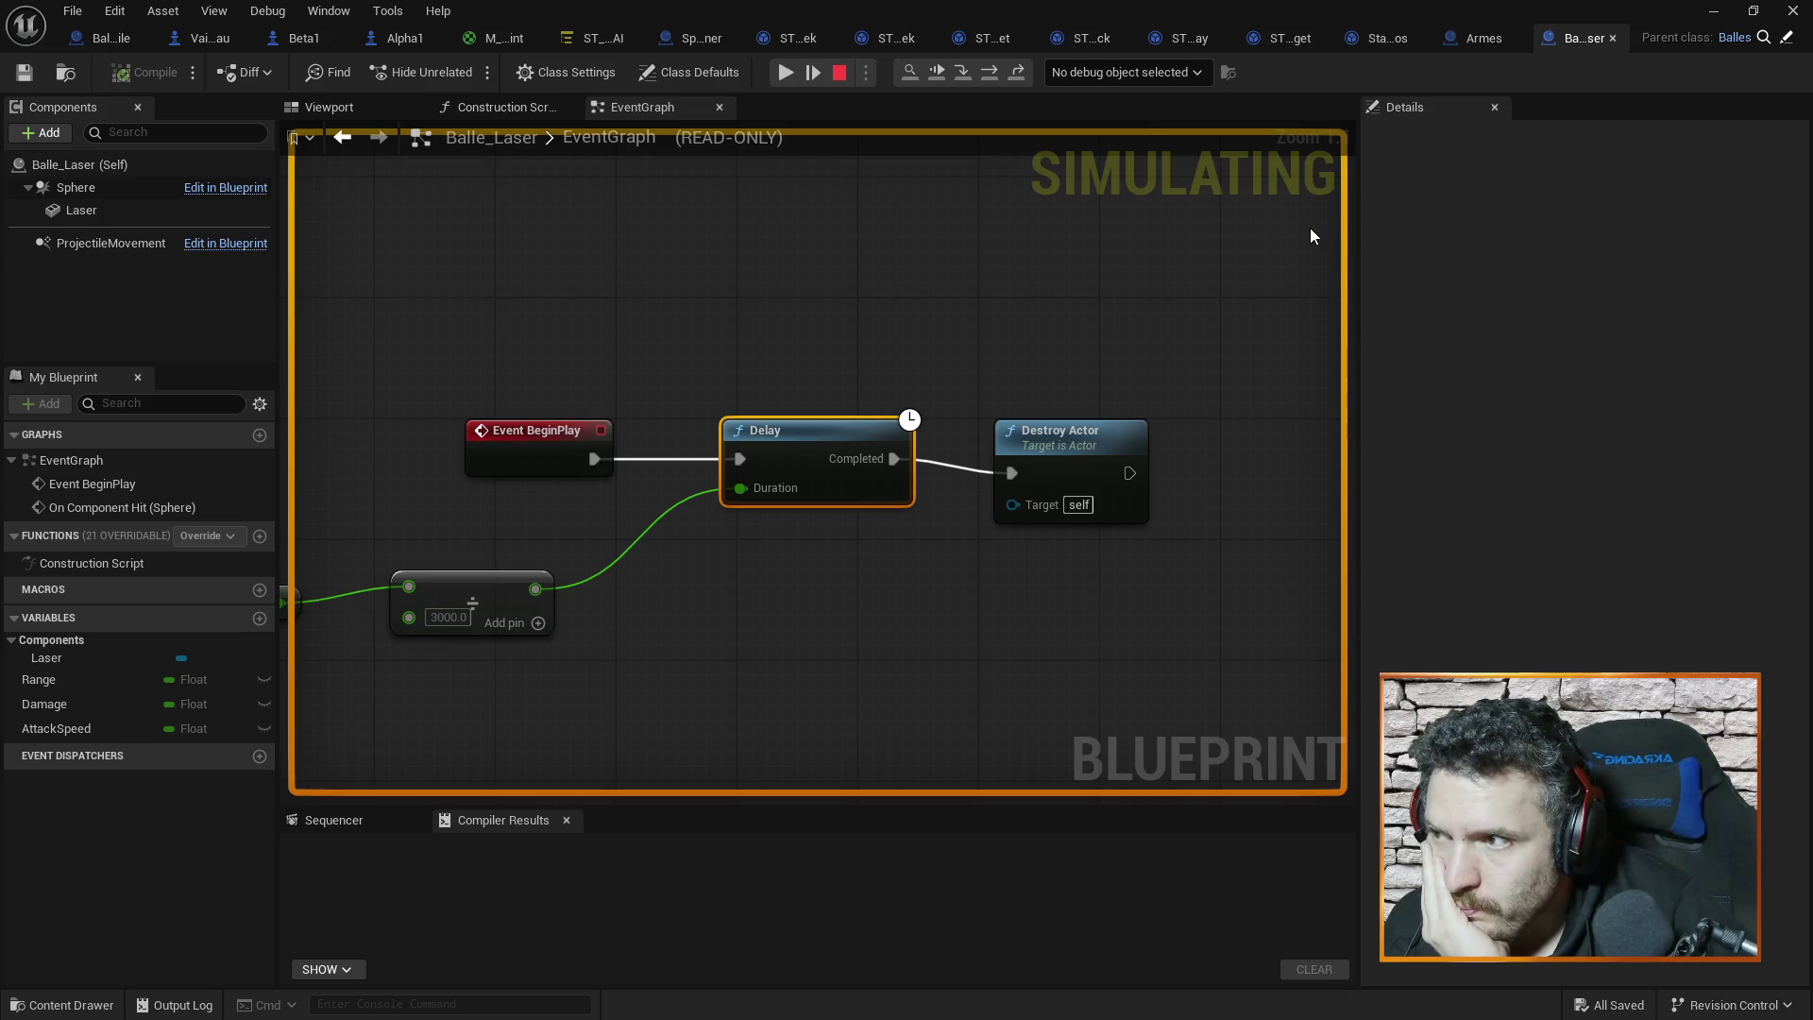
Step: Stop the simulation and close the Balle_Laser, Armes and For Each Loop graph tabs
left_click(856, 71)
left_click(1612, 37)
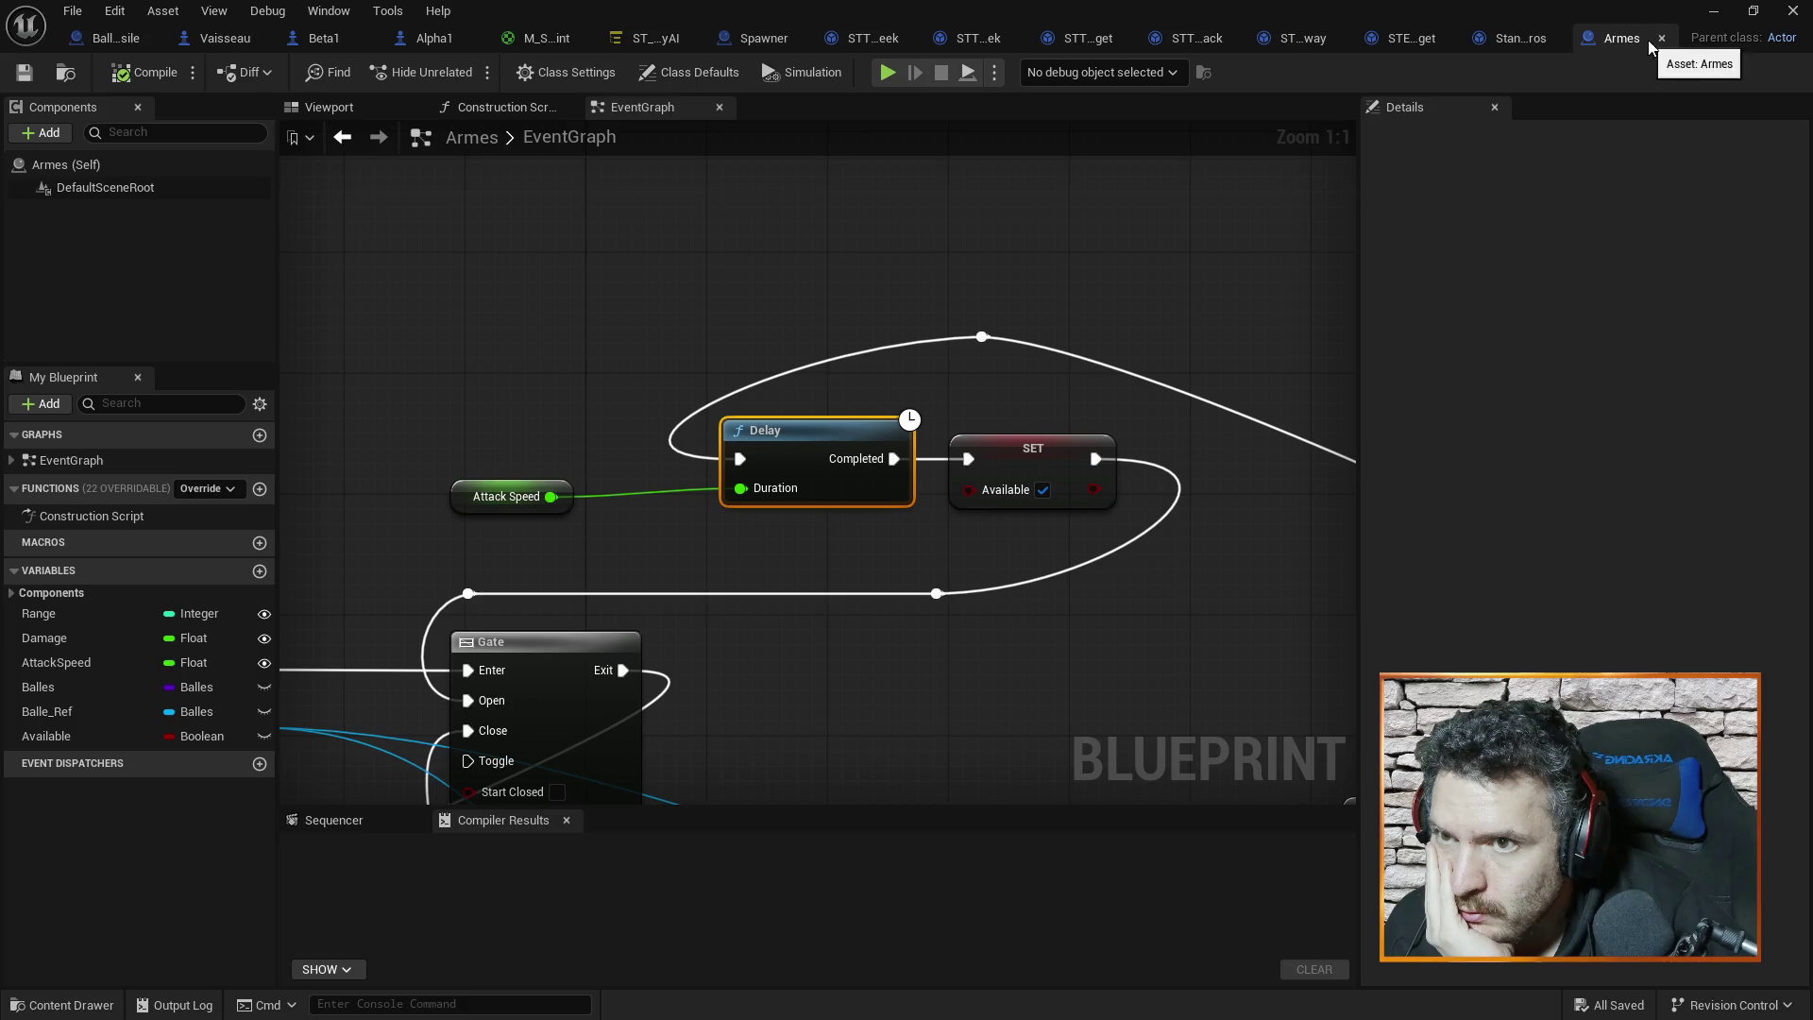
left_click(1662, 37)
left_click(1662, 37)
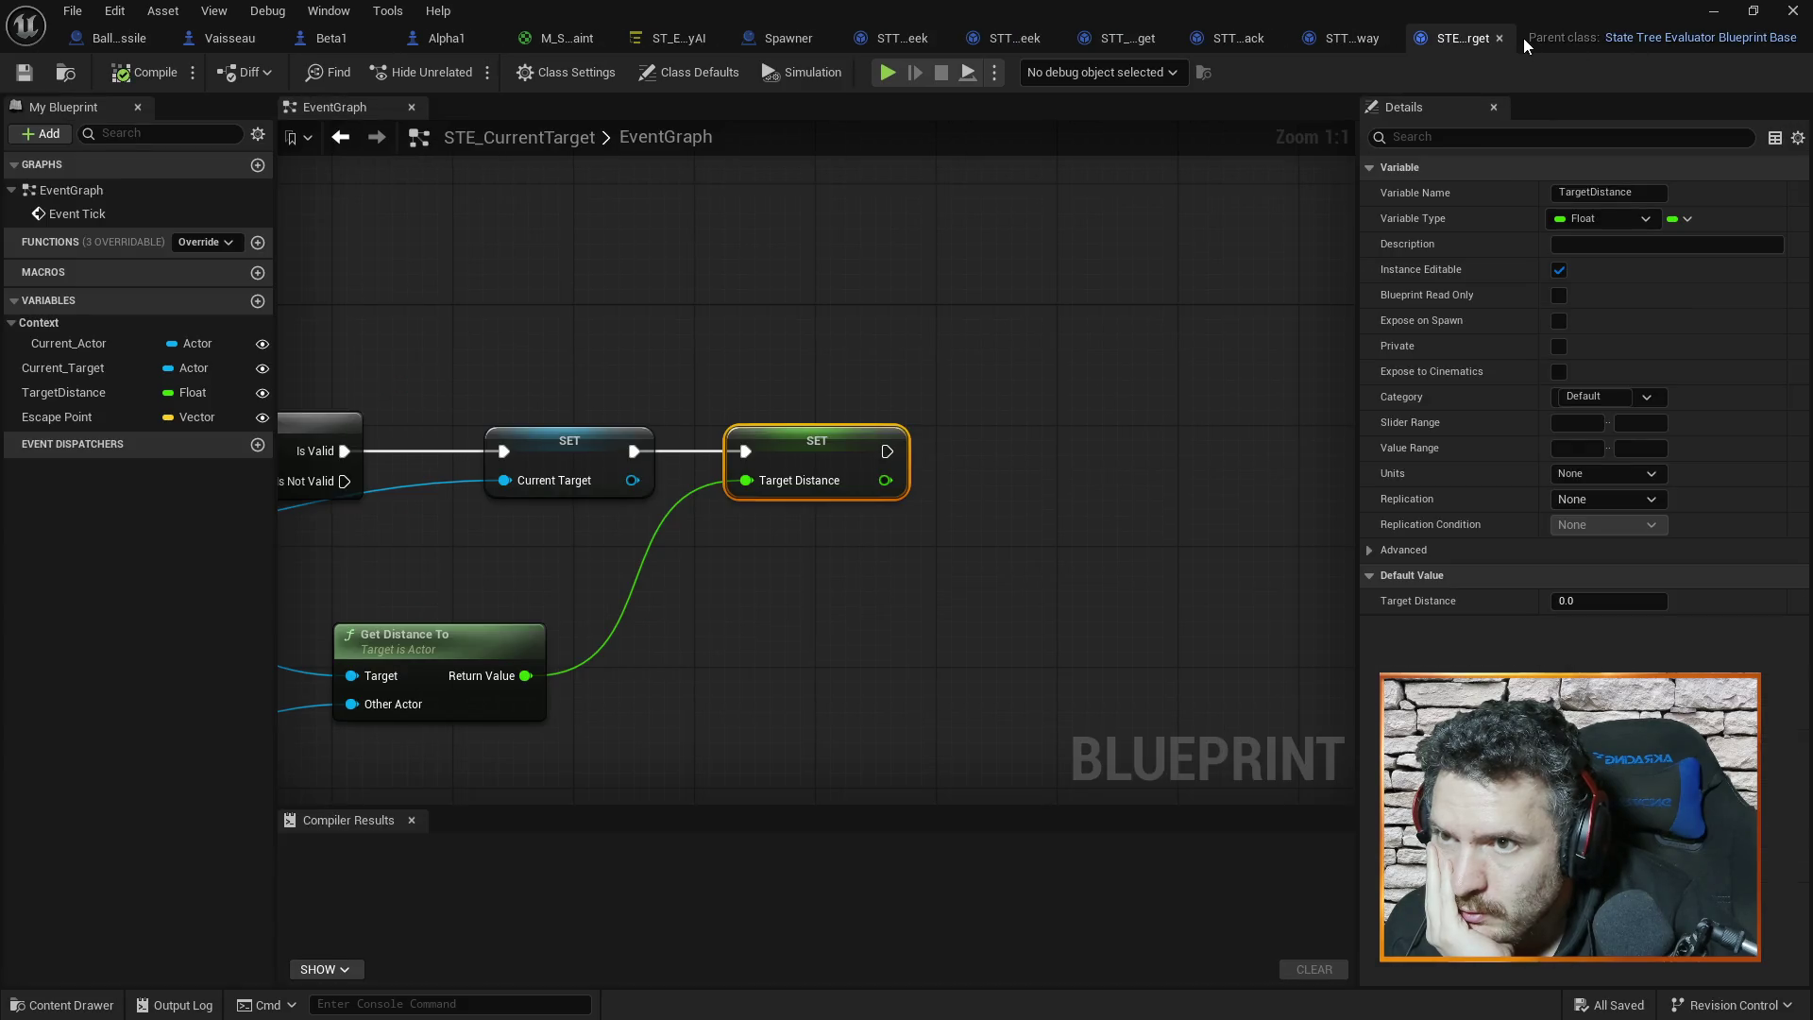
left_click(1713, 11)
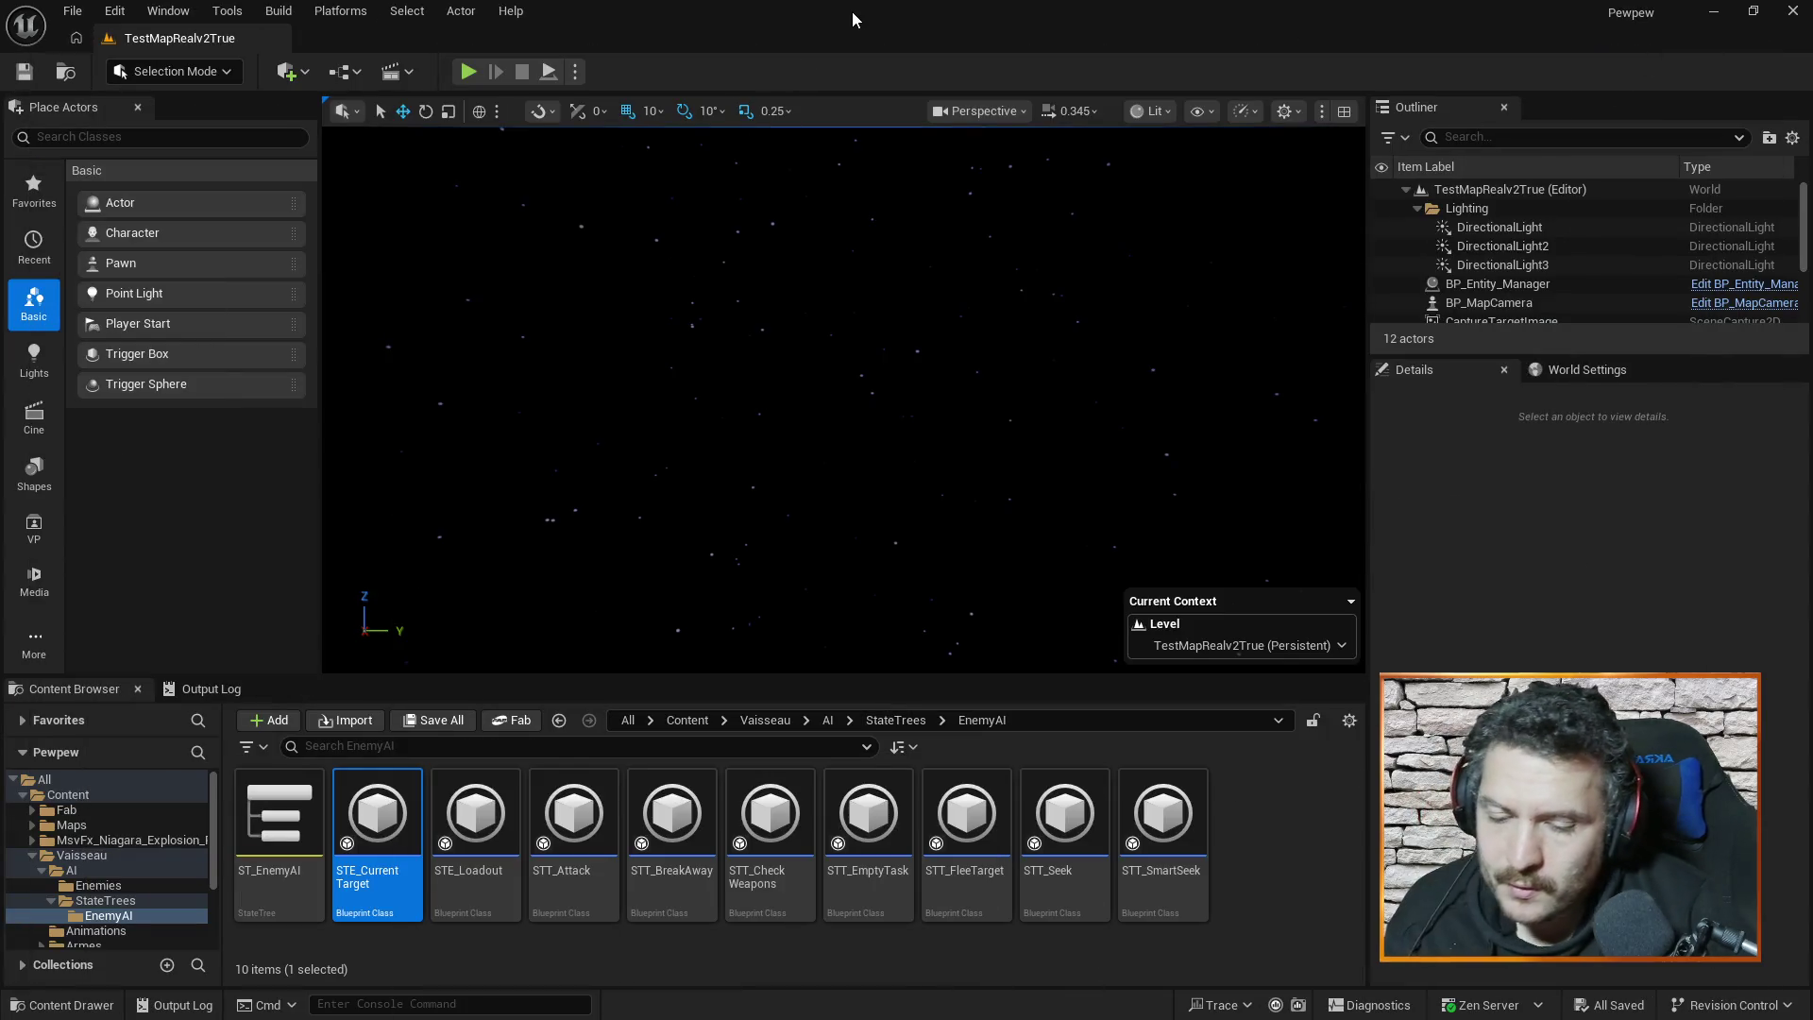
key("alt+Tab")
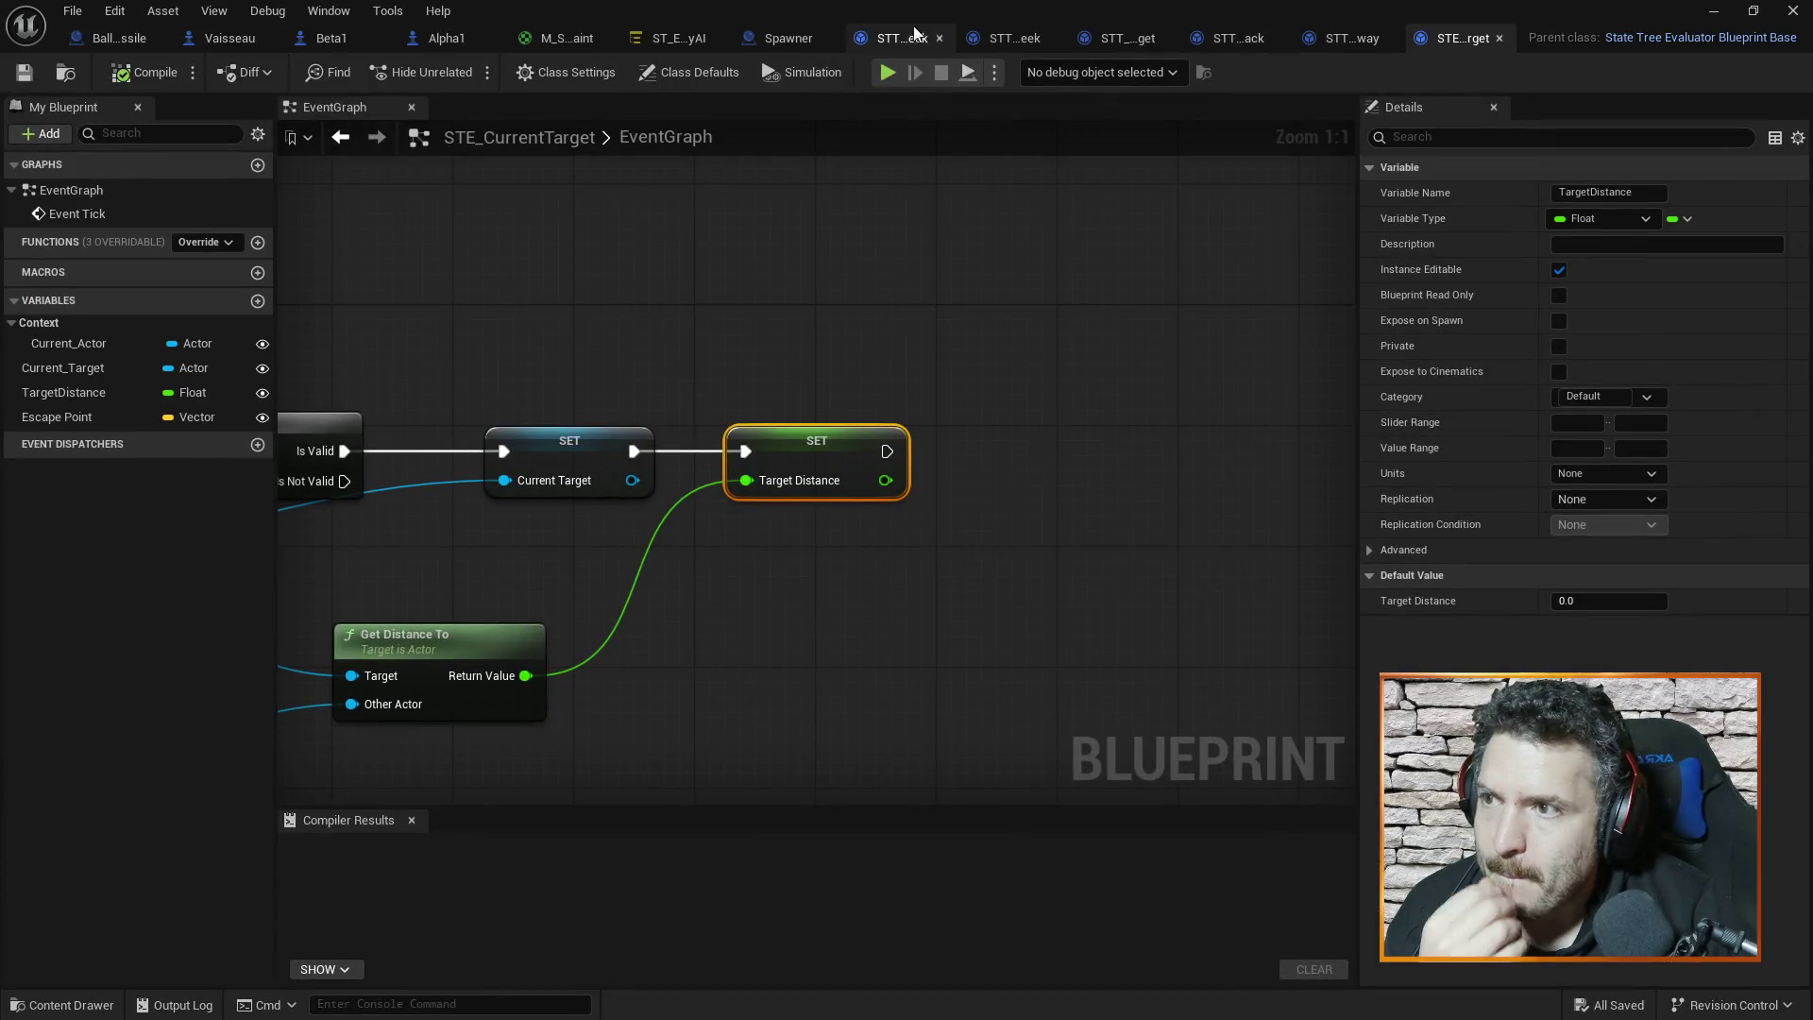
Step: From ST_EnemyAI's Got Too Close to Target state, breakpoint STT_BreakAway's Is Valid node
left_click(672, 37)
left_click(807, 657)
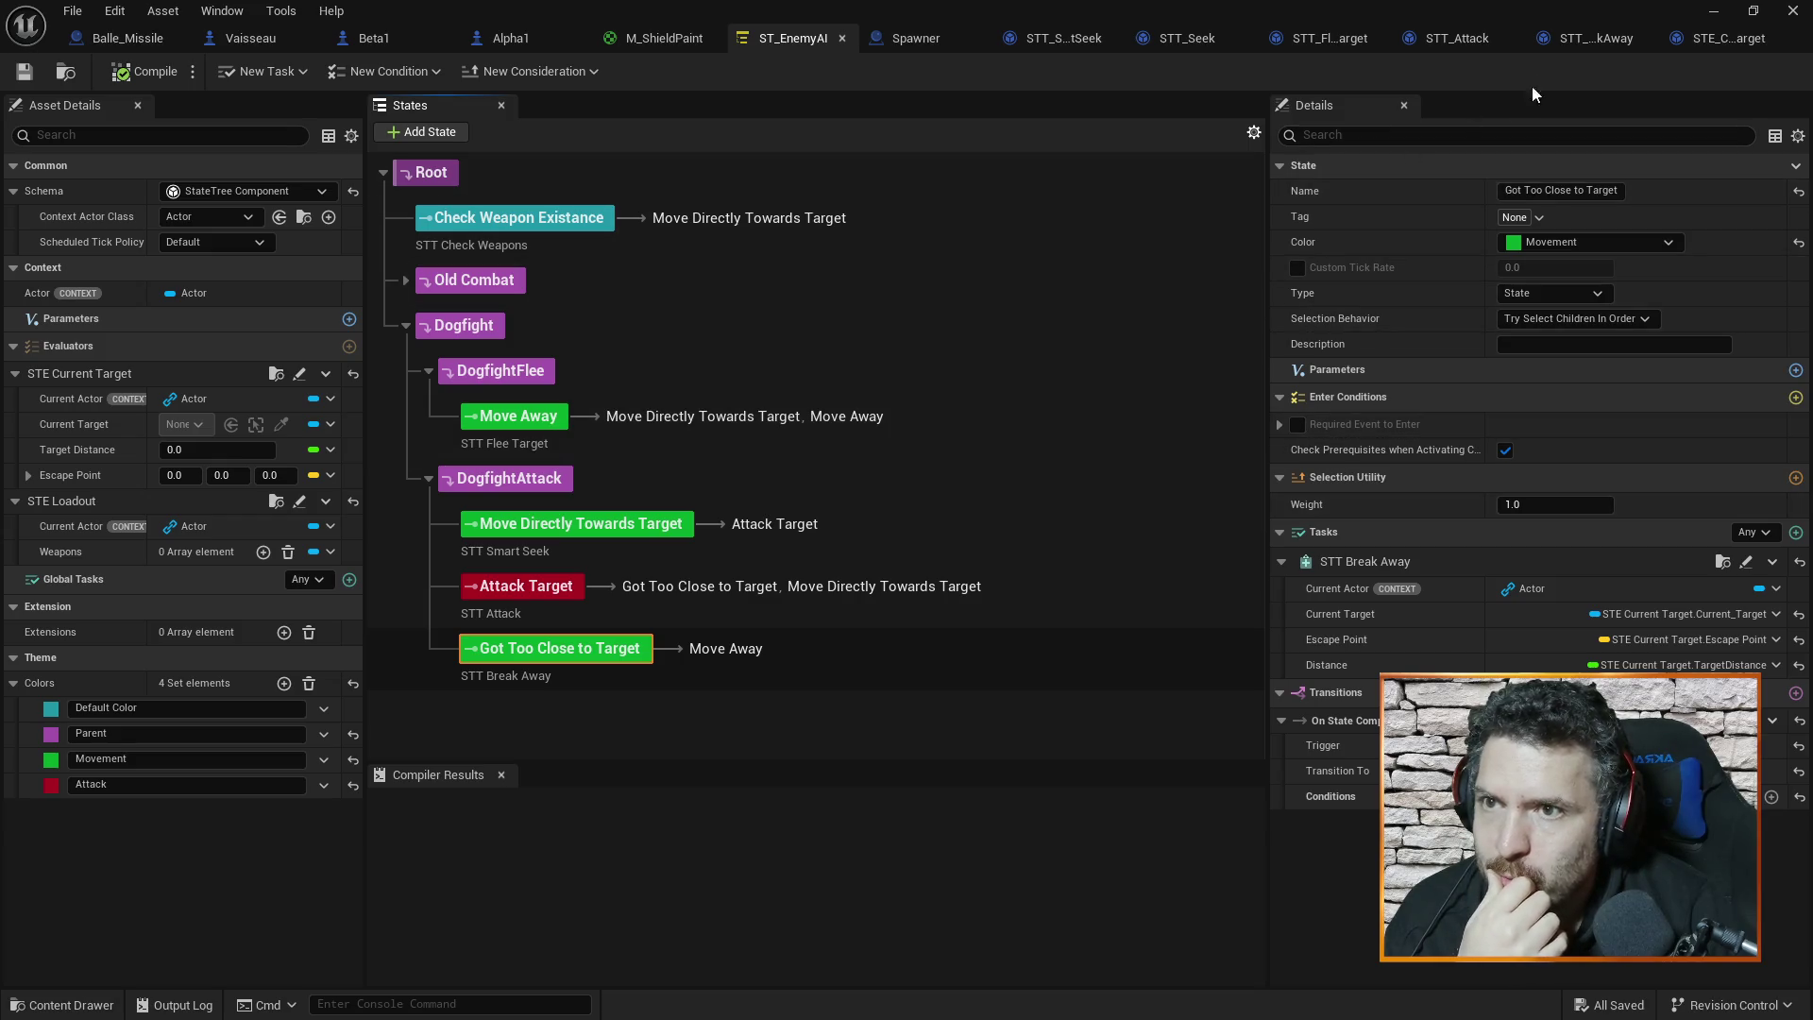
left_click(1611, 36)
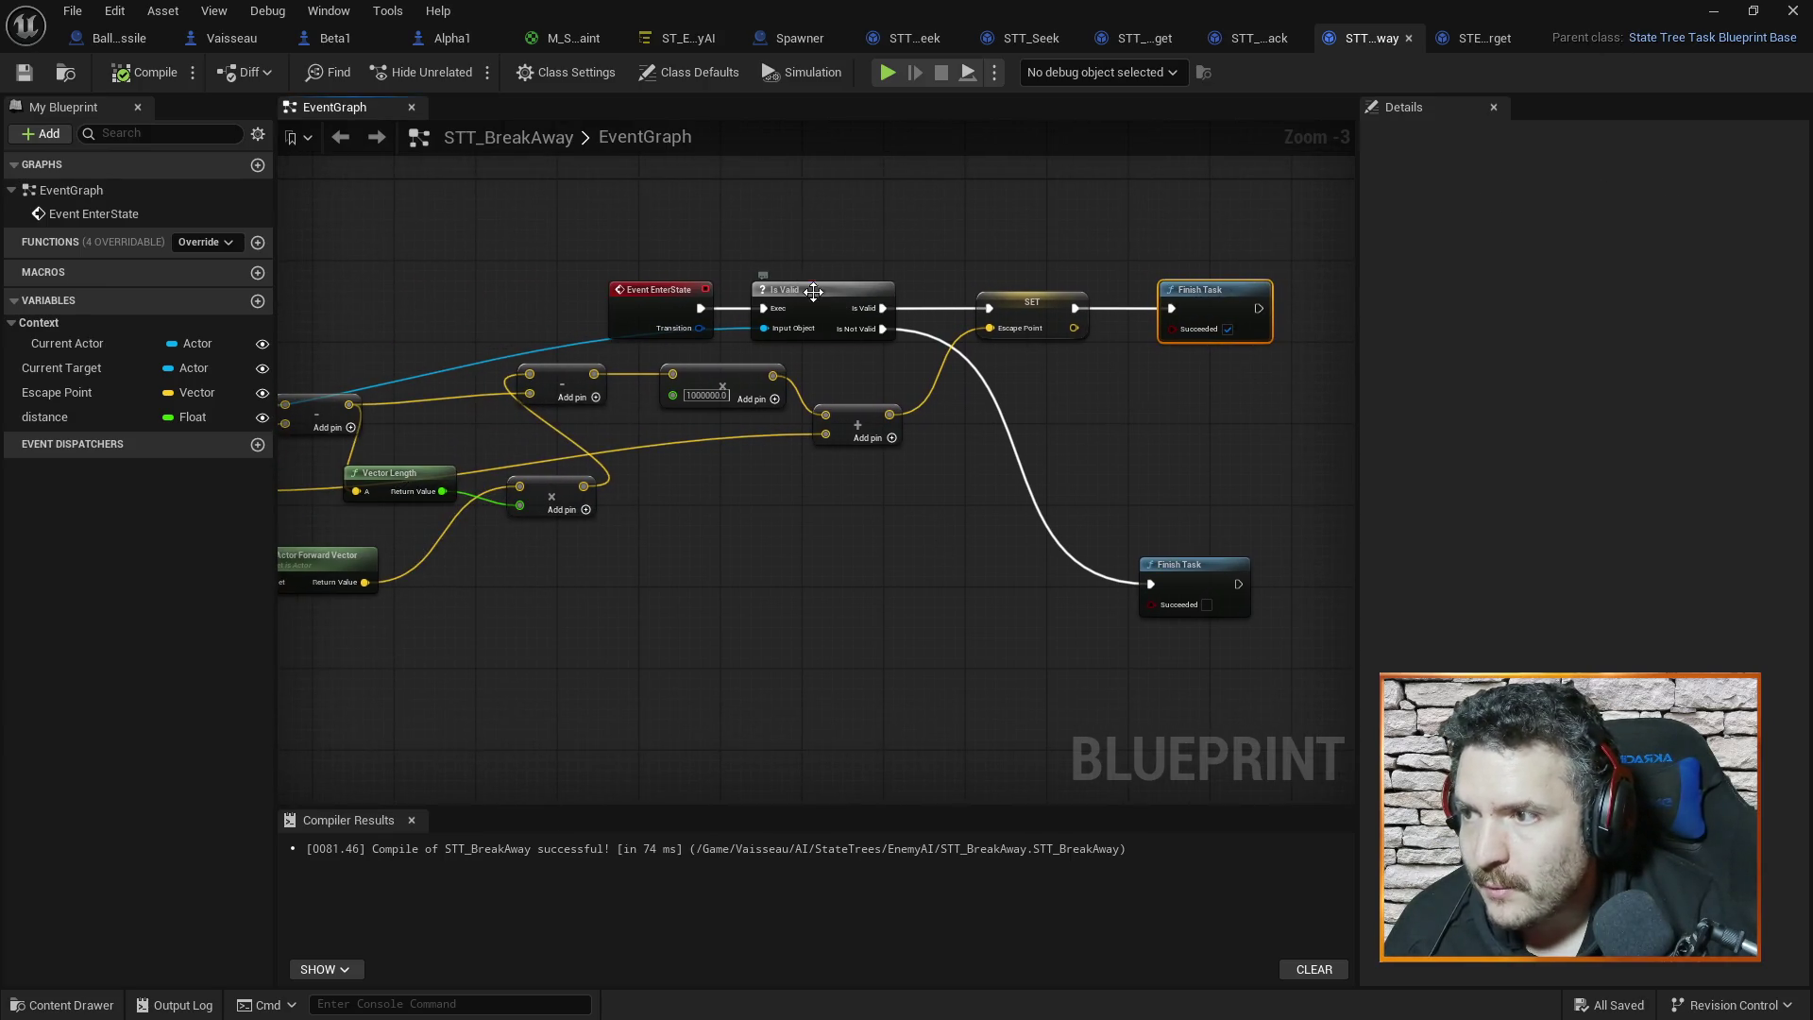
left_click(816, 300)
key("F9")
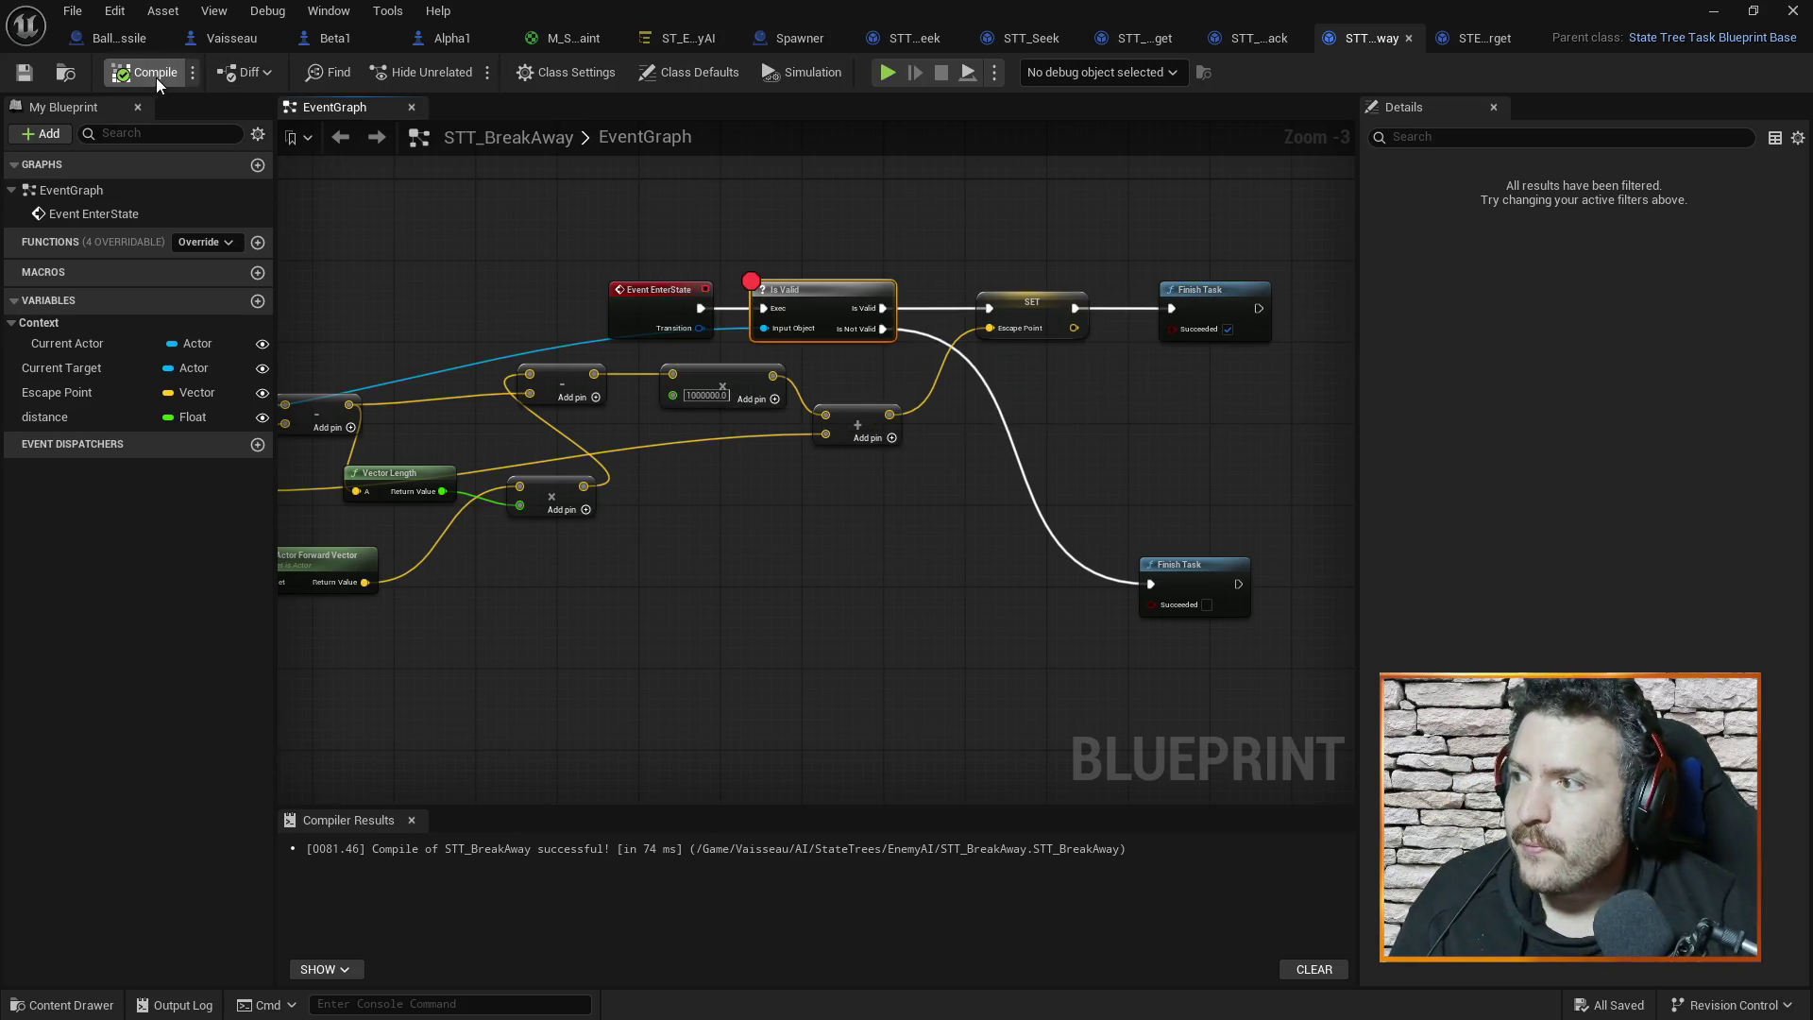
left_click(1792, 10)
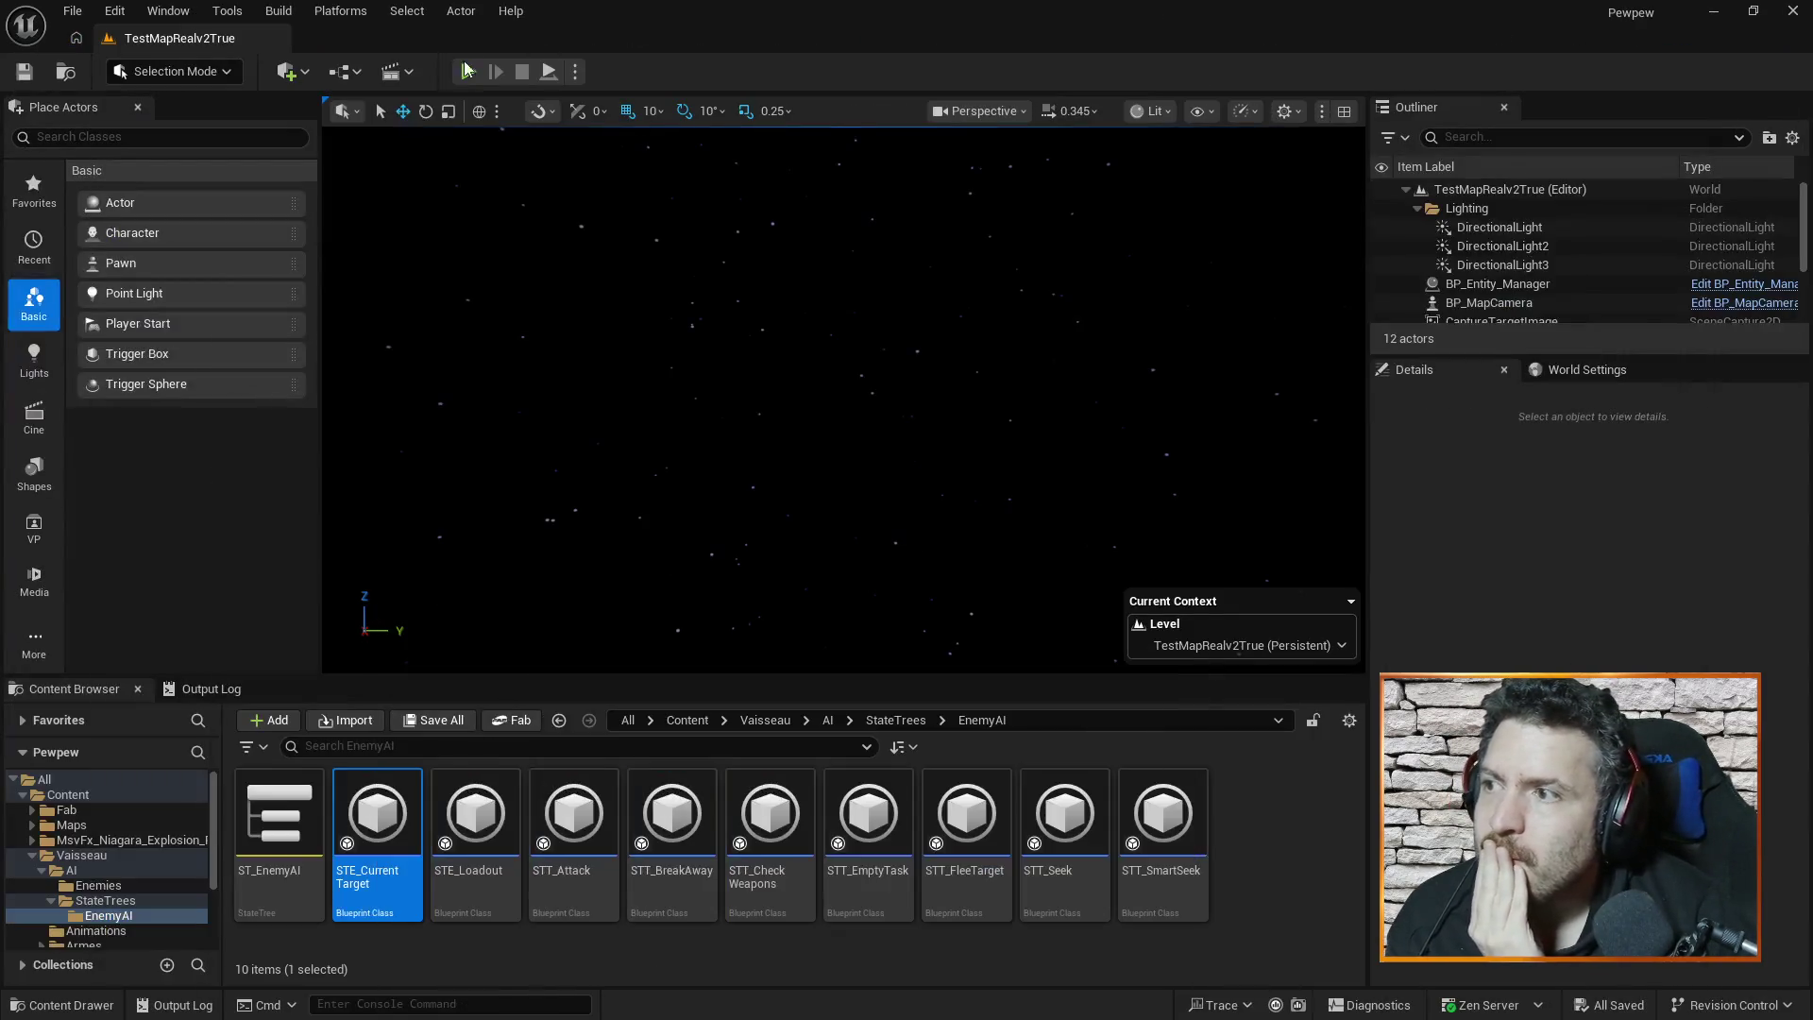
Step: Play, clear the For Each Loop breakpoint, resume, and inspect STT_BreakAway's Current Target pin
left_click(469, 72)
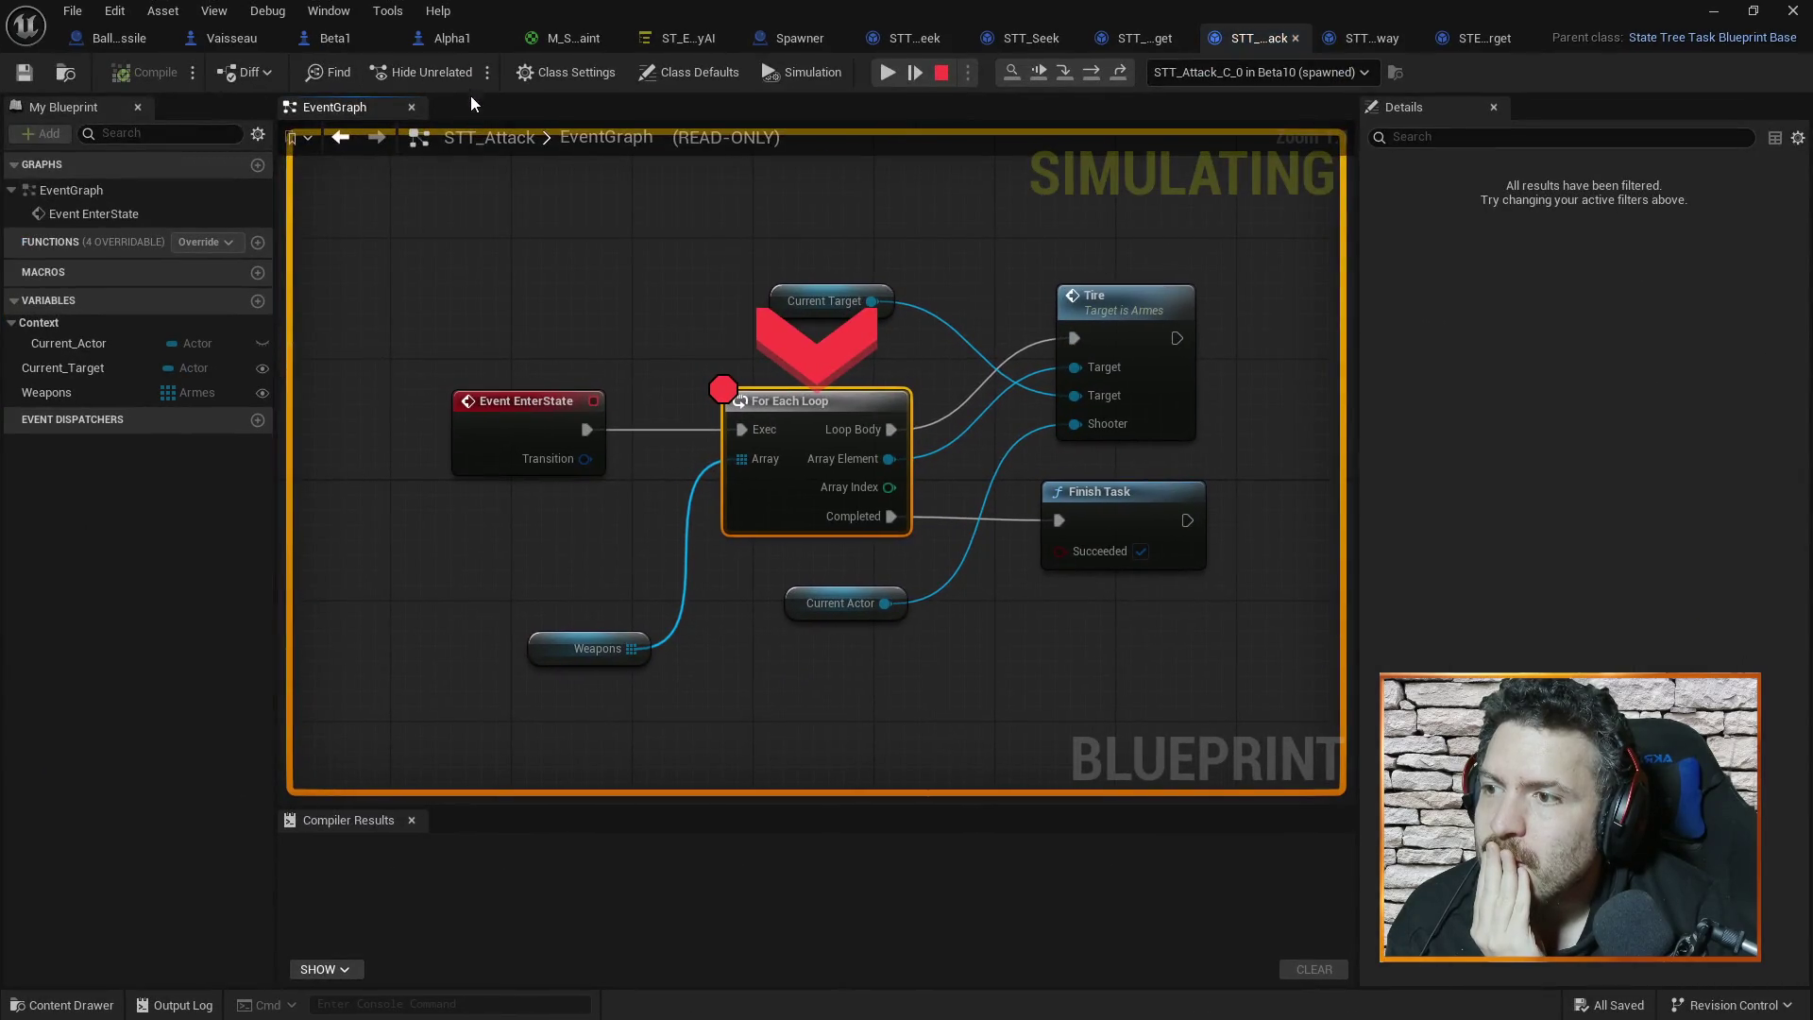
key("F9")
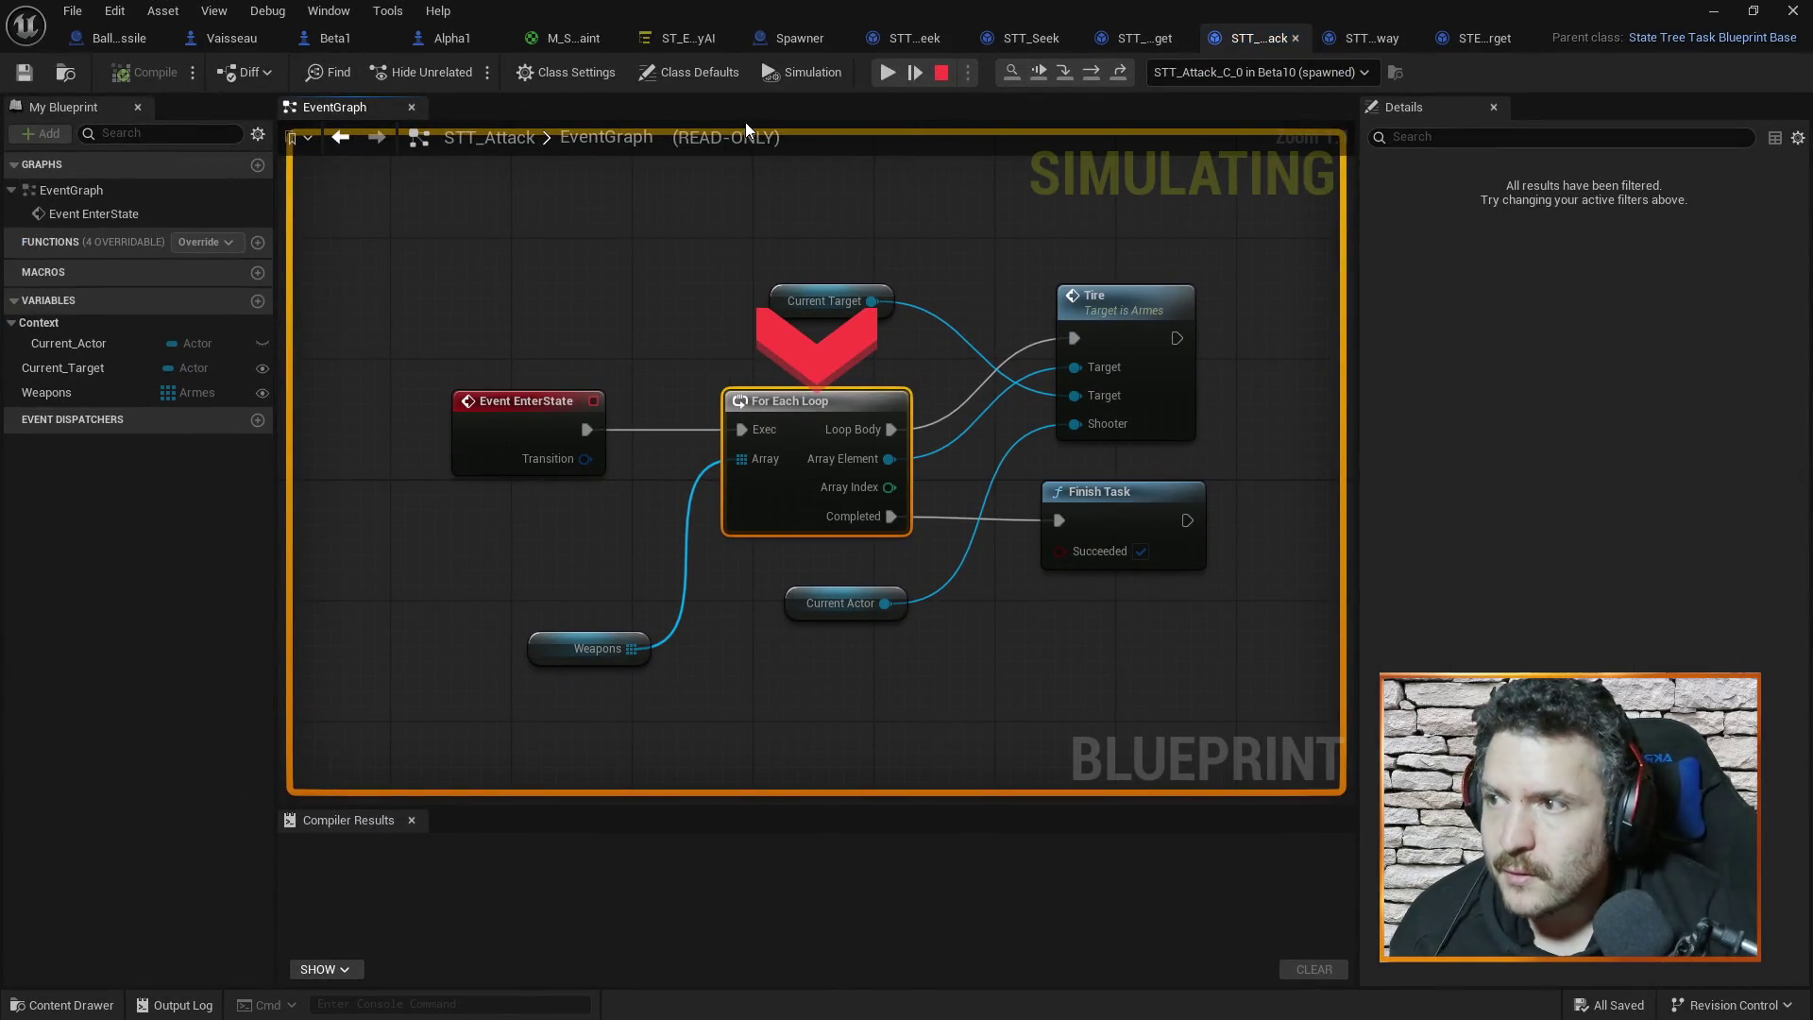
left_click(891, 72)
mouse_move(757, 490)
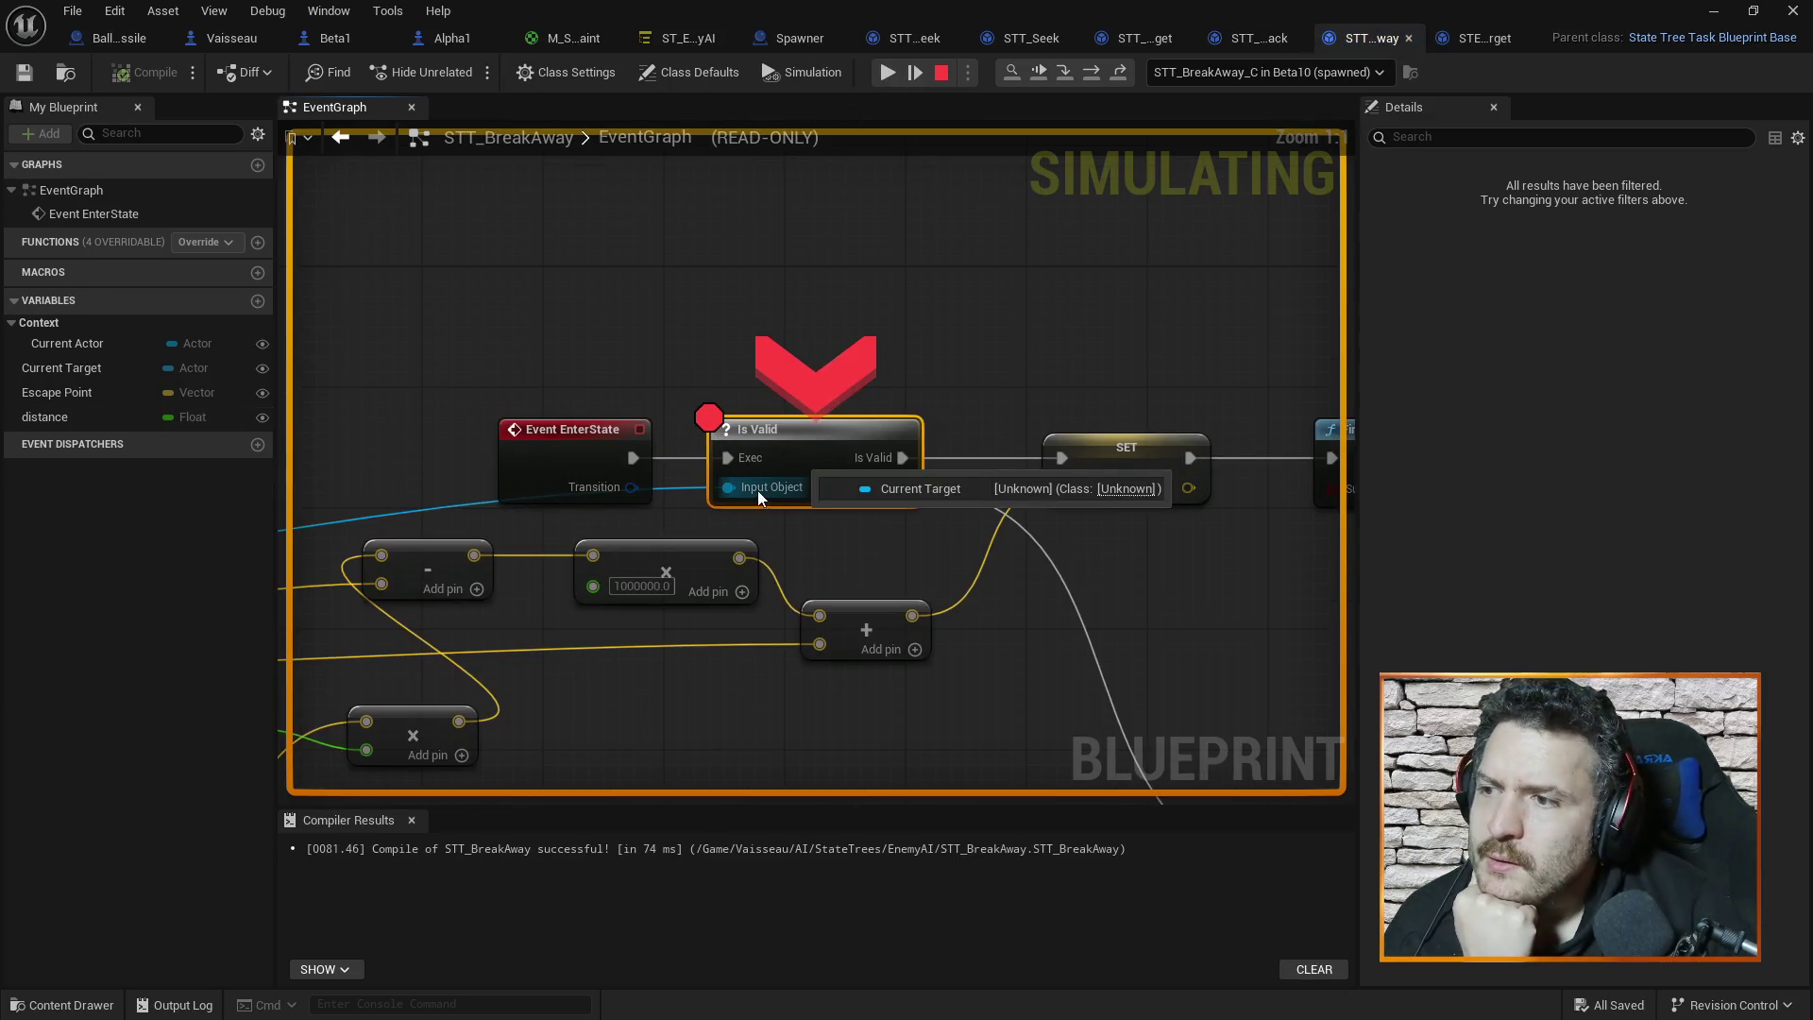
left_click_drag(1009, 625, 728, 340)
mouse_move(1104, 526)
left_mouse_down()
mouse_move(1196, 680)
mouse_move(1061, 639)
mouse_move(862, 537)
left_mouse_up()
left_click_drag(524, 545, 598, 566)
mouse_move(575, 463)
left_click_drag(1031, 304, 526, 422)
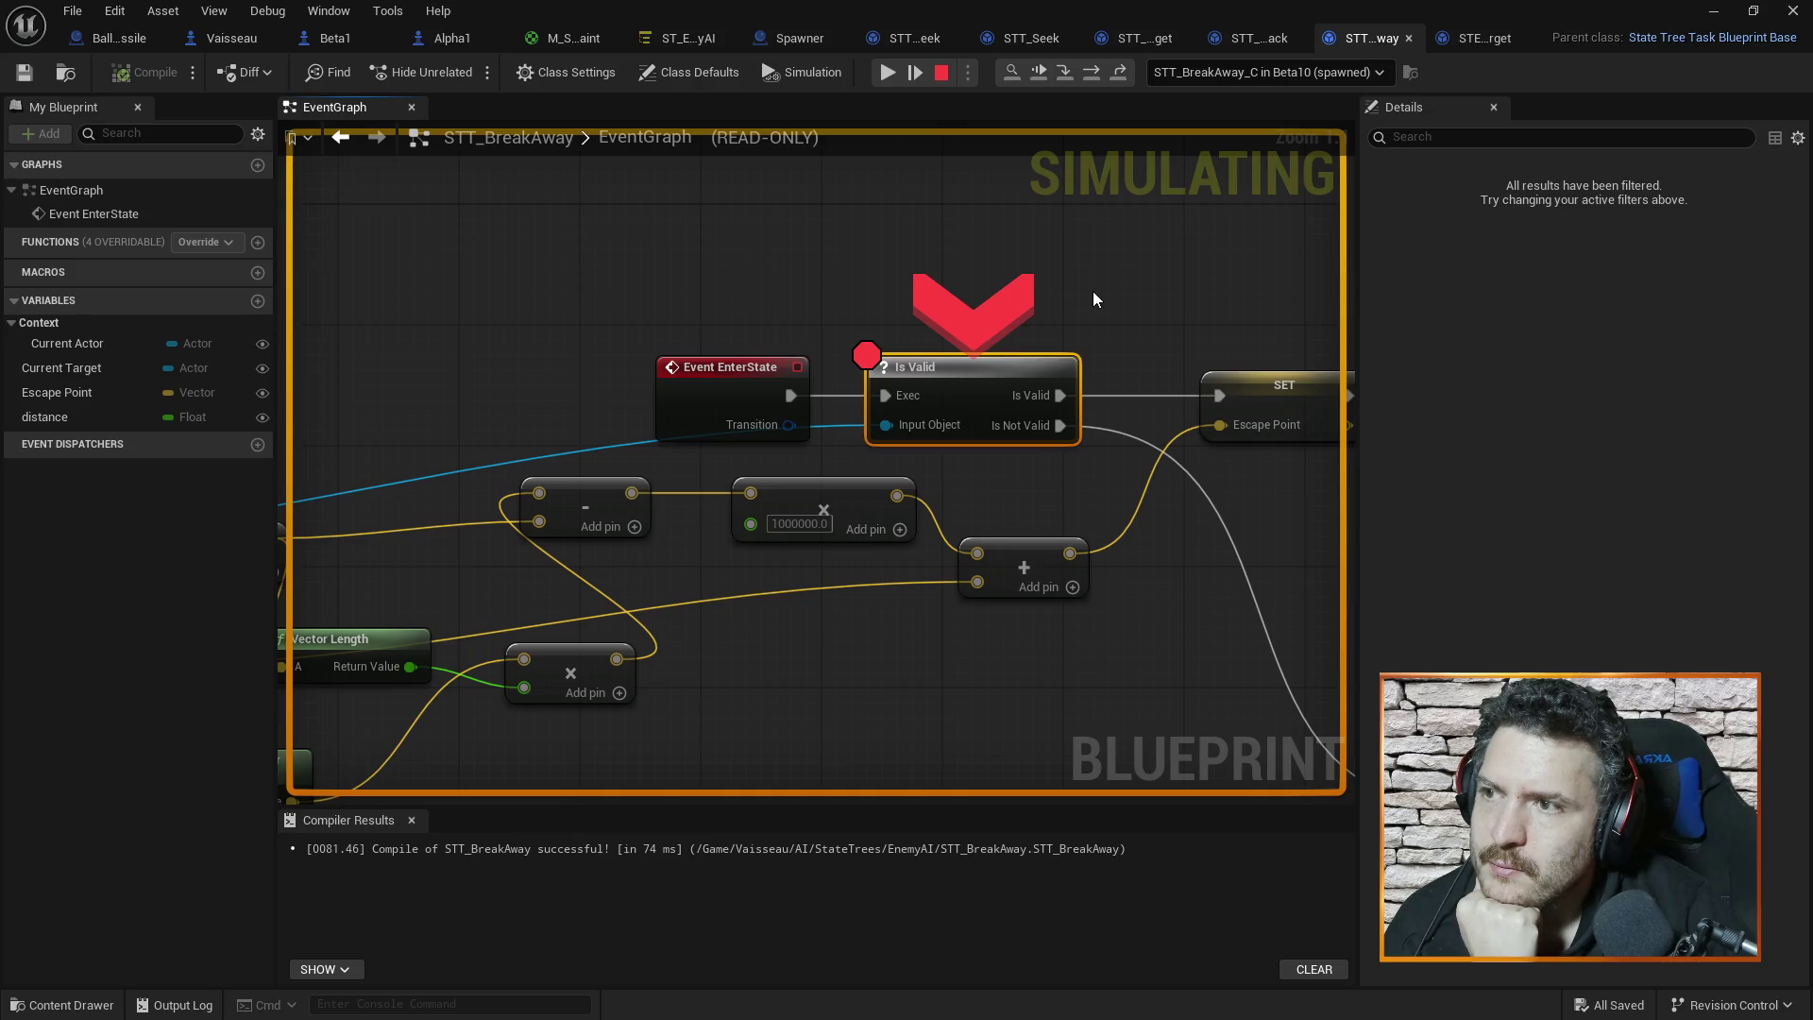
Step: Stop play, clear the Is Valid breakpoint, and return to the ST_EnemyAI state tree
left_click(932, 83)
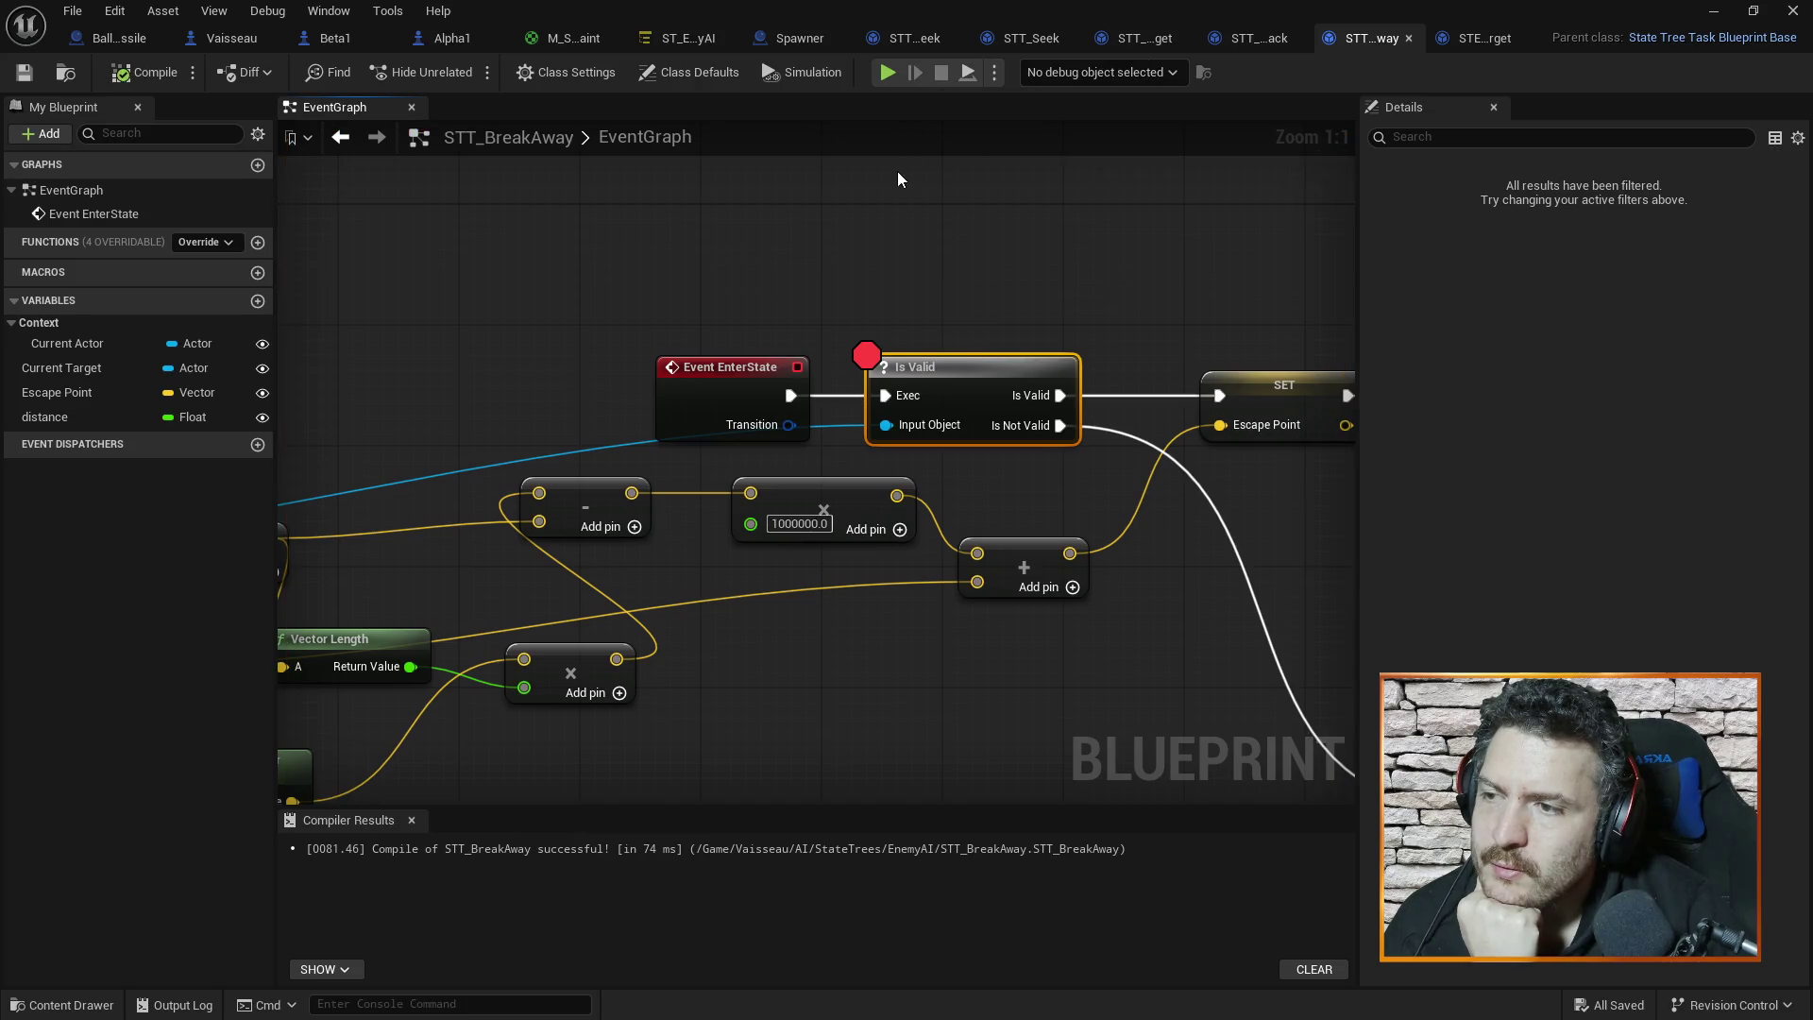
key("F9")
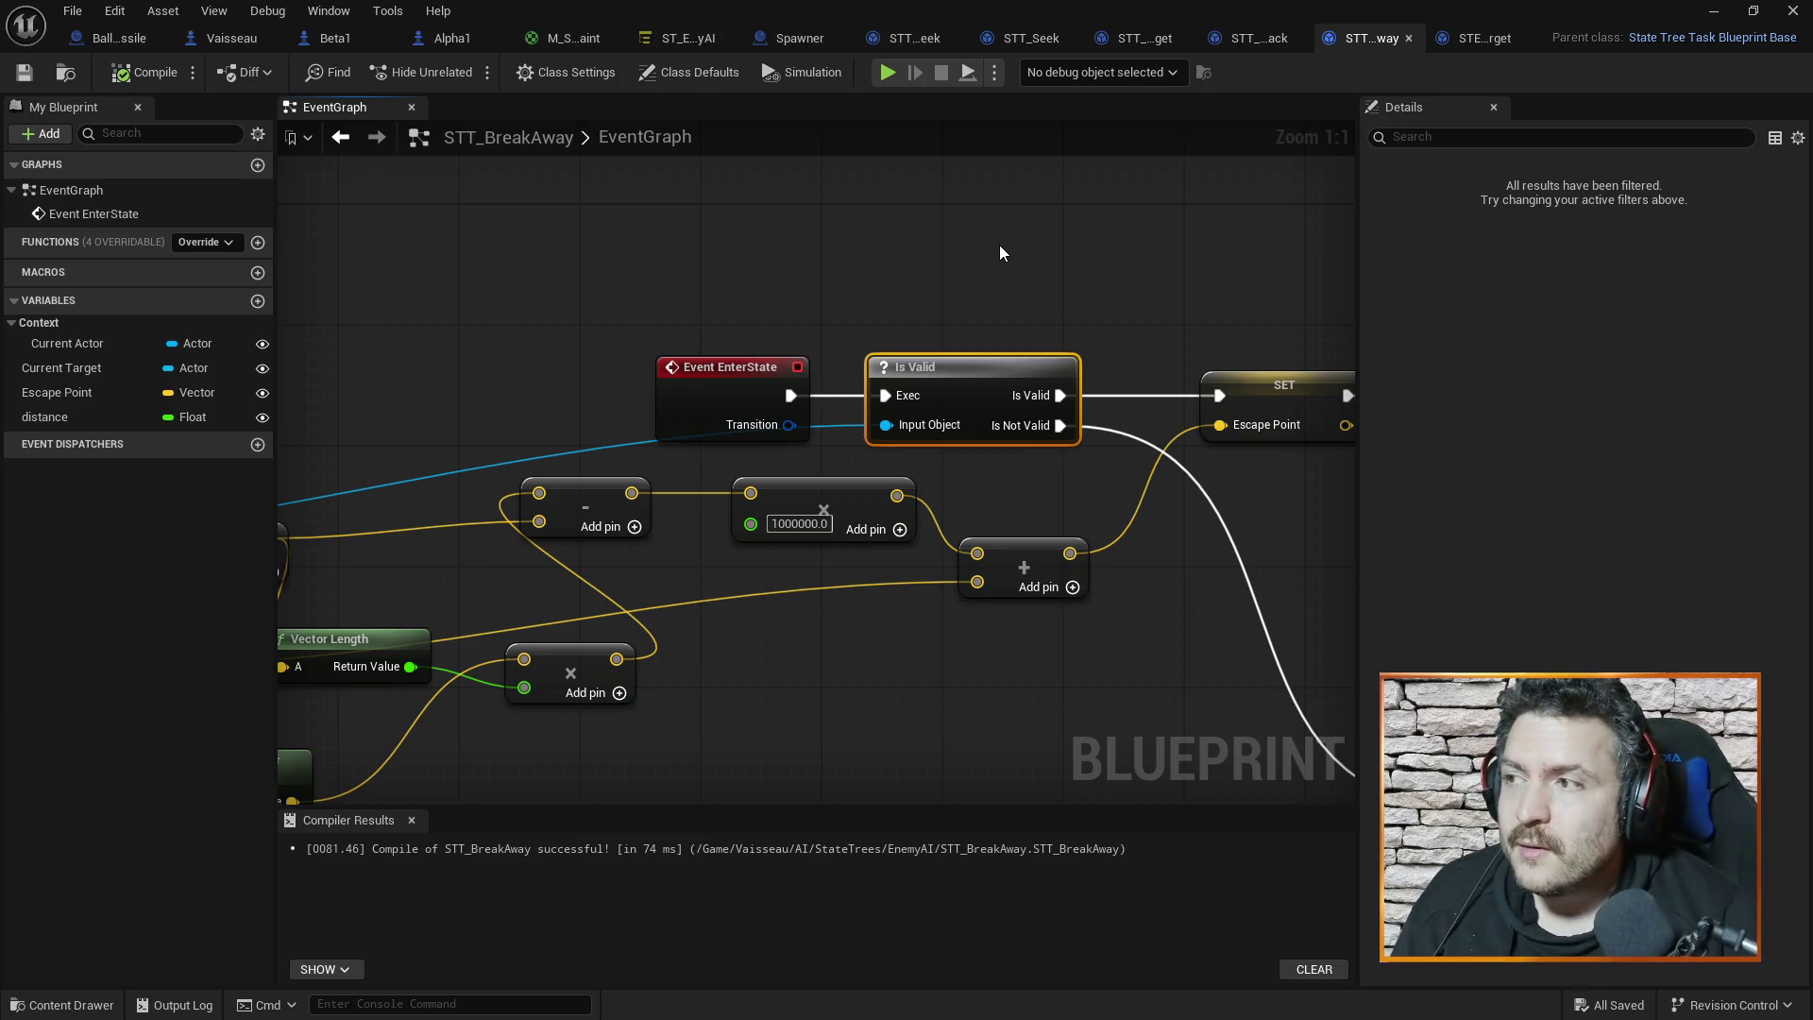
left_click(1709, 10)
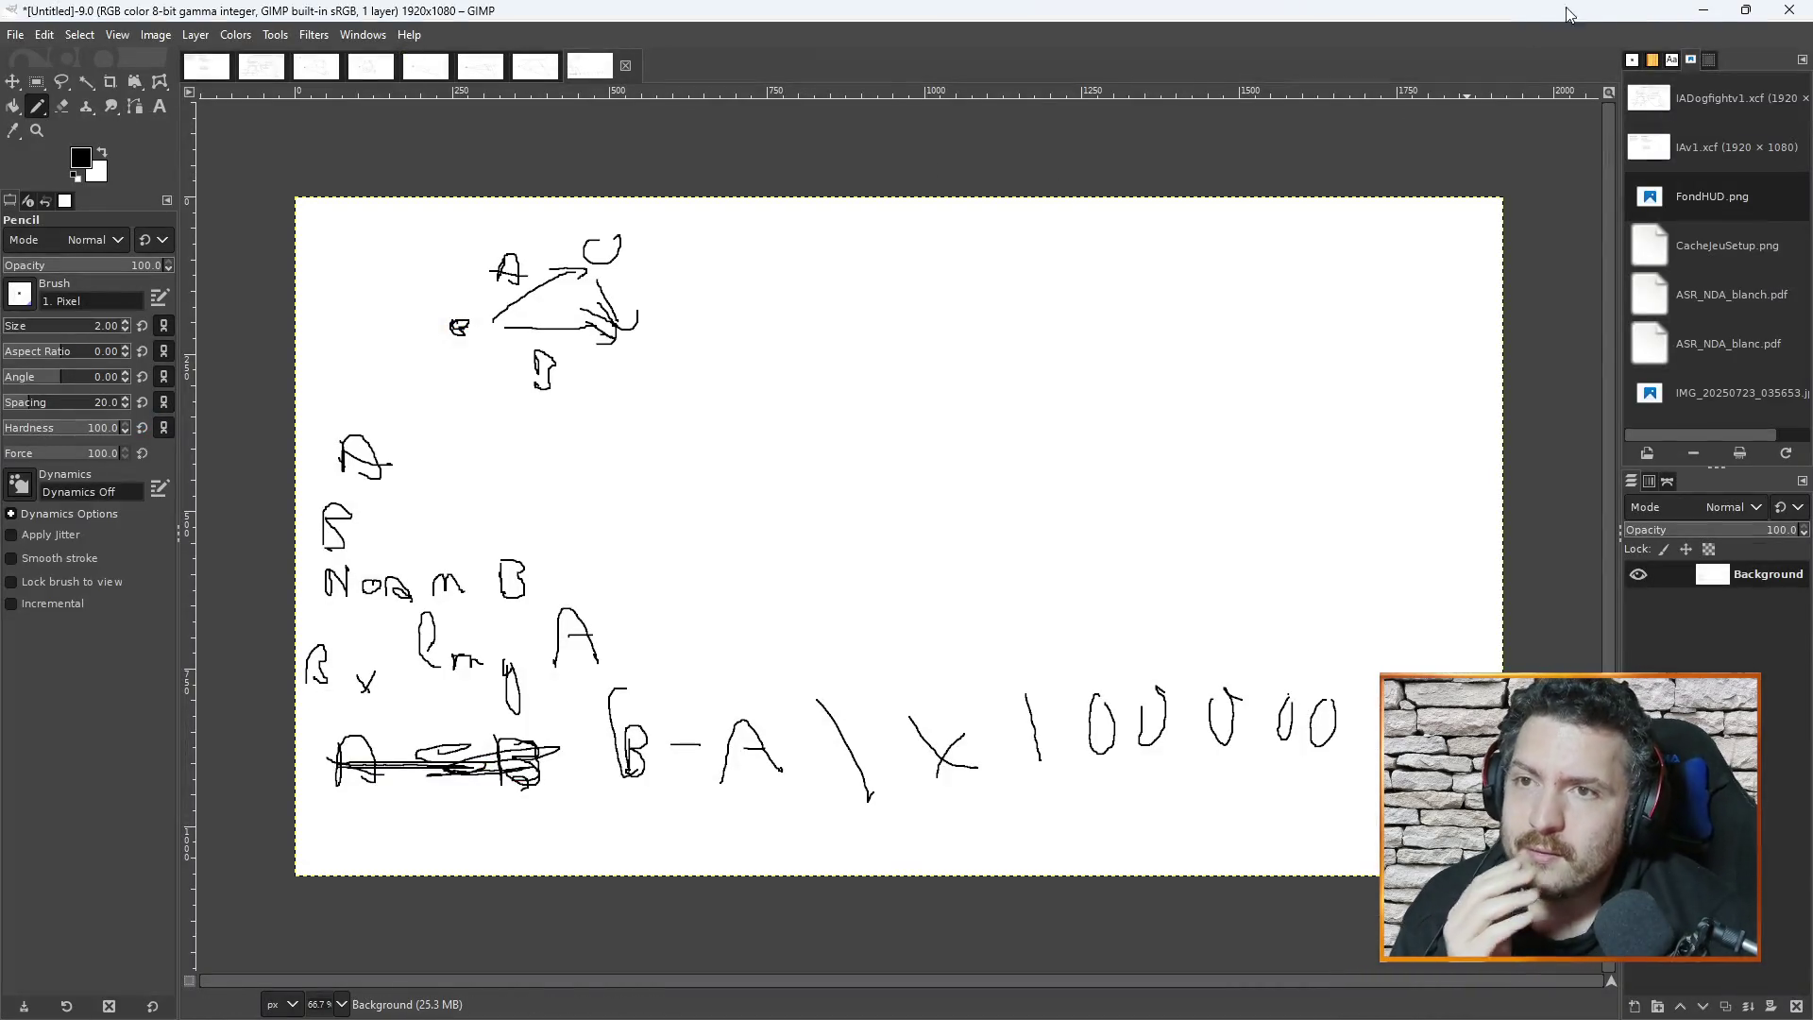
left_click(1705, 11)
left_click(697, 52)
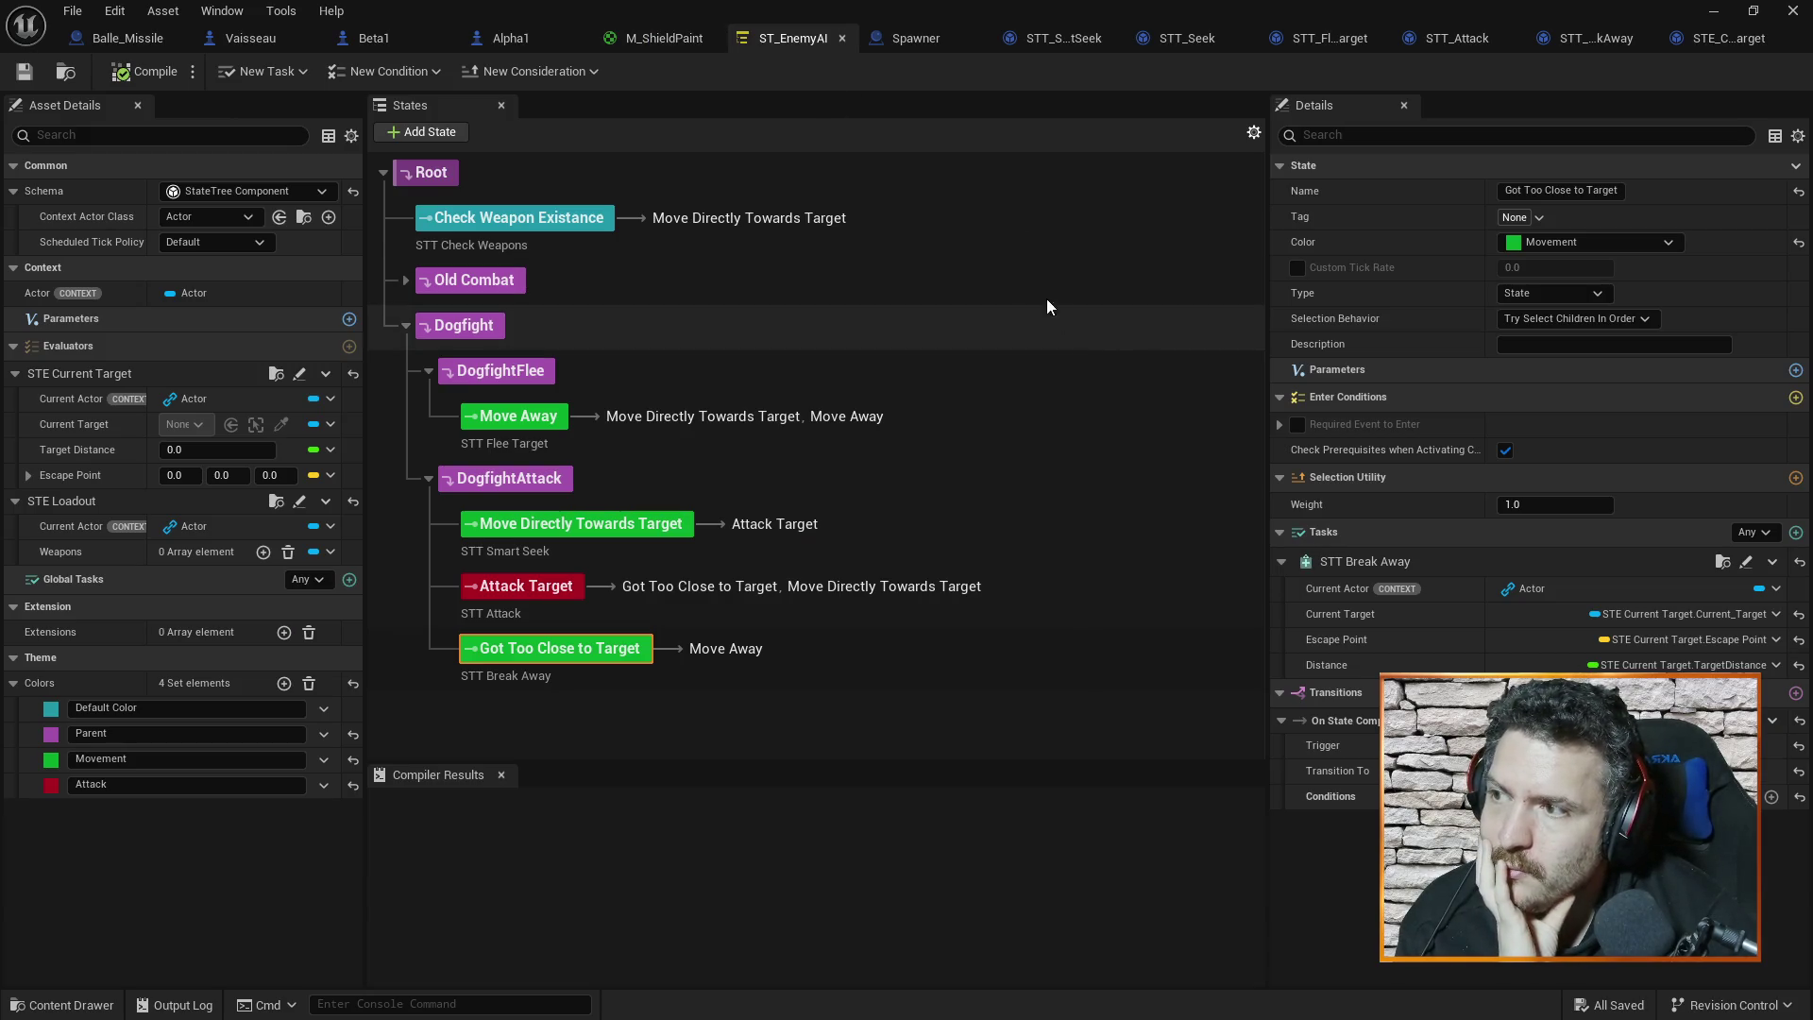
Step: Move STT_CheckWeapons' 0.1 Delay right after Event EnterState, save, compile, and play
left_click(995, 247)
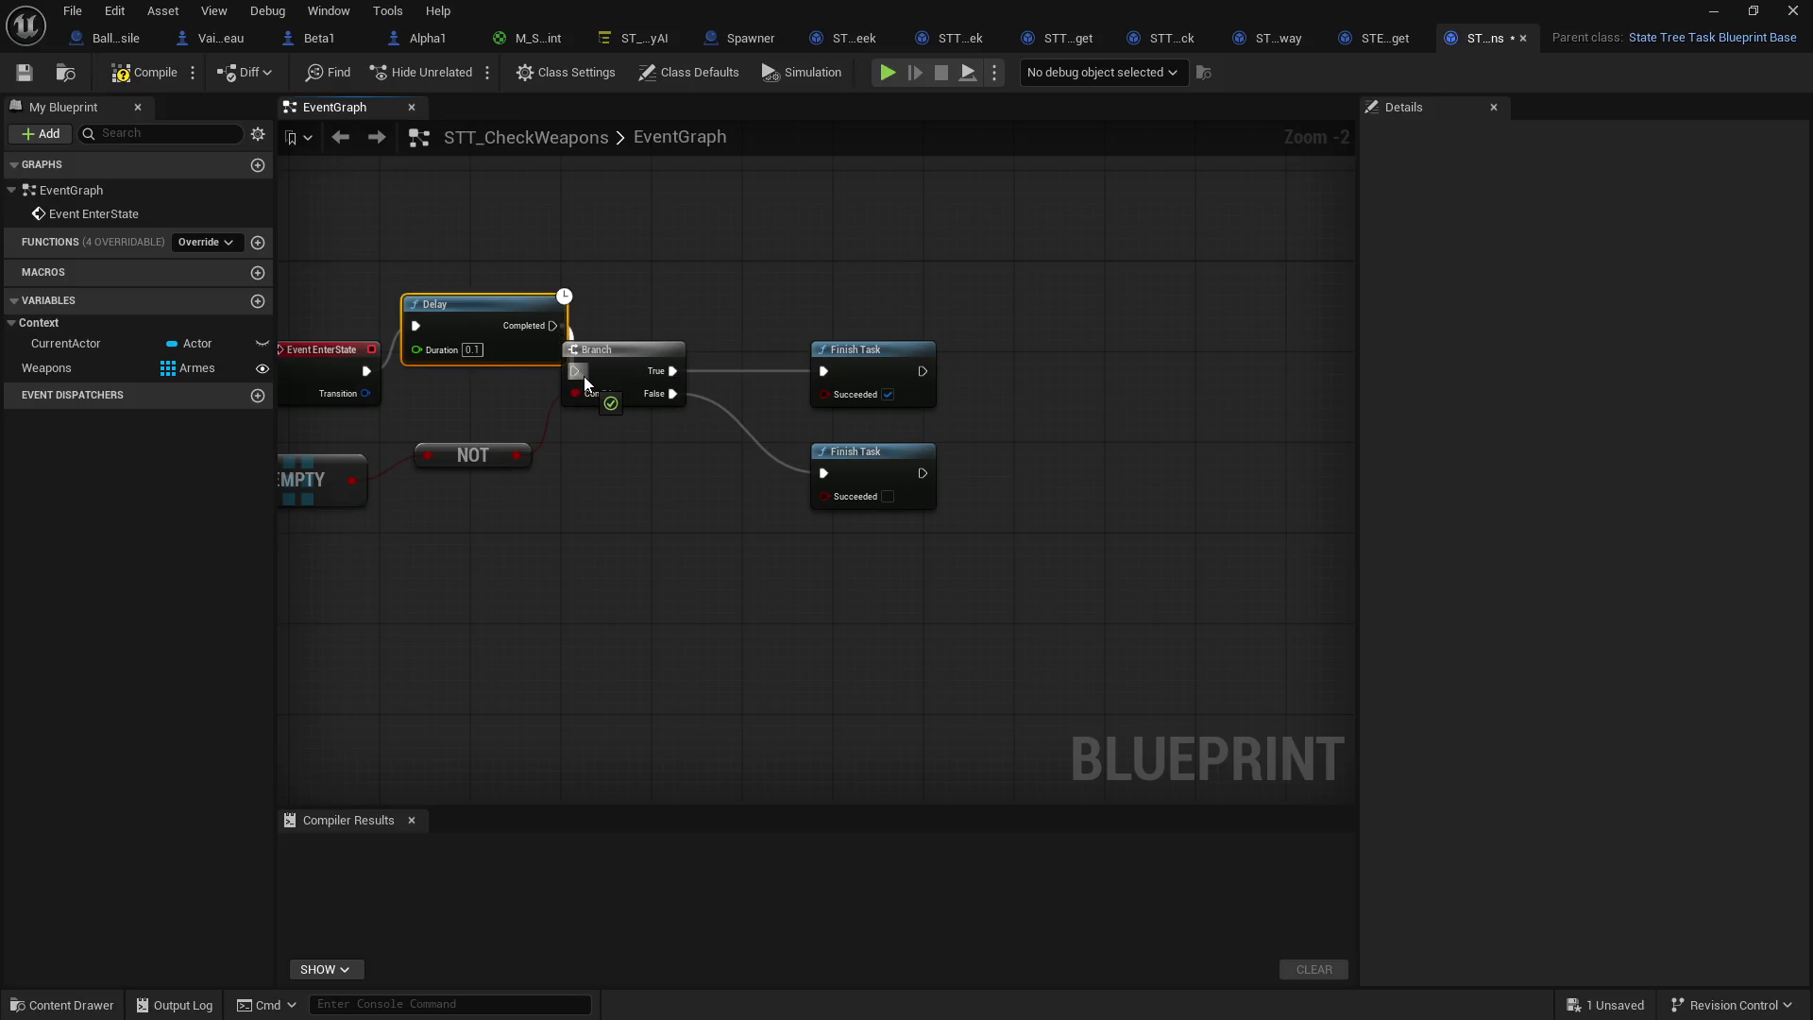
left_click_drag(623, 320, 585, 360)
key("ctrl+s")
left_click(168, 81)
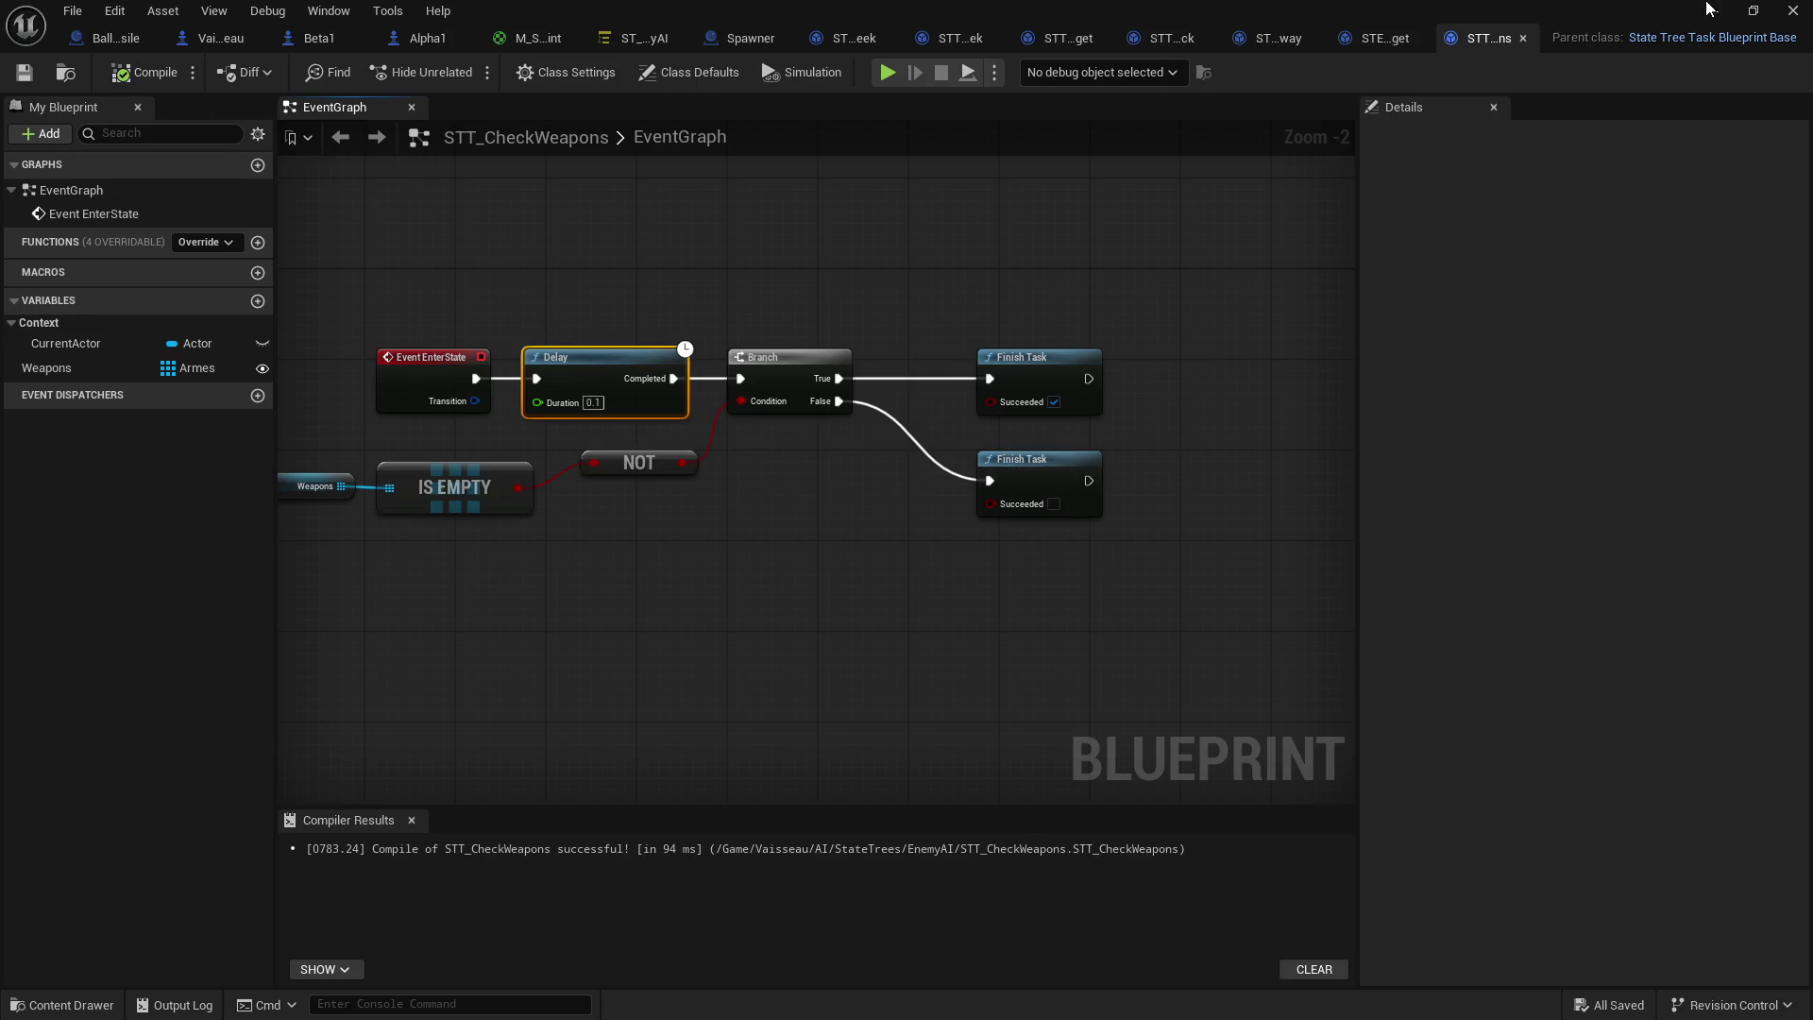
left_click(1713, 11)
left_click(466, 73)
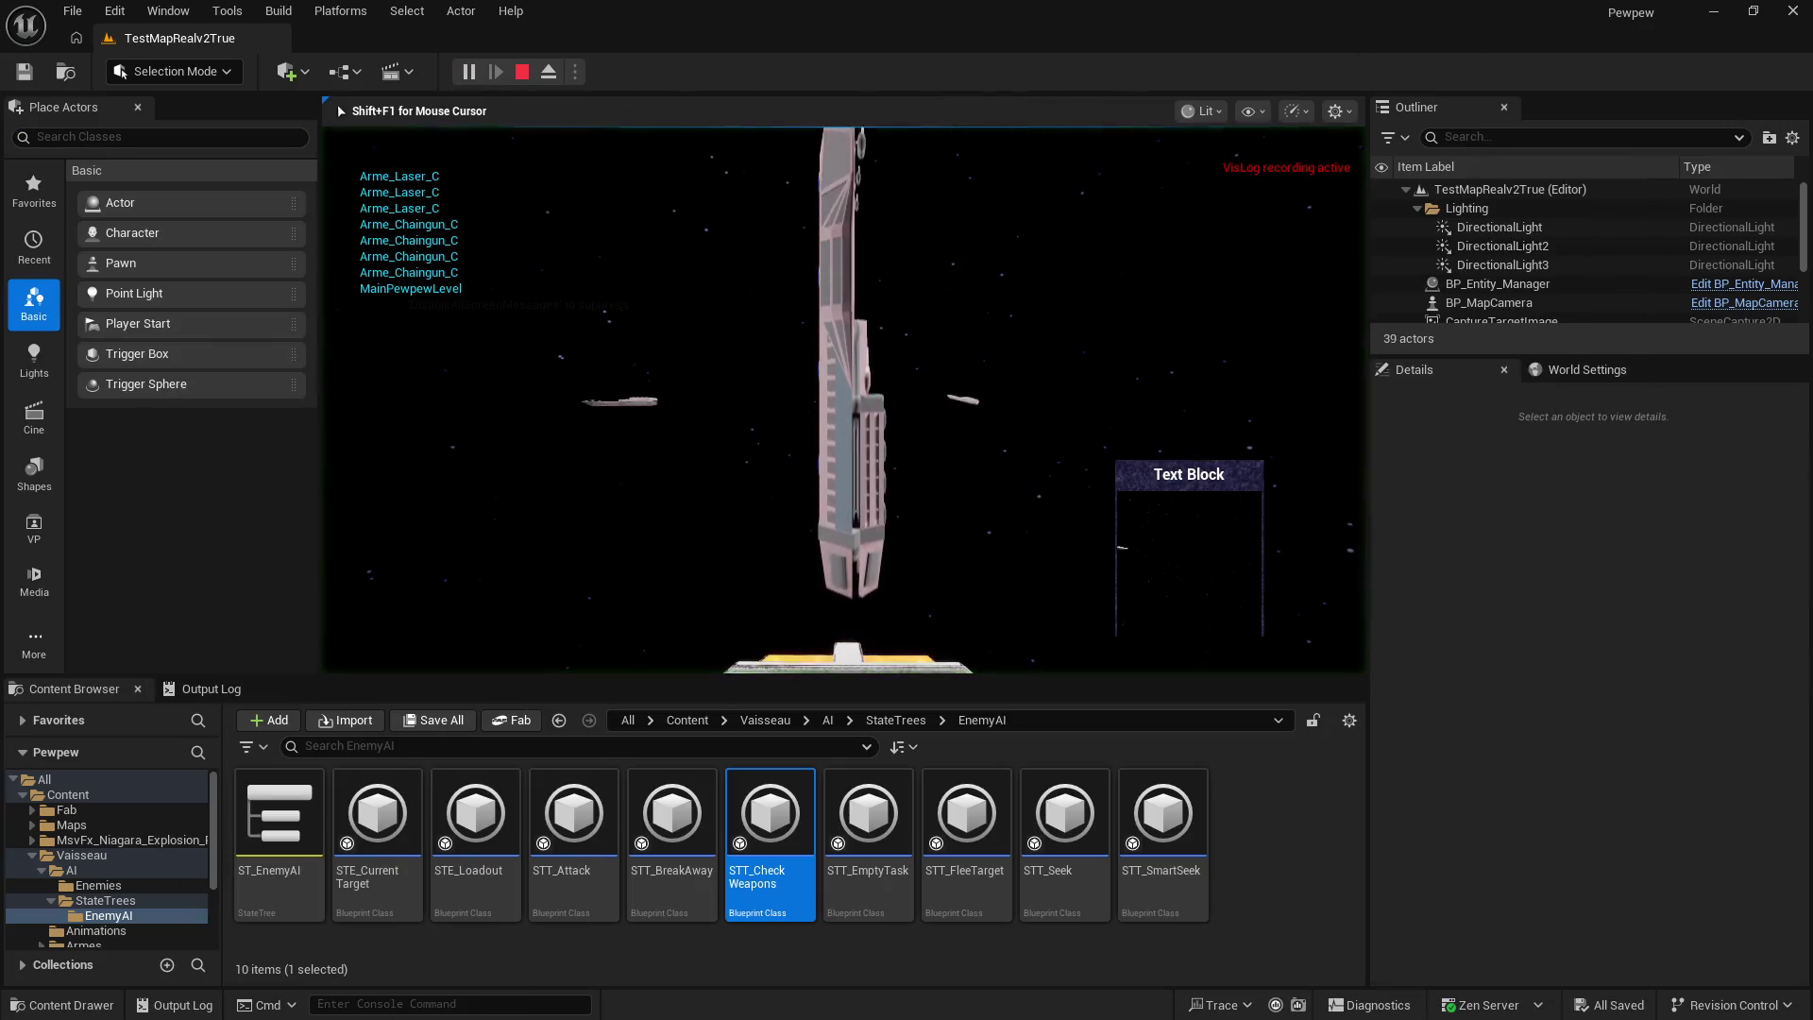
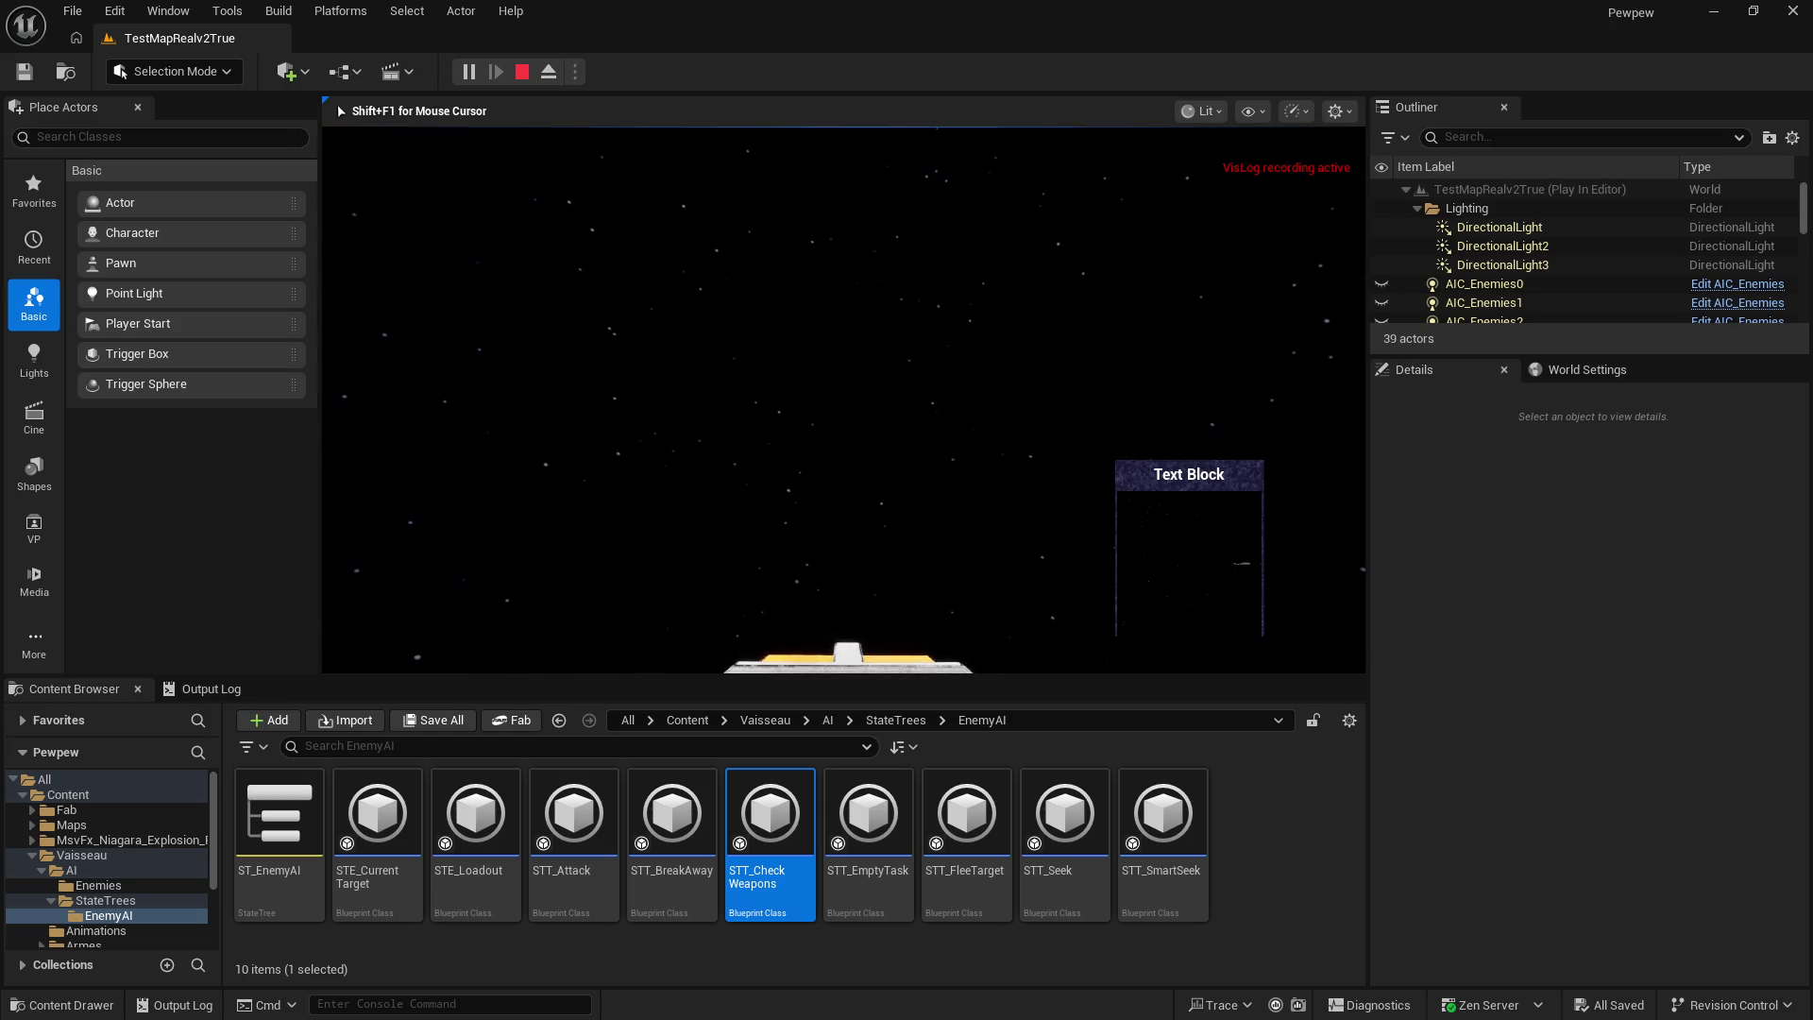
Step: End the play session and bring up the Visual Logger from Tools > Debug
key("Escape")
key("alt+Tab")
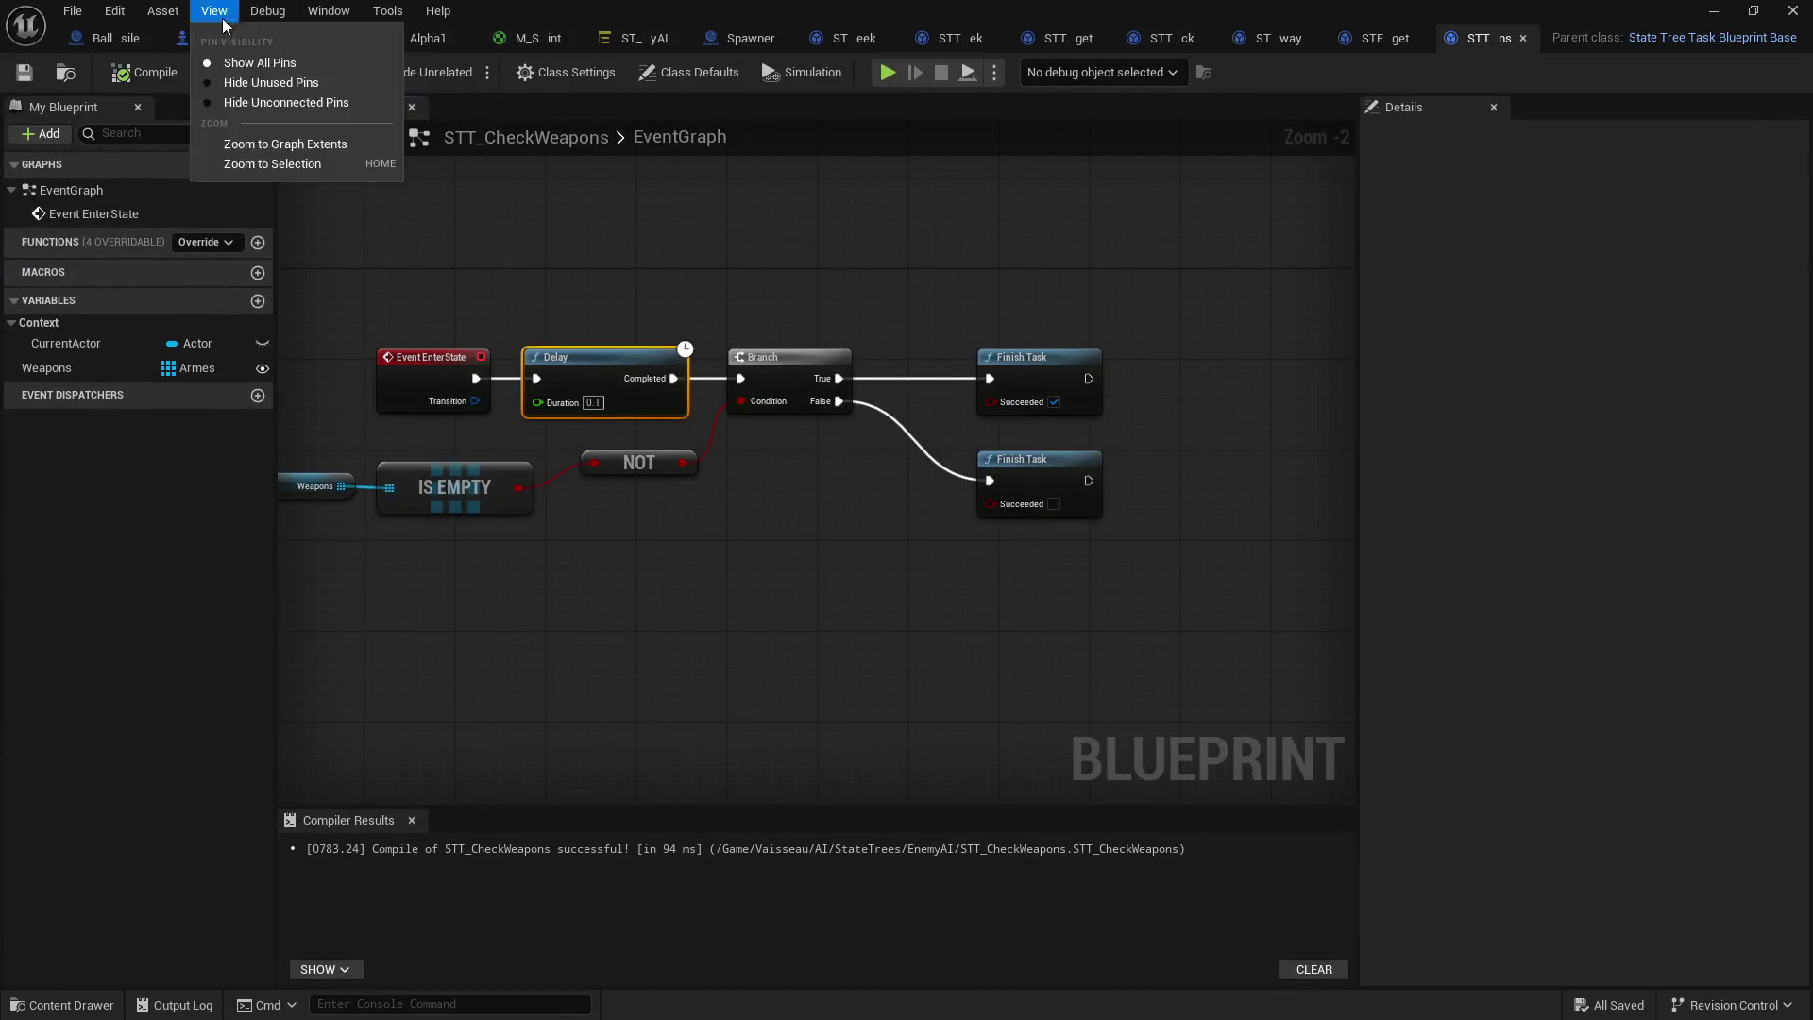
left_click(382, 11)
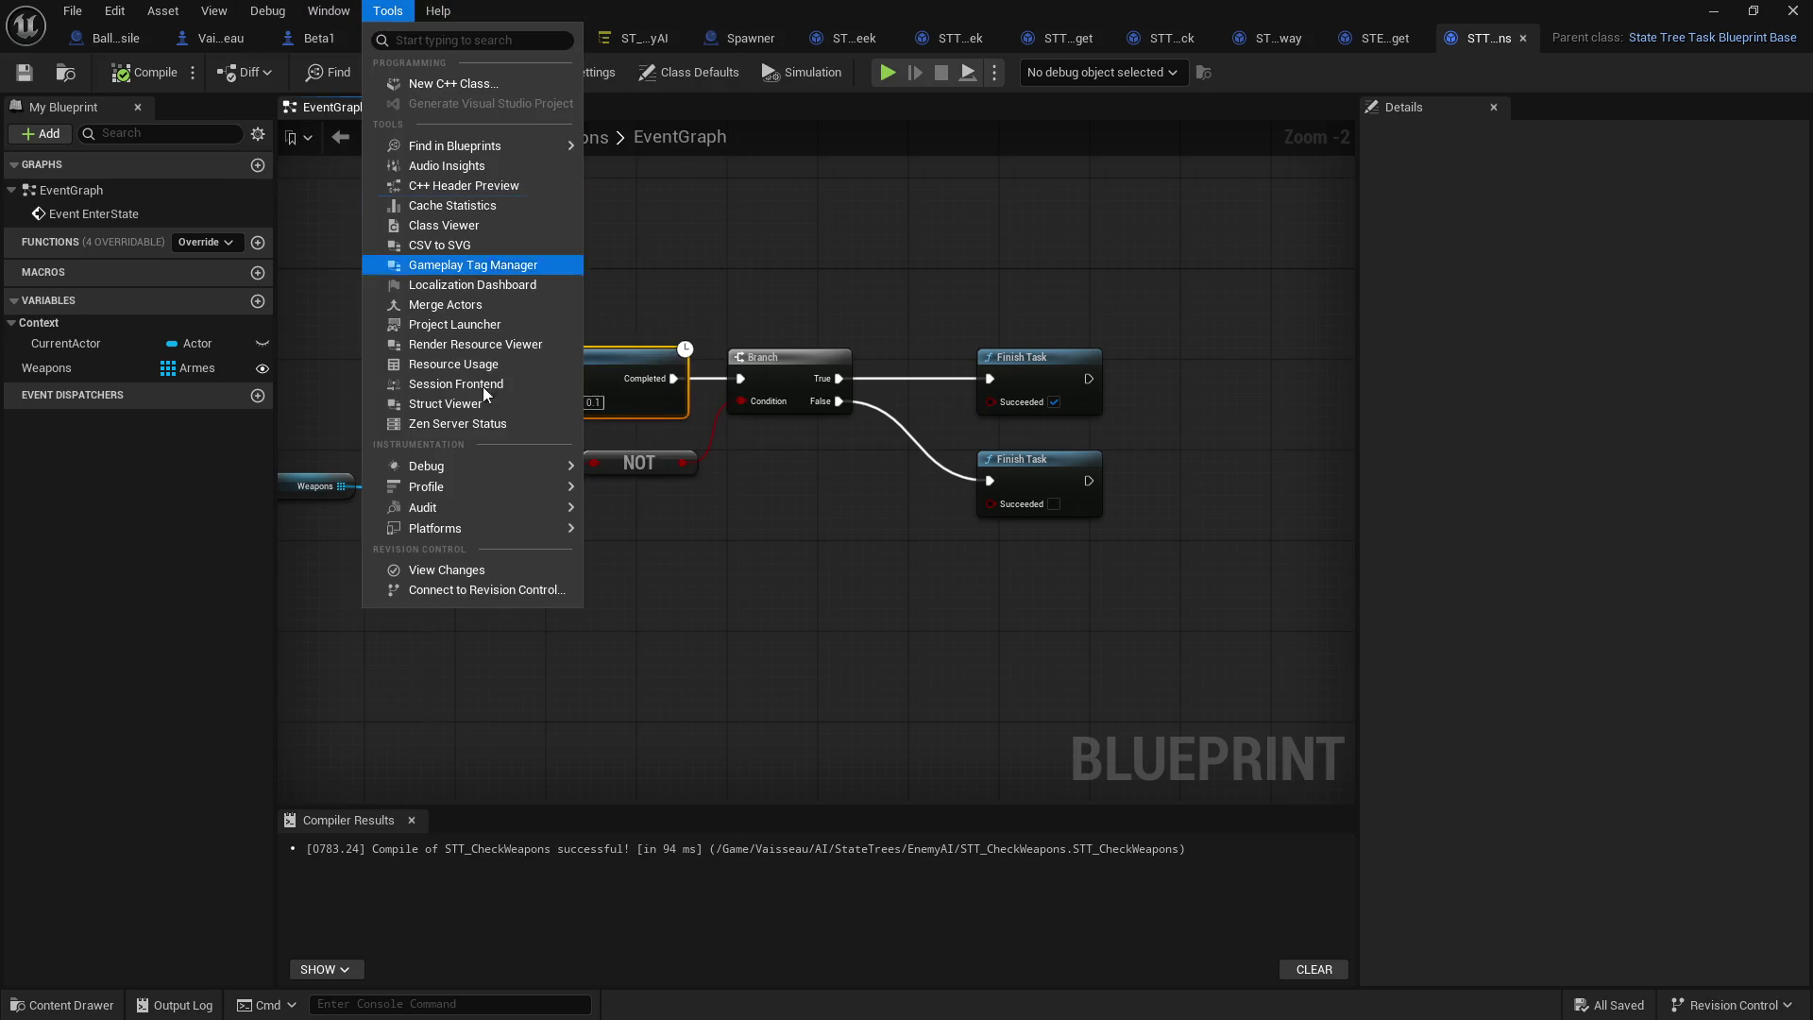
mouse_move(485, 462)
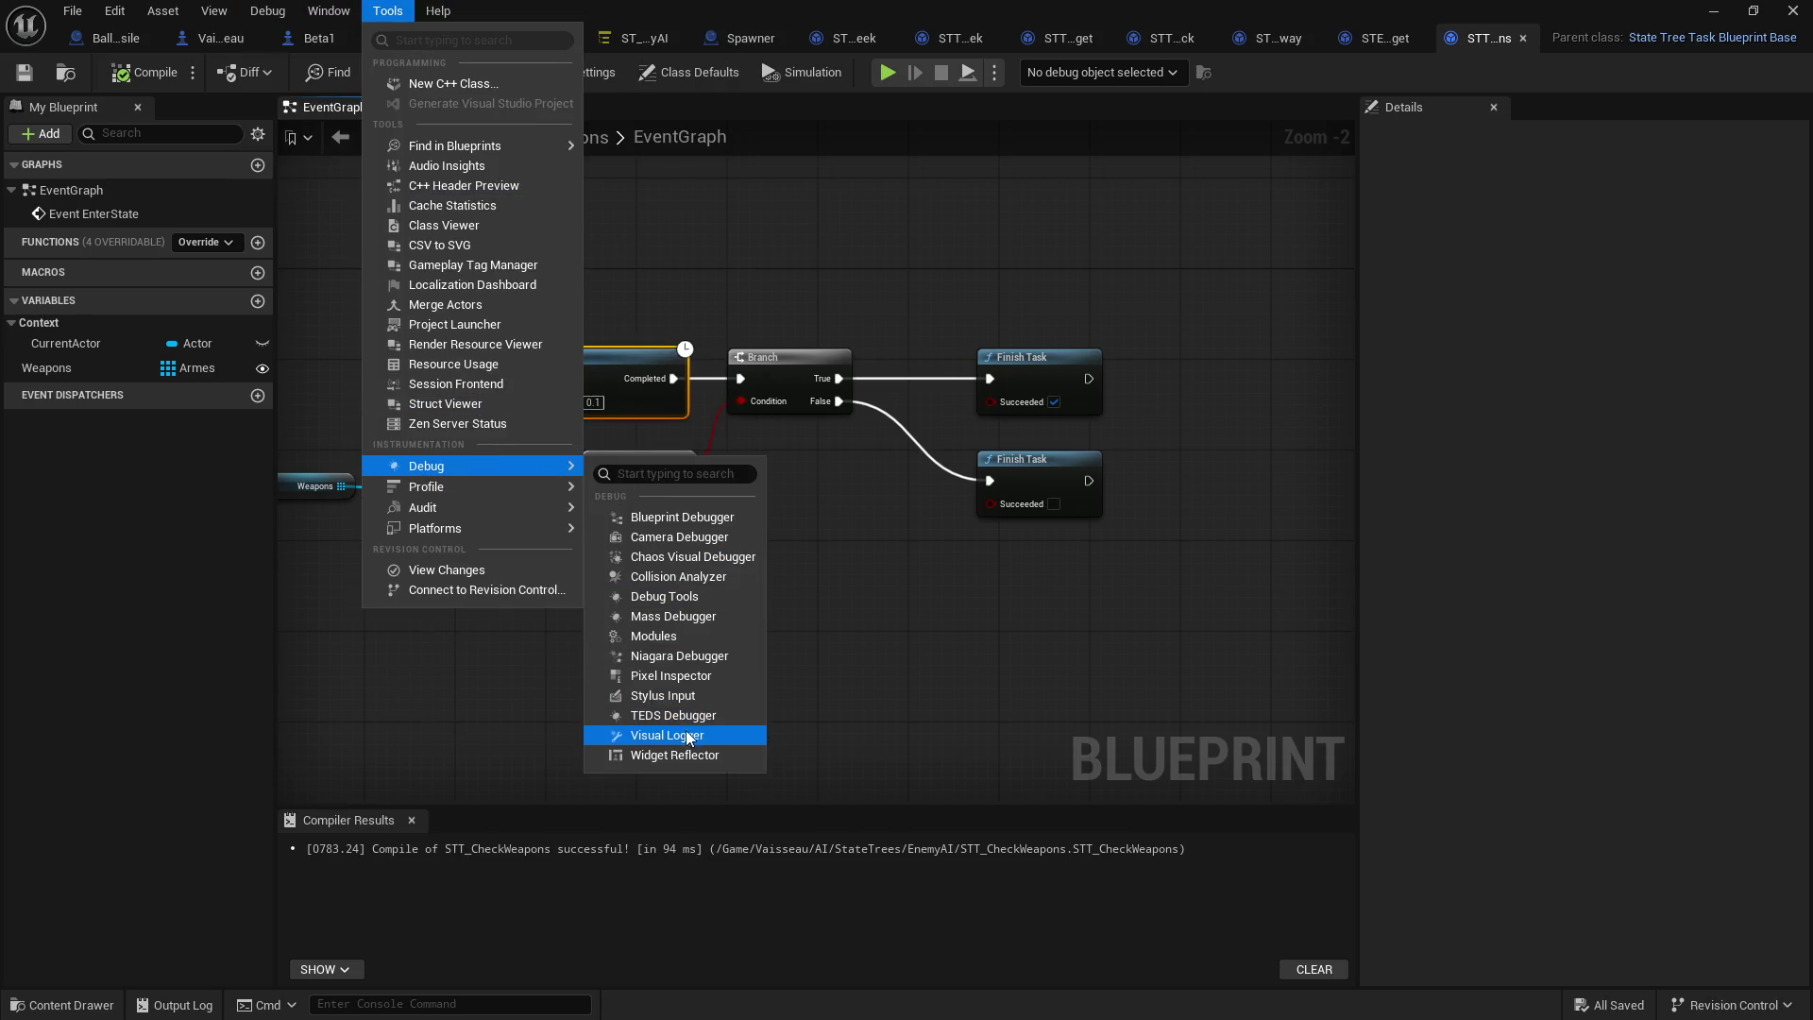
left_click(690, 735)
left_click(1301, 94)
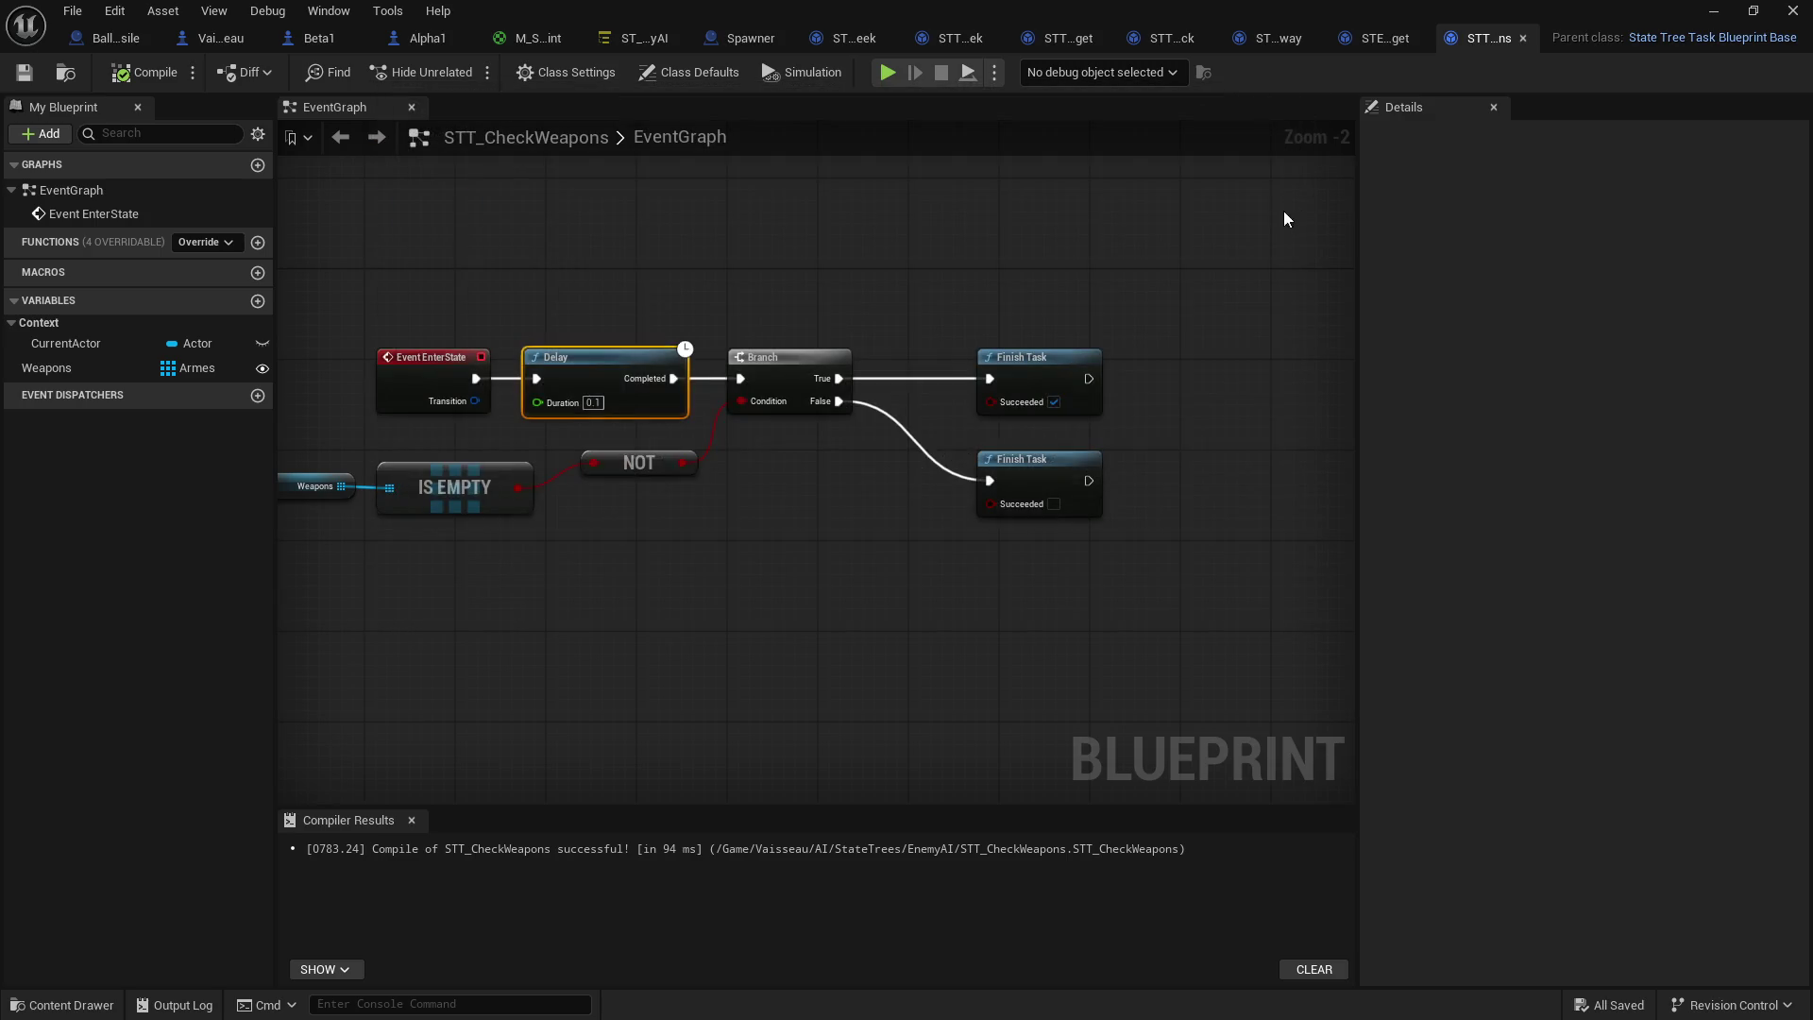
Step: Stop the Visual Logger recording, close it, and minimize the Blueprint window
left_click(387, 11)
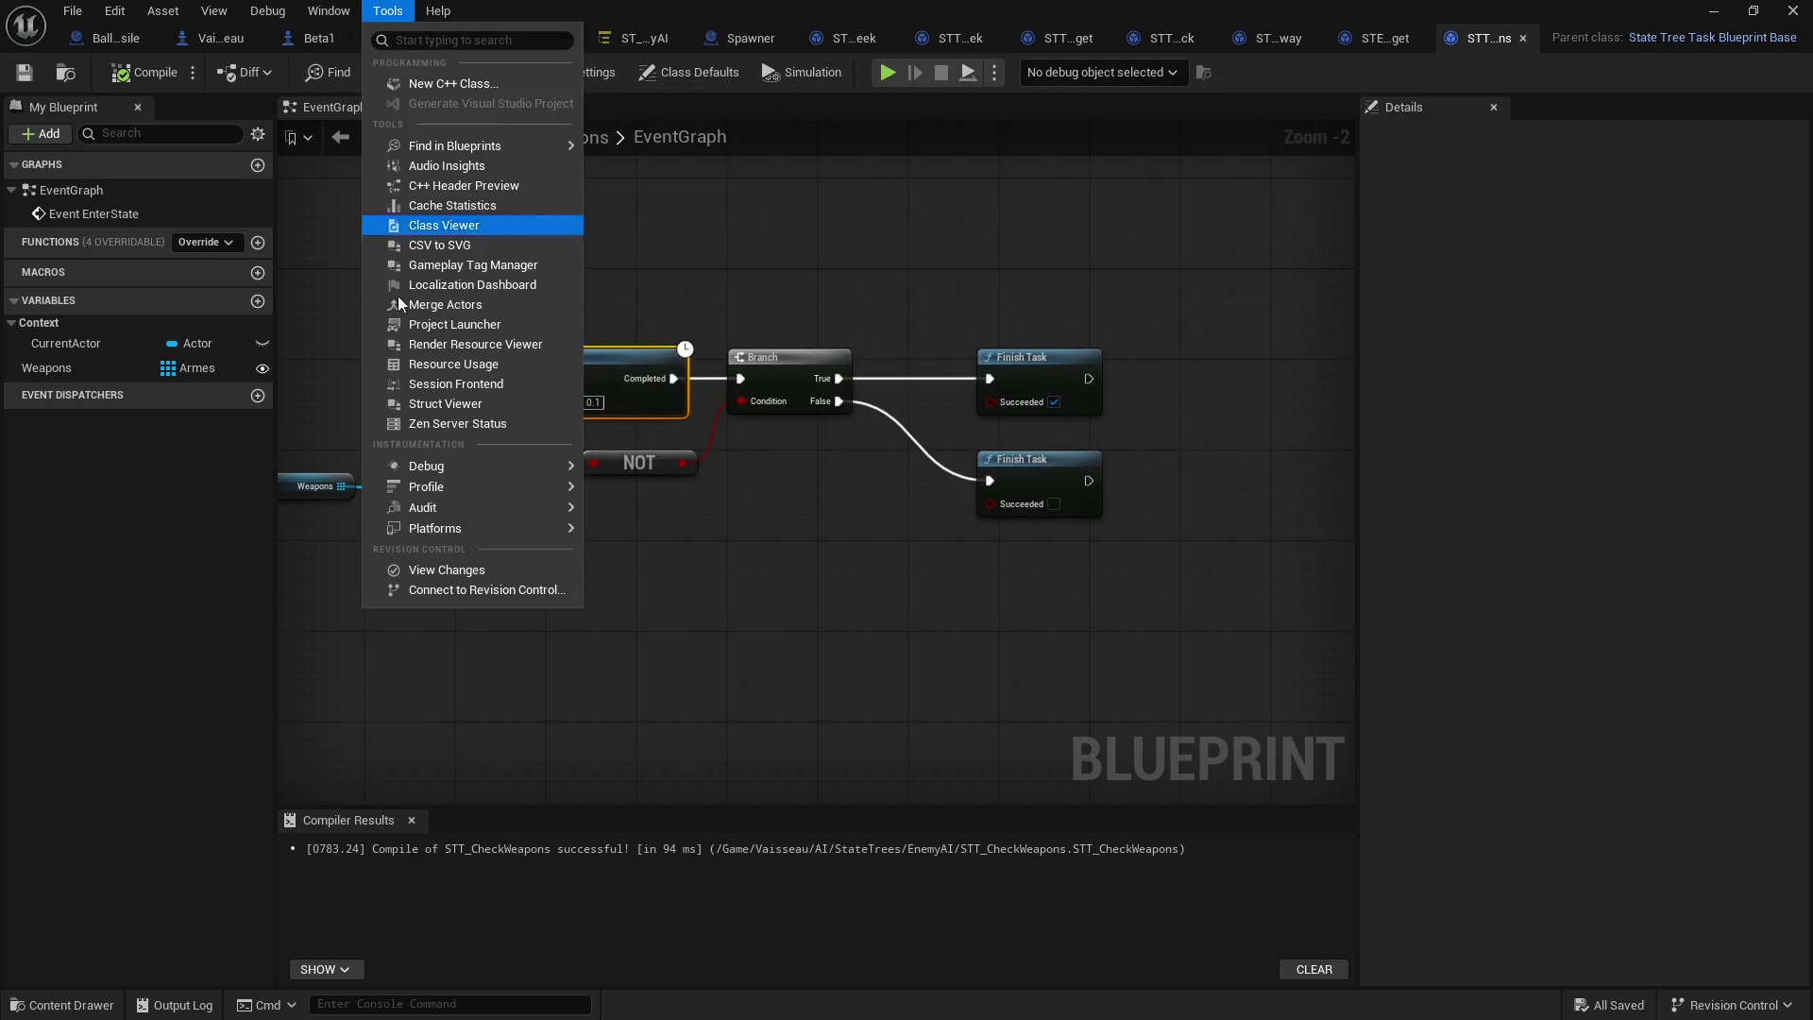
mouse_move(467, 462)
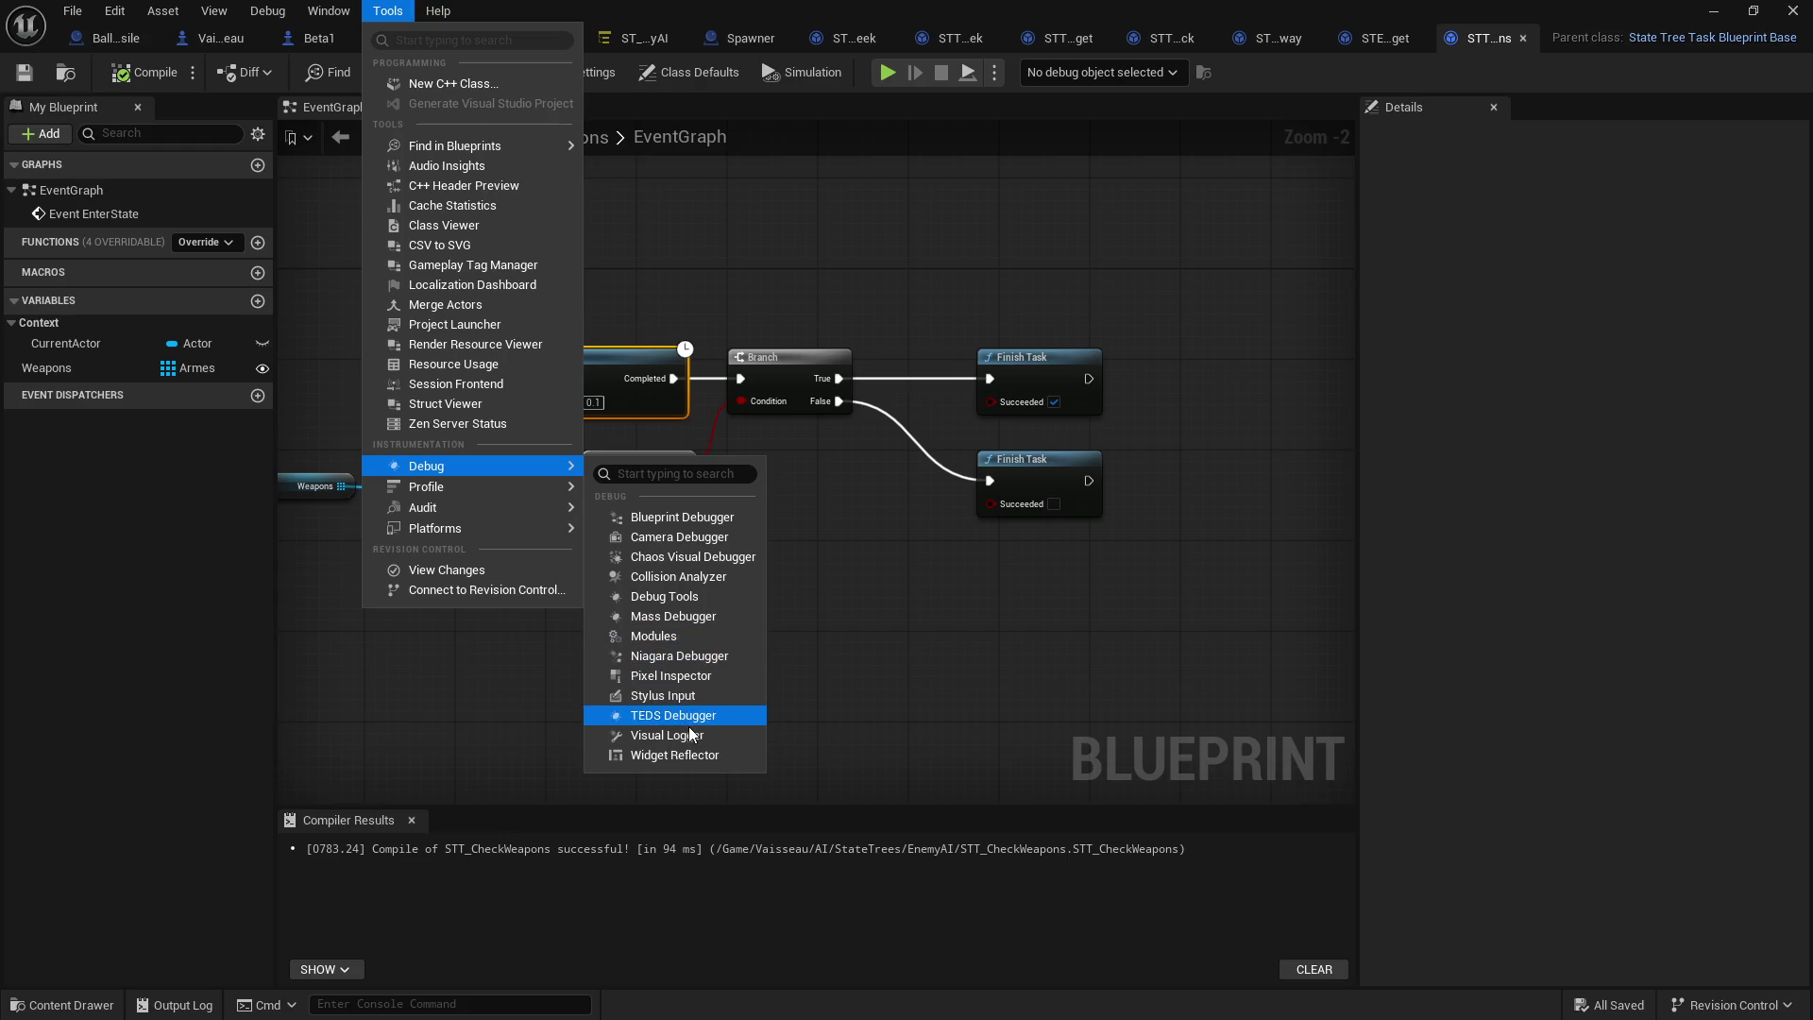
left_click(690, 735)
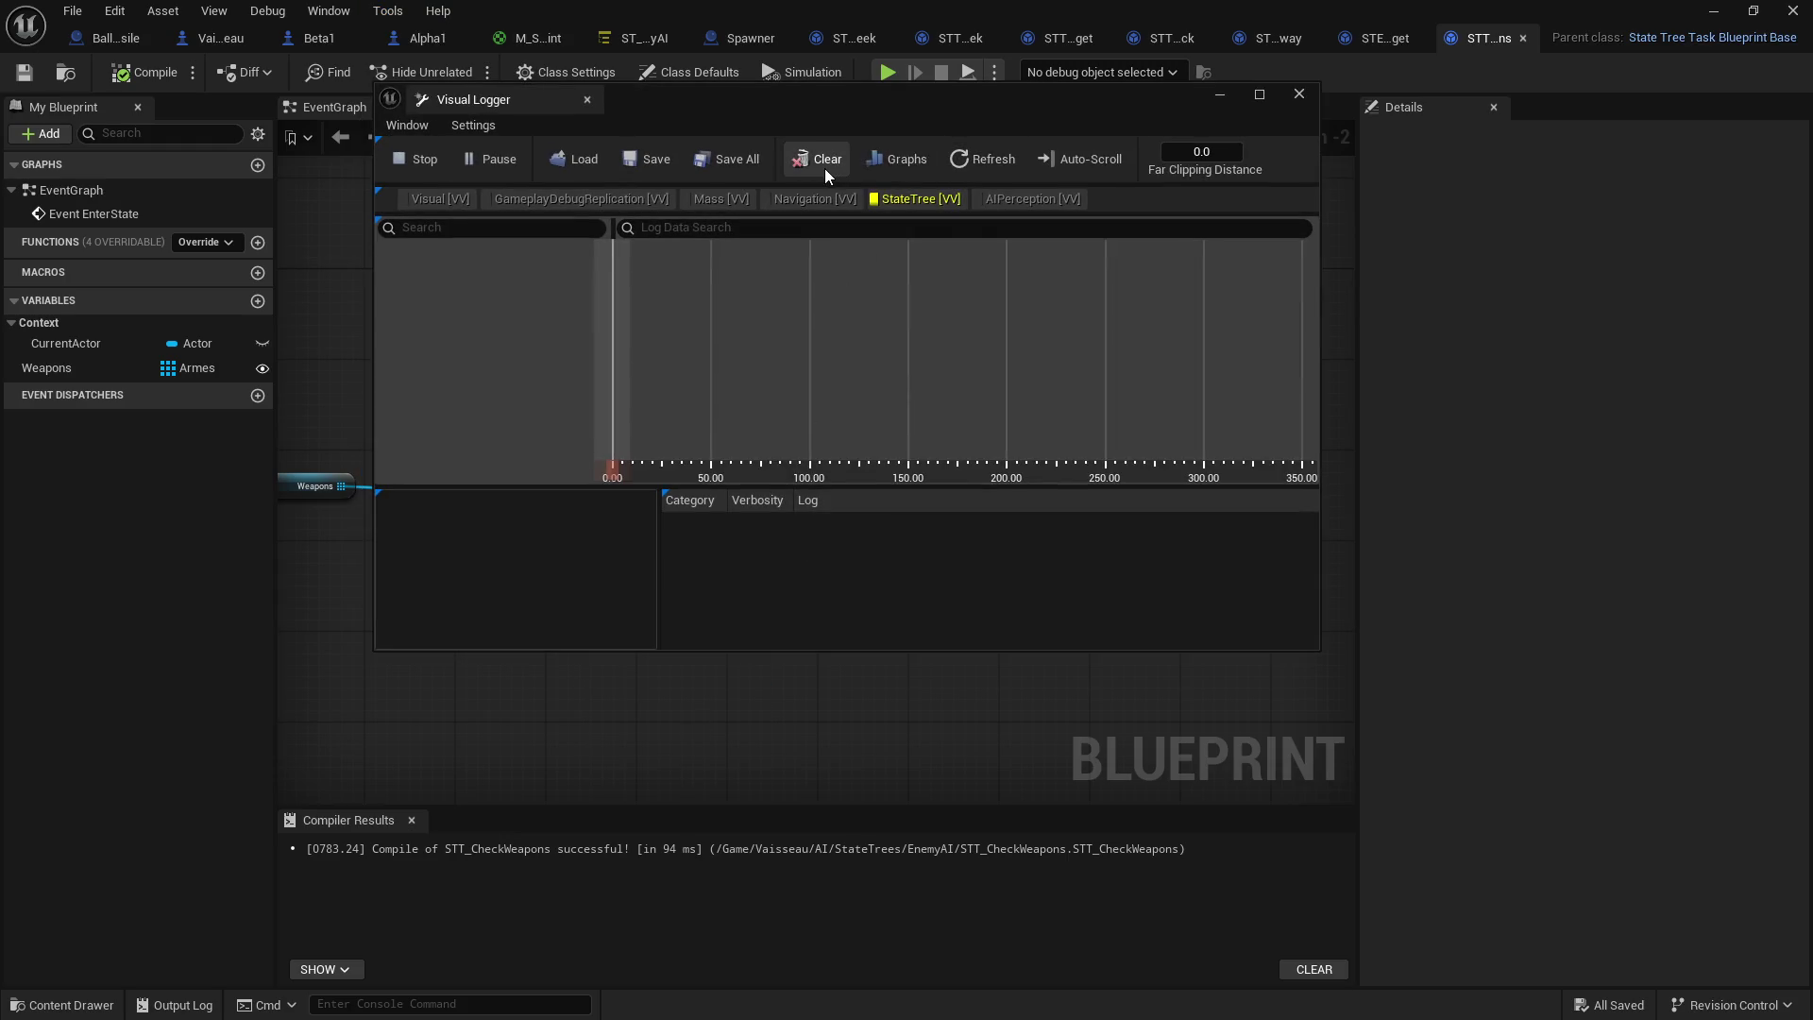
left_click(423, 160)
left_click(1300, 94)
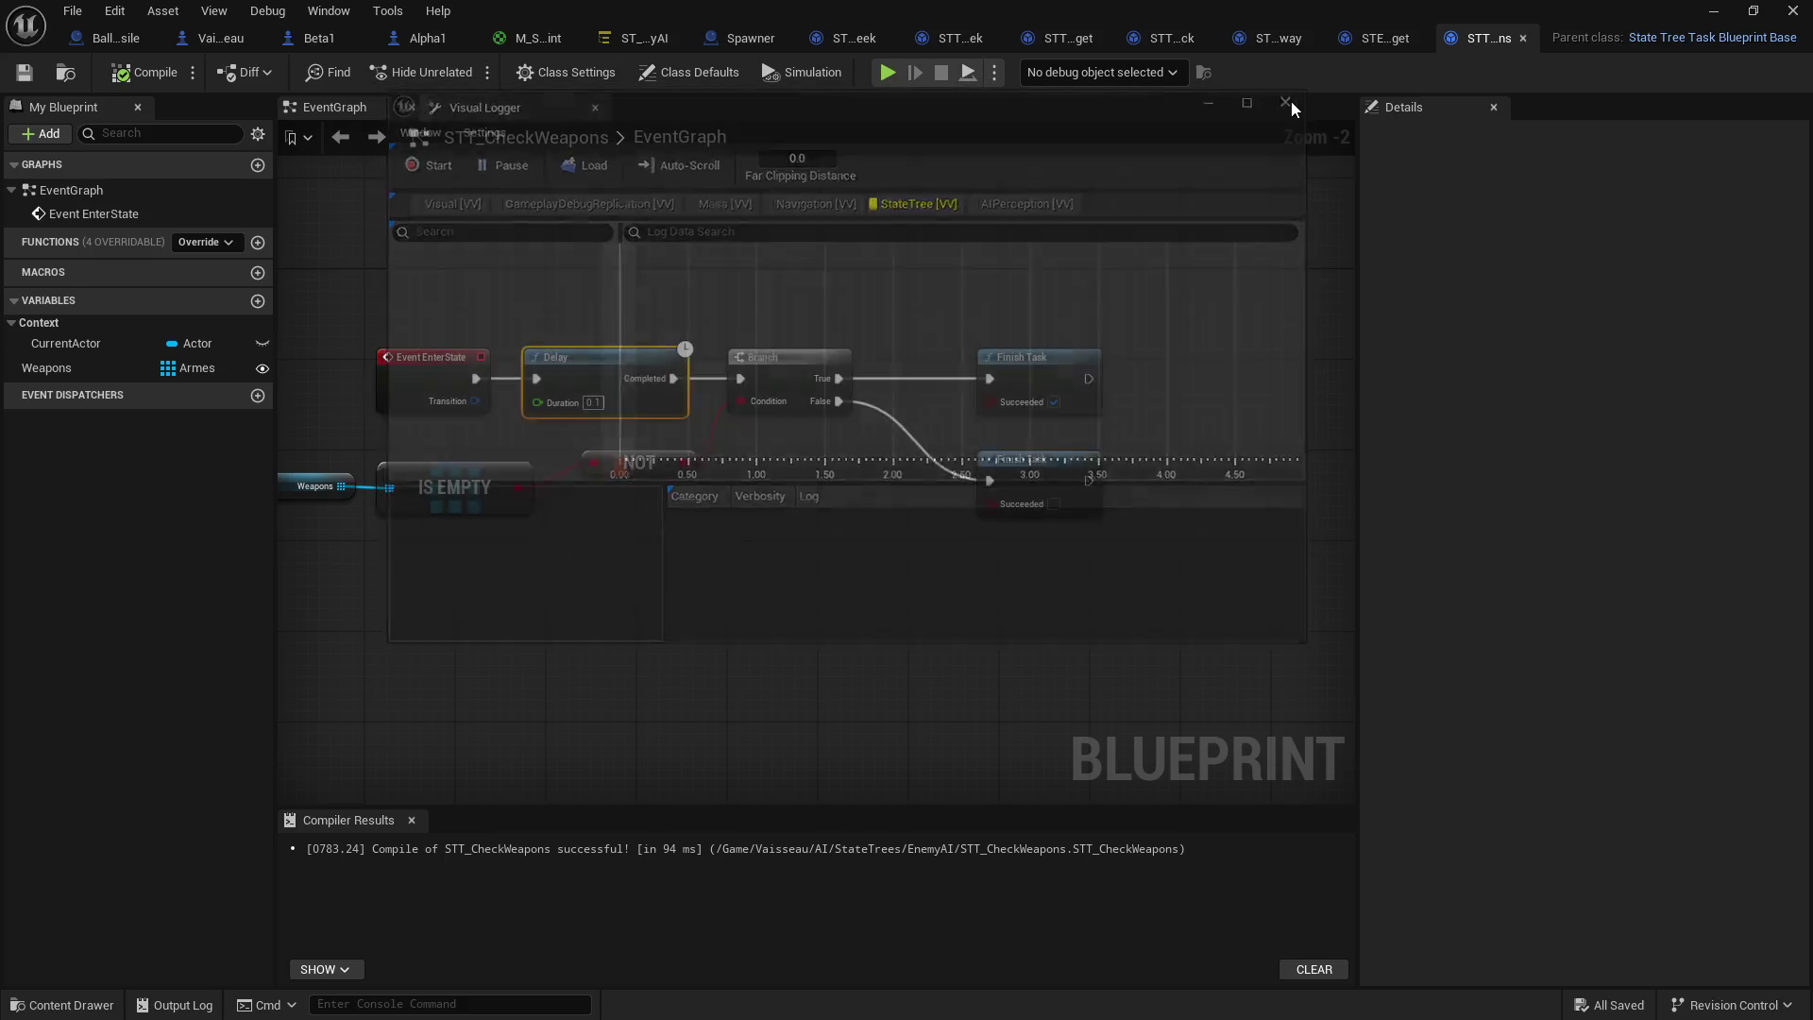
left_click(1686, 9)
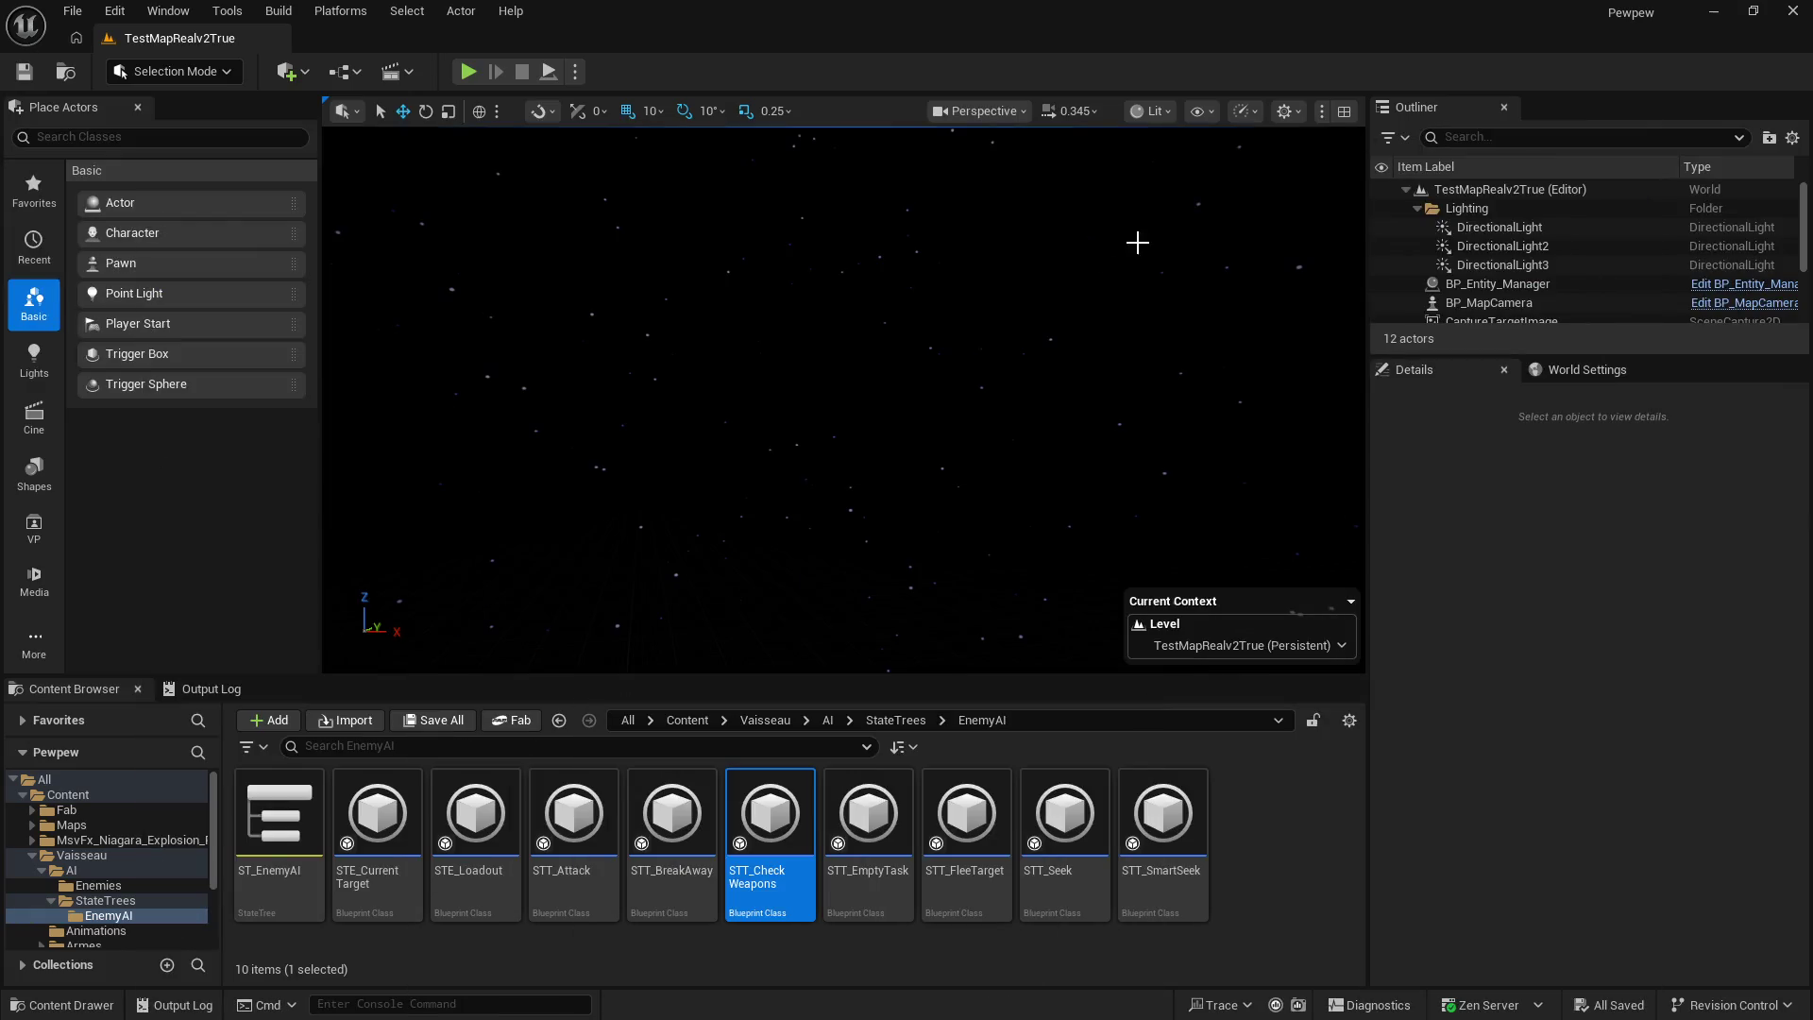
Step: Change the STT_CheckWeapons Delay duration to 0.0 and recompile the task
key("alt+Tab")
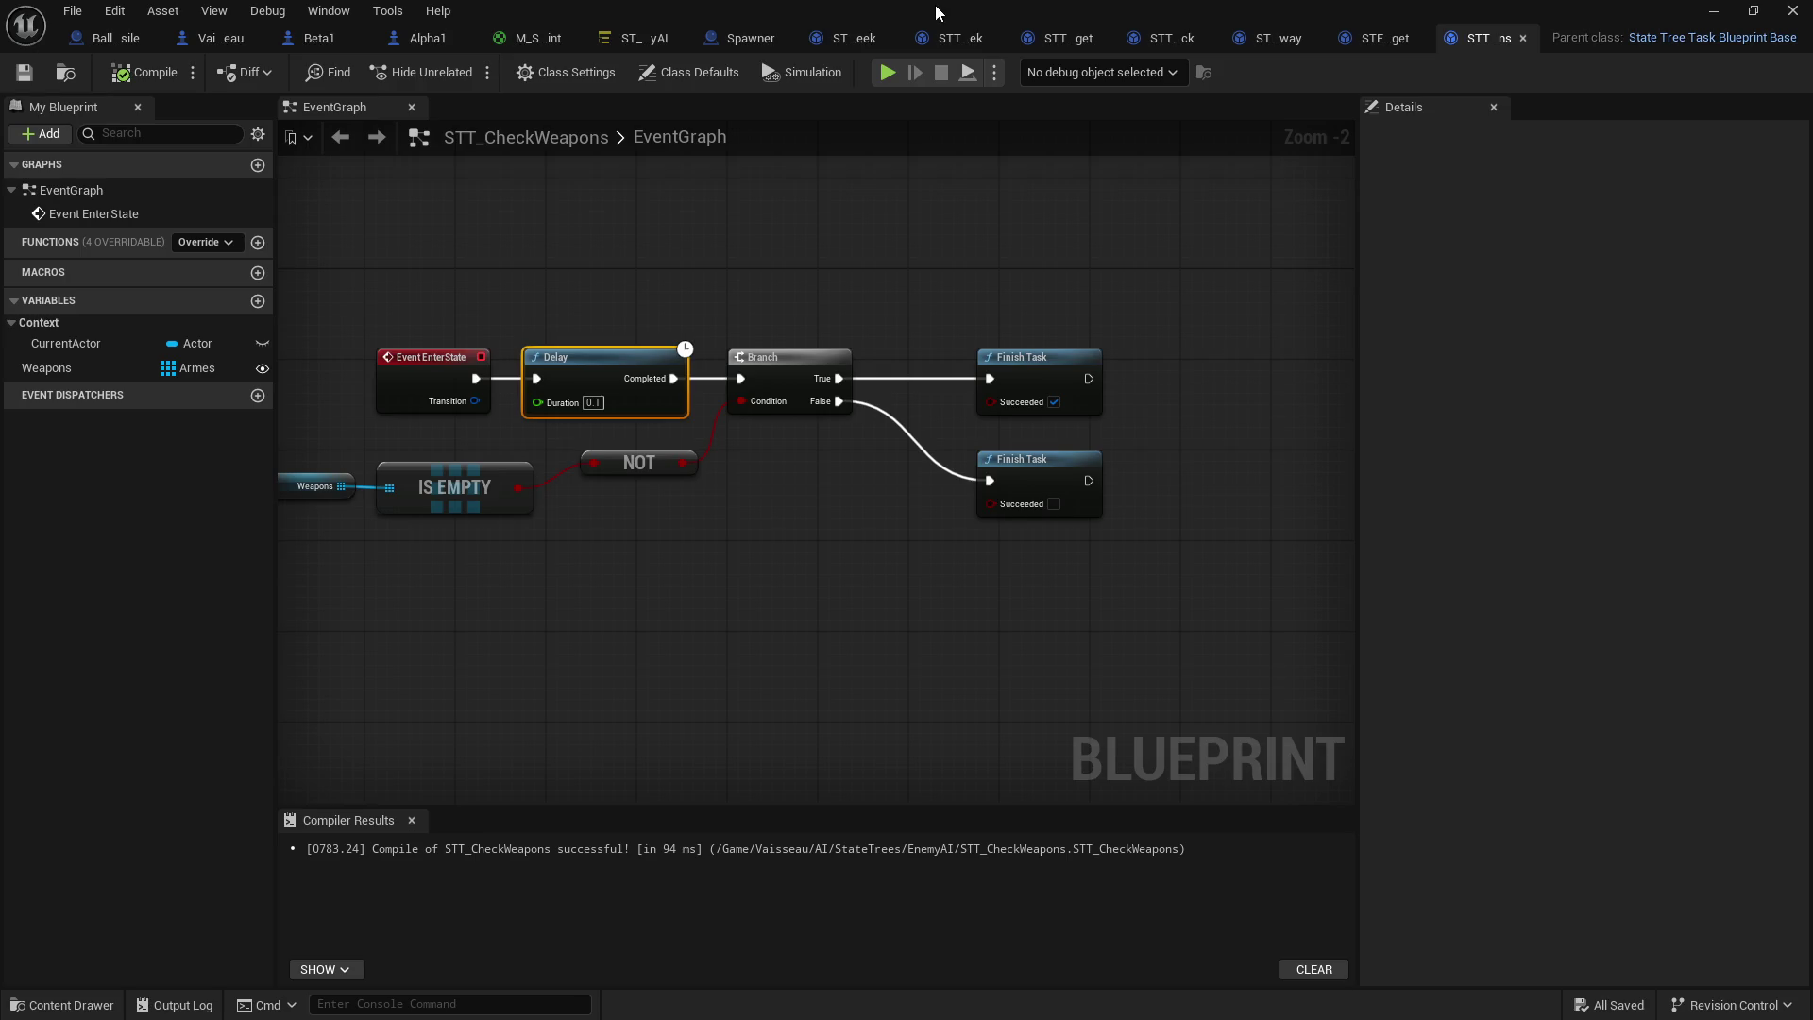
left_click(631, 36)
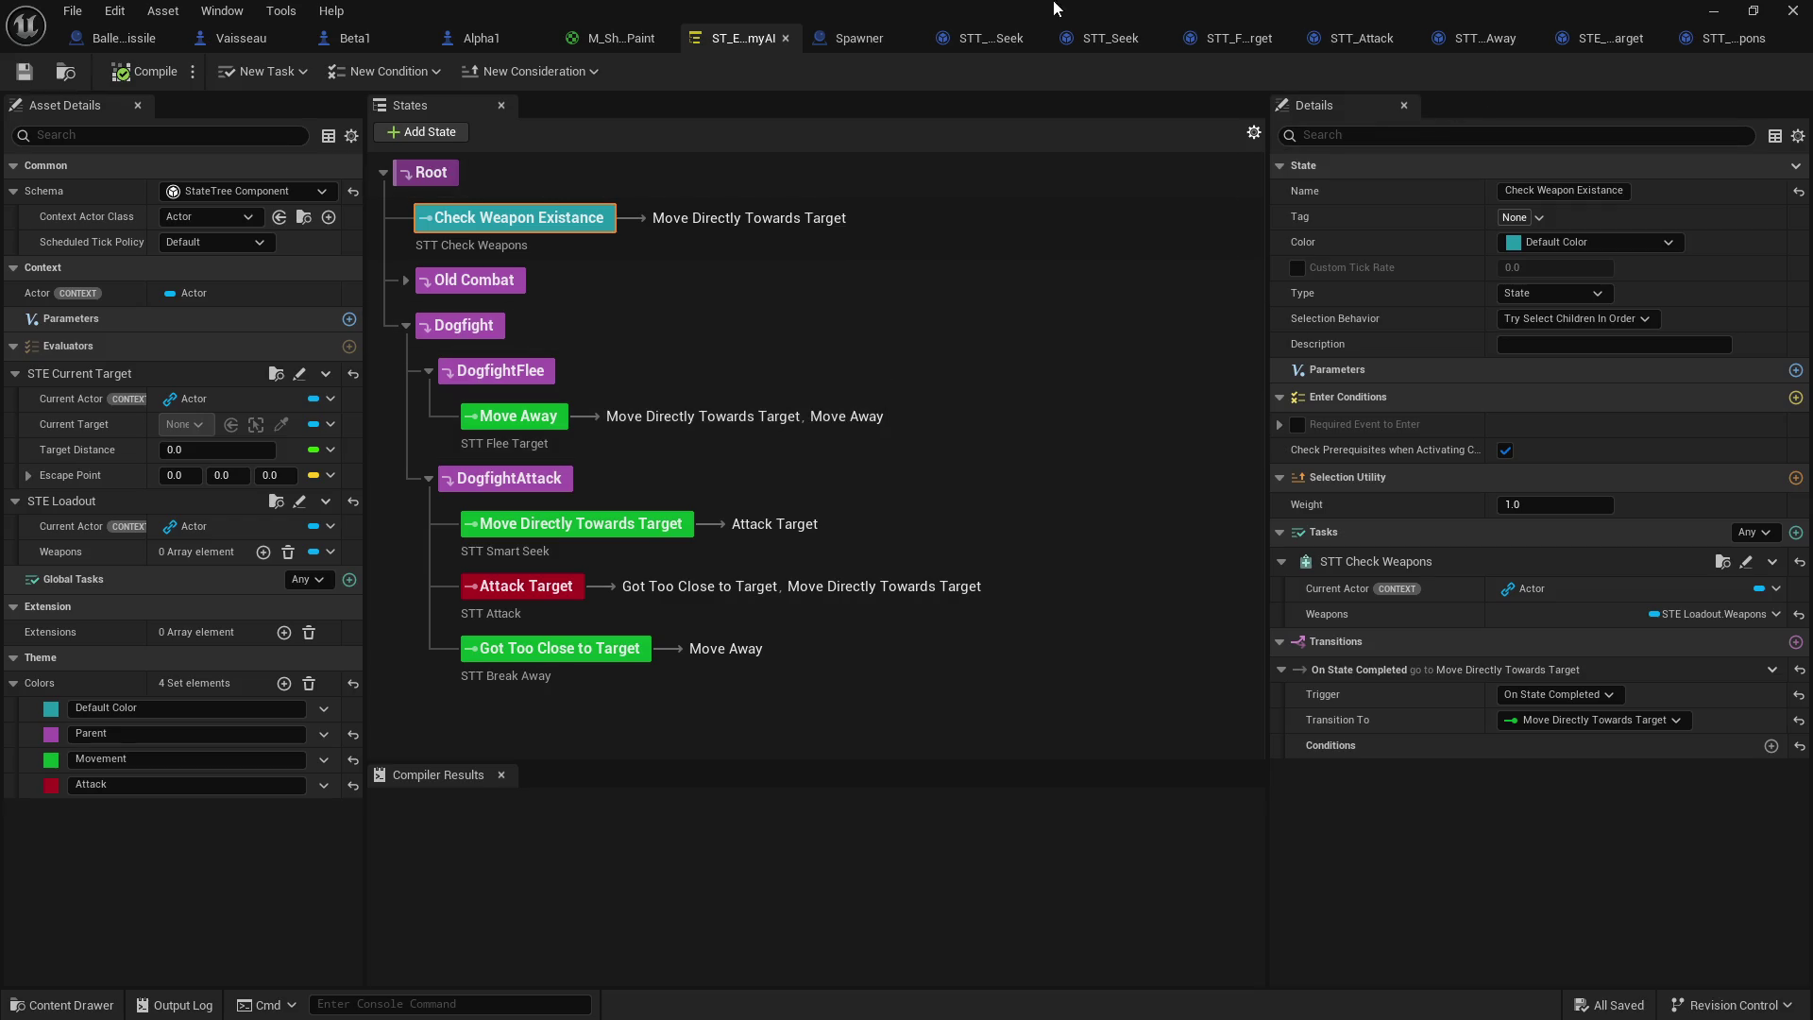
left_click(1712, 45)
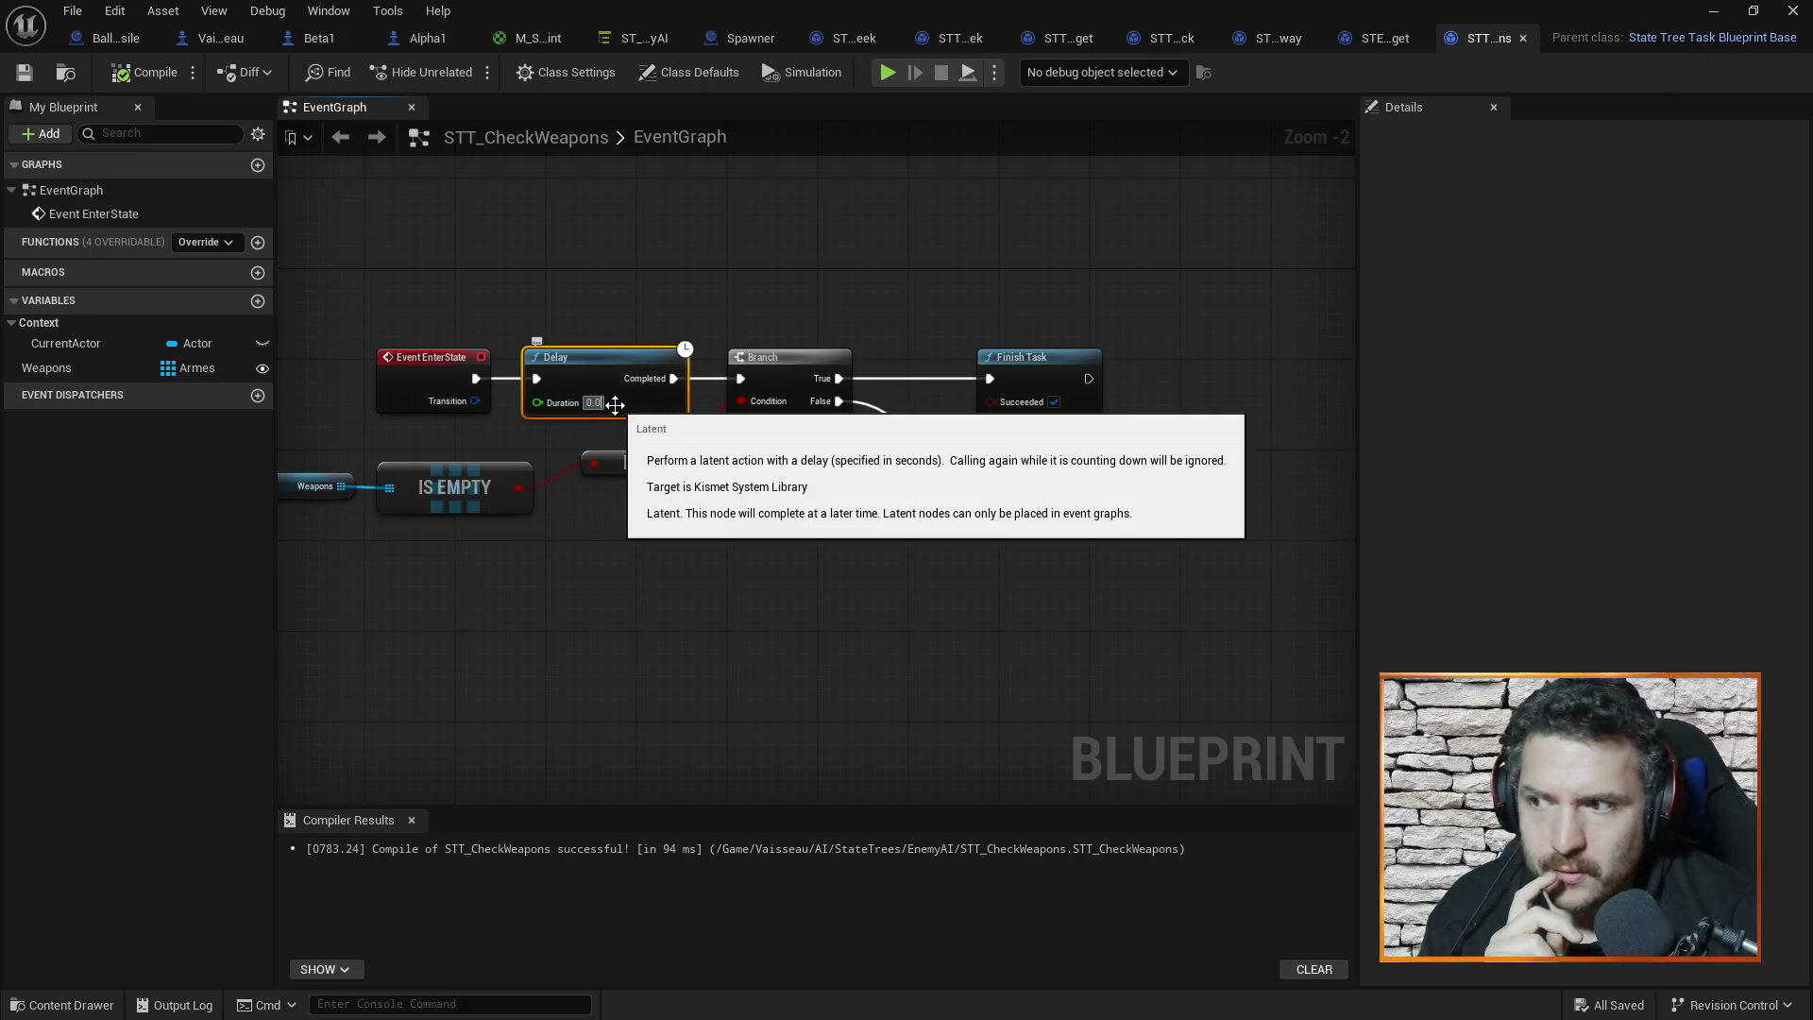
left_click(721, 270)
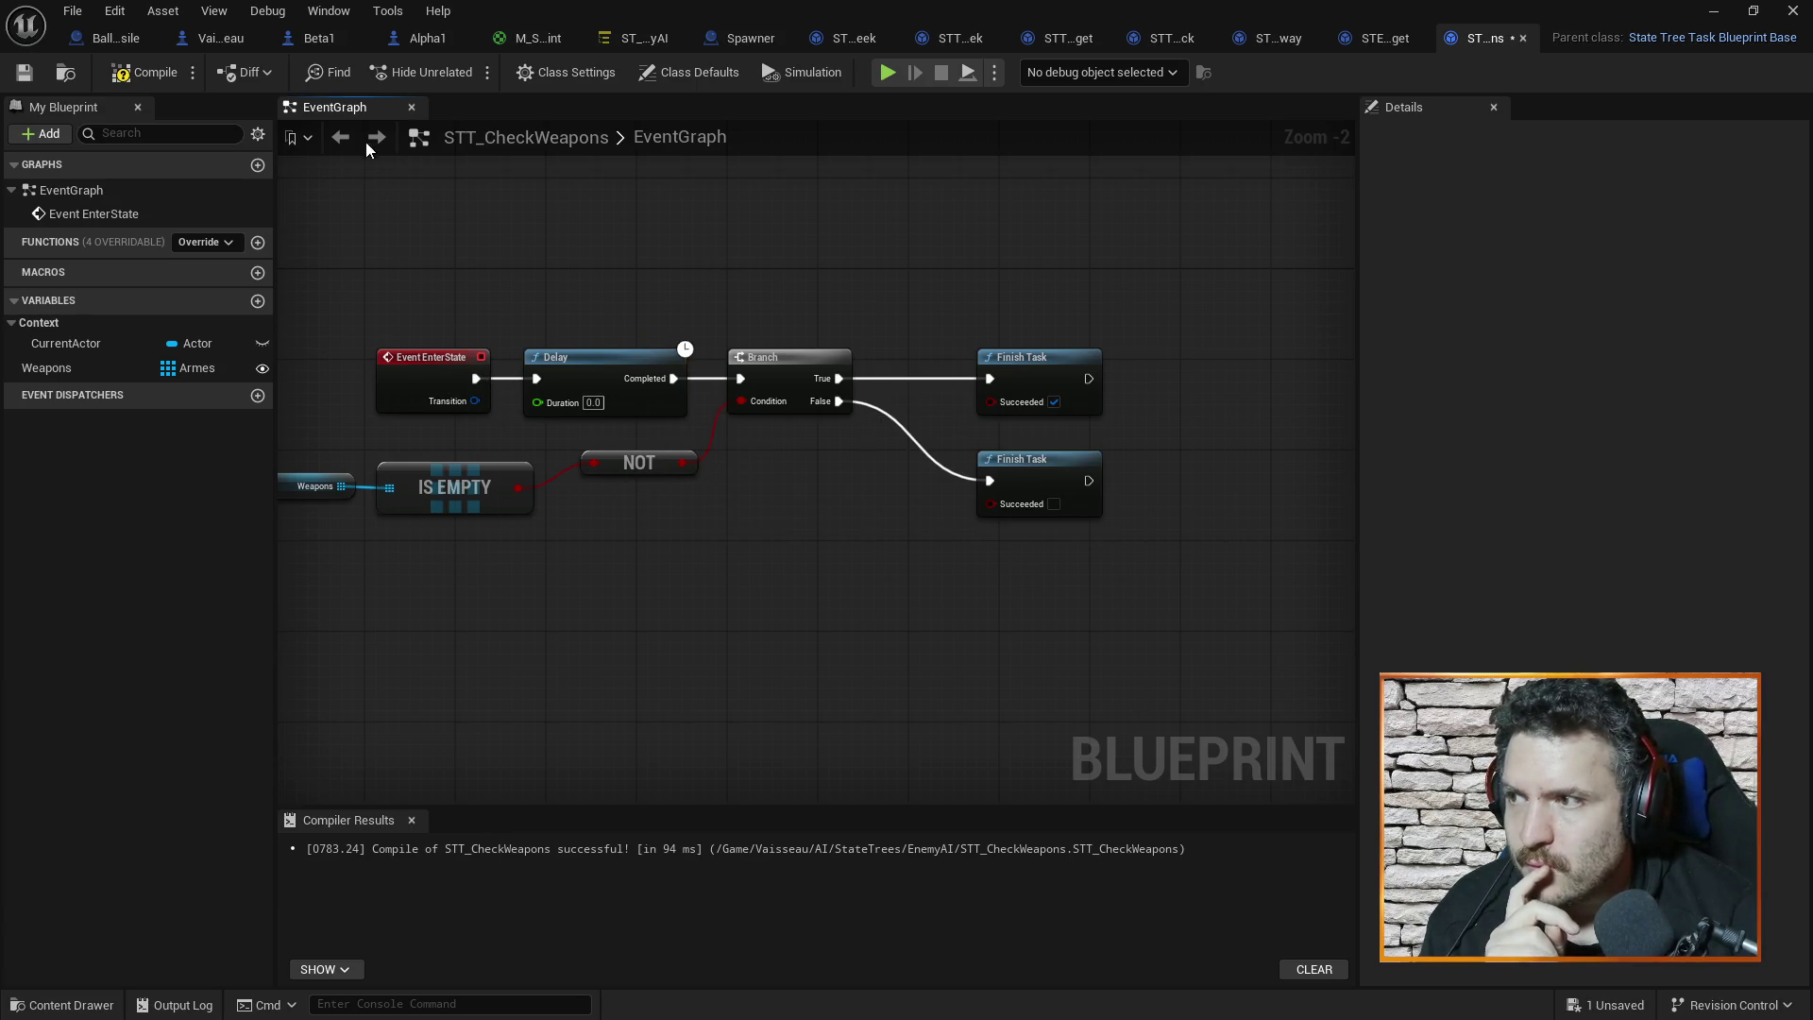
left_click(149, 66)
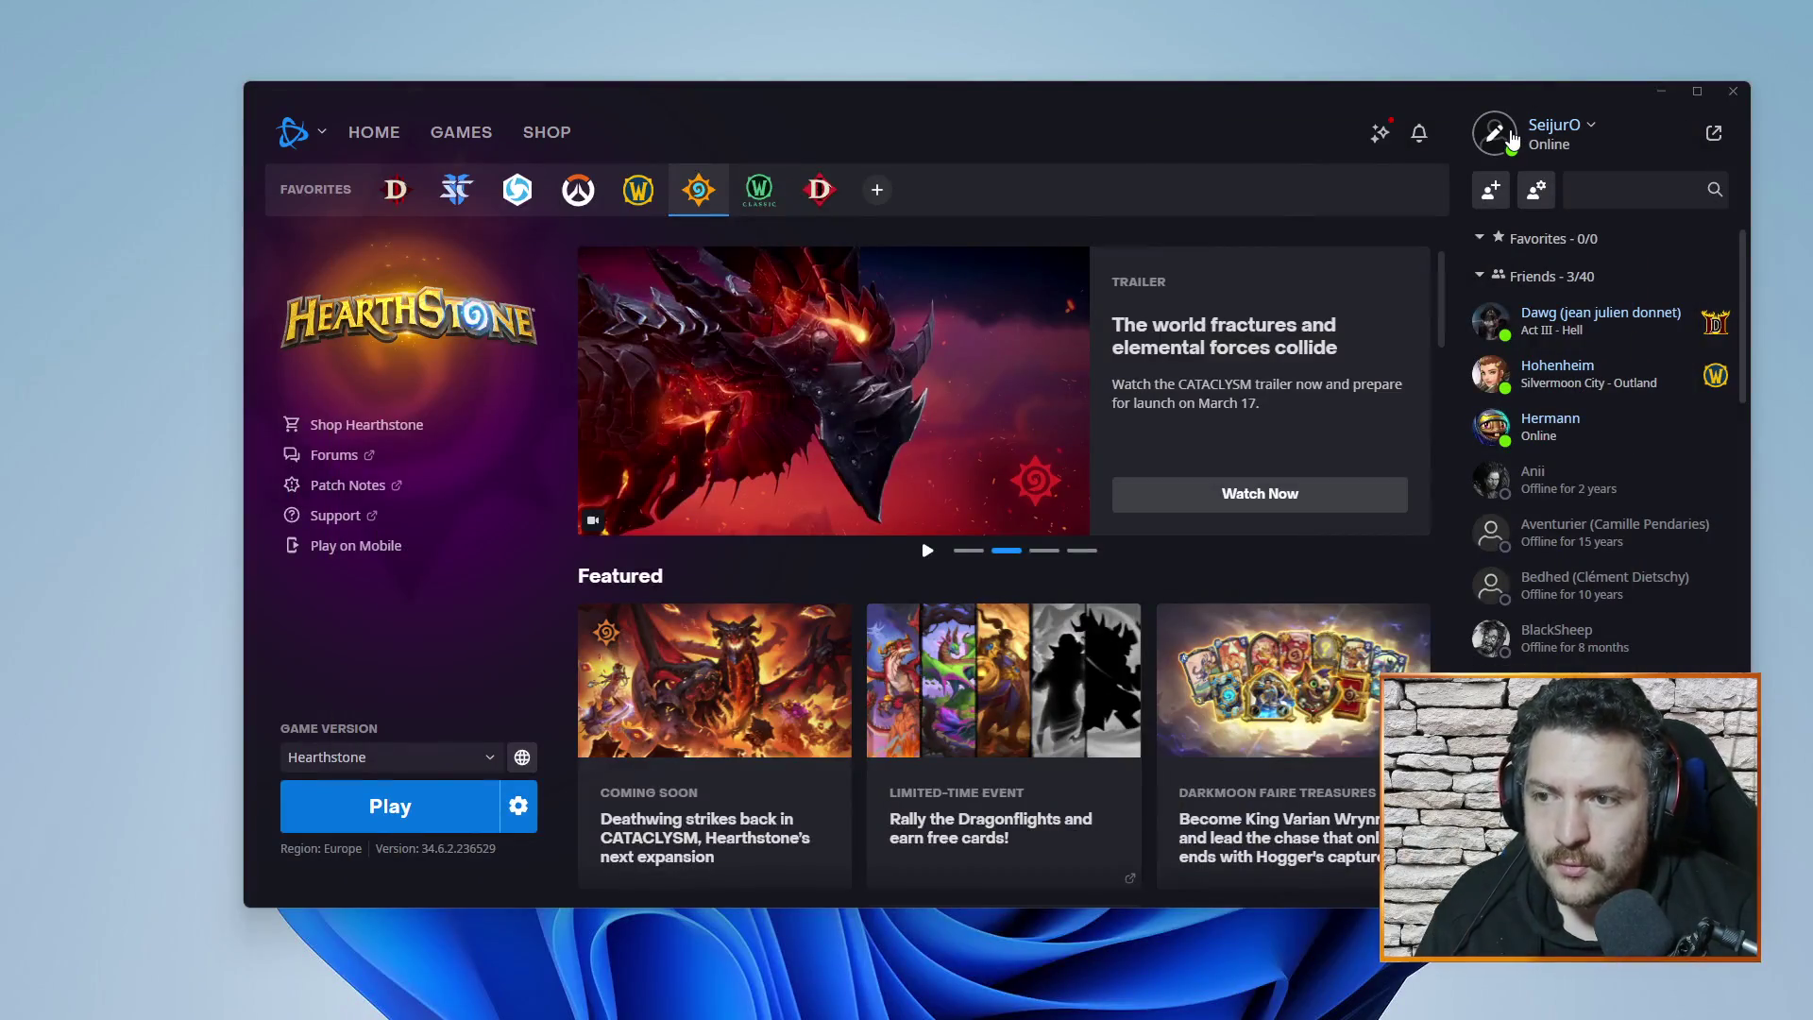
key("alt+Tab")
key("alt+Tab")
key("Tab")
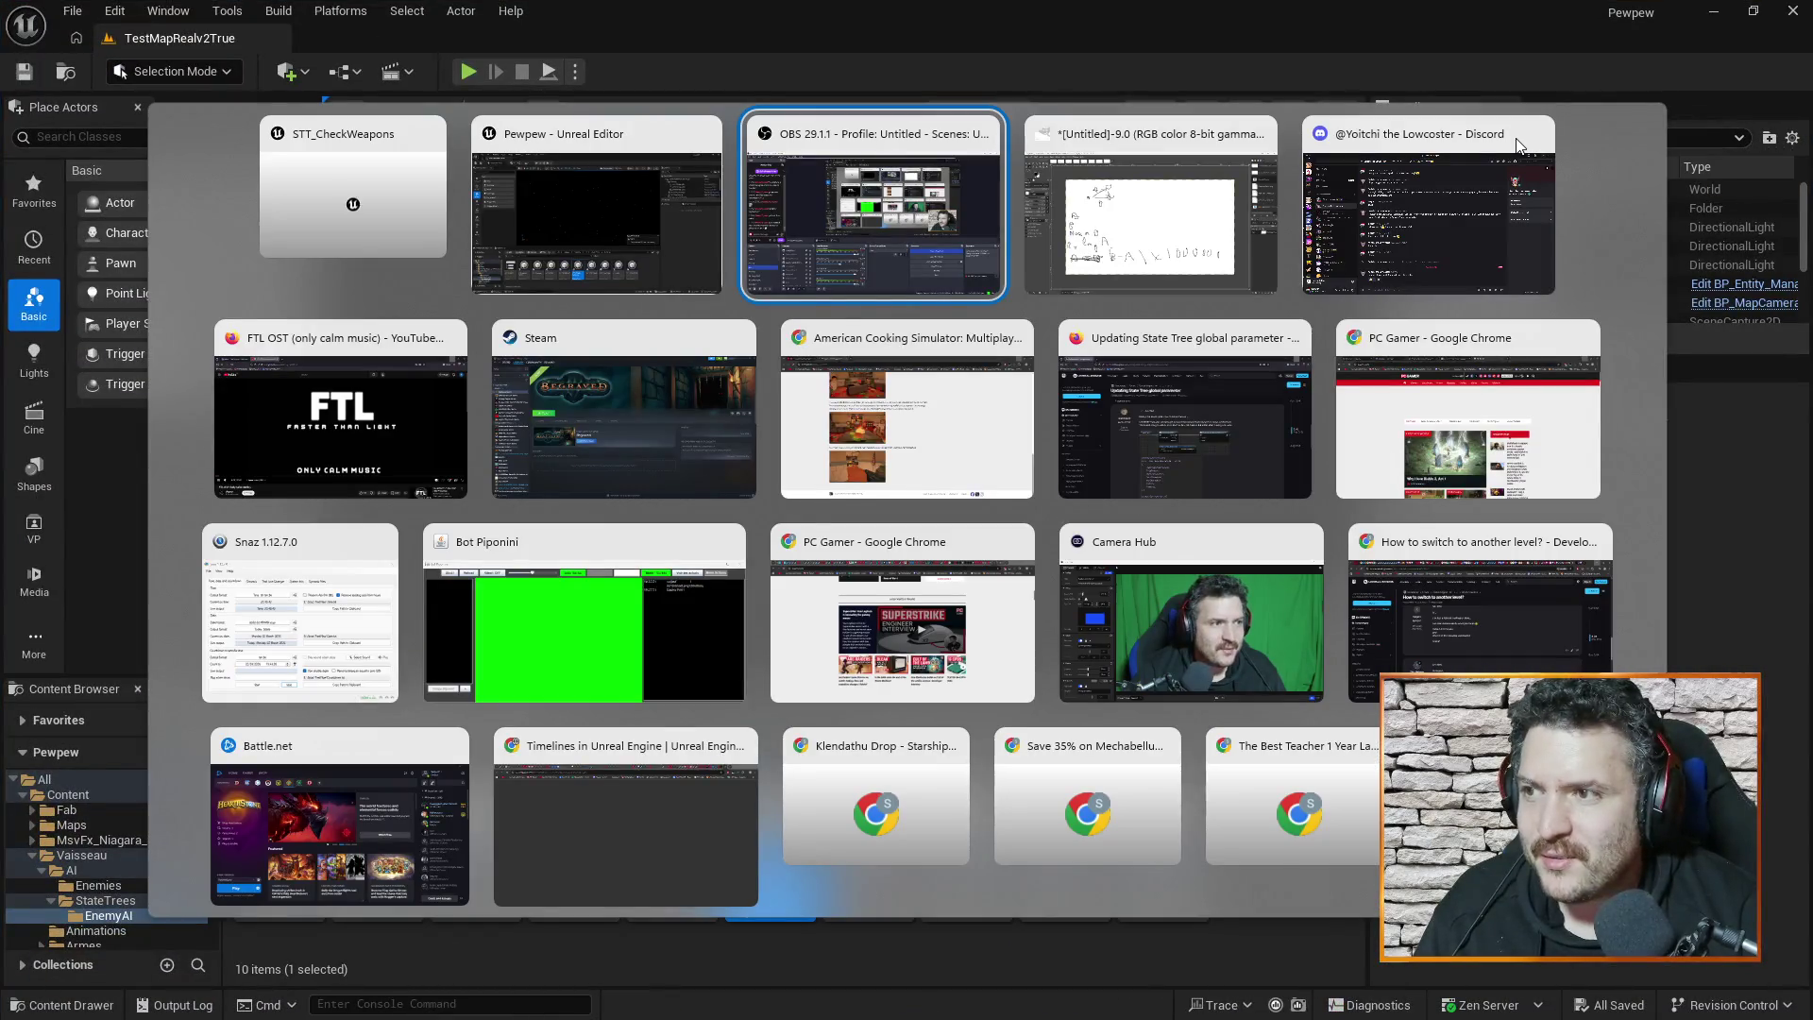
key("alt+Tab")
key("Tab")
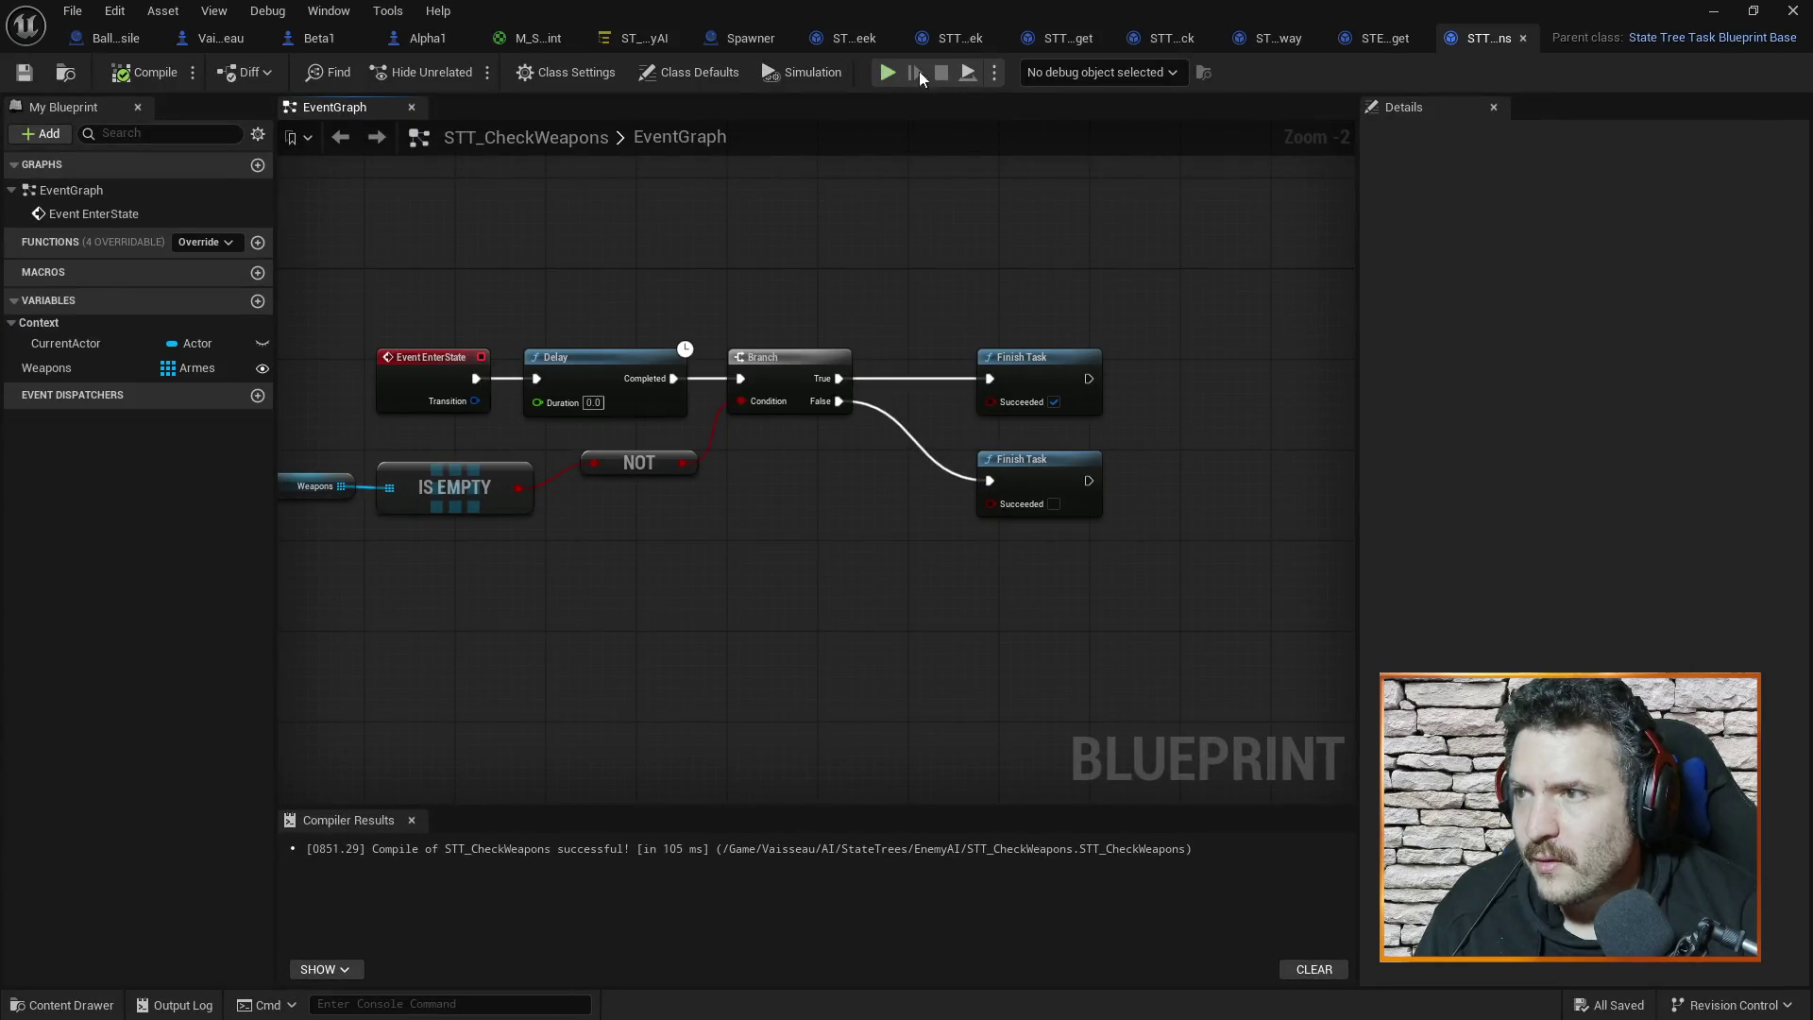
key("alt+Tab")
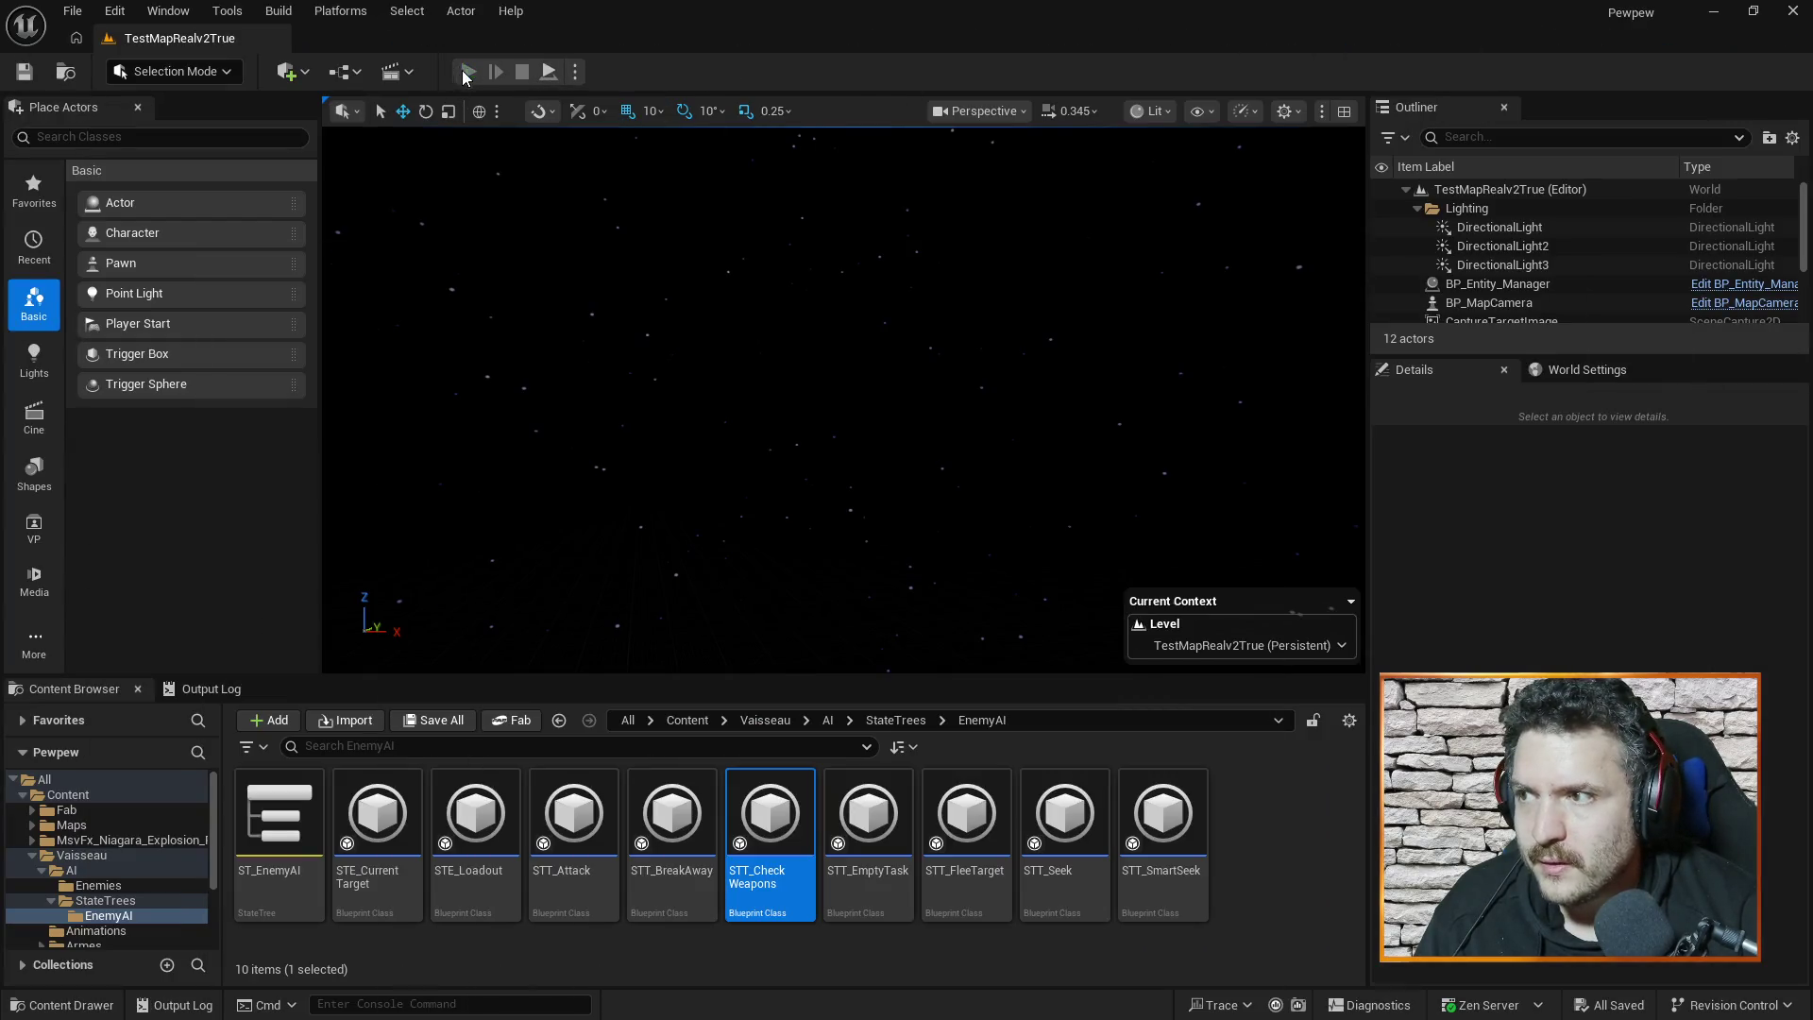
left_click(464, 70)
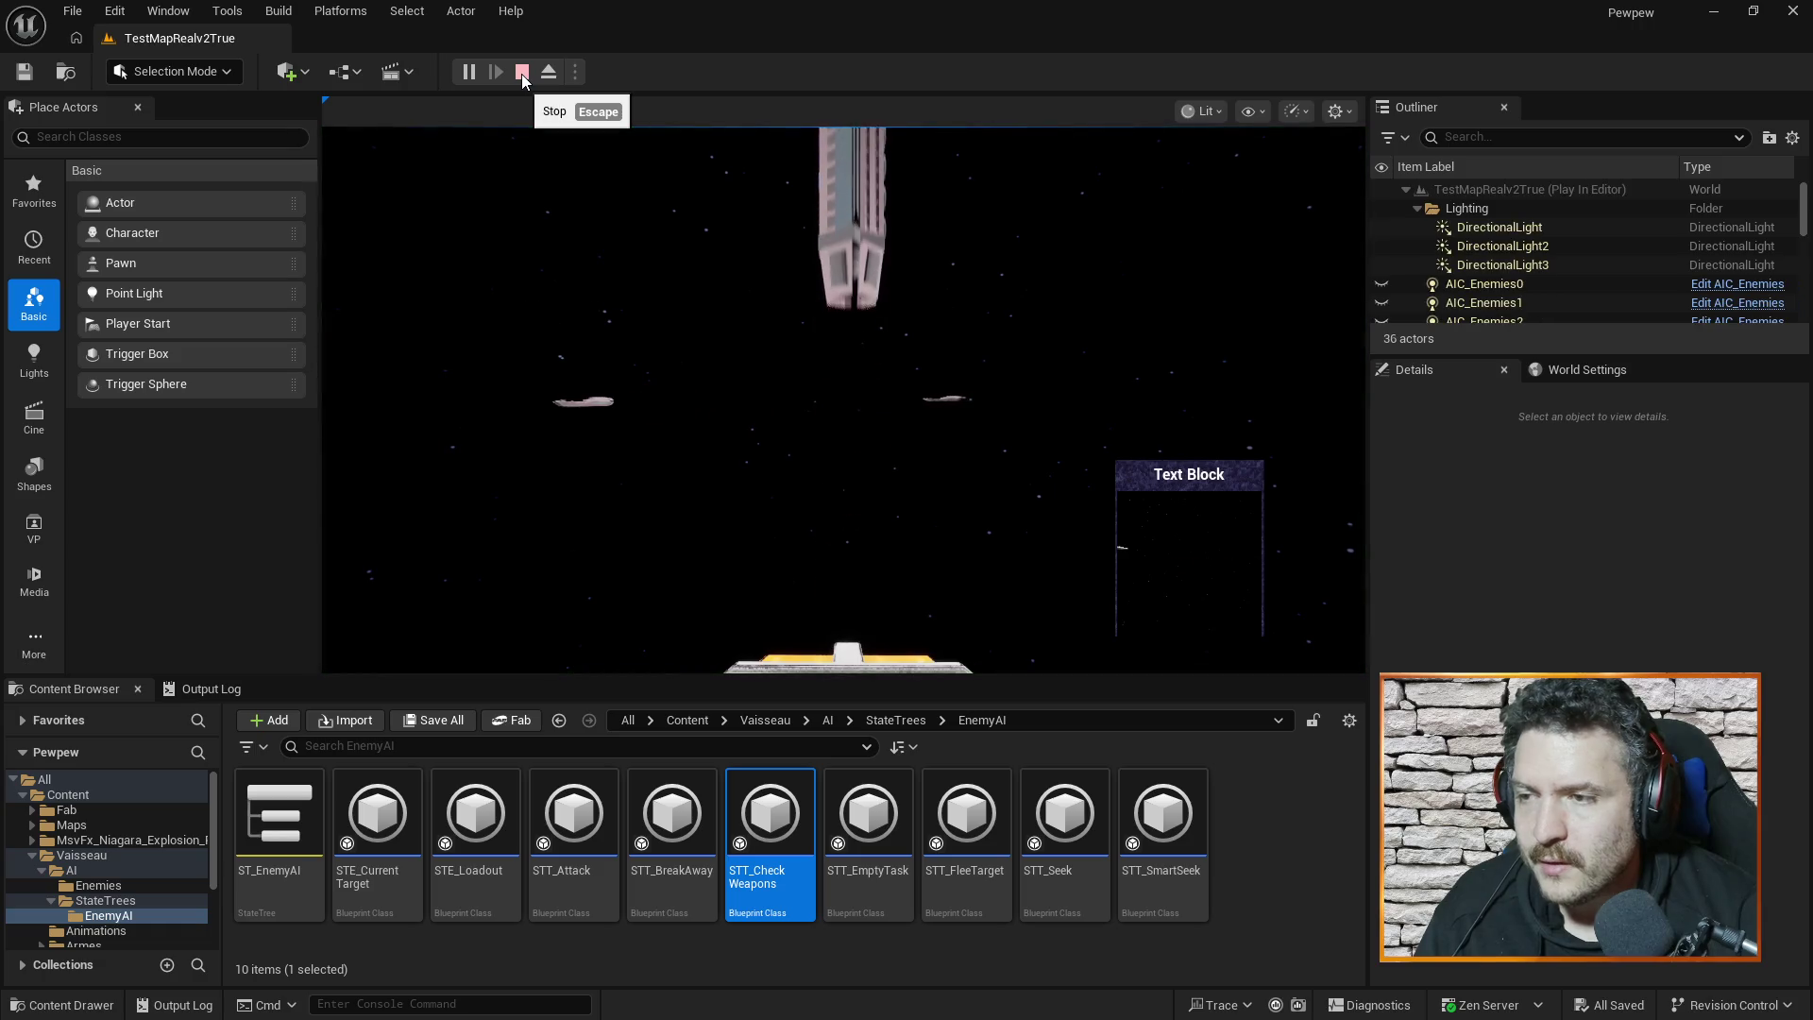
left_click(522, 73)
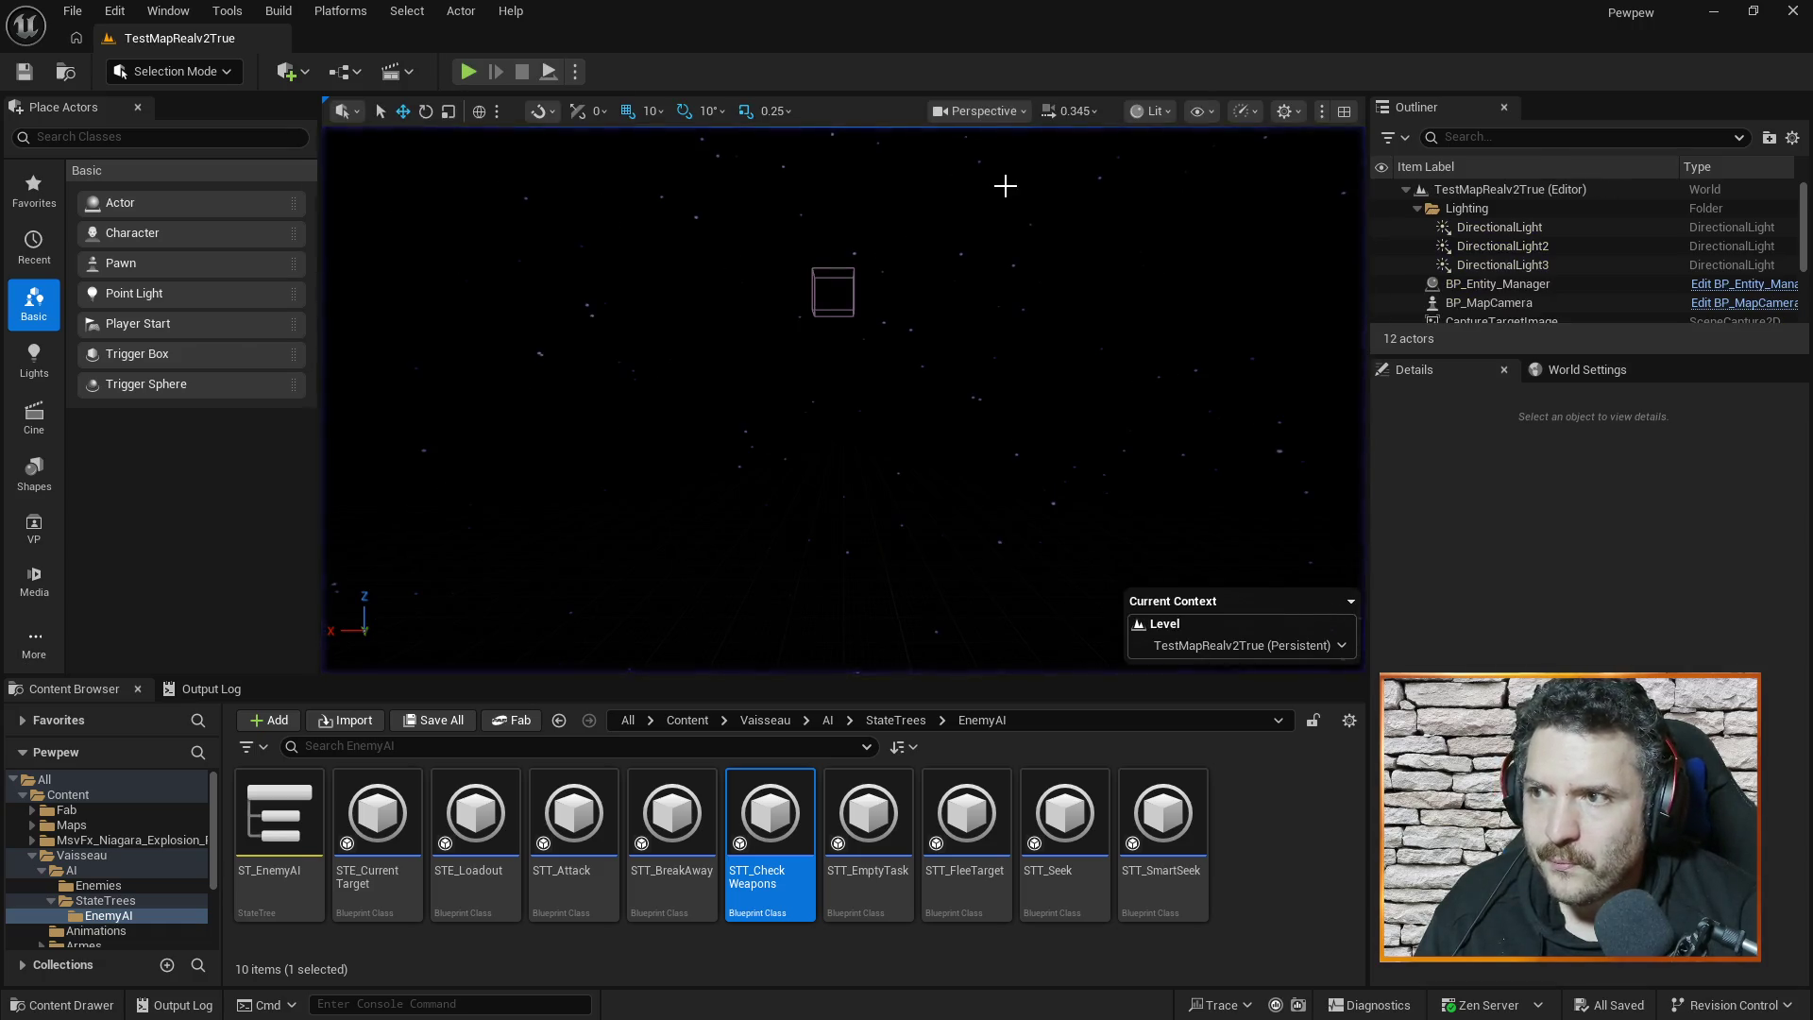
key("alt+Tab")
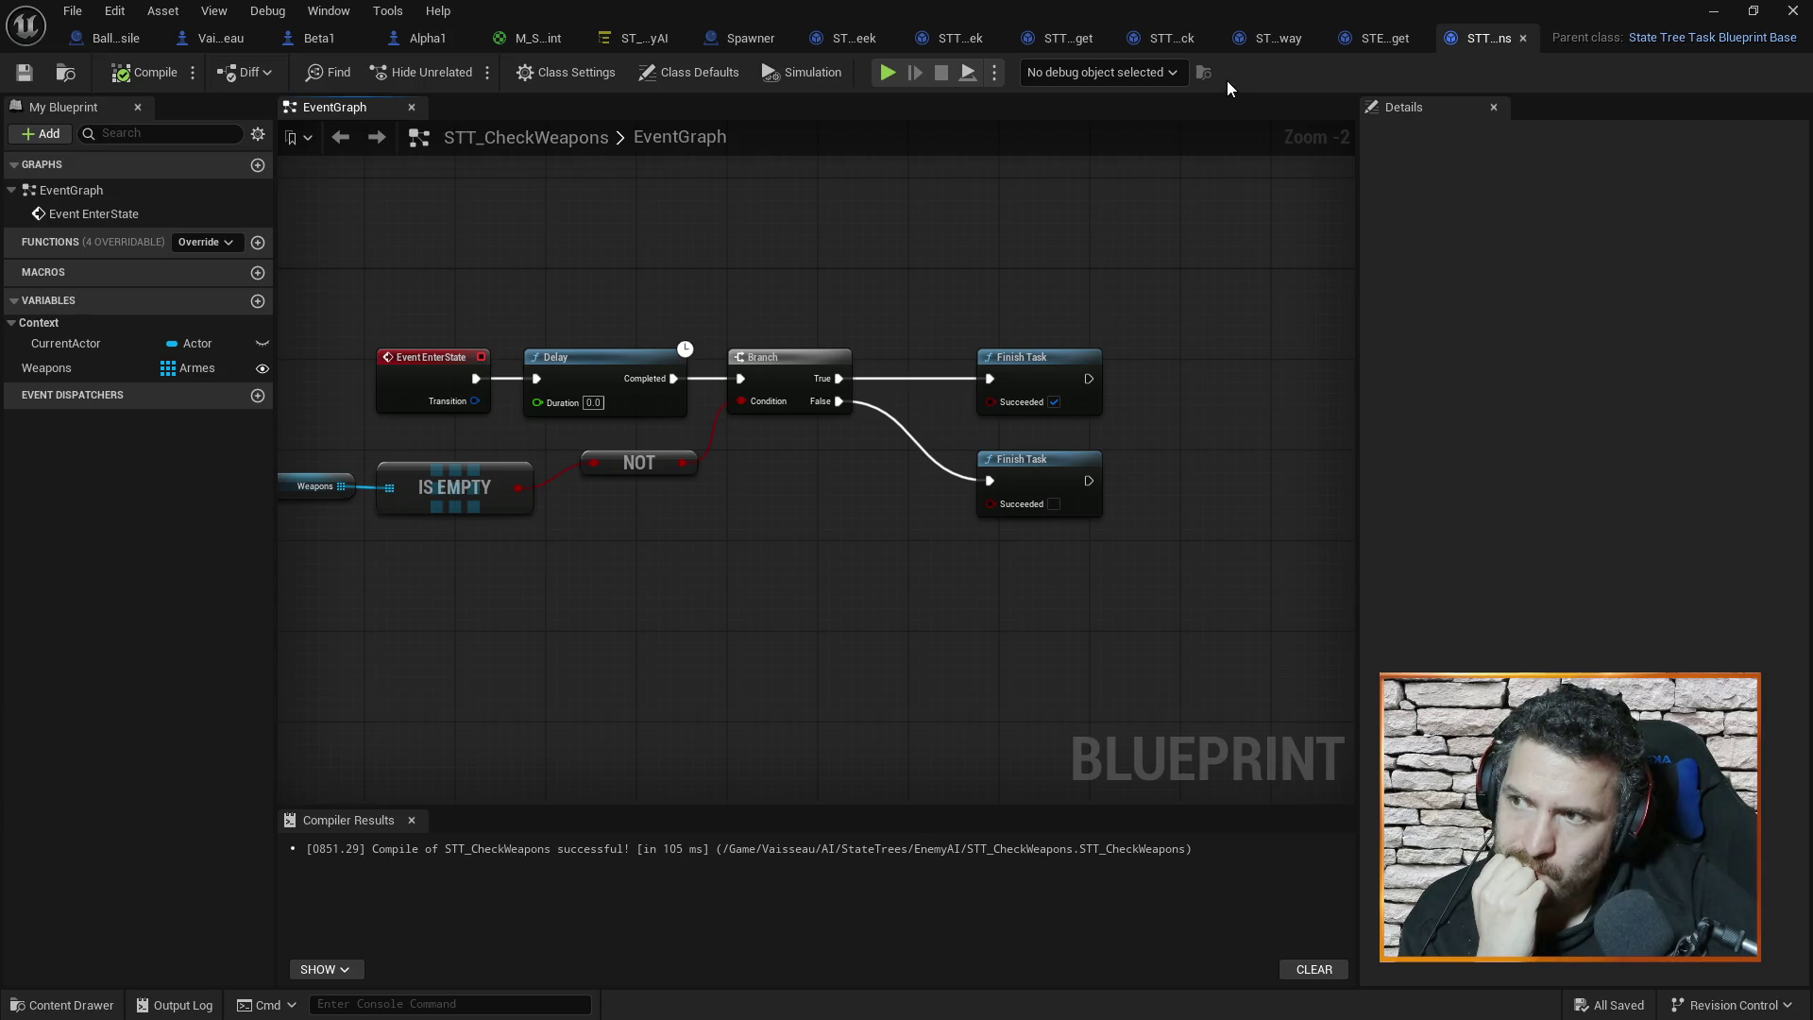
left_click(648, 38)
Step: Put a breakpoint on the AI Rotate node in the STT_FleeTarget graph
left_click(1000, 416)
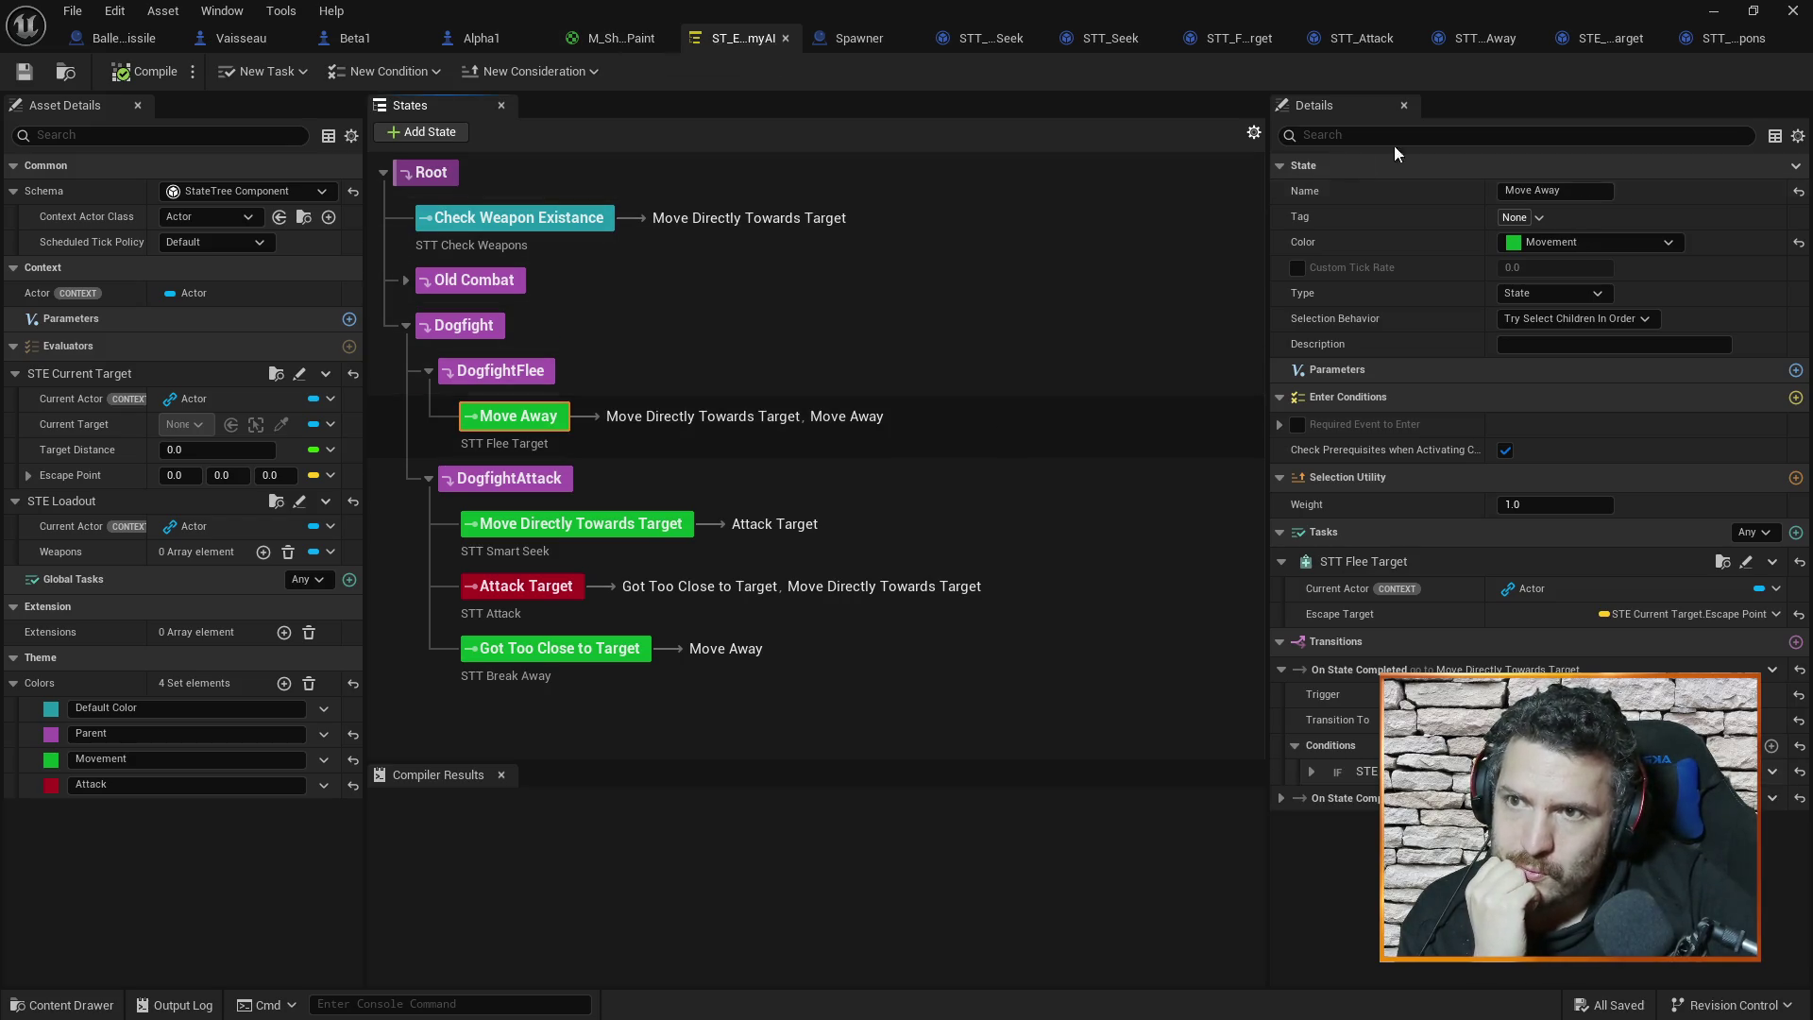
left_click(1218, 38)
mouse_move(764, 285)
left_mouse_down()
mouse_move(1092, 255)
mouse_move(822, 211)
mouse_move(935, 255)
mouse_move(693, 434)
mouse_move(736, 251)
mouse_move(907, 230)
mouse_move(835, 340)
left_mouse_up()
left_click(836, 342)
key("F9")
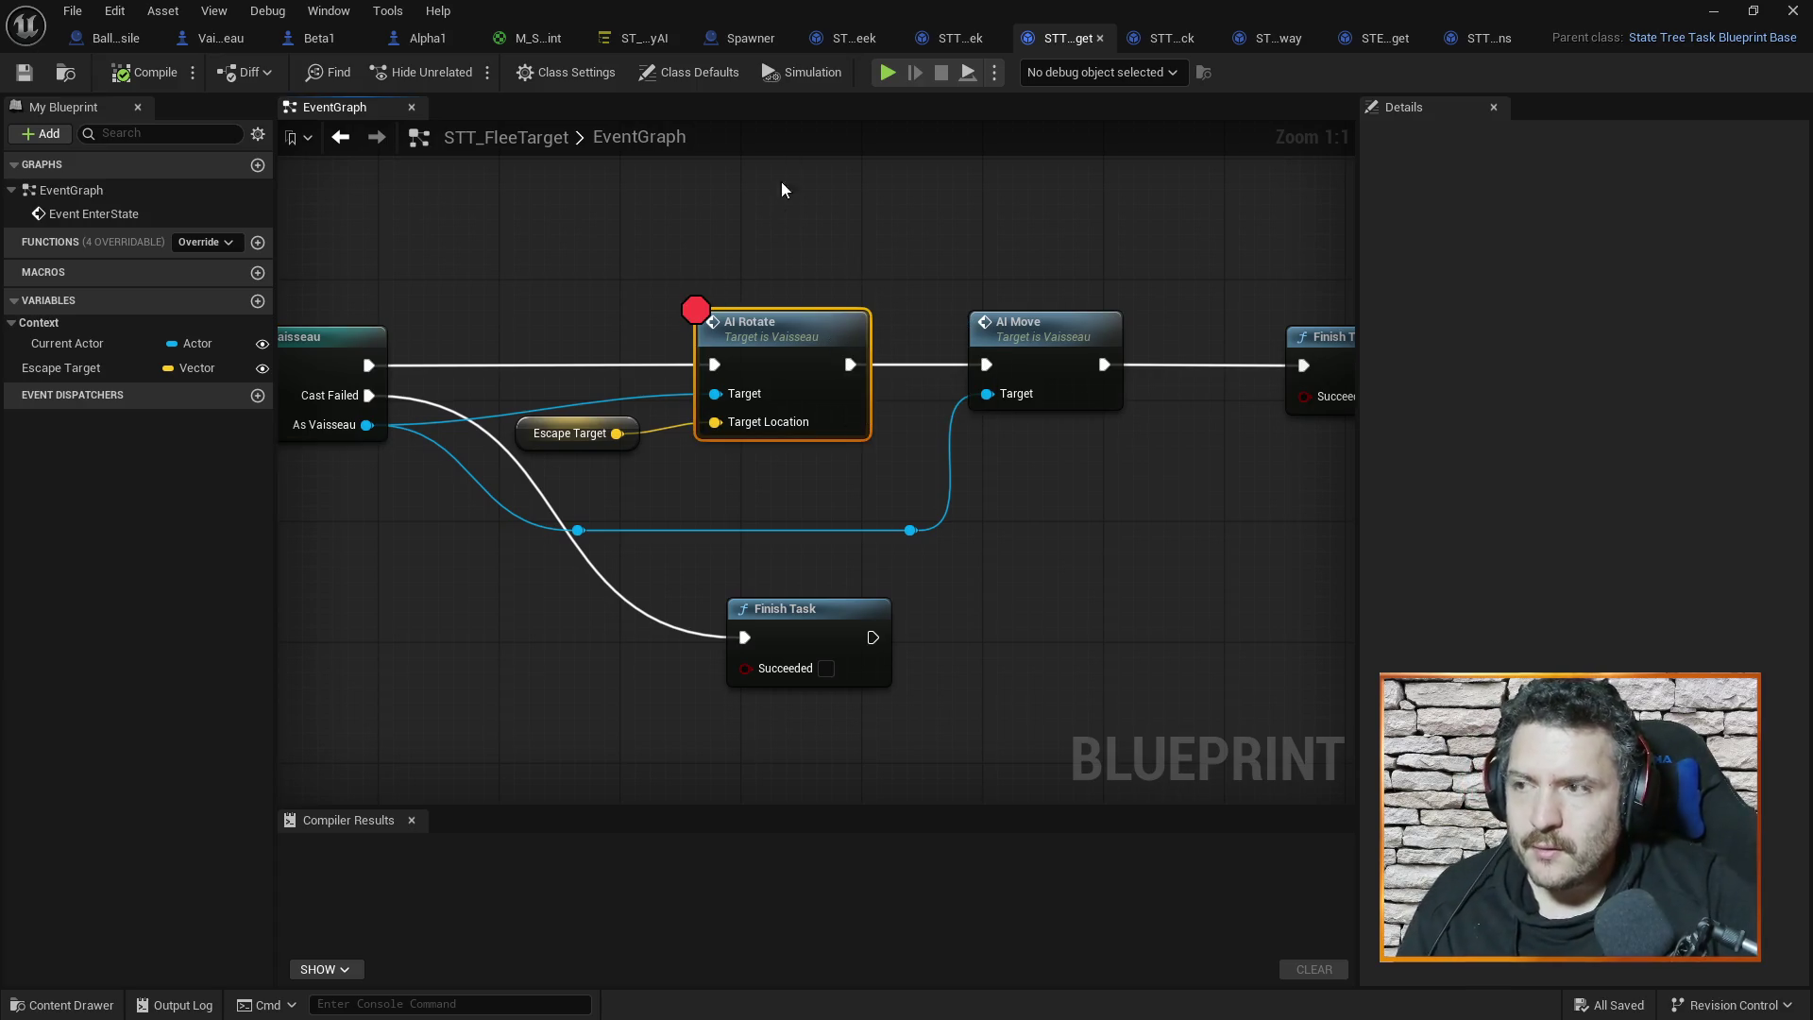
Step: Play until the breakpoint, read Escape Target as (0,0,0), then stop and remove the breakpoint
left_click(887, 72)
mouse_move(632, 518)
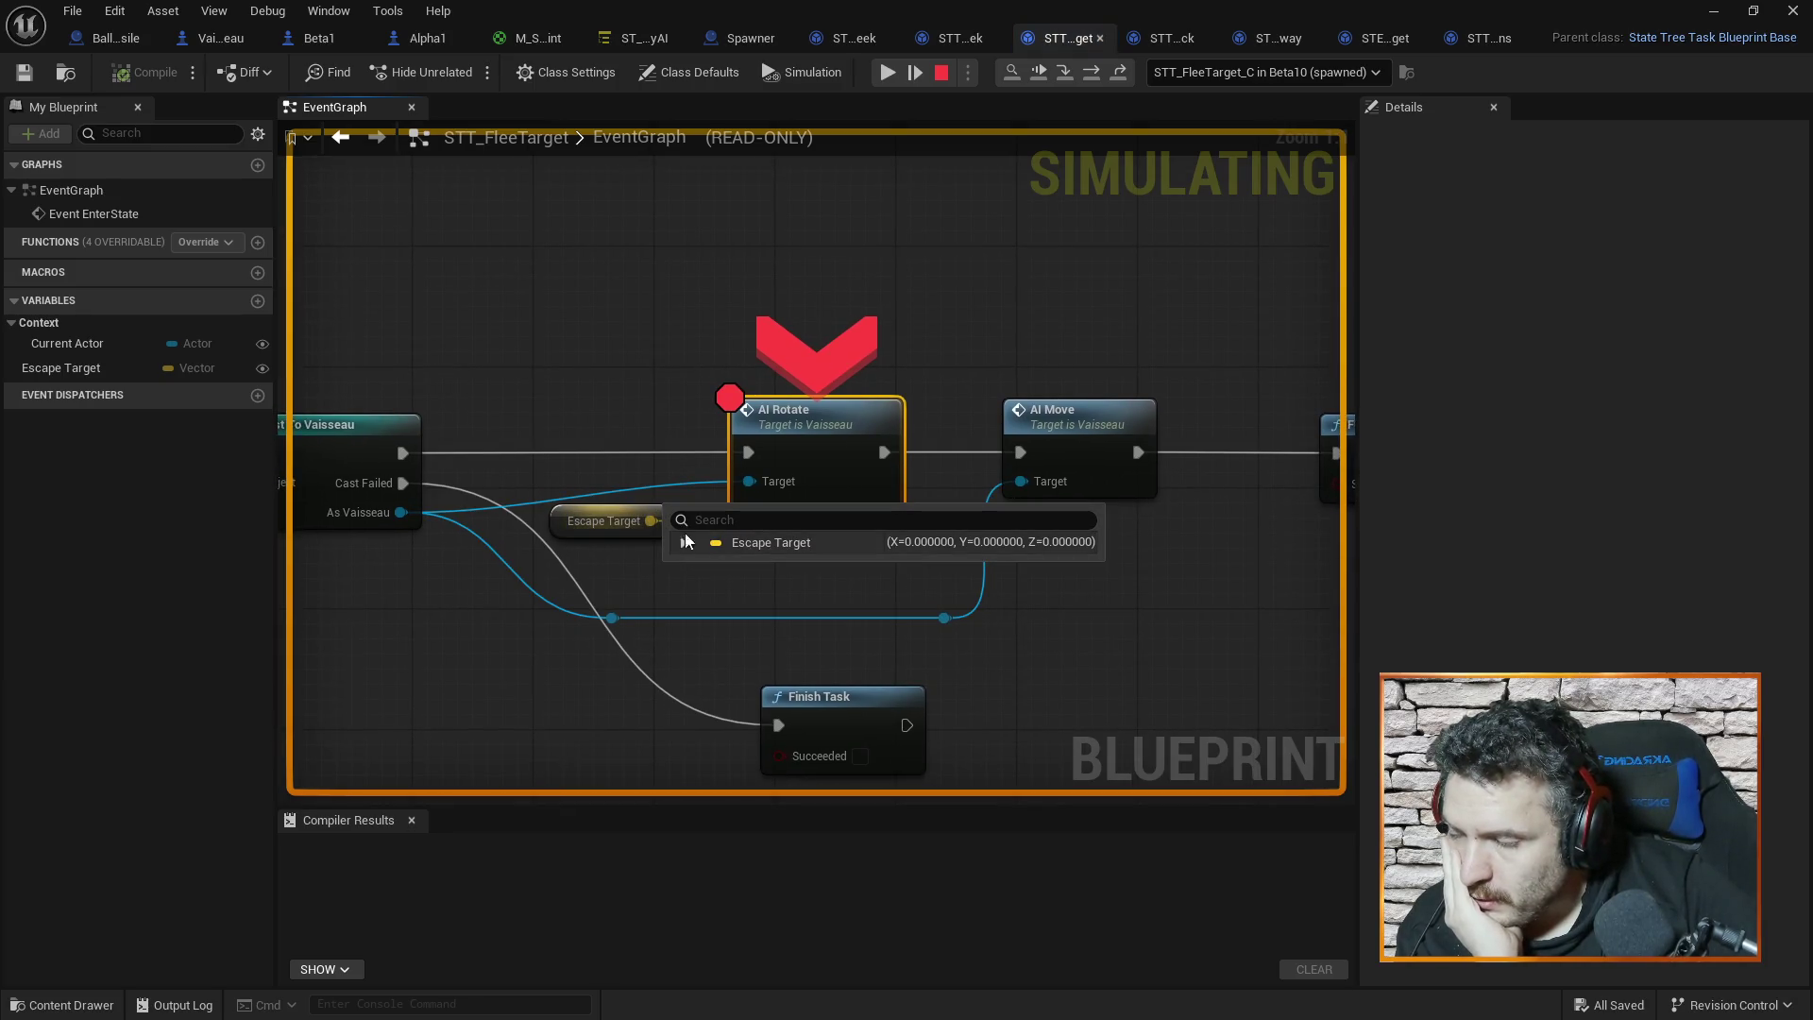
left_click(672, 308)
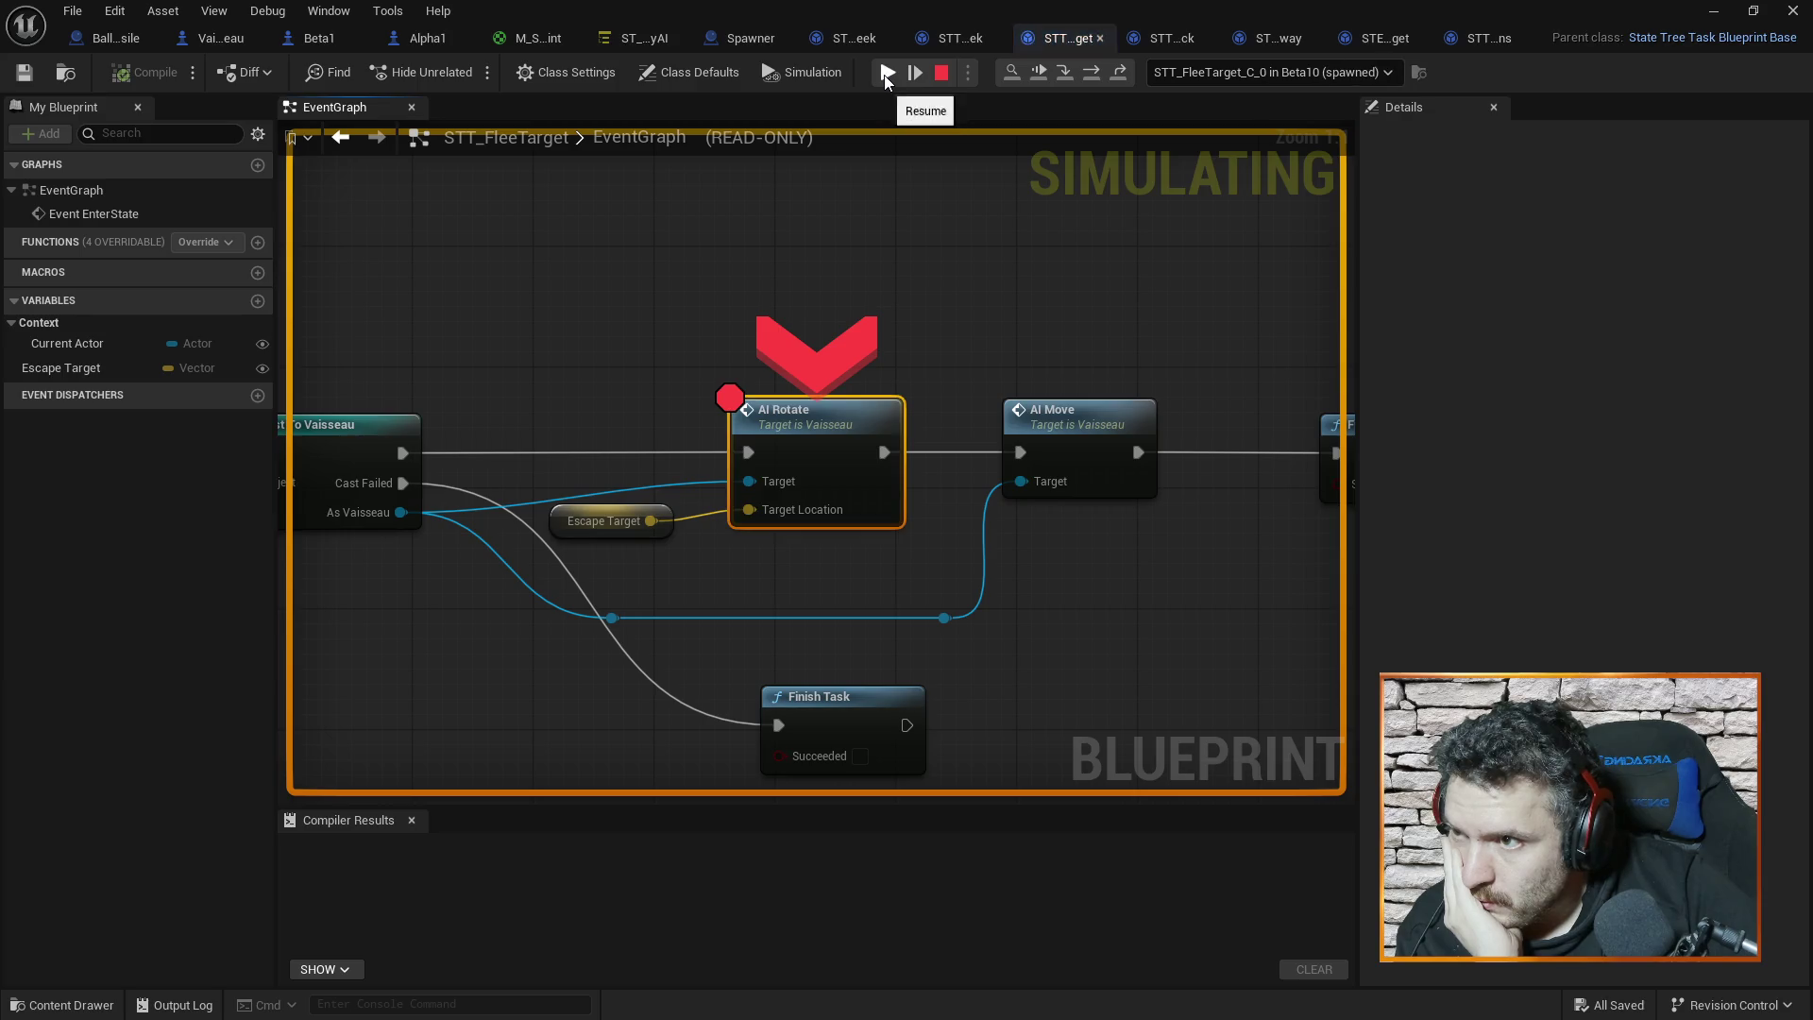
left_click(941, 73)
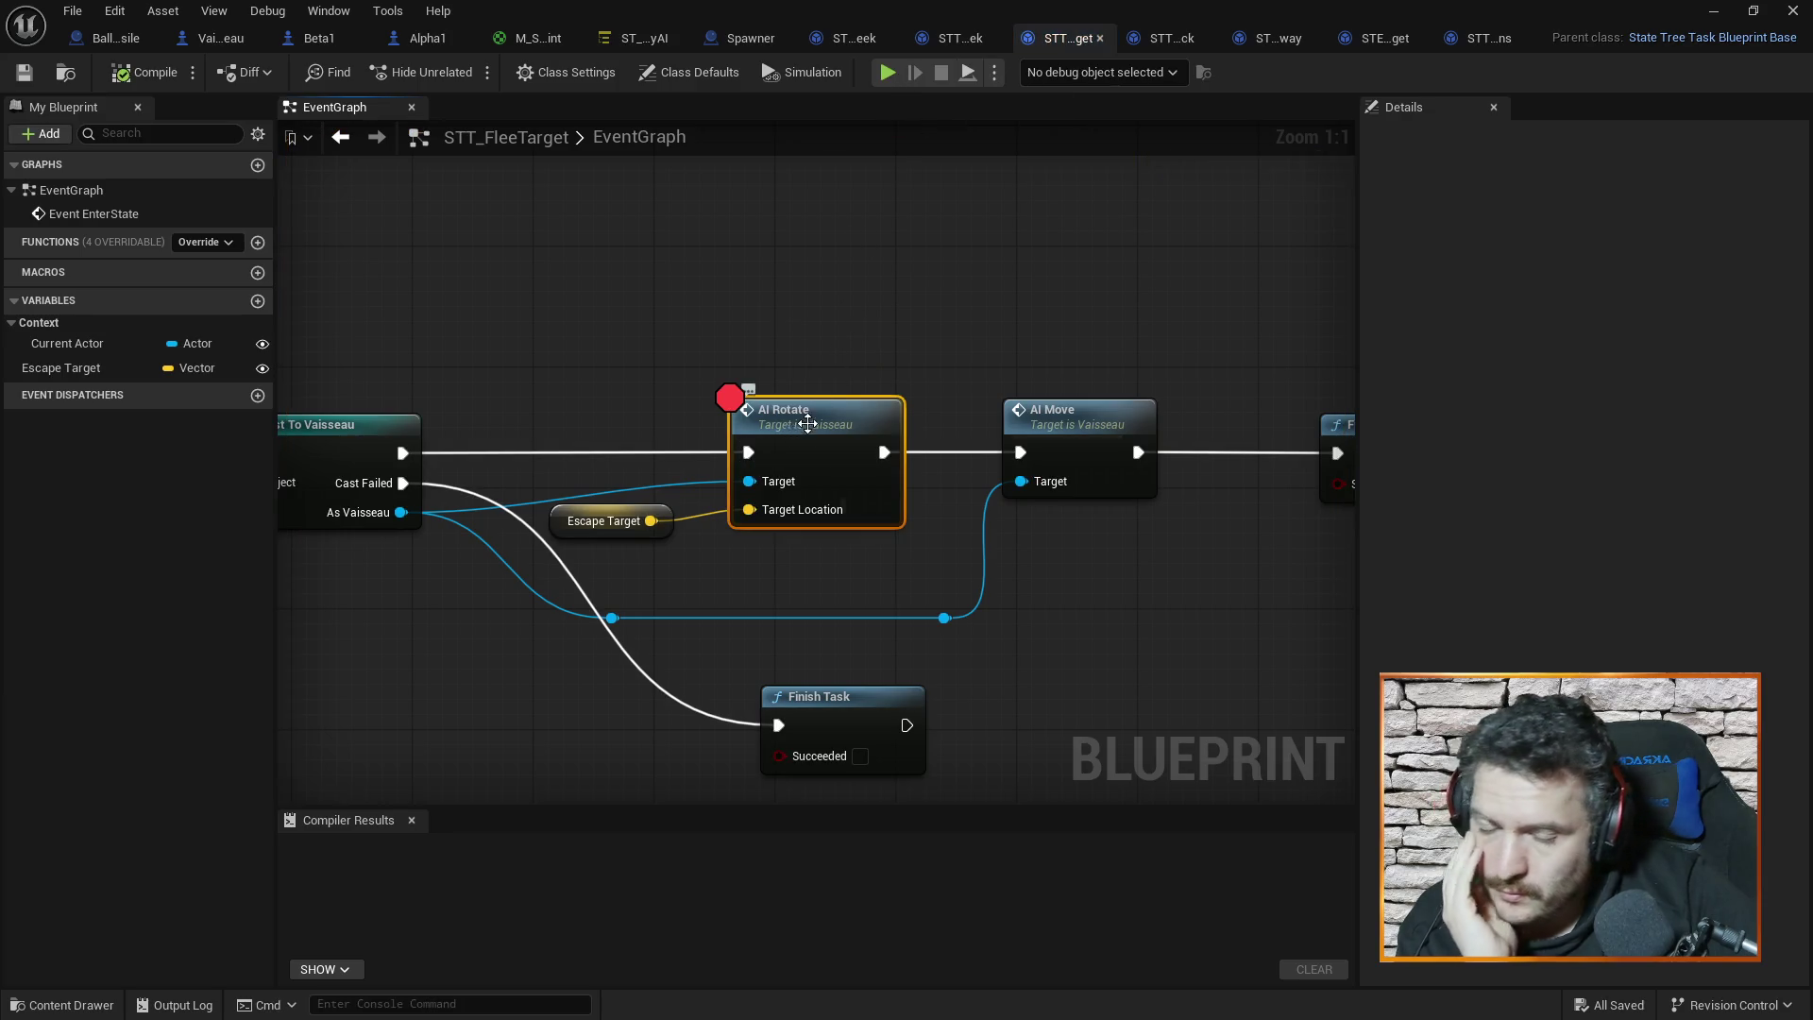
left_click(730, 398)
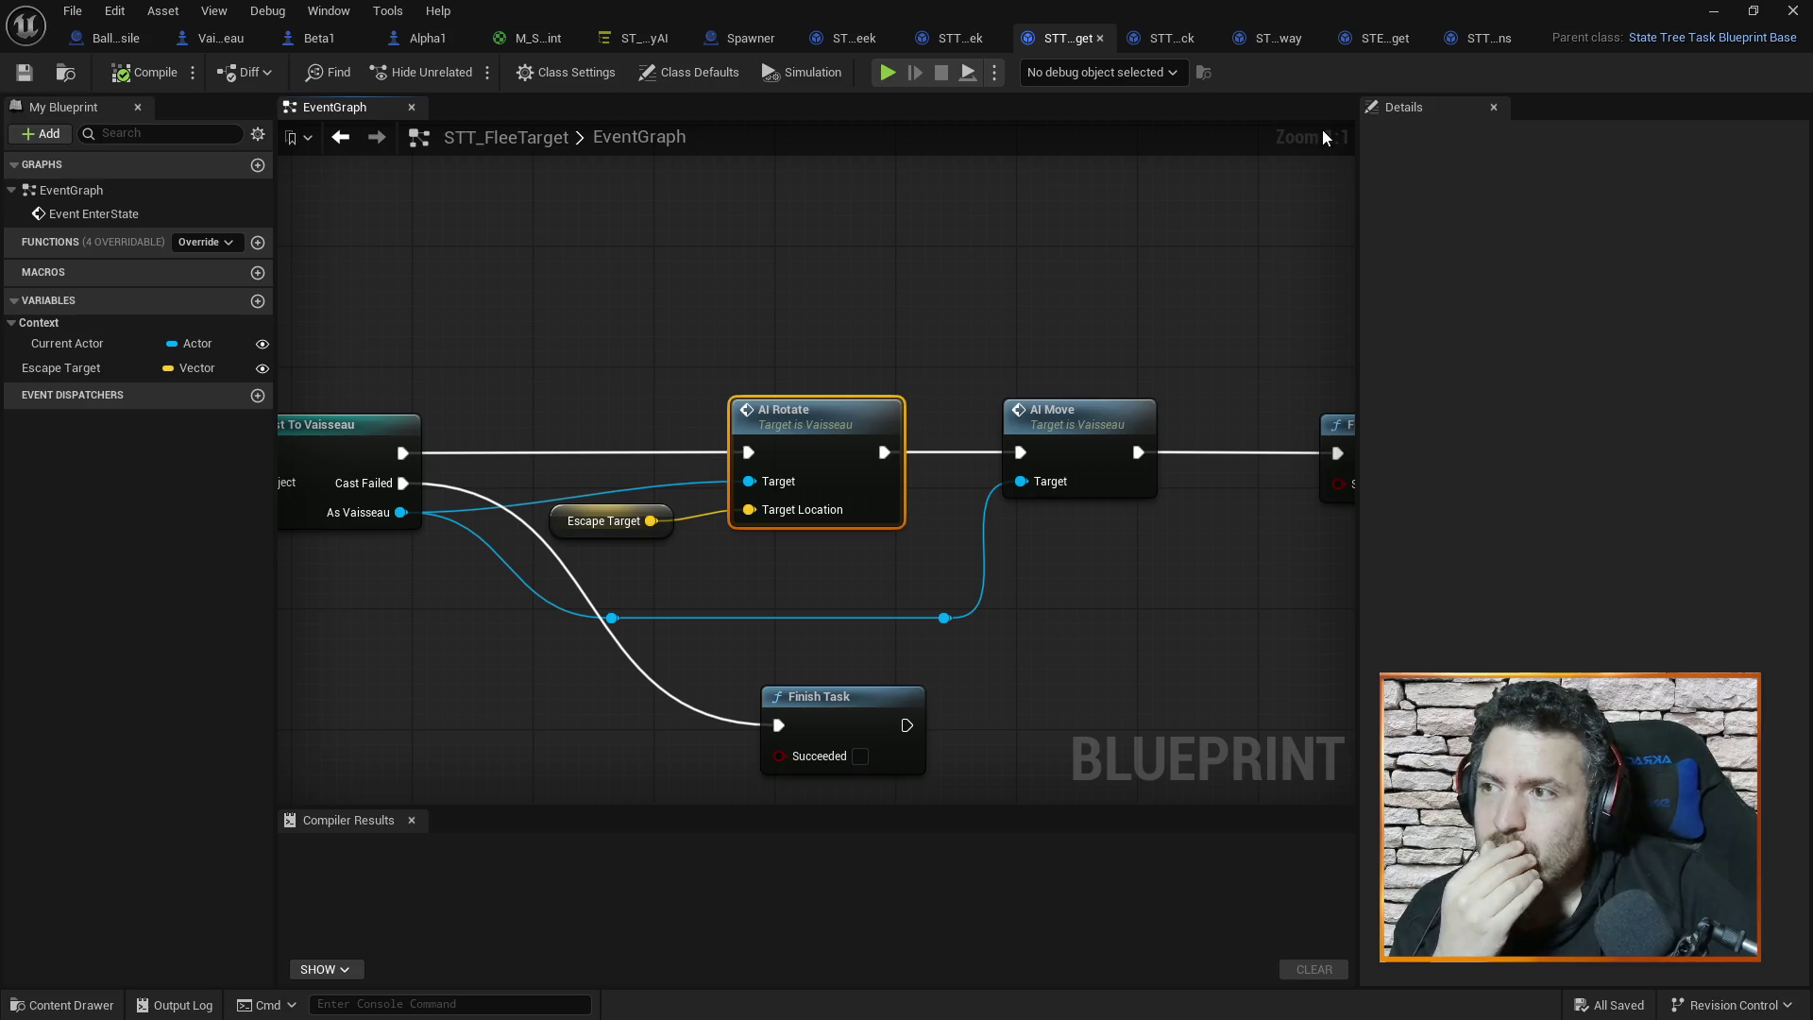
left_click(1716, 10)
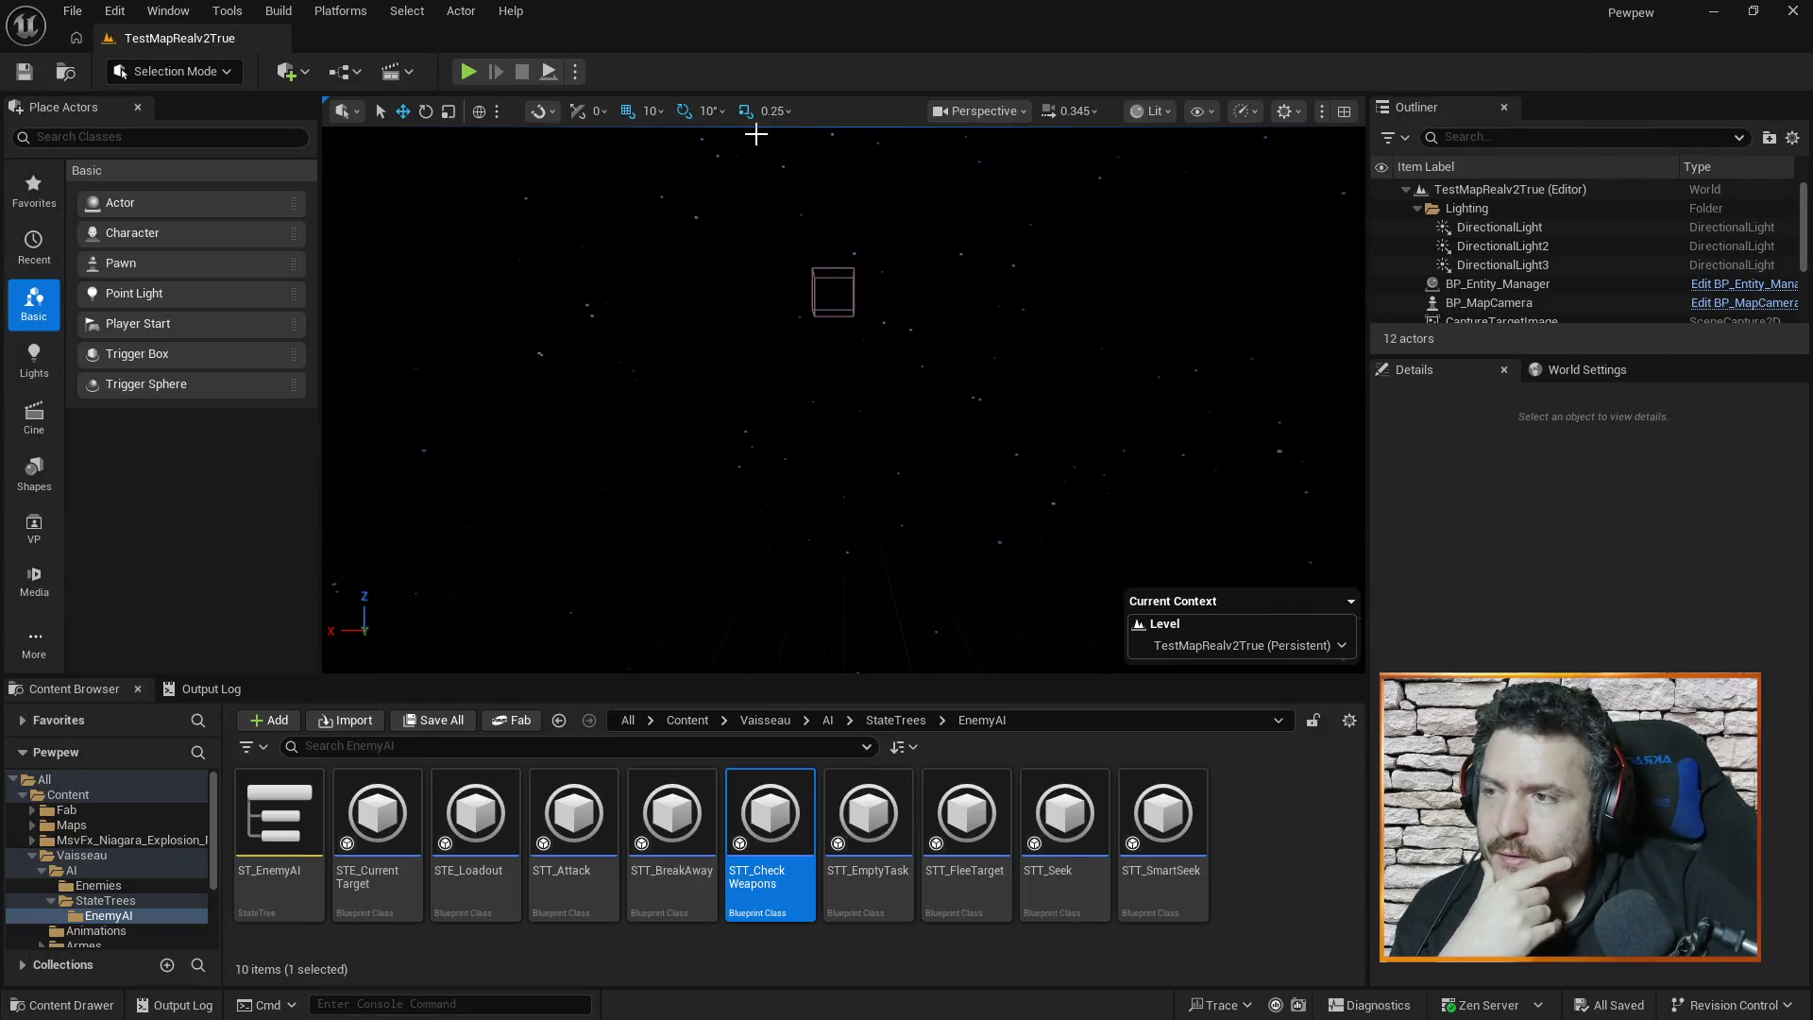
Step: Inspect the Got Too Close to Target and Attack Target states in ST_EnemyAI, then view STT_BreakAway's graph
double_click(933, 11)
double_click(1431, 41)
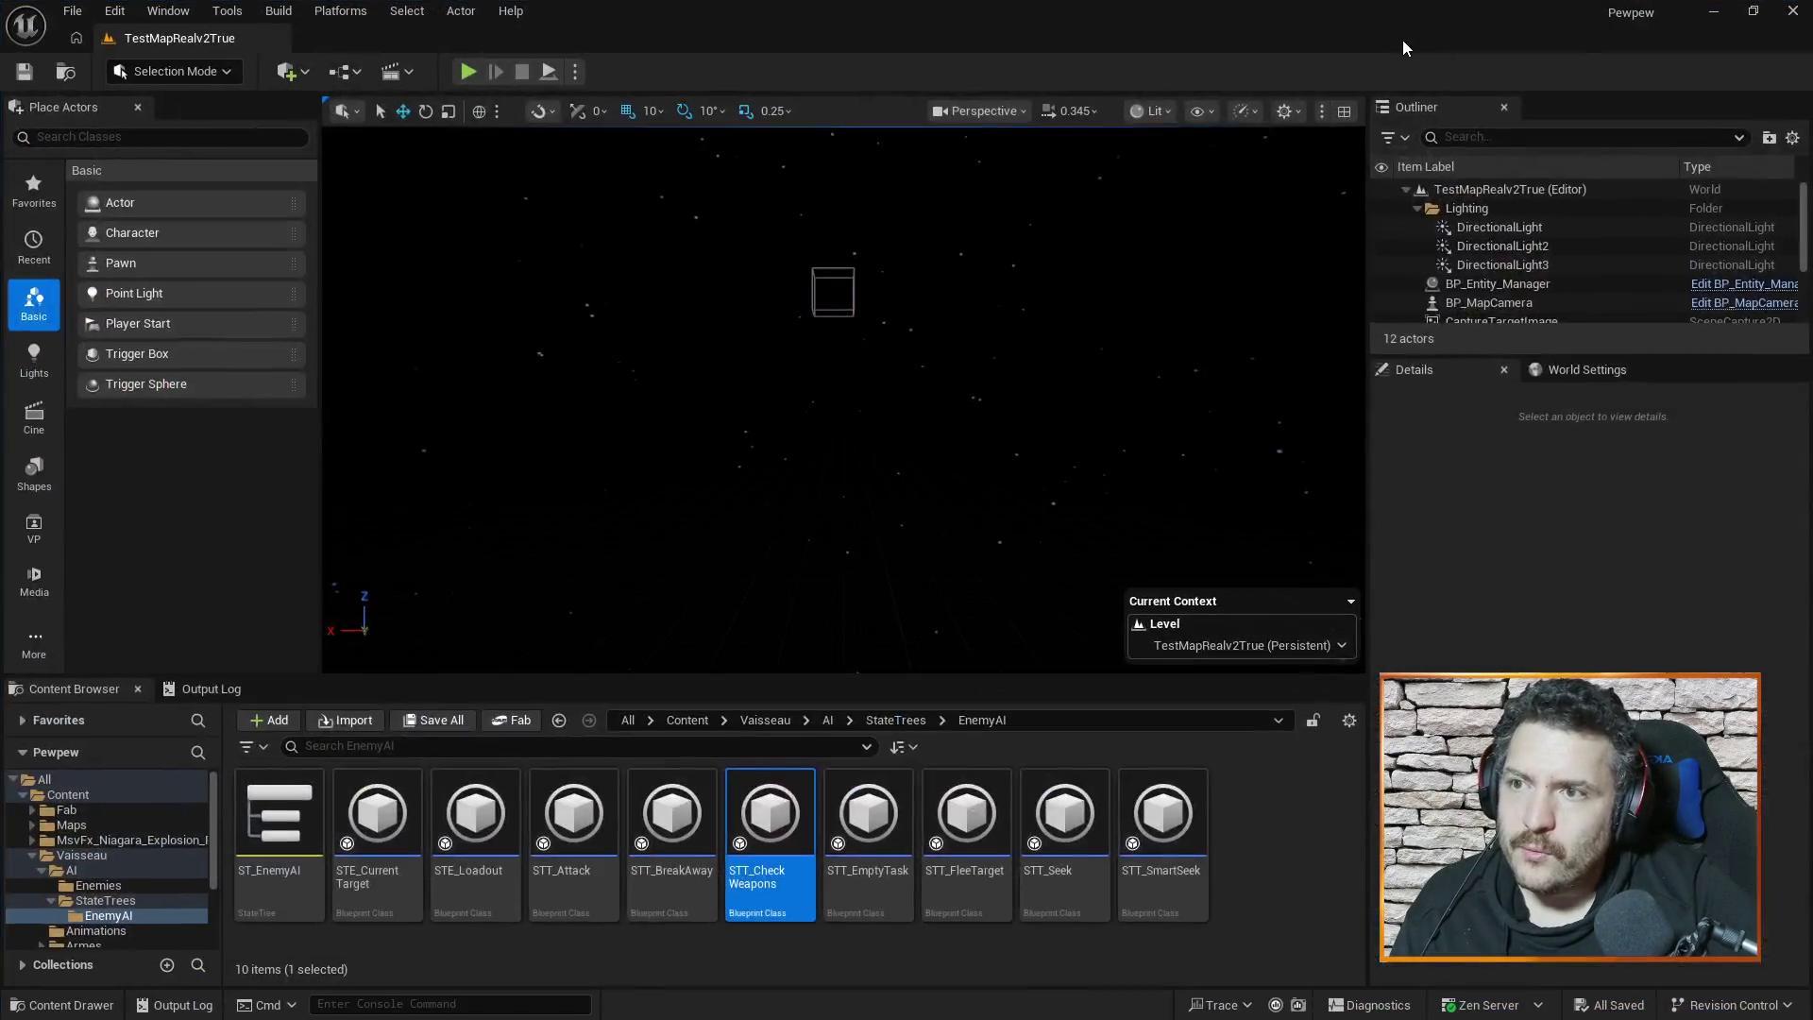
key("alt+Tab")
left_click(635, 40)
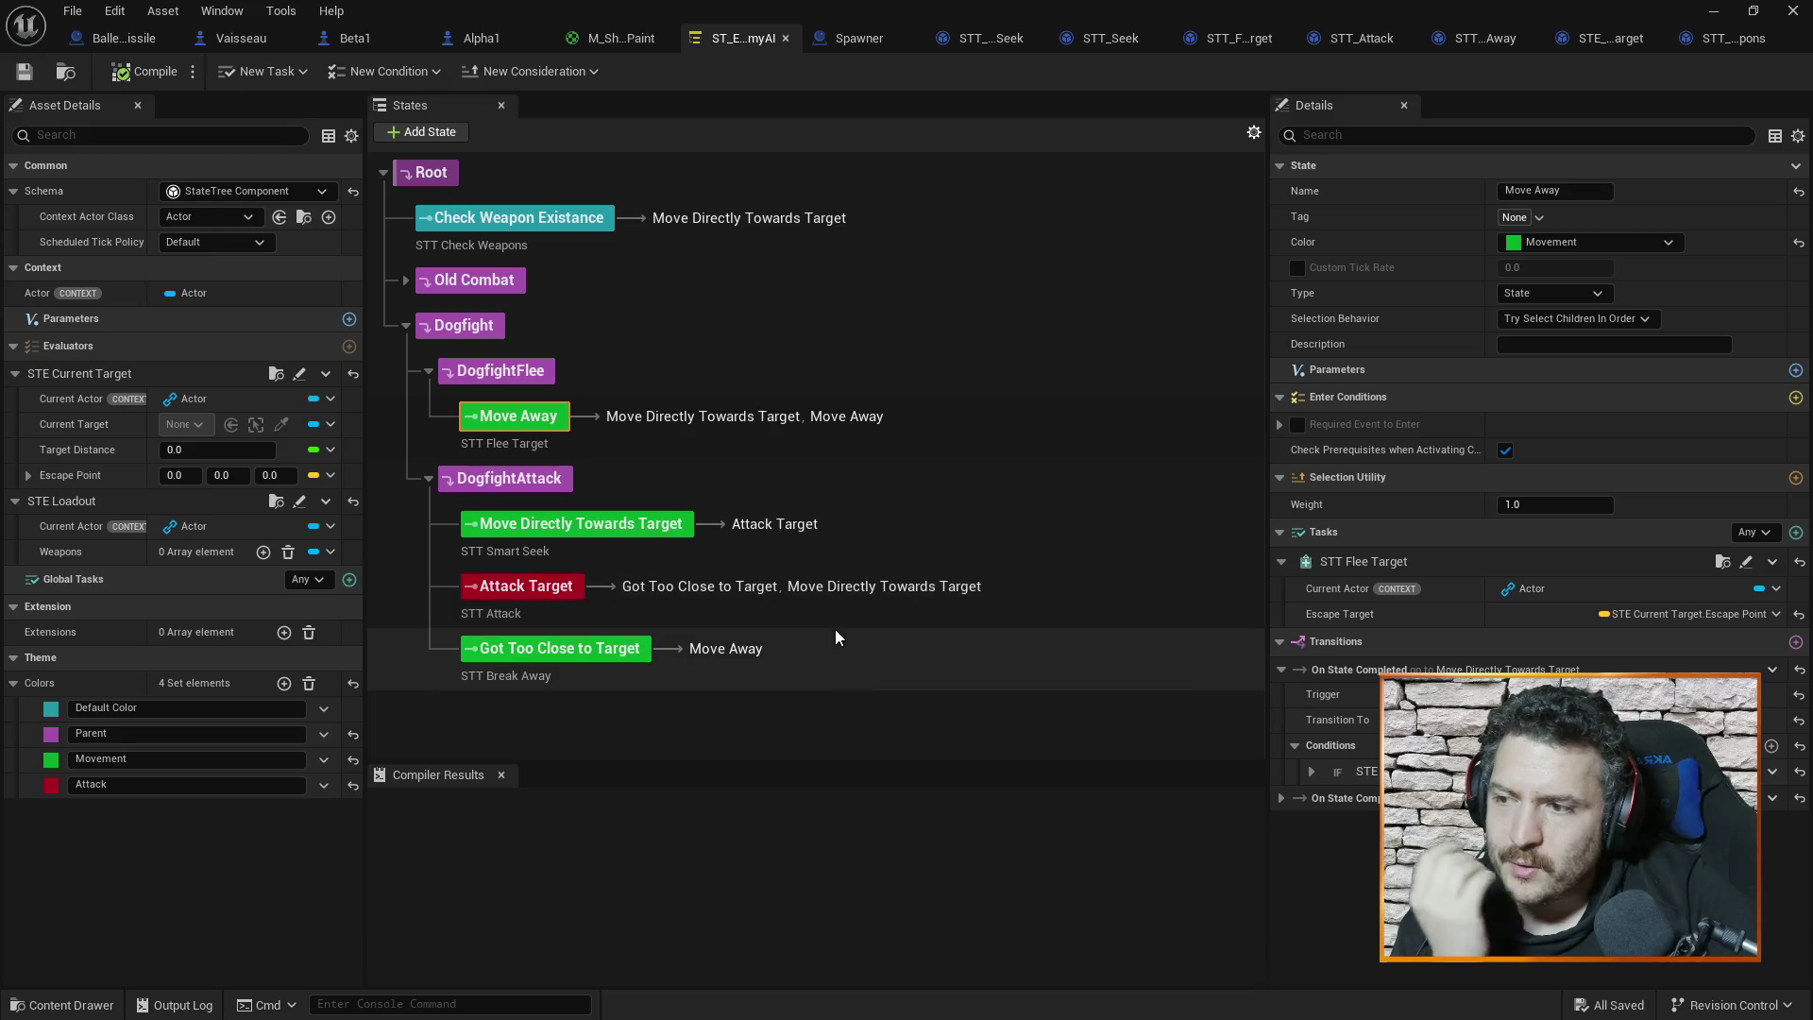
left_click(852, 676)
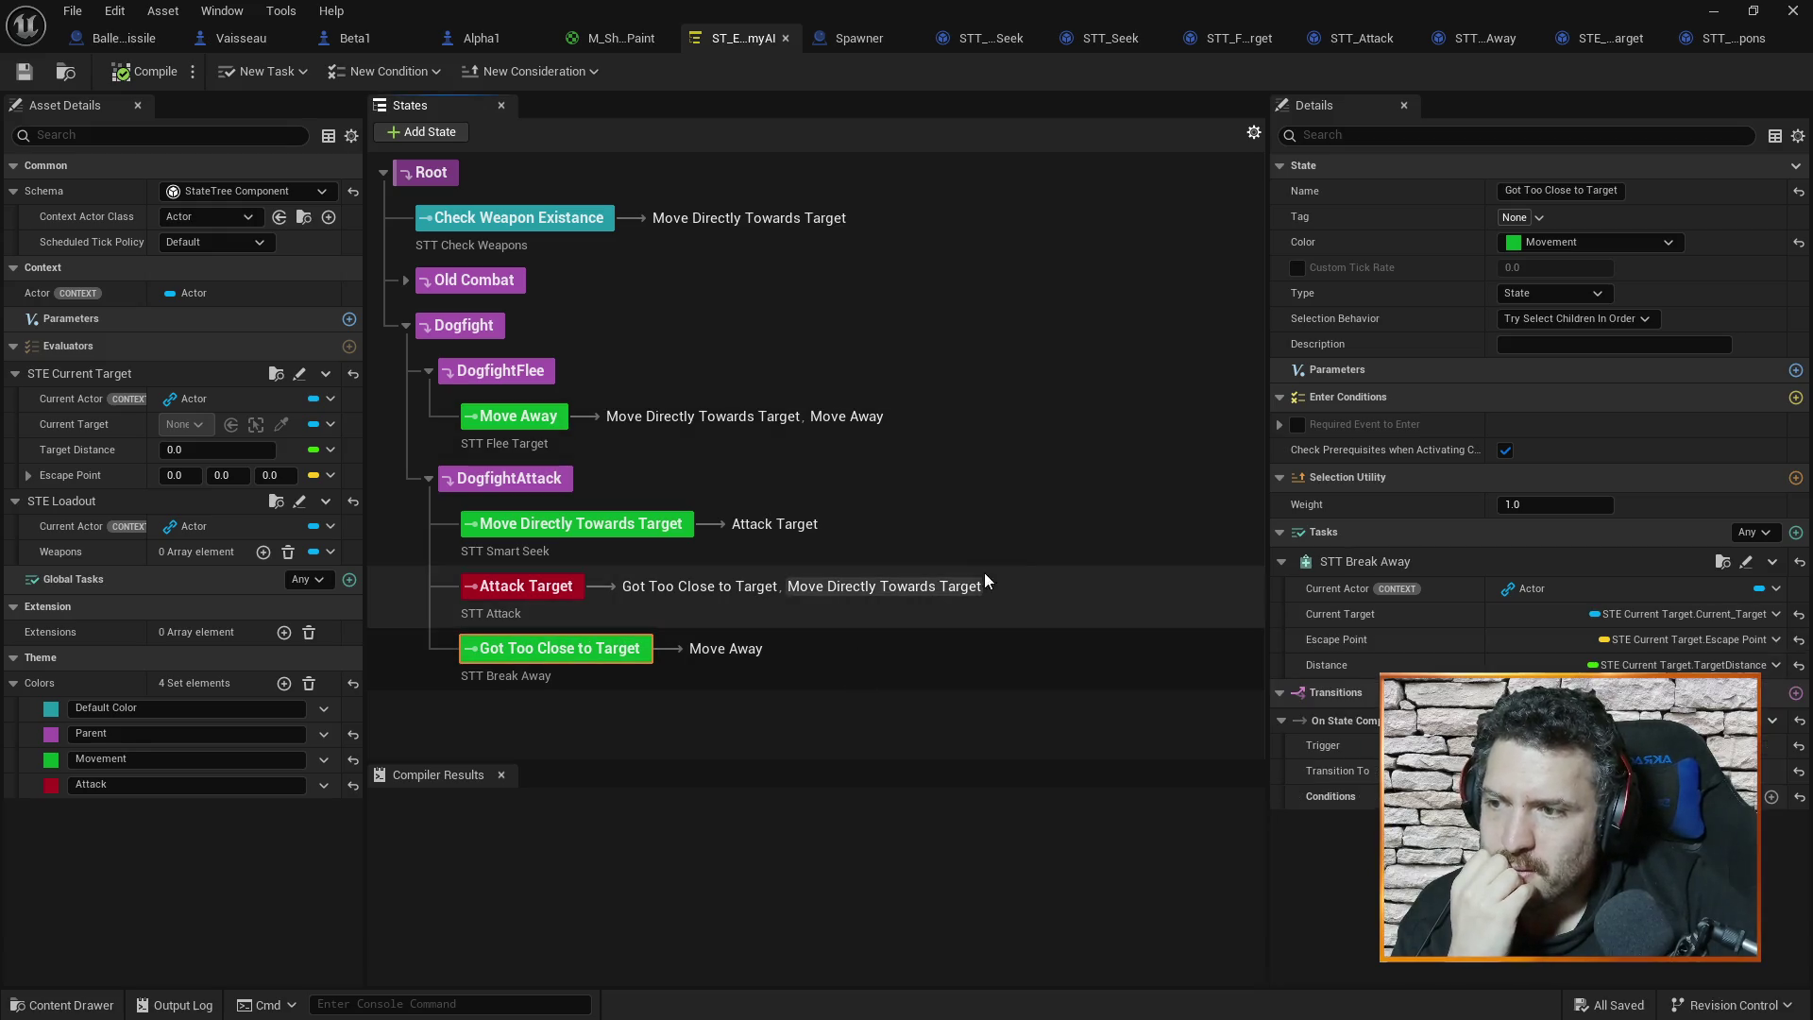
left_click(1043, 586)
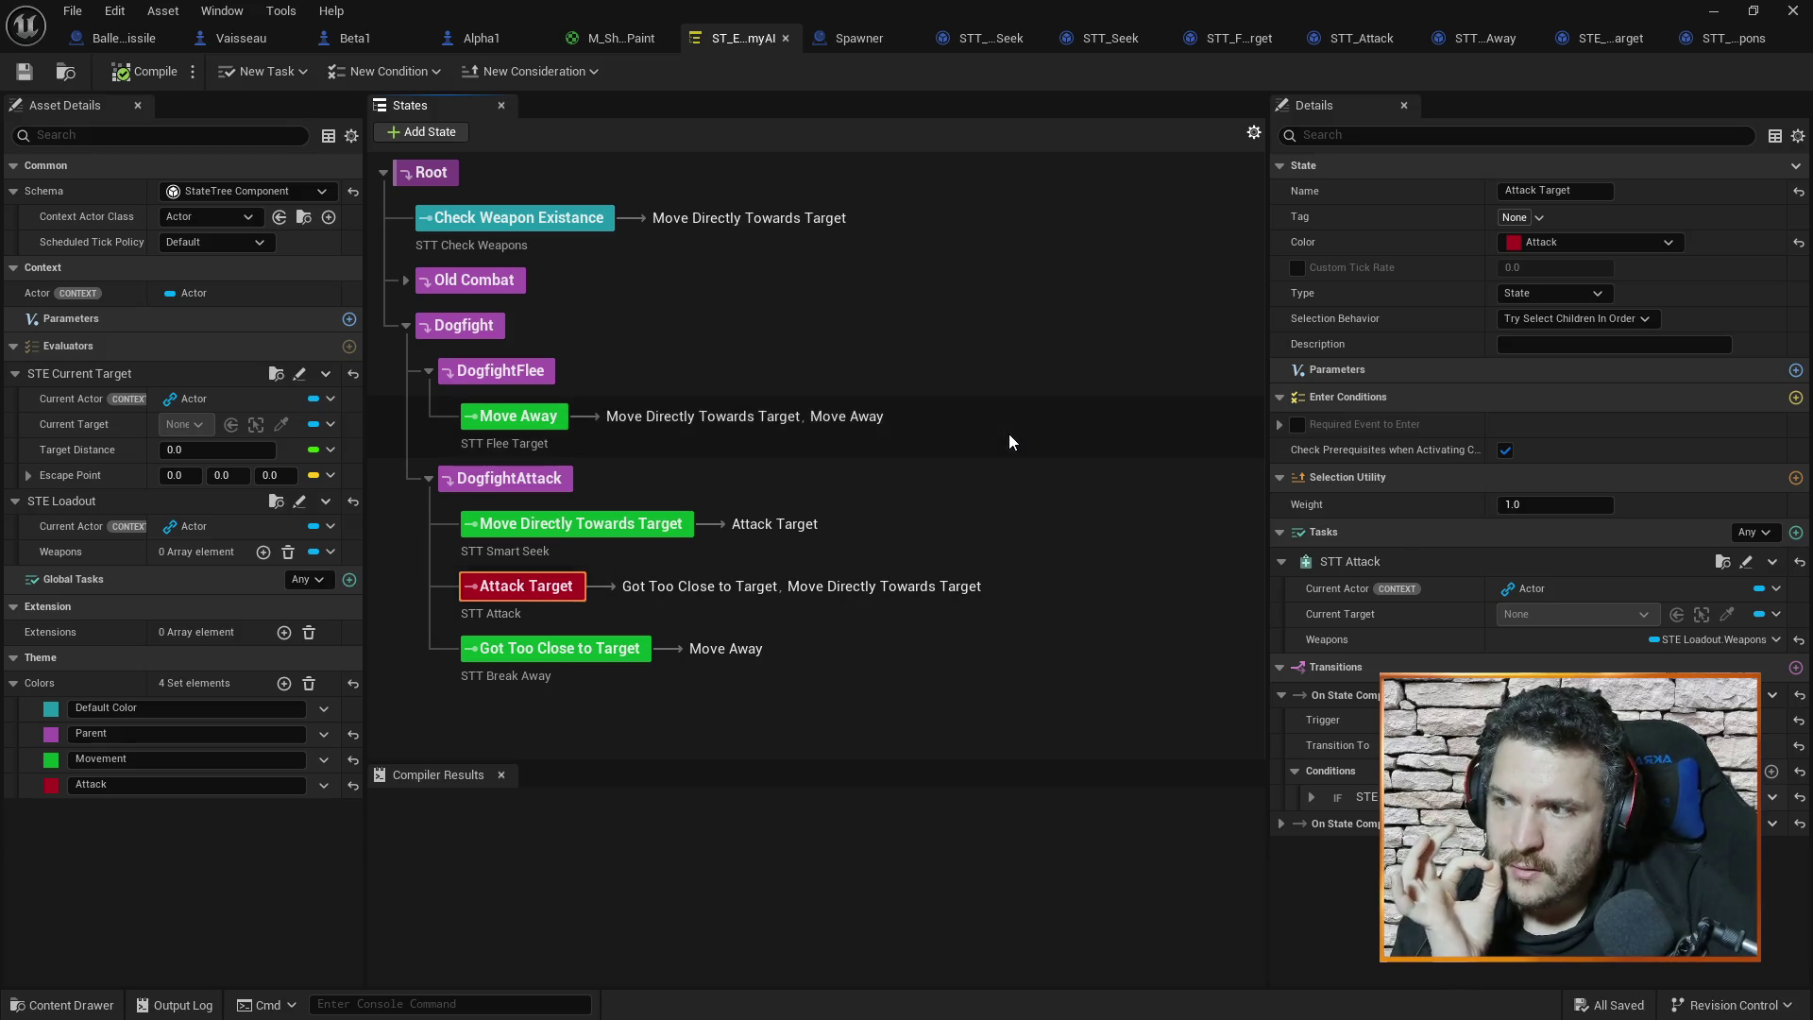
left_click(952, 645)
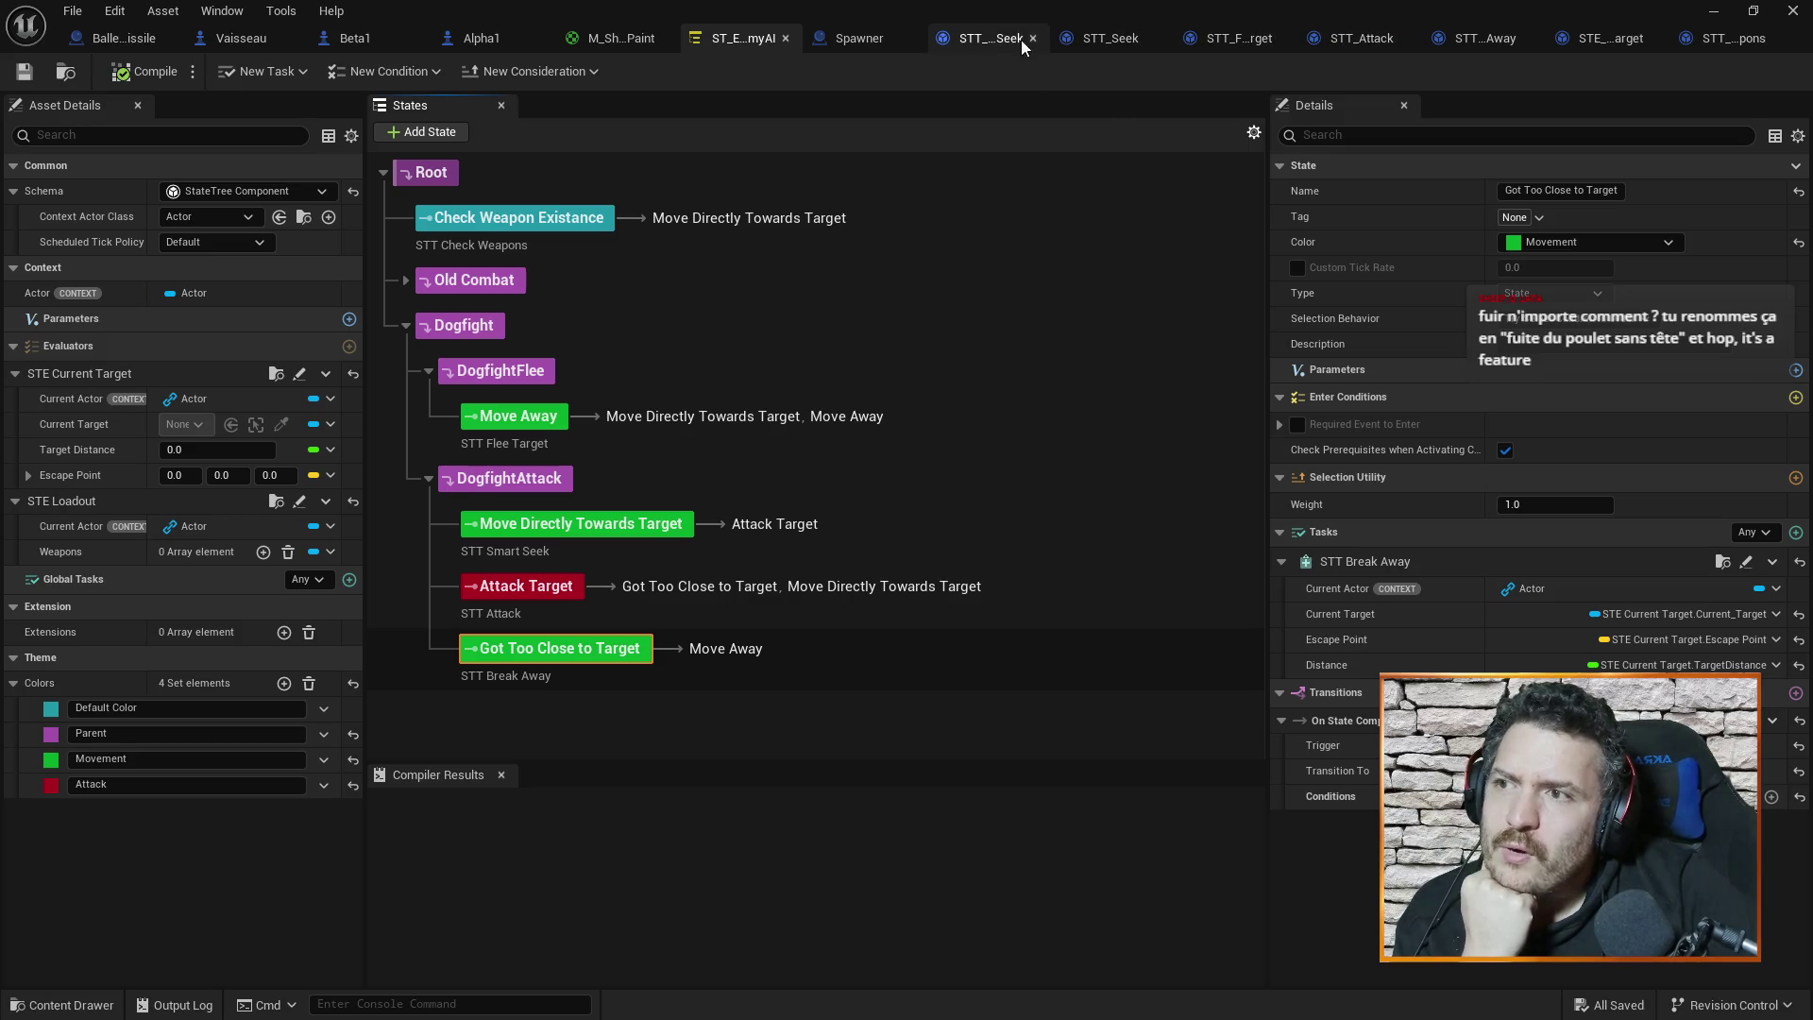
left_click(1490, 37)
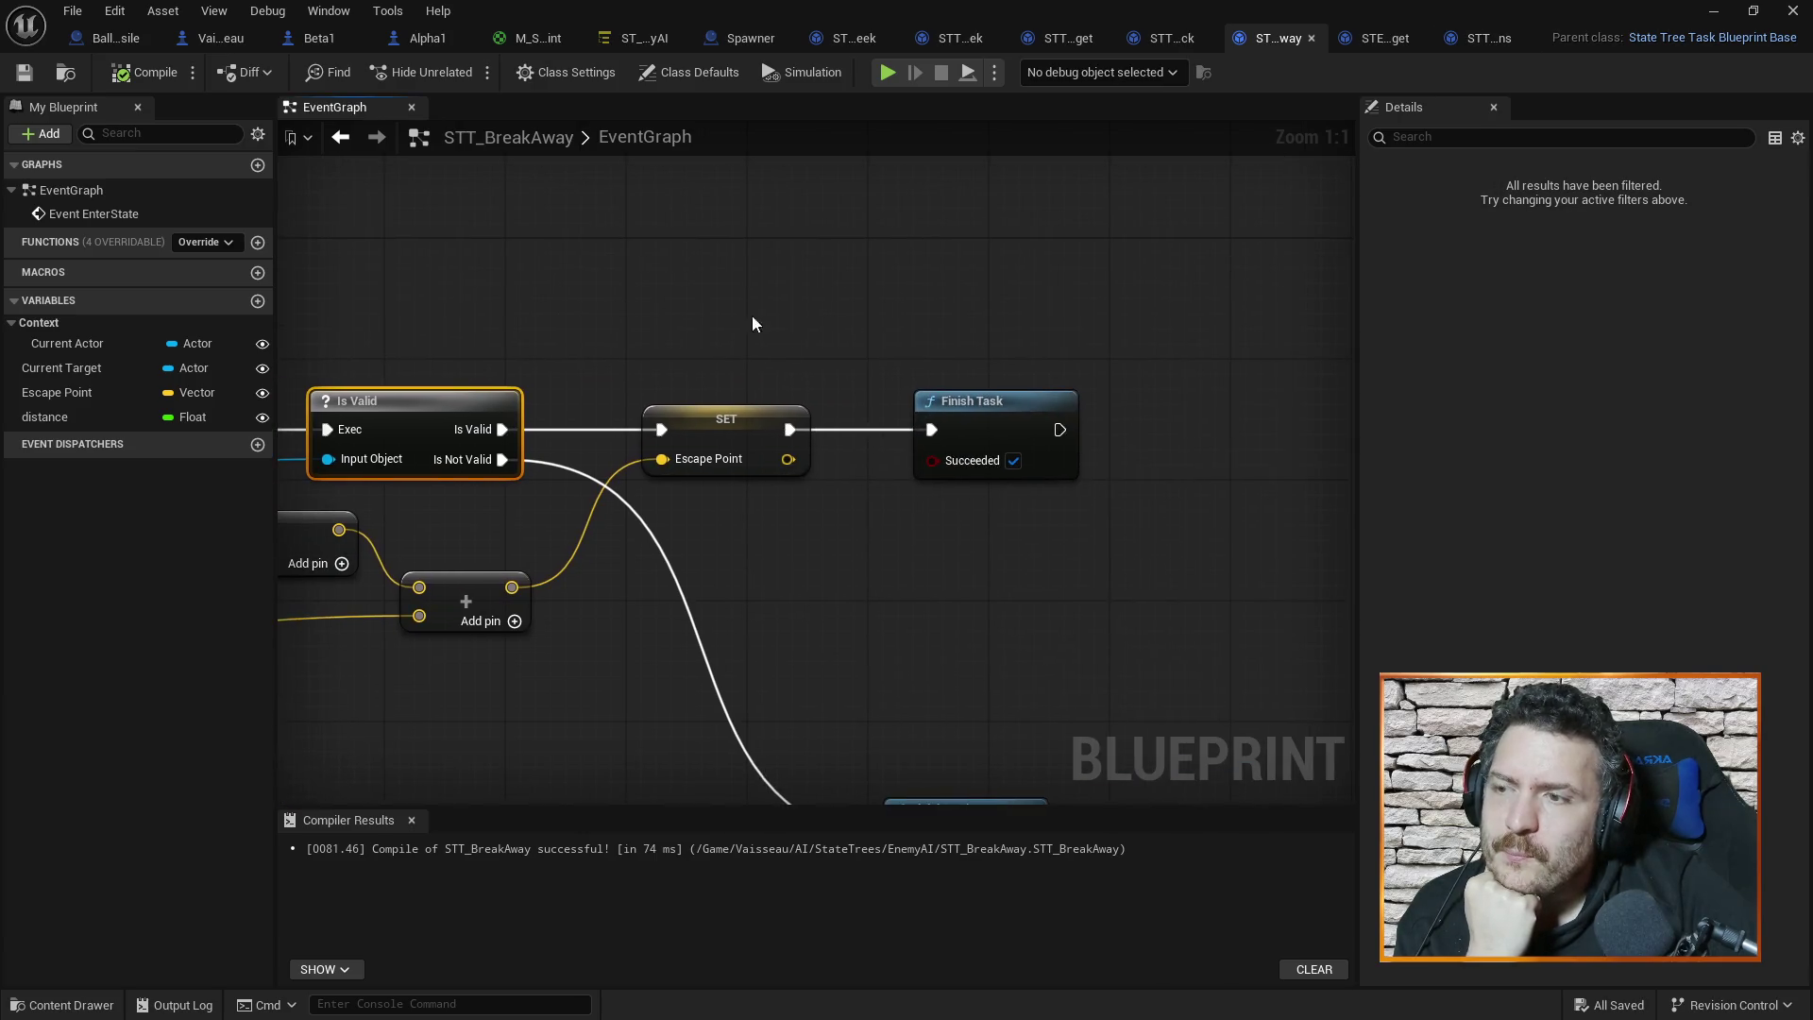
Step: Break on the Escape Point SET node, simulate, and read its pin values
left_click(736, 418)
key("F9")
left_click(888, 72)
mouse_move(609, 613)
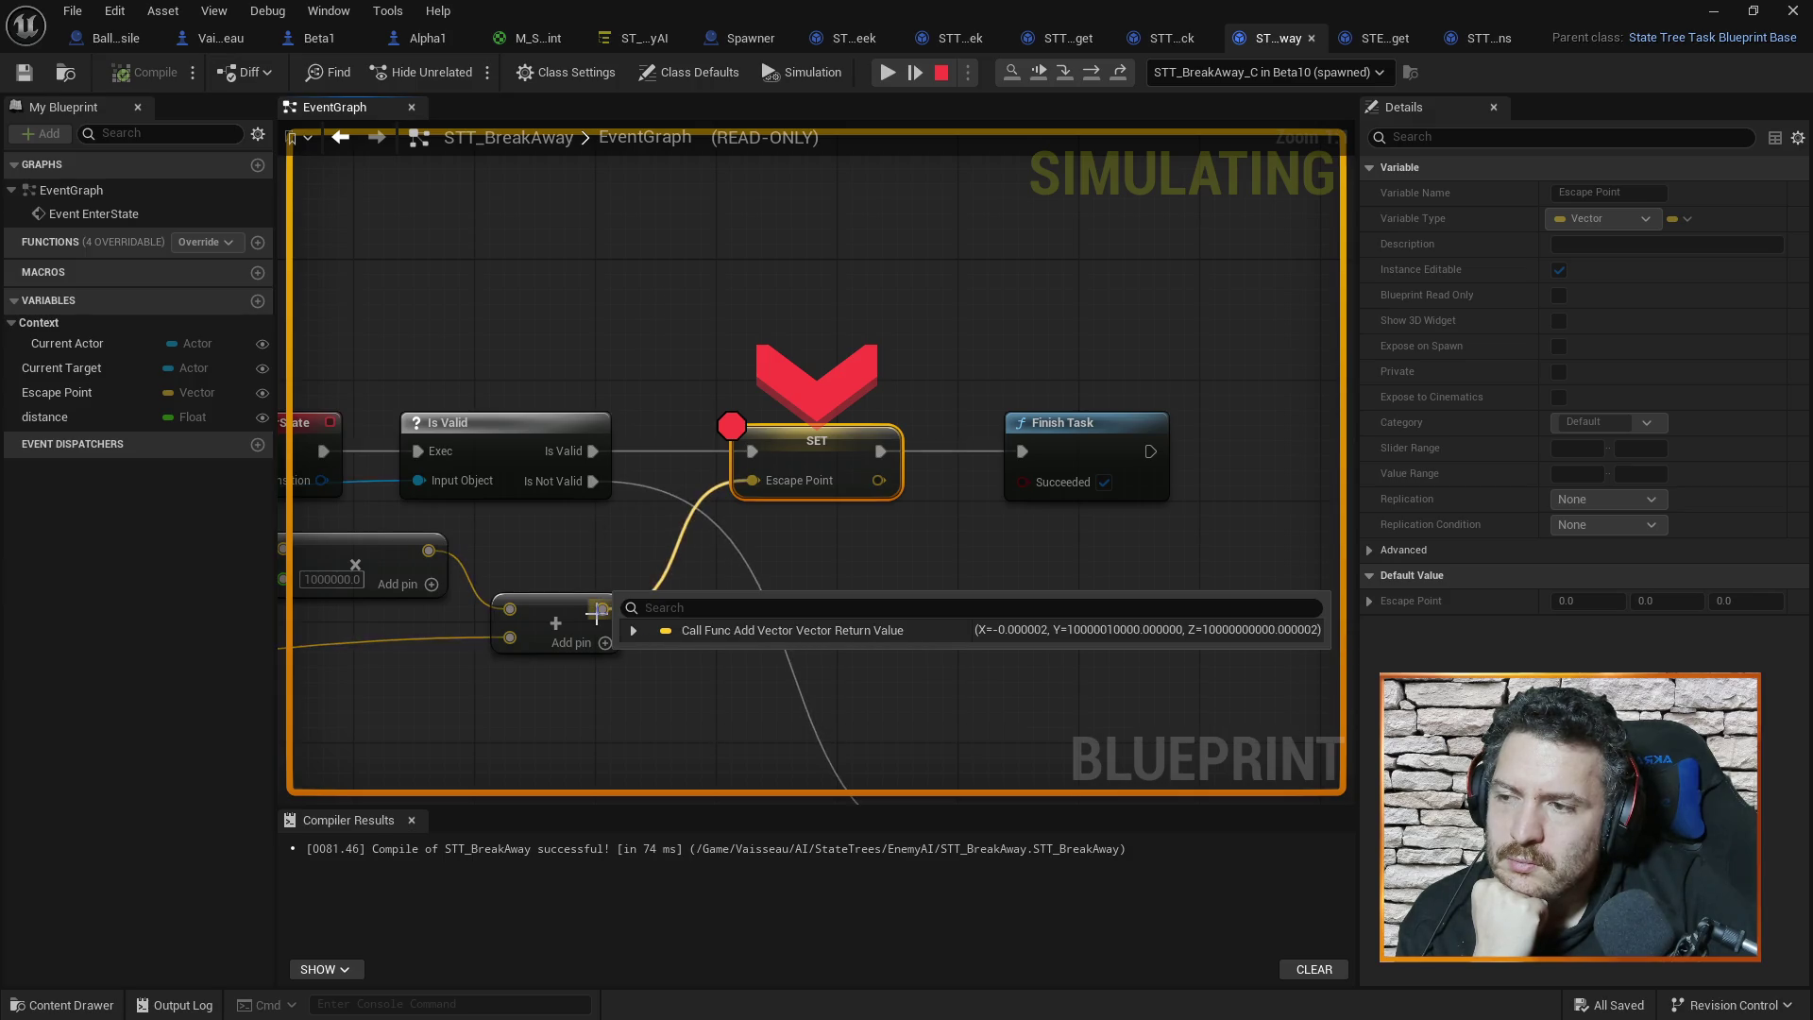
mouse_move(758, 480)
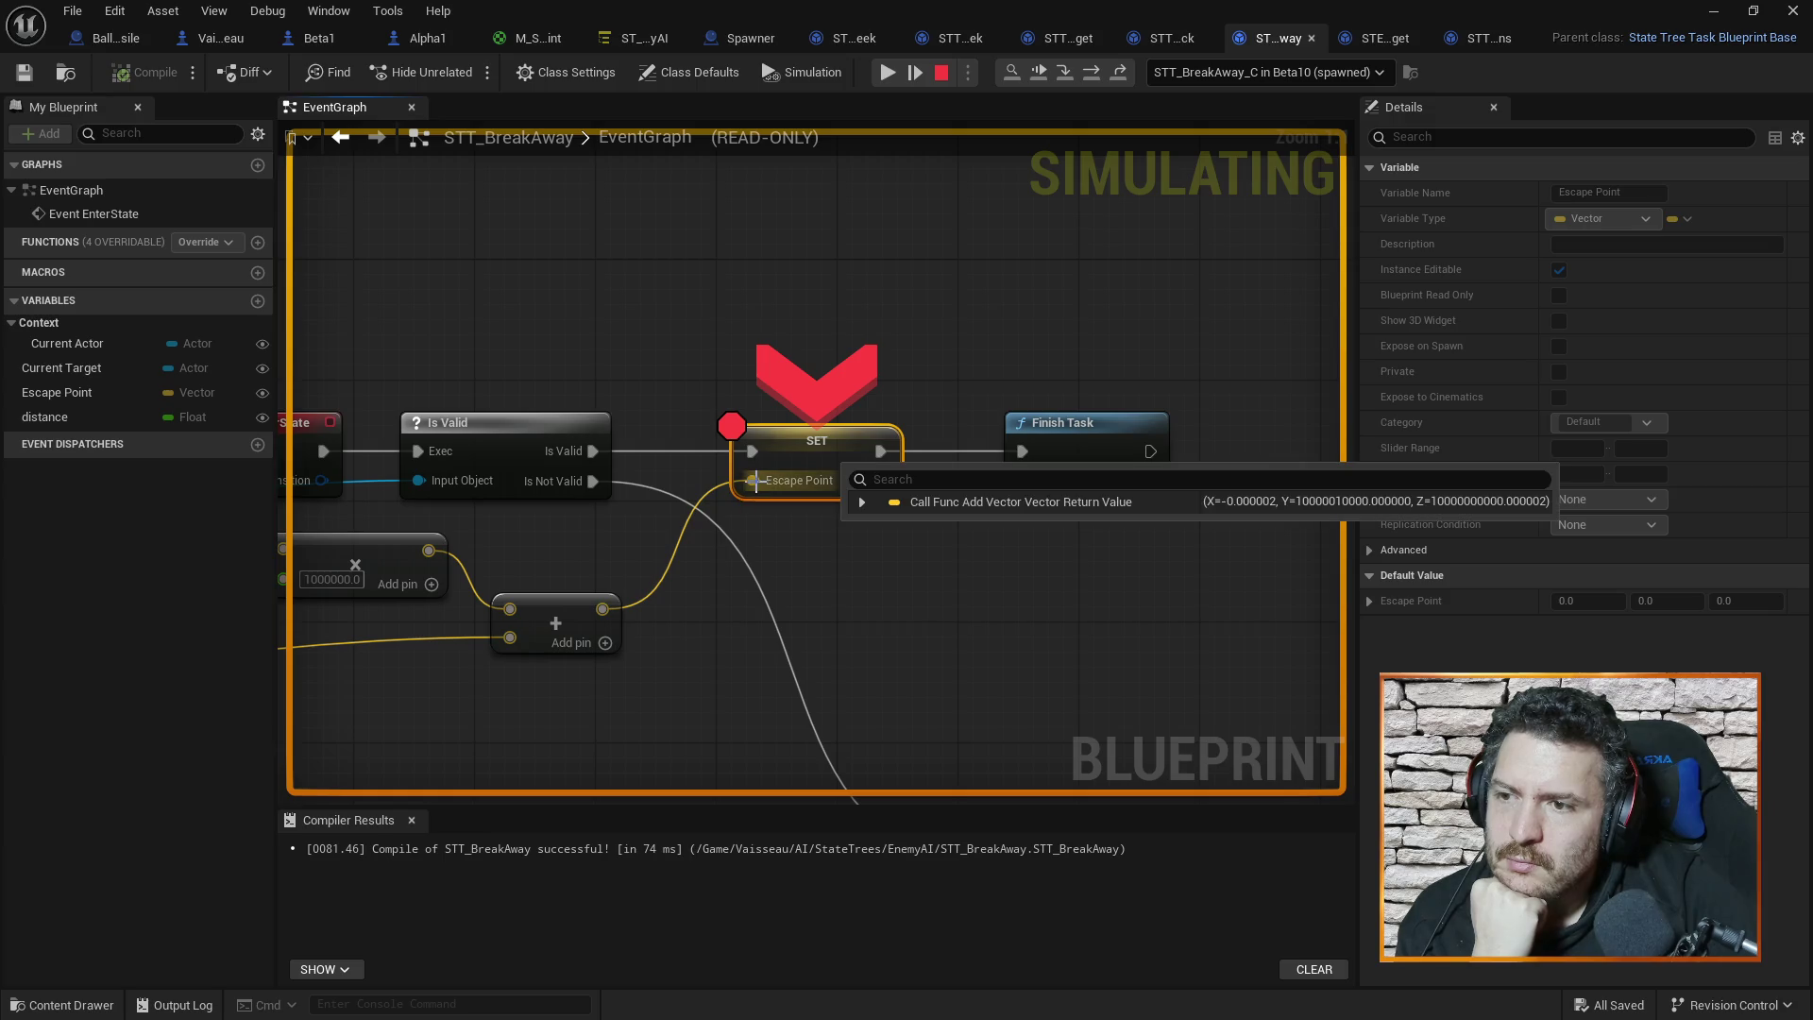
left_click(887, 72)
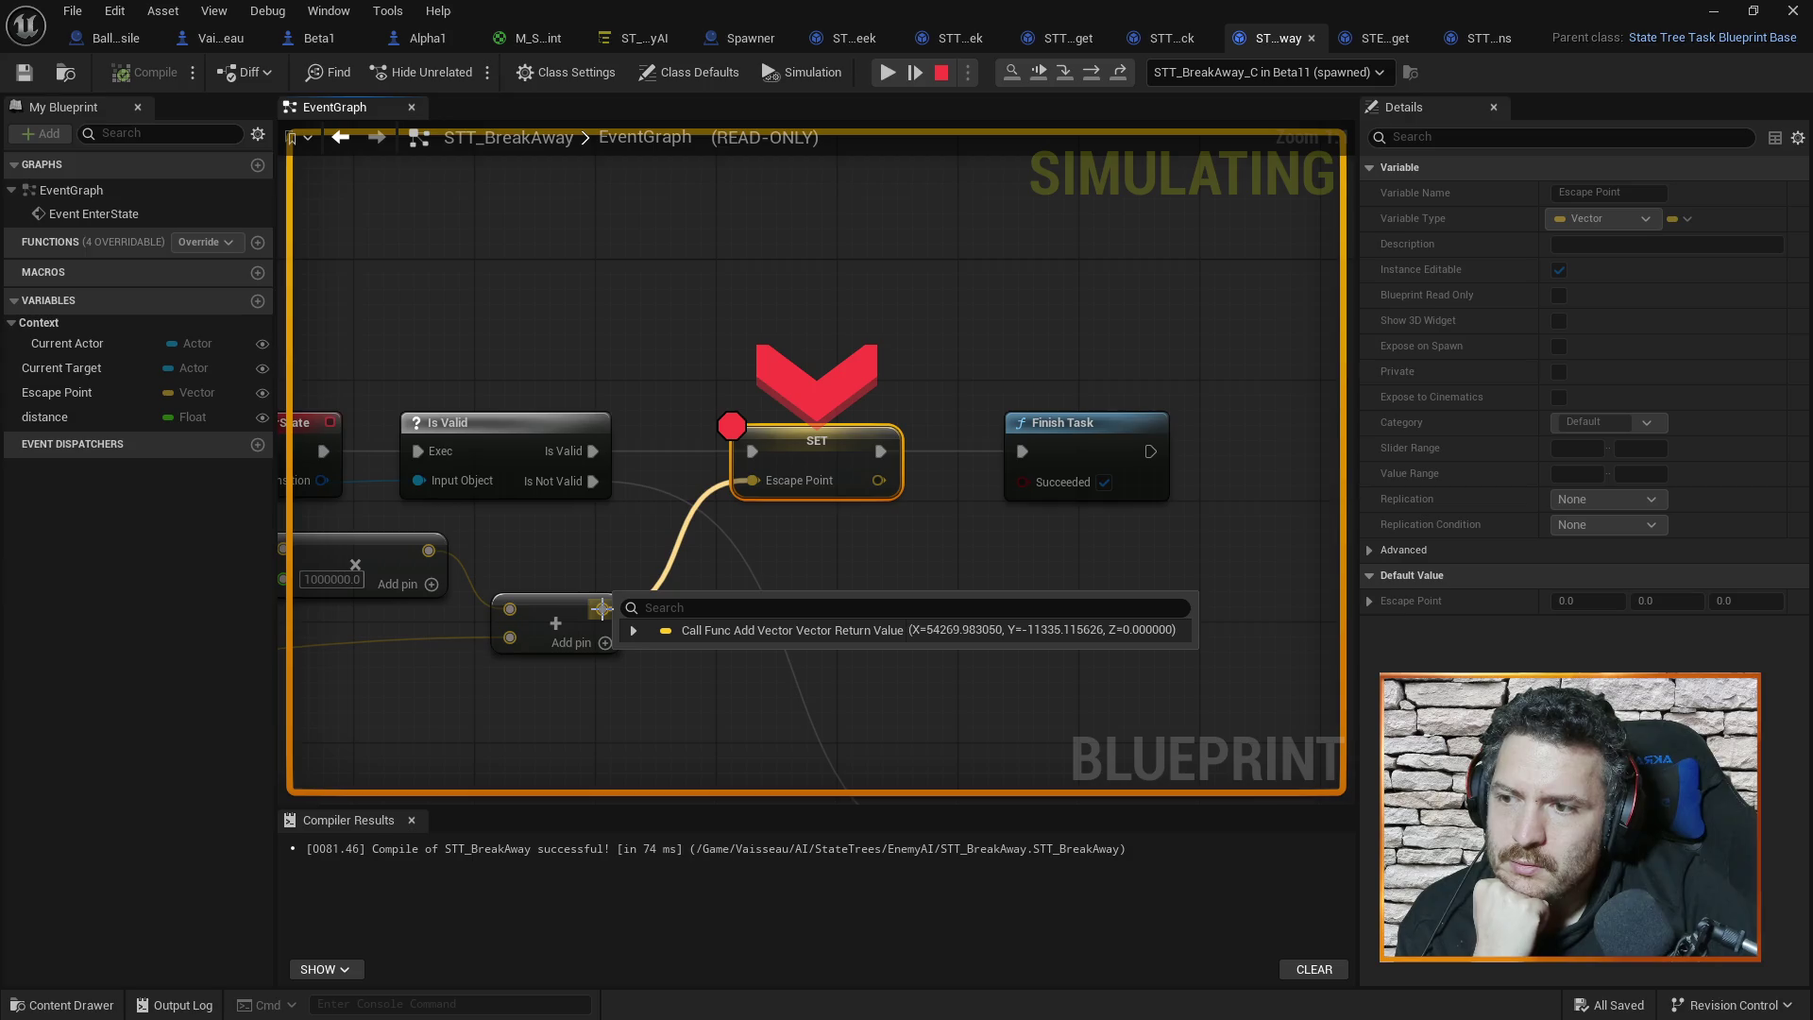
Step: Trace the upstream math nodes' debug values, finding the multiply result X=43721.12, Y=-27878.54, Z=0
left_click_drag(634, 536, 804, 457)
mouse_move(767, 532)
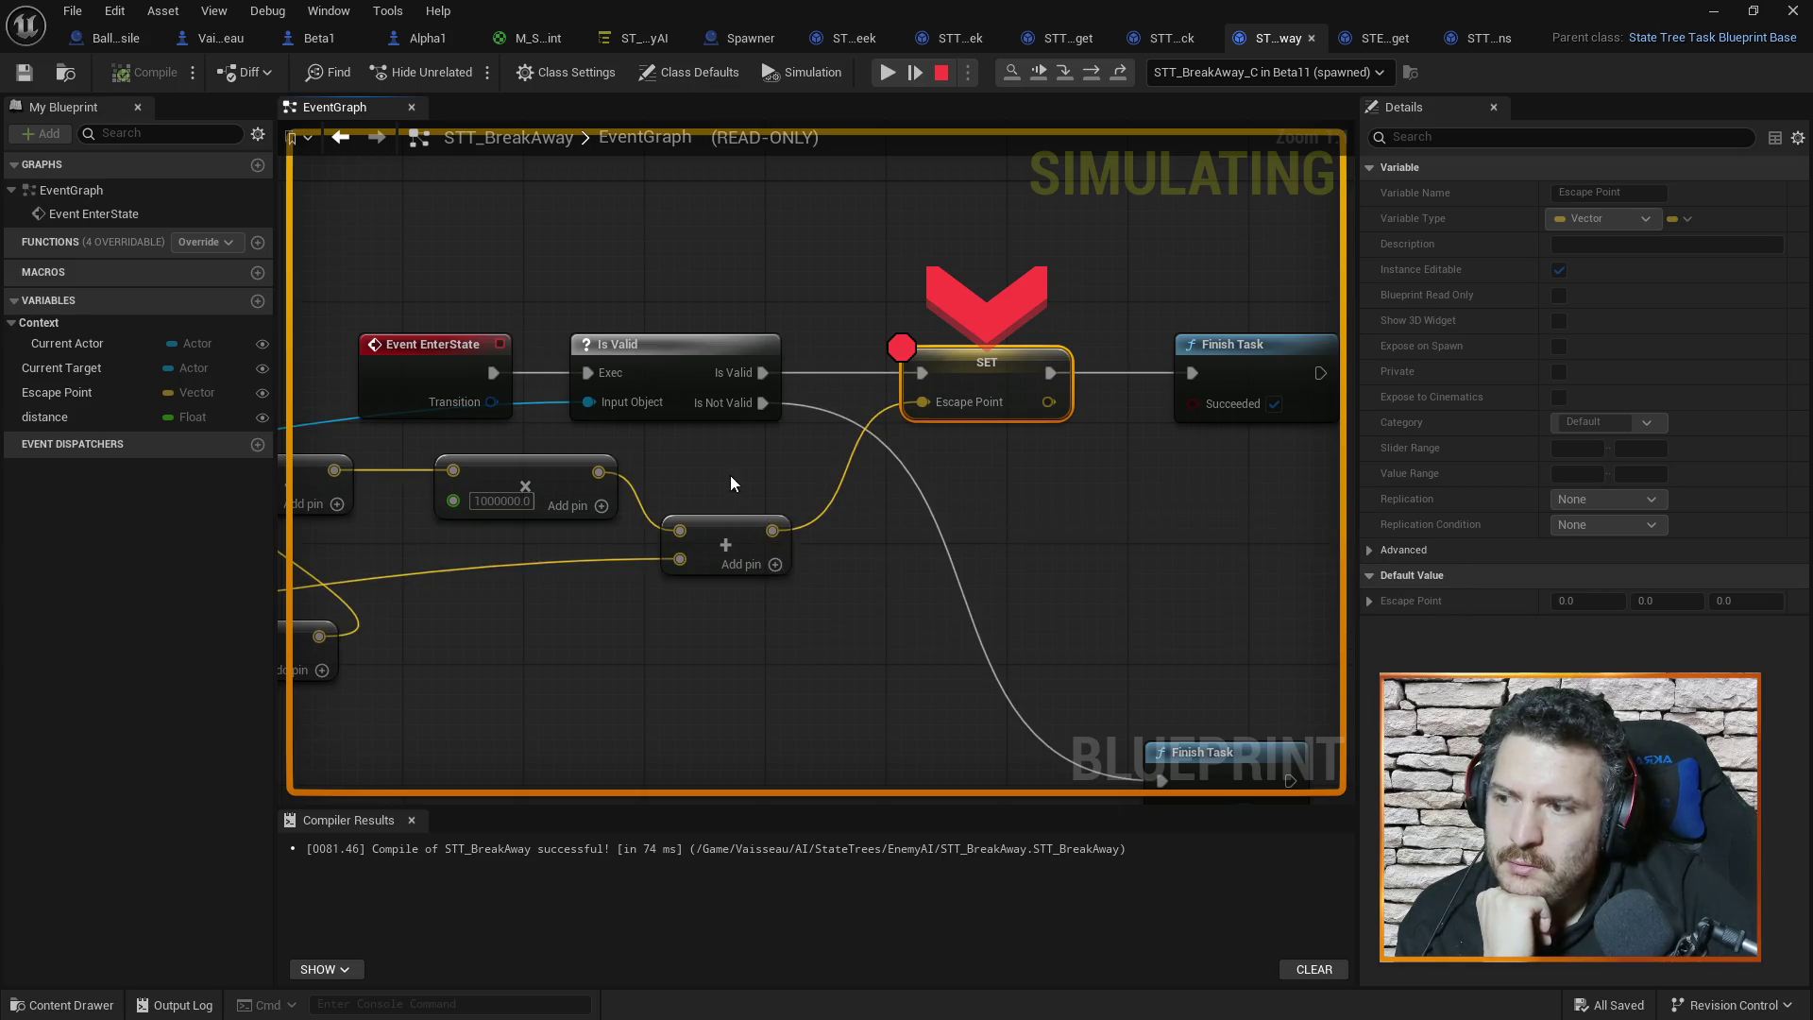
left_click_drag(729, 474, 919, 399)
mouse_move(682, 432)
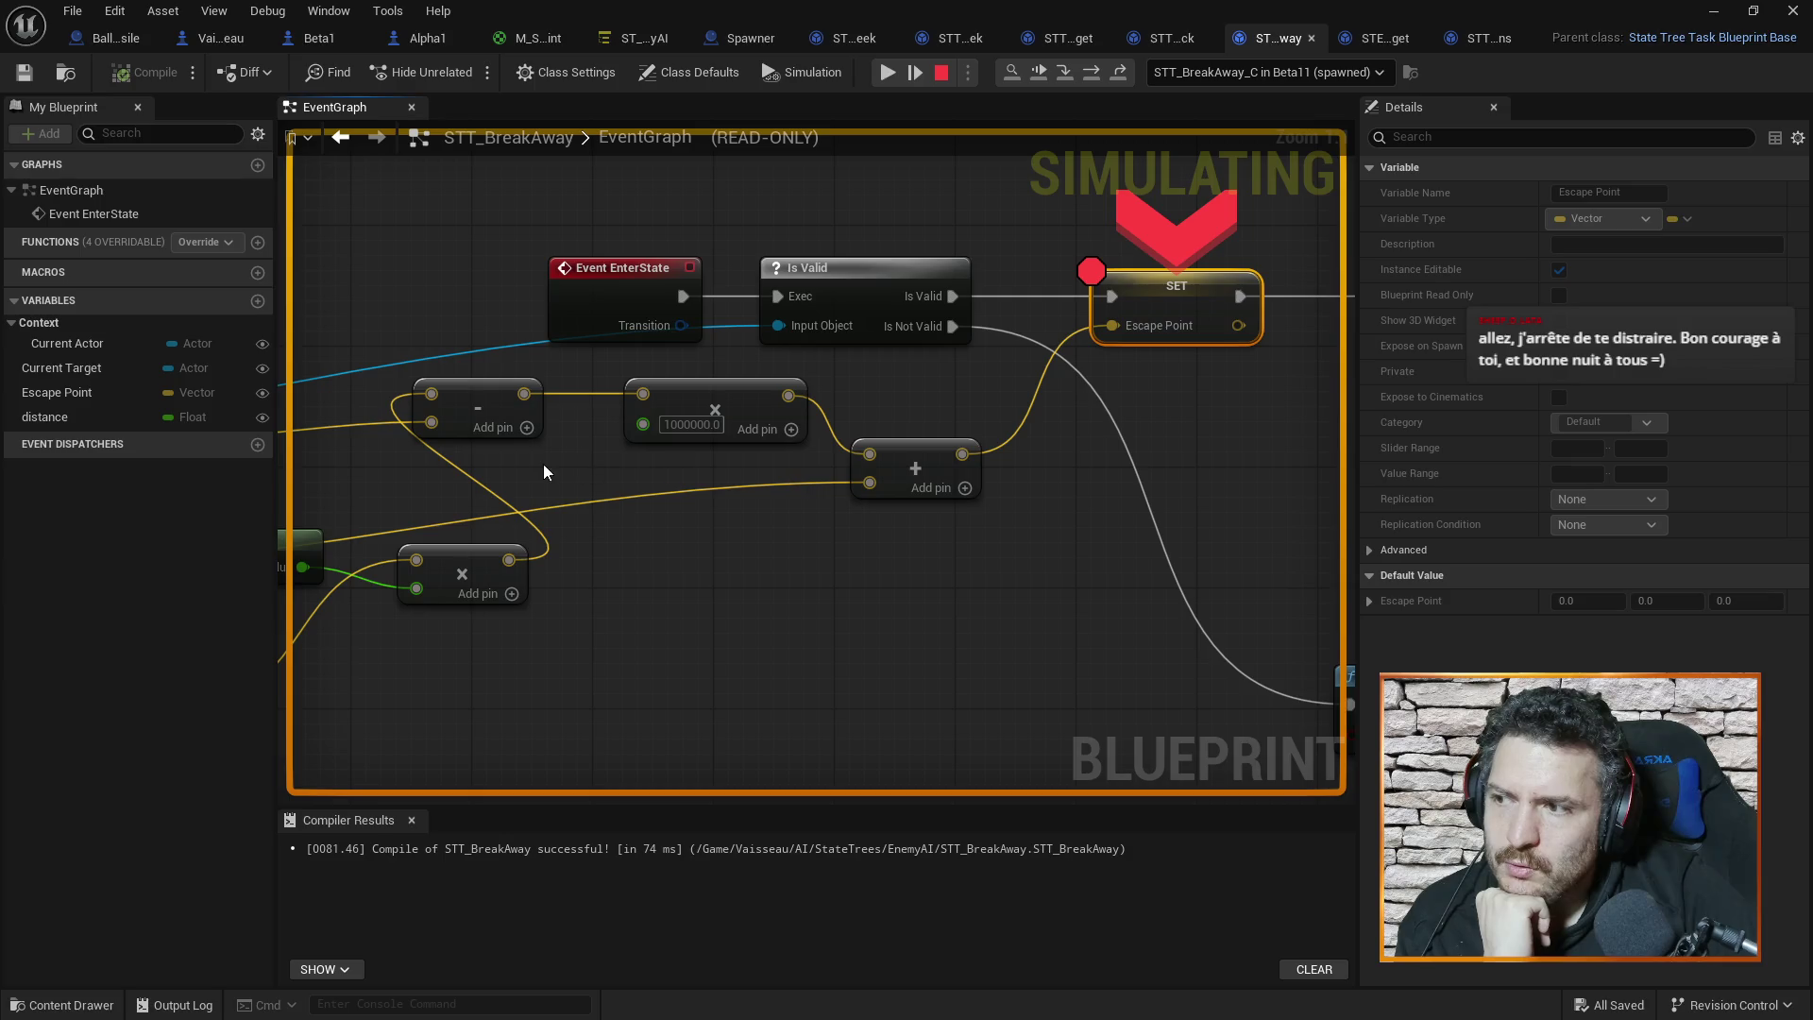
mouse_move(654, 525)
left_mouse_down()
mouse_move(1003, 513)
mouse_move(687, 479)
left_mouse_up()
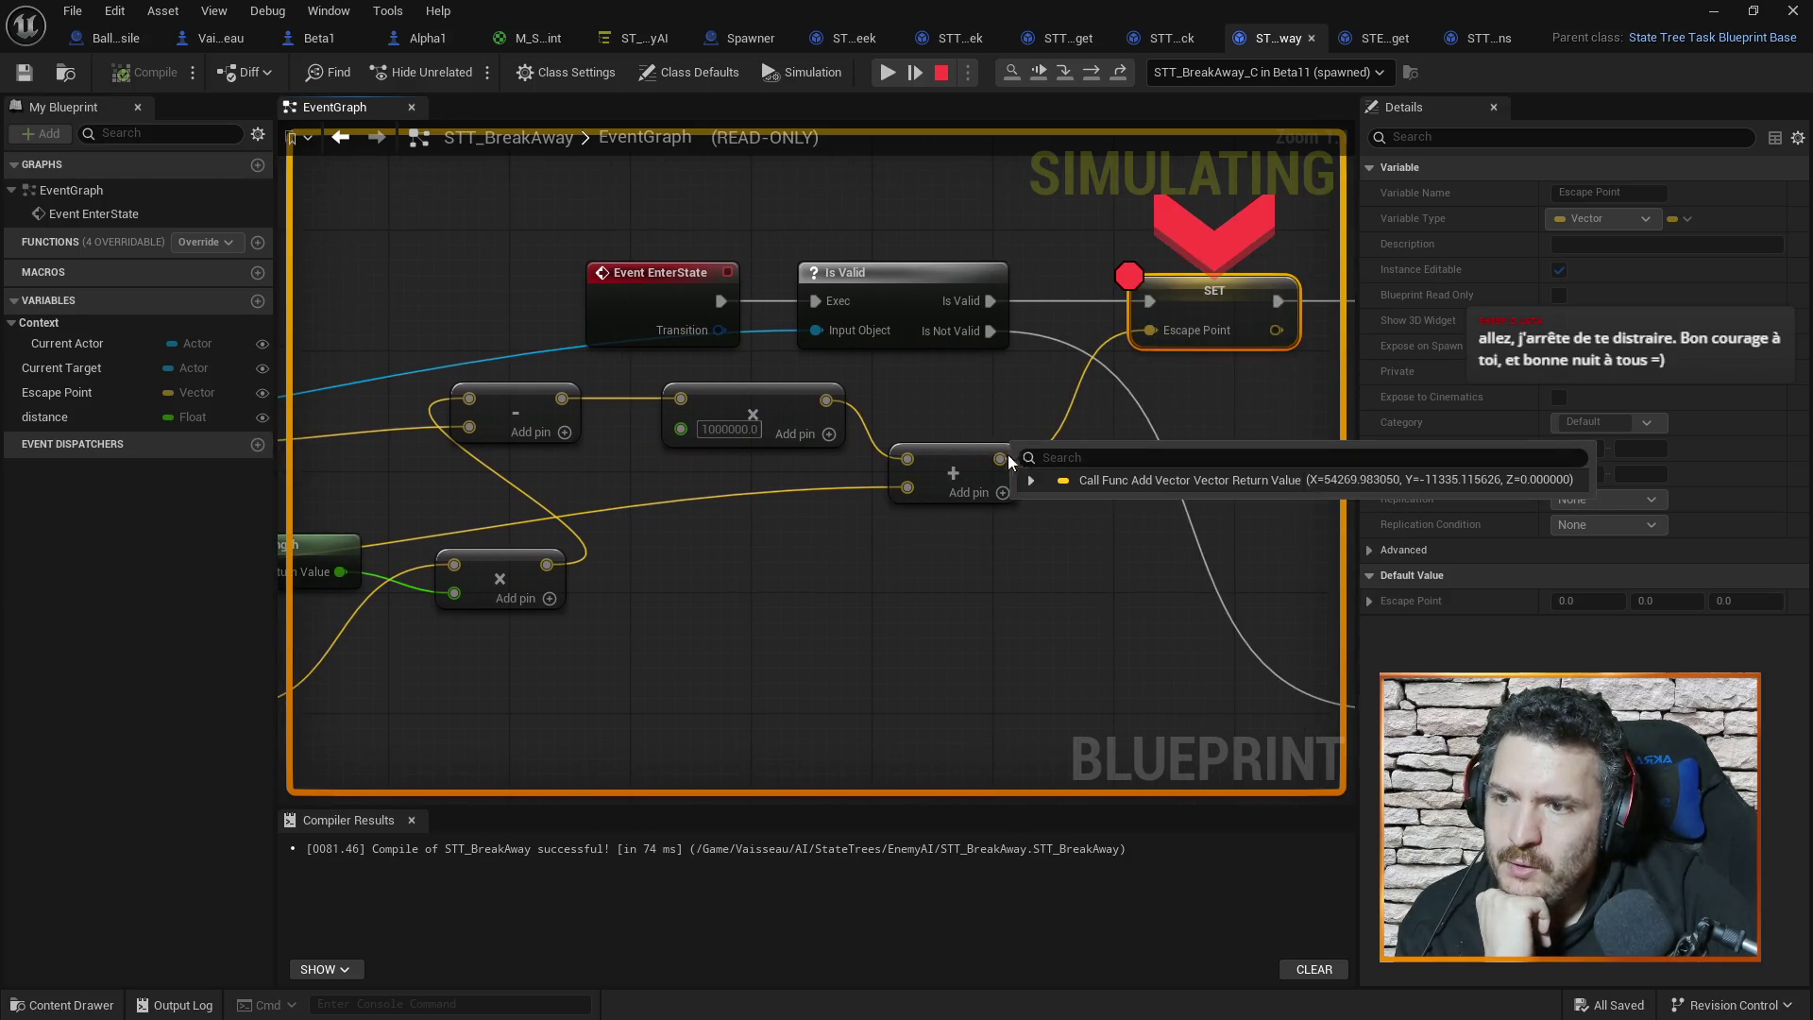
mouse_move(821, 396)
mouse_move(562, 401)
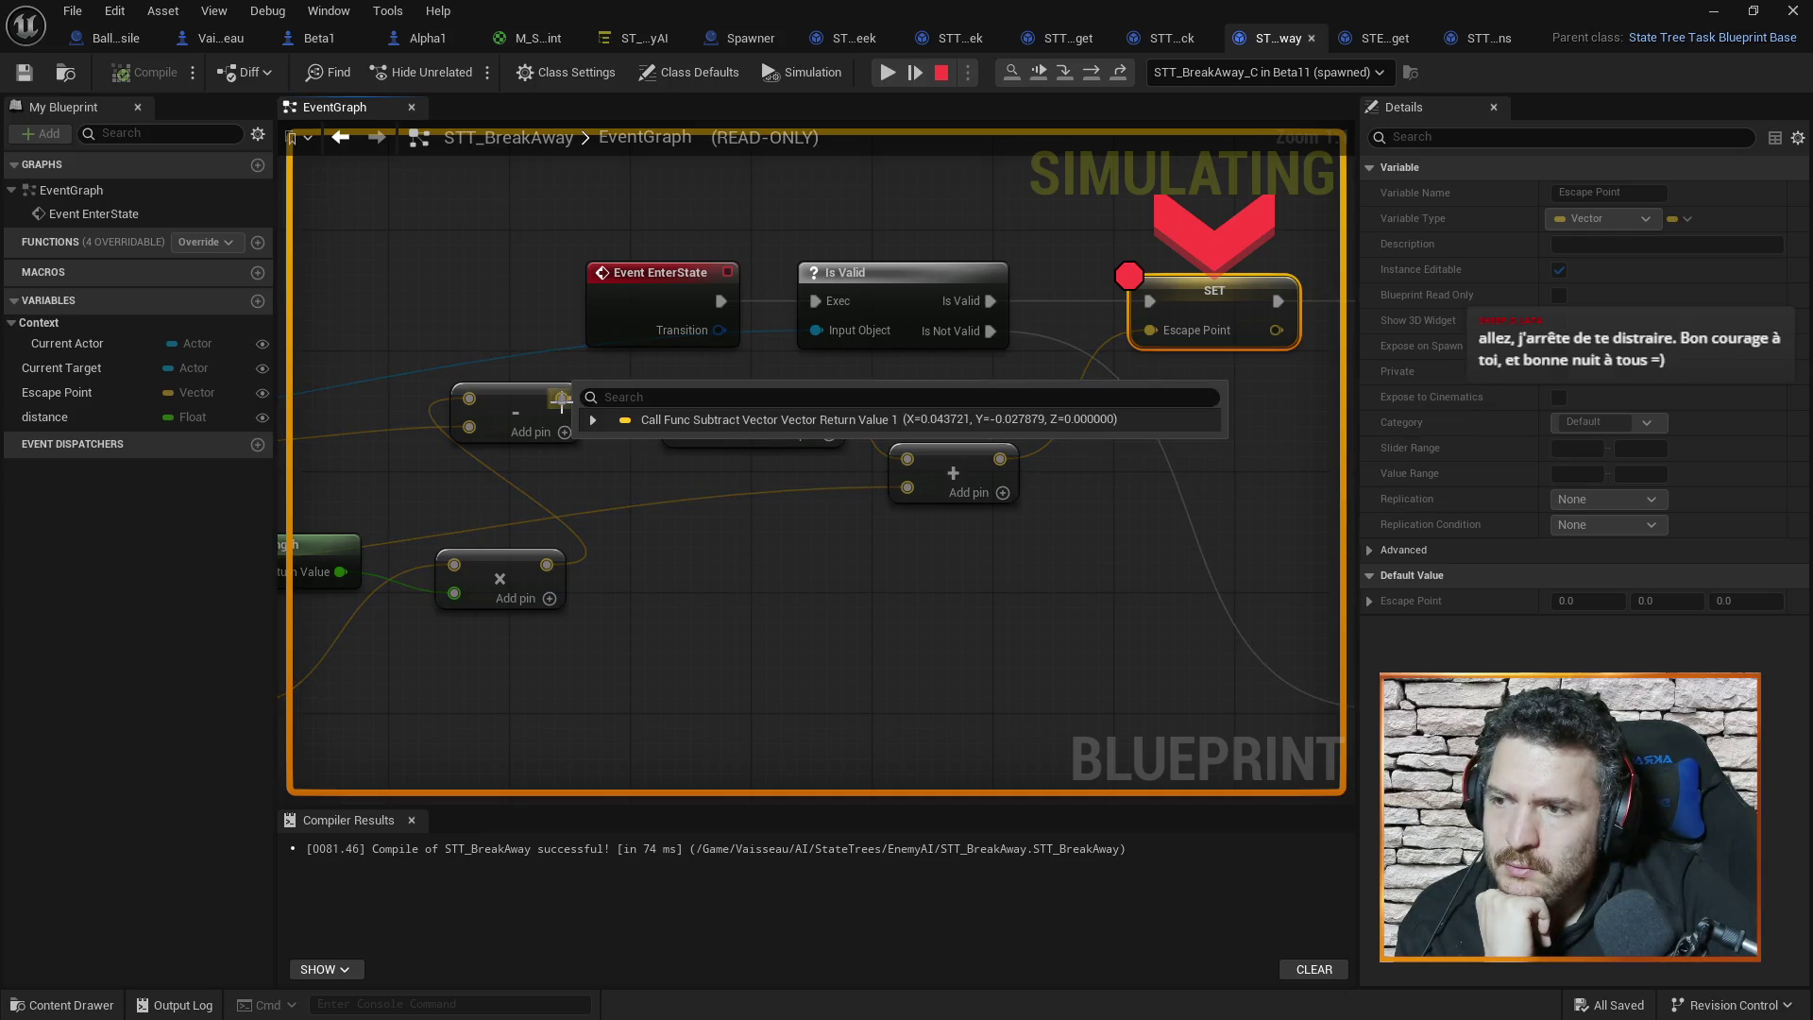
mouse_move(438, 347)
left_mouse_down()
mouse_move(864, 317)
mouse_move(1113, 324)
mouse_move(1000, 356)
mouse_move(697, 296)
left_mouse_up()
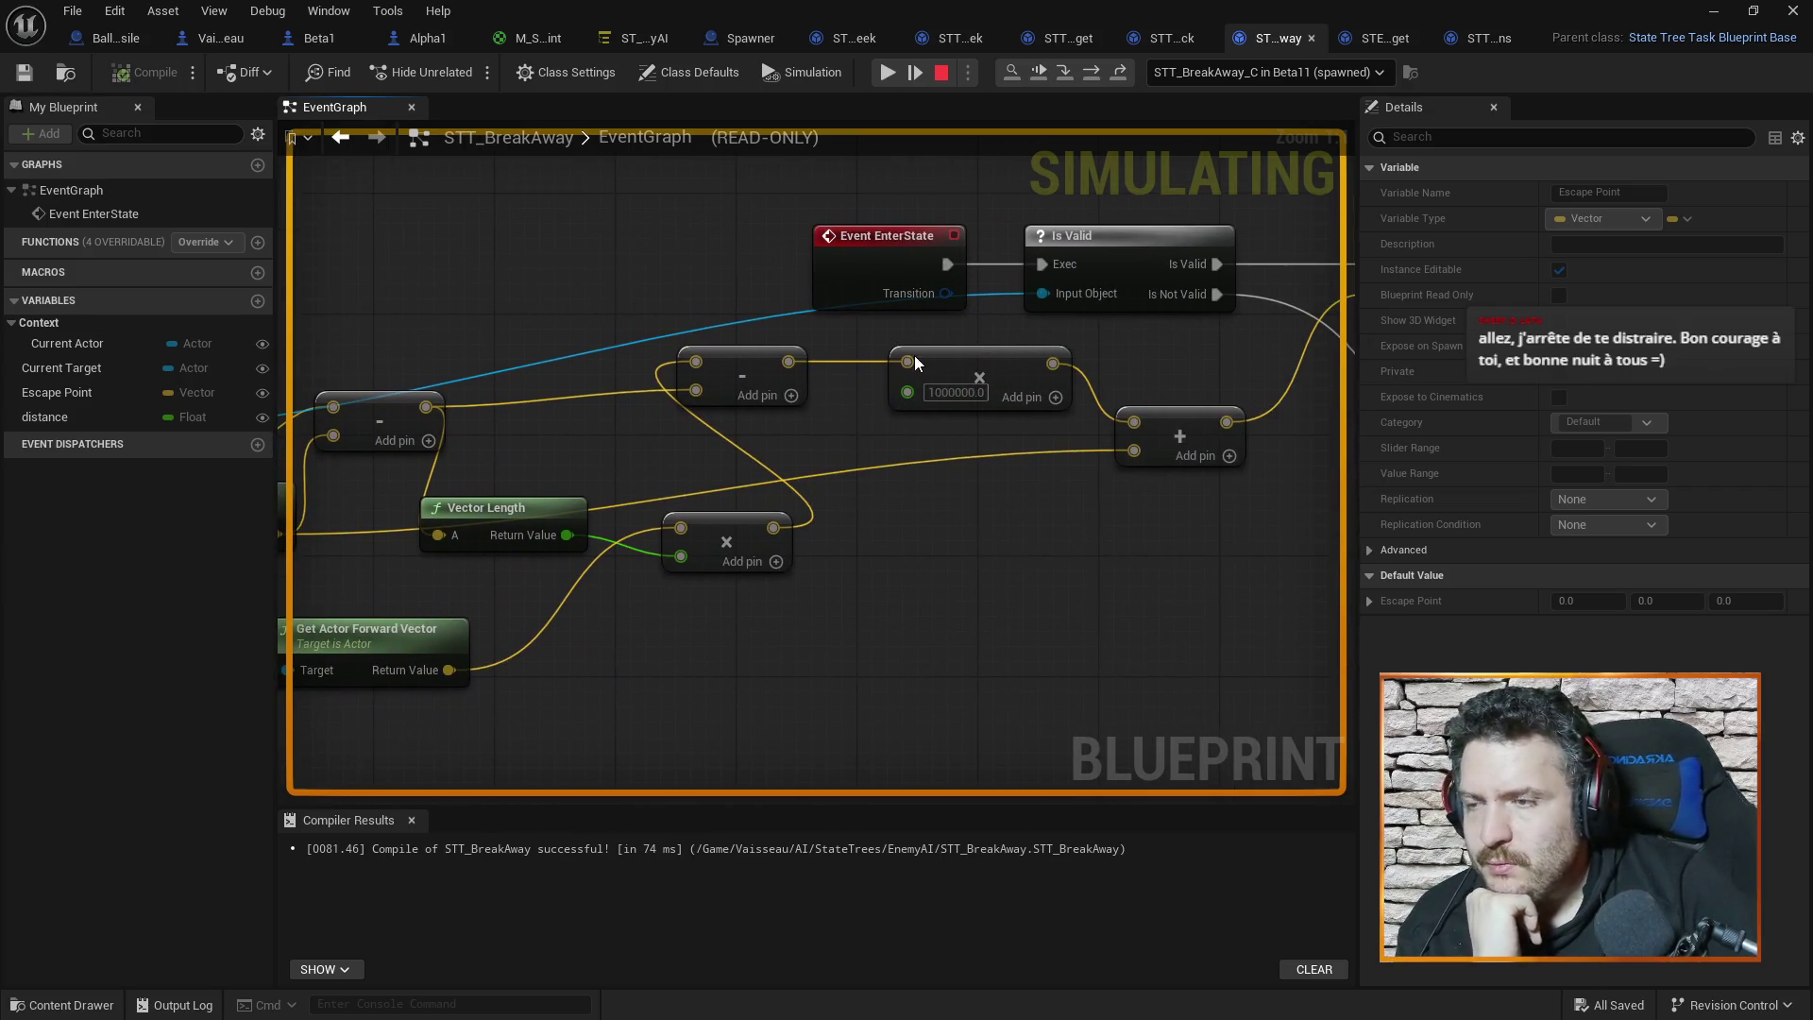
mouse_move(1048, 364)
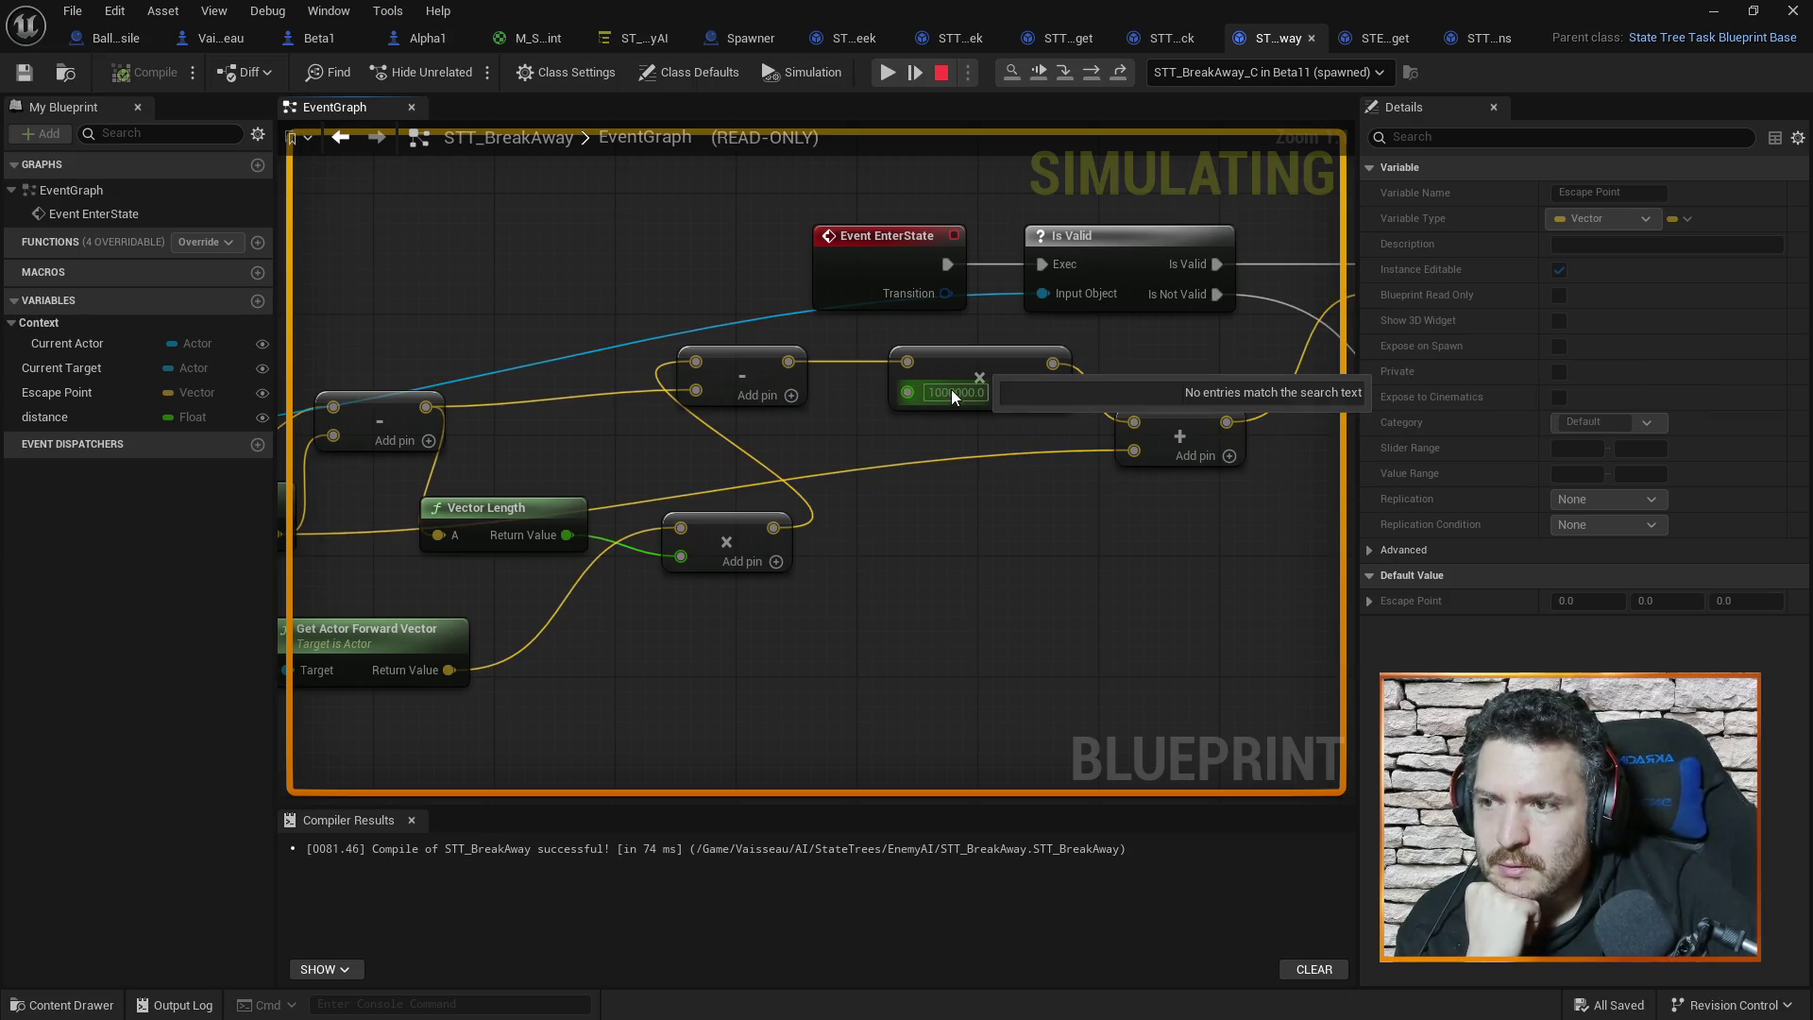
Step: Raise the multiply node's B value to 10000000000000000.0 and compile the task
left_click(940, 74)
type("0000000000")
key("Return")
left_click(1019, 589)
left_click(142, 72)
Step: Play the level to test the new multiplier, then stop
left_click(1716, 10)
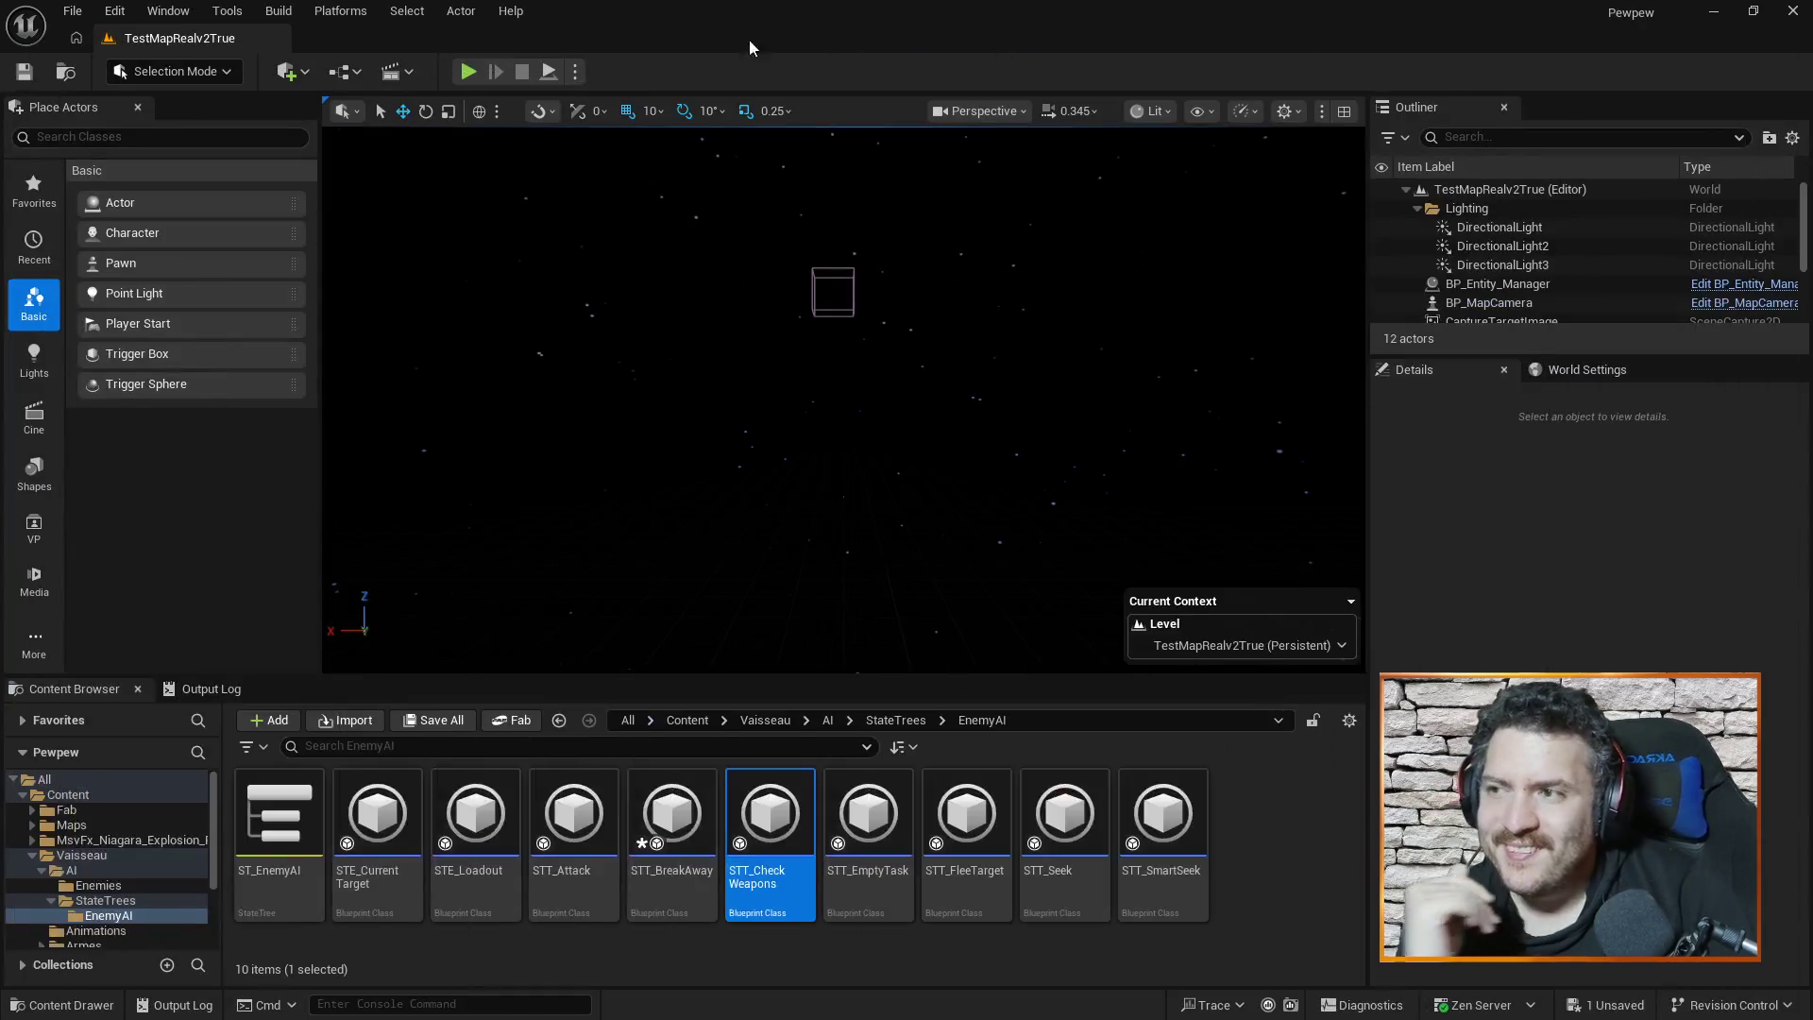
left_click(468, 72)
mouse_move(762, 473)
mouse_move(603, 601)
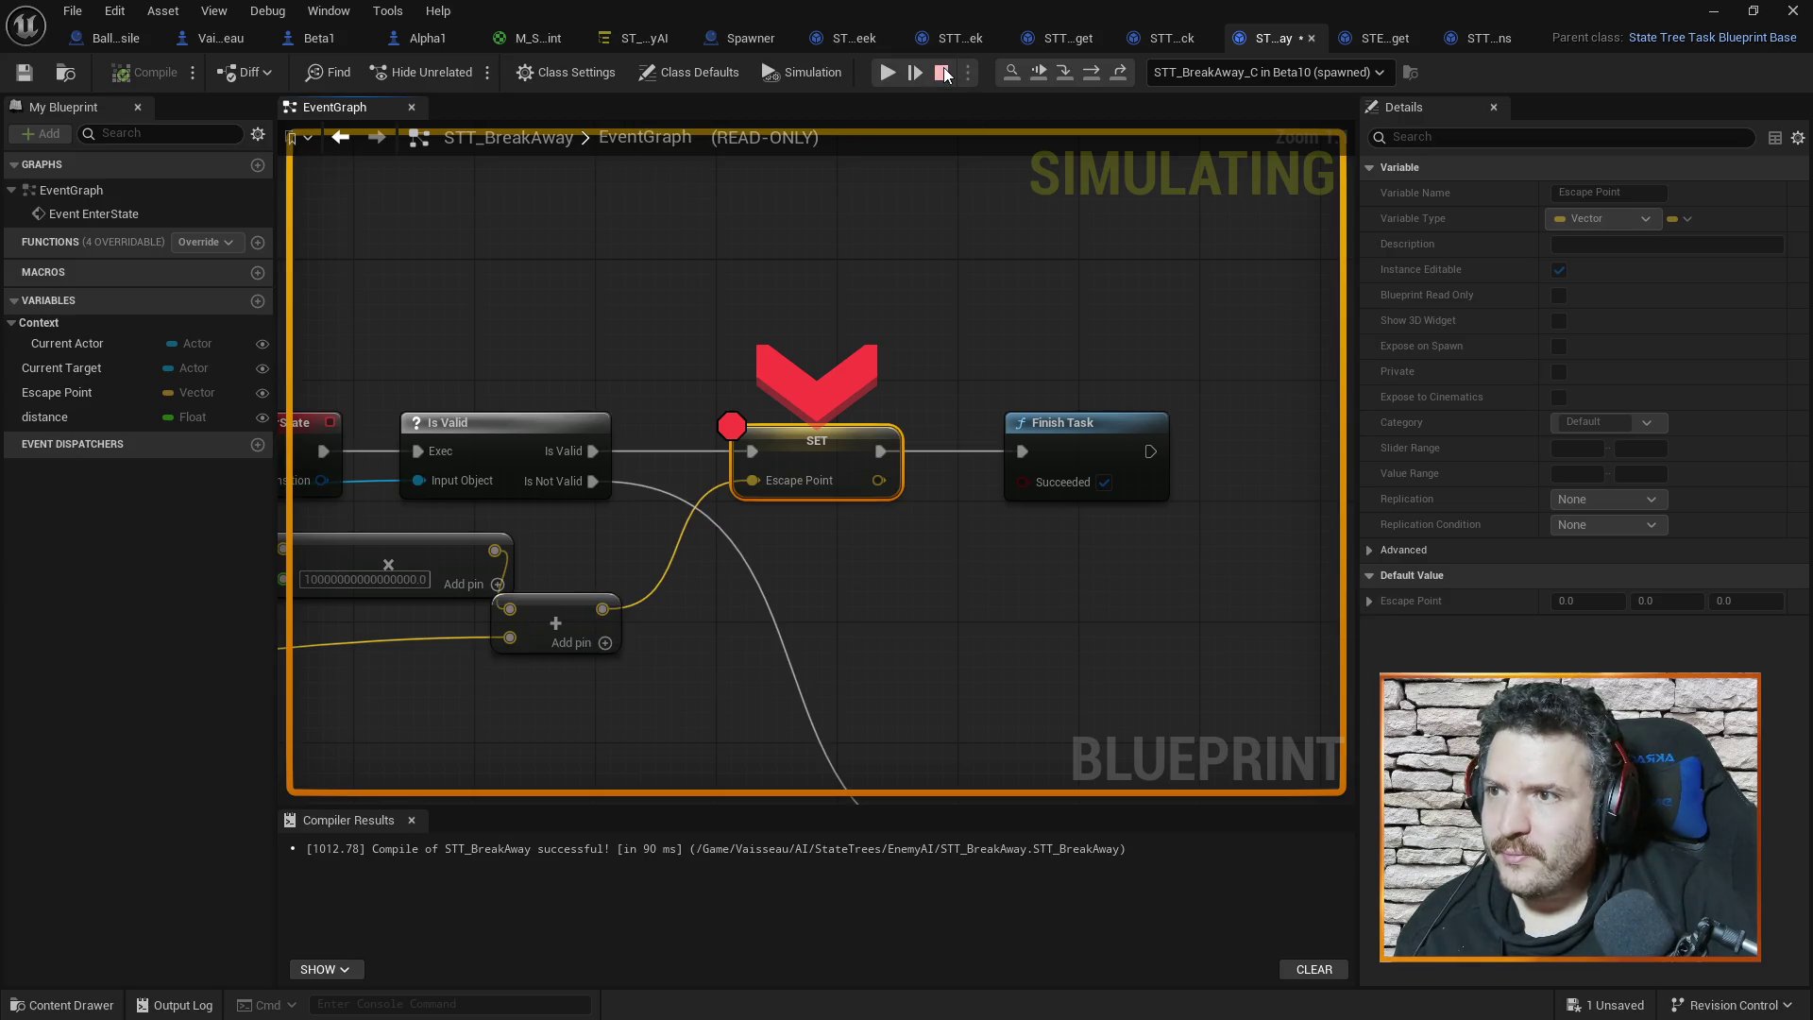
left_click(942, 73)
Step: Clear the SET node breakpoint and play the level again to watch the enemy AI
left_click(1712, 10)
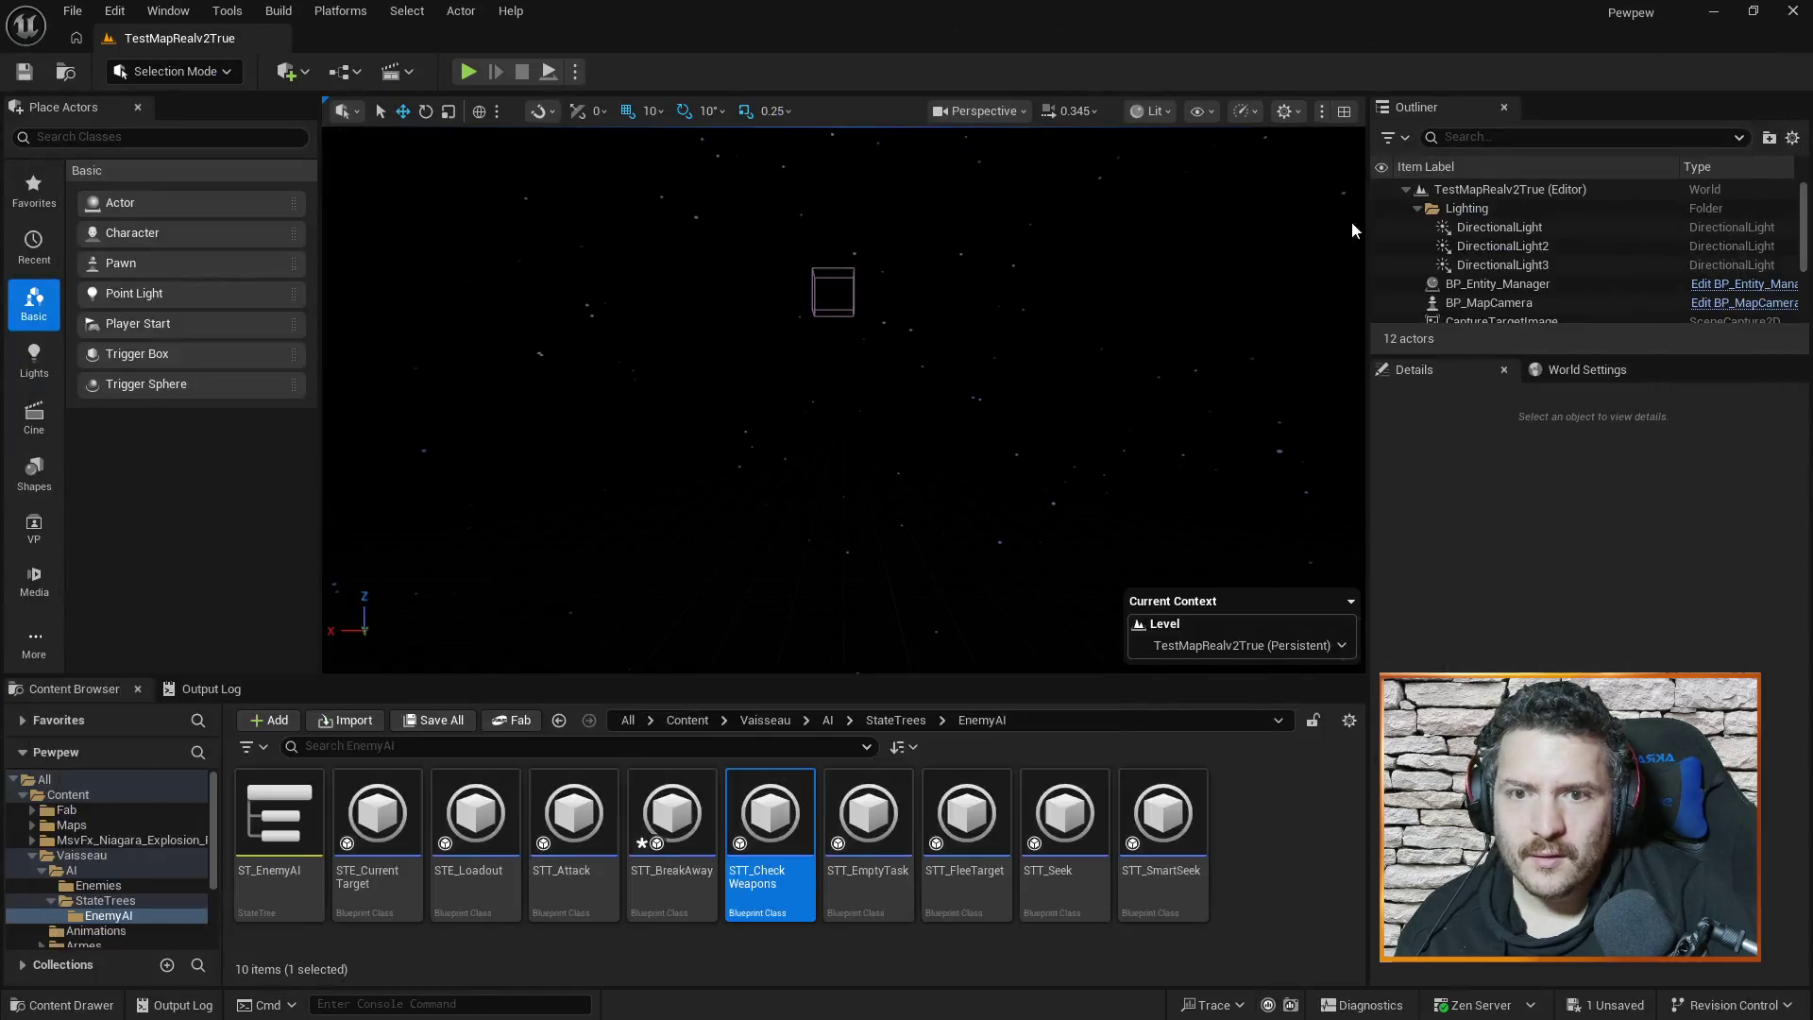
left_click(467, 75)
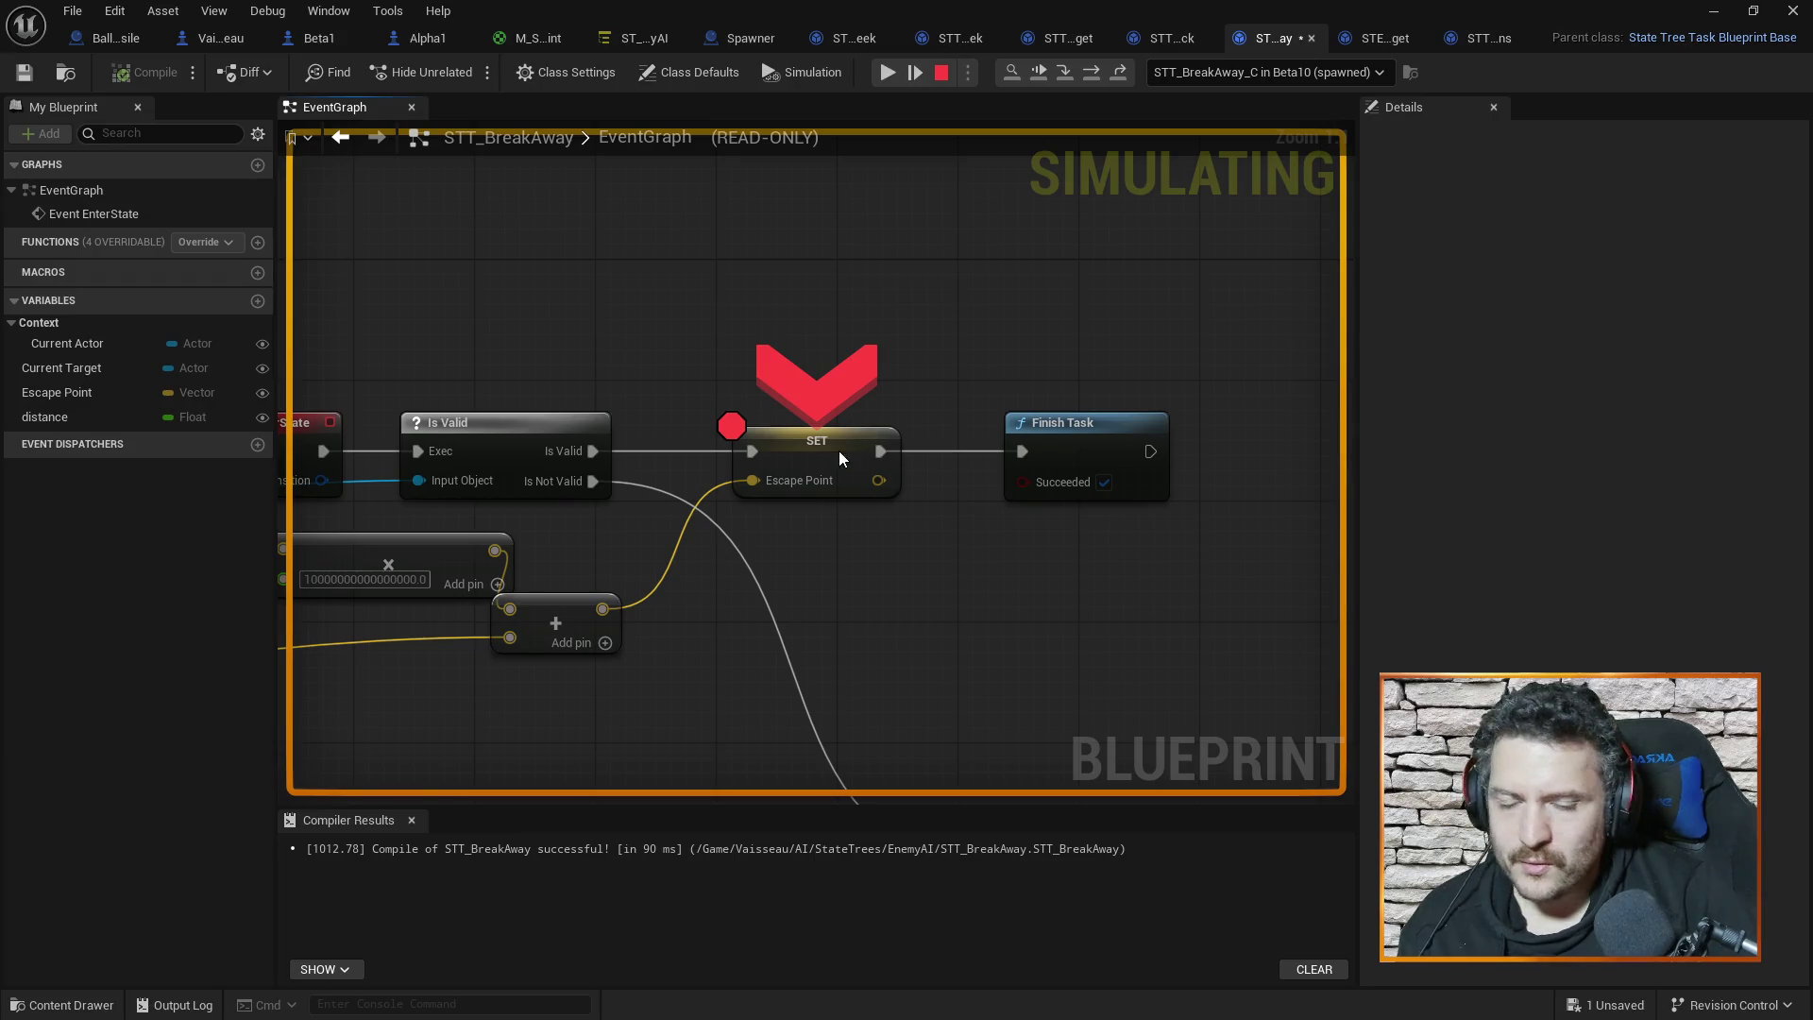
left_click(838, 451)
key("F9")
left_click(942, 73)
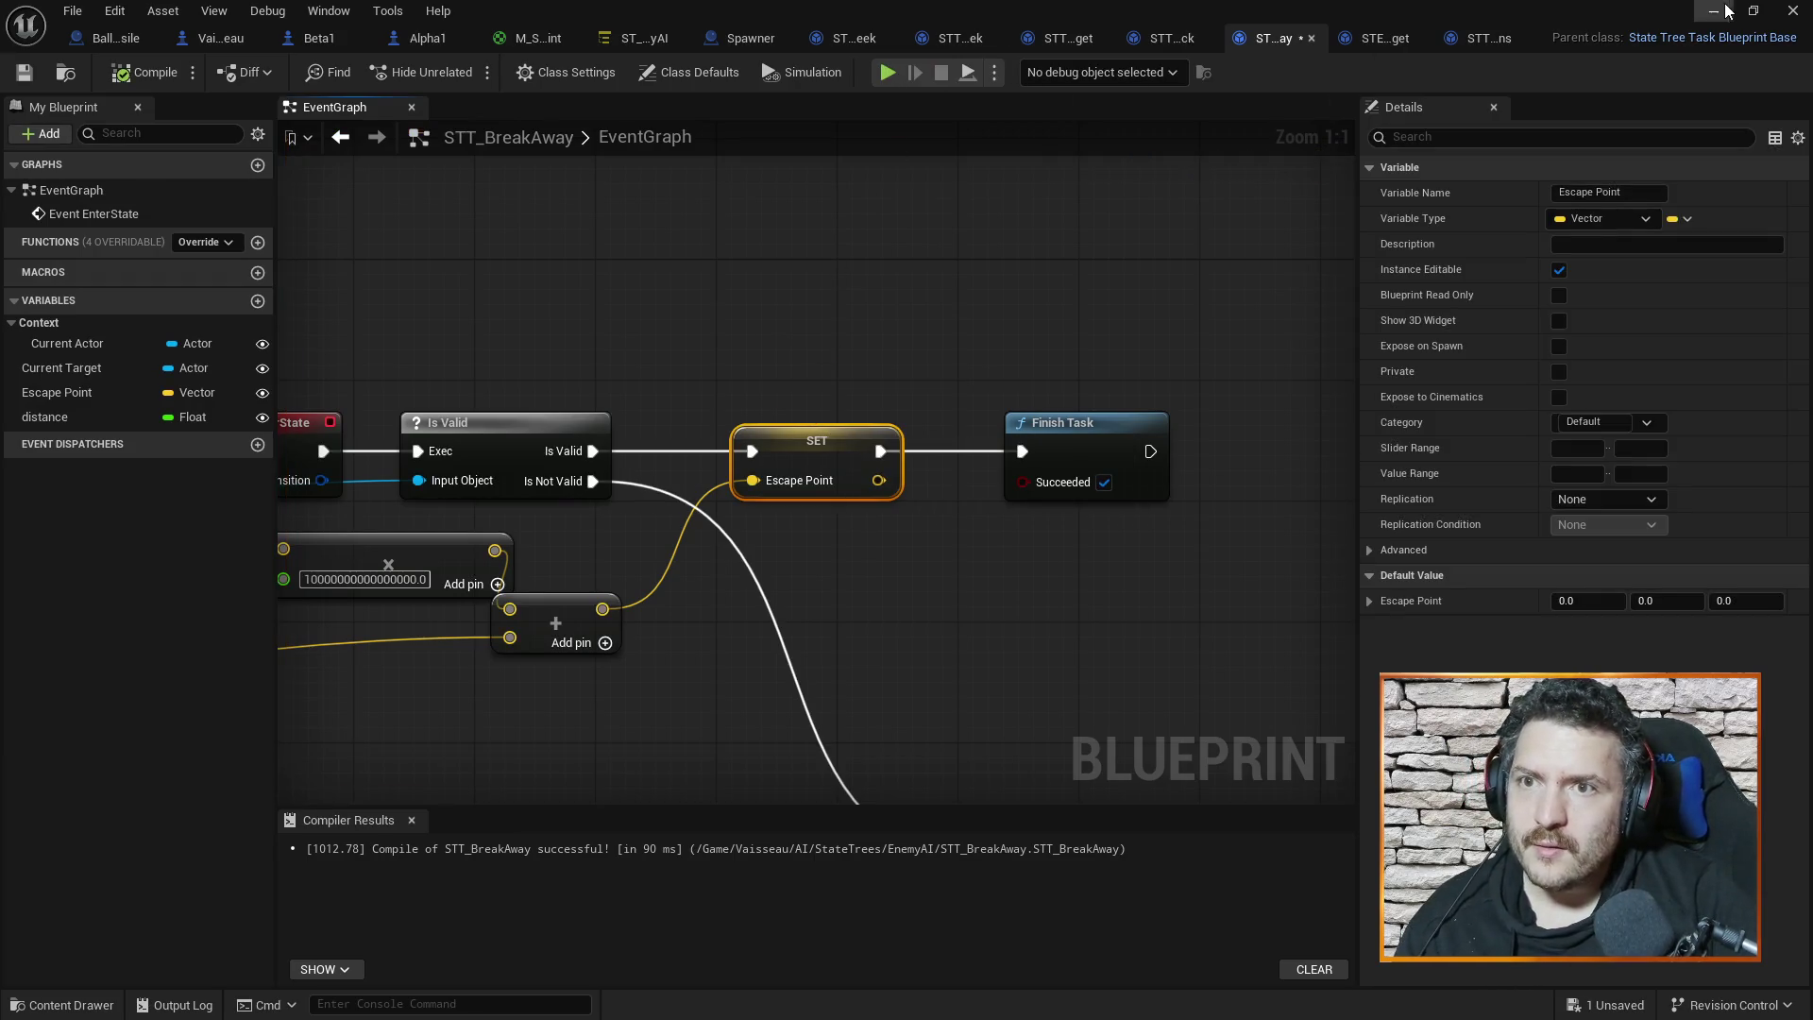
left_click(1716, 11)
left_click(466, 73)
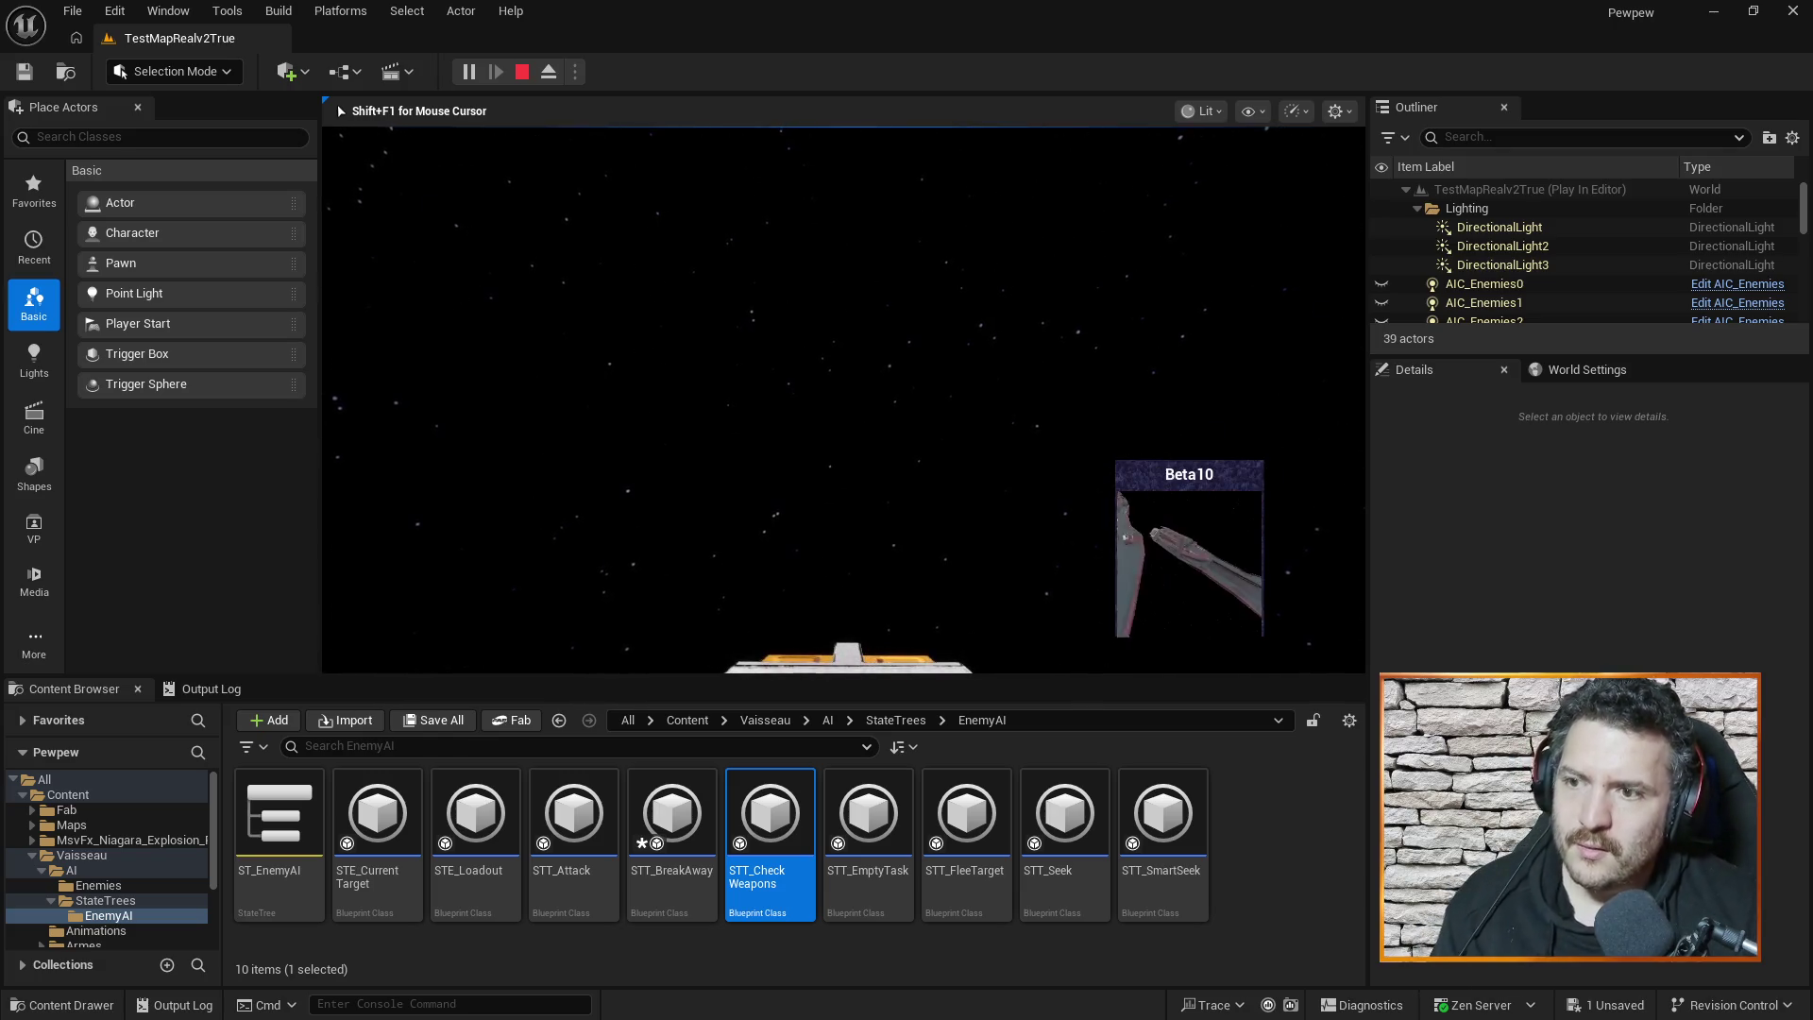
Step: Stop the play session and return to the STT_FleeTarget graph via ST_EnemyAI
key("shift+F1")
key("Escape")
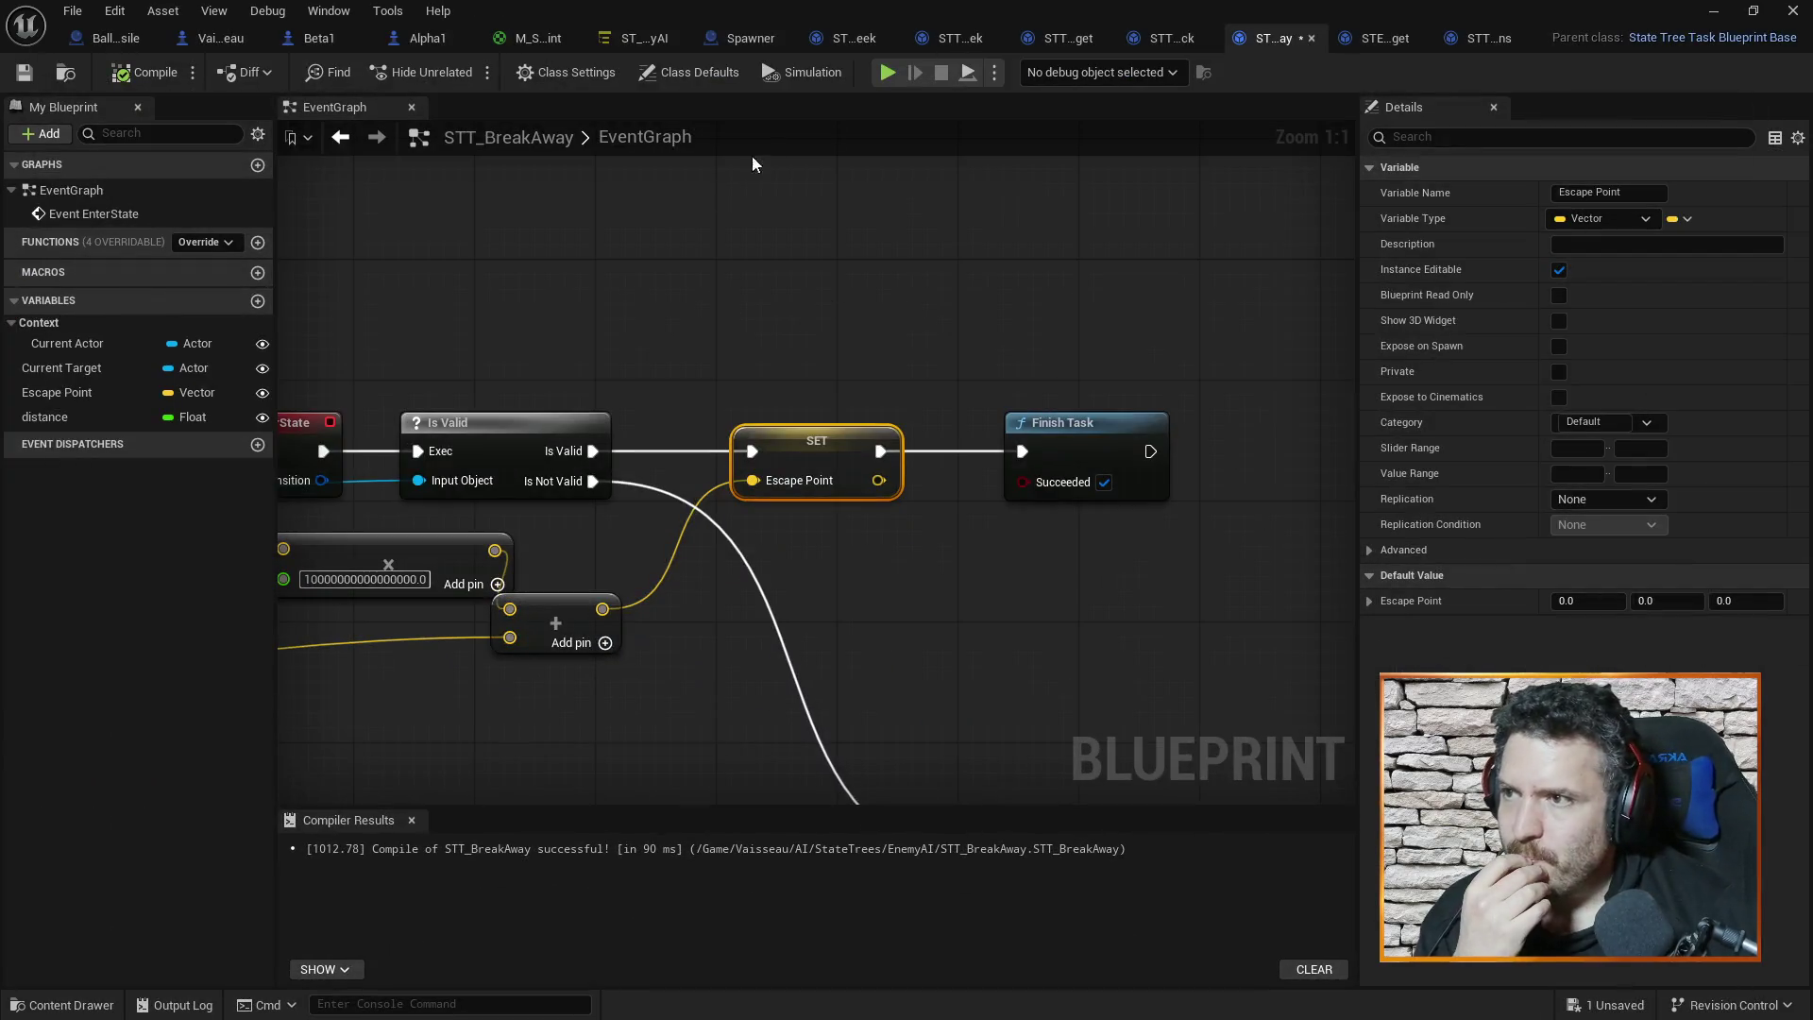
left_click(631, 36)
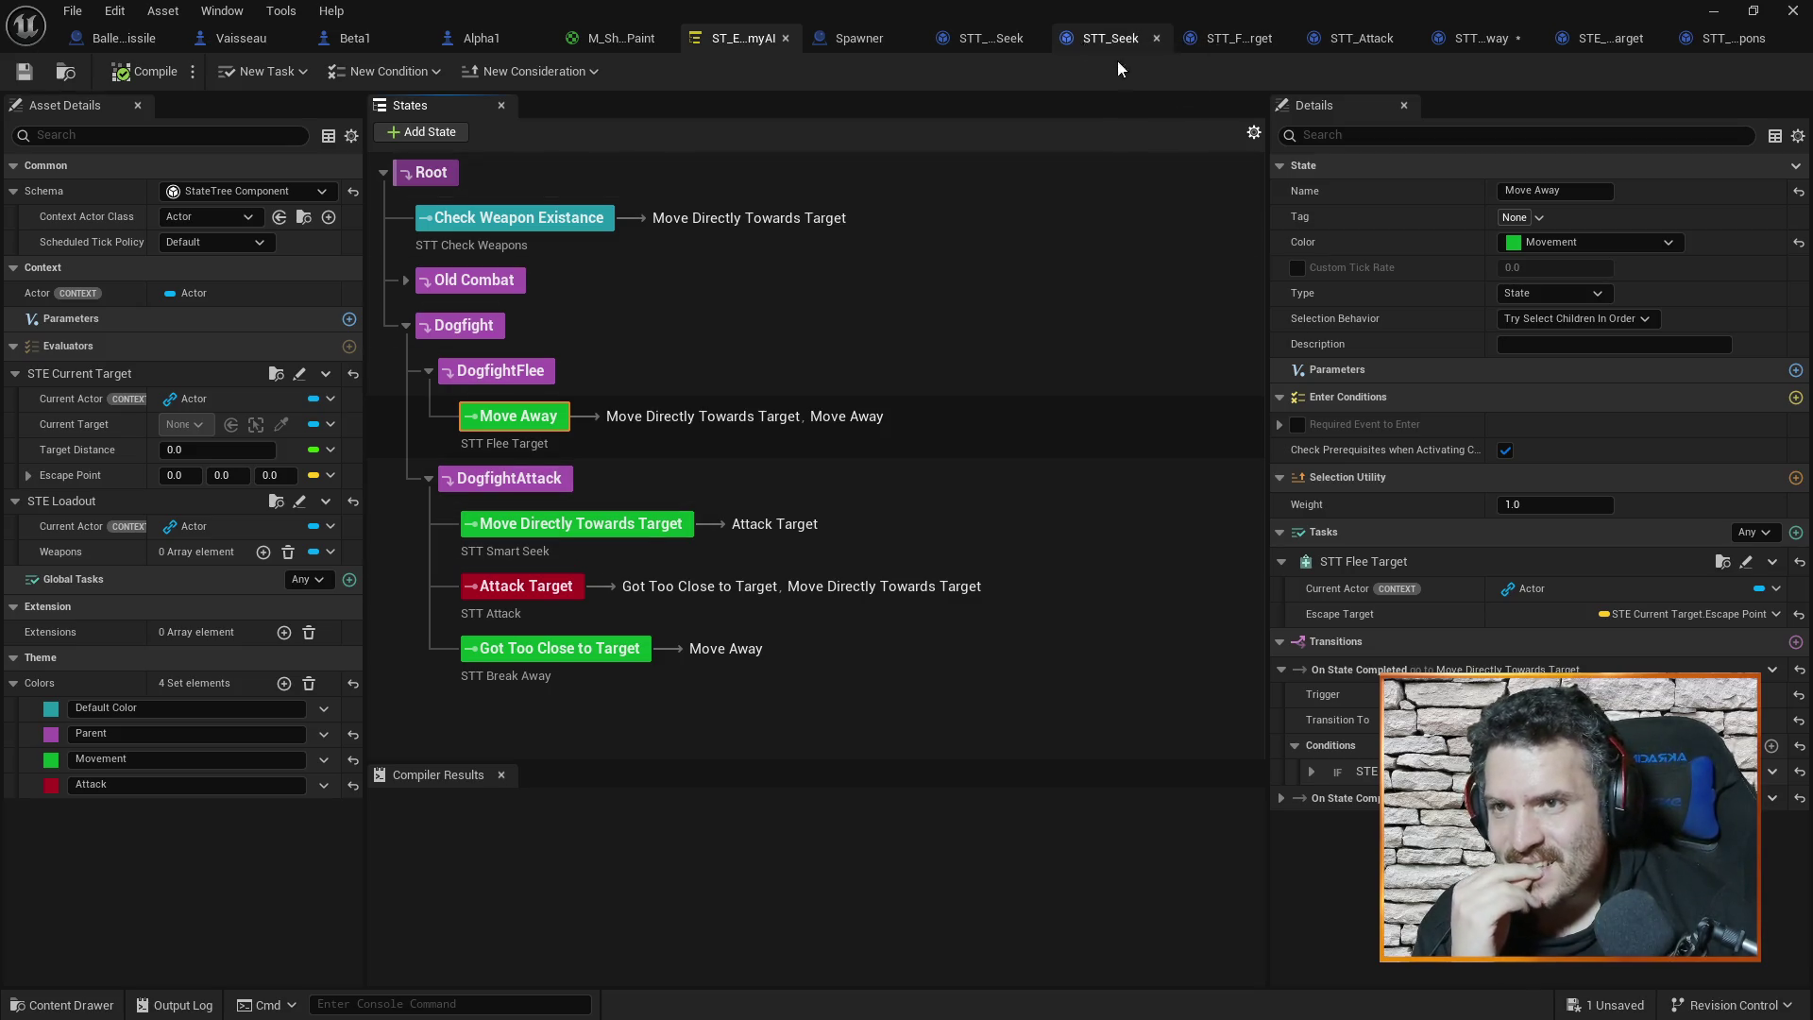
left_click(1245, 39)
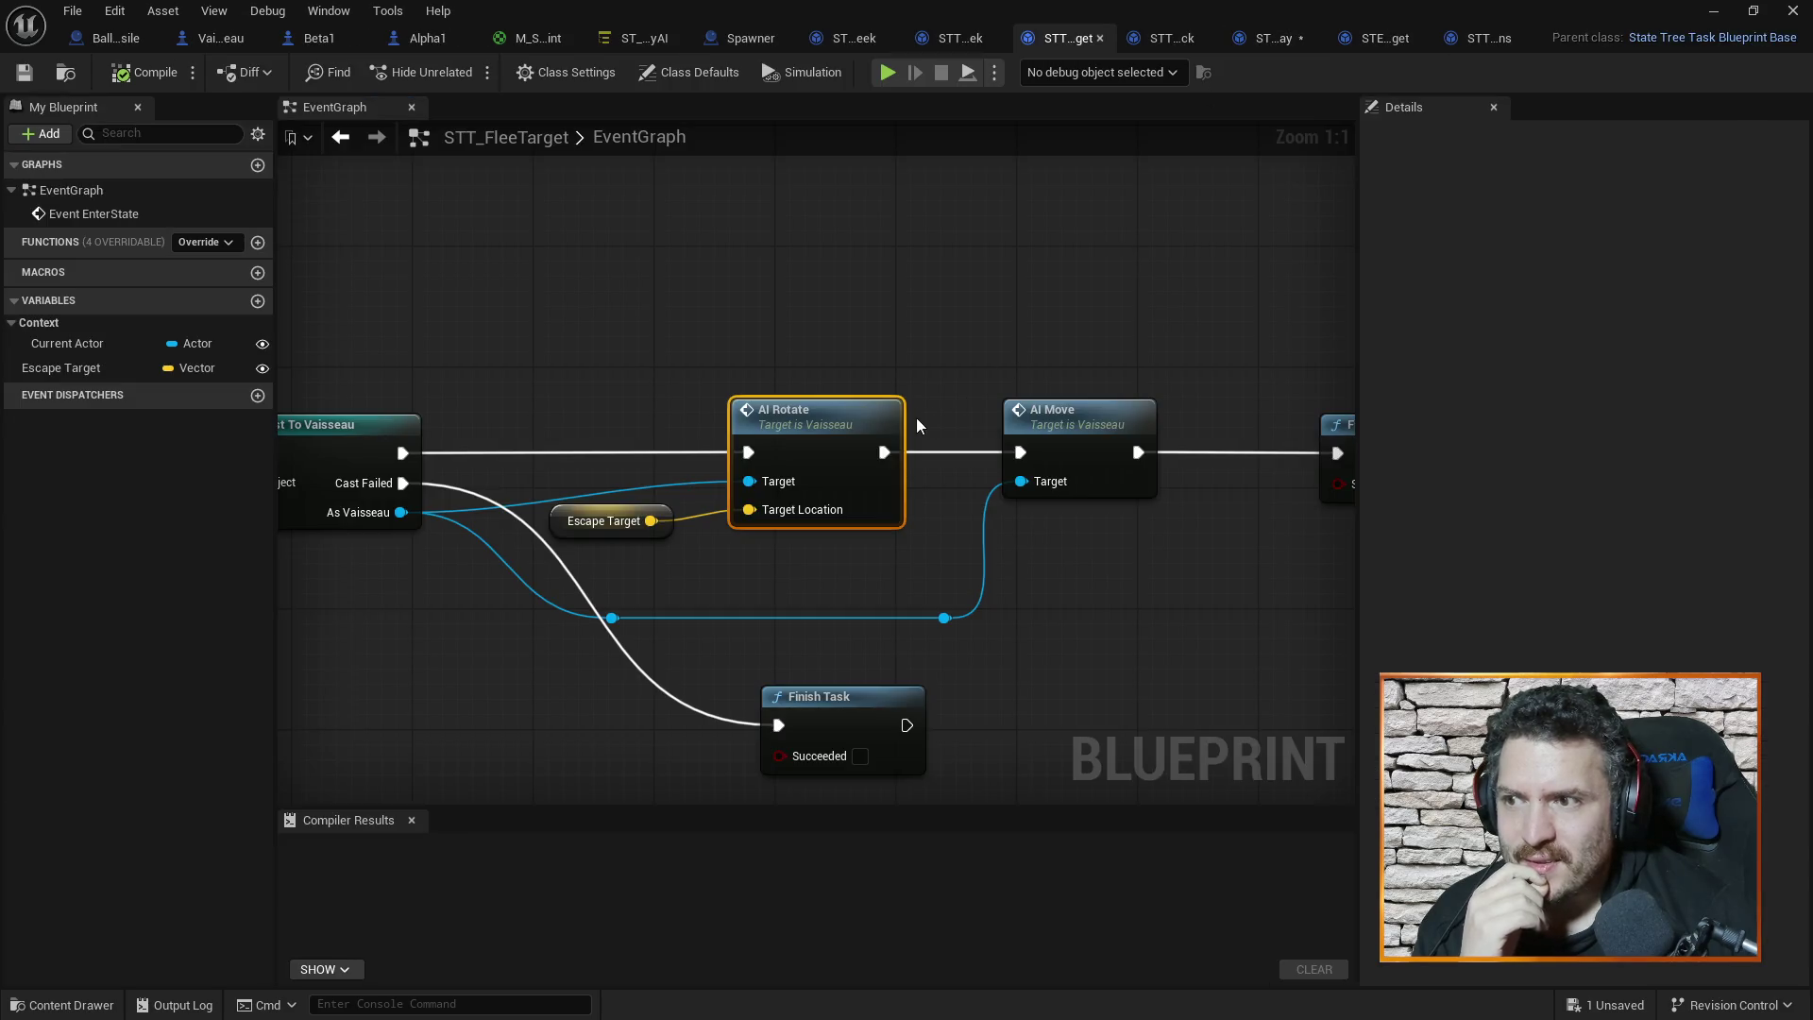
Step: Break on AI Rotate during simulation and check Escape Target across several fleeing enemies
key("F9")
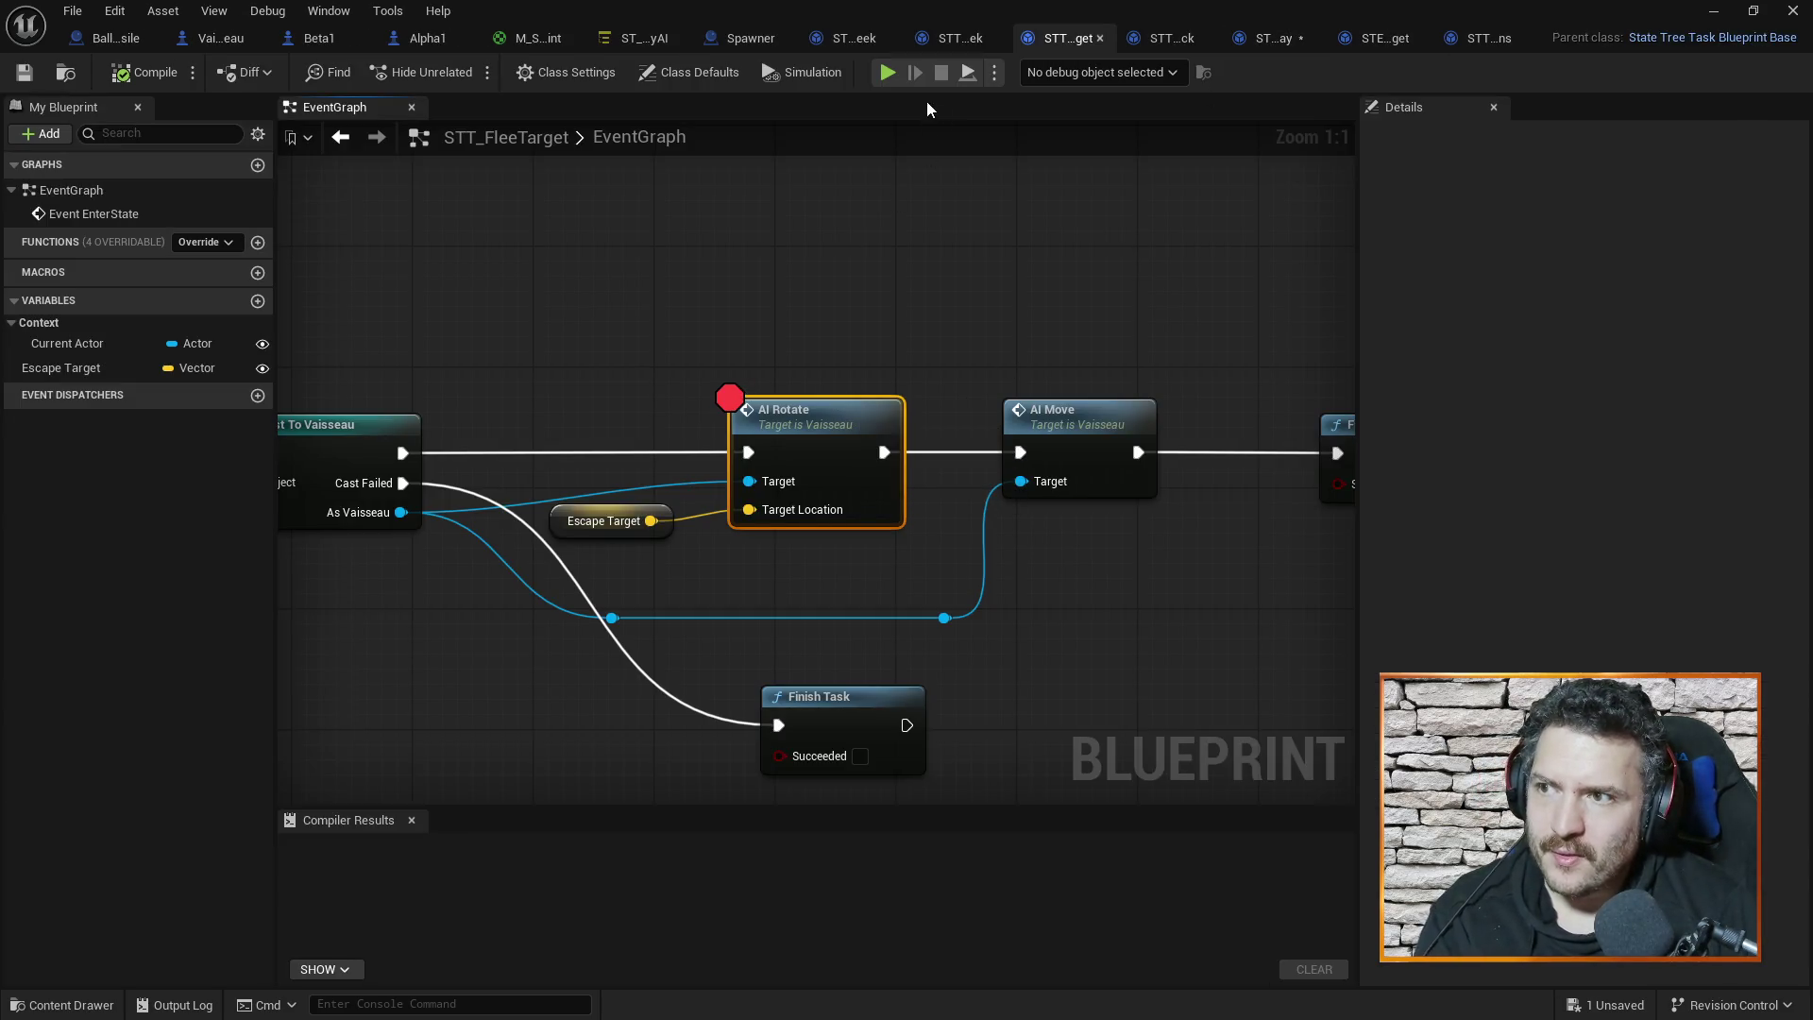
left_click(888, 72)
mouse_move(654, 521)
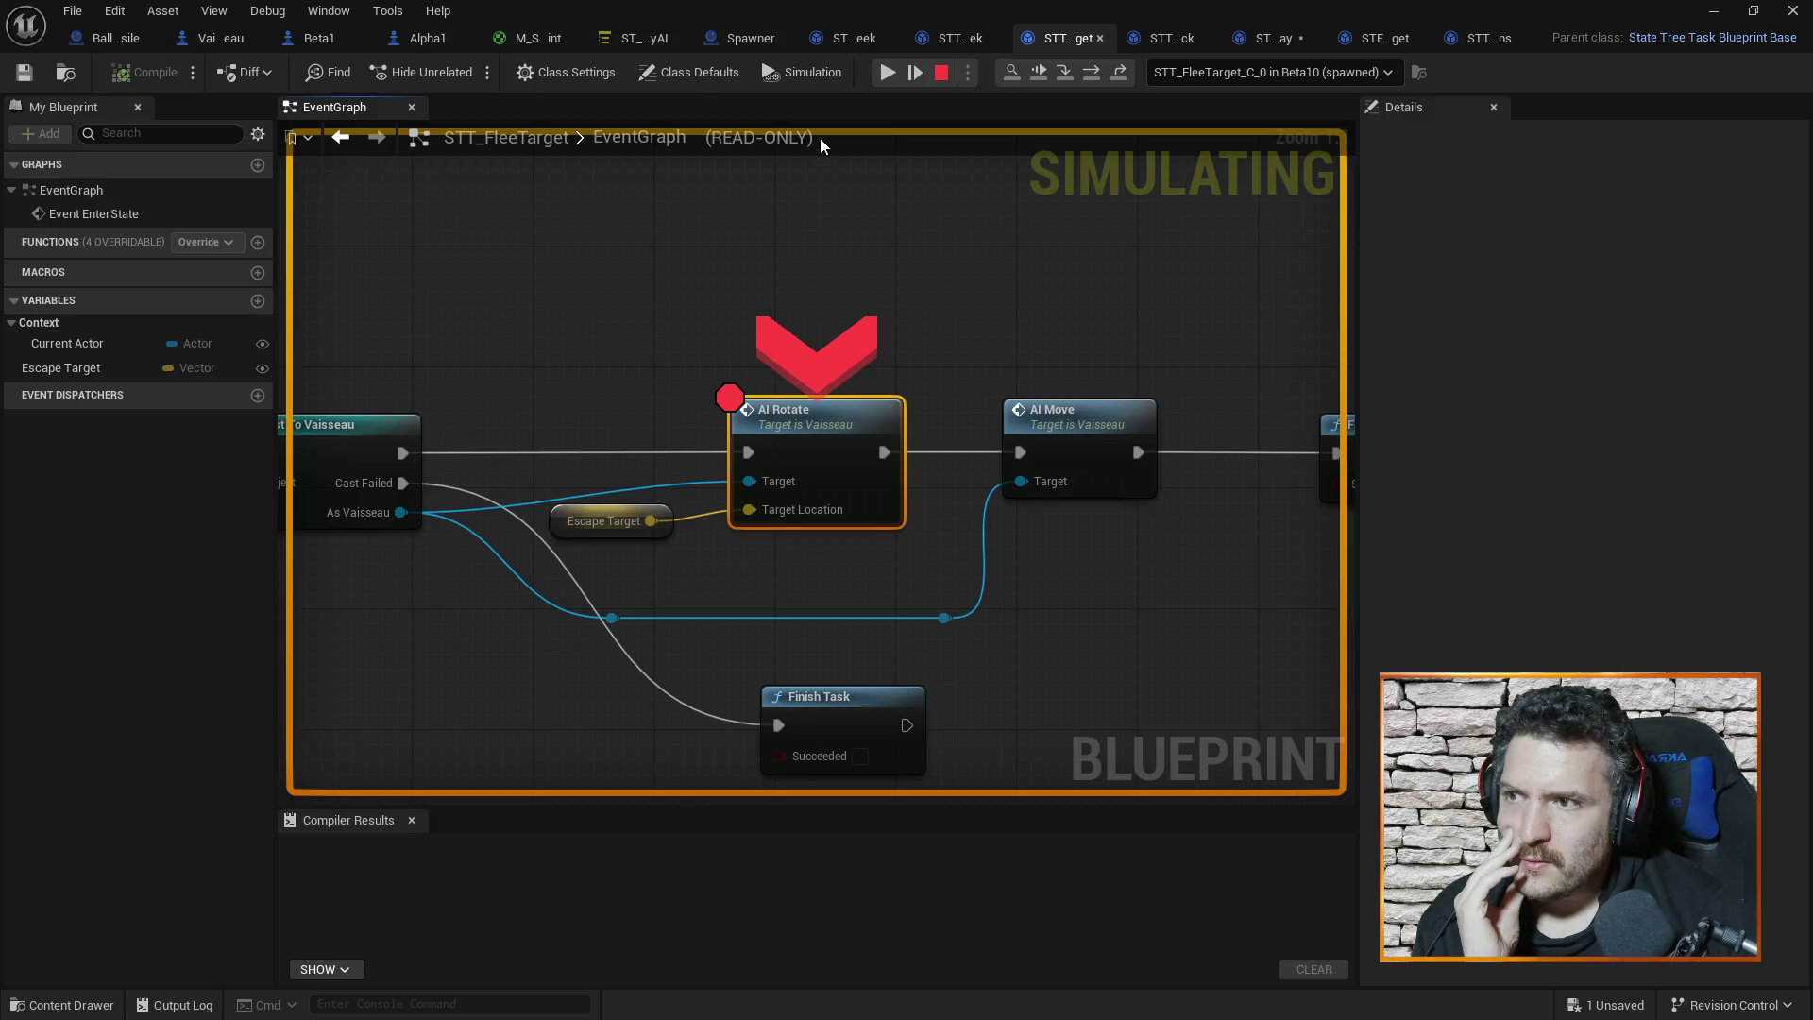
left_click(888, 74)
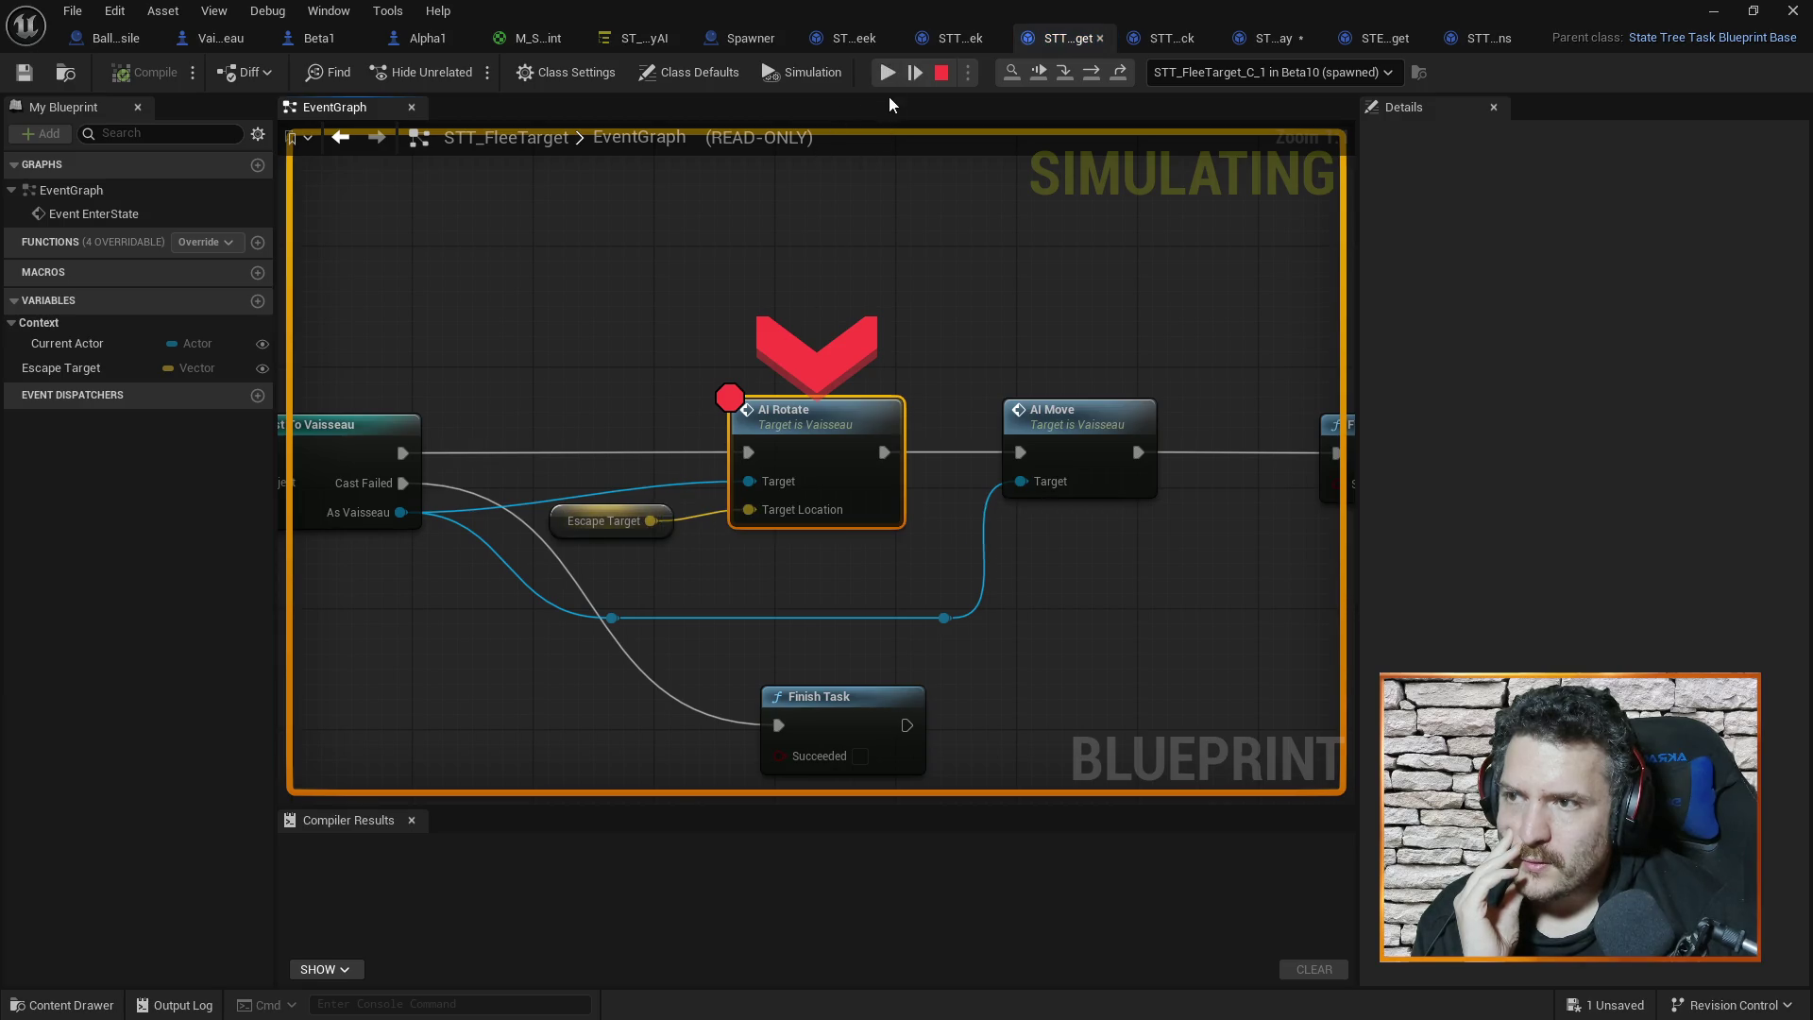
left_click(889, 73)
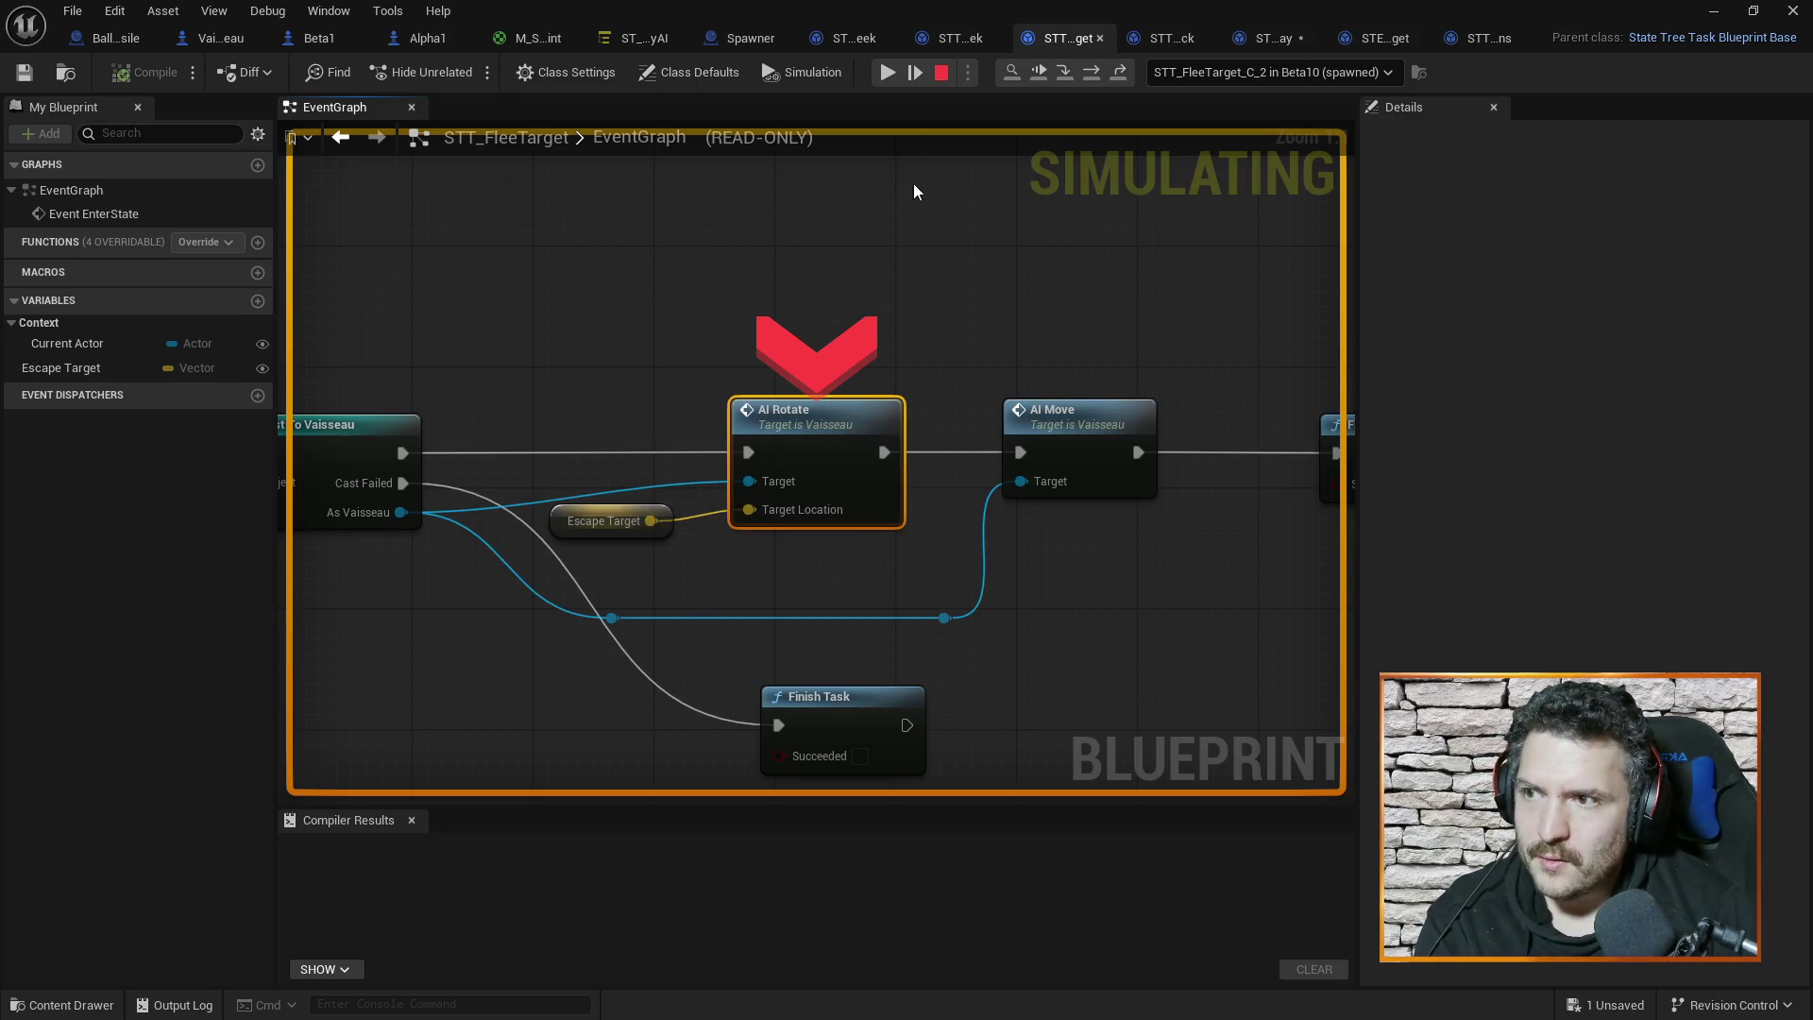
left_click(888, 73)
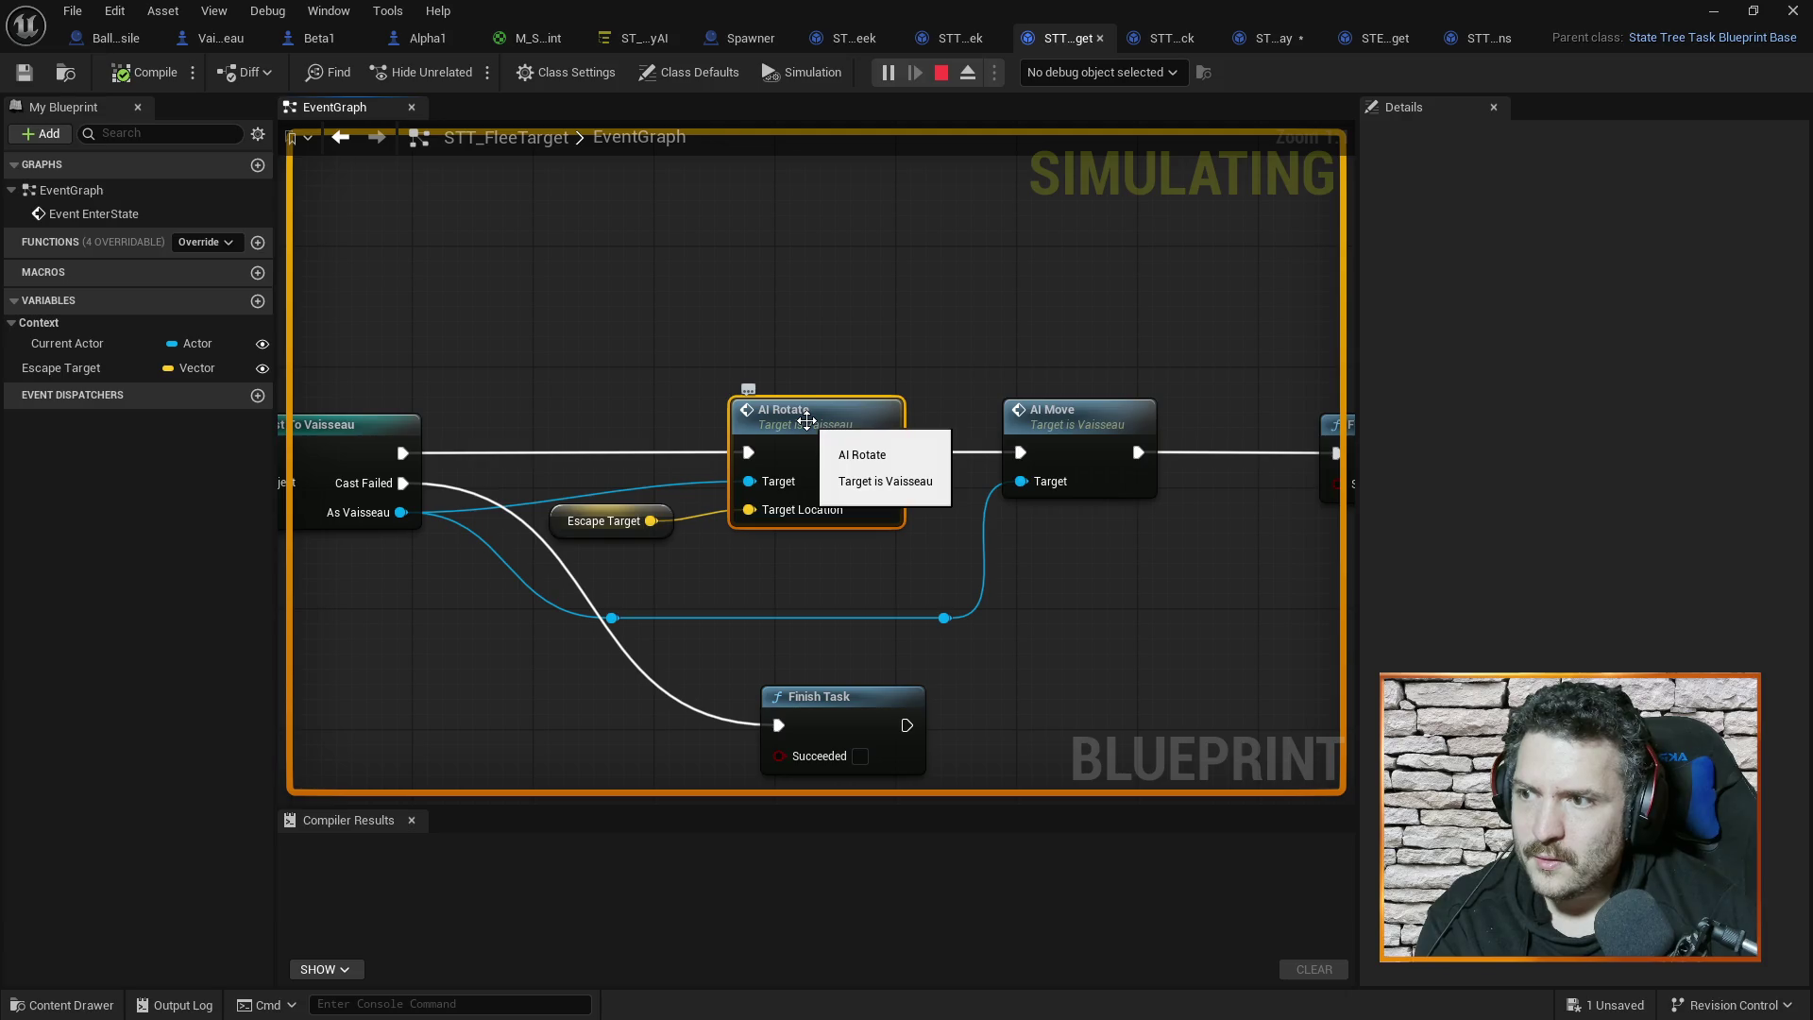
mouse_move(650, 520)
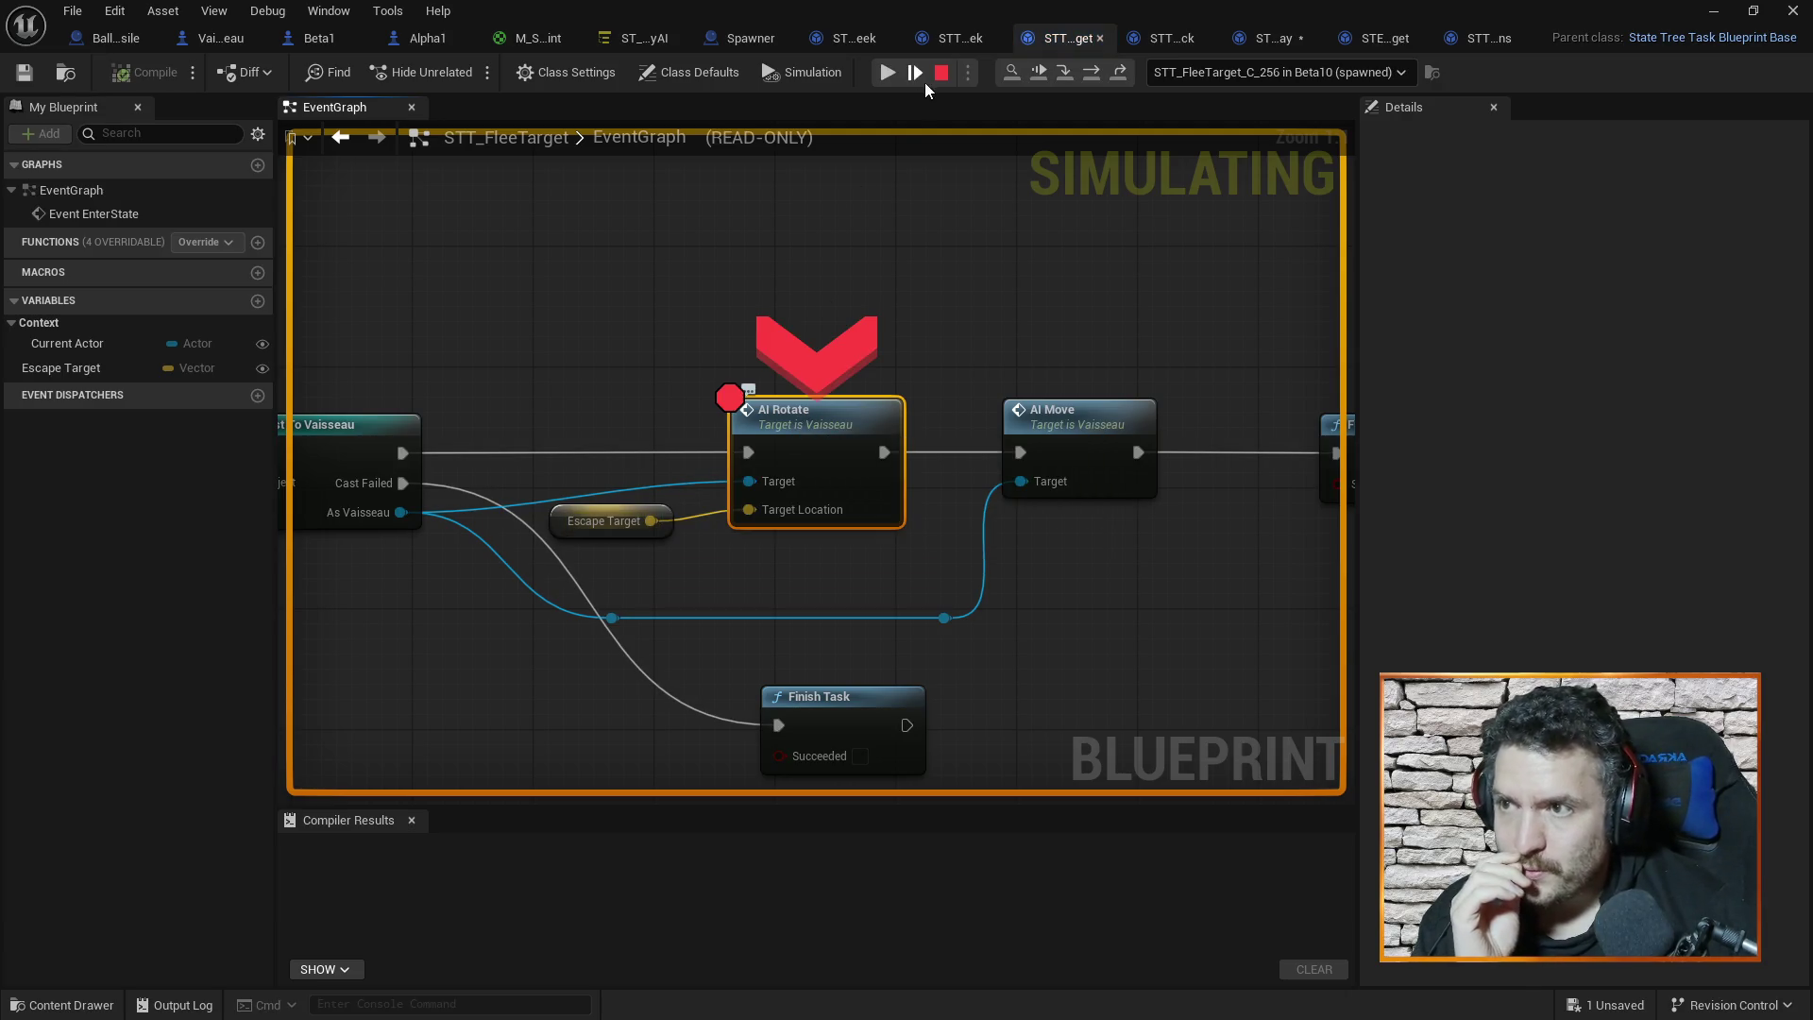
left_click(888, 73)
left_click(888, 77)
mouse_move(653, 521)
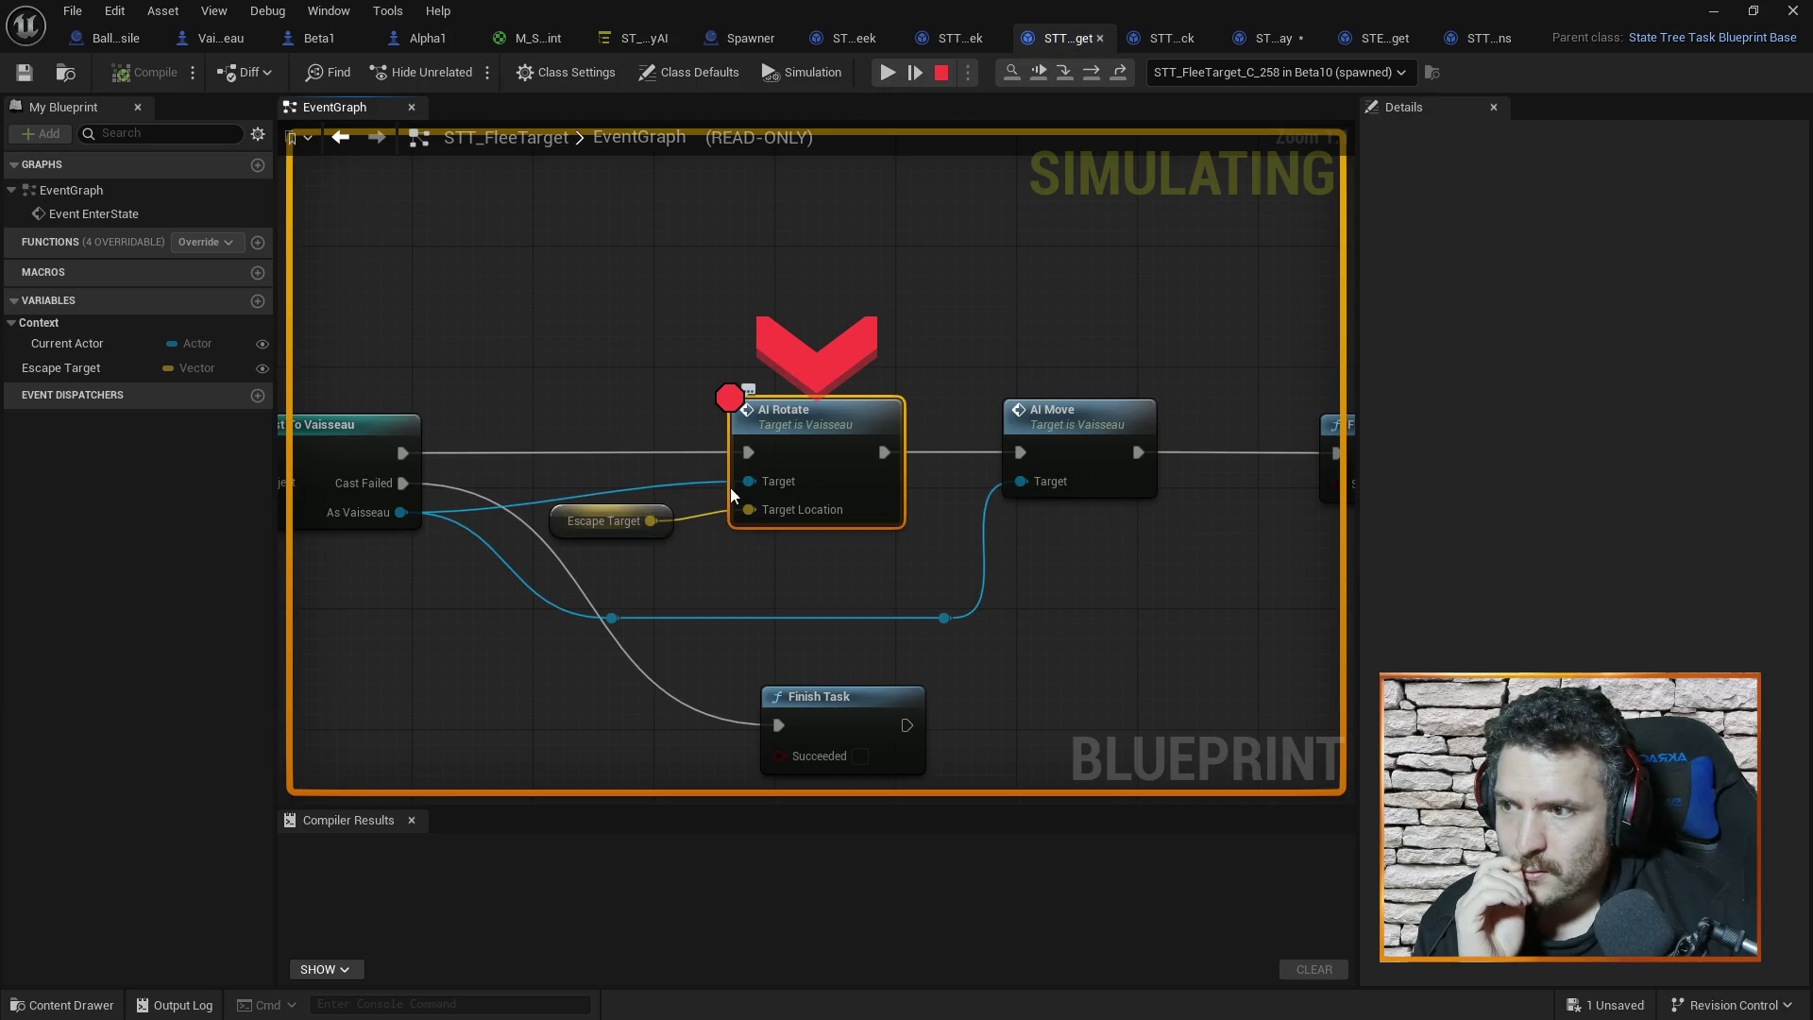
mouse_move(748, 479)
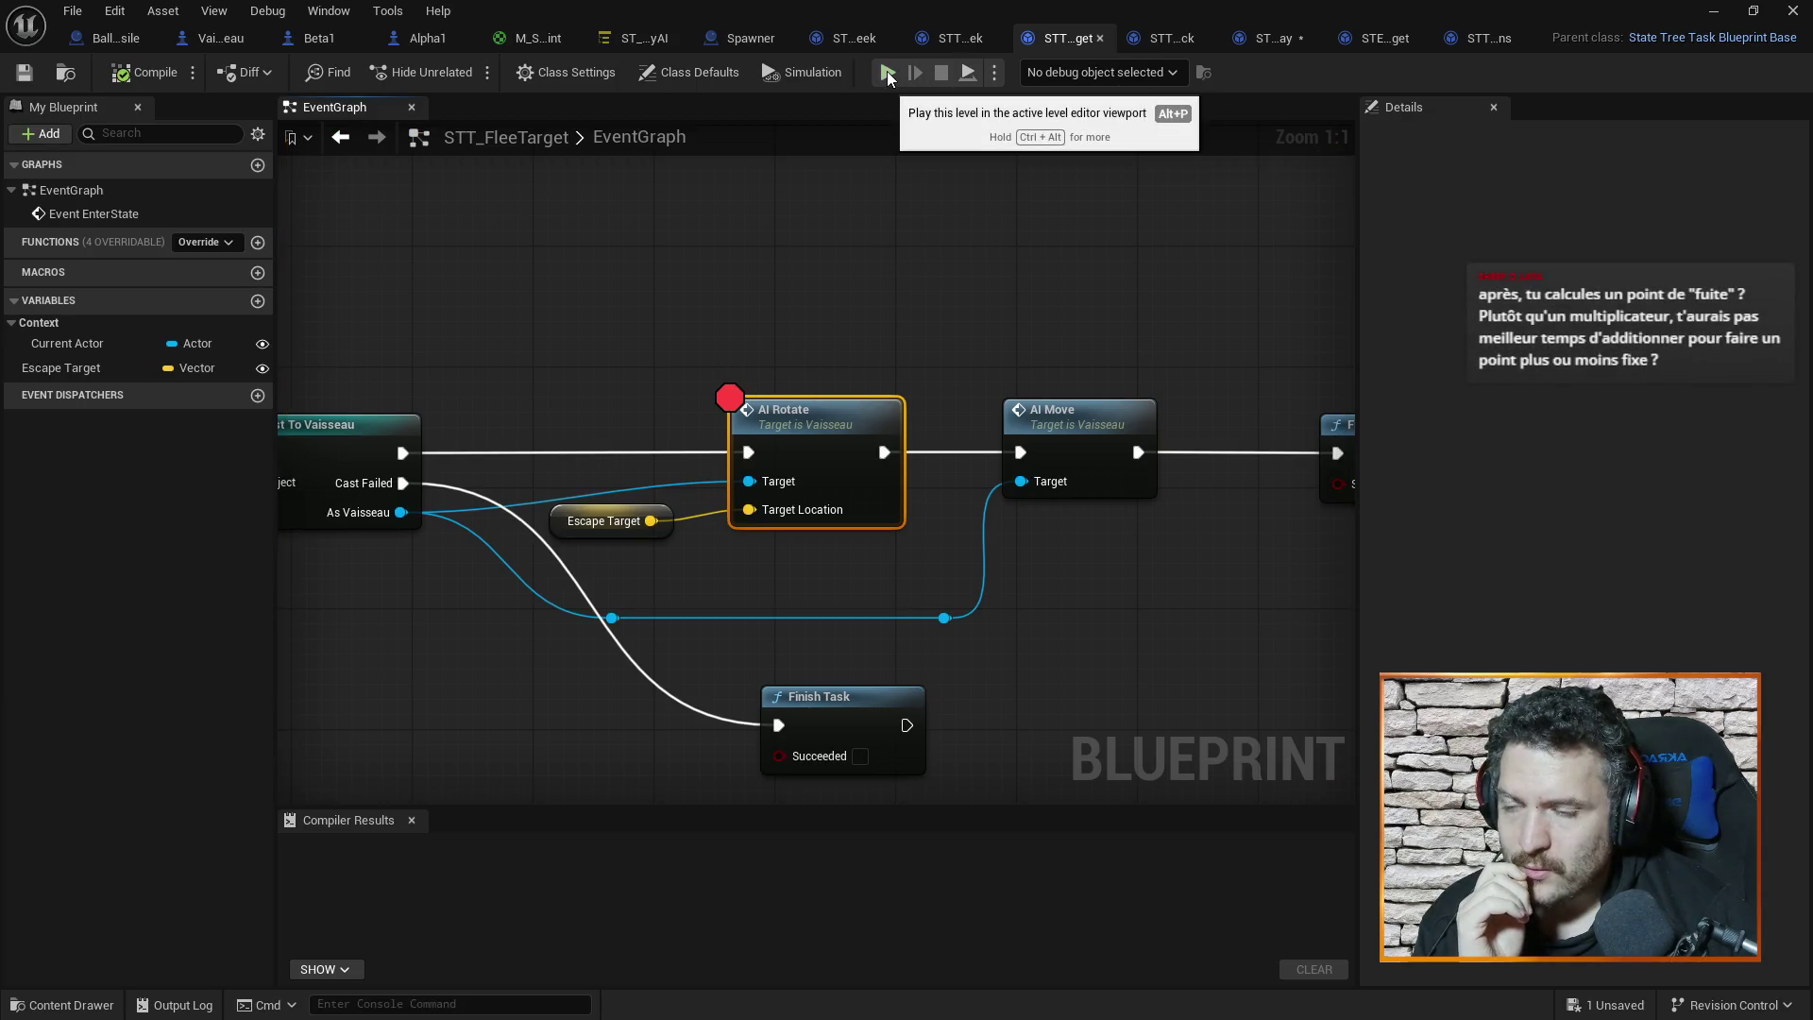
Step: Toggle the AI Rotate breakpoint, resume, then stop the simulation and return to ST_EnemyAI
key("F9")
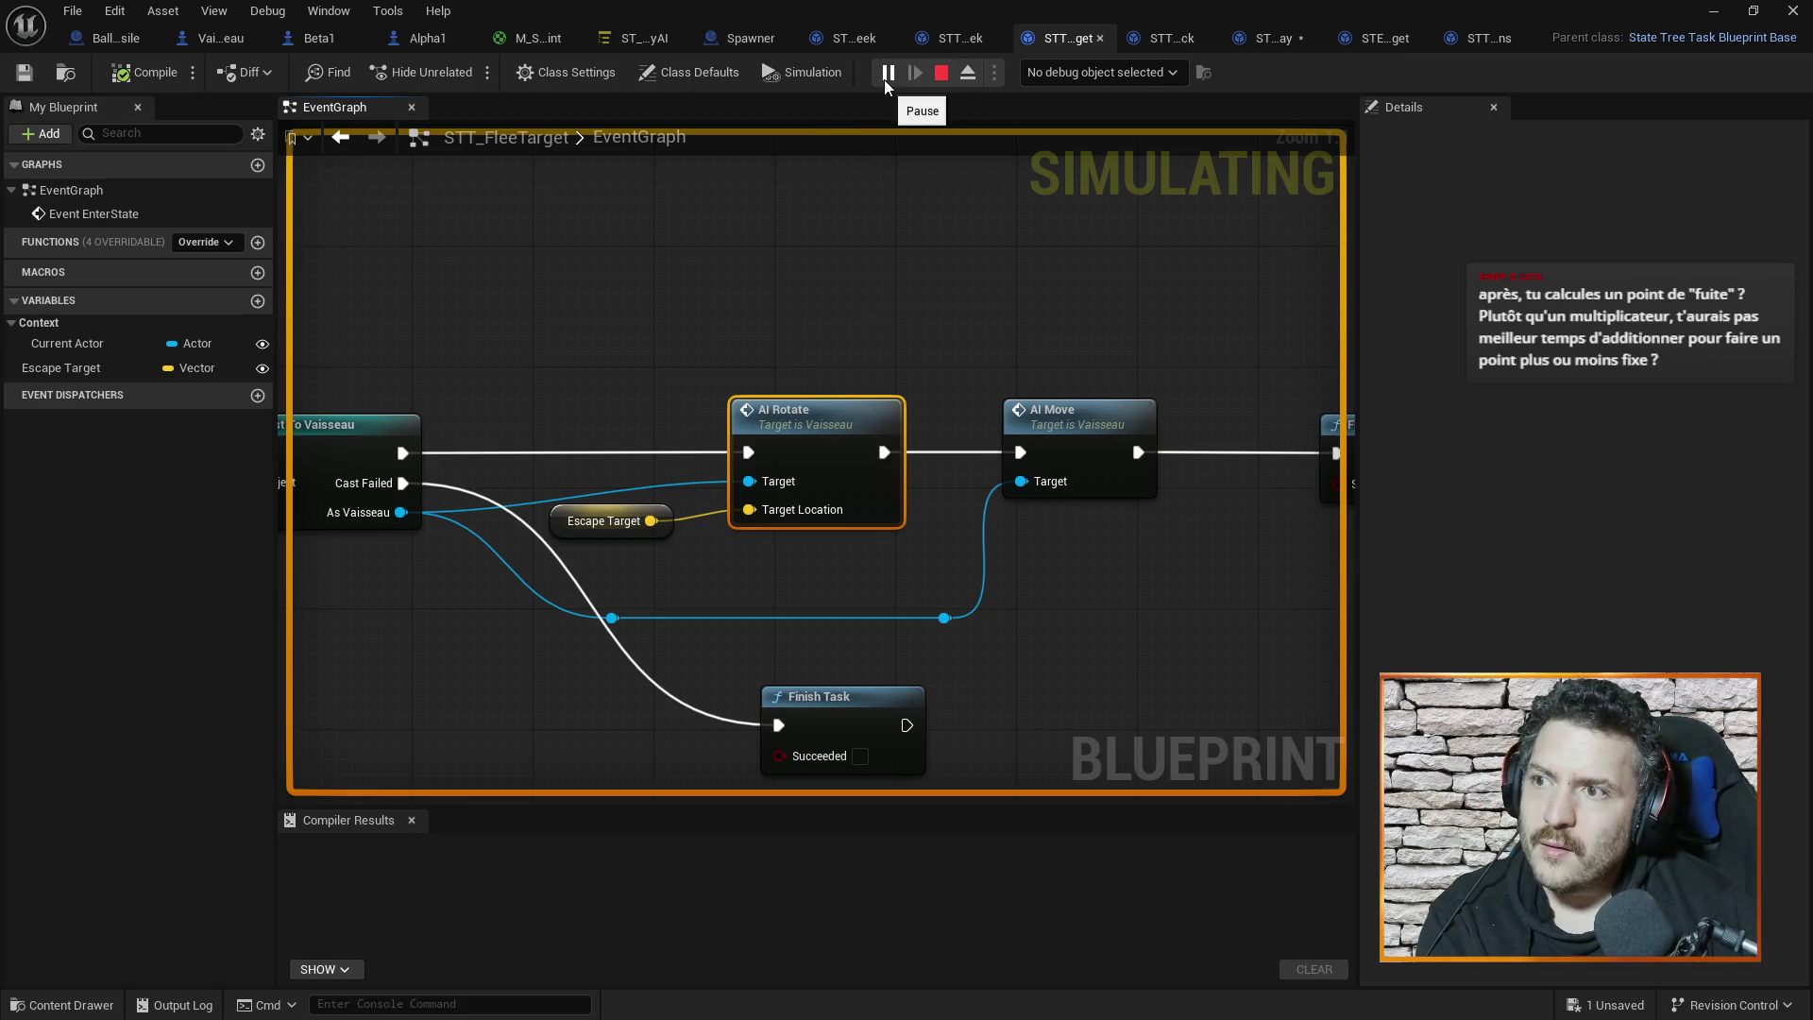
key("F9")
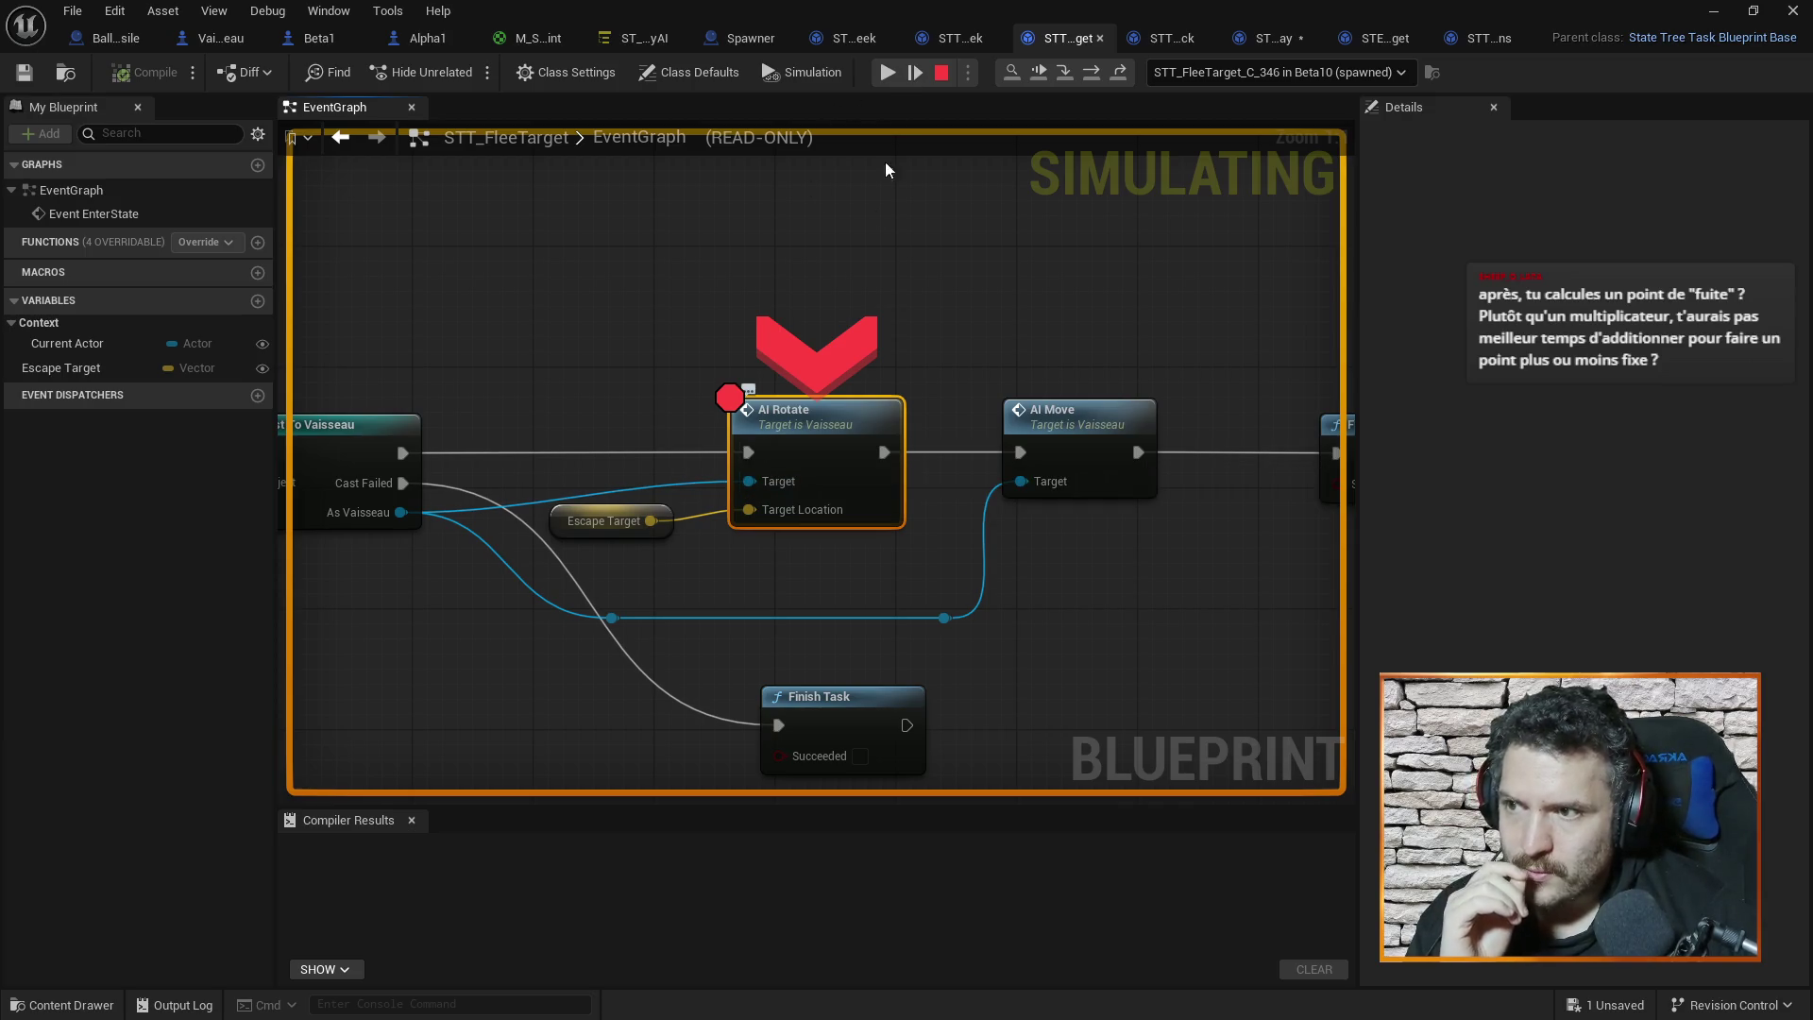
key("F9")
left_click(884, 74)
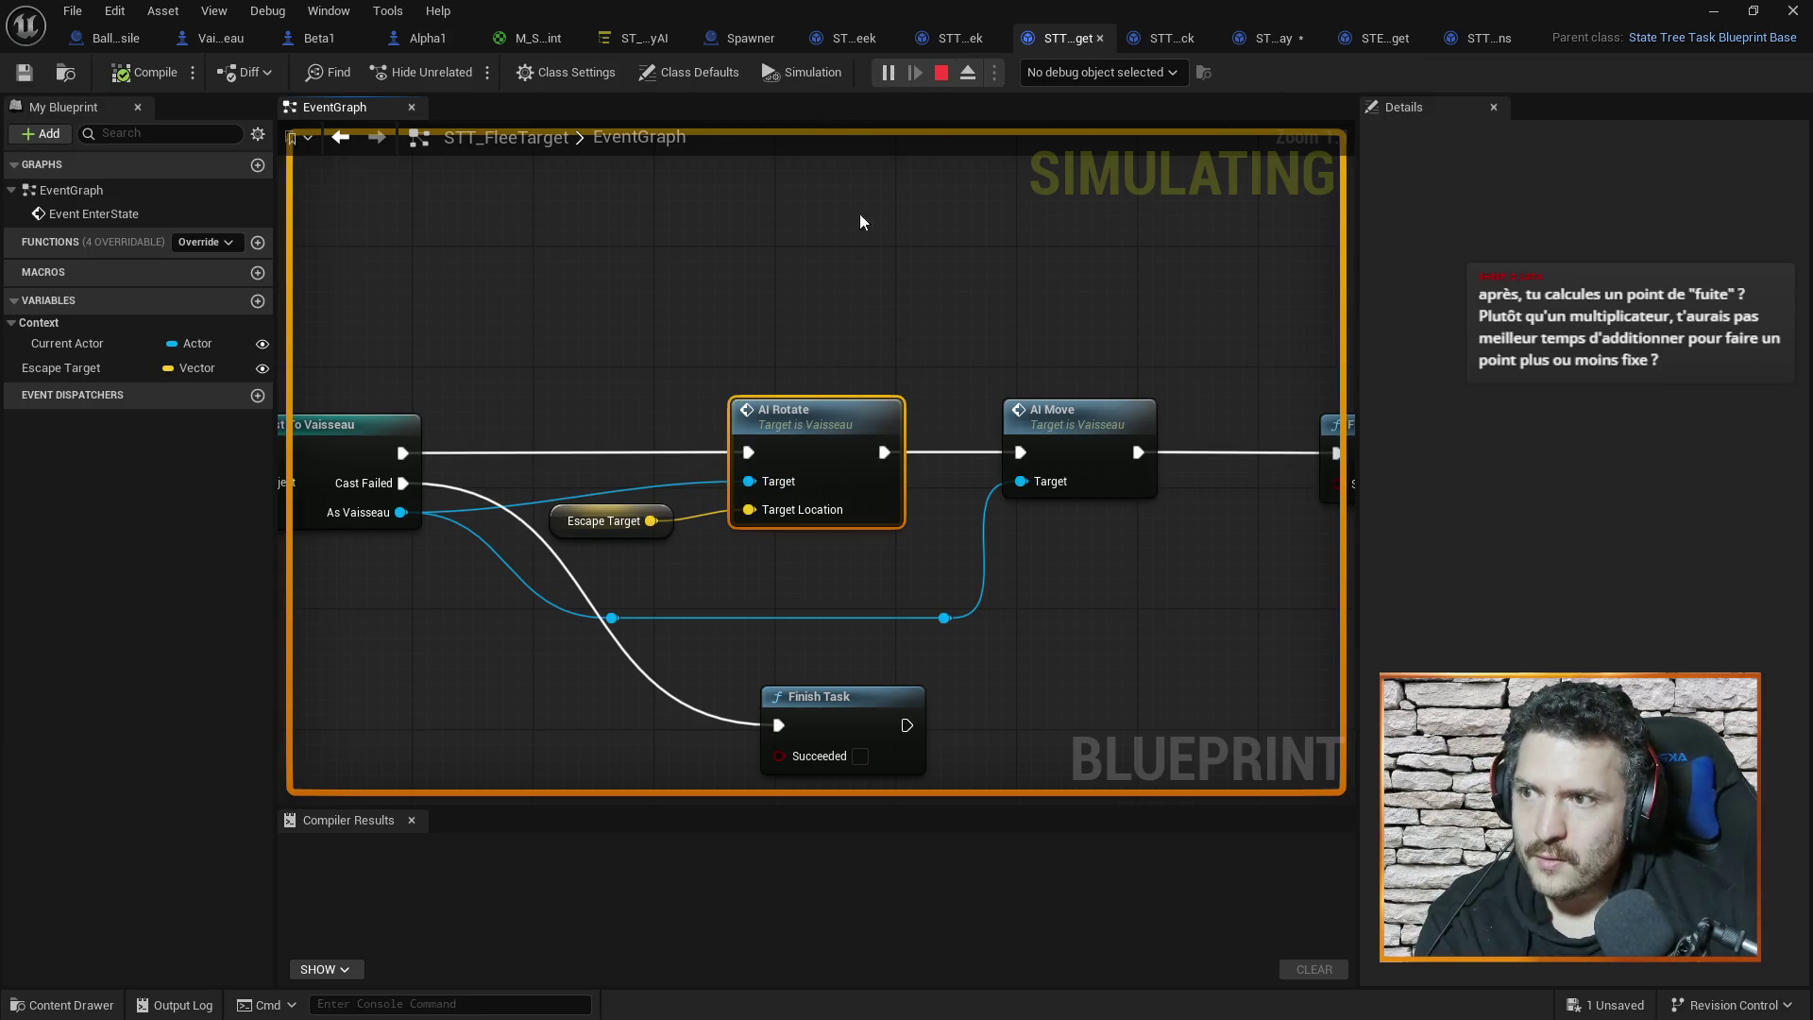
key("F9")
mouse_move(776, 481)
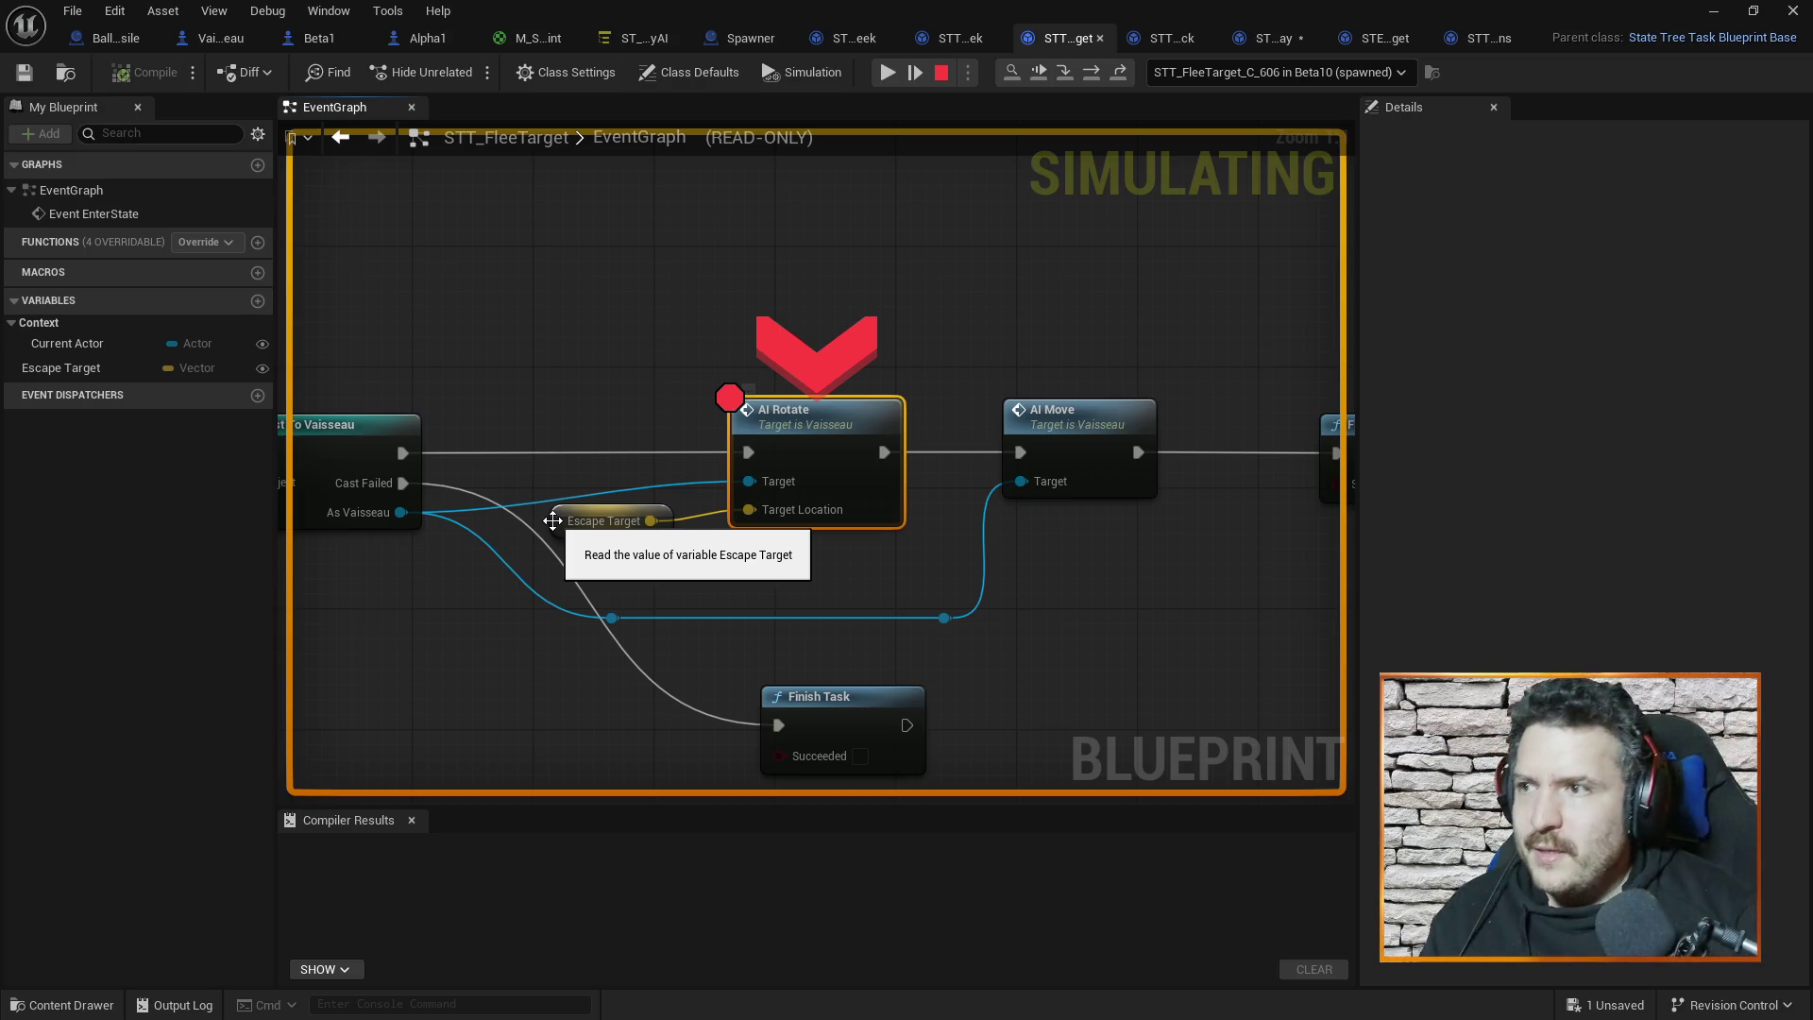
key("Escape")
left_click(633, 39)
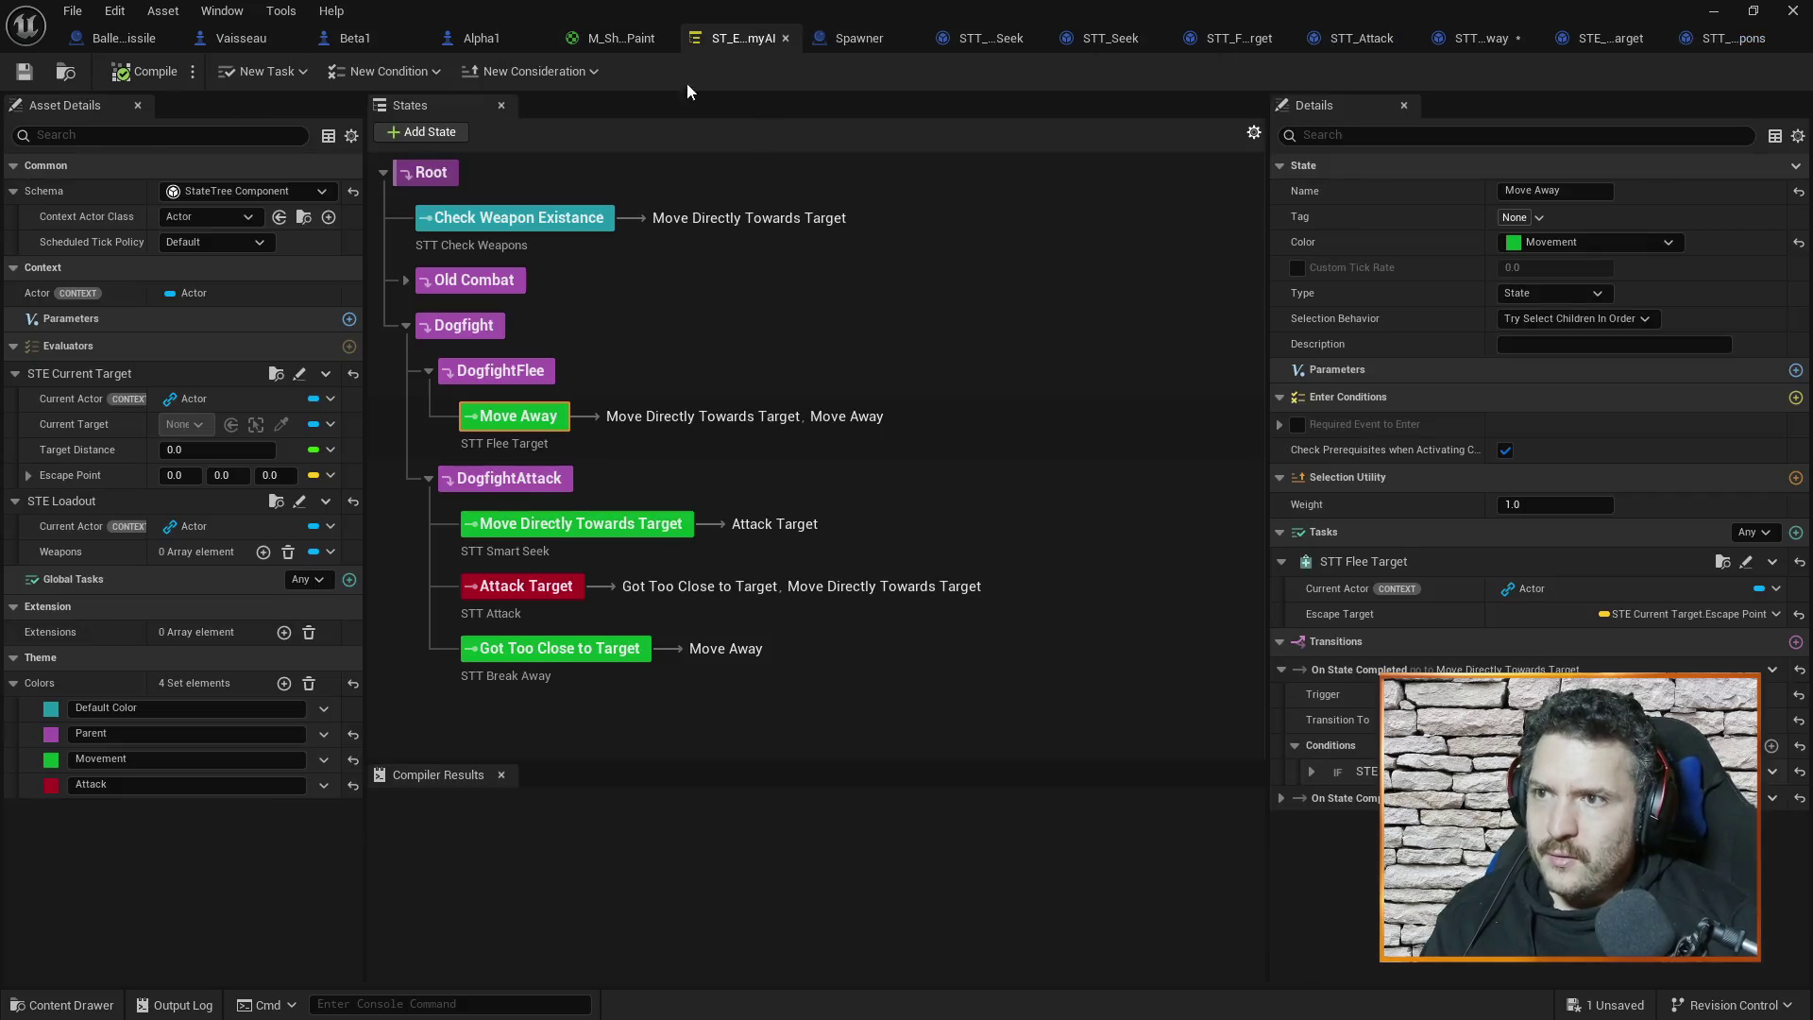
Step: Select the Move Away state in ST_EnemyAI, then switch to the STT_BreakAway graph
left_click(964, 436)
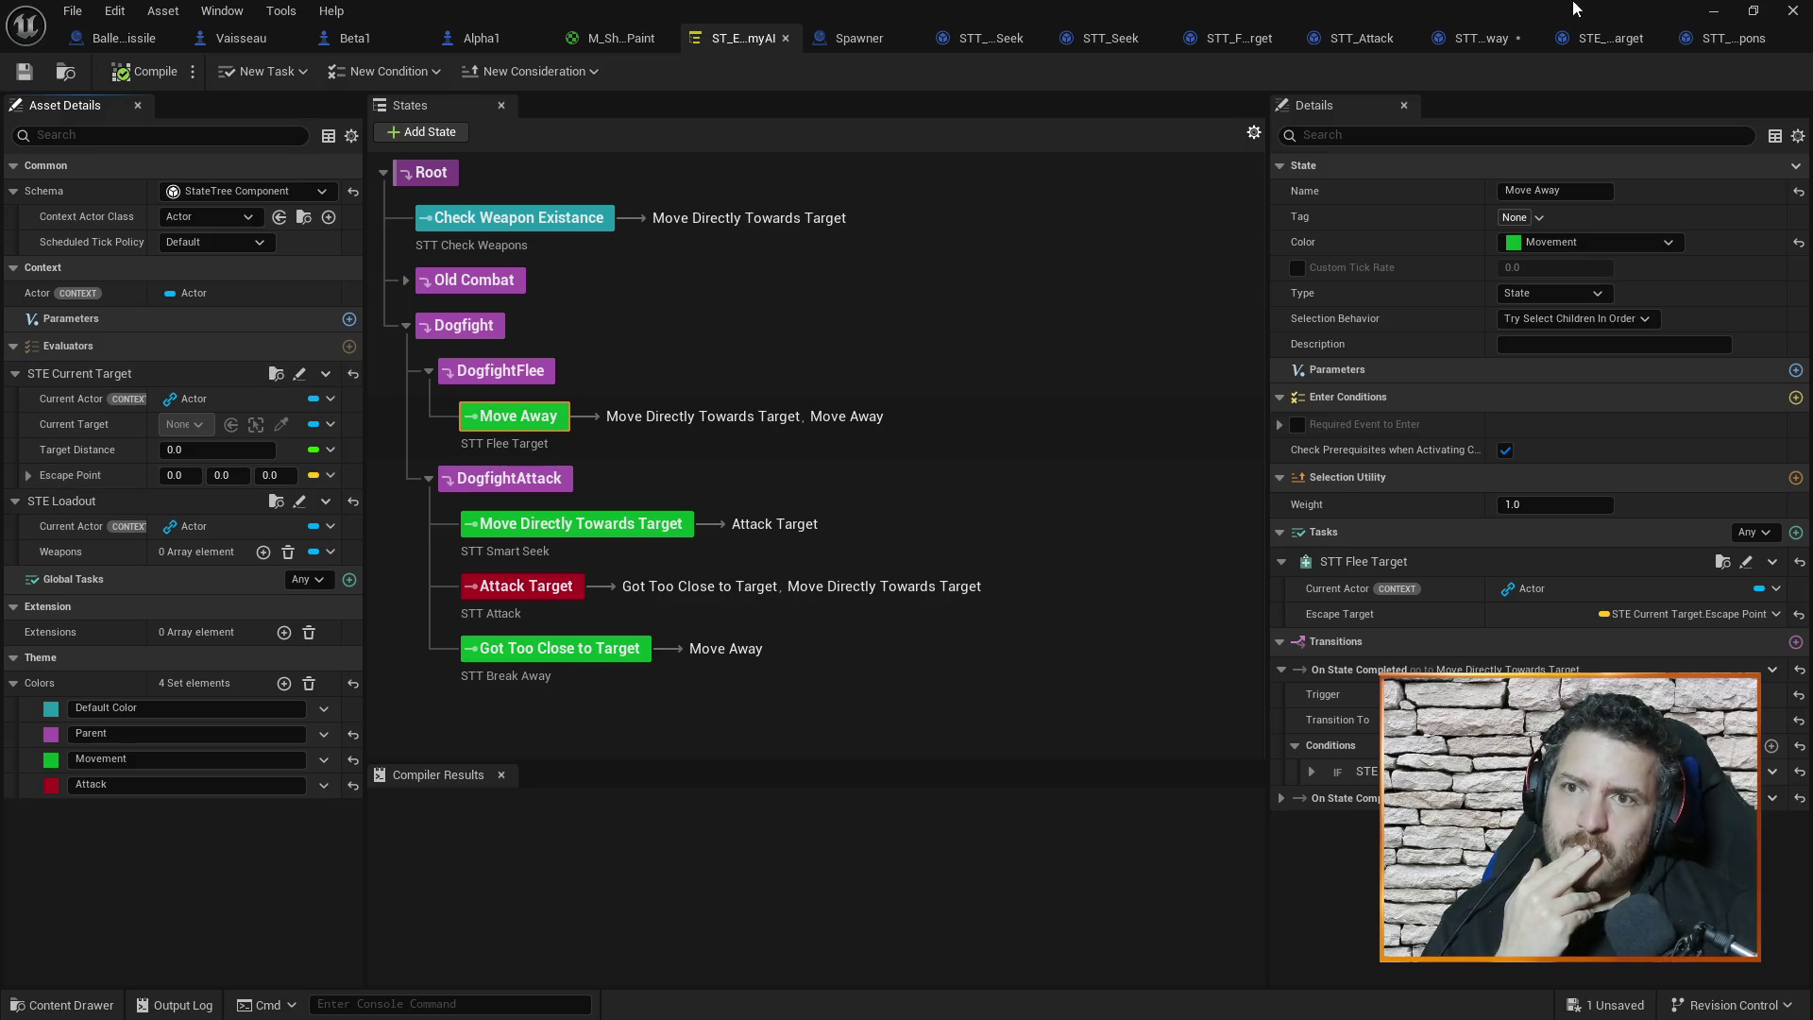
left_click(1713, 15)
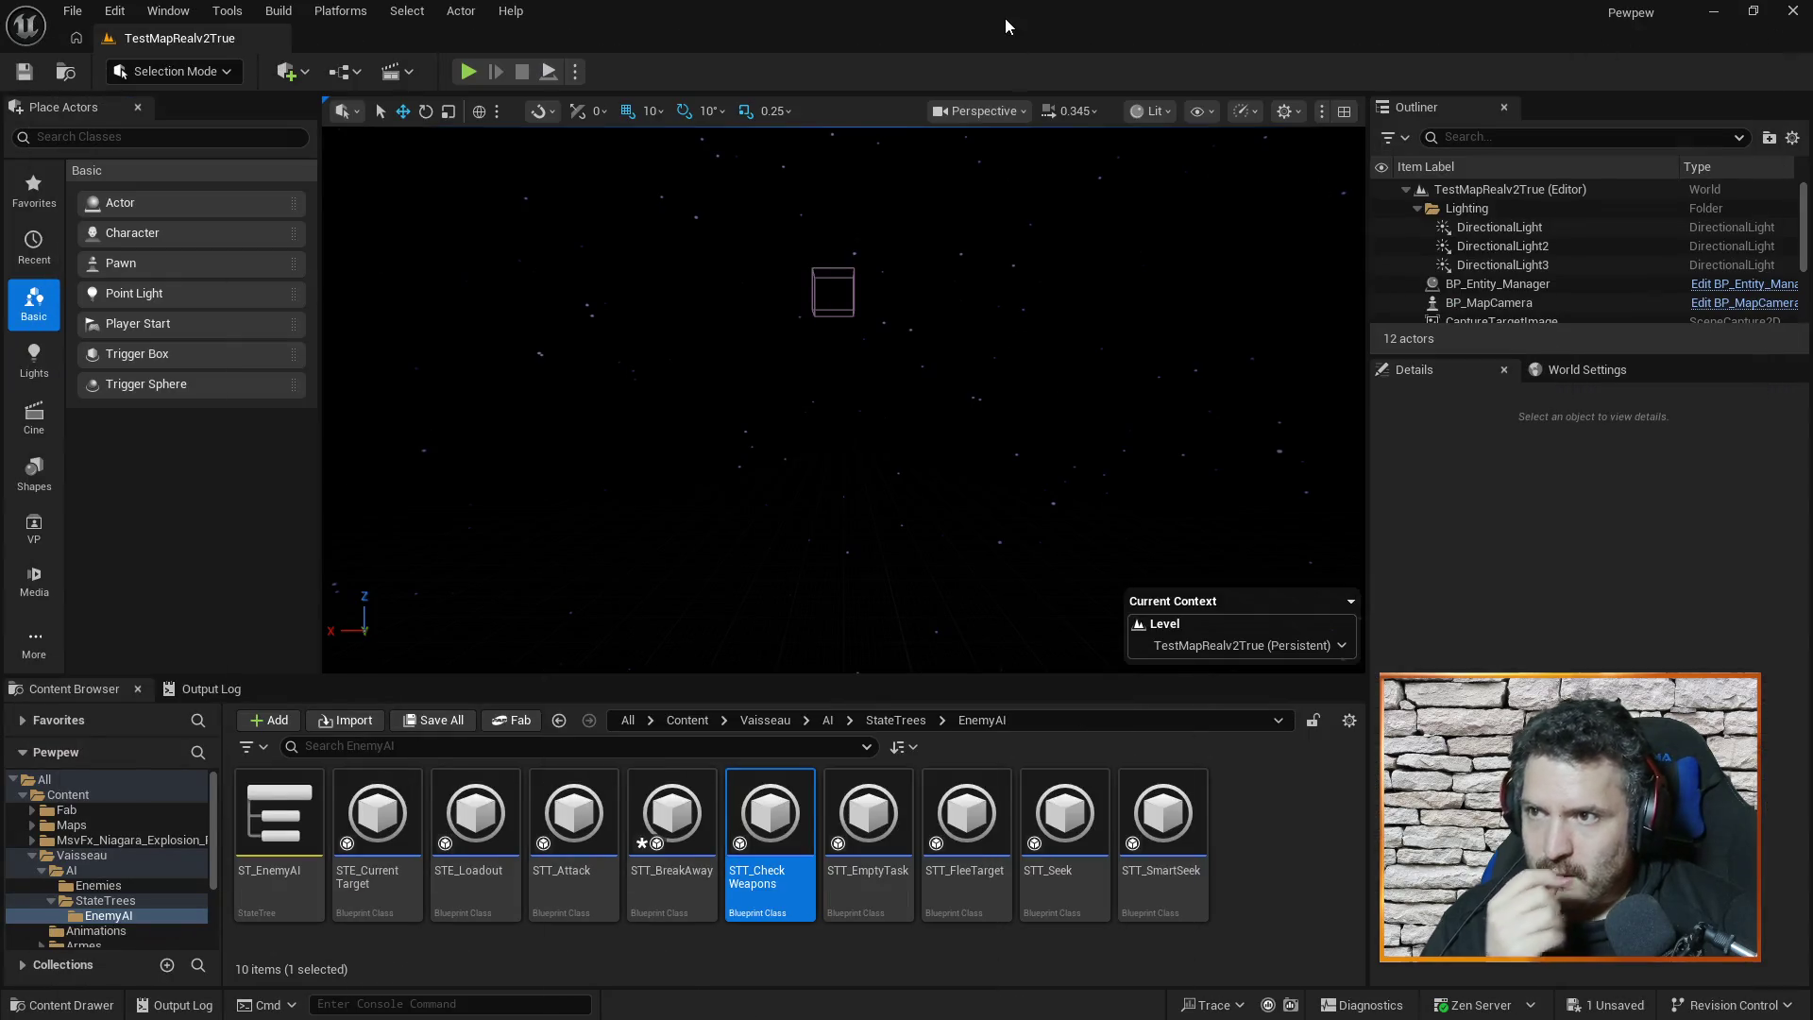
key("alt+Tab")
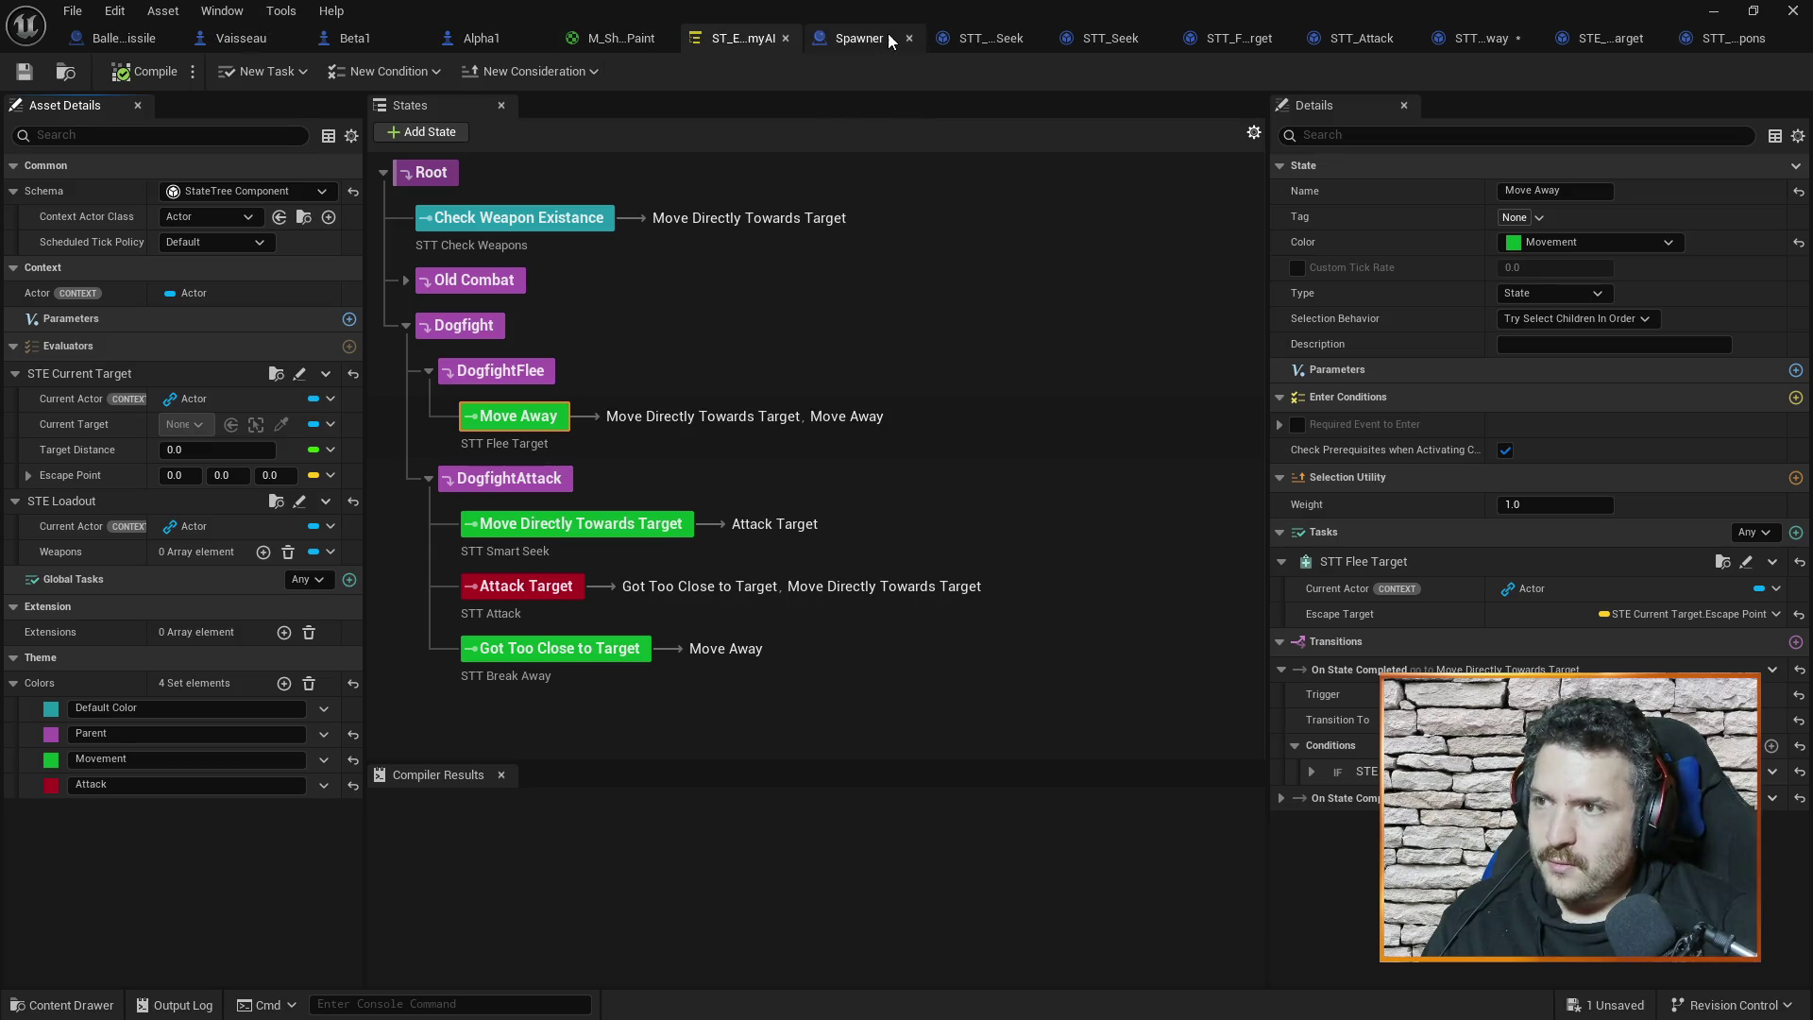
left_click(1478, 39)
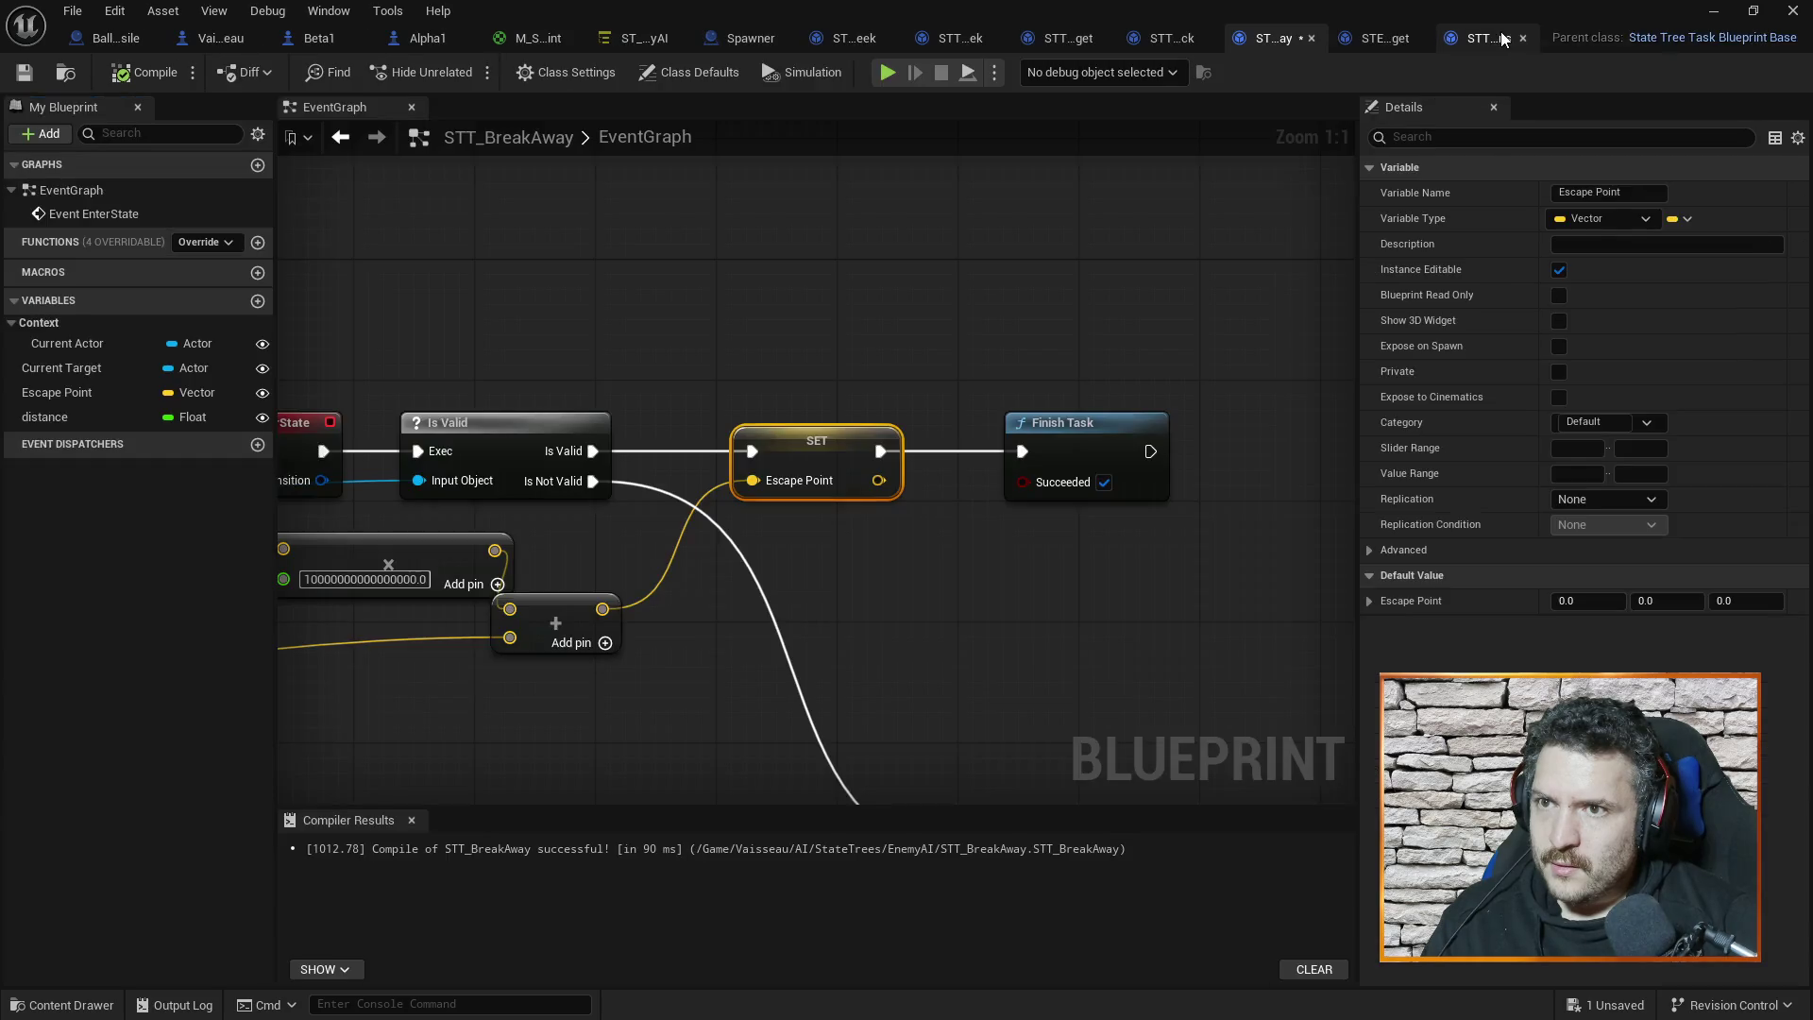
Step: Change the STT_BreakAway multiply constant to 1000000
left_click_drag(762, 365, 1085, 308)
left_click(780, 510)
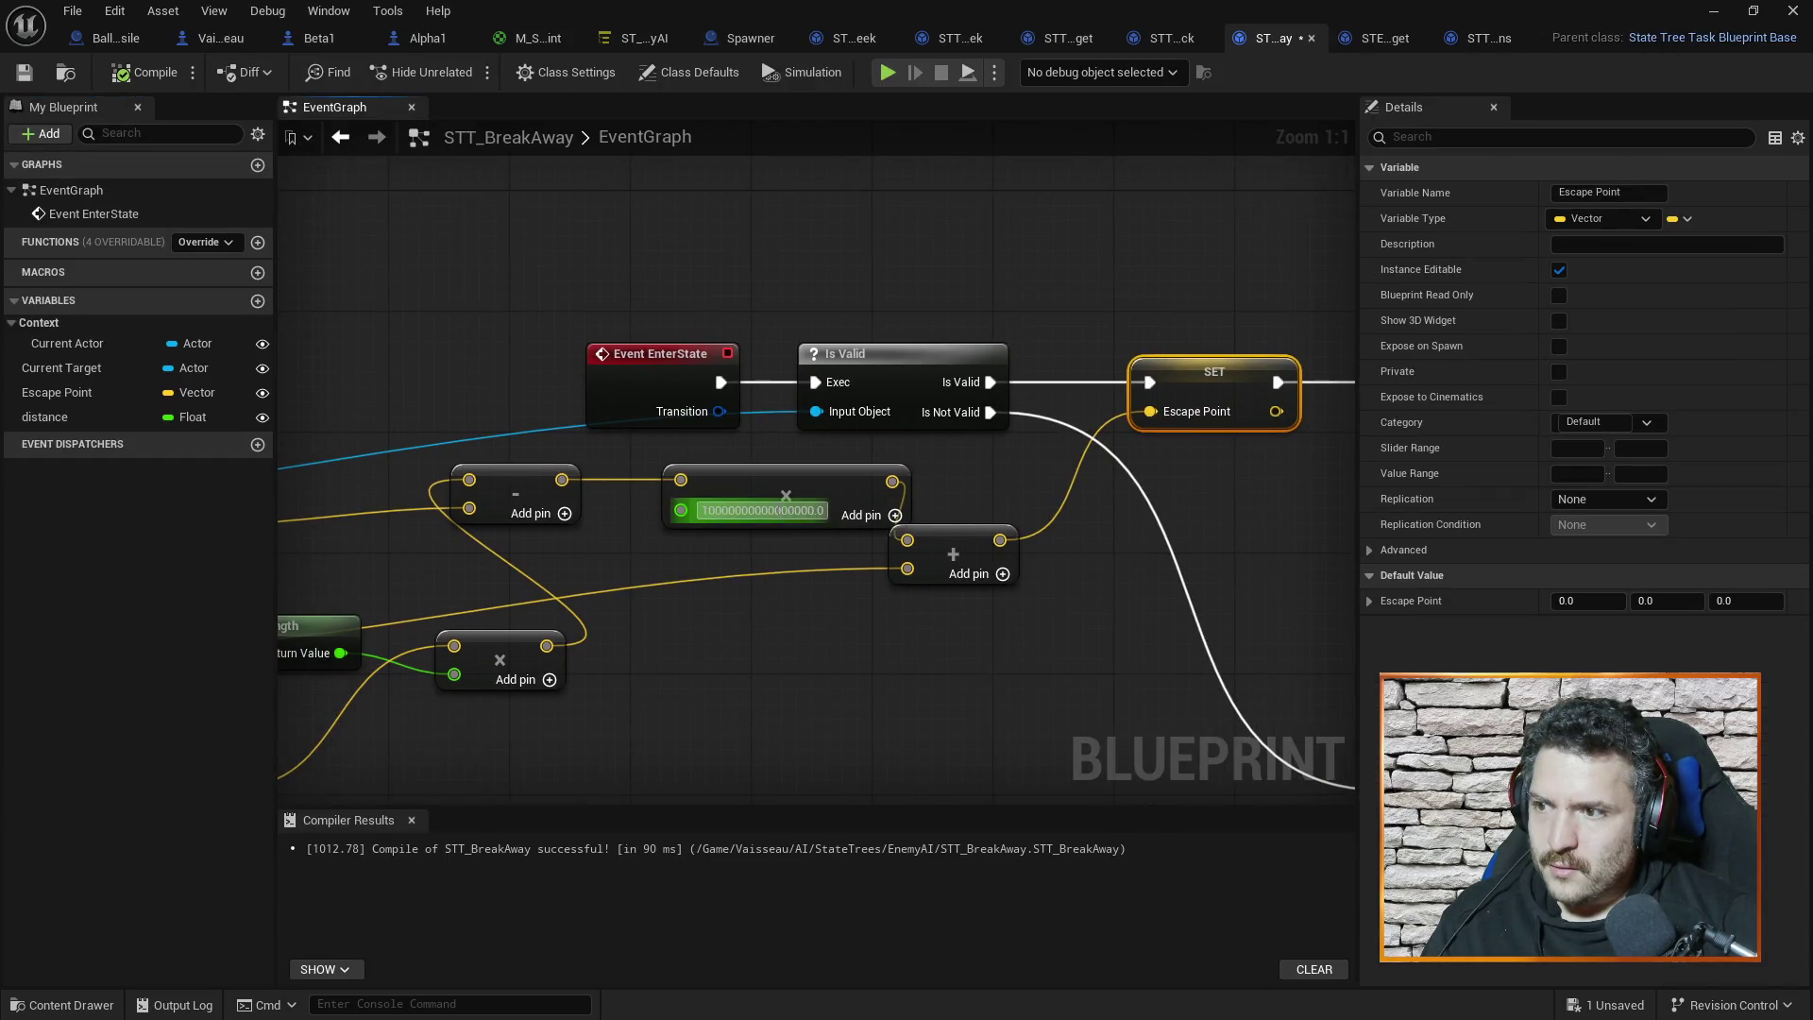
type("1000000")
key("Return")
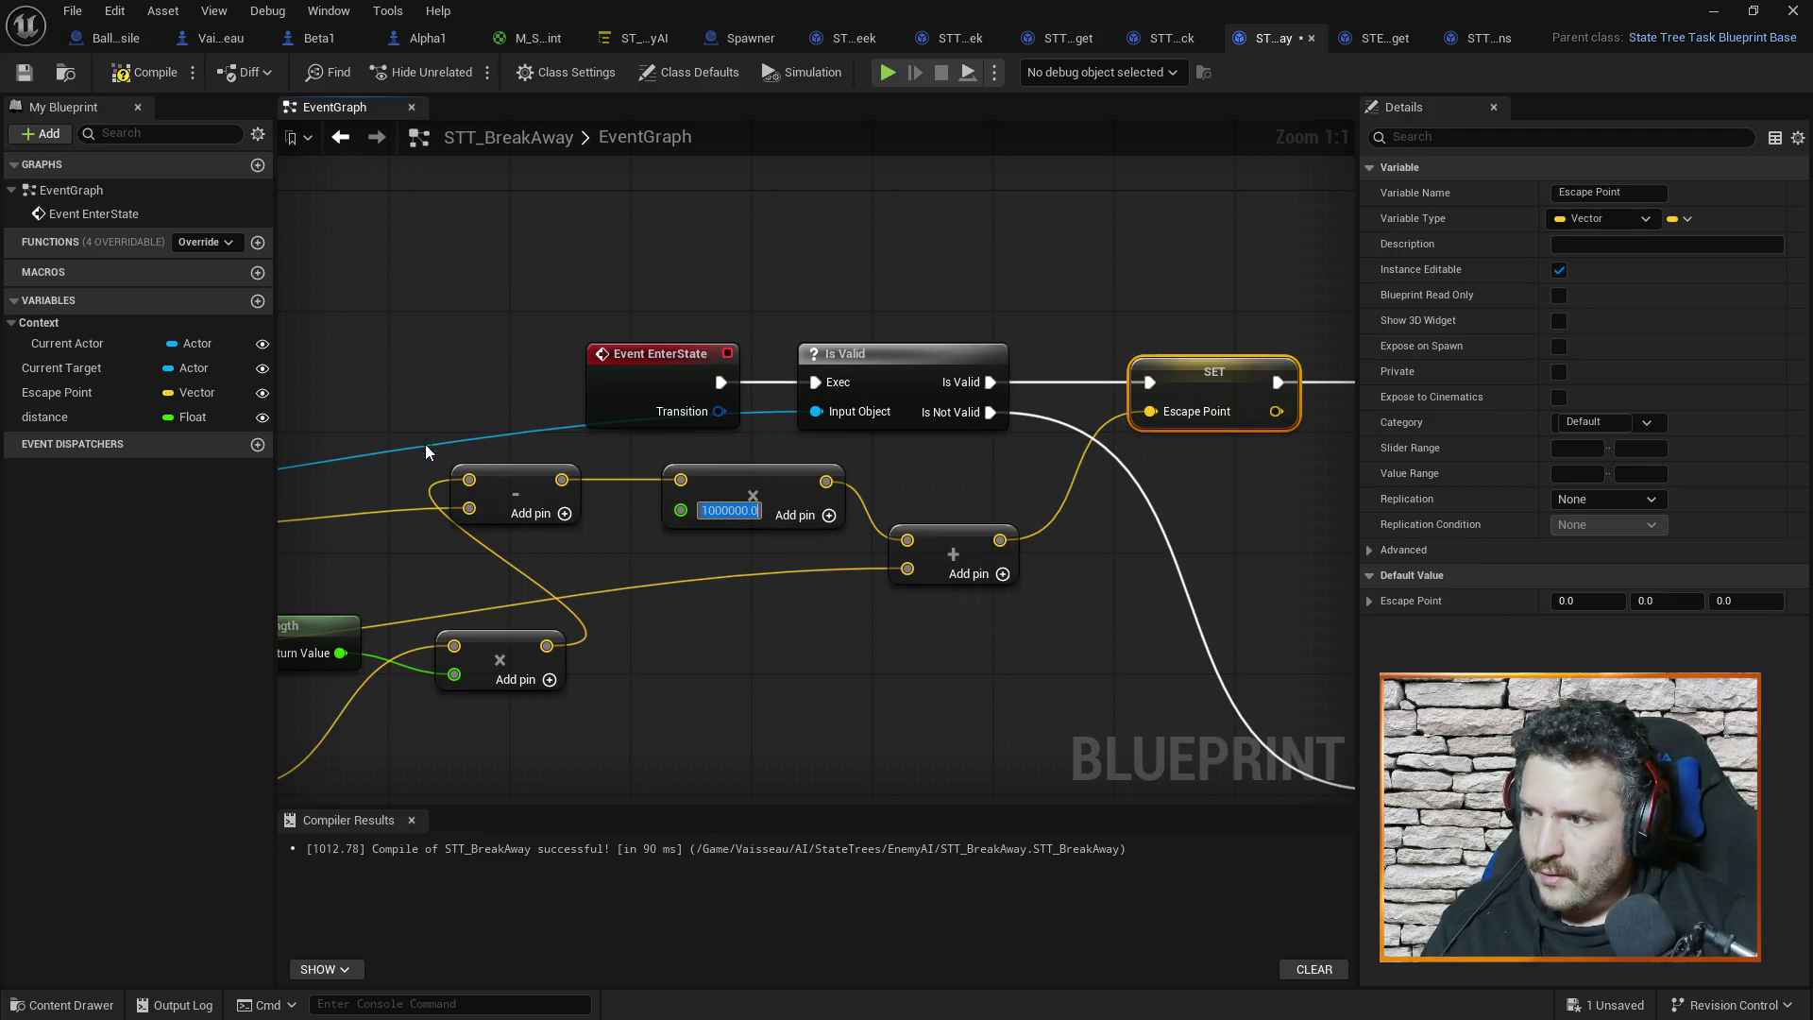
Step: Add a Normalize node on the subtraction result
left_click_drag(516, 490, 470, 489)
left_click_drag(388, 341, 519, 349)
right_click(519, 349)
key("Escape")
left_click_drag(647, 489, 729, 544)
type("normal")
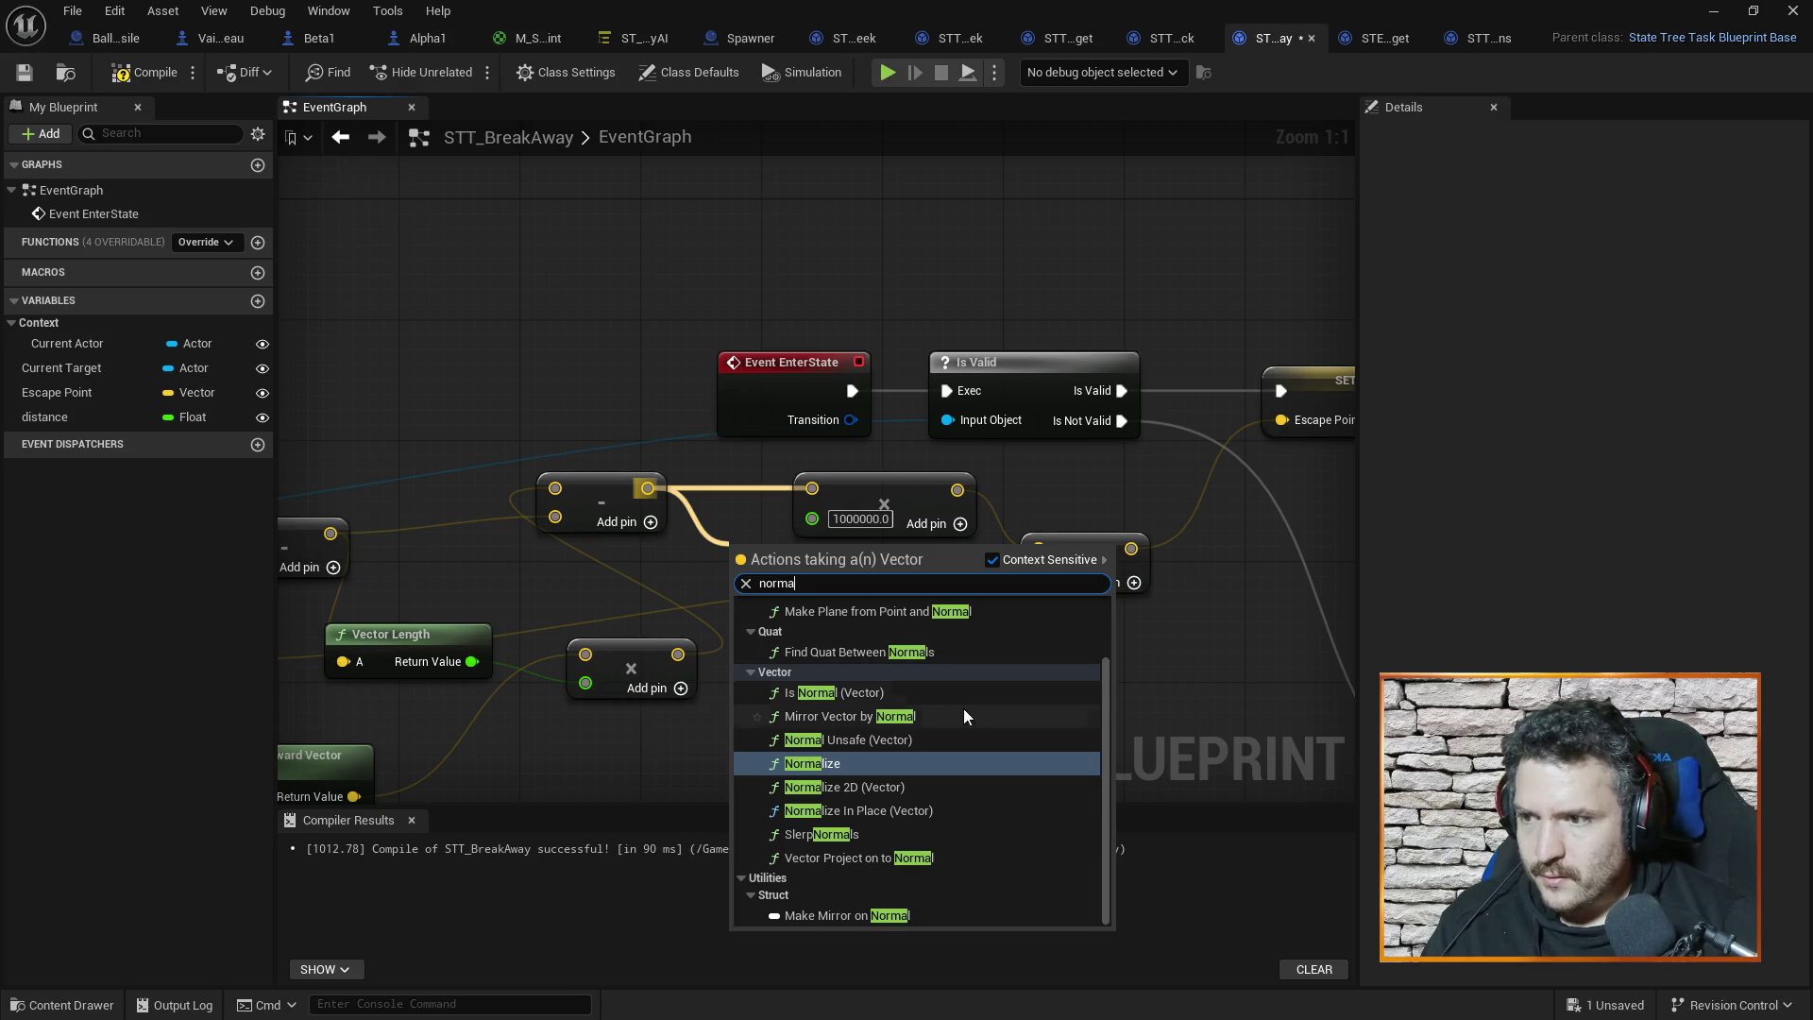
left_click(833, 763)
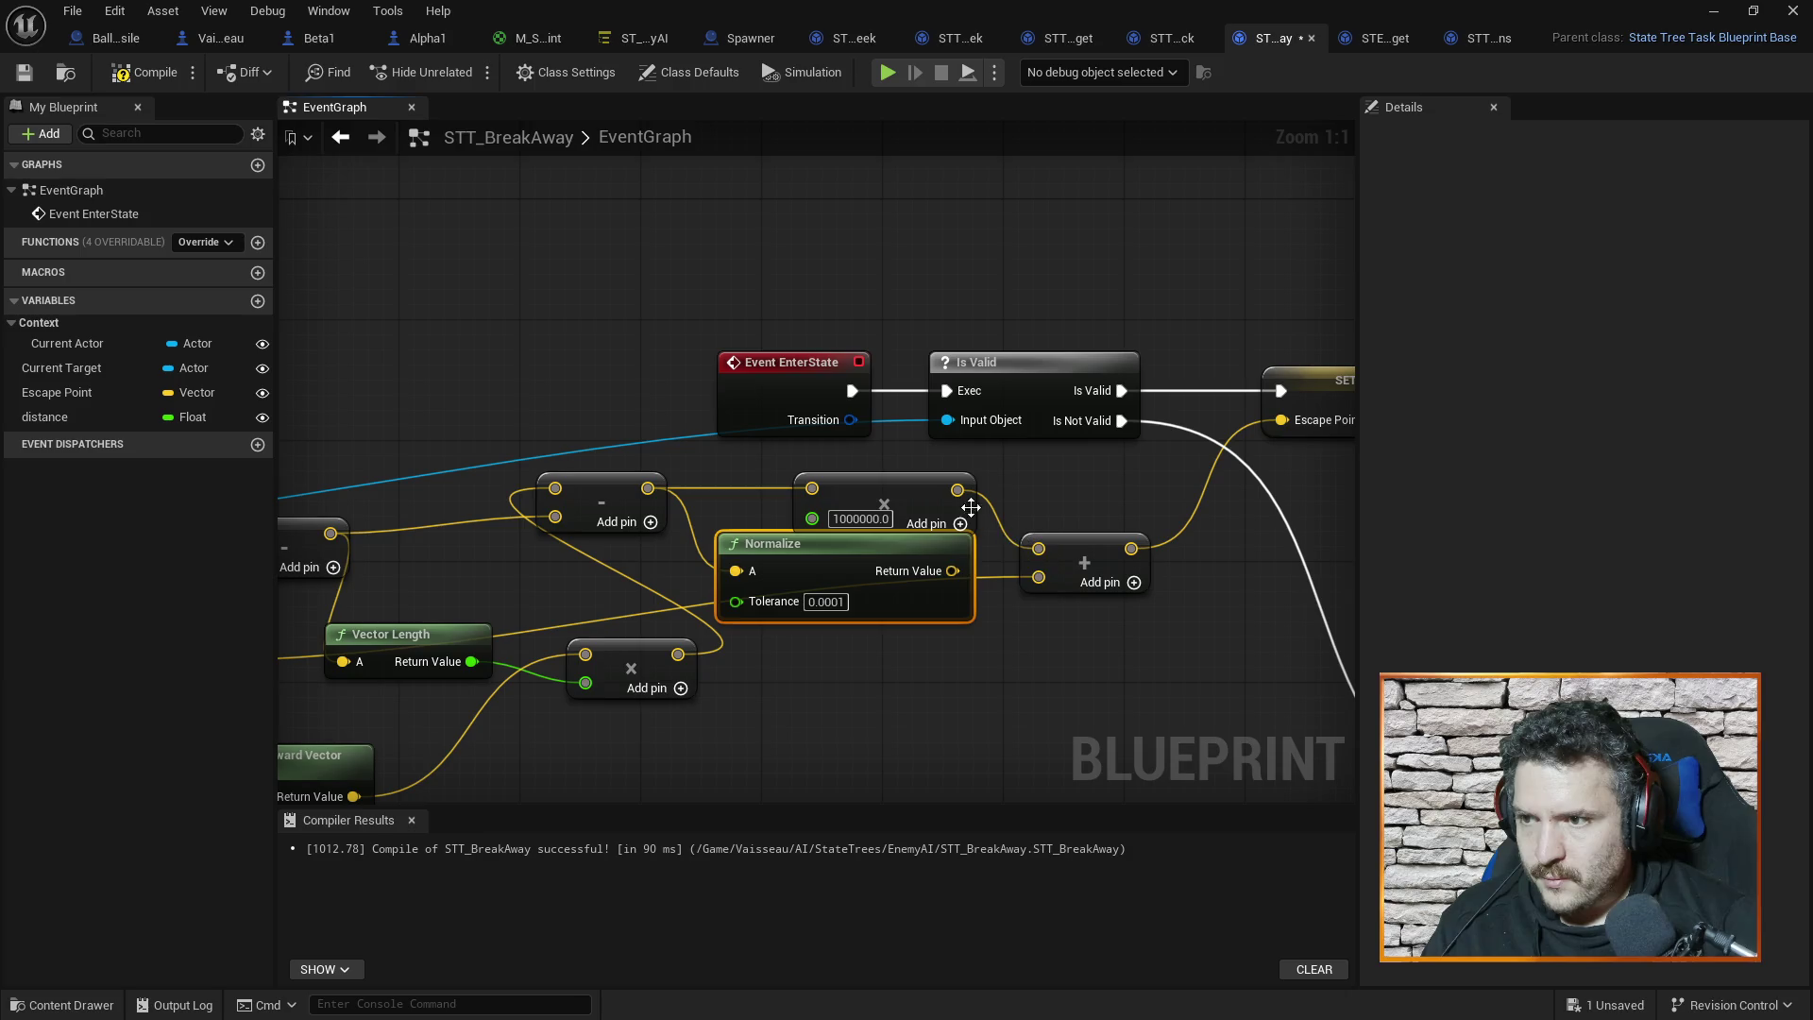
Step: Rearrange the add and multiply nodes around Normalize, then compile and save the task
mouse_move(603, 428)
left_mouse_down()
mouse_move(664, 359)
mouse_move(1143, 590)
mouse_move(926, 644)
left_mouse_up()
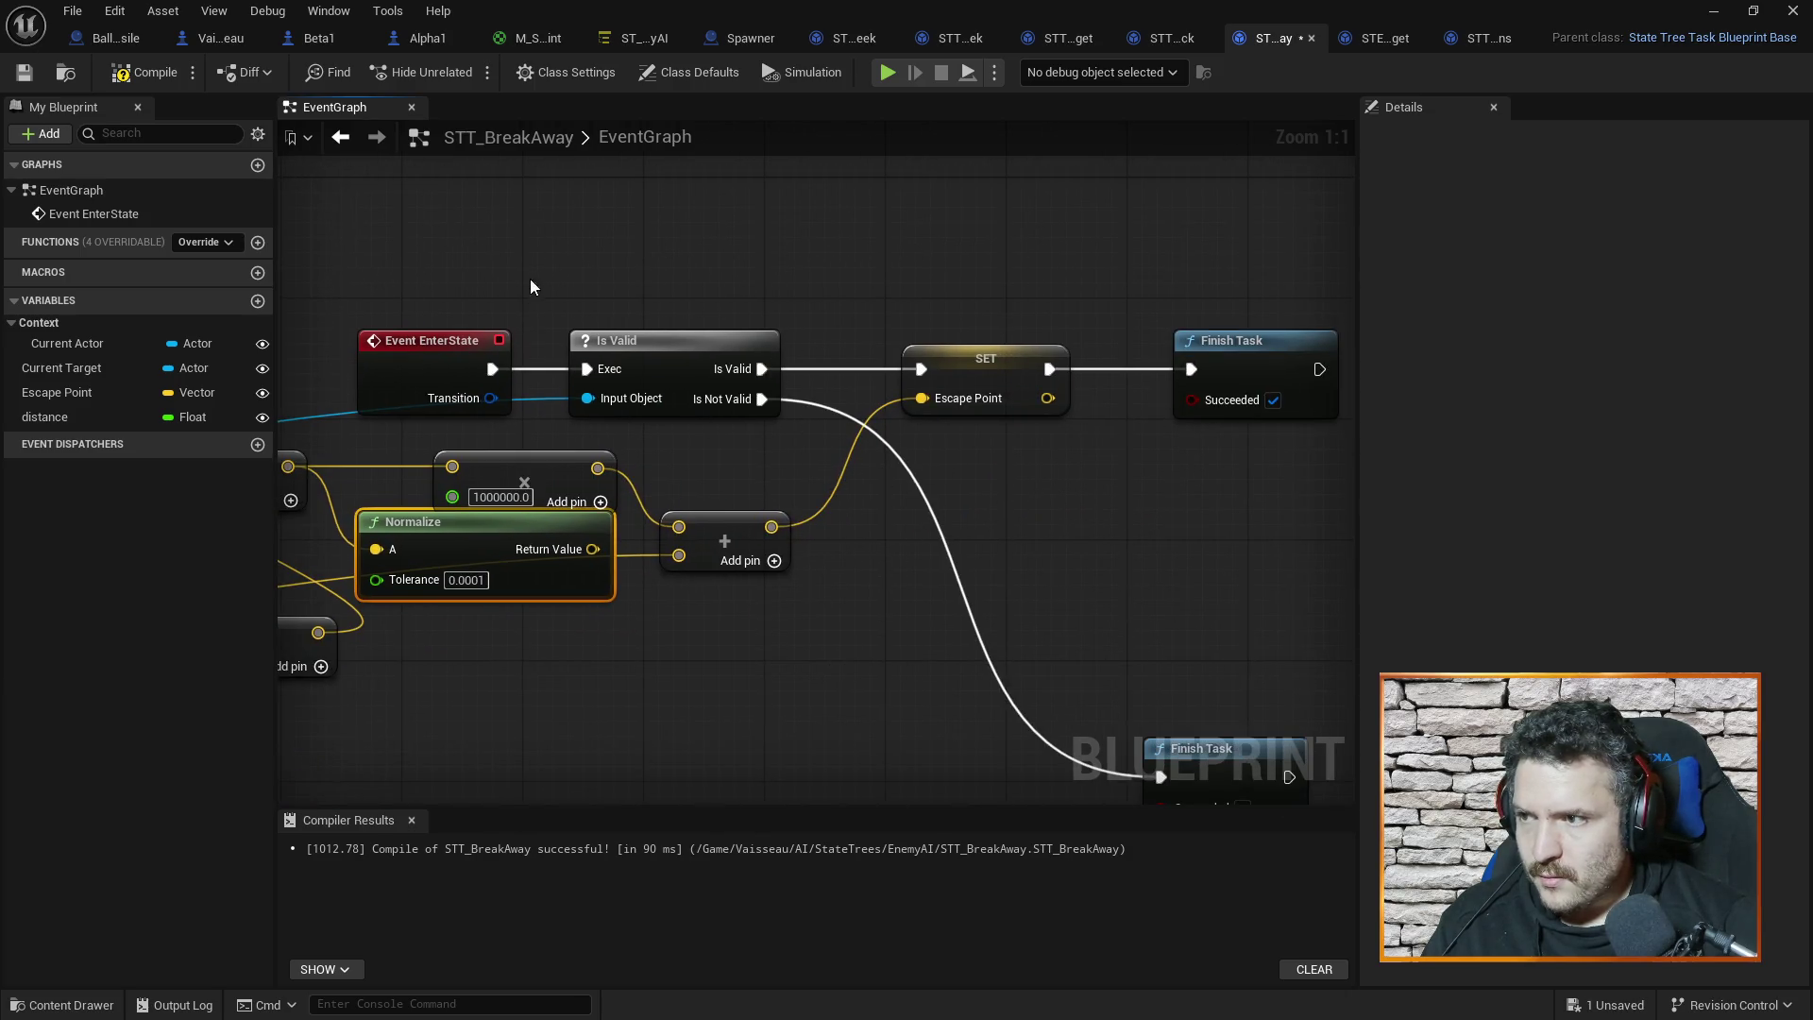
left_click(650, 462)
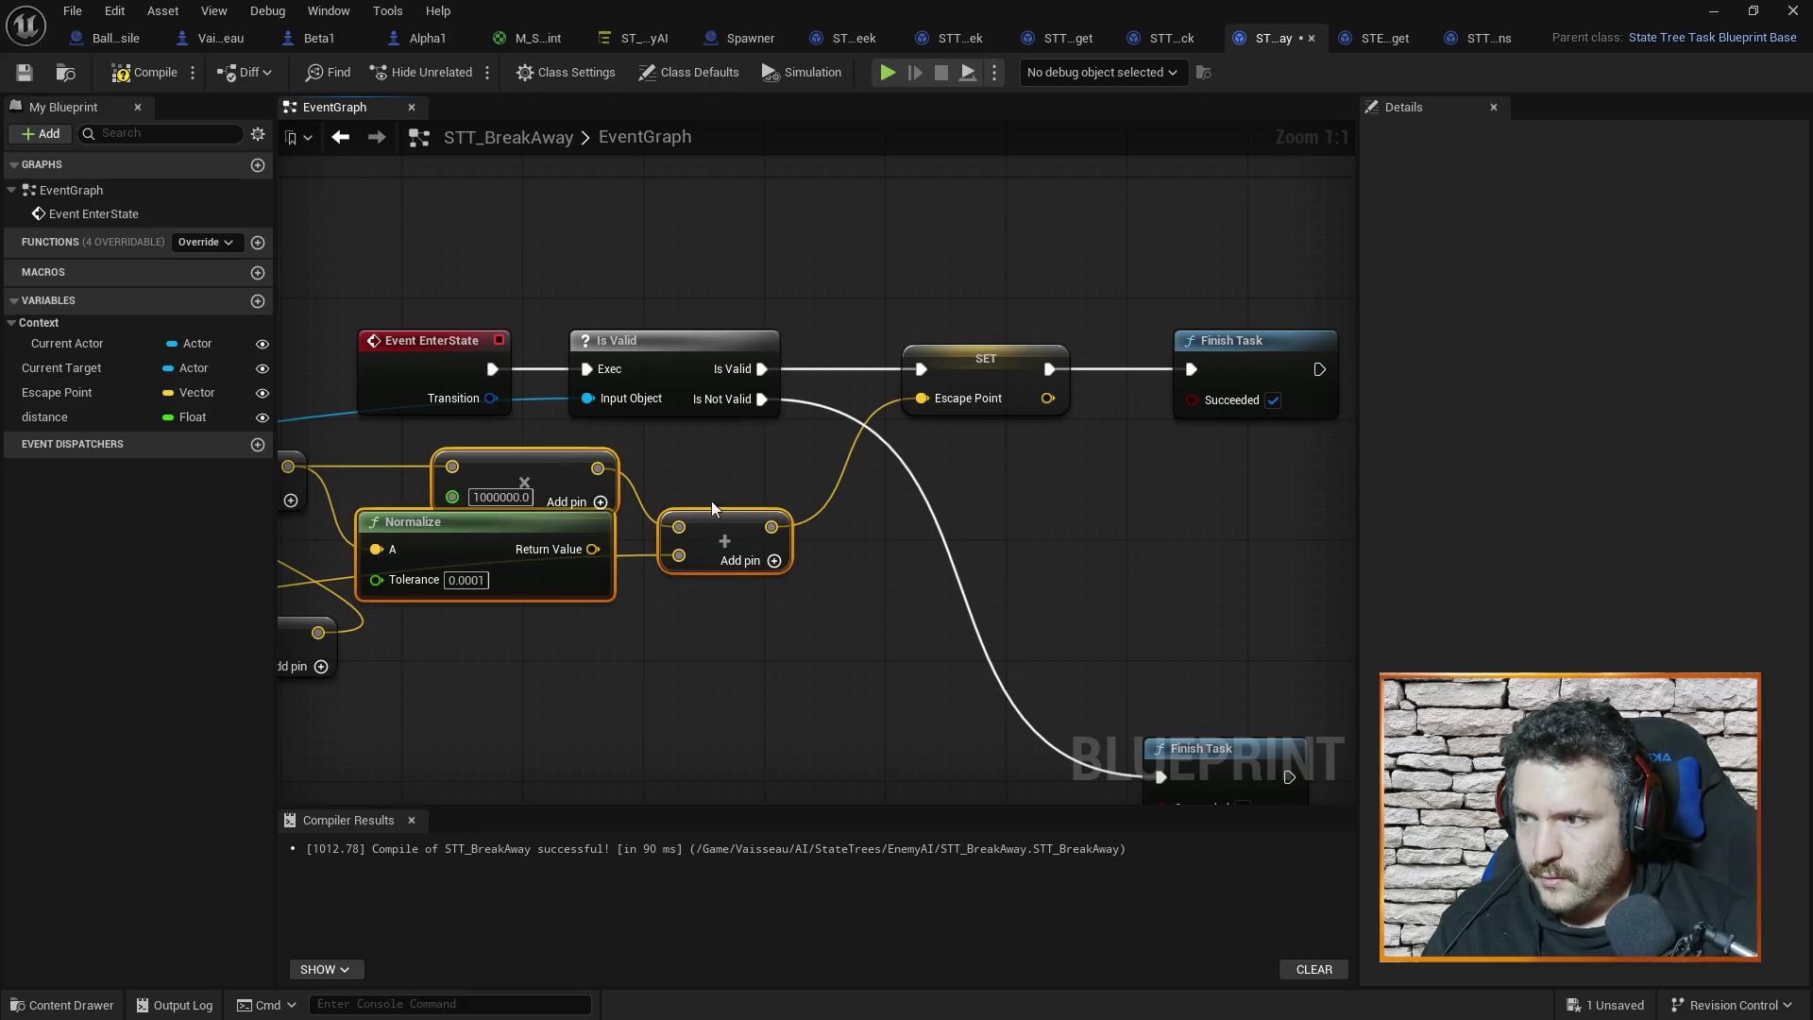
left_click_drag(737, 526, 1069, 511)
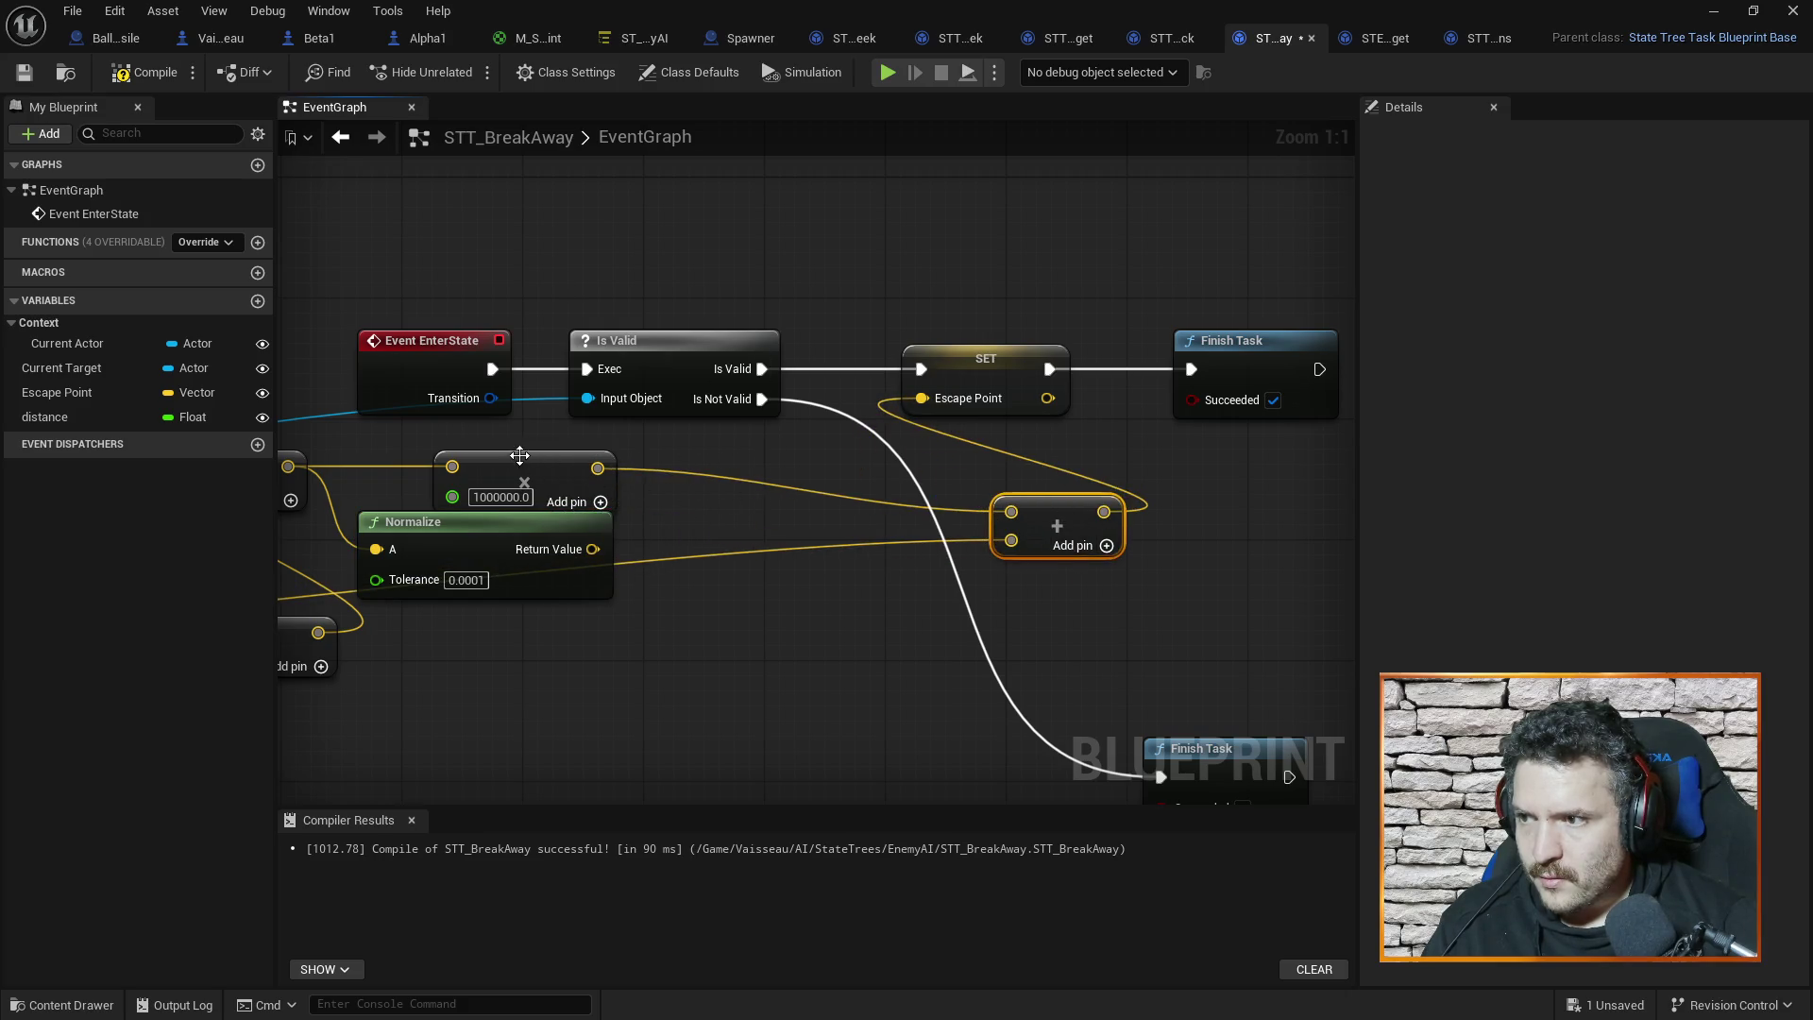
left_click_drag(520, 456, 791, 486)
left_click(545, 518)
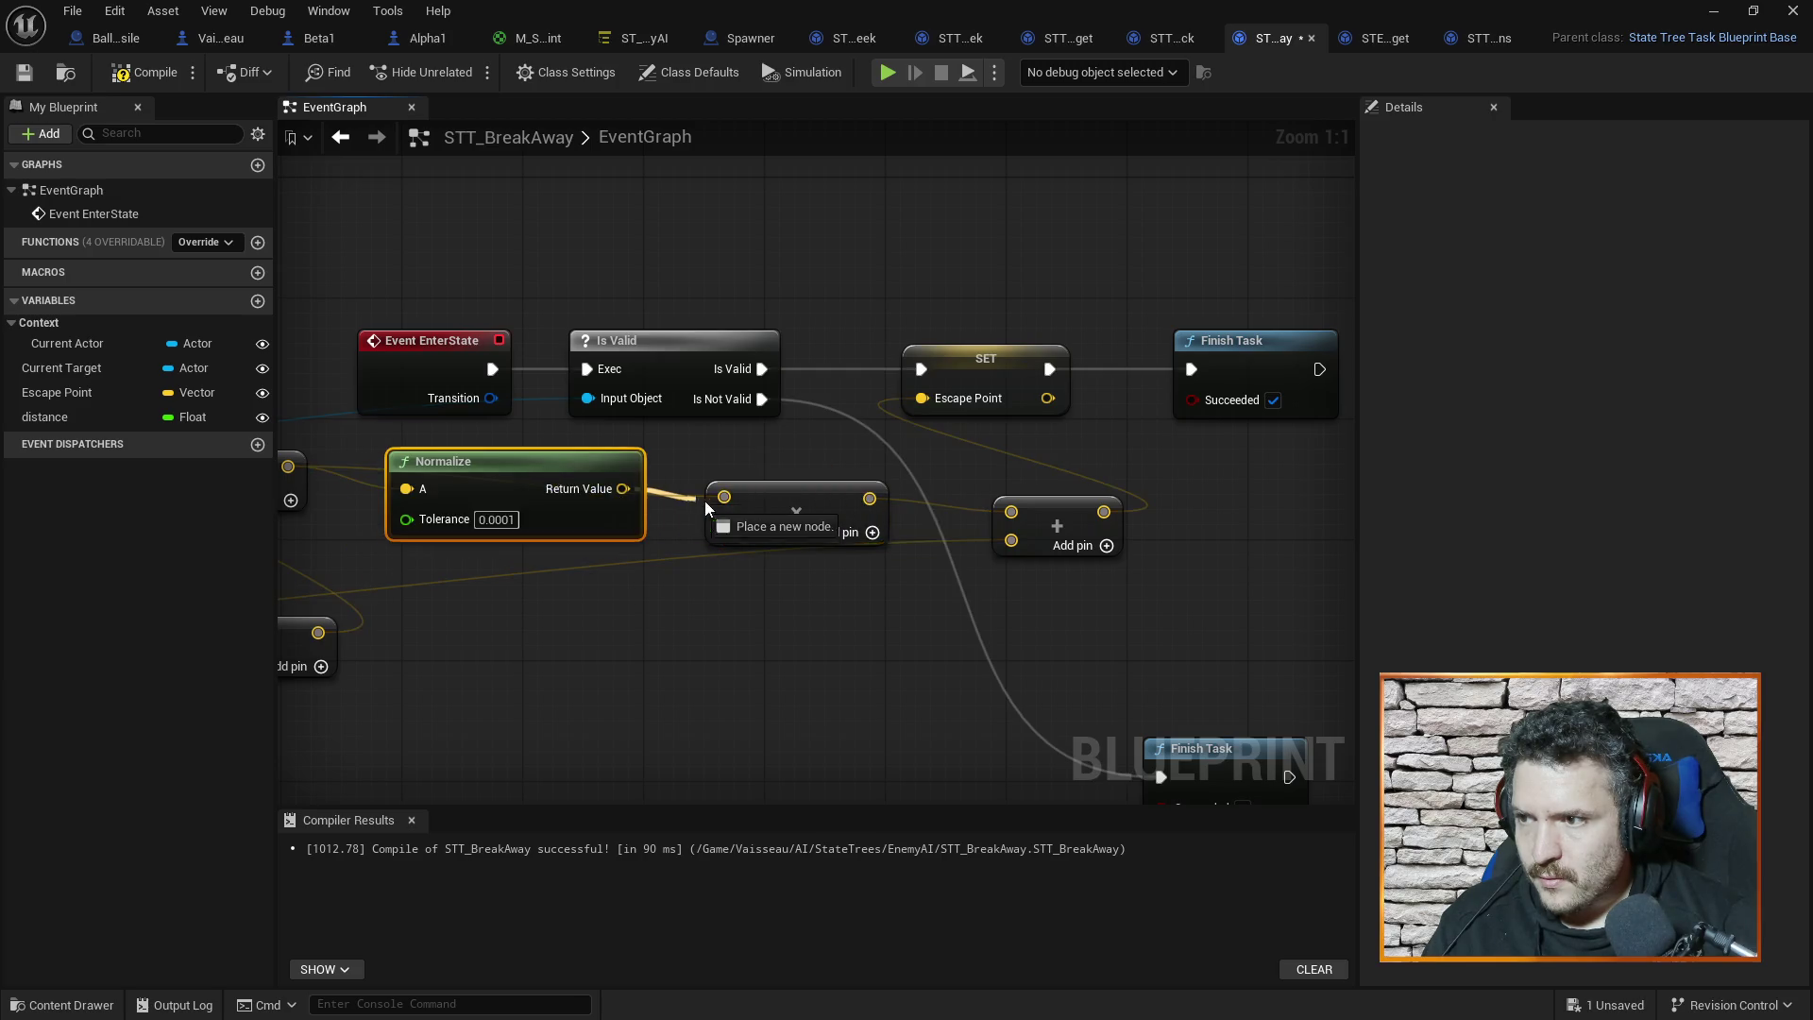
left_click_drag(640, 444, 733, 448)
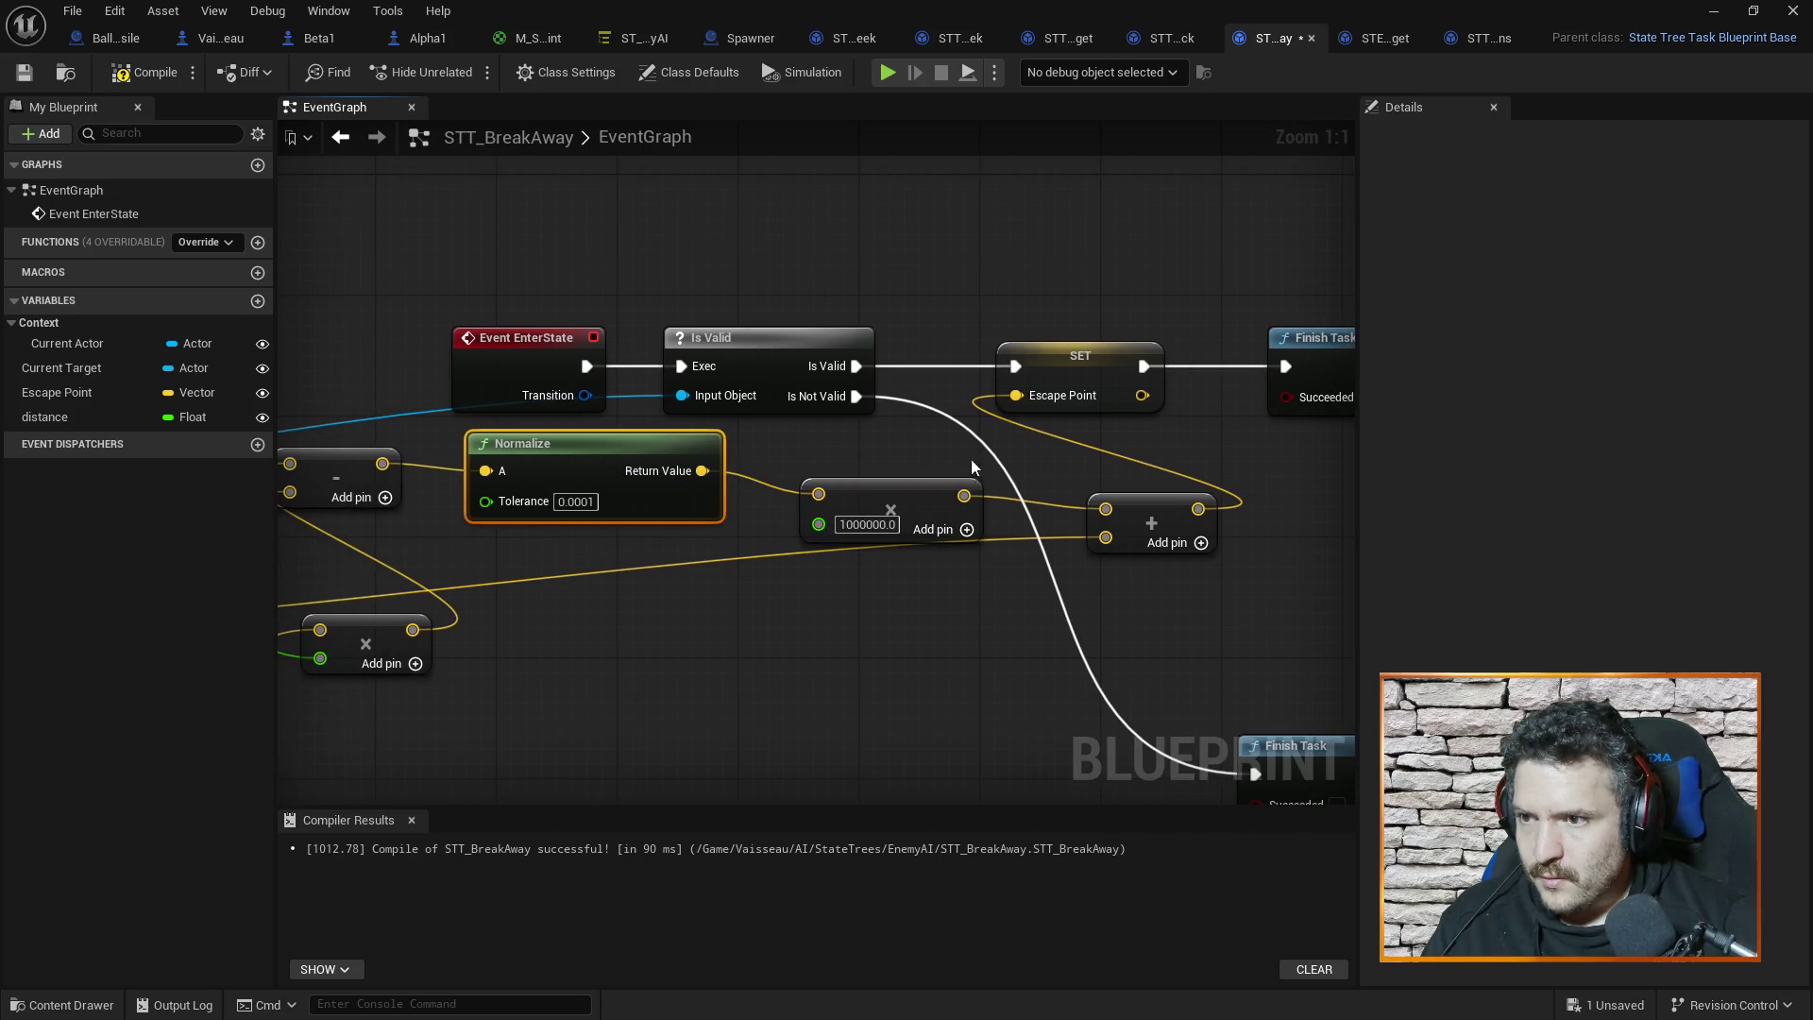
left_click(188, 63)
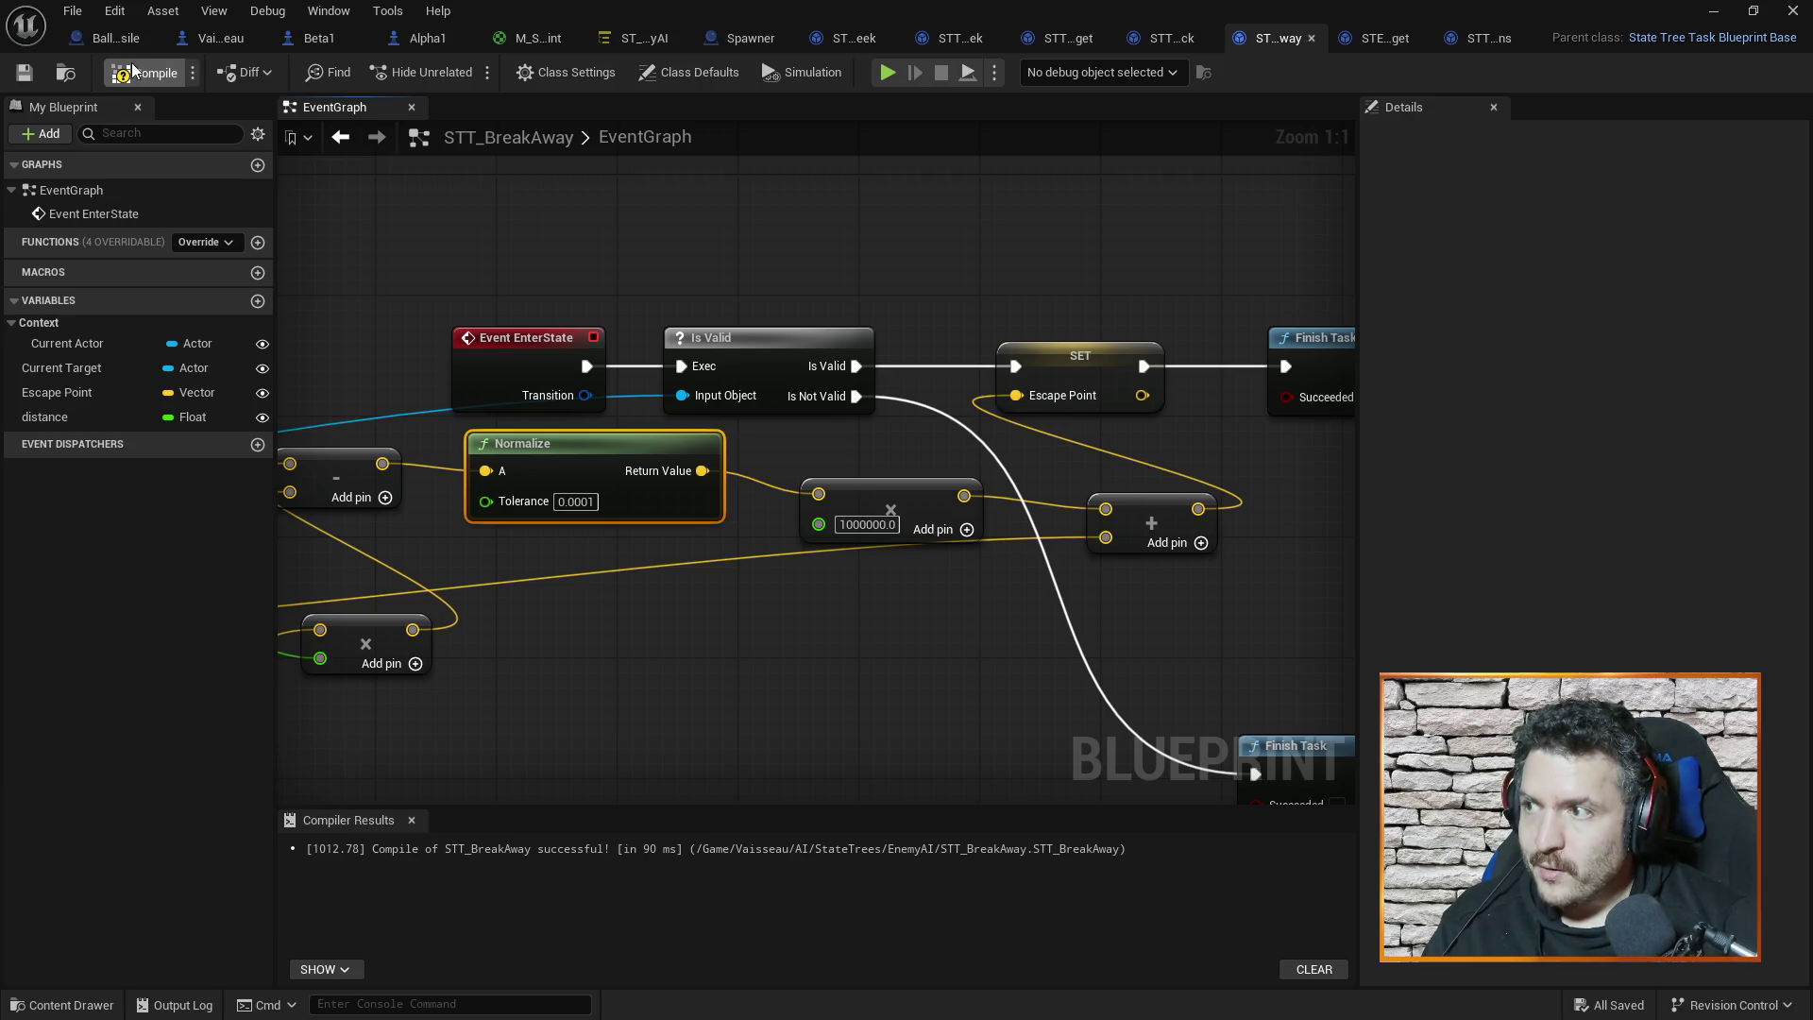
left_click(1712, 11)
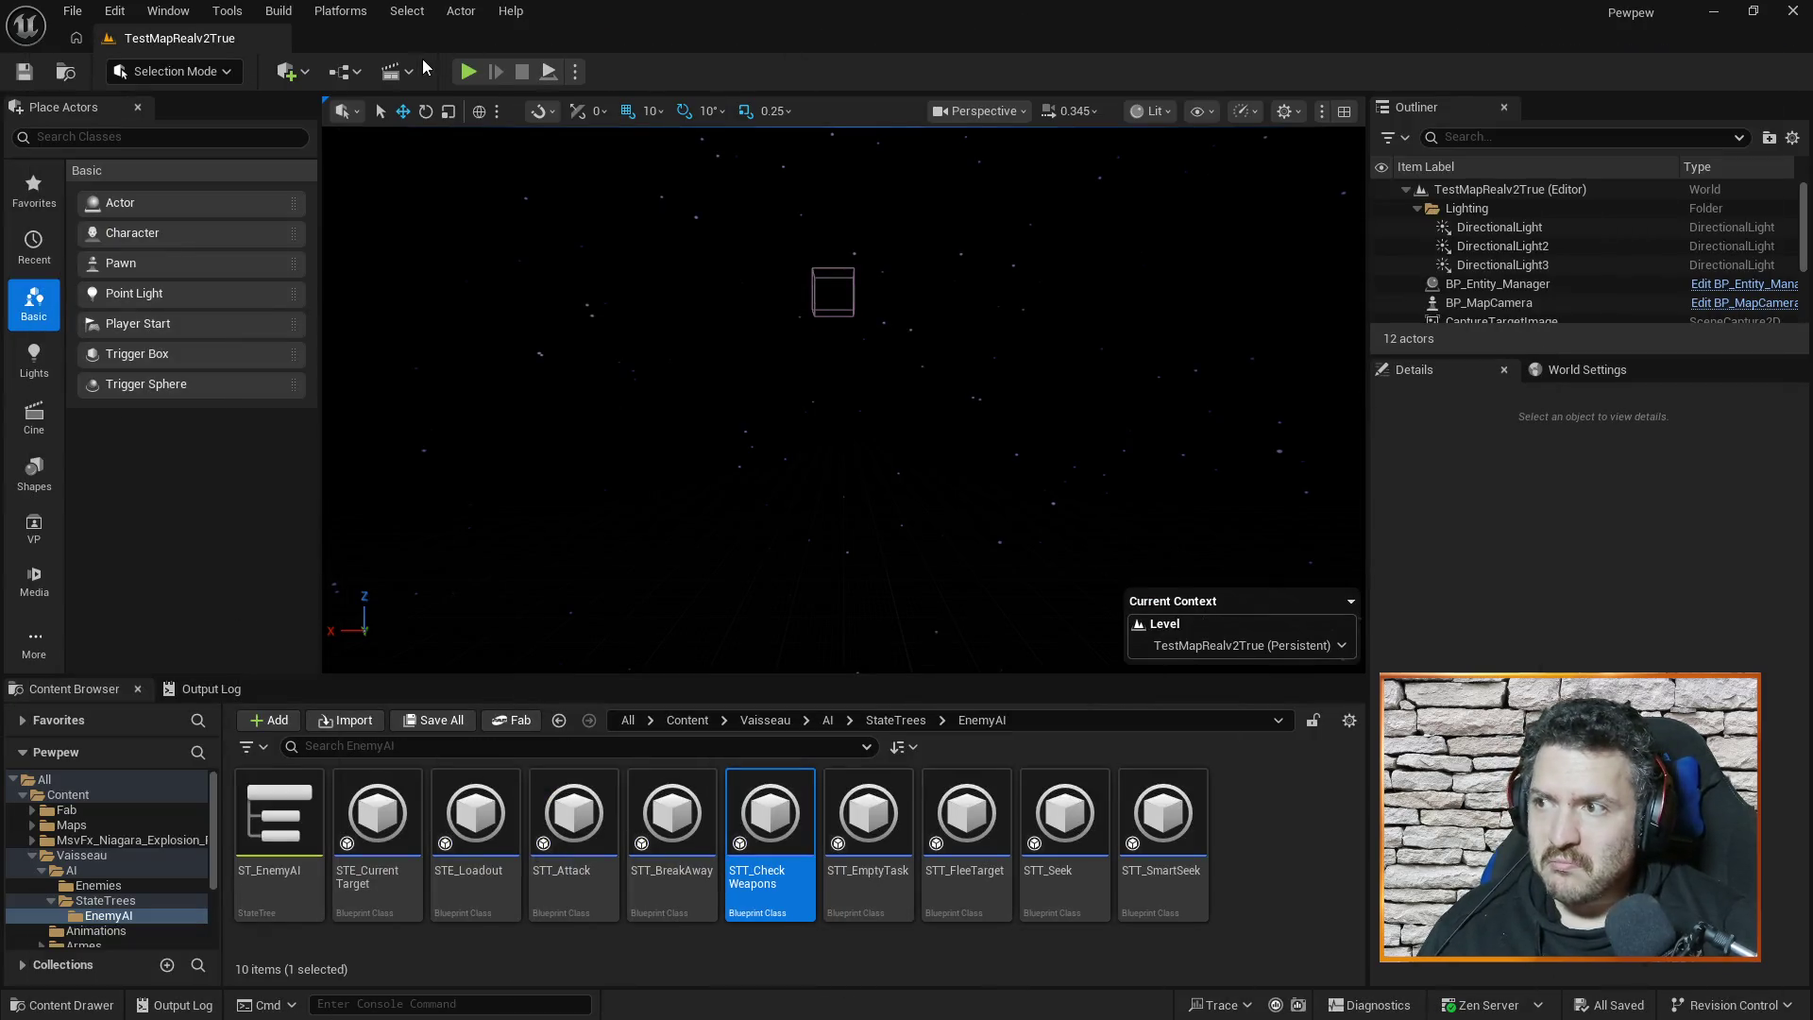
Step: Play the level, clear the AI Rotate breakpoint and resume, then stop and reopen ST_EnemyAI
left_click(483, 73)
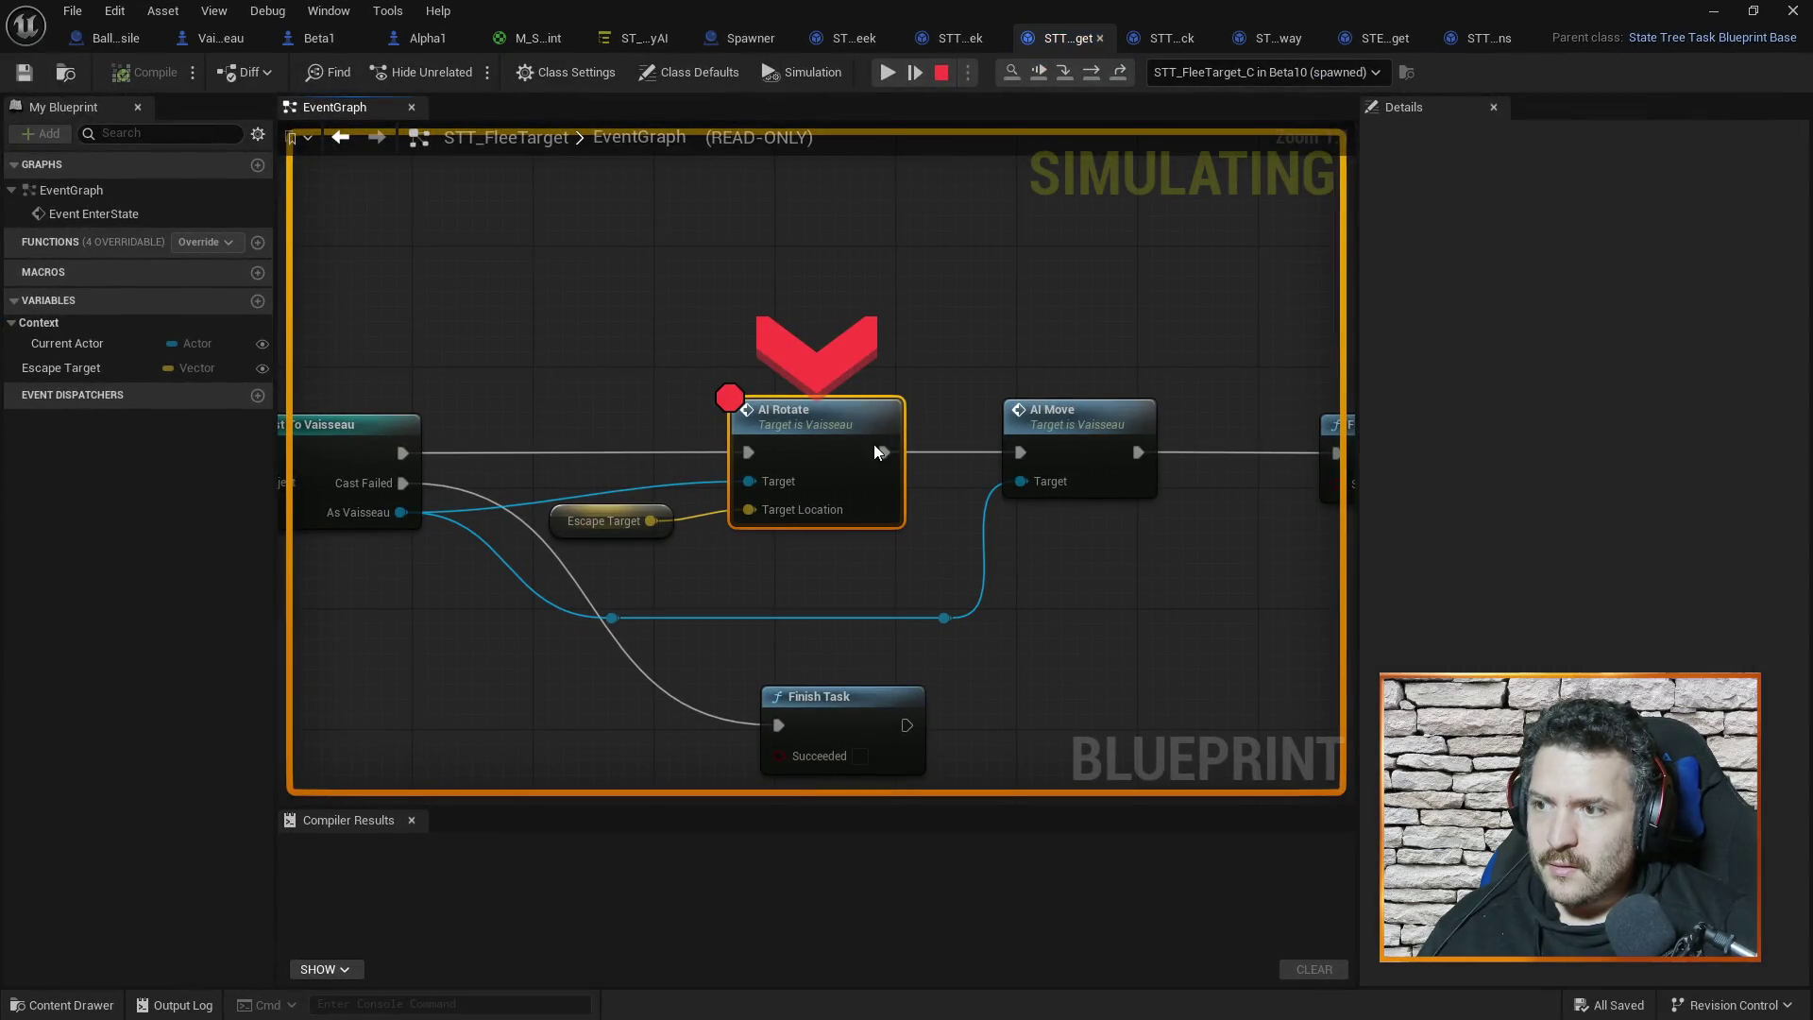
key("F9")
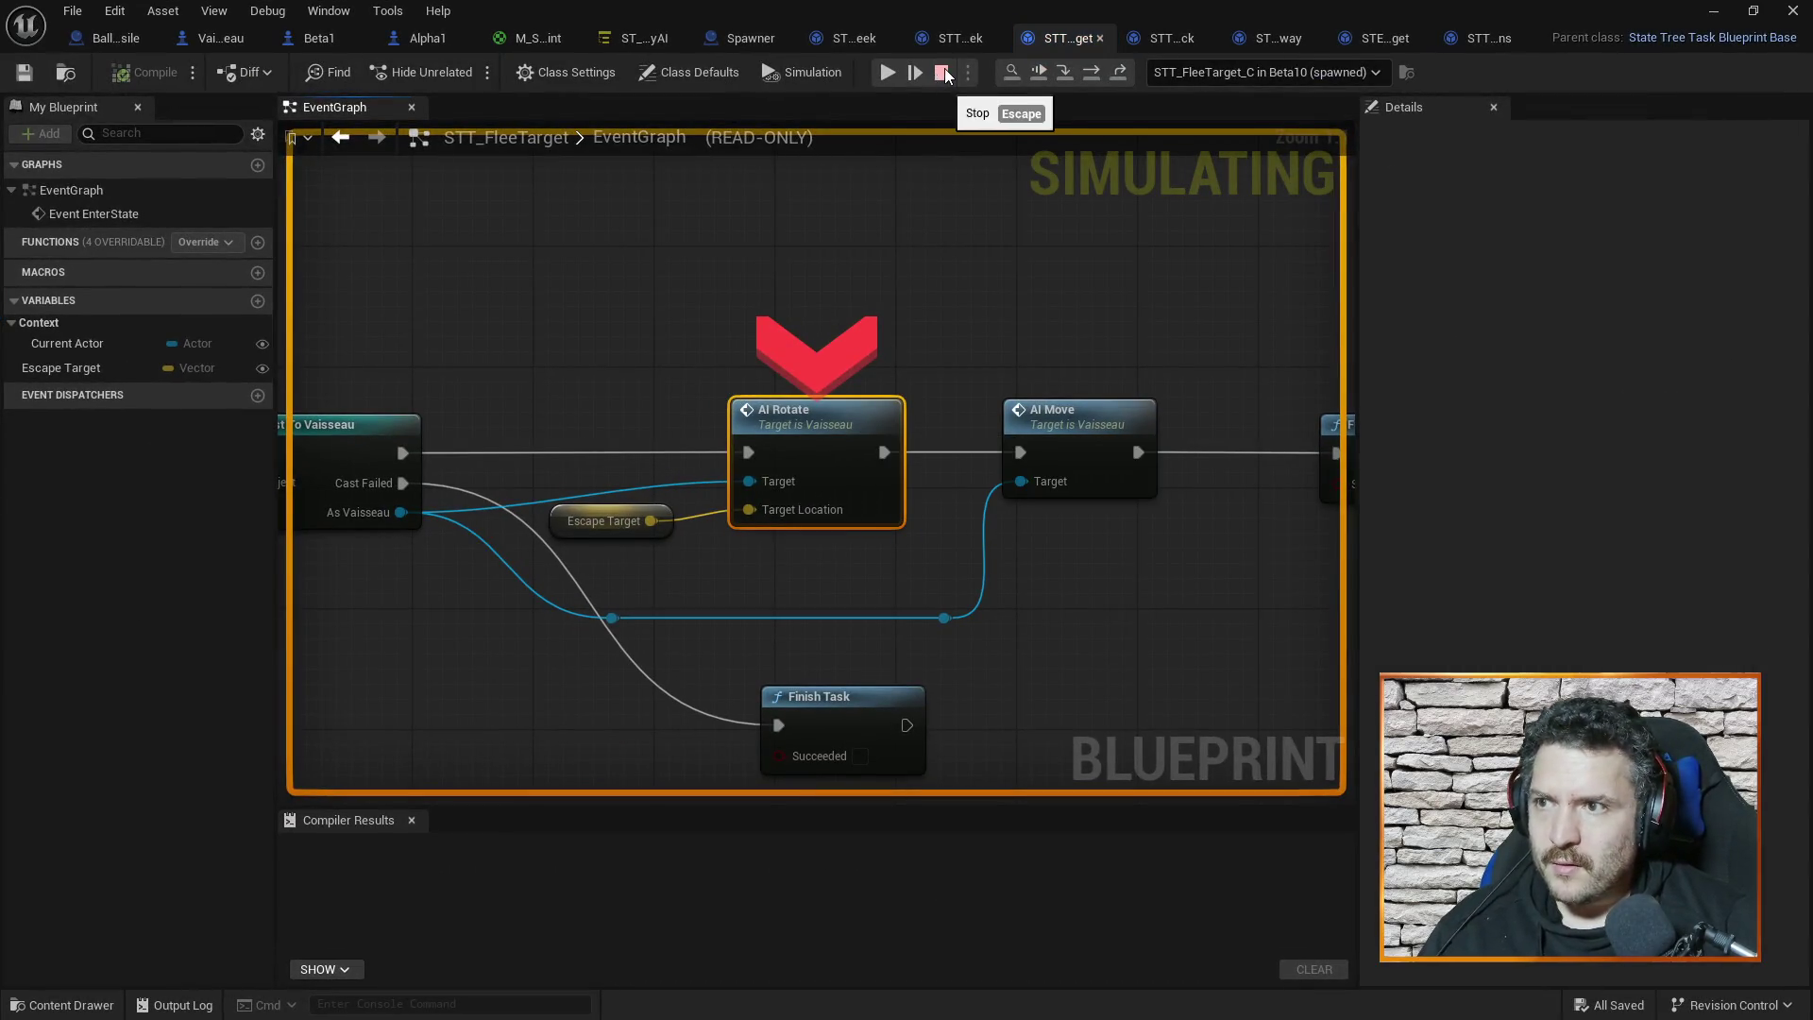
key("F5")
left_click(1714, 11)
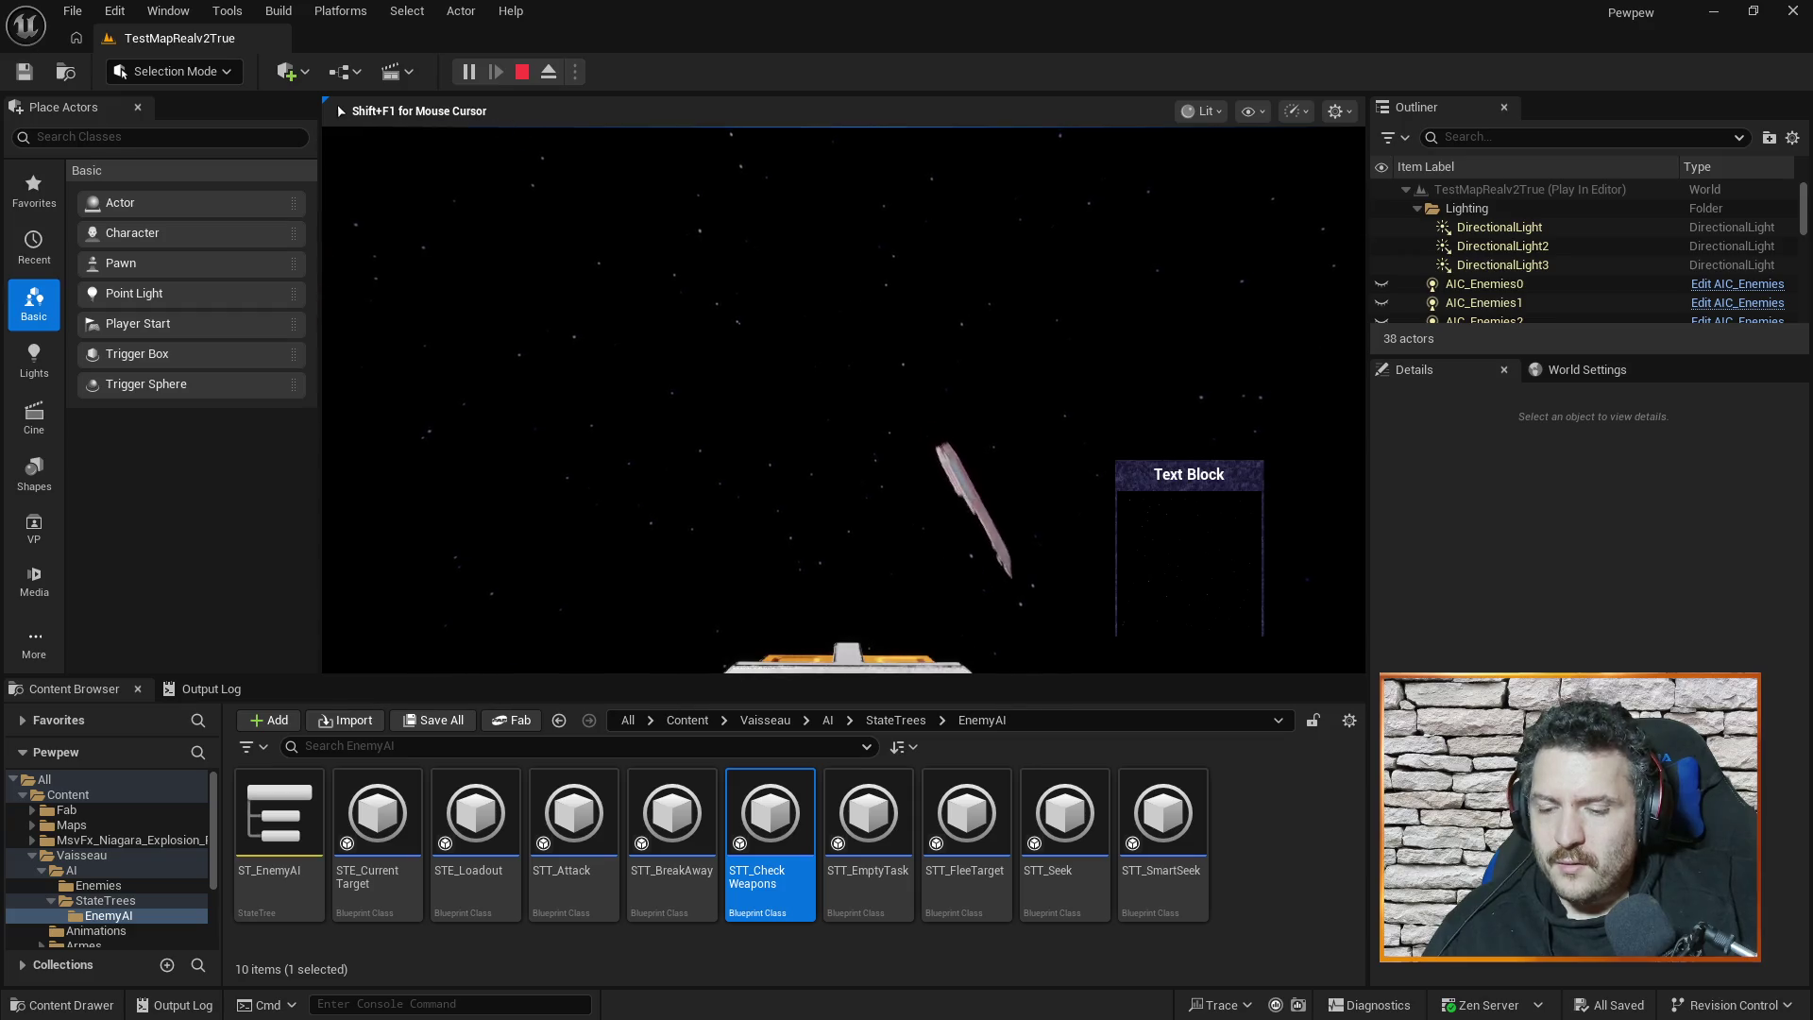
key("shift+F1")
key("Escape")
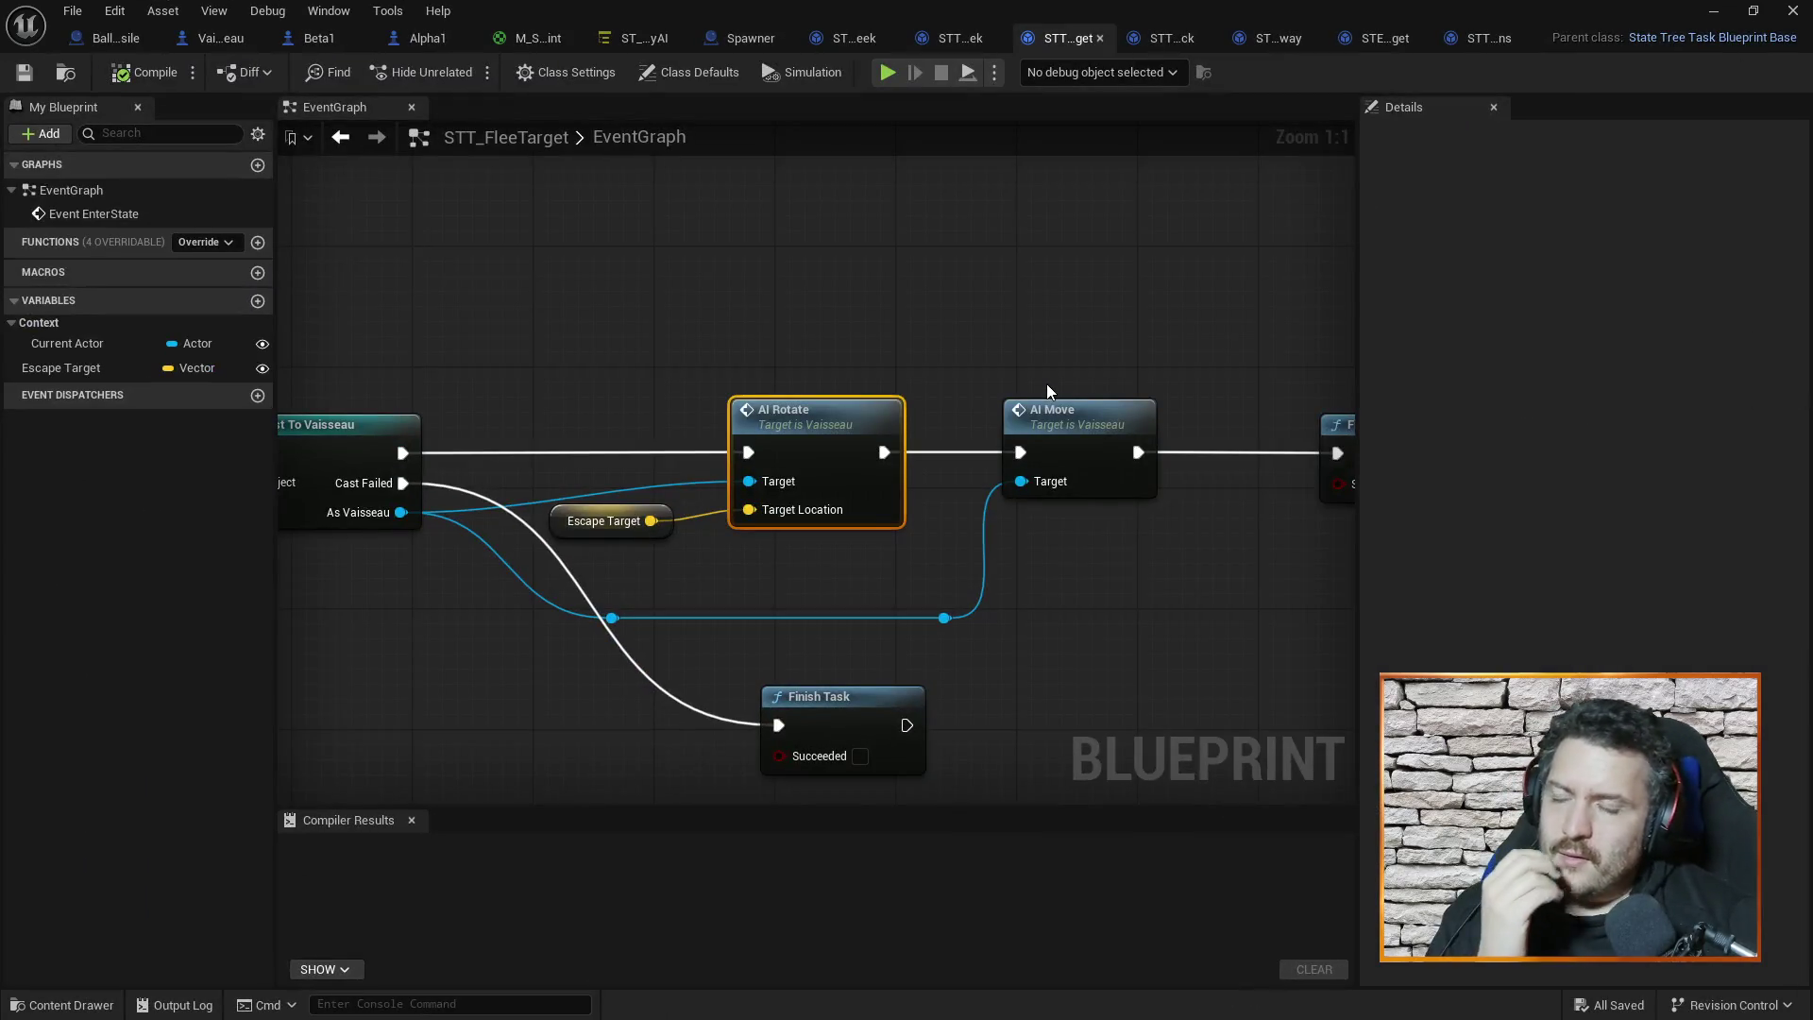
left_click(641, 40)
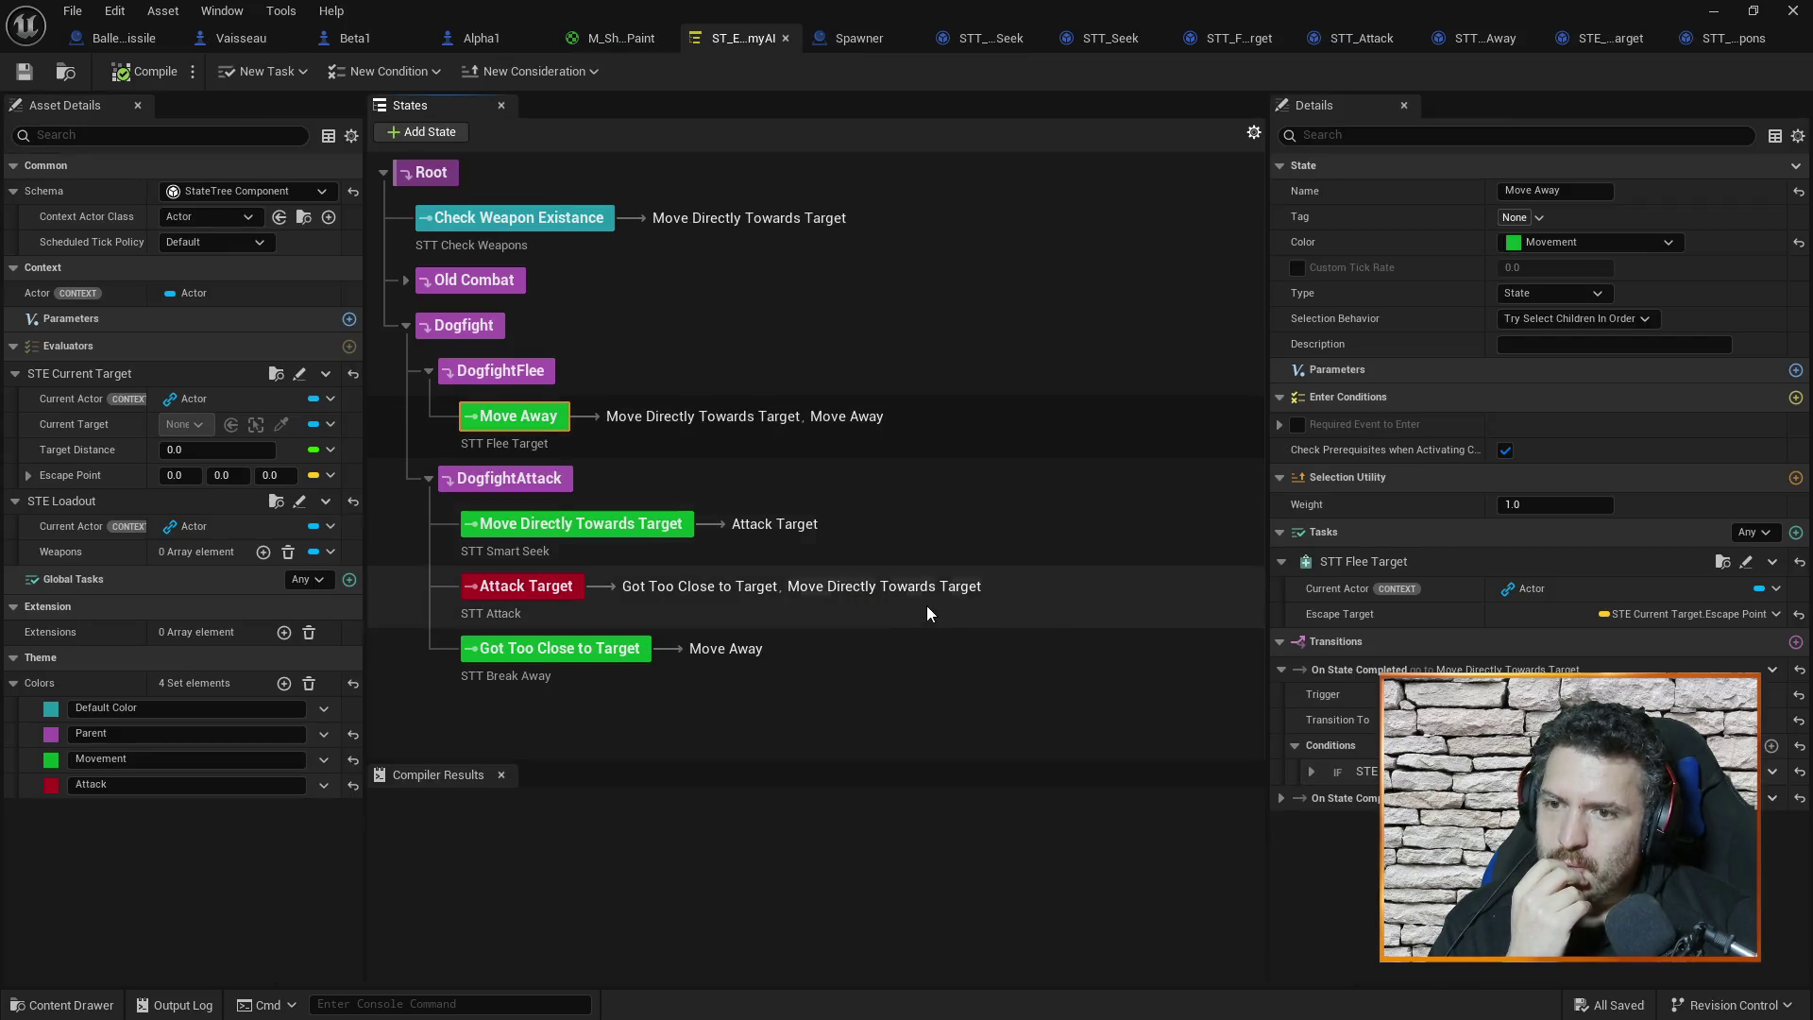
Step: Put a breakpoint on the SET Escape Point node in STT_BreakAway
left_click(908, 650)
left_click(1611, 38)
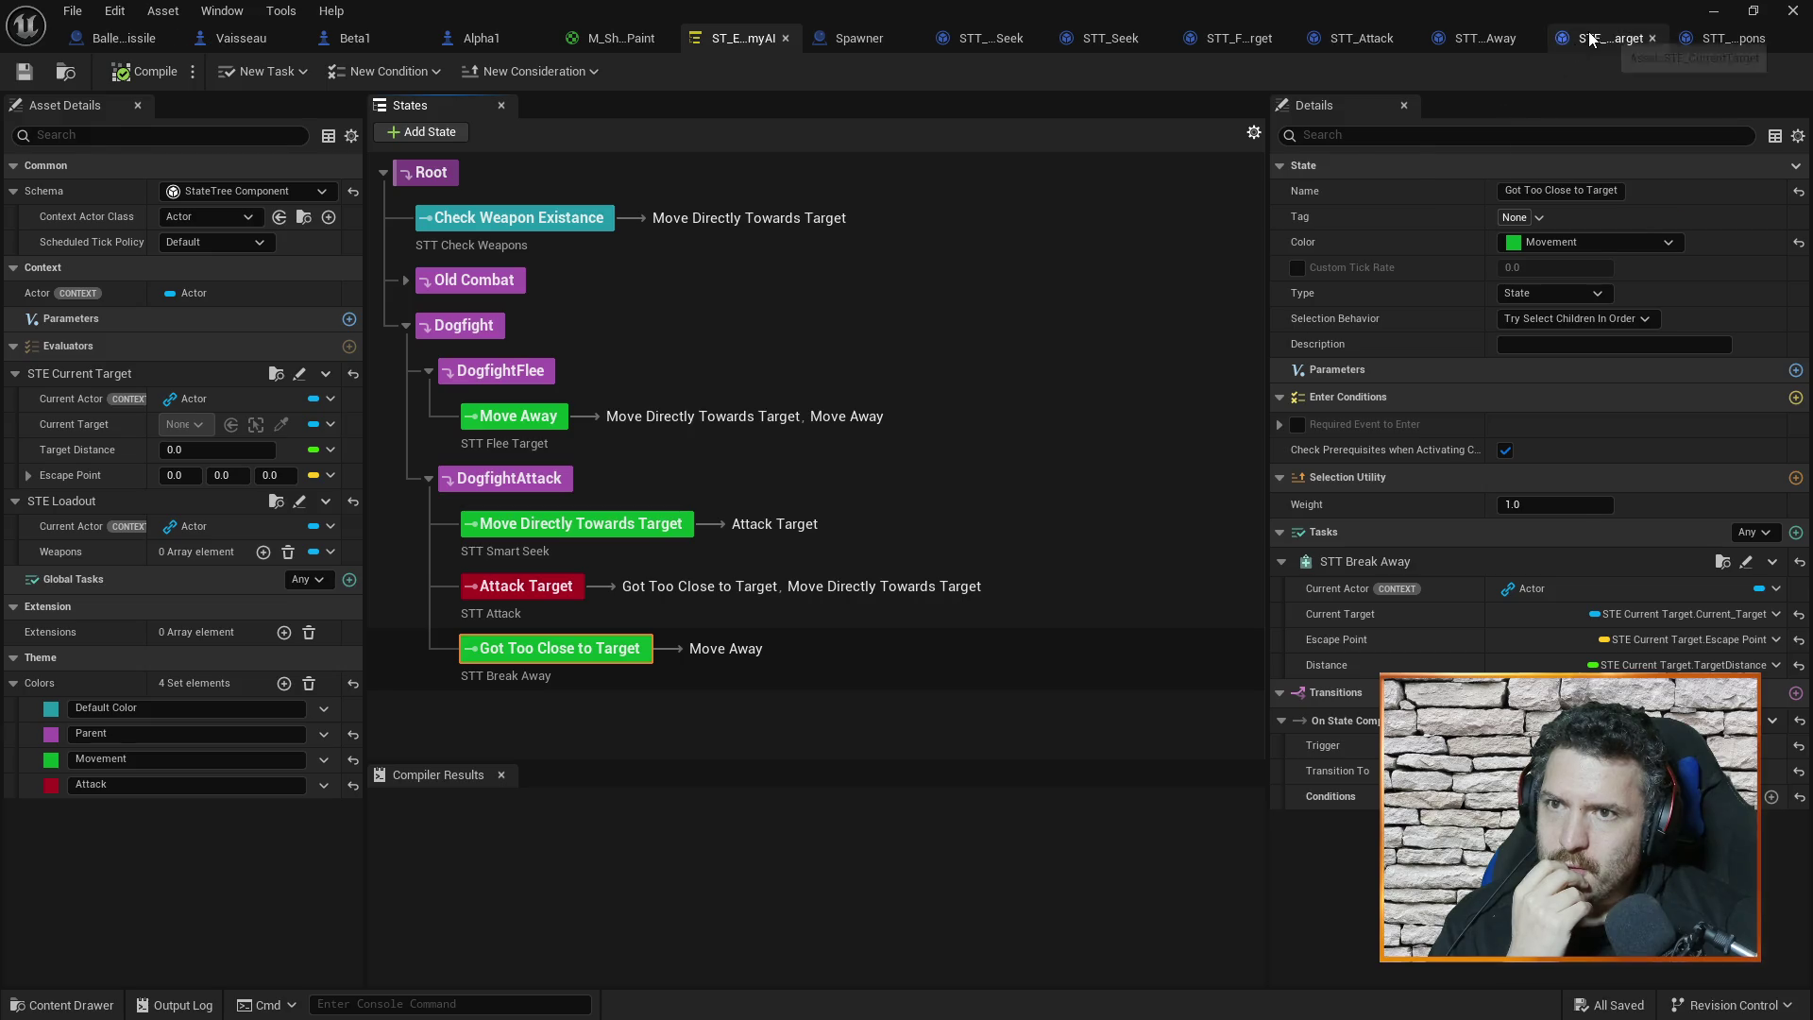
left_click(1255, 40)
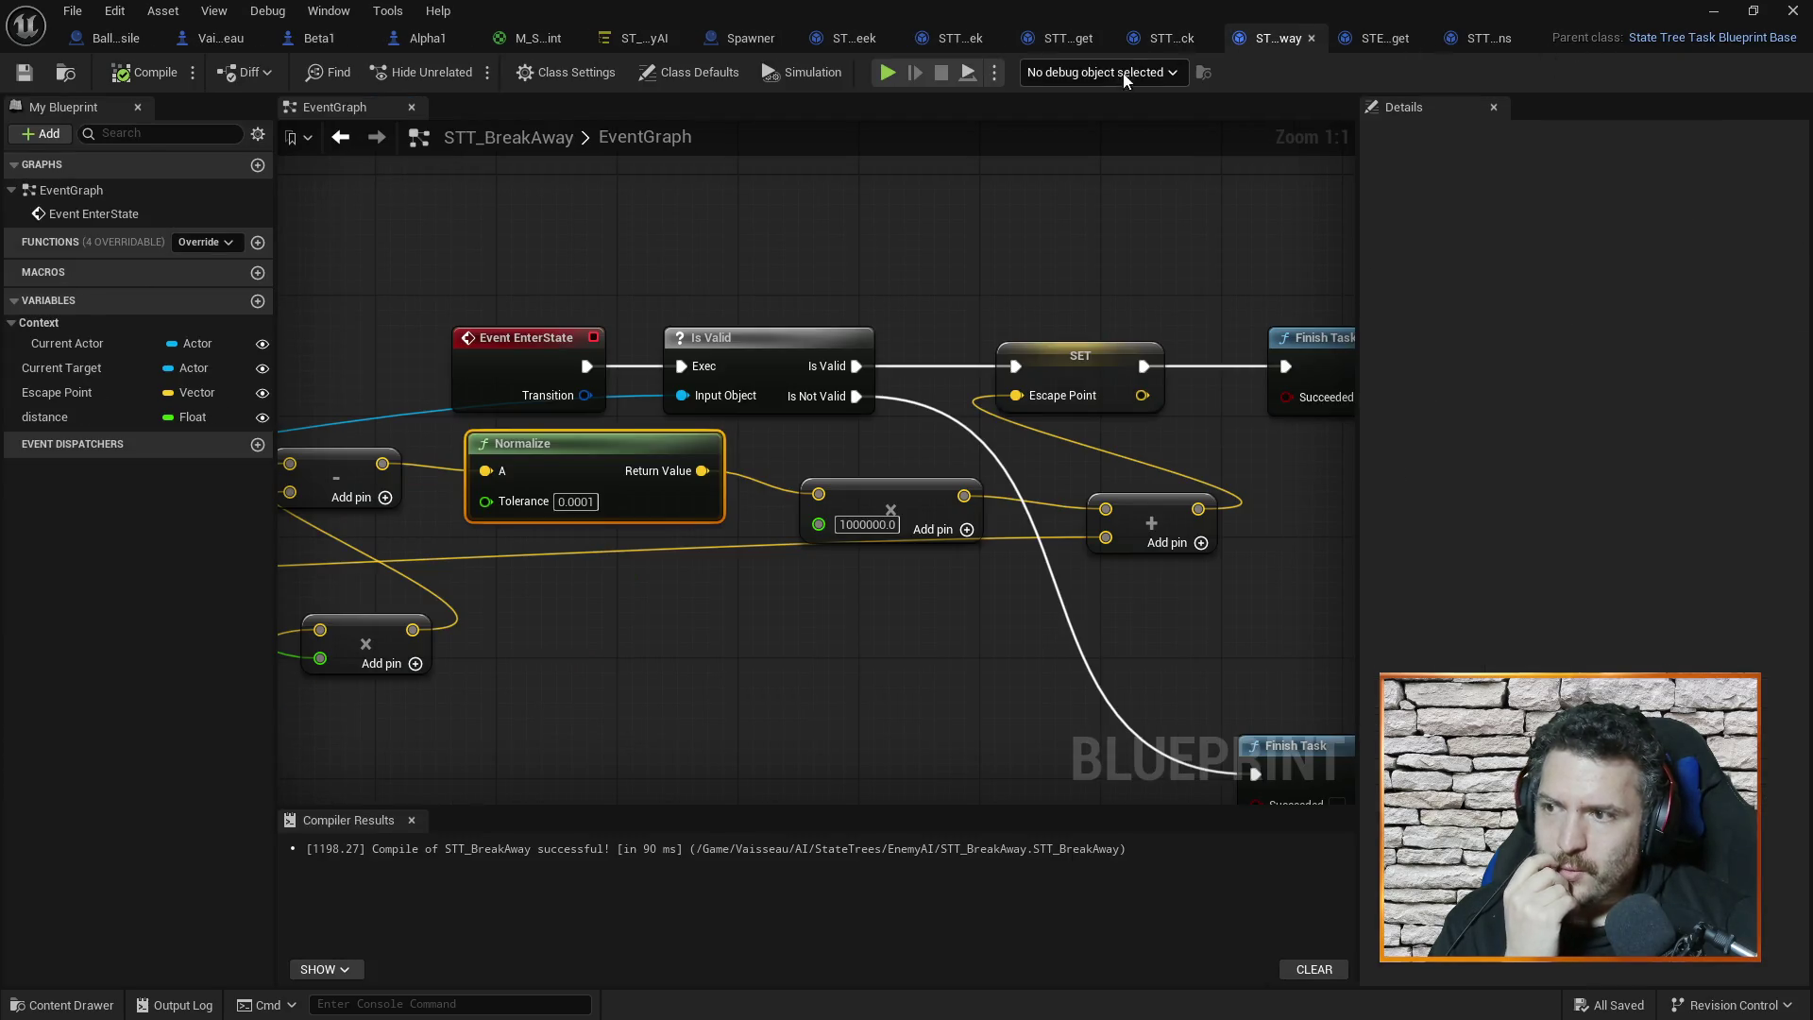
left_click(921, 368)
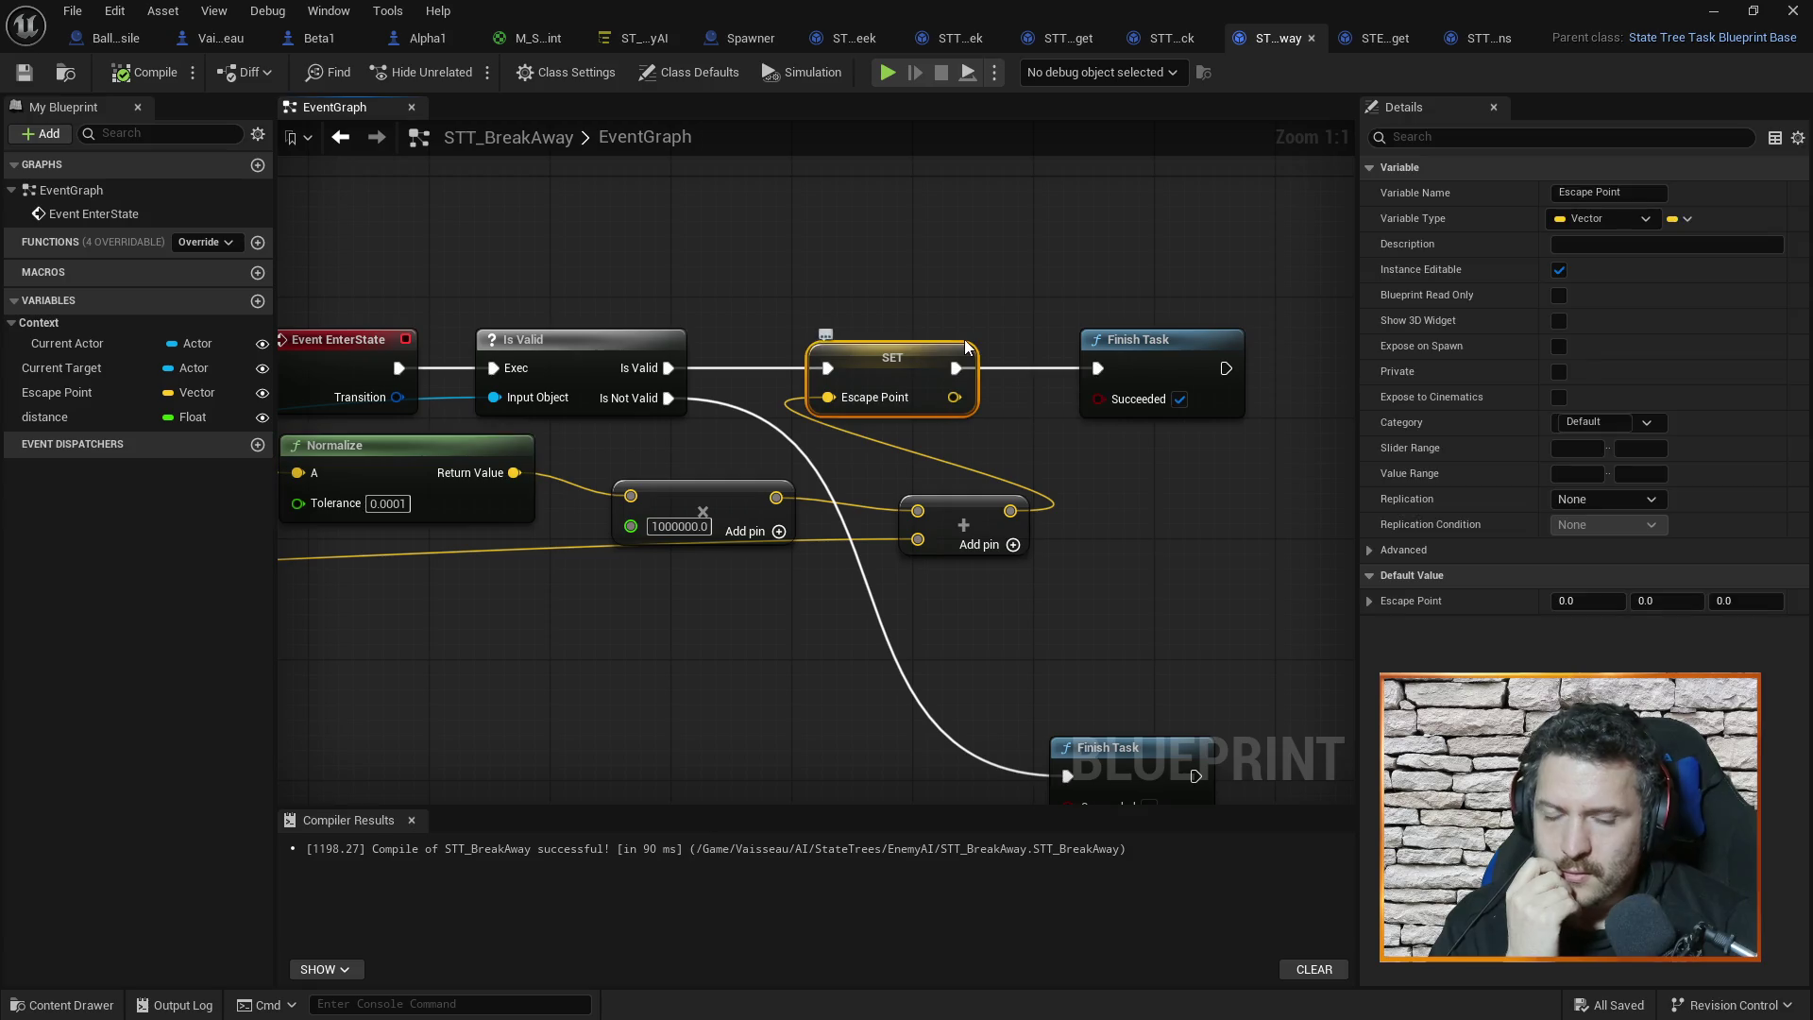
key("F9")
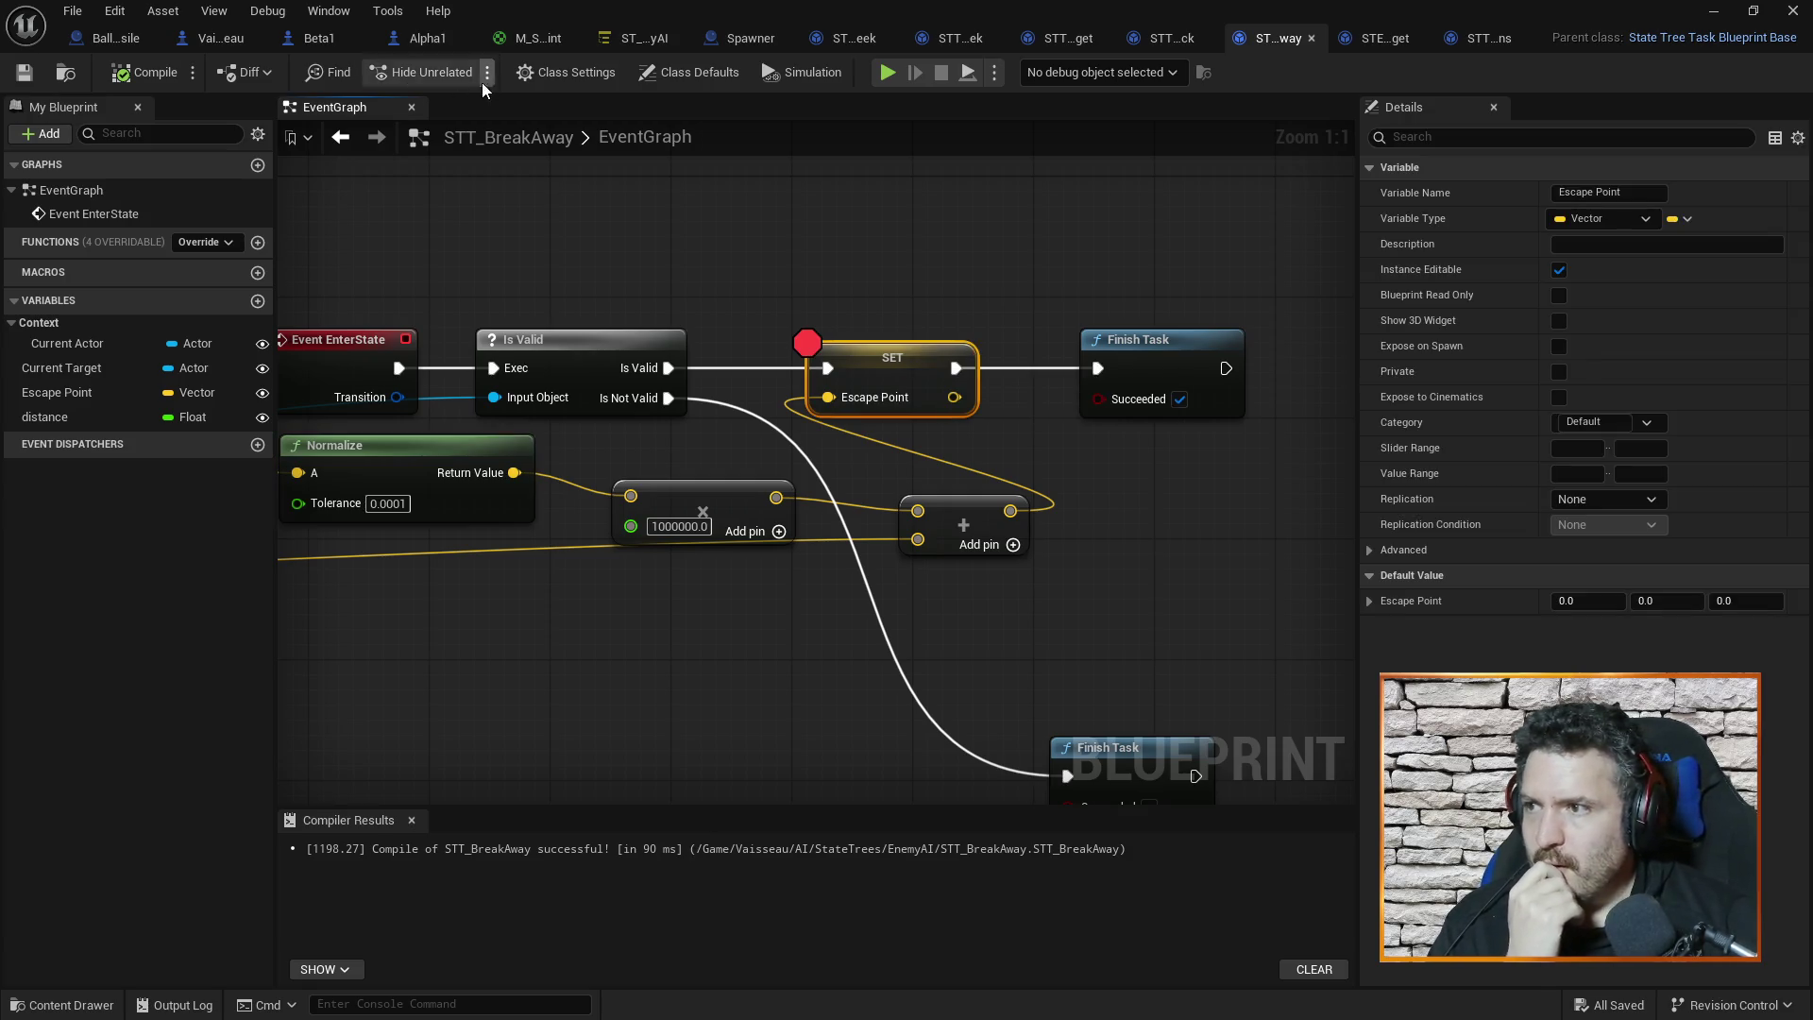
Step: Simulate to hit the breakpoint, read the escape vector values, stop, then review Move Away's settings
left_click(883, 72)
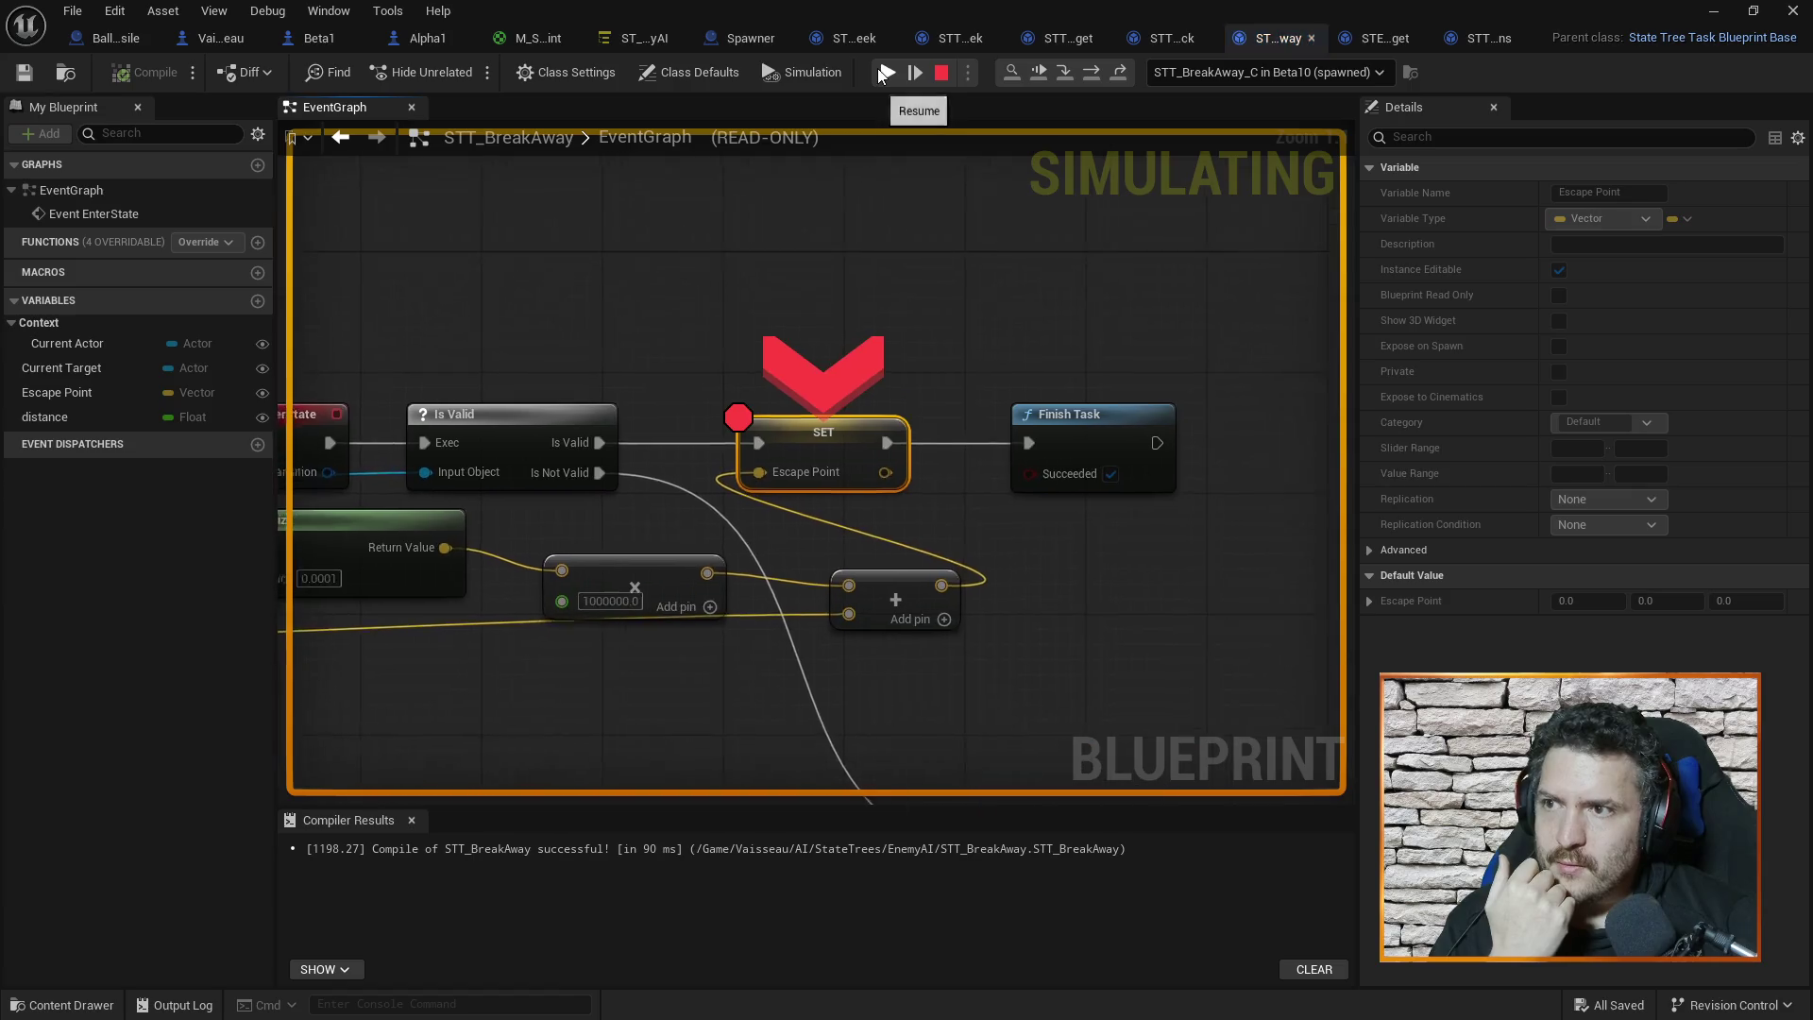
mouse_move(954, 598)
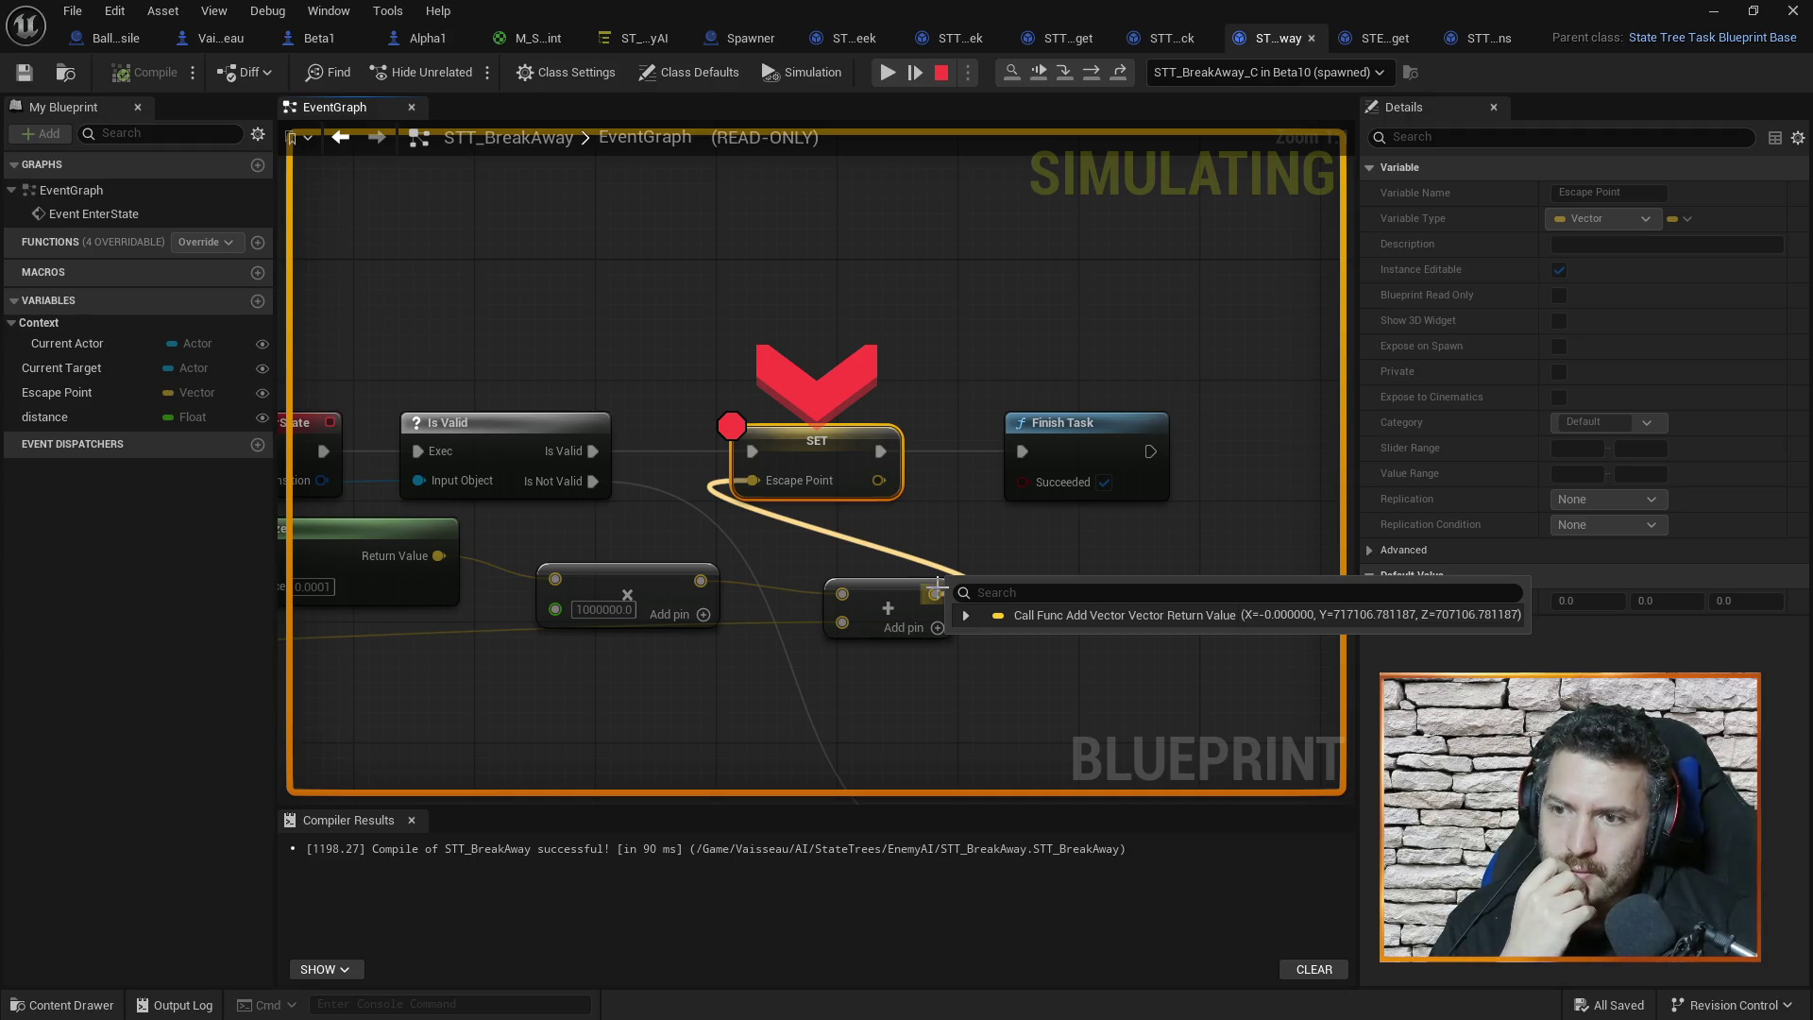
mouse_move(784, 477)
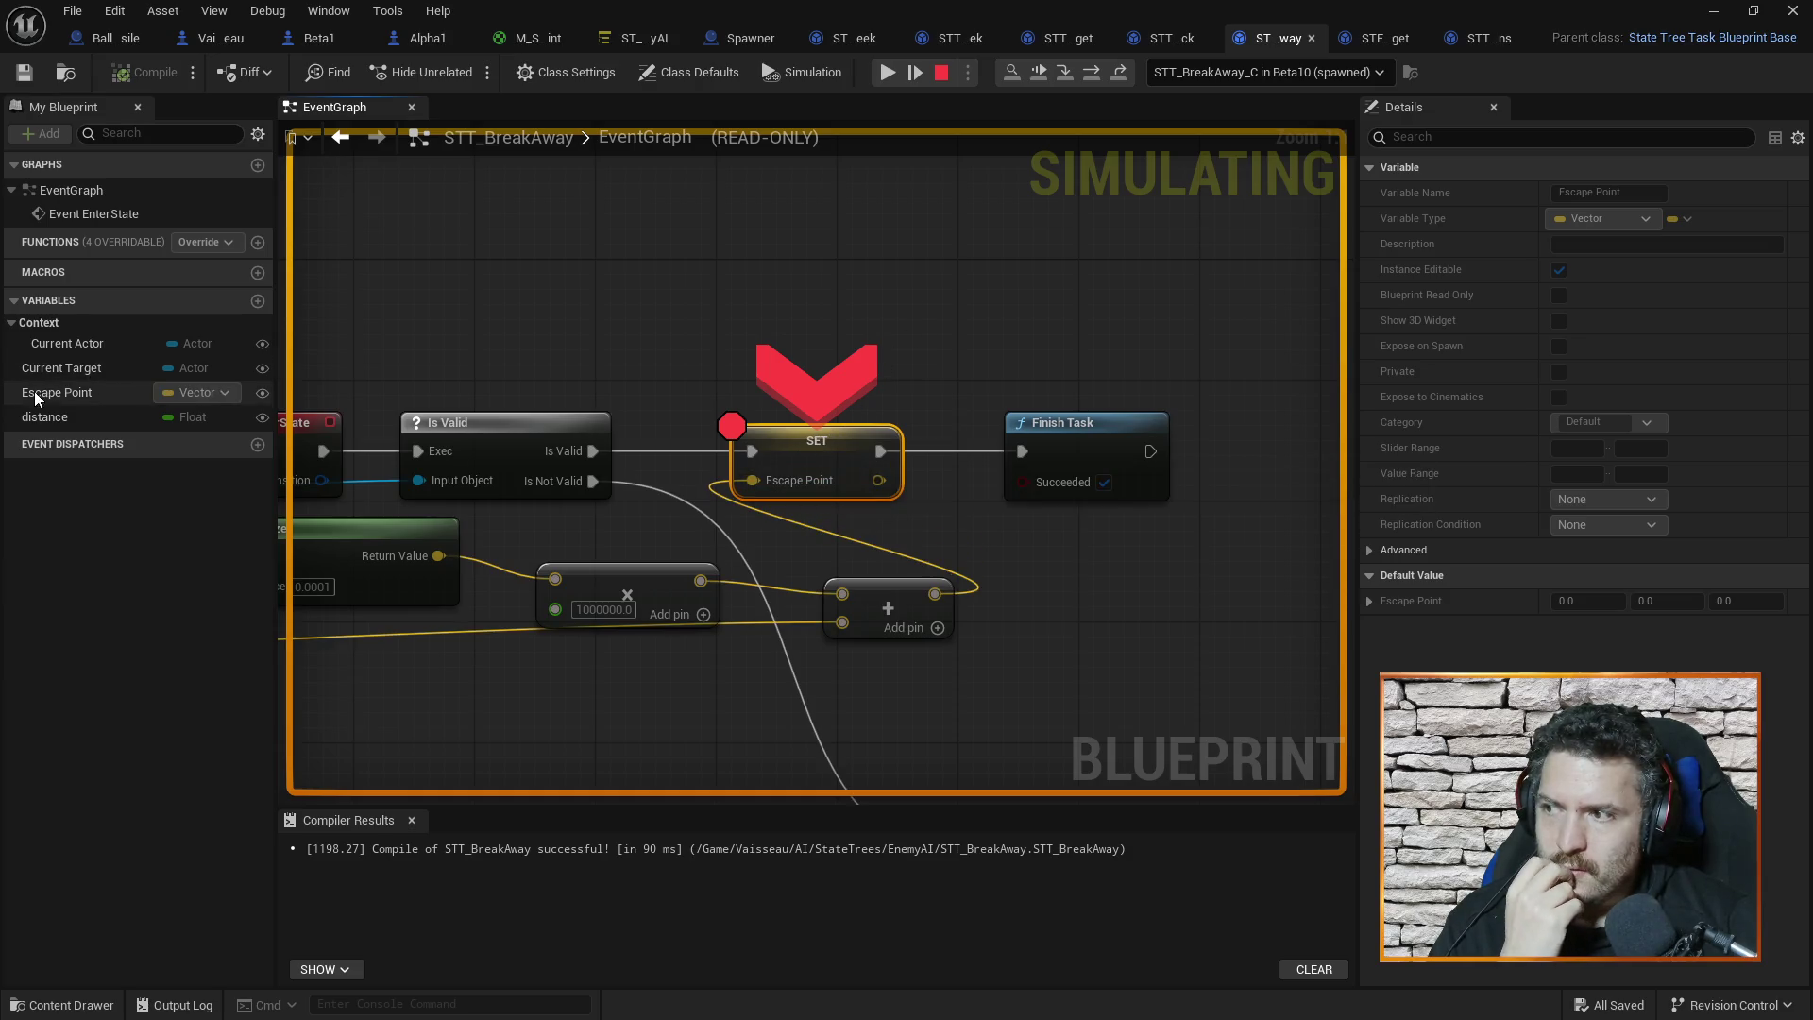
left_click(938, 70)
left_click(621, 36)
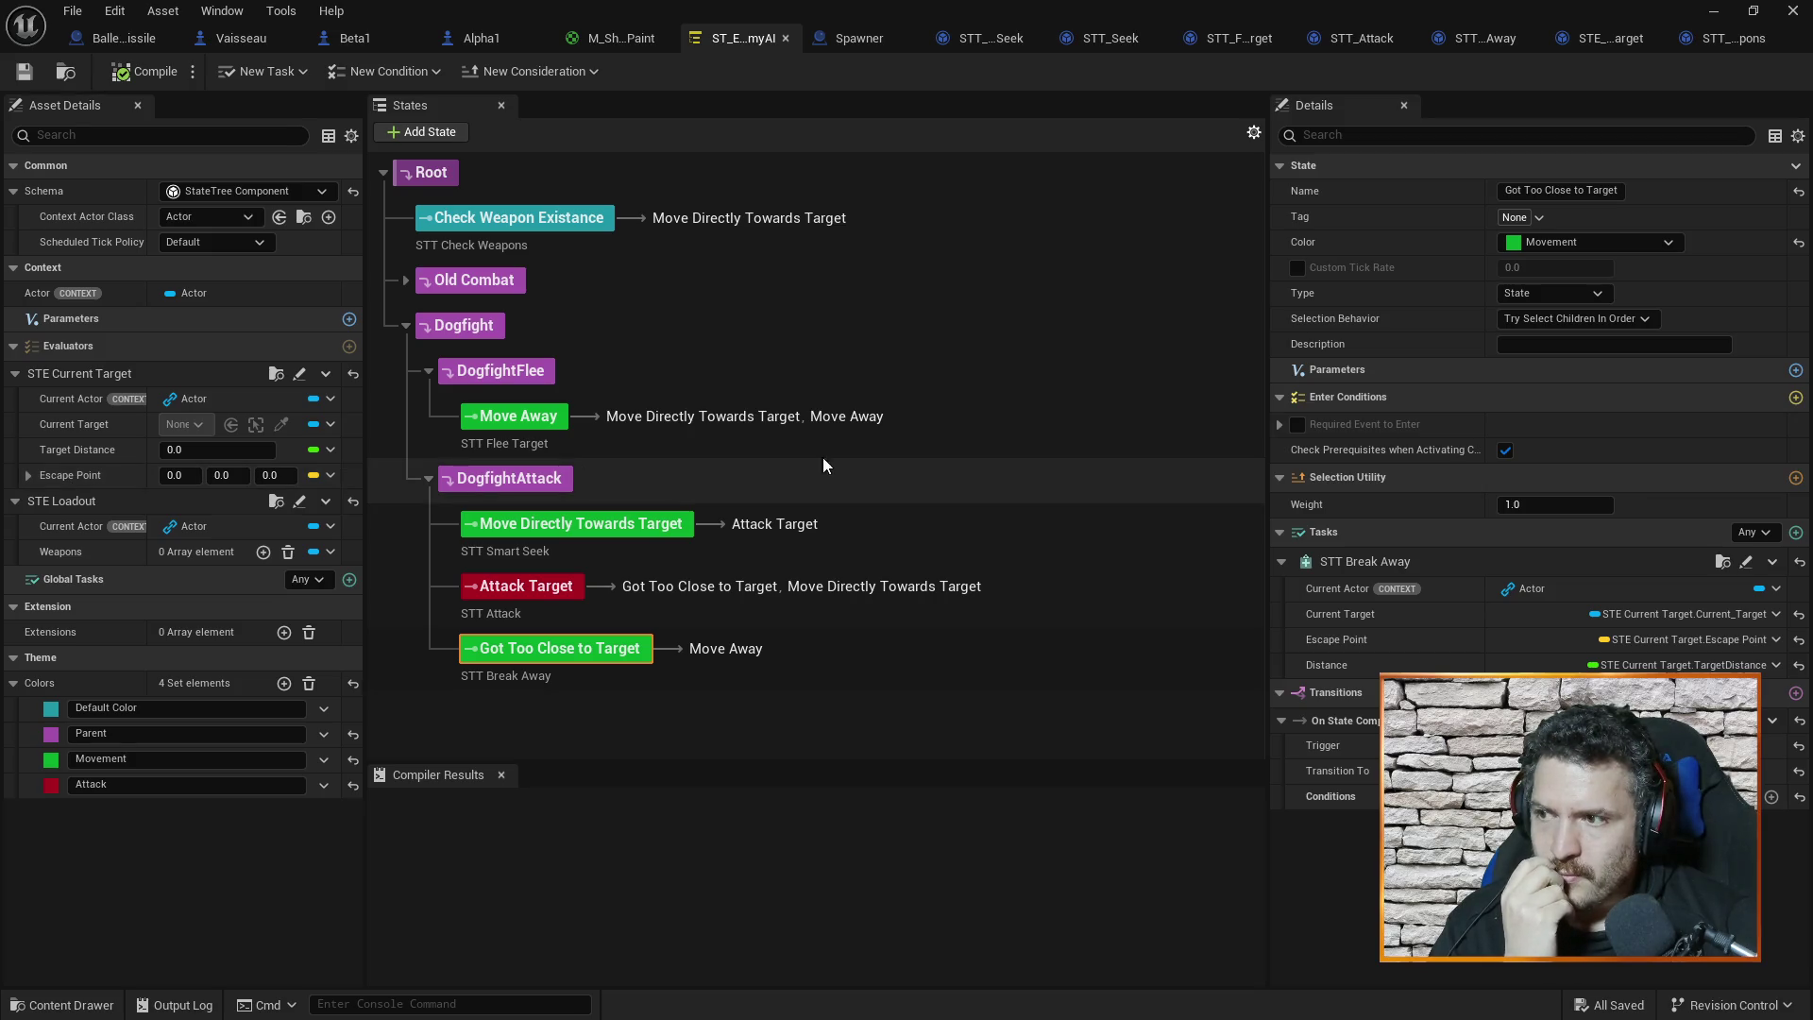
left_click(974, 430)
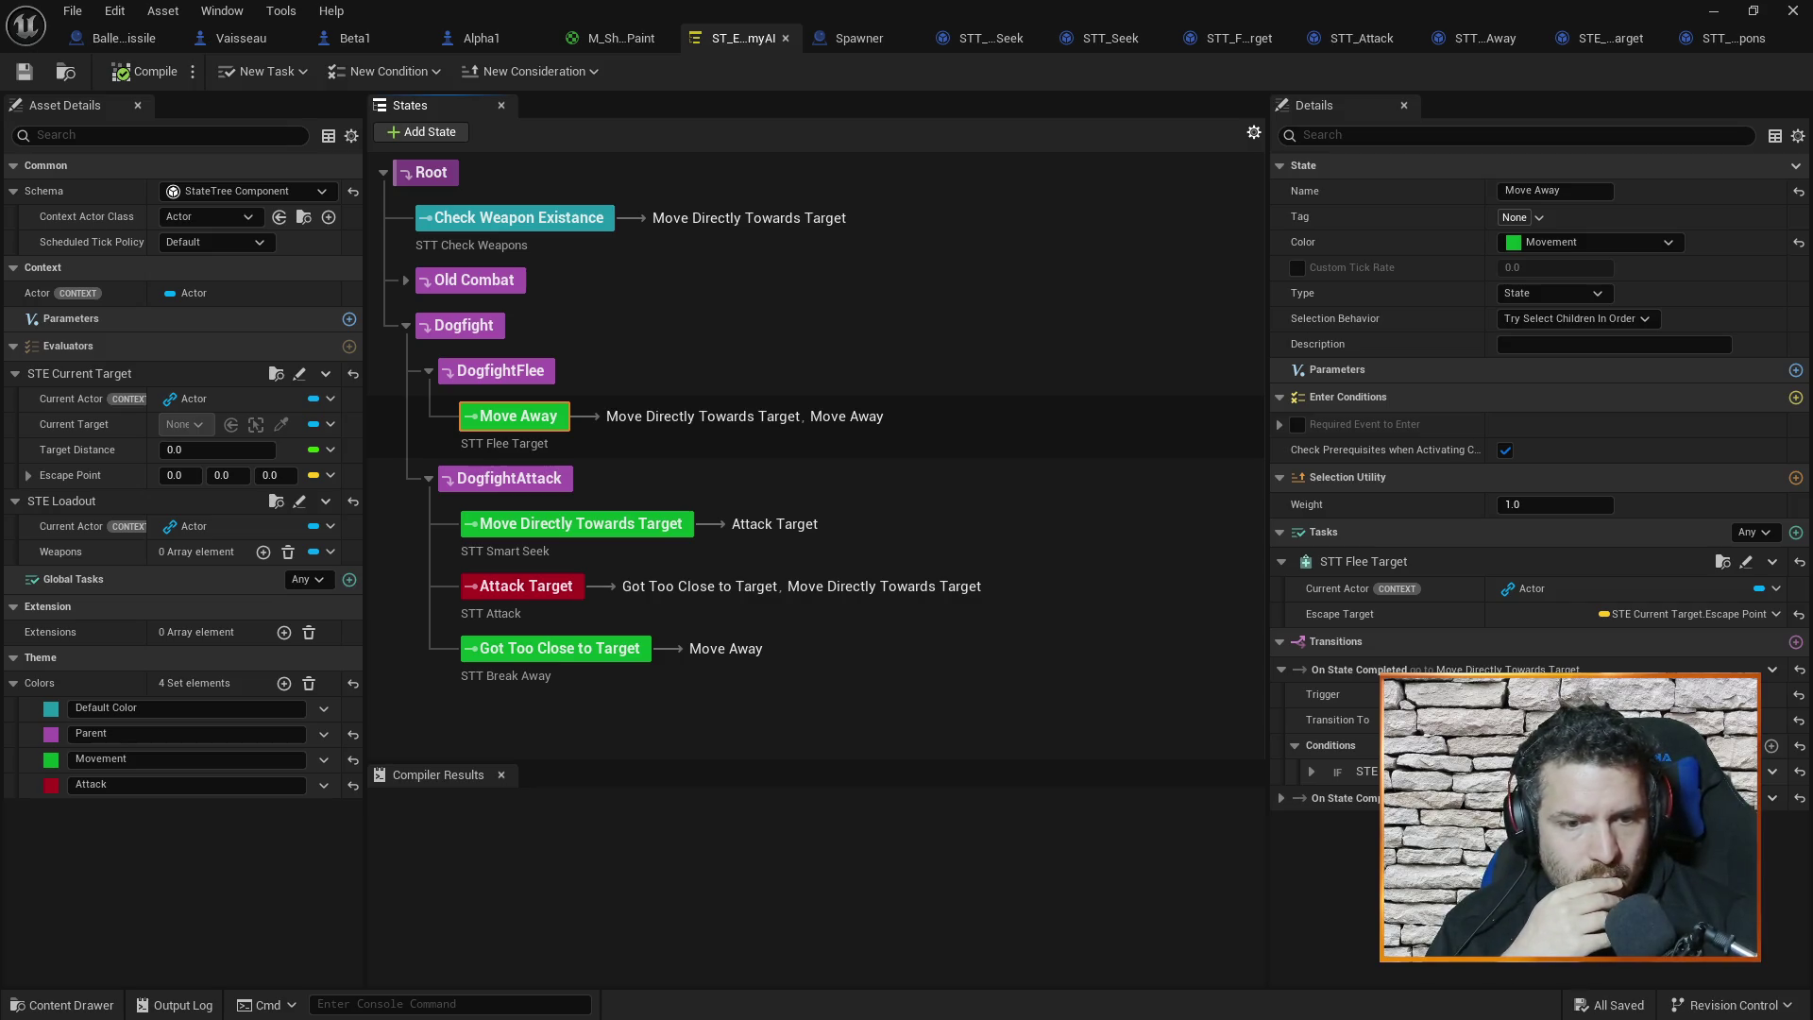
Step: In the web browser, start a search for 'state tree evaluator new'
key("alt+Tab")
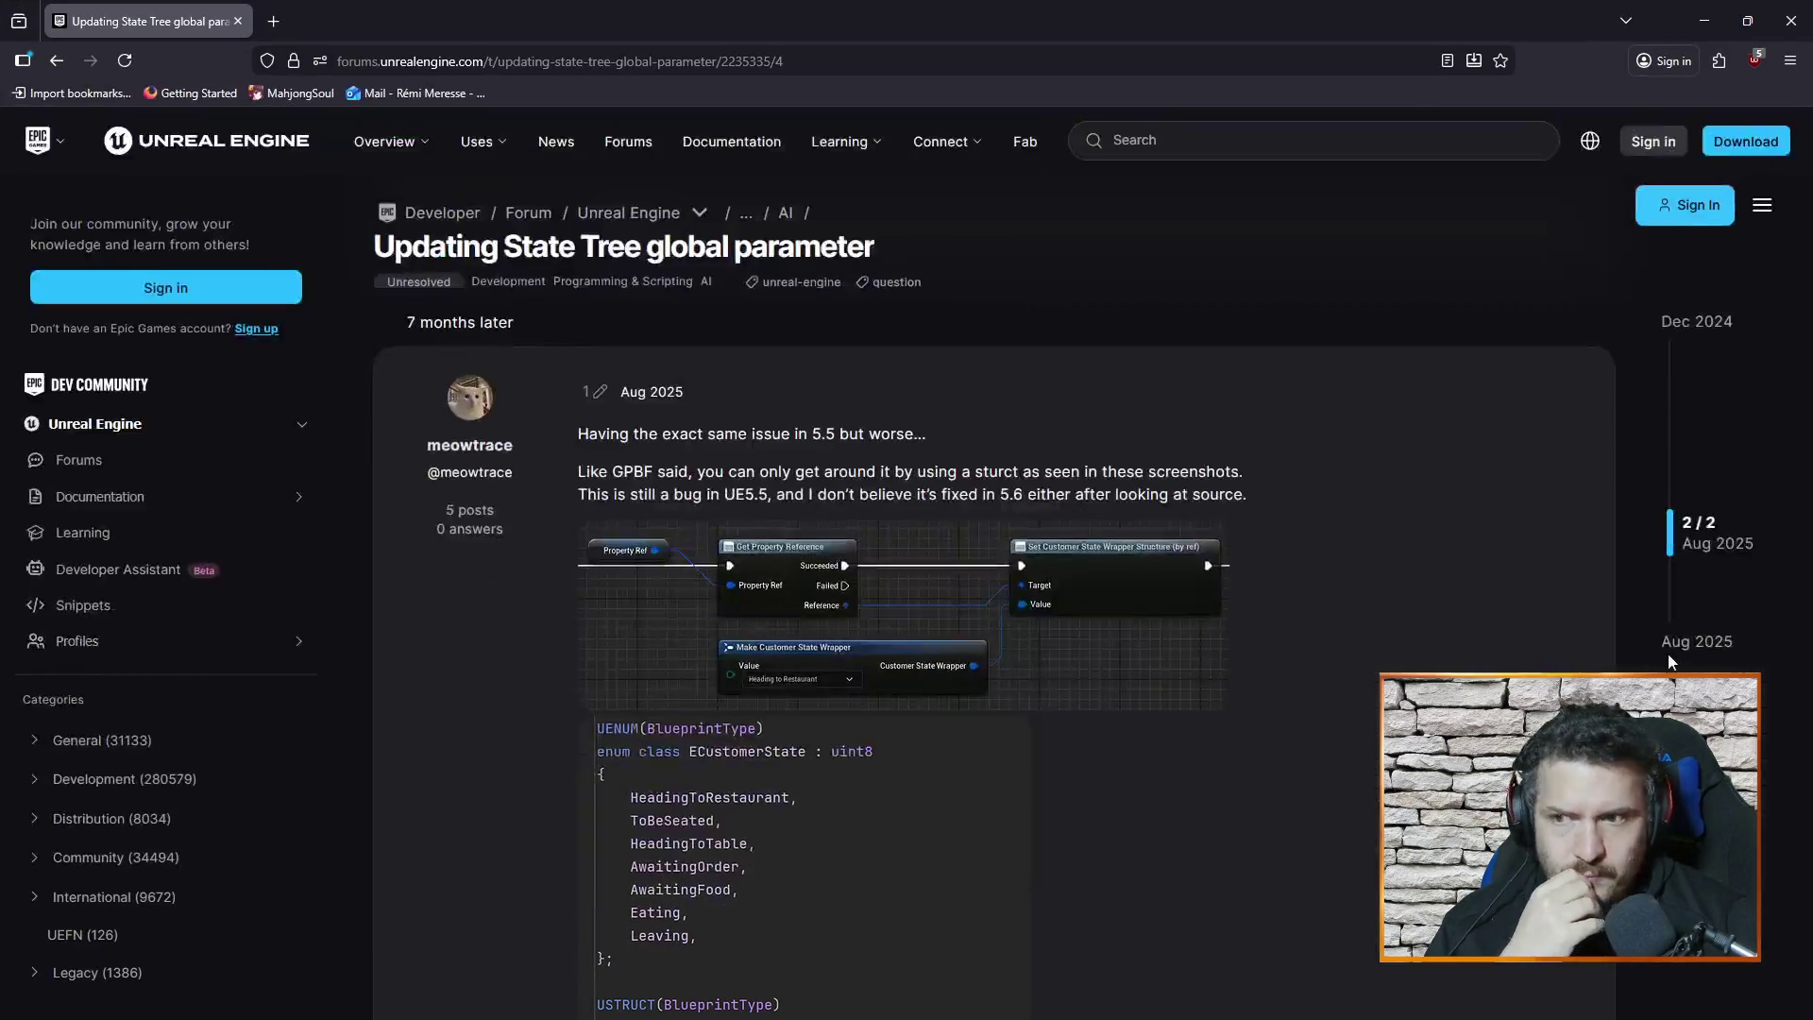
left_click(773, 61)
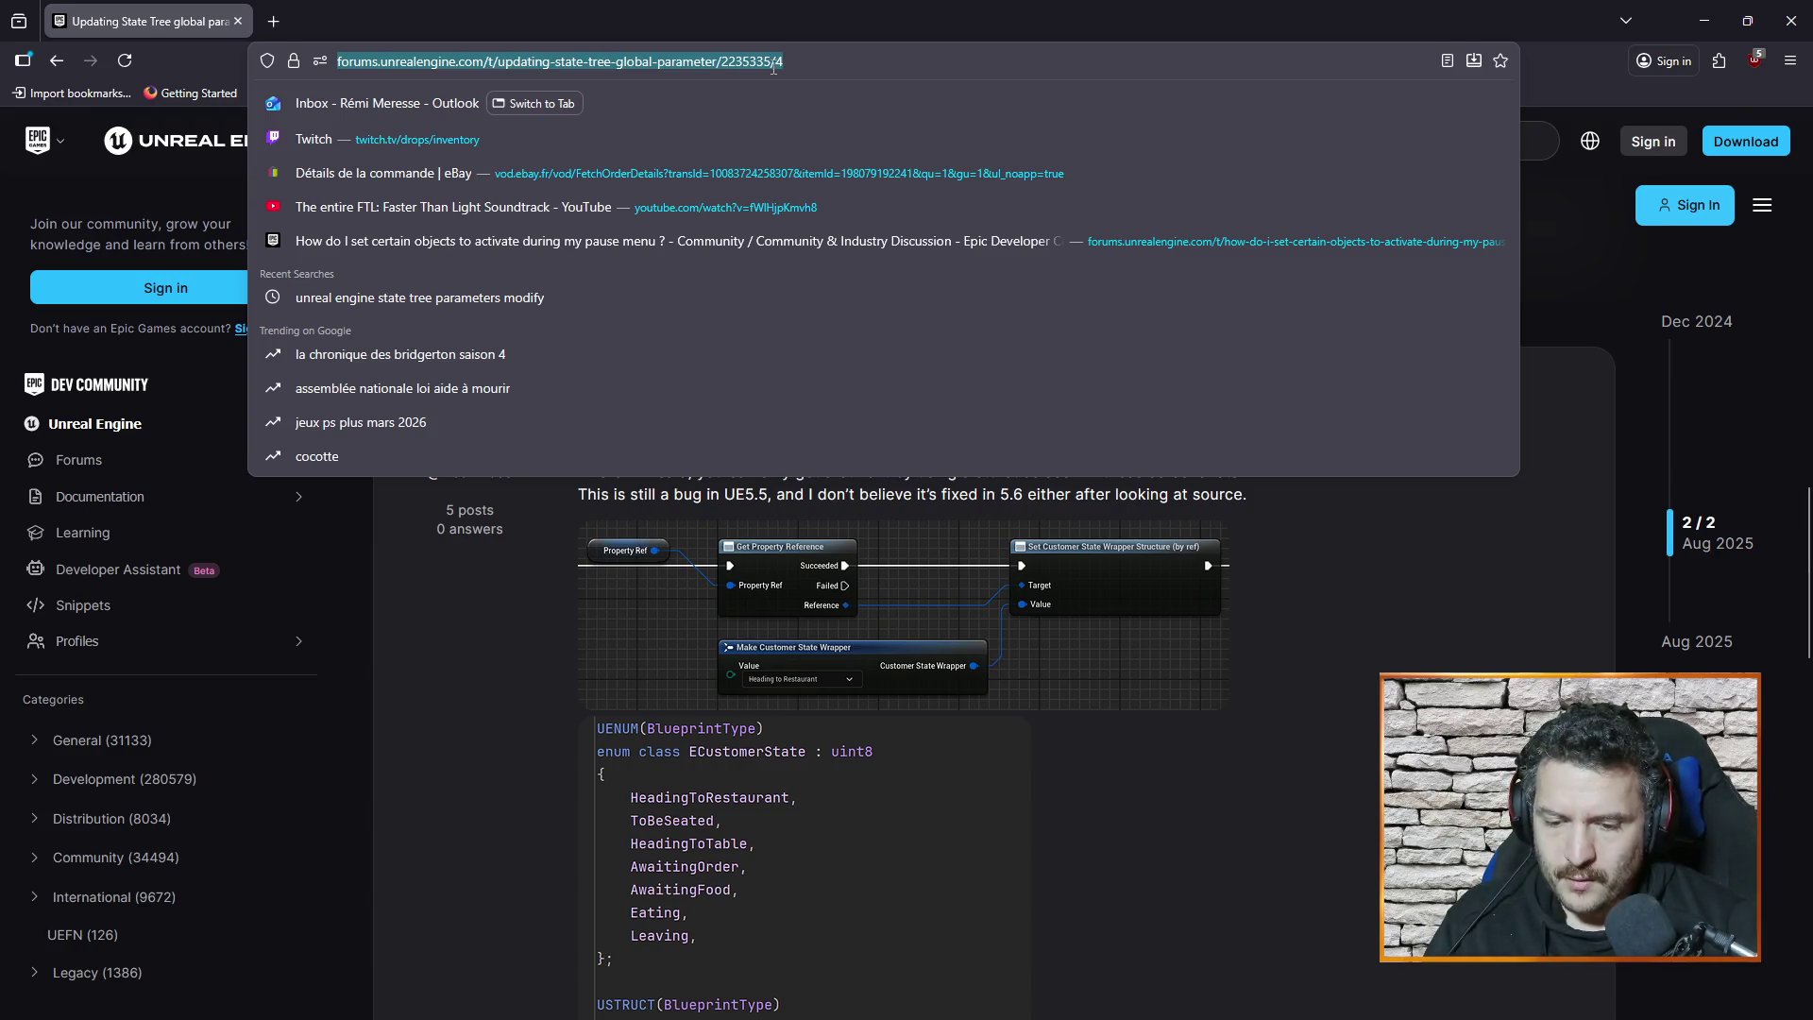
type("state tree ")
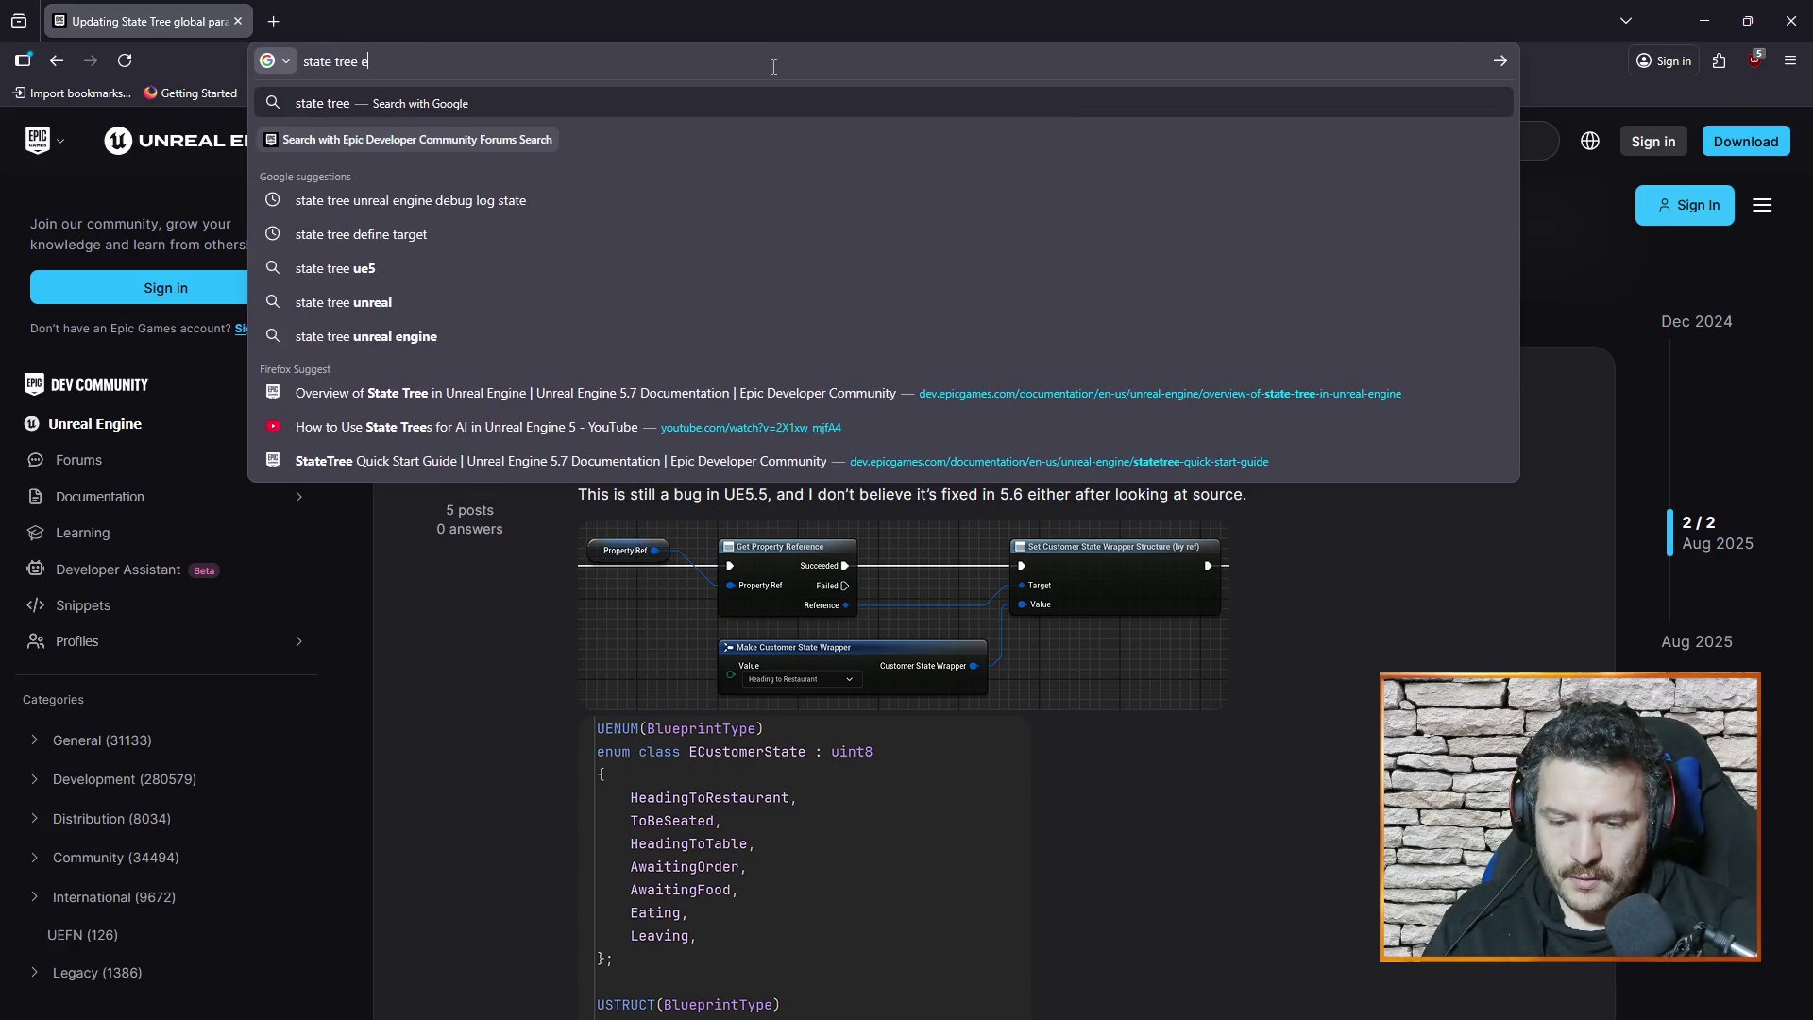
type("evaluator new")
Step: Correct the query to 'state tree evaluator parameter not changing' and run the search
key("BackSpace")
key("BackSpace")
key("BackSpace")
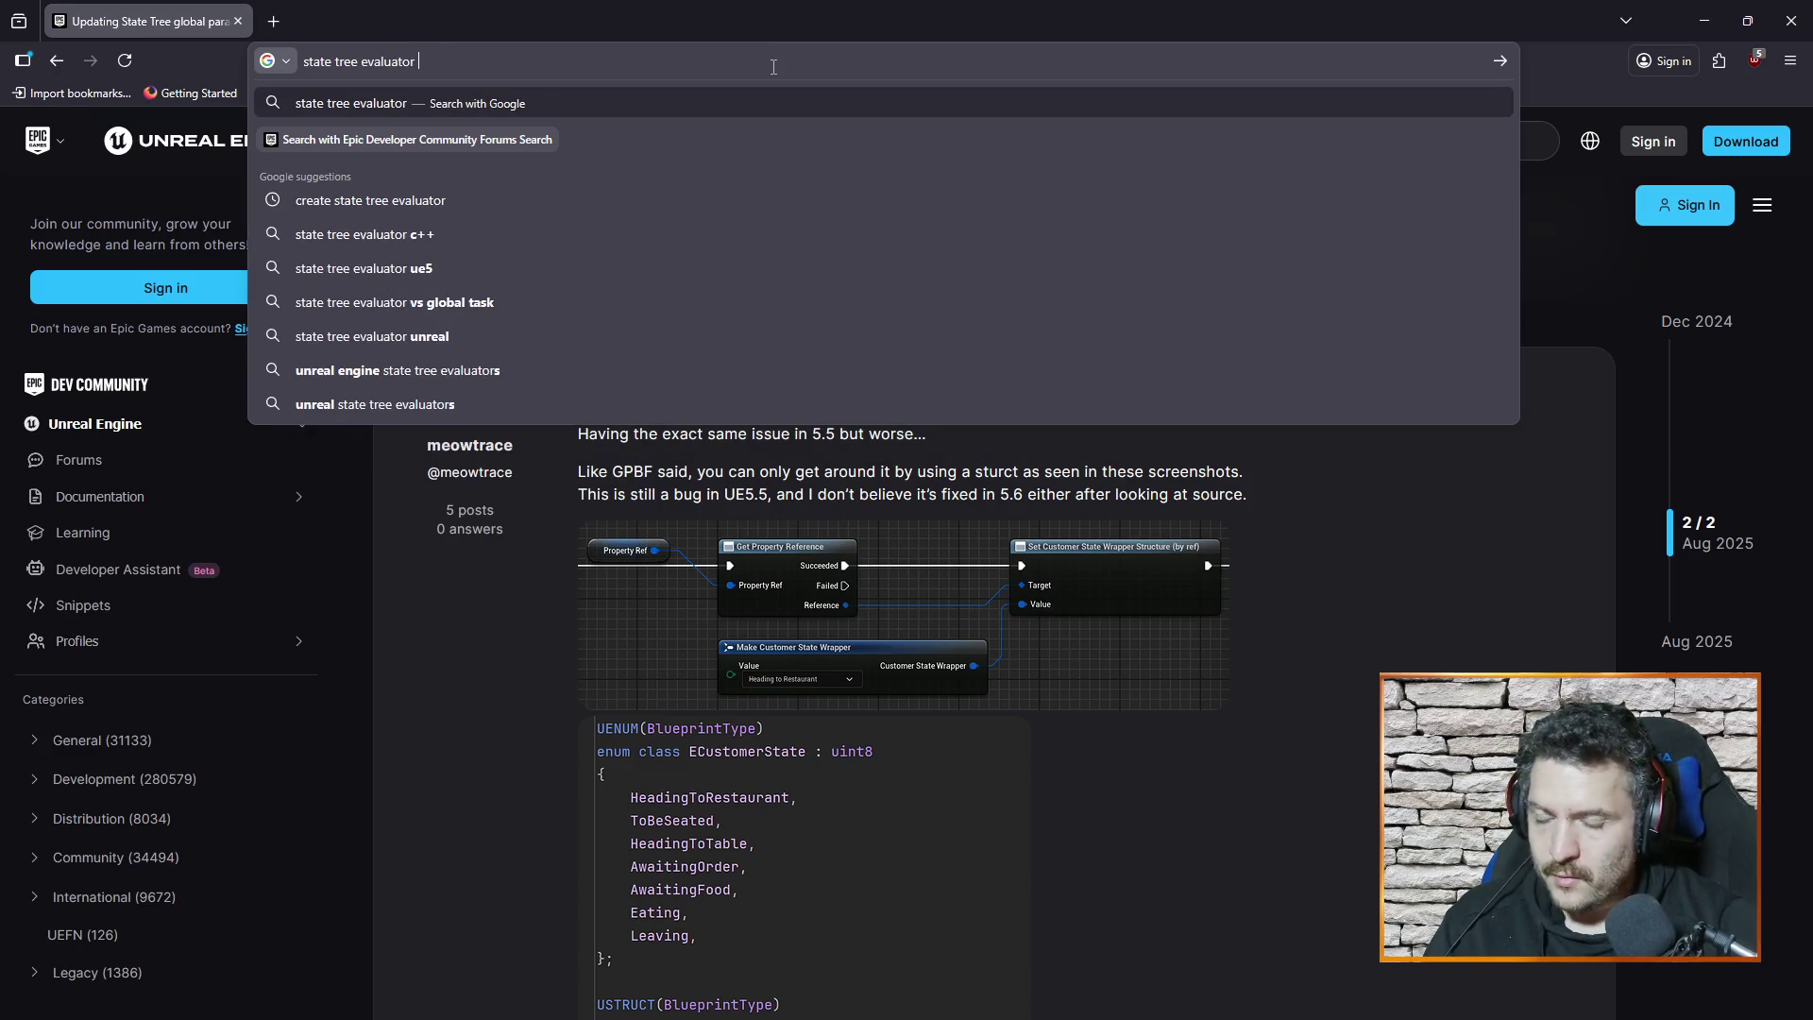
type("paramate")
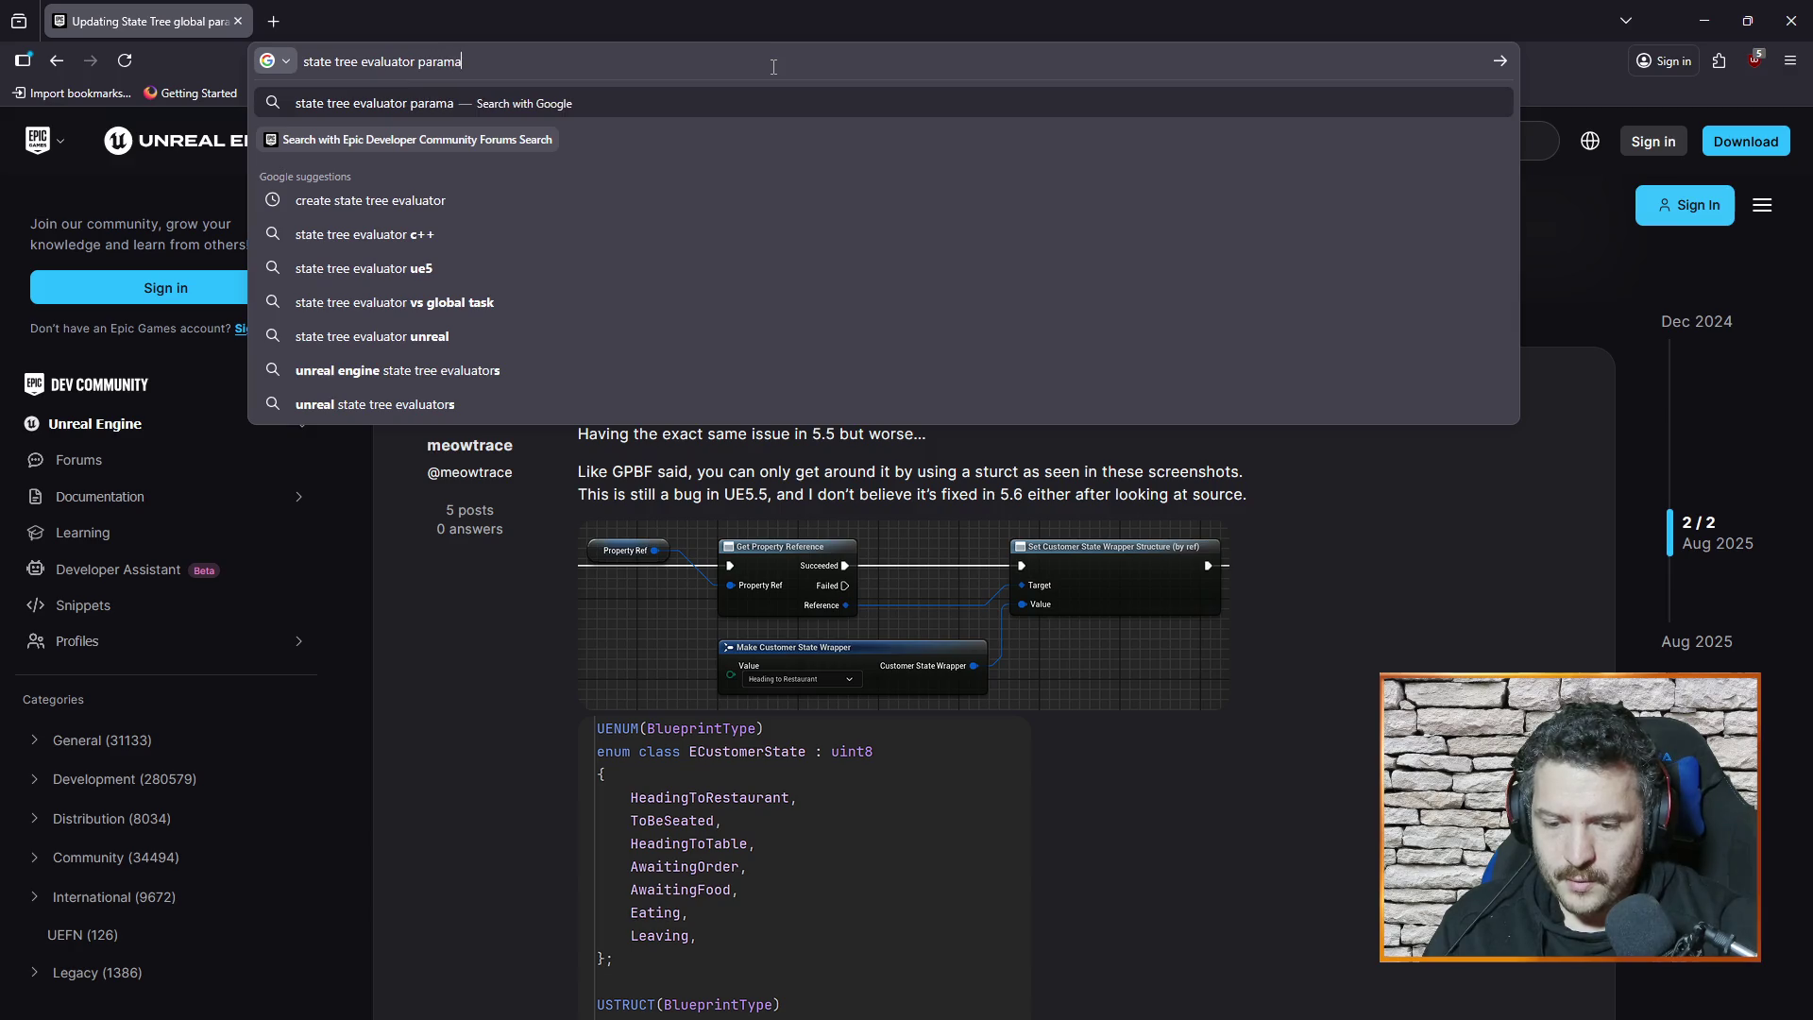
key("BackSpace")
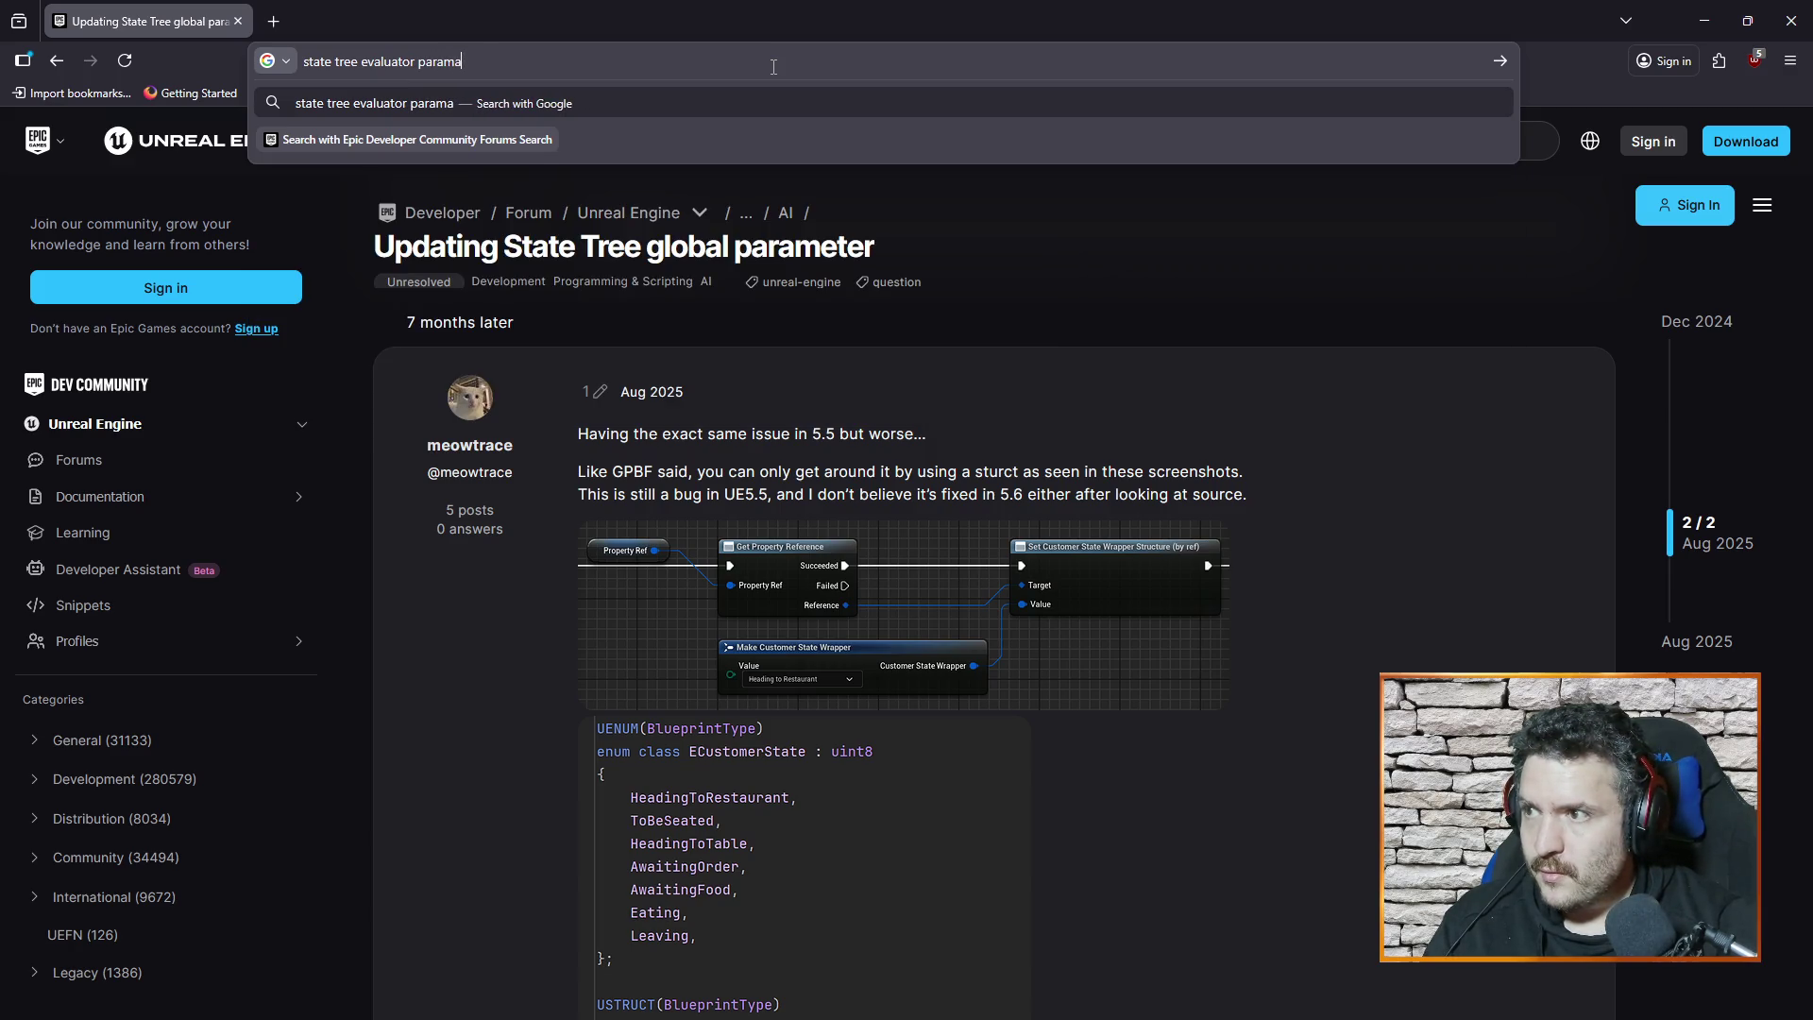
key("BackSpace")
type("eter not changing")
key("Return")
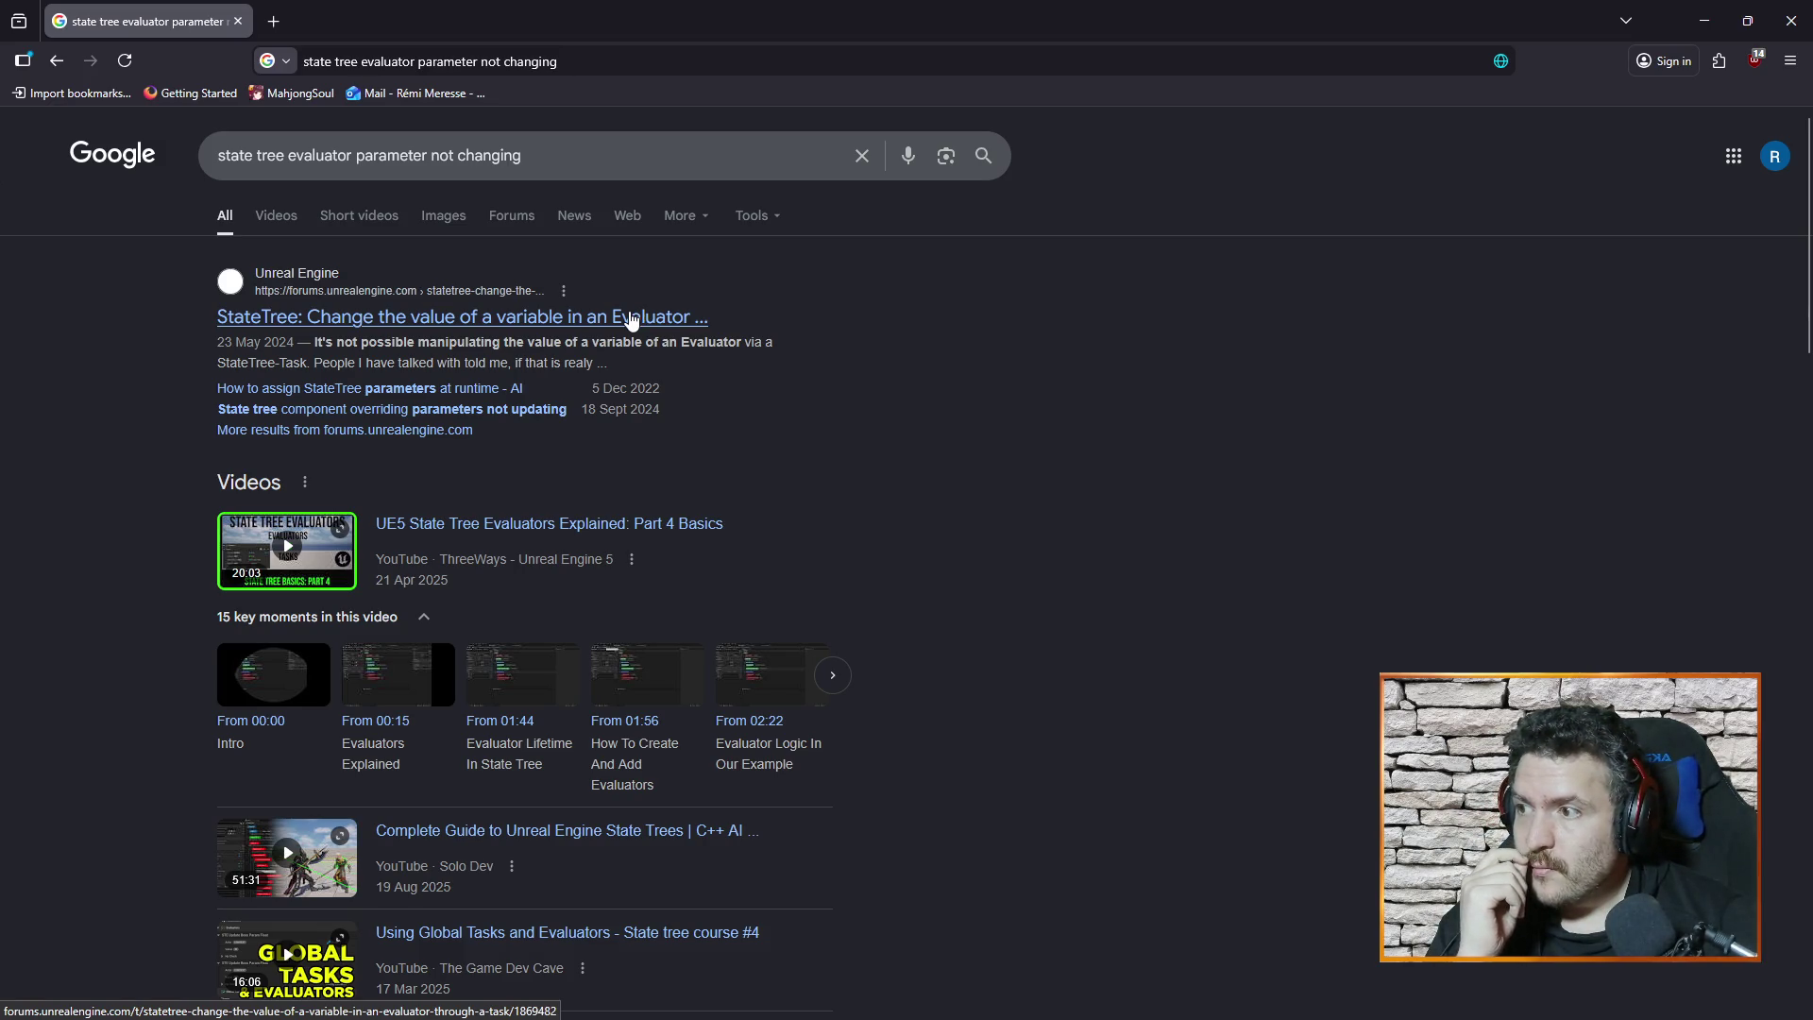
Step: Read the Unreal forum thread on changing Evaluator variables, then minimize Firefox
left_click(631, 318)
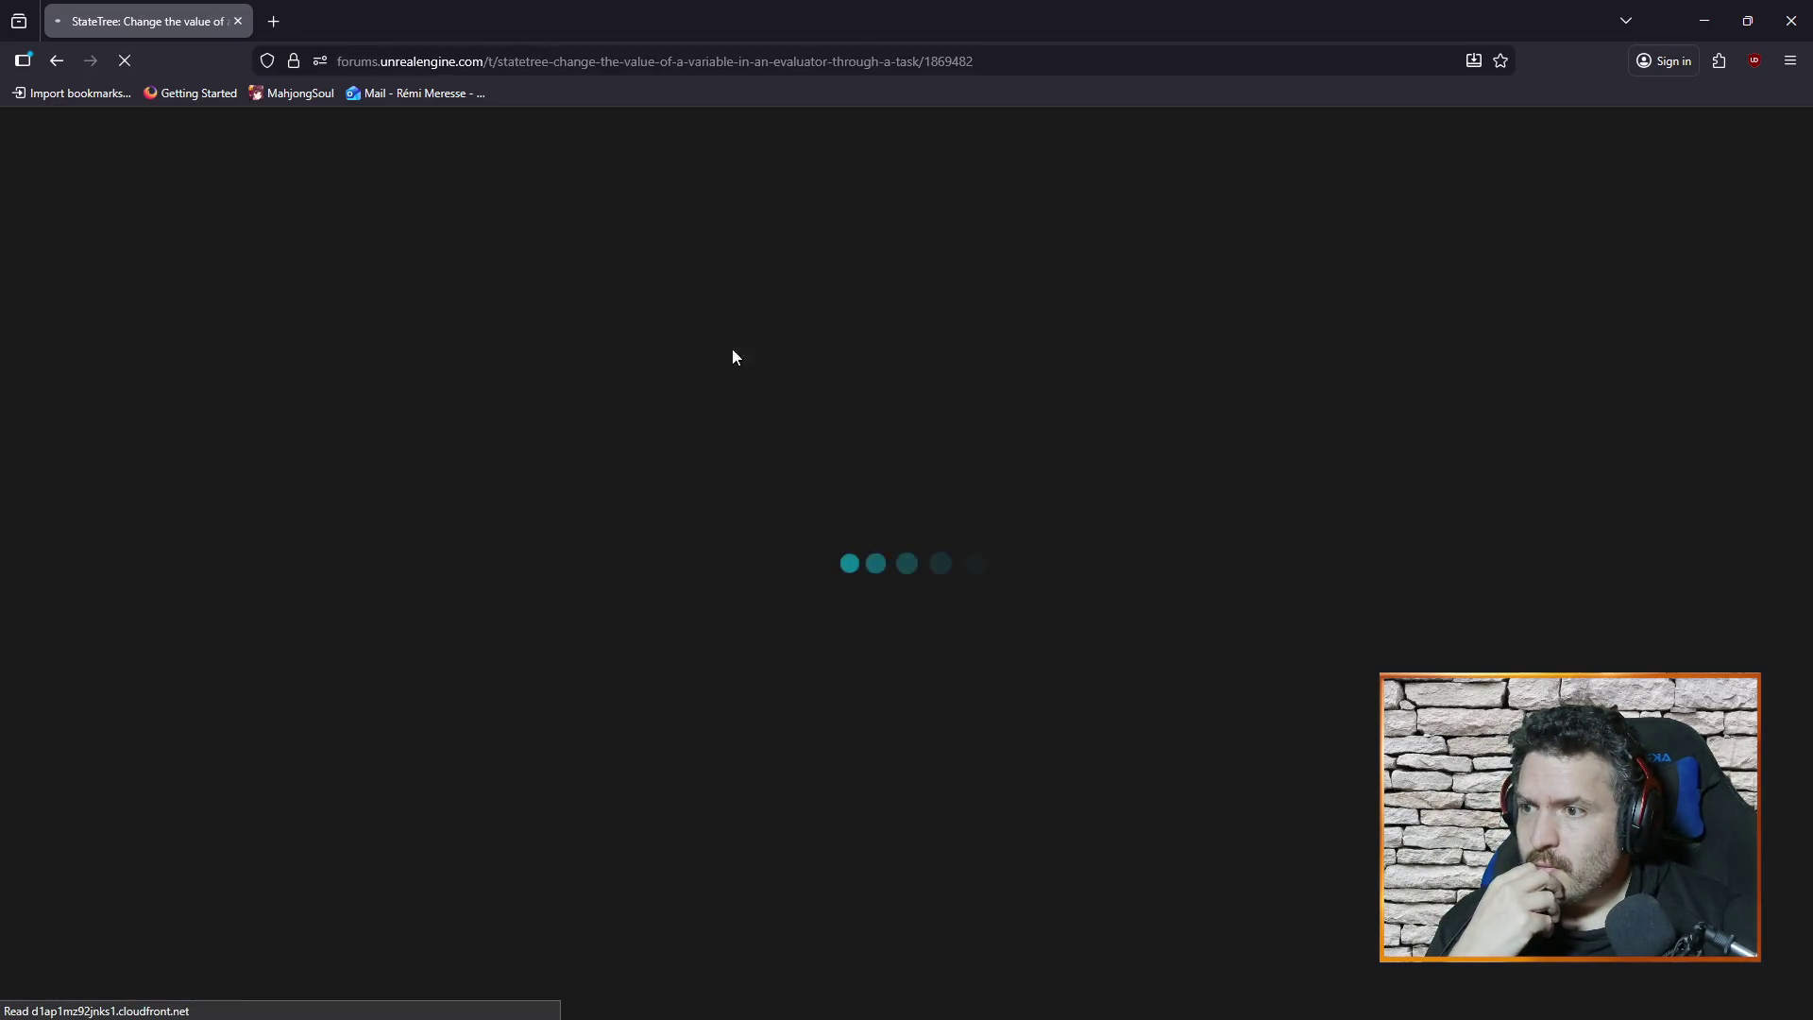
scroll(1080, 517, "down", 4)
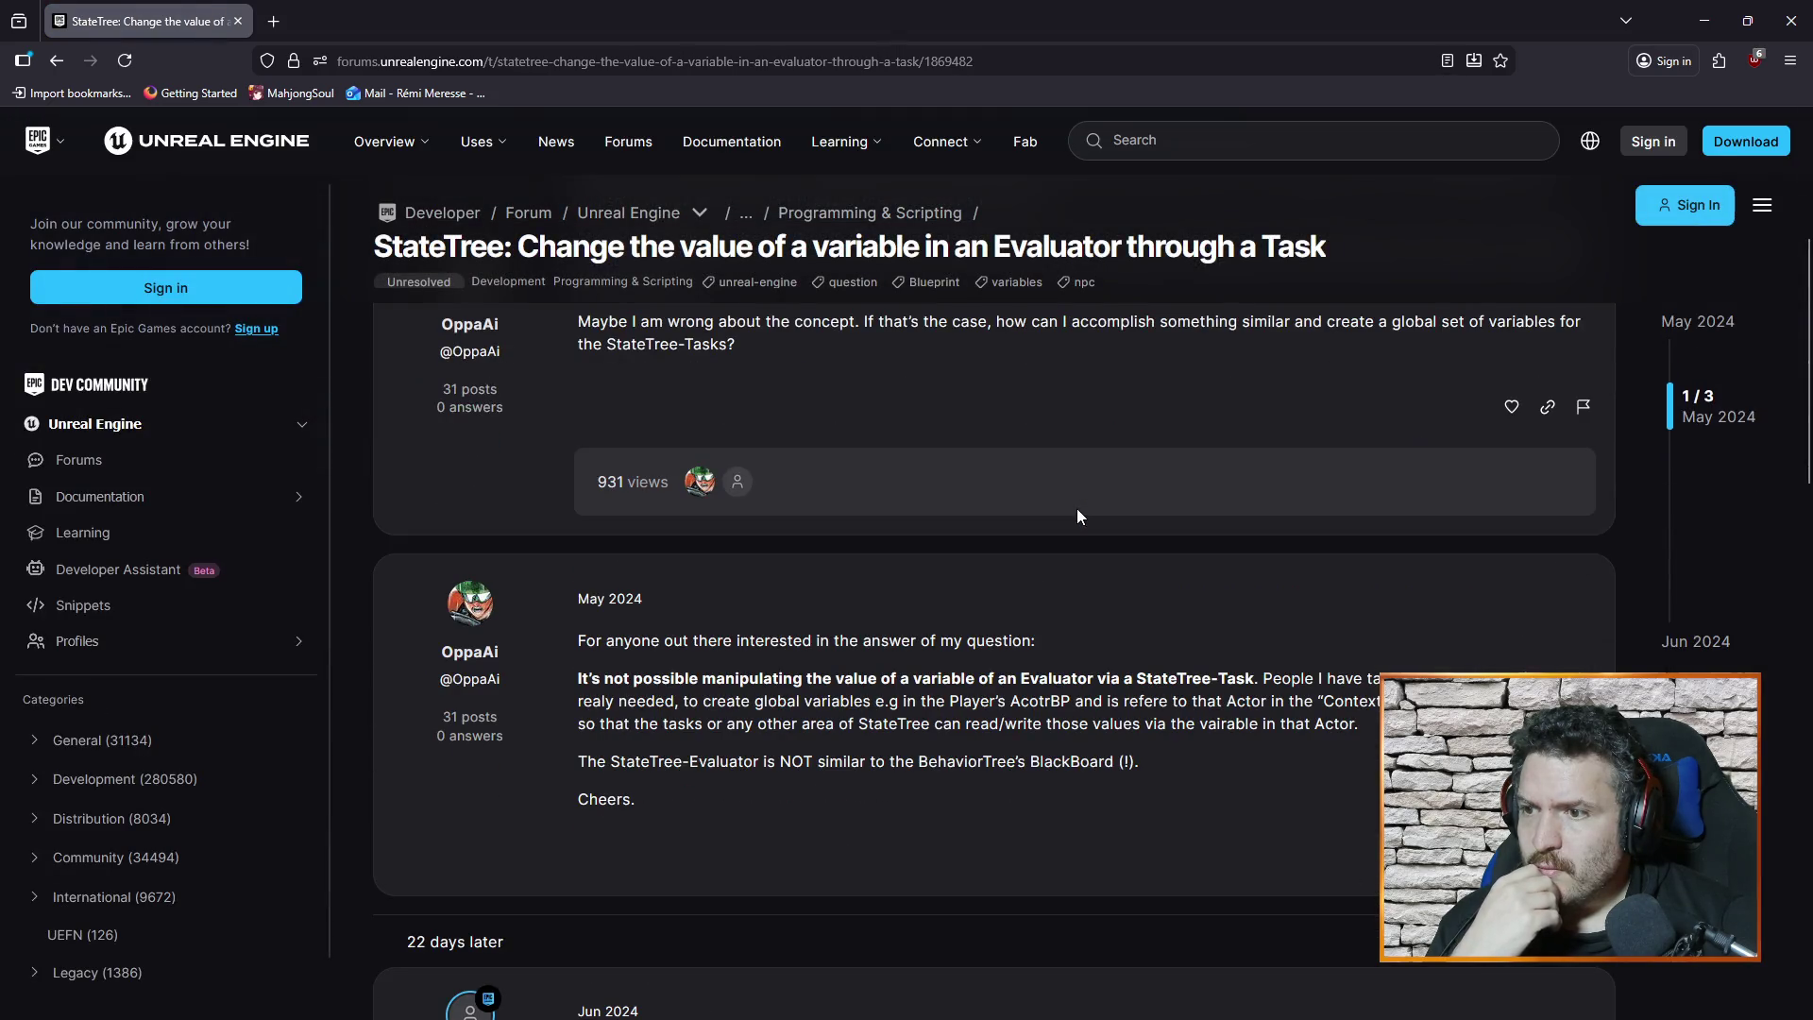
scroll(1079, 517, "down", 1)
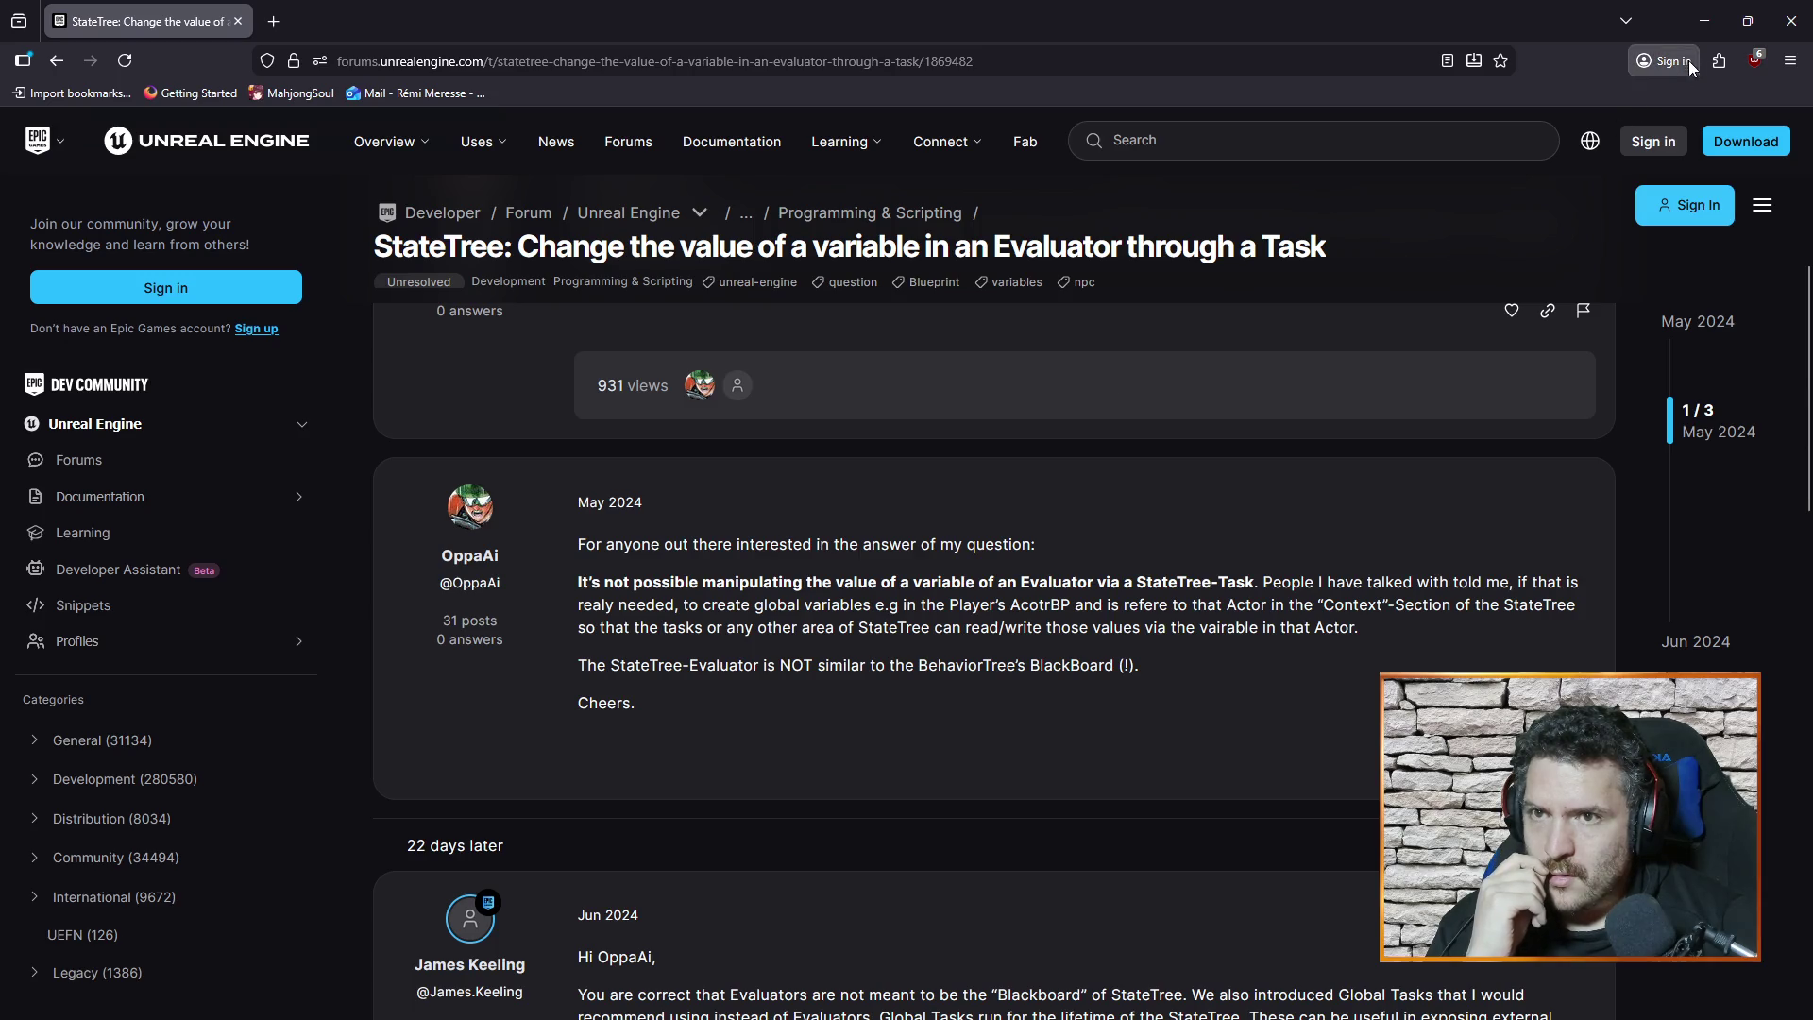
left_click(1706, 29)
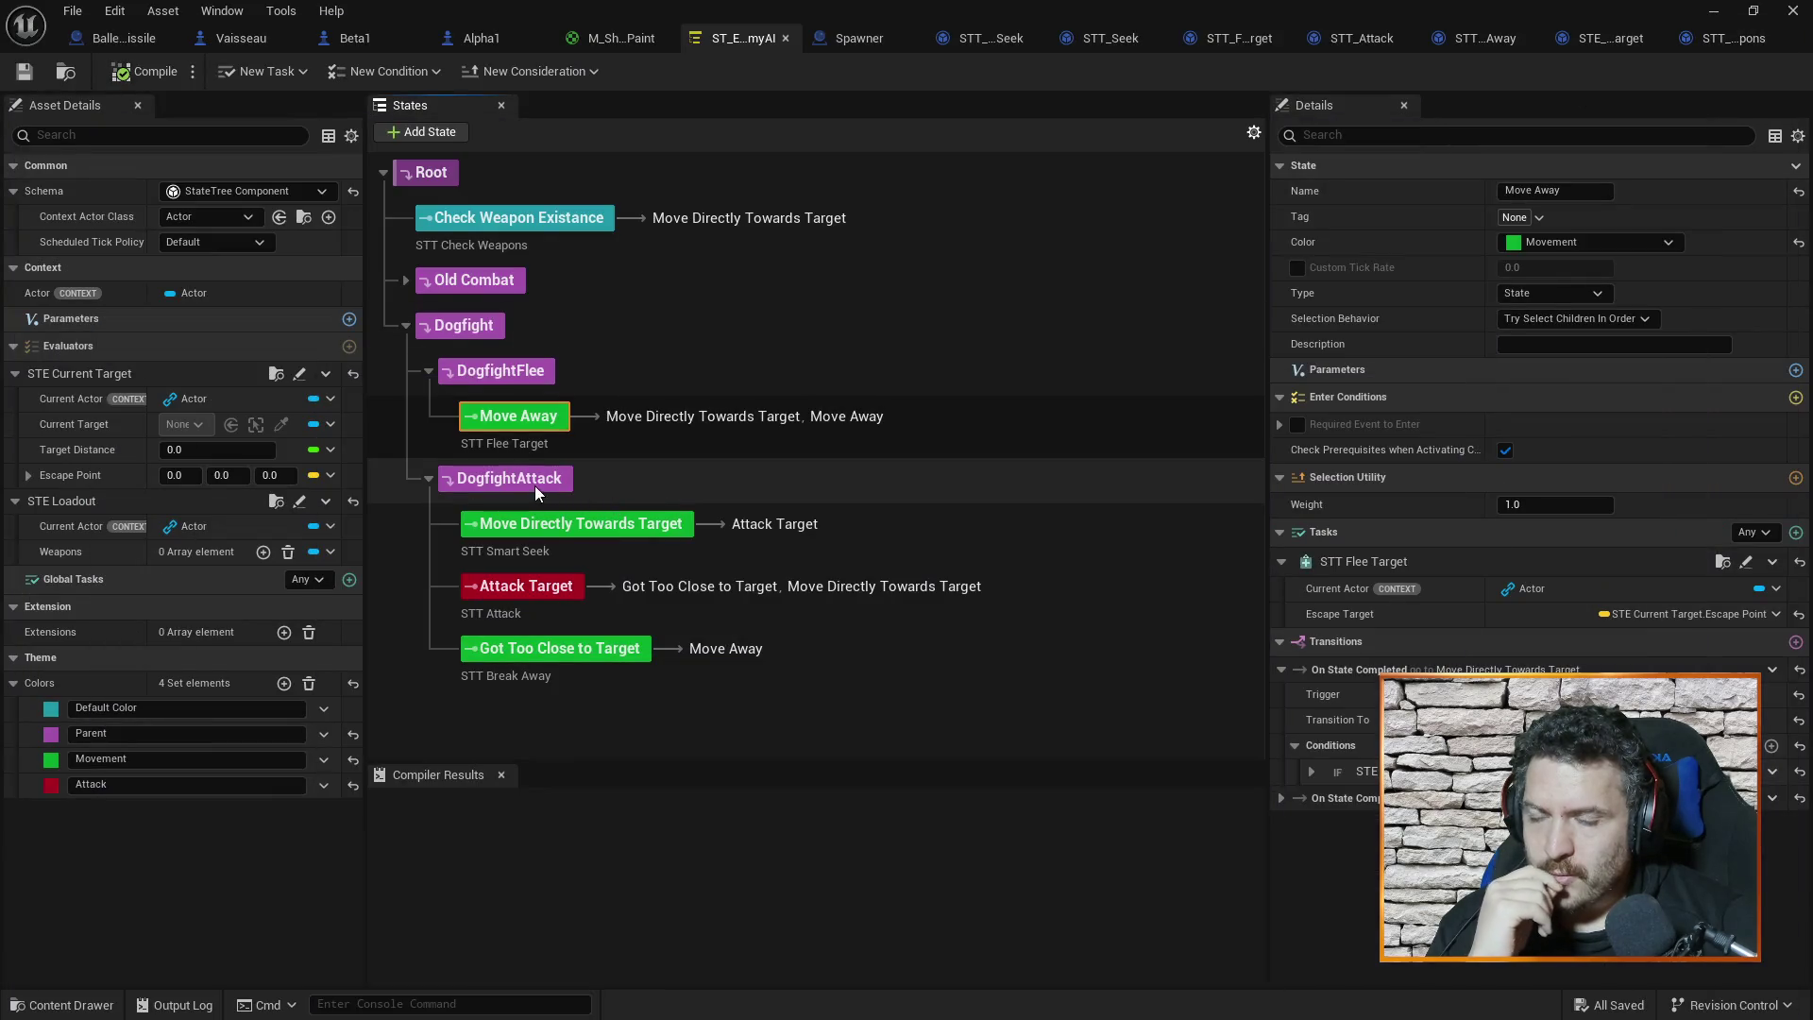
Step: Look over the STE_CurrentTarget, STT_CheckWeapons and STT_FleeTarget graphs, closing one unneeded tab
left_click(977, 654)
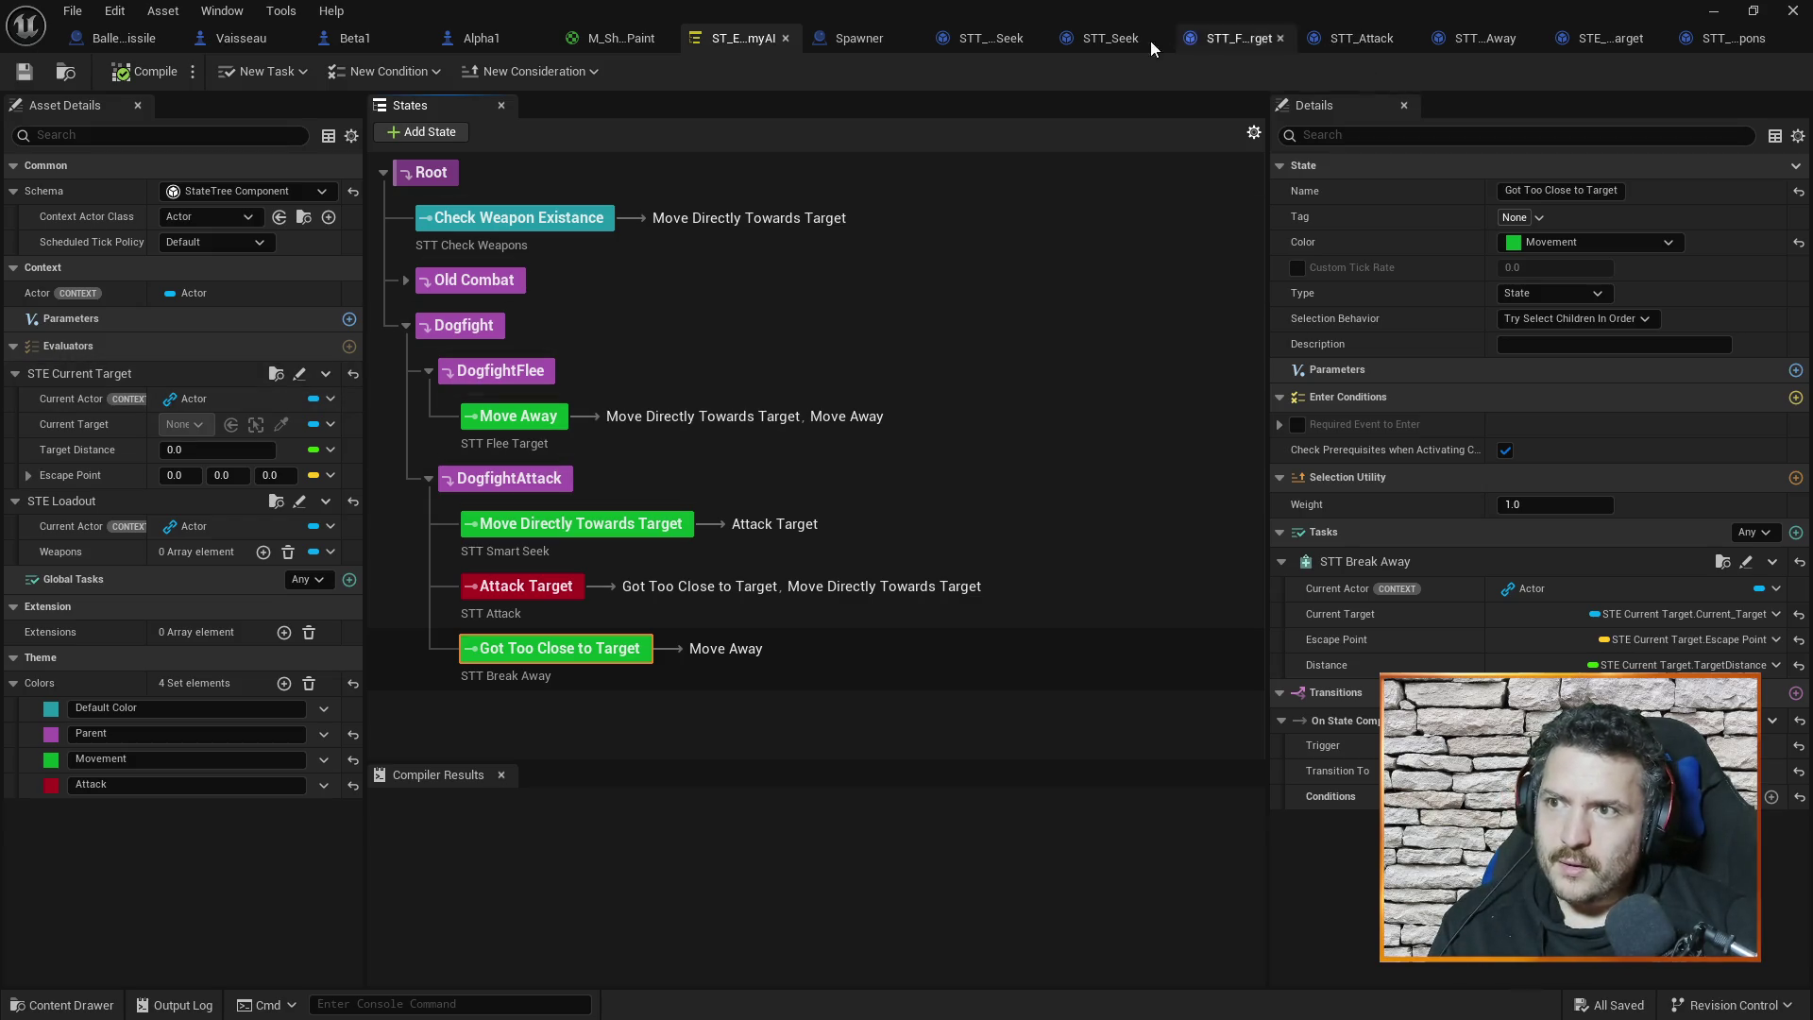
left_click(1599, 41)
scroll(919, 413, "down", 3)
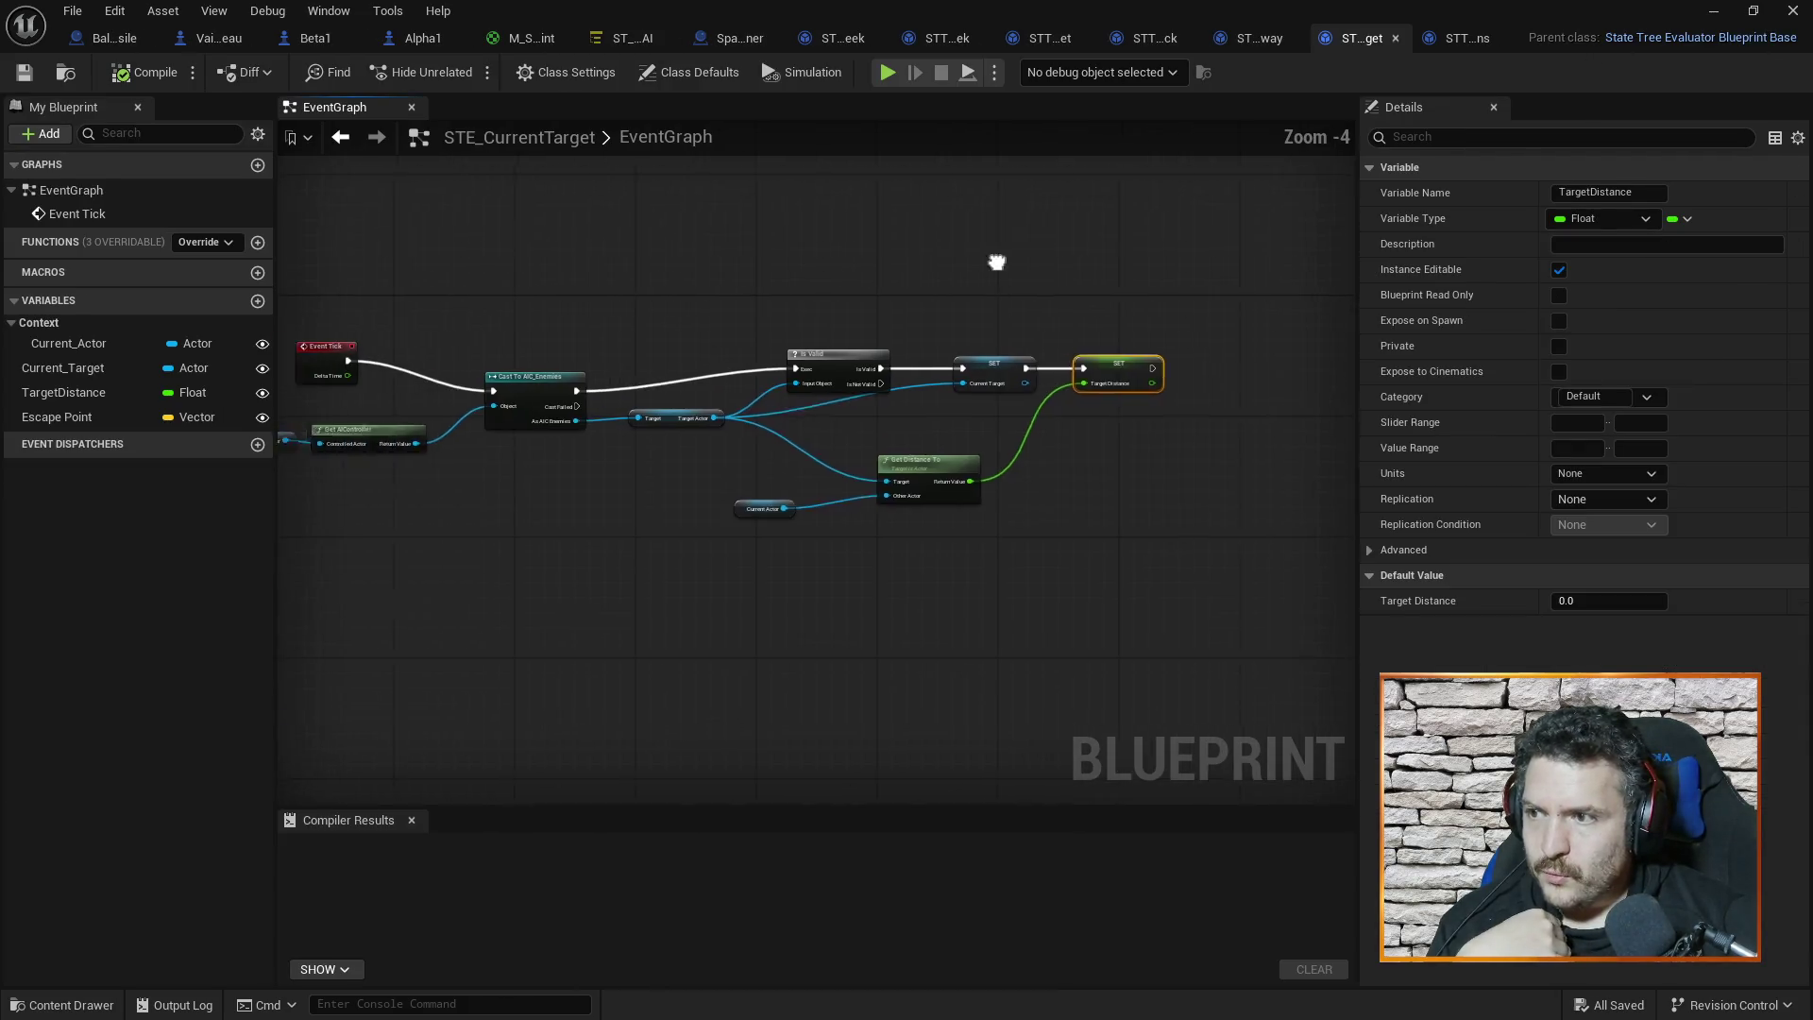
scroll(935, 269, "down", 2)
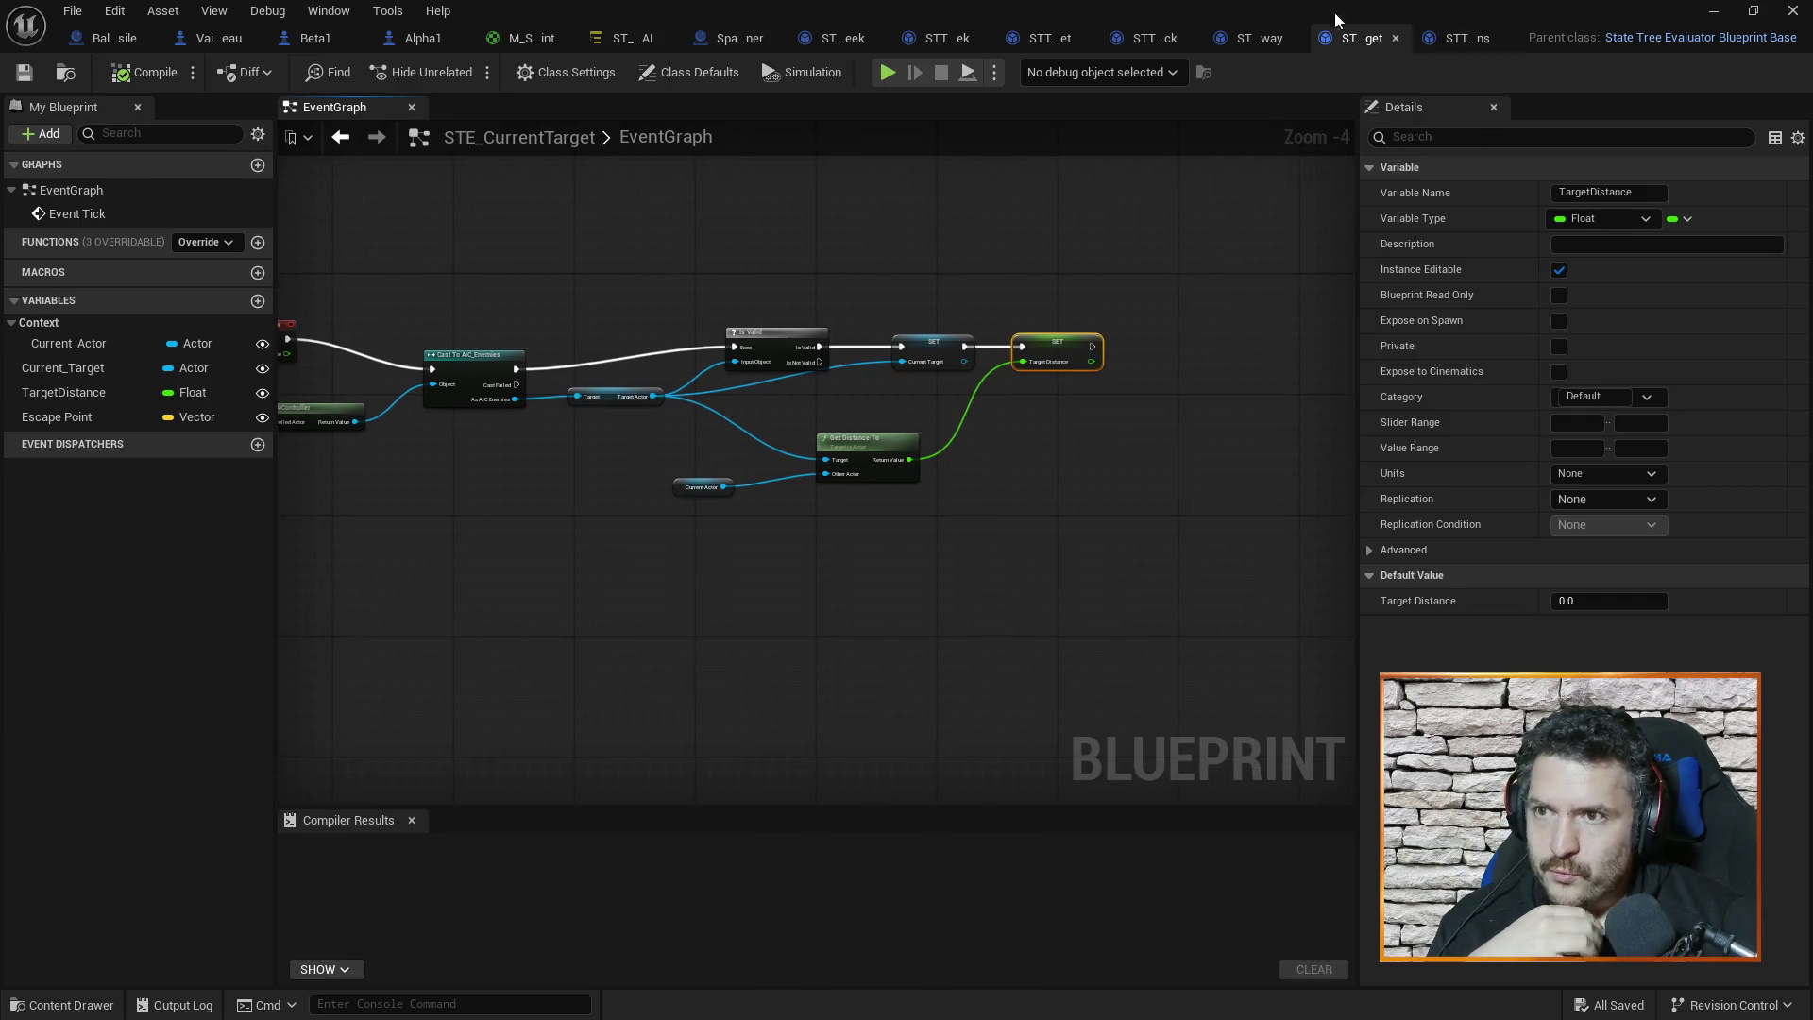
left_click(1448, 30)
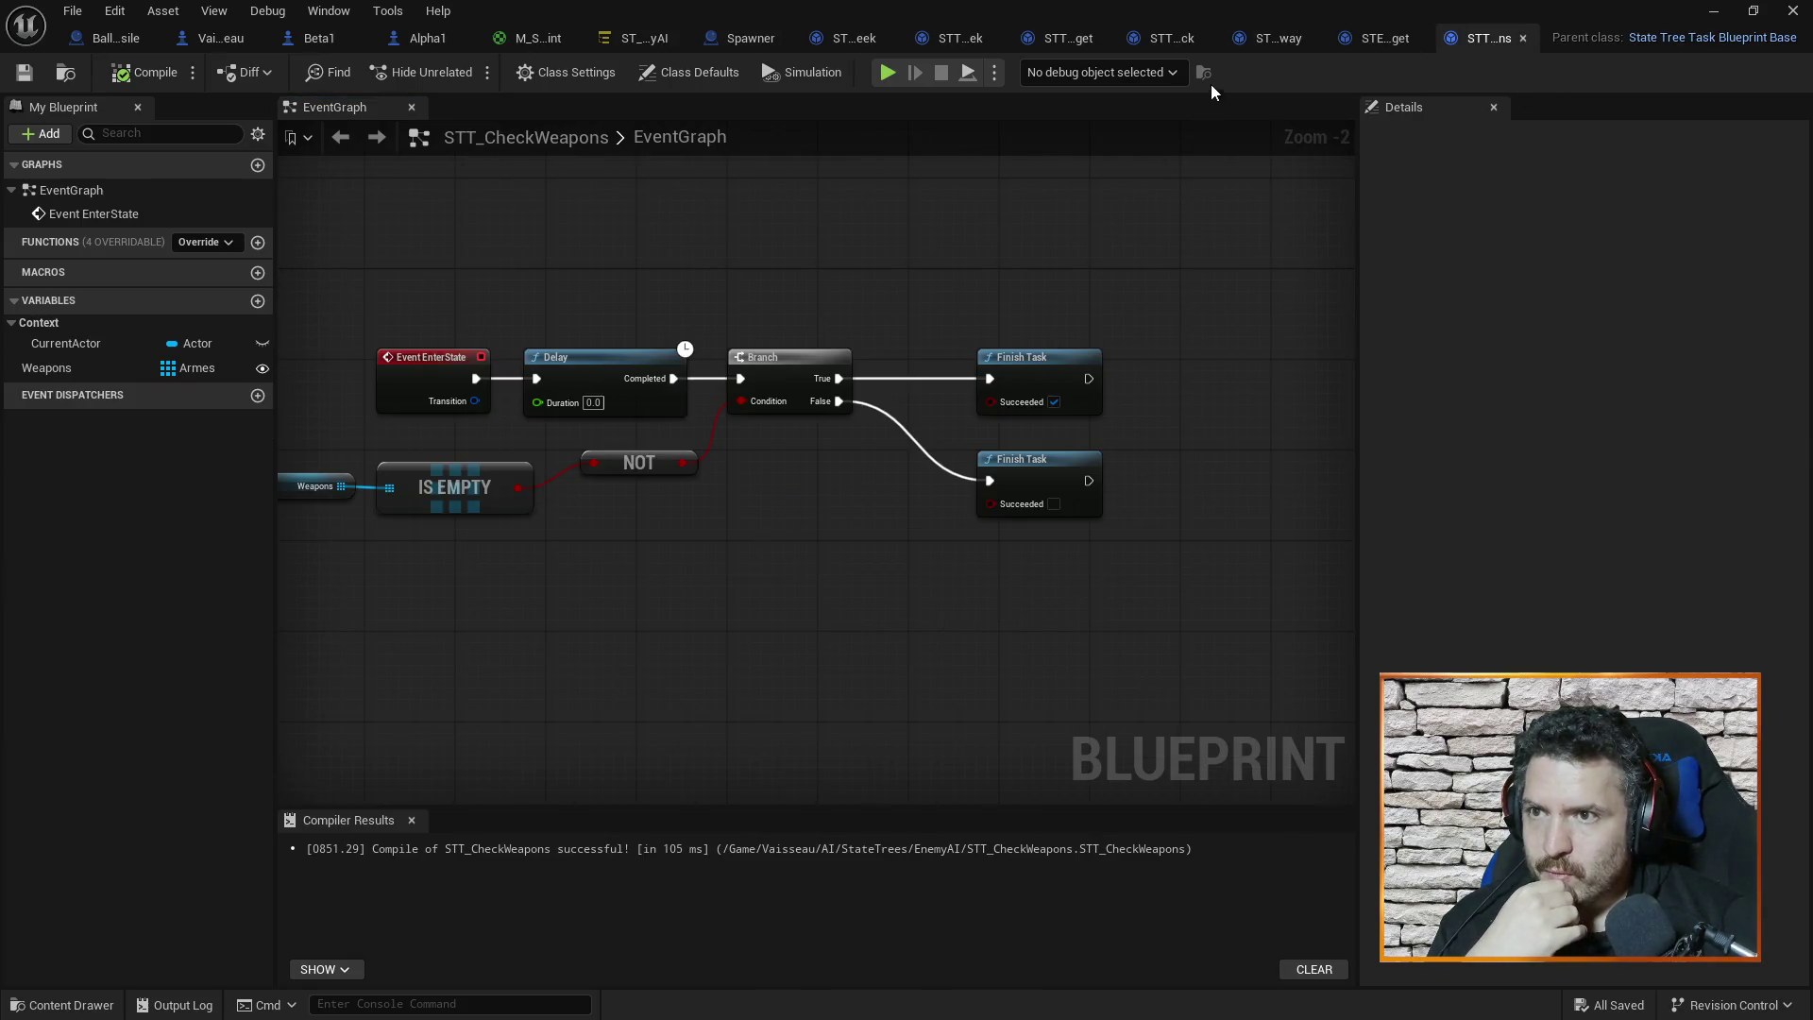
left_click(1213, 38)
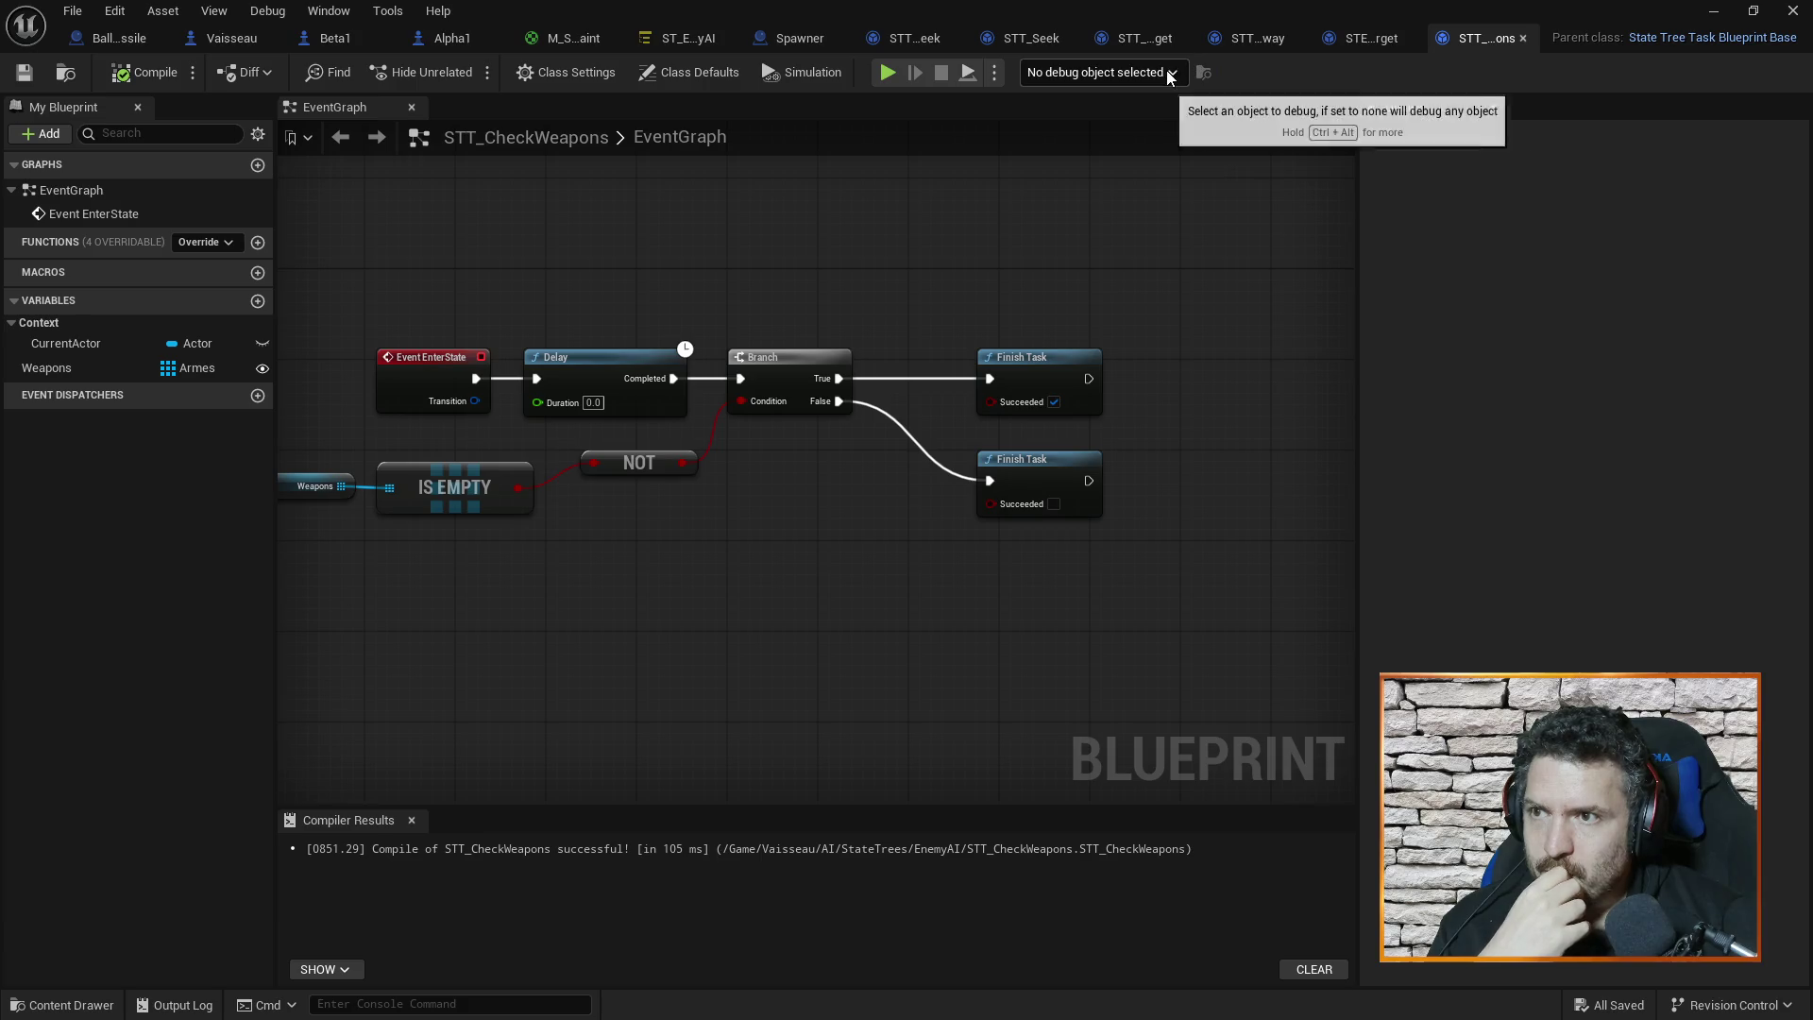
left_click(1162, 44)
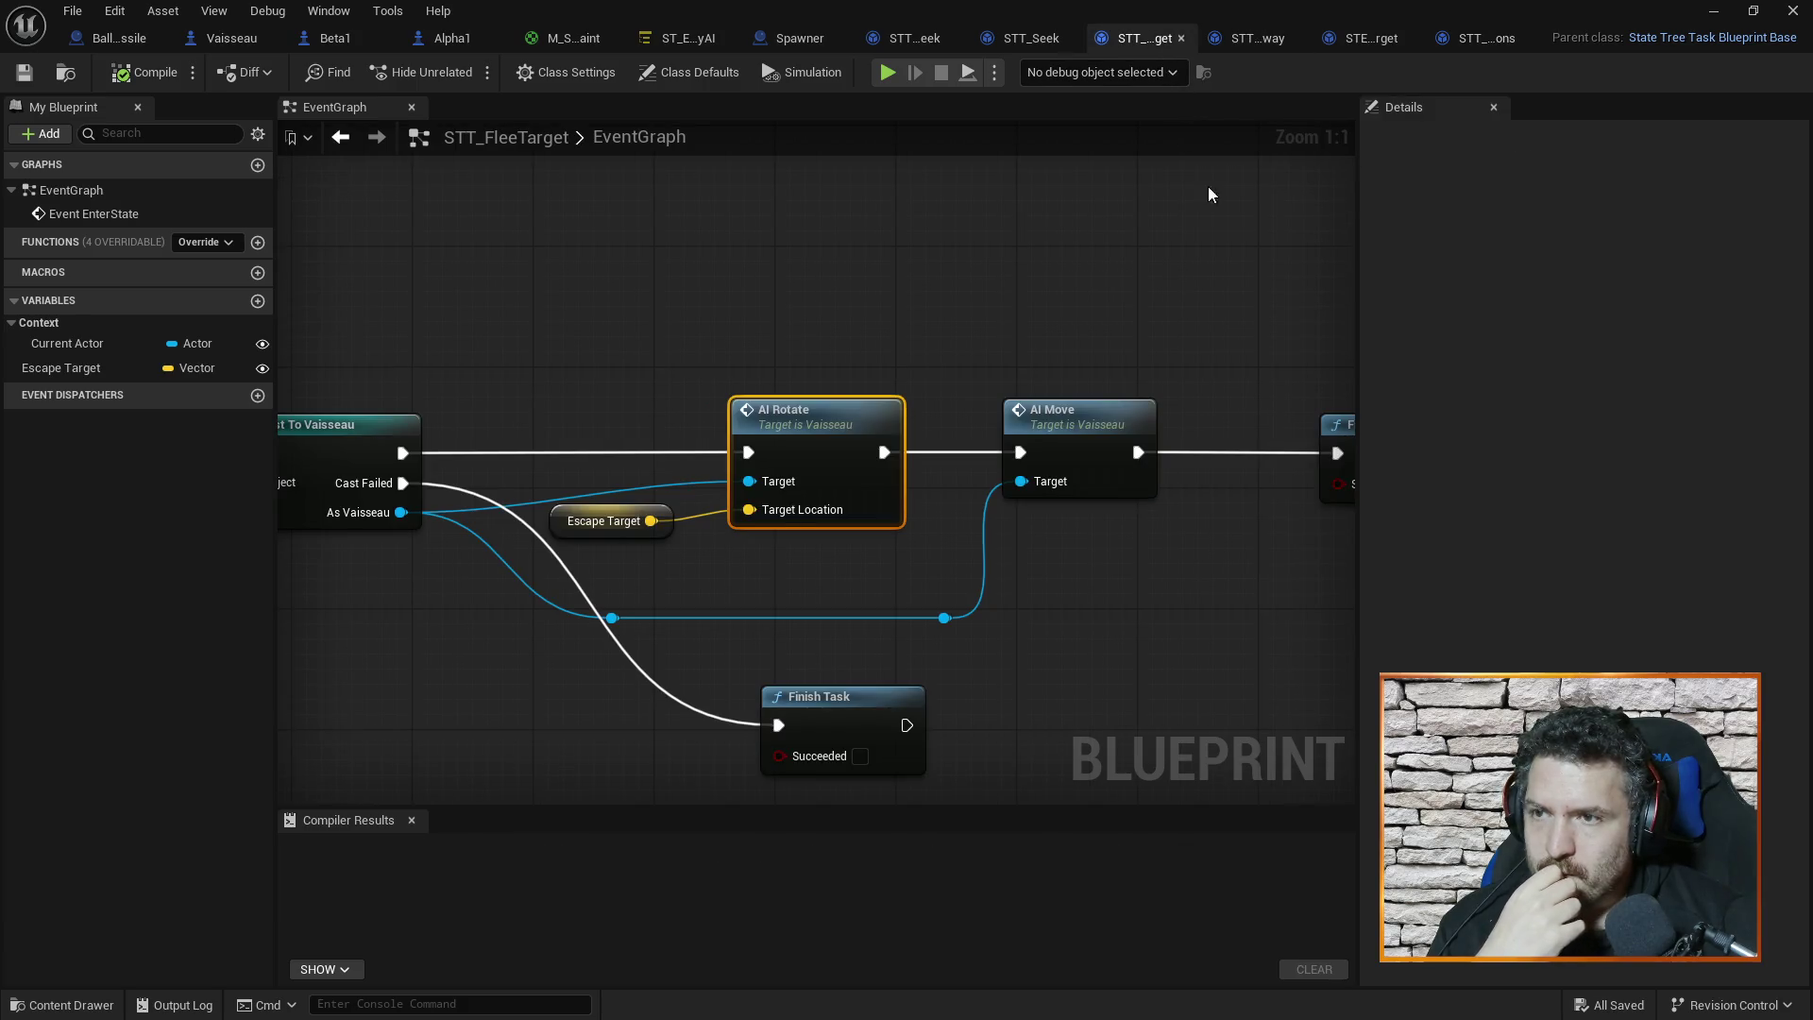
left_click(1371, 39)
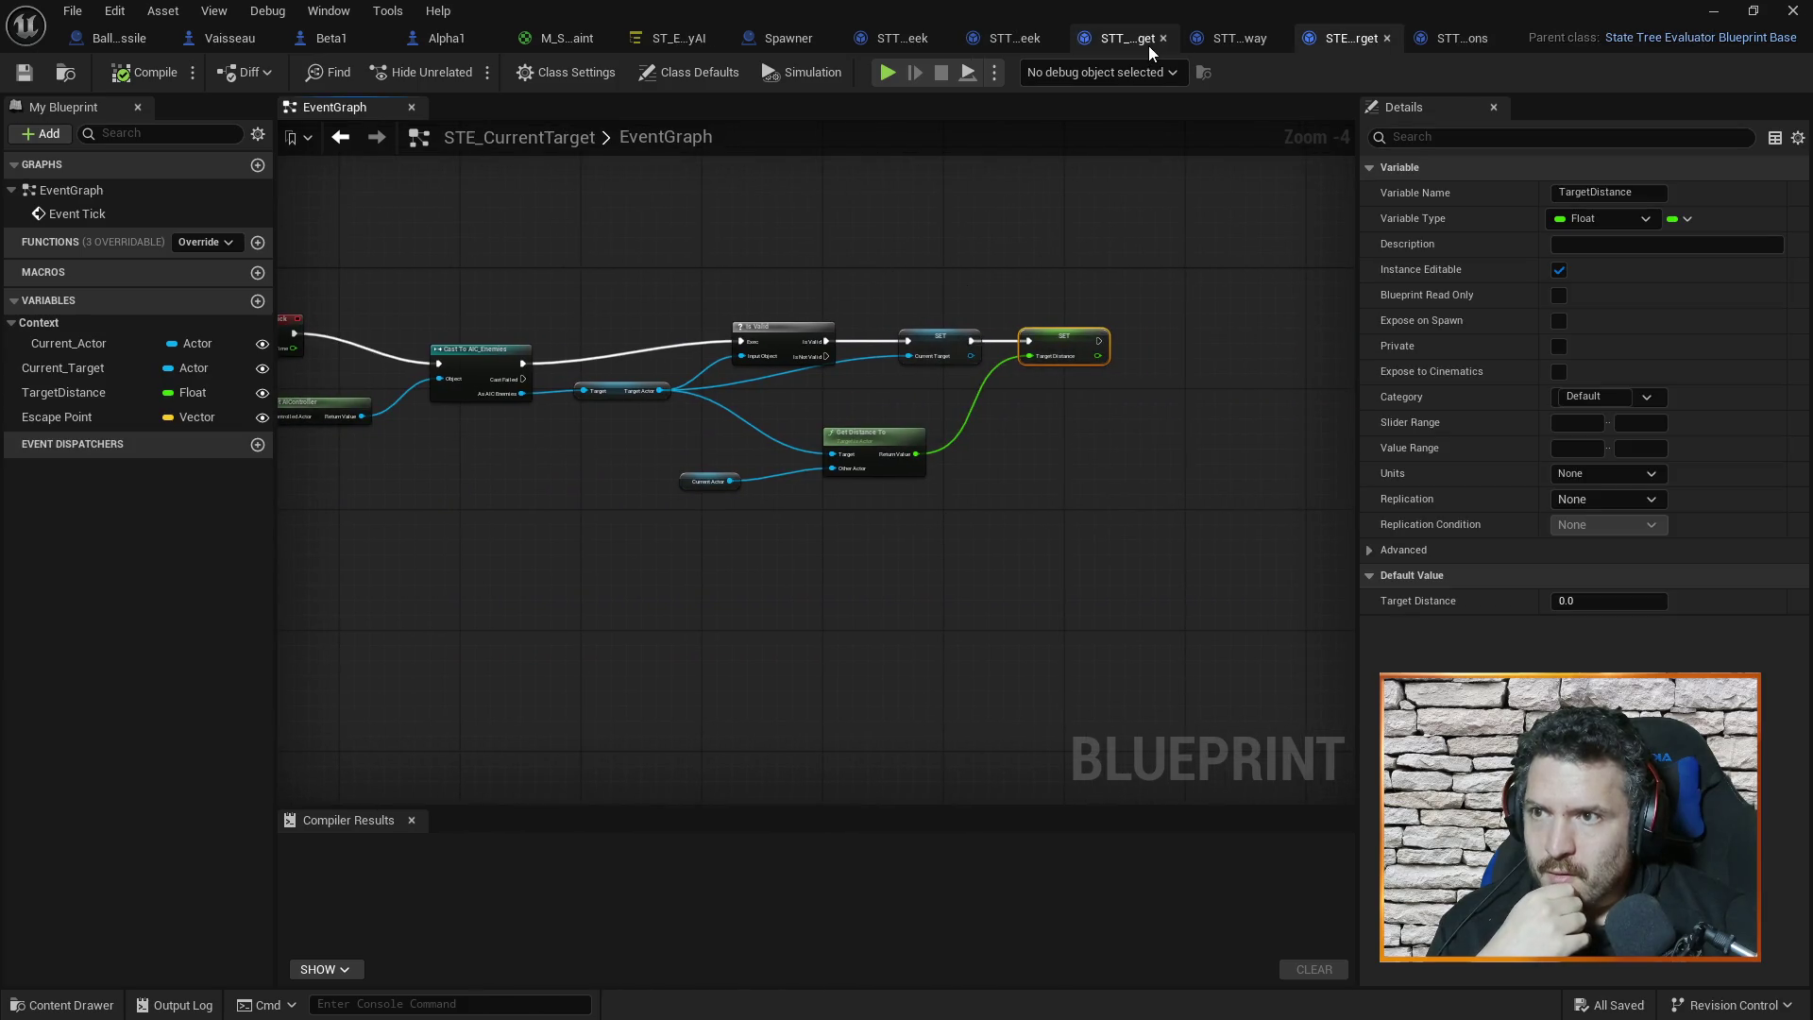
Step: Open STT_BreakAway and pan to its escape-point calculation
left_click(1241, 38)
scroll(1120, 325, "down", 4)
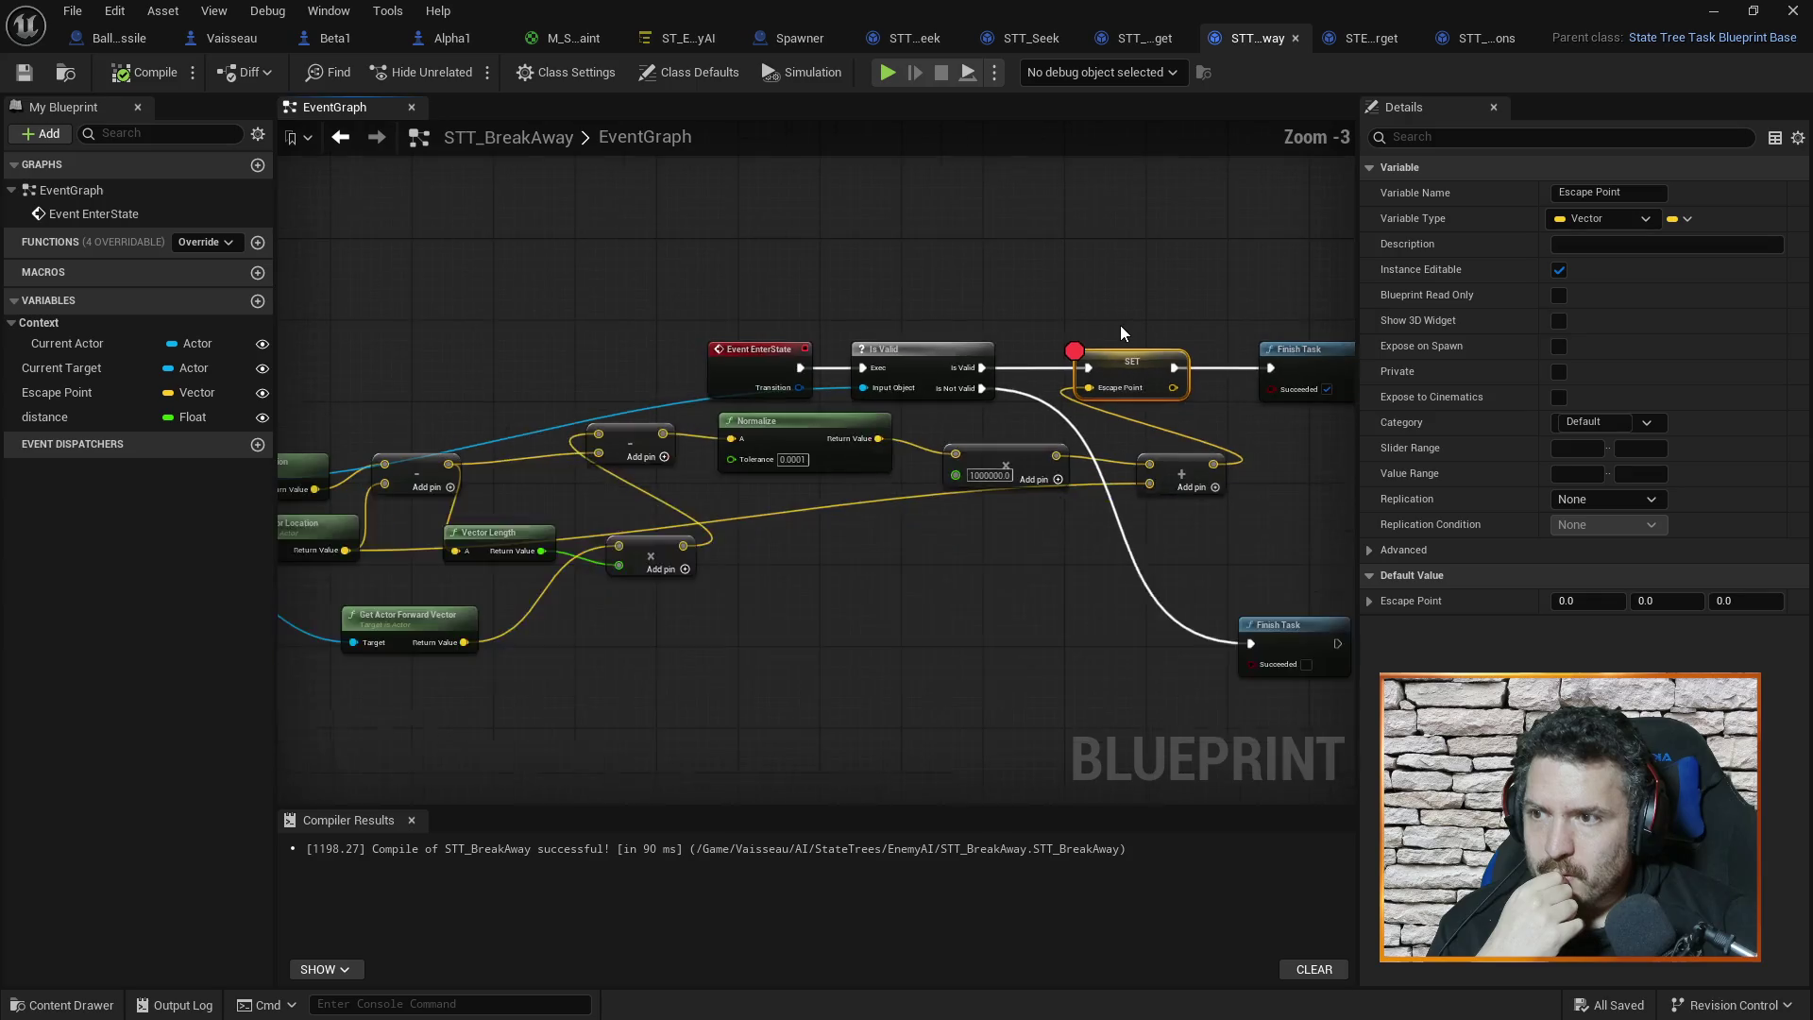
scroll(1004, 274, "up", 4)
mouse_move(909, 281)
left_mouse_down()
mouse_move(1060, 284)
mouse_move(1044, 263)
mouse_move(1077, 230)
mouse_move(1201, 236)
left_mouse_up()
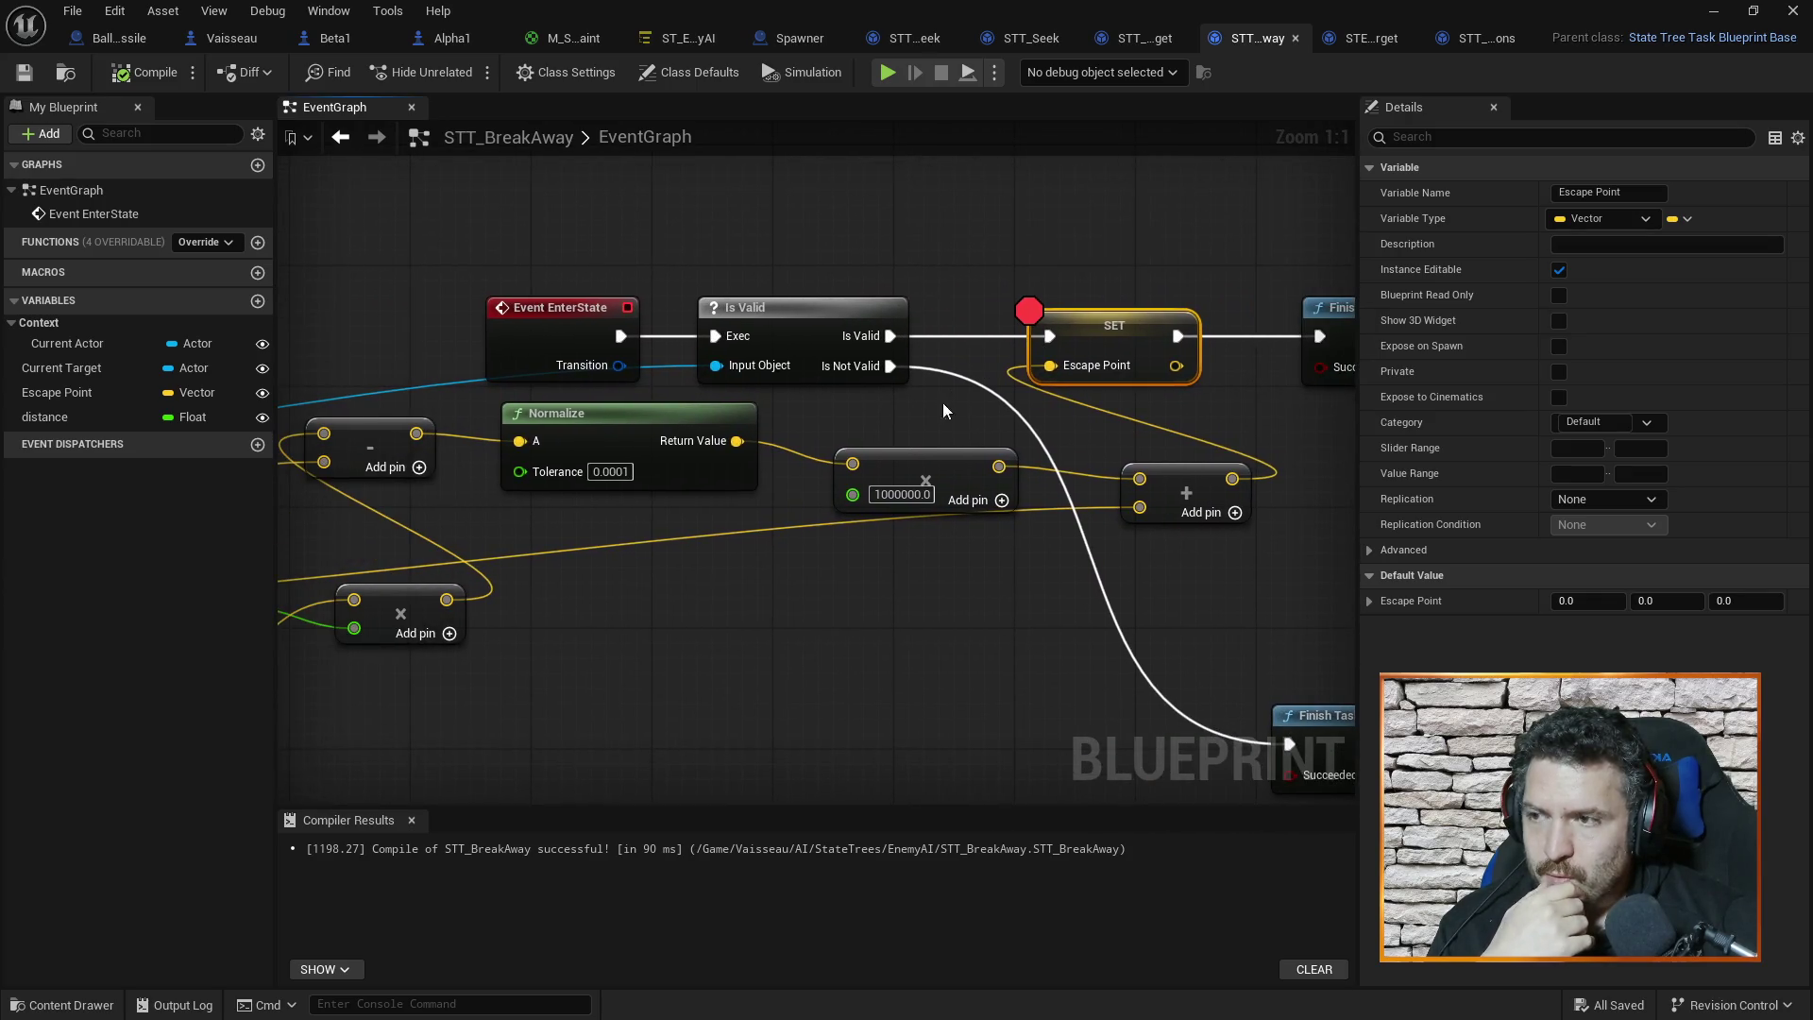
scroll(903, 431, "down", 5)
scroll(699, 538, "up", 2)
mouse_move(707, 519)
left_mouse_down()
mouse_move(945, 489)
mouse_move(730, 475)
mouse_move(915, 538)
mouse_move(993, 529)
mouse_move(859, 544)
left_mouse_up()
scroll(995, 530, "down", 2)
scroll(995, 529, "up", 2)
Step: Select all the escape-point math nodes, then bring up STE_CurrentTarget
mouse_move(699, 205)
left_mouse_down()
mouse_move(885, 326)
mouse_move(931, 212)
mouse_move(1095, 223)
left_mouse_up()
left_click_drag(434, 311, 485, 302)
mouse_move(340, 336)
left_mouse_down()
mouse_move(768, 517)
mouse_move(1341, 631)
mouse_move(1300, 637)
left_mouse_up()
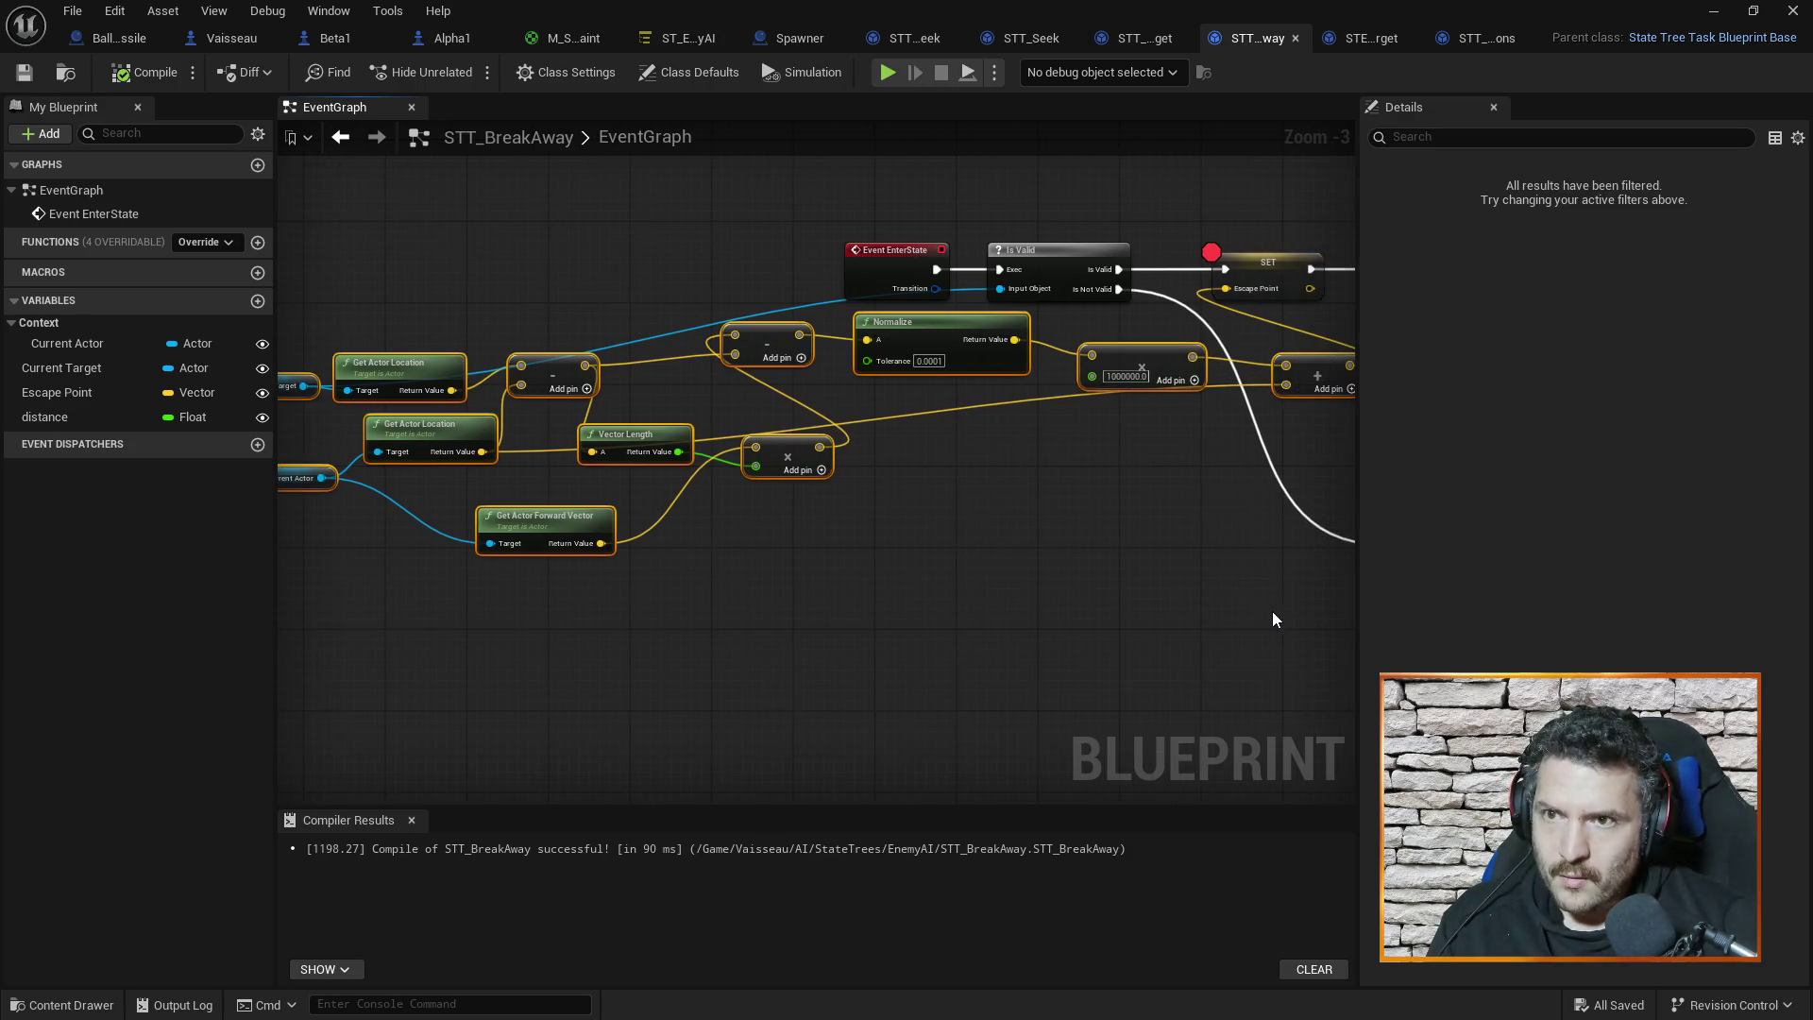
left_click(1378, 38)
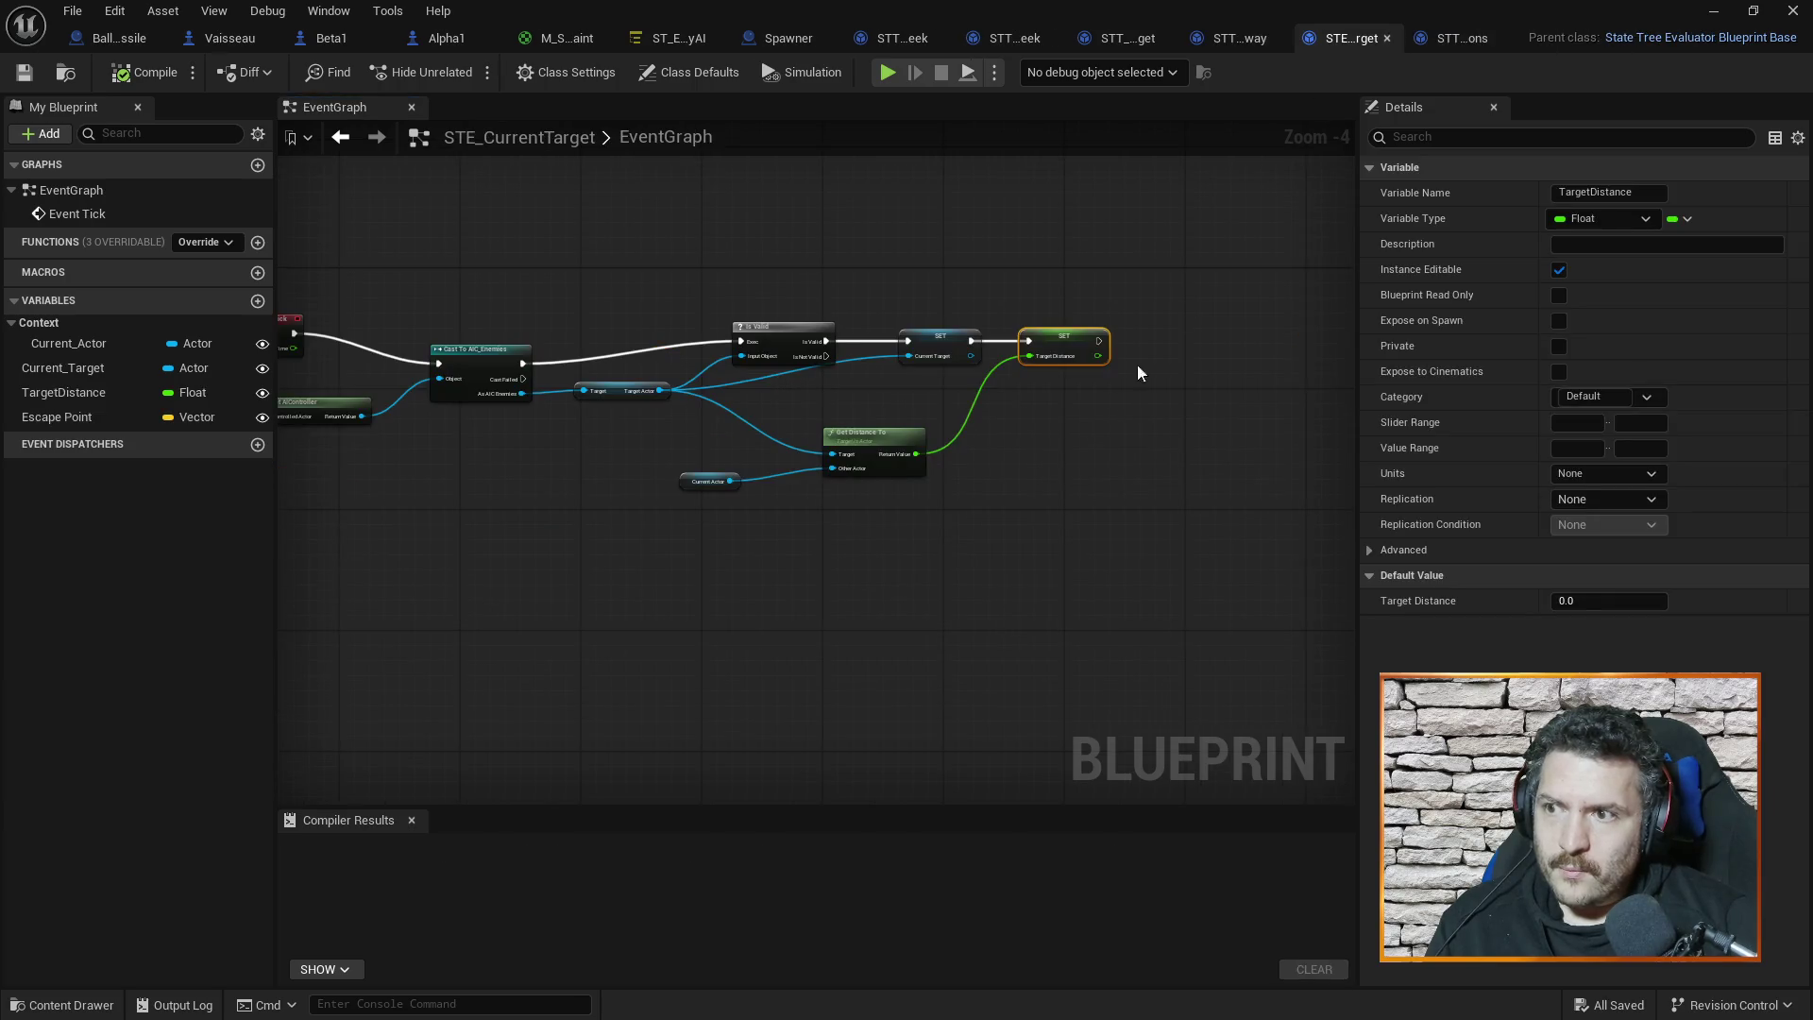
Step: Paste the escape-point math into STE_CurrentTarget and delete the old Current Target getter
scroll(769, 554, "down", 2)
key("ctrl+v")
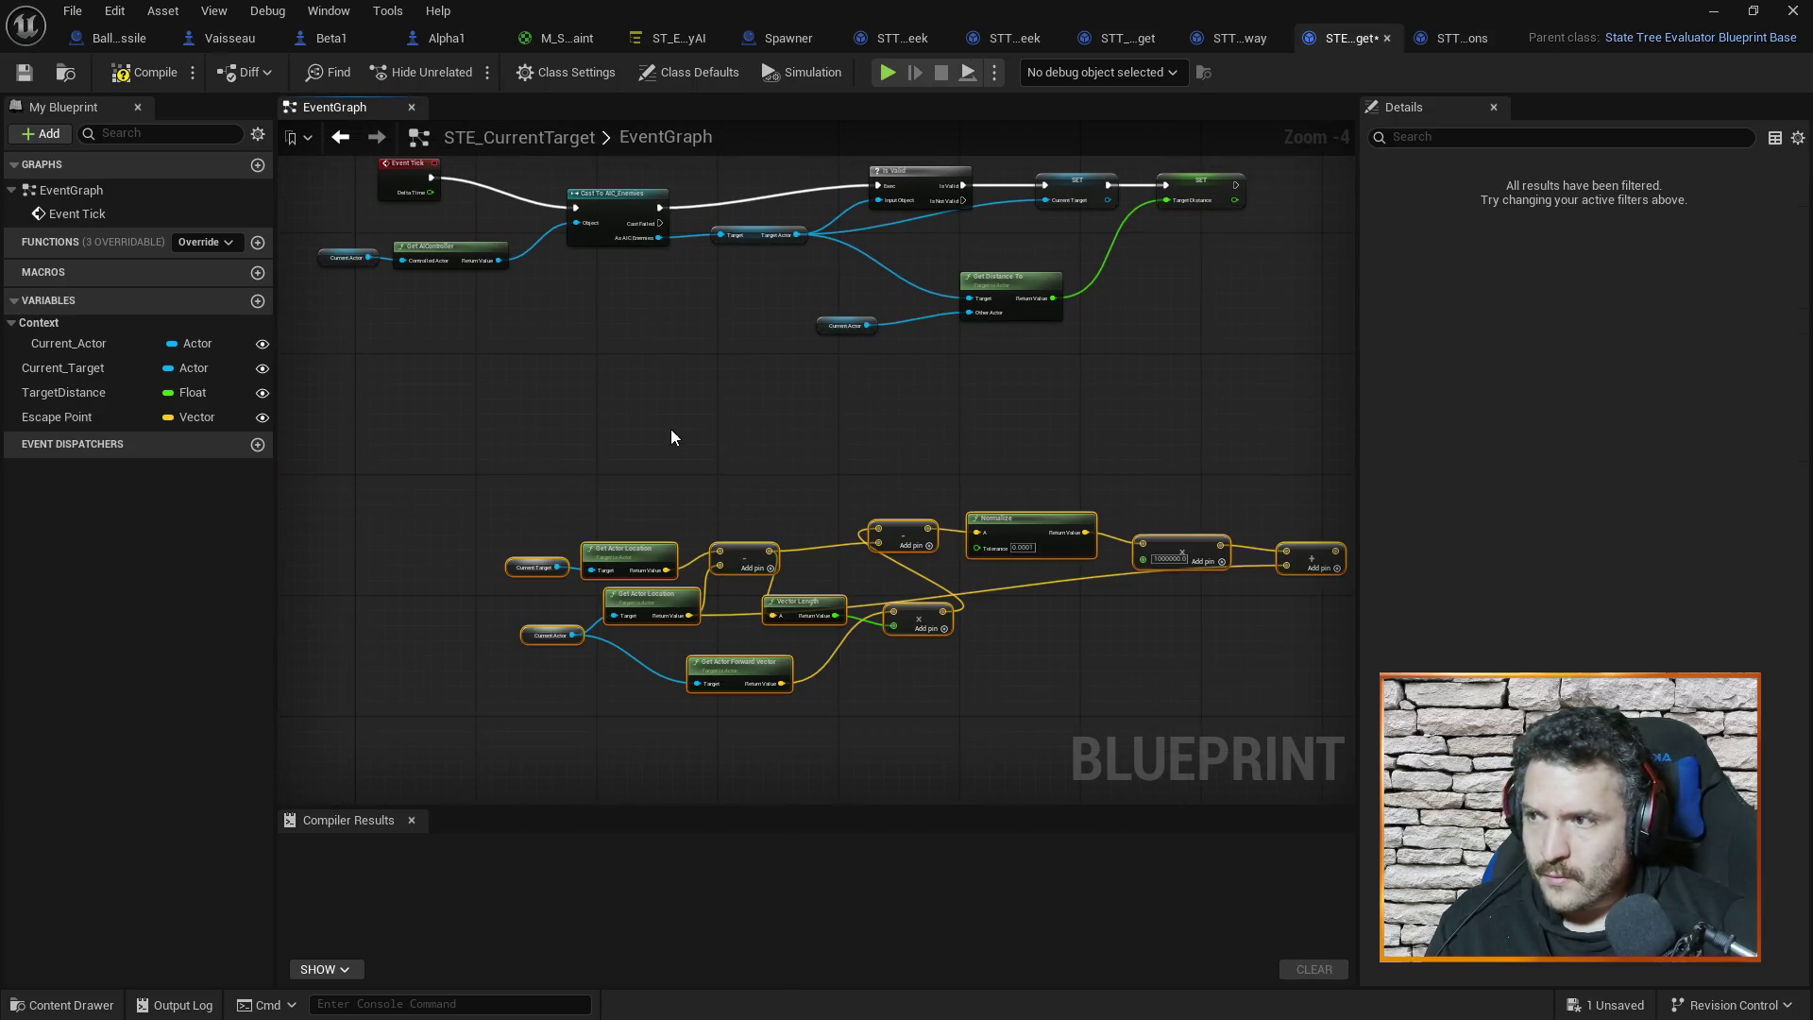
left_click(706, 440)
scroll(761, 451, "up", 3)
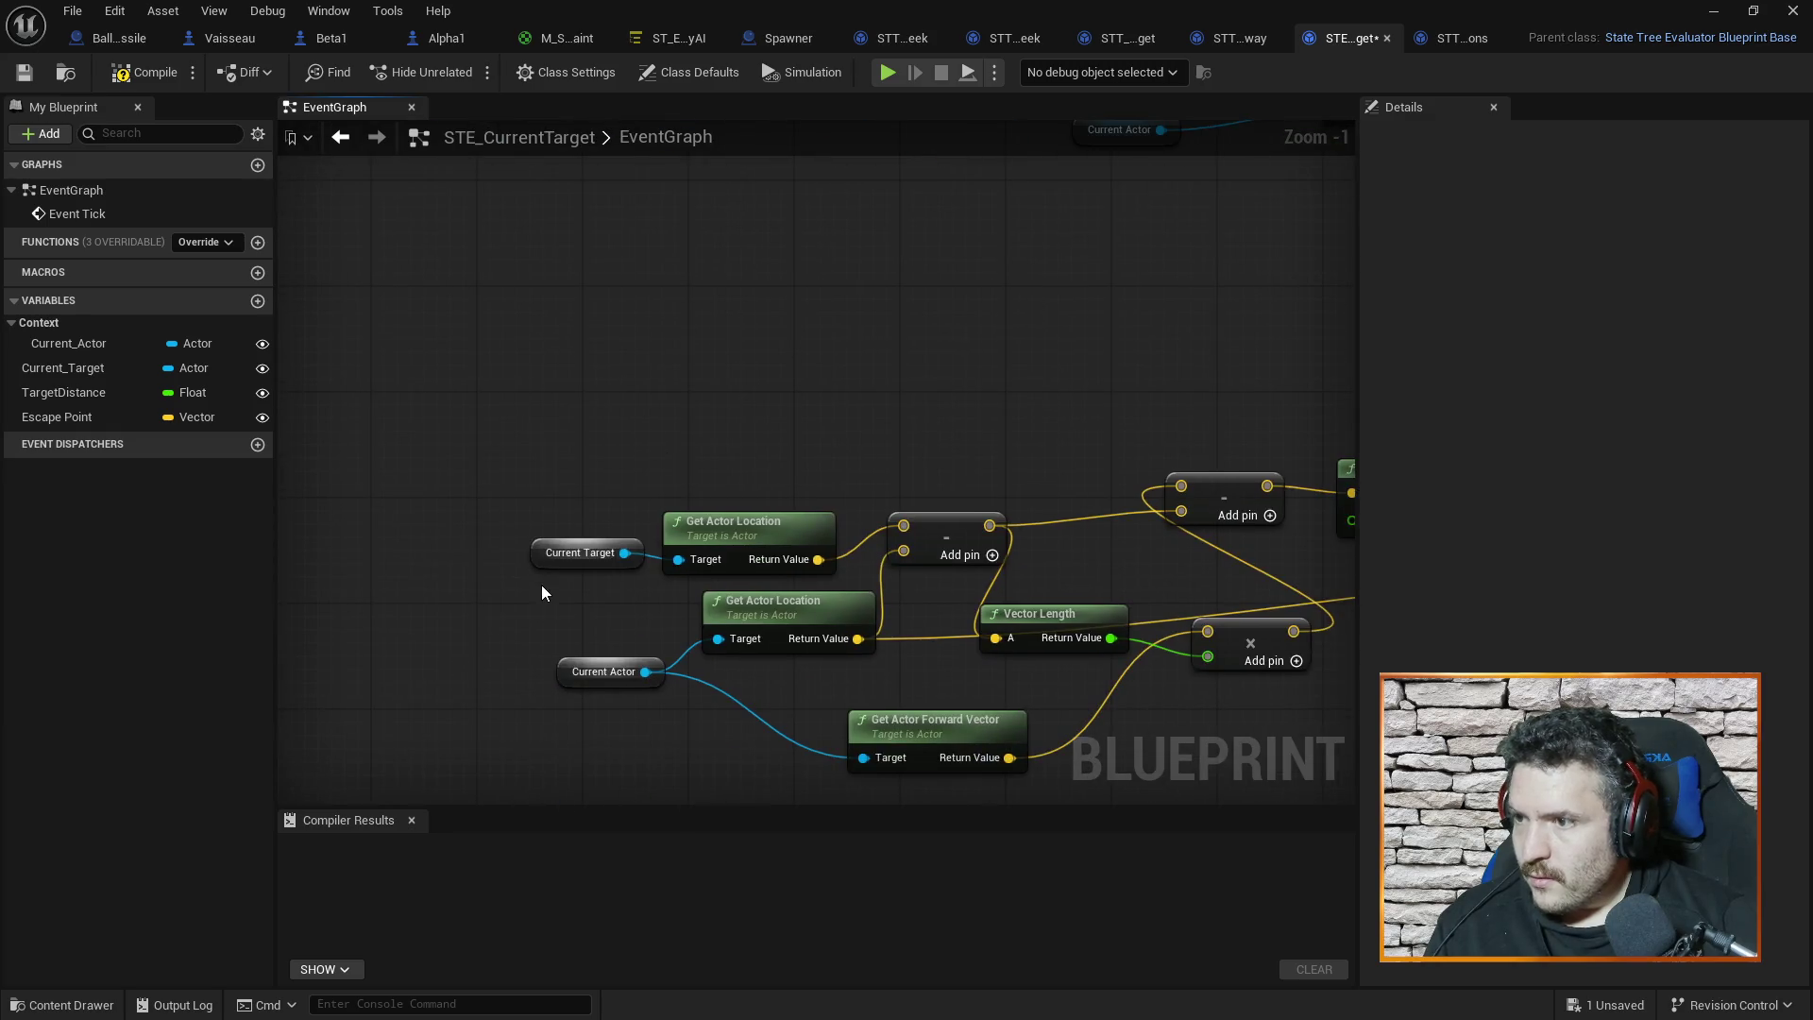
left_click(578, 510)
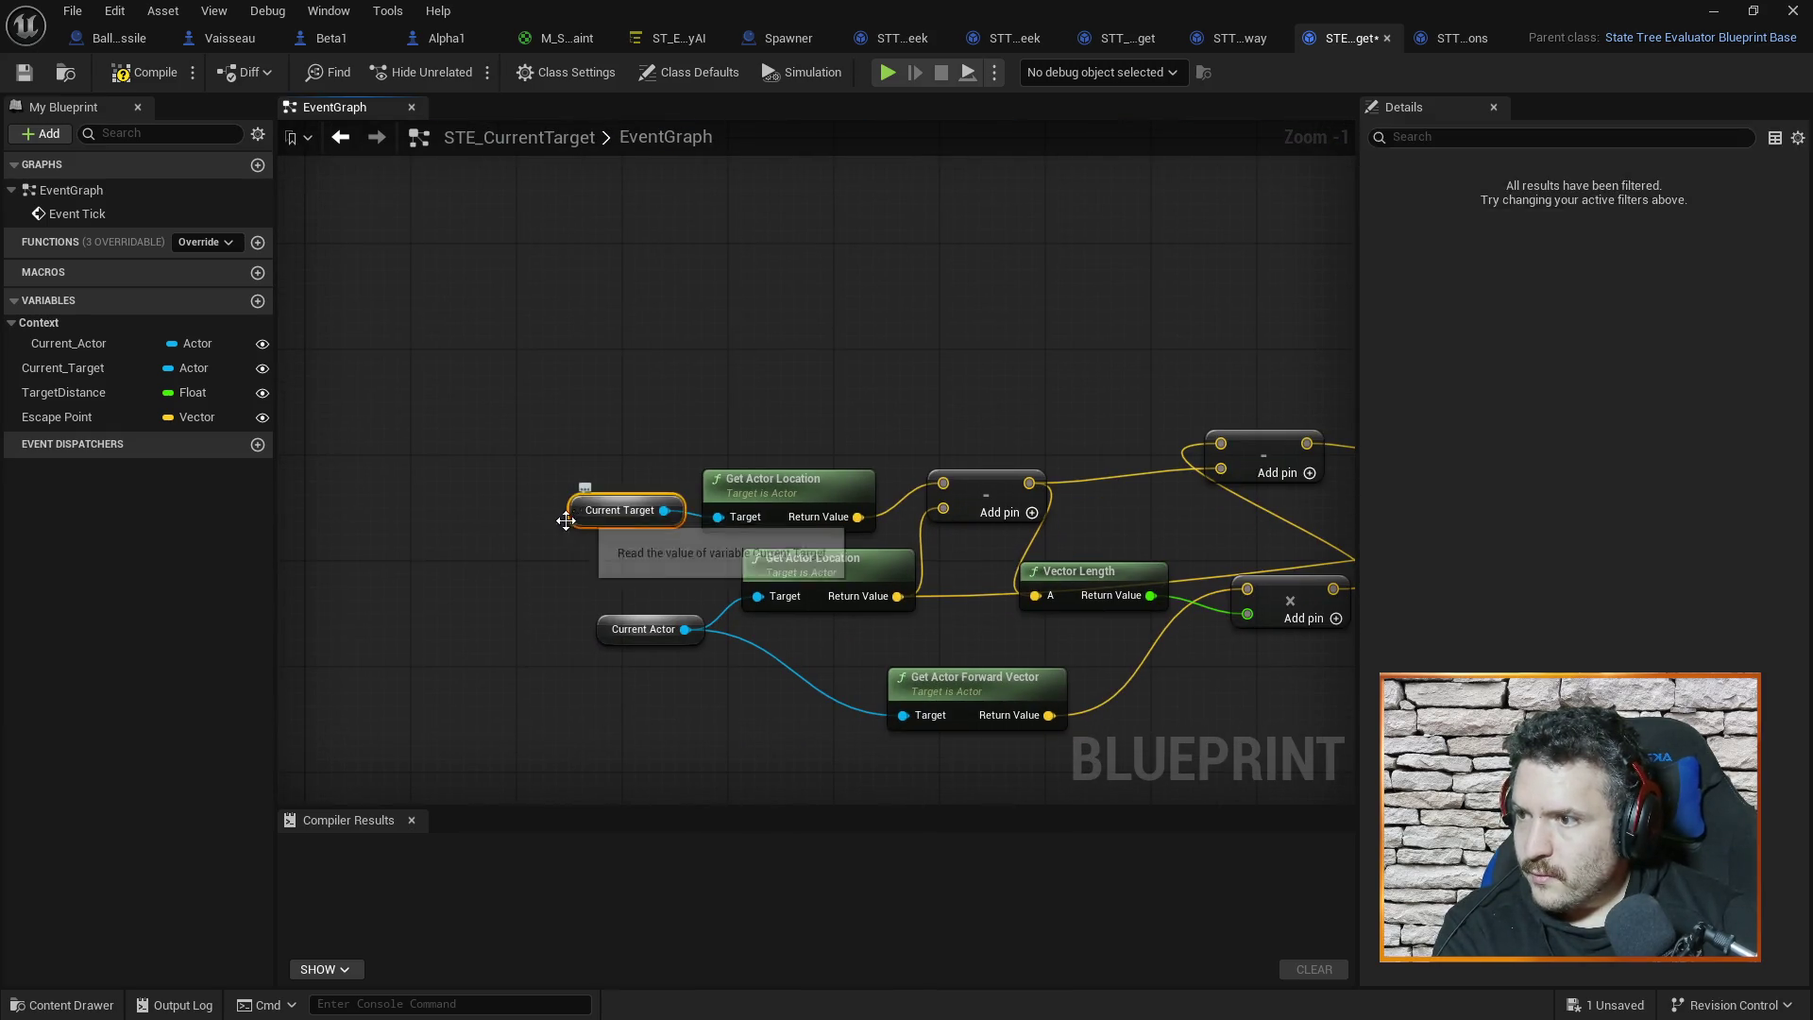
key("Delete")
Step: Feed Current_Target into Get Actor Location and Current_Actor into Get Actor Forward Vector
left_click_drag(65, 368, 731, 530)
left_click(623, 523)
mouse_move(70, 343)
left_mouse_down()
mouse_move(444, 597)
mouse_move(758, 596)
left_mouse_up()
left_click(481, 637)
mouse_move(527, 603)
left_mouse_down()
mouse_move(924, 729)
mouse_move(907, 716)
left_mouse_up()
left_click(604, 629)
key("Delete")
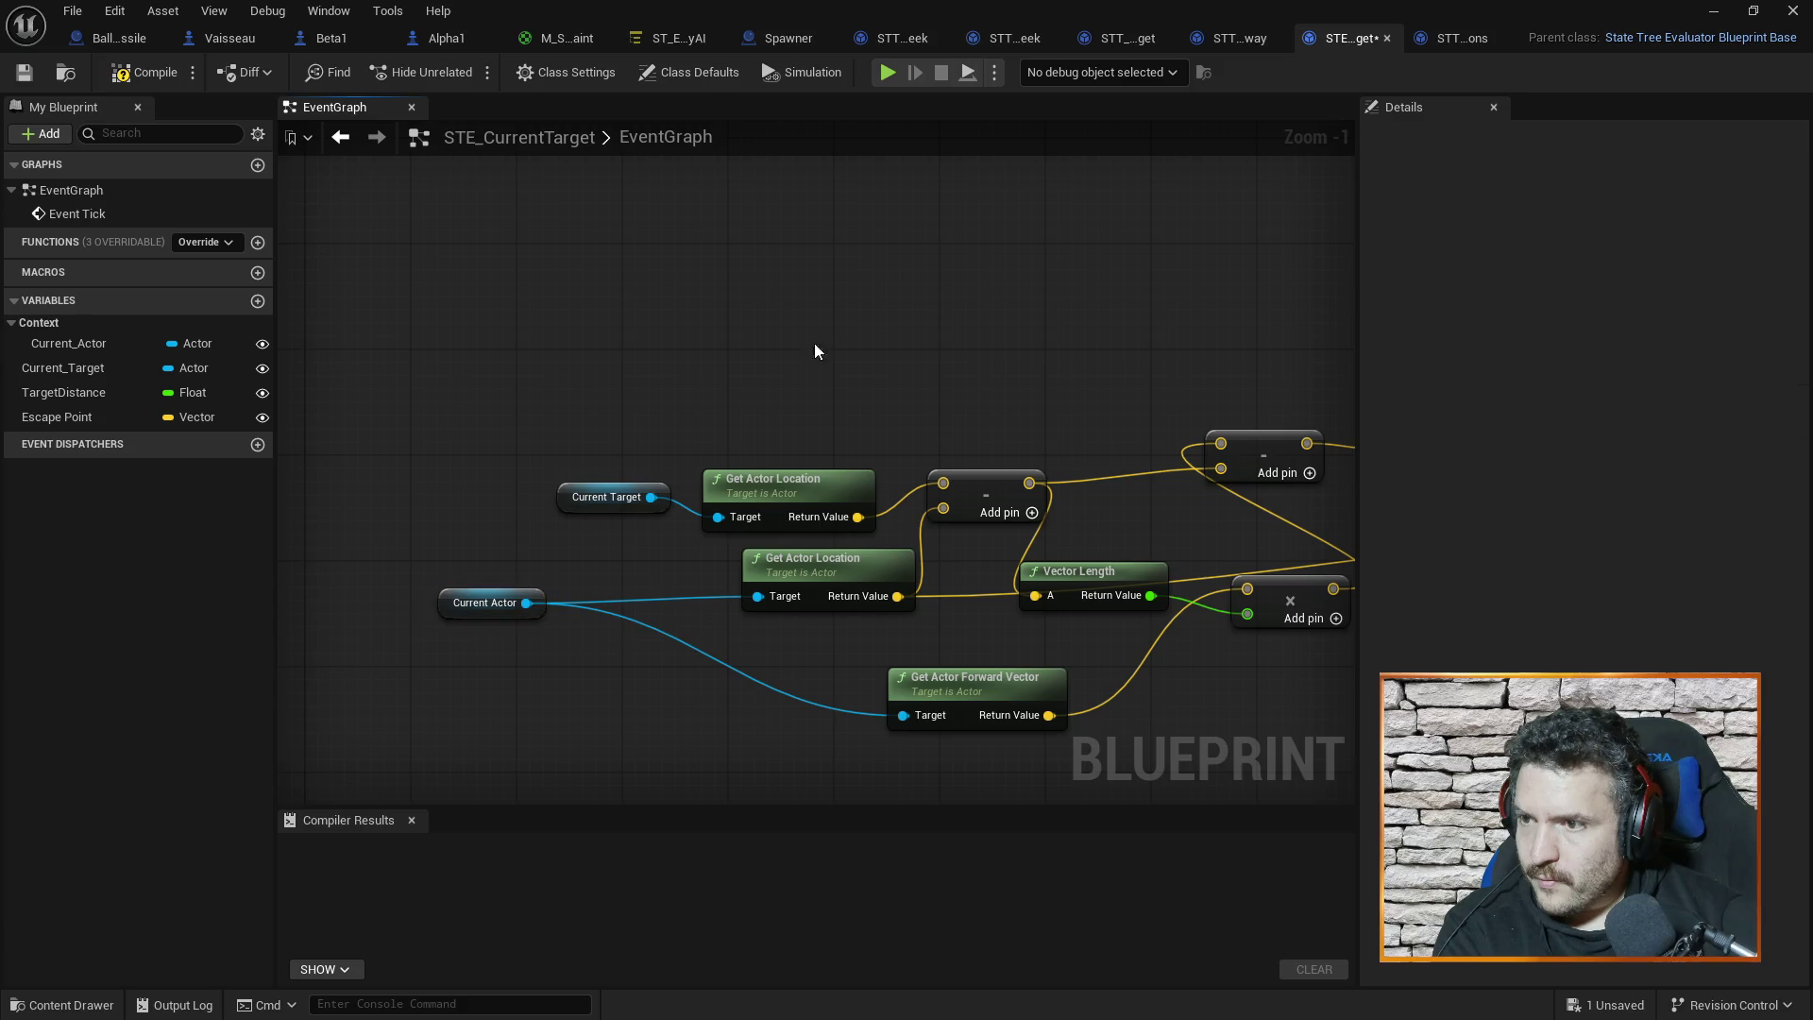
Step: Move the lower group of math nodes up beside the chain
scroll(813, 327, "down", 1)
scroll(767, 338, "down", 2)
left_click_drag(752, 315, 963, 620)
scroll(853, 478, "down", 1)
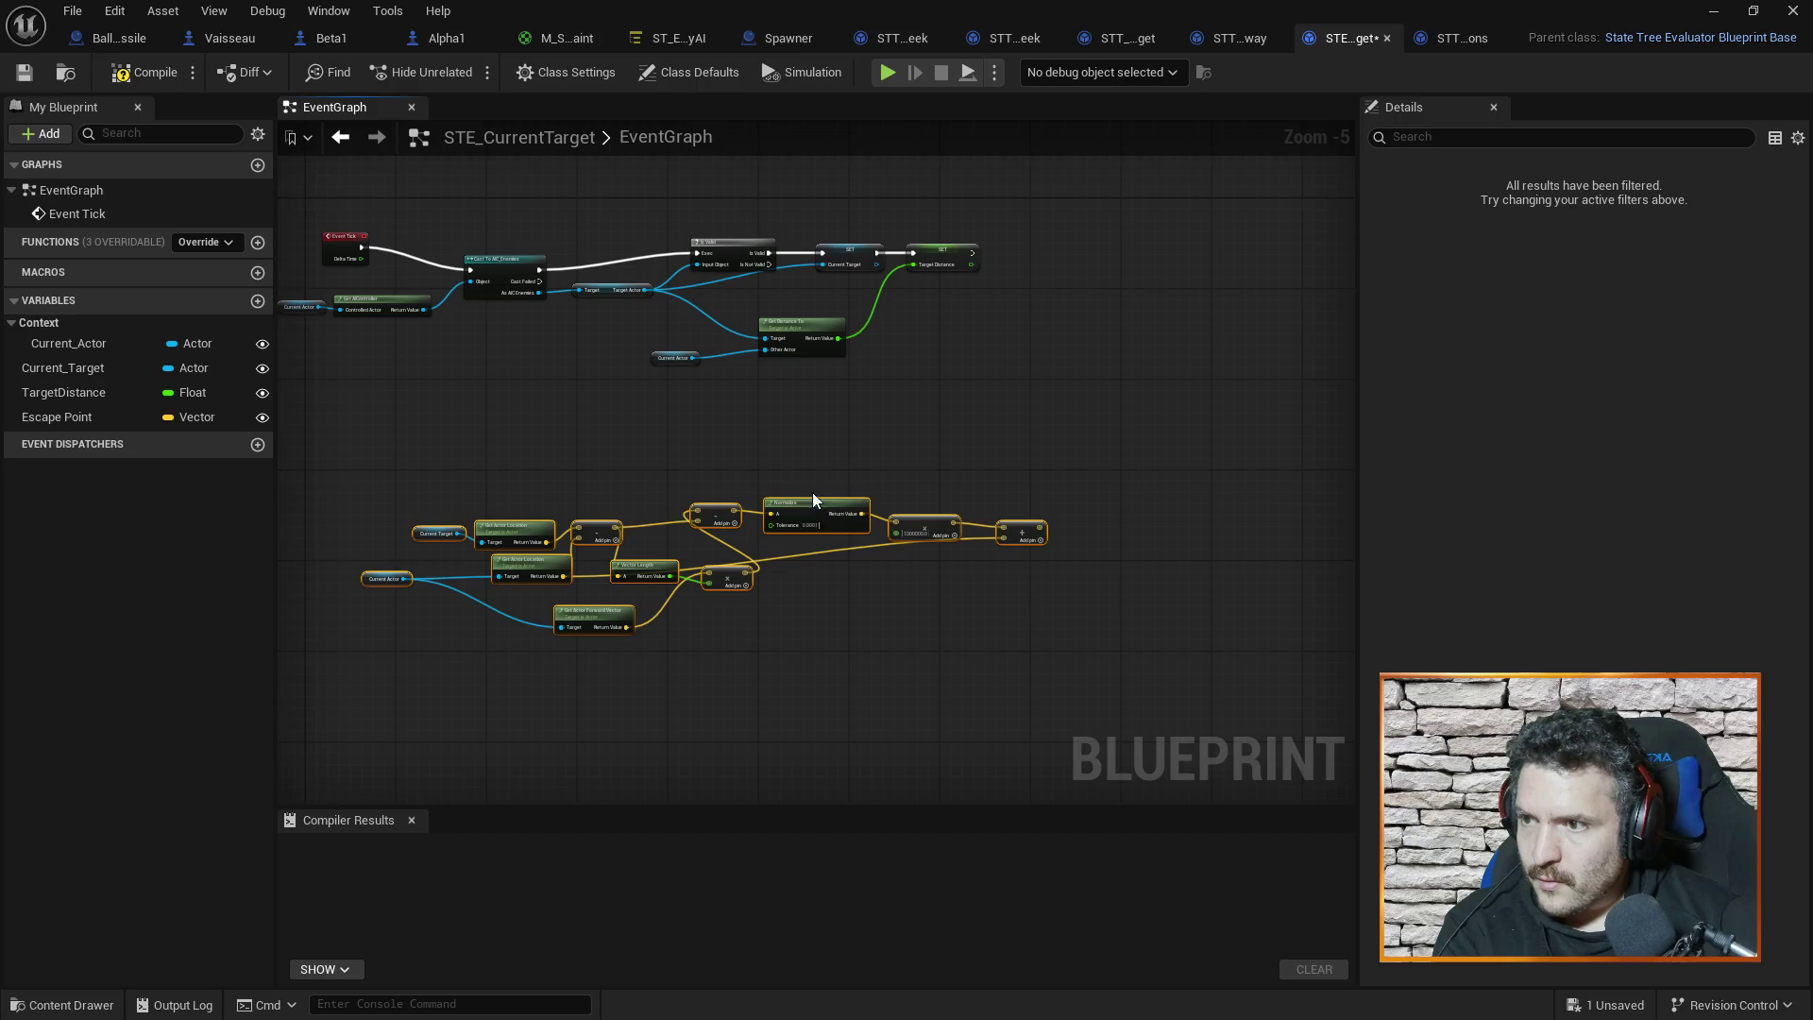
left_click_drag(812, 496, 790, 412)
left_click(907, 389)
Step: Set Escape Point from the final Add result after SET TargetDistance, and compile
left_click_drag(39, 414, 852, 437)
left_click(893, 483)
scroll(850, 538, "up", 3)
mouse_move(848, 733)
left_mouse_down()
mouse_move(914, 415)
mouse_move(901, 372)
left_mouse_up()
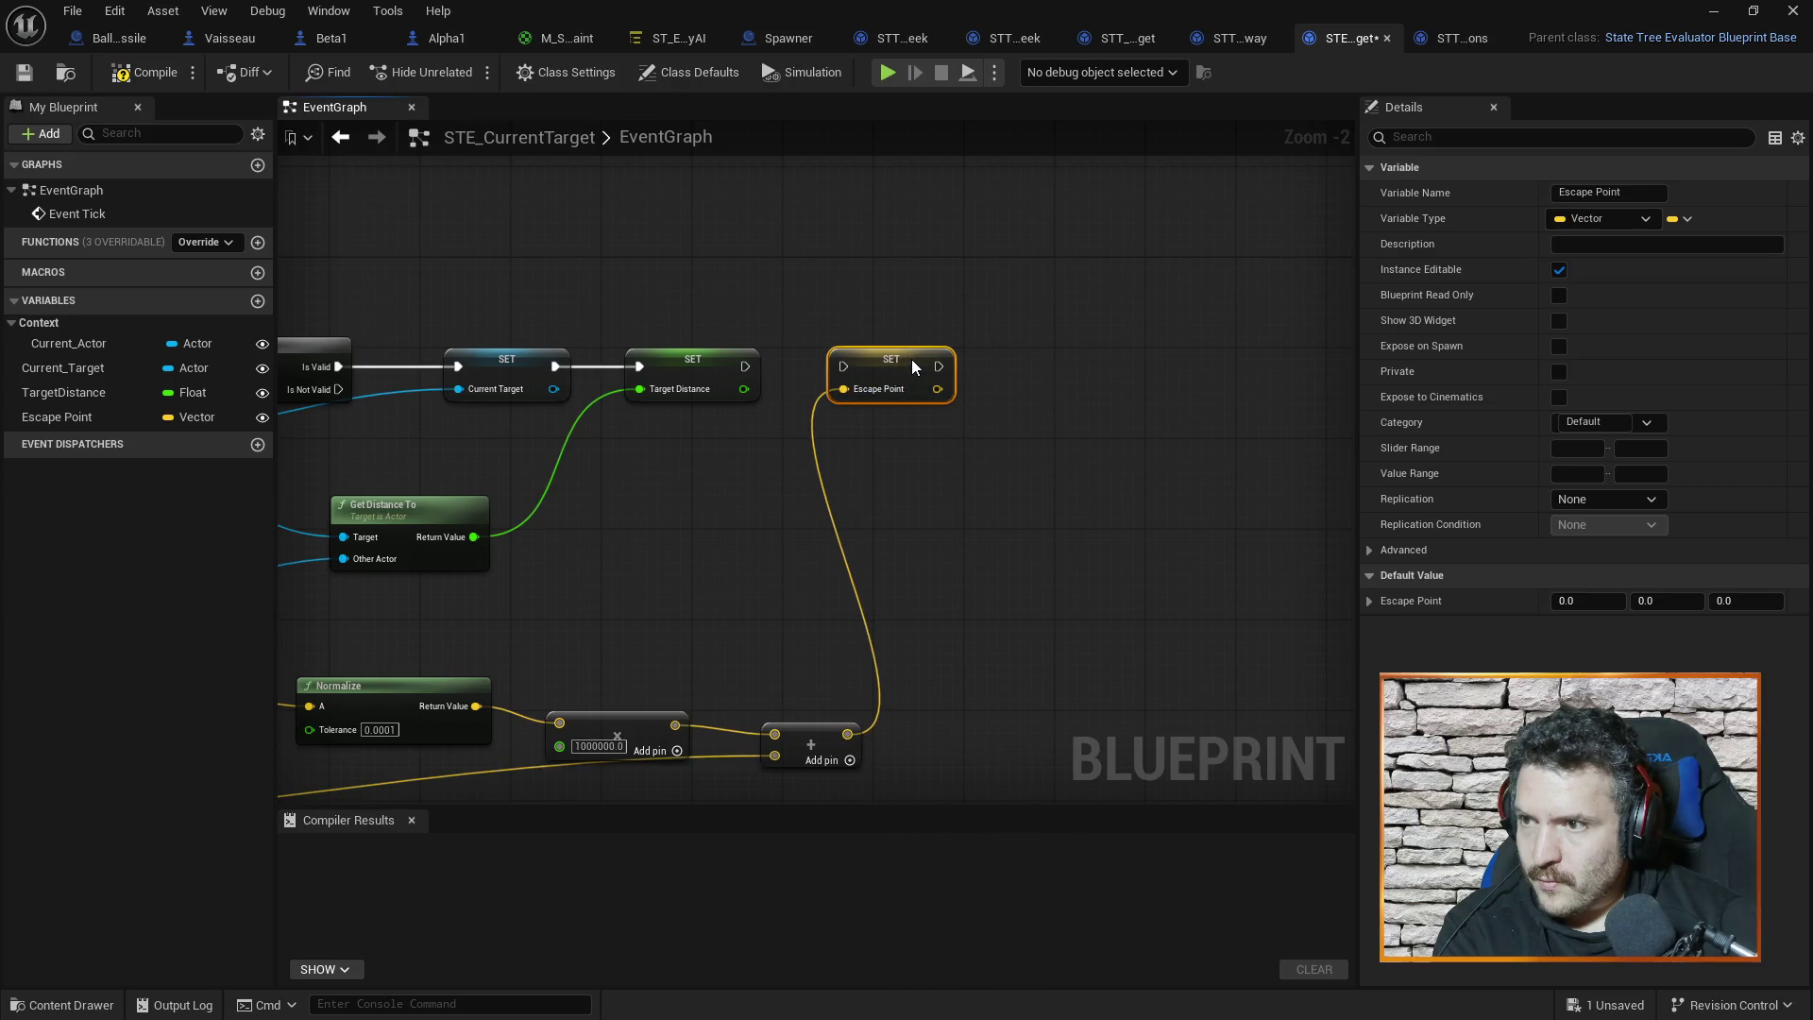
left_click_drag(752, 365, 842, 366)
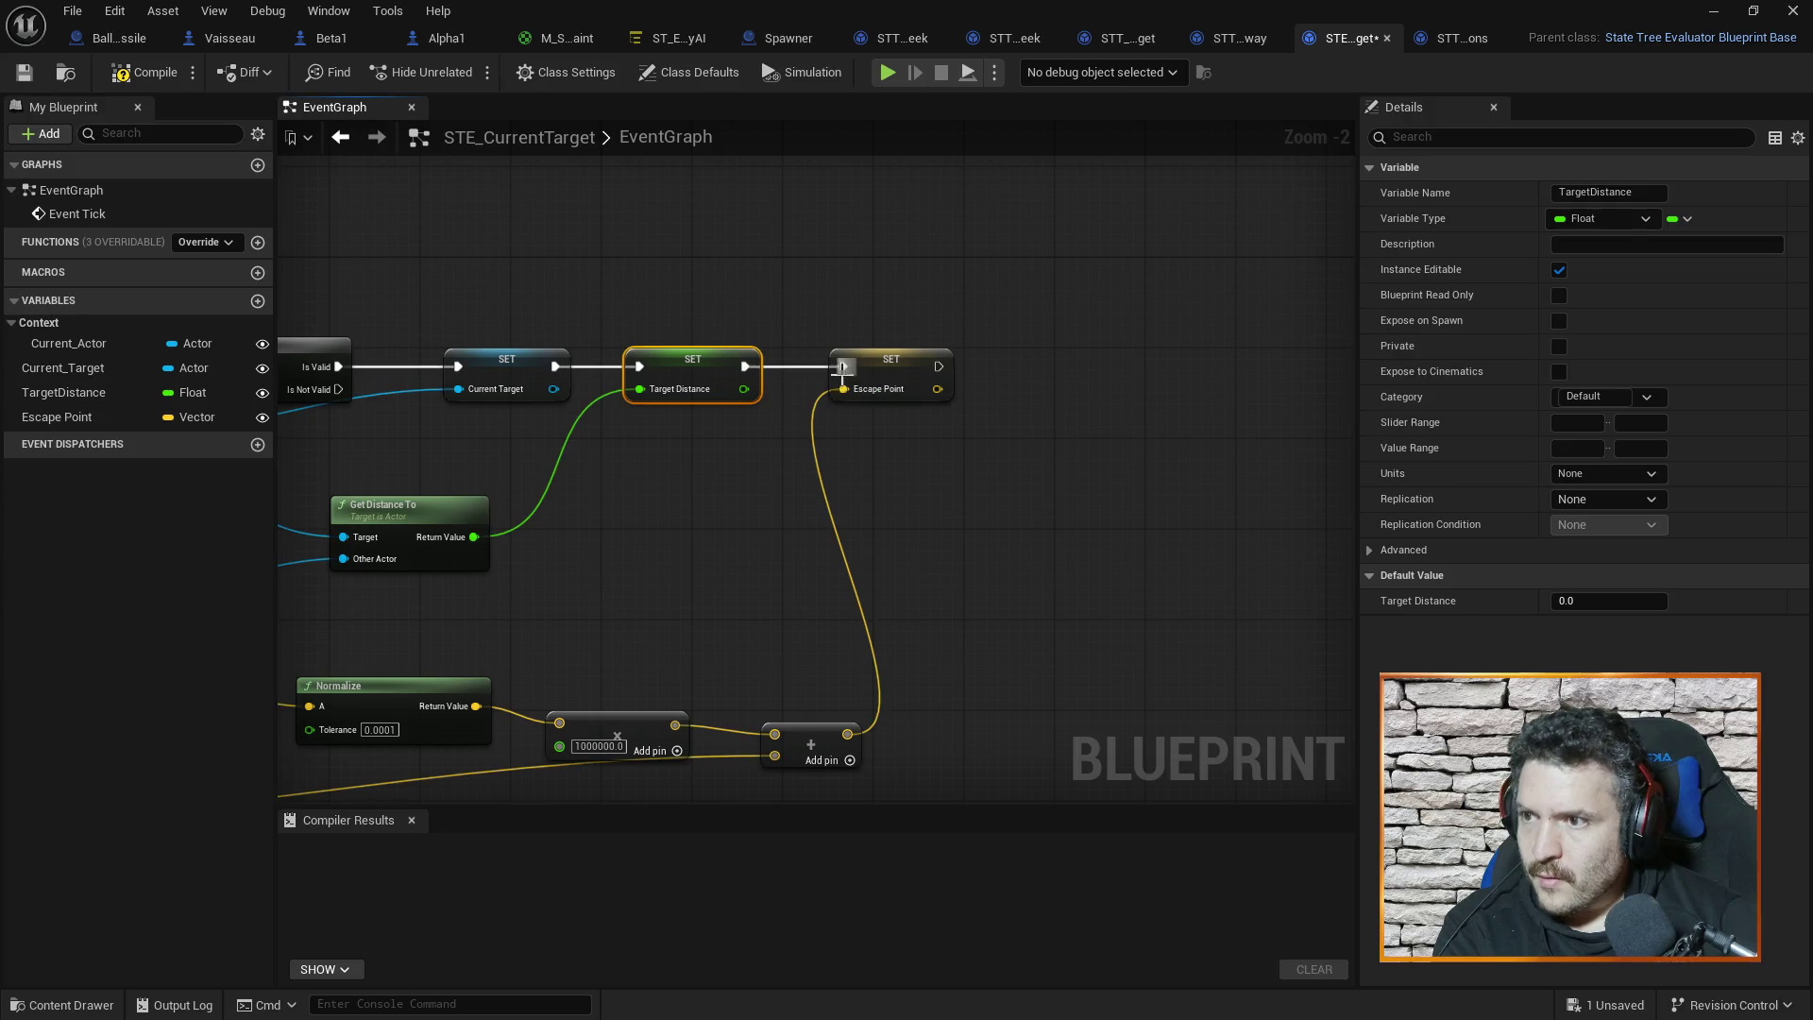
left_click(142, 75)
left_click(1209, 40)
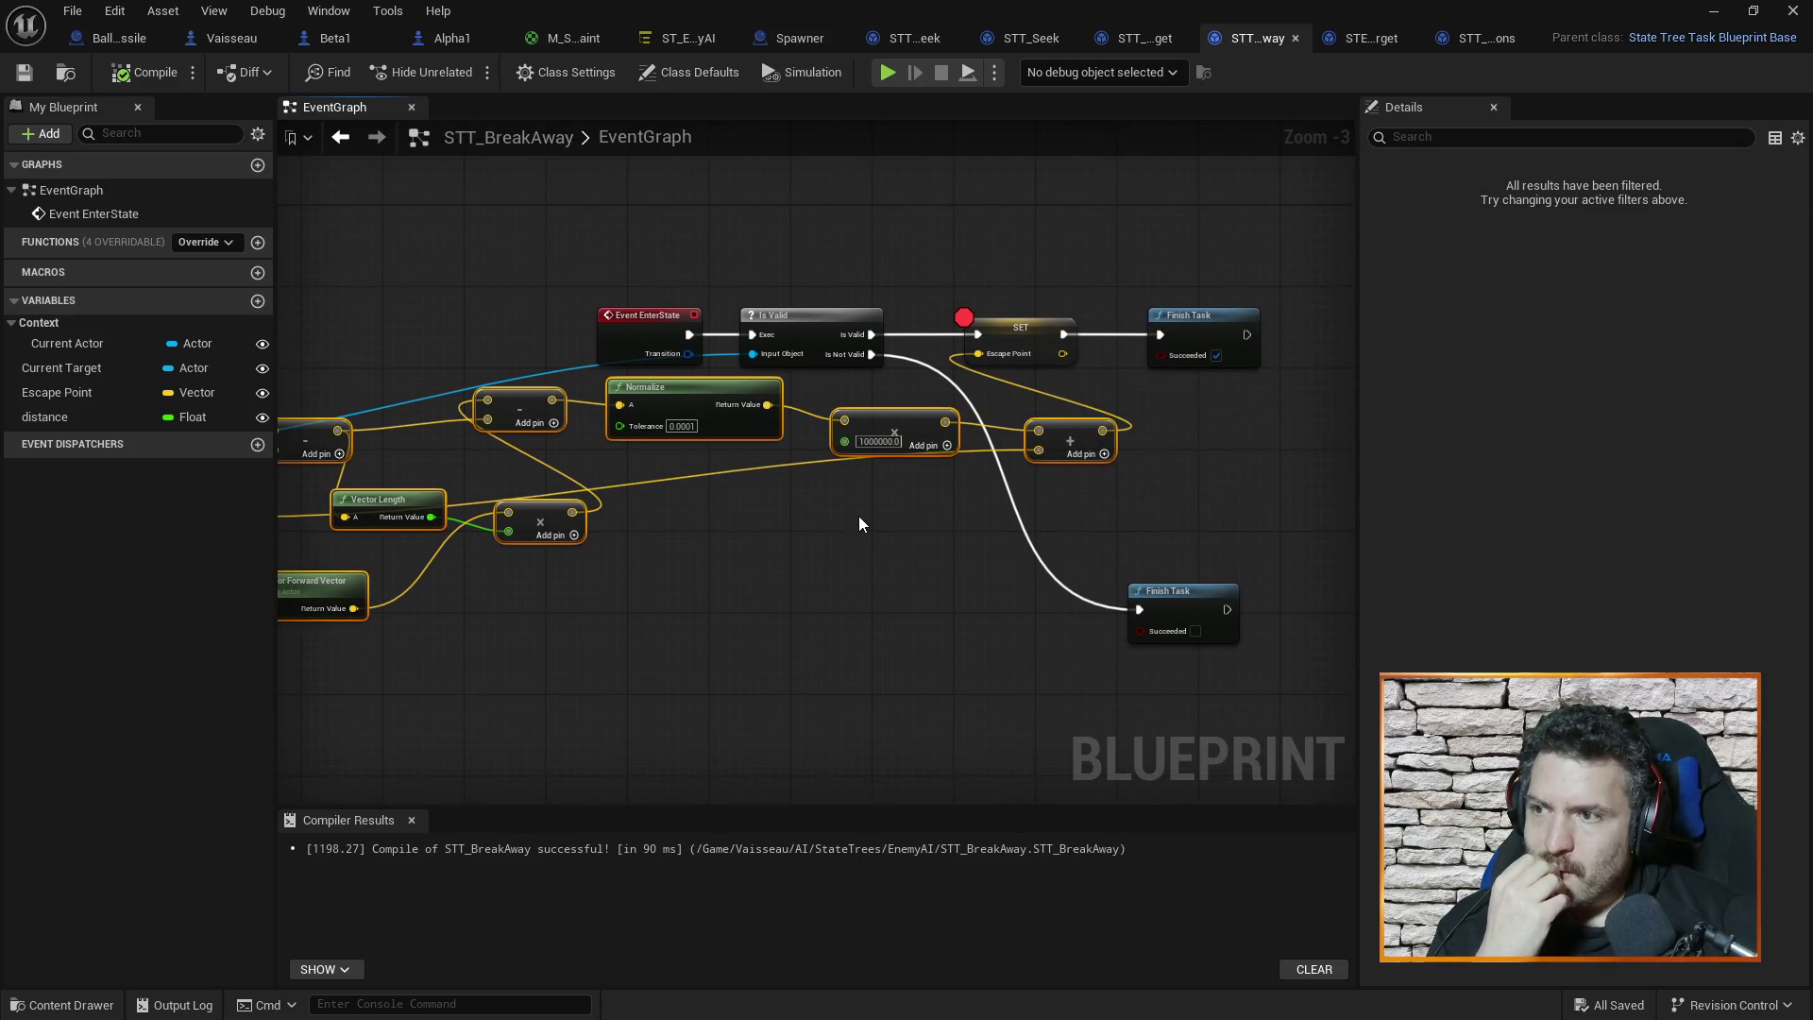
Step: Delete every node in the STT_BreakAway graph
scroll(864, 498, "down", 5)
scroll(815, 381, "up", 3)
mouse_move(421, 316)
left_mouse_down()
mouse_move(1177, 758)
mouse_move(1212, 753)
left_mouse_up()
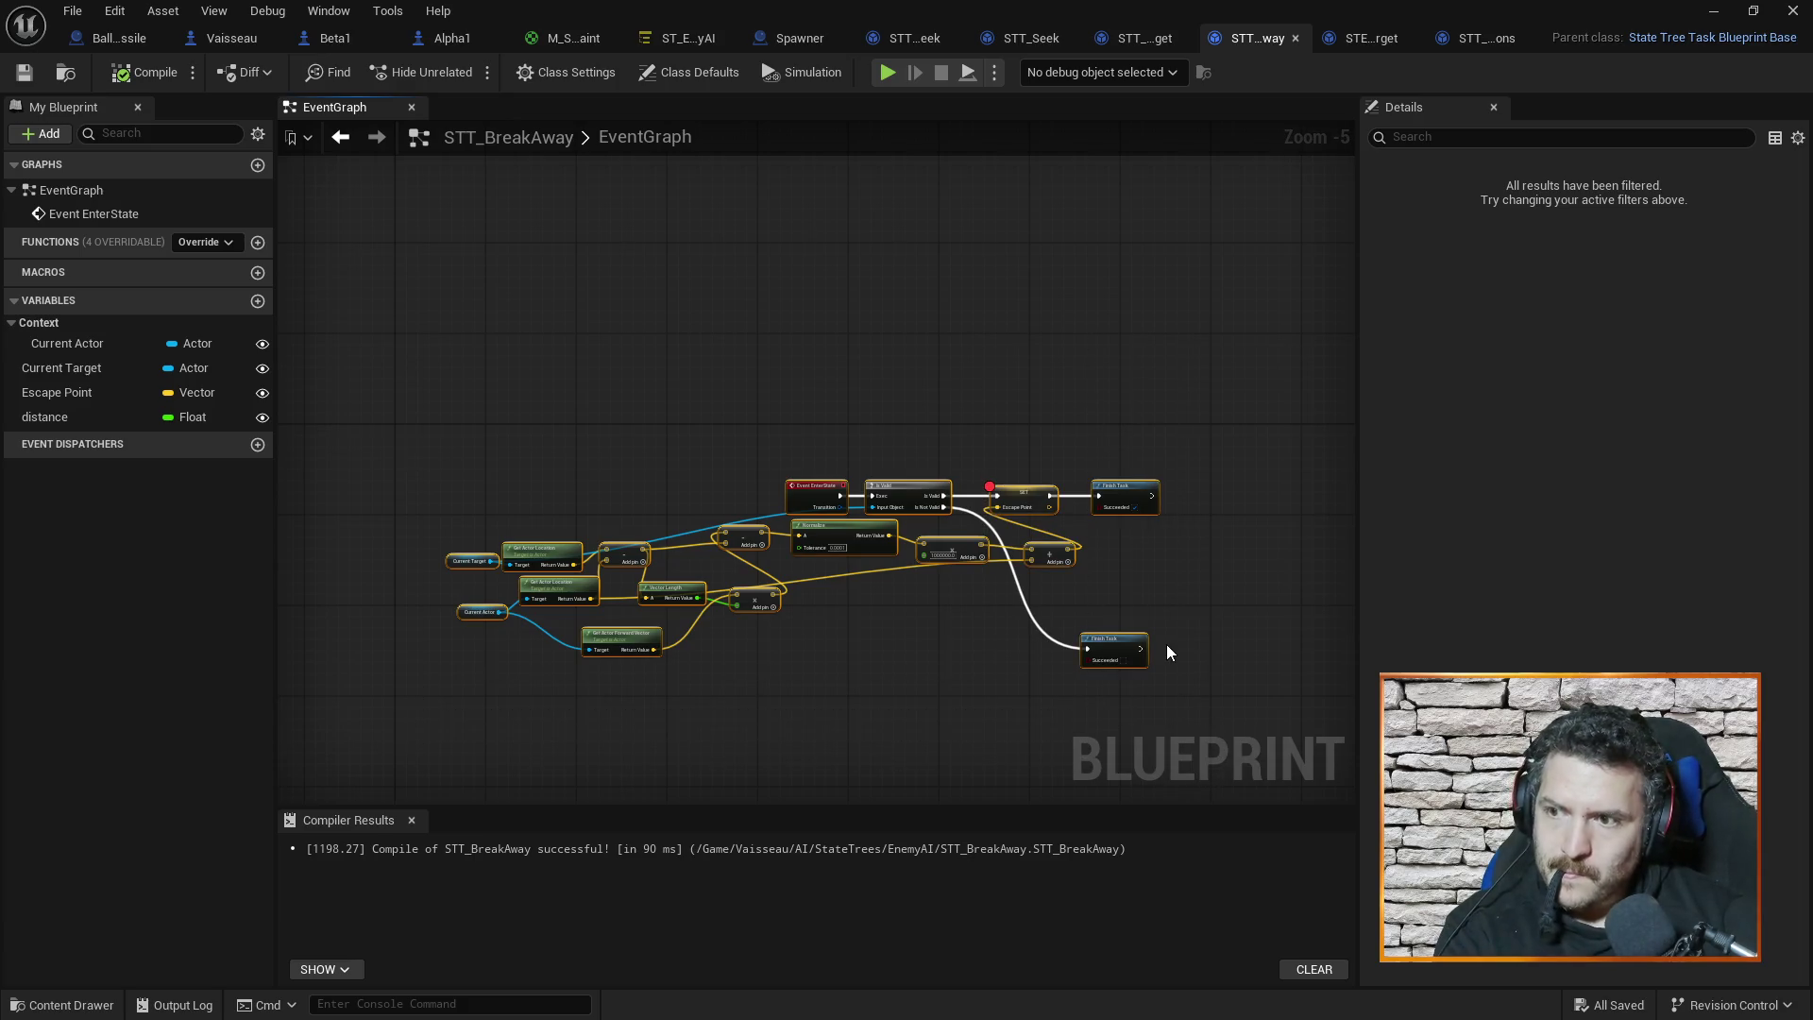
key("Delete")
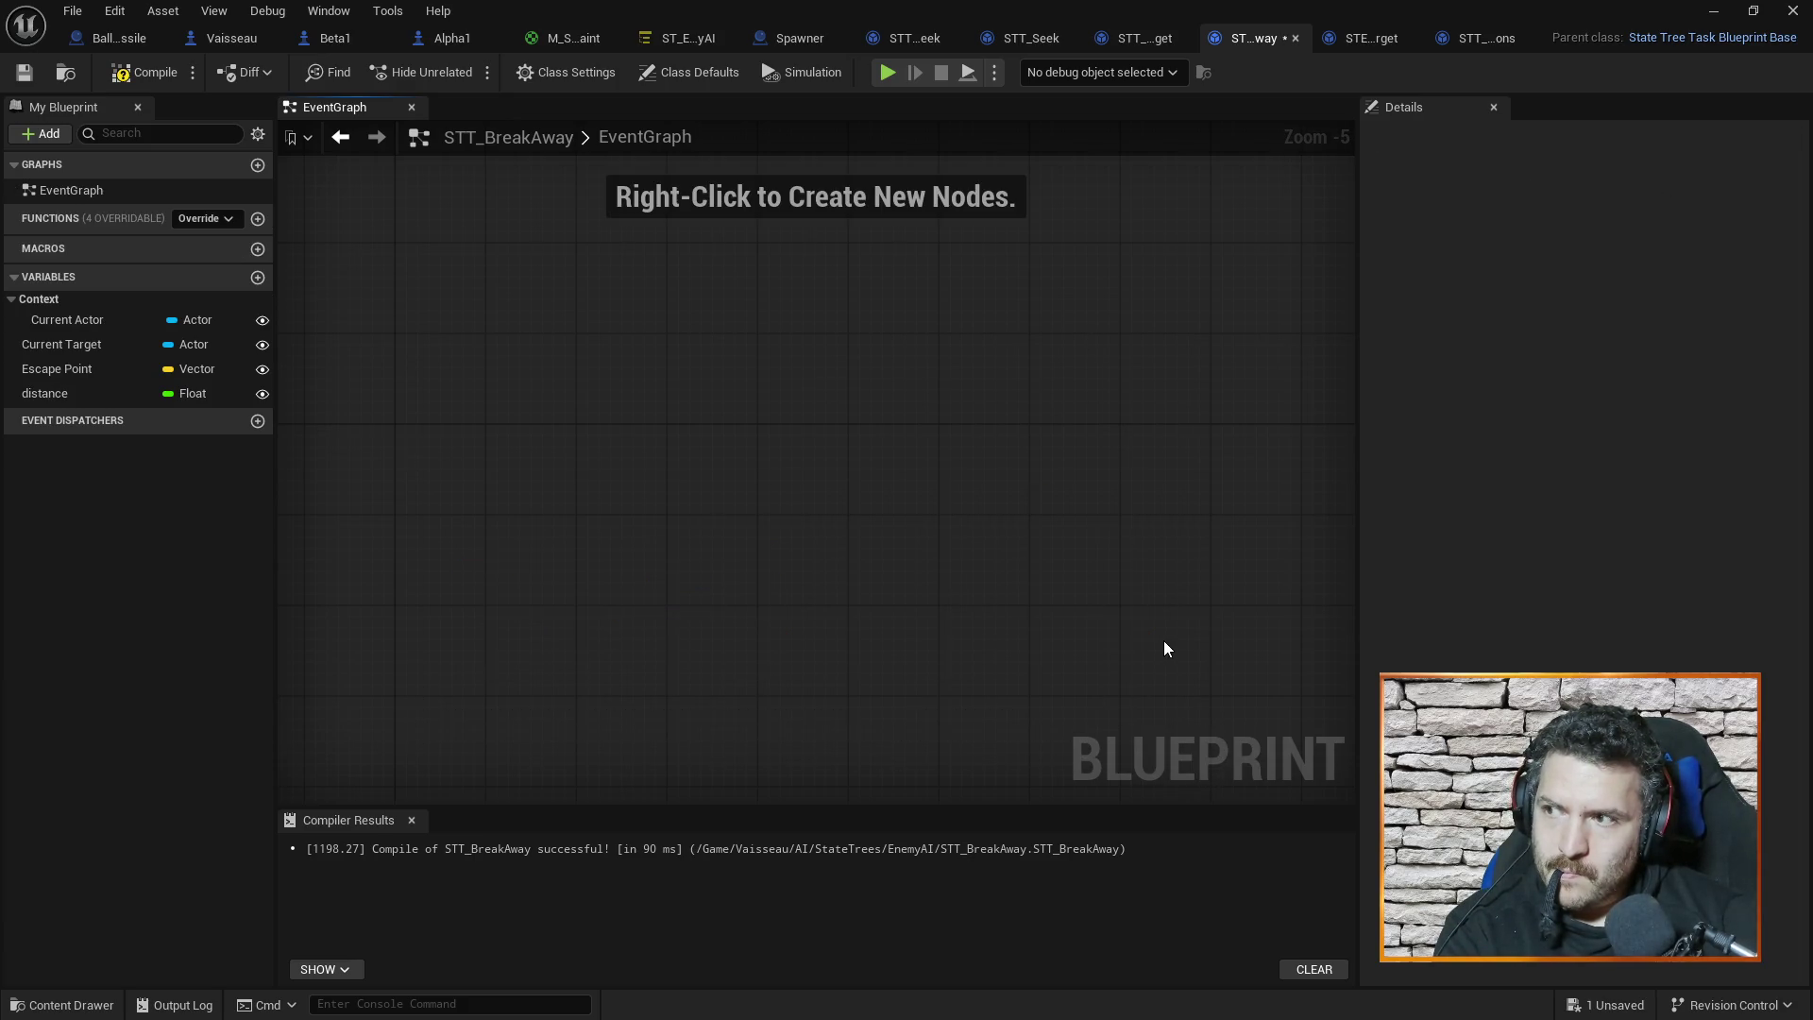
Step: Make the Attack Target state transition to Move Away in ST_EnemyAI
left_click(688, 37)
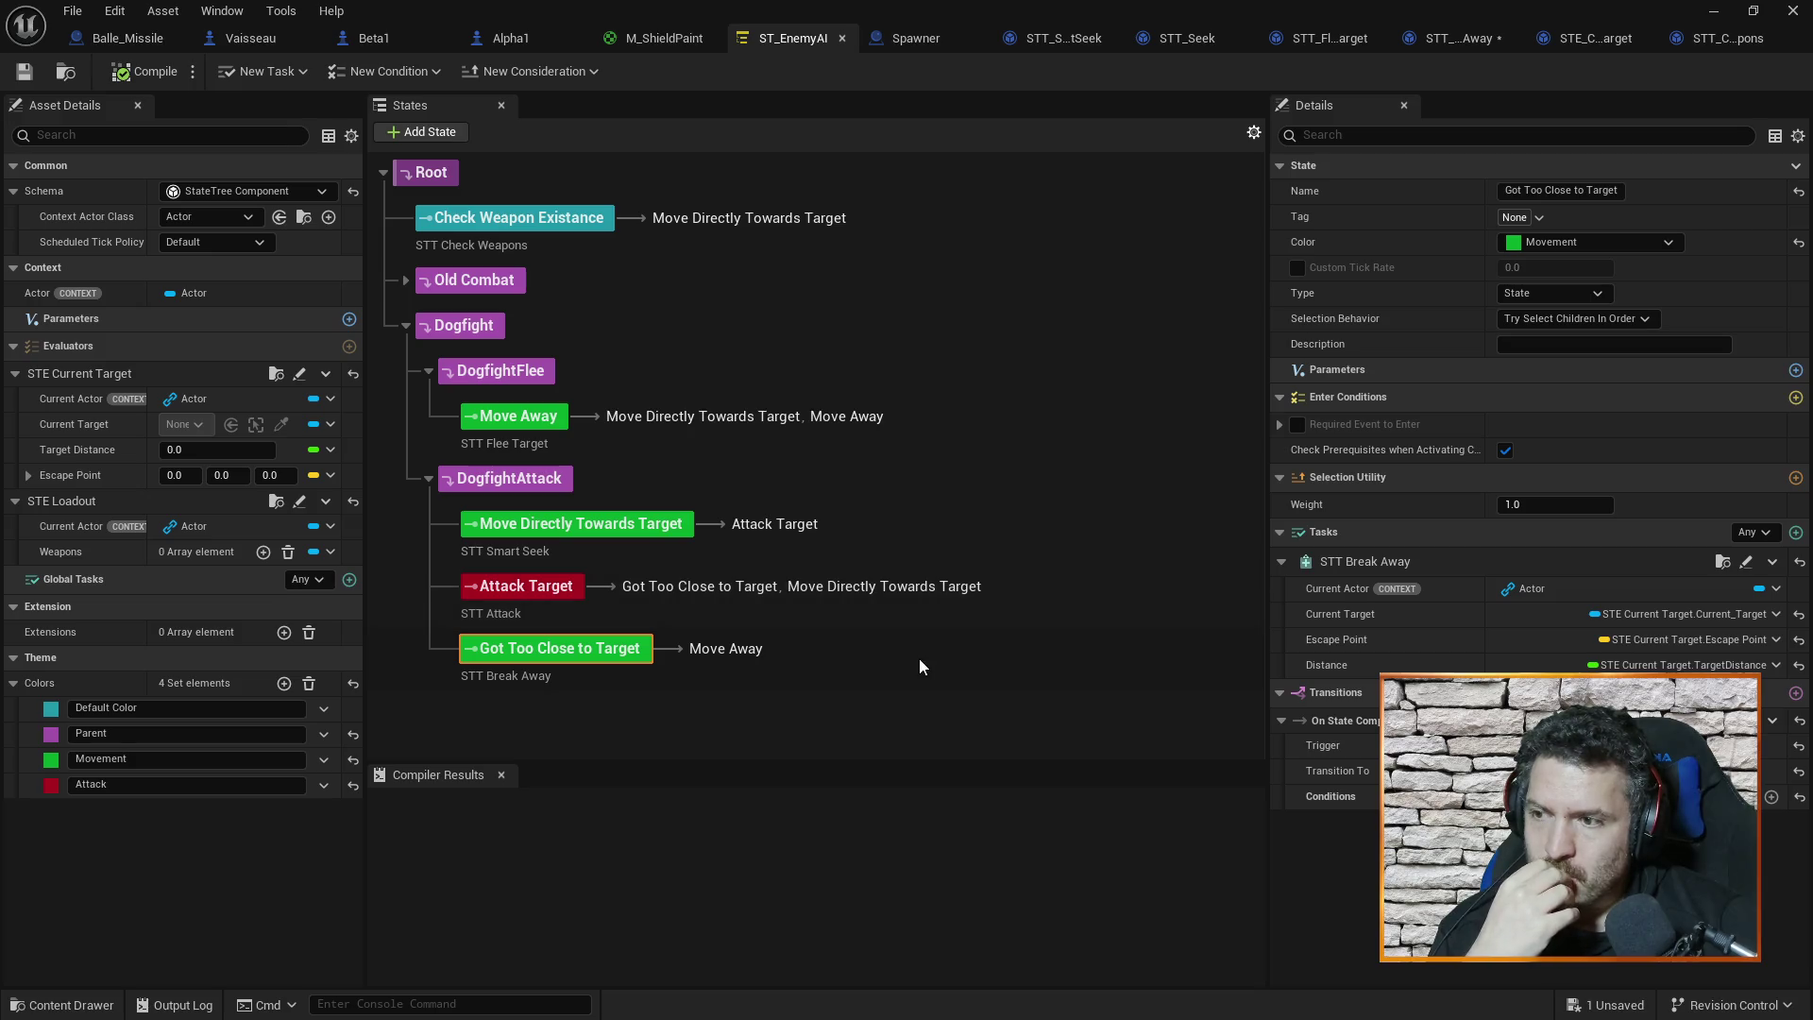
left_click(1072, 618)
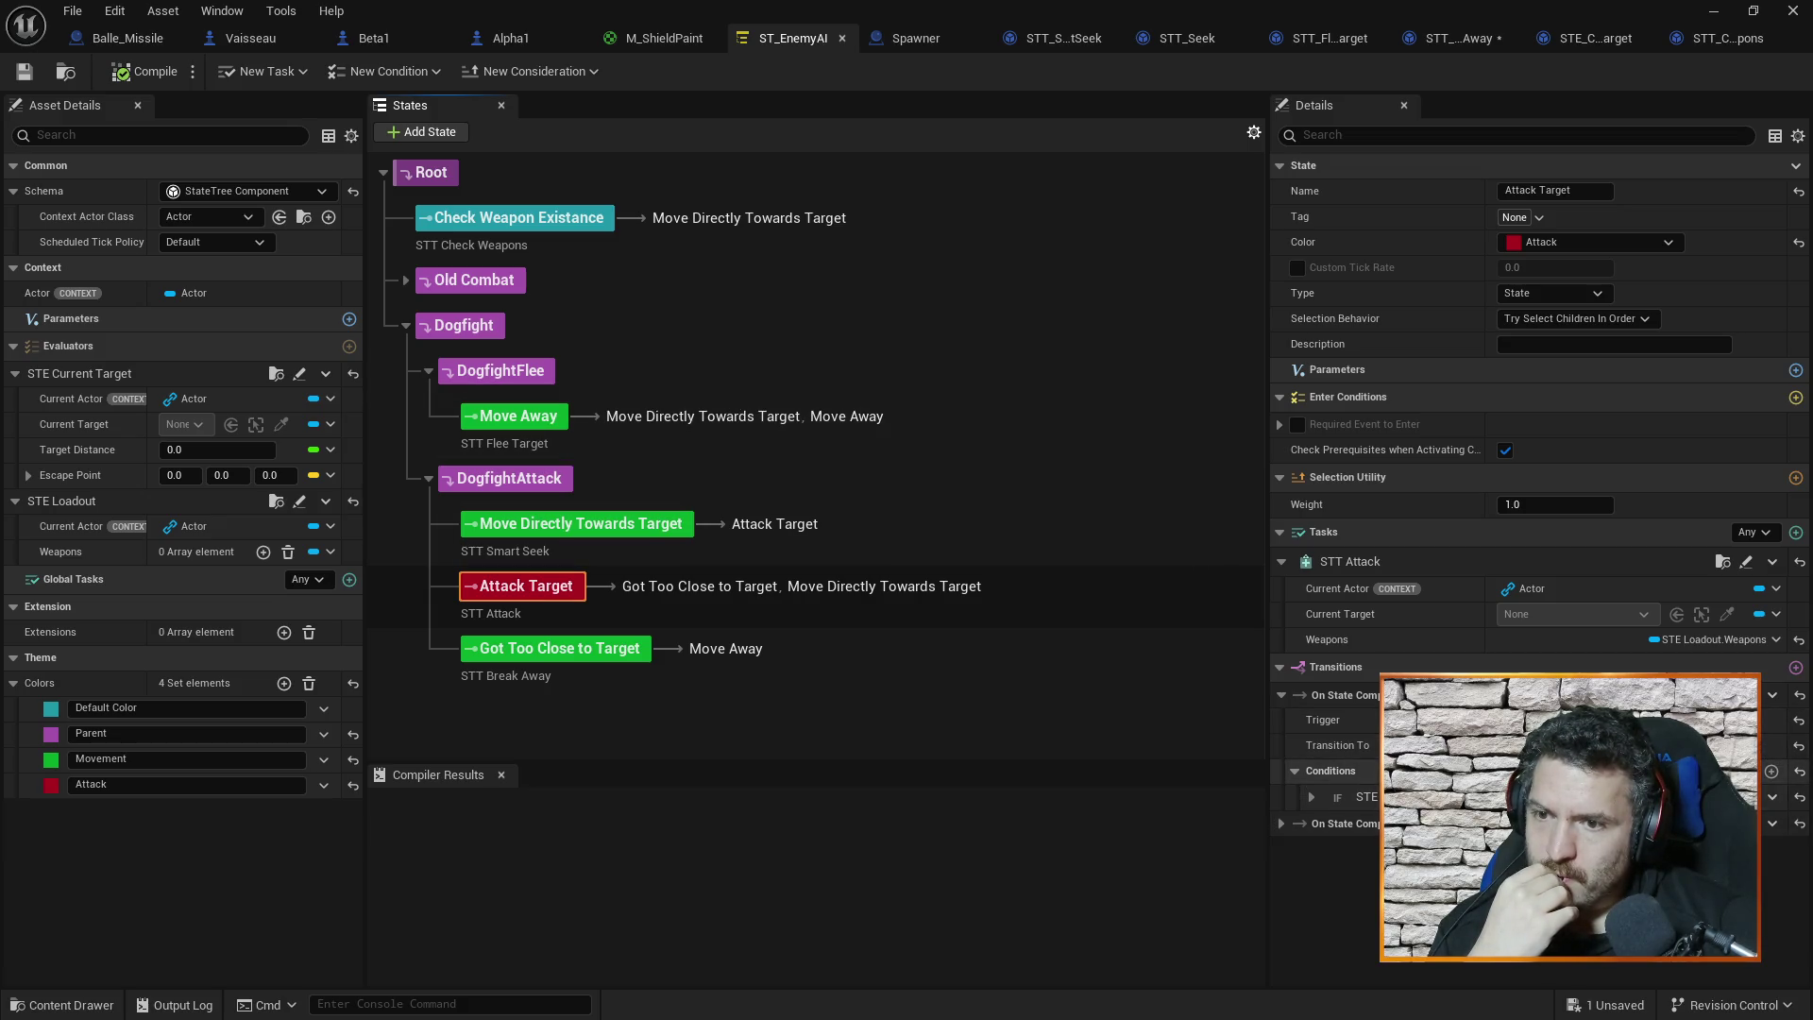
left_click(1605, 745)
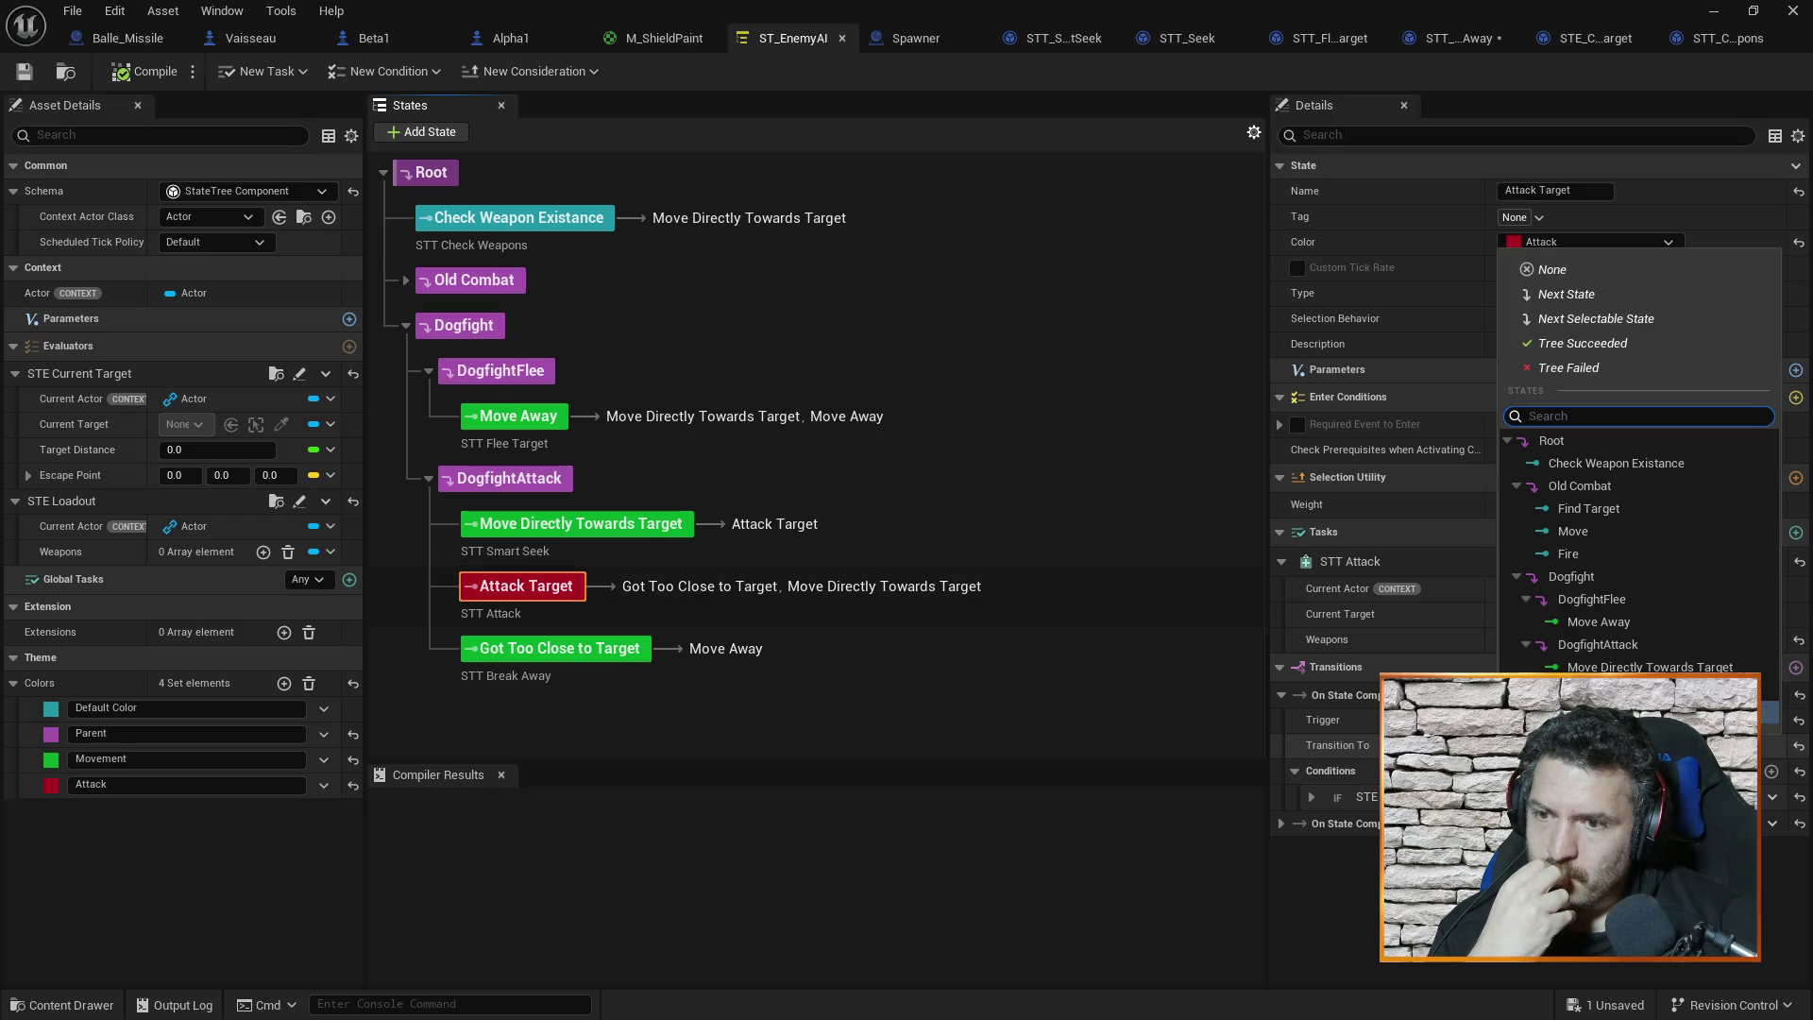
left_click(1599, 621)
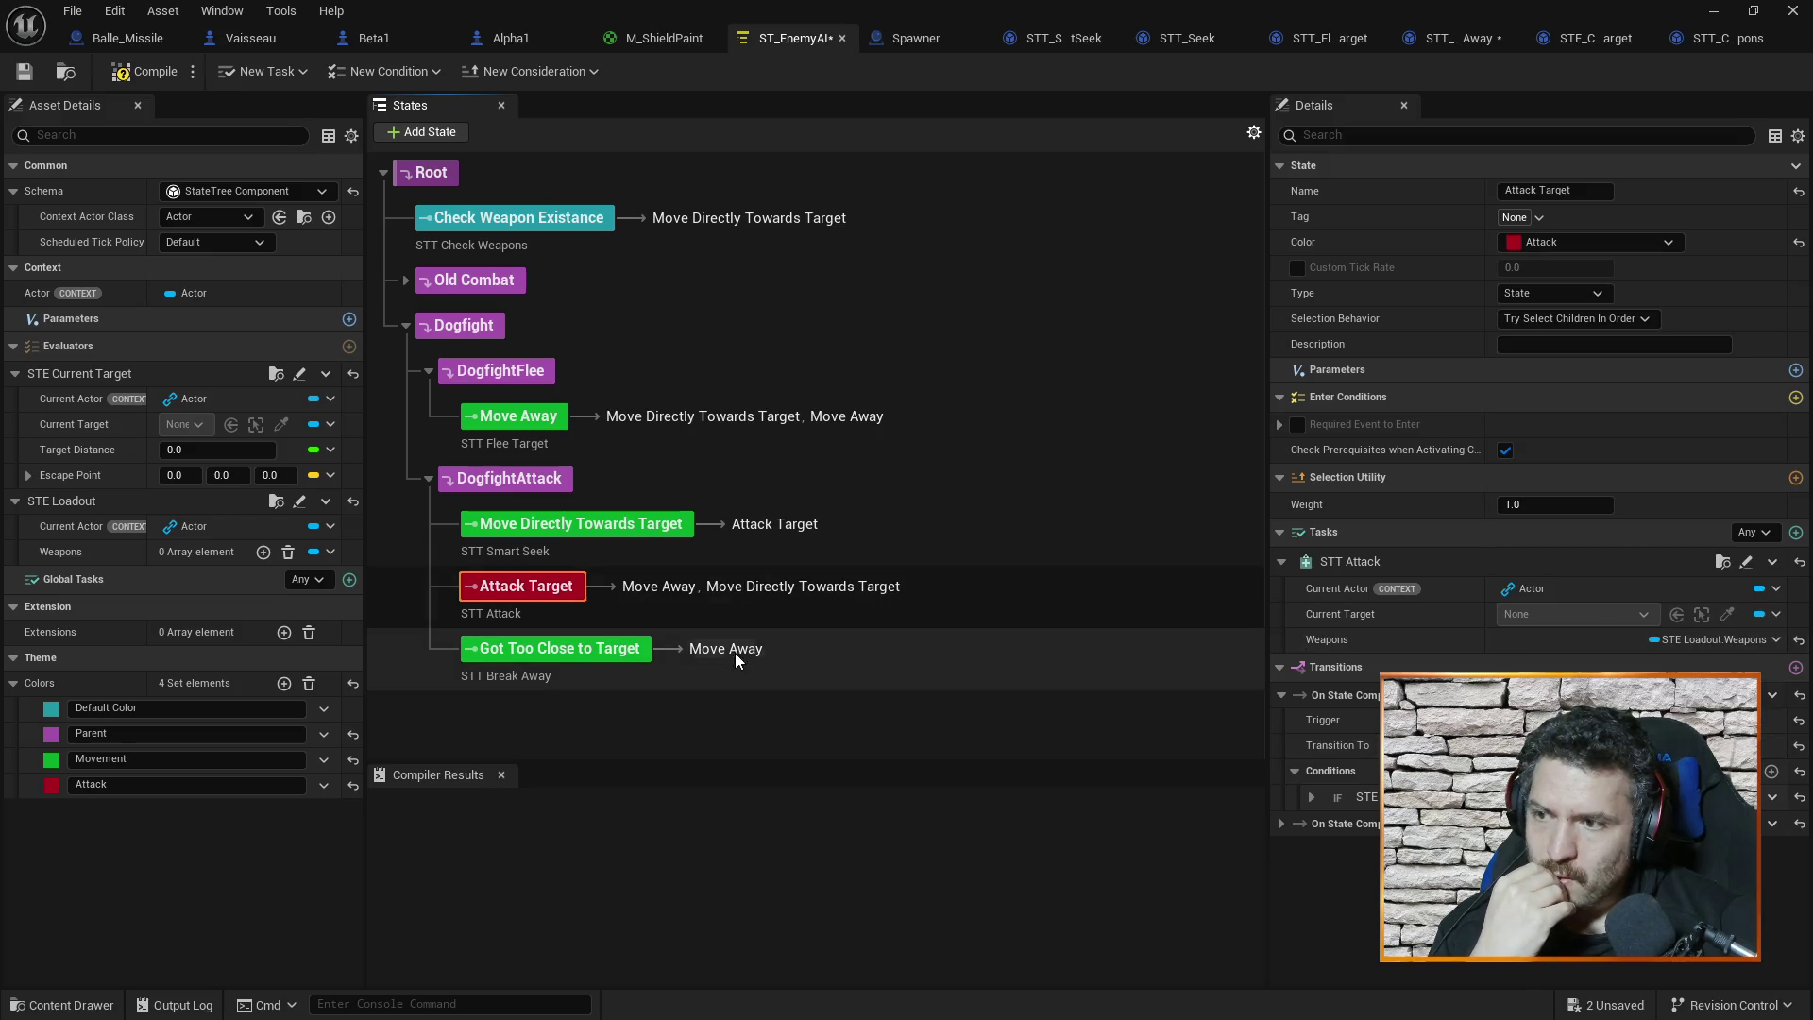
Step: Delete the Got Too Close to Target state
left_click(893, 670)
key("Delete")
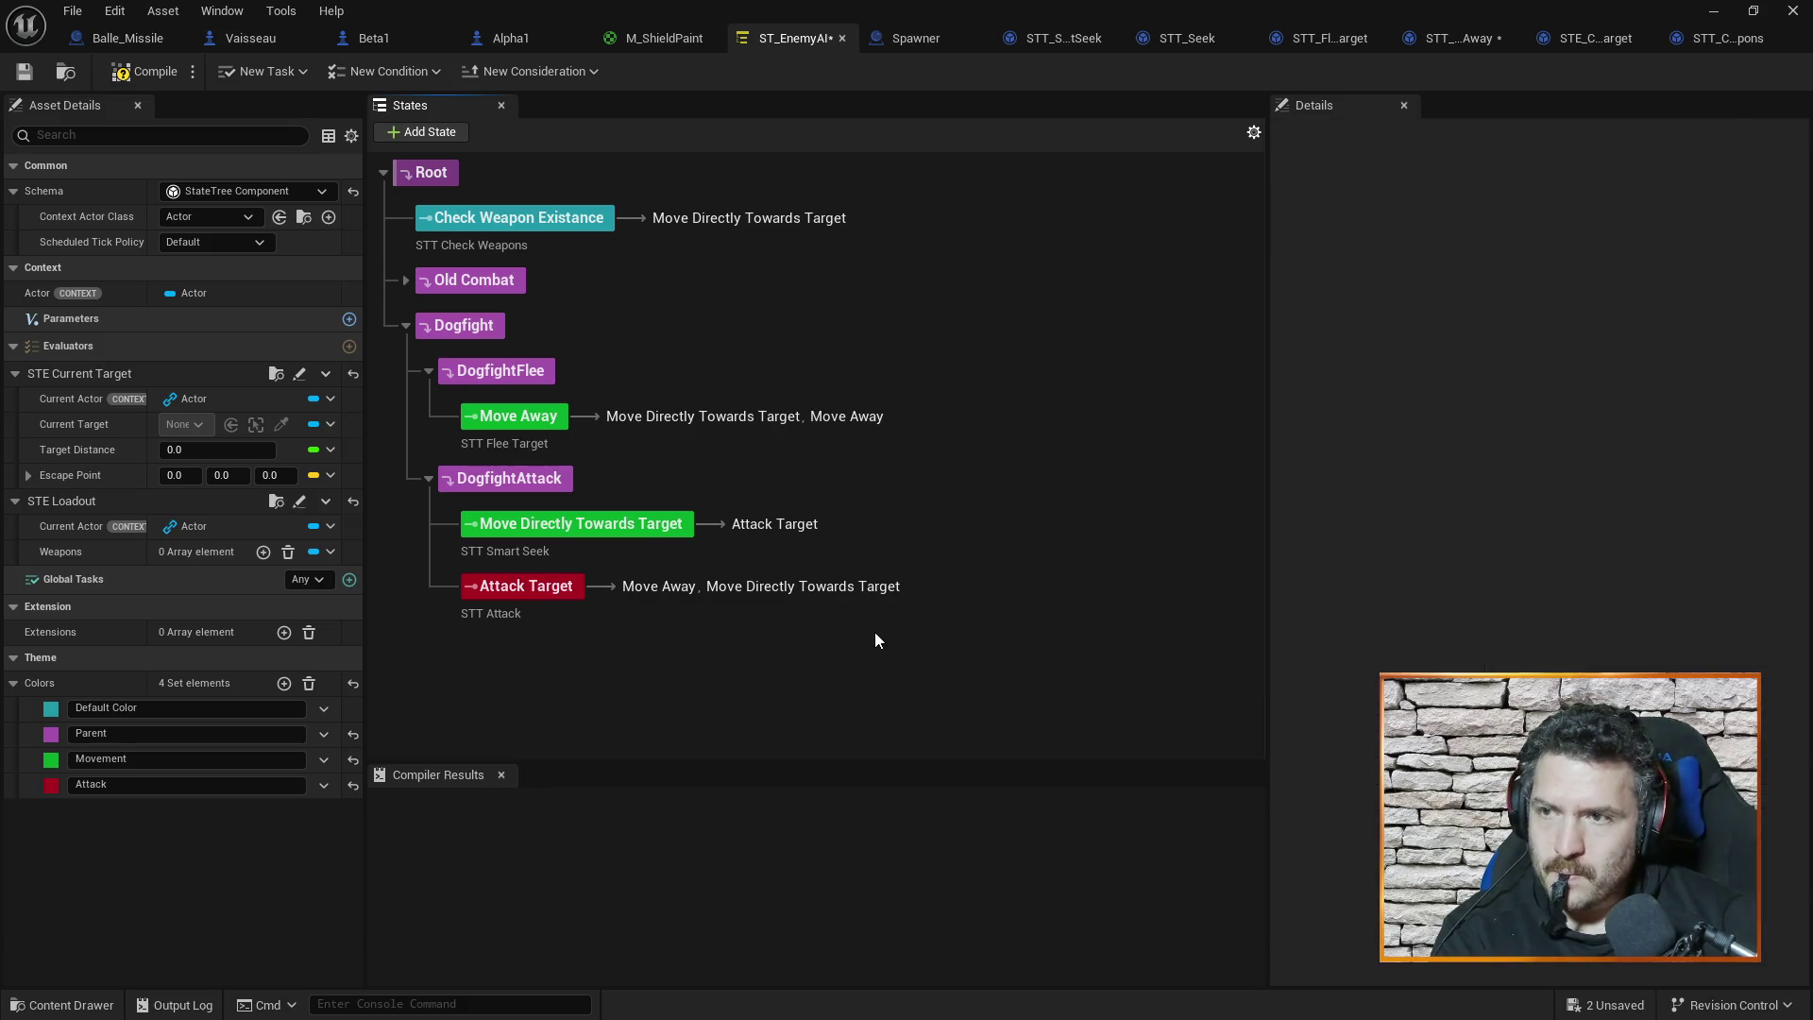
left_click(1792, 10)
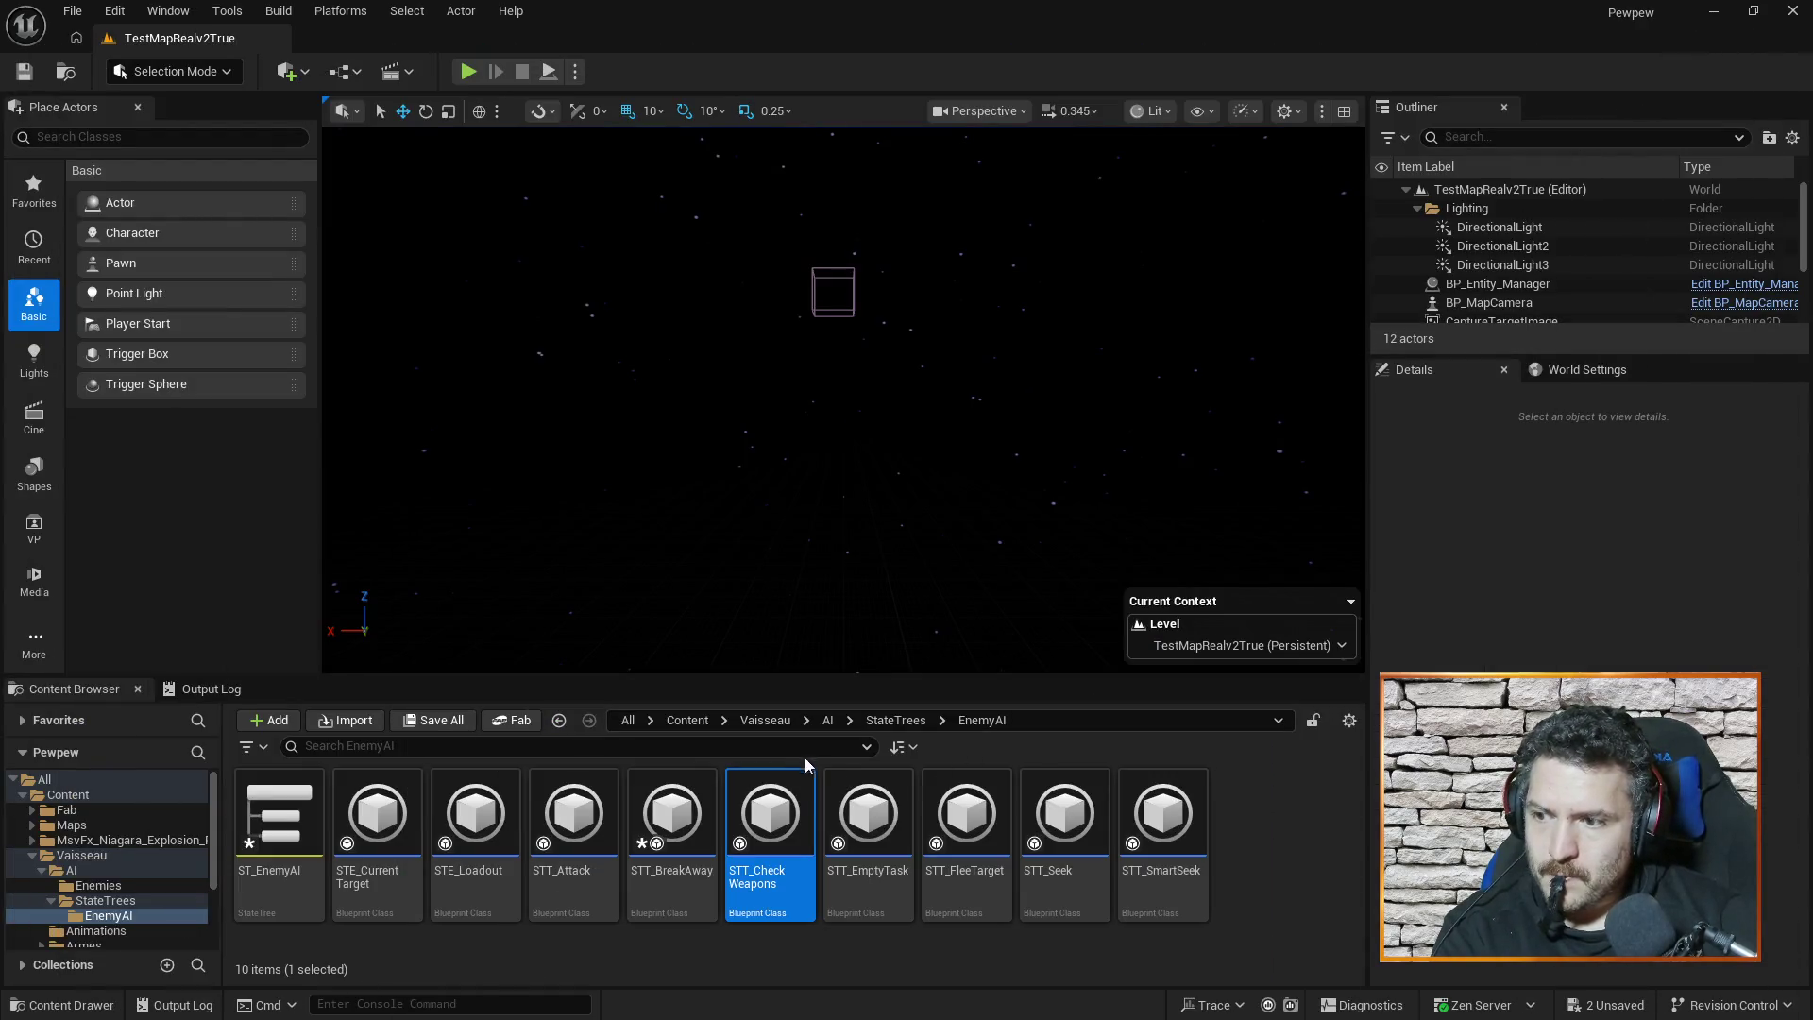
Step: Attempt to delete the STT_BreakAway asset, backing out both times since it is still referenced
right_click(672, 822)
left_click(687, 825)
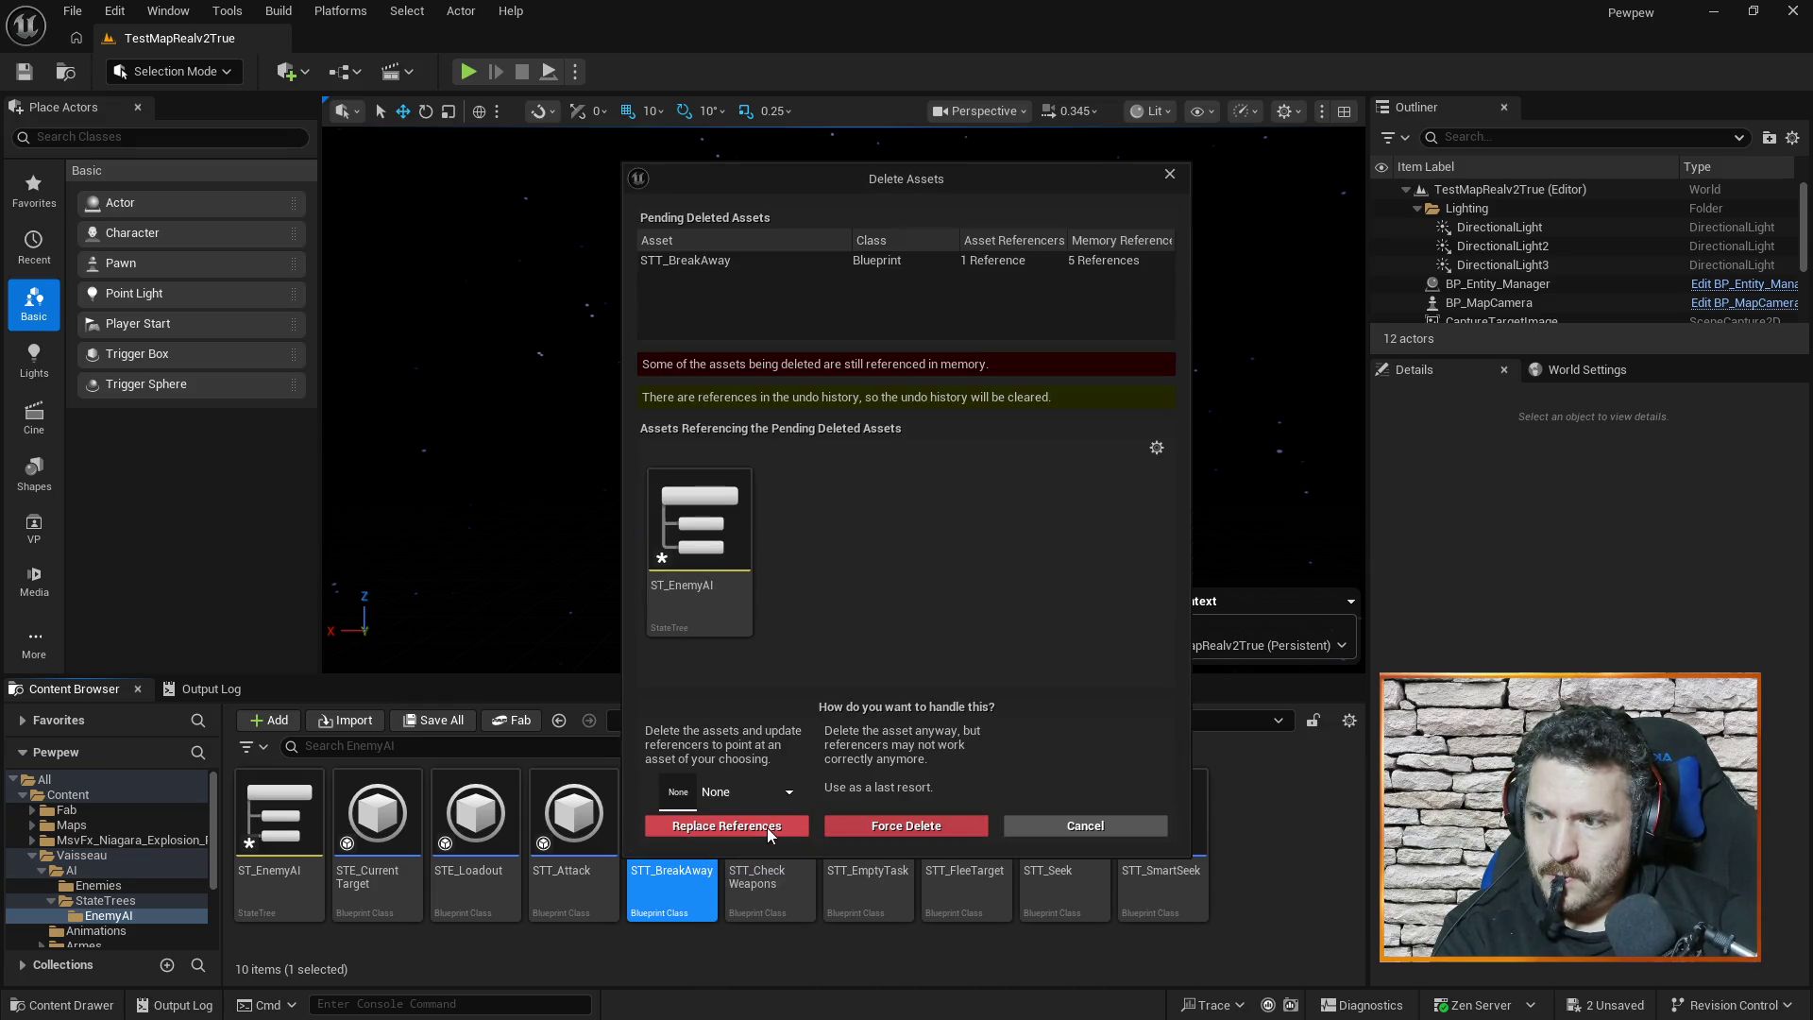
left_click(1131, 827)
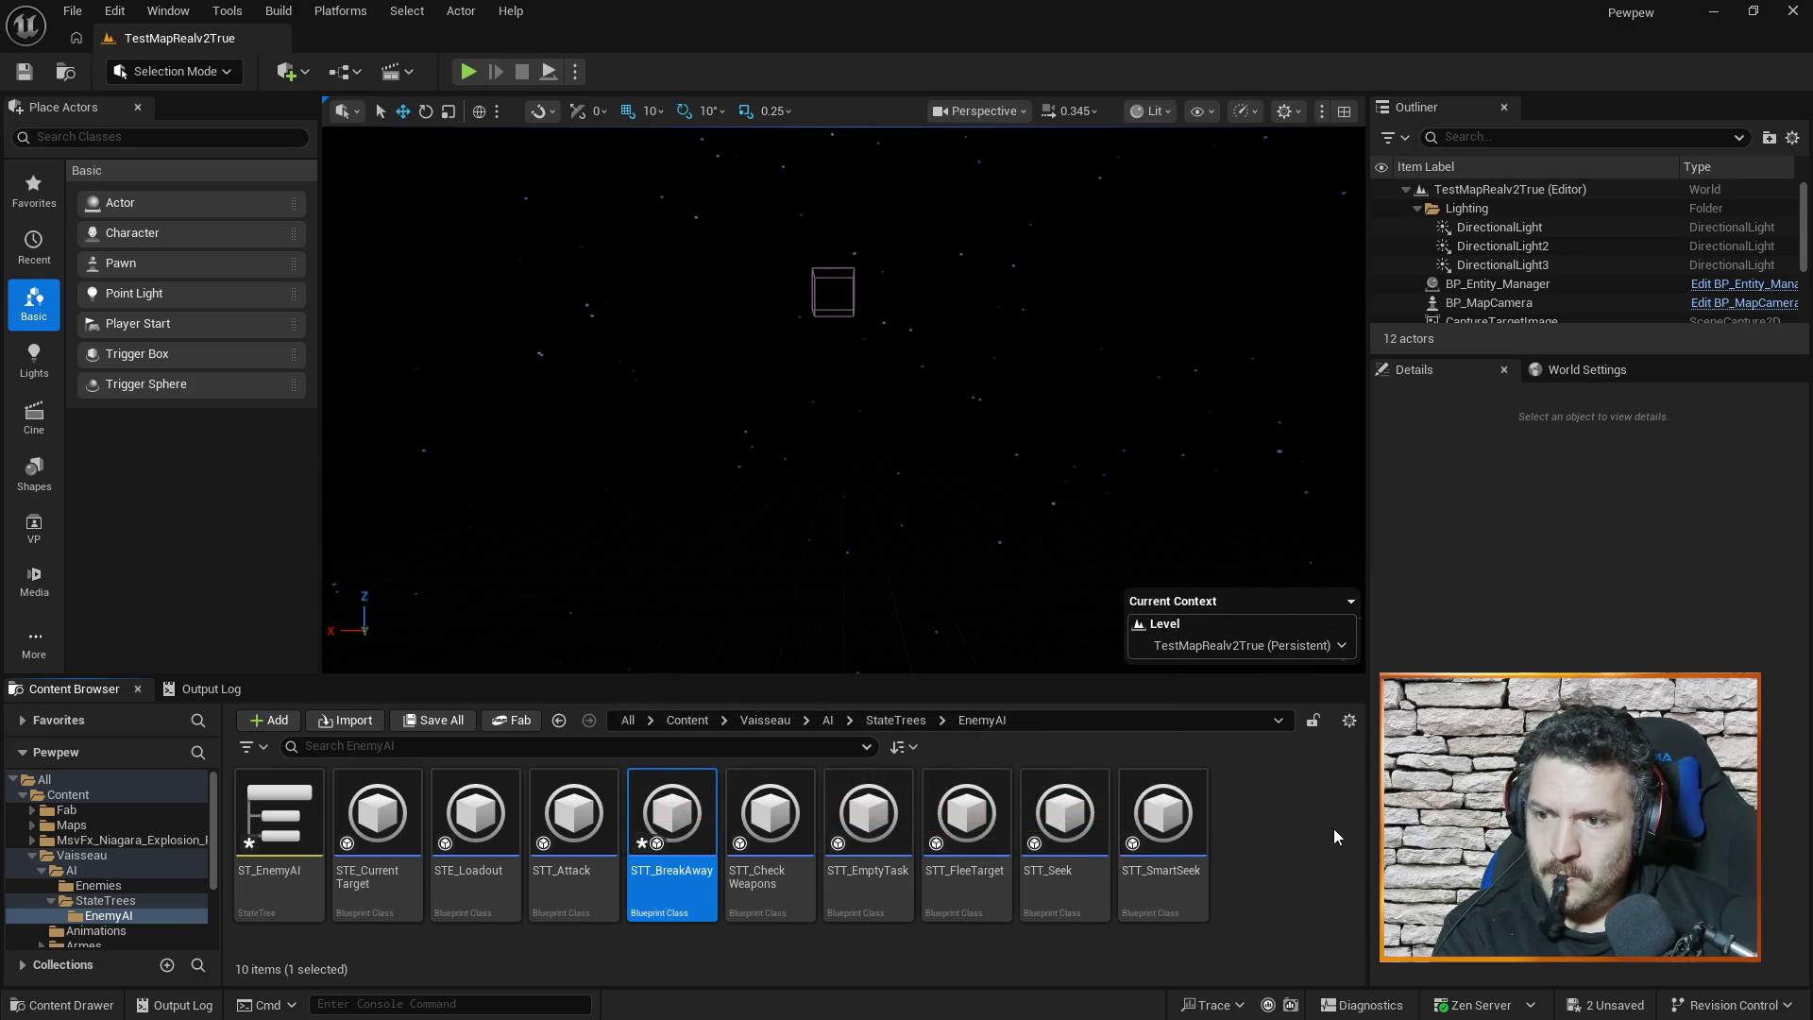
key("alt+Tab")
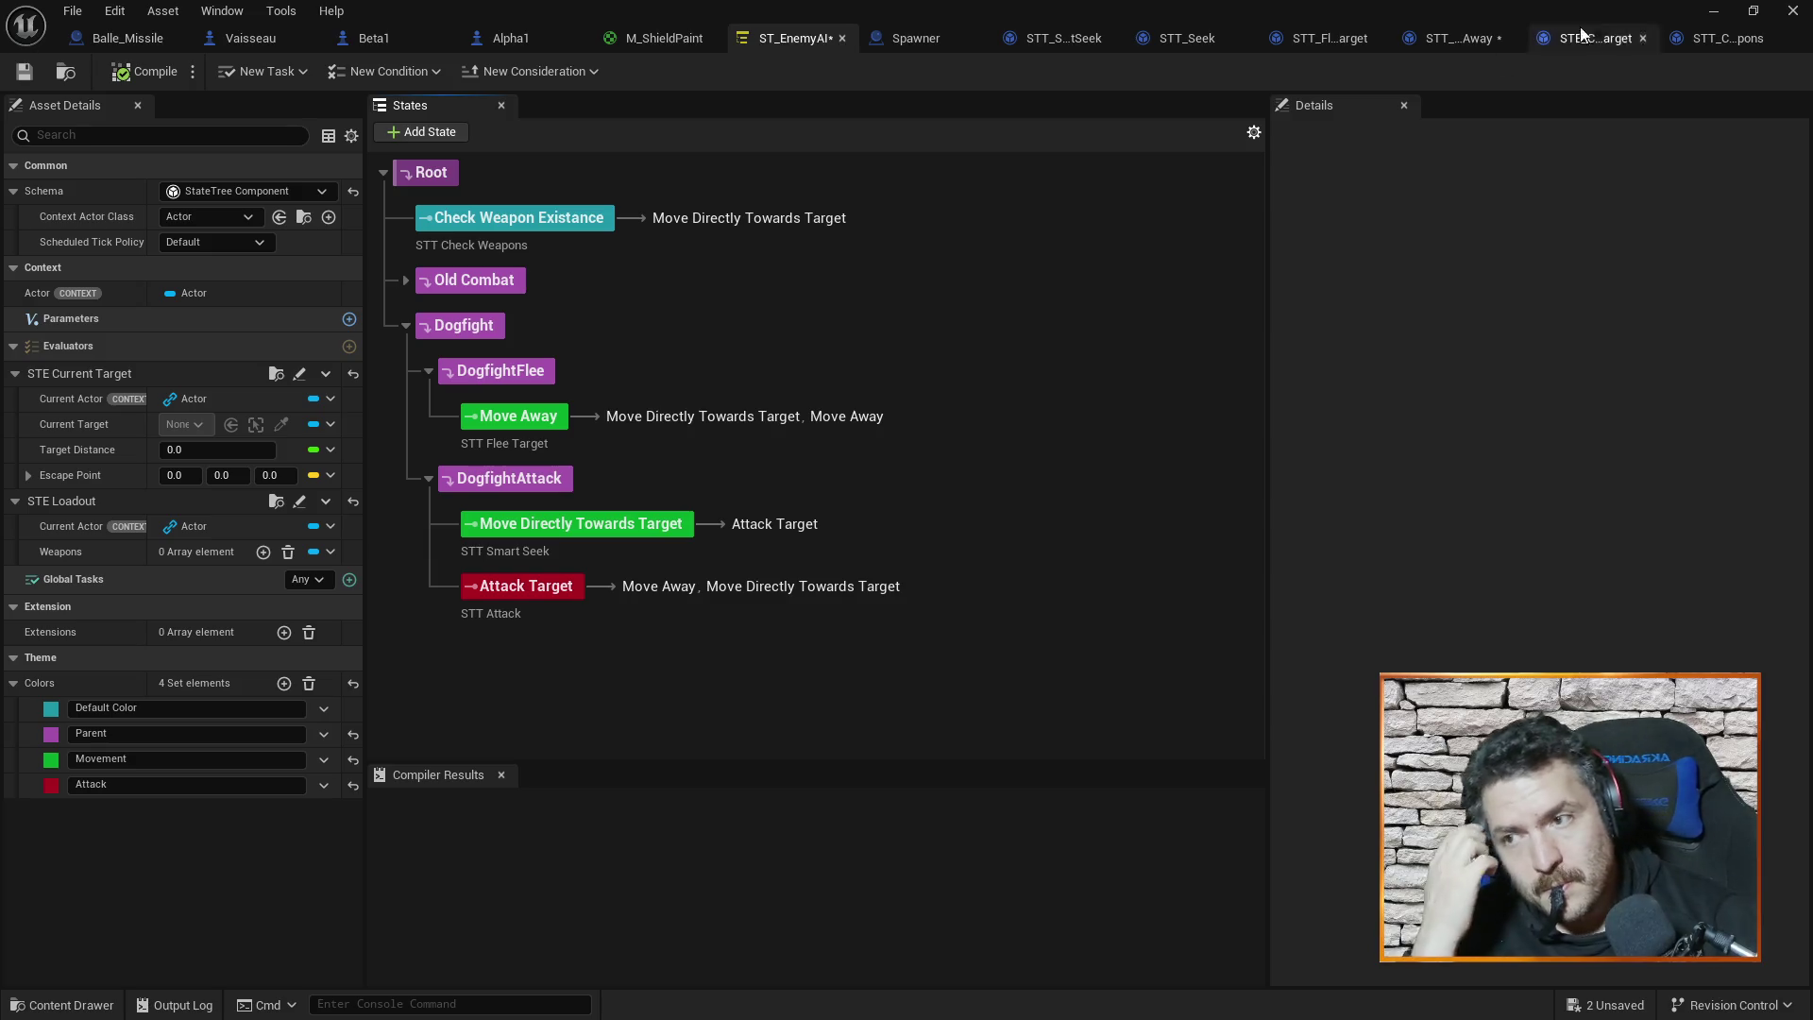
left_click(1713, 12)
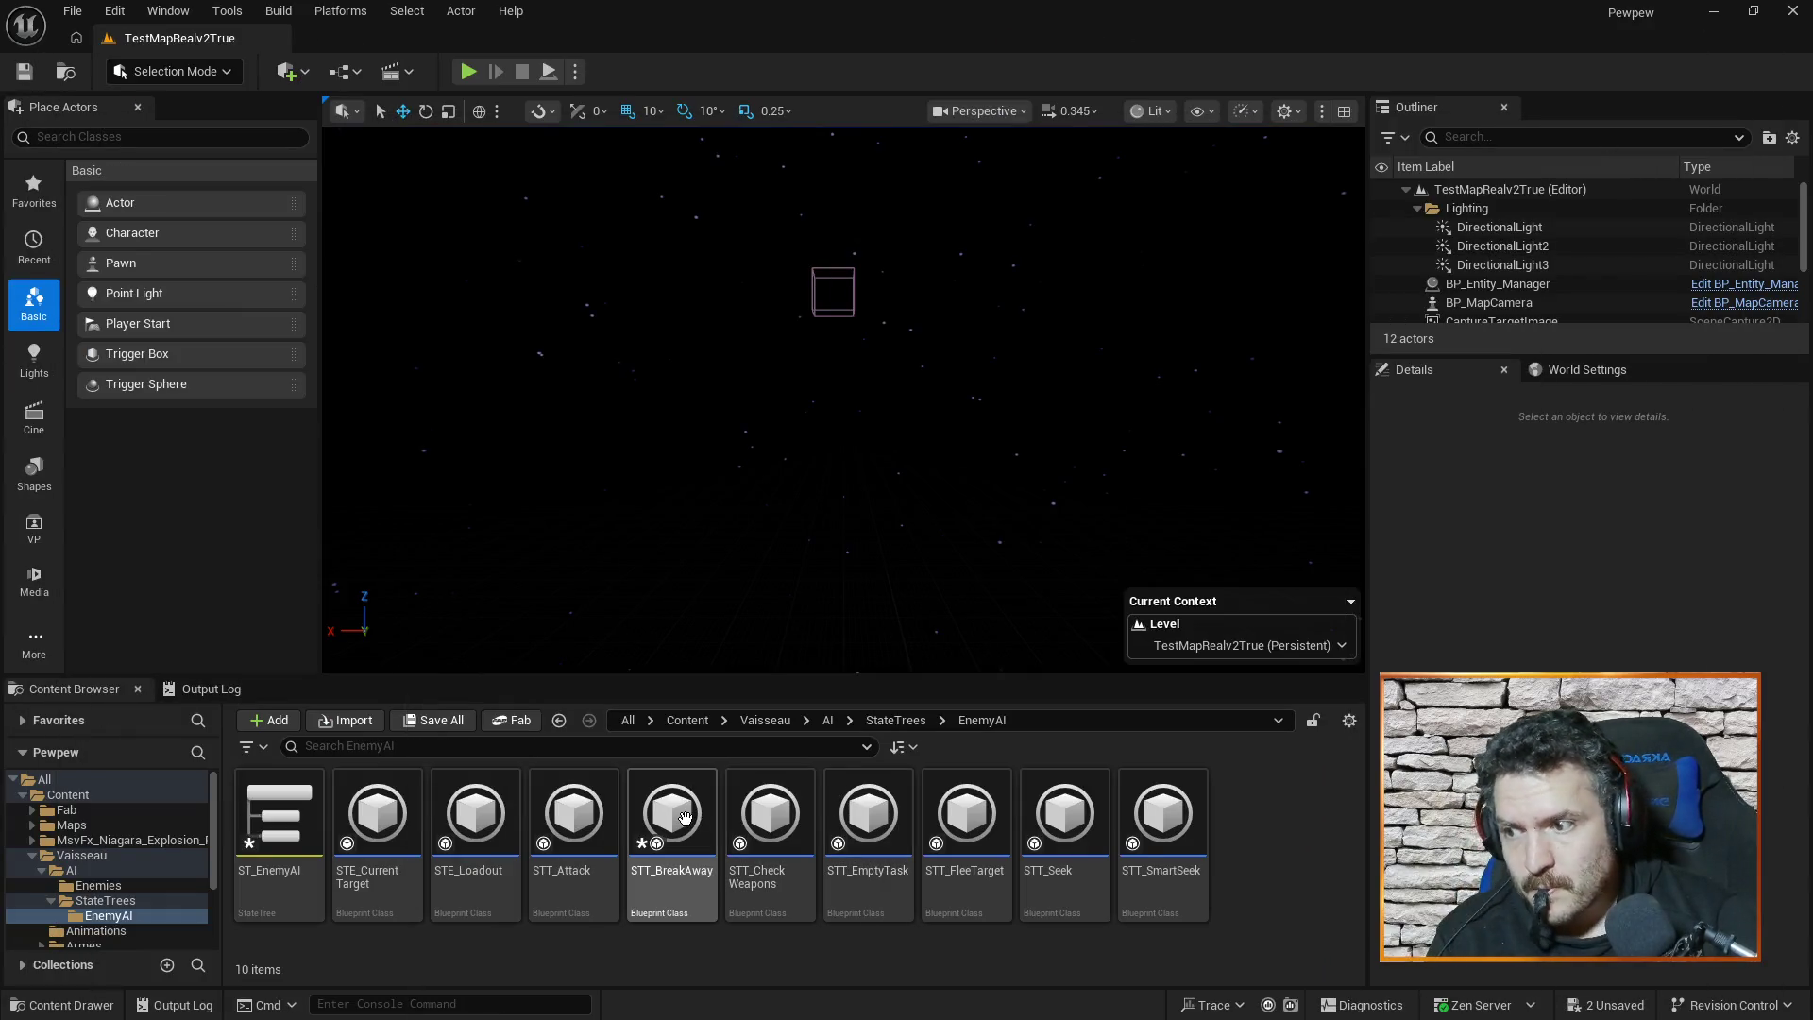
left_click(684, 818)
key("Delete")
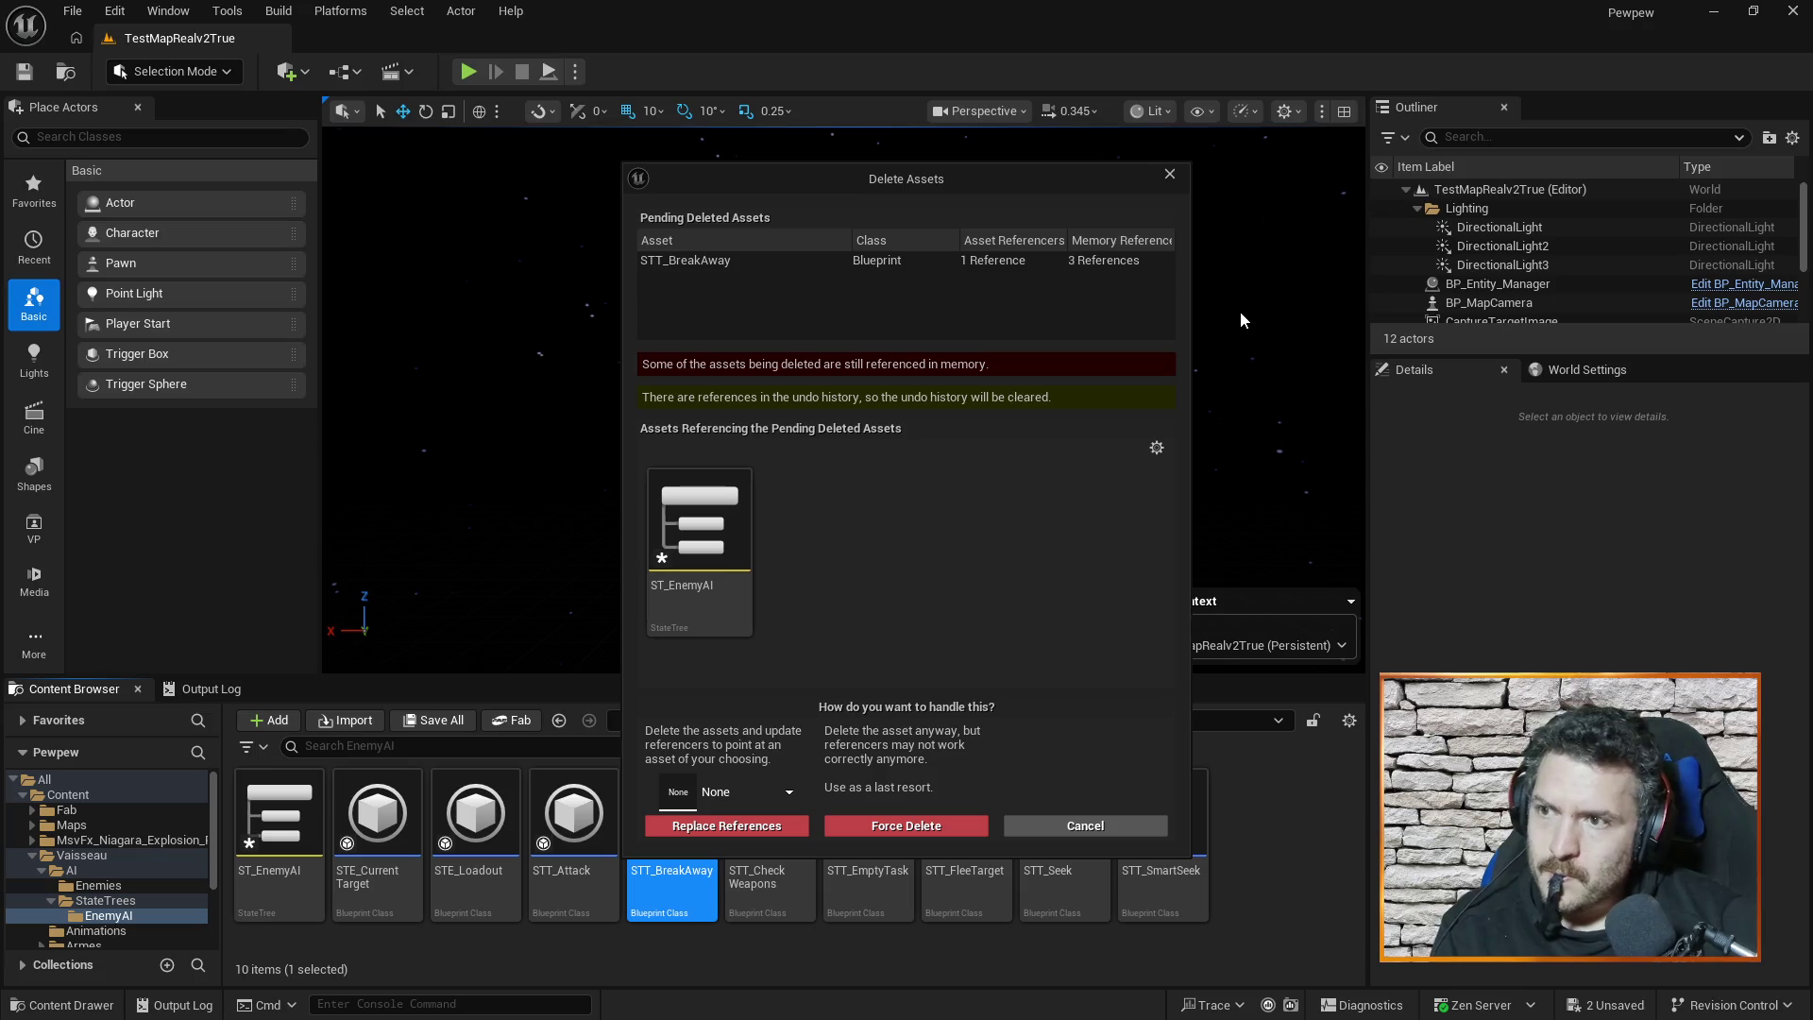
key("Escape")
key("alt+Tab")
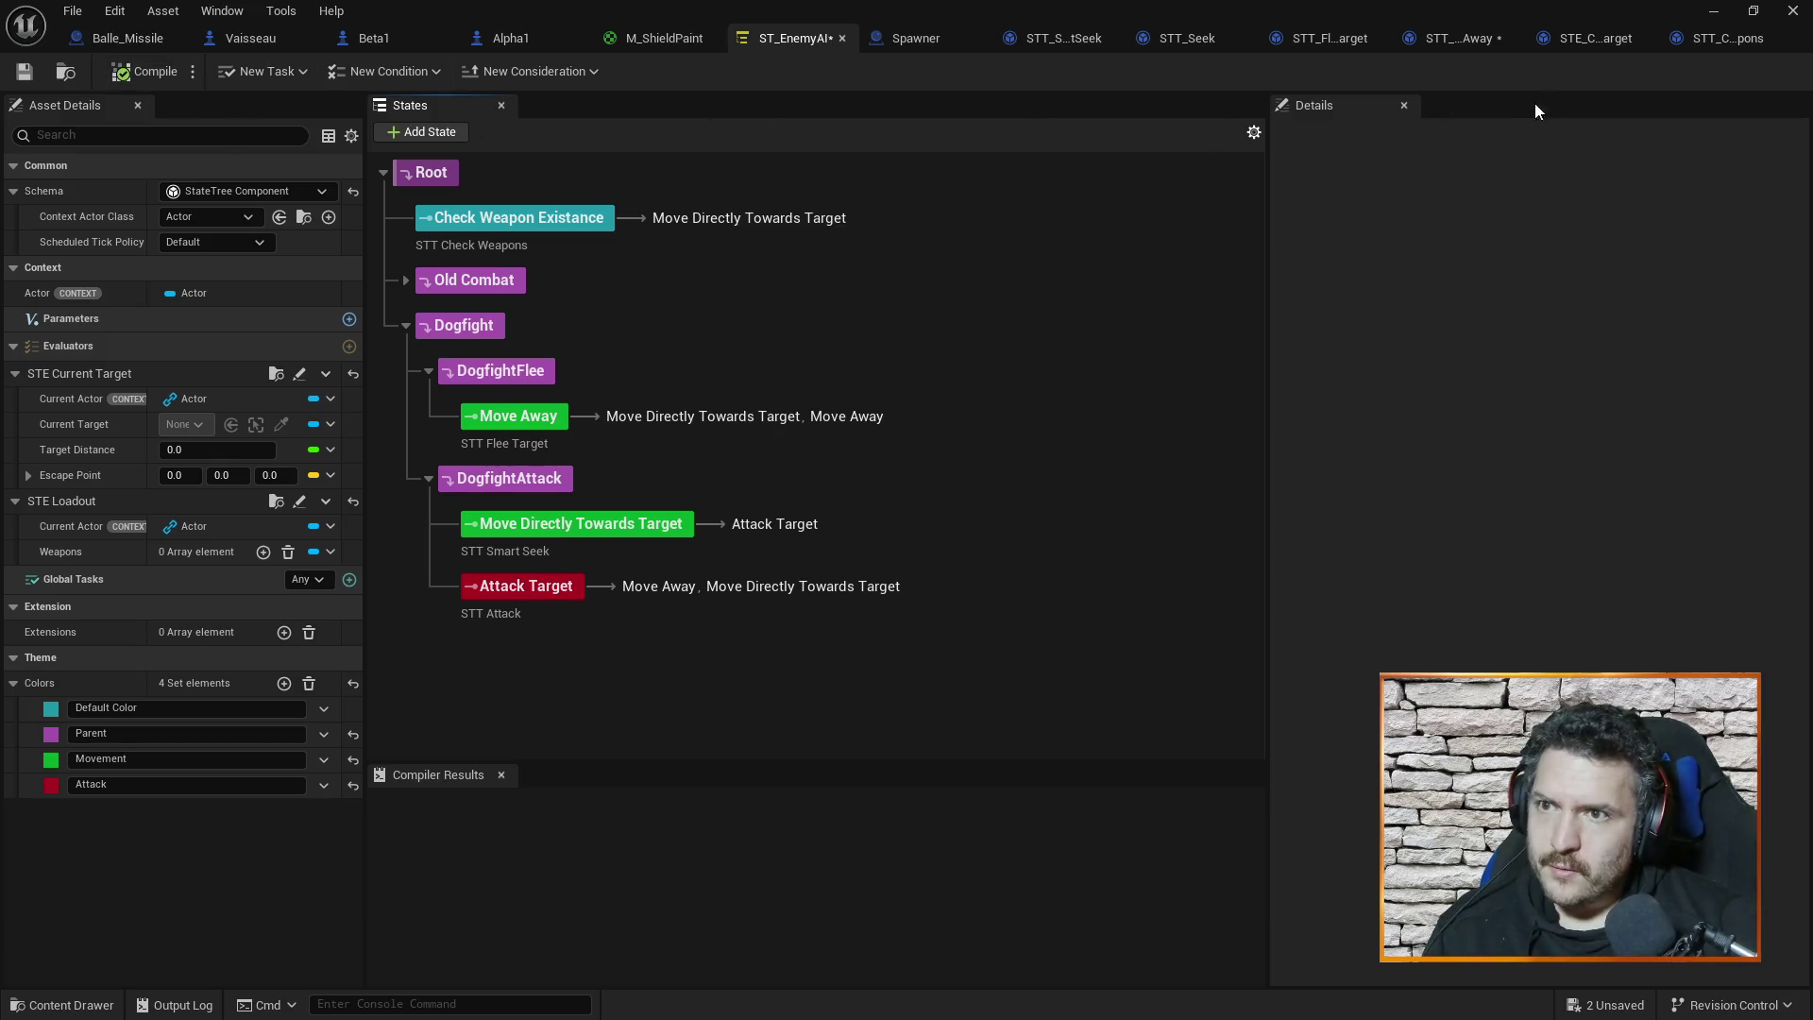
Step: Recompile the emptied STT_BreakAway, close its tab, and Play the level to test the enemies
left_click(1477, 37)
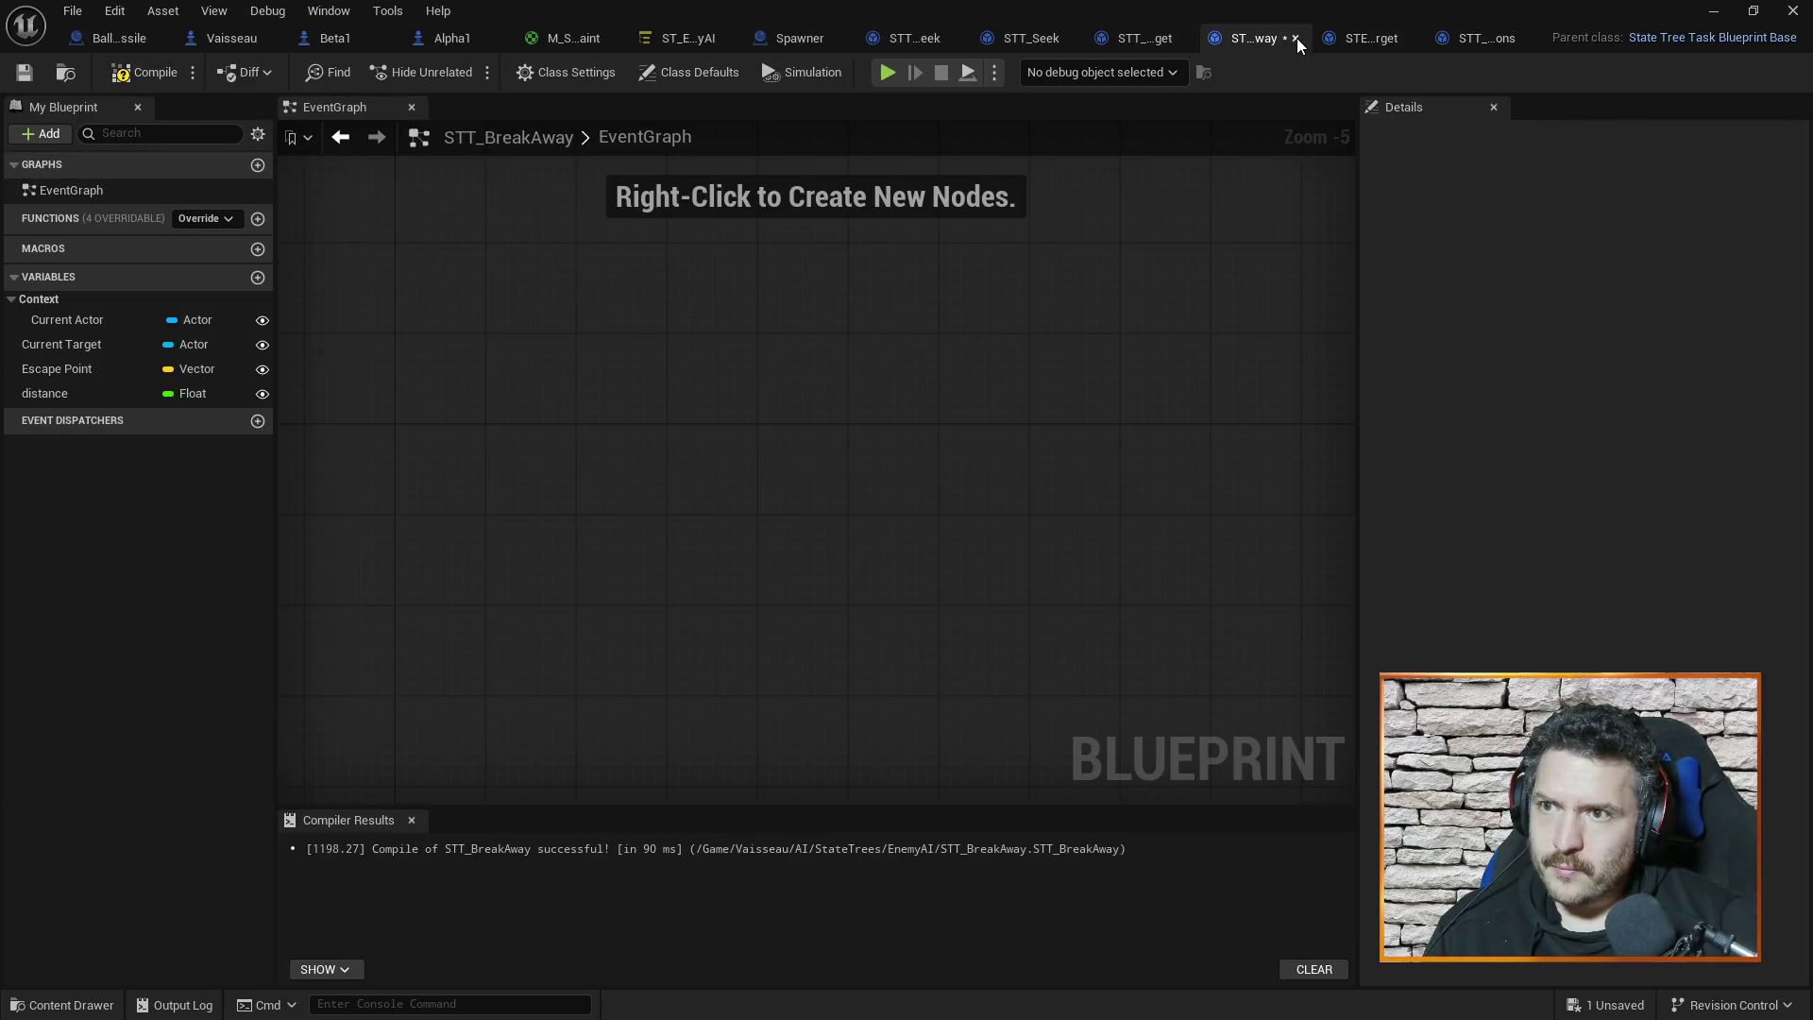
left_click(146, 72)
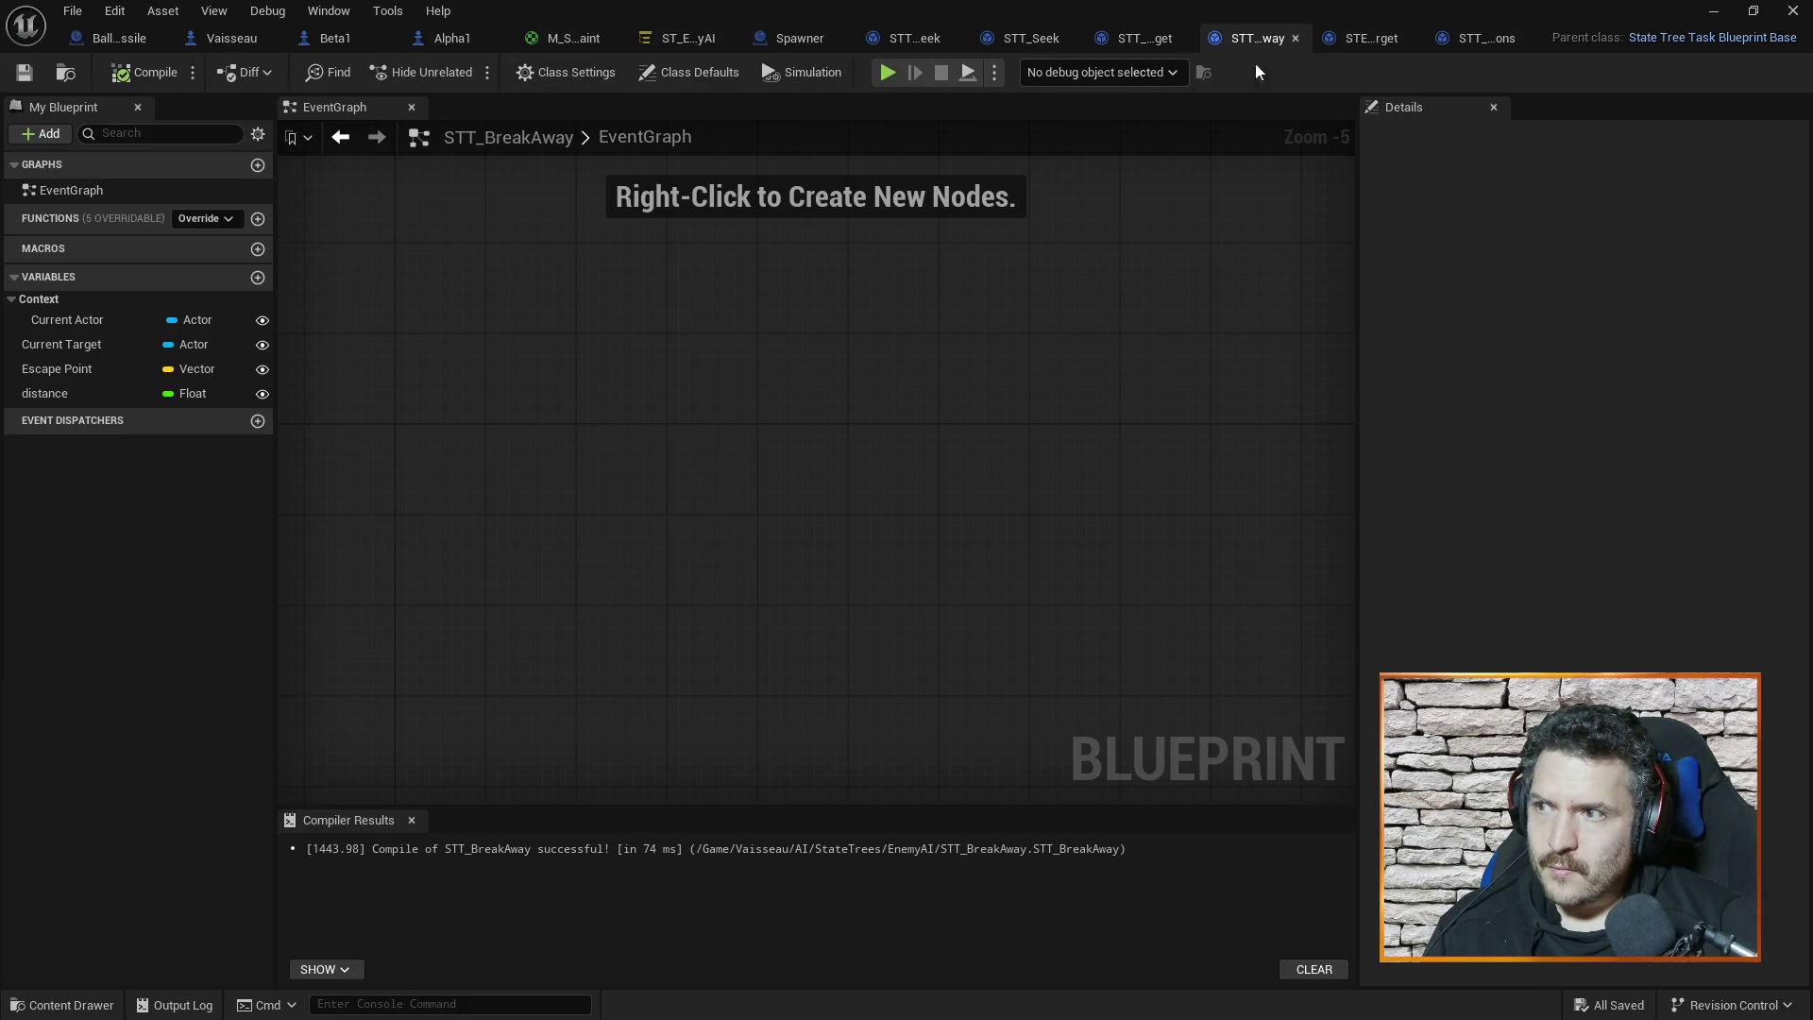
left_click(1296, 37)
left_click(1713, 10)
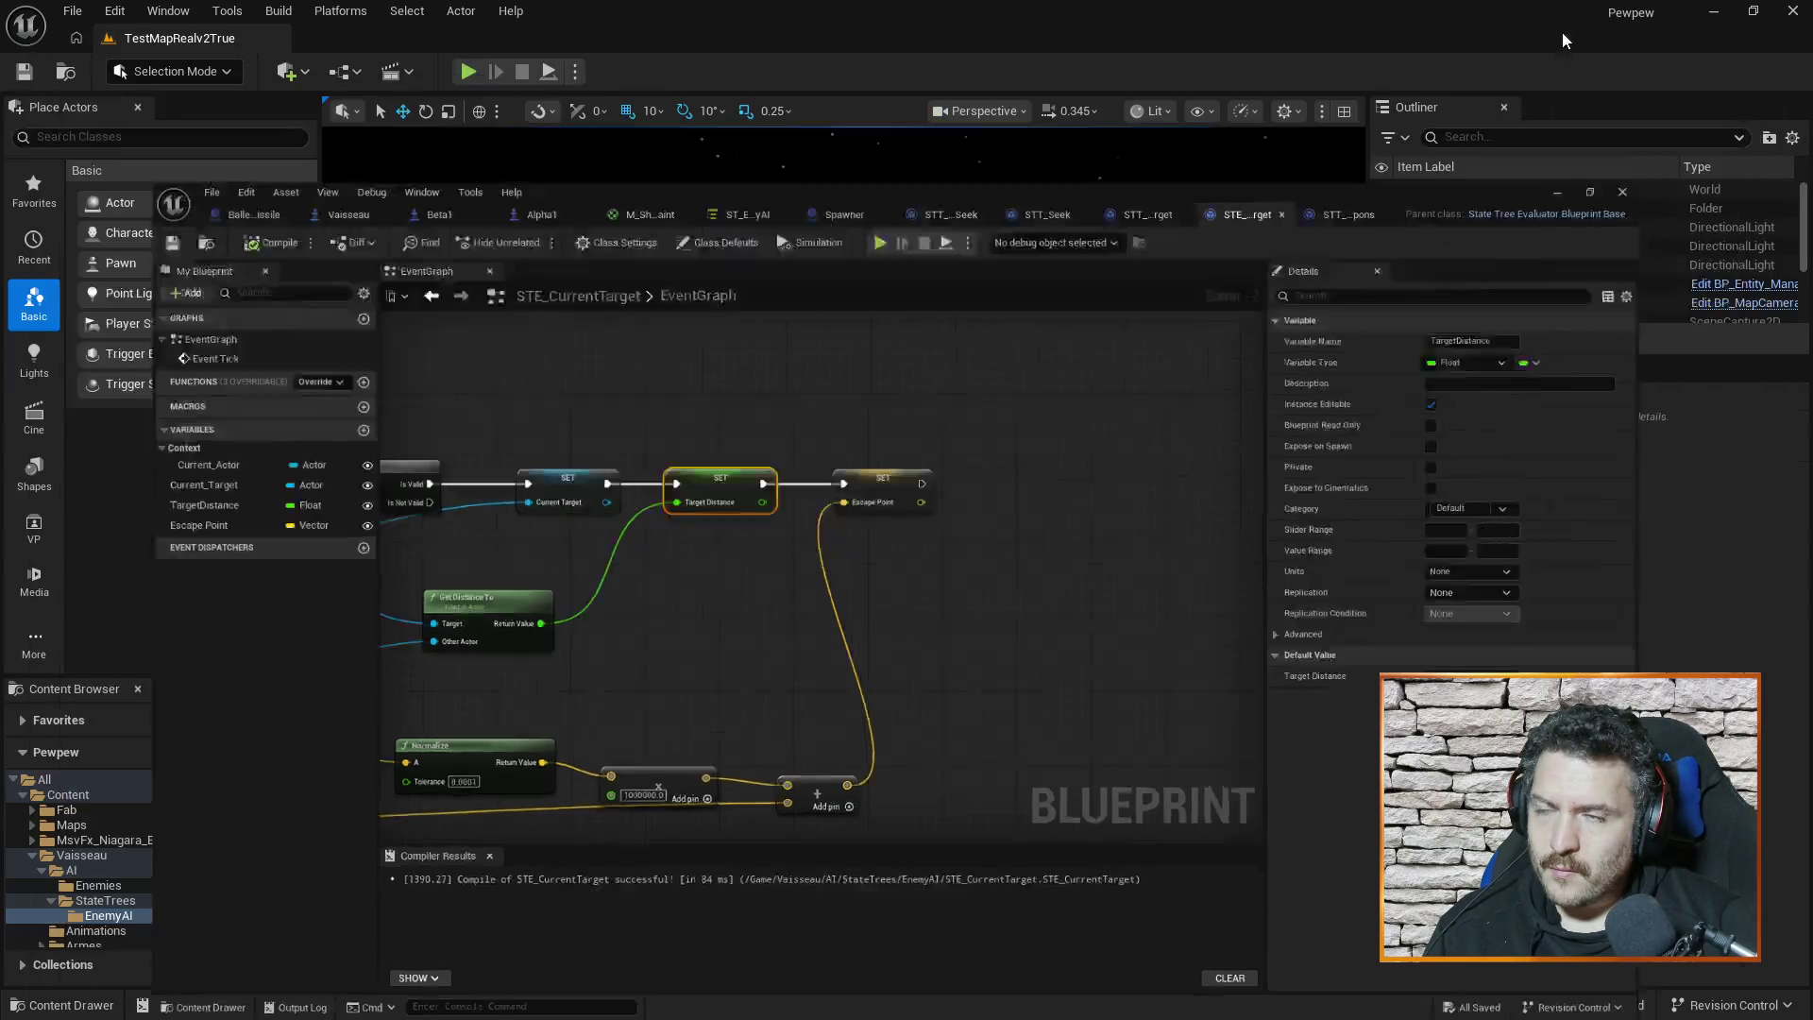
left_click(468, 73)
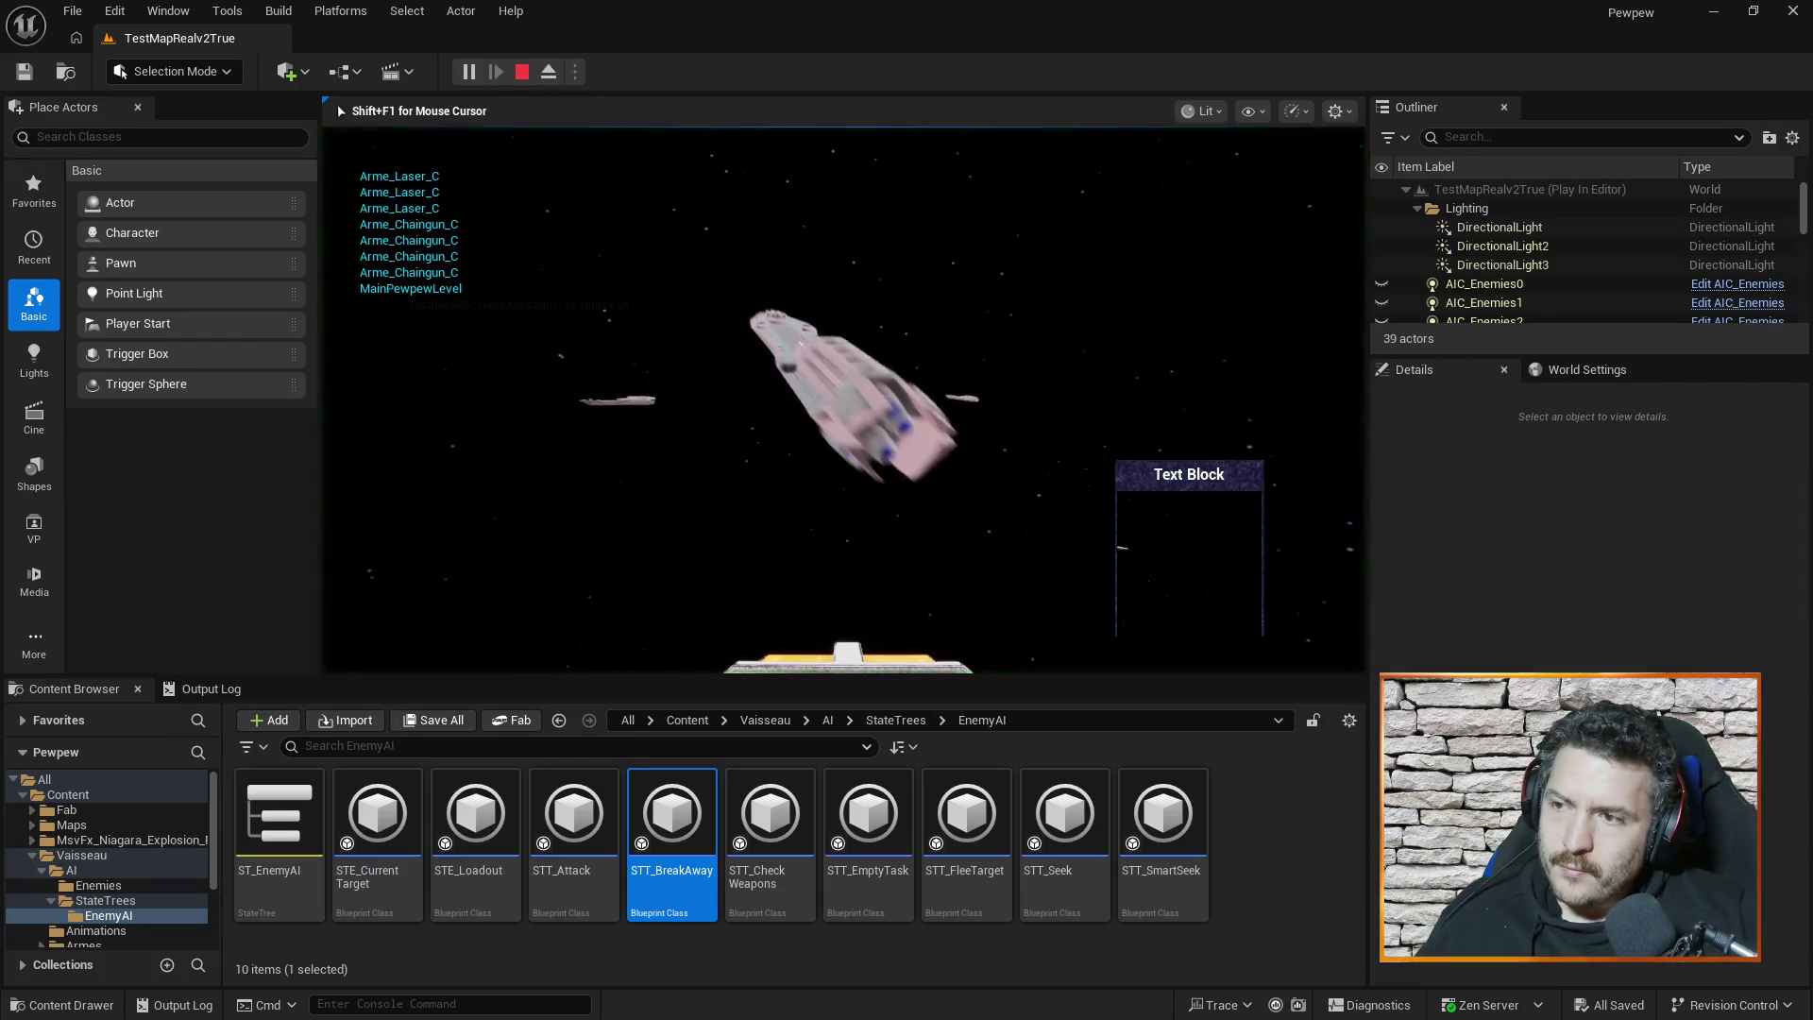